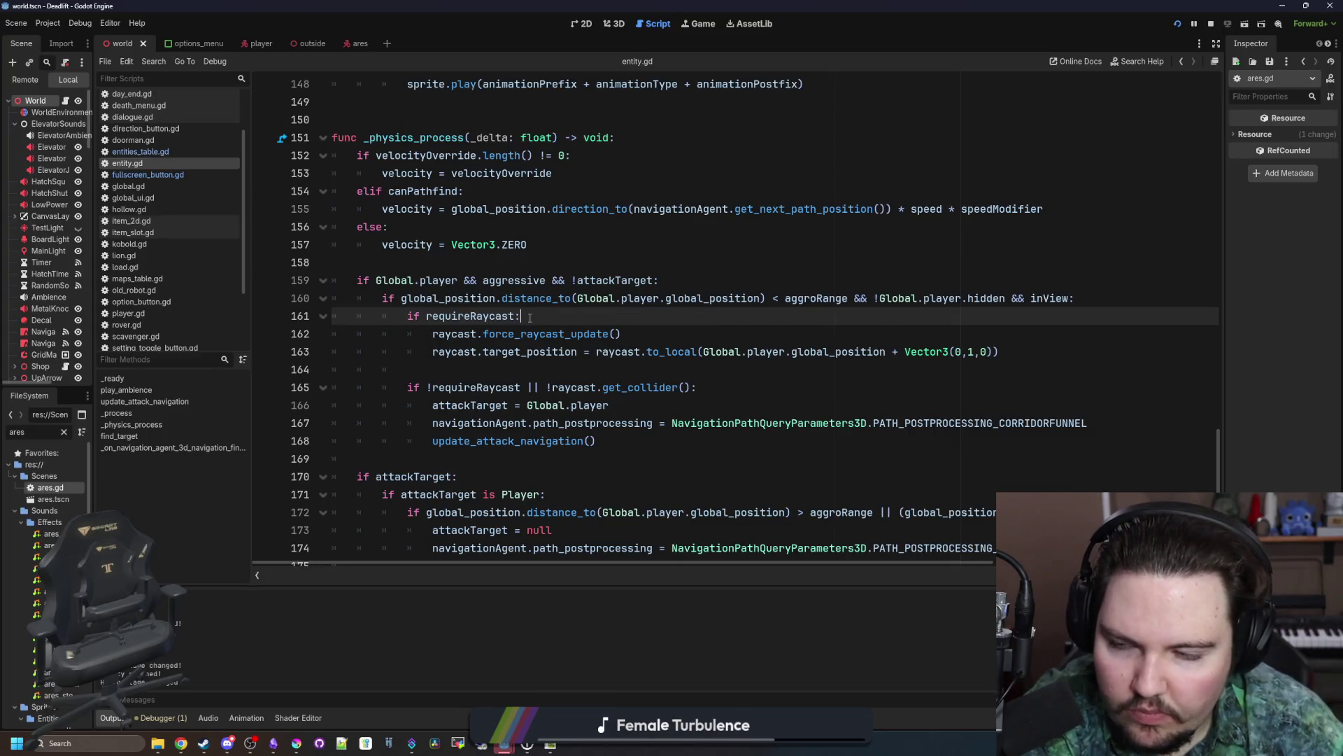
Step: Look over the entity definitions in entities_table.gd
left_click(140, 151)
scroll(538, 301, "up", 3)
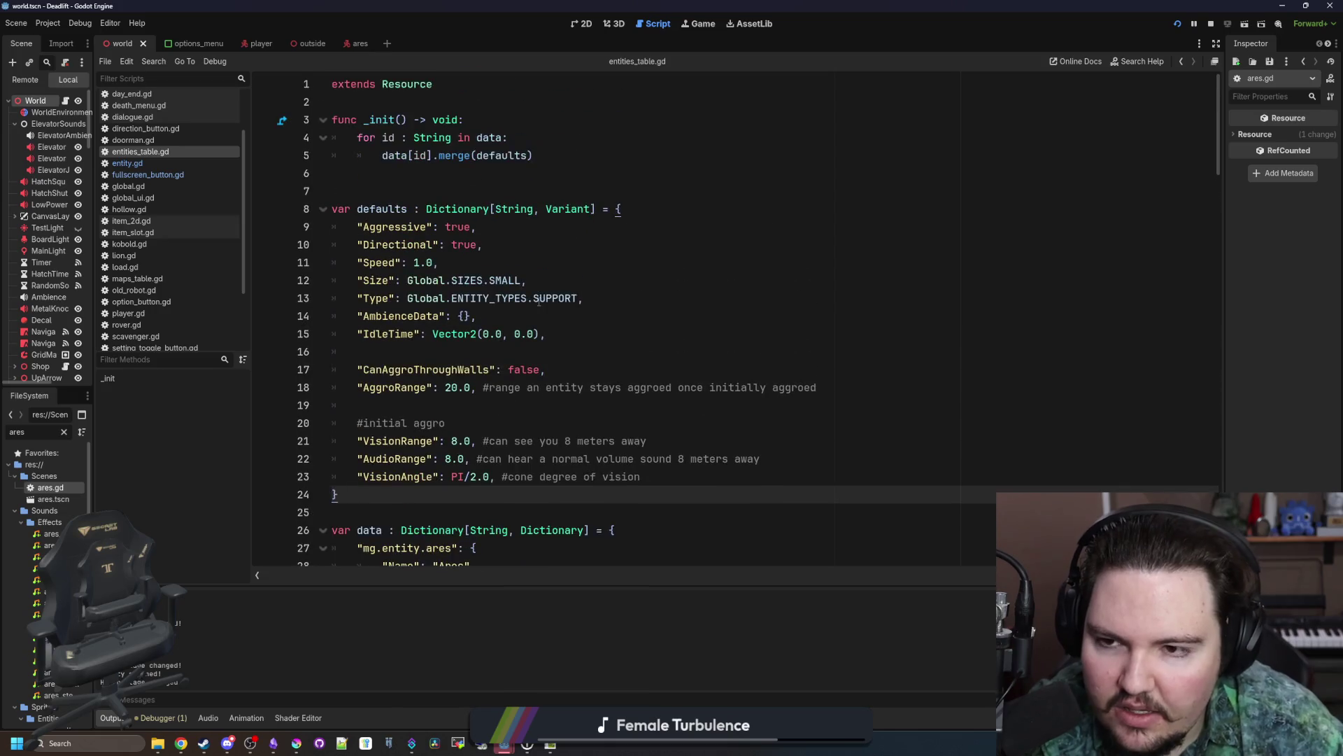
scroll(416, 452, "down", 3)
scroll(504, 387, "down", 3)
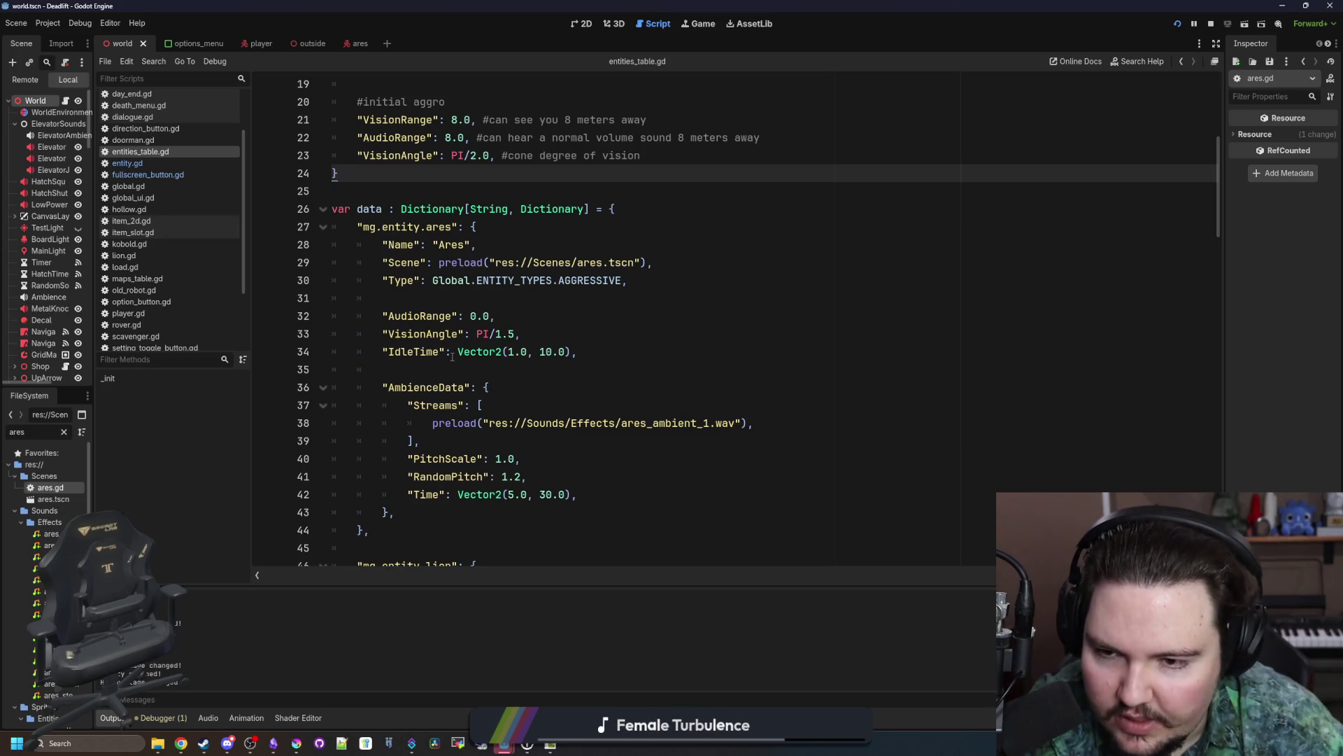
left_click(451, 366)
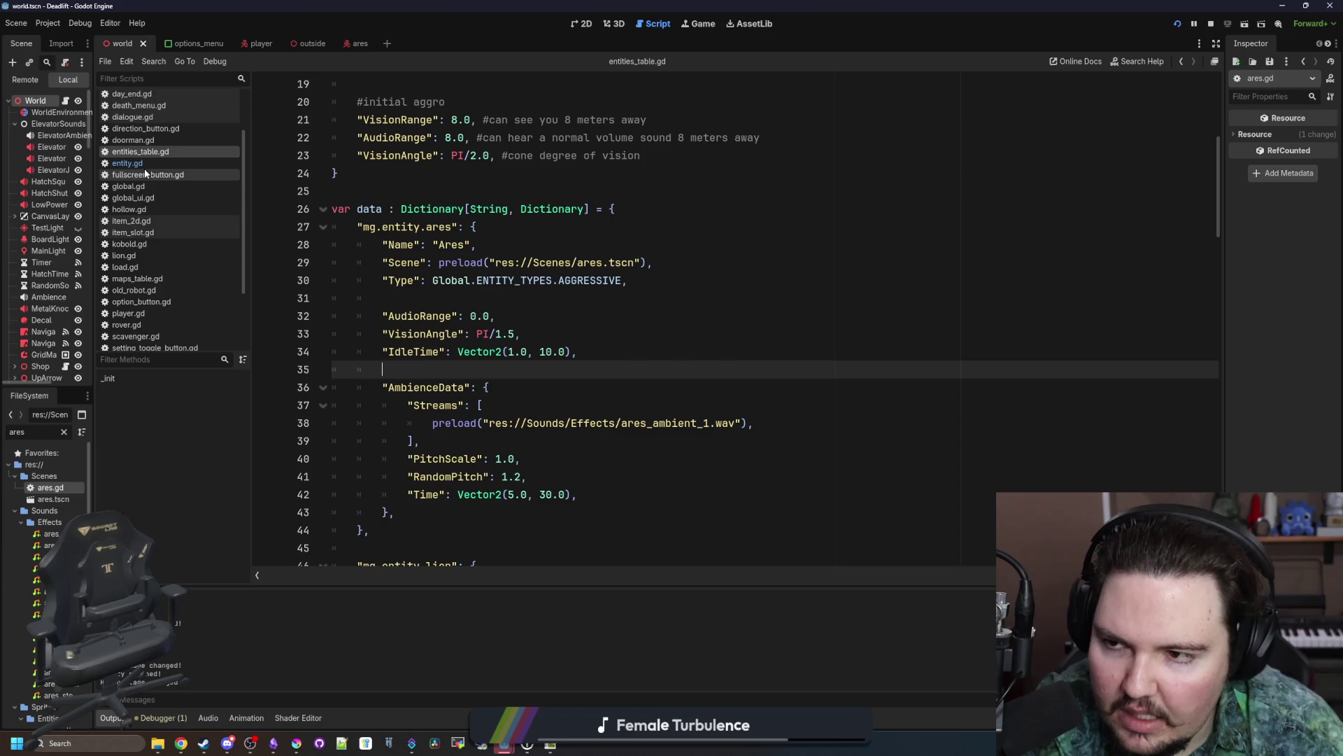
Step: Back in entity.gd, locate the aggroRange declaration on line 160
left_click(129, 163)
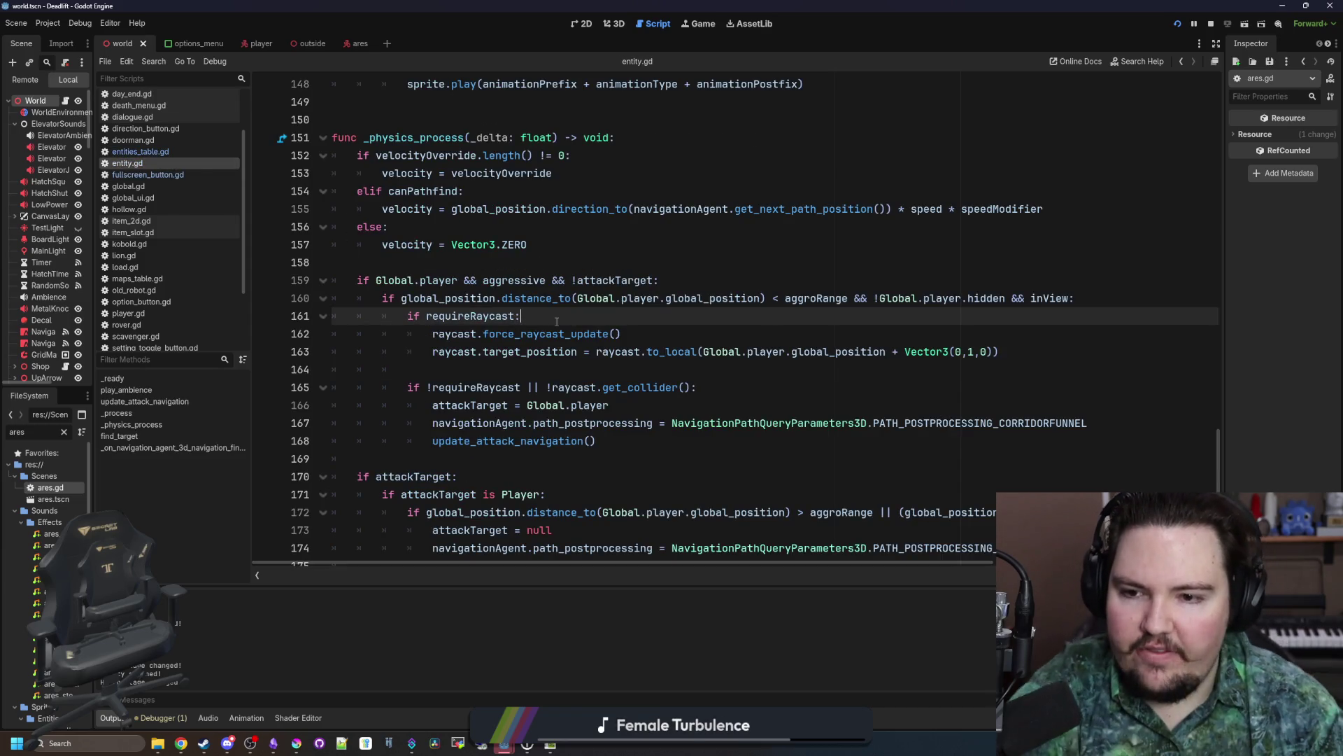
key("Up")
key("Up")
key("Up")
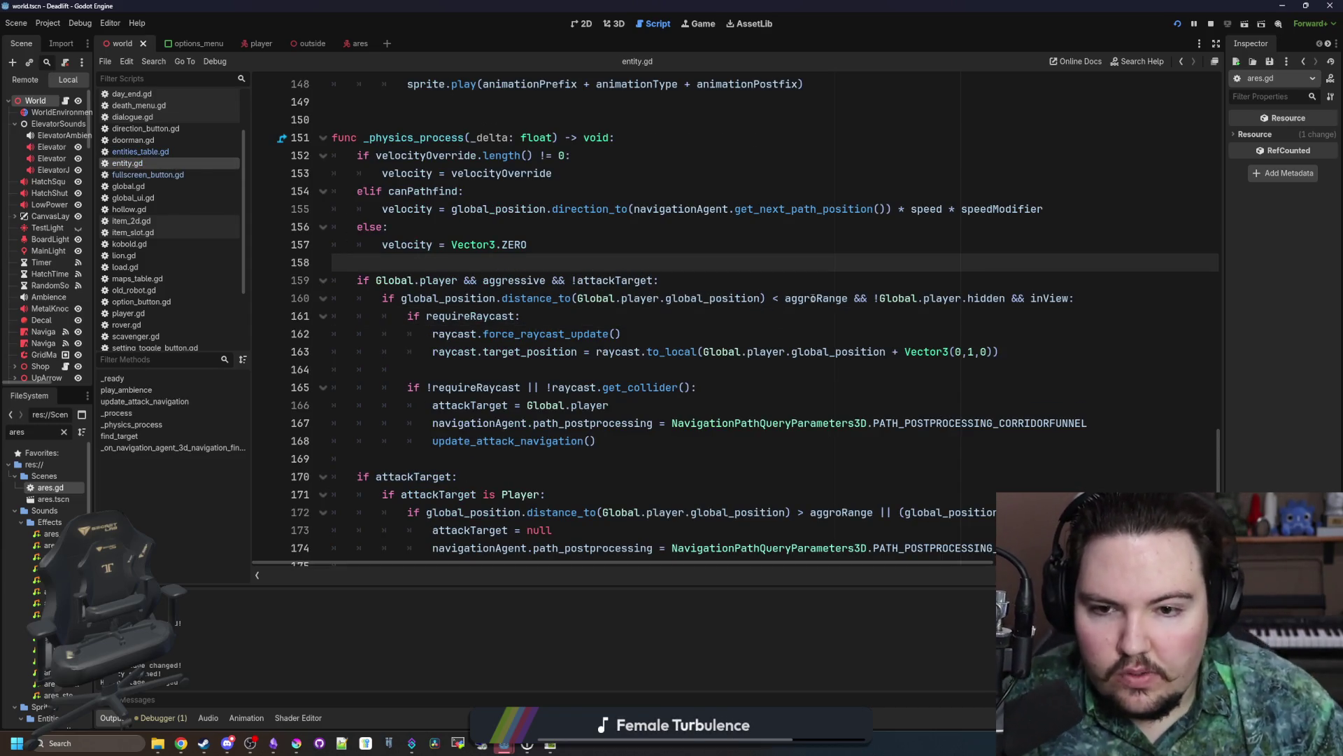
double_click(817, 297)
scroll(822, 270, "up", 8)
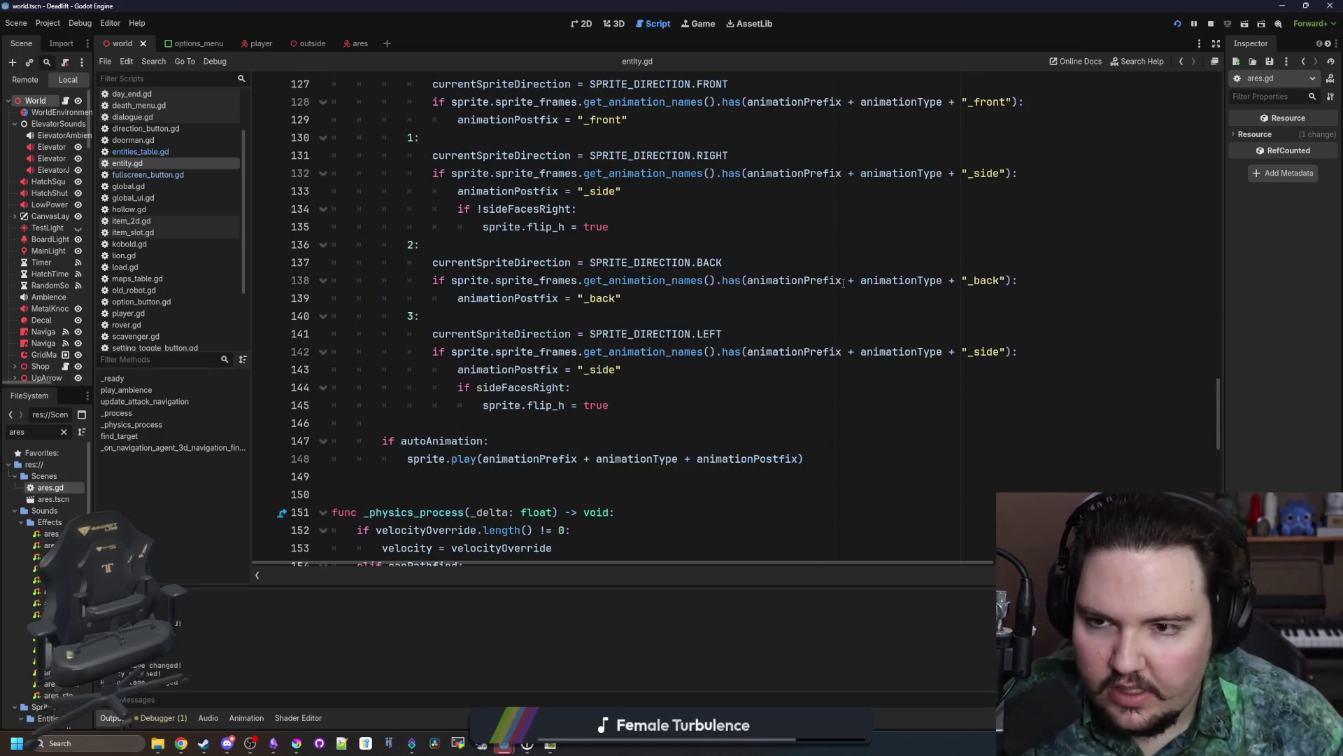
left_click_drag(1222, 406, 1217, 75)
scroll(523, 331, "down", 1)
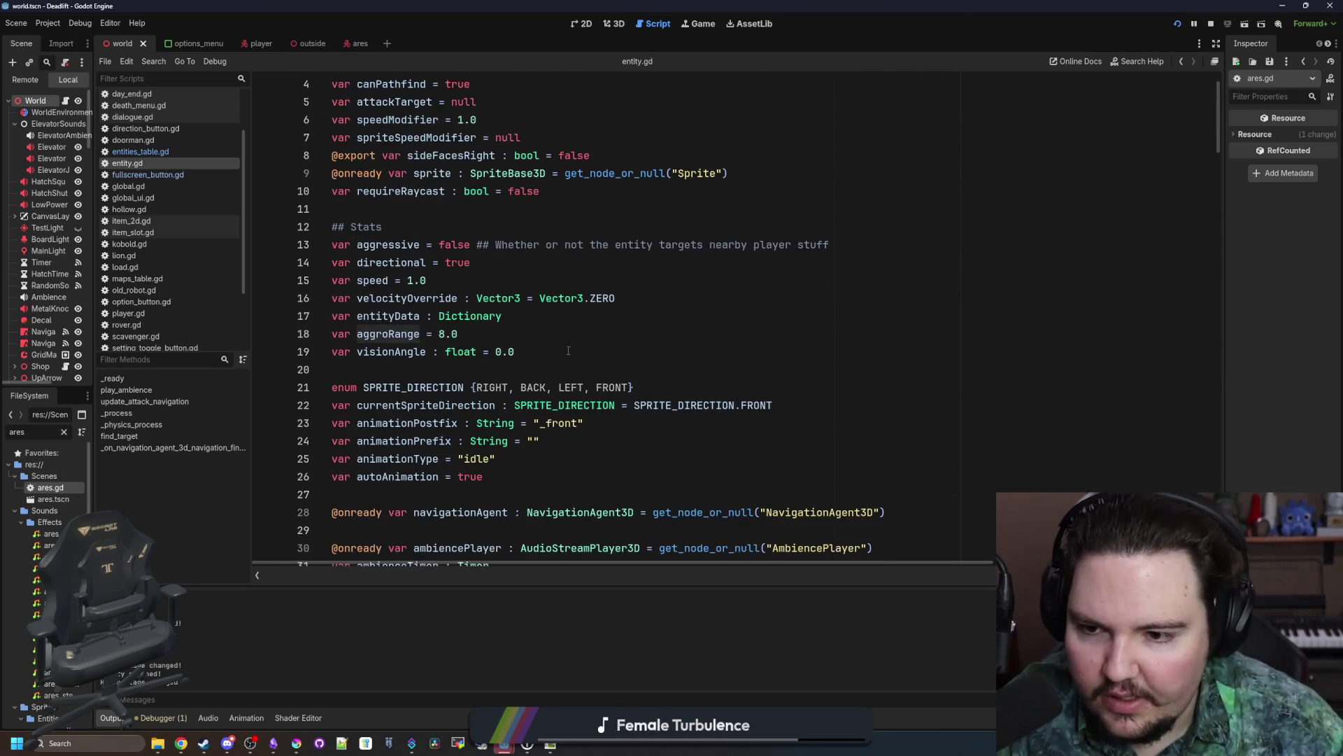
Step: Add a '## aggroing' section comment below the entityData declaration
left_click(522, 316)
key("Return")
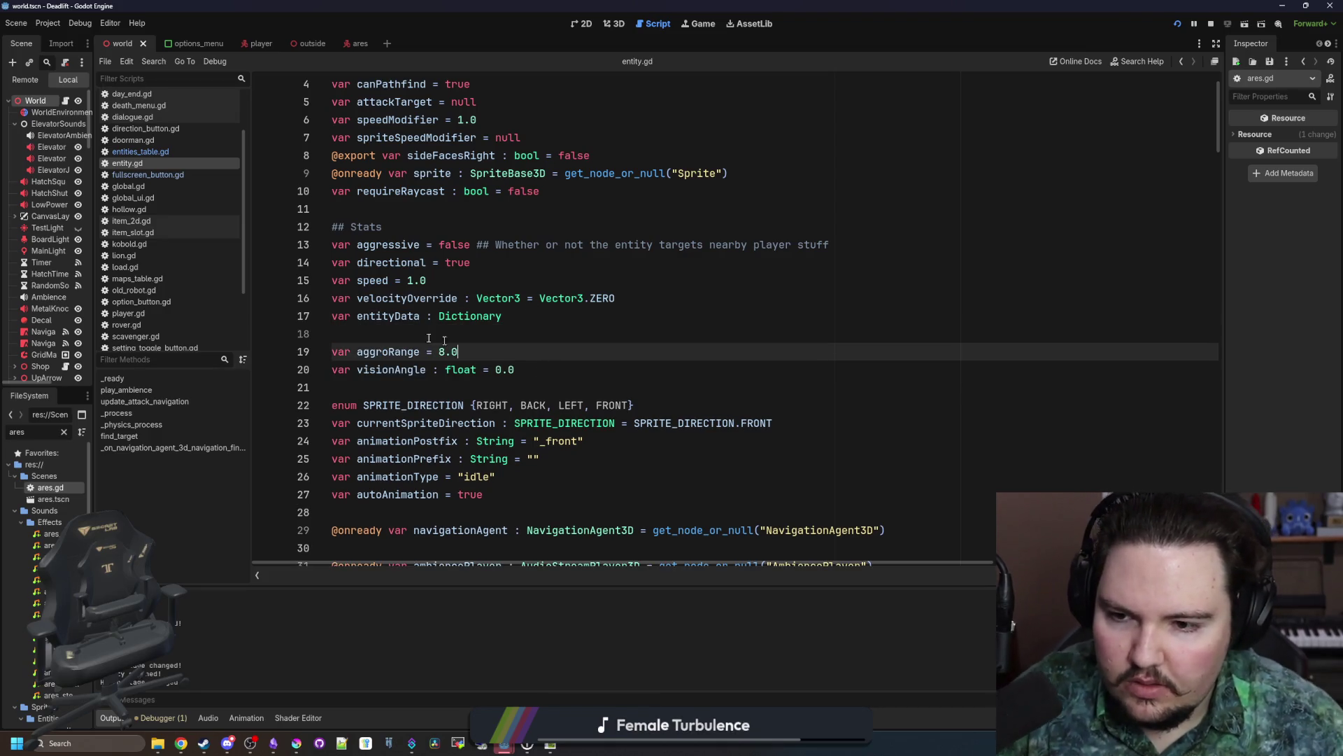
key("Return")
type("## aggroing")
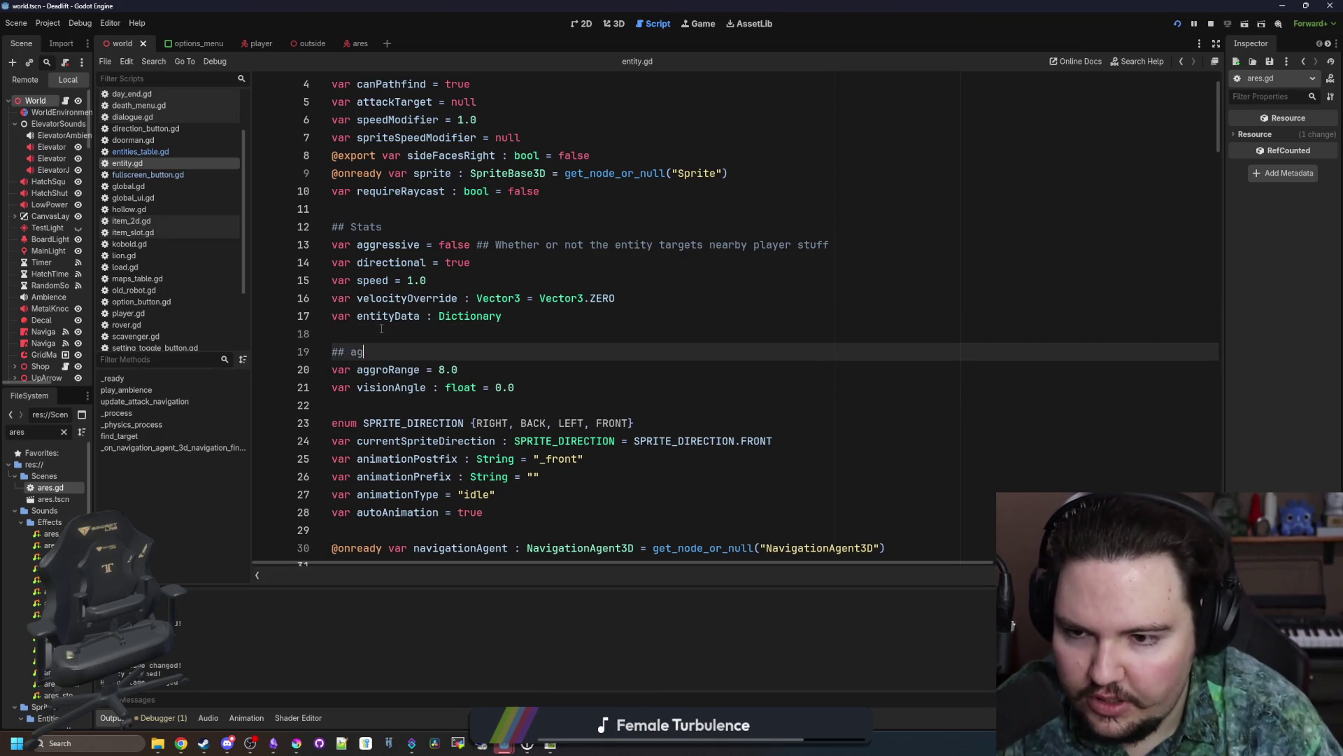
Step: Raise the aggroRange default from 8.0 to 20.0 and start a new var line
left_click(506, 367)
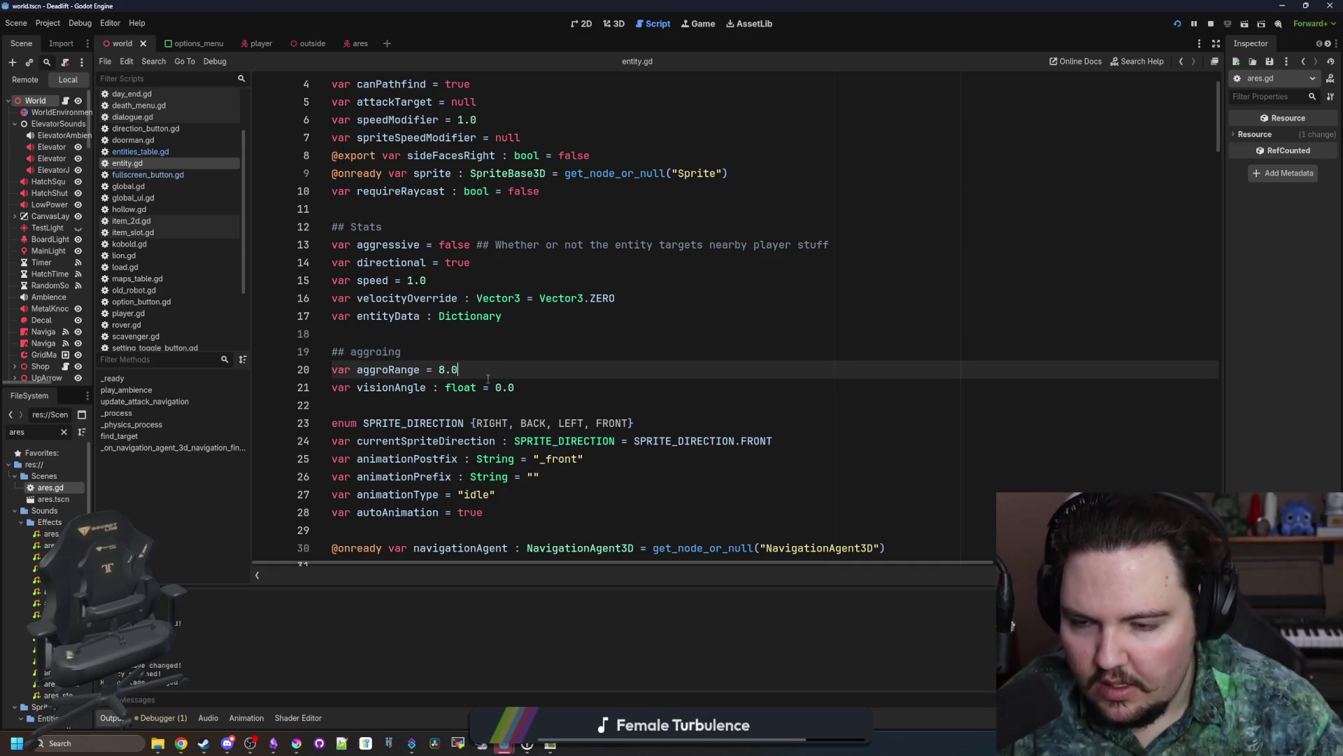
key("Return")
type("var")
left_click_drag(458, 369, 439, 369)
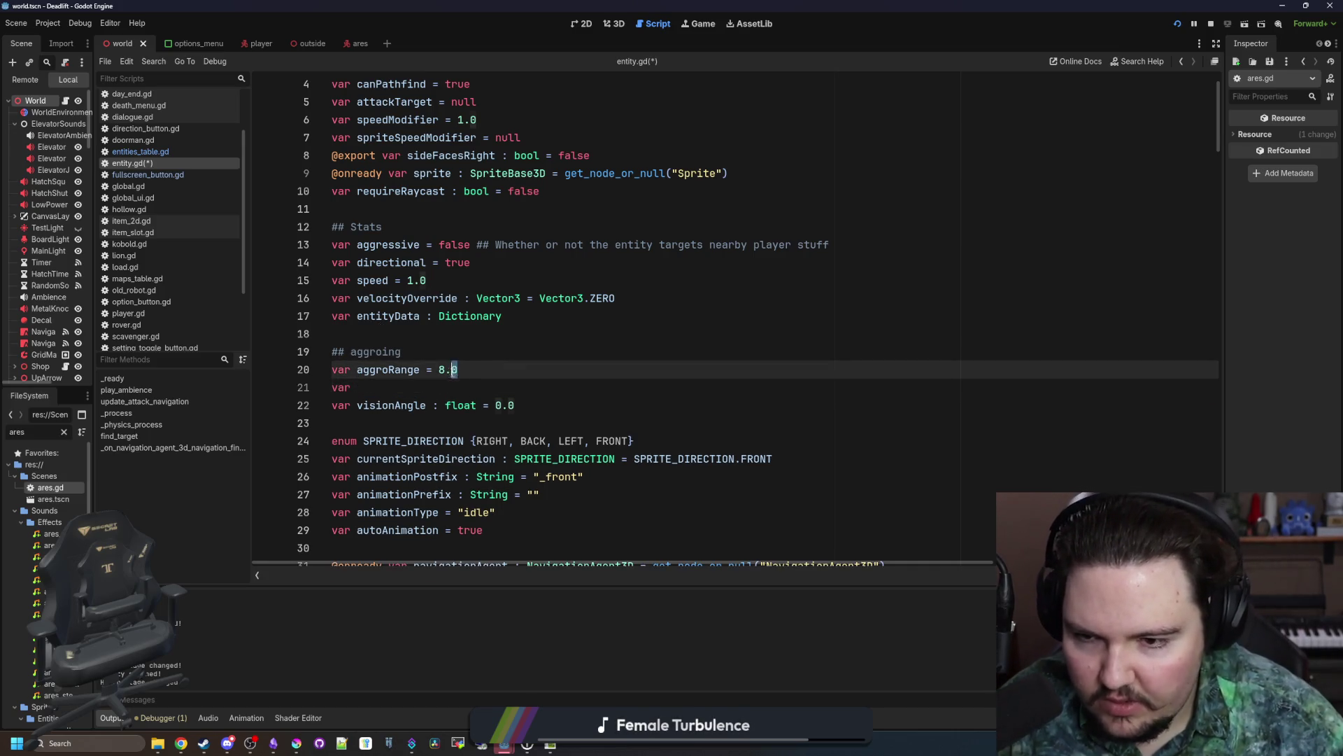
type("20.0")
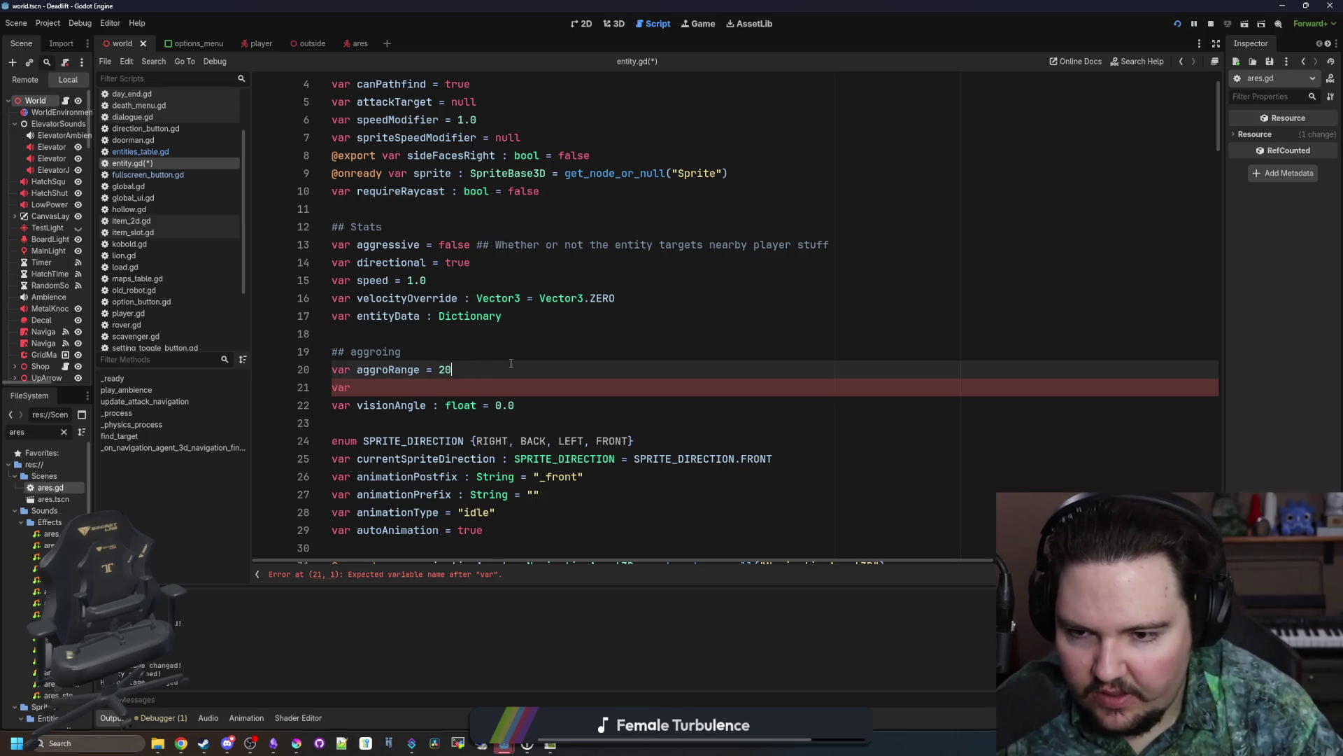
Step: Declare 'var visionRange : float = 8.0'
scroll(492, 367, "down", 1)
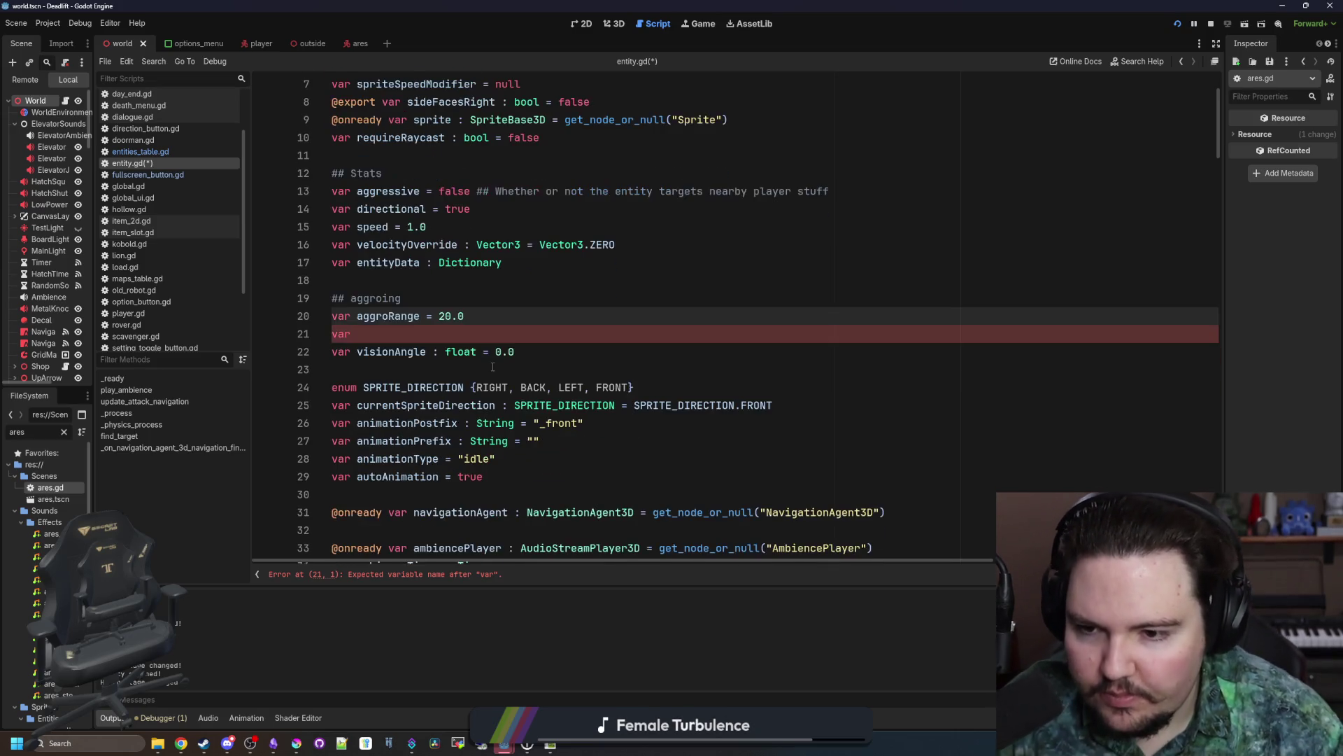
left_click(513, 331)
type("isionRange")
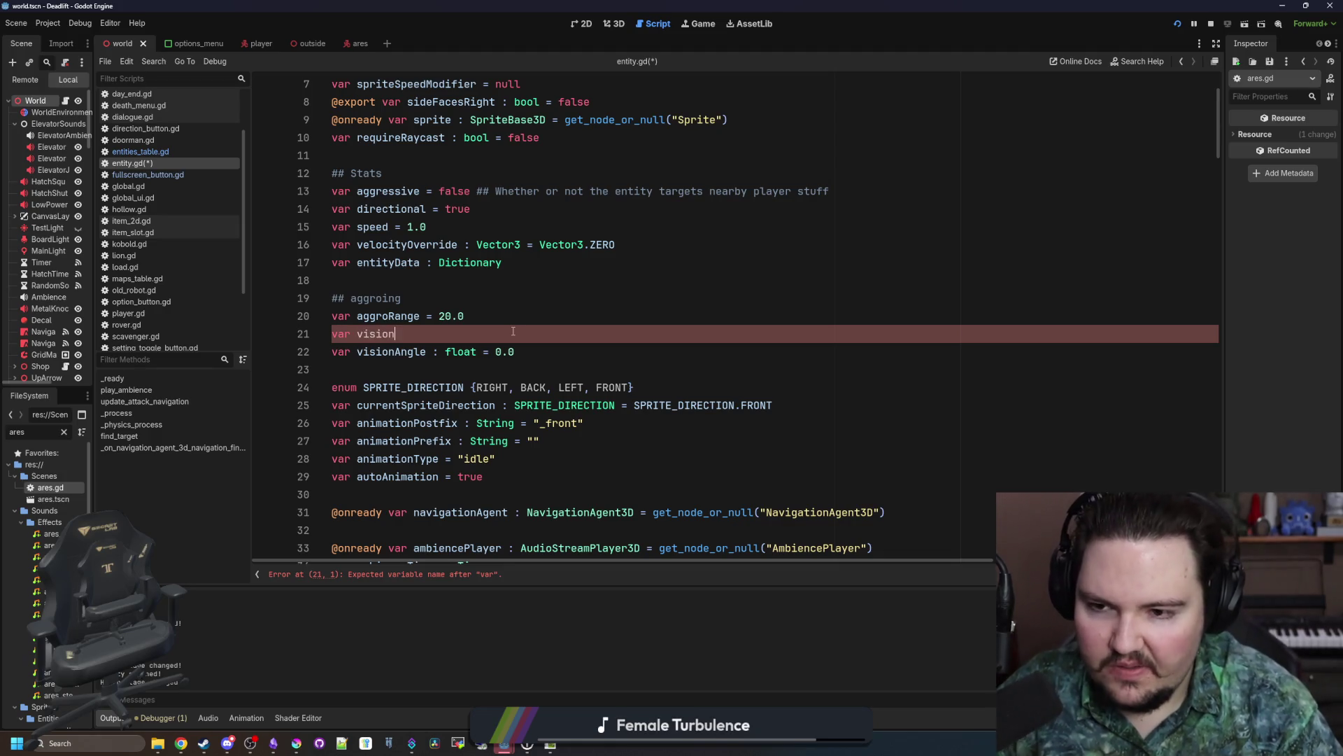
type(" : float ")
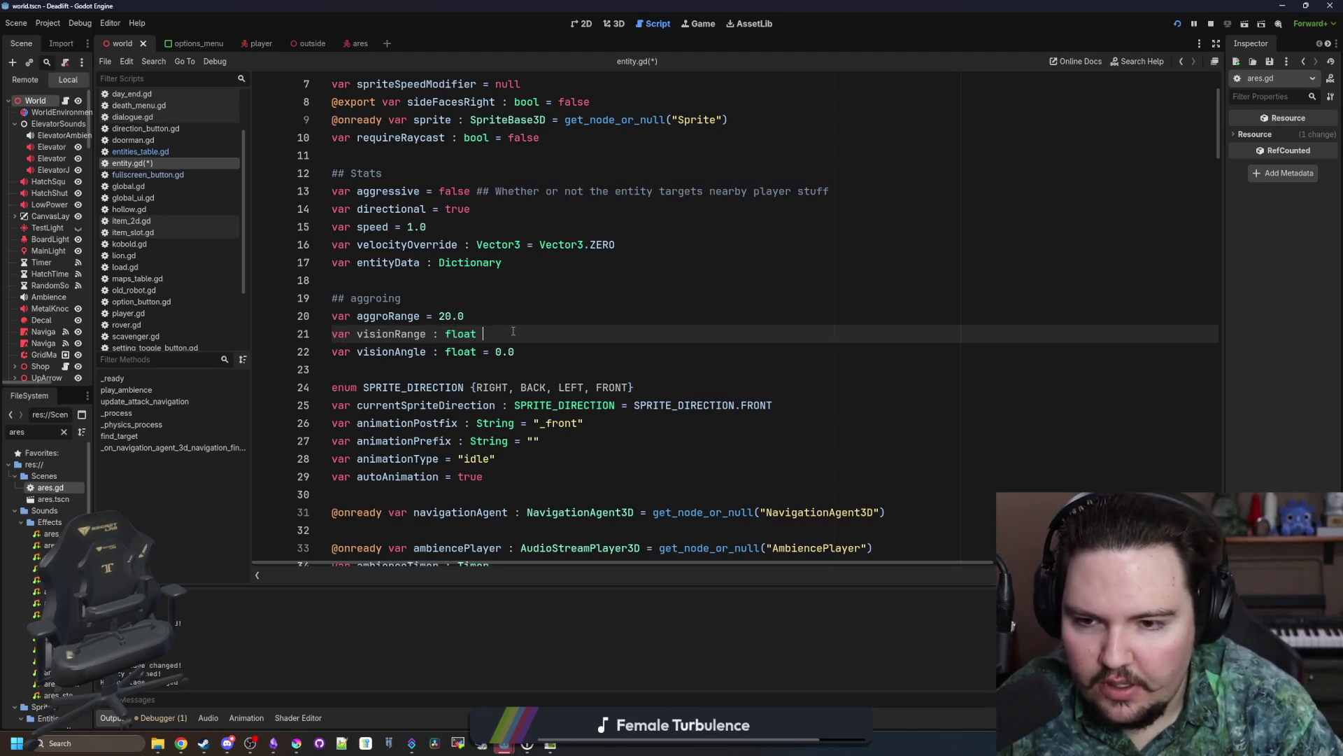
type("= 0.0")
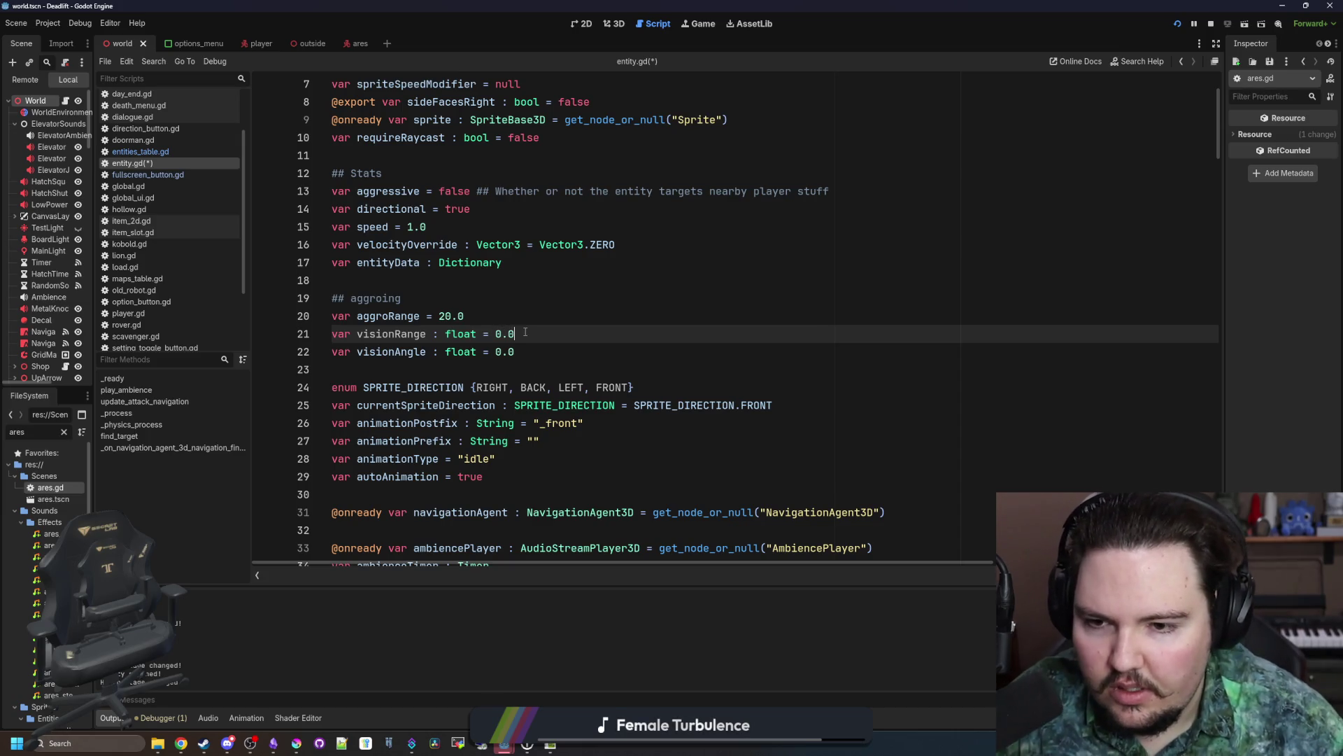
key("BackSpace")
key("BackSpace")
key("BackSpace")
type("8.0")
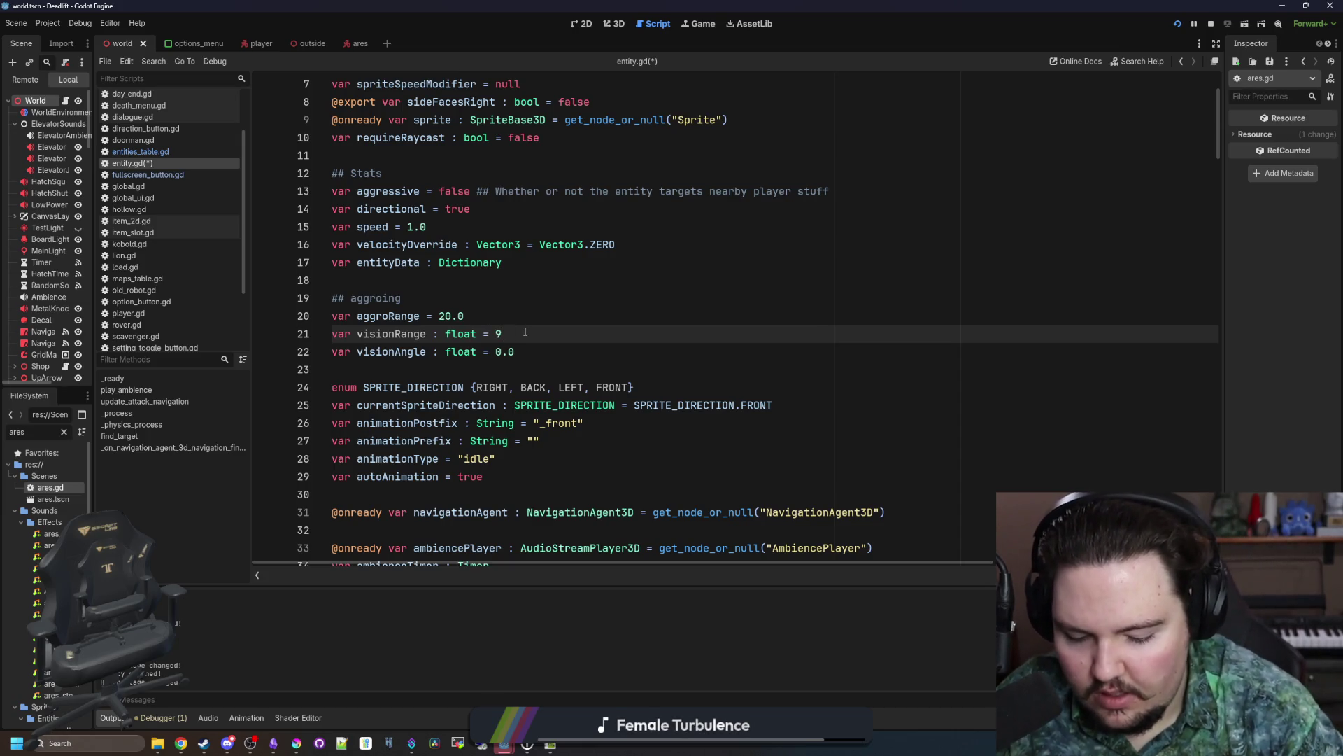
Step: Change the visionAngle default to PI/2.0
key("Down")
key("BackSpace")
key("BackSpace")
key("BackSpace")
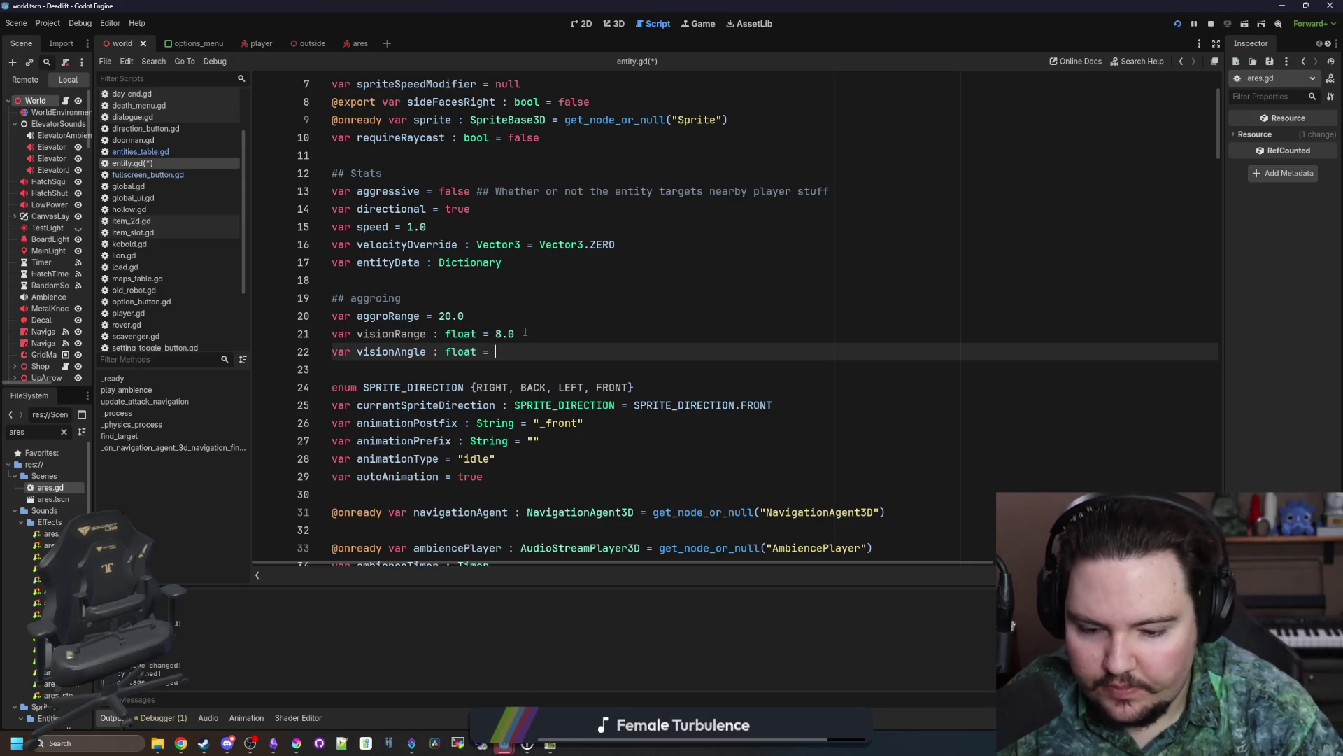
type("PI/2.0")
left_click(525, 333)
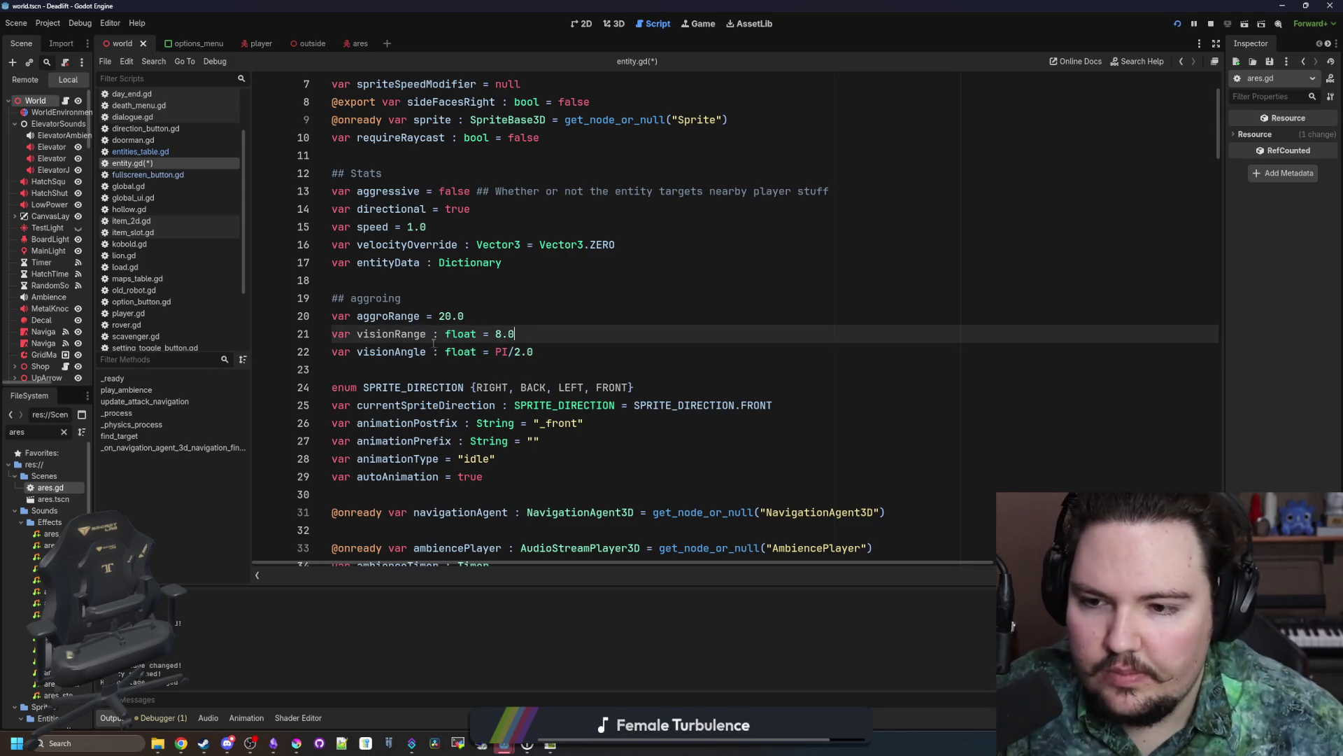
scroll(528, 357, "down", 7)
Step: Add blank-line spacing around the aggroRange and visionAngle assignments in _ready
scroll(553, 379, "down", 2)
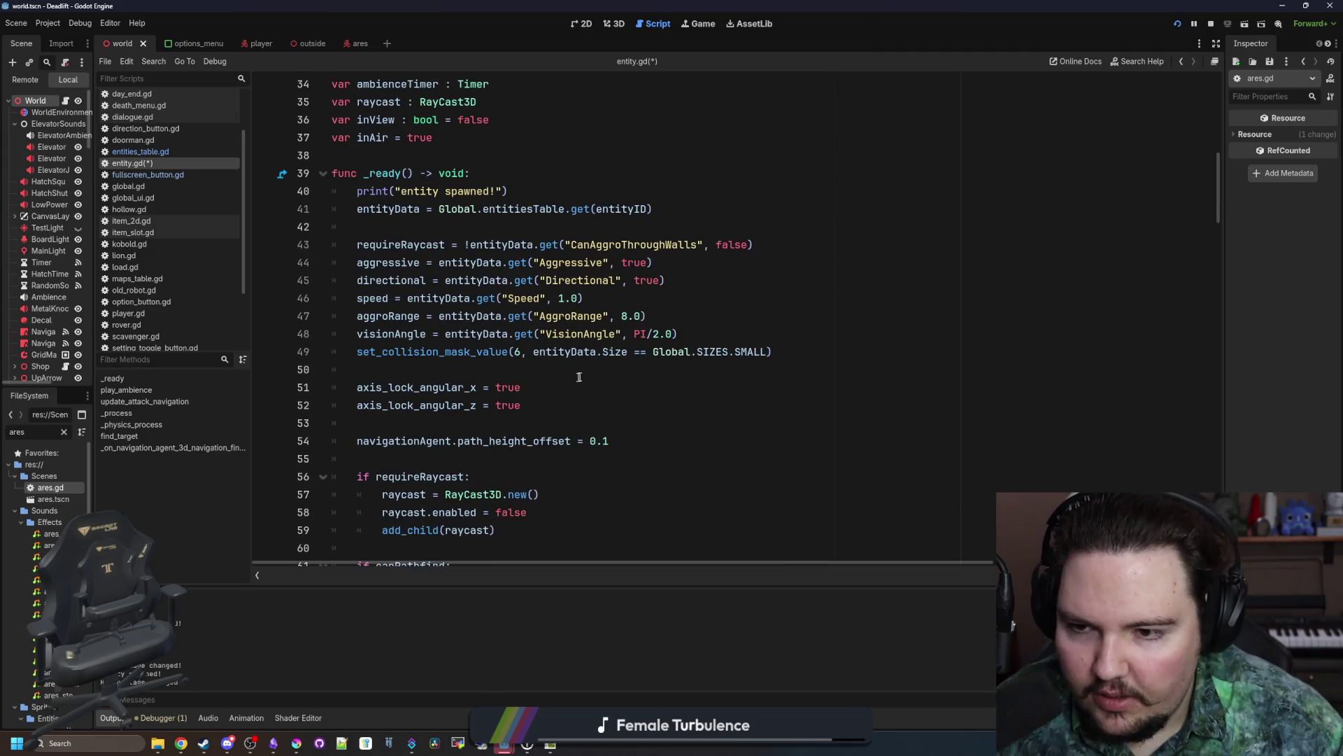
left_click(672, 320)
key("Return")
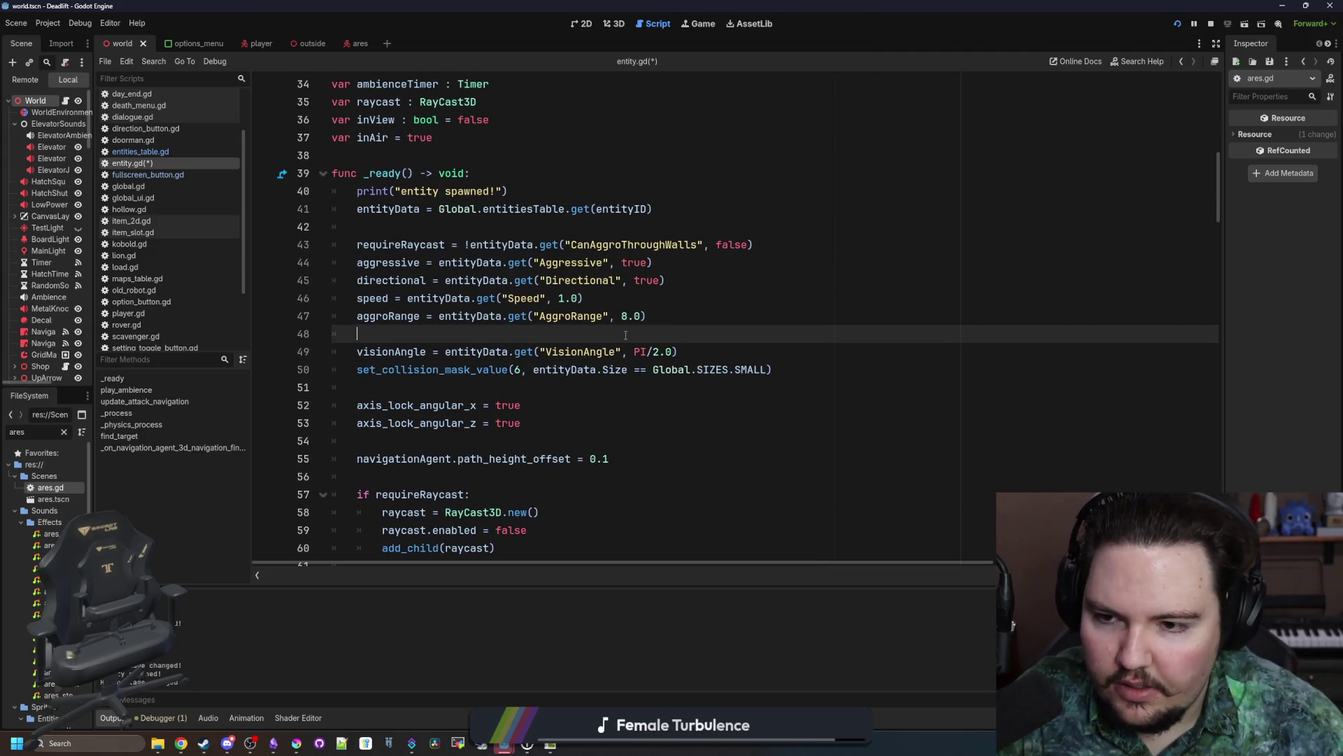
key("BackSpace")
left_click(661, 301)
key("Return")
left_click(695, 350)
key("Return")
Step: Load visionRange with entityData.get("VisionRange", 8.0) below visionAngle
left_click(695, 350)
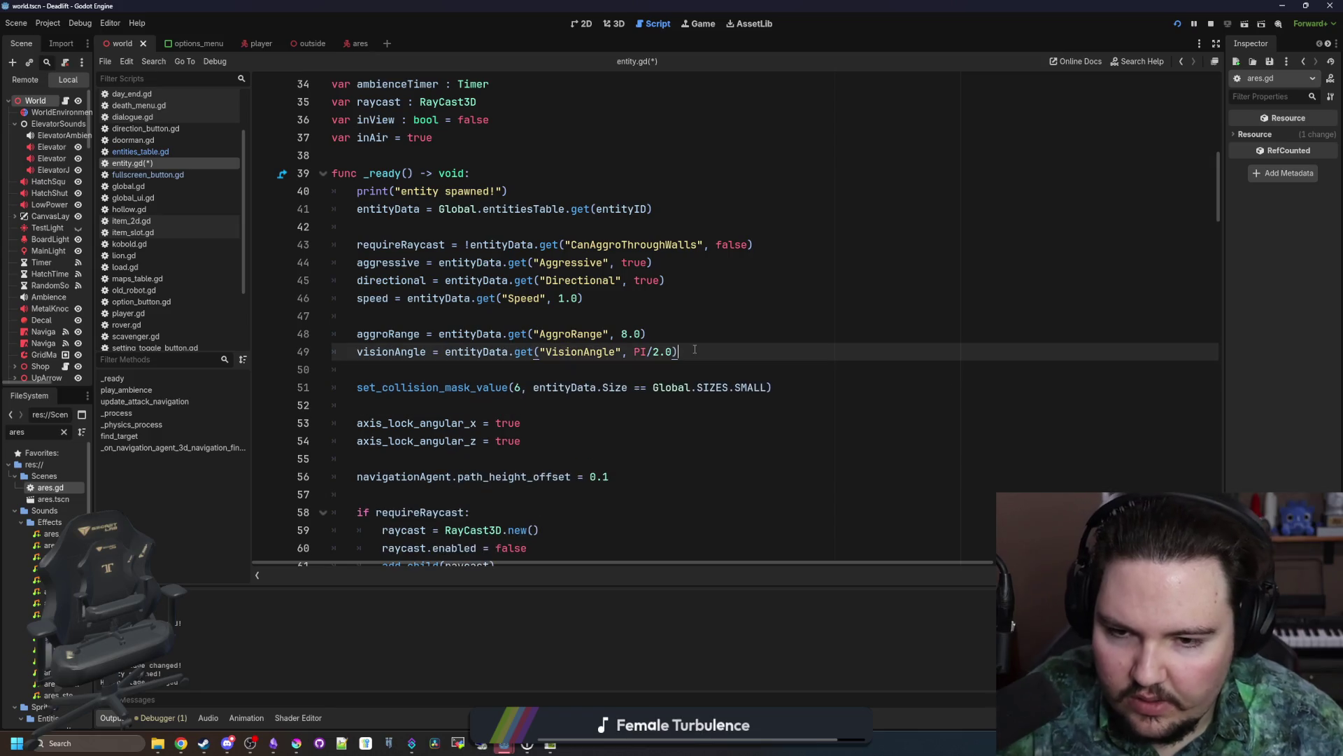
key("Return")
type("visionRange")
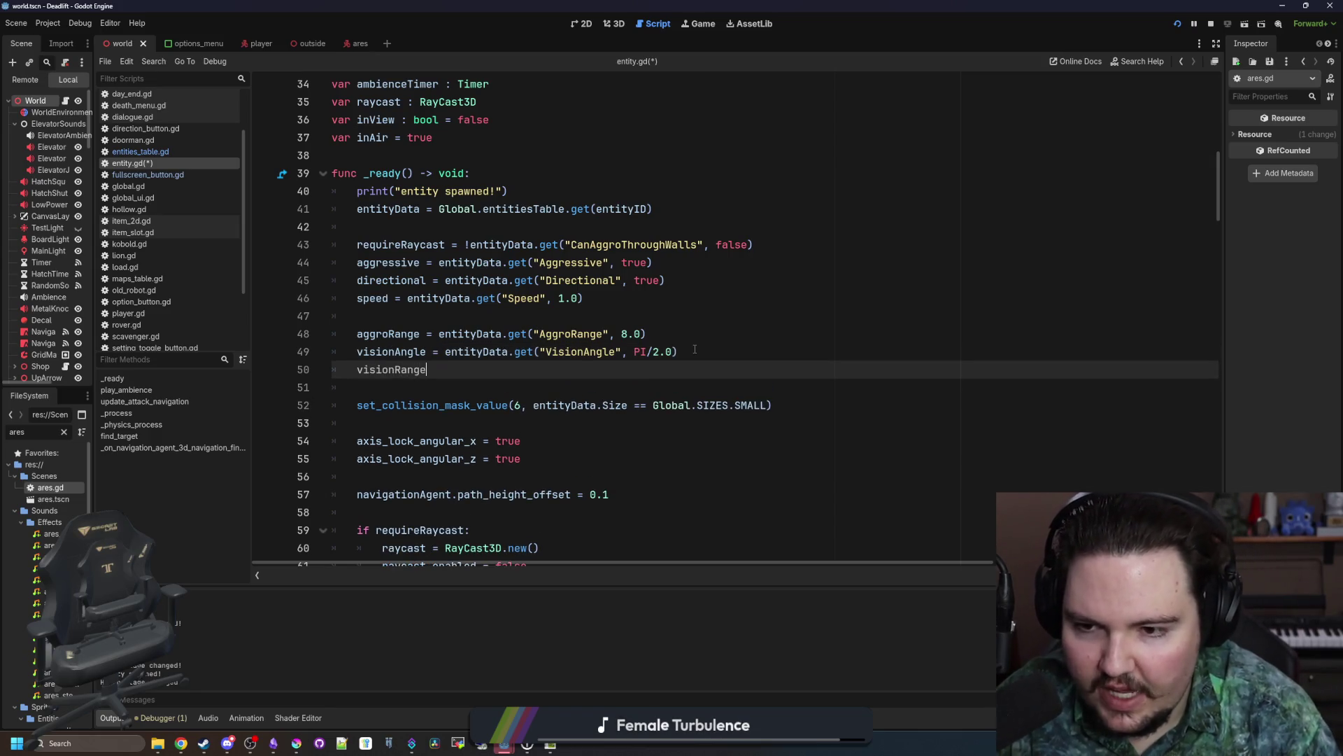
type(" = entityData.get*")
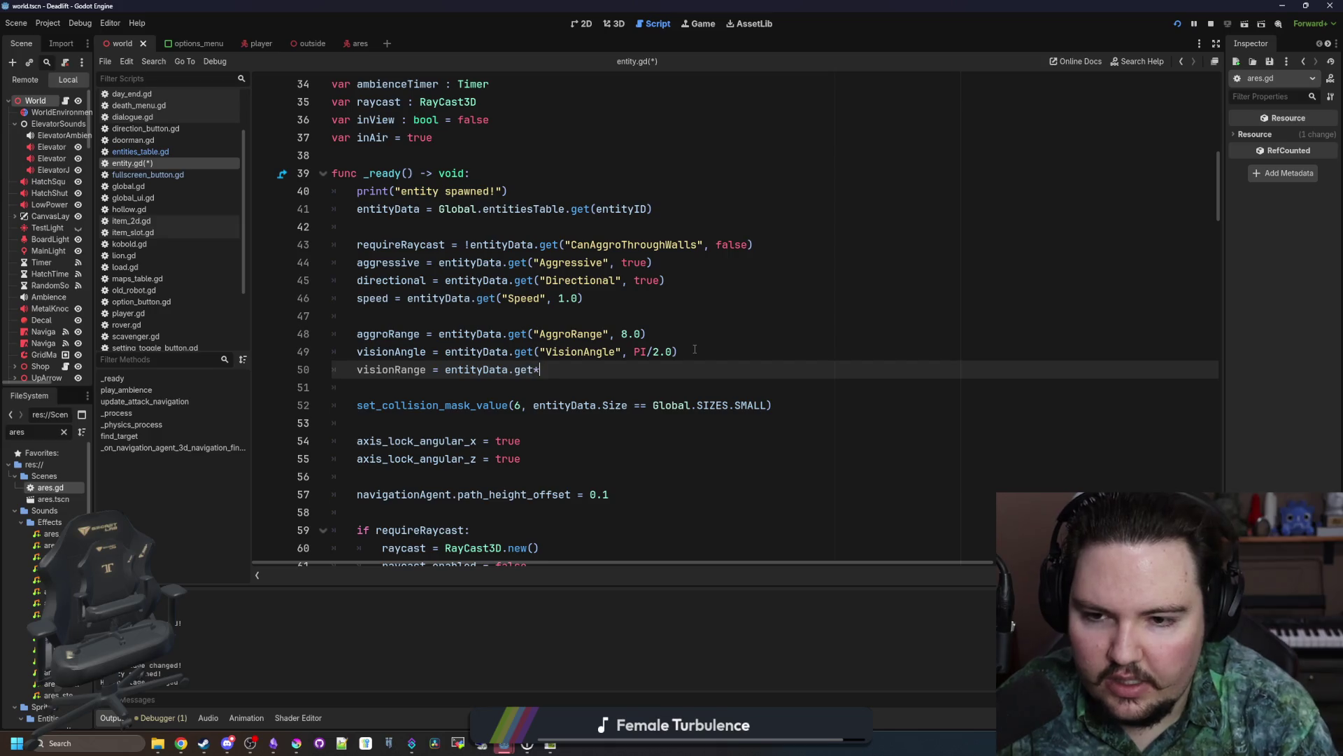
key("BackSpace")
type("(\"Vi")
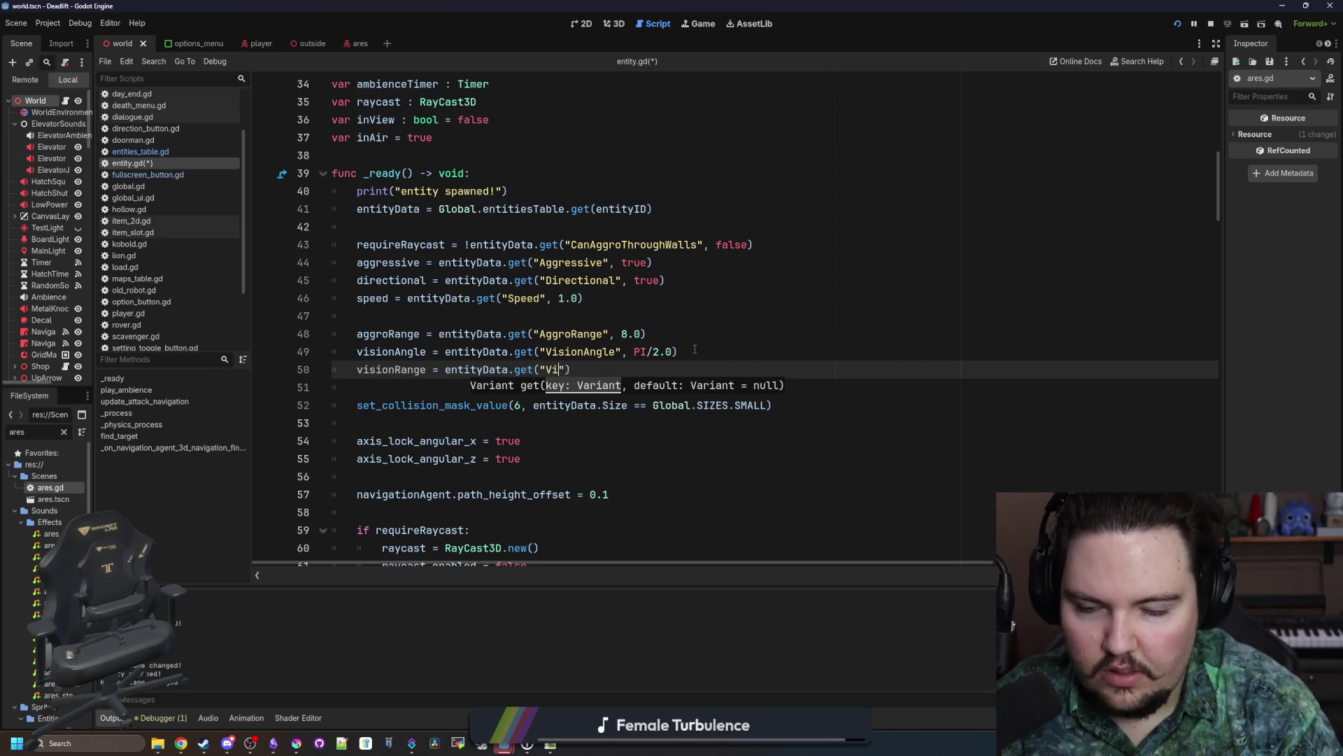
type("sionRange\"")
type(", 8.0")
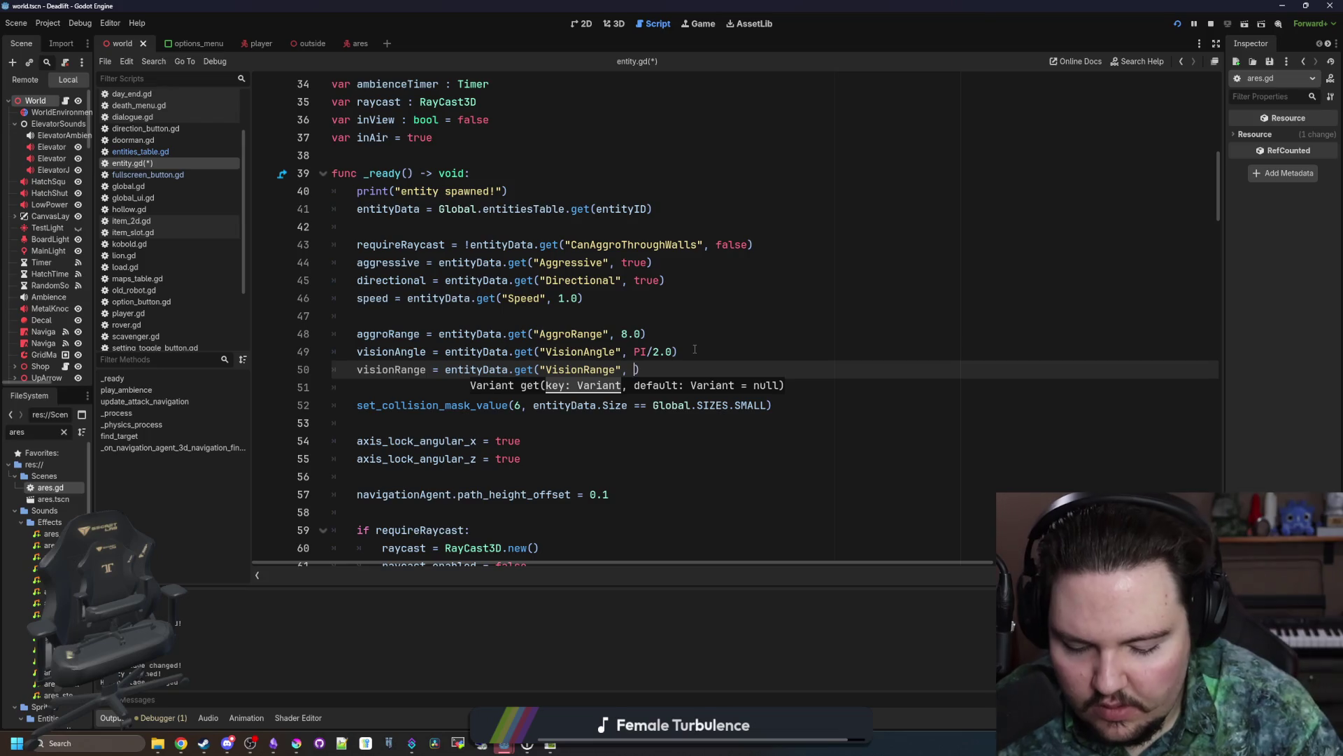
left_click(694, 351)
Step: Duplicate the visionRange line and paste AudioRange from entities_table.gd over the variable name
triple_click(683, 366)
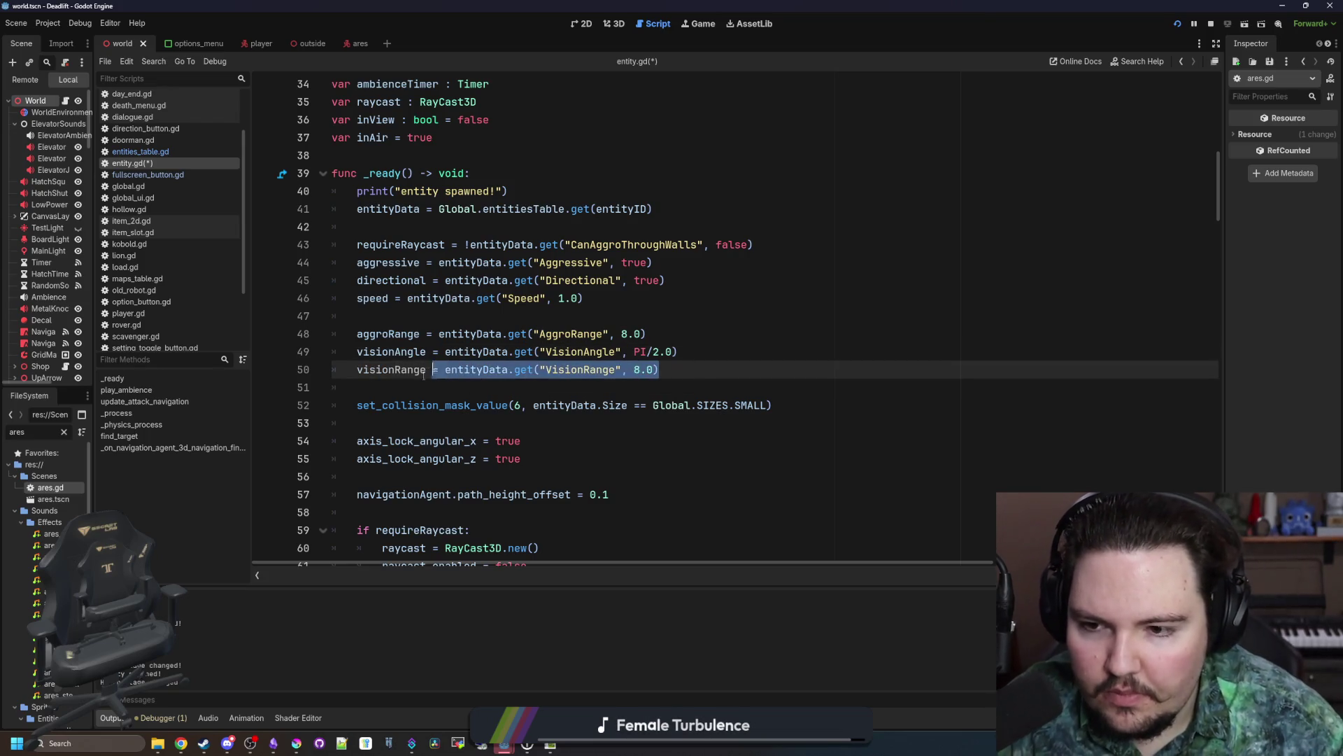
left_click(681, 367)
key("ctrl+shift+d")
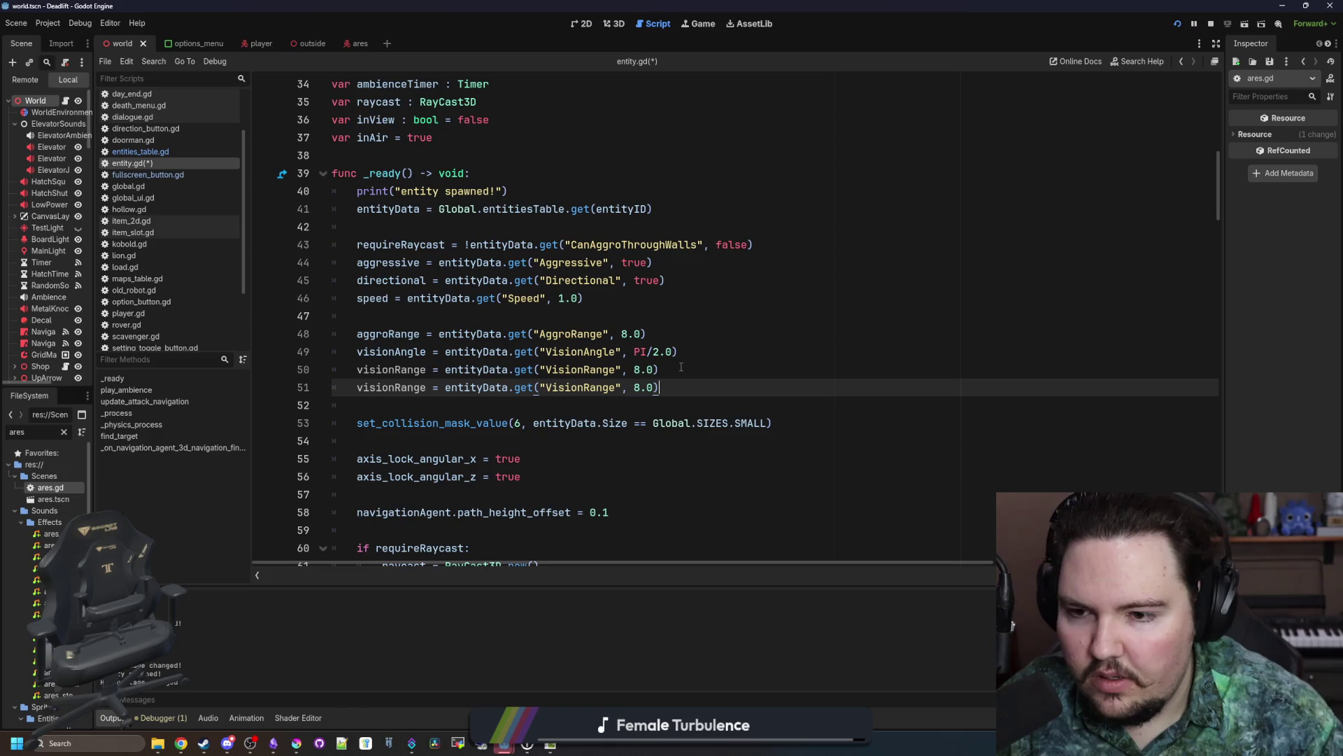
double_click(391, 387)
left_click(172, 154)
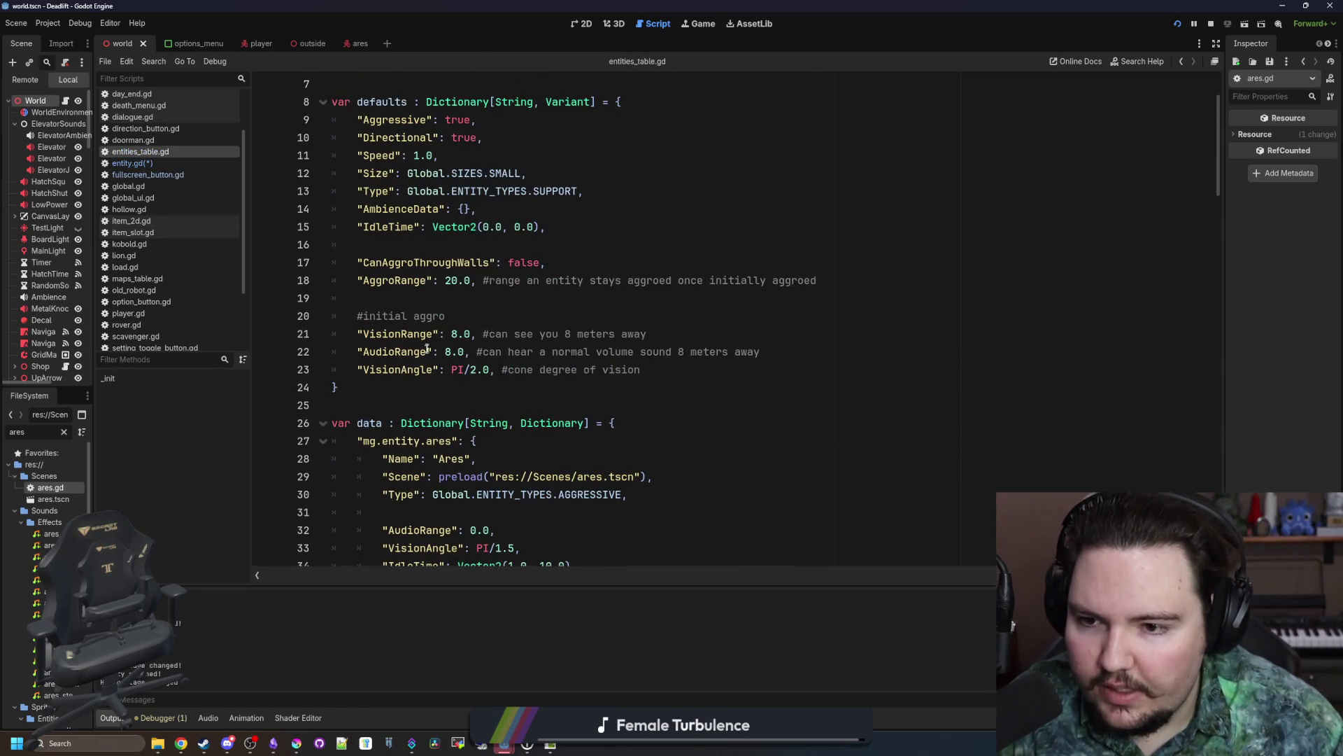
double_click(396, 352)
key("ctrl+c")
left_click(132, 163)
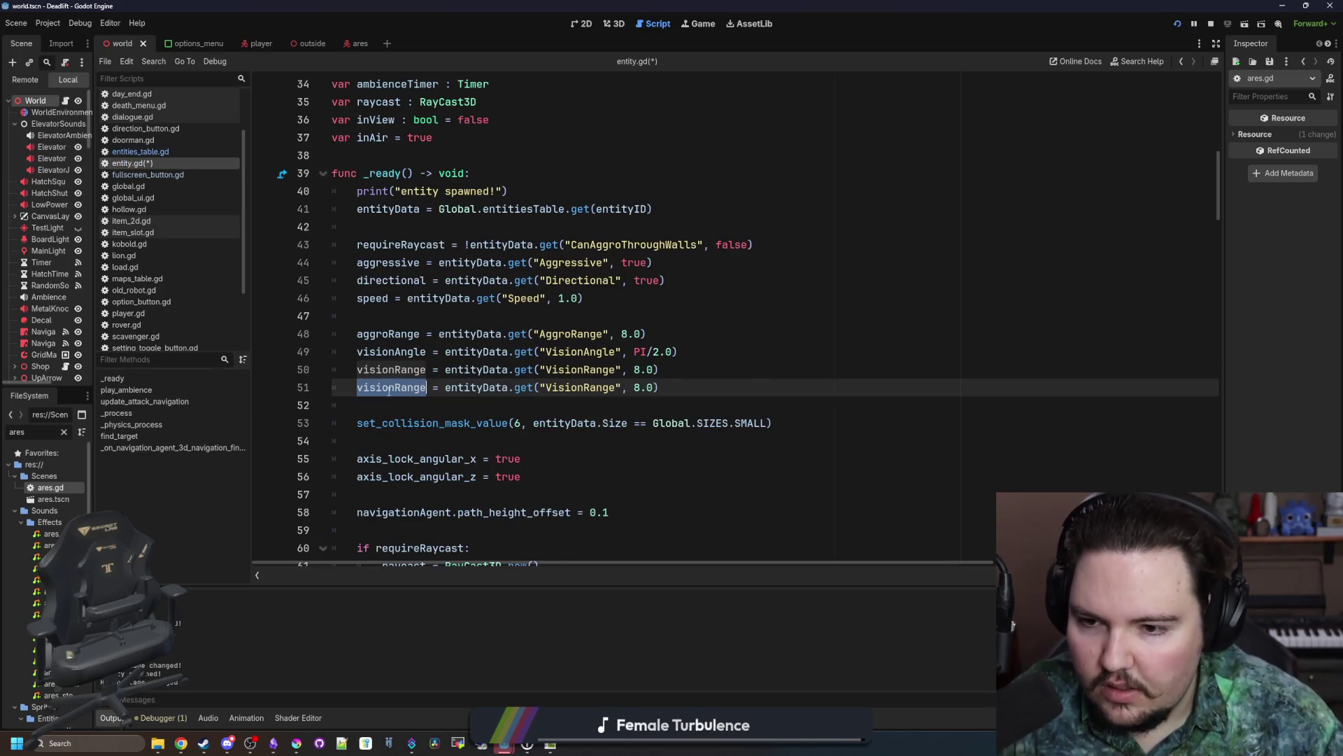
key("ctrl+v")
Step: Use the "AudioRange" key on line 51 and rename the variable to lowercase audioRange
double_click(550, 387)
type("AudioRange")
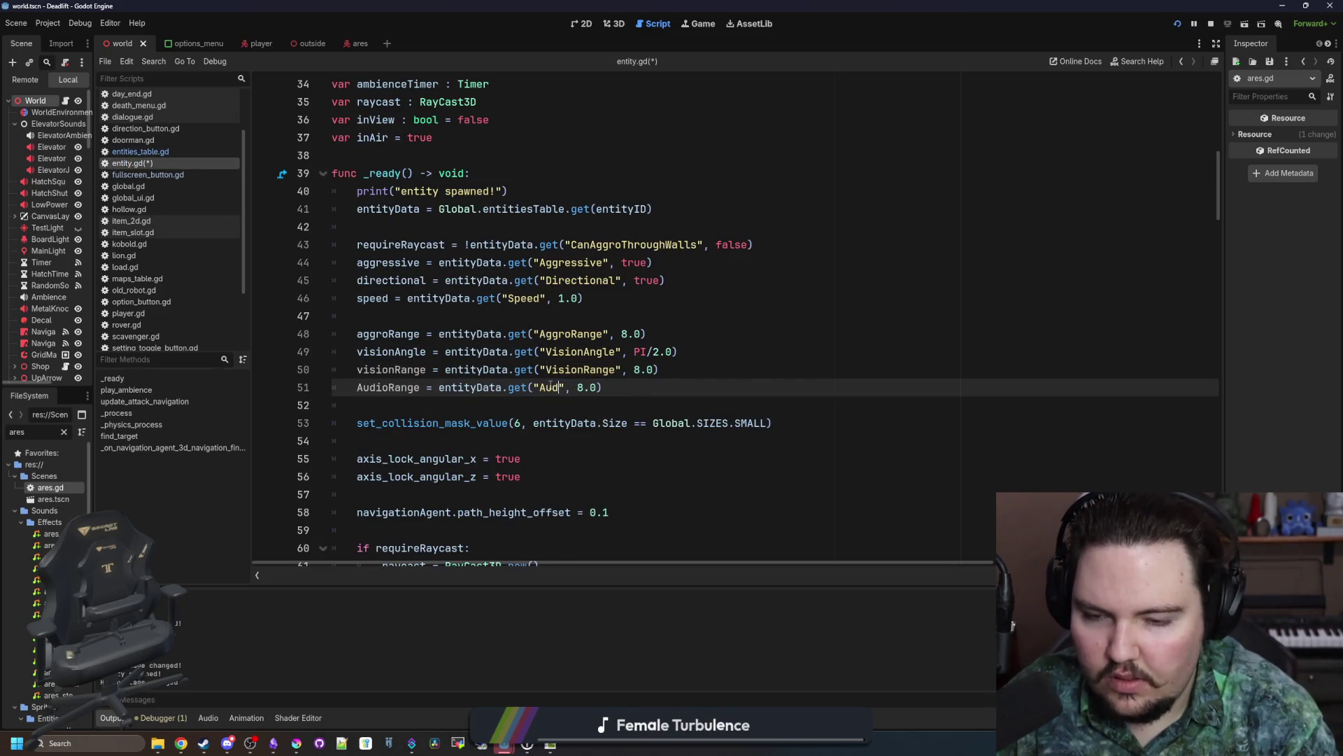
left_click(665, 387)
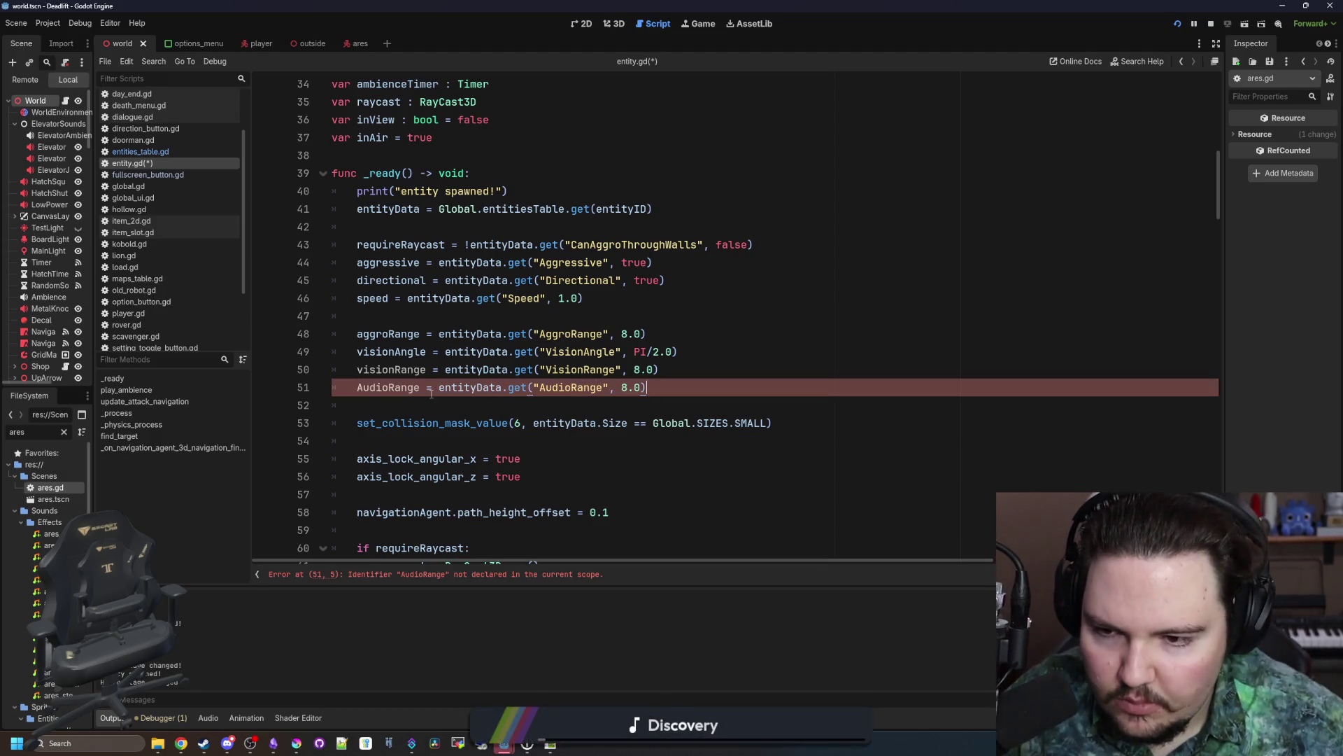
double_click(388, 387)
scroll(373, 443, "up", 6)
scroll(373, 443, "down", 4)
key("Left")
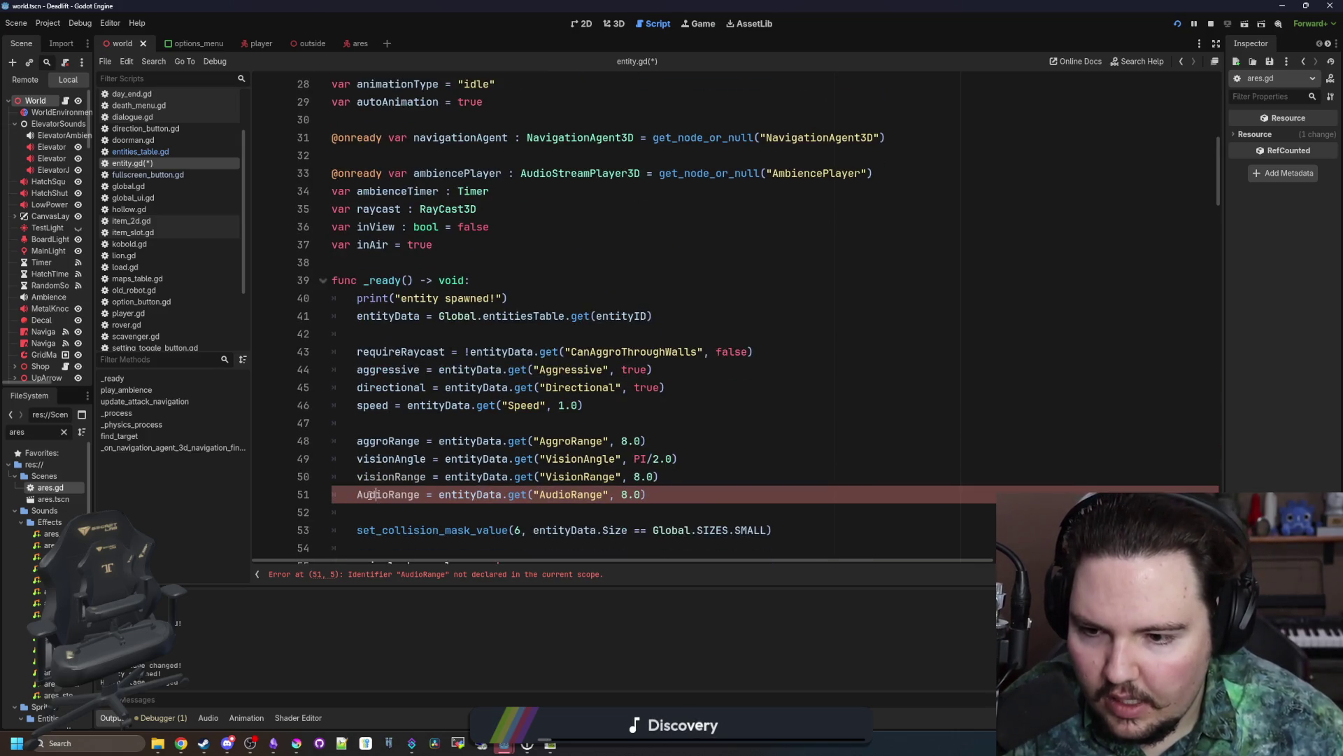
key("Delete")
type("a")
Step: Declare 'var audioRange : float = 8.0' under visionAngle and save entity.gd
scroll(446, 230, "up", 4)
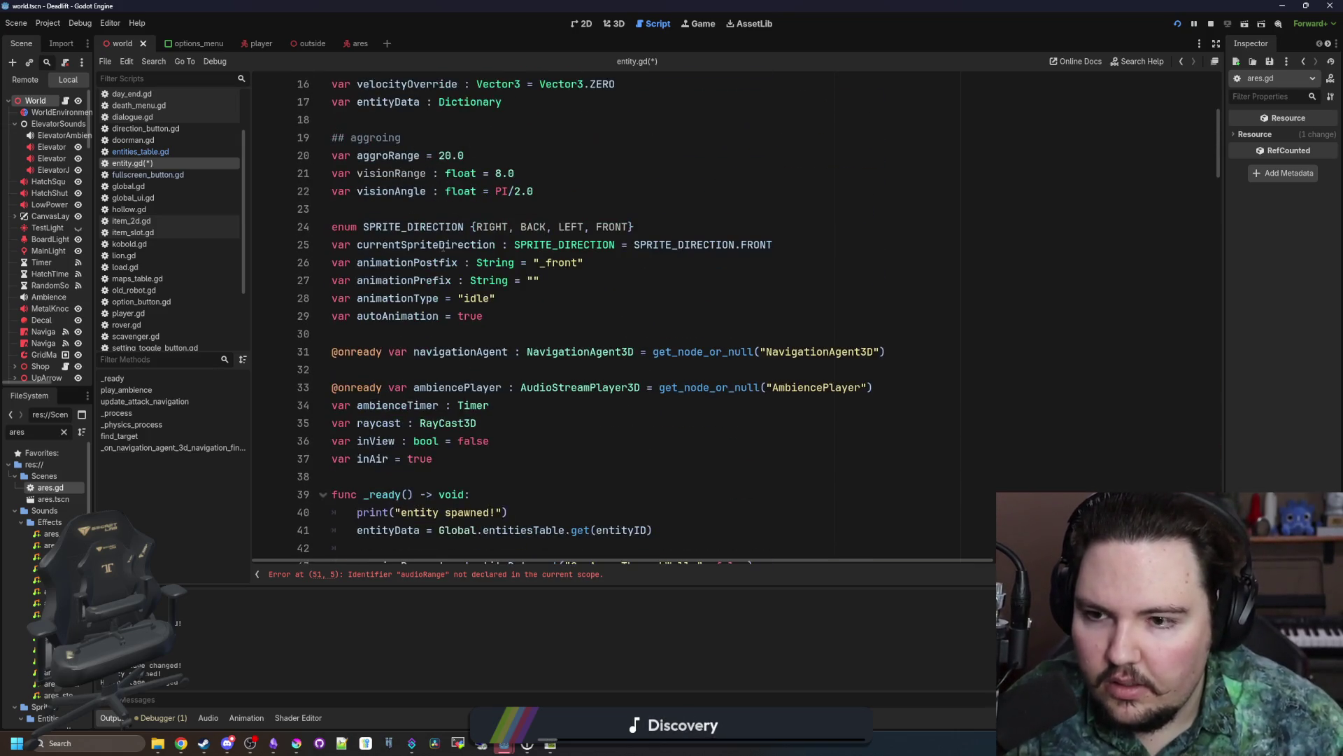
left_click(566, 189)
key("Return")
type("var adu")
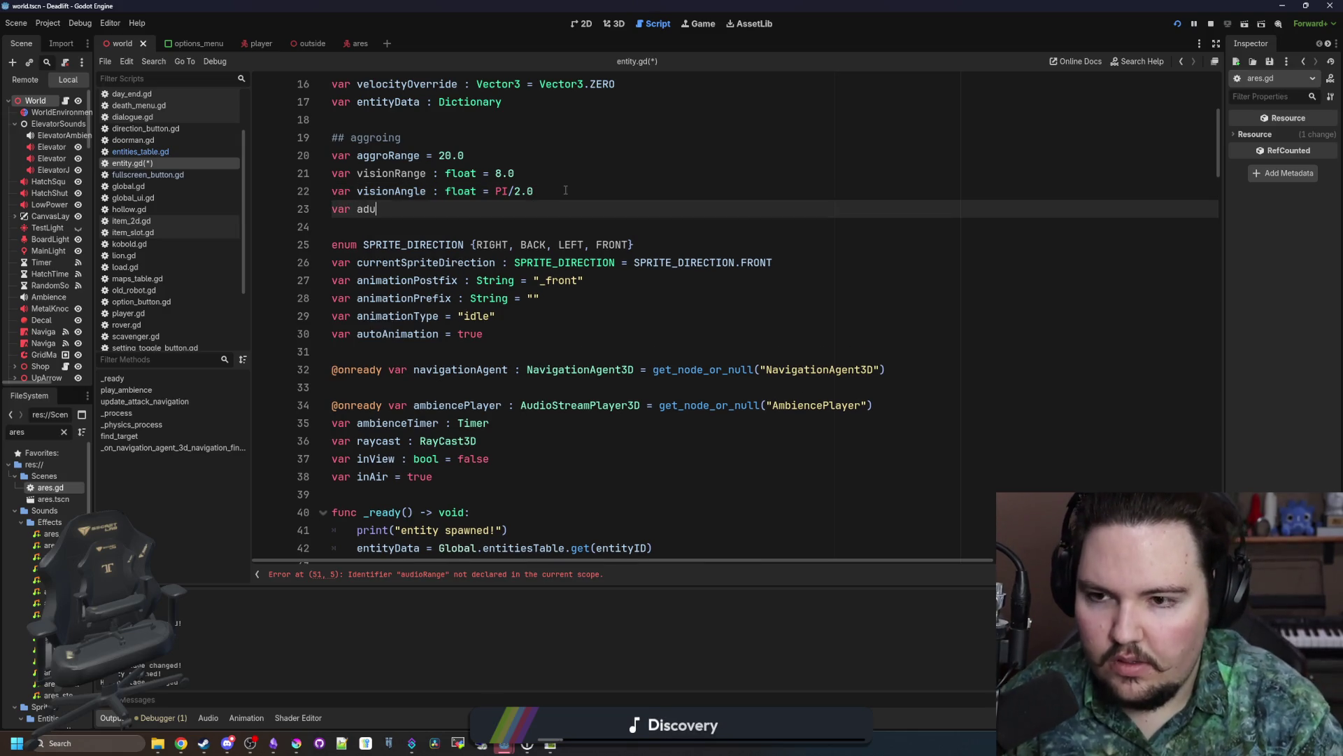
key("BackSpace")
key("BackSpace")
type("udioRange : fl")
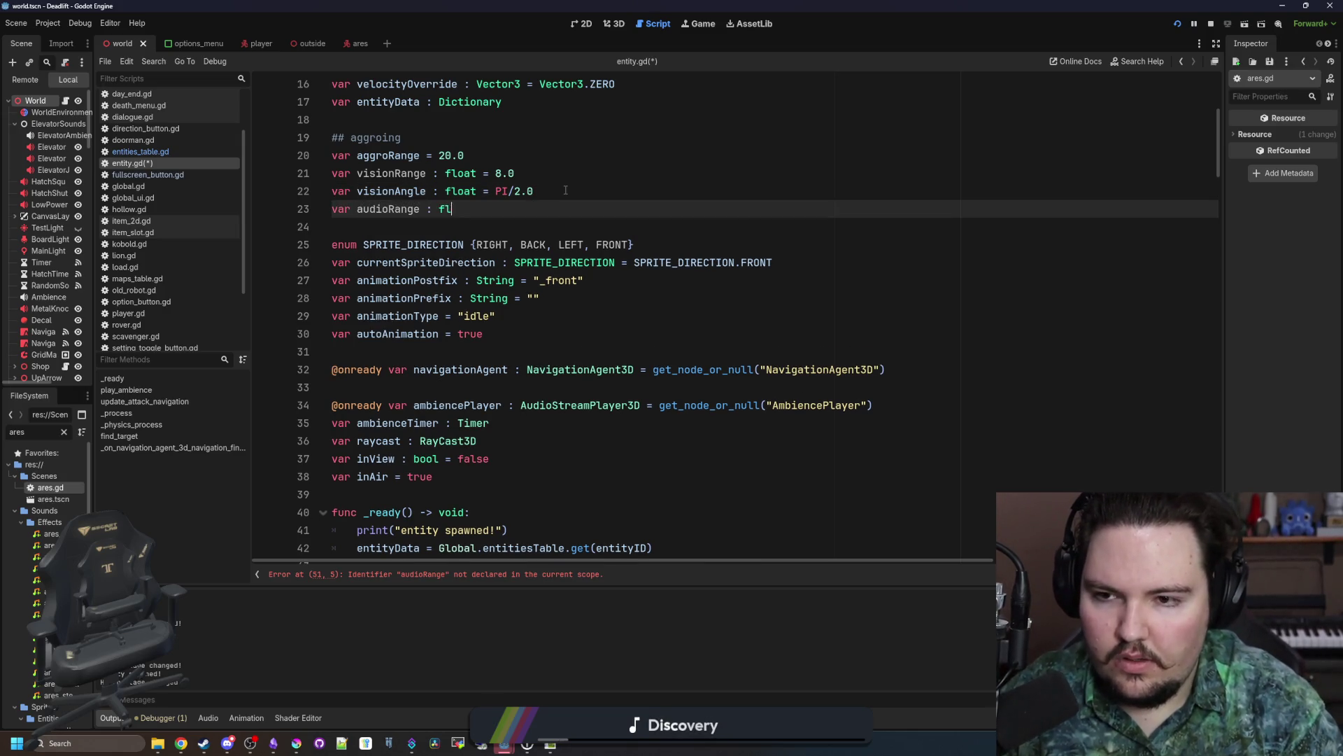
type("oat = 8.0")
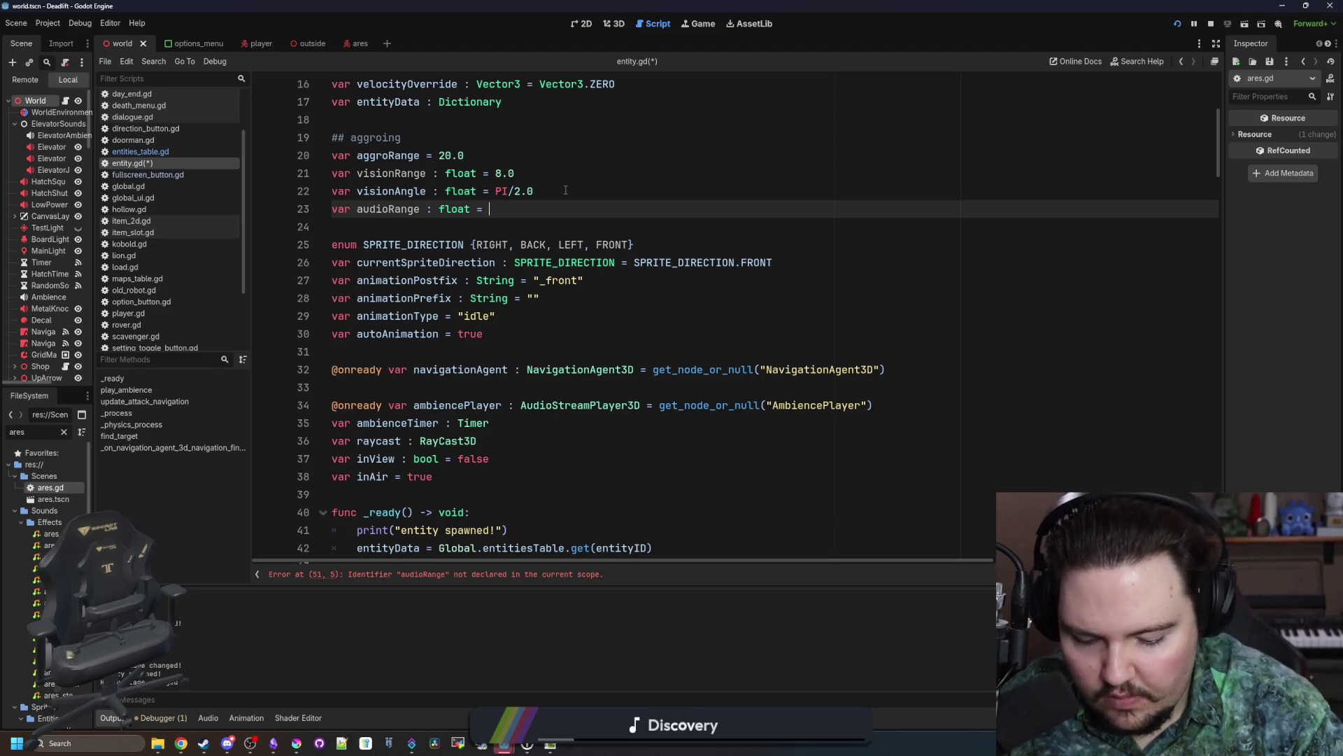
key("ctrl+s")
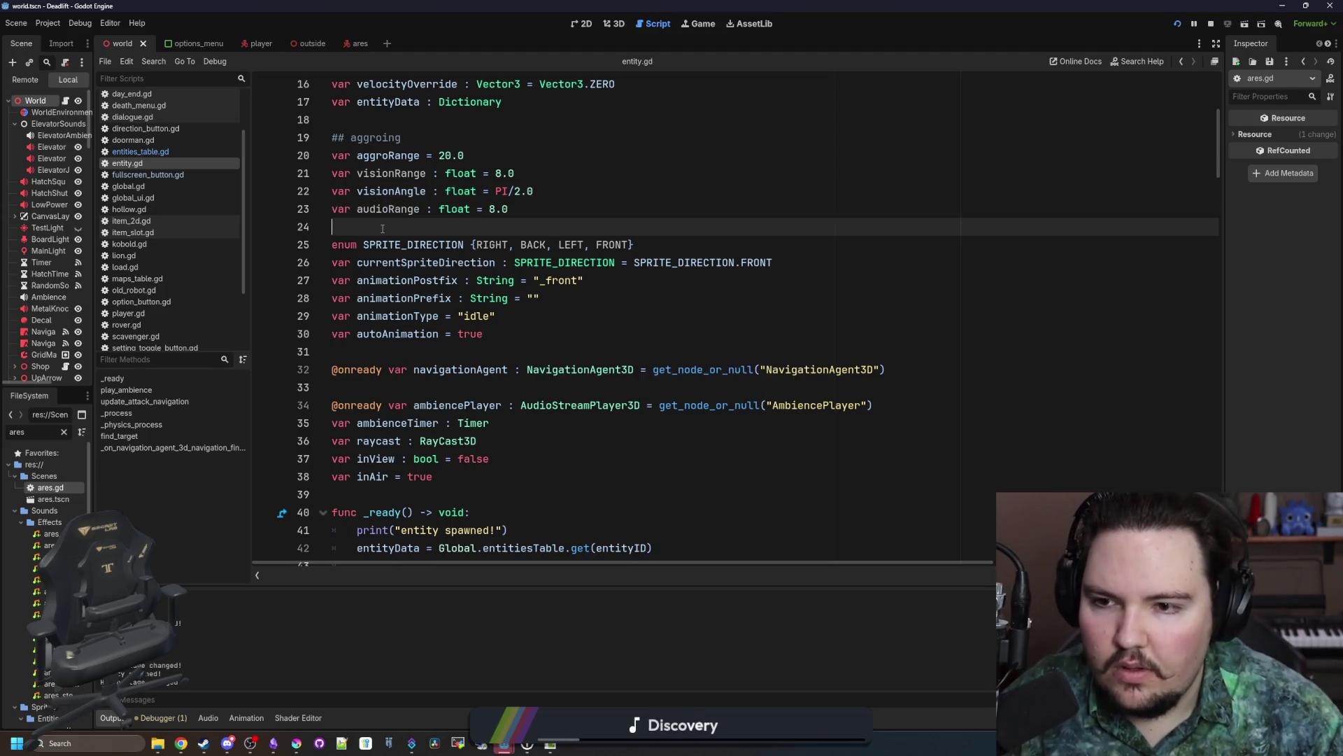
key("Down")
scroll(561, 303, "down", 5)
Step: Scroll to the aggro check in _physics_process and review its conditions
scroll(328, 282, "down", 20)
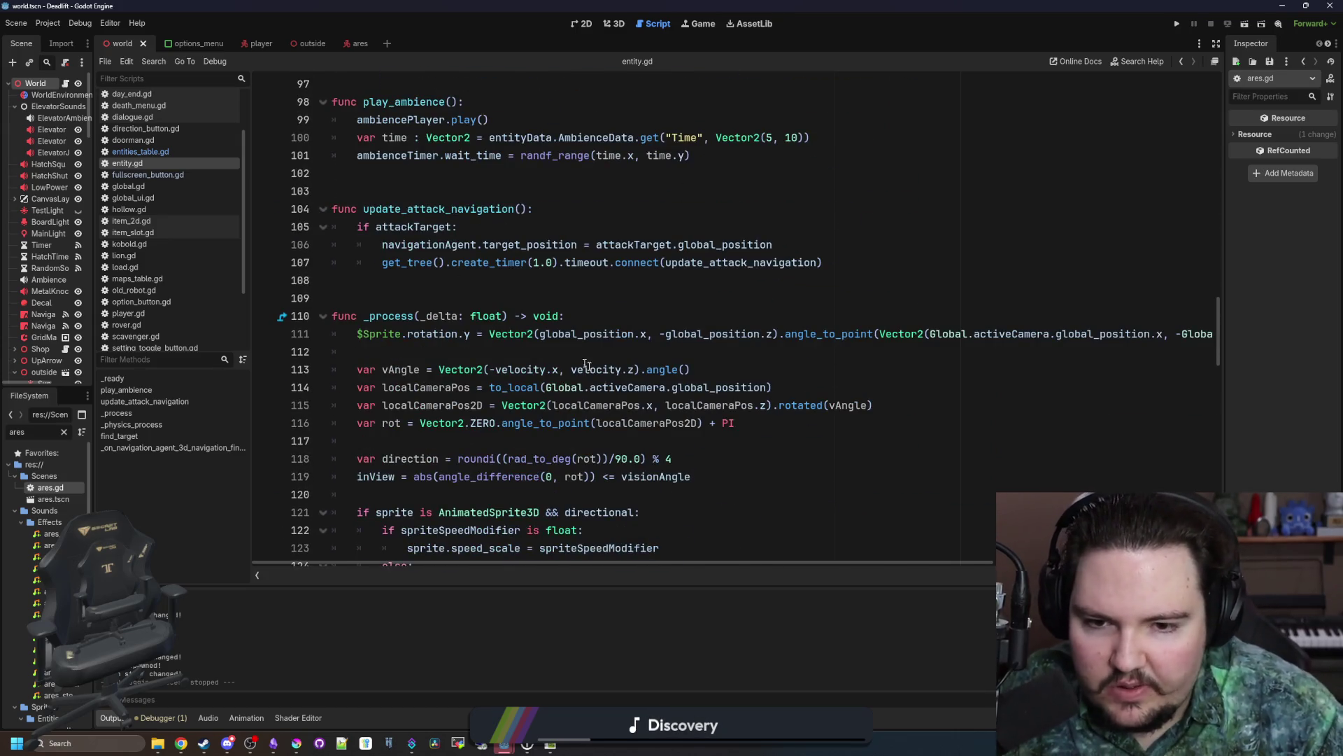
scroll(631, 382, "down", 7)
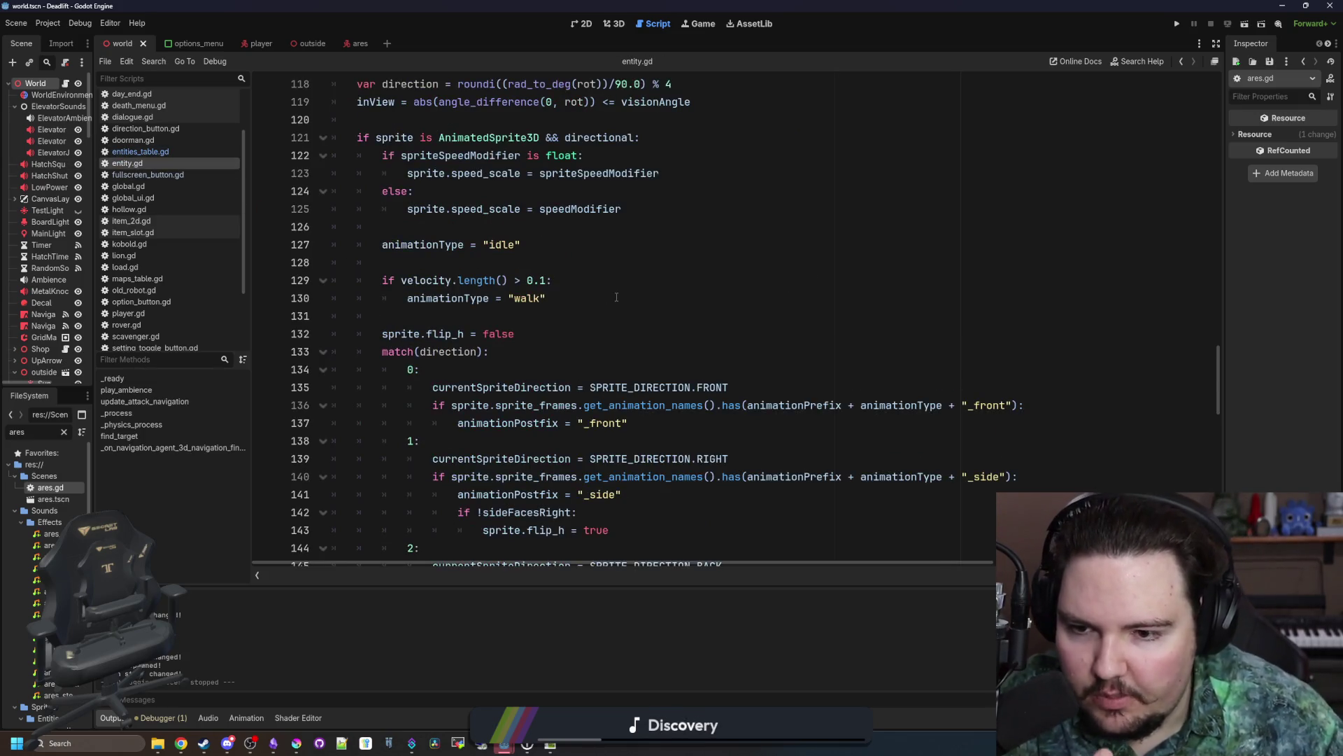
scroll(617, 298, "down", 11)
left_click(494, 355)
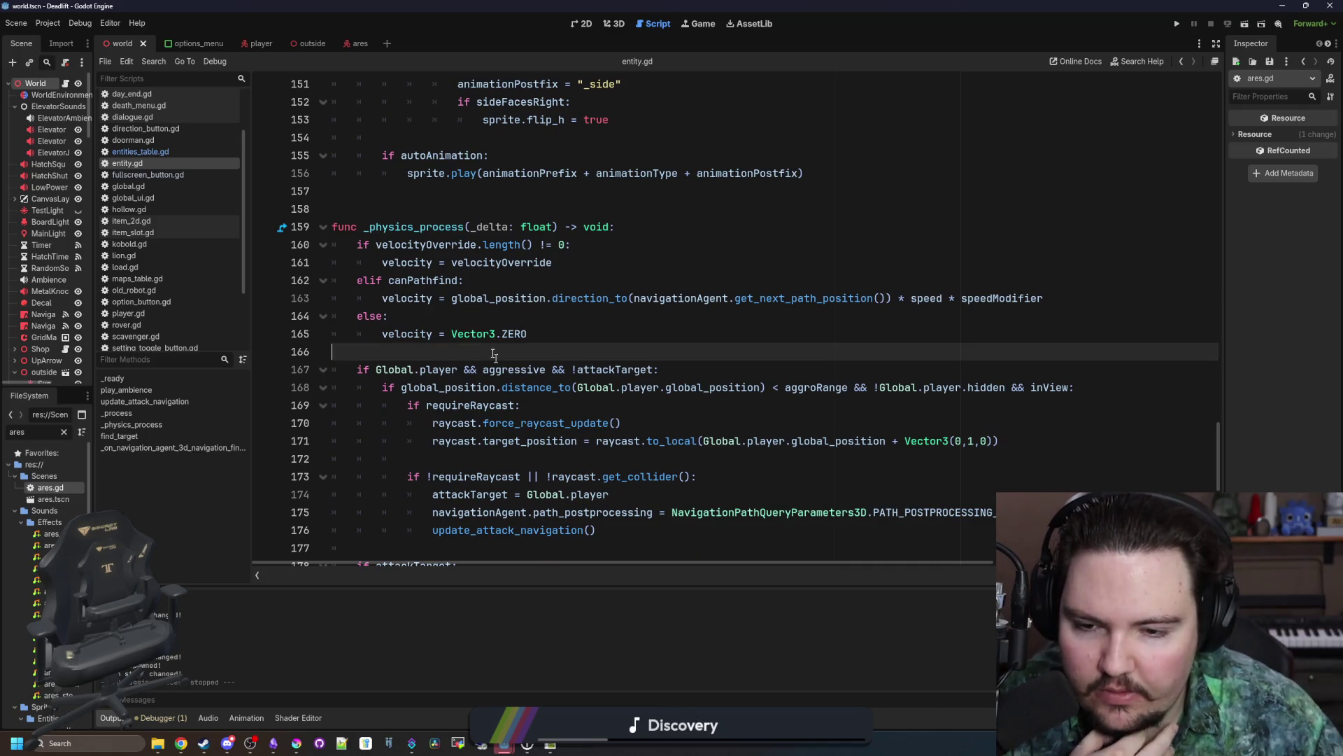
scroll(494, 355, "down", 2)
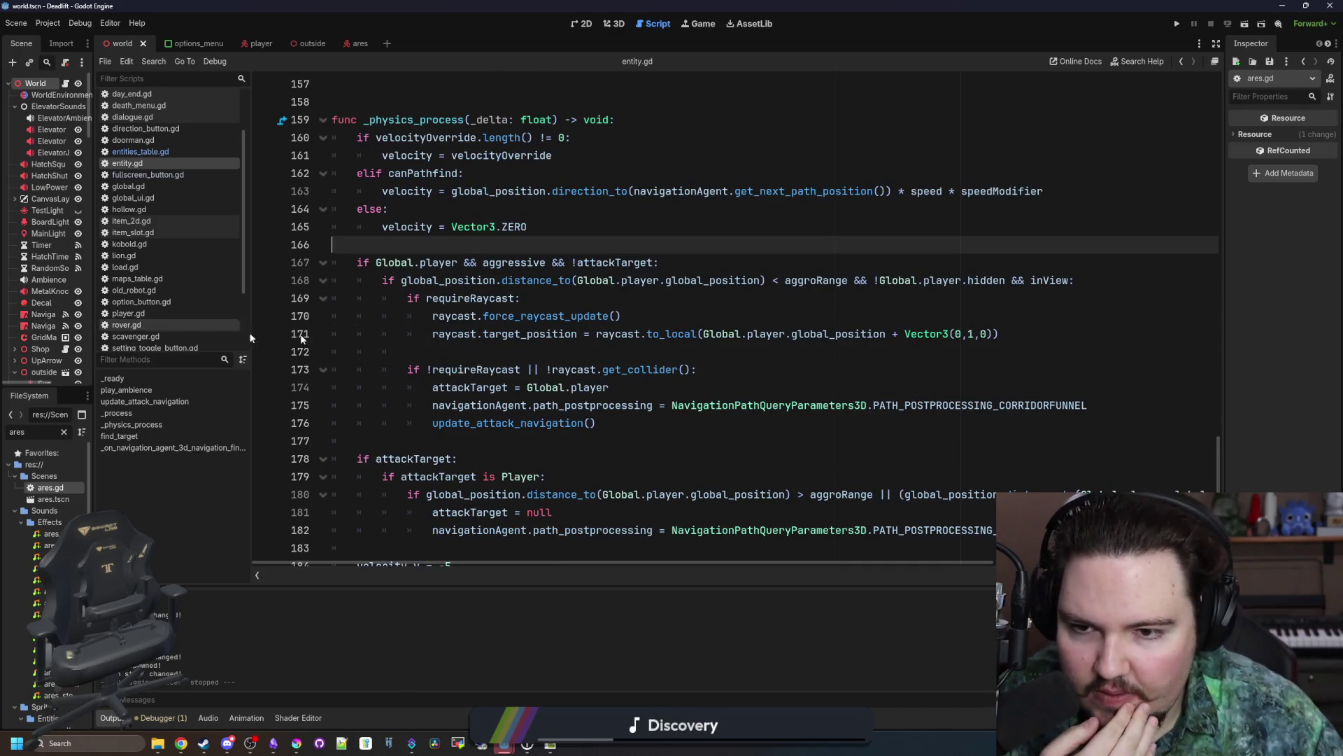
left_click_drag(390, 264, 655, 264)
left_click(578, 246)
left_click(614, 246)
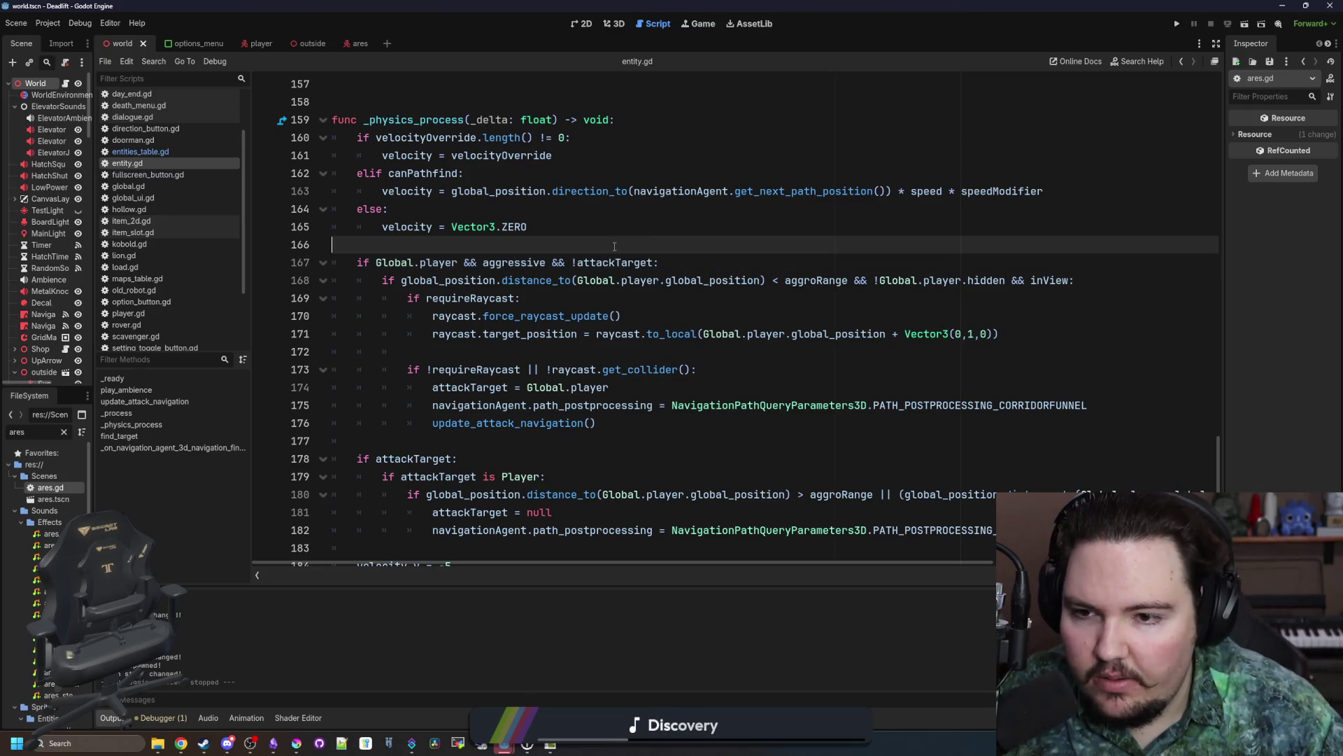
Step: Add 'var canSee' and 'var canHear' lines inside the aggro check
left_click(662, 262)
key("Return")
key("Return")
key("Up")
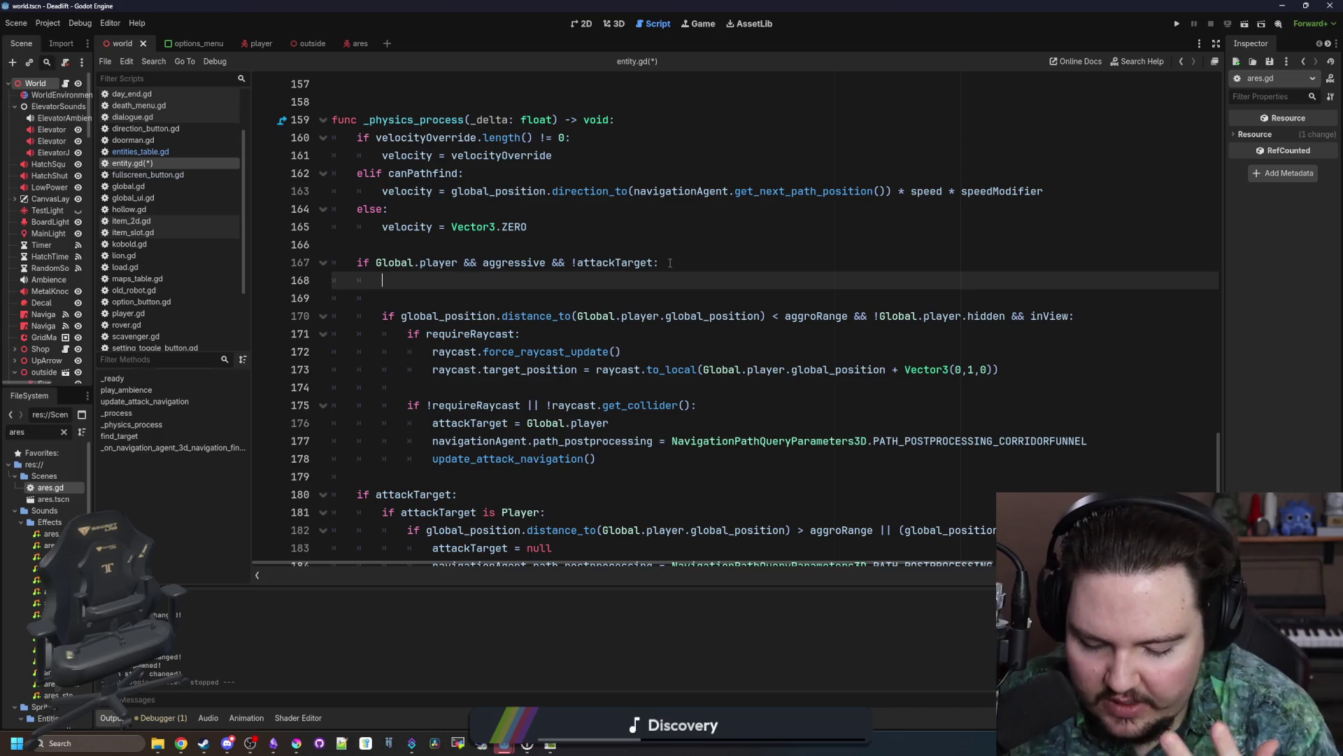
type("var")
key("Return")
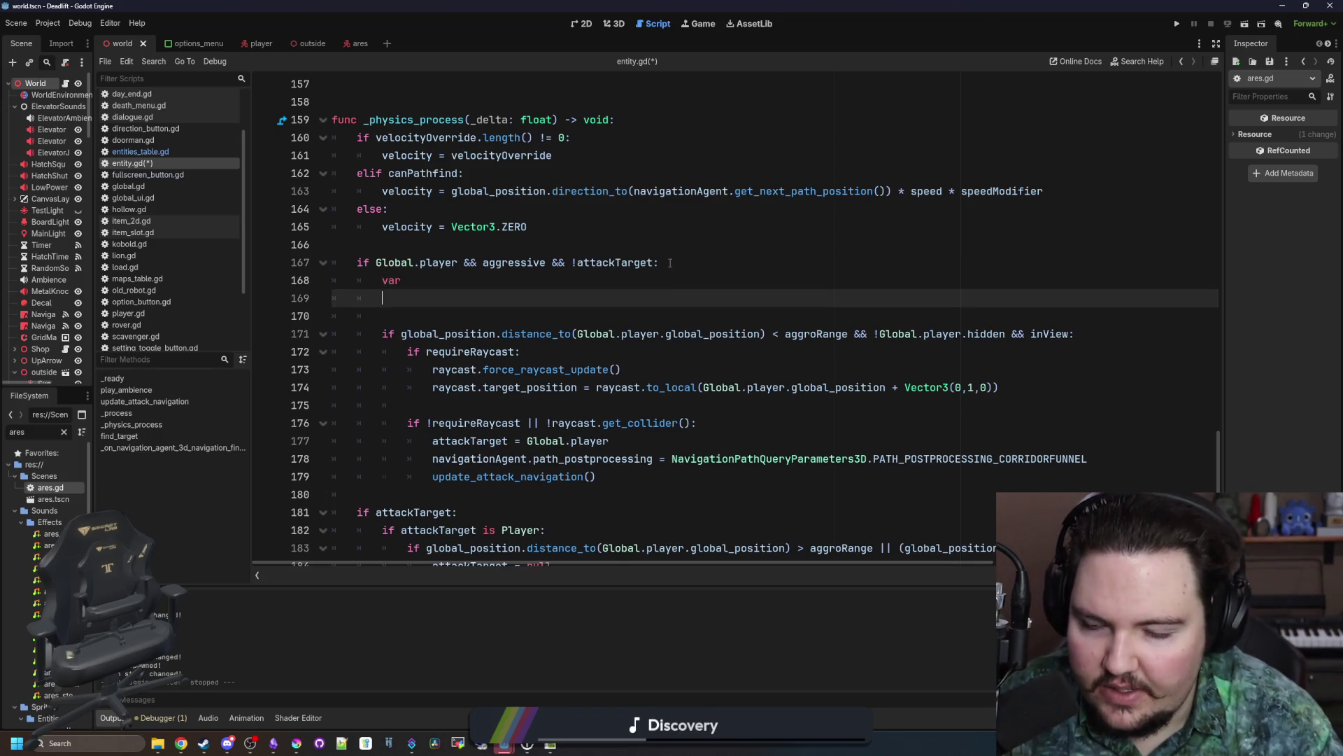
type("var ")
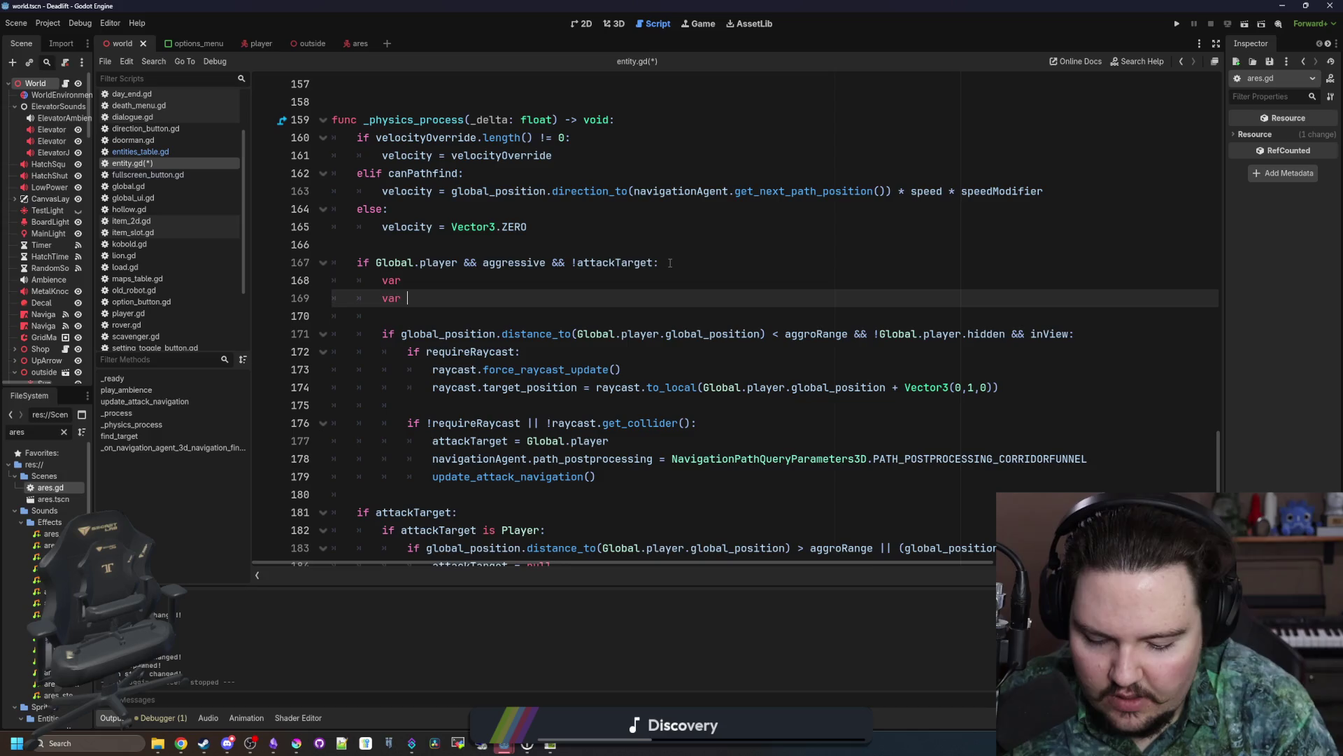
type("canHear")
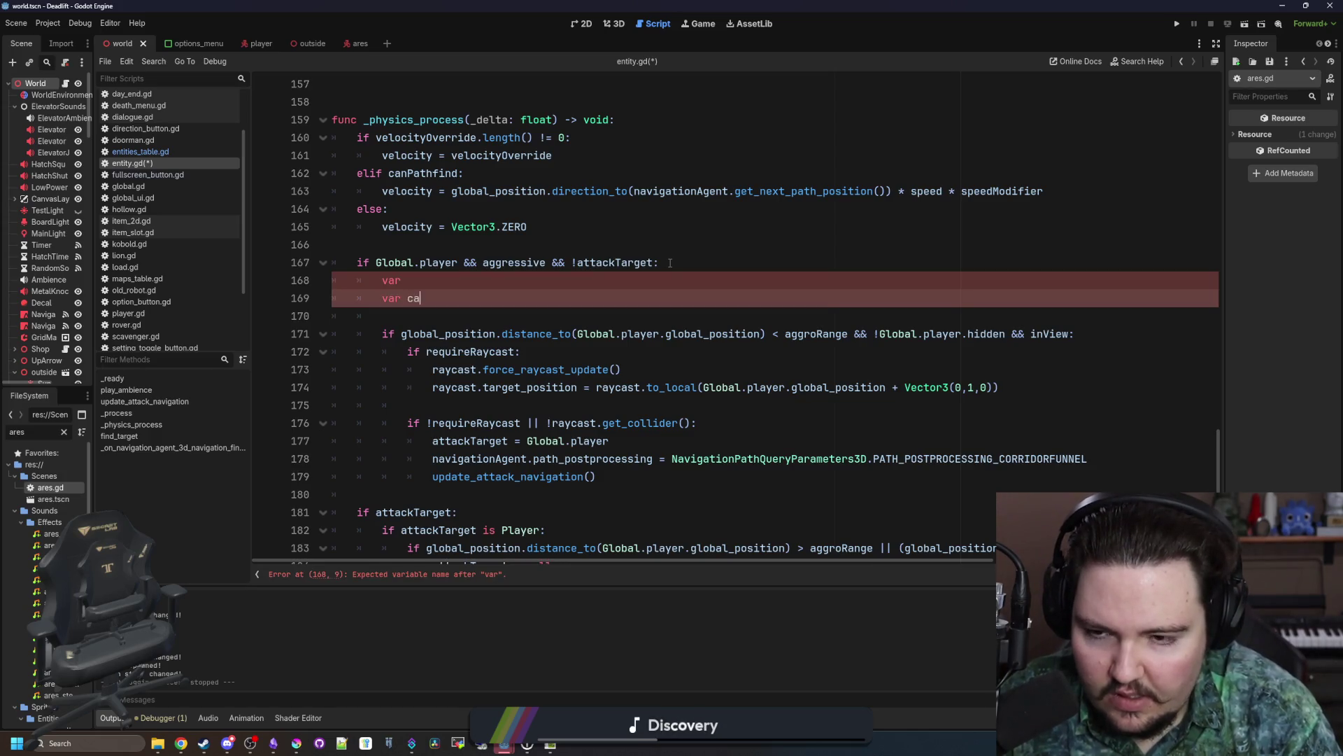
key("Up")
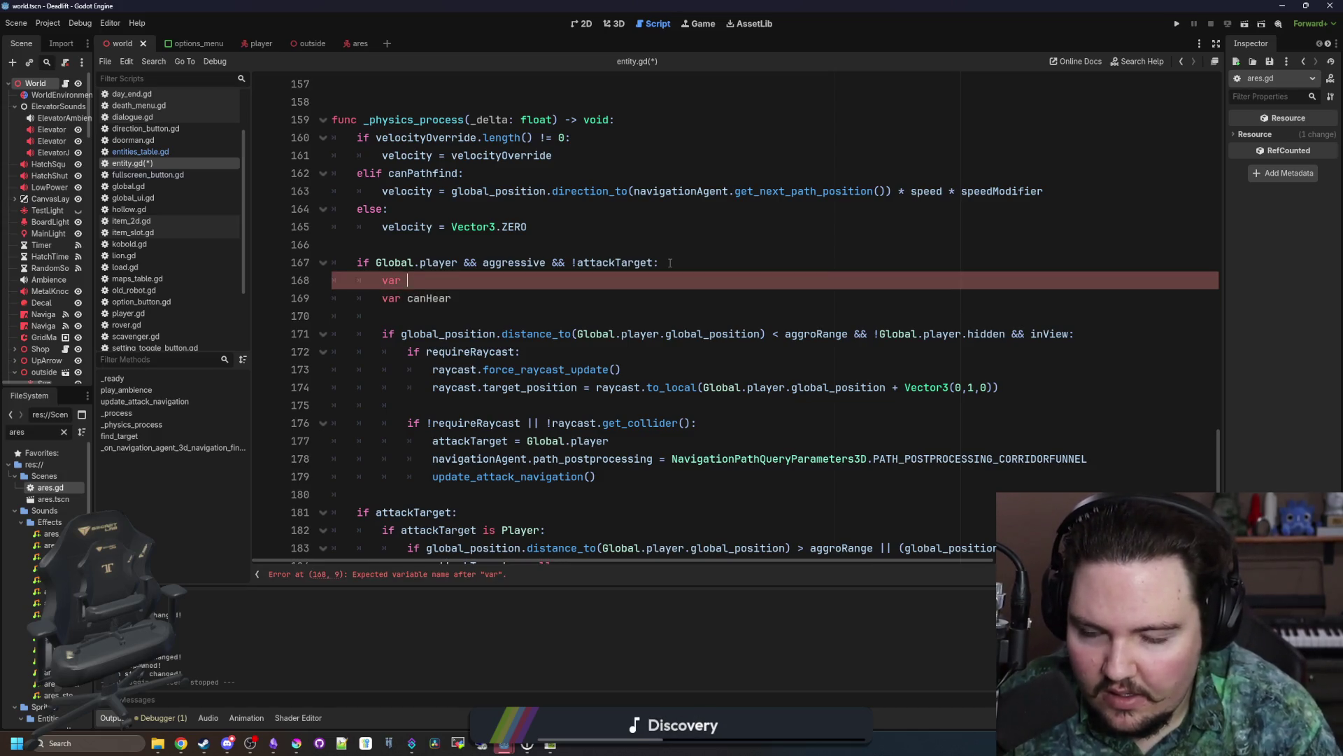
type("canSee")
Step: Move the !Global.player.hidden condition from line 171 into canSee
left_click(959, 333)
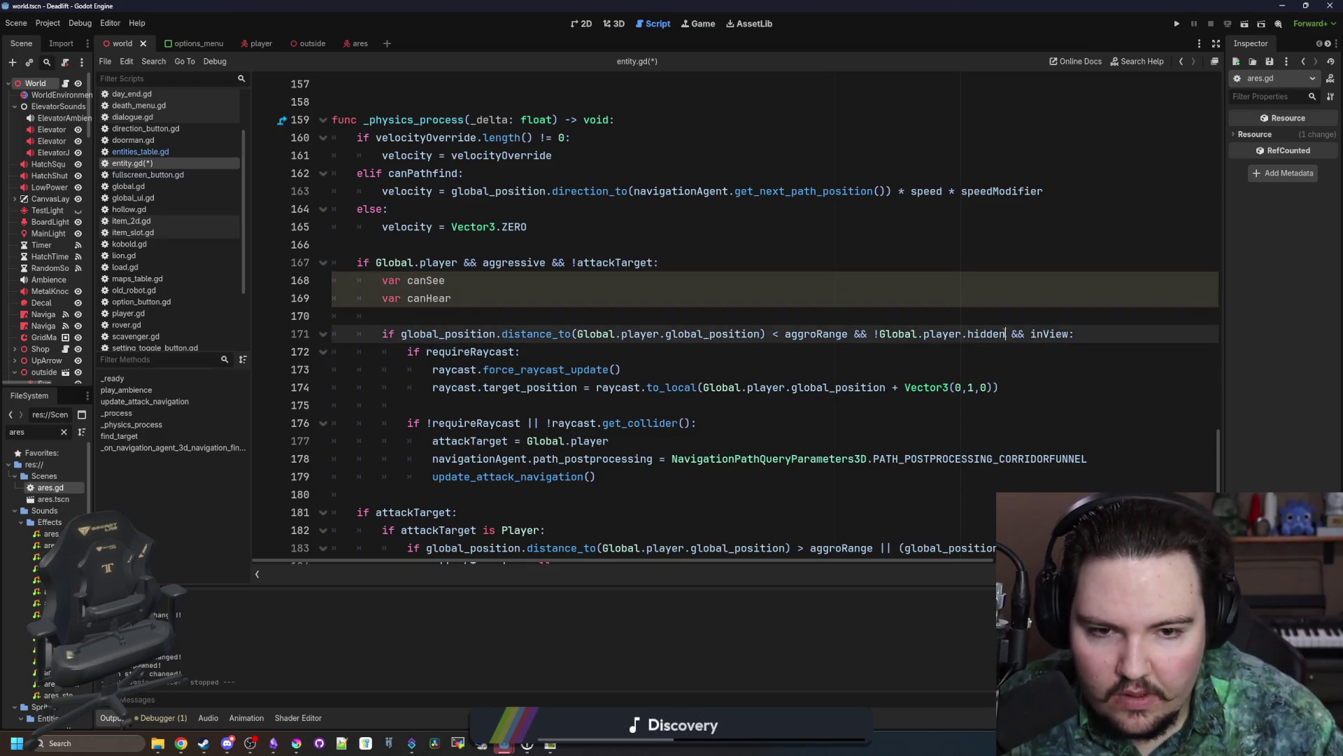
left_click_drag(1005, 334, 868, 336)
key("ctrl+x")
left_click(476, 281)
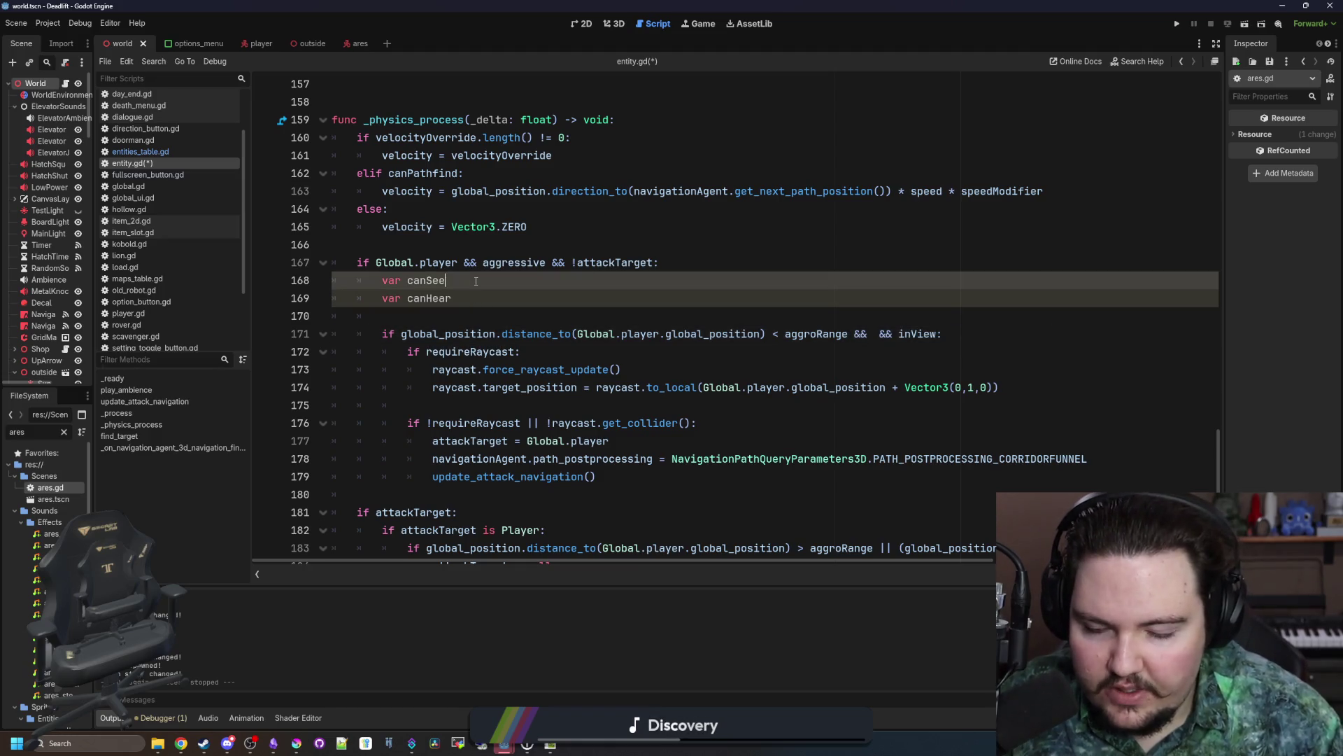
type("=")
key("ctrl+v")
key("Escape")
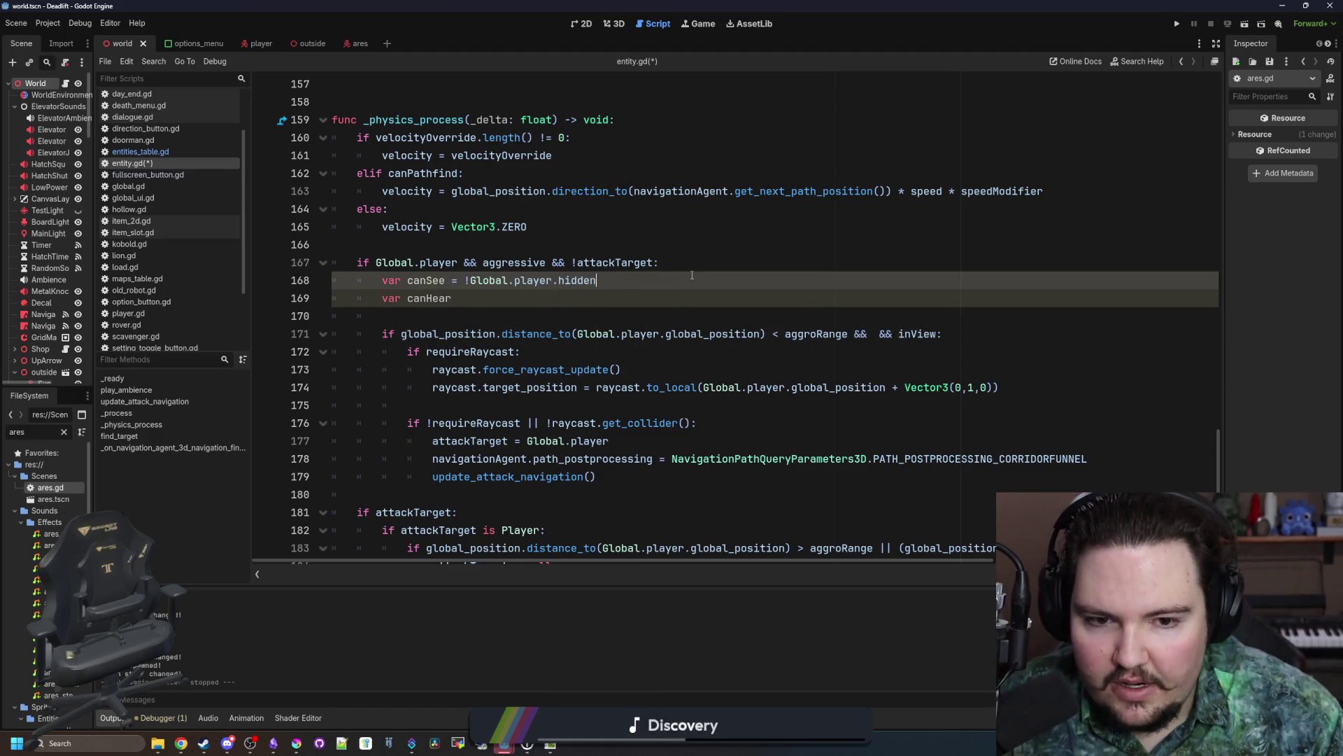
Step: Move inView into canSee, joined with && and followed by another &&
left_click(865, 349)
double_click(918, 334)
key("ctrl+x")
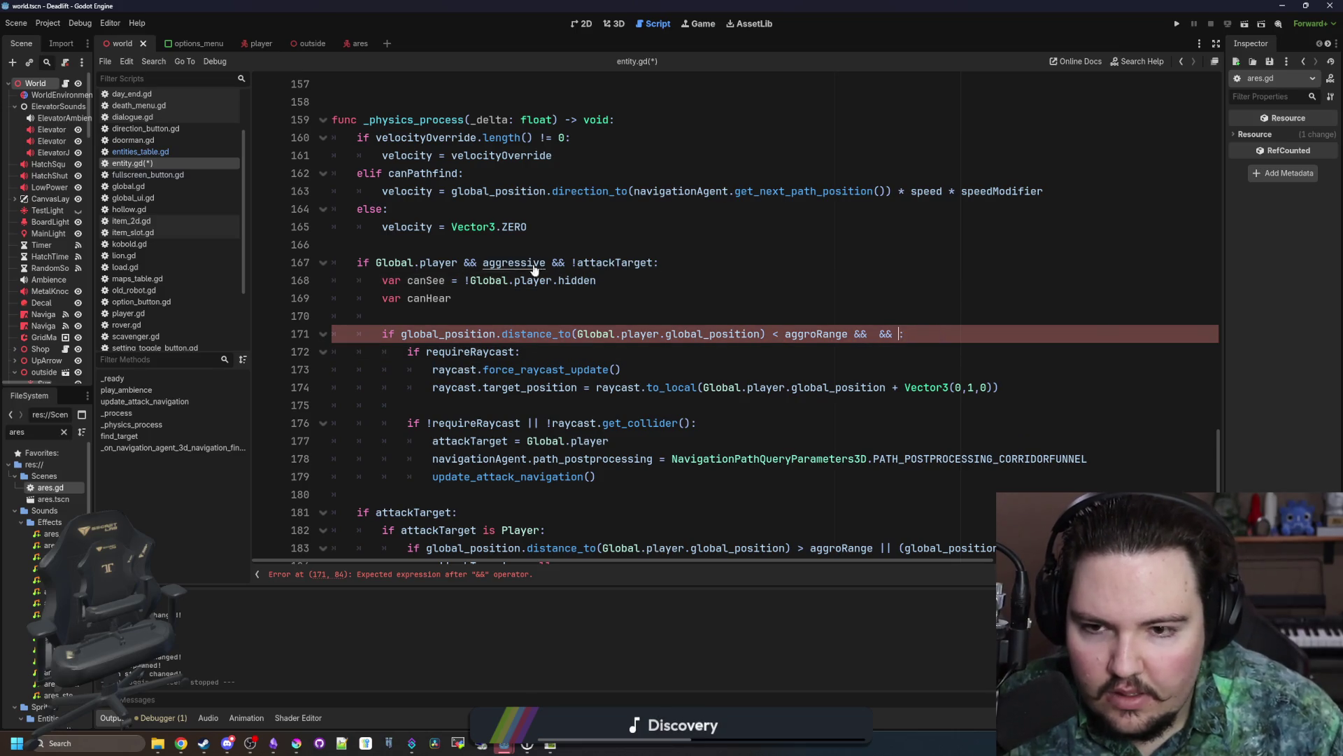
left_click(603, 280)
type("&&")
key("ctrl+v")
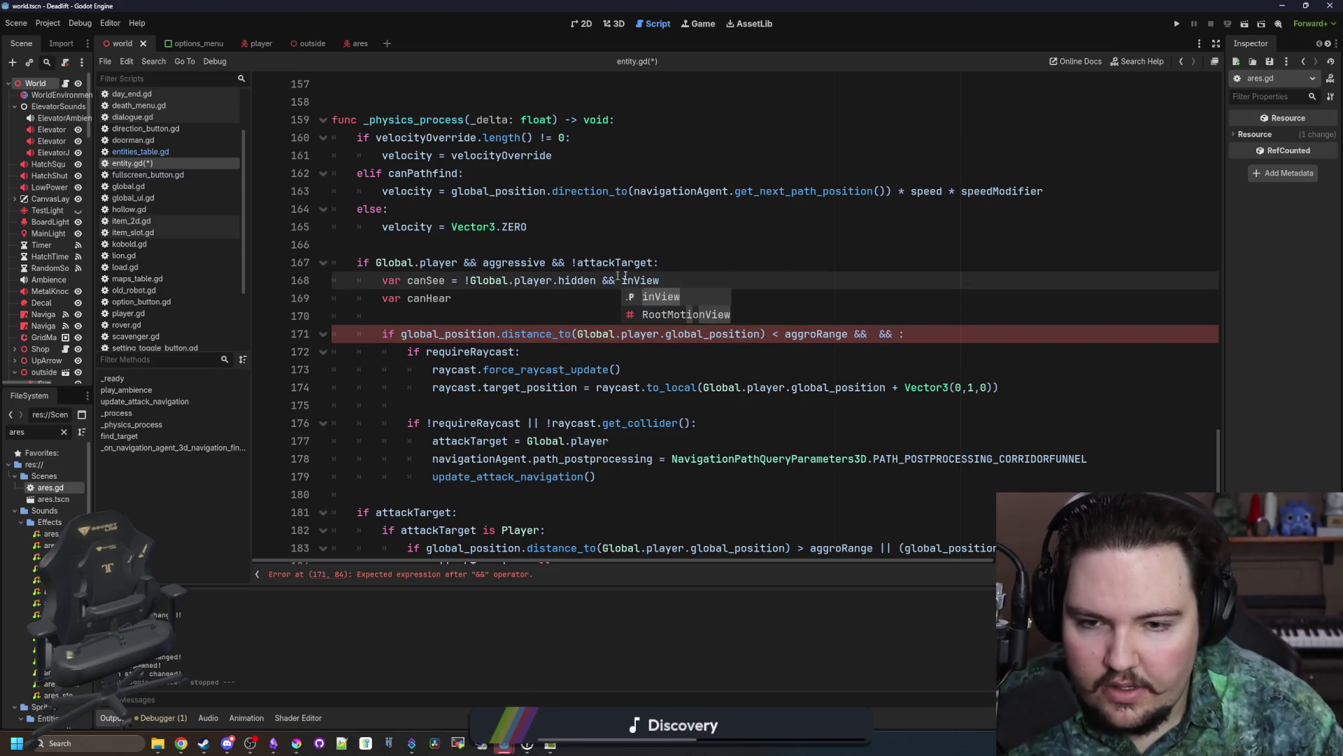
key("Escape")
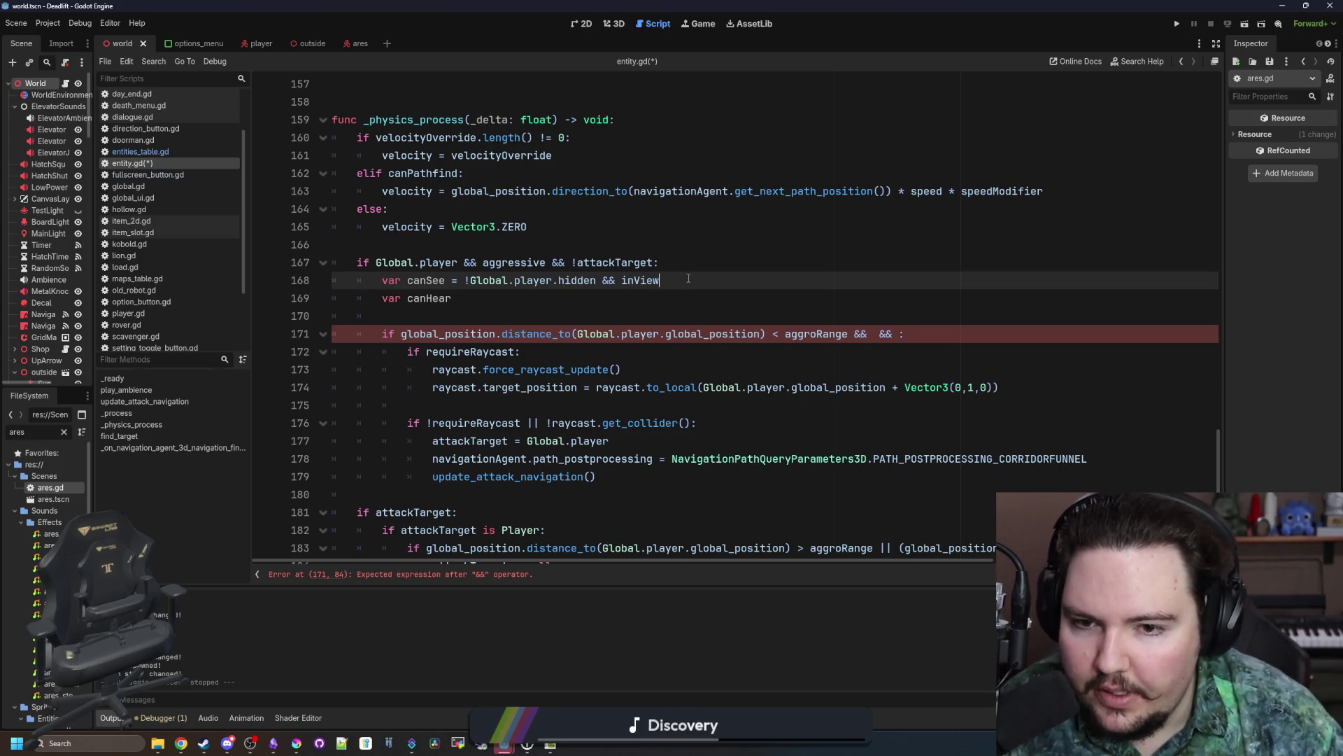
type(" &&")
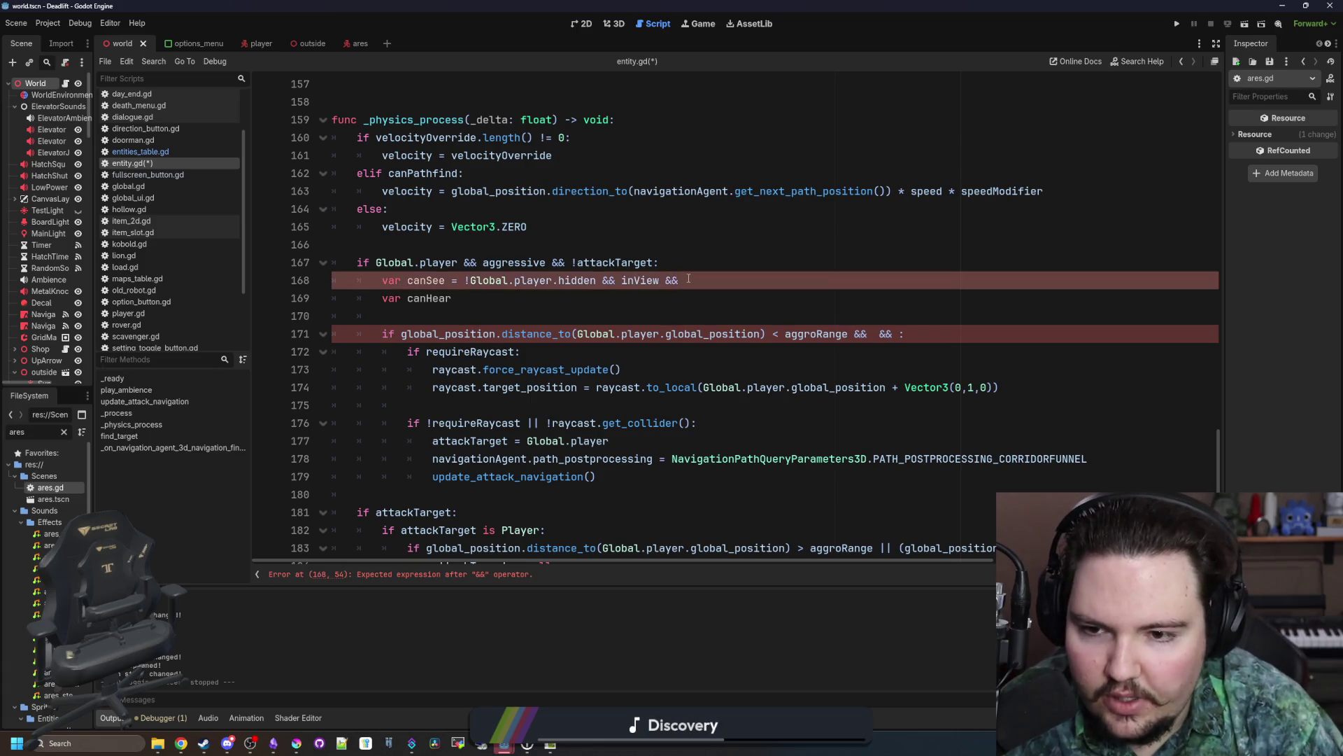
Step: Select the distance check remaining in the line 171 condition
scroll(688, 279, "right", 3)
left_click(447, 369)
left_click_drag(743, 333, 328, 339)
scroll(329, 338, "left", 3)
Step: Append the distance check to canSee, comparing against visionRange instead of aggroRange
key("ctrl+x")
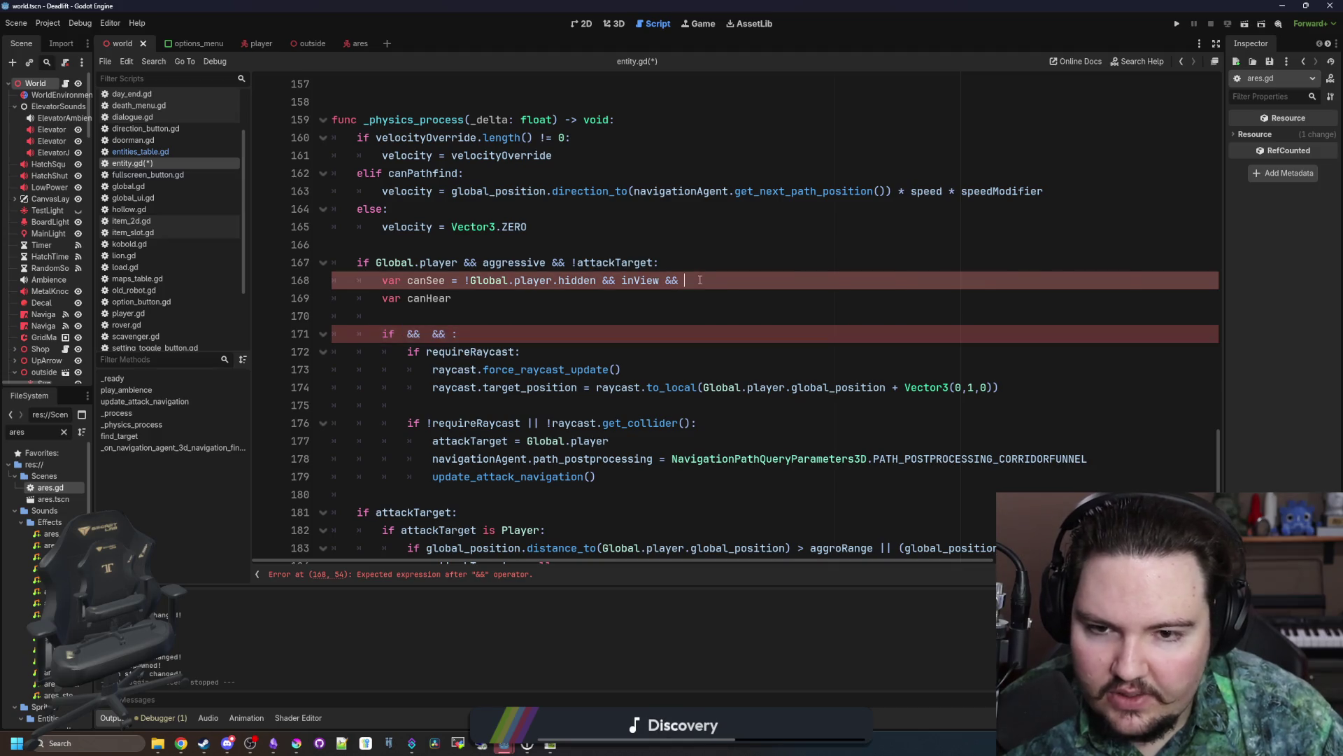
left_click(811, 281)
key("ctrl+v")
double_click(1098, 280)
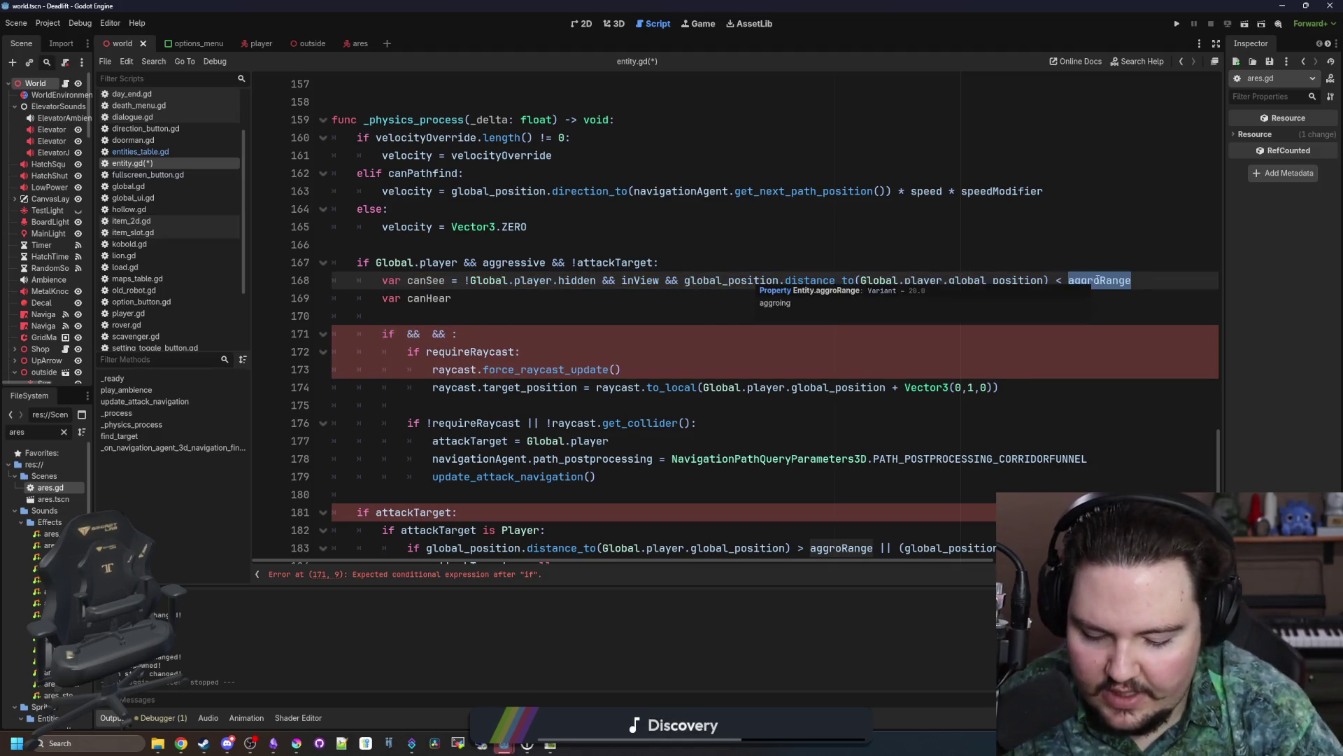
type("vision")
key("Down")
key("Return")
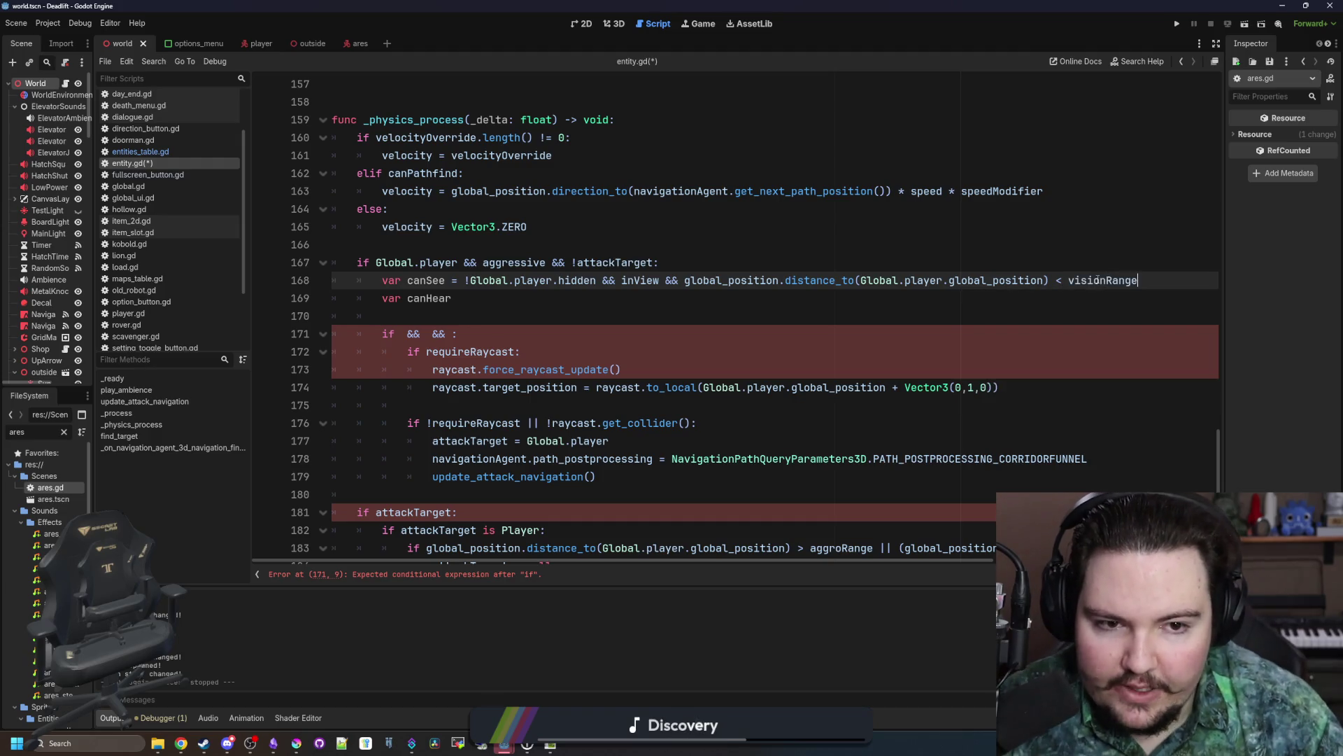
left_click(569, 294)
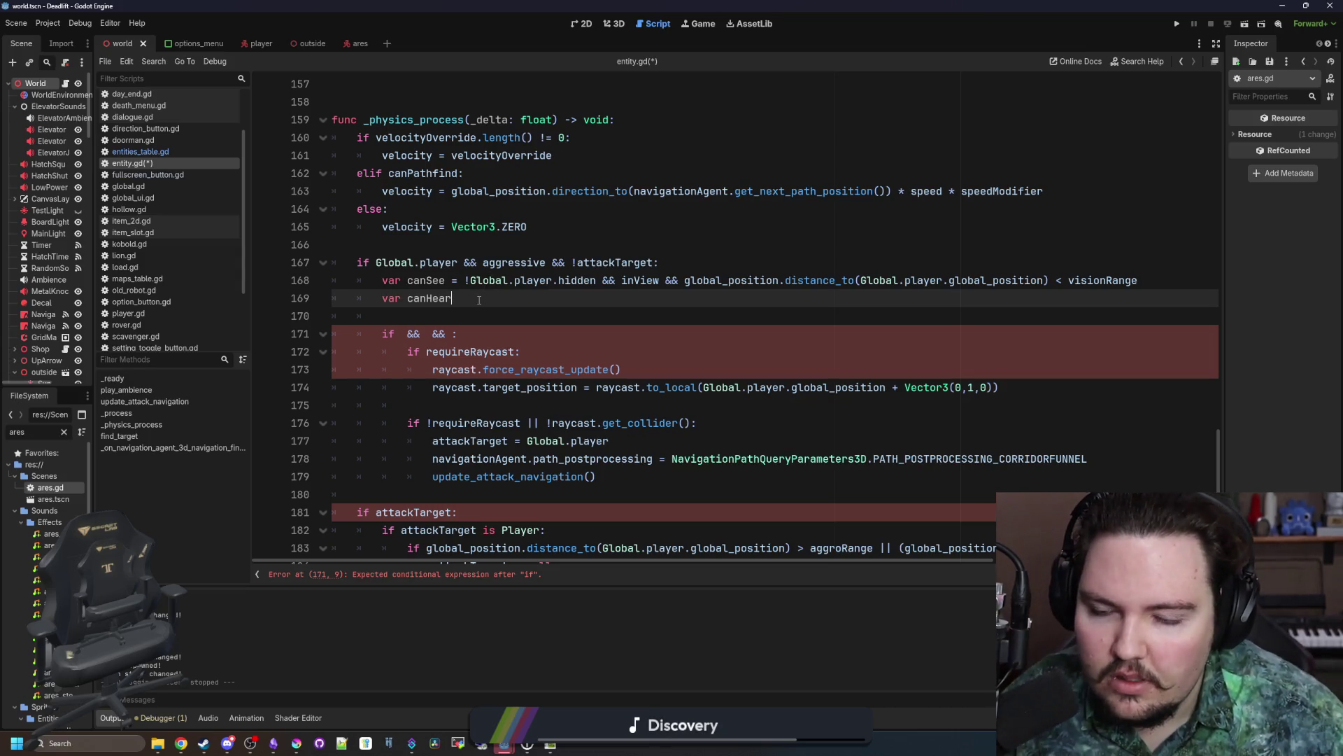
left_click_drag(451, 333, 409, 334)
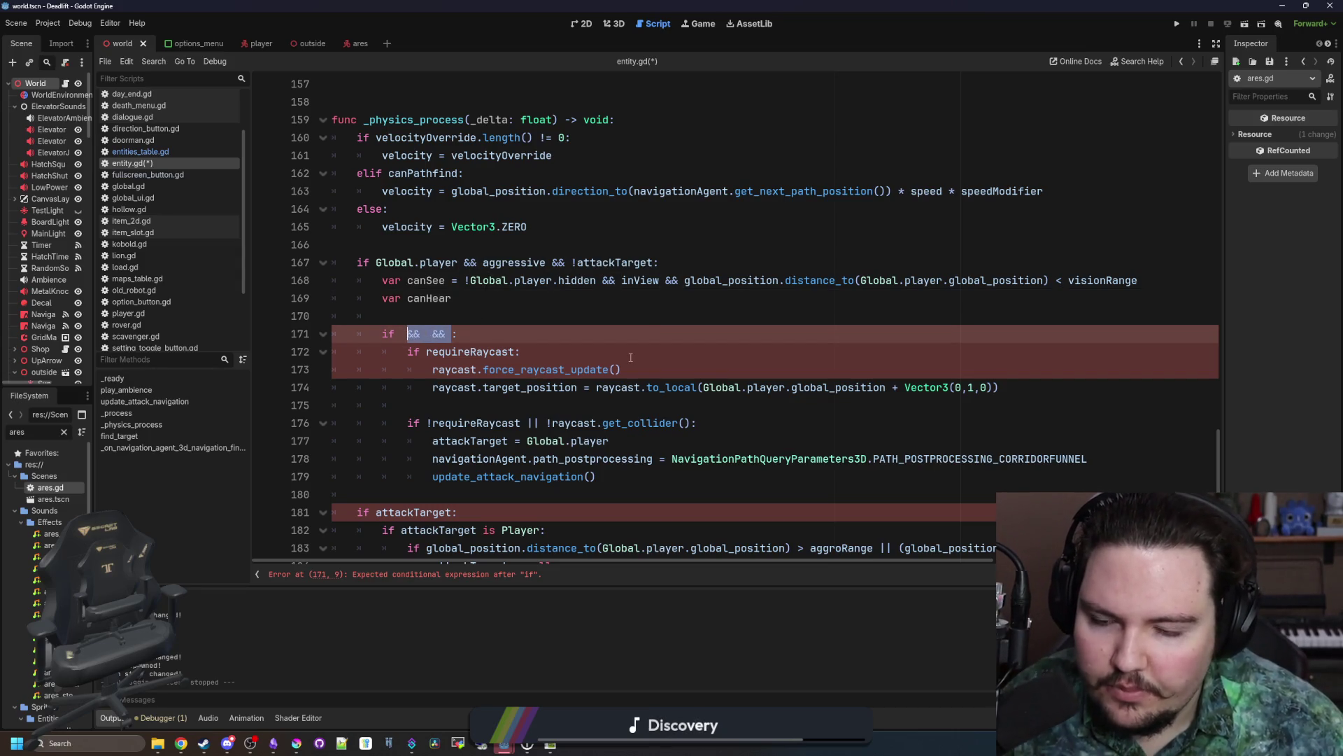
Step: Replace the '&& &&' placeholder on line 171 with 'canSee || canHear'
key("BackSpace")
key("BackSpace")
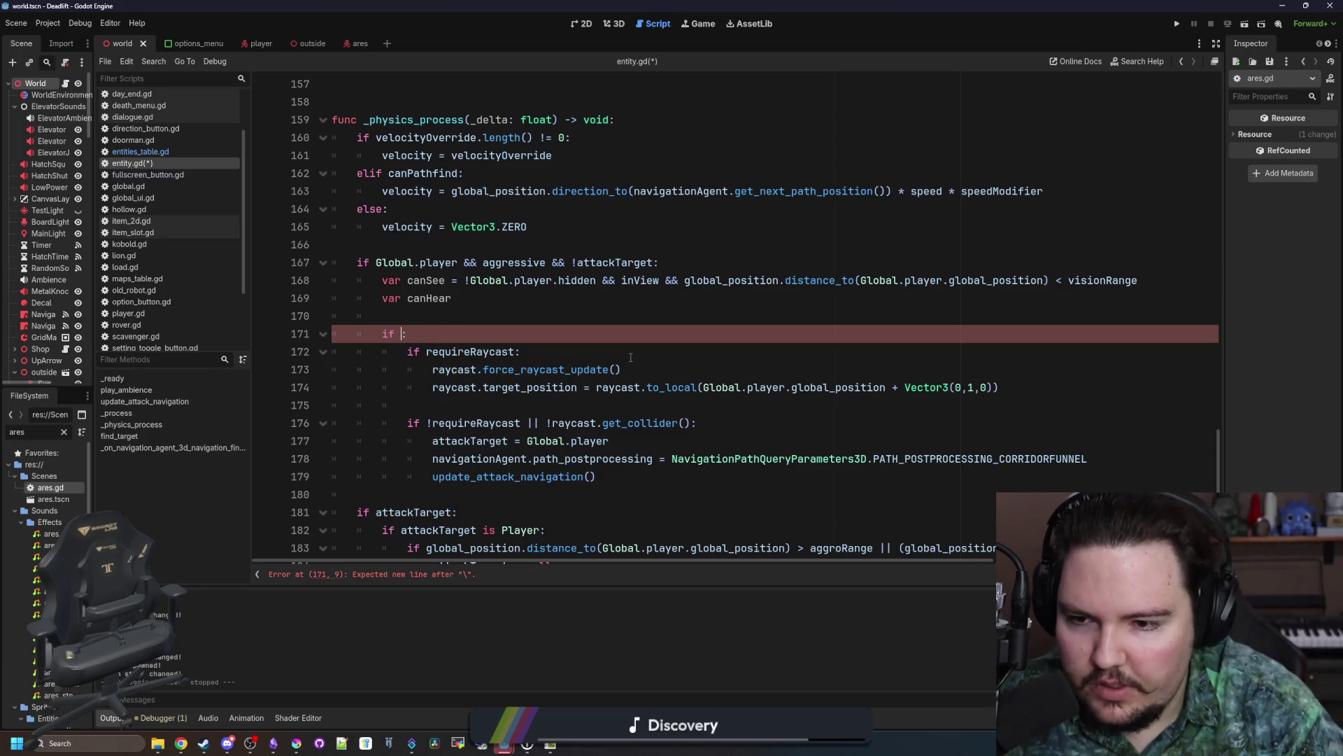
type("canSee || ")
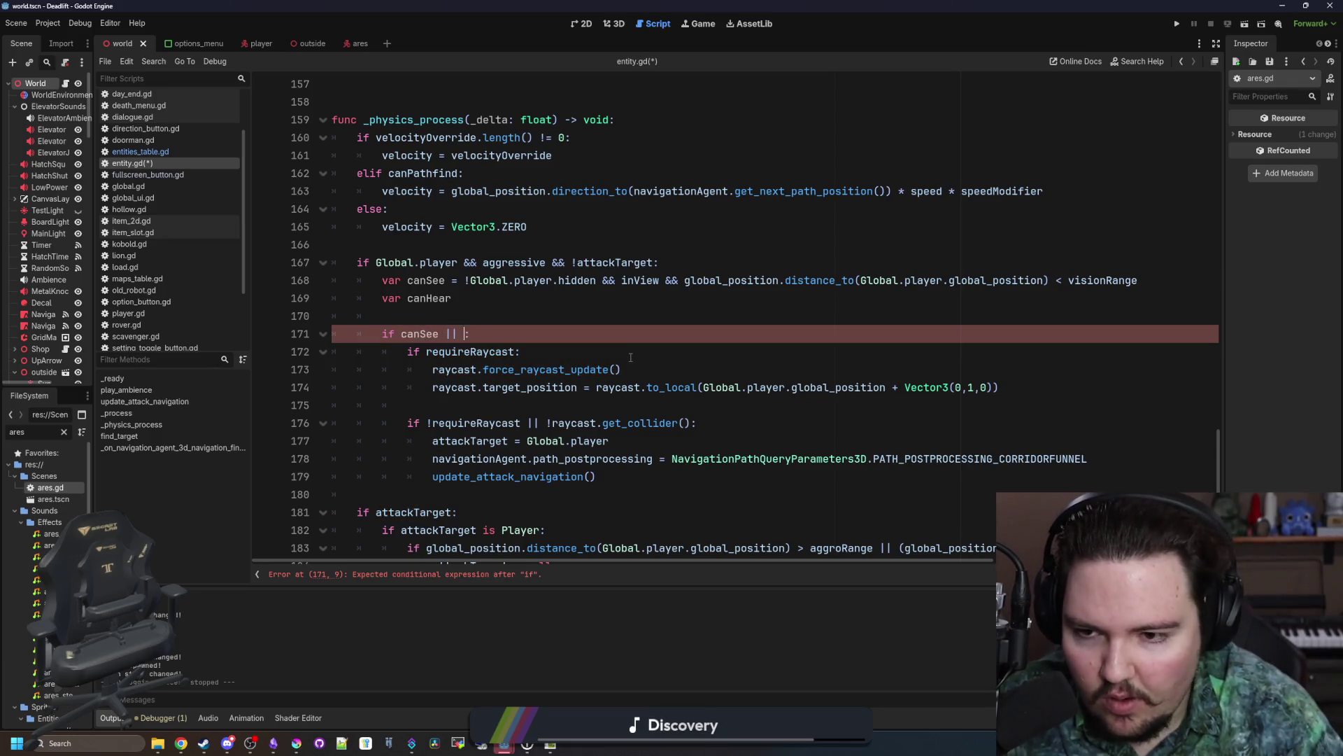
type("canHear")
left_click(509, 324)
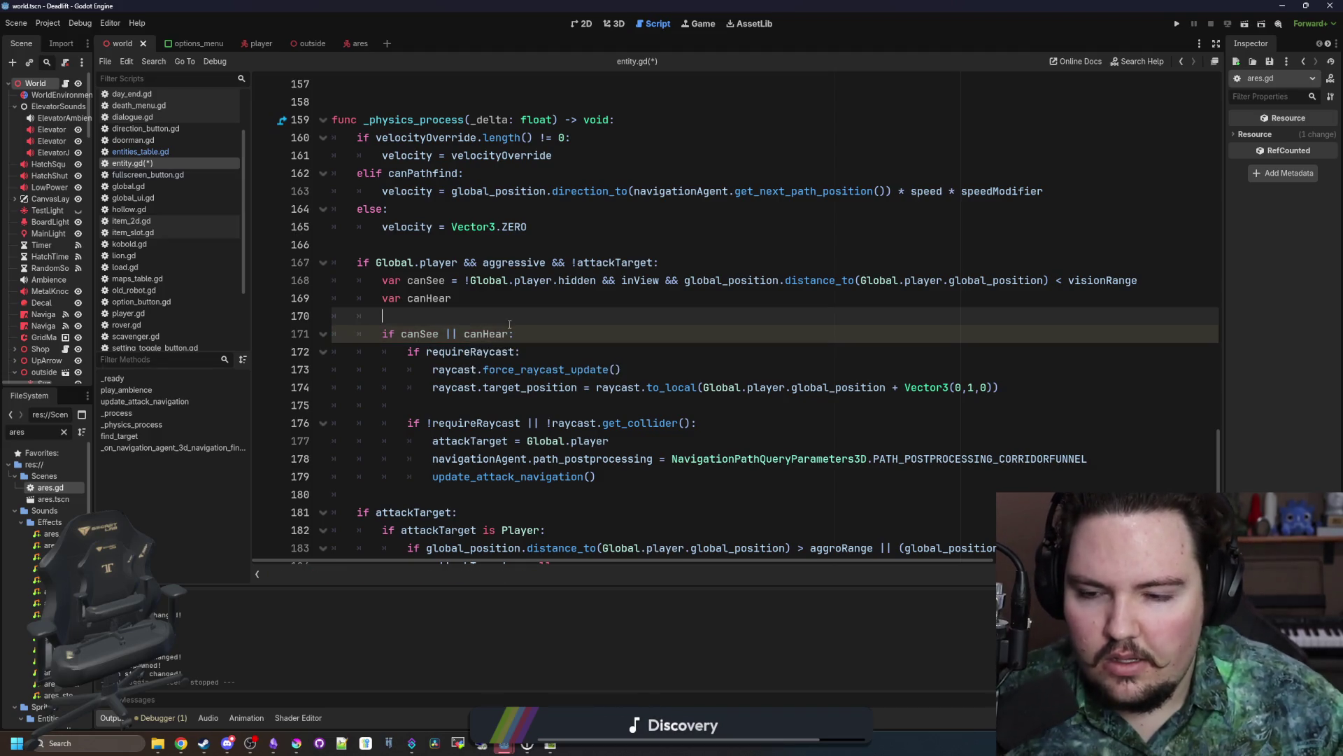
left_click_drag(638, 480, 403, 336)
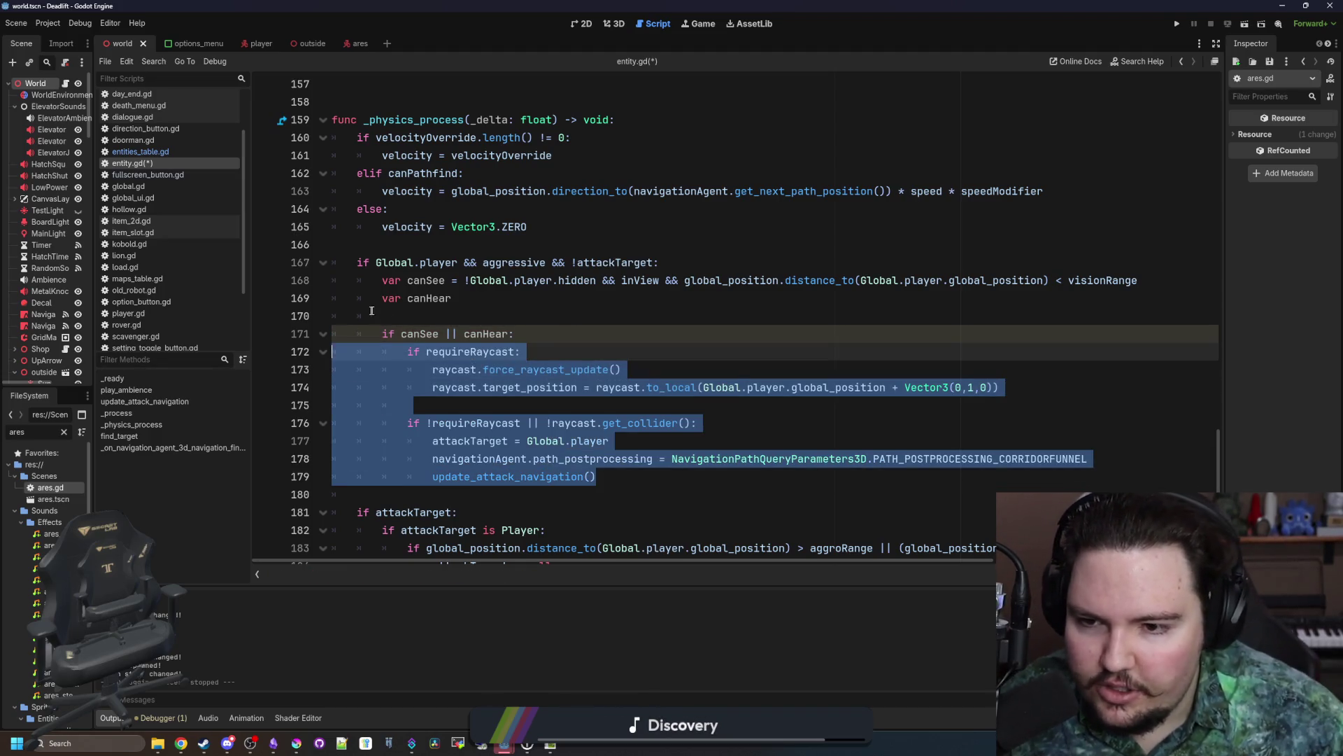
left_click(402, 320)
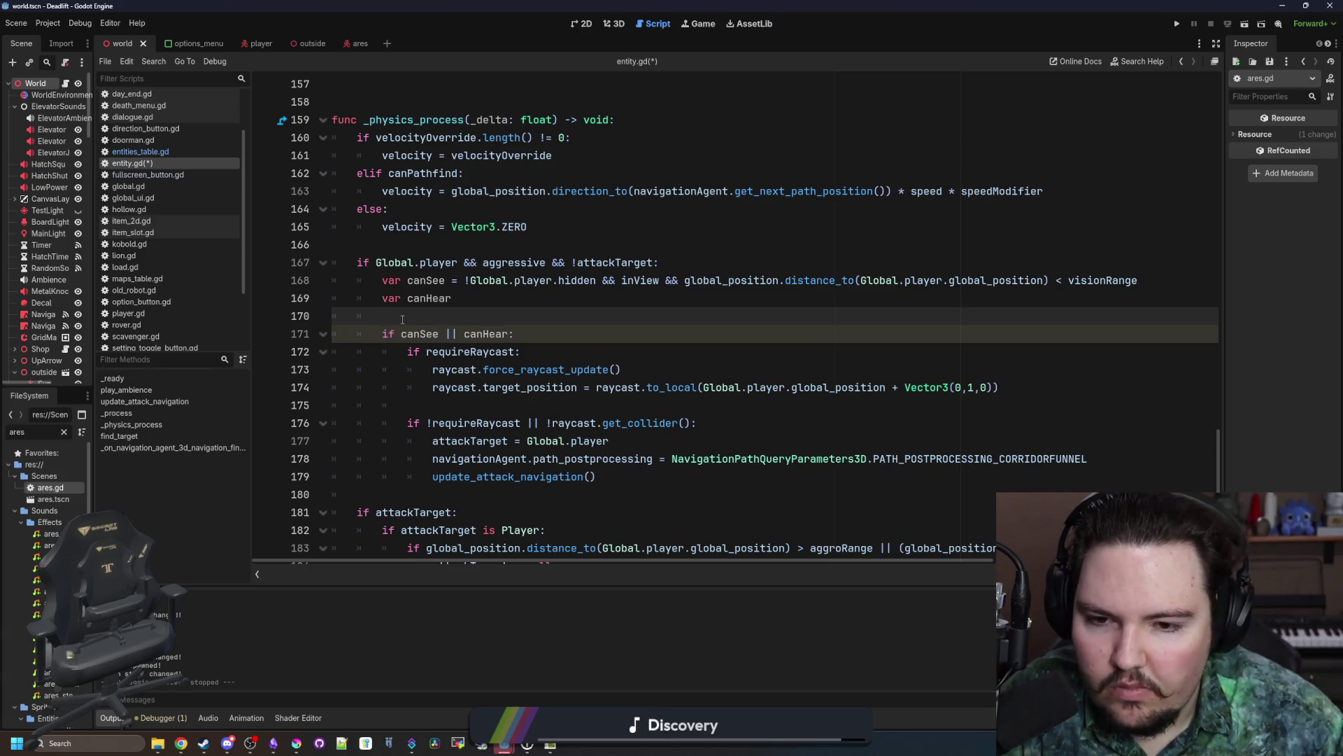
left_click(571, 341)
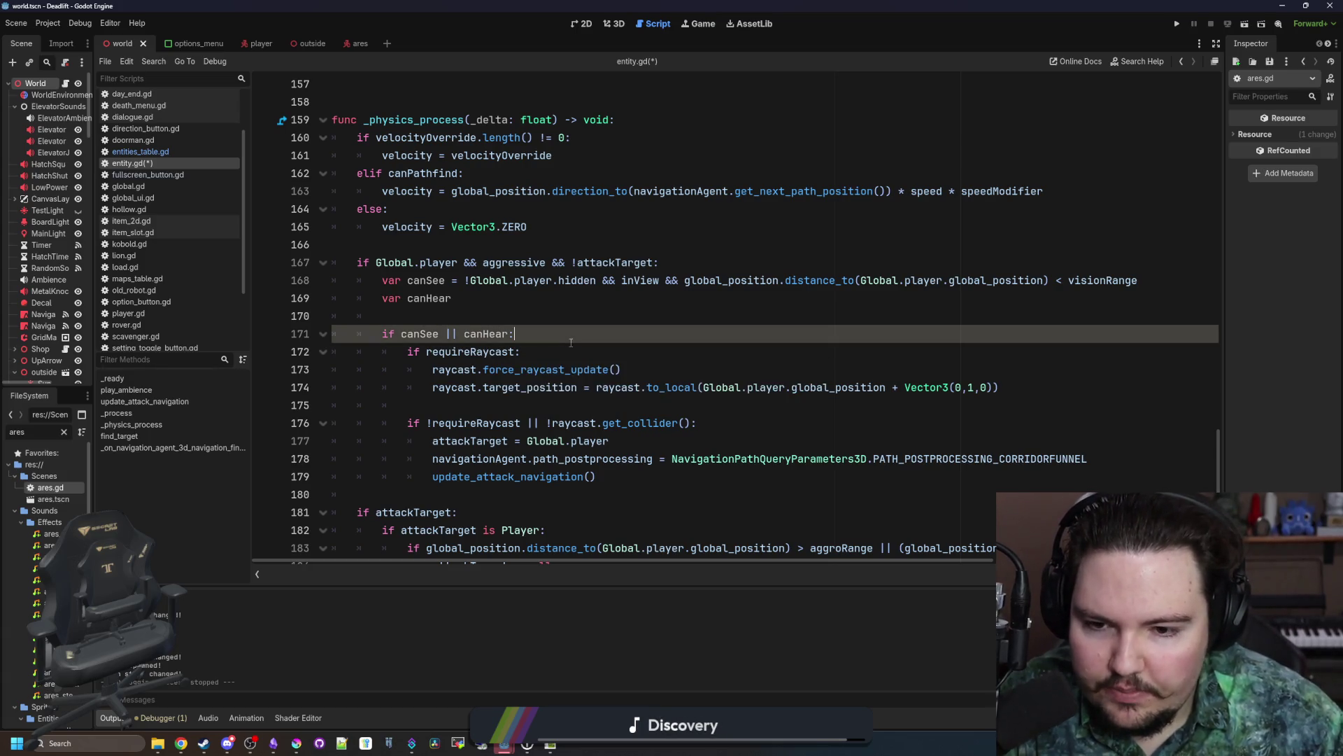
Step: Look over the canHear and requireRaycast lines 170–177 before editing the condition
scroll(486, 400, "down", 1)
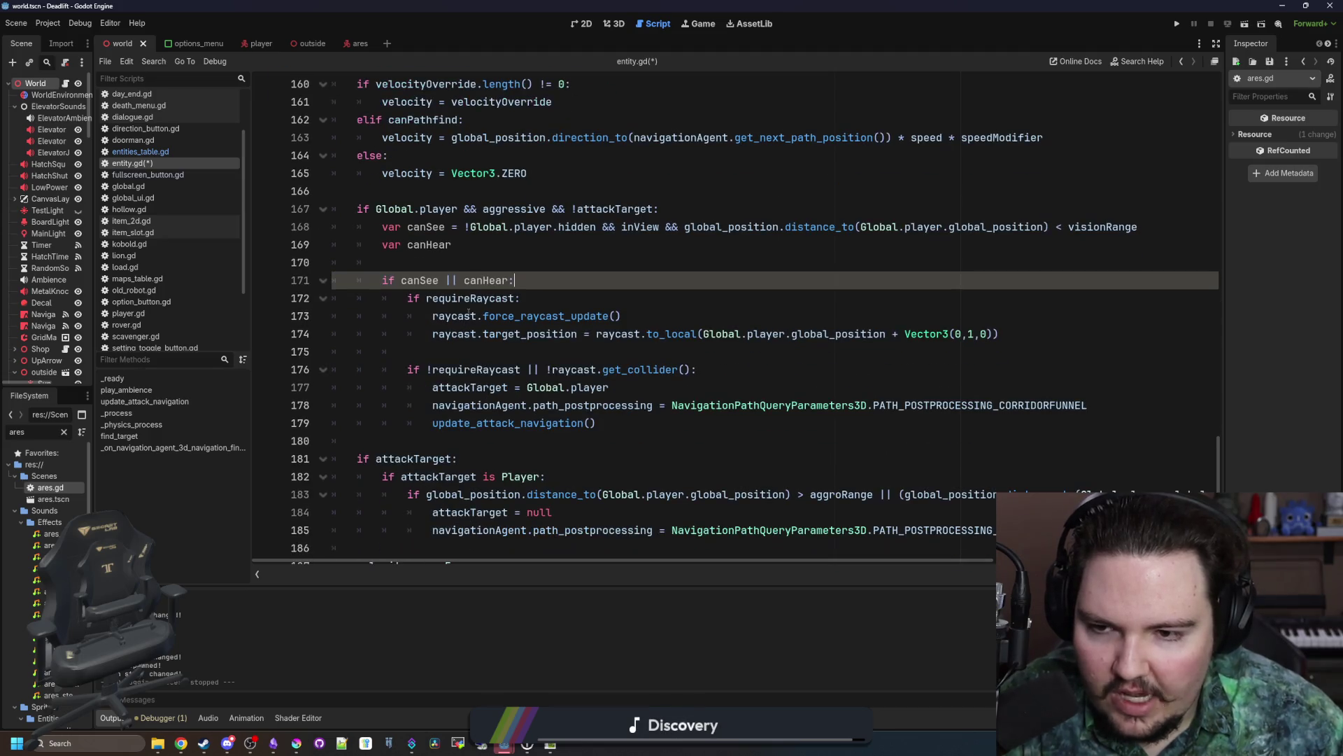
double_click(472, 298)
left_click(513, 270)
scroll(558, 348, "up", 1)
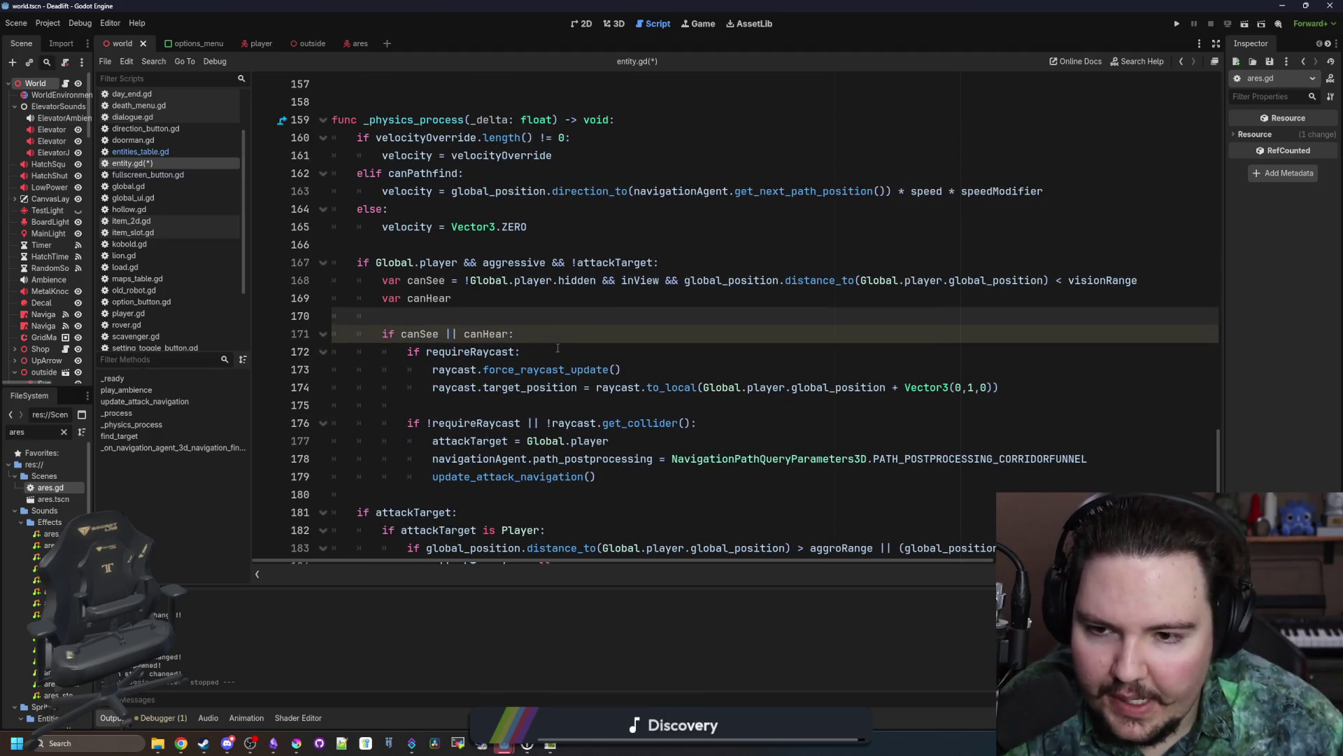
left_click(471, 351)
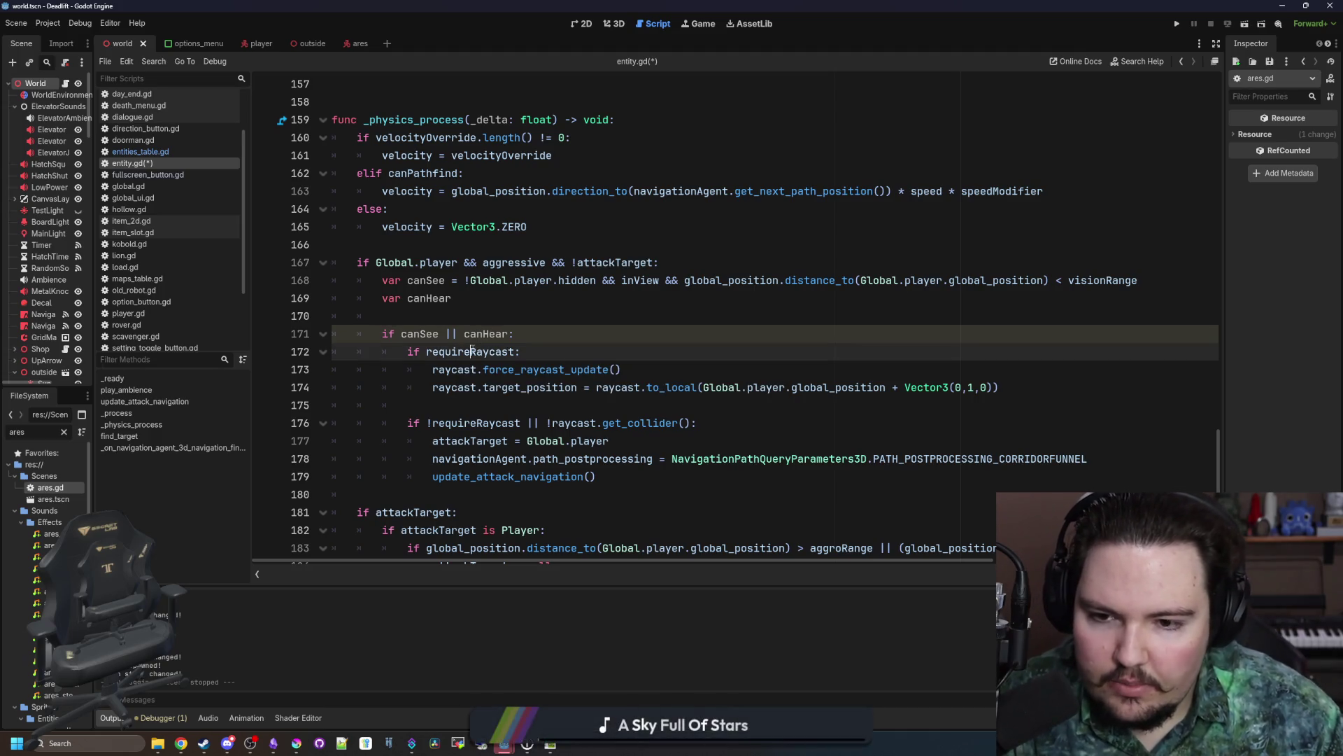
key("Up")
key("Up")
key("Down")
key("Down")
left_click(502, 334)
scroll(500, 326, "down", 1)
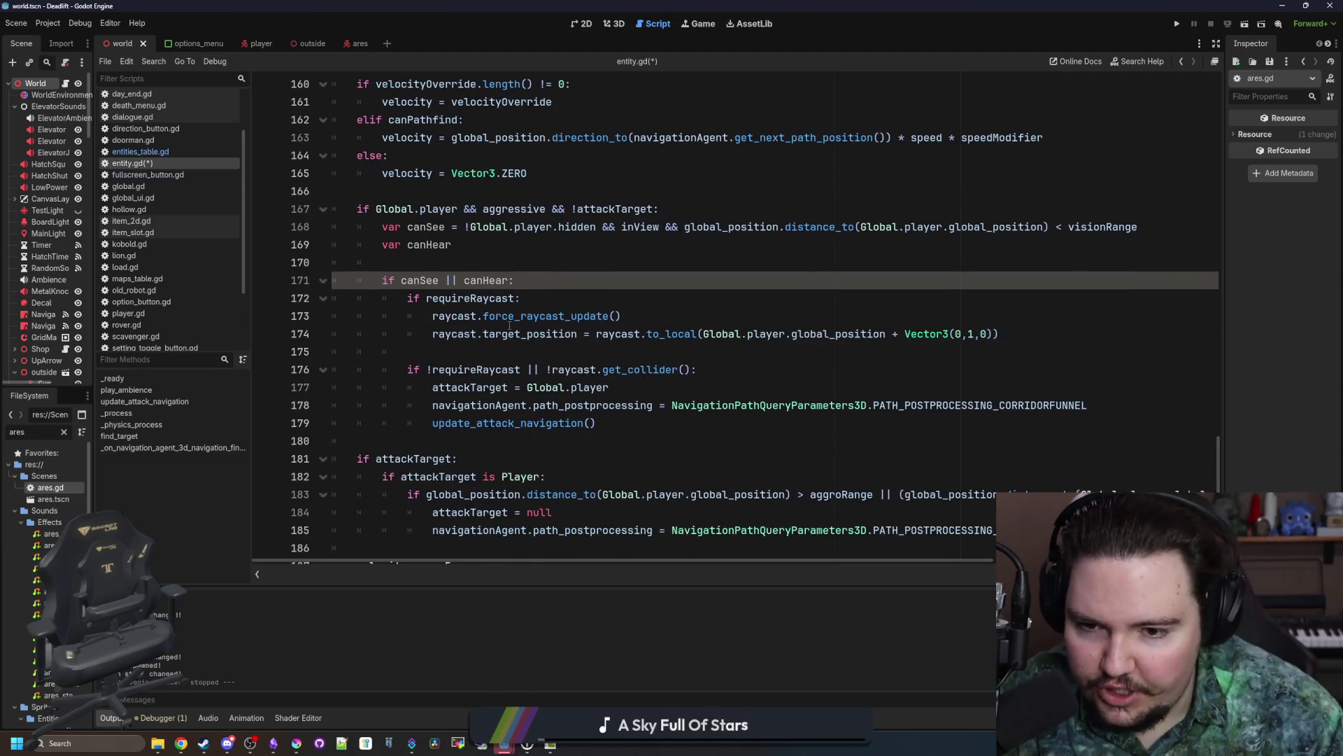
left_click(553, 352)
left_click(670, 384)
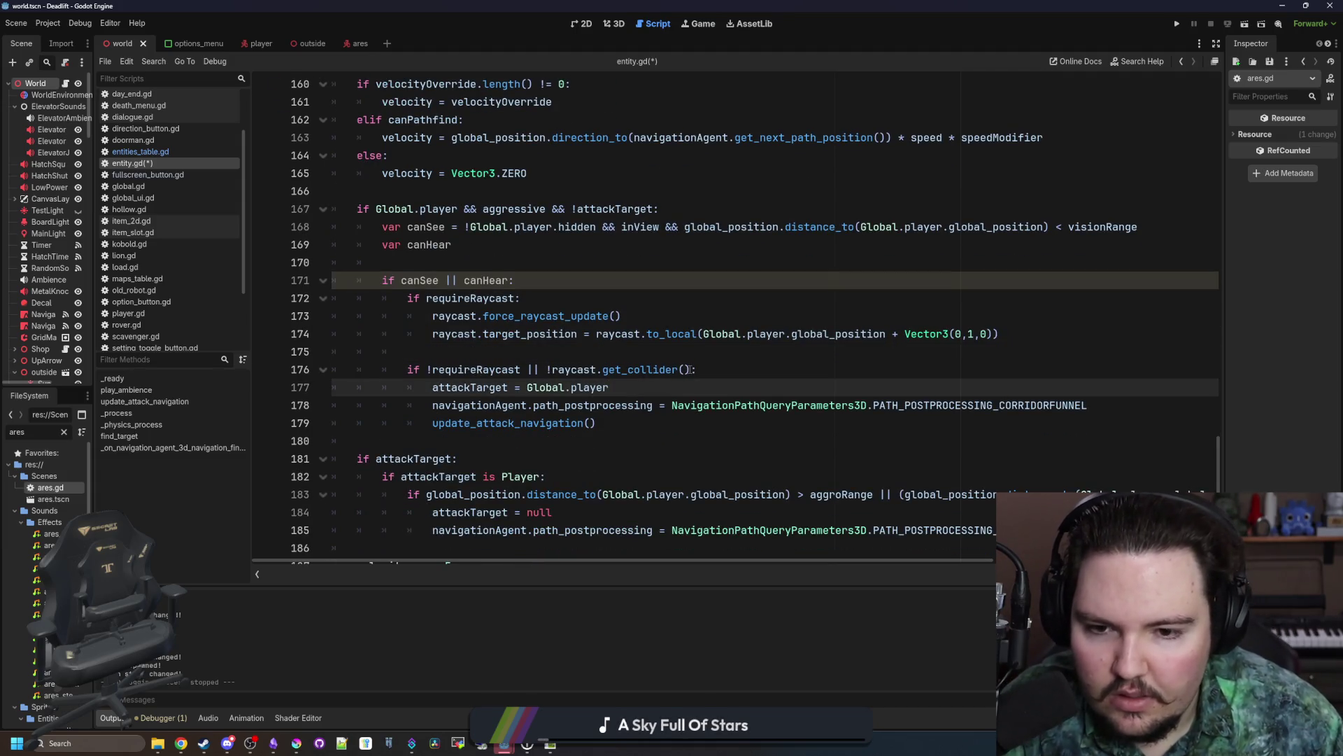
left_click(443, 350)
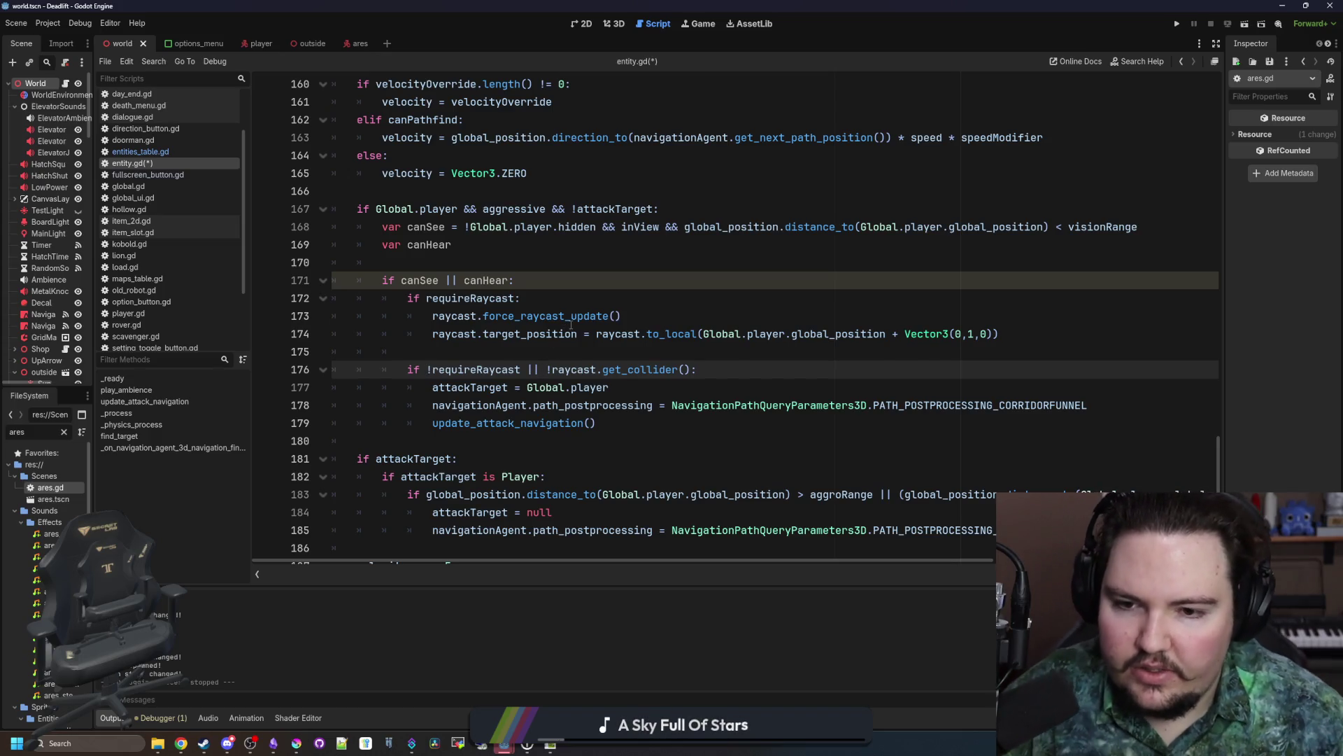
left_click(535, 334)
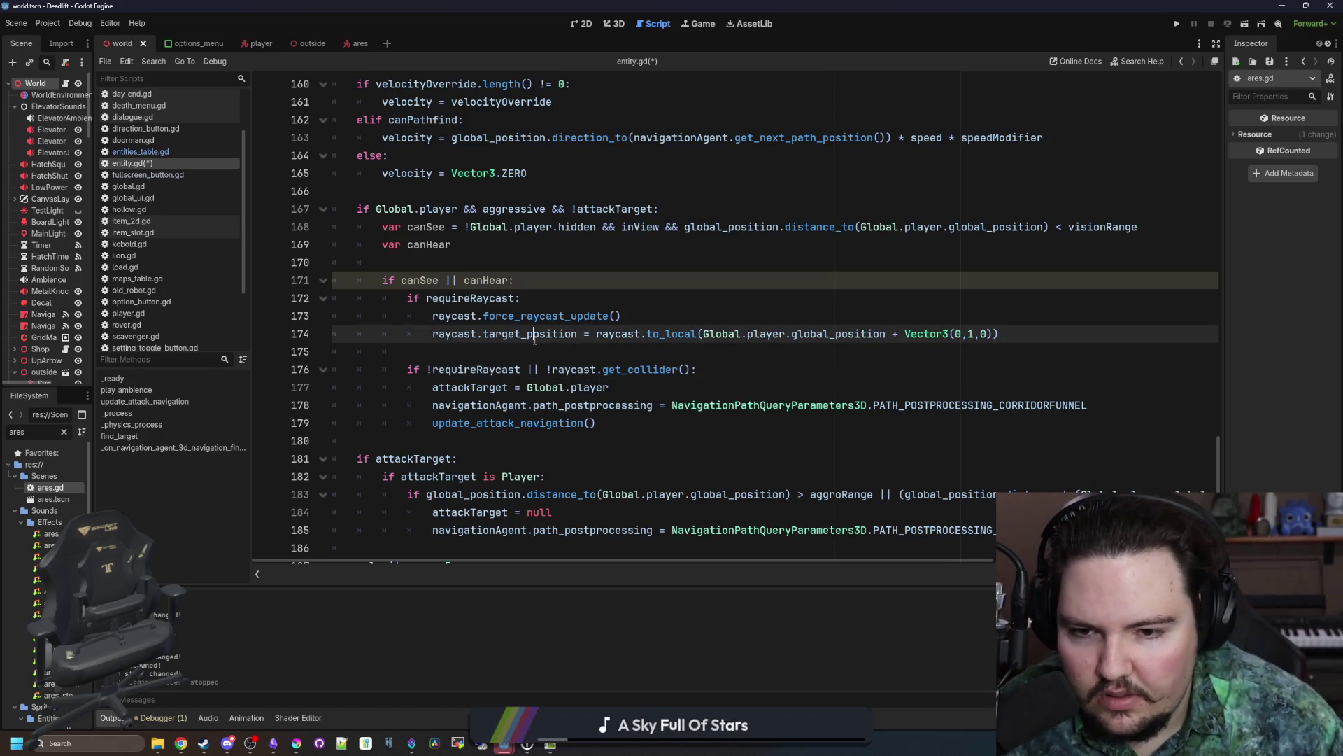
Step: Wrap the line 176 condition !requireRaycast || !raycast.get_collider() in parentheses
left_click(429, 369)
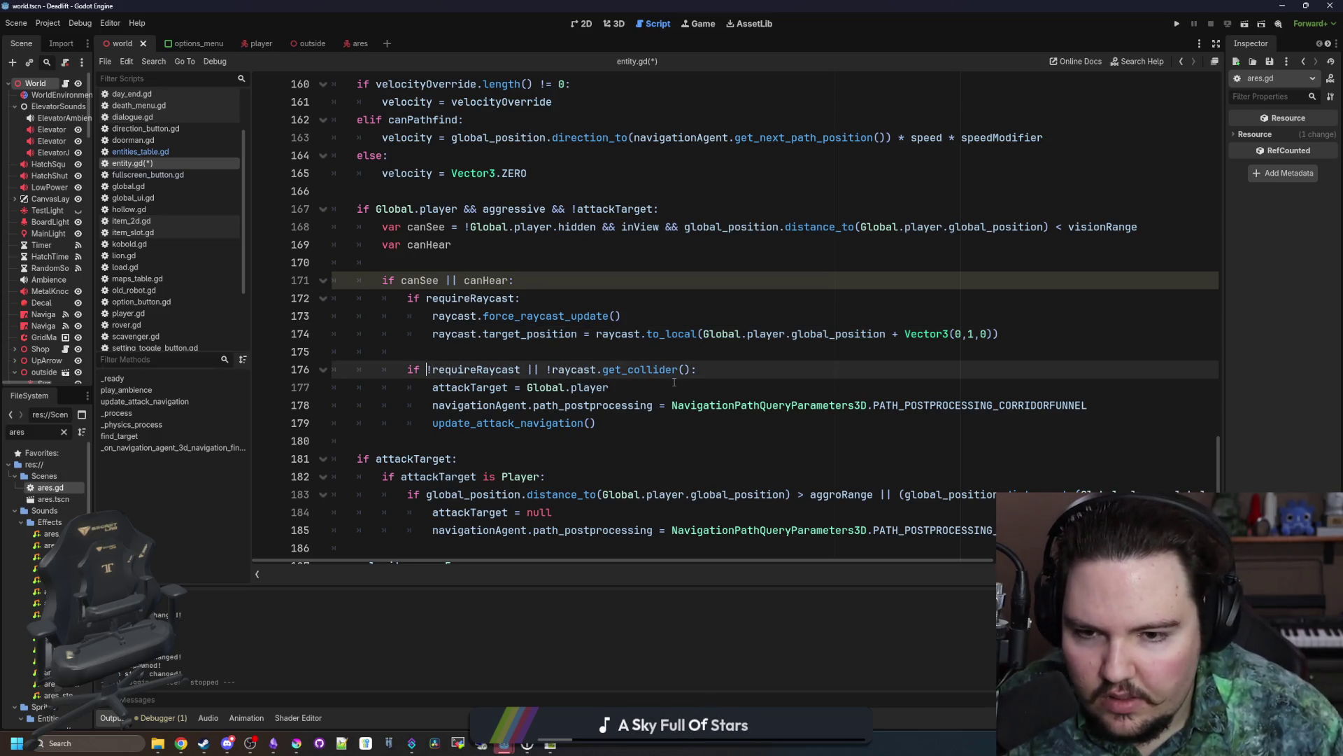
type("(")
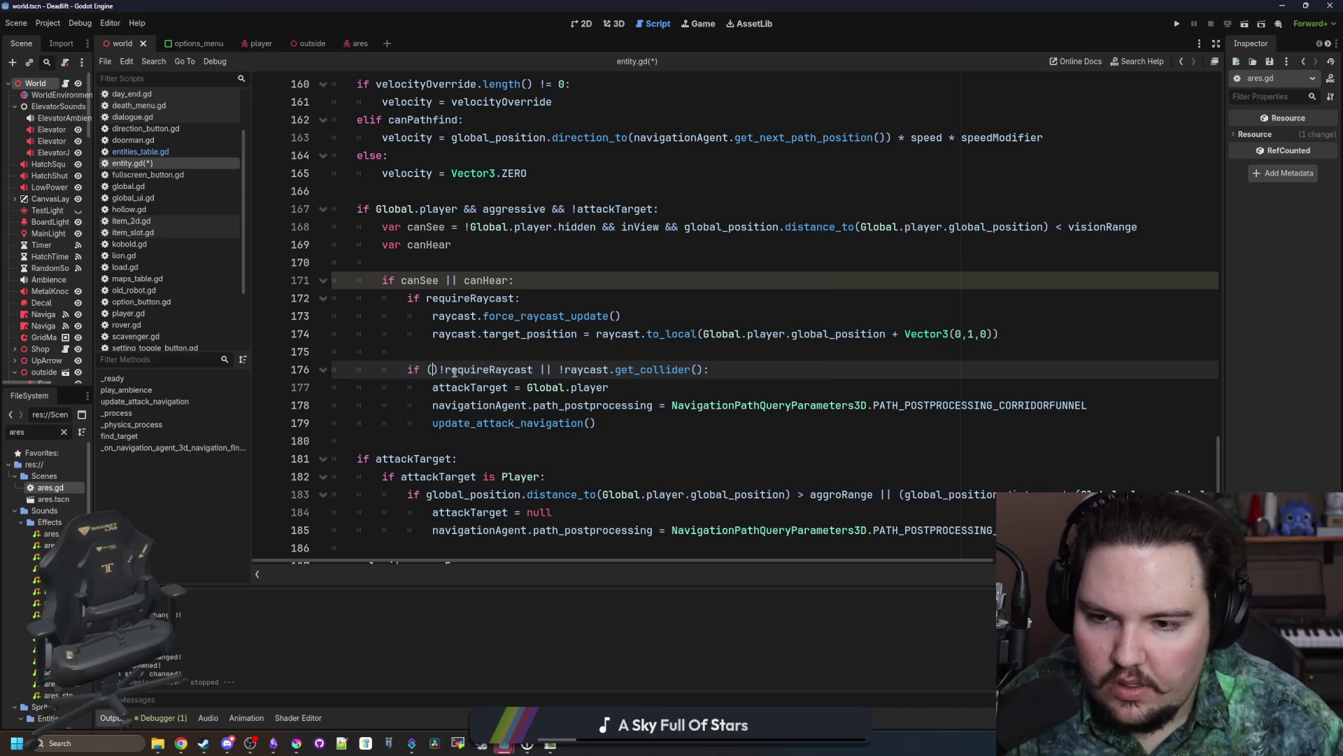
key("Delete")
left_click(697, 369)
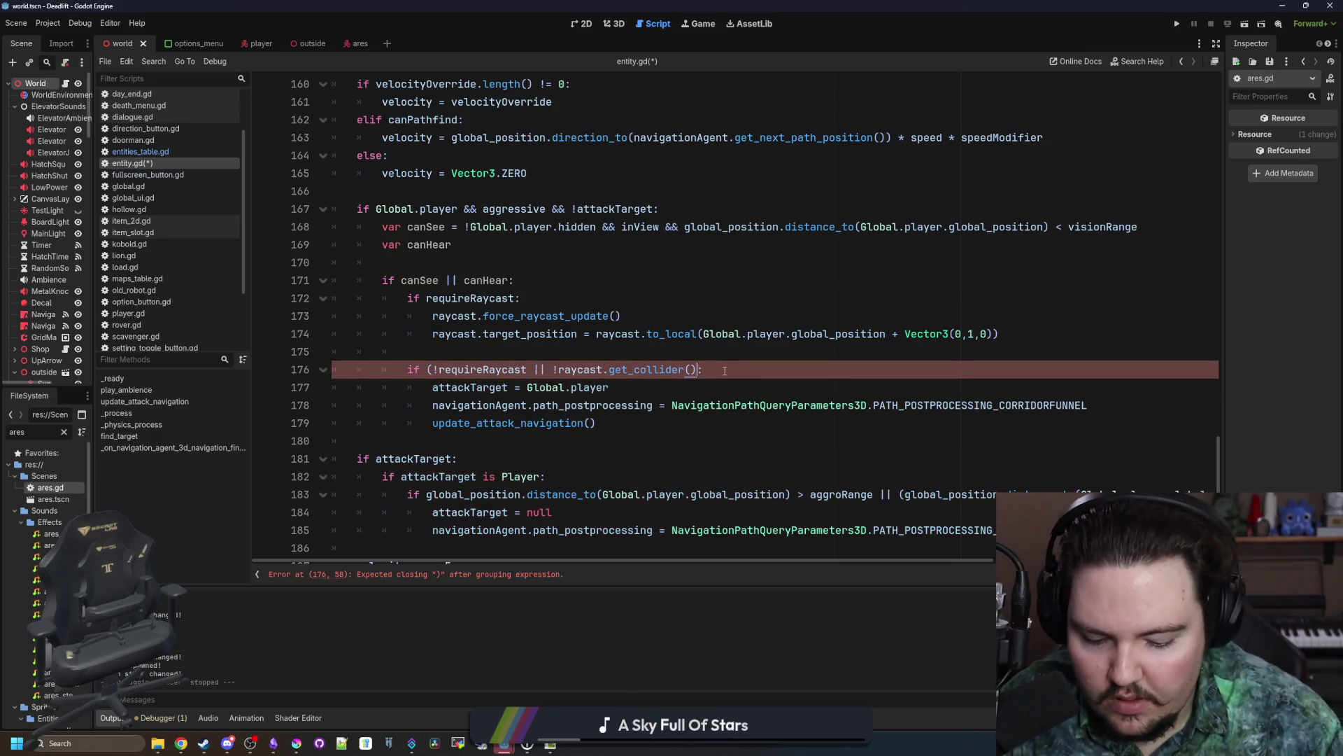
type(")")
left_click(428, 369)
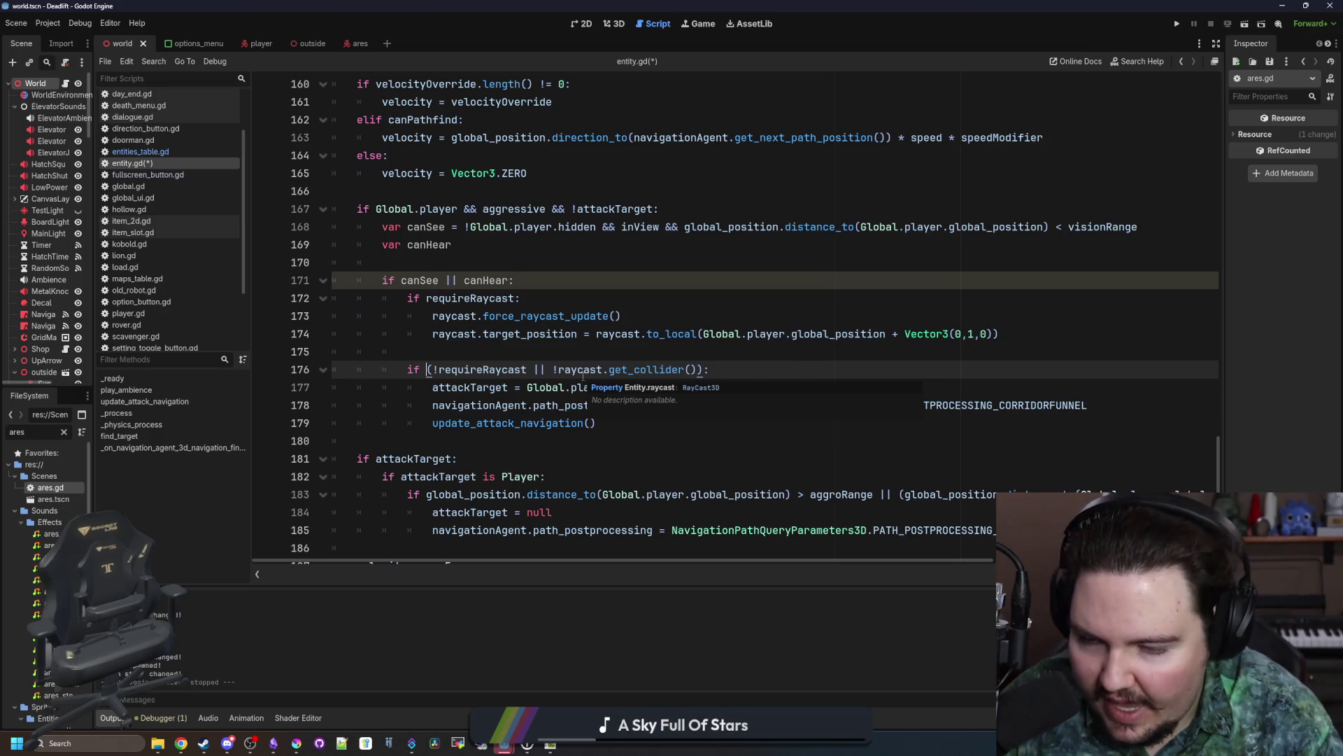
Step: Remove both added parentheses, restoring the original line 176 condition
key("Home")
key("Right")
key("Right")
key("Right")
left_click(501, 247)
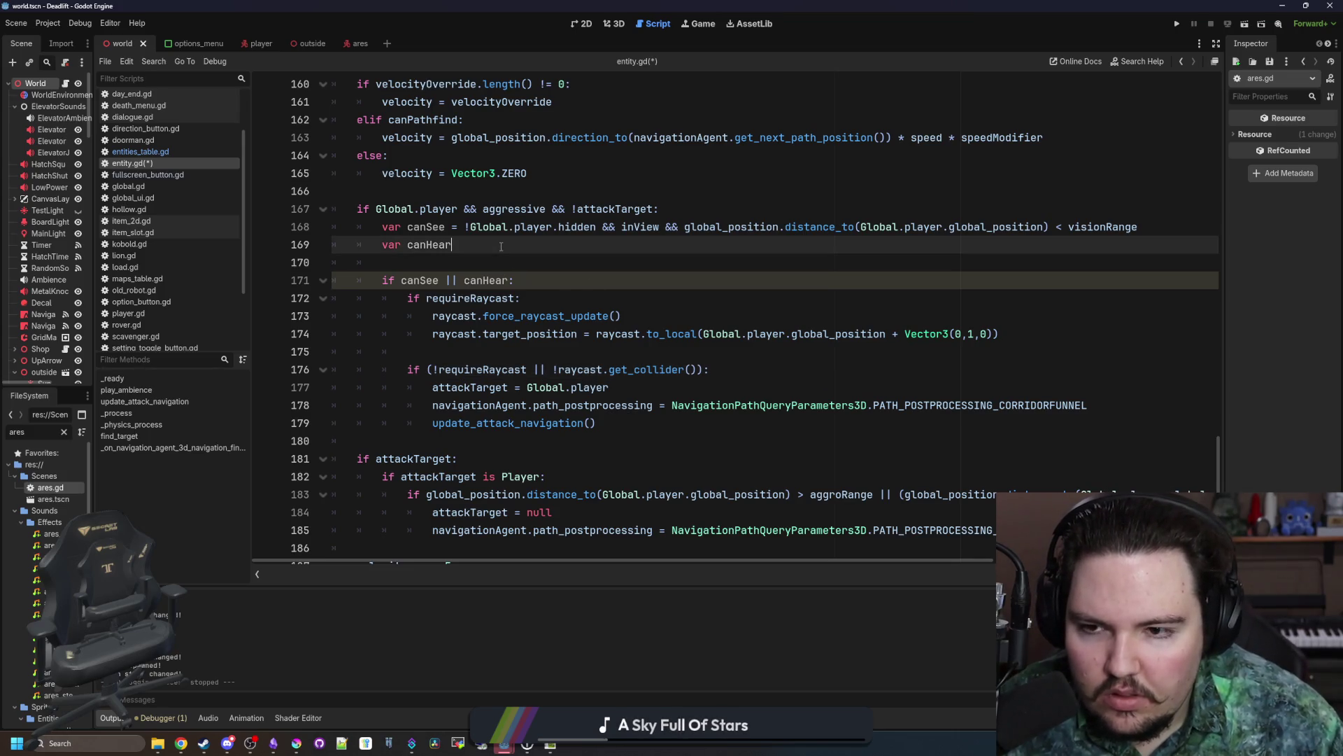
left_click(458, 364)
key("End")
key("Left")
key("BackSpace")
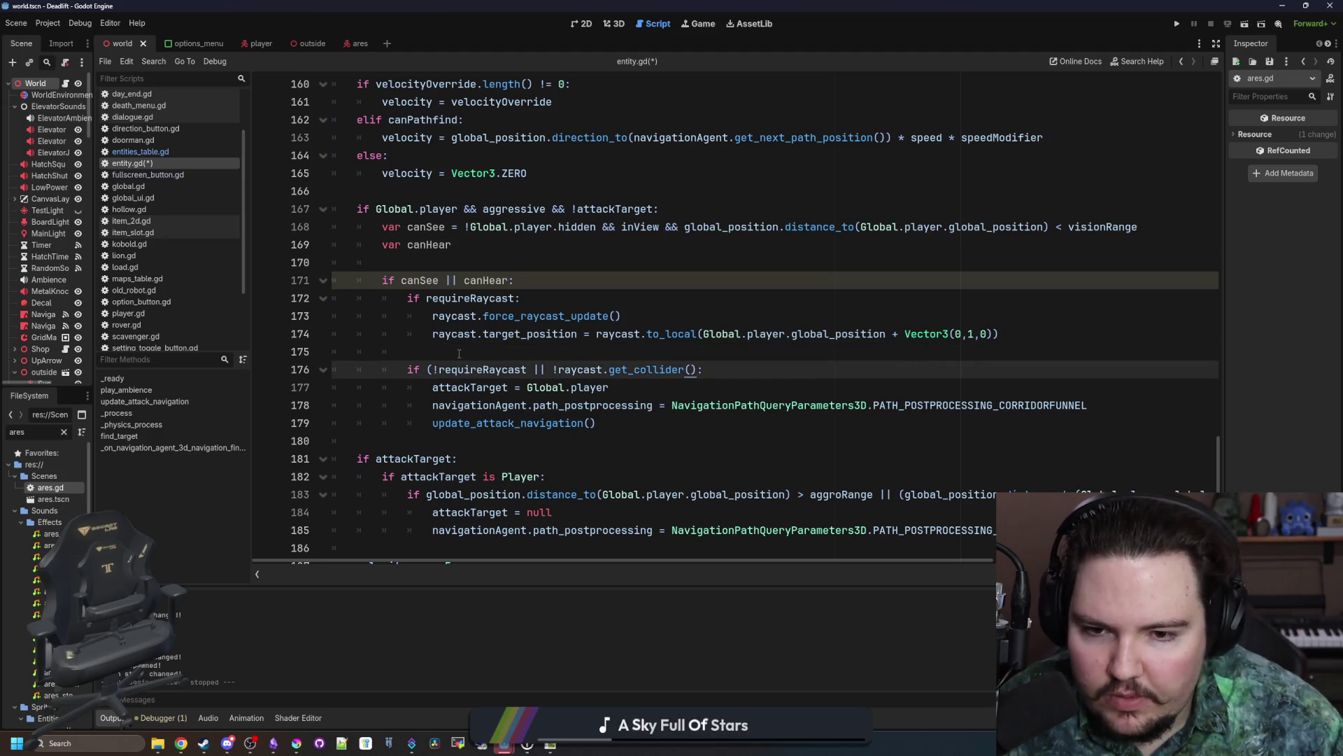
left_click(433, 370)
key("BackSpace")
key("Up")
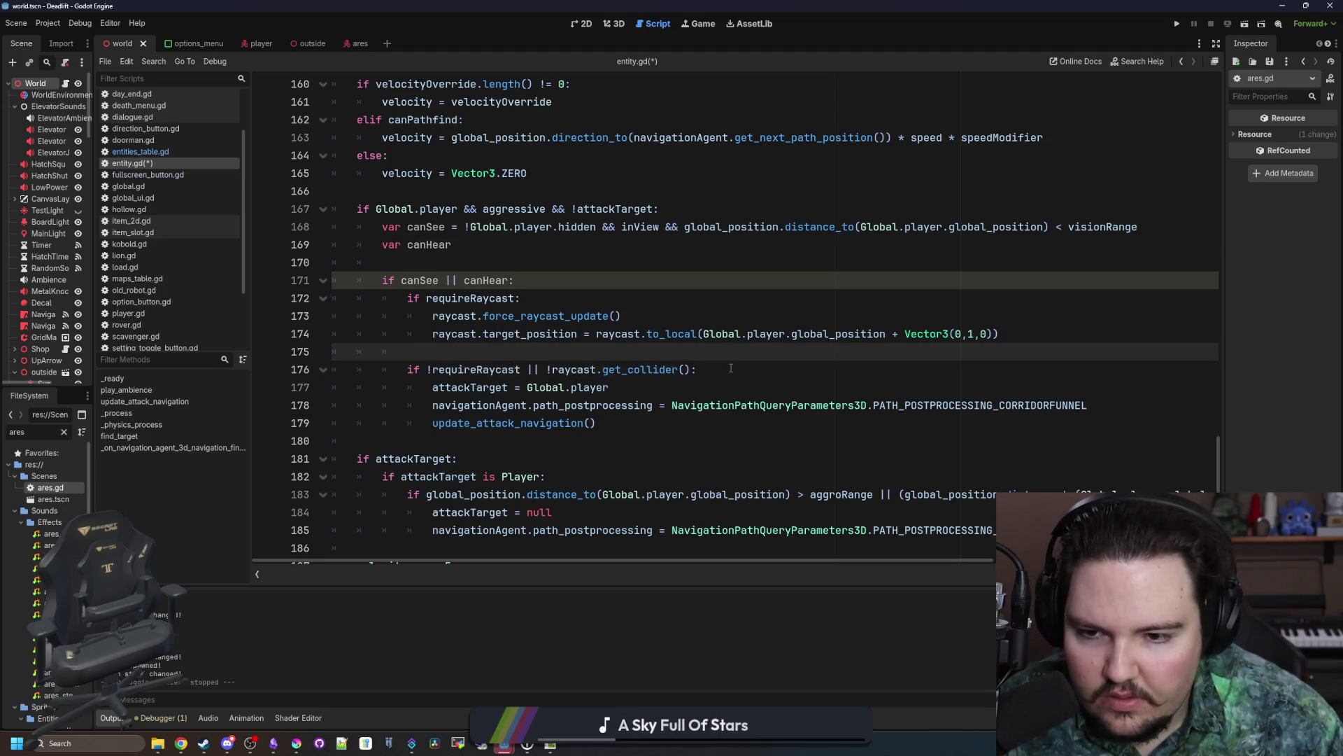
Step: Cut '!requireRaycast || !raycast.get_collider()' out of line 176, leaving an empty if
left_click_drag(690, 370, 426, 371)
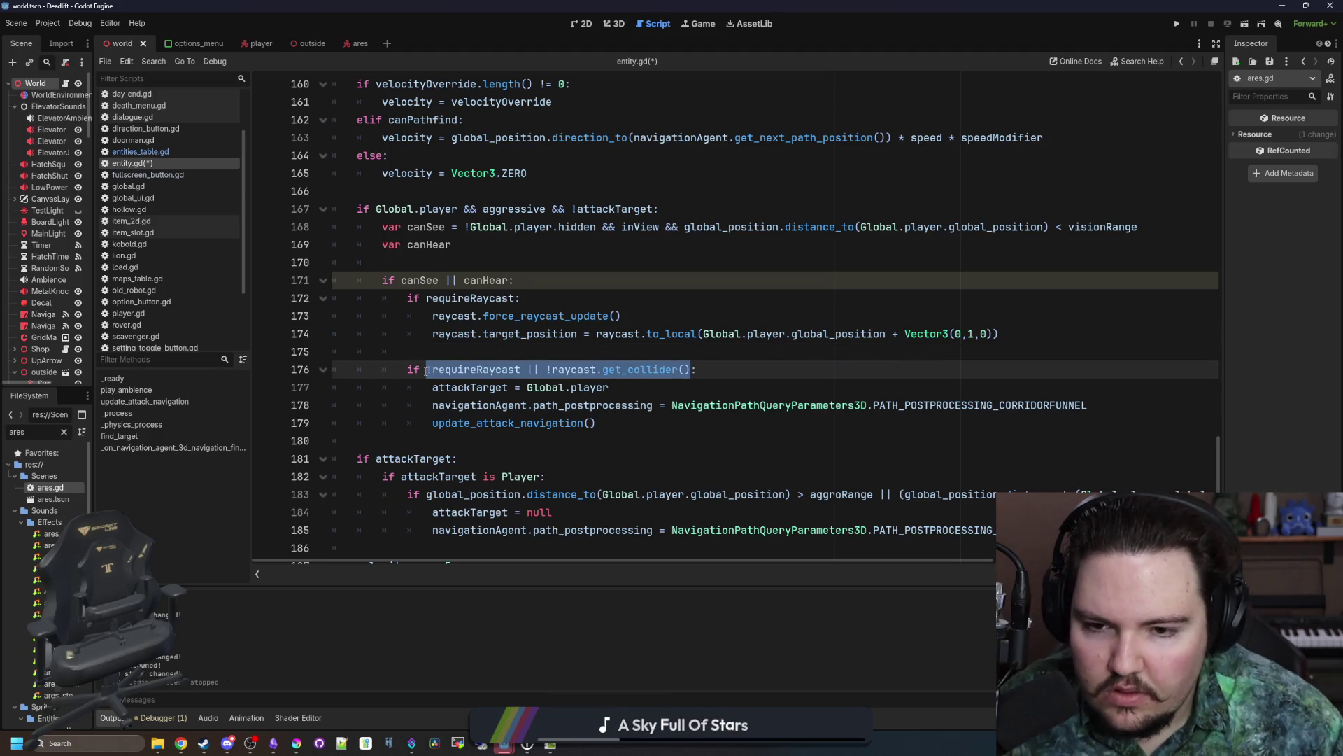
key("ctrl+x")
left_click(381, 262)
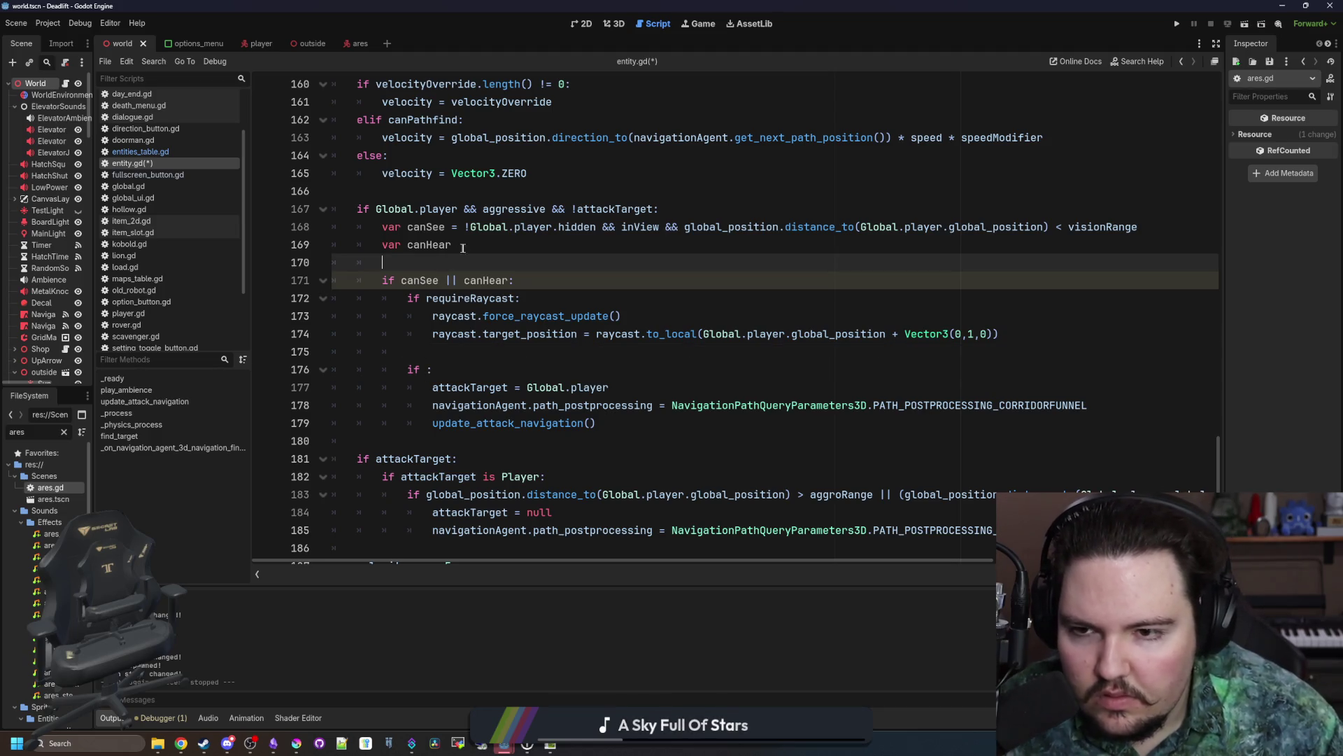
Step: Paste the cut raycast condition below var canHear and add an 'if canSee:' line above it
left_click(381, 244)
left_click(415, 268)
key("Return")
key("Return")
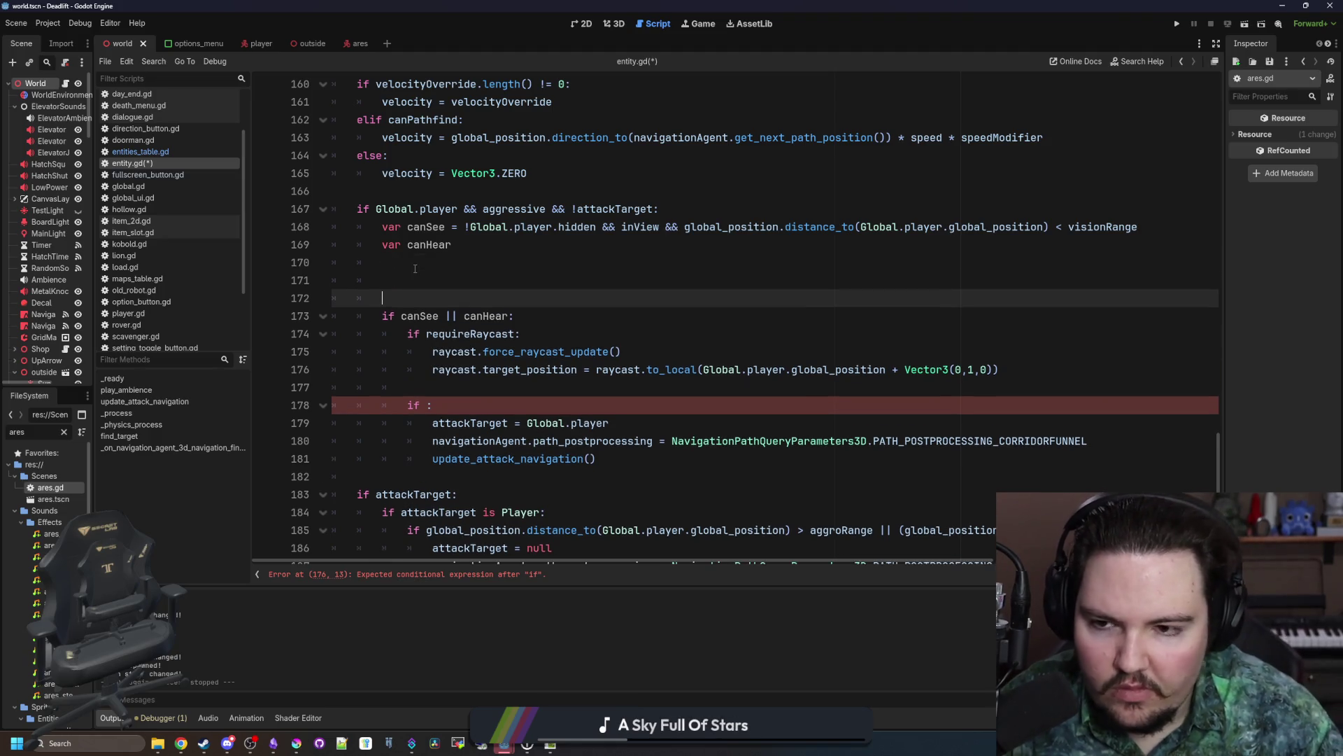
key("Up")
key("ctrl+v")
key("Up")
key("Return")
key("Return")
key("Up")
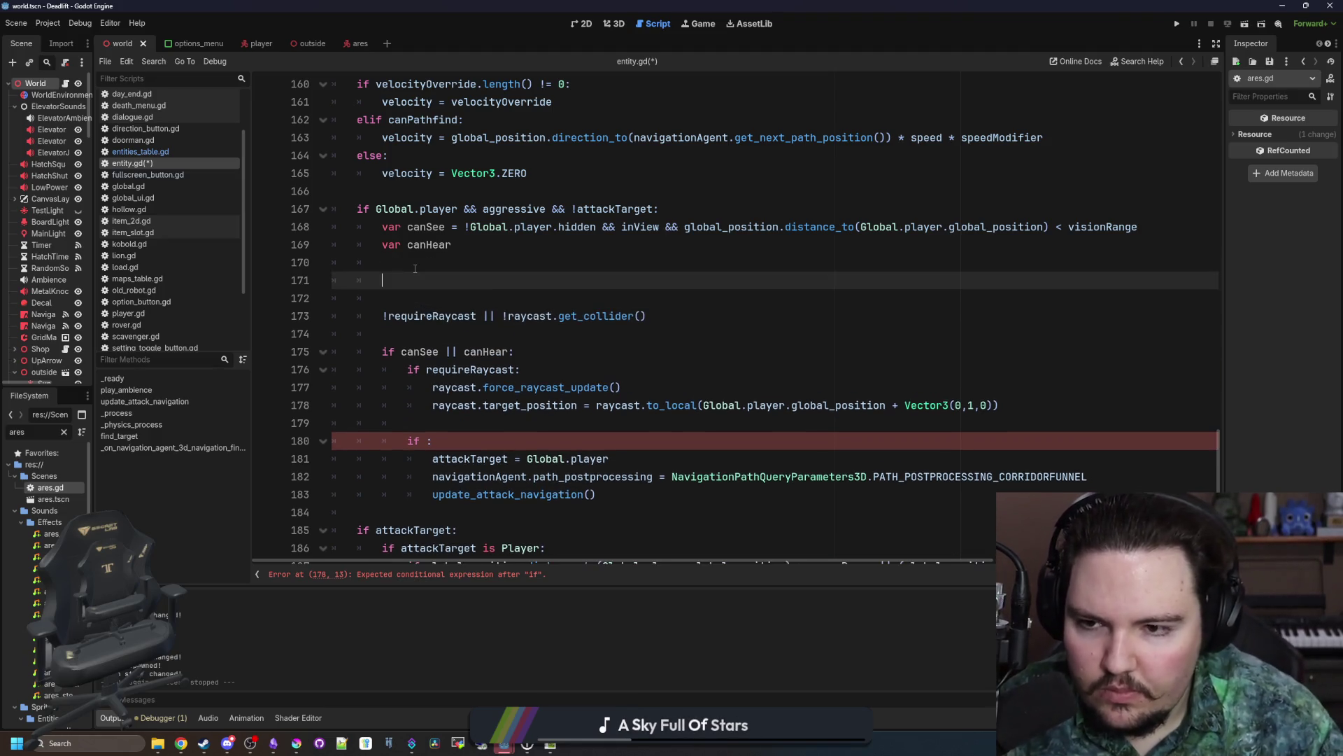
type("if canSee:")
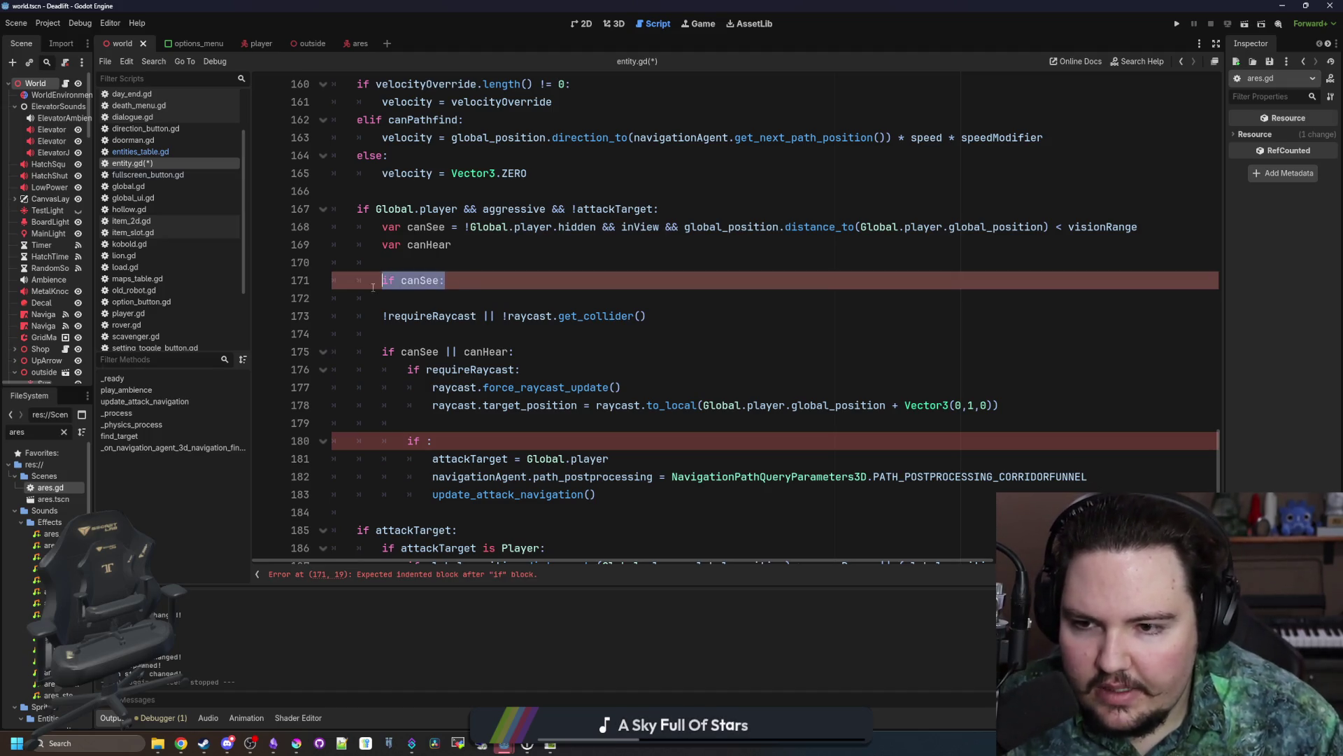
Step: Move the requireRaycast block from lines 176–178 under if canSee, removing the extra indent
left_click(424, 263)
double_click(483, 369)
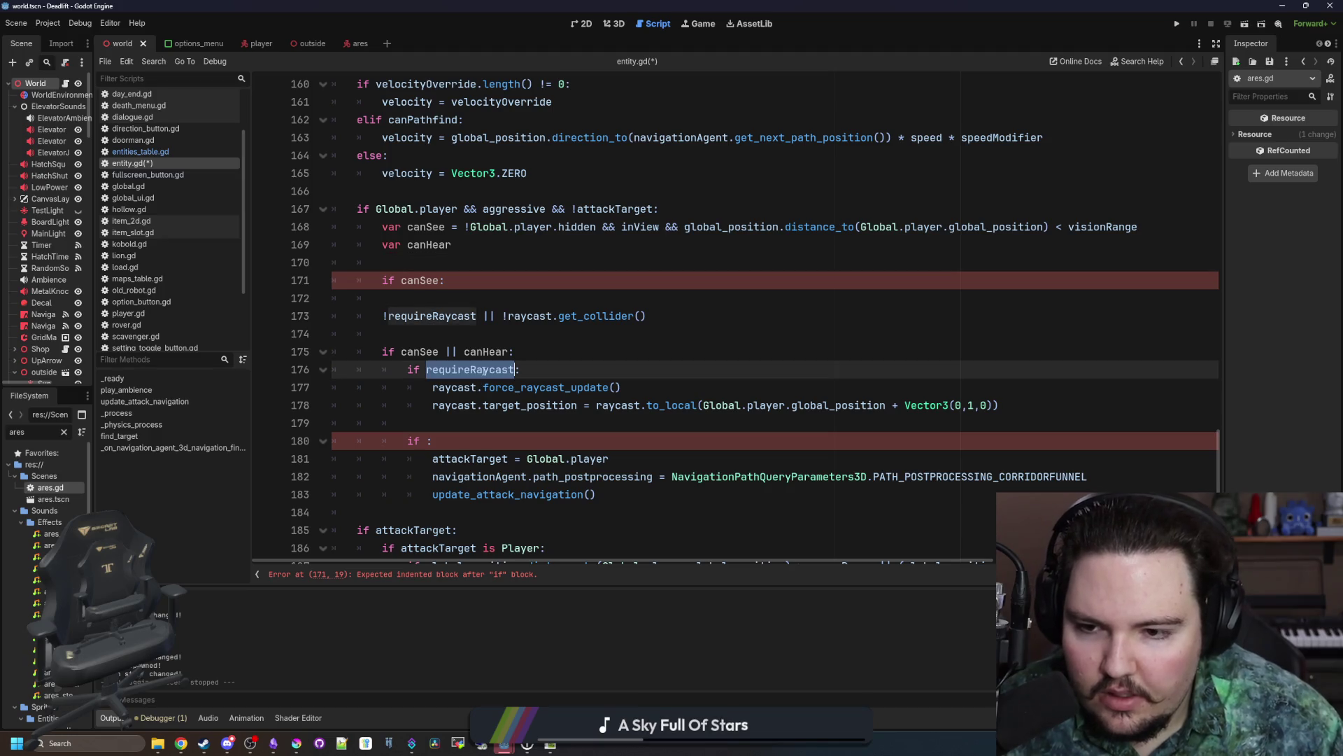
key("Up")
mouse_move(1010, 403)
left_mouse_down()
mouse_move(336, 387)
mouse_move(336, 369)
left_mouse_up()
key("BackSpace")
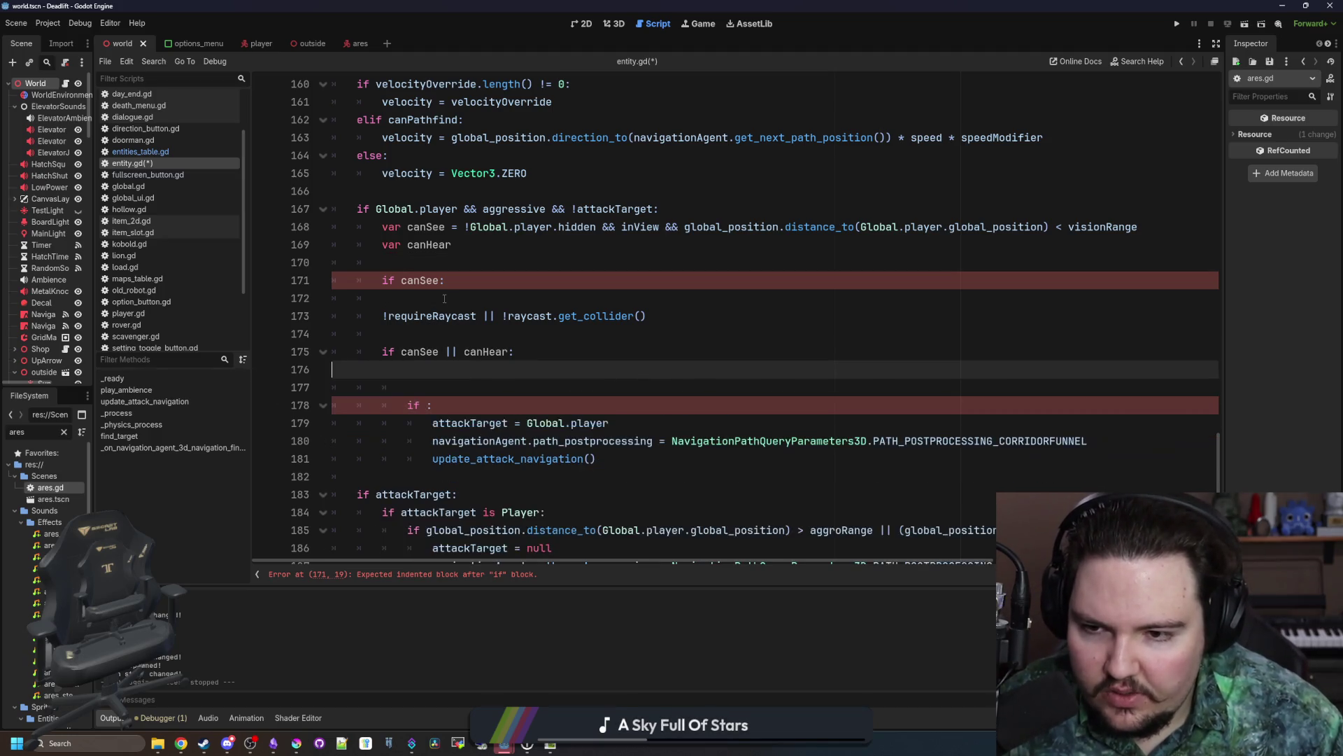
left_click(445, 299)
key("ctrl+v")
key("BackSpace")
key("BackSpace")
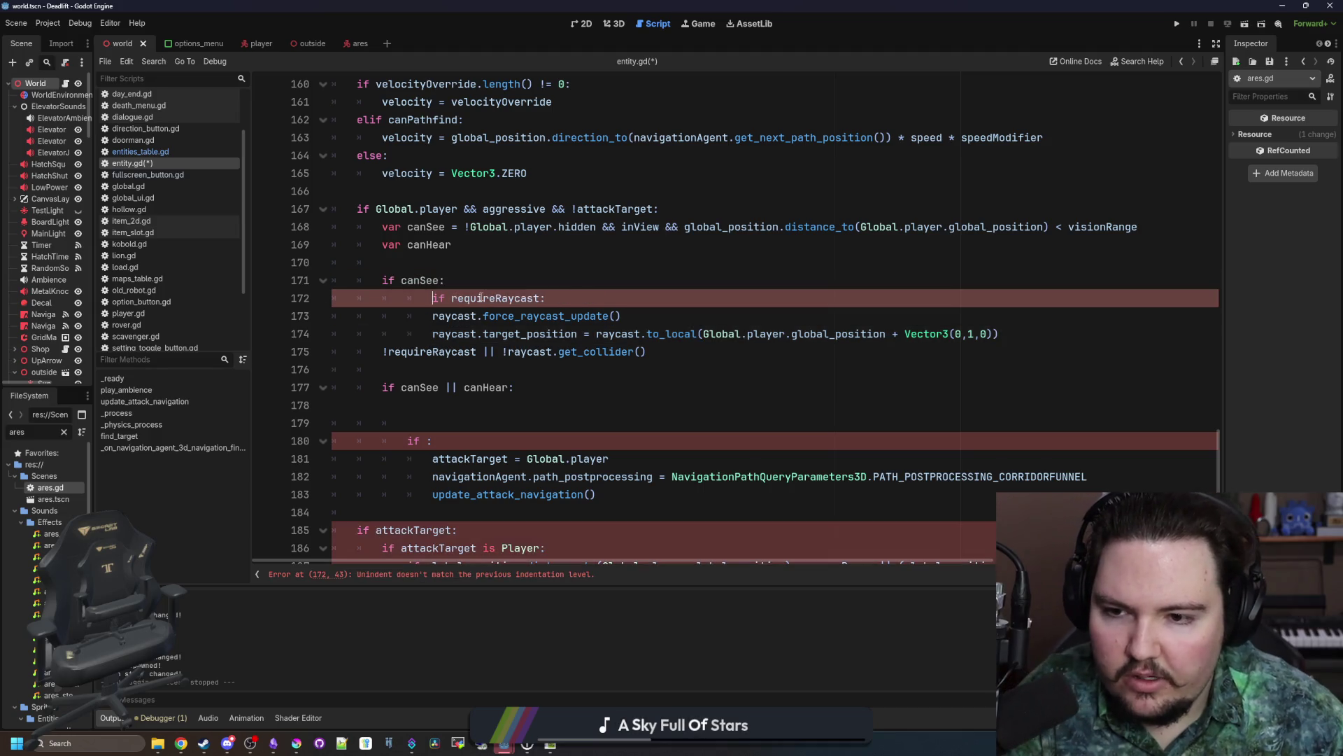
key("Up")
Step: Indent the raycast condition one level beneath if canSee
left_click(388, 353)
key("Return")
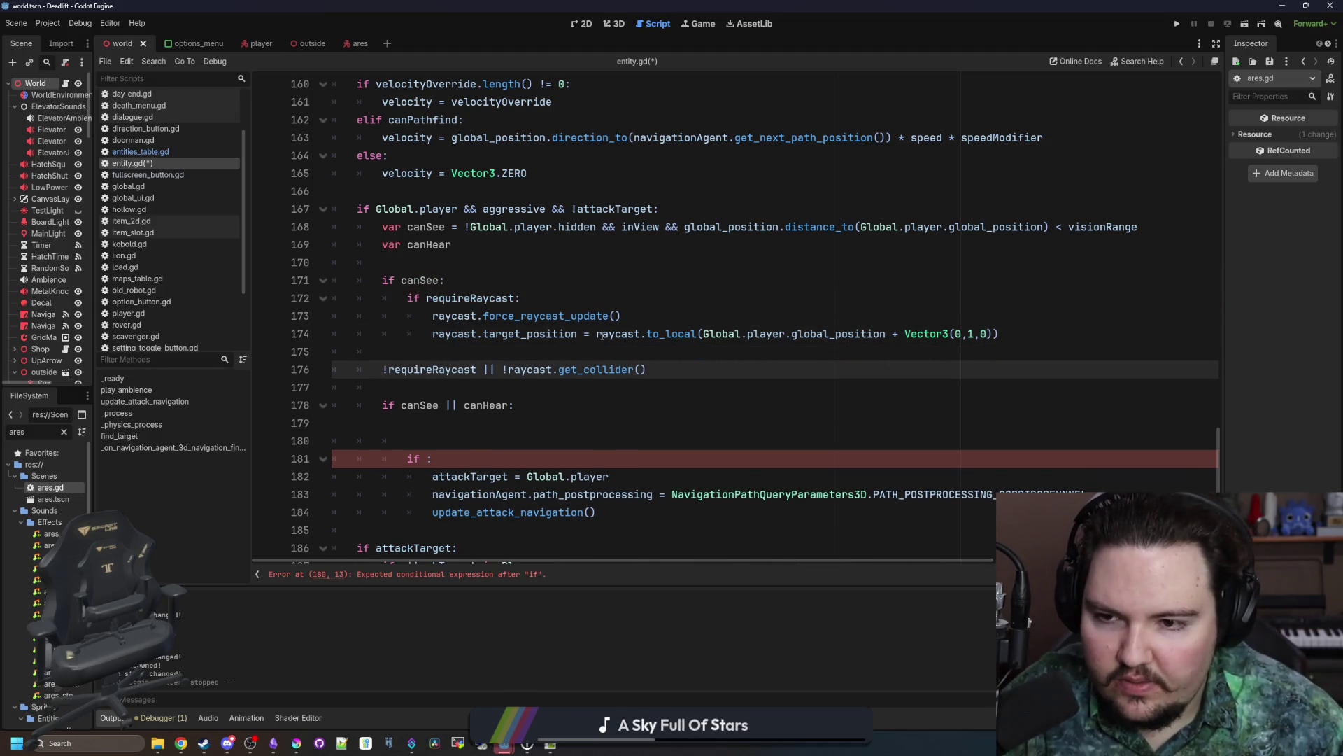
key("Tab")
left_click(500, 351)
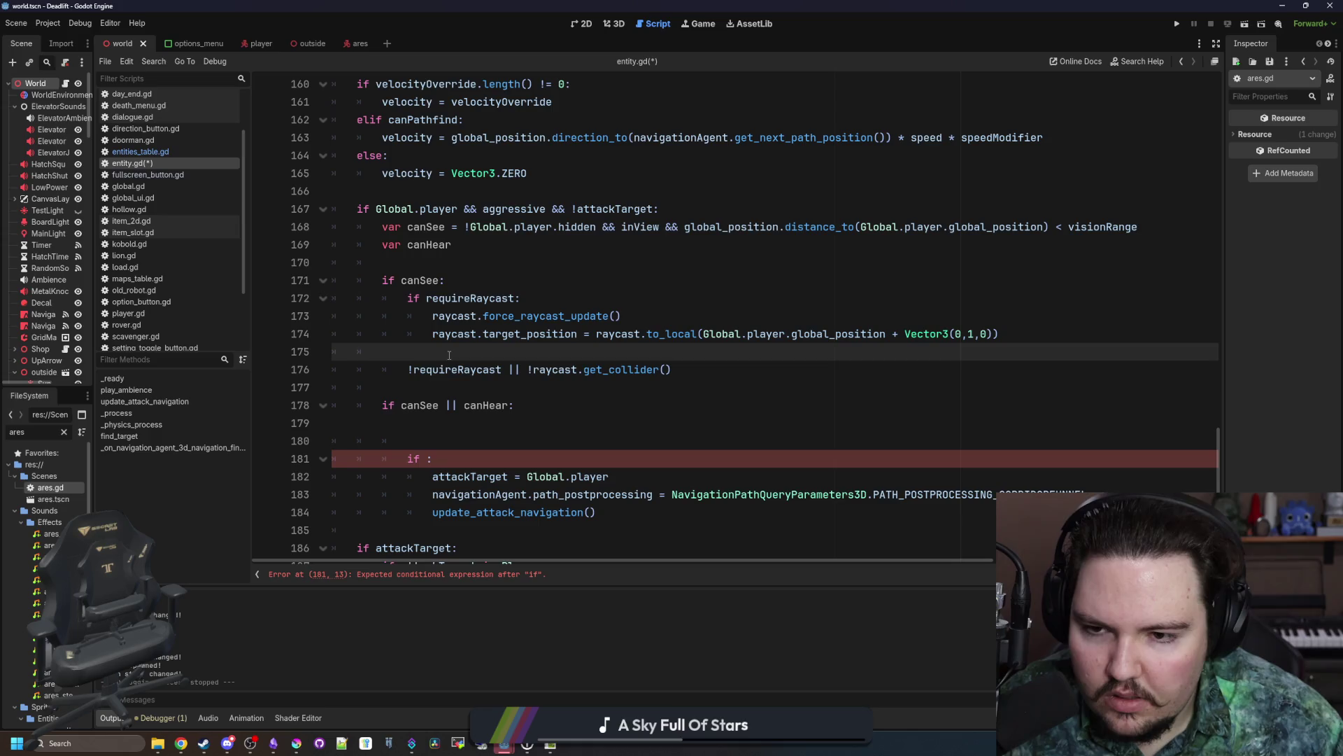
Step: Prefix the pasted condition with 'if' and end it with a colon and new body line
left_click(409, 369)
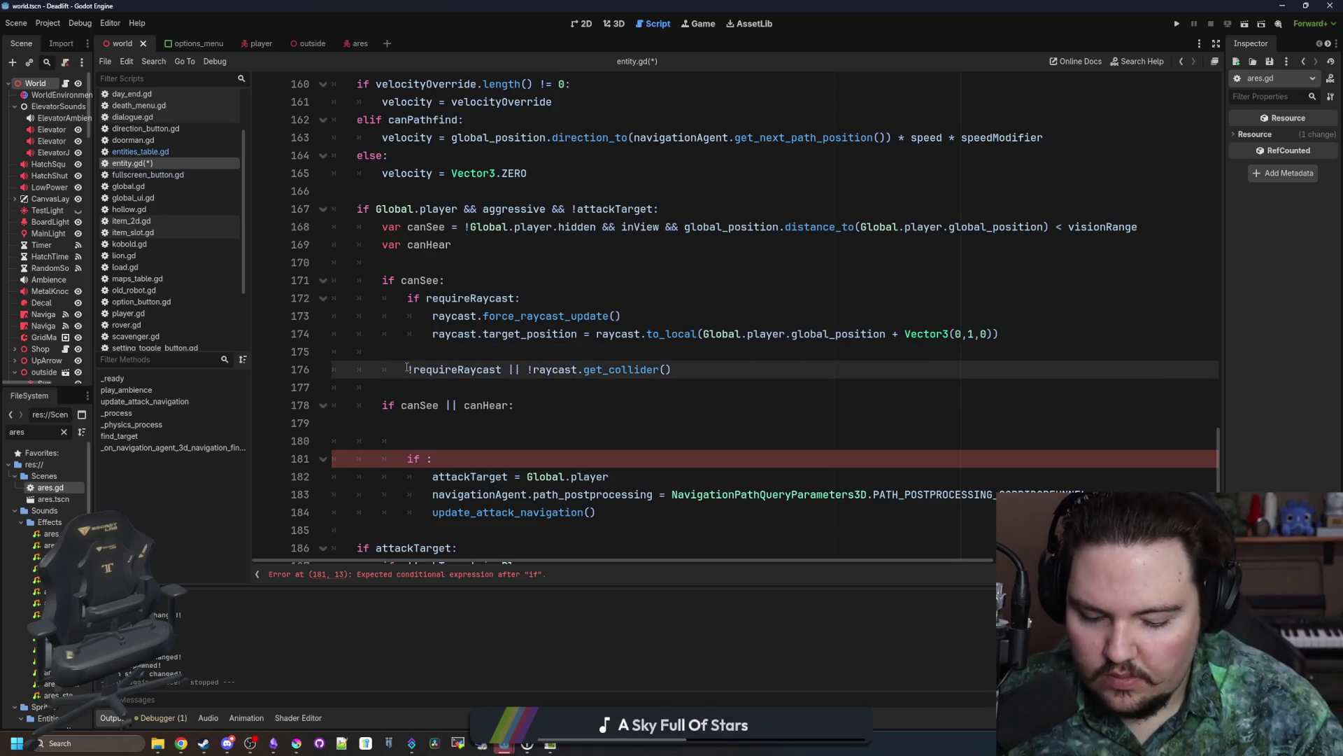
type("if")
left_click(487, 348)
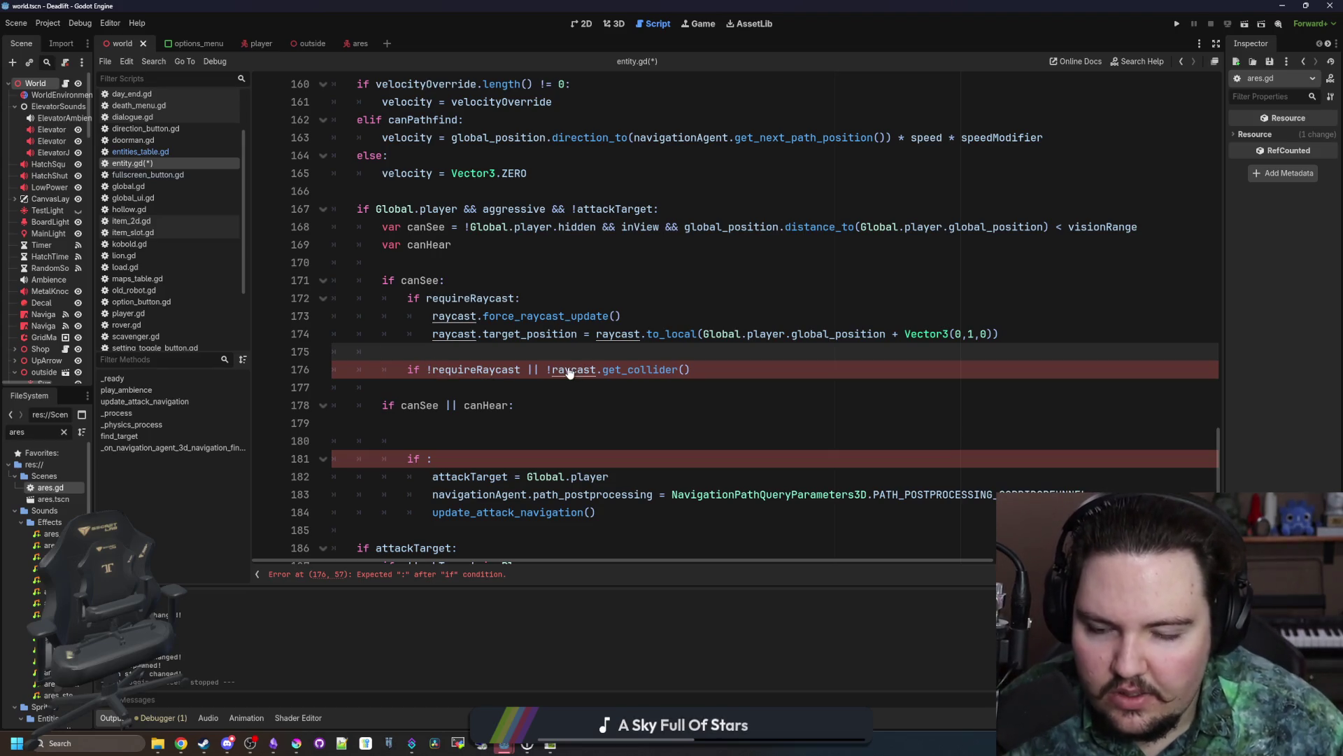
left_click(739, 368)
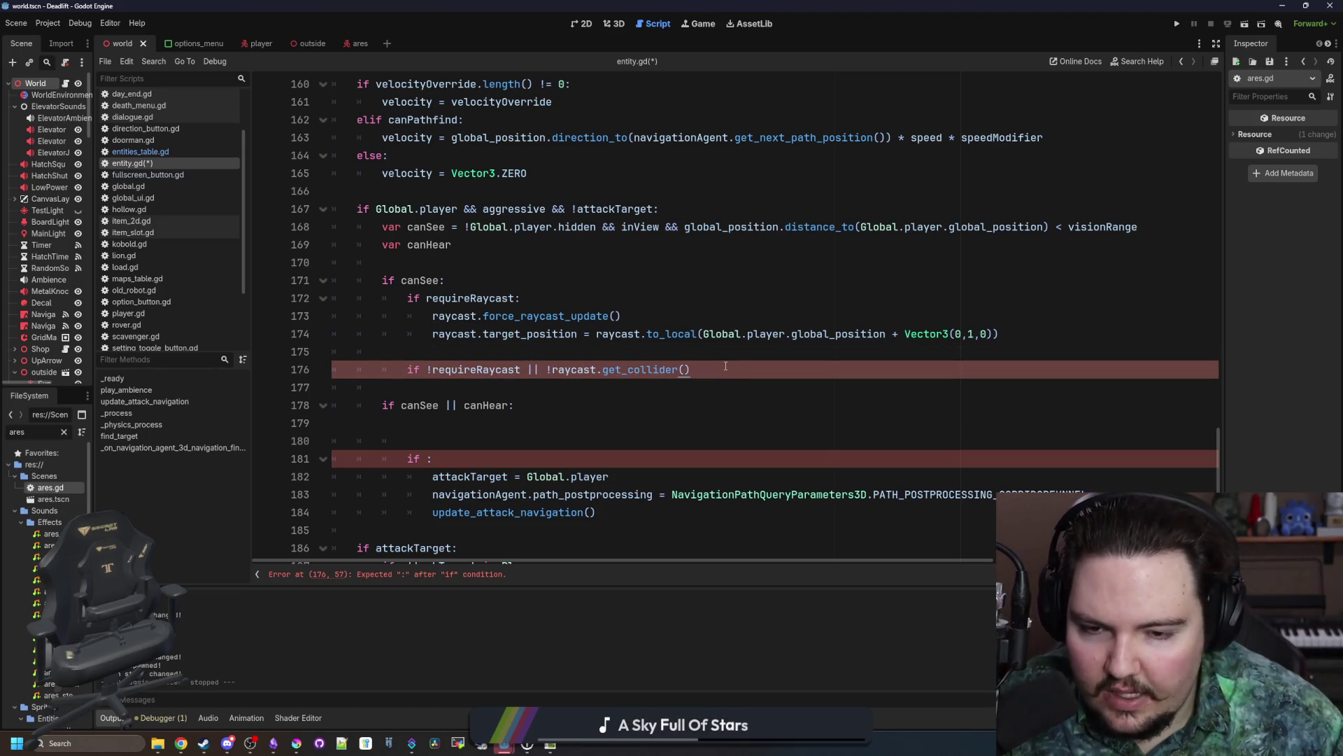
type(":")
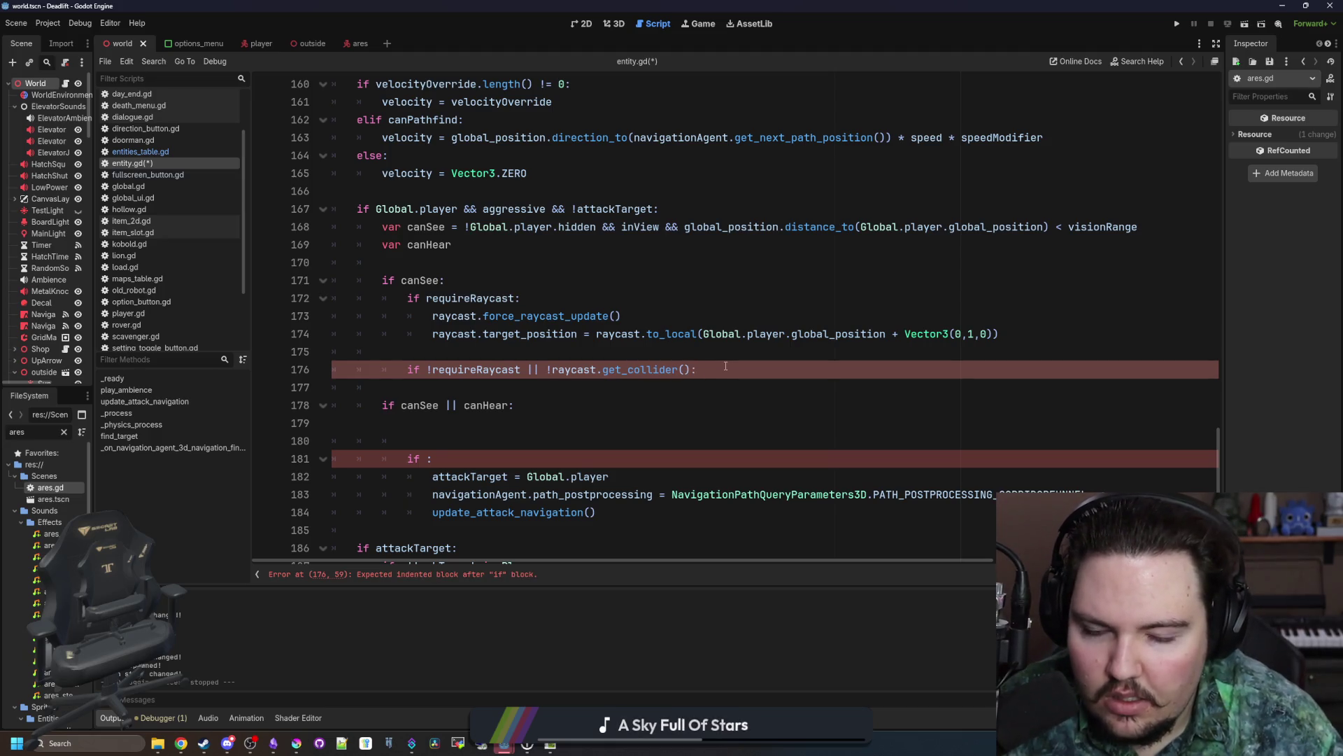
key("Return")
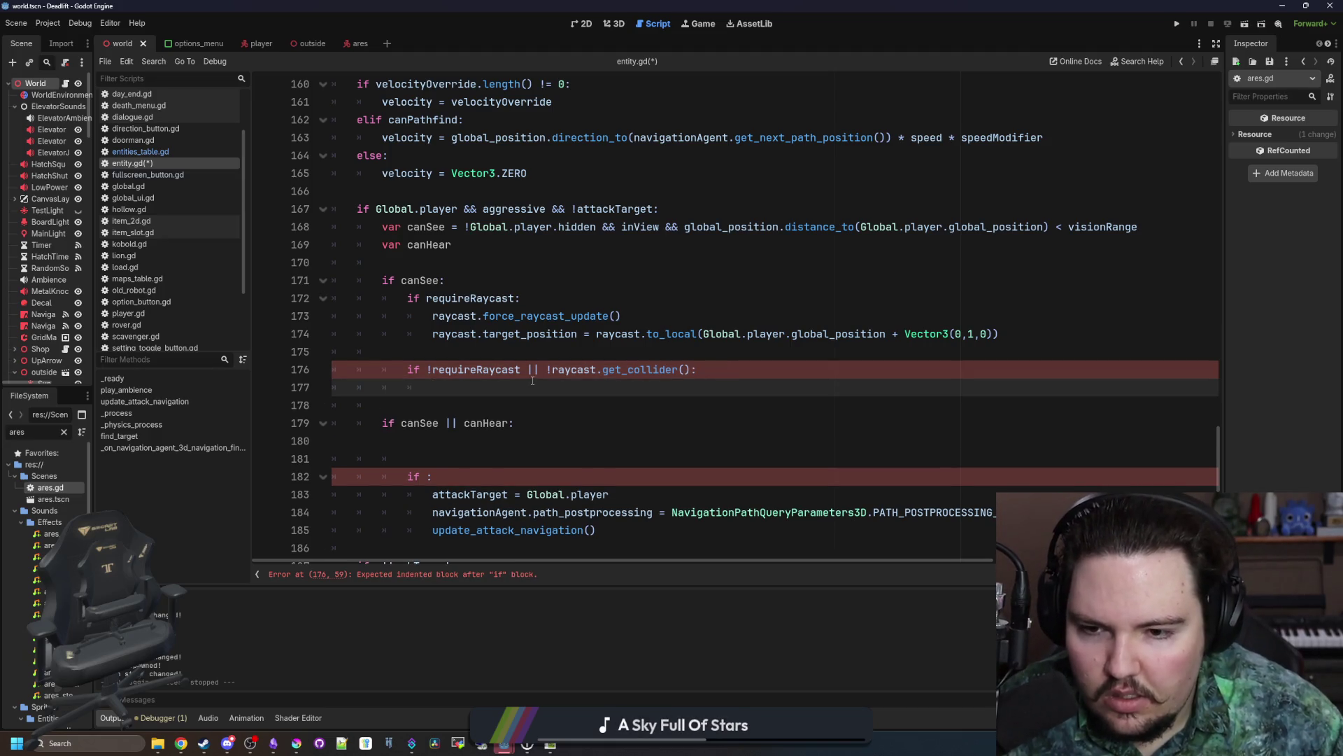
key("Up")
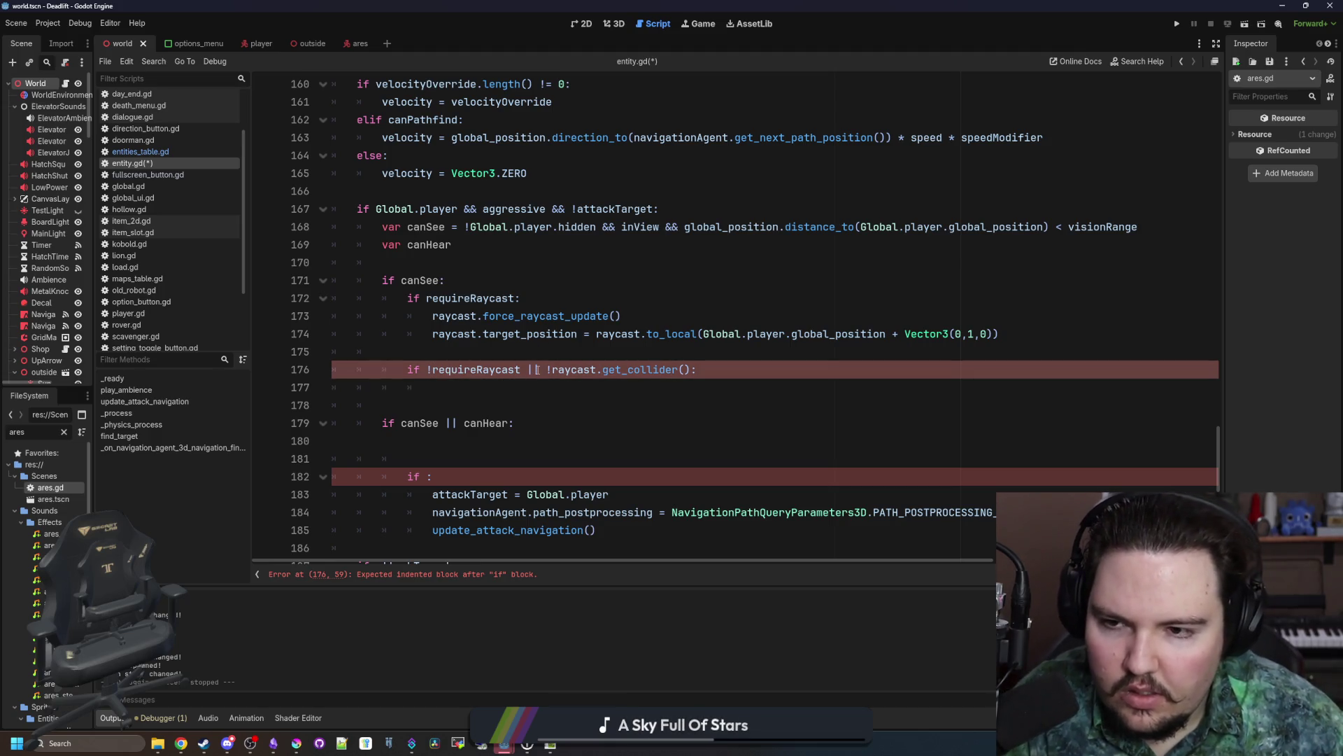
Step: Rewrite the check as requireRaycast && raycast.get_collider() with body 'canSee = false'
key("BackSpace")
left_click(535, 371)
key("BackSpace")
key("BackSpace")
type("&&")
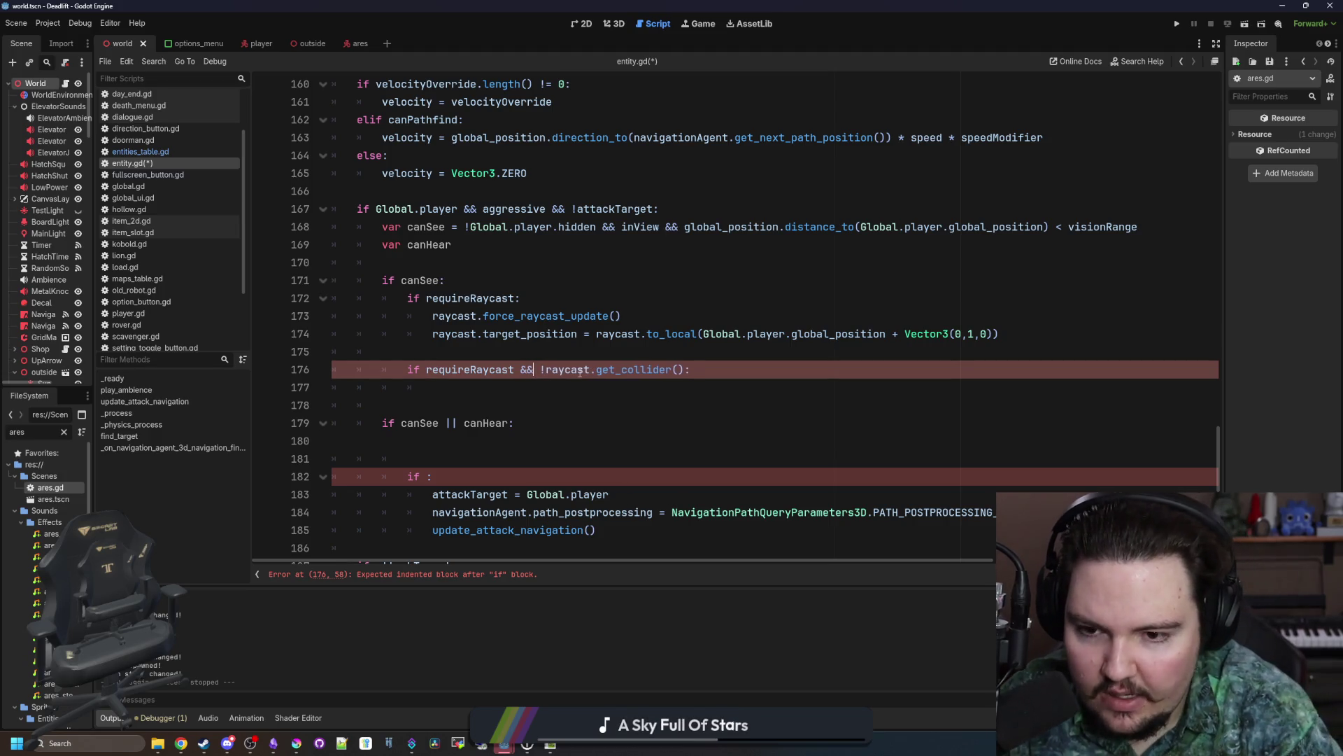
key("Delete")
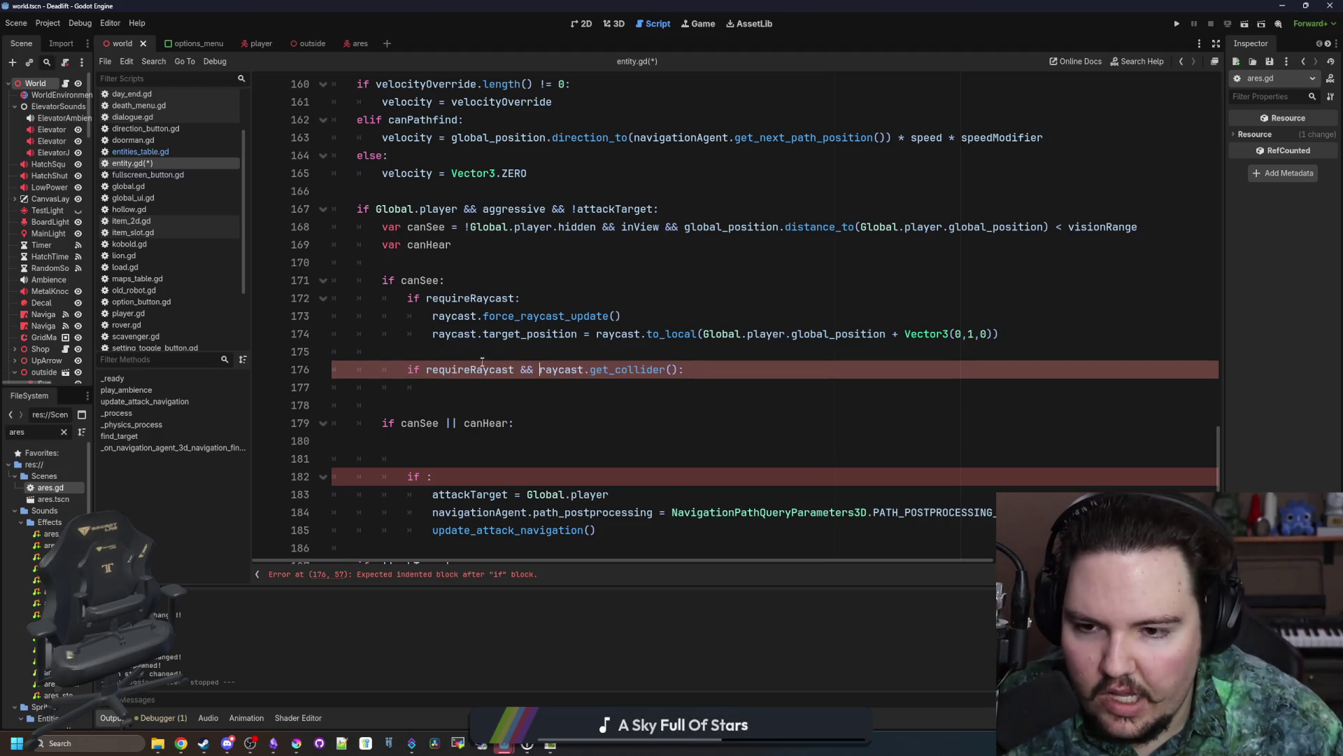
left_click(553, 383)
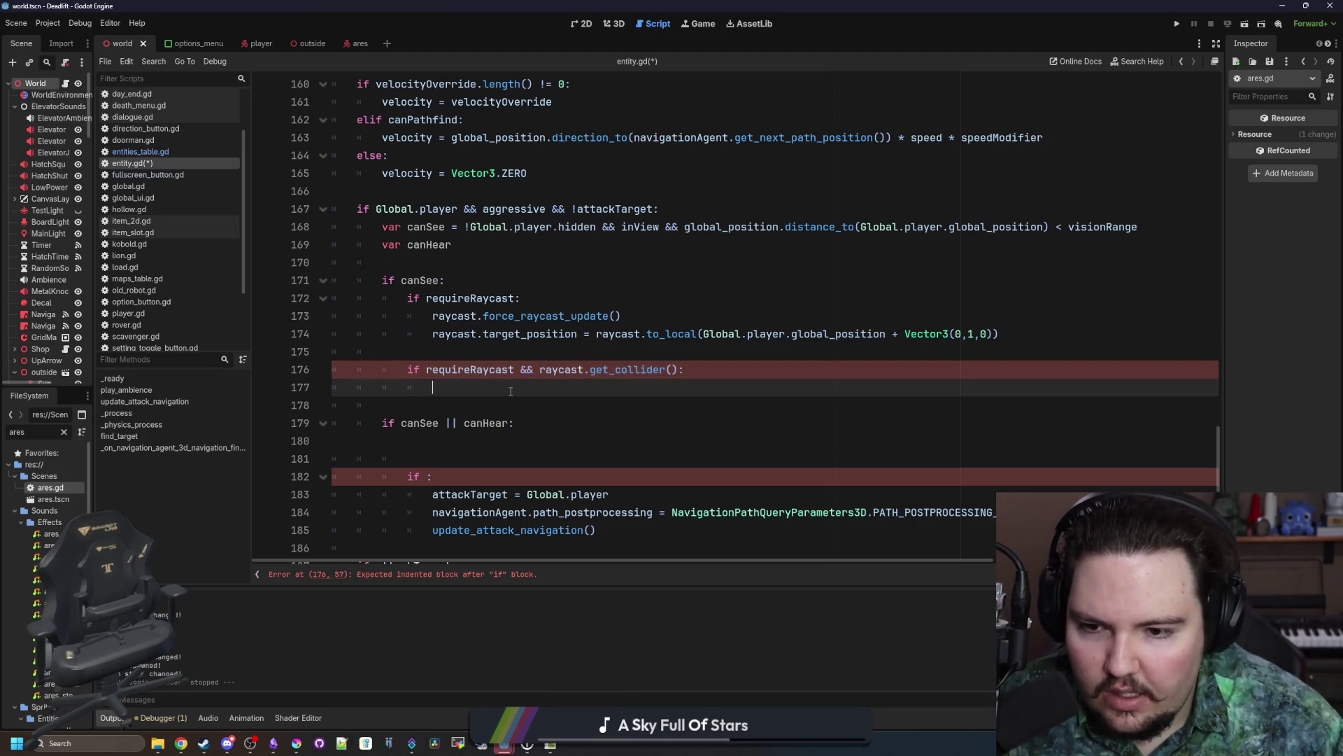
type("canSee = false")
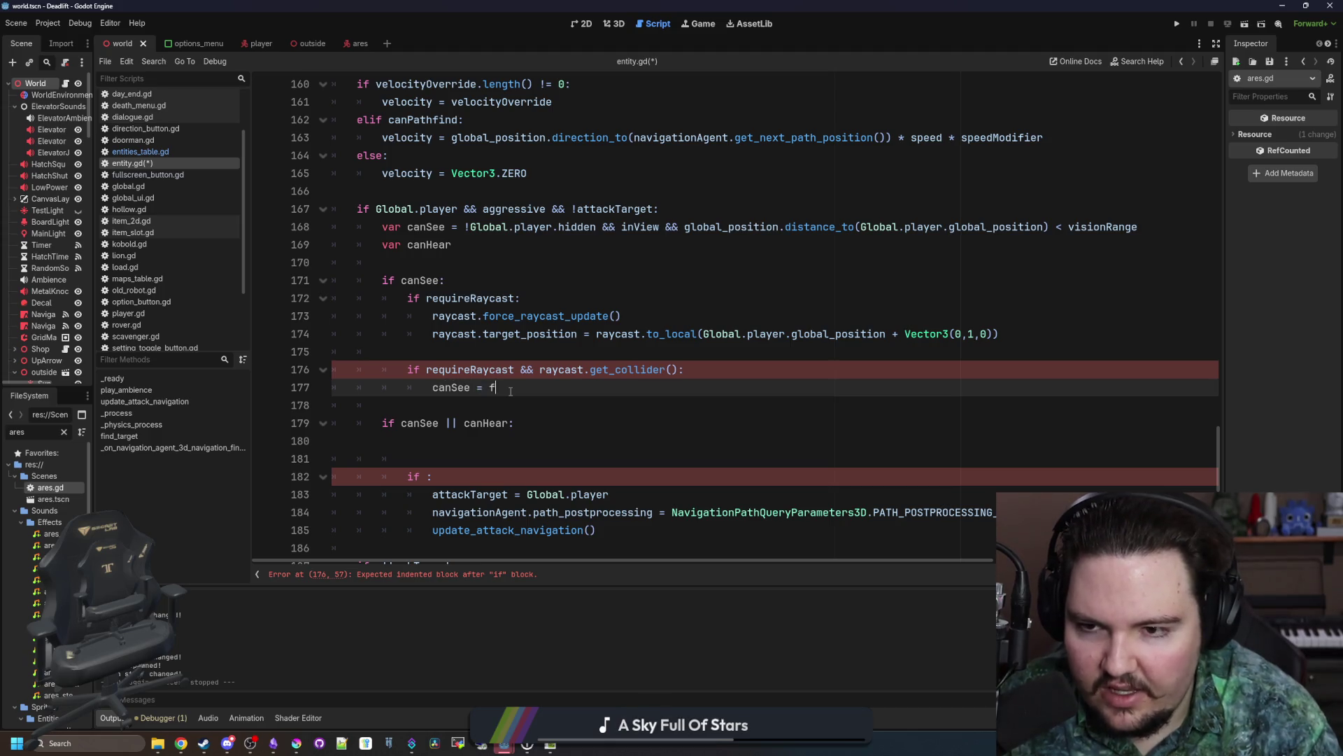
Step: Delete the broken 'if :' line and dedent the three aggro lines one level
left_click_drag(518, 422, 528, 478)
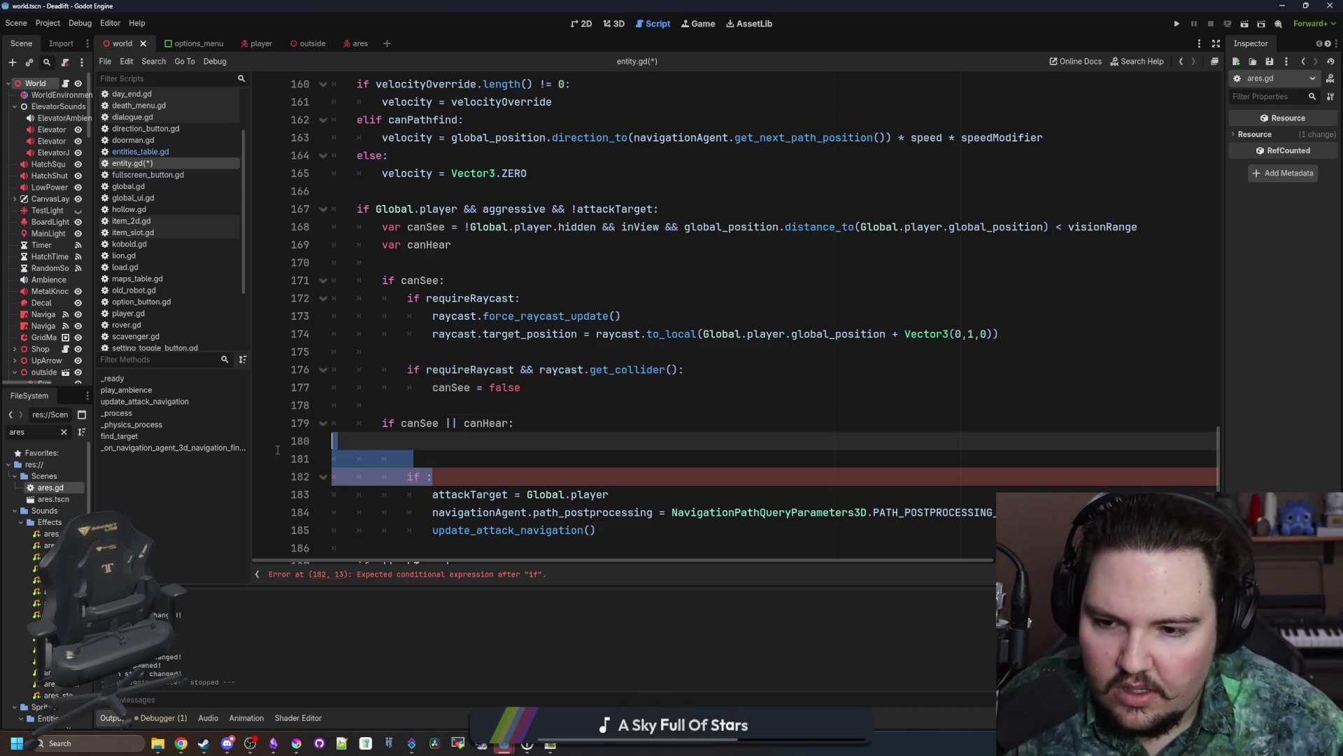
key("BackSpace")
left_click_drag(518, 423, 599, 478)
key("shift+Tab")
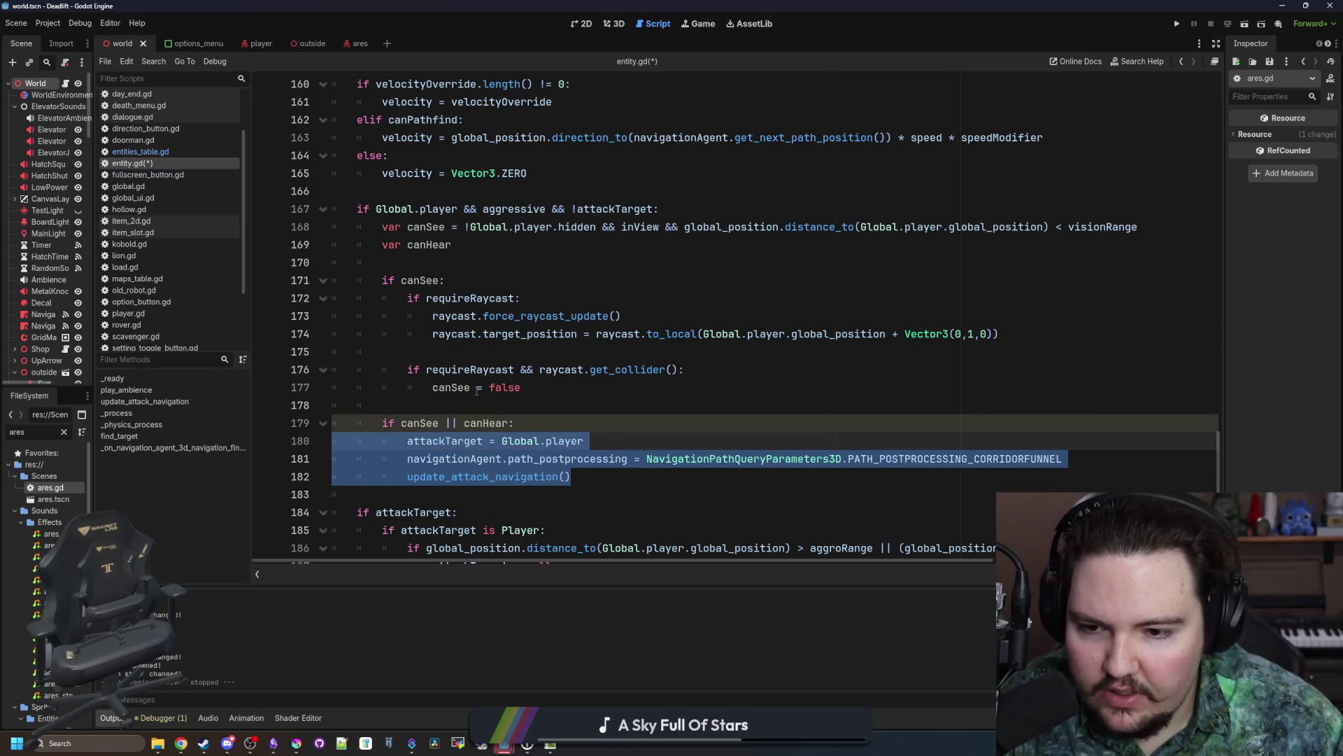
left_click(446, 402)
left_click(420, 351)
left_click(410, 400)
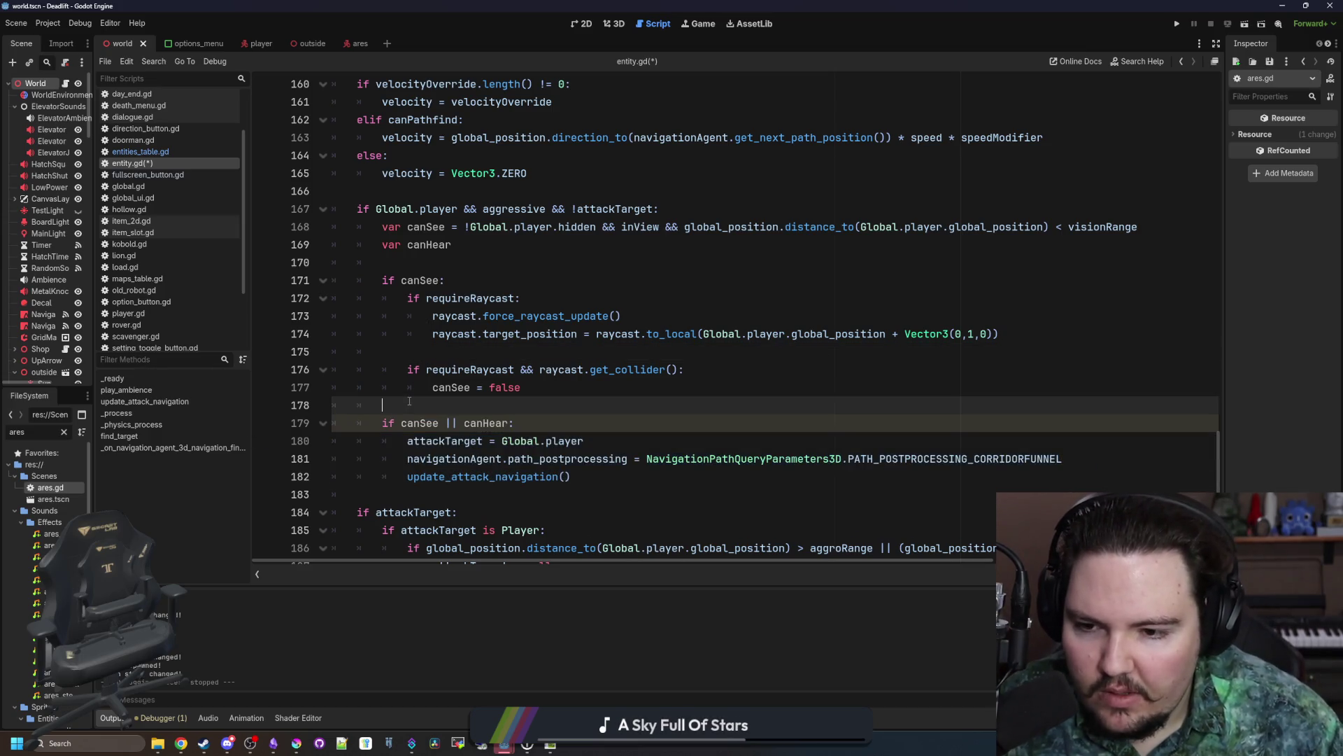
left_click(448, 259)
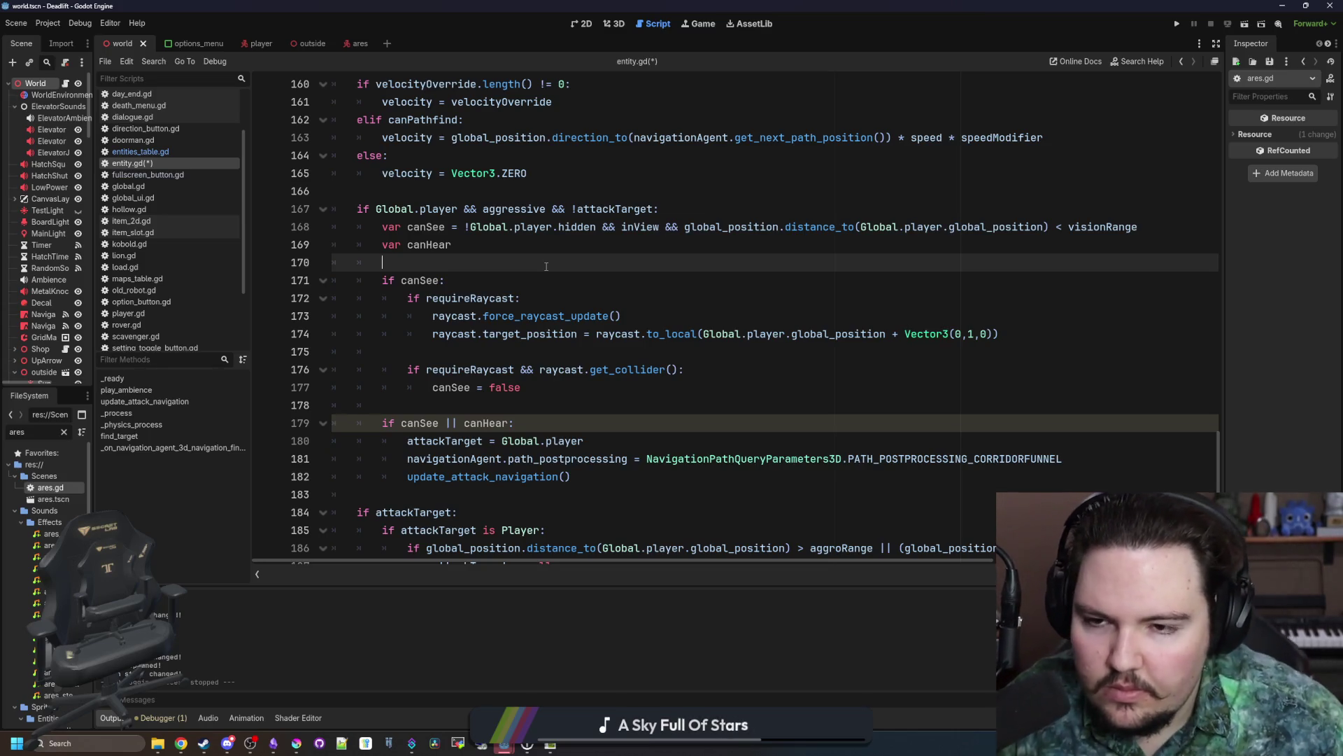
Step: Copy the canSee distance expression from line 168 into the canHear declaration
scroll(547, 266, "up", 1)
left_click_drag(1151, 277, 488, 280)
mouse_move(1130, 279)
left_mouse_down()
mouse_move(409, 280)
mouse_move(465, 280)
left_mouse_up()
key("ctrl+c")
left_click(464, 301)
key("ctrl+v")
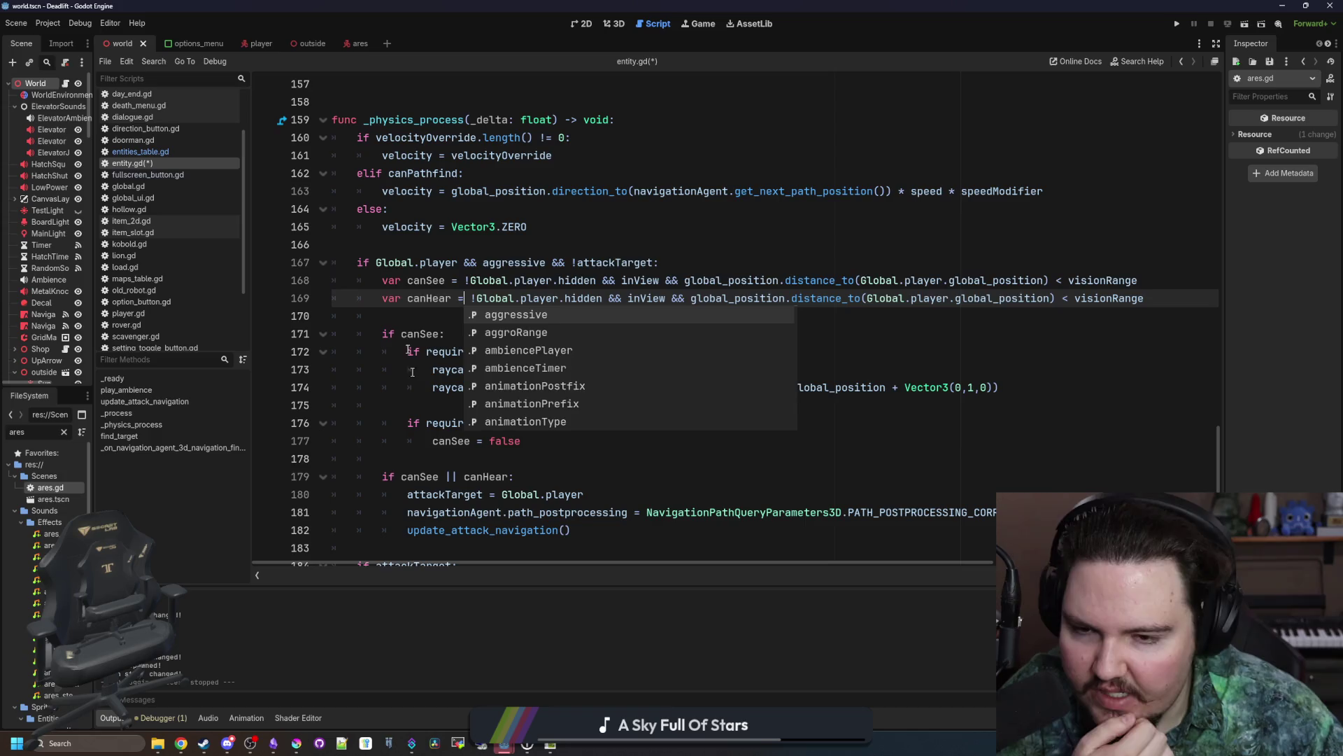
left_click(400, 280)
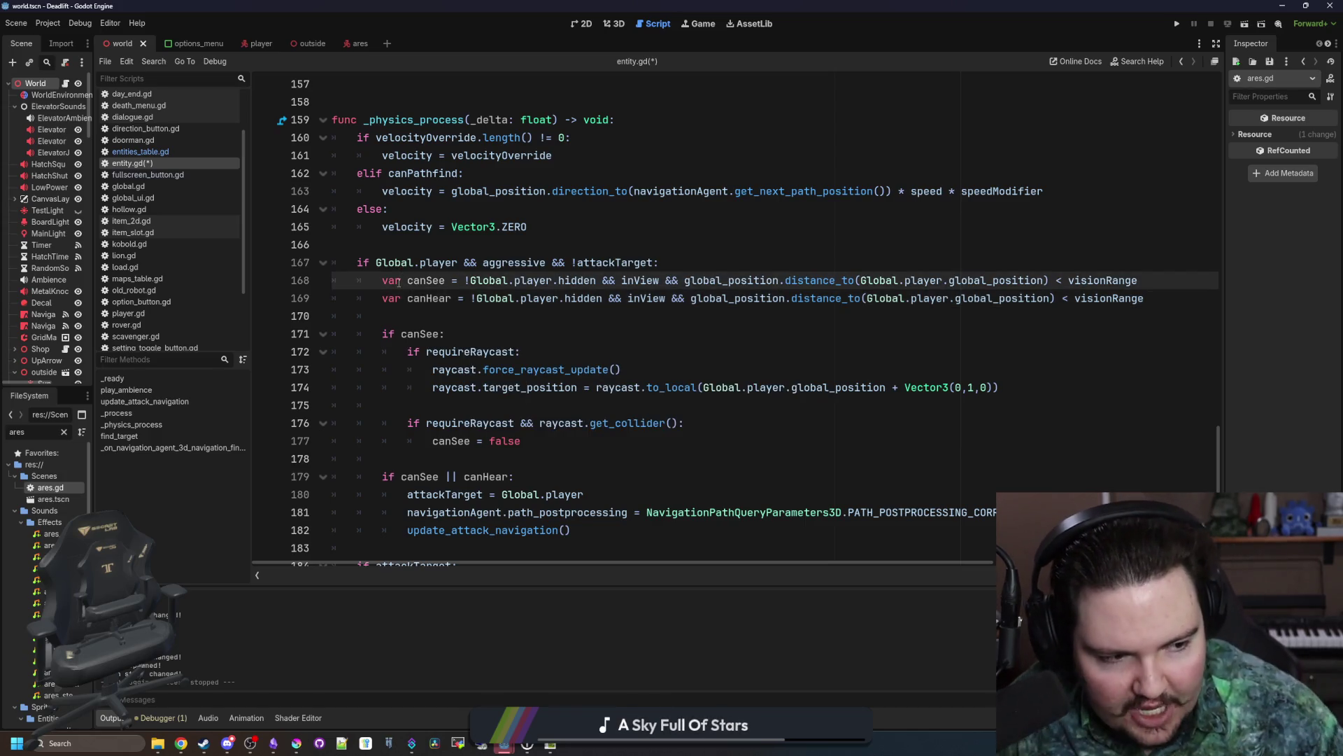
left_click_drag(382, 298, 1197, 302)
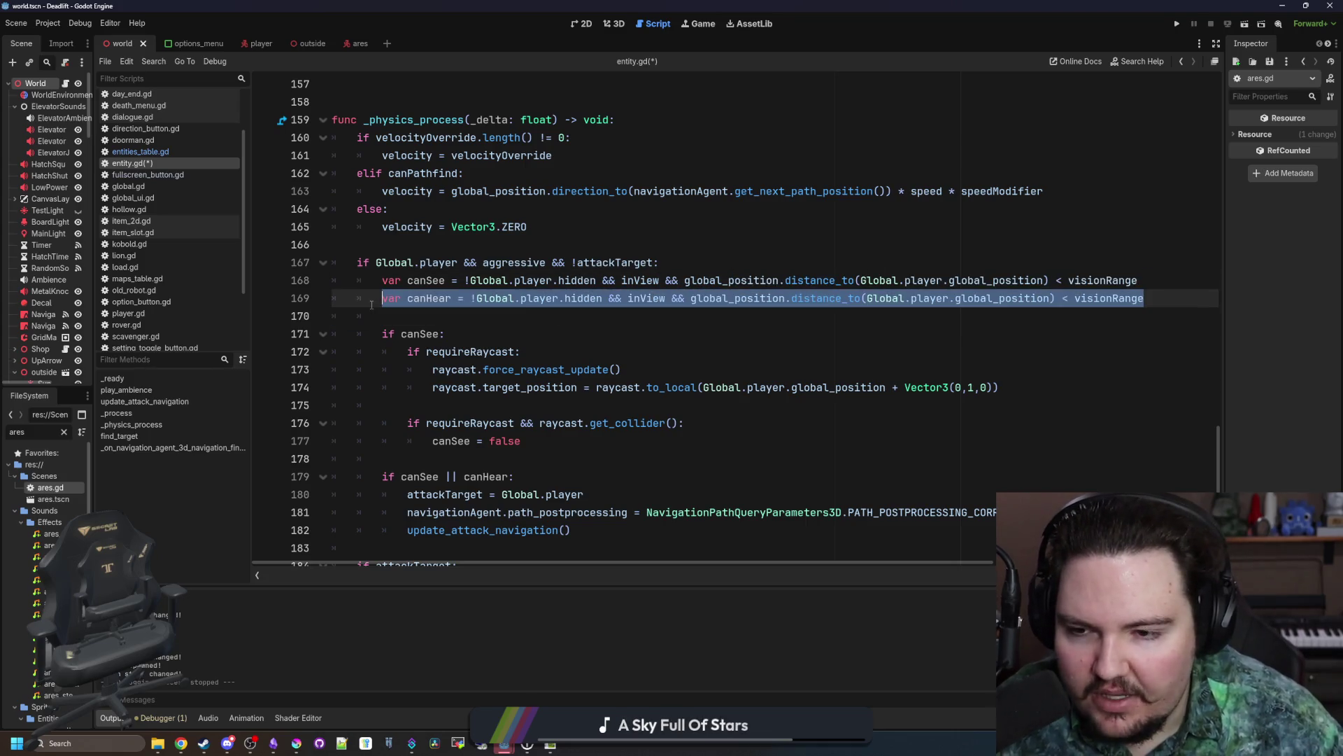
left_click(432, 320)
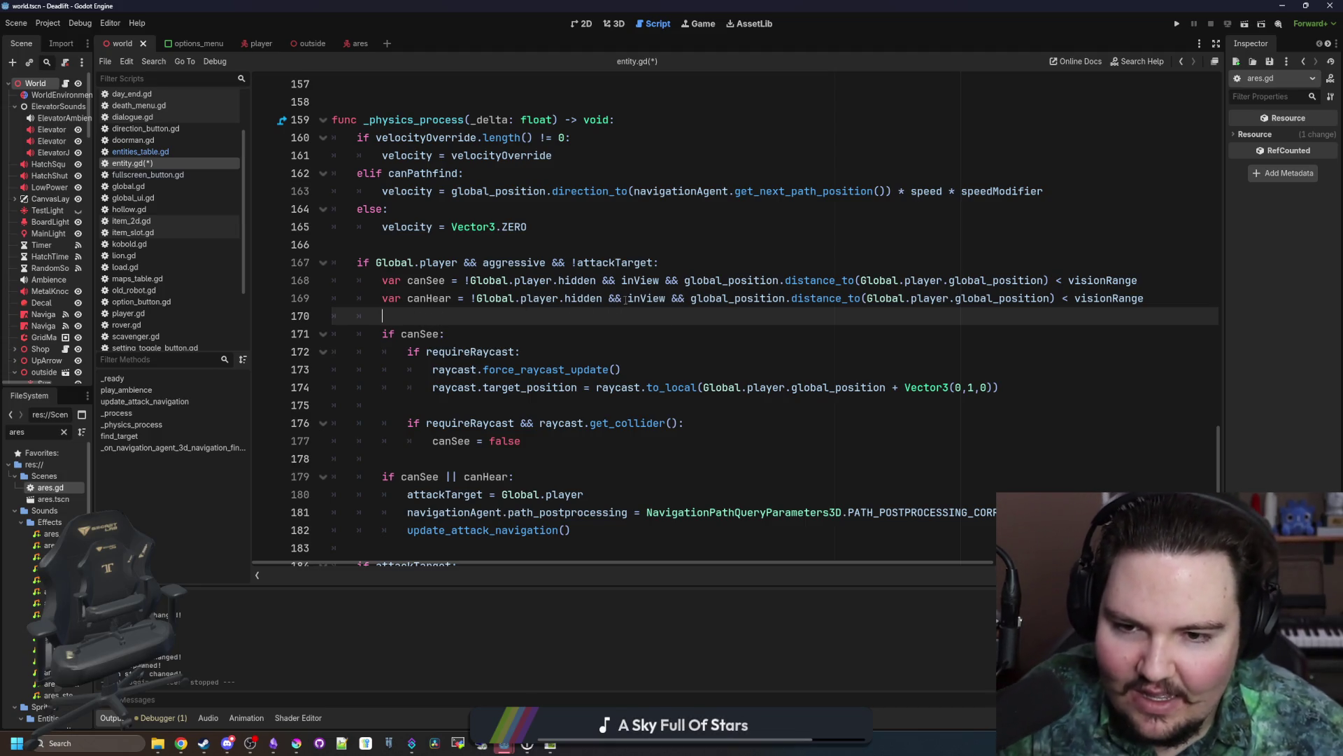
Step: Strip '!Global.player.hidden && inView && ' from canHear and change visionRange to audioRange
left_click_drag(691, 298, 469, 298)
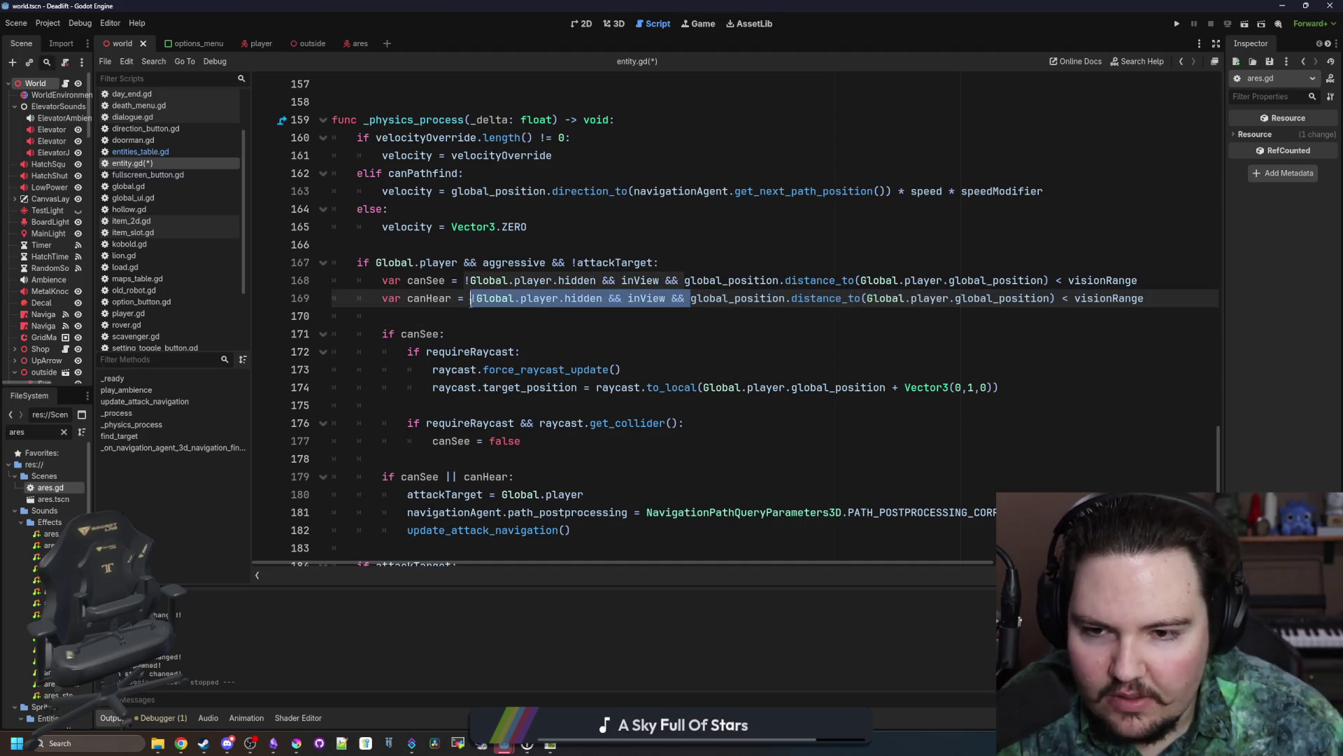
key("BackSpace")
left_click(700, 334)
double_click(900, 298)
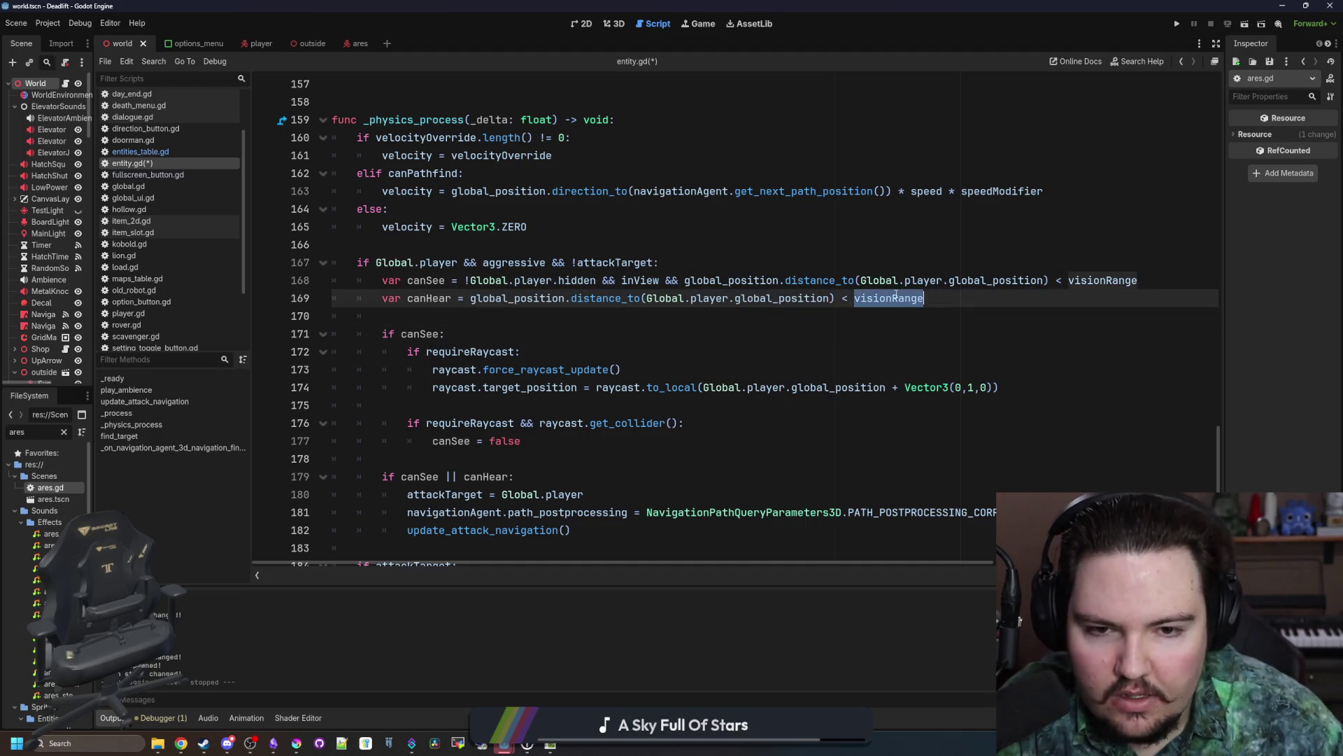
type("audioRange")
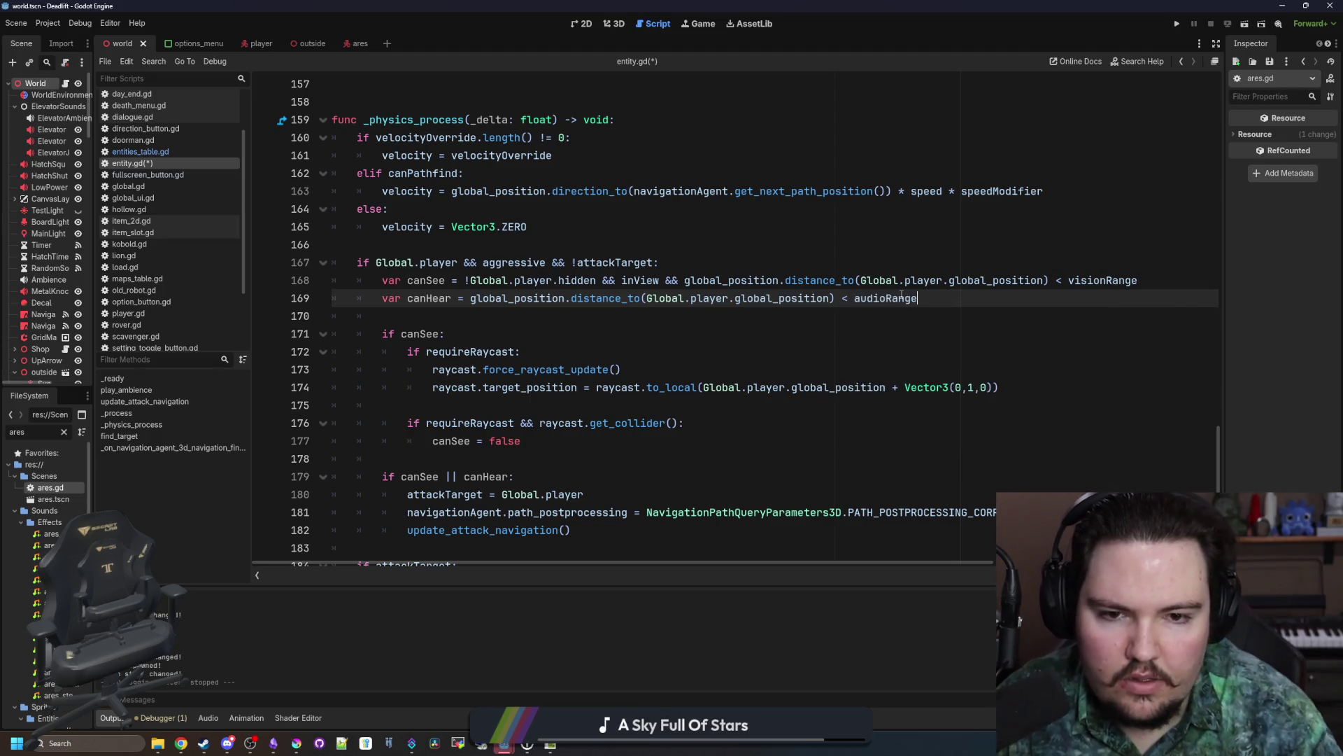
Step: Scroll through the edited lines down to line 183 to check the nesting
key("Down")
key("Down")
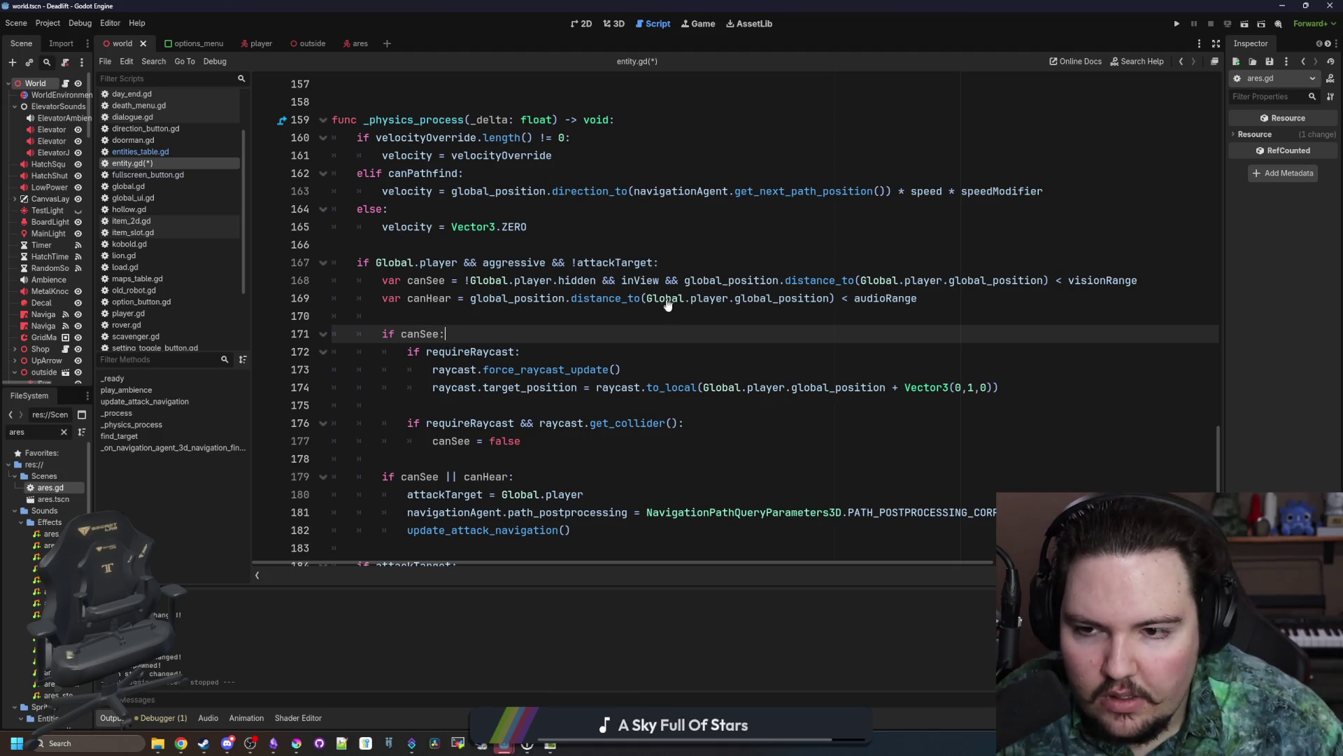
left_click(446, 314)
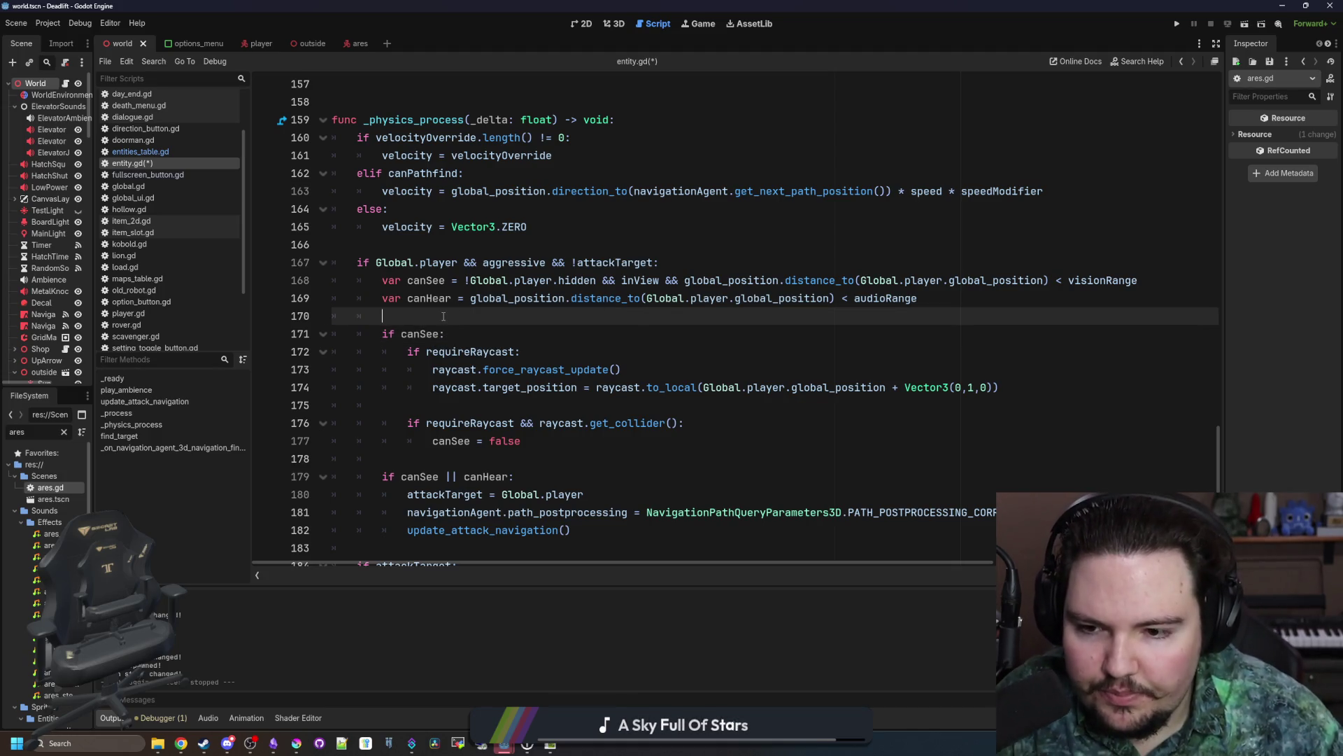
scroll(446, 312, "down", 1)
left_click(524, 403)
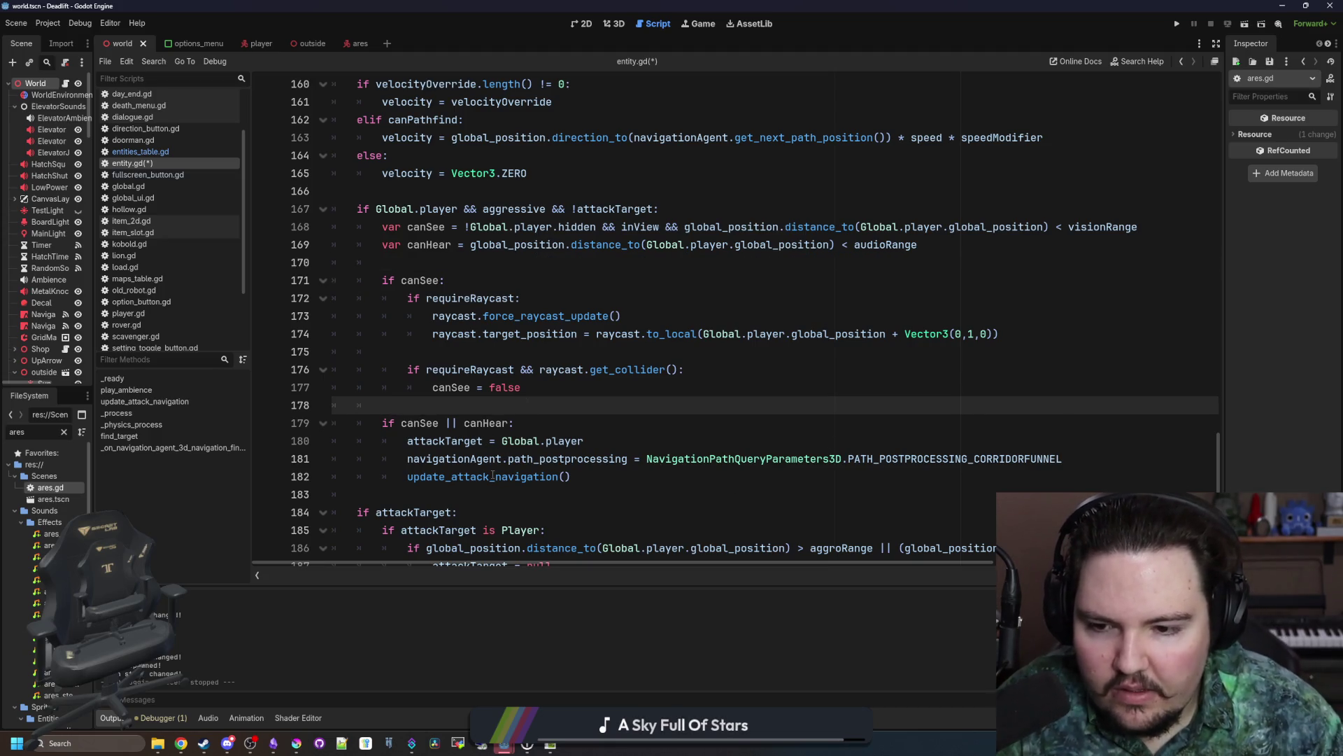
left_click(539, 493)
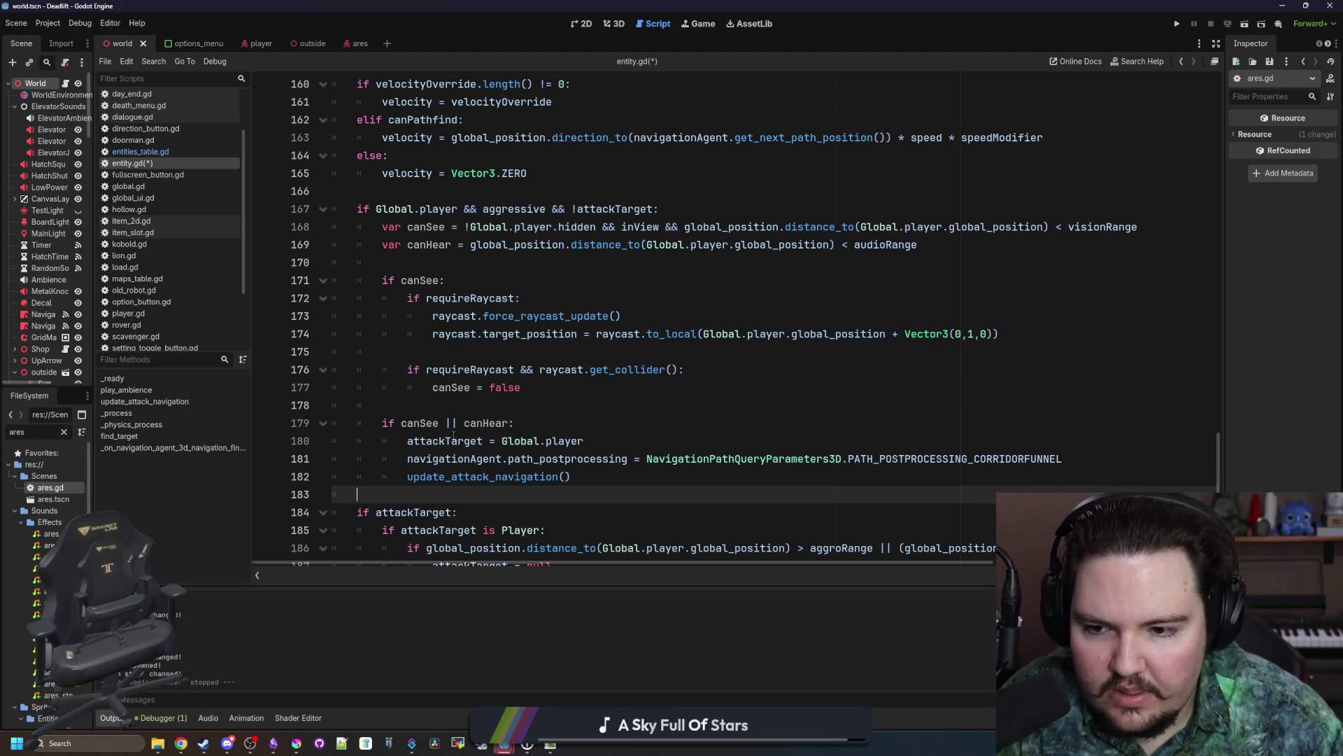
left_click(461, 405)
scroll(460, 407, "down", 4)
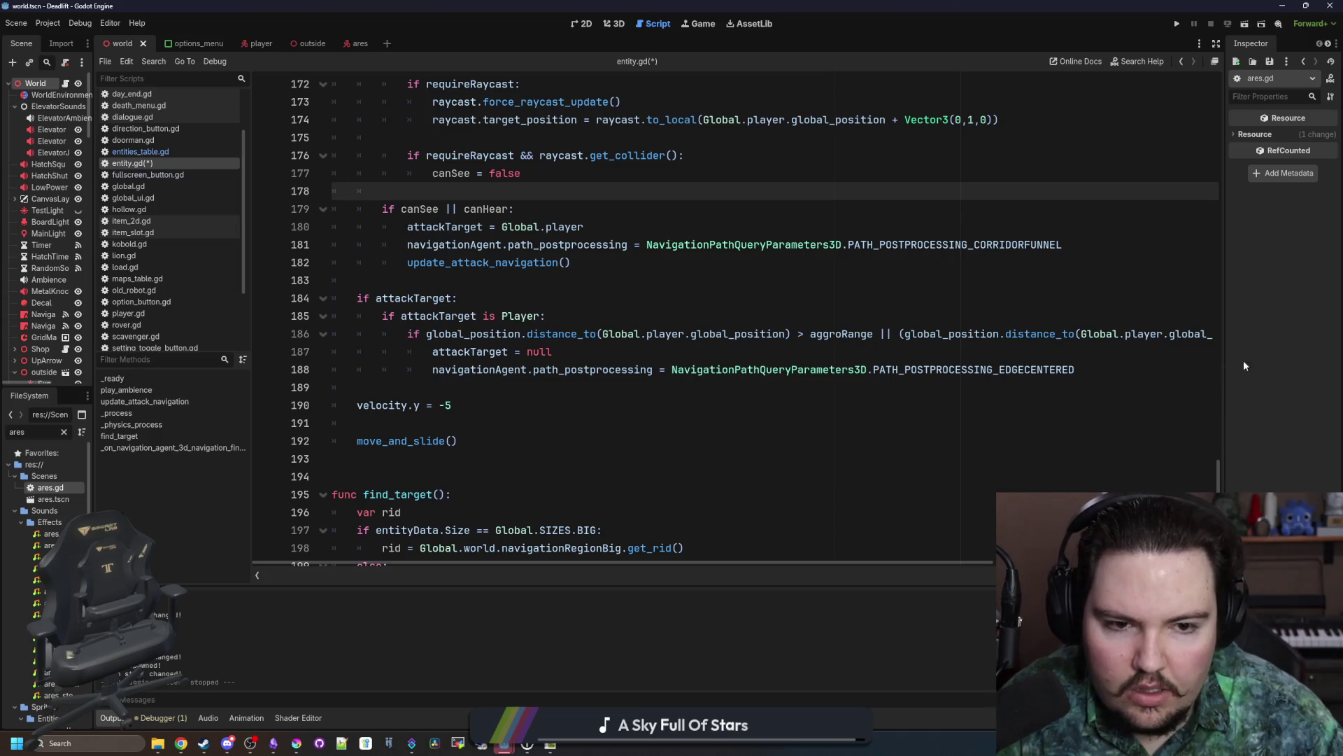
Step: Cut the '|| (… && attackTarget.hidden)' clause from the aggroRange check, removing the leftover || and ')'
left_click_drag(771, 561, 994, 570)
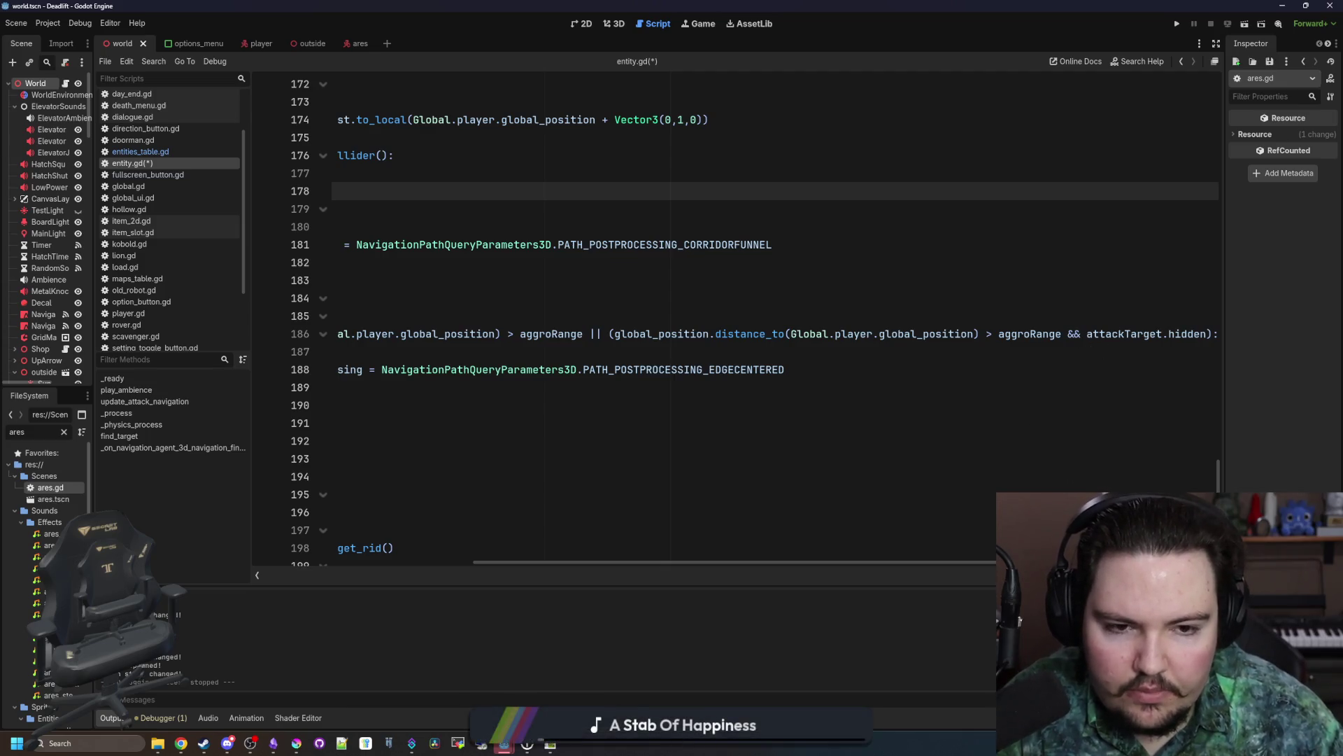
scroll(1001, 560, "left", 5)
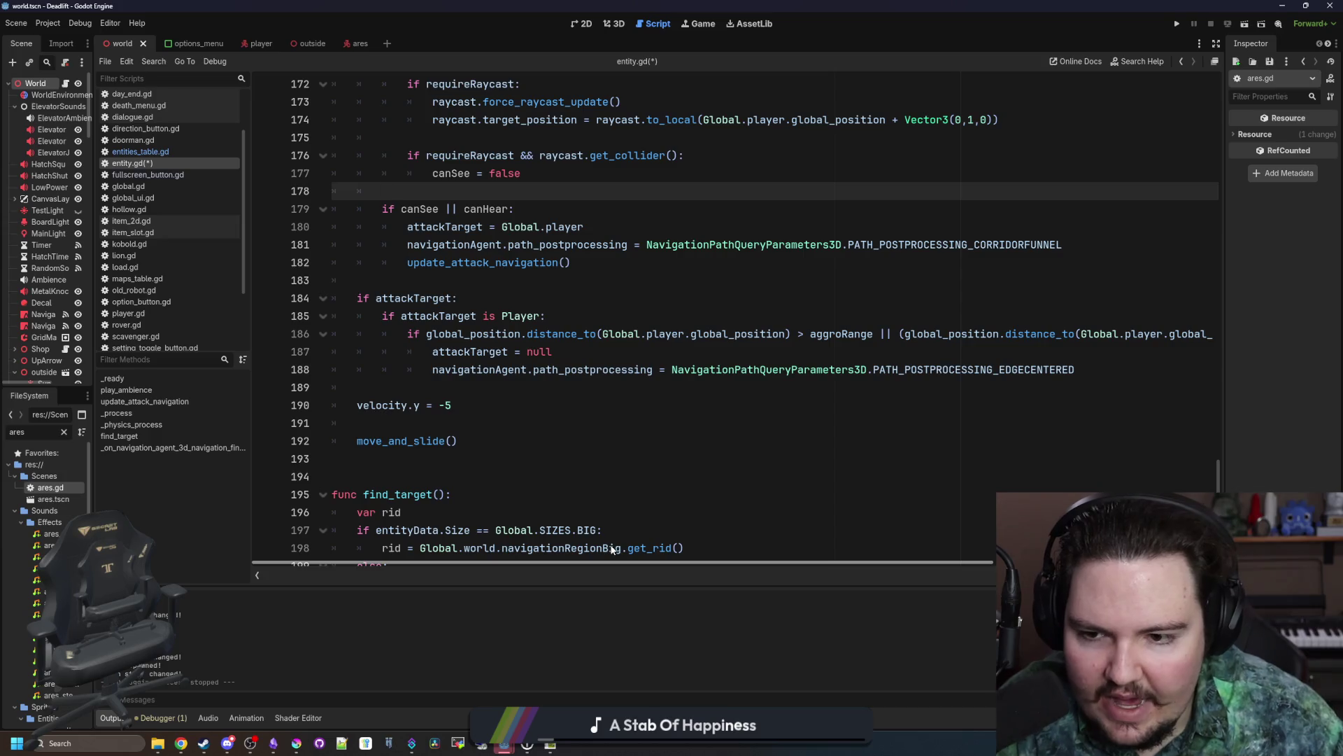
scroll(930, 544, "right", 3)
scroll(929, 544, "right", 2)
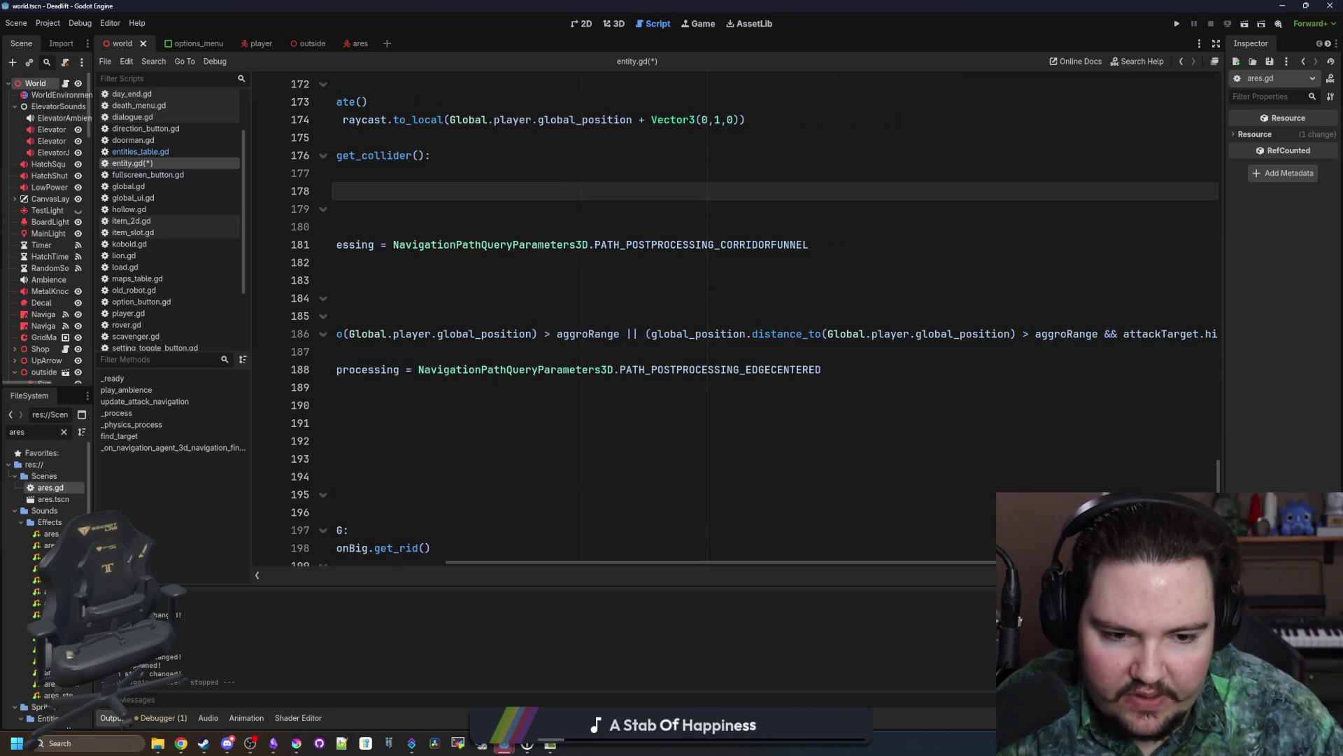
scroll(930, 545, "right", 1)
left_click(1001, 359)
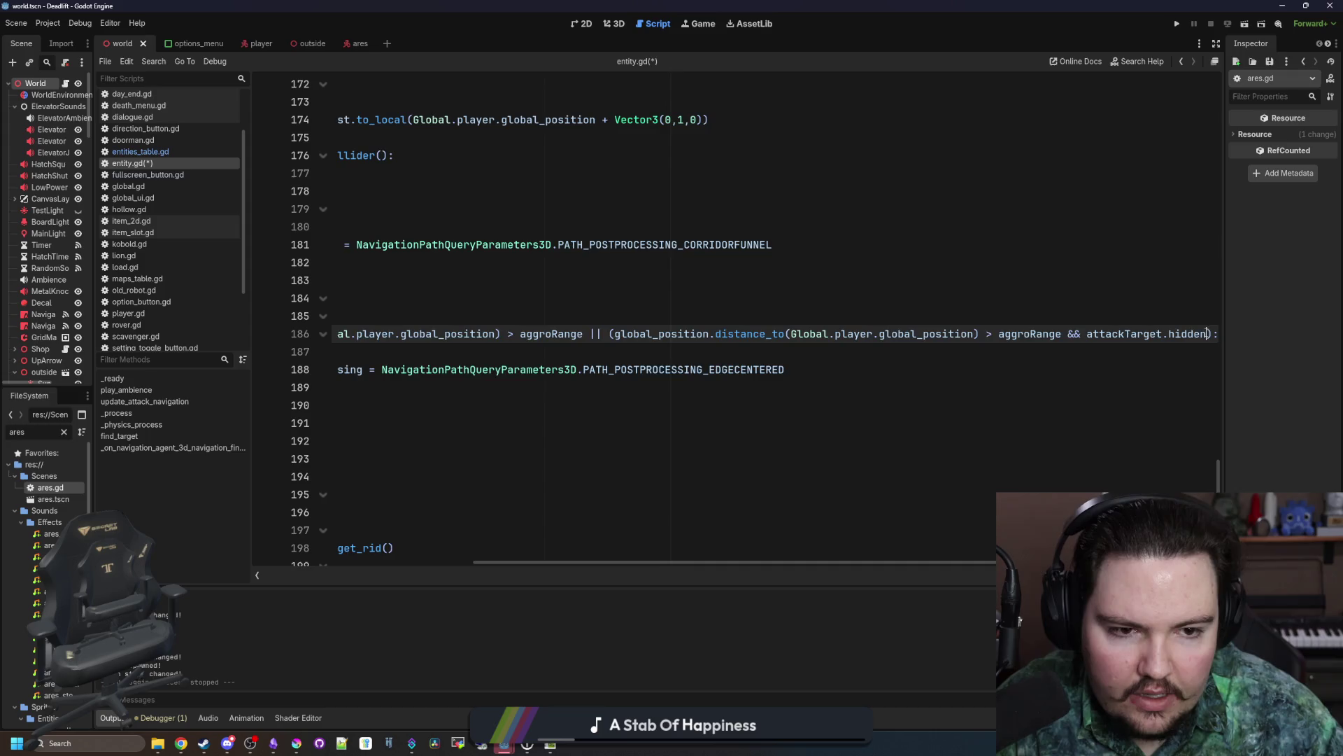
left_click_drag(1214, 334, 674, 333)
key("BackSpace")
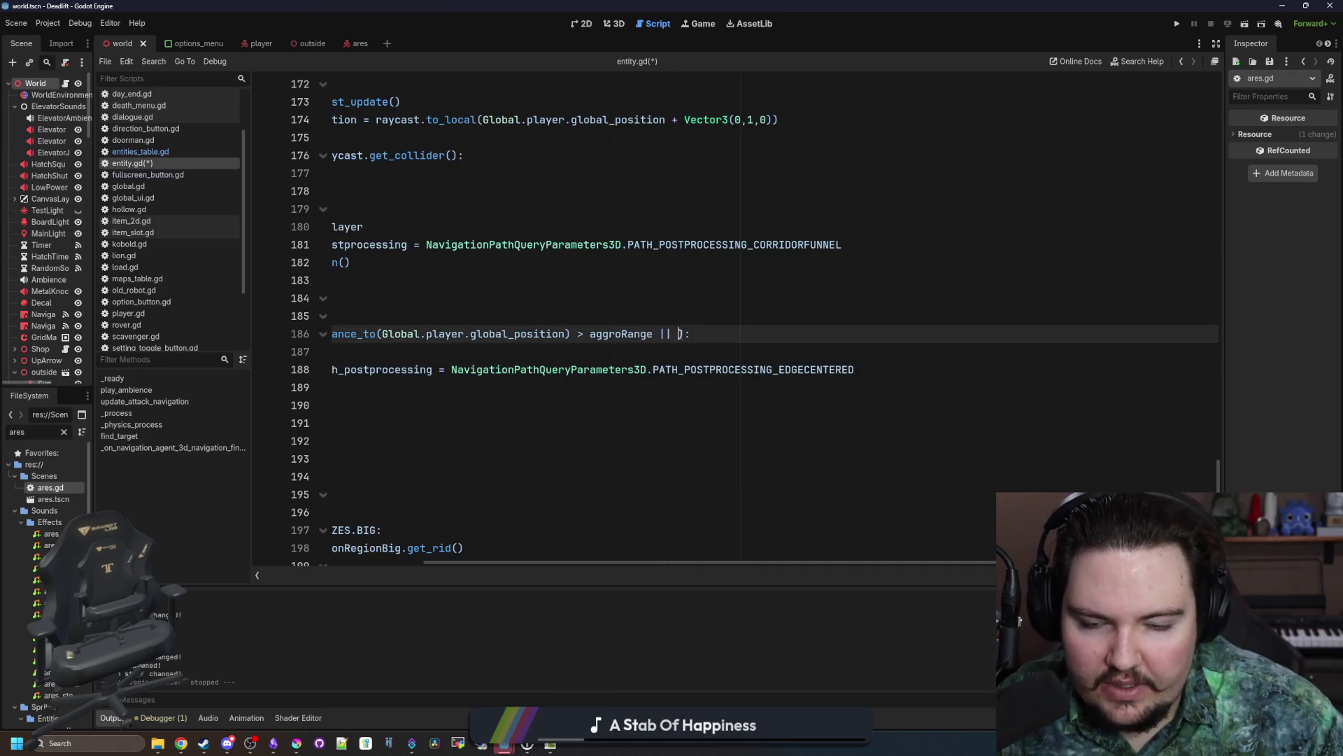
left_click(673, 334)
key("BackSpace")
key("BackSpace")
key("BackSpace")
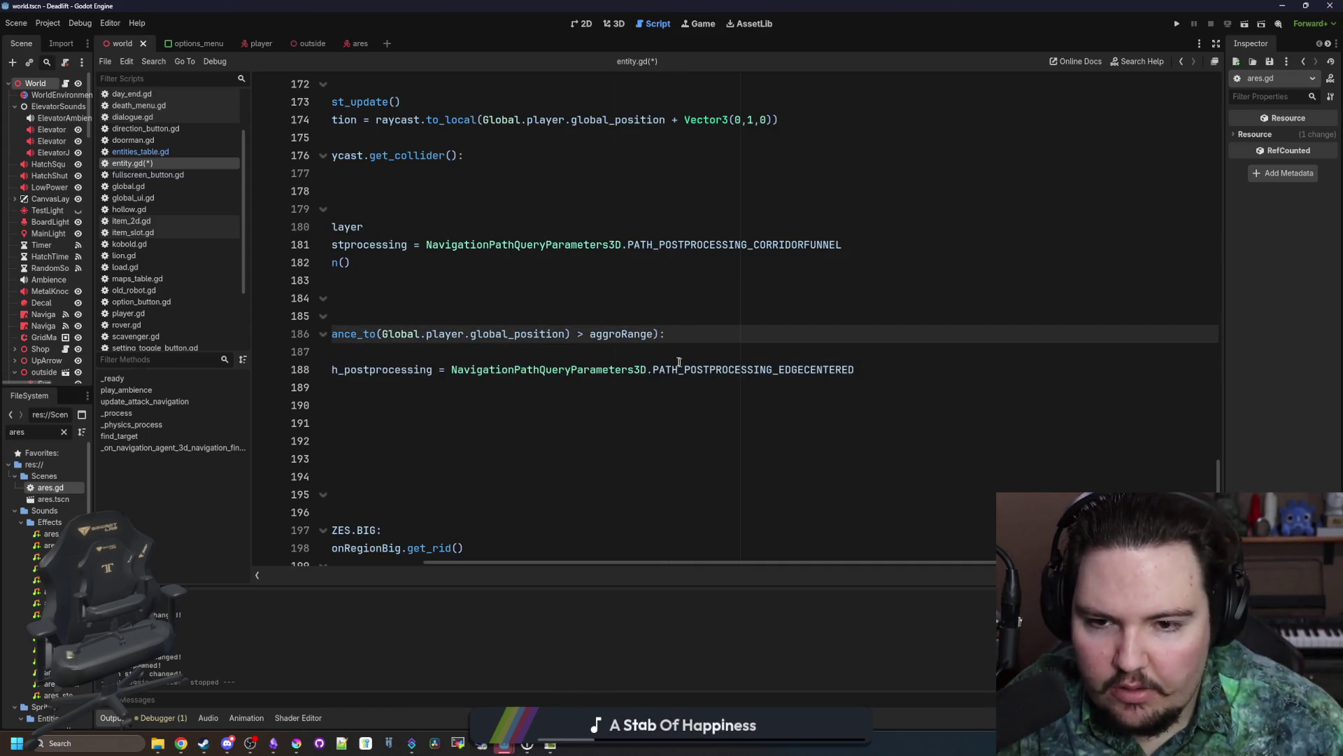
key("Delete")
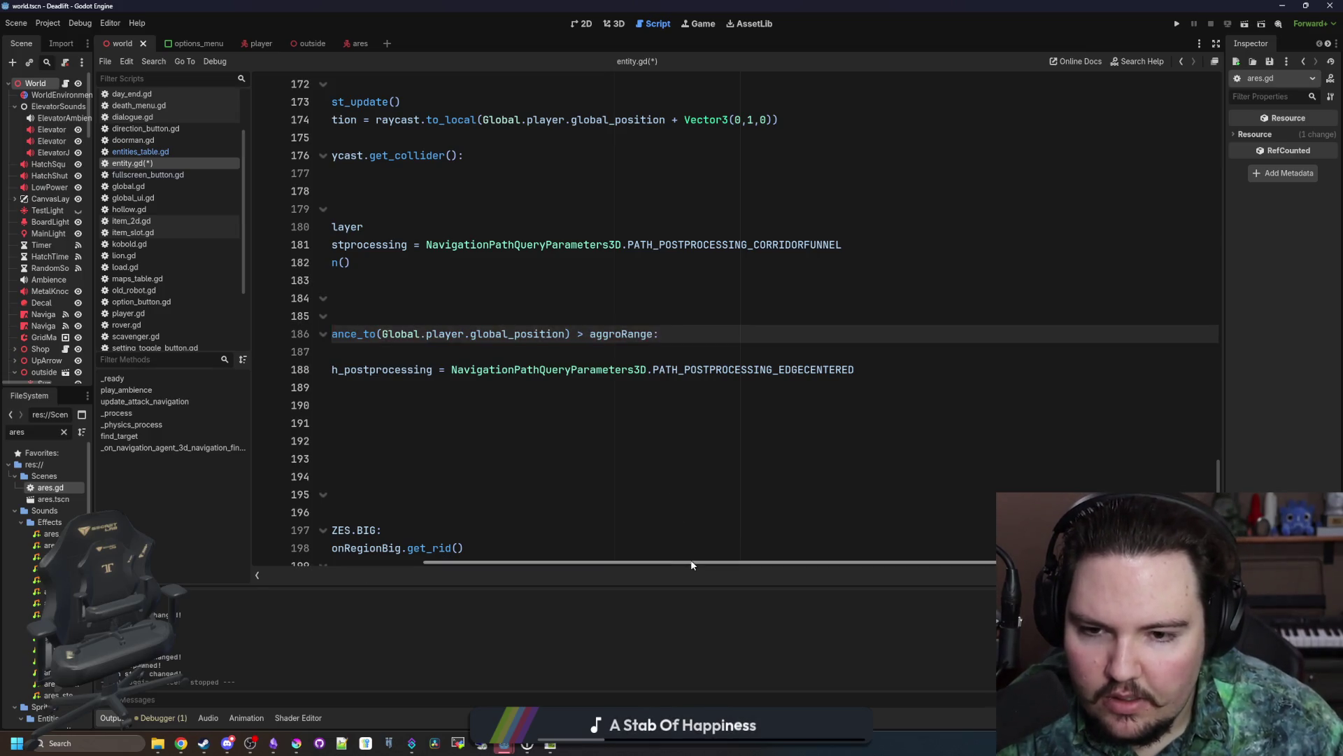
Step: Paste the hidden-player clause on a new line below the attackTarget is Player check
left_click_drag(691, 560, 520, 560)
left_click(567, 322)
key("Return")
key("Return")
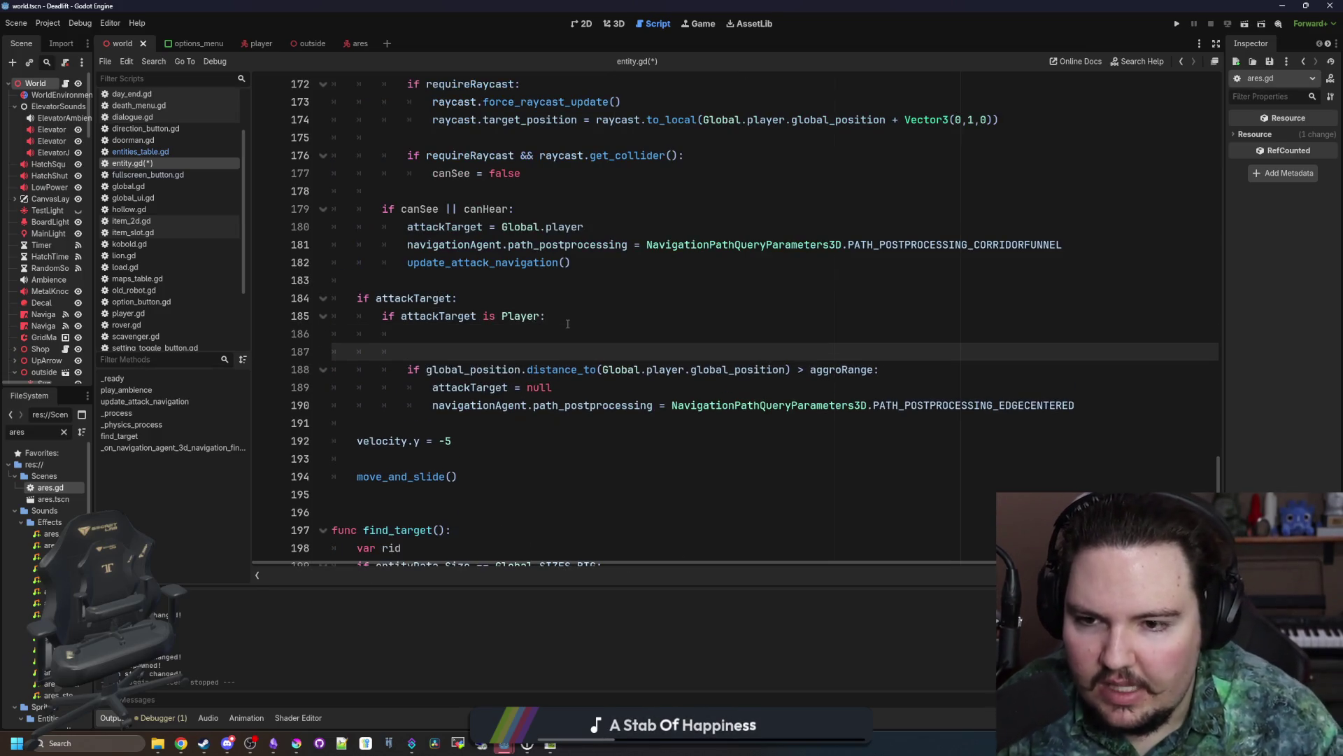
key("Up")
type("(global_position.distance_to(Global.player.global_position) > aggroRange && attackTarget.hidden")
key("Up")
key("Return")
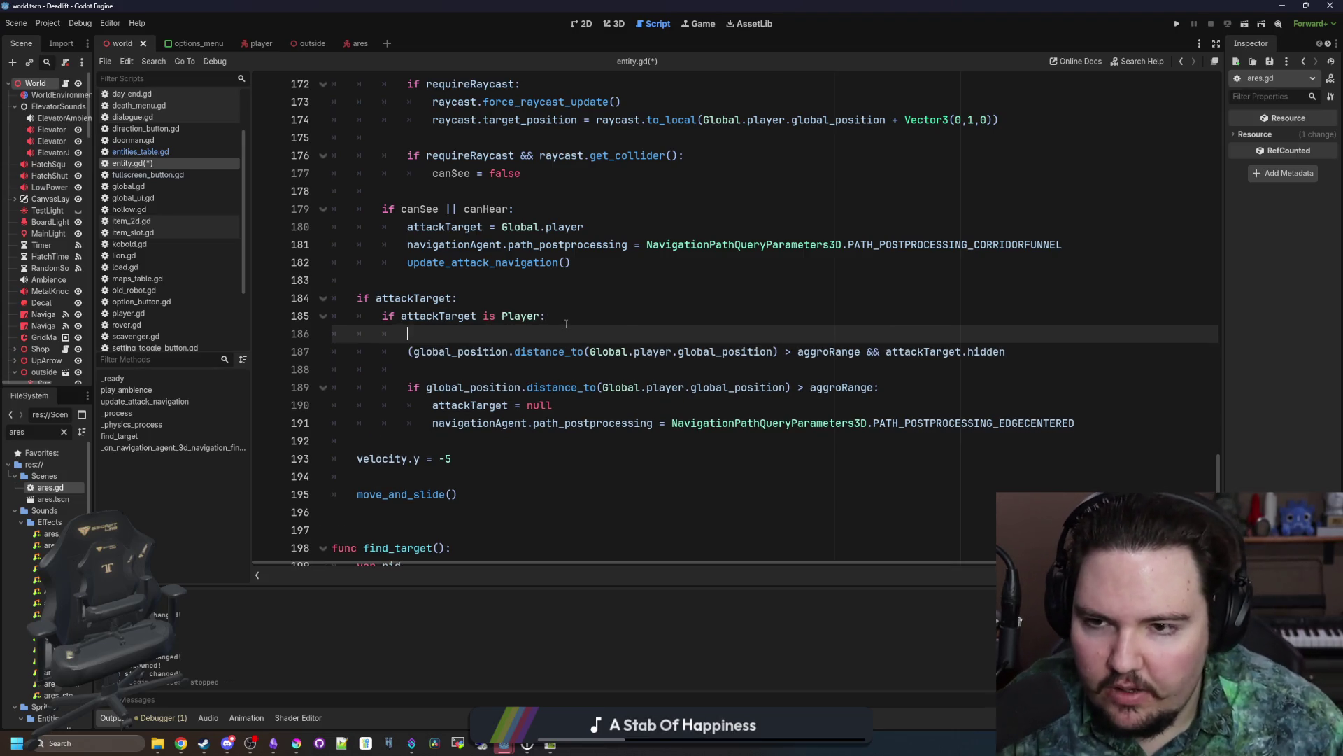
scroll(567, 324, "up", 3)
scroll(452, 227, "down", 1)
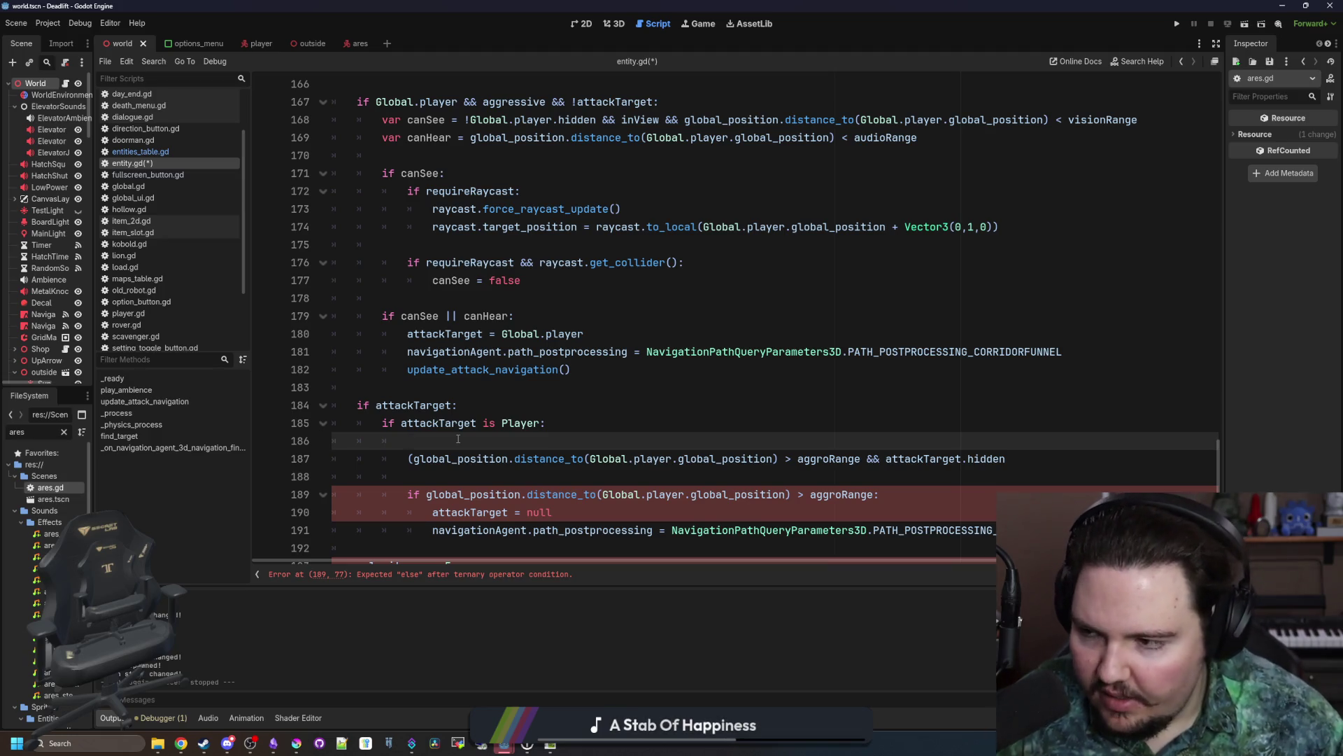
scroll(459, 439, "up", 9)
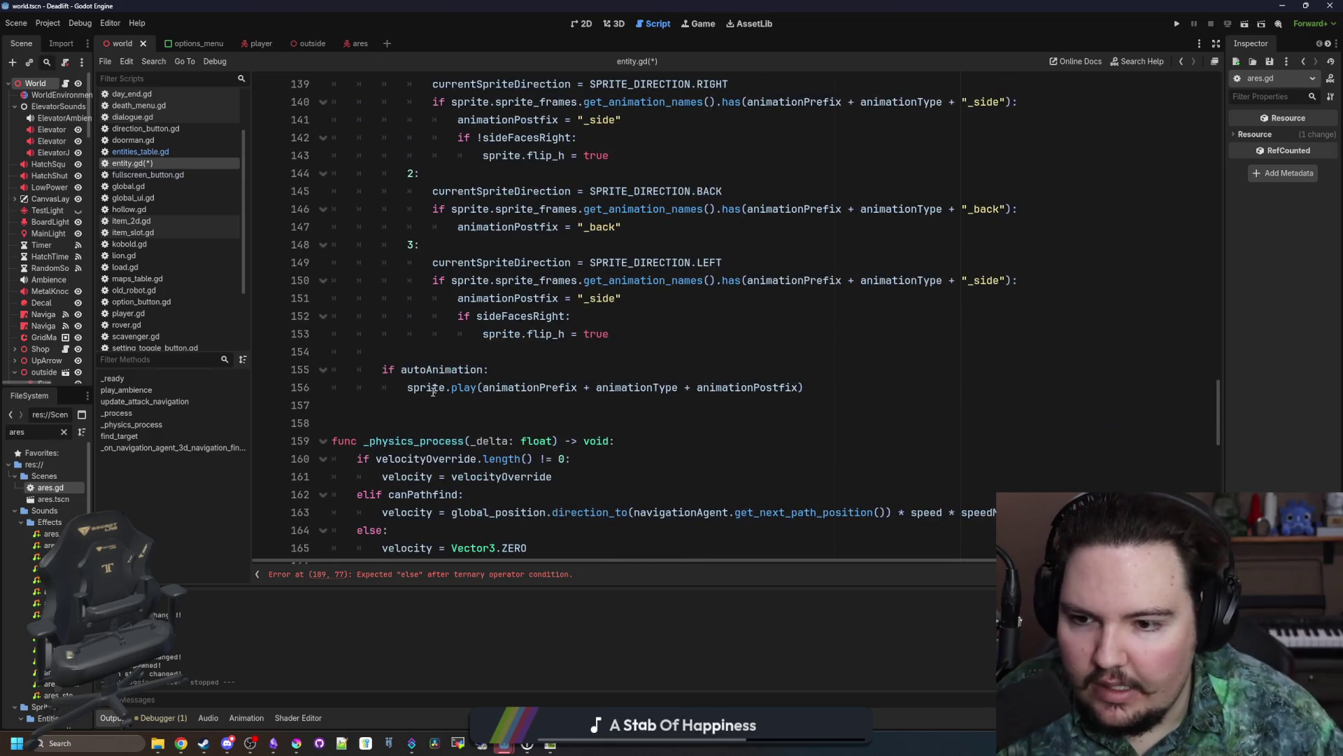
left_click(425, 407)
key("Return")
key("Return")
key("Return")
key("Up")
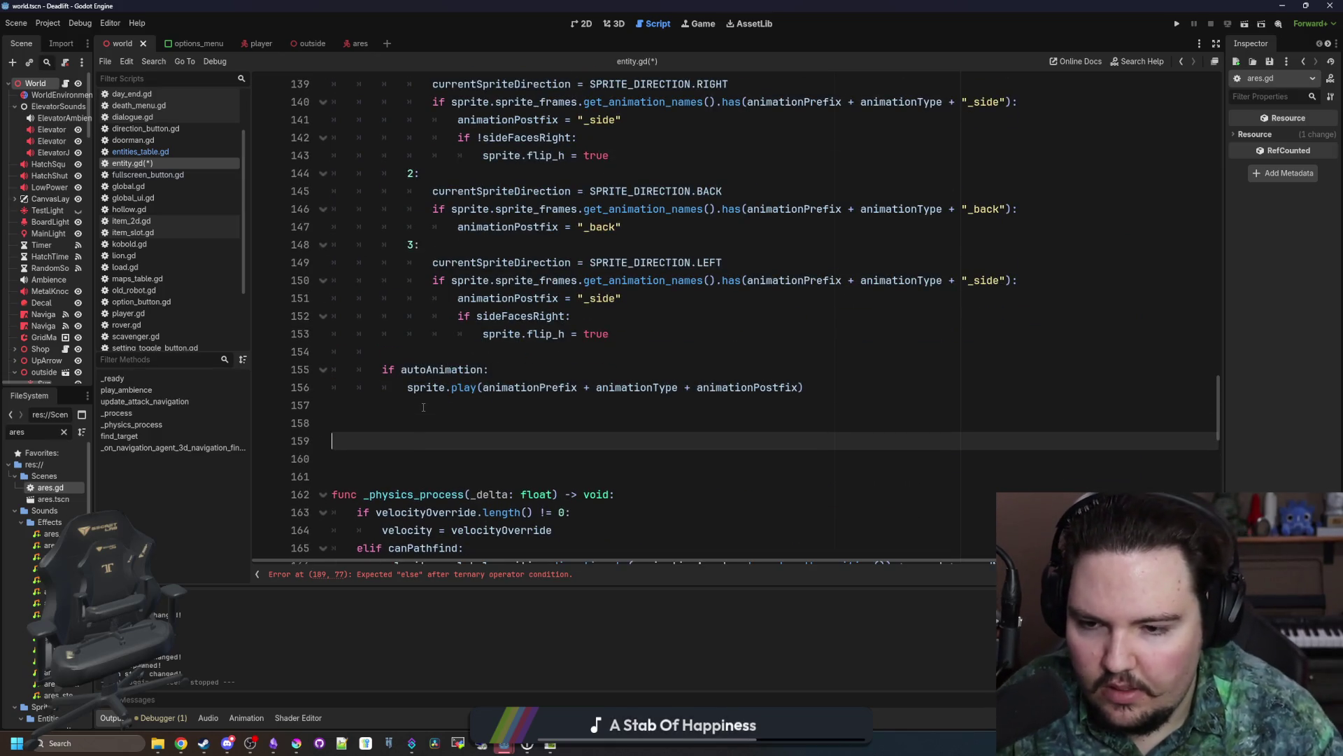
scroll(425, 406, "down", 3)
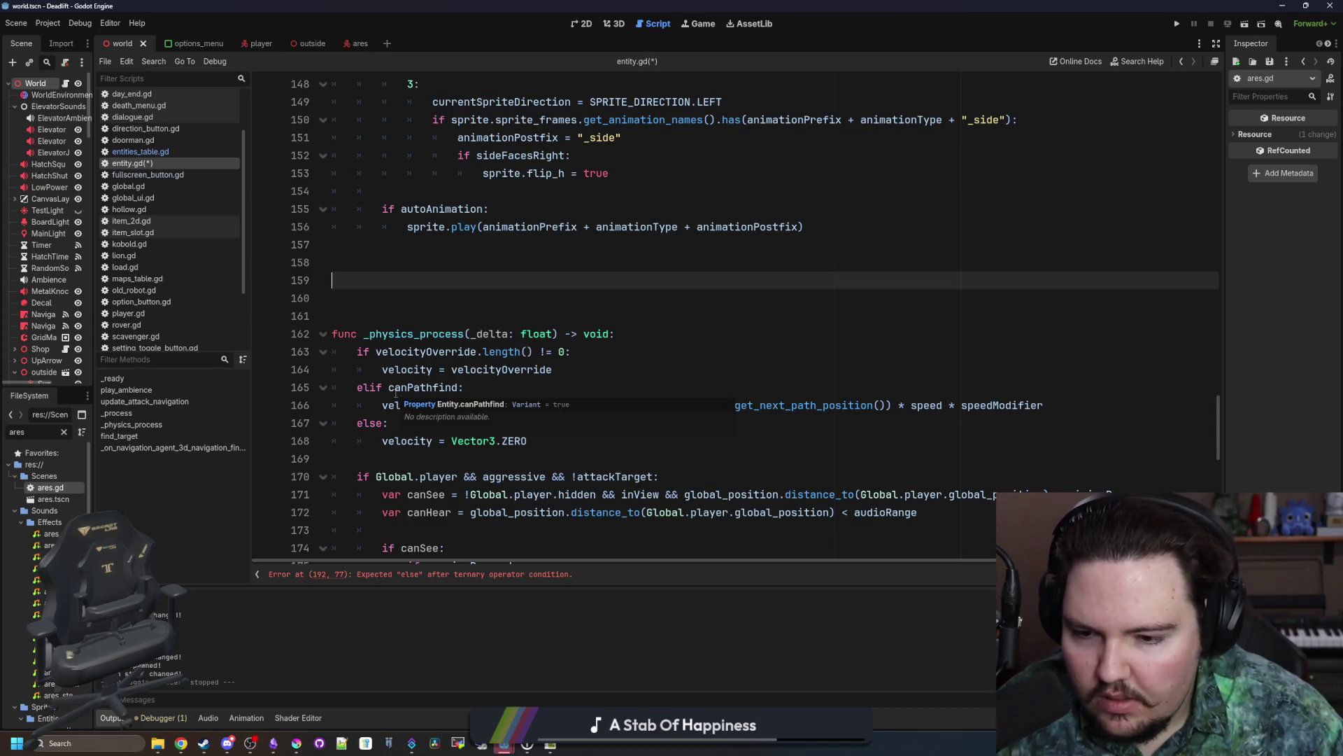
key("BackSpace")
key("BackSpace")
key("BackSpace")
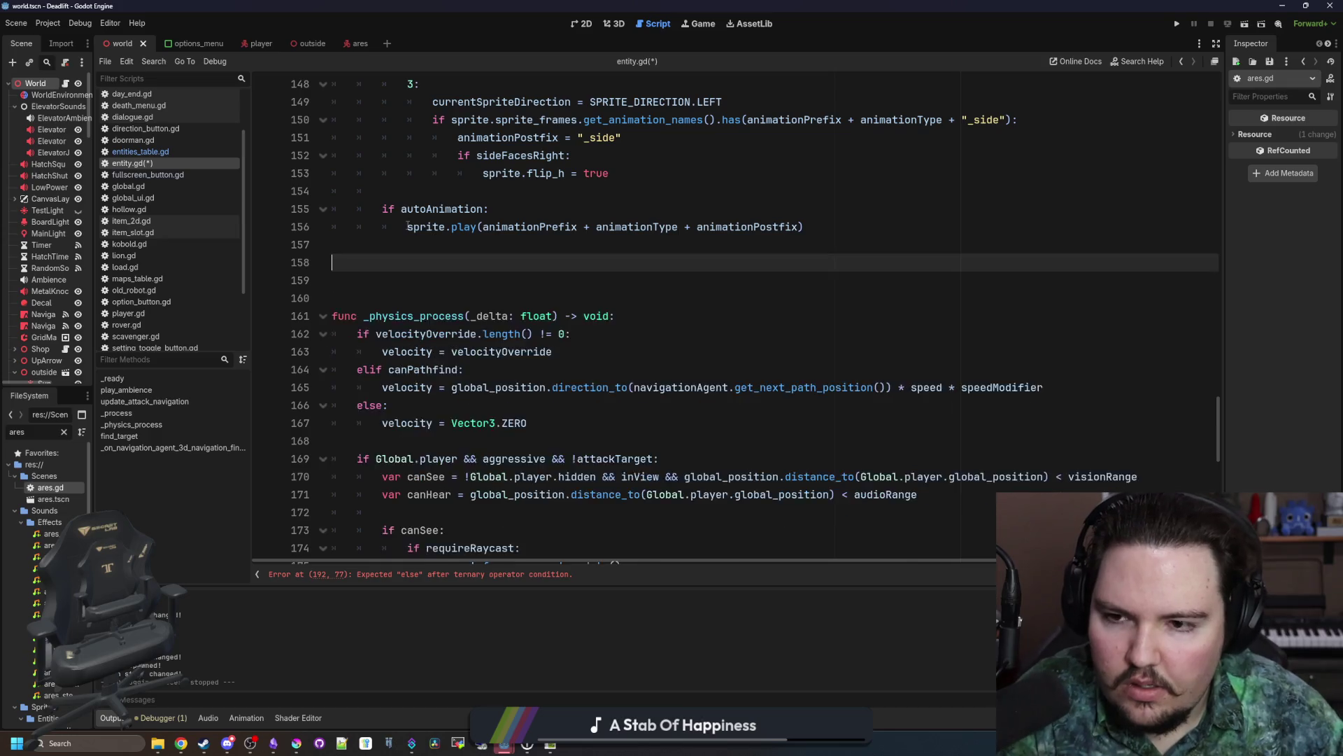
scroll(396, 394, "down", 2)
scroll(456, 372, "down", 7)
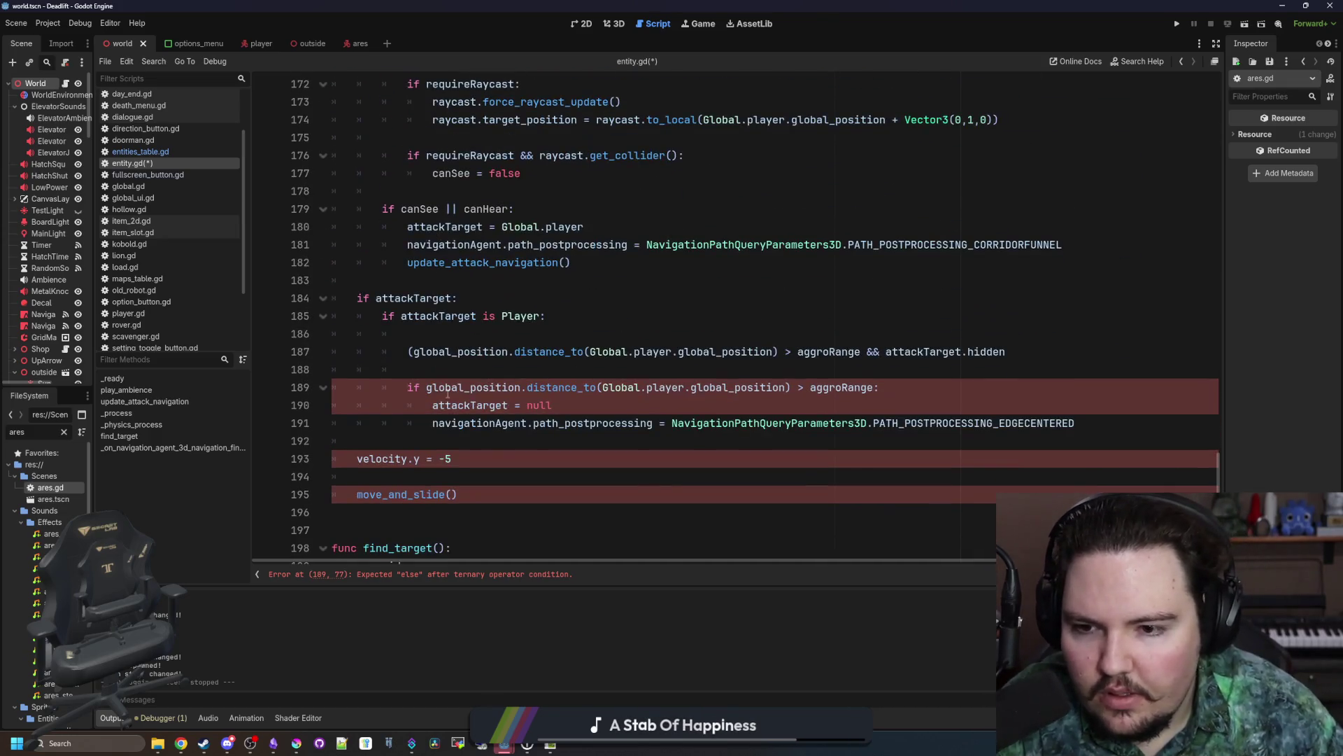
left_click(455, 370)
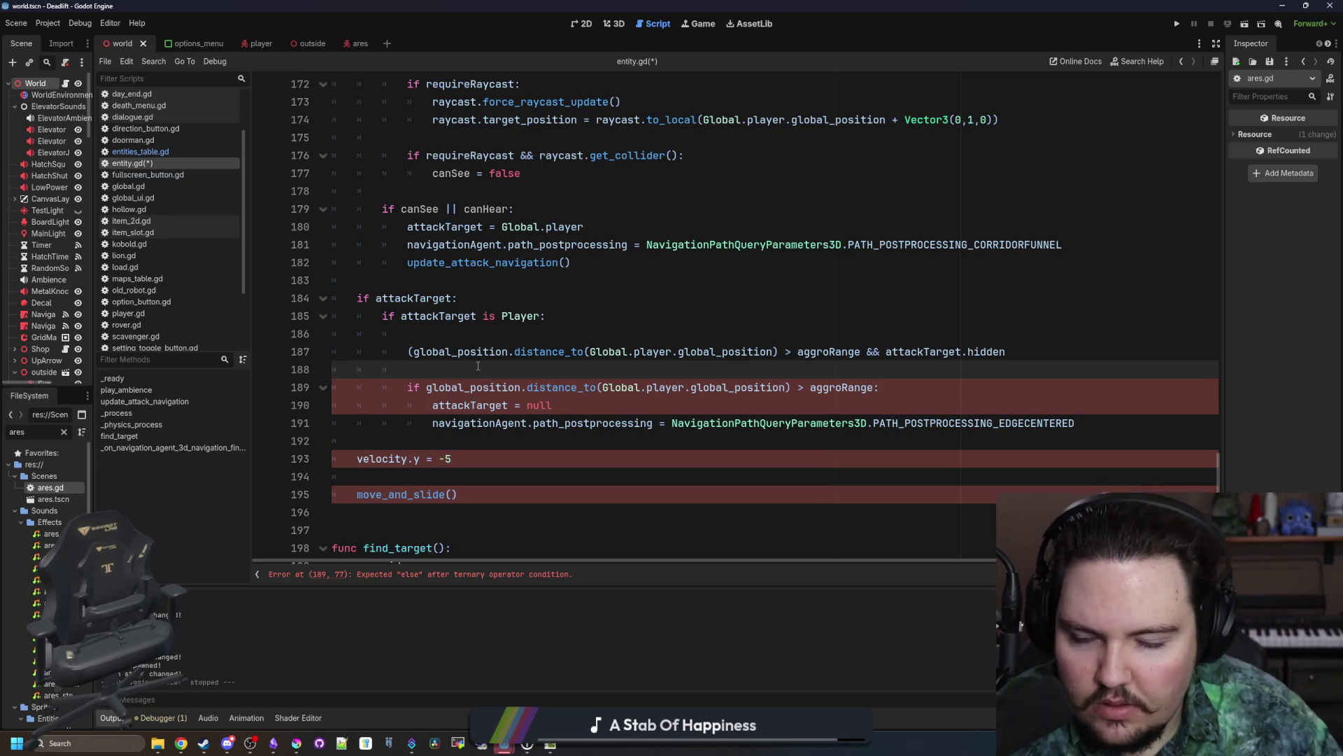
scroll(478, 366, "up", 8)
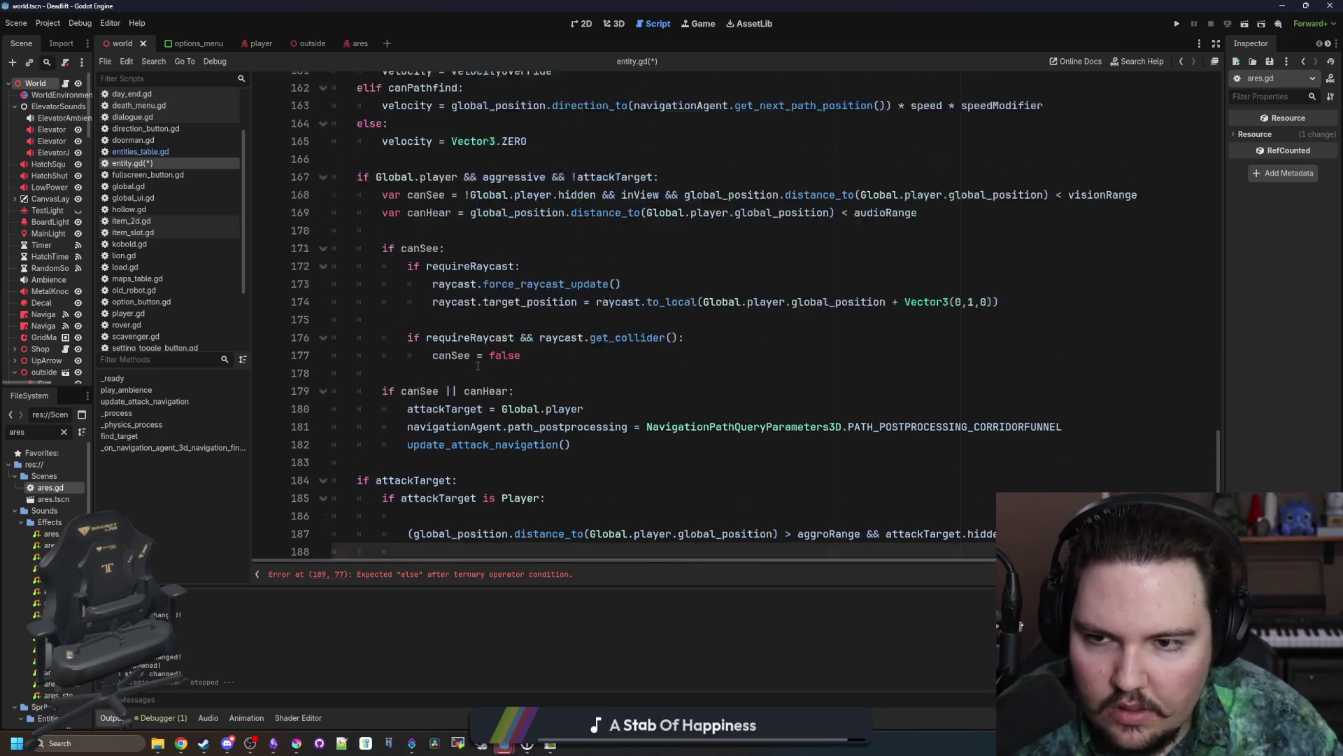
scroll(490, 368, "down", 8)
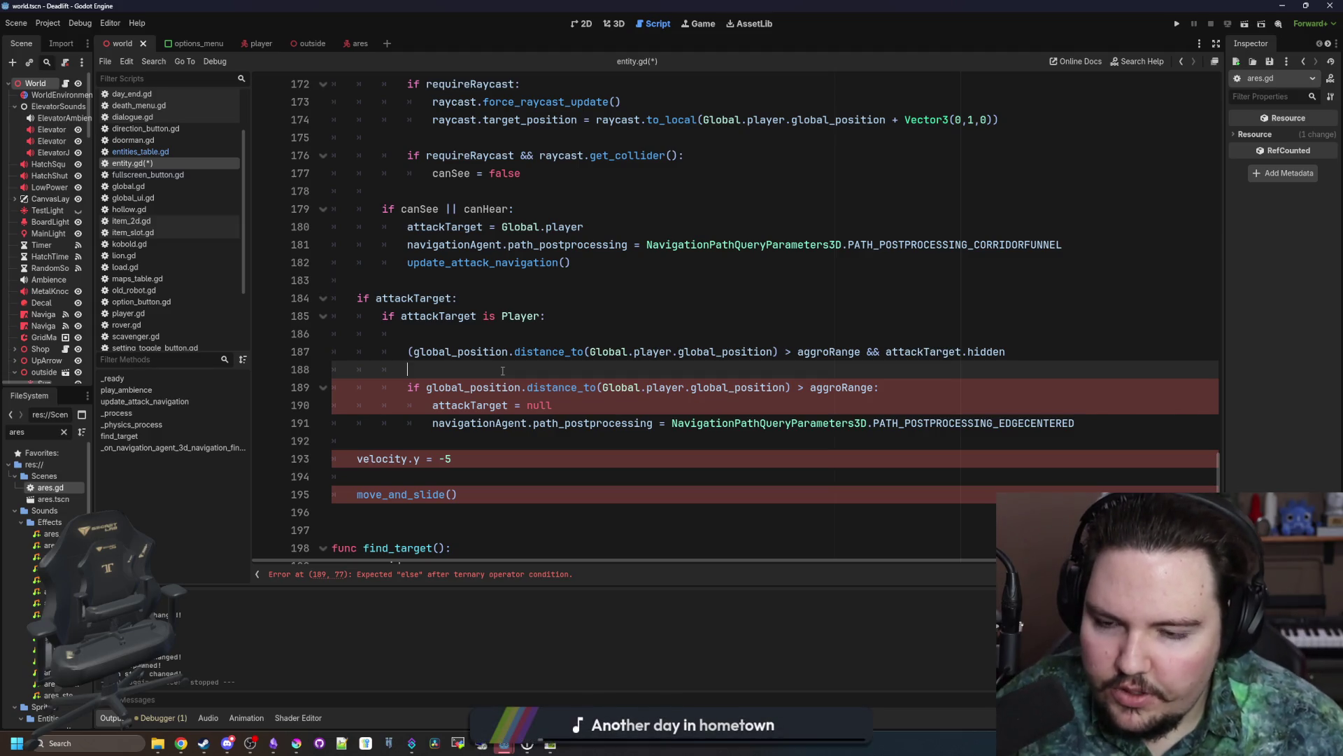
Step: Type 'if' on the empty line 186 above the distance > aggroRange && attackTarget.hidden clause
key("Up")
key("Up")
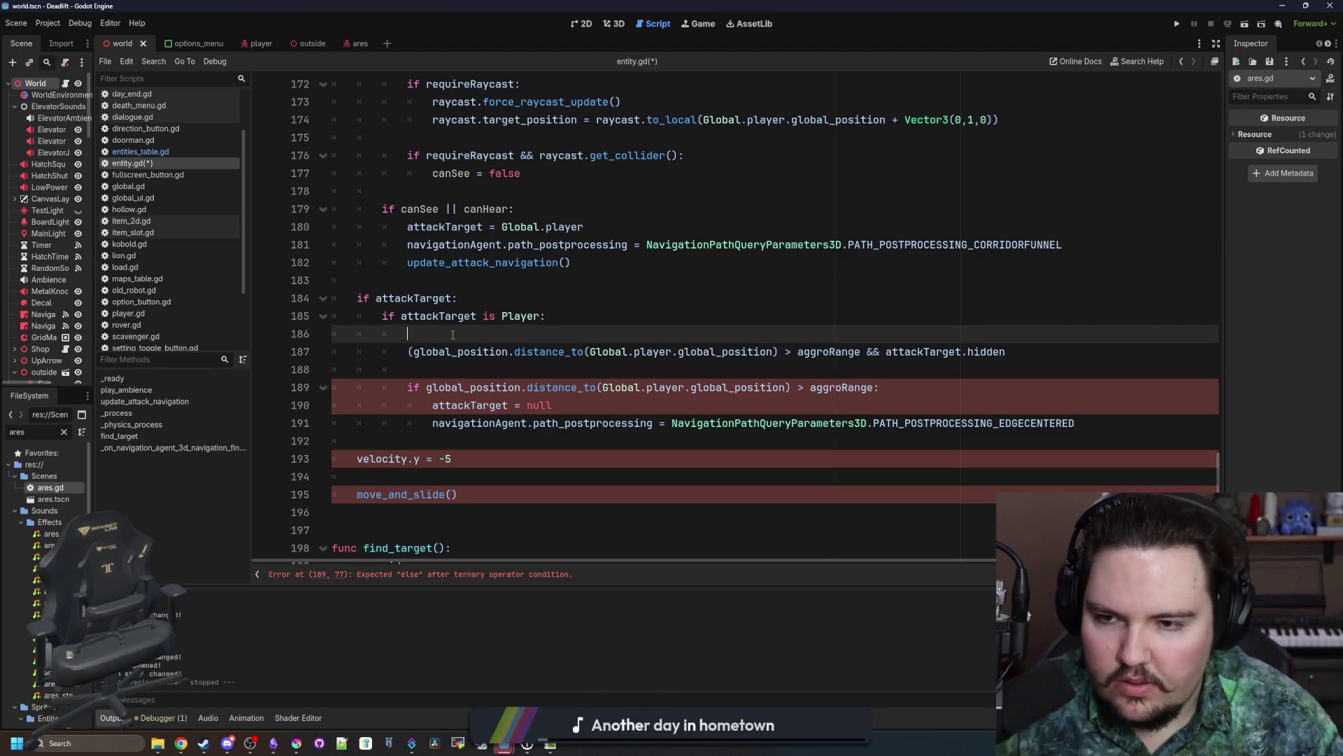
type("if")
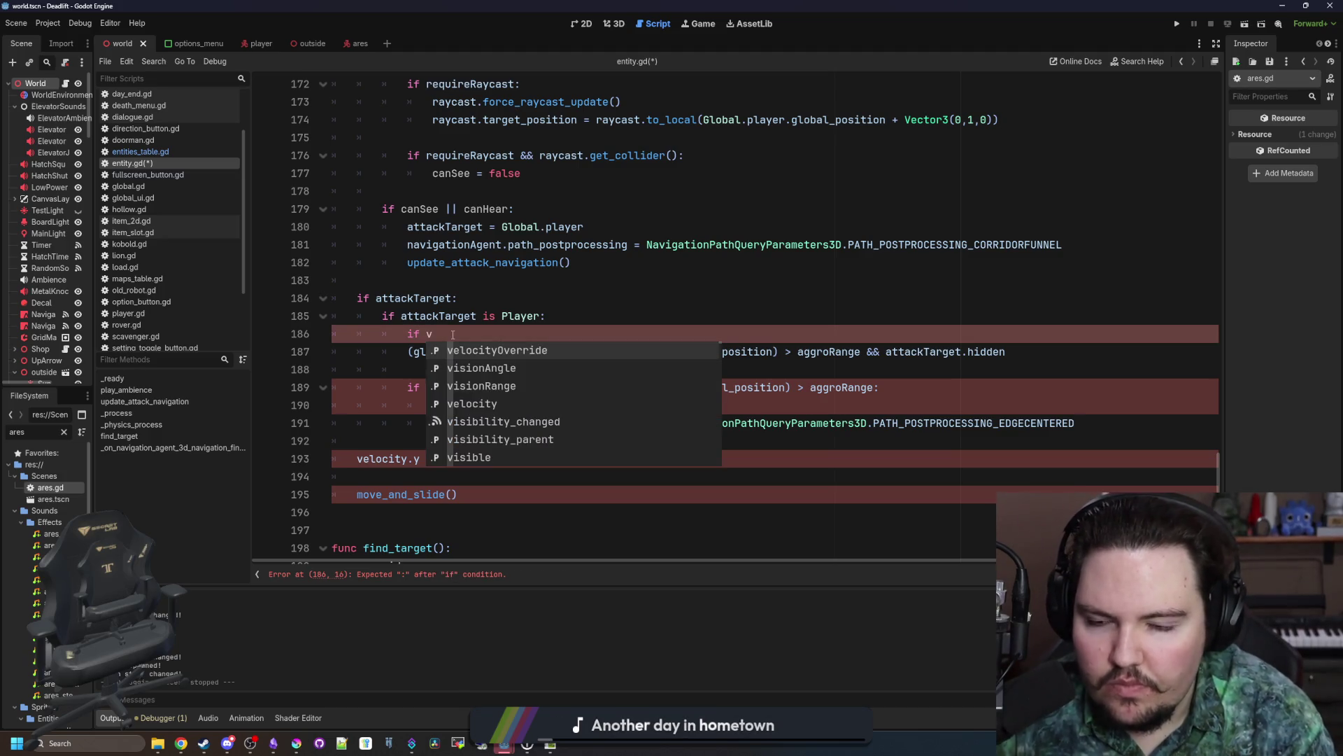
key("Escape")
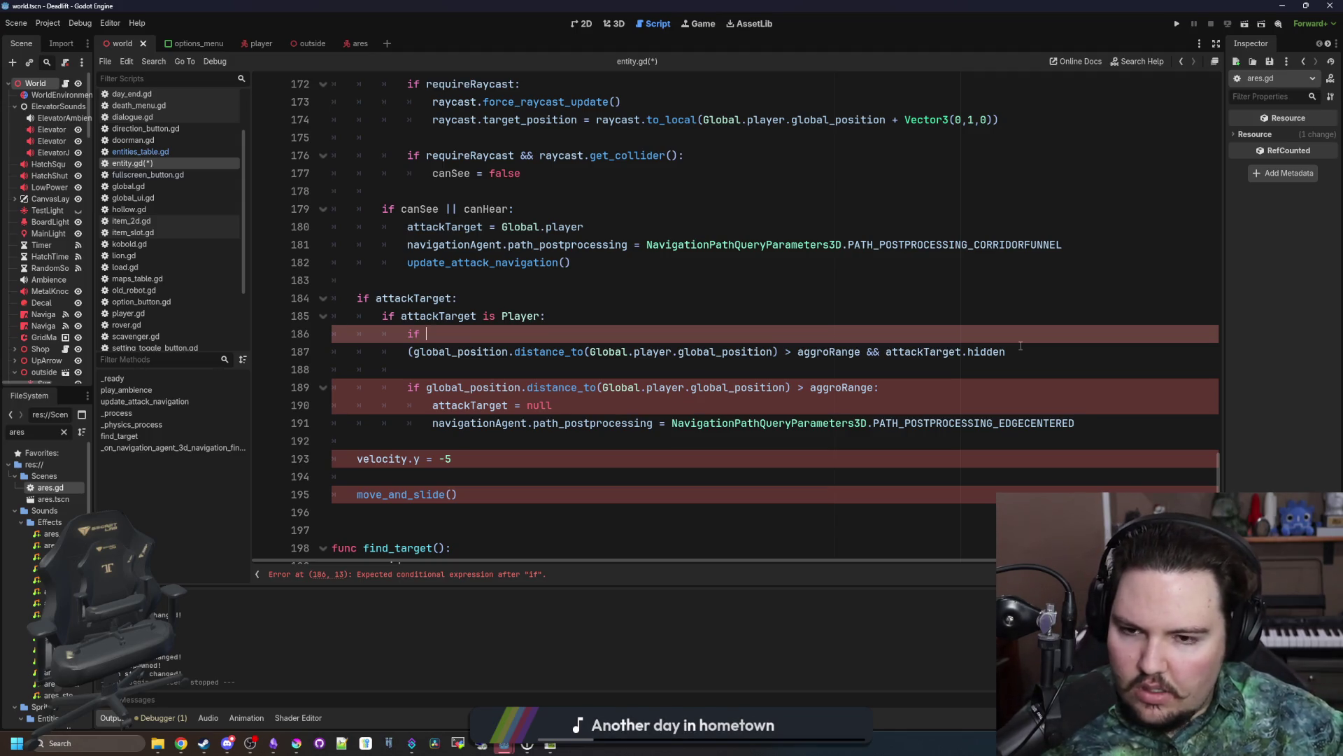
left_click(492, 361)
left_click(556, 331)
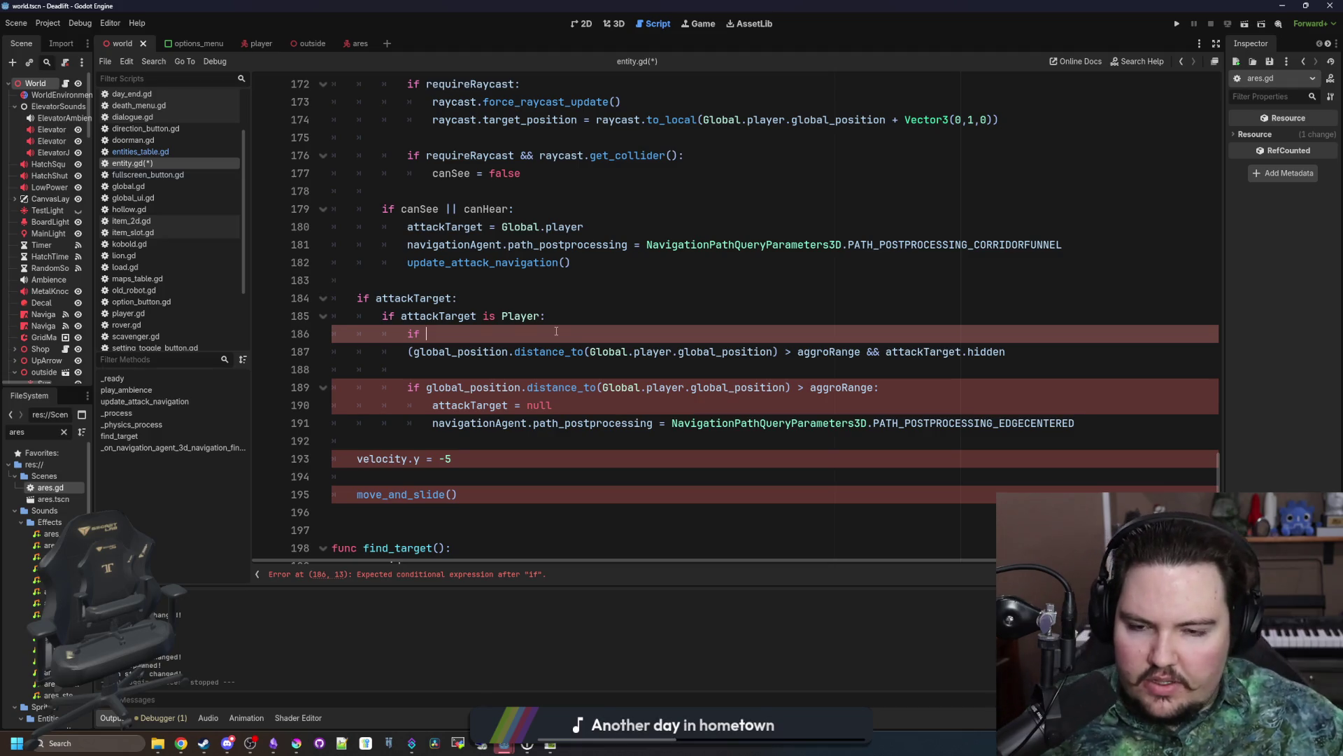
Step: Change aggroRange to visionRange in the hidden-player clause and join it onto the if on line 186
left_click_drag(1020, 371, 408, 351)
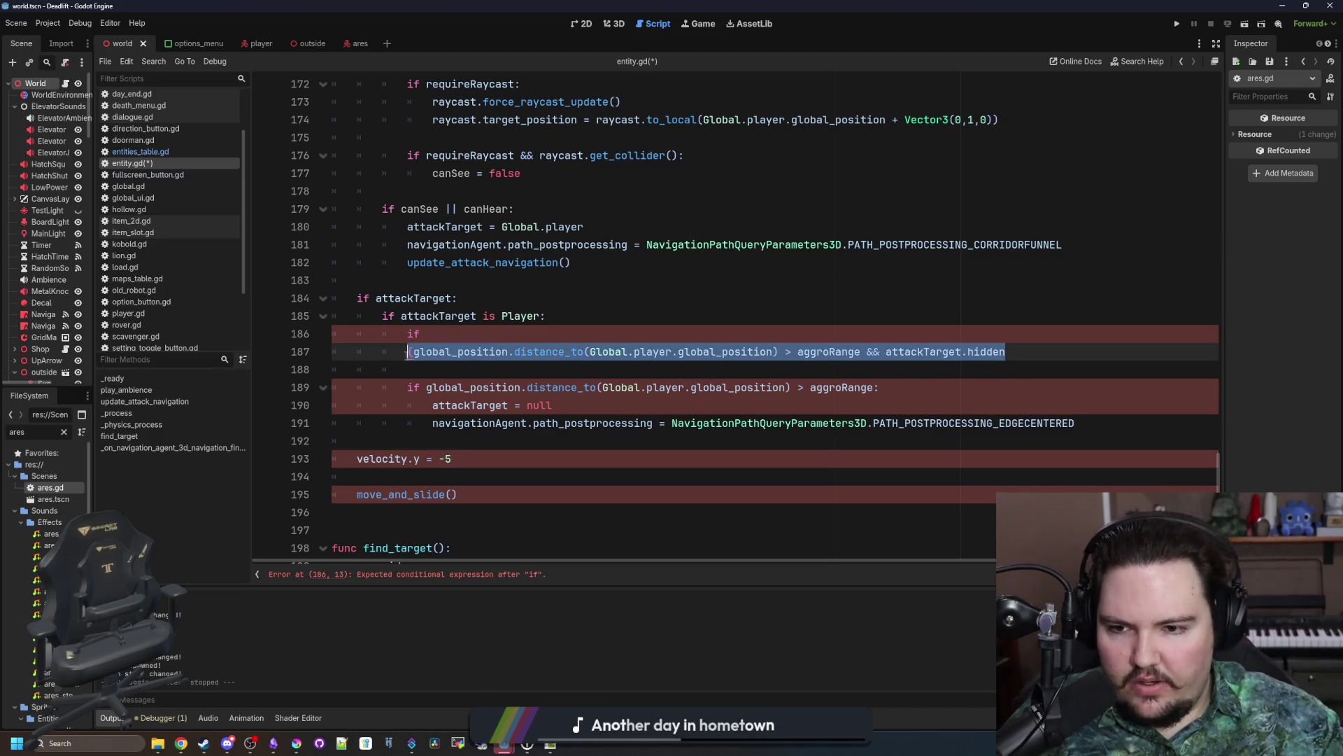
left_click(761, 370)
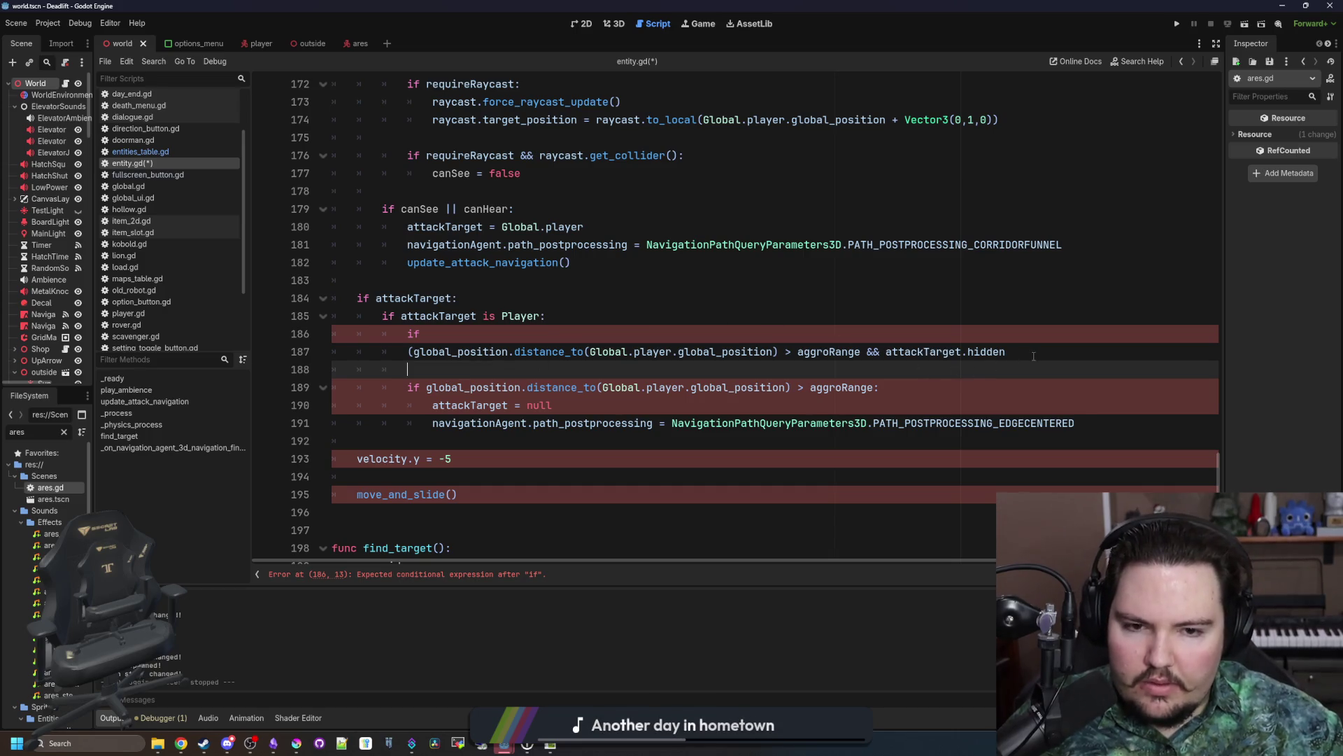
left_click(1056, 351)
left_click_drag(1056, 351, 402, 351)
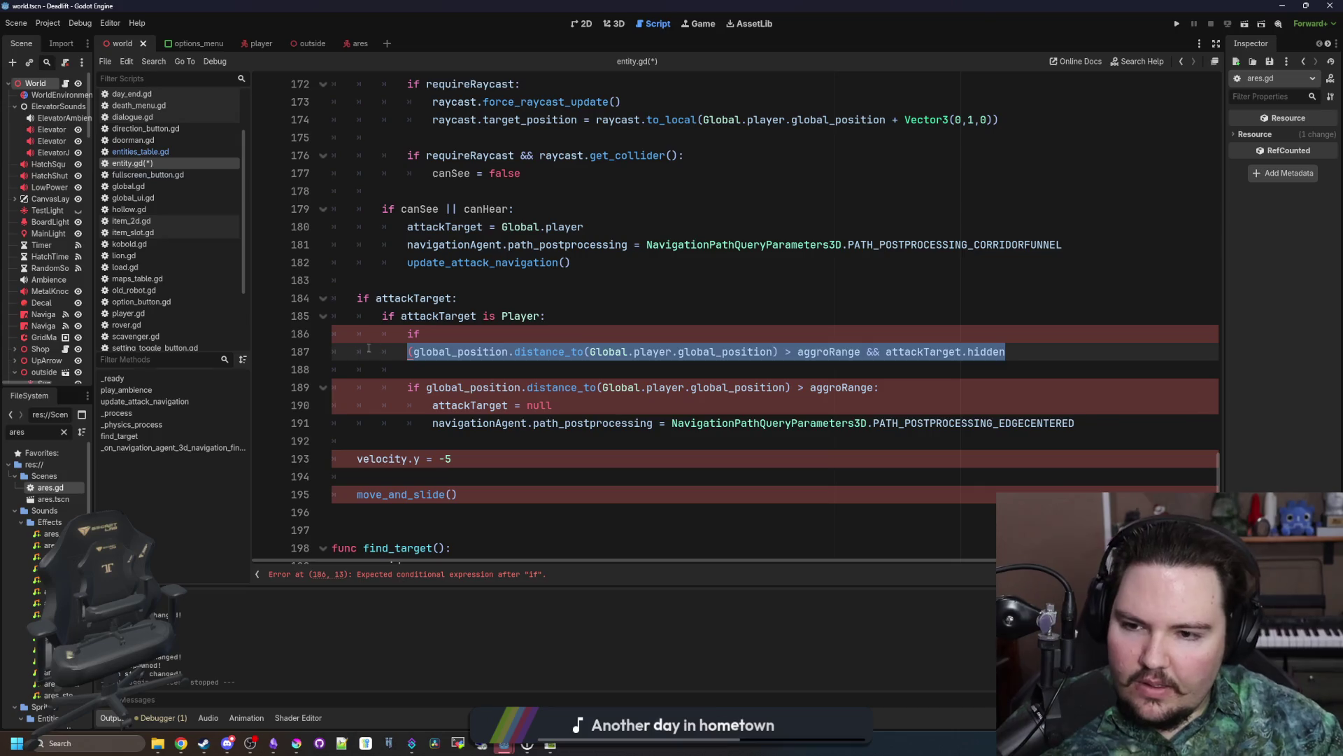
left_click(456, 337)
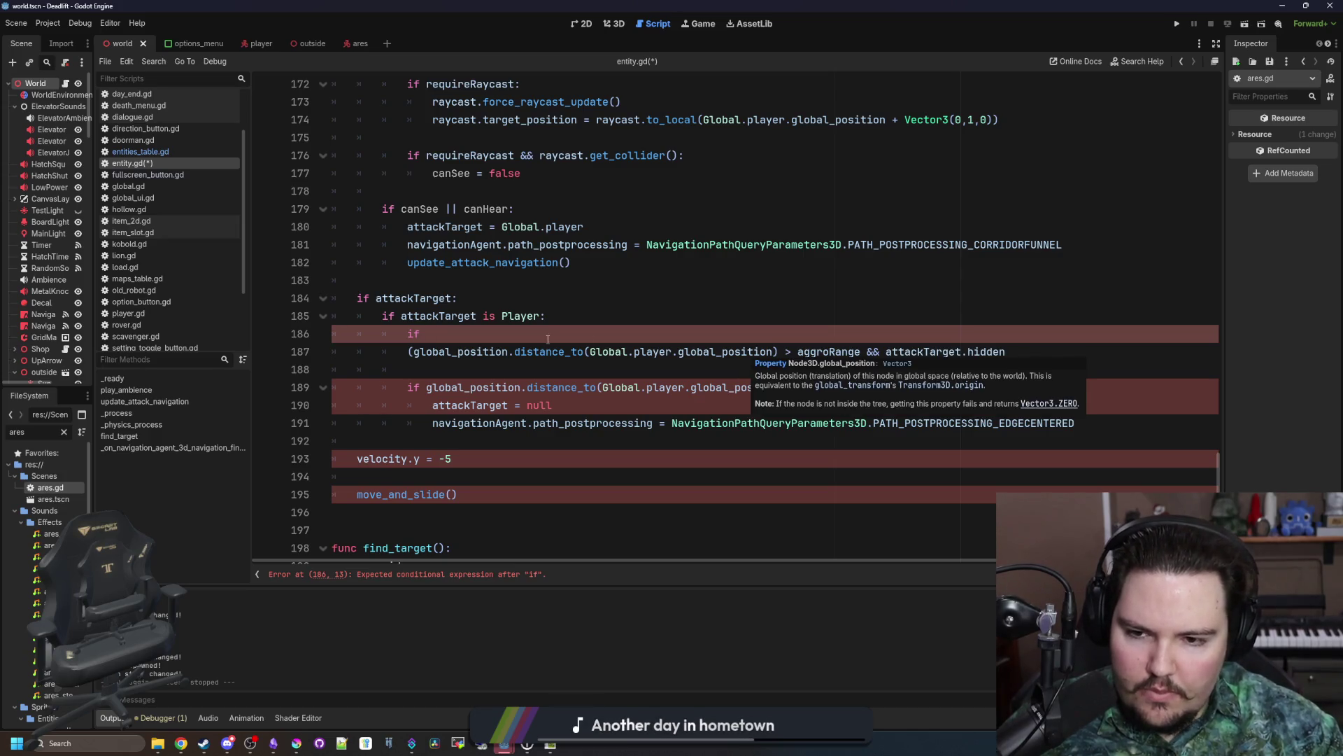
left_click(531, 372)
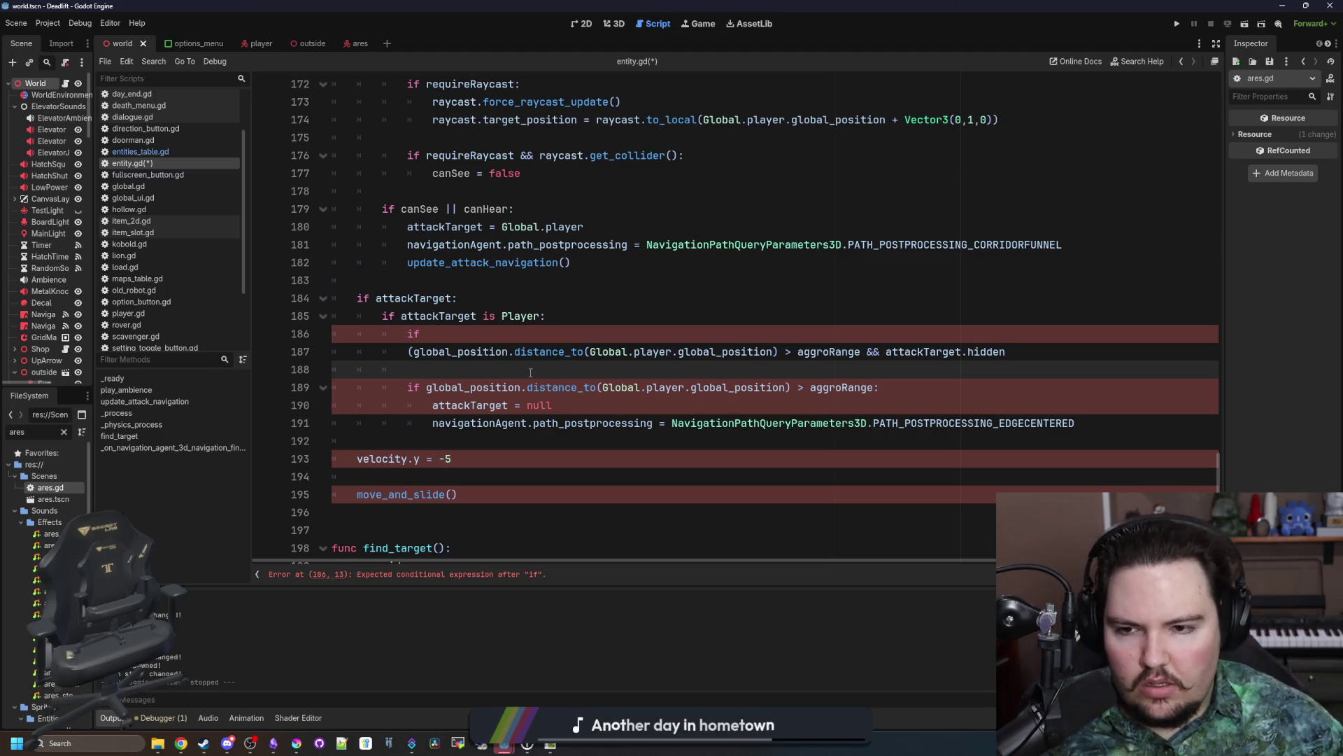
double_click(831, 352)
type("v")
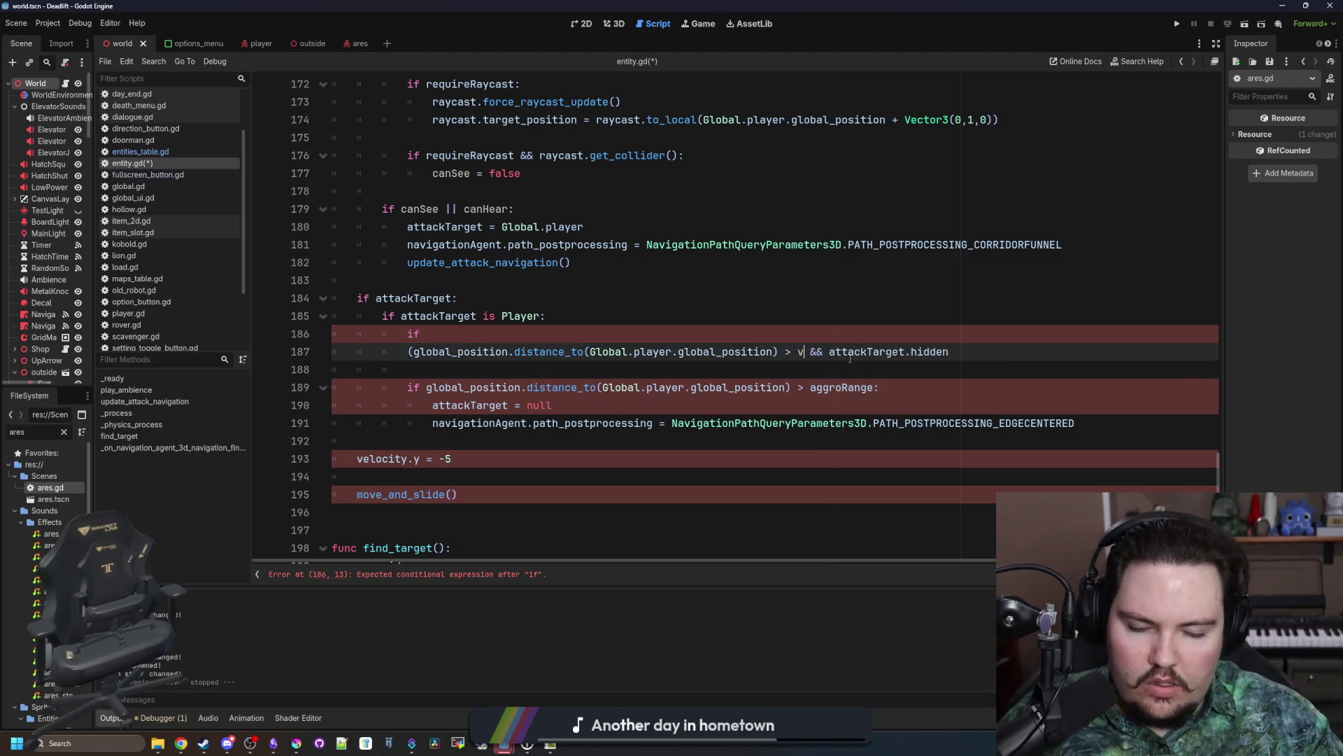
type("ision")
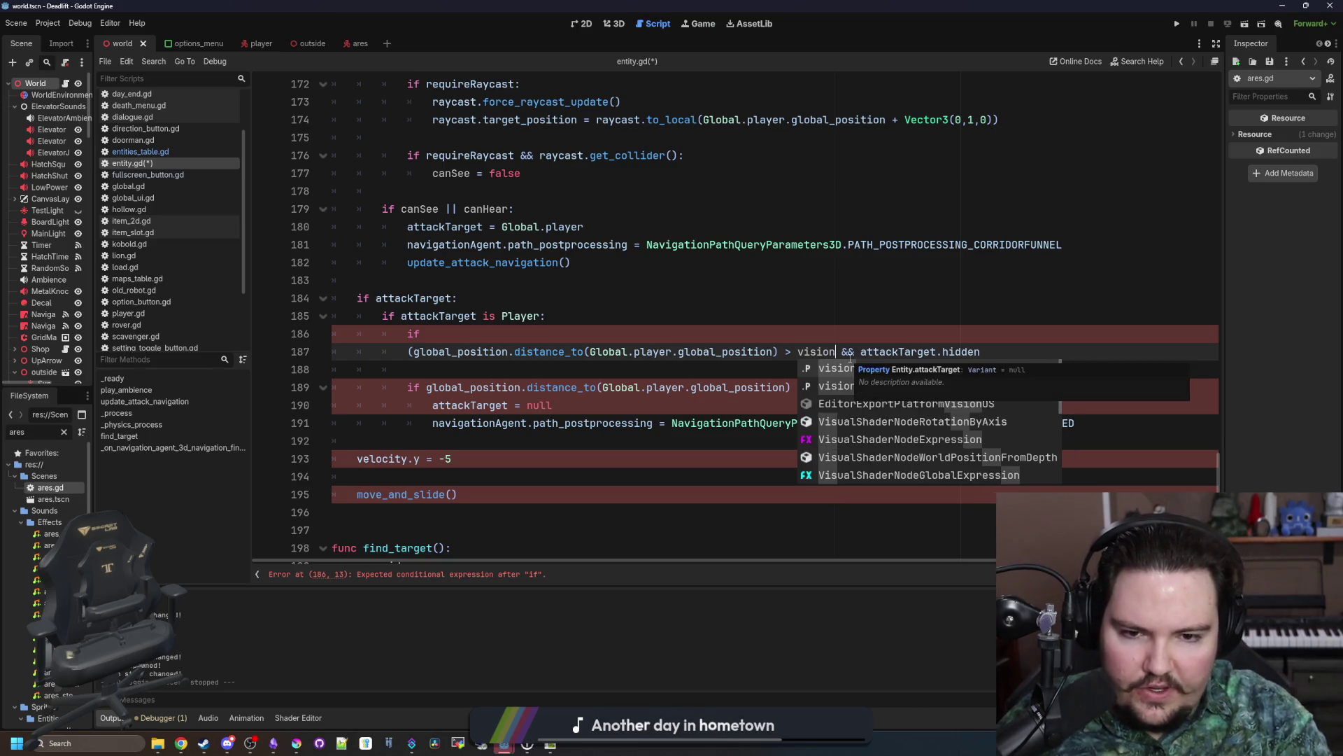
key("Return")
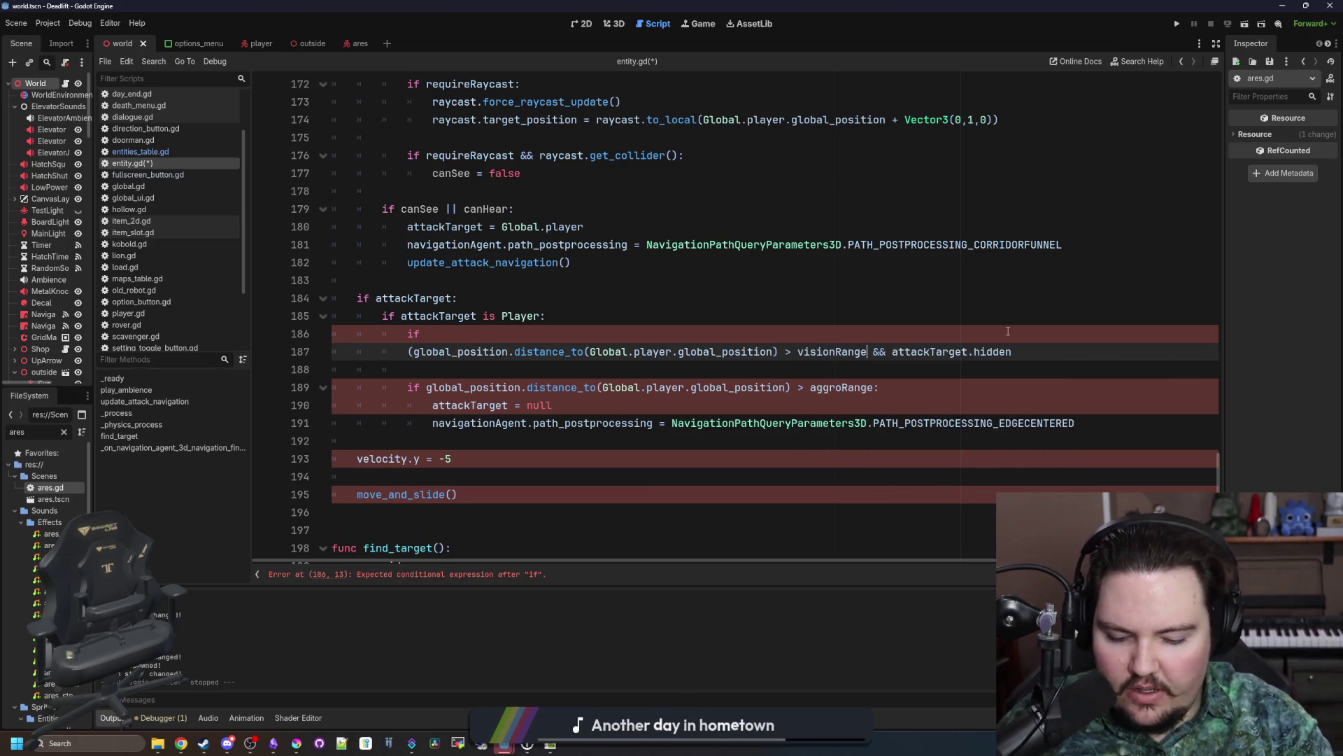
left_click(406, 351)
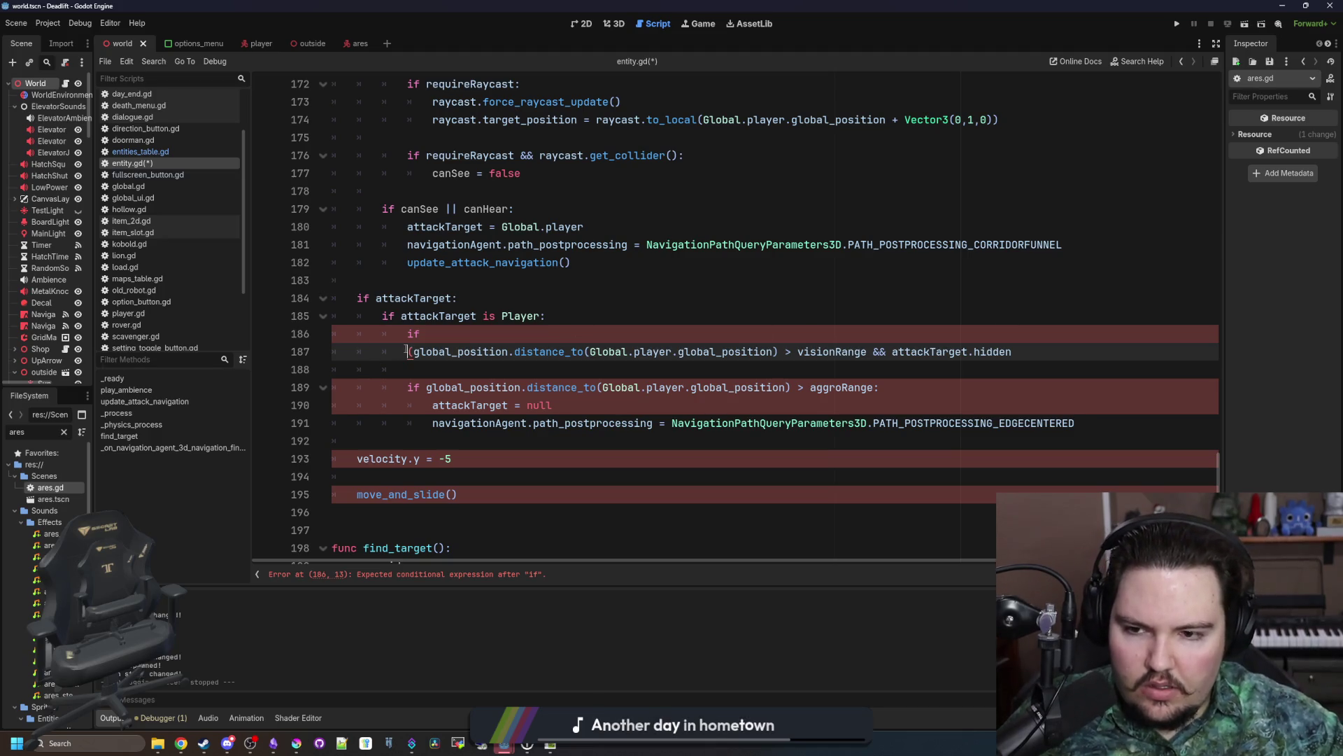
key("BackSpace")
key("BackSpace")
key("BackSpace")
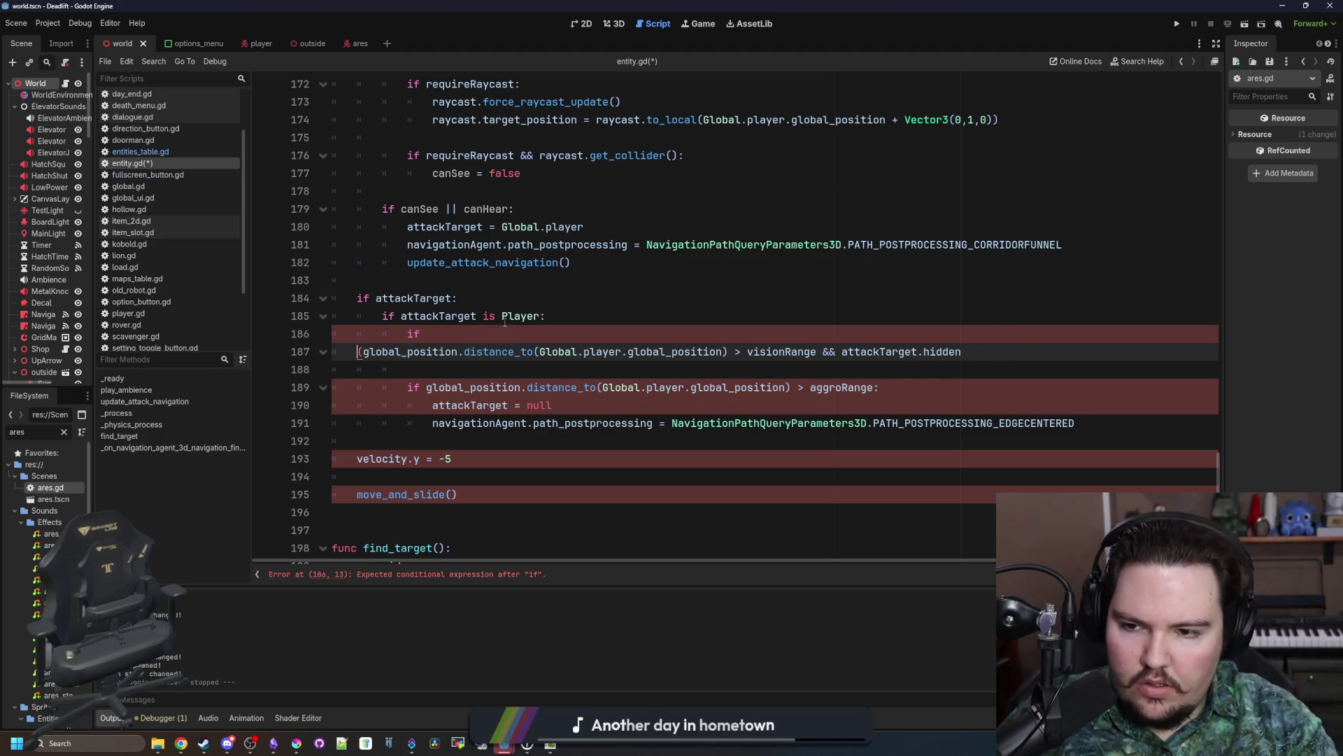
left_click(852, 312)
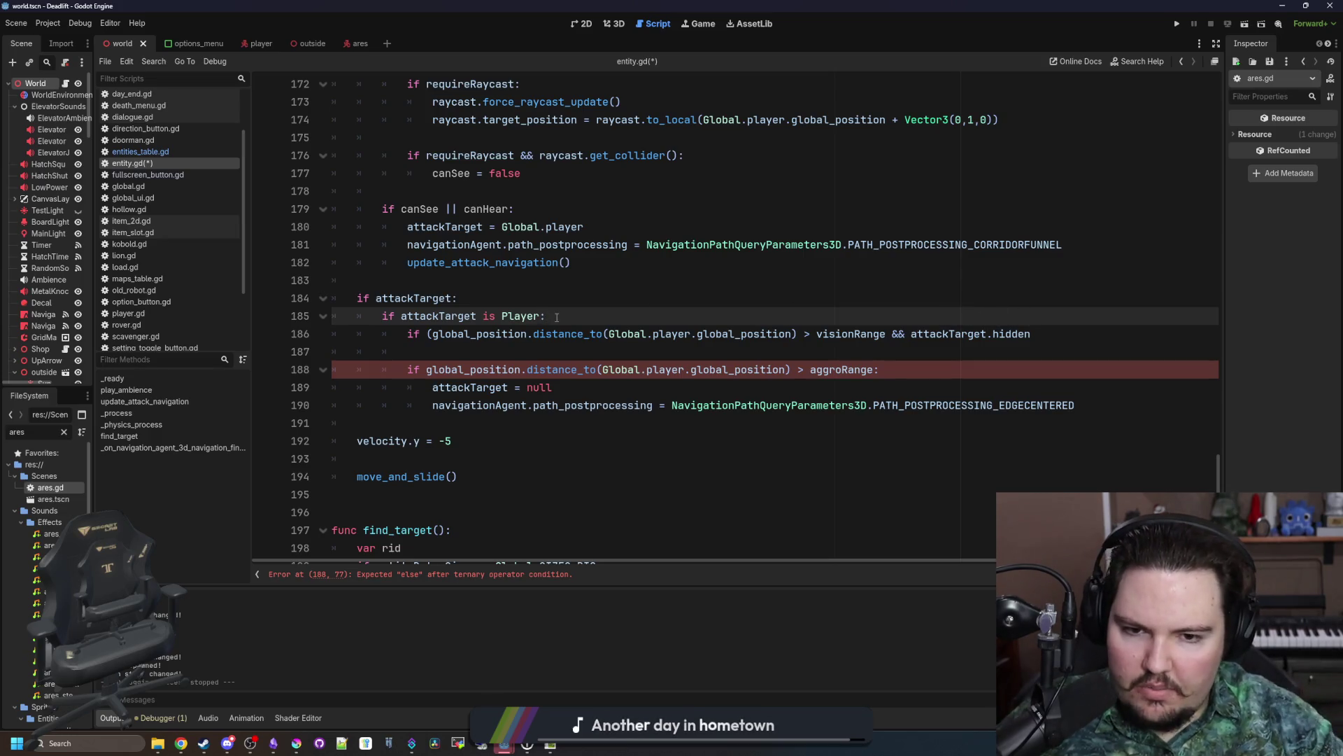
Step: Add 'if visionRange > audioRange:' above the hidden-player check and indent that check beneath it
key("Return")
type("if visionR")
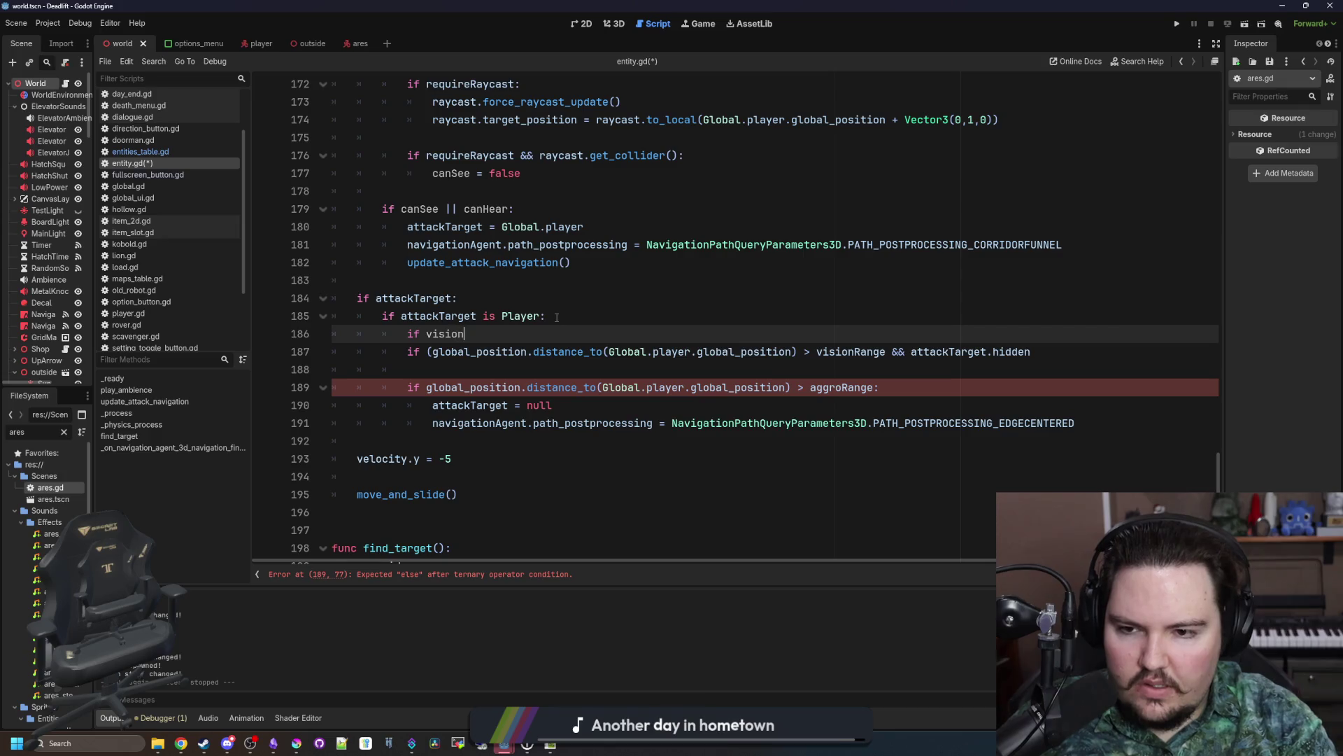
key("Return")
type("> hearing")
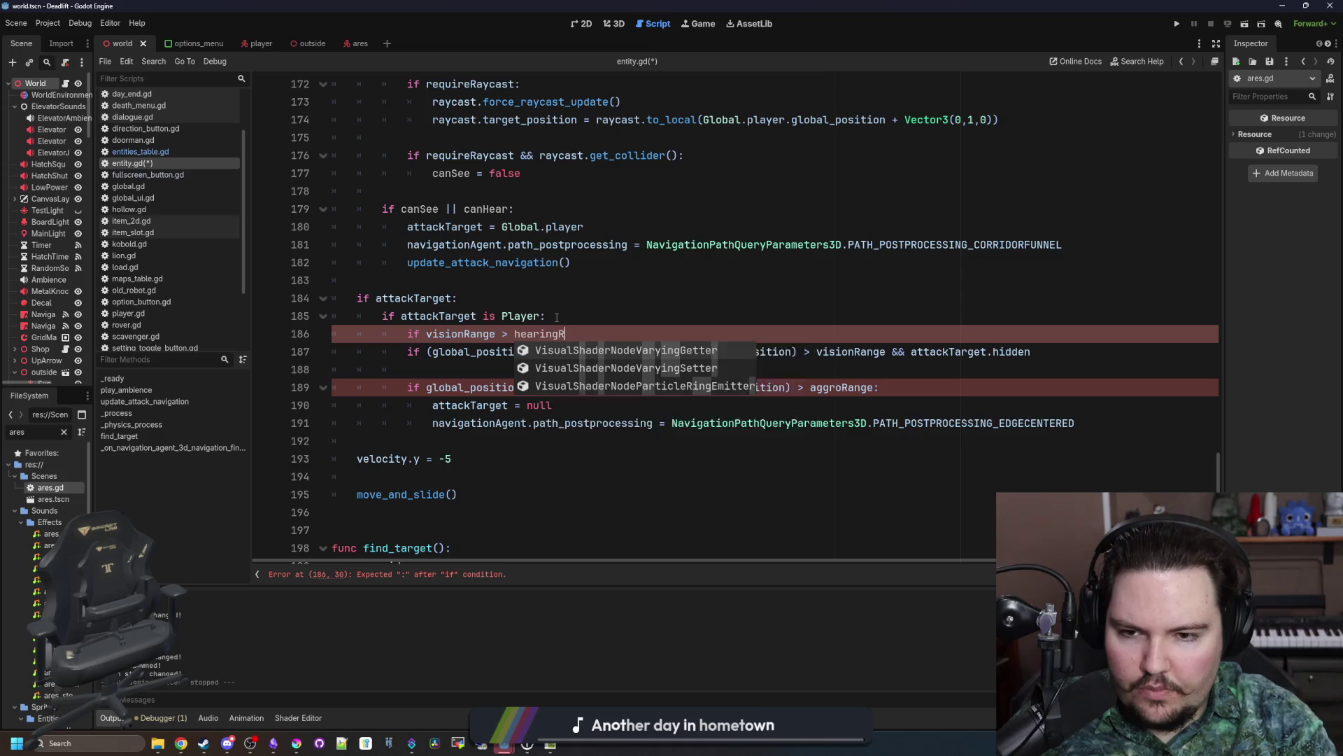
key("ctrl+BackSpace")
type("audioR")
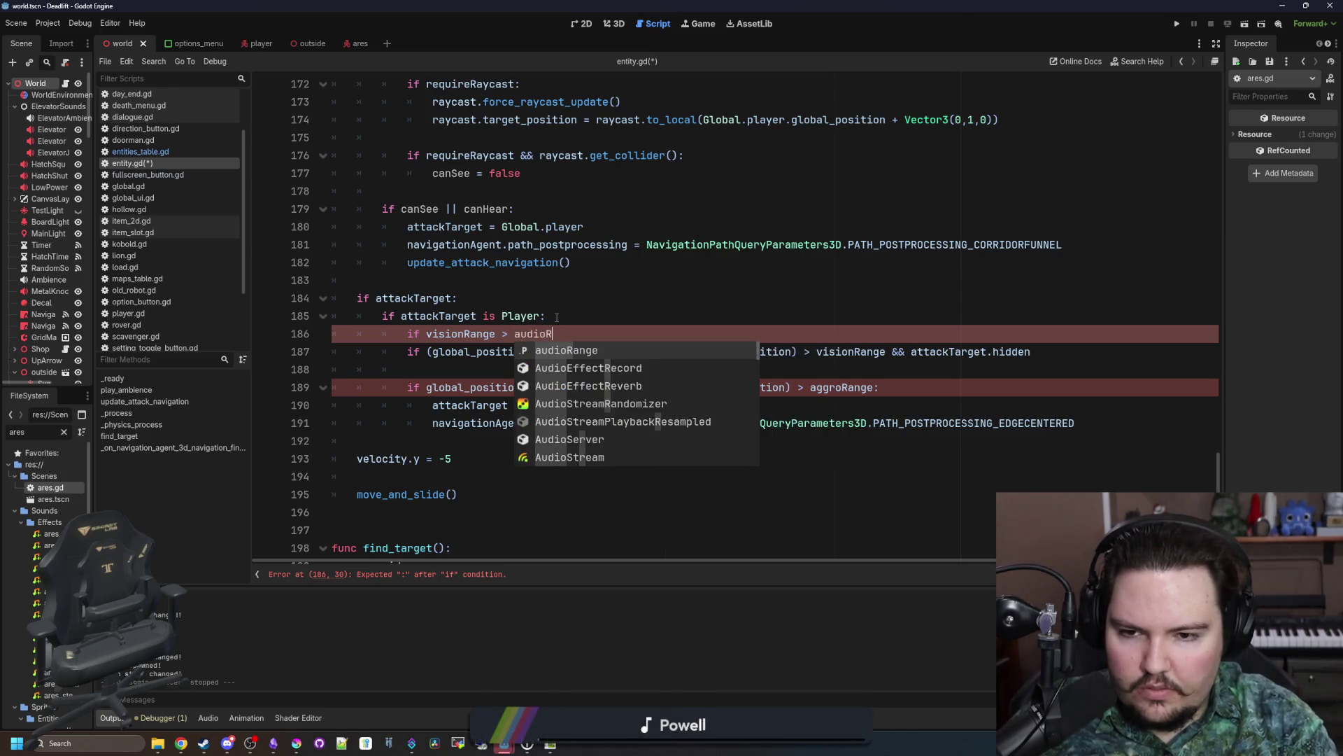
key("Return")
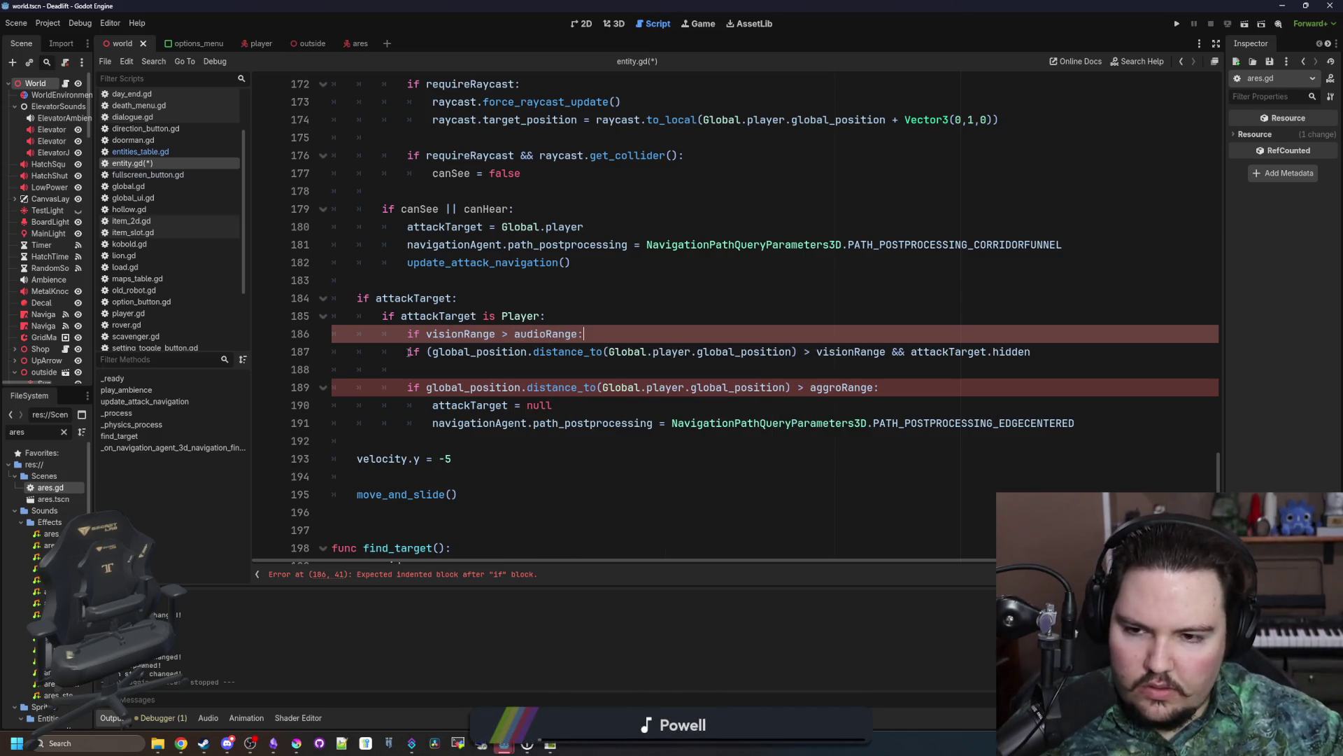
left_click(408, 351)
key("Tab")
left_click(582, 319)
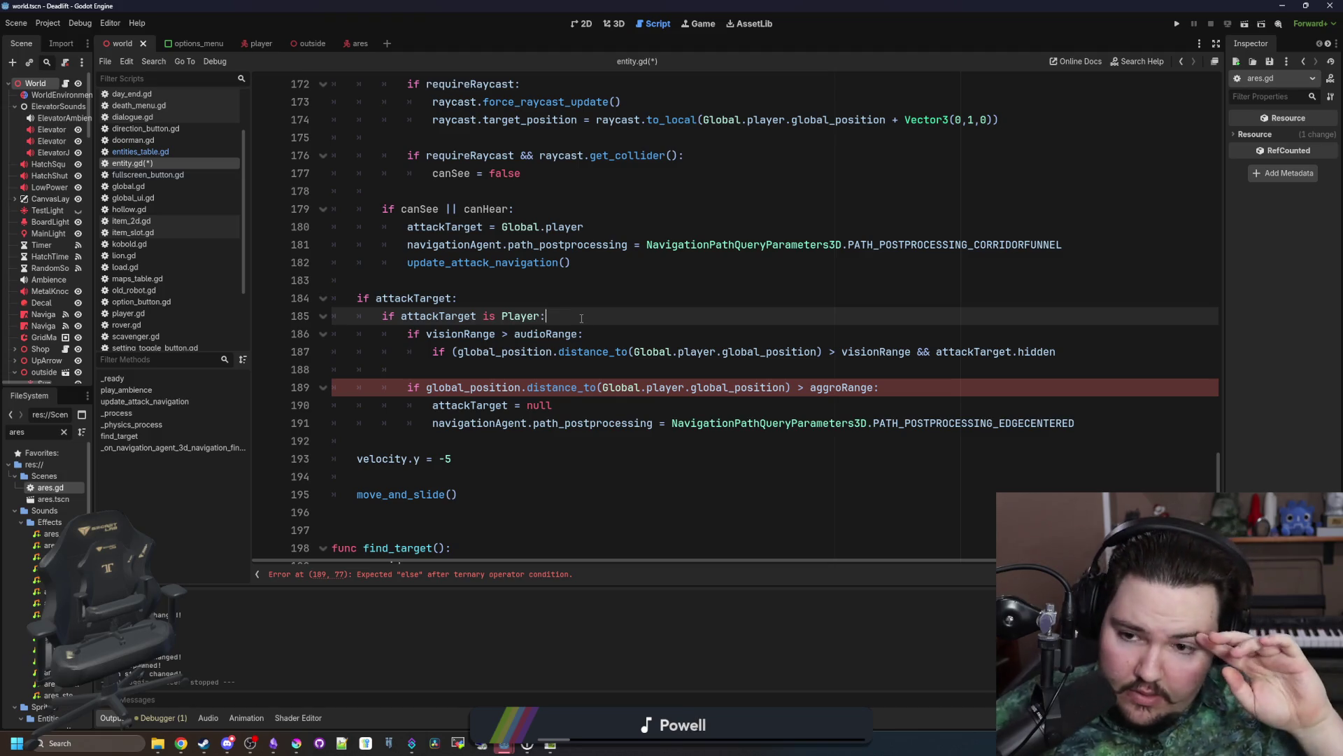
Step: Try halving visionRange with '/2', revert it, and return to the end of the hidden check
left_click(497, 334)
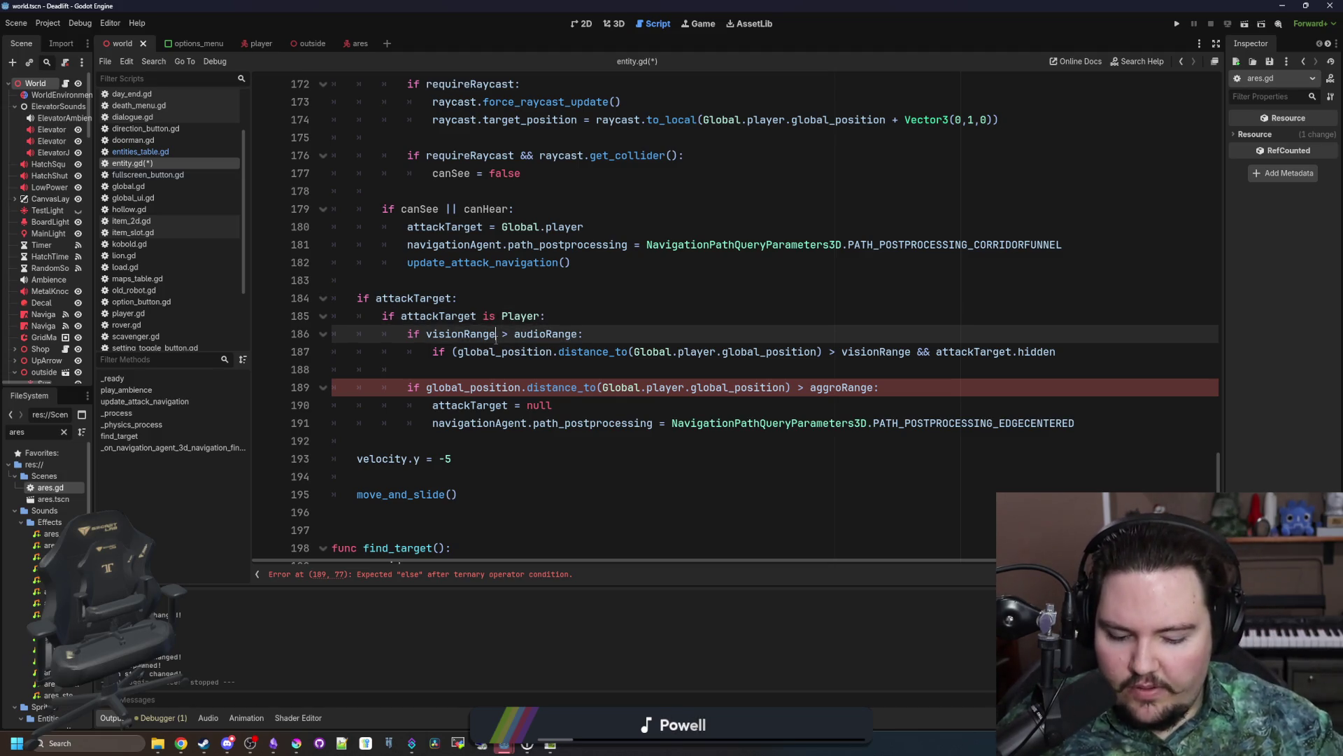
type("/2..")
key("BackSpace")
key("BackSpace")
key("BackSpace")
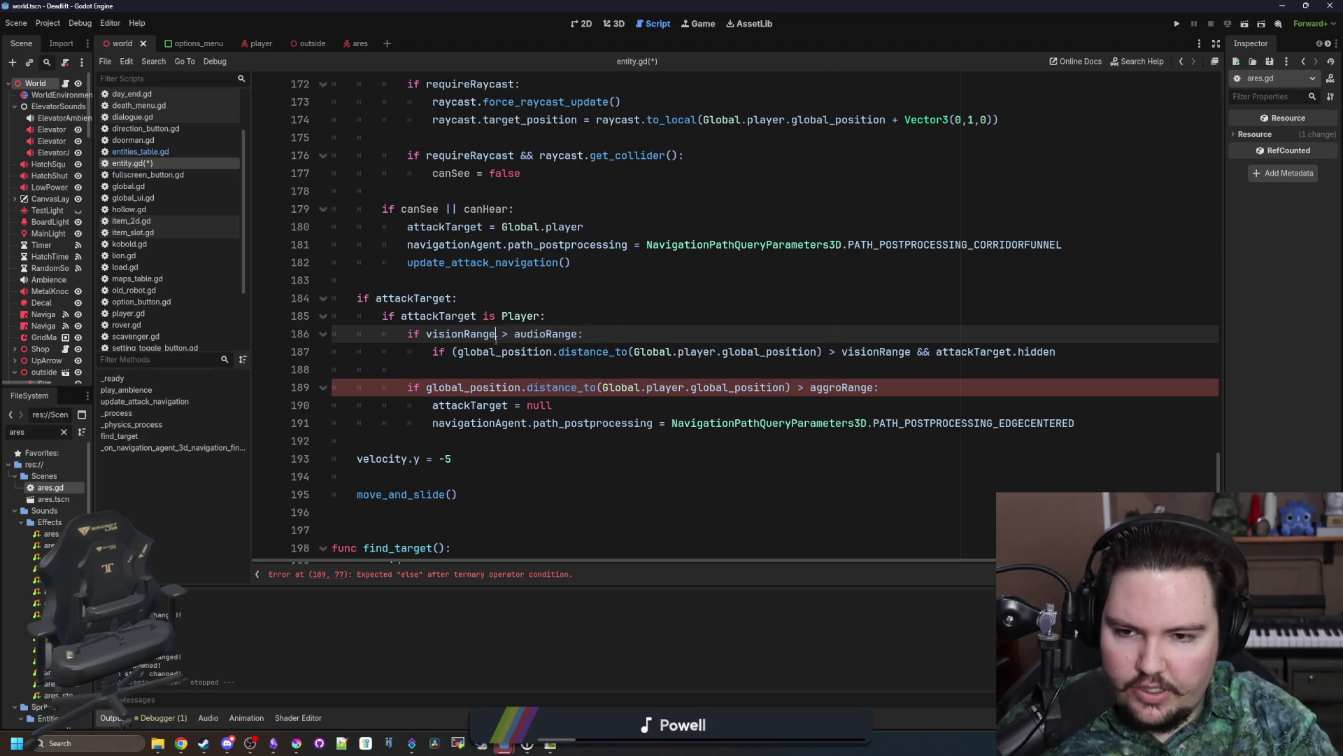
left_click(633, 315)
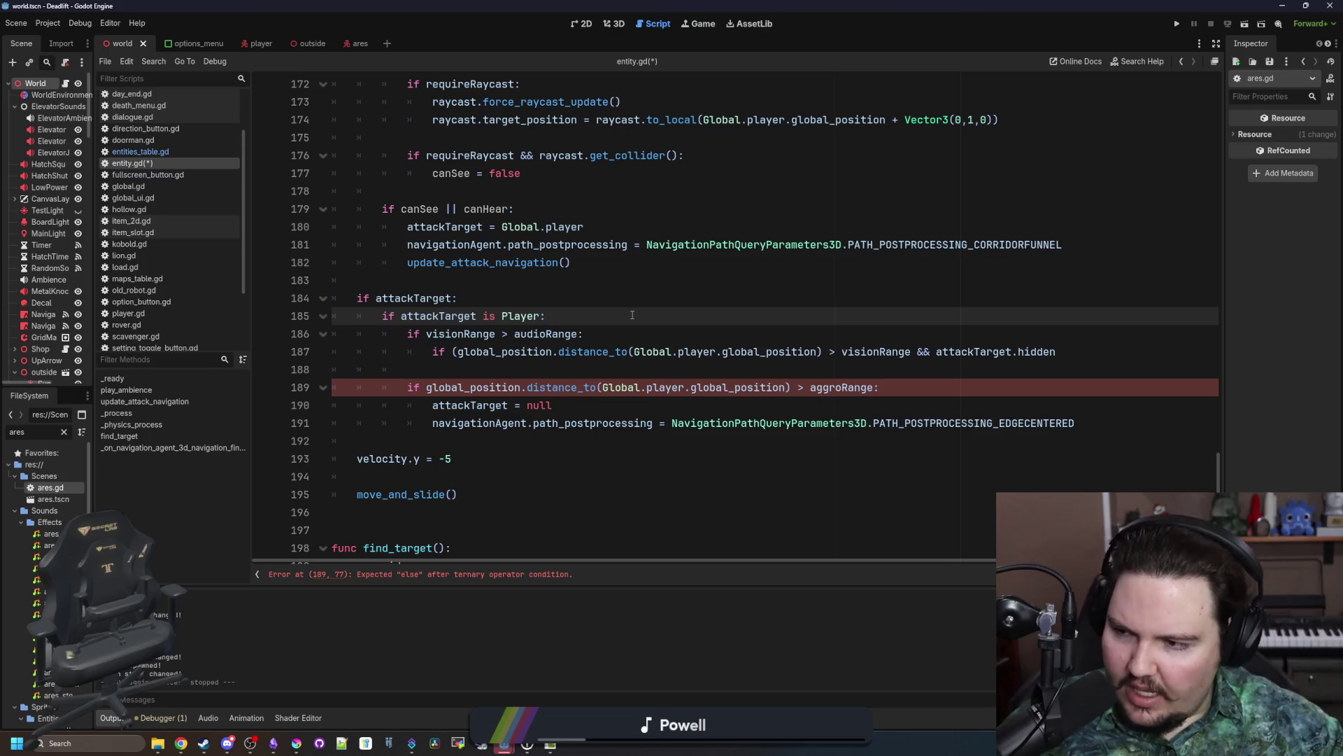
left_click(1088, 362)
left_click(1086, 352)
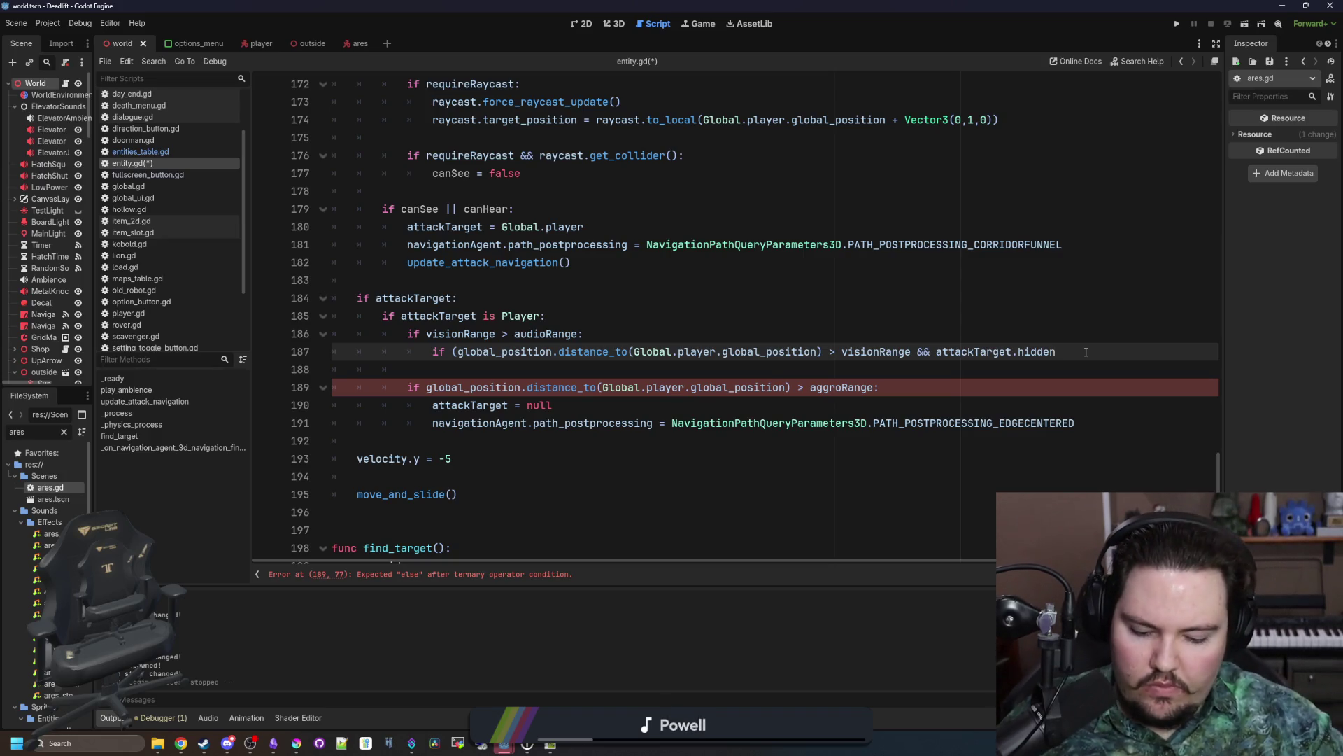
Step: End the hidden check with ':' and set 'cantSee = true' inside it
type(":")
key("Return")
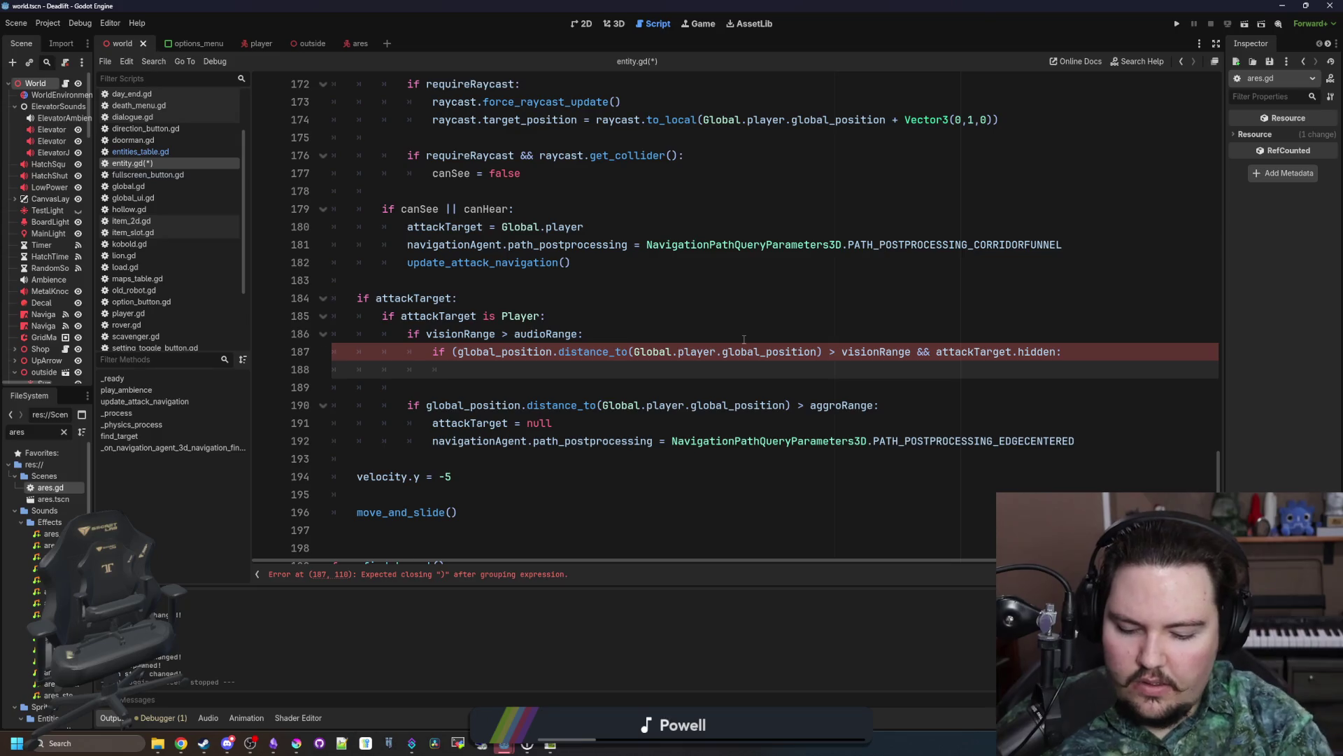
type("sel")
key("BackSpace")
key("BackSpace")
key("BackSpace")
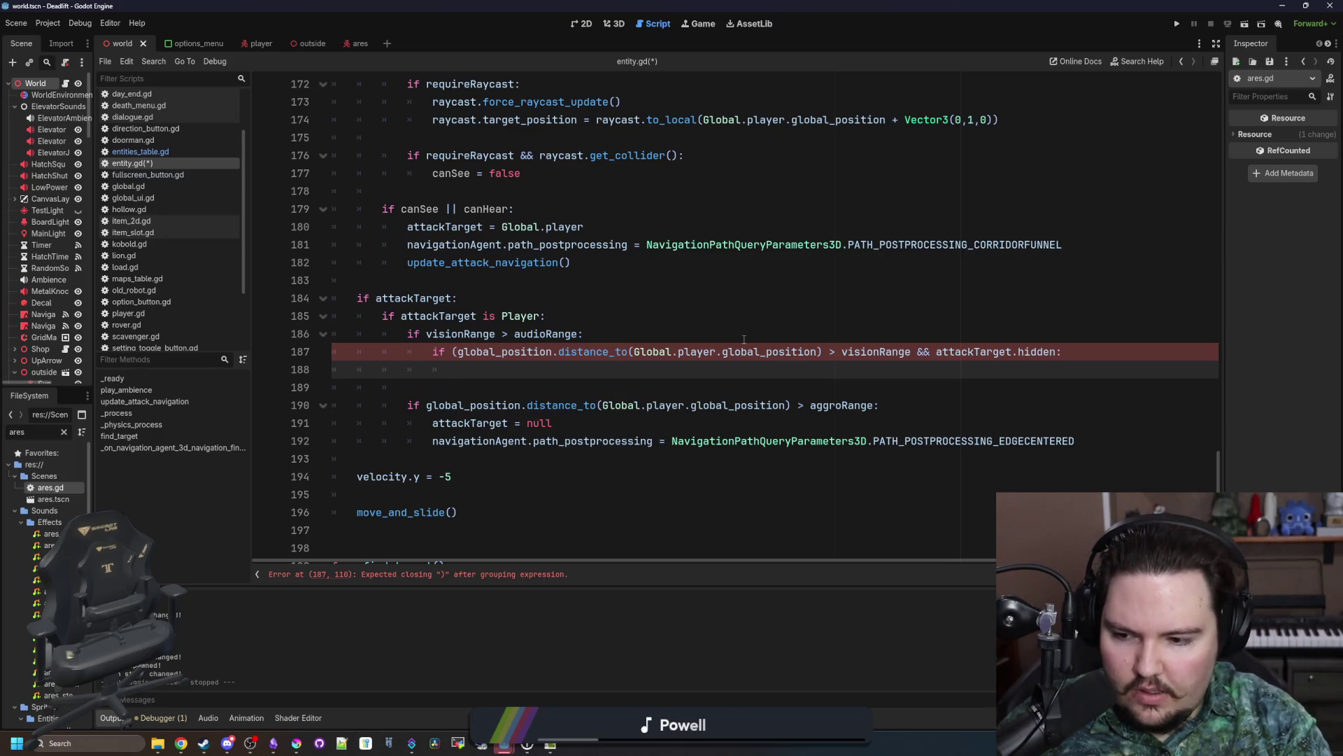
type("cantSee = true")
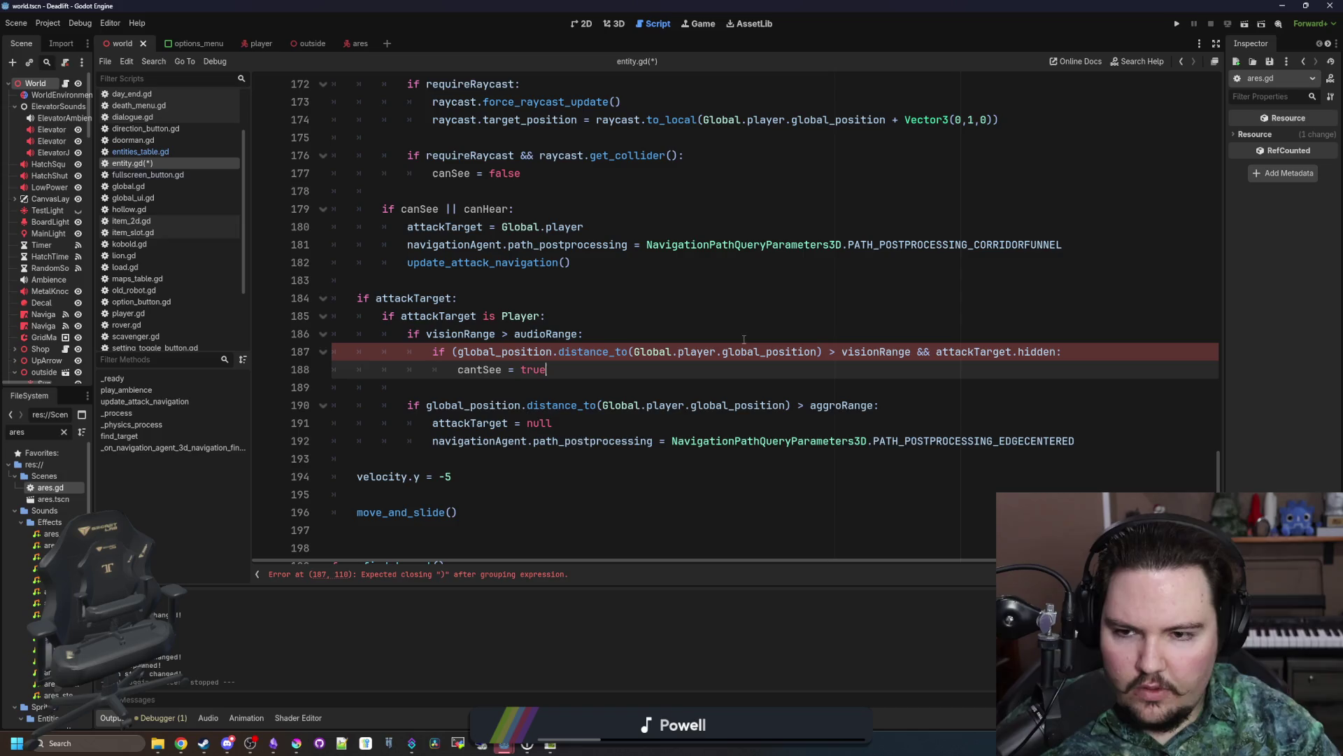
Step: Declare 'var cantSee = false' below the attackTarget is Player check
left_click(626, 311)
key("Return")
type("var ca")
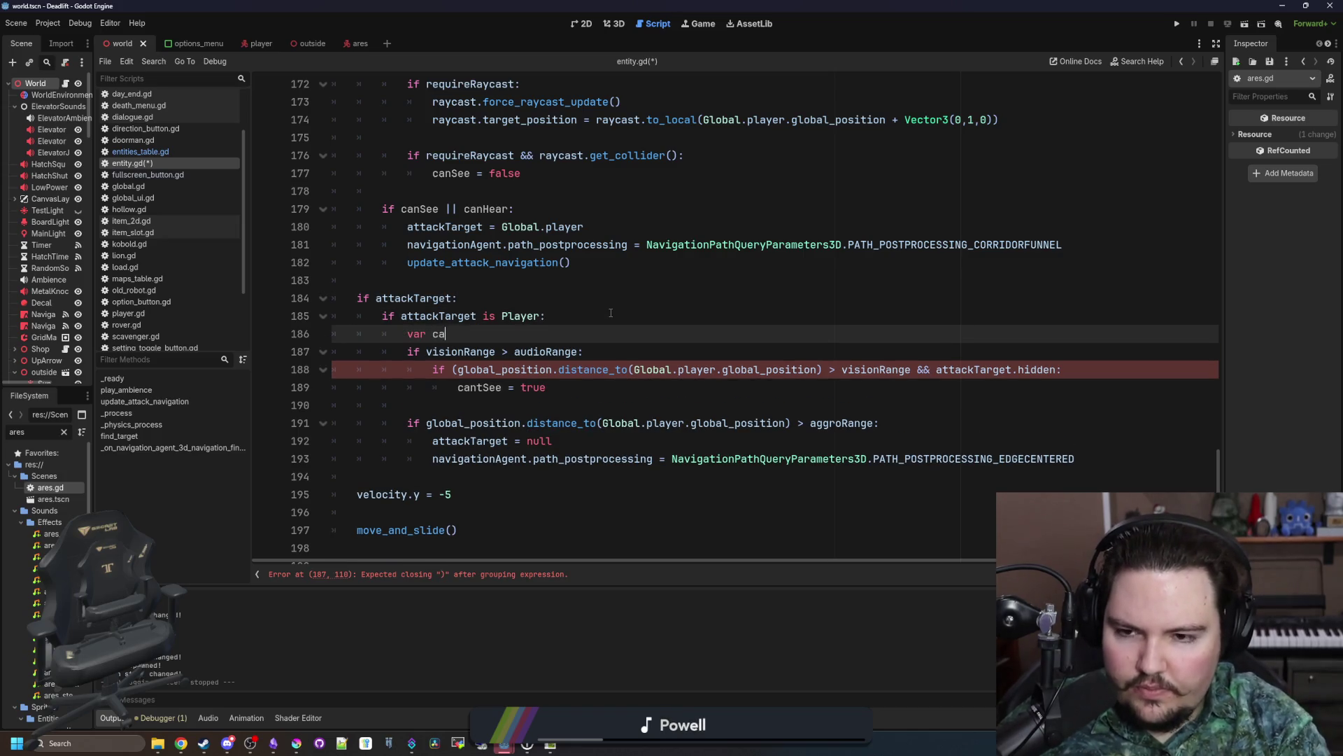
type("ntSee = false")
key("Return")
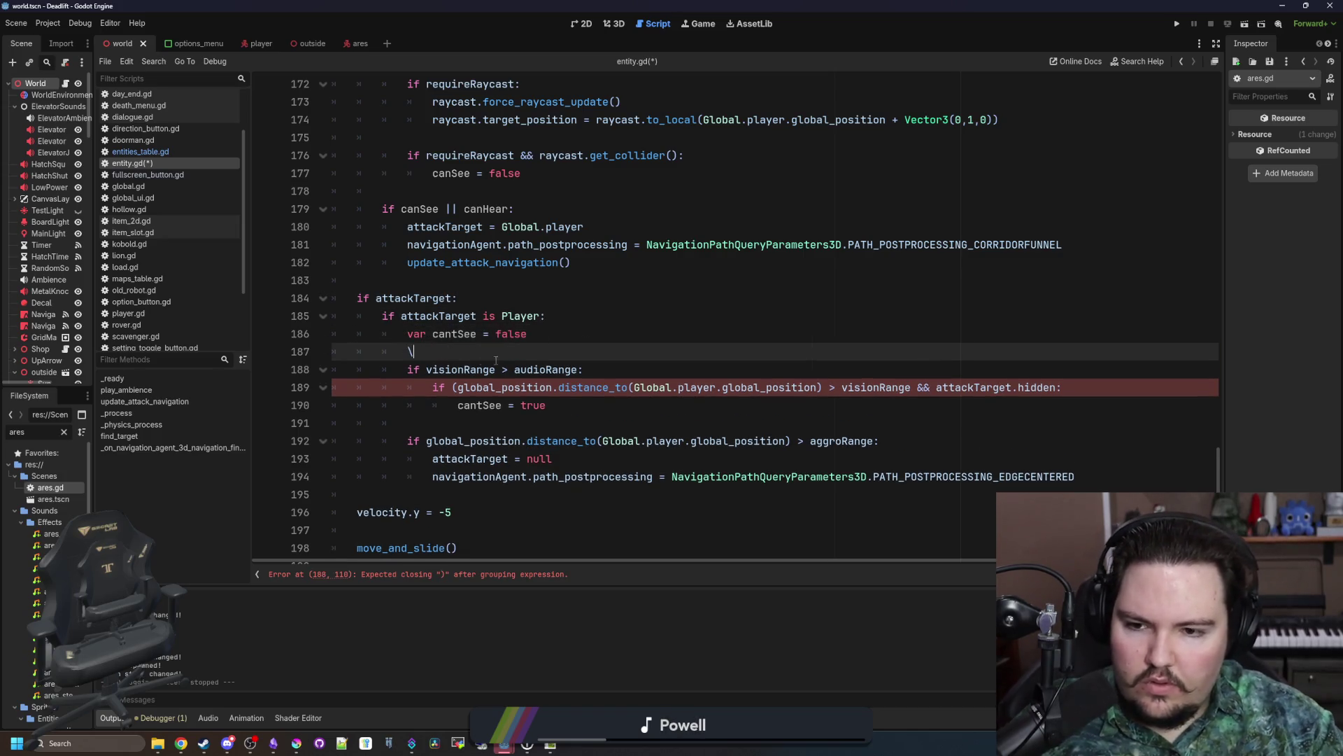
Step: Append '|| cantSee' to the aggroRange condition and delete the unmatched '(' in the hidden check
left_click(877, 441)
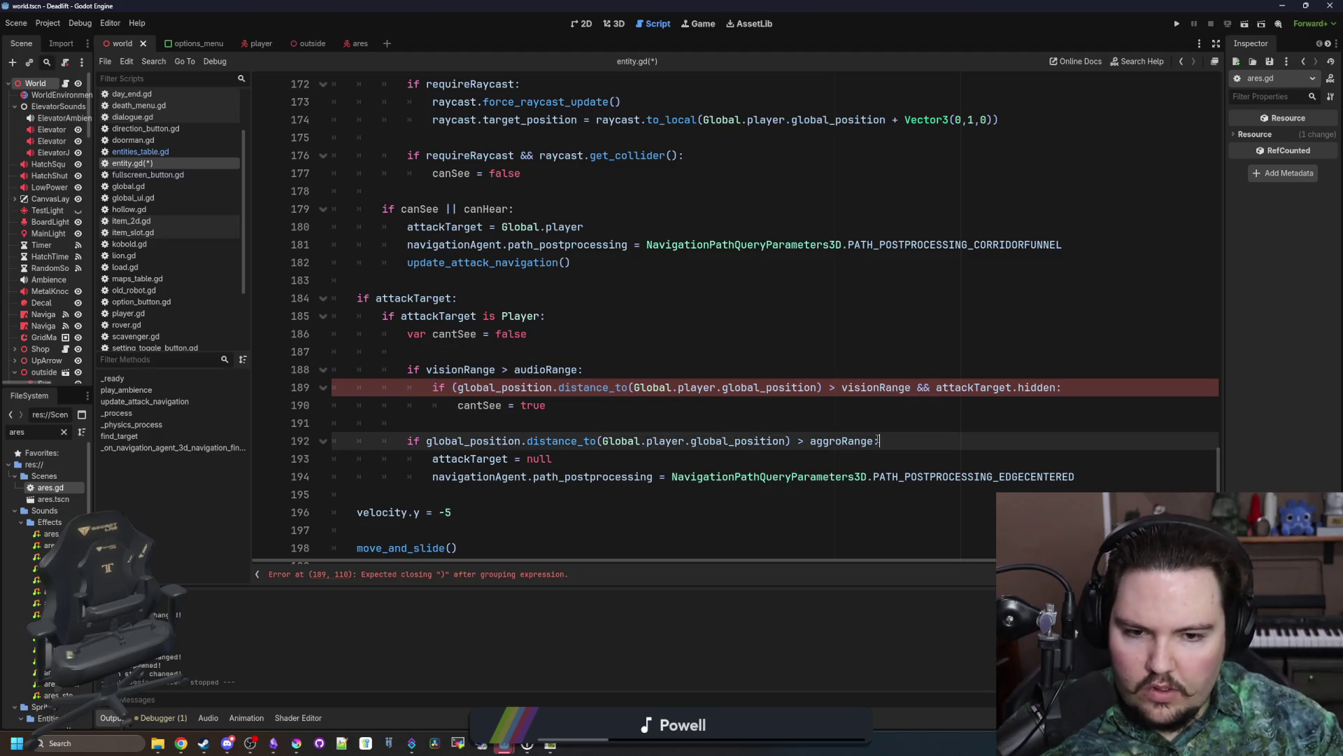
type("|| cantSee")
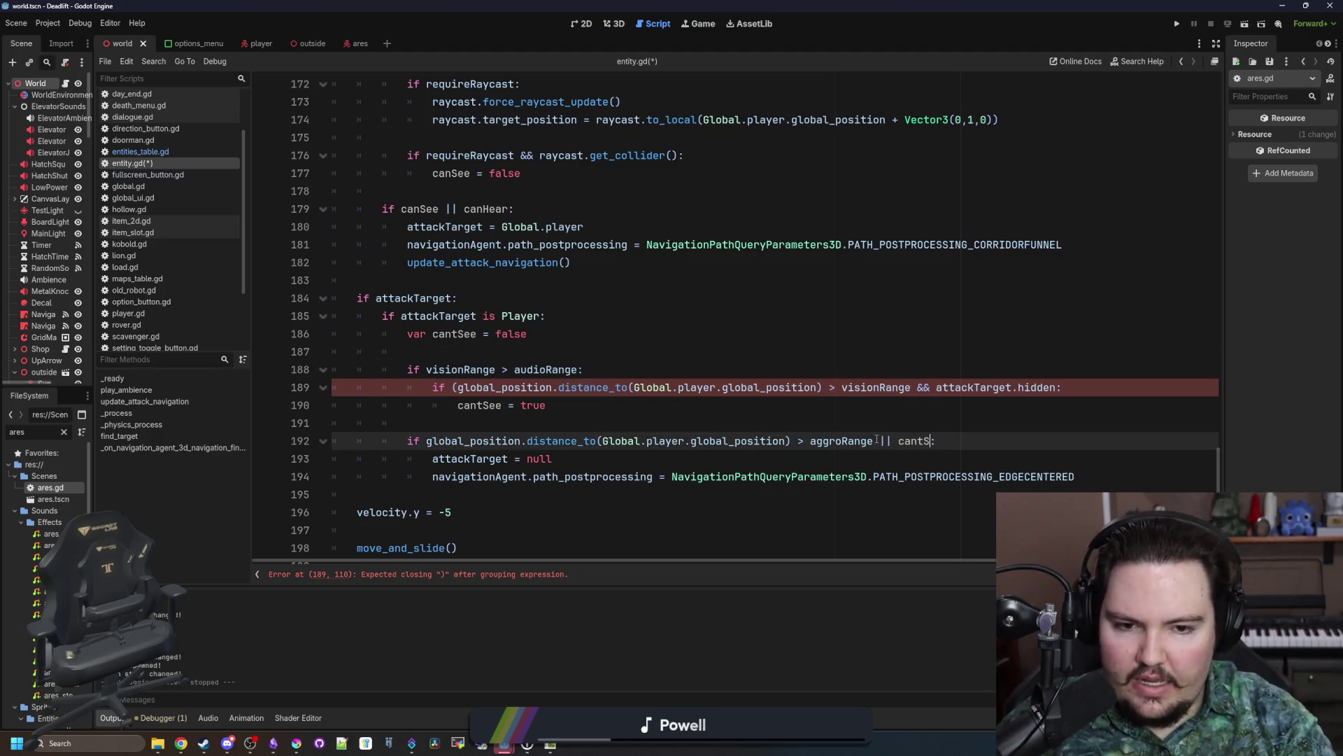
left_click(892, 425)
left_click(733, 358)
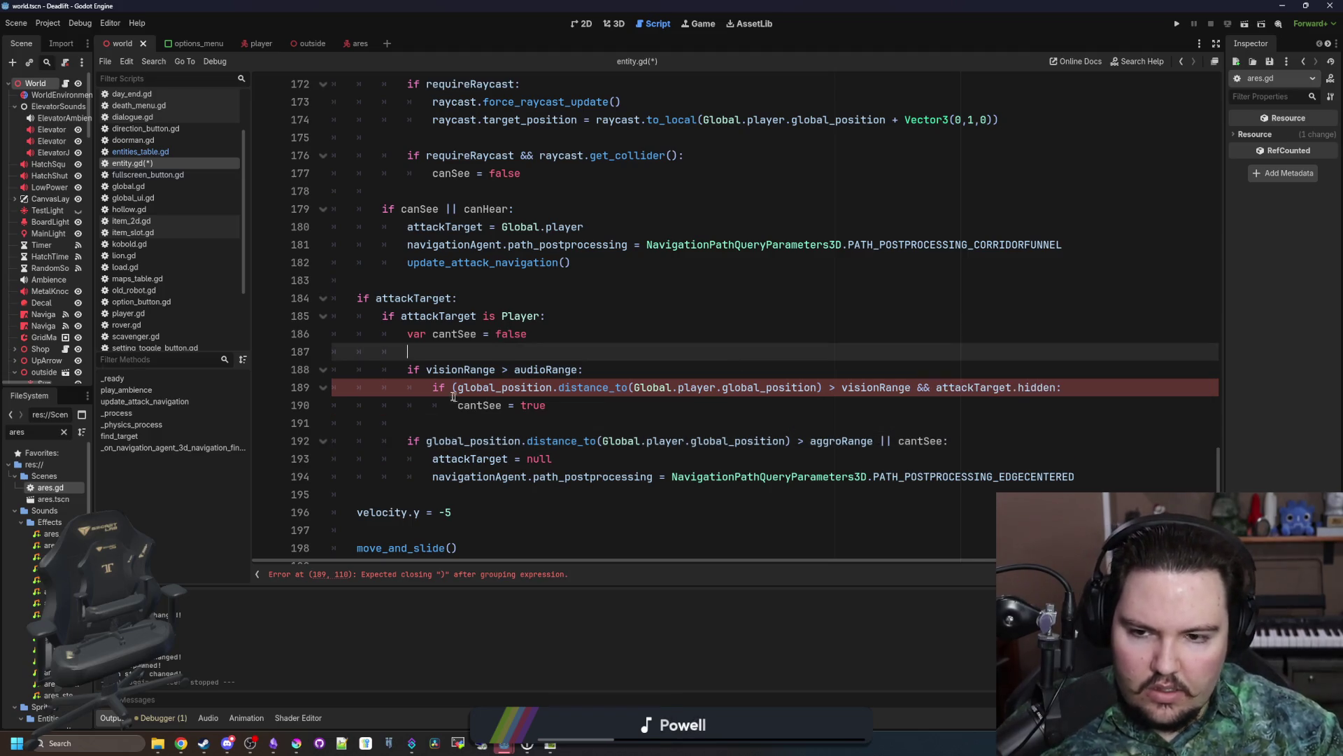
left_click(458, 387)
key("BackSpace")
left_click(618, 330)
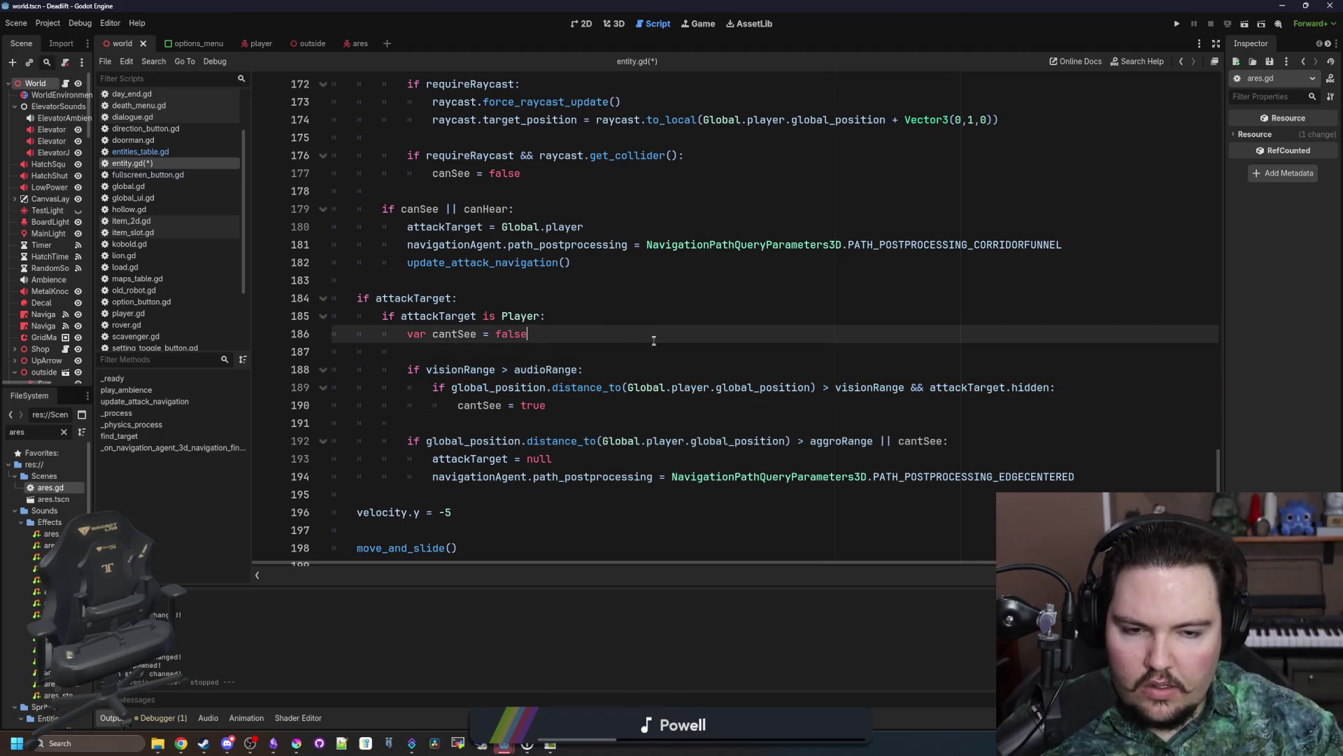
left_click(656, 345)
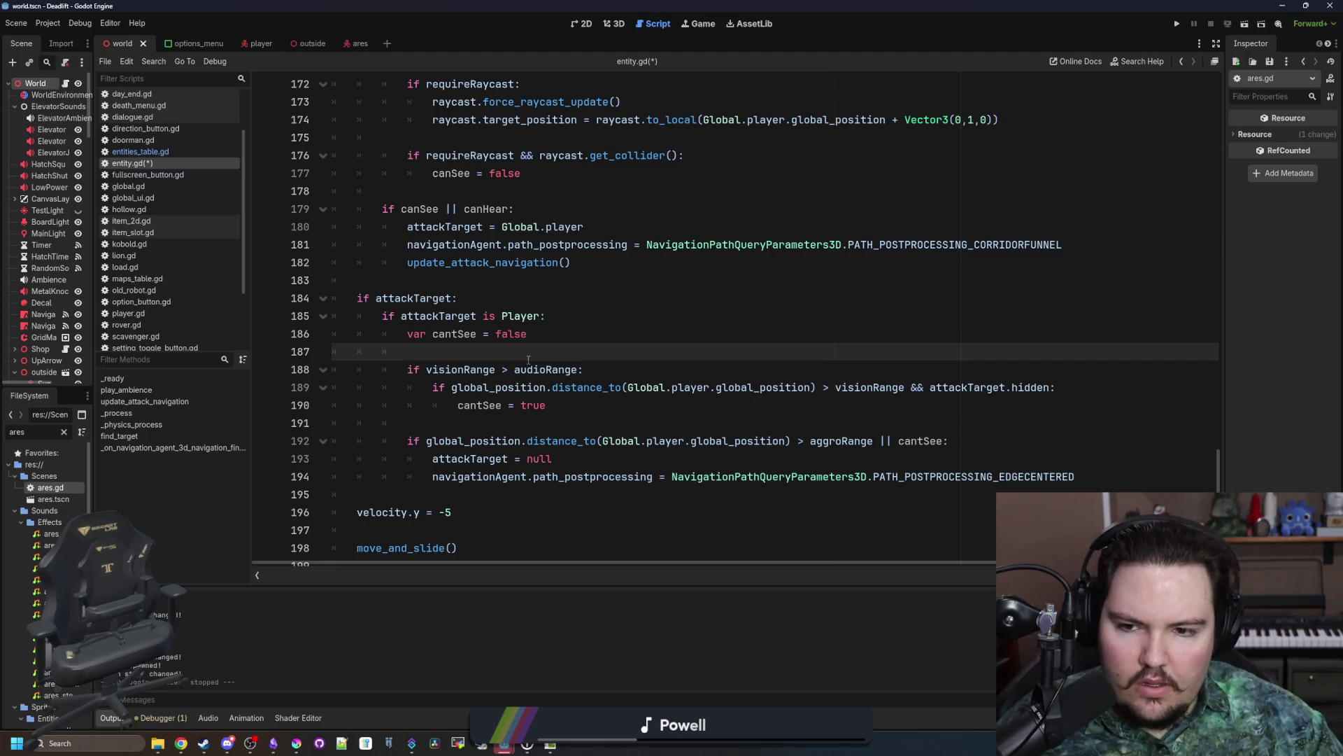
Step: Save entity.gd with Ctrl+S after reviewing the canHear declaration area
scroll(528, 359, "down", 1)
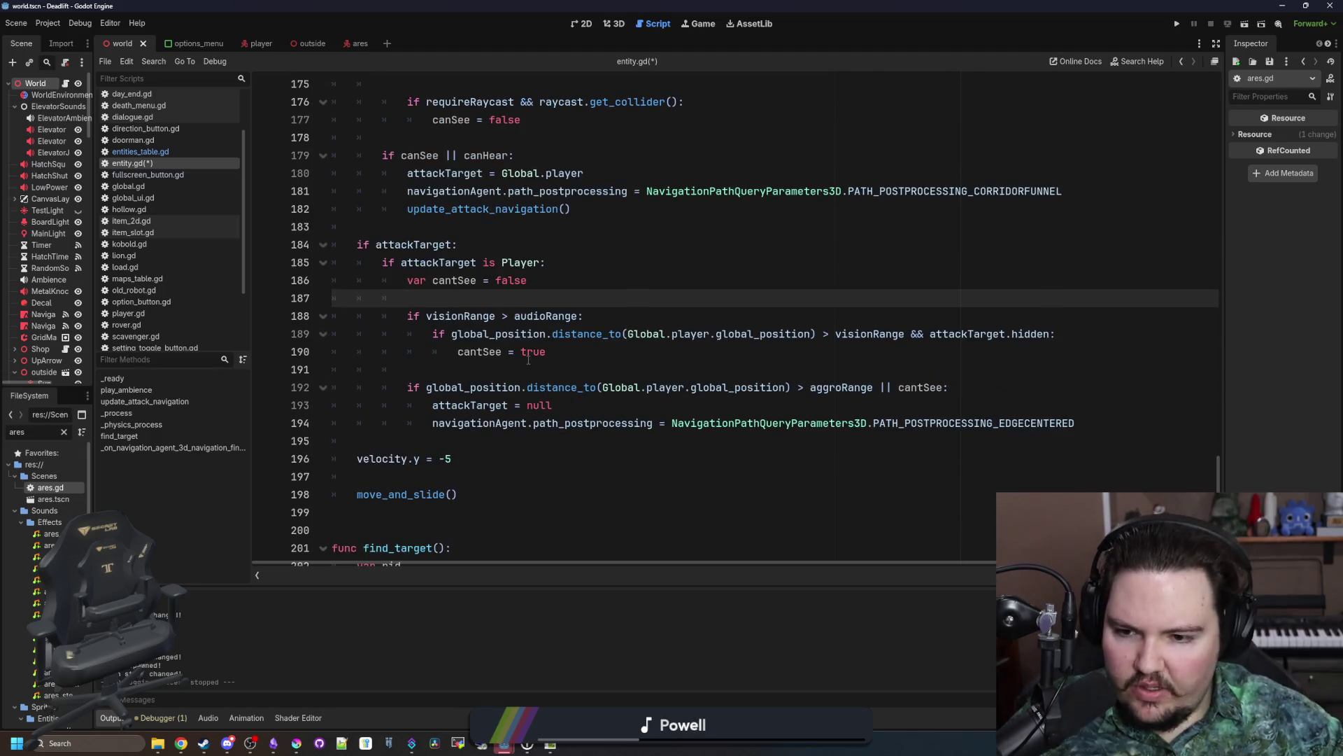
left_click(443, 437)
key("ctrl+s")
scroll(542, 356, "up", 9)
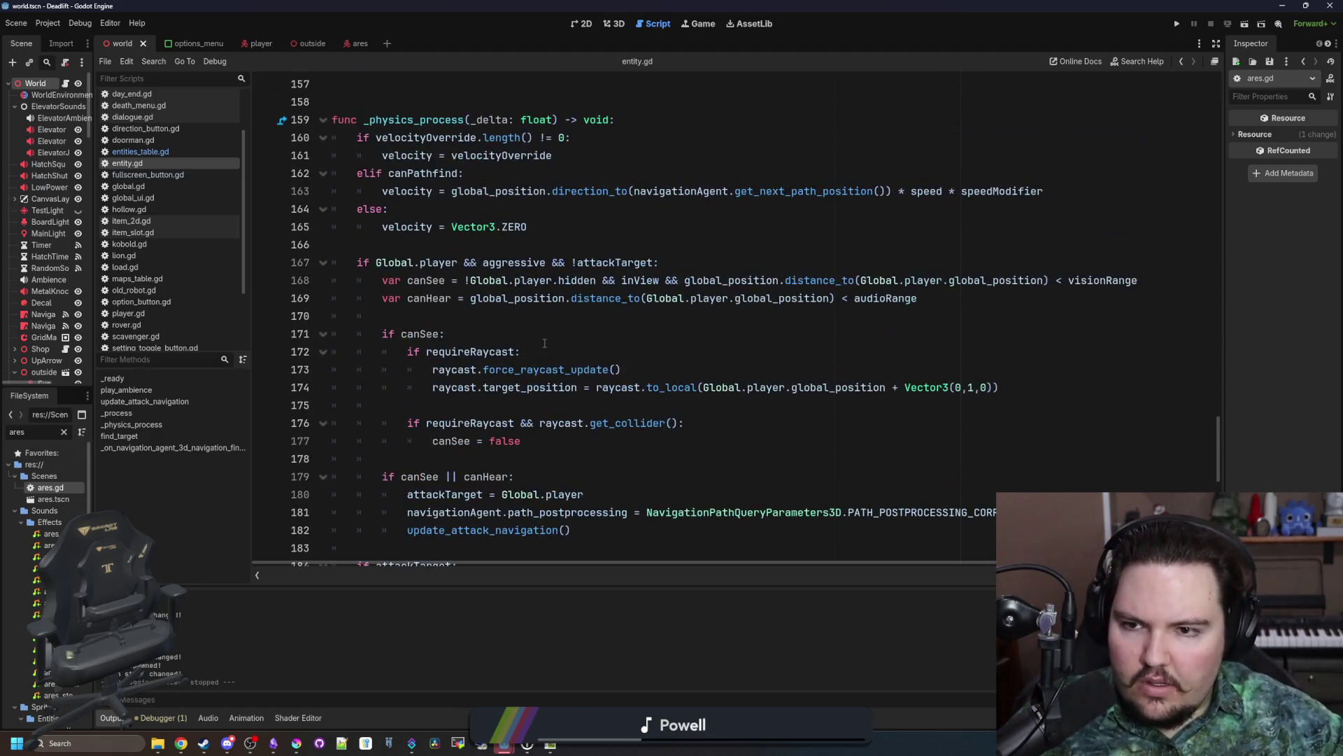
scroll(542, 356, "down", 3)
left_click(453, 316)
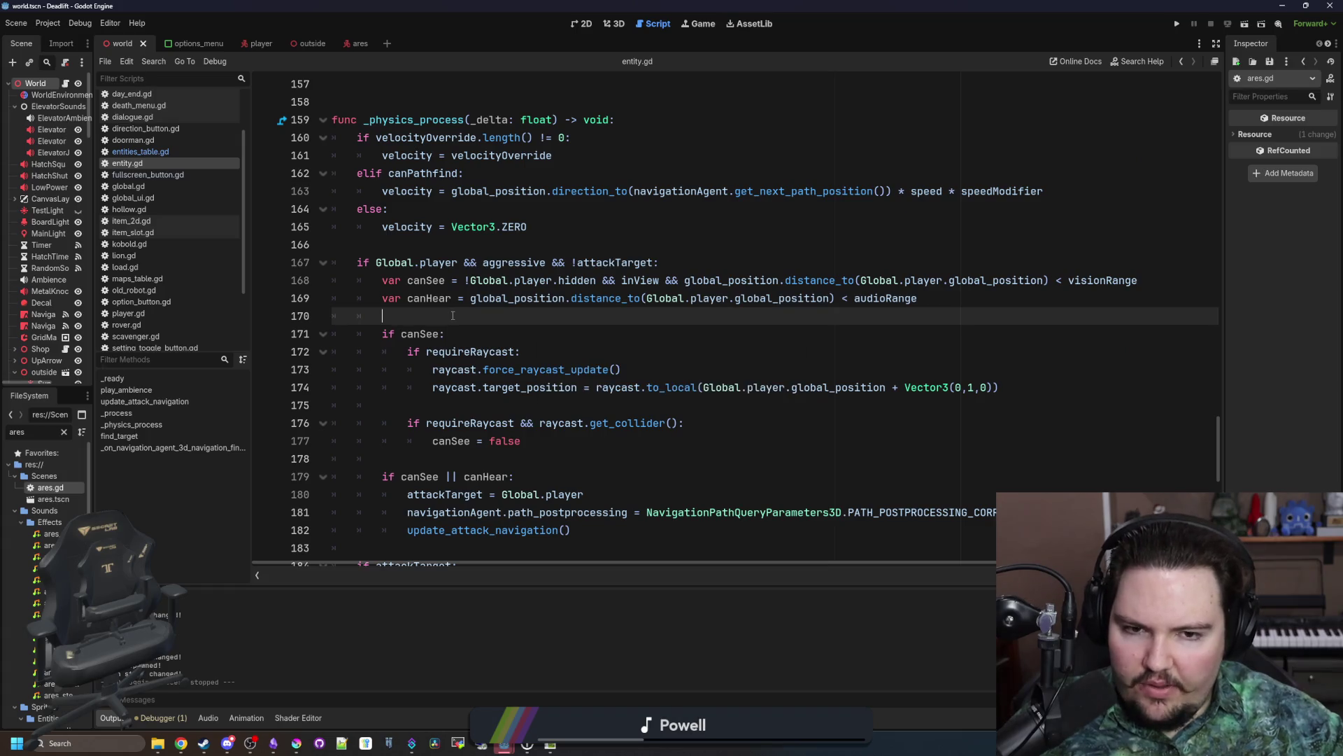
mouse_move(378, 298)
left_mouse_down()
mouse_move(993, 300)
mouse_move(360, 280)
left_mouse_up()
left_click(997, 300)
left_click(390, 321)
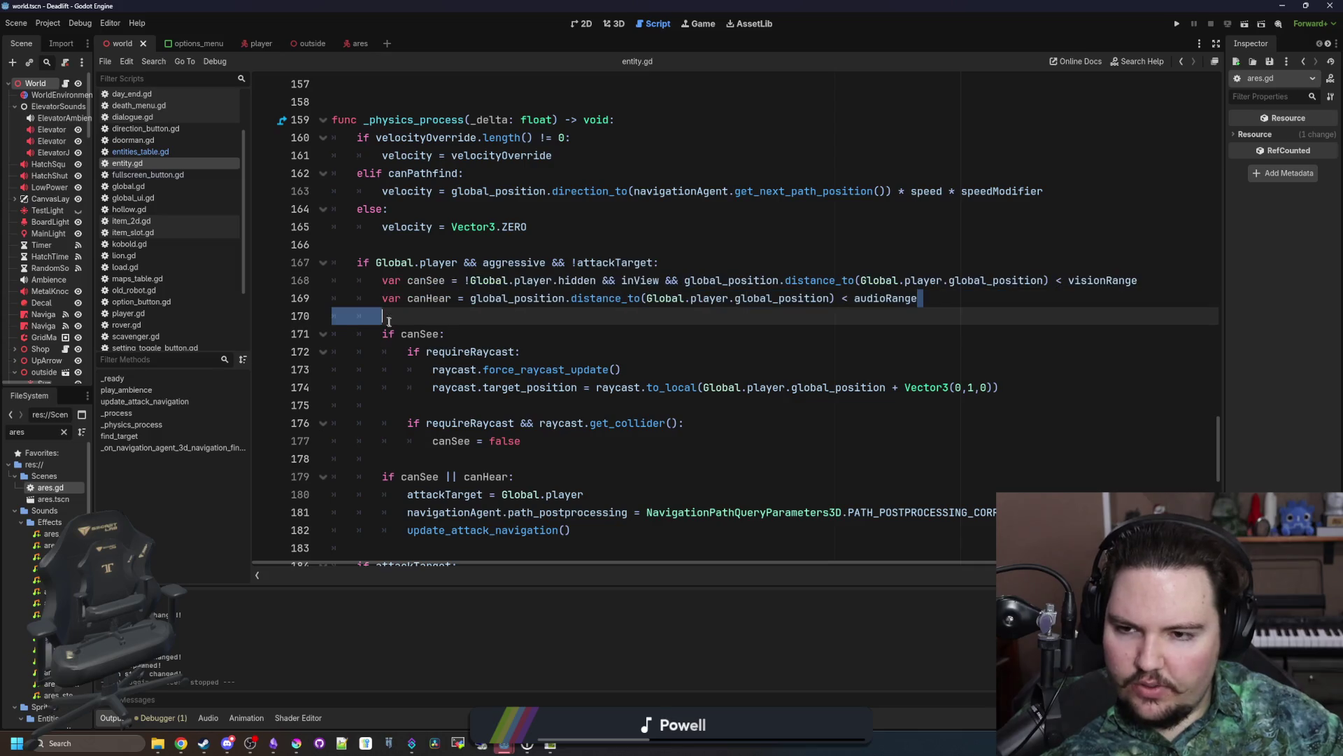
key("ctrl+s")
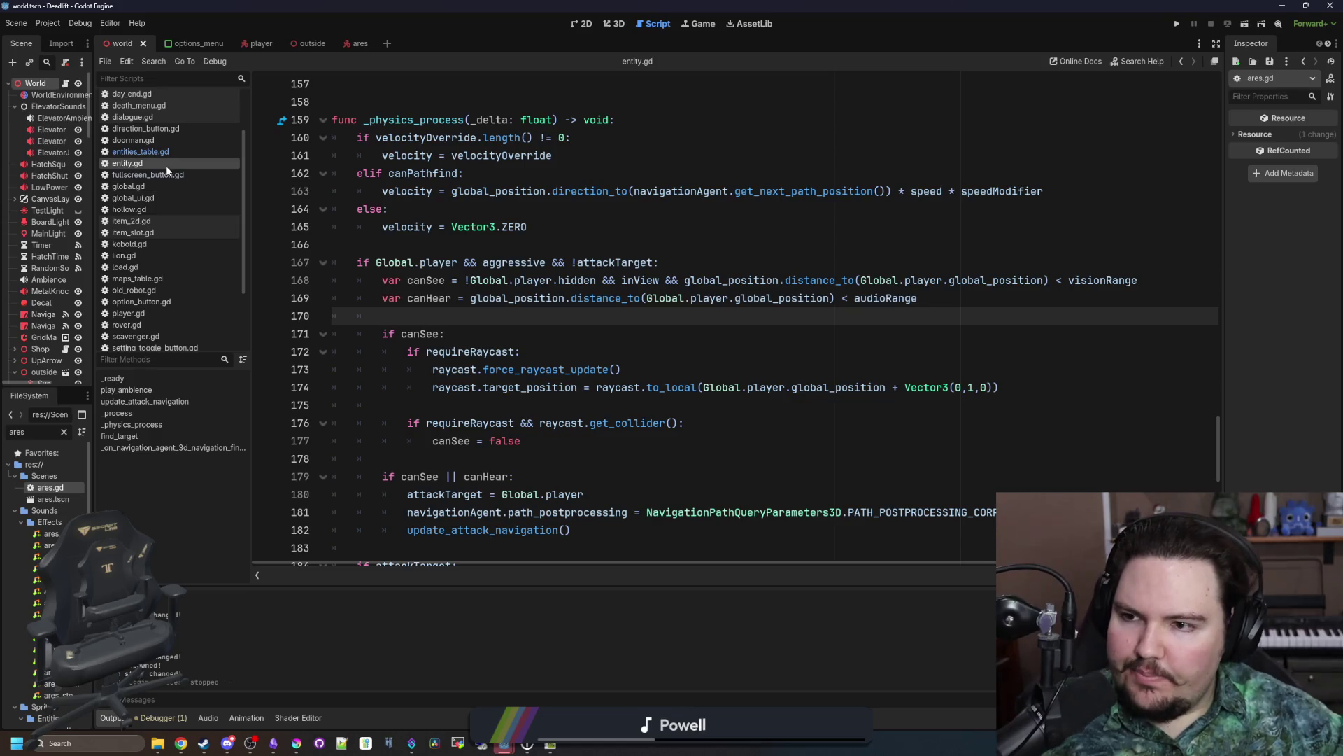
Step: Filter the project files for 'globa' and open global.gd
left_click(64, 431)
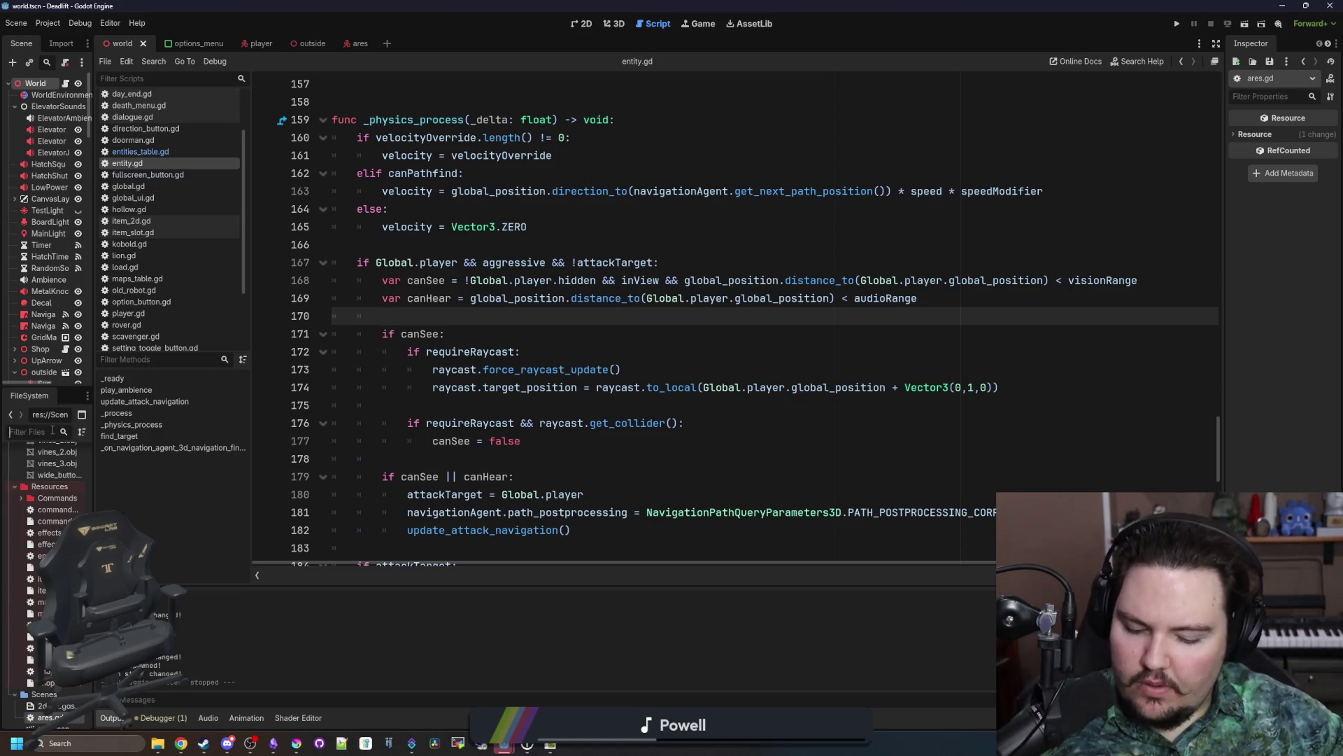
type("globa")
double_click(48, 476)
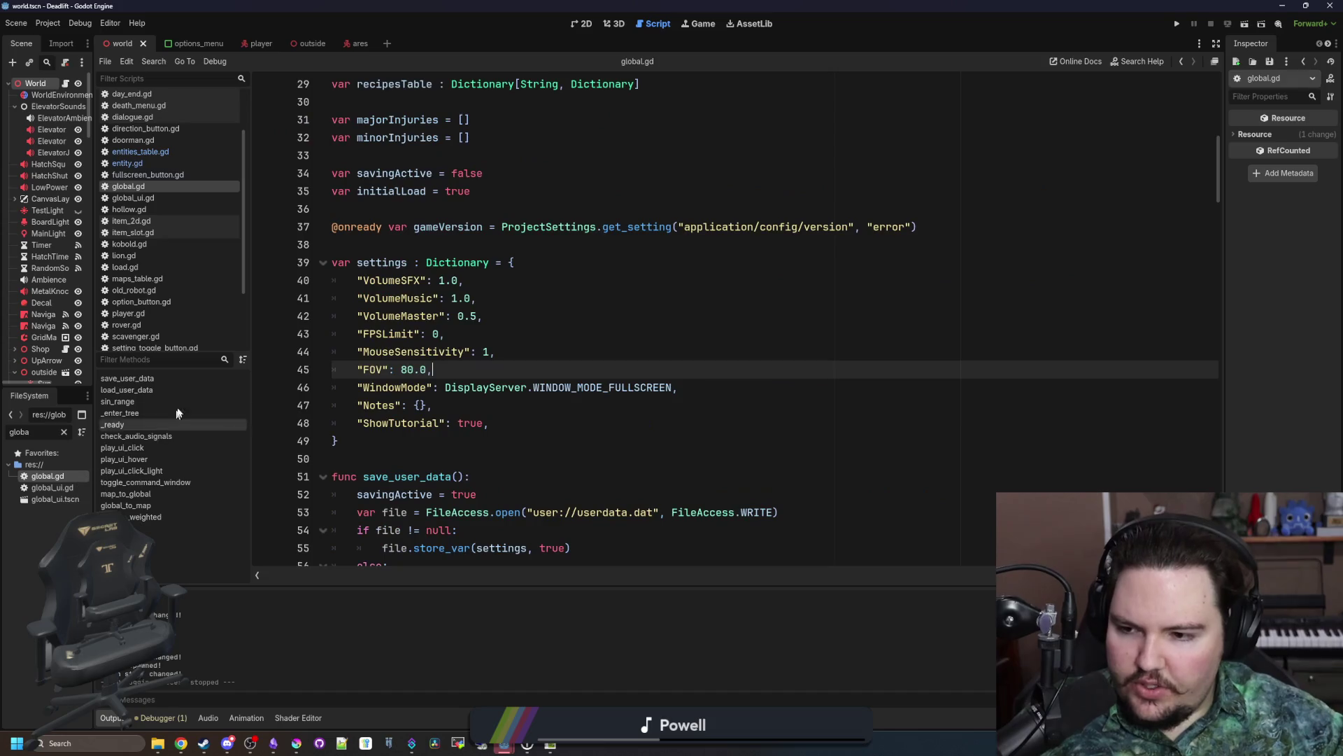
scroll(429, 338, "up", 6)
scroll(429, 338, "up", 3)
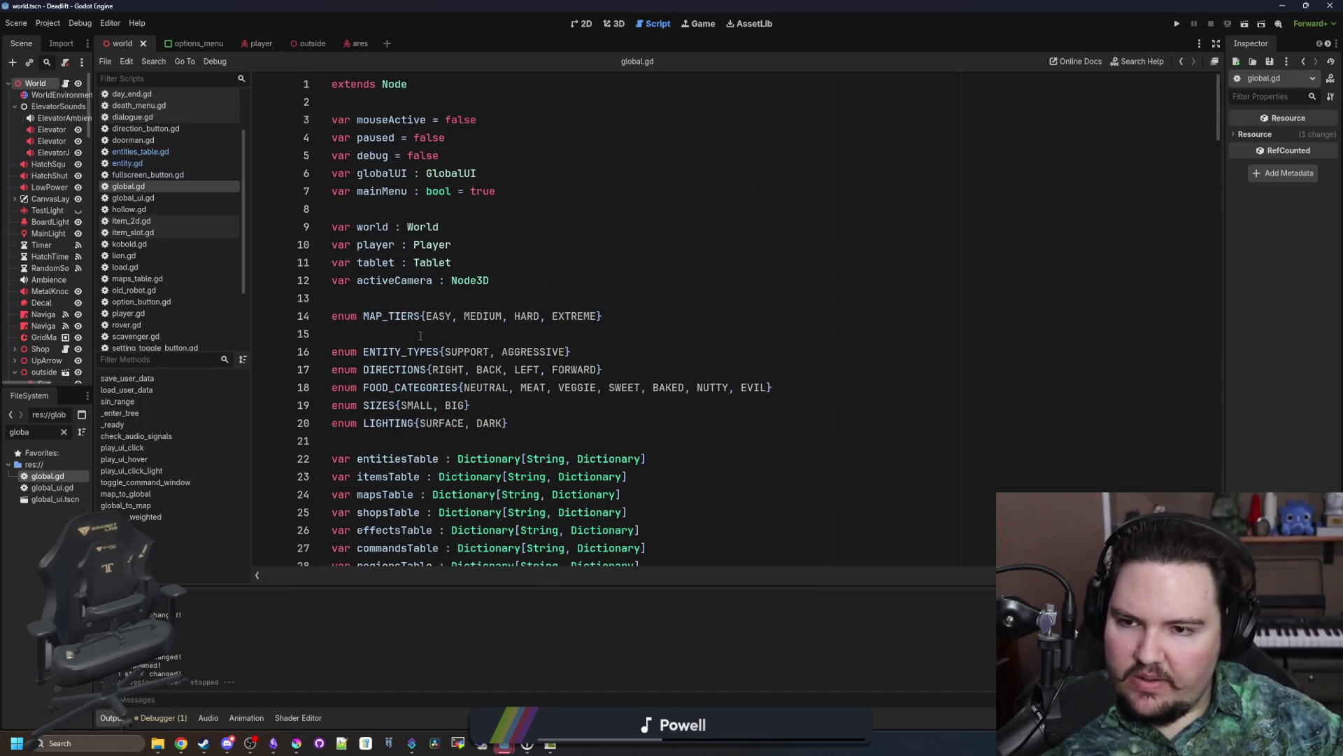
scroll(420, 336, "down", 5)
scroll(410, 369, "down", 3)
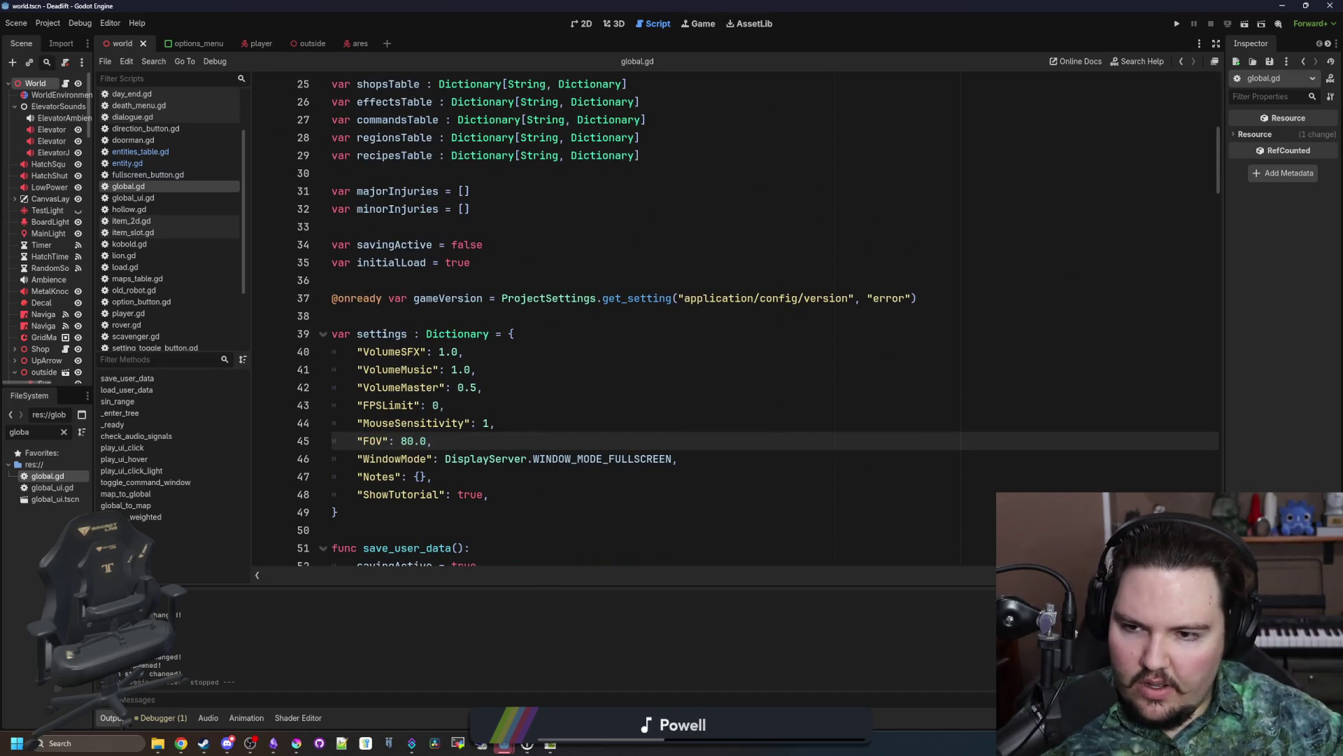
Step: Declare 'signal audio_event(data)' above the gameVersion declaration
left_click(408, 281)
key("Return")
key("Return")
key("Up")
type("signal ")
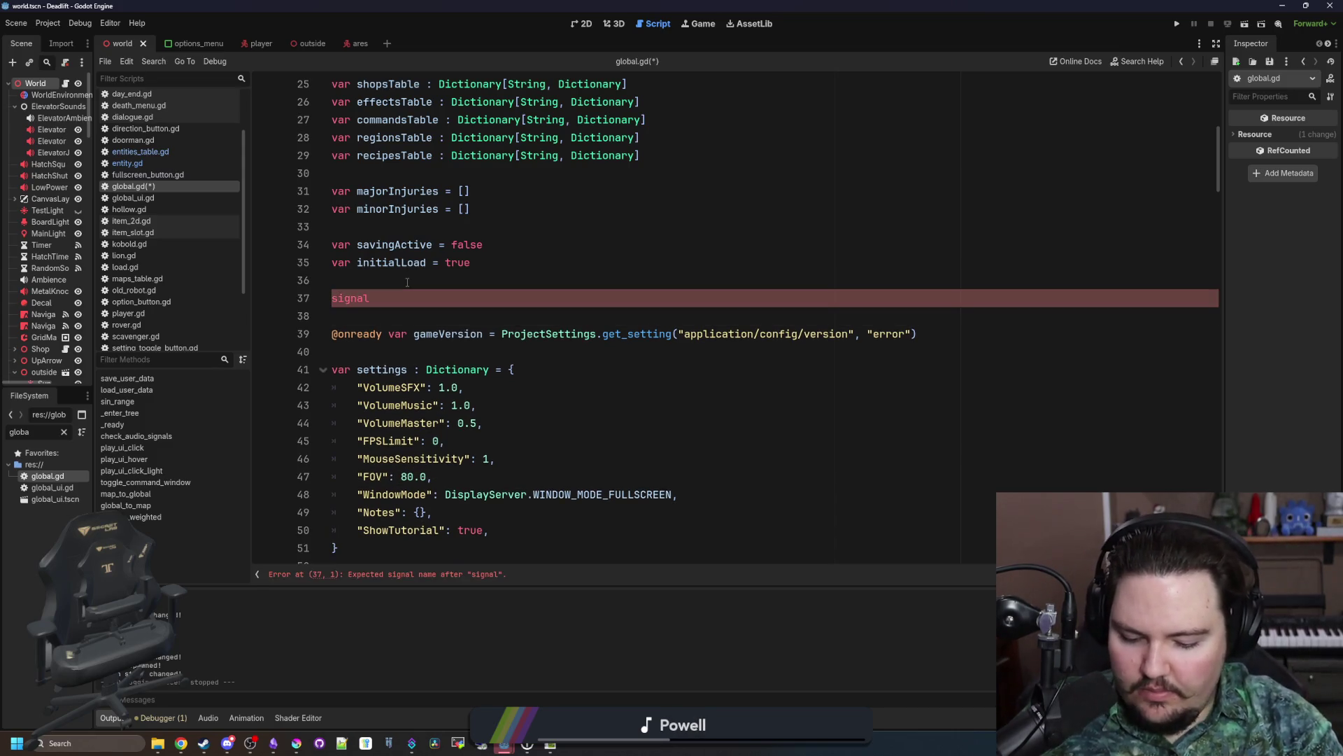
type("audio_e")
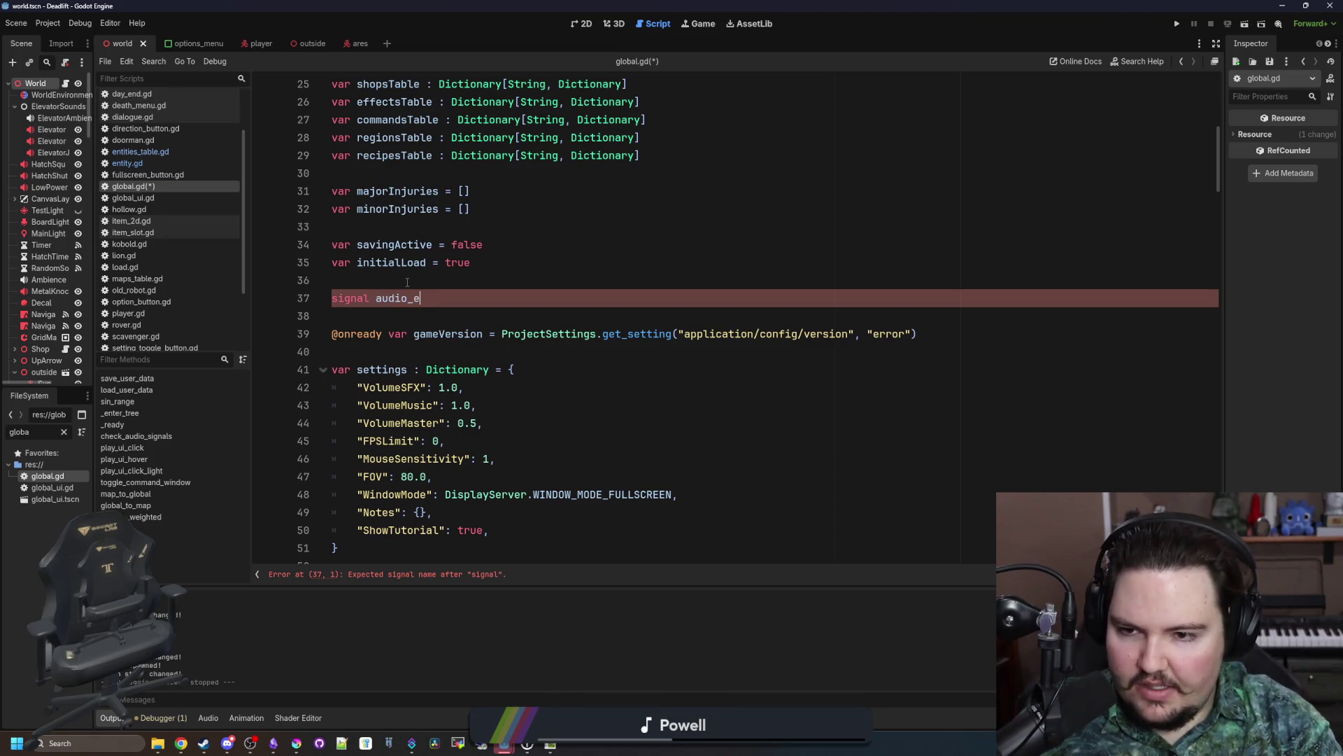
type("vent(")
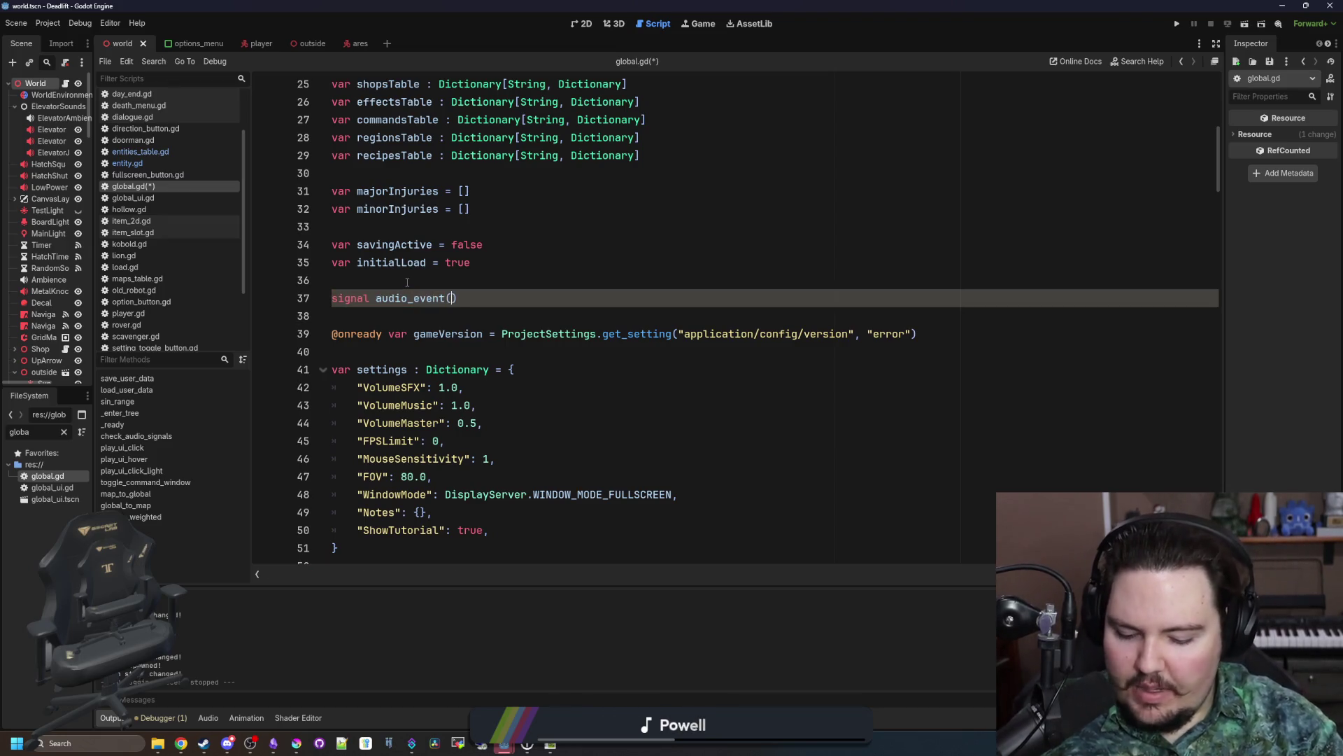
type("position")
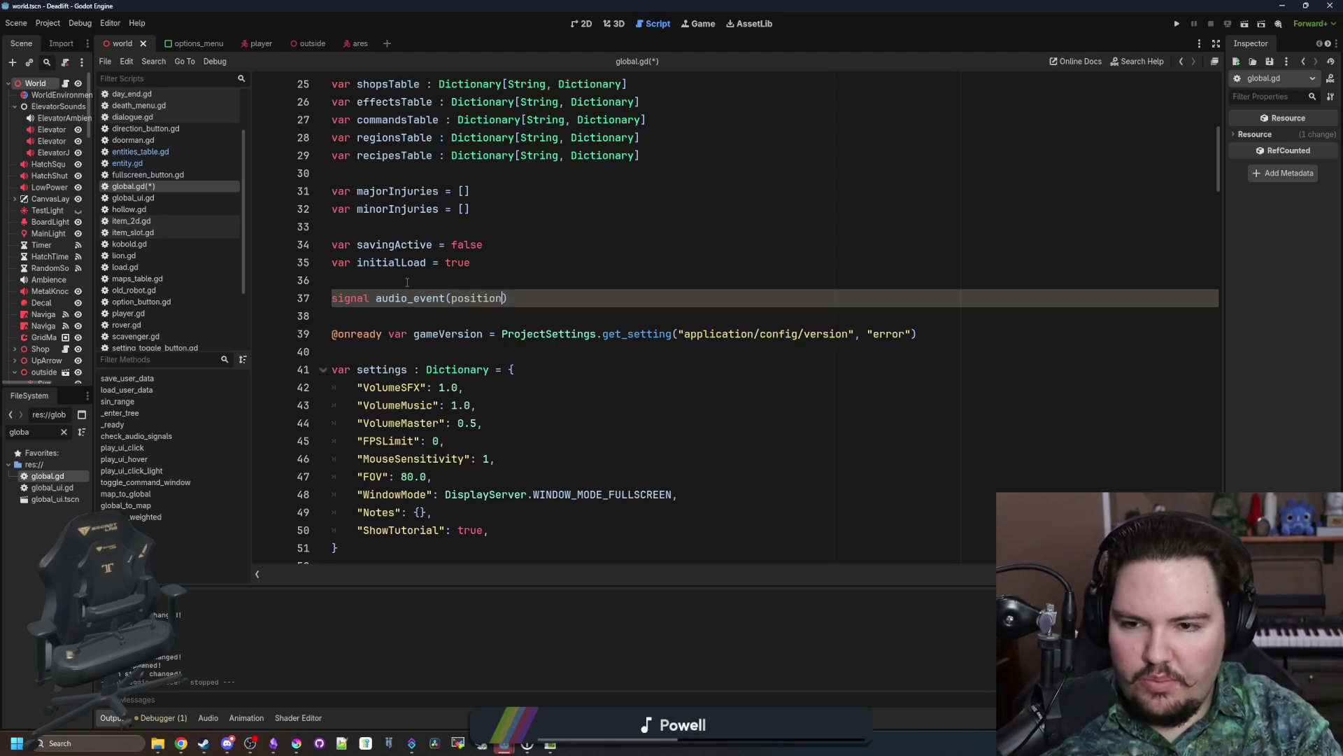
key("BackSpace")
key("BackSpace")
key("BackSpace")
type("data")
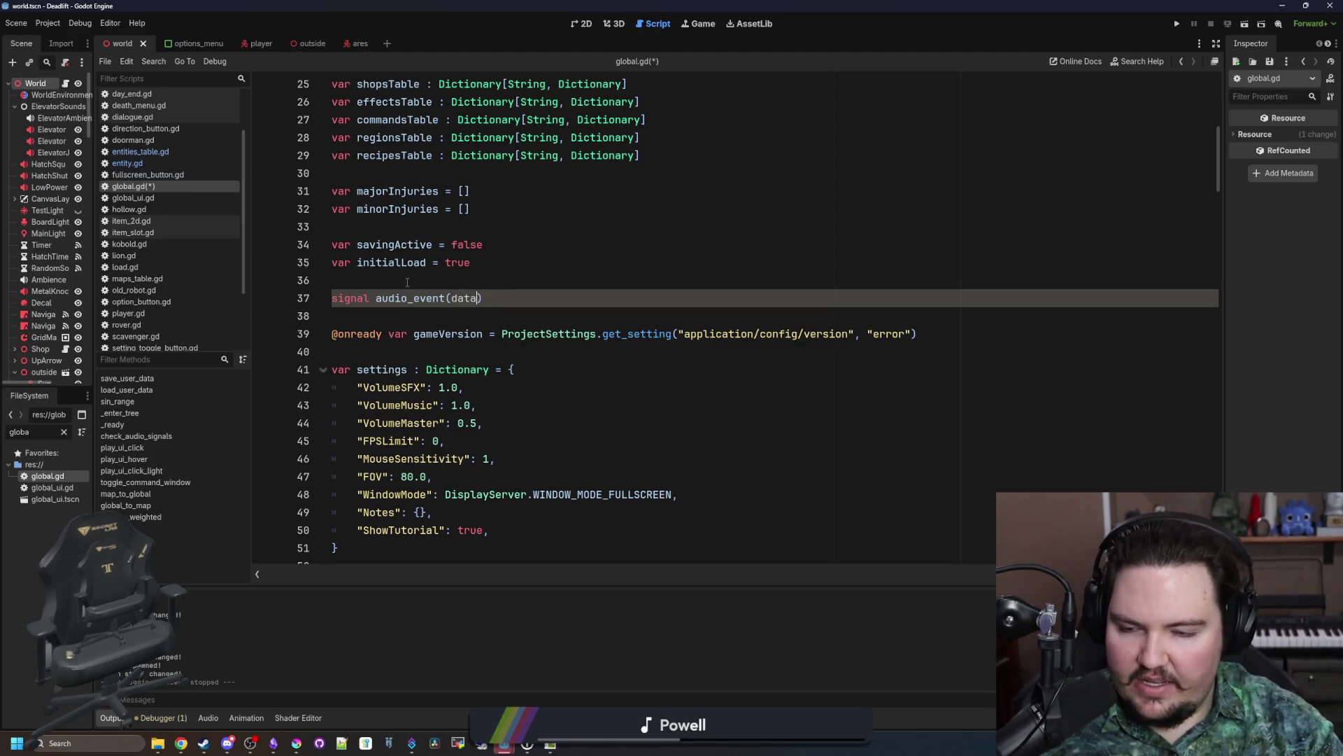
left_click(407, 282)
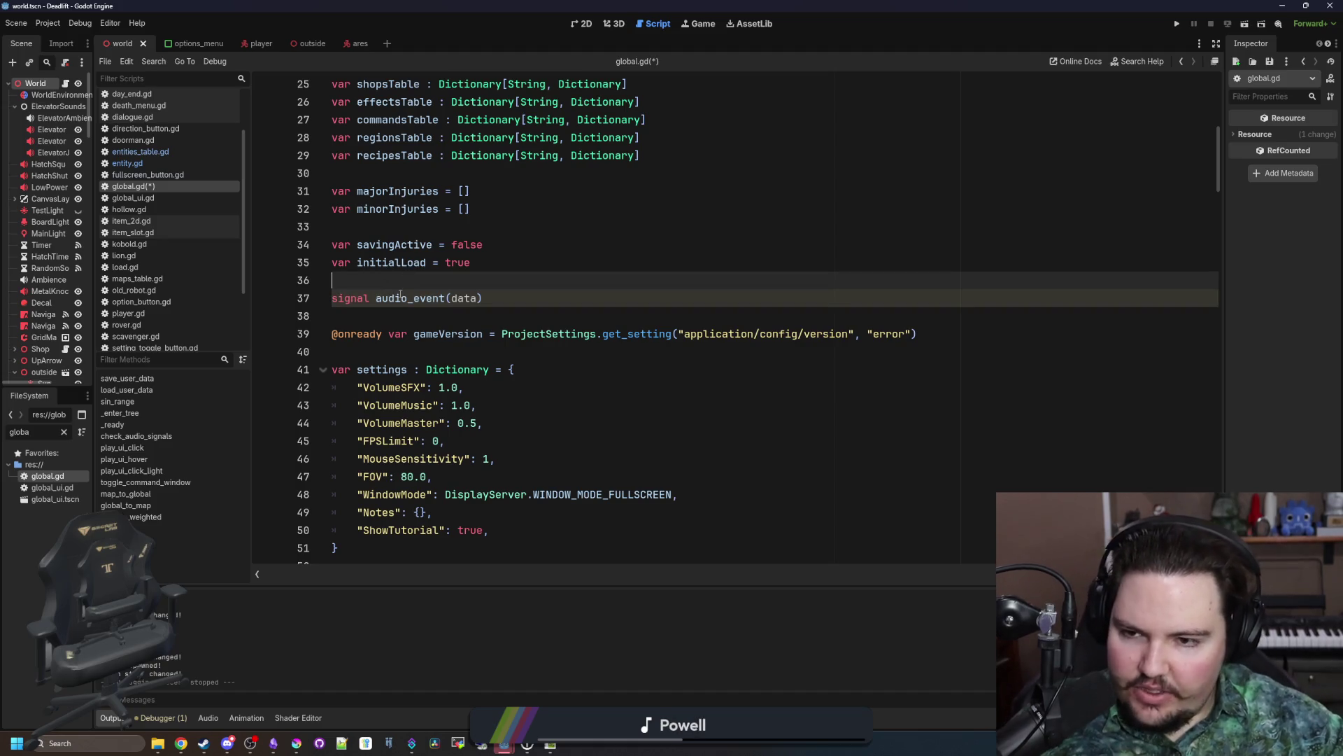
double_click(400, 295)
left_click(445, 282)
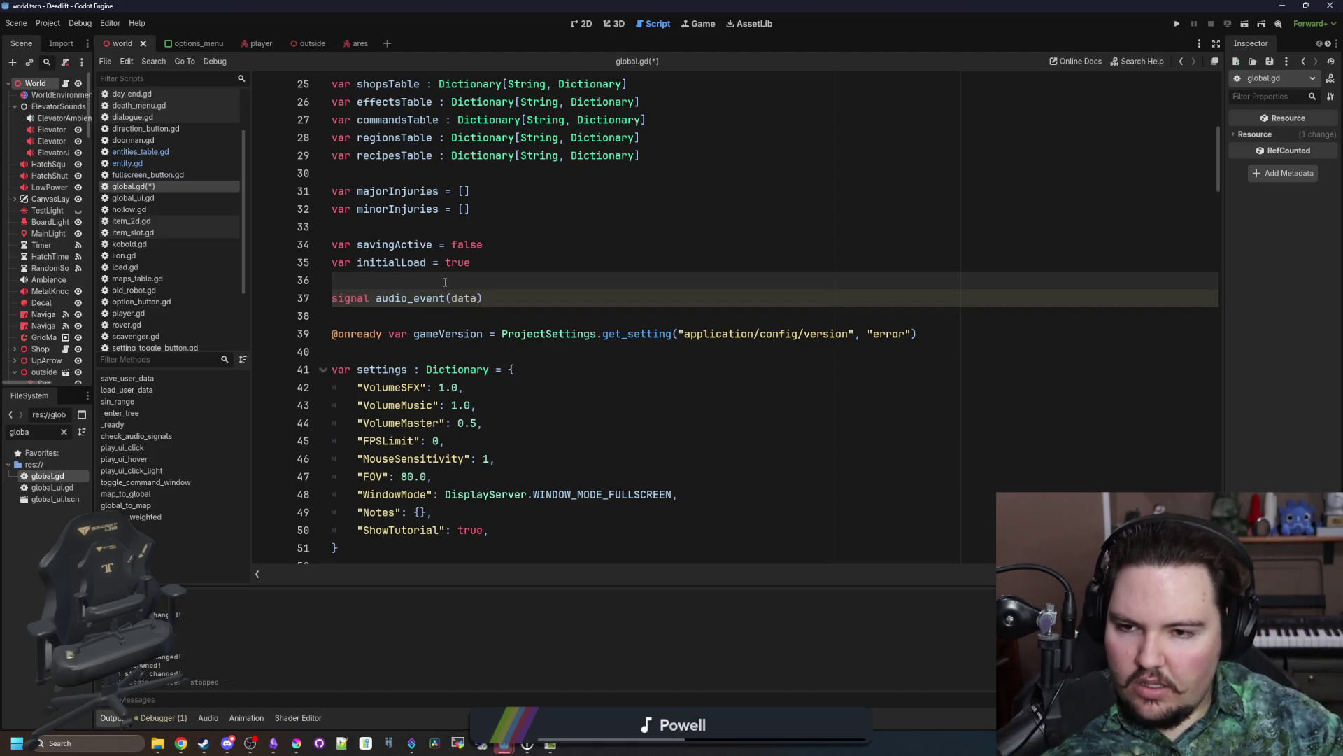
Step: Add a 'func create_audio_event():' header below the signal
left_click(387, 311)
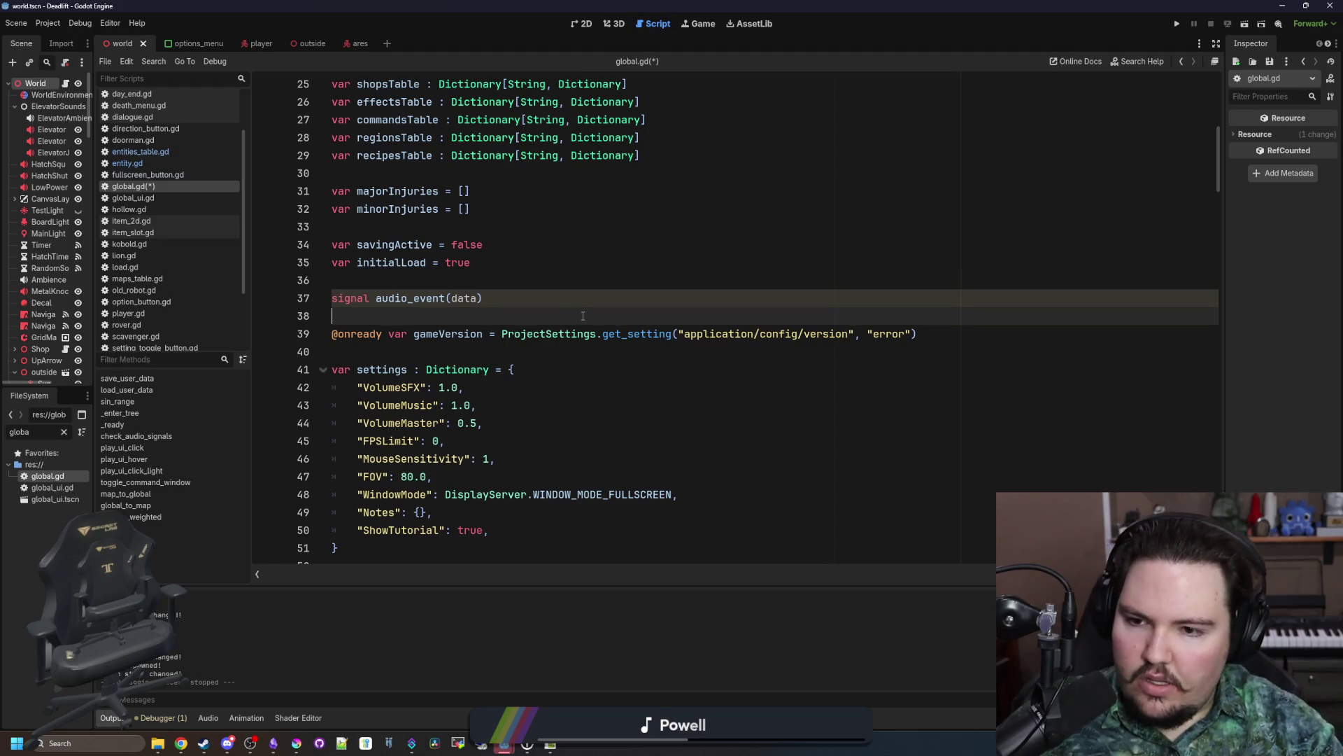
key("Return")
key("Return")
key("Up")
type("func ")
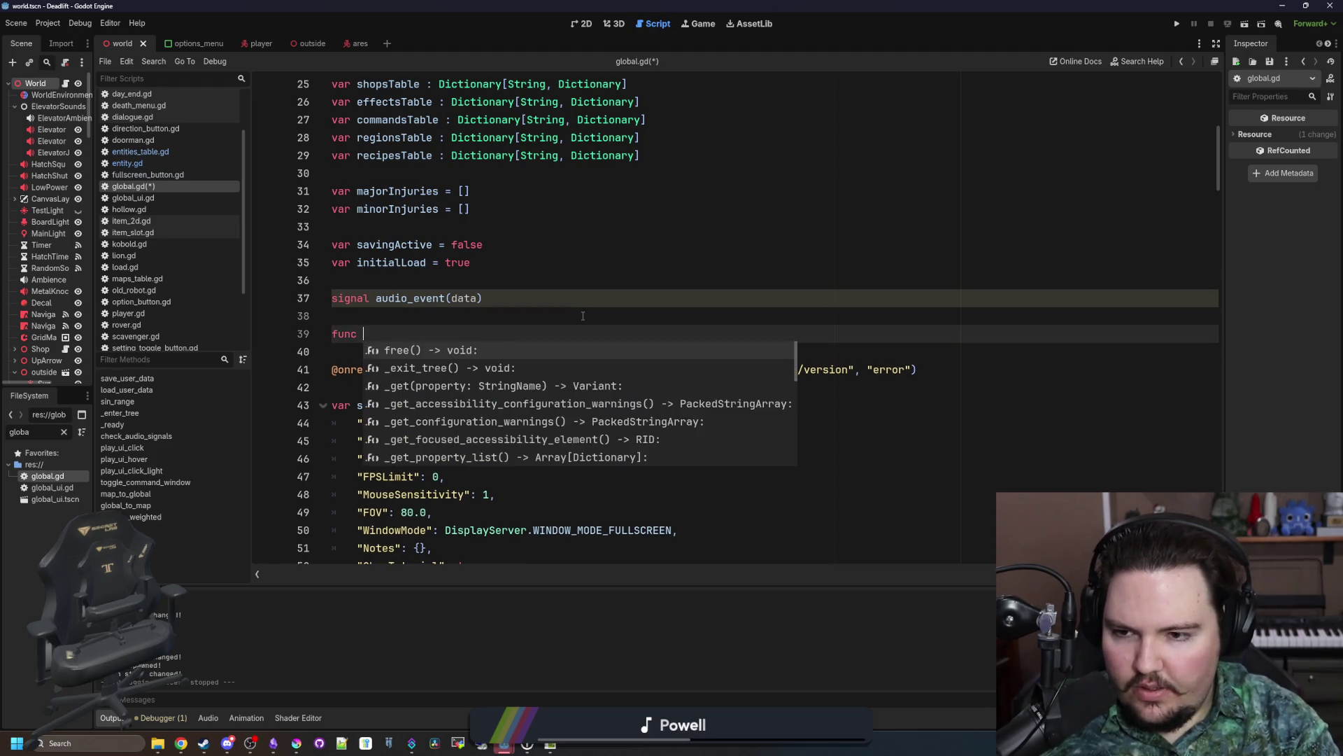
type("c")
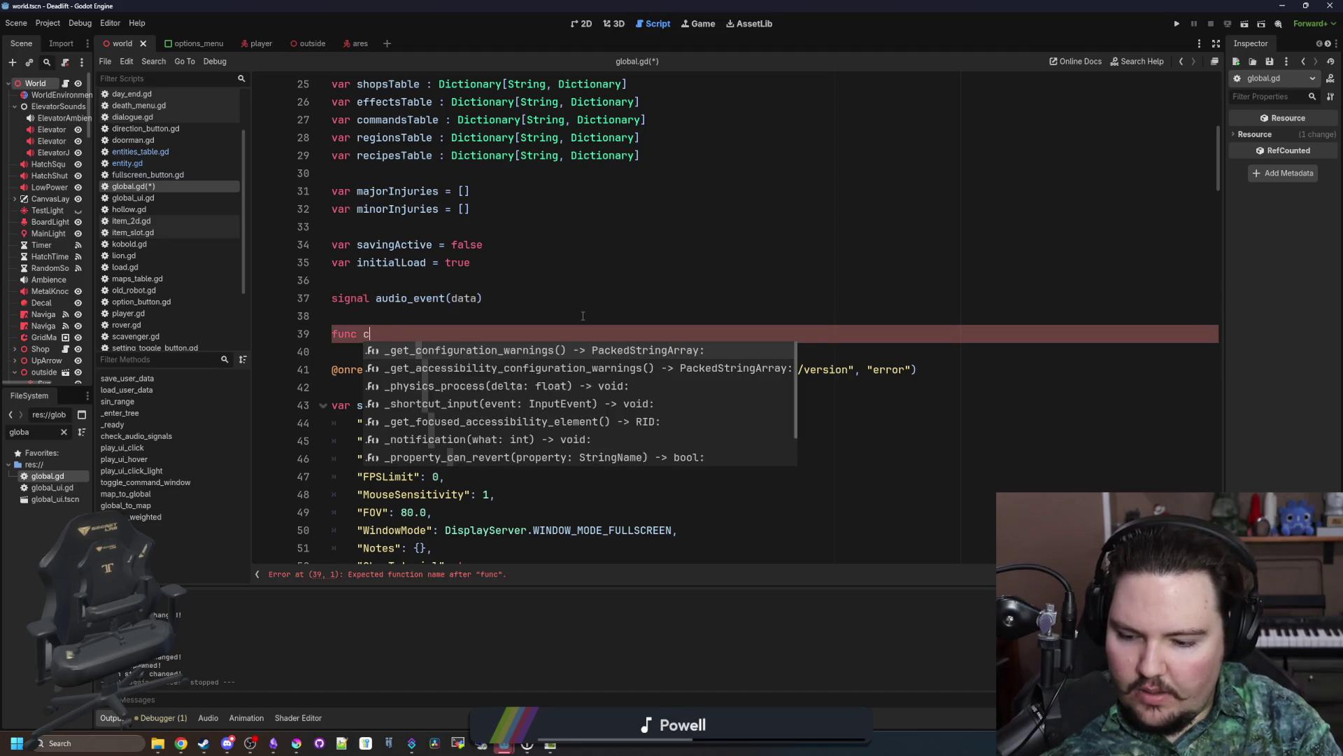
type("reate_audio_event():")
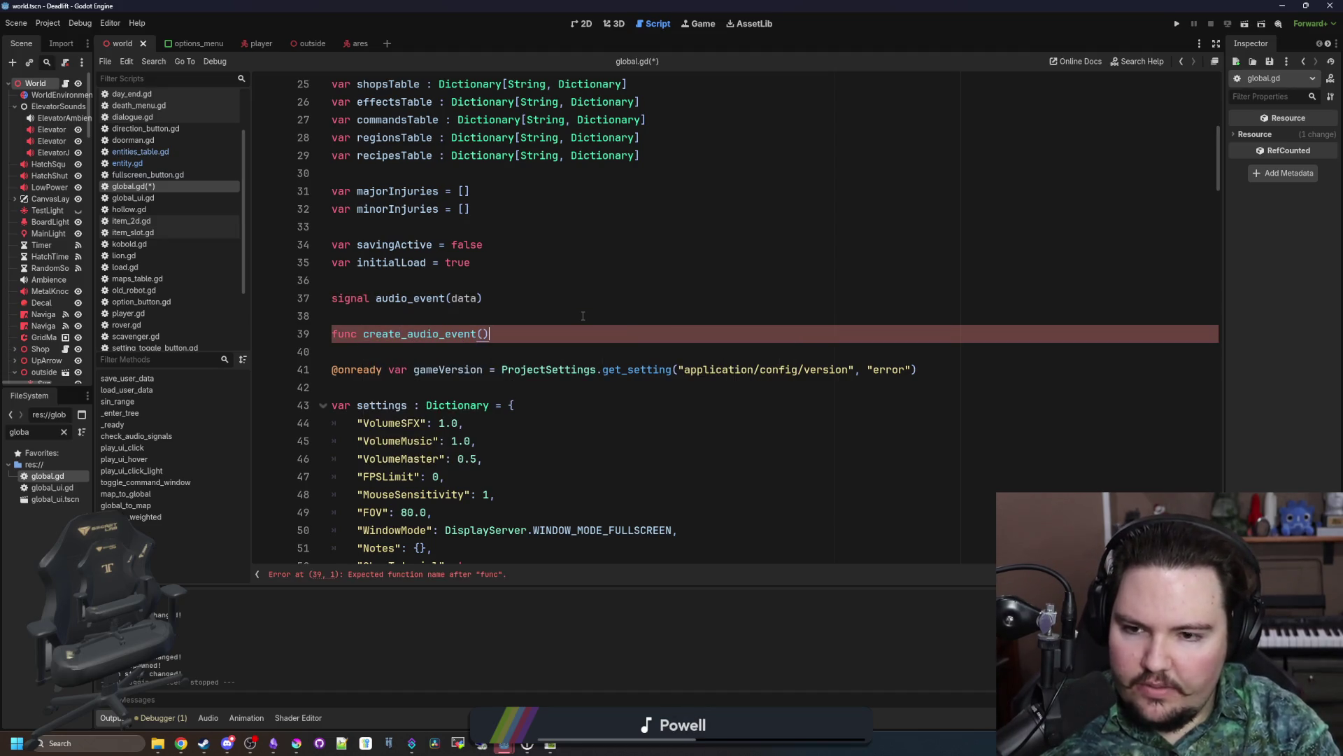
key("Return")
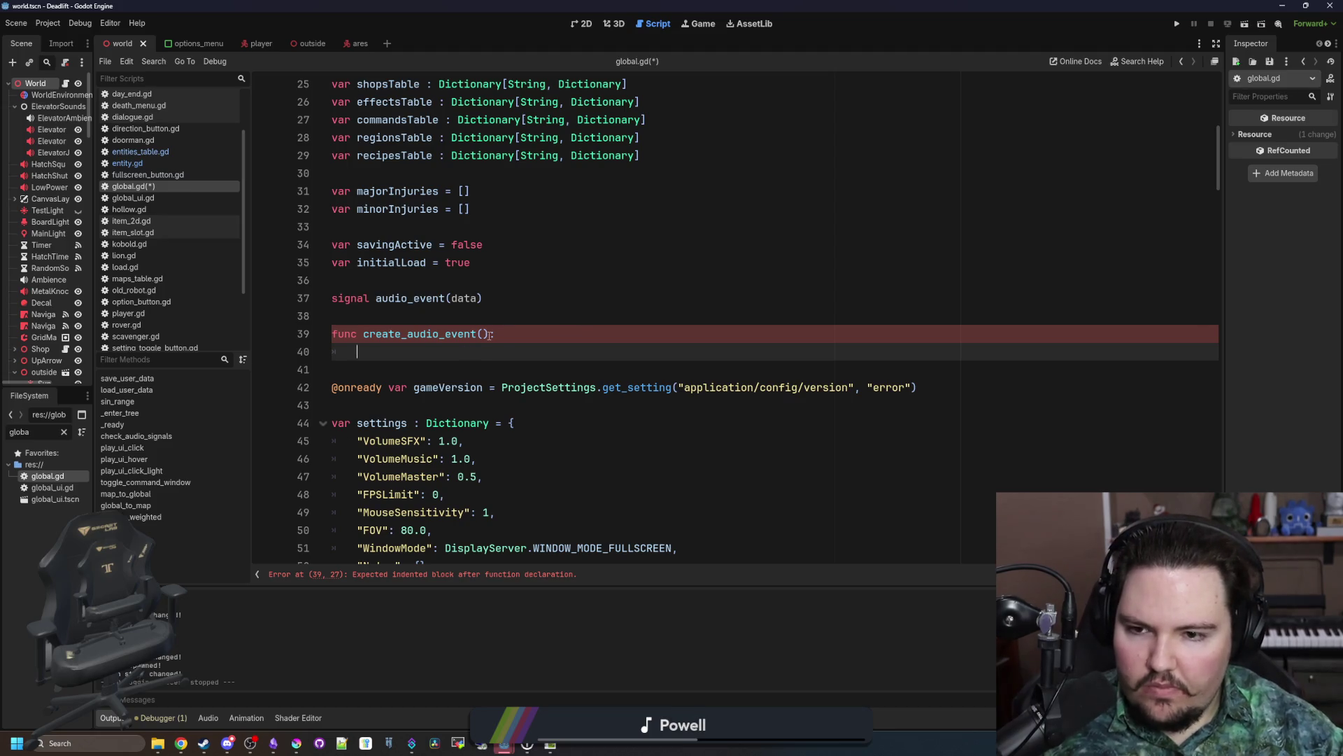
Step: Give create_audio_event a Dictionary return type and a 'return data' body
left_click(489, 334)
type("-")
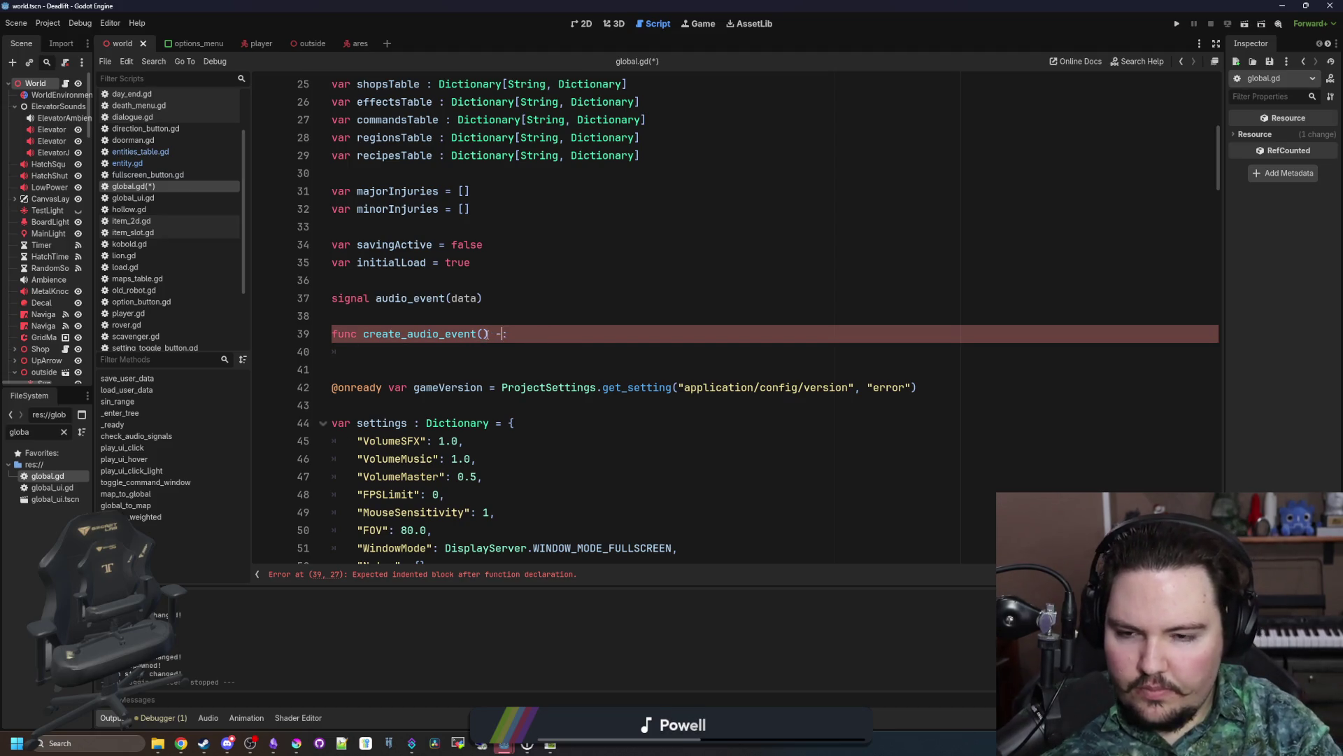
type("> Di")
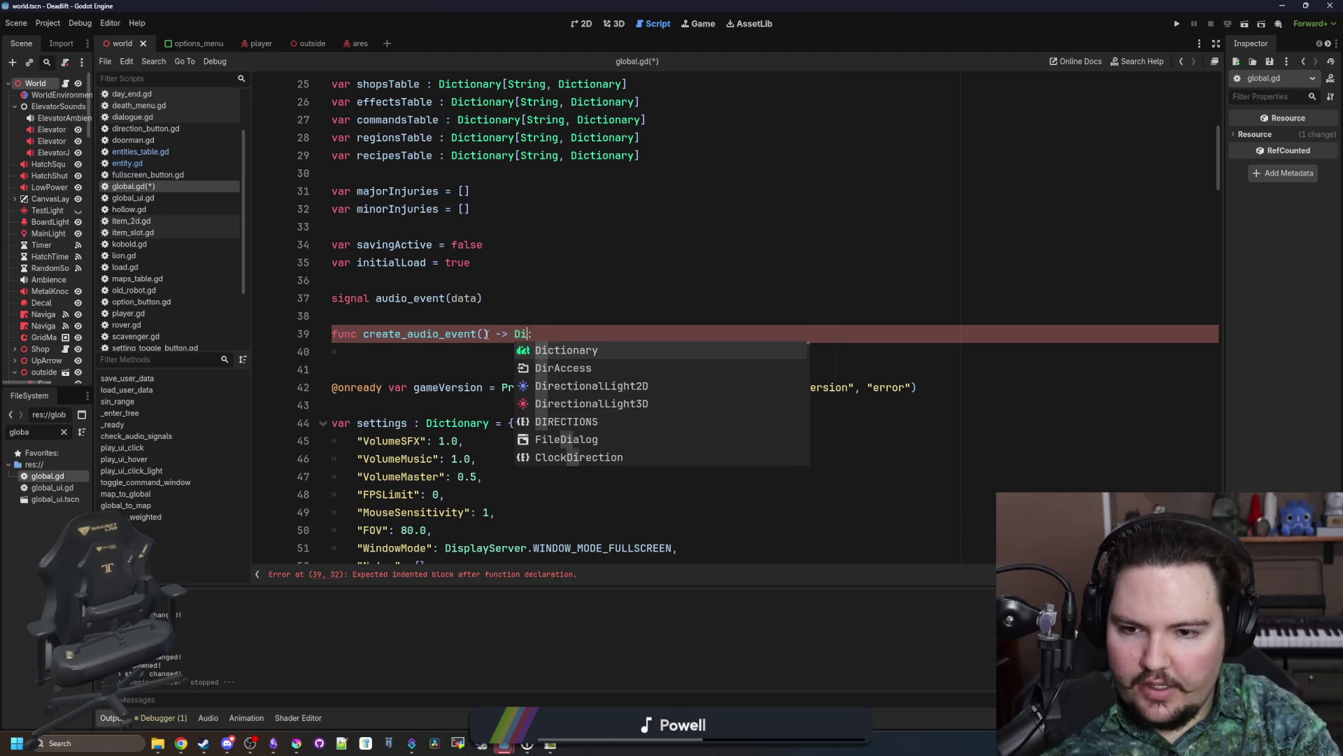
key("Return")
key("Down")
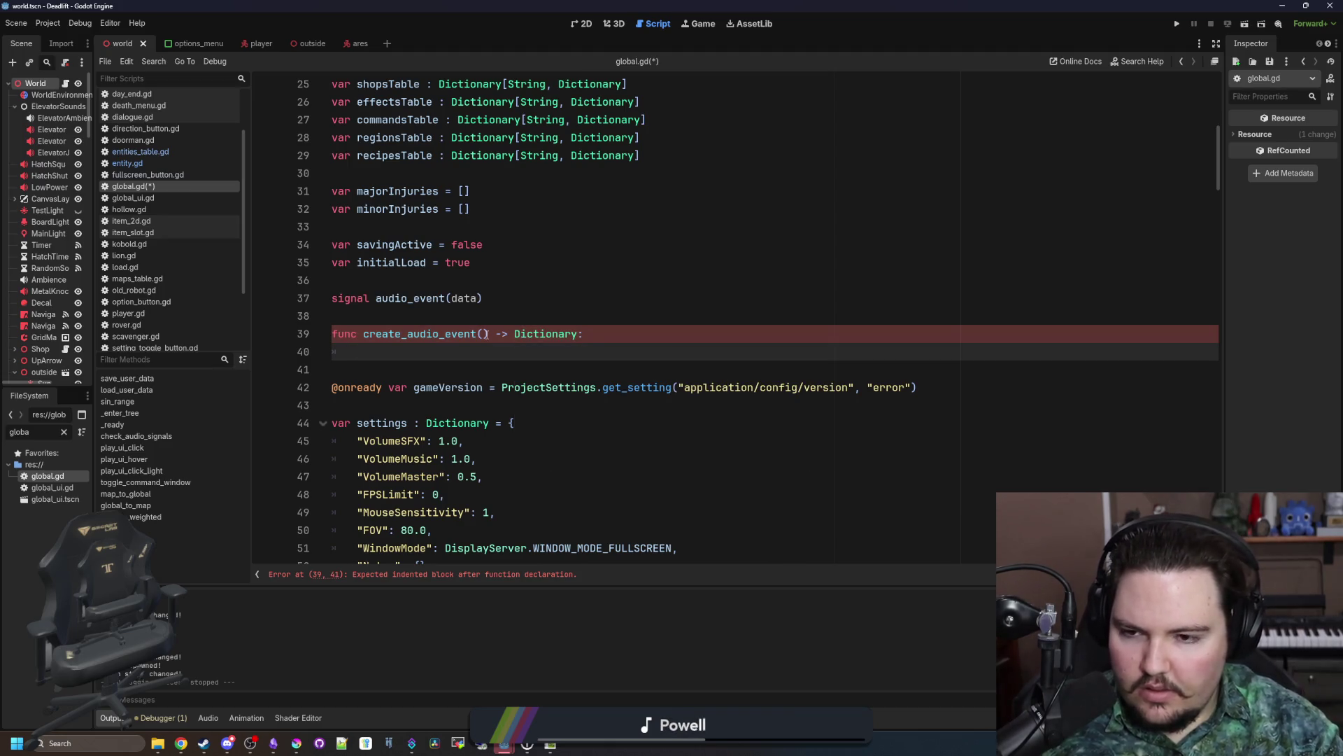
type("return data")
Step: Add the parameters pos and volume to create_audio_event
left_click(609, 337)
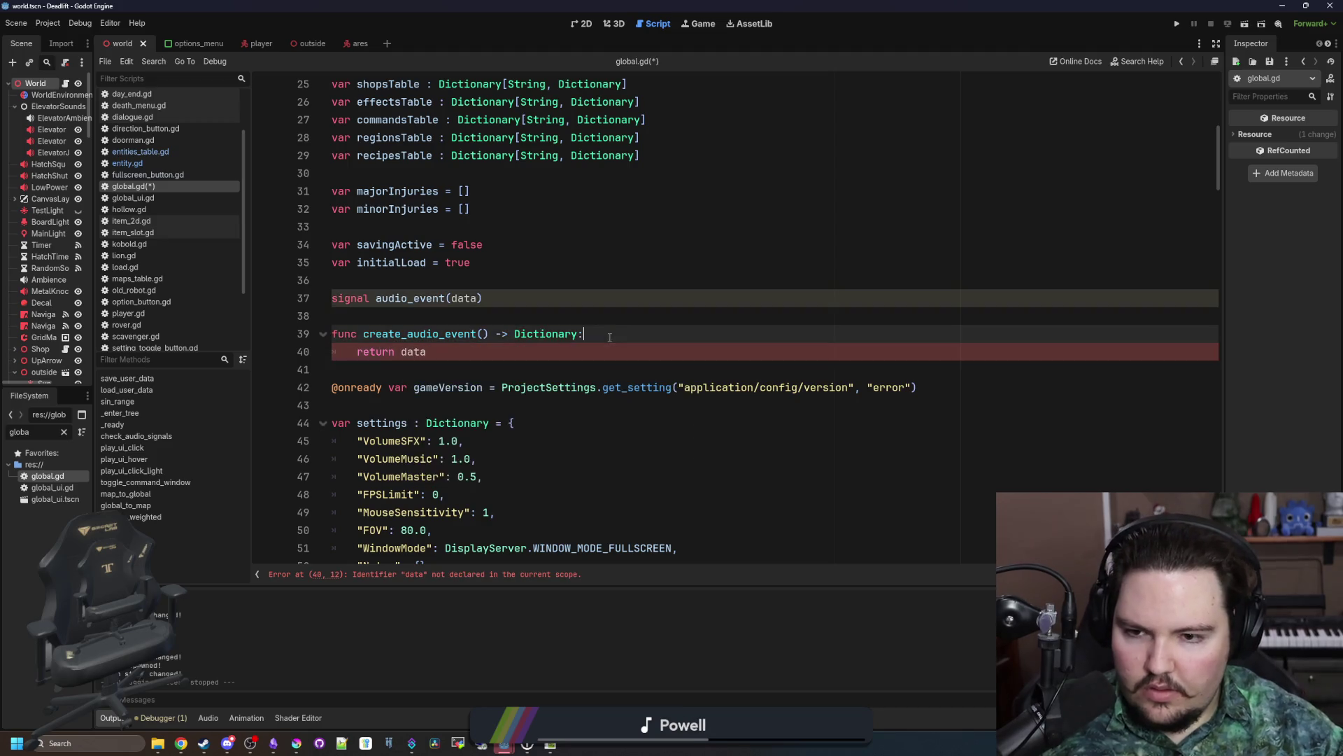
left_click(481, 336)
type("posit")
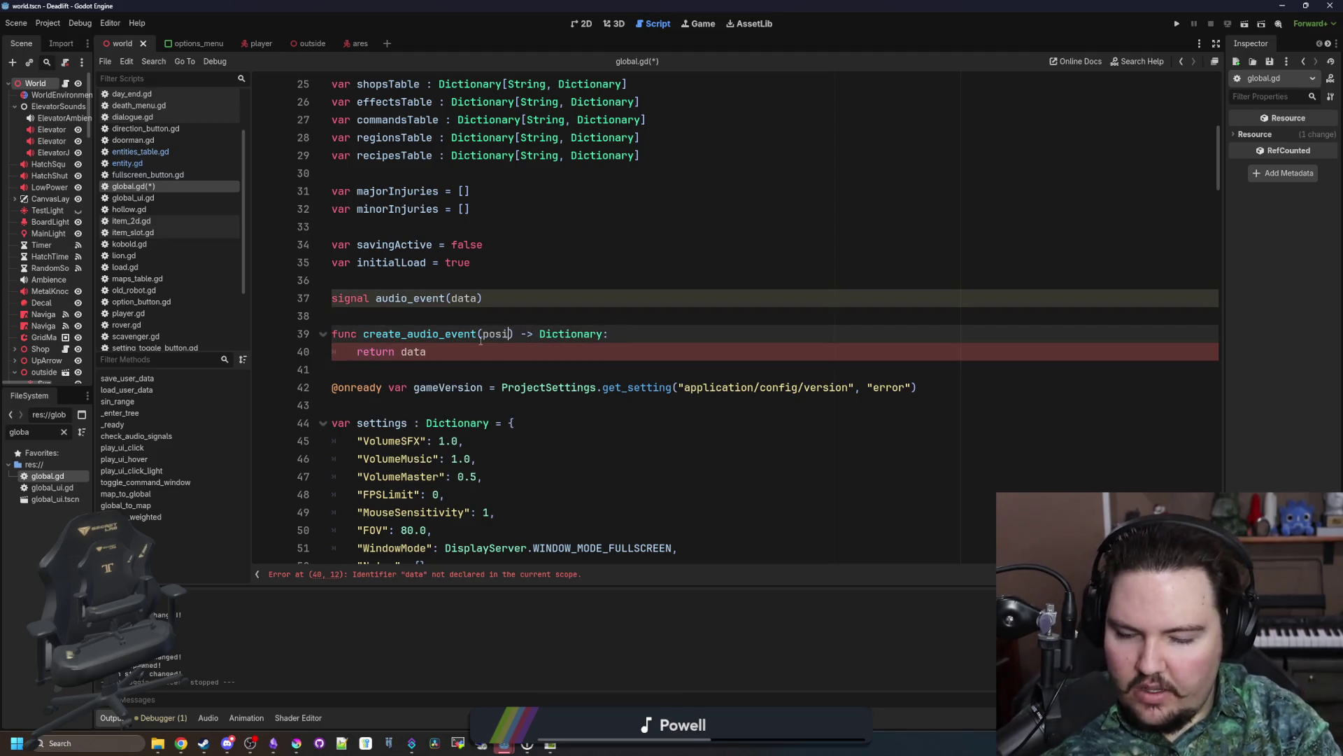
key("BackSpace")
key("BackSpace")
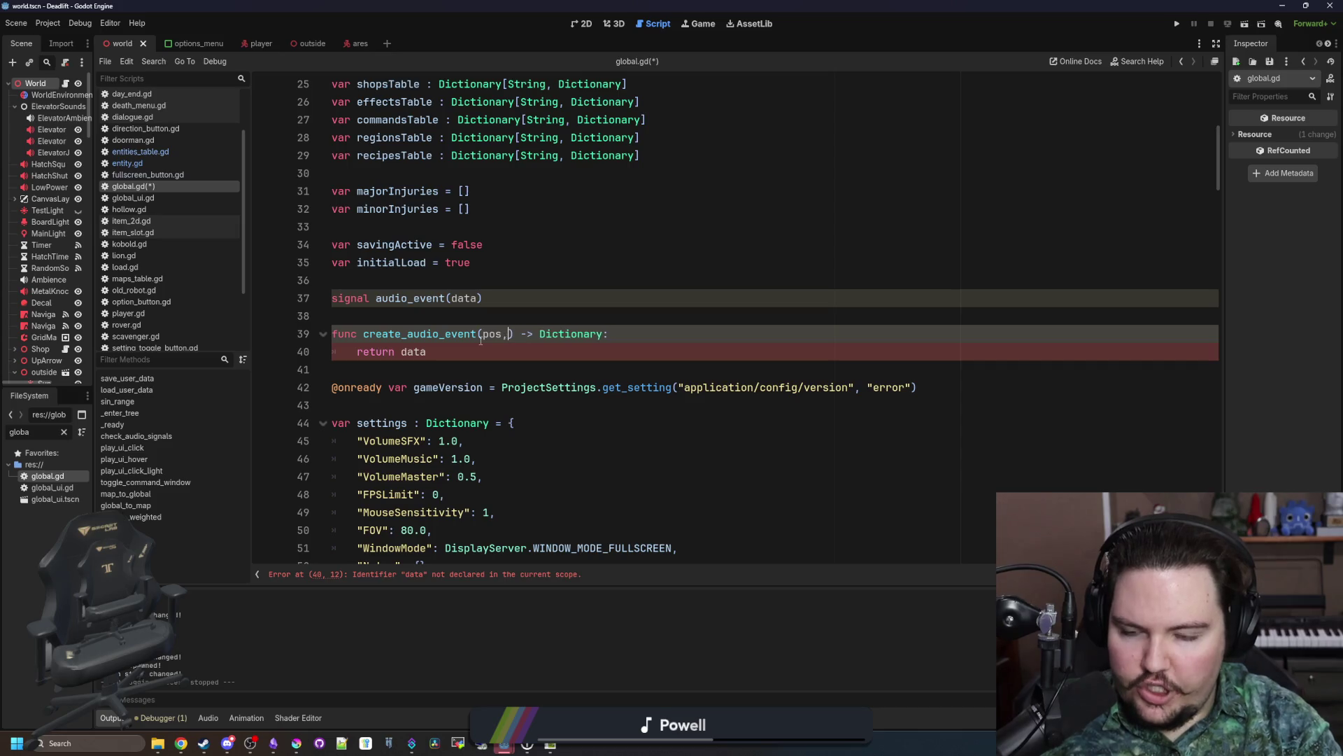
type(", volume")
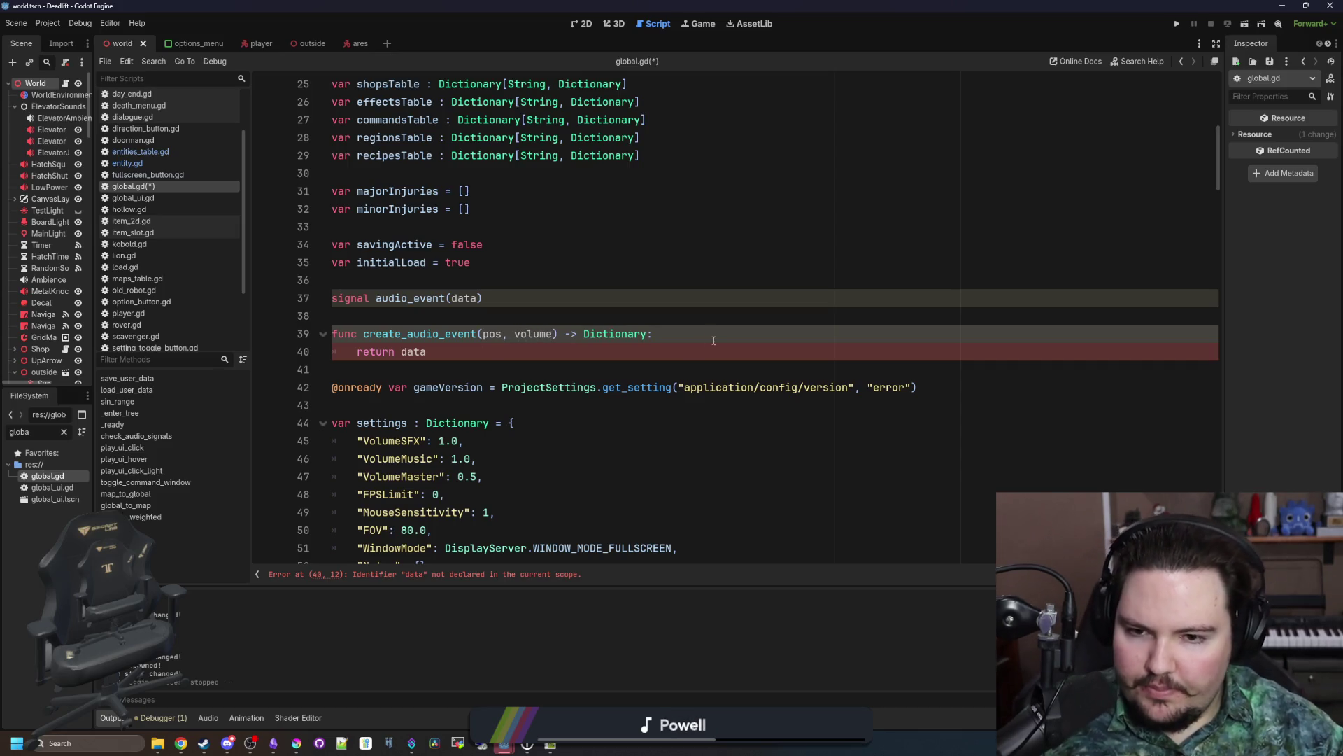
Step: Build 'var data' as a dictionary with "Position": pos and "Volume": volume
key("Return")
key("Return")
key("Up")
type("dat")
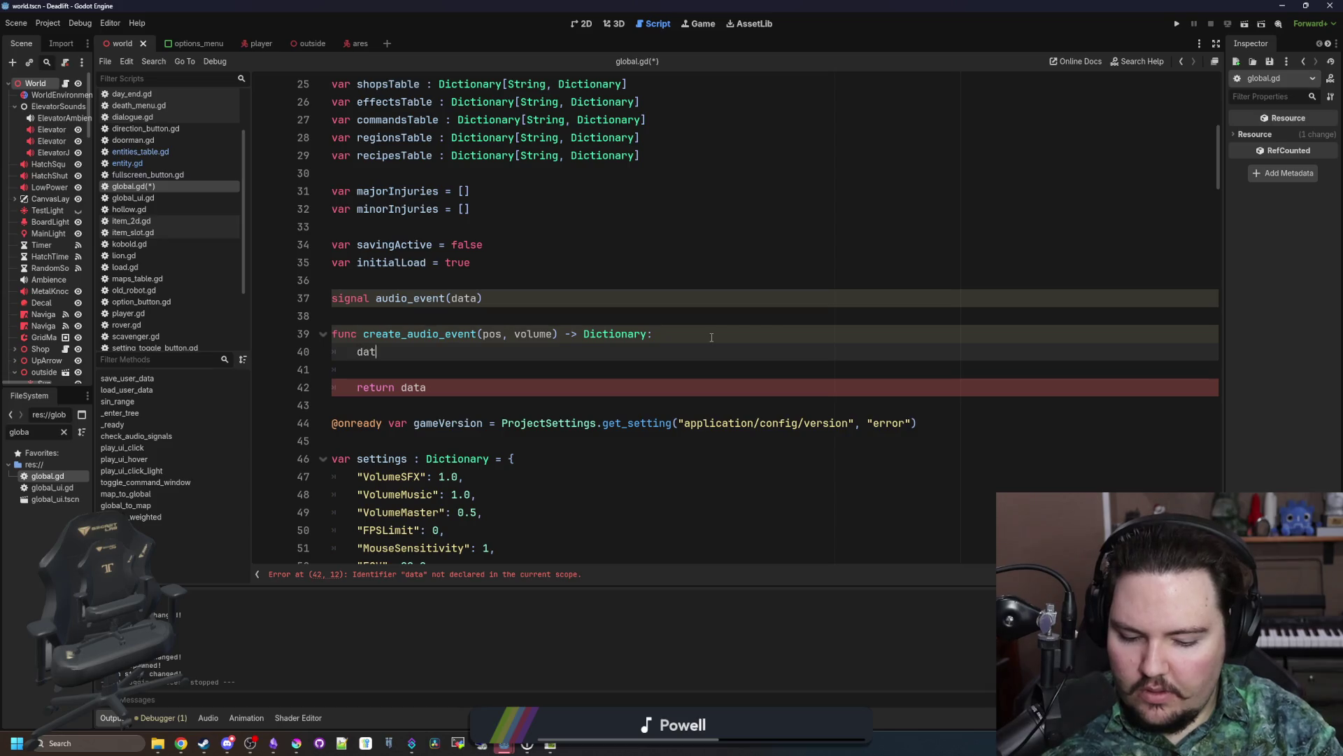
type("a = {")
key("Return")
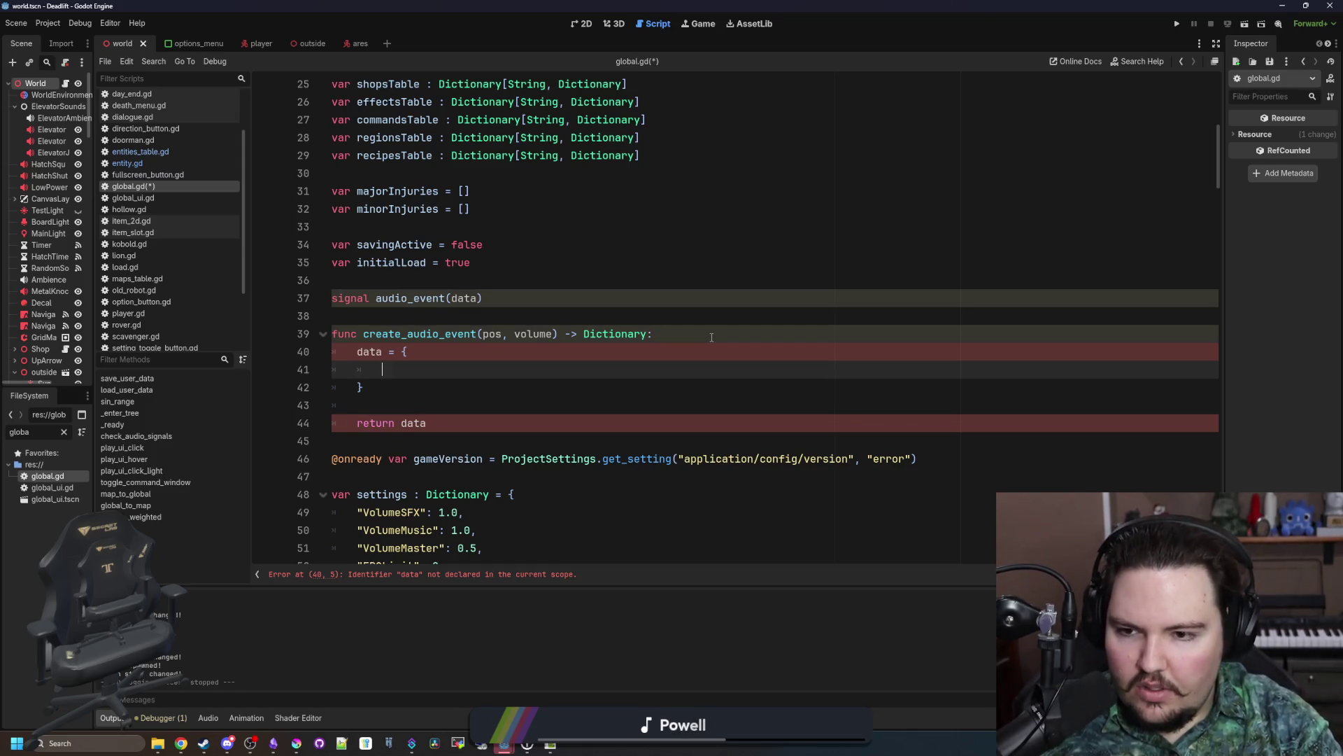
type("\"Position\"")
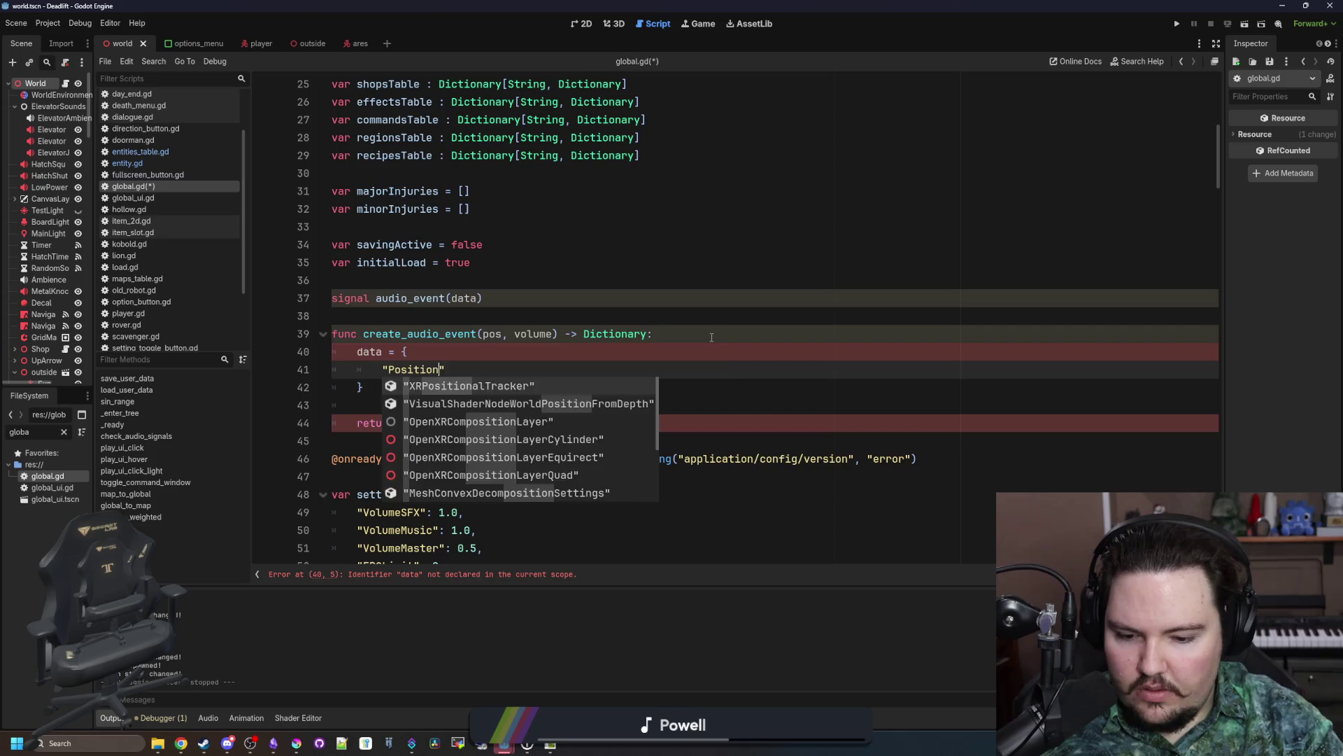
type(": pos,activeCamer")
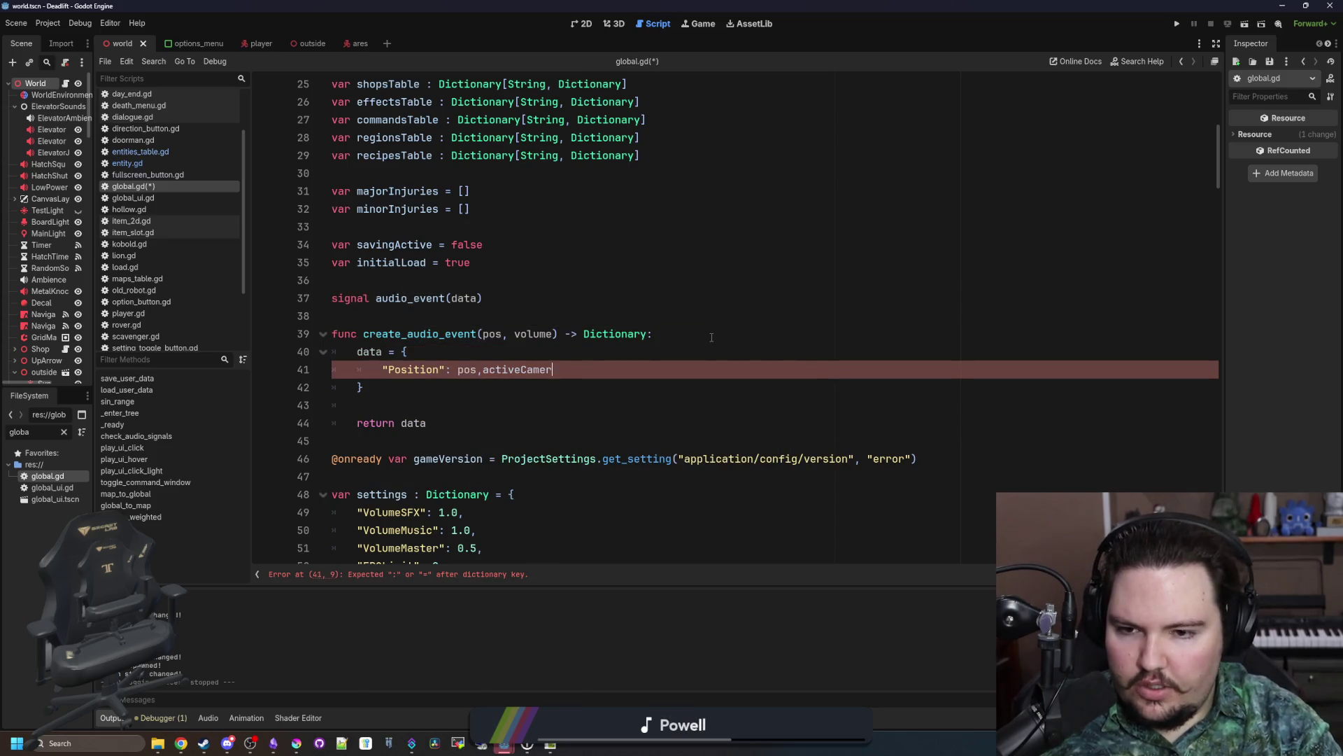
key("BackSpace")
key("BackSpace")
key("BackSpace")
key("Return")
type("\"")
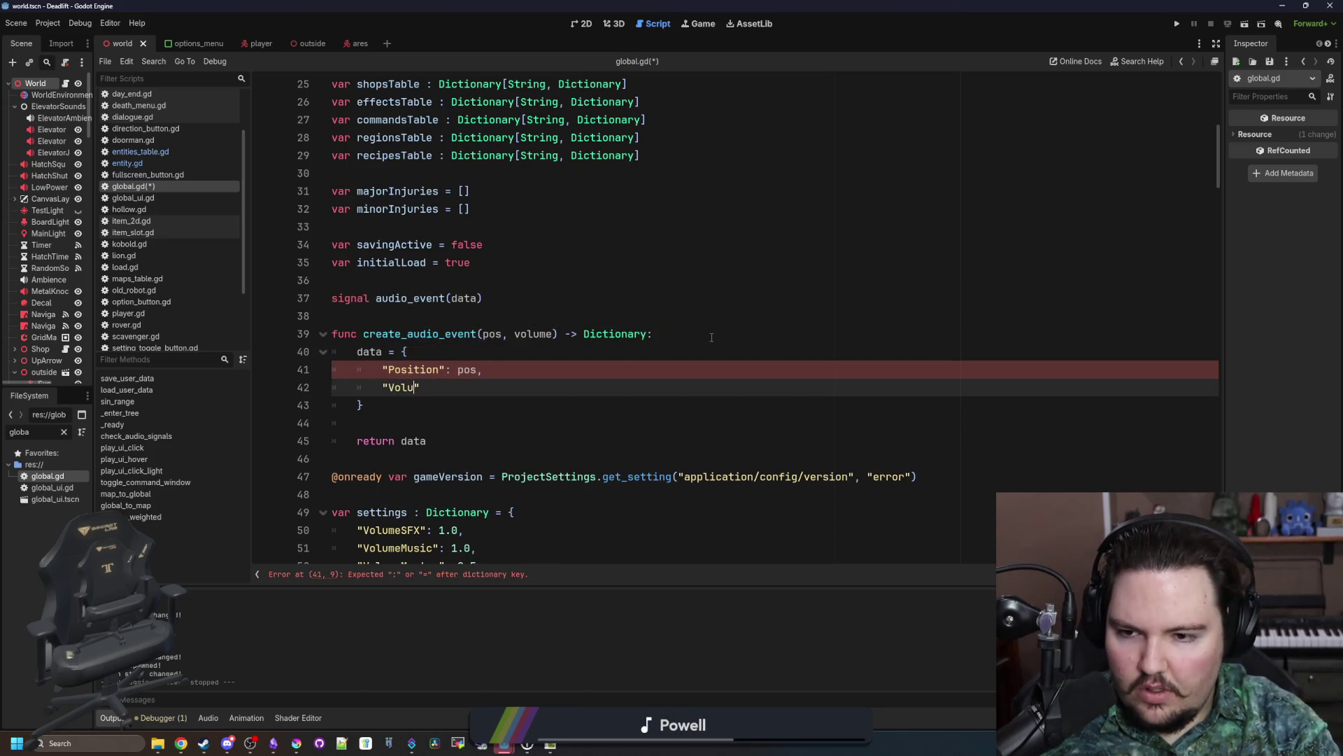
type("Volume\": volume,")
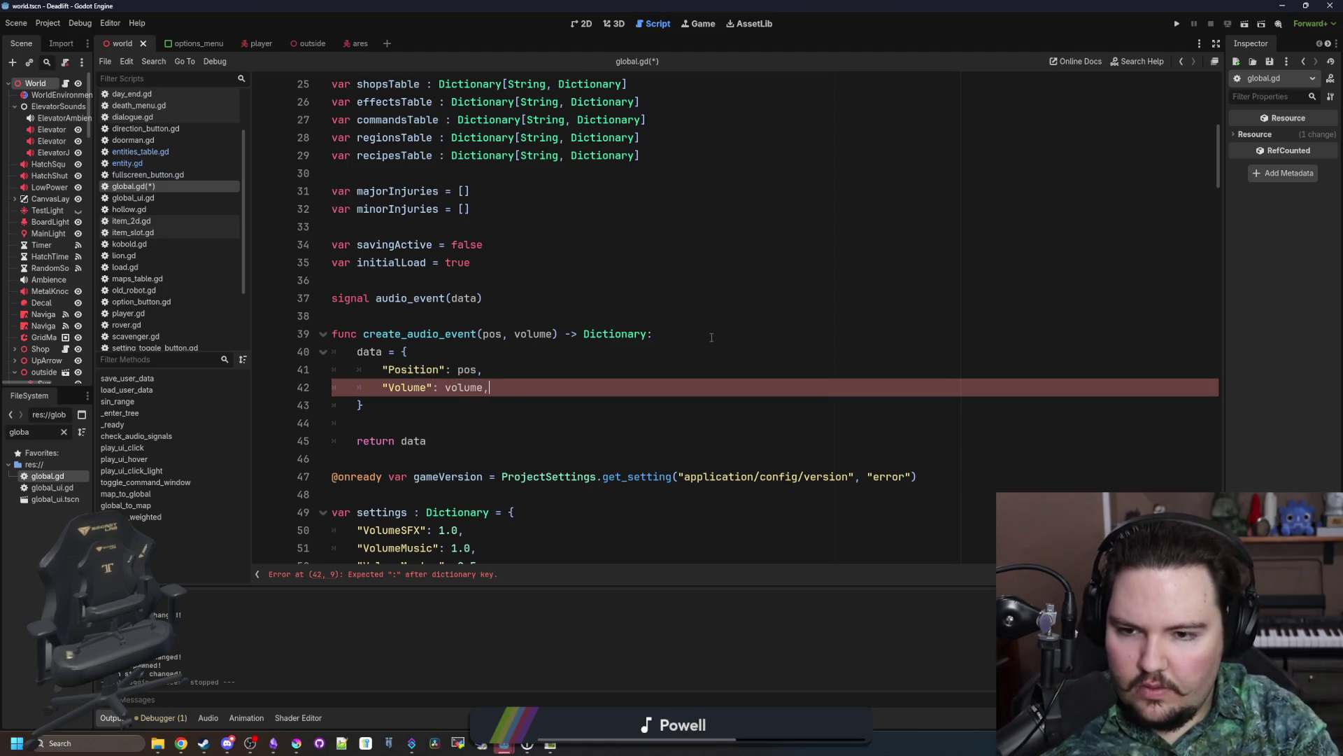
key("Escape")
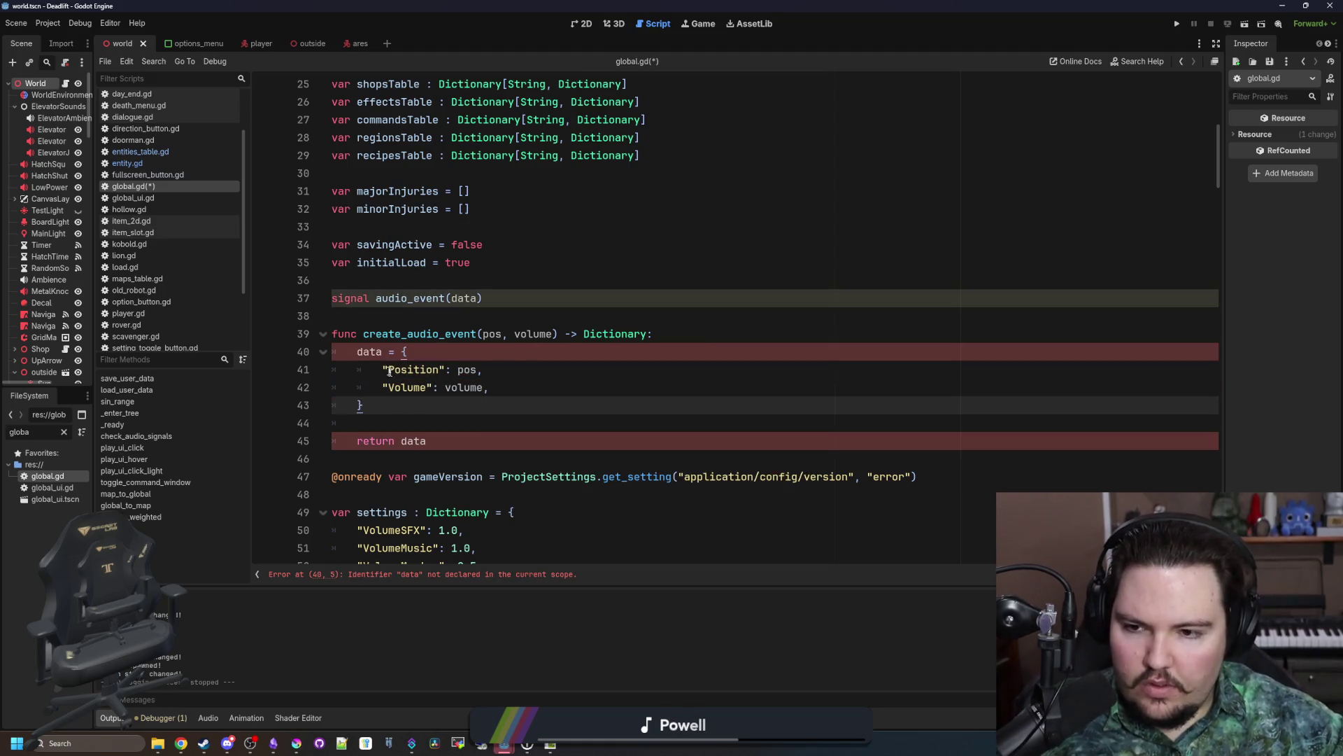
left_click(357, 352)
type("var")
left_click(400, 324)
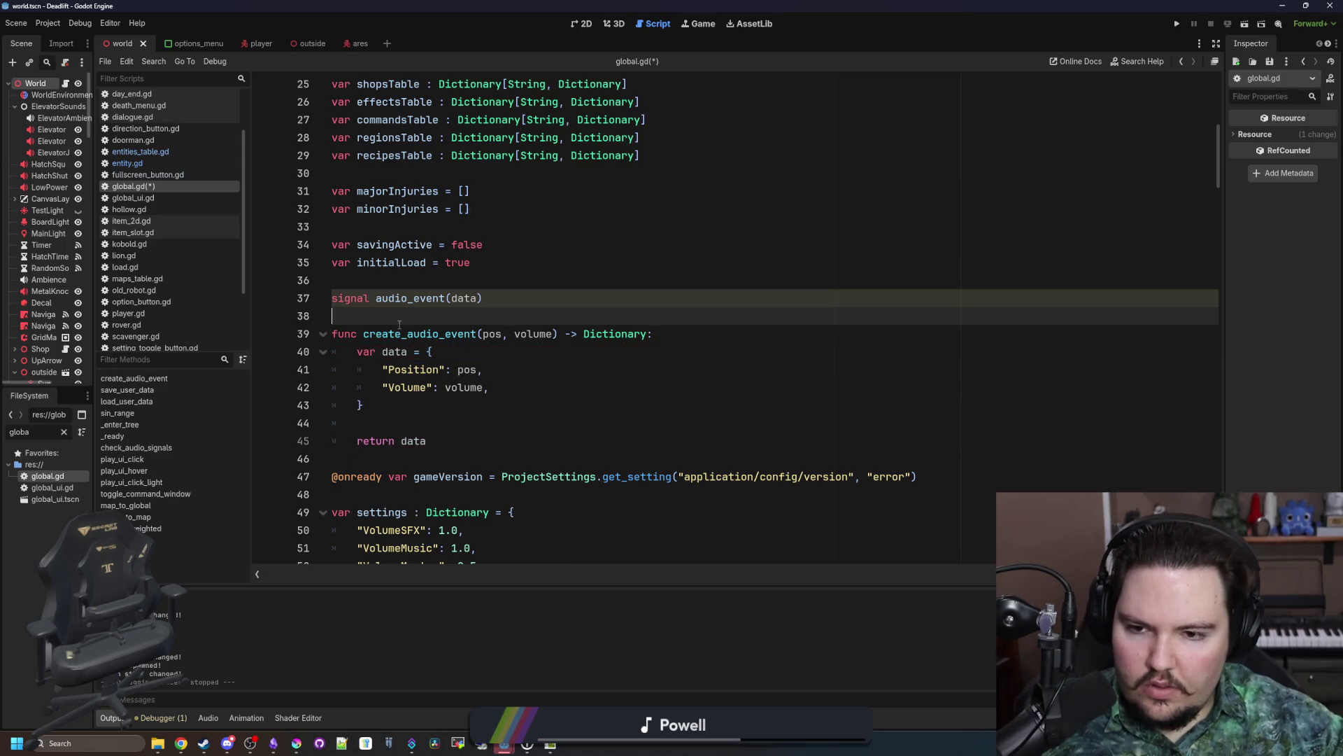
left_click(417, 430)
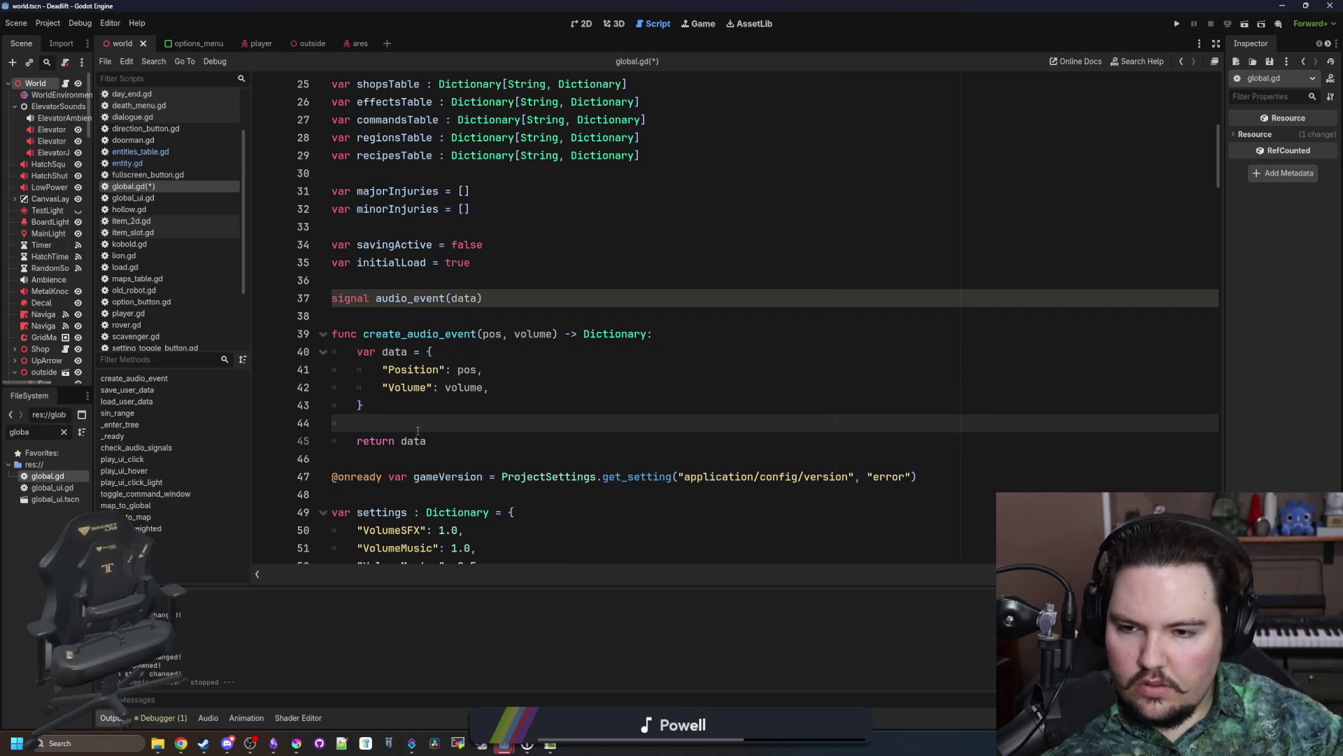
Step: Remove the Dictionary return type and the 'return data' line
double_click(616, 333)
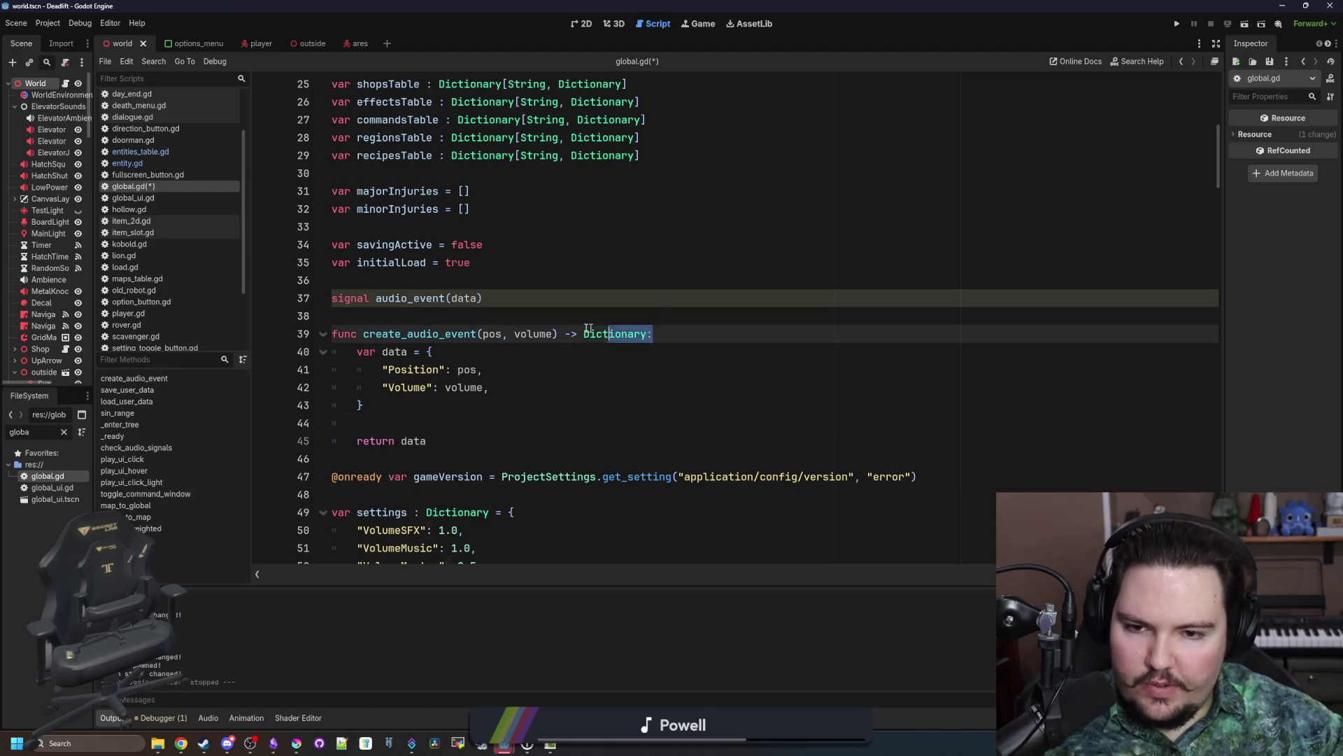
left_click_drag(646, 334, 557, 334)
key("BackSpace")
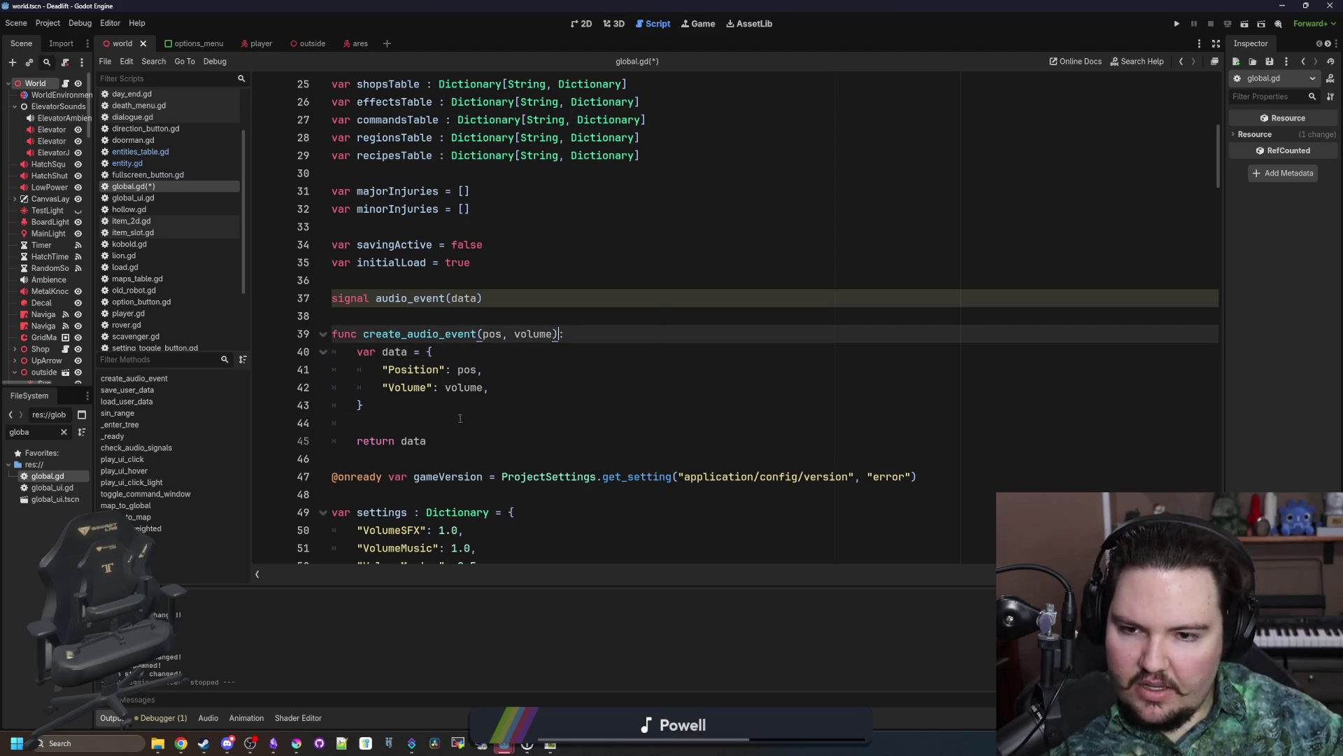
left_click_drag(427, 441, 265, 431)
key("BackSpace")
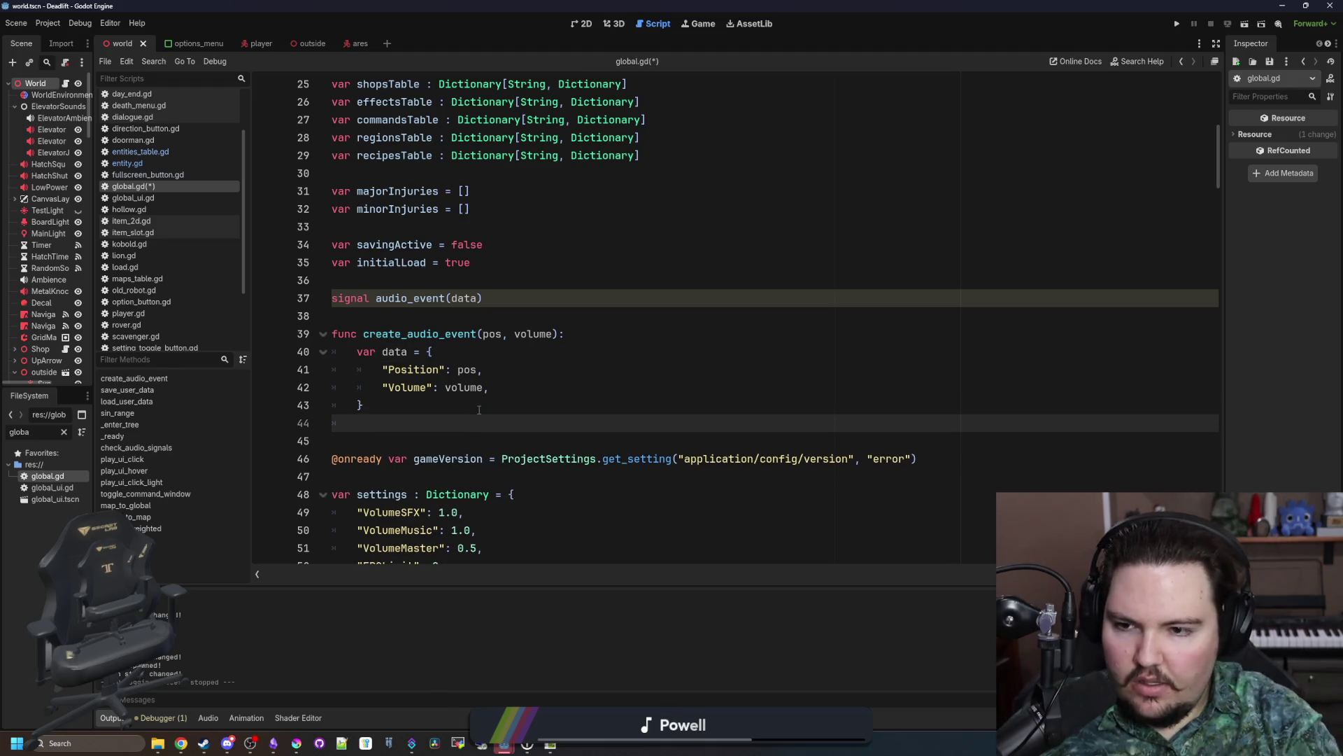
Step: Emit the dictionary with 'audio_event.emit(data)' at the end of the function
type("audio")
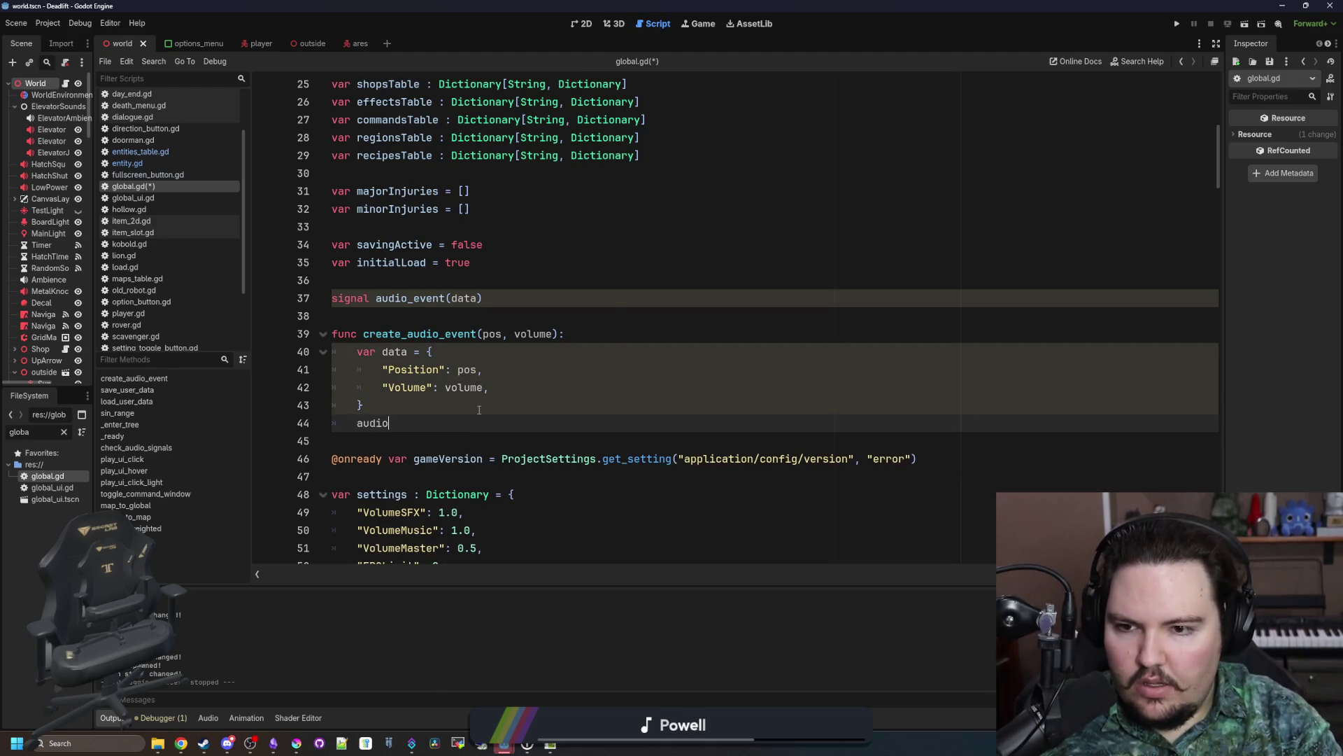
type("_eve")
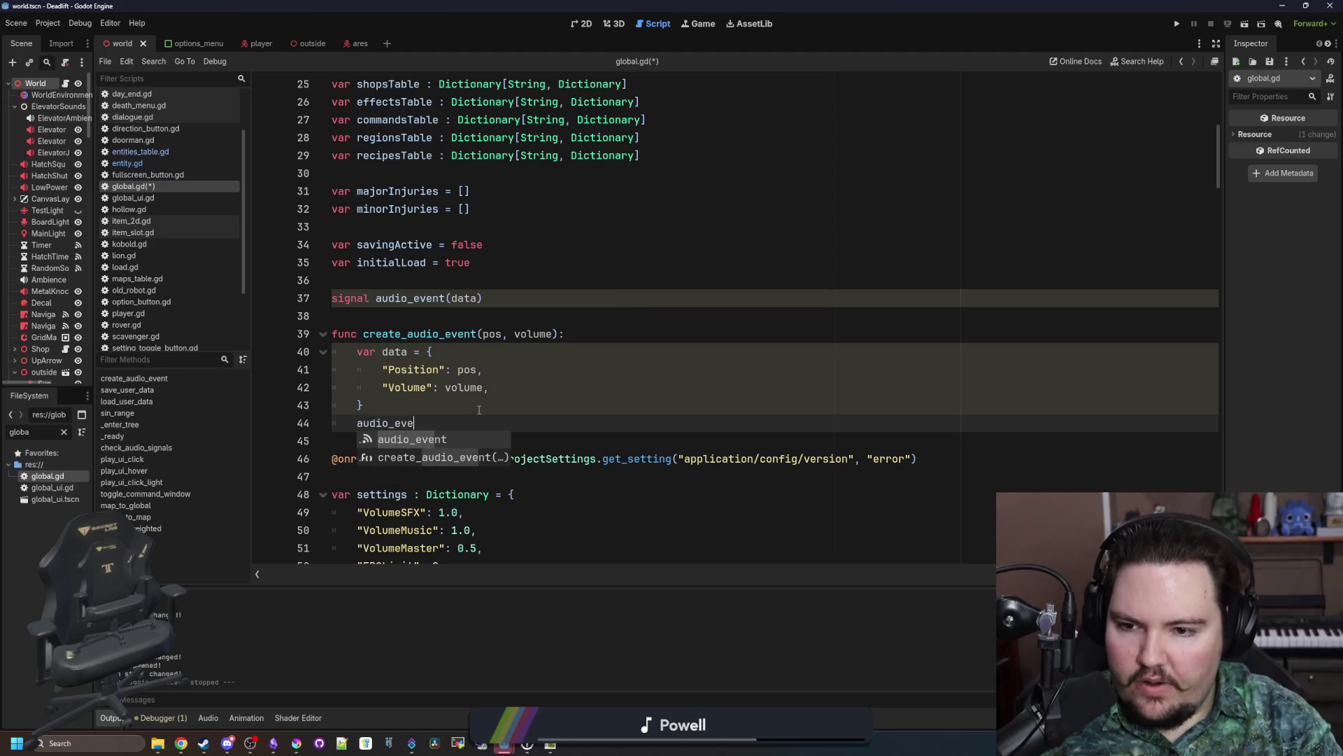
type("nt.emit(data")
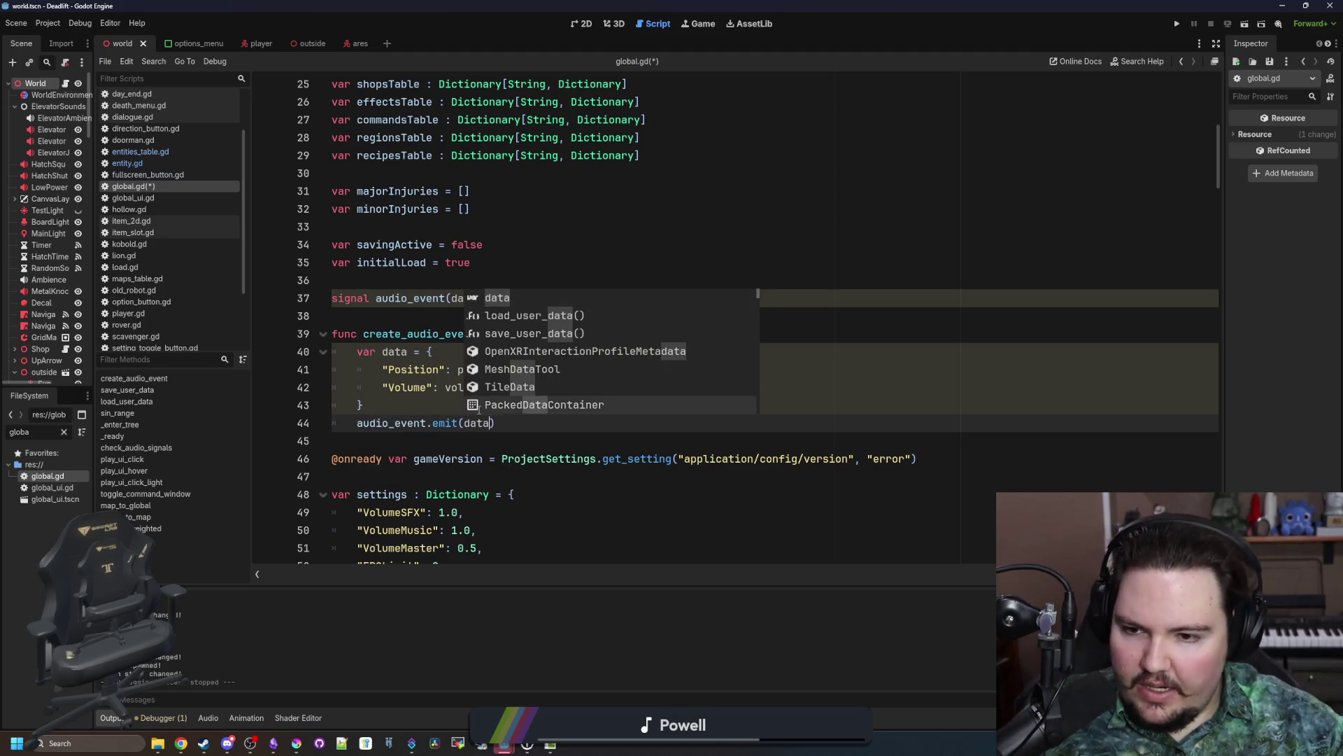
left_click(473, 405)
left_click(458, 352)
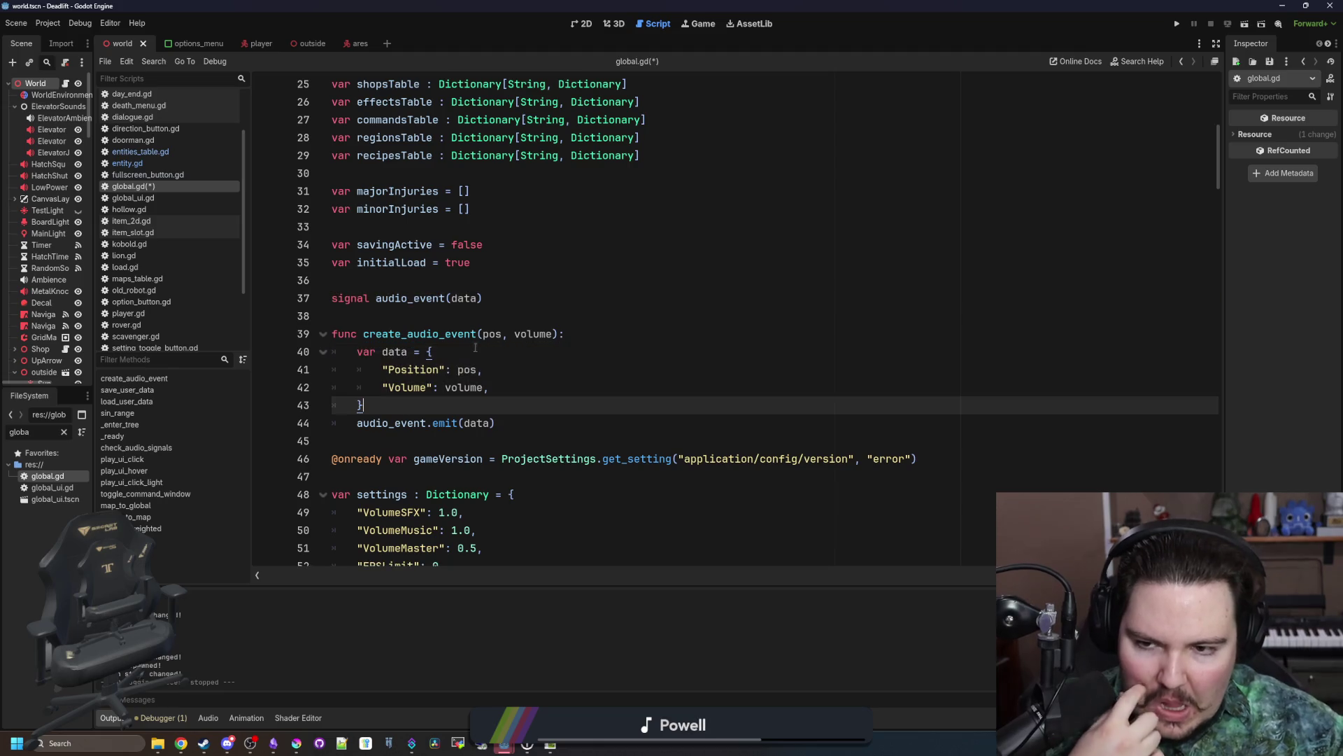
Step: Type create_audio_event's parameters as pos: Vector3 and volume: float, then save global.gd
left_click(479, 318)
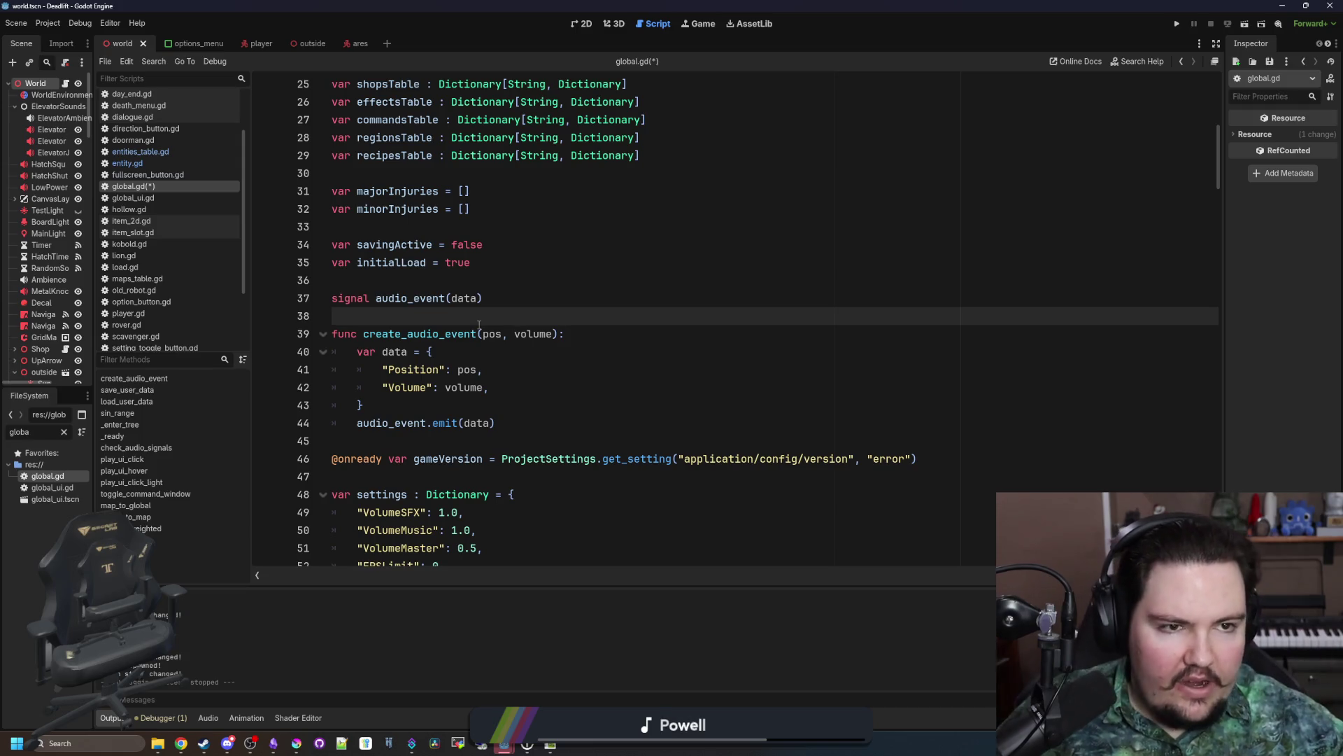
left_click(372, 430)
left_click(376, 444)
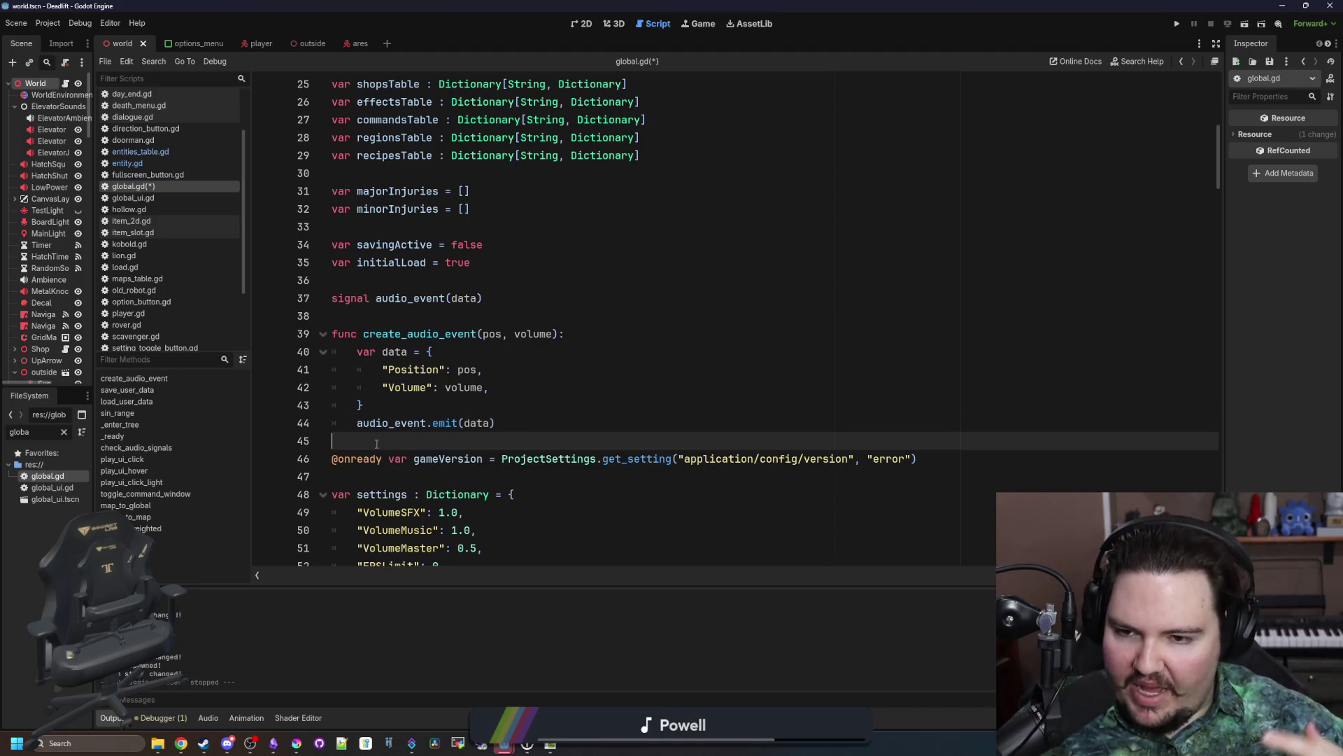
left_click(556, 387)
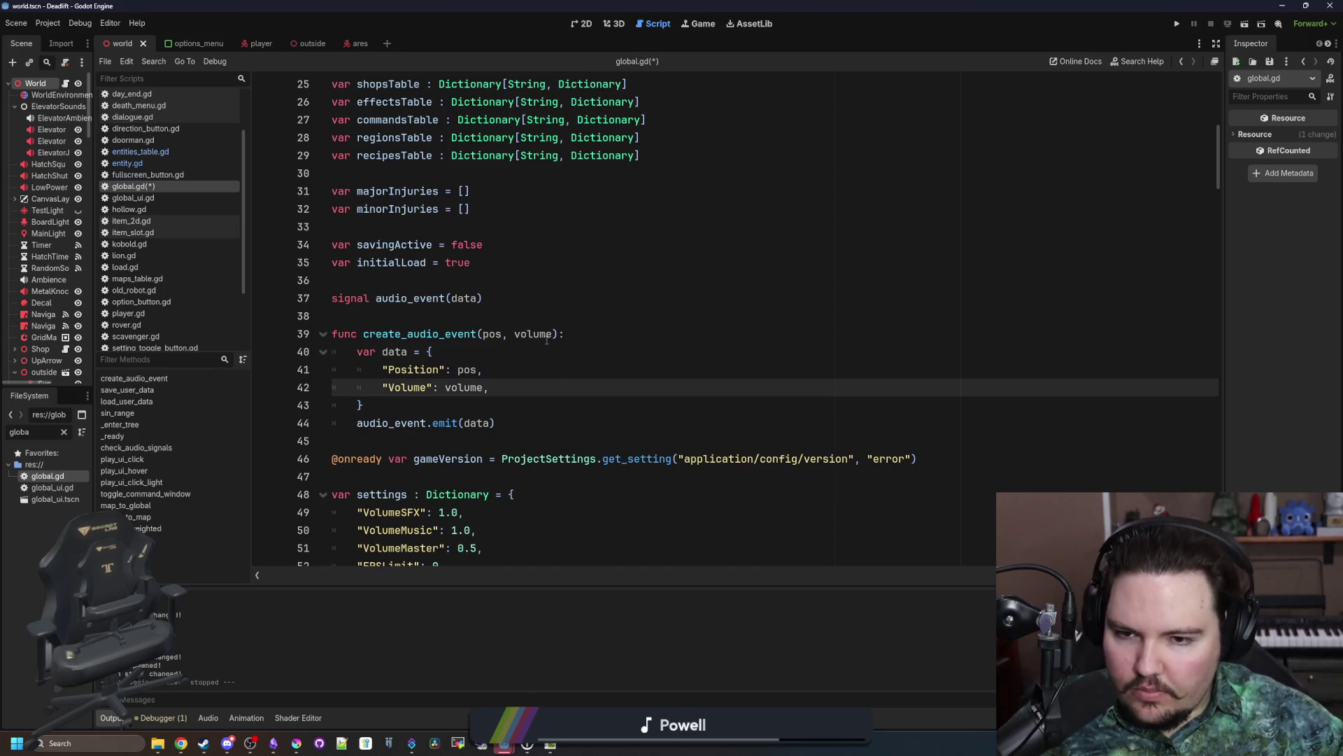
left_click(552, 336)
type(": float")
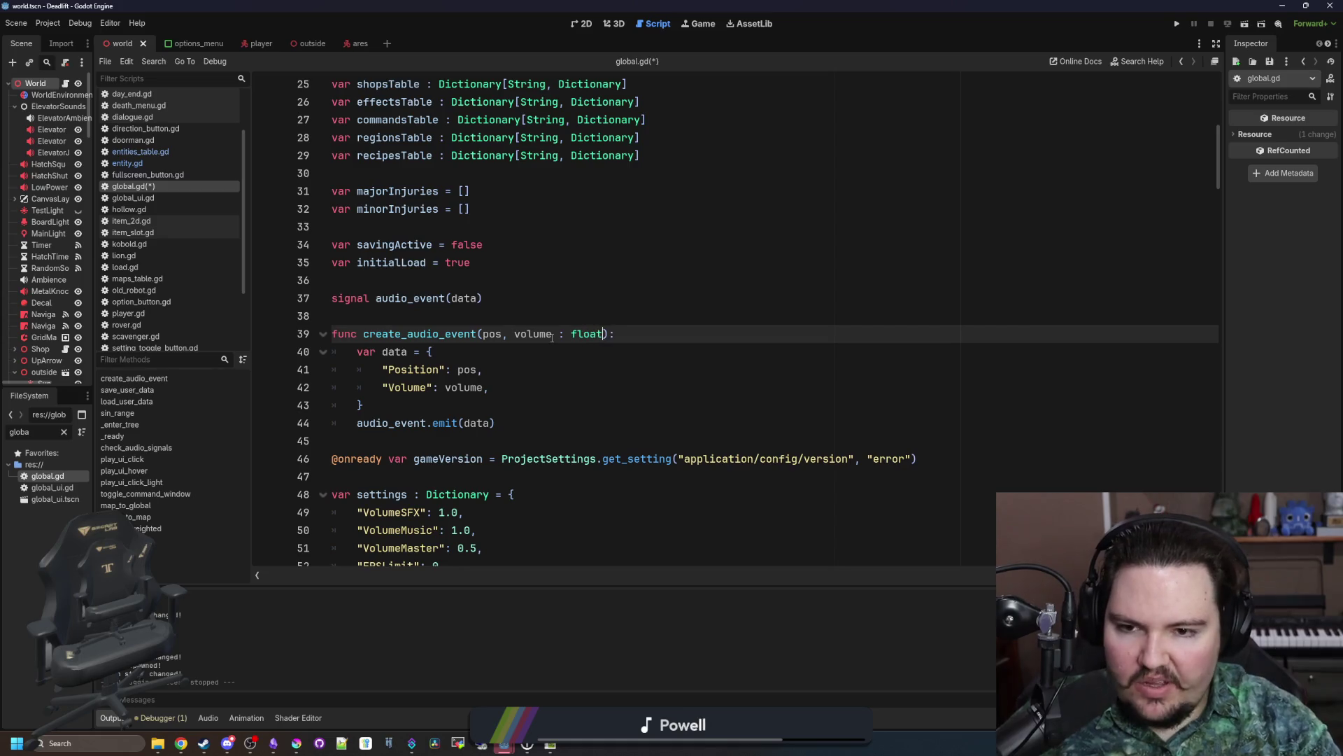
key("Left")
key("Left")
key("Left")
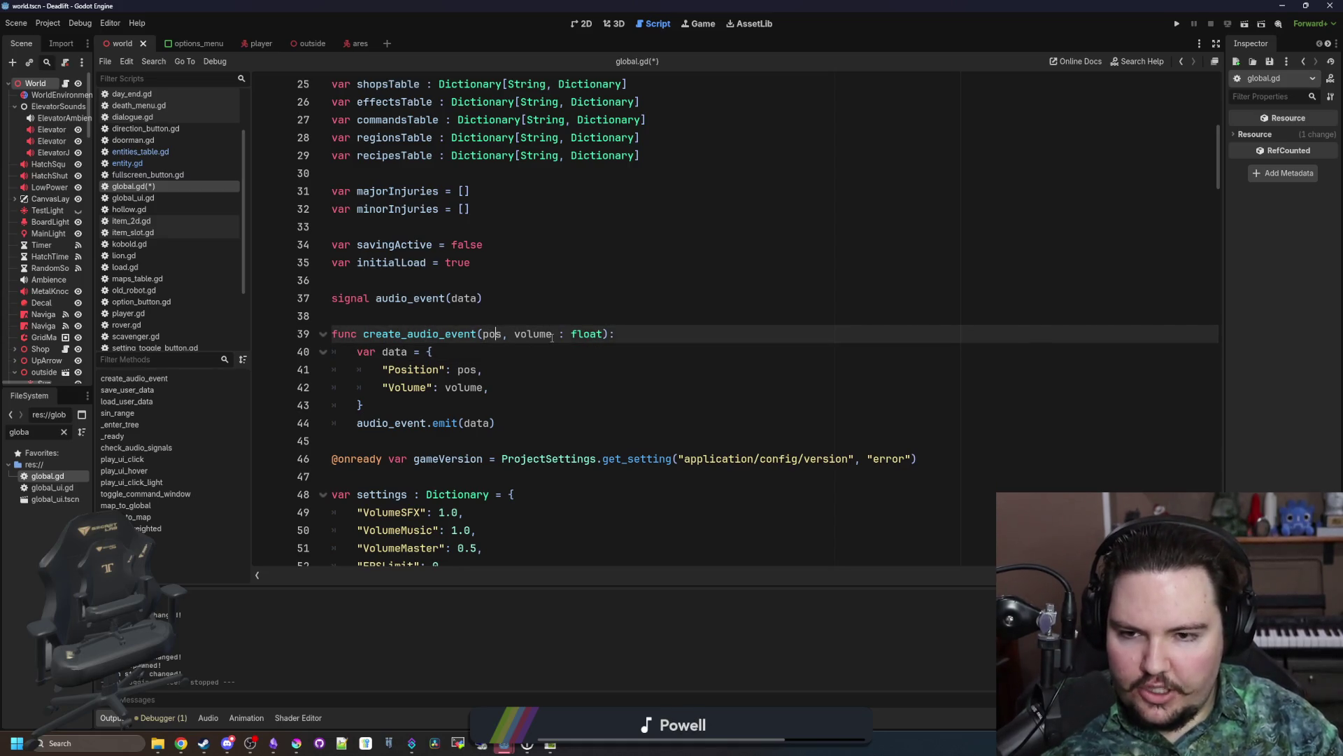
type(": Vector3")
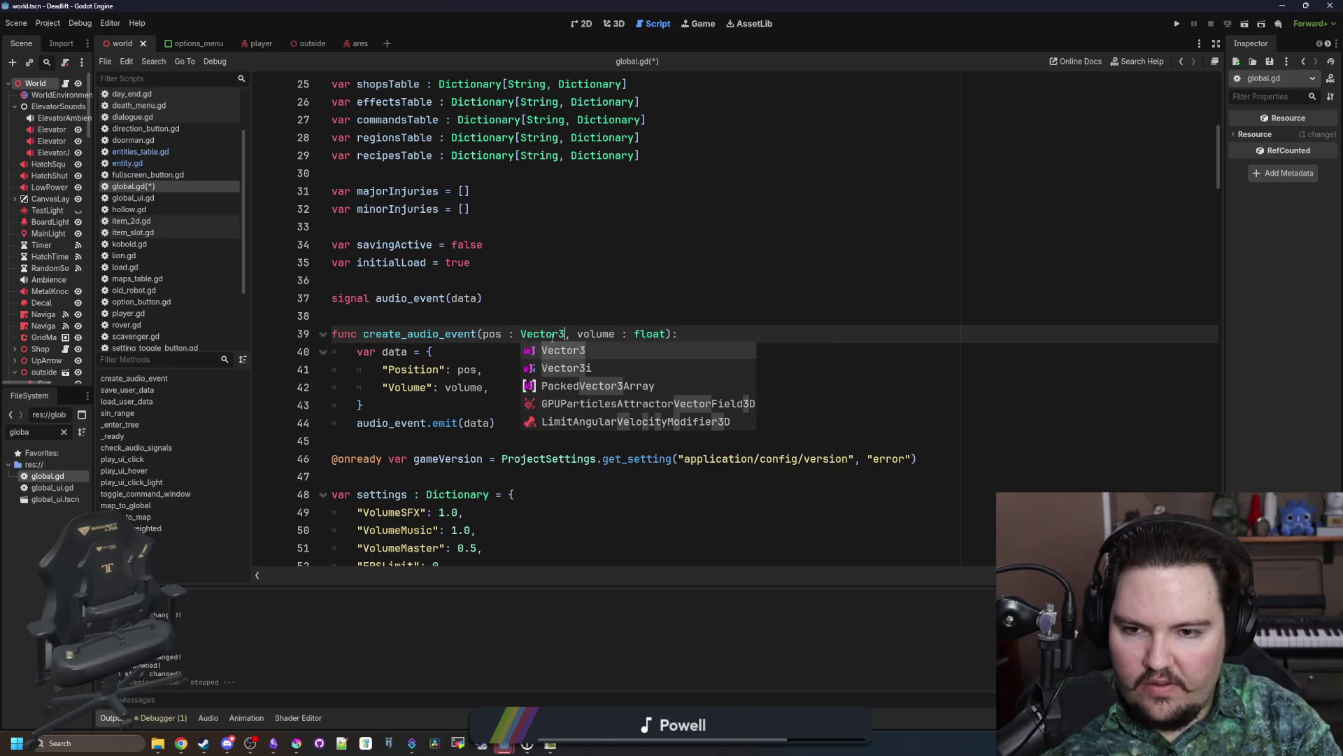
left_click(634, 320)
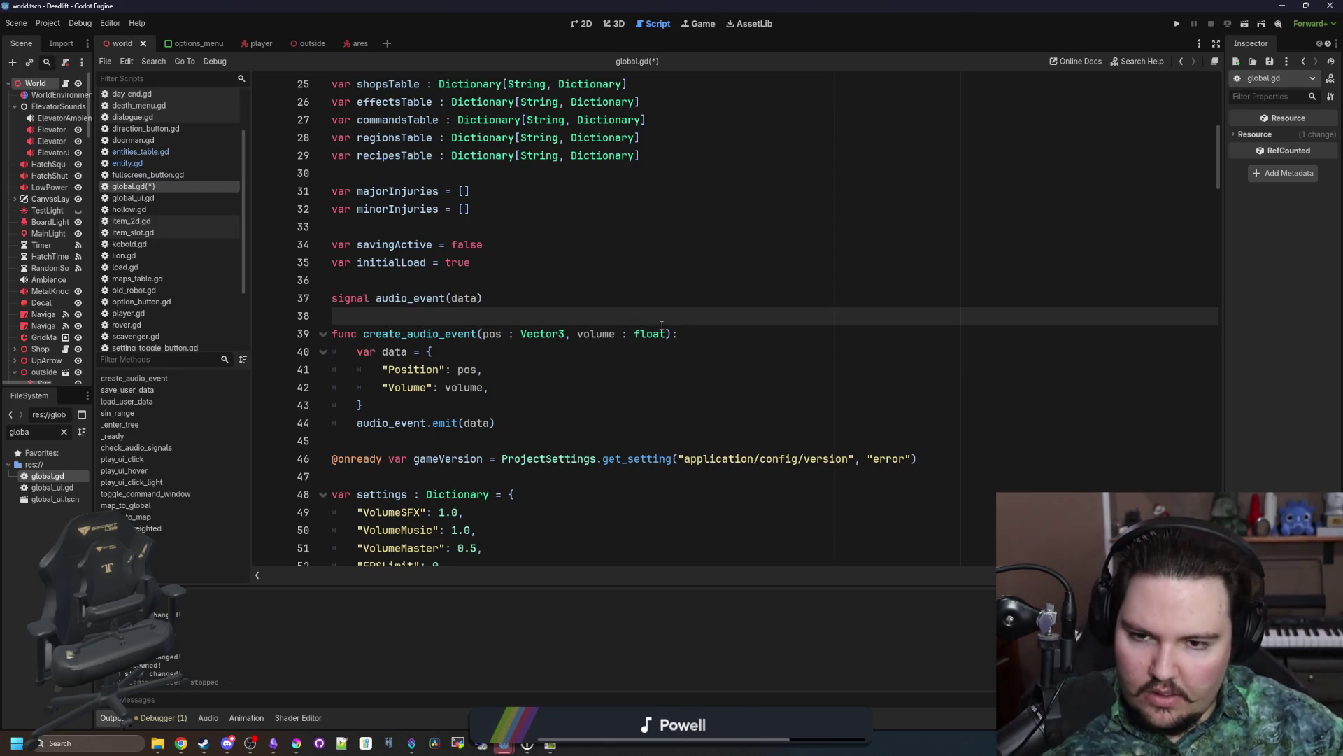
left_click(609, 366)
key("Down")
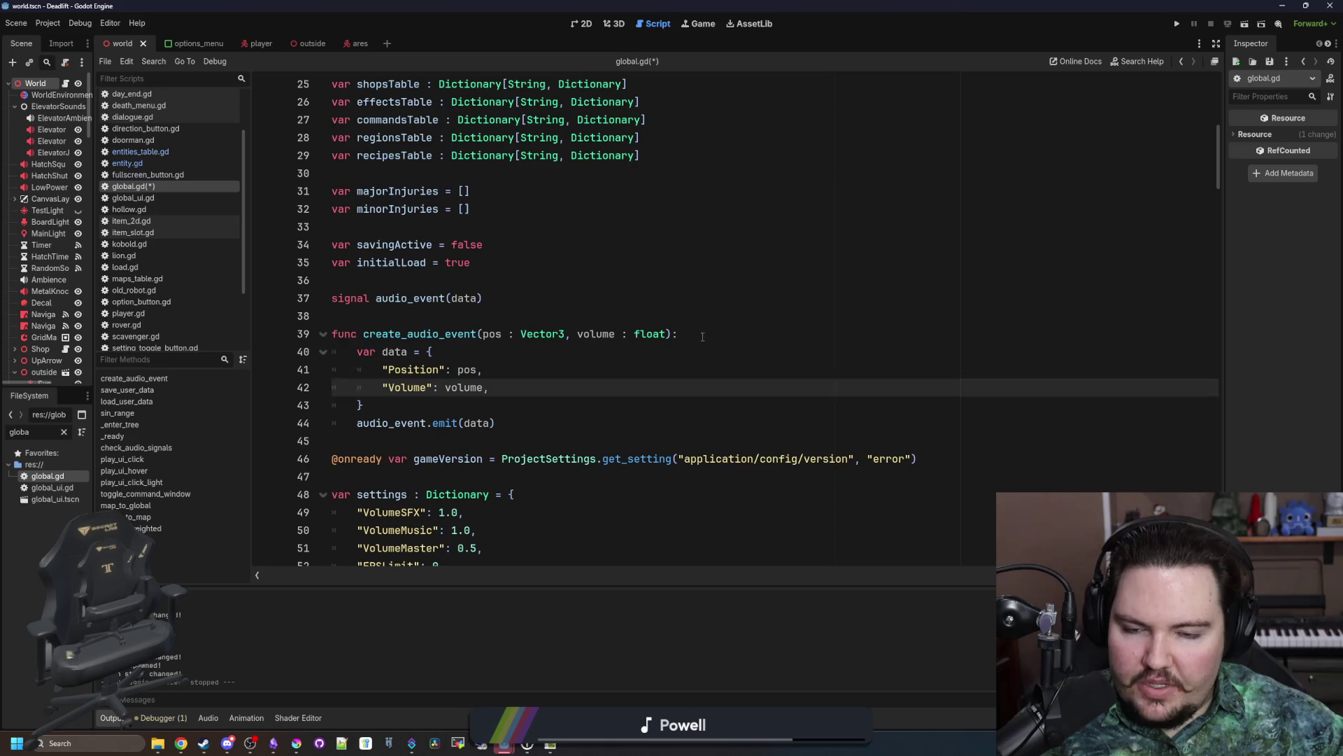
left_click(702, 337)
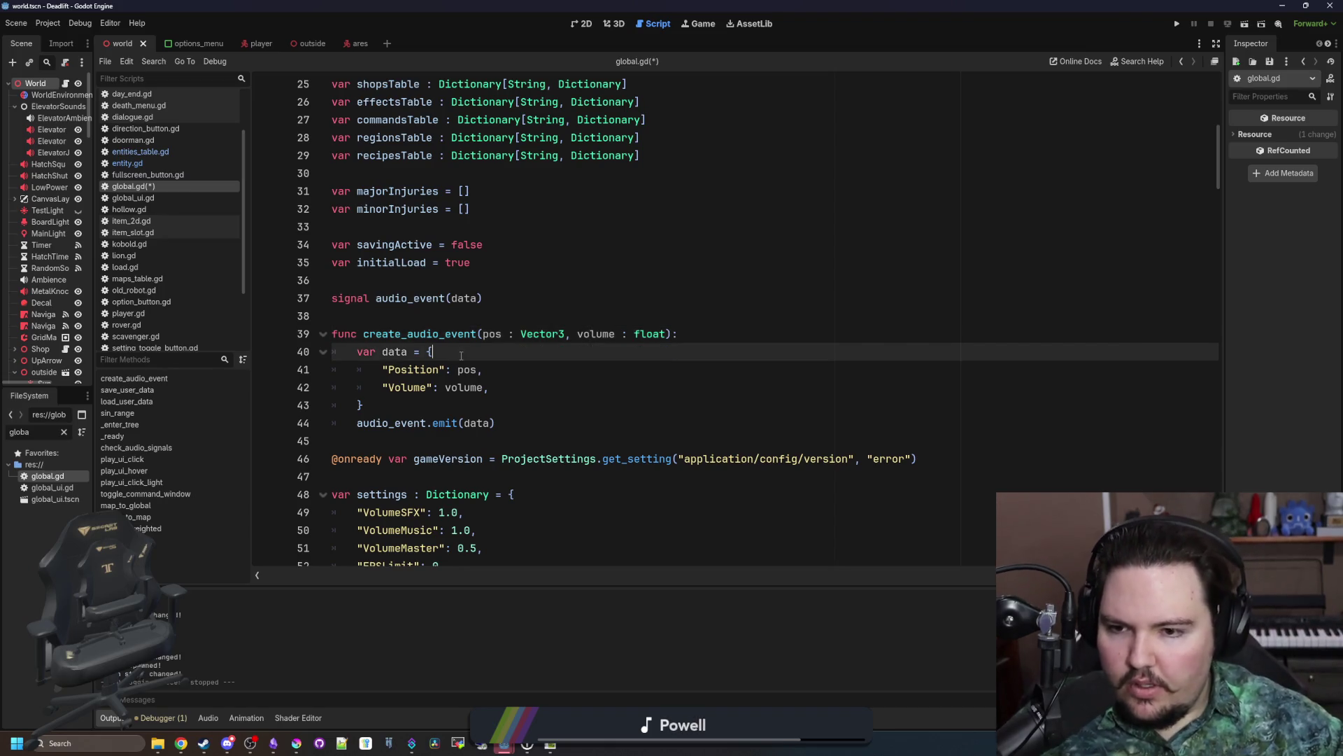
left_click(406, 321)
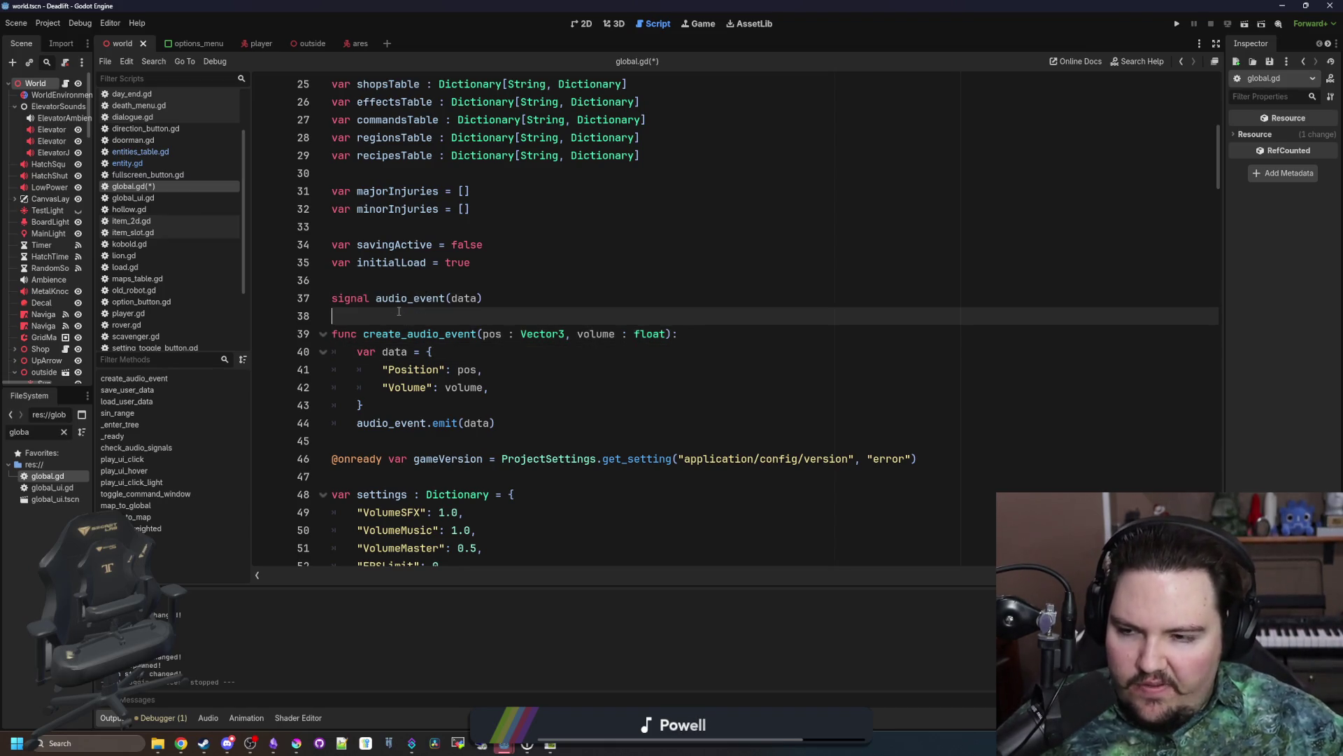
key("ctrl+s")
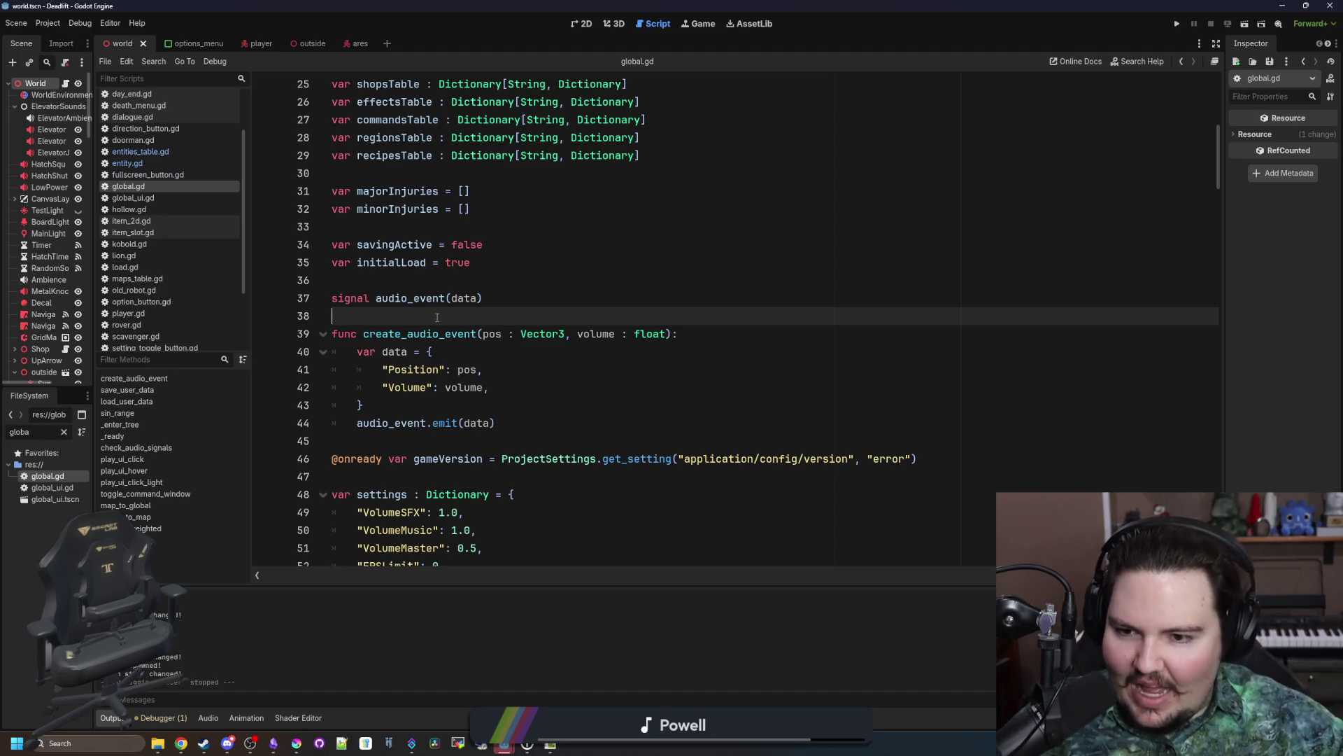
Step: Inspect the volume parameter and data dictionary, then switch to another script
left_click(348, 448)
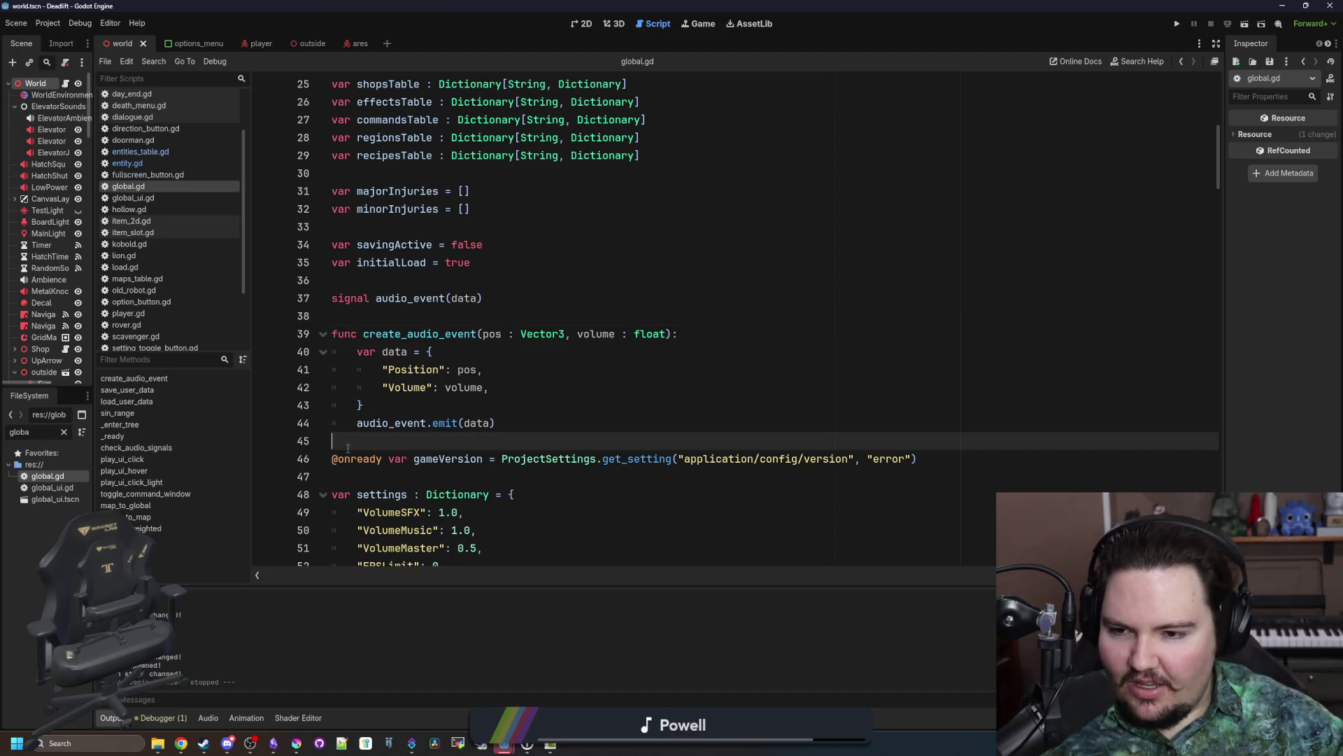
key("Up")
key("Up")
key("Up")
double_click(580, 333)
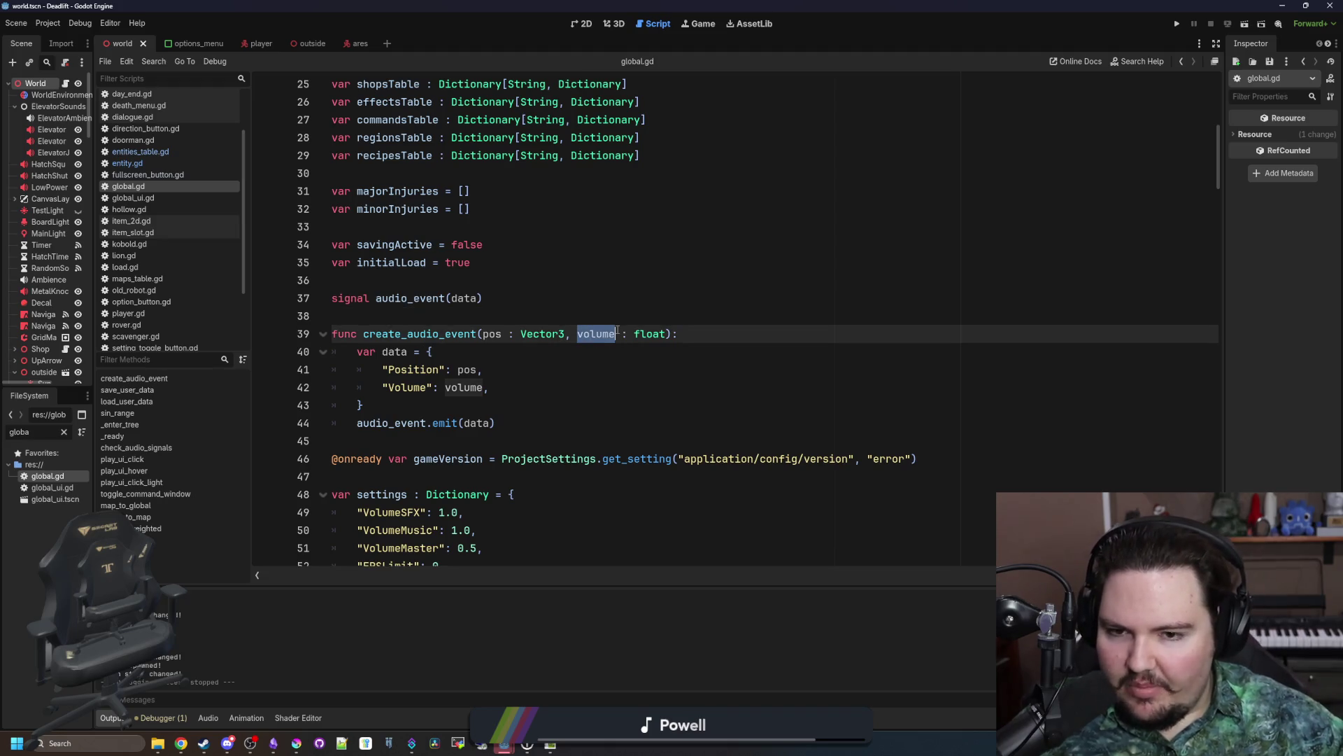
key("Down")
left_click(436, 312)
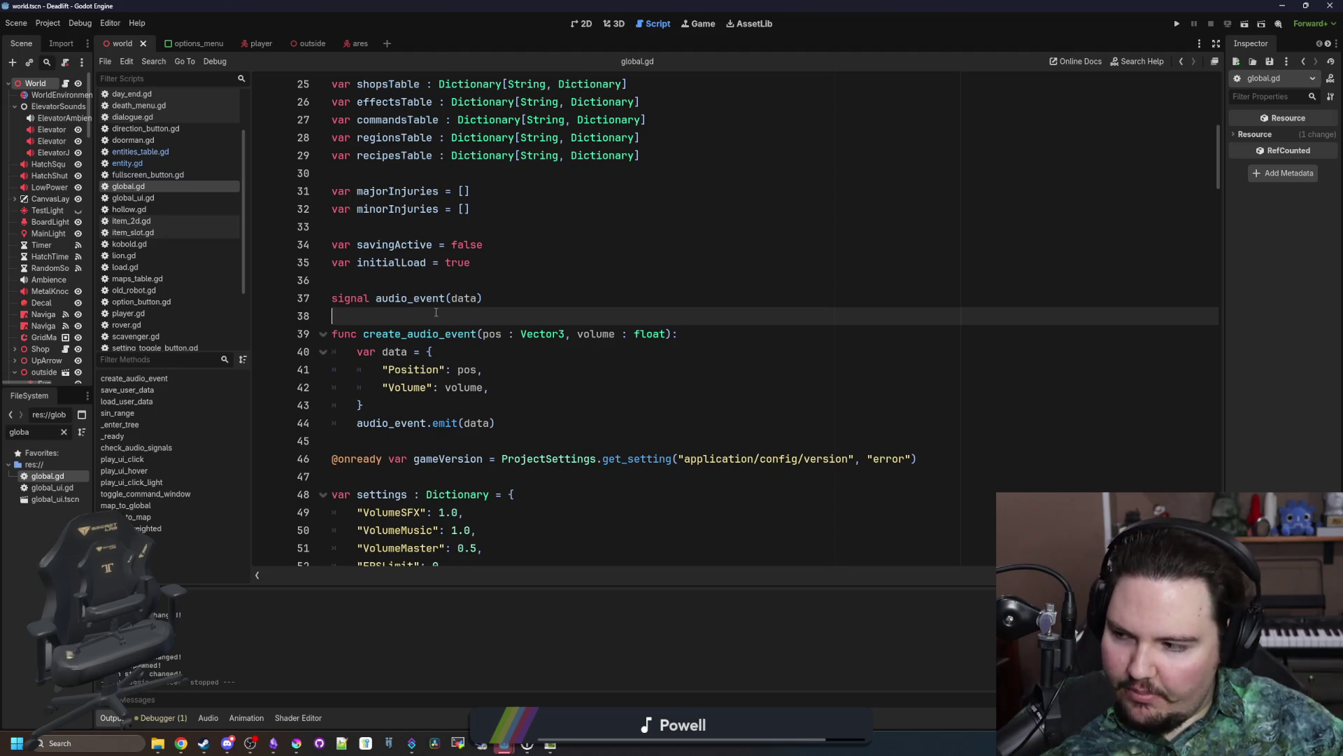
double_click(582, 334)
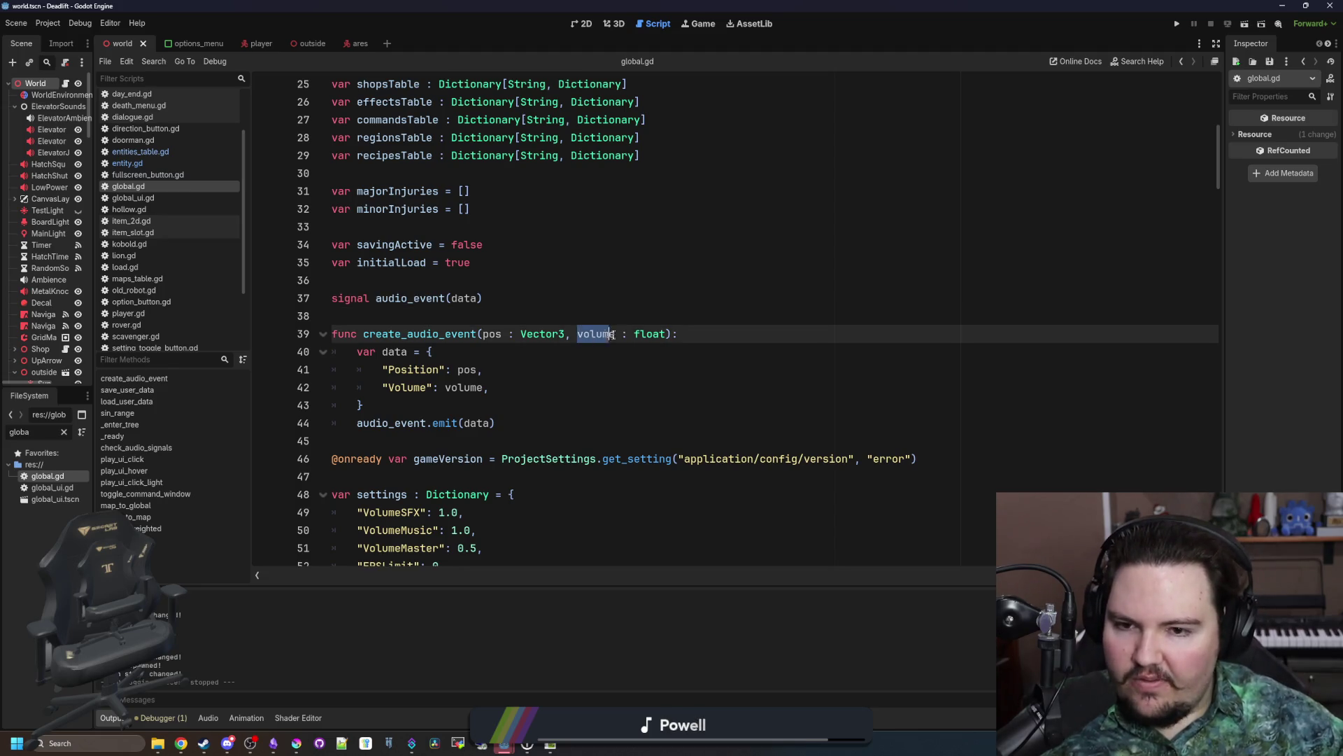
left_click(490, 369)
left_click(364, 406)
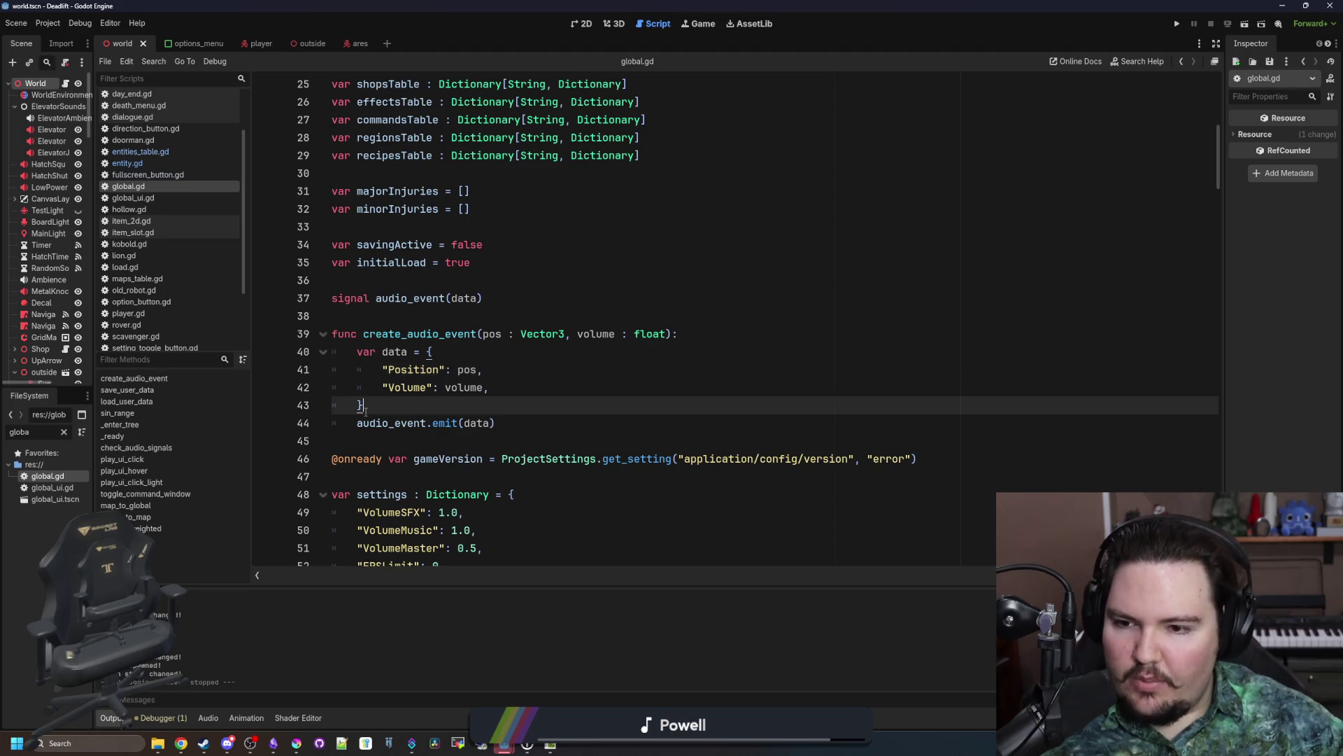
key("Down")
key("Down")
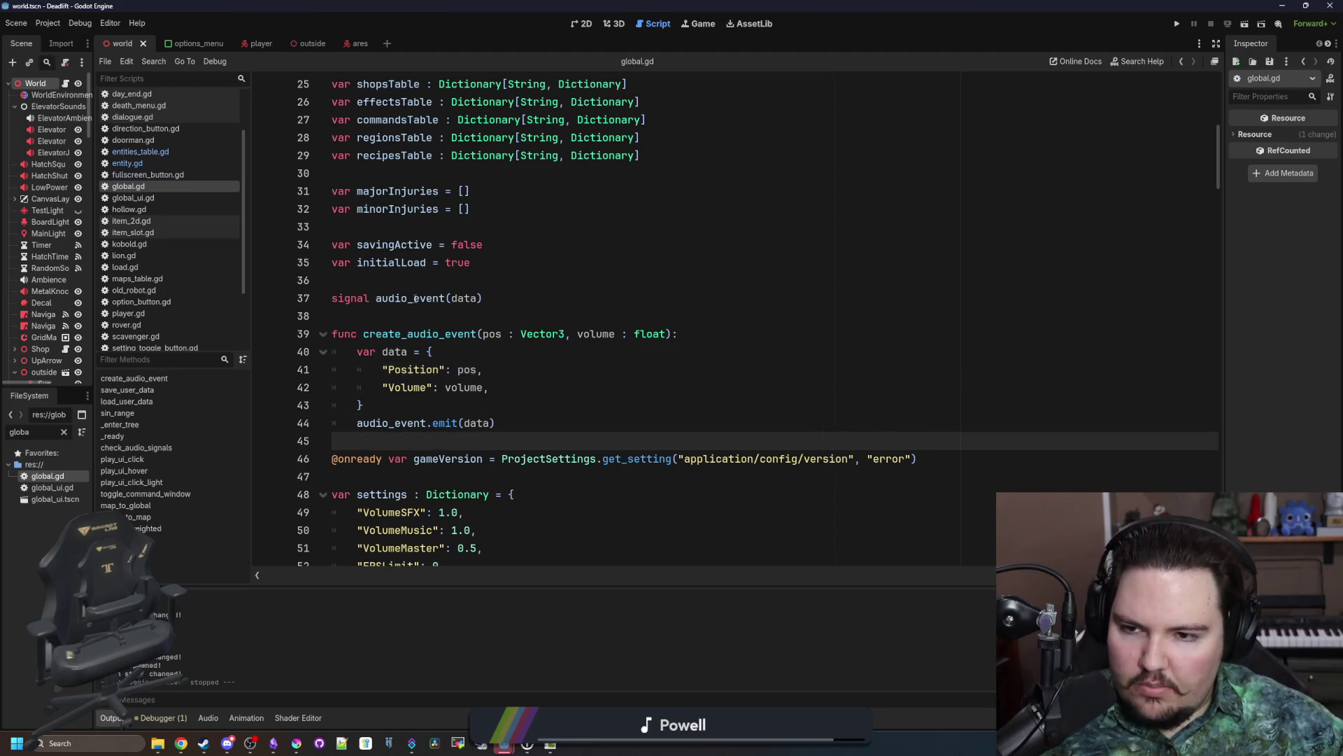
left_click(389, 318)
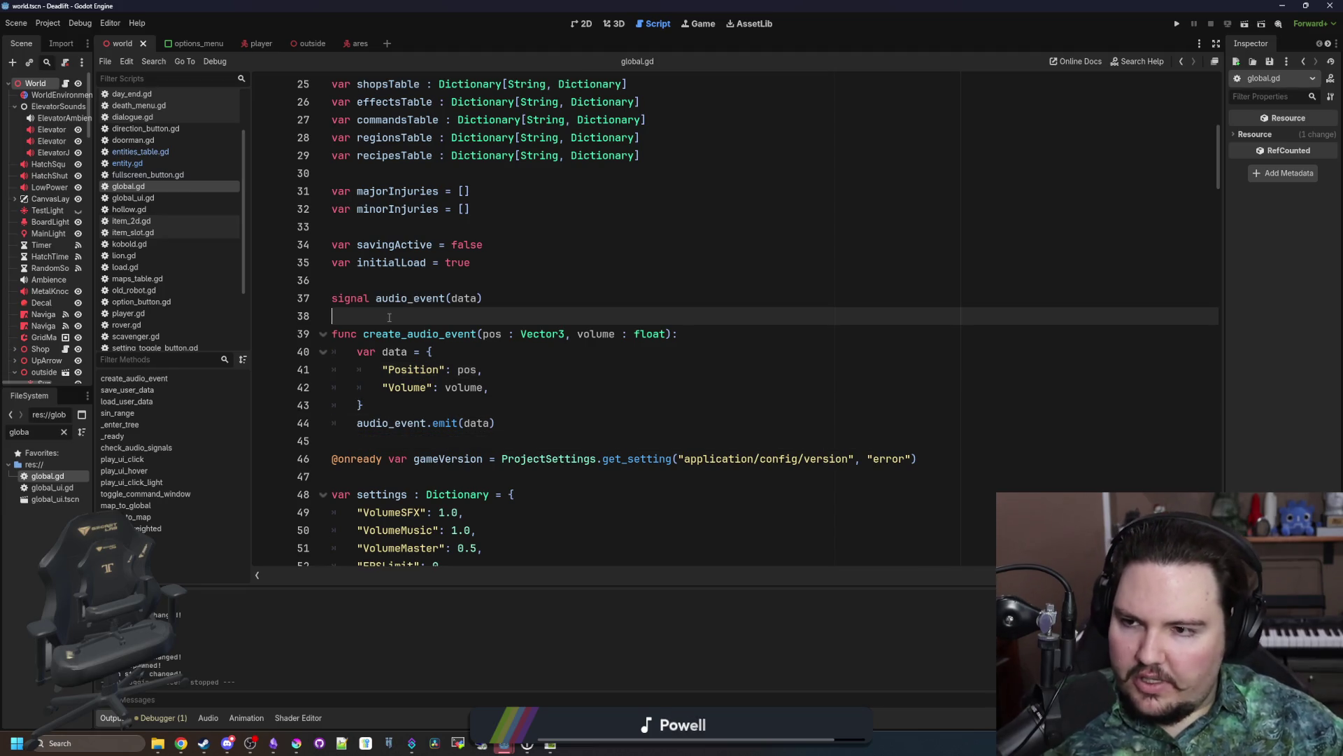
left_click(133, 174)
Step: In entity.gd, save, then begin 'var lastHeardSound' on a new line above _physics_process
left_click(127, 163)
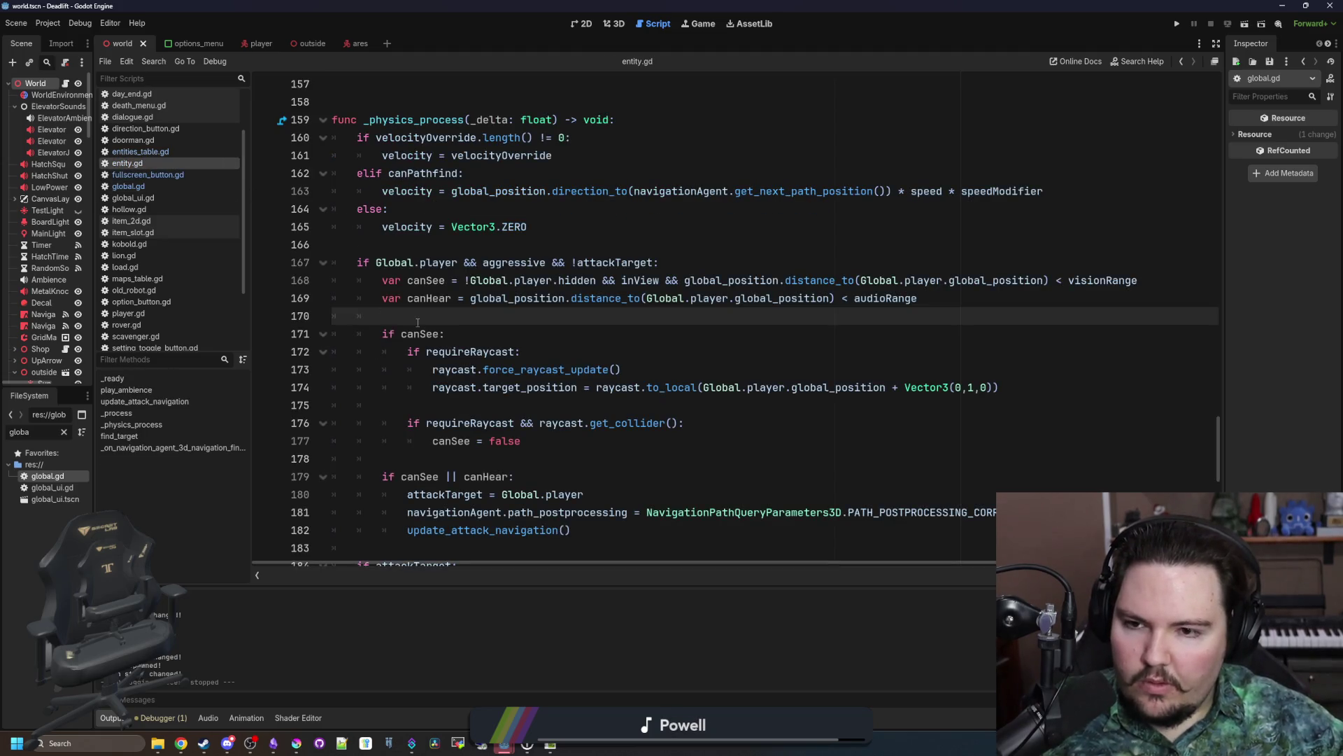
key("ctrl+s")
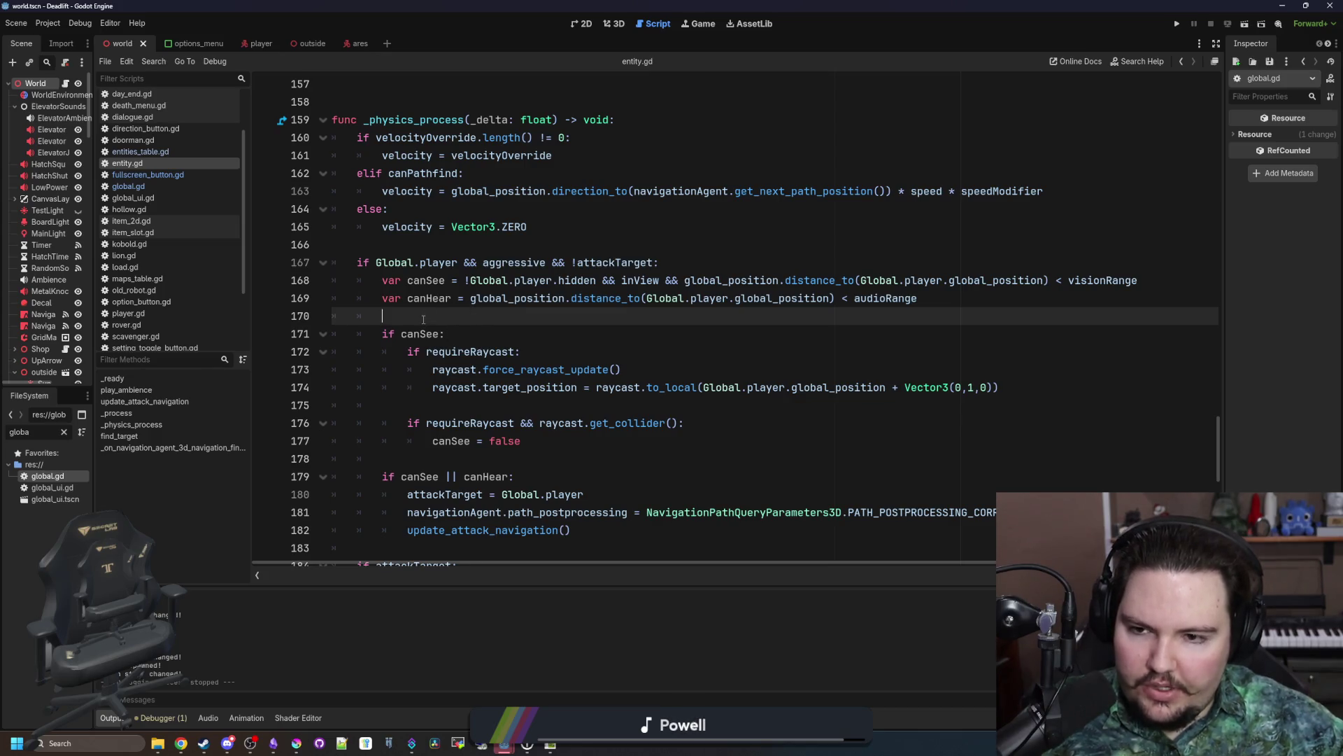
key("Return")
key("Return")
scroll(406, 253, "up", 3)
left_click(405, 253)
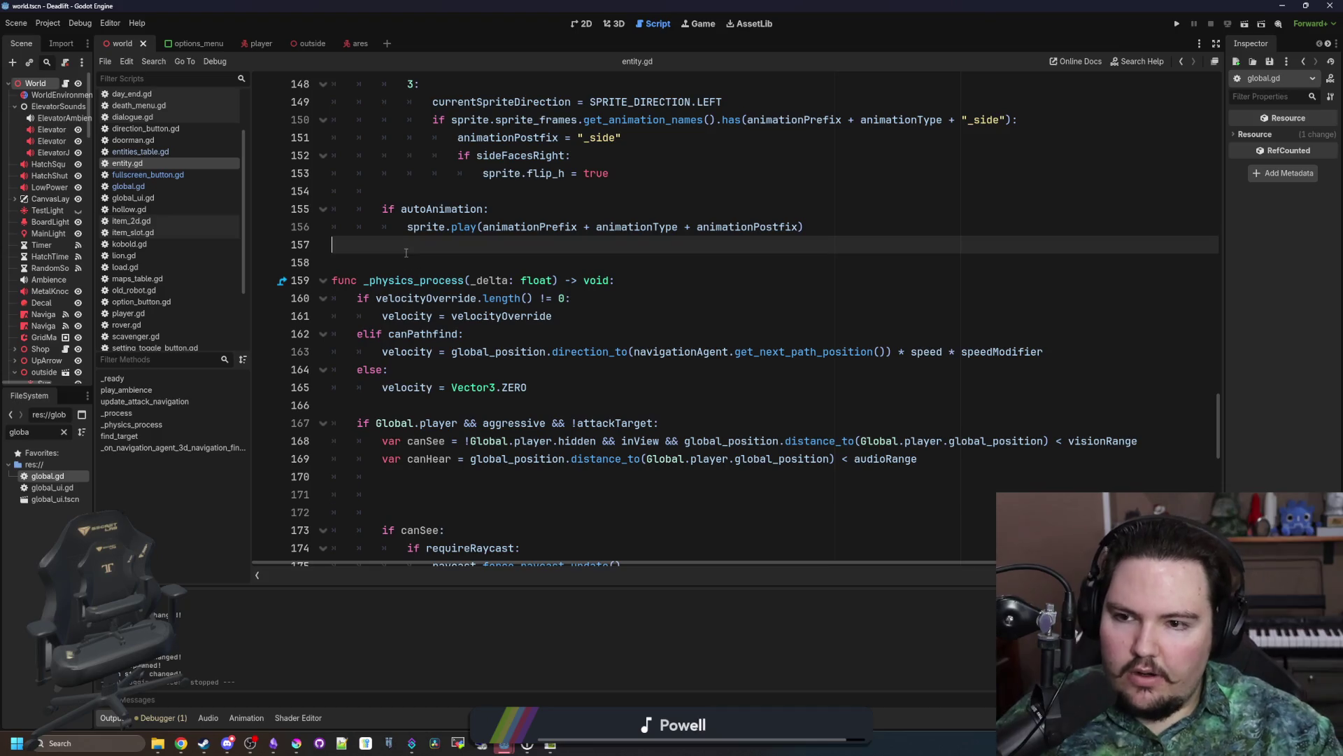
key("Return")
type("var")
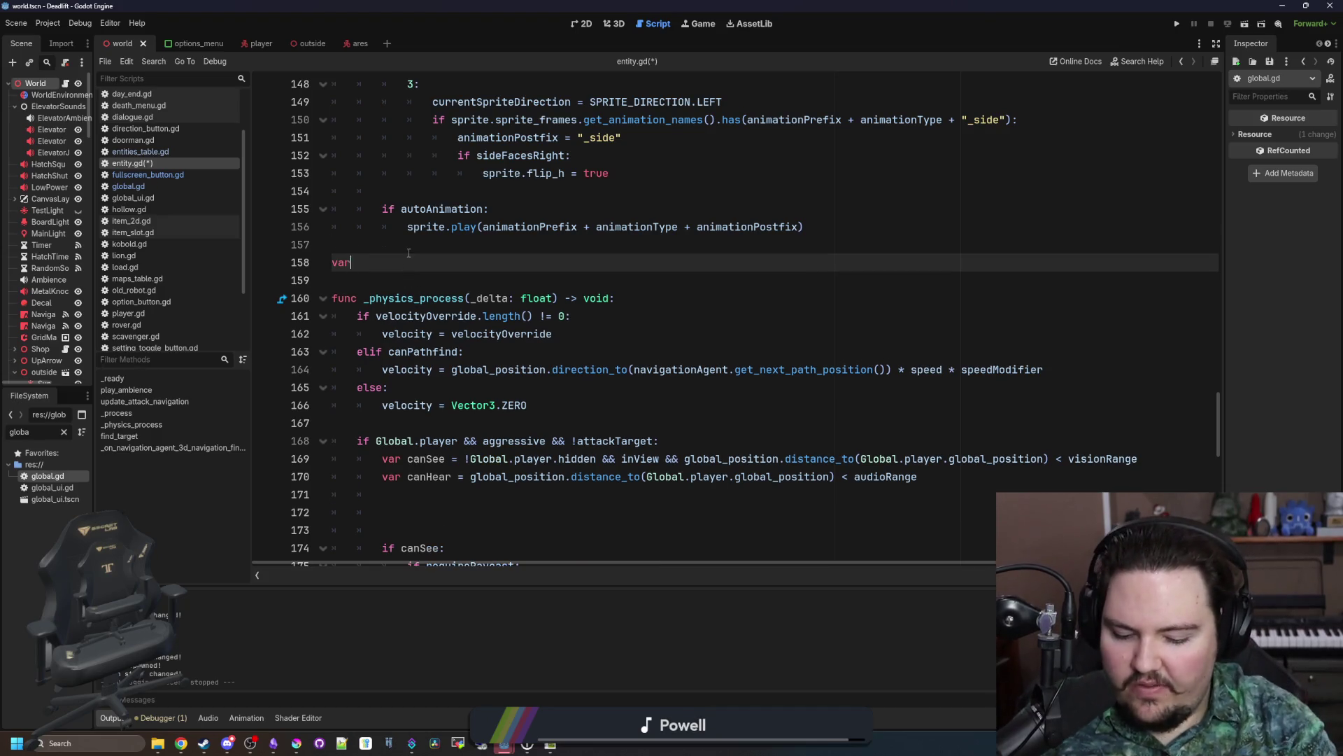
type(" lastHeardSound:")
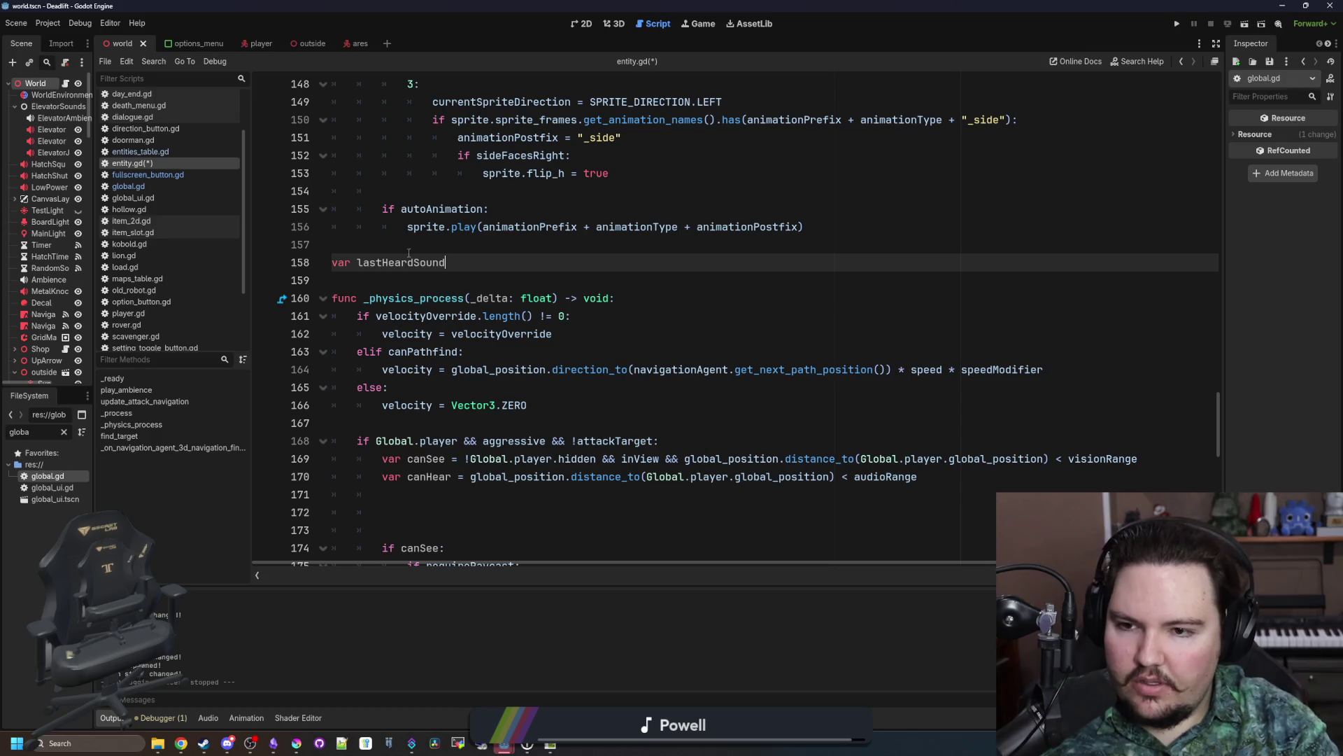
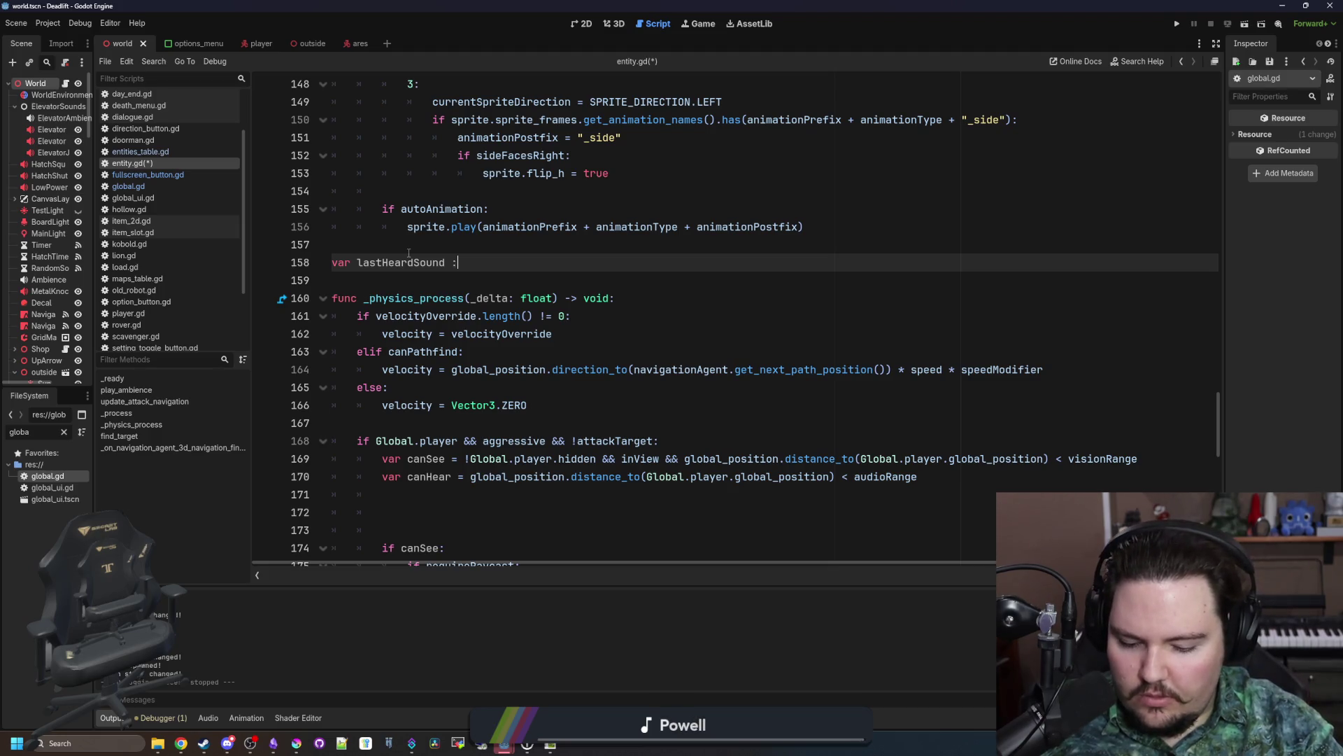
Step: Type lastHeardSound as Dictionary and add a 'lastHeardSound = null' reset line below canHear
type(" Dictionary")
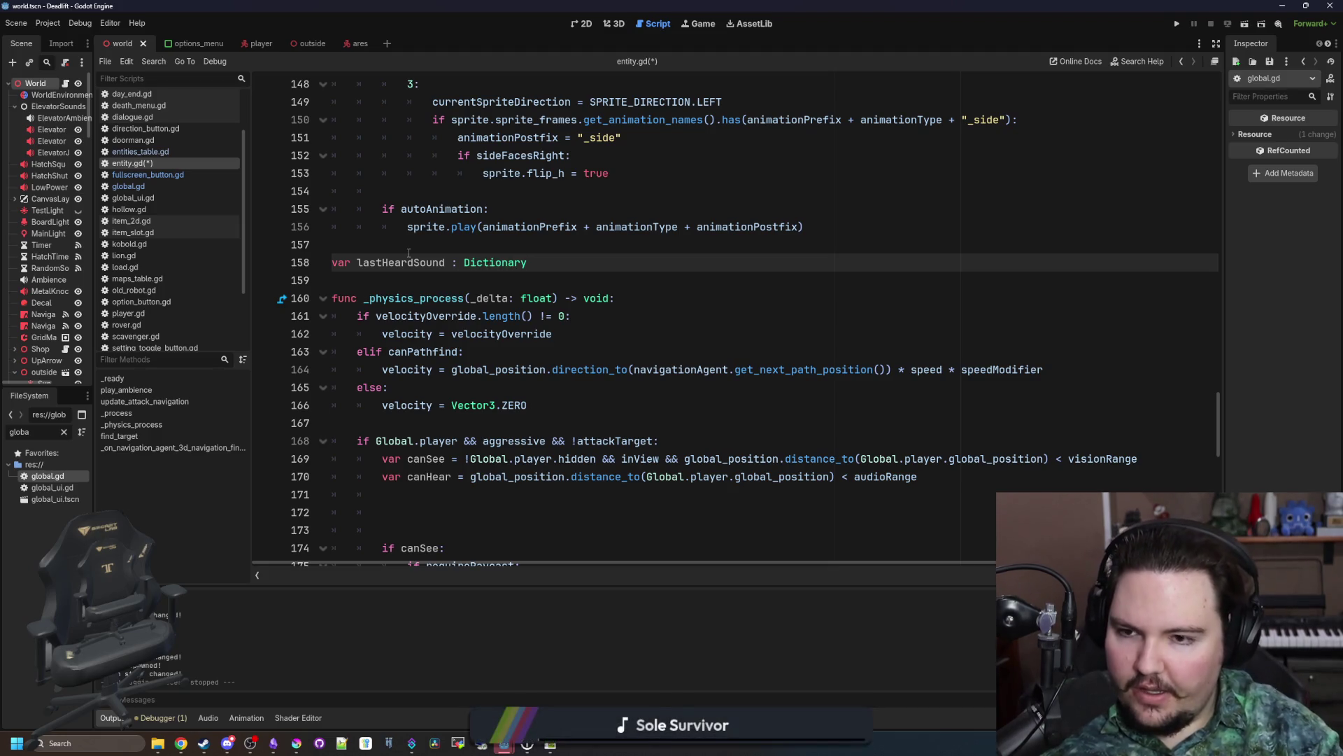
double_click(438, 263)
key("ctrl+c")
scroll(419, 294, "down", 2)
left_click(490, 405)
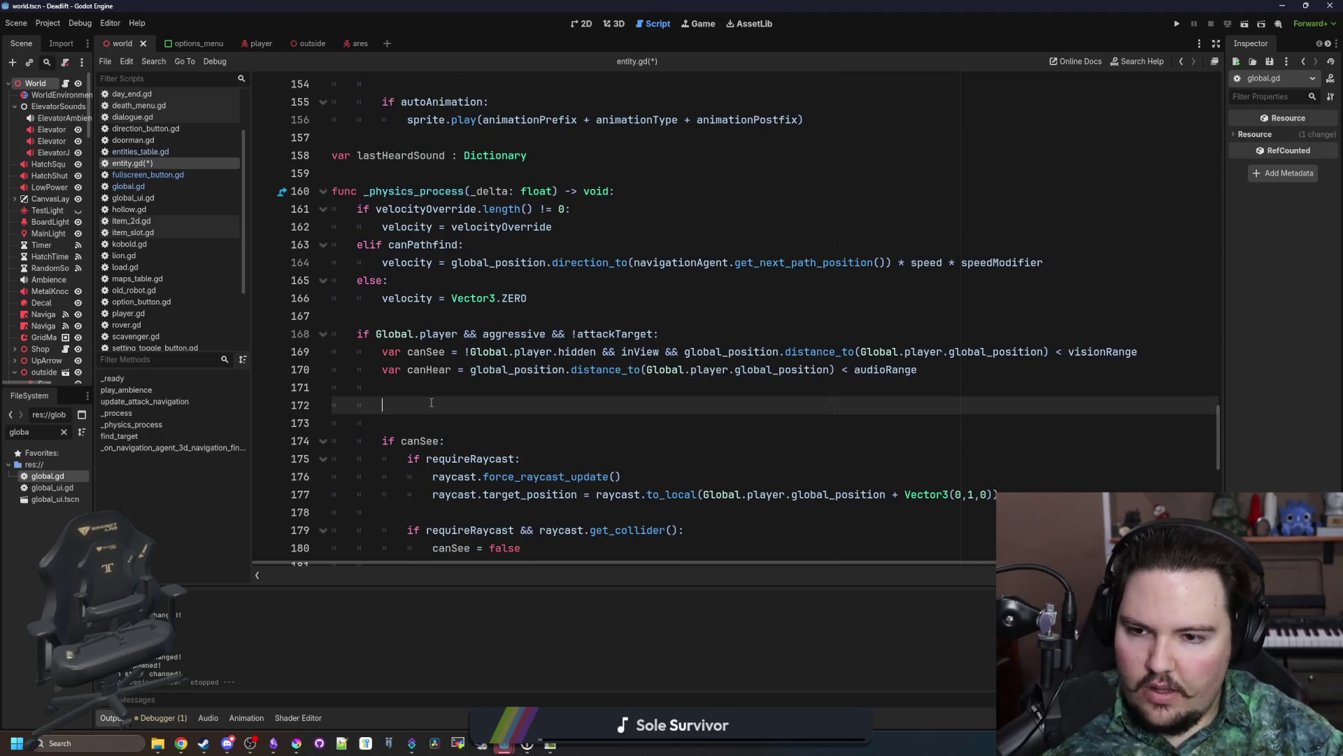
key("ctrl+v")
type("null")
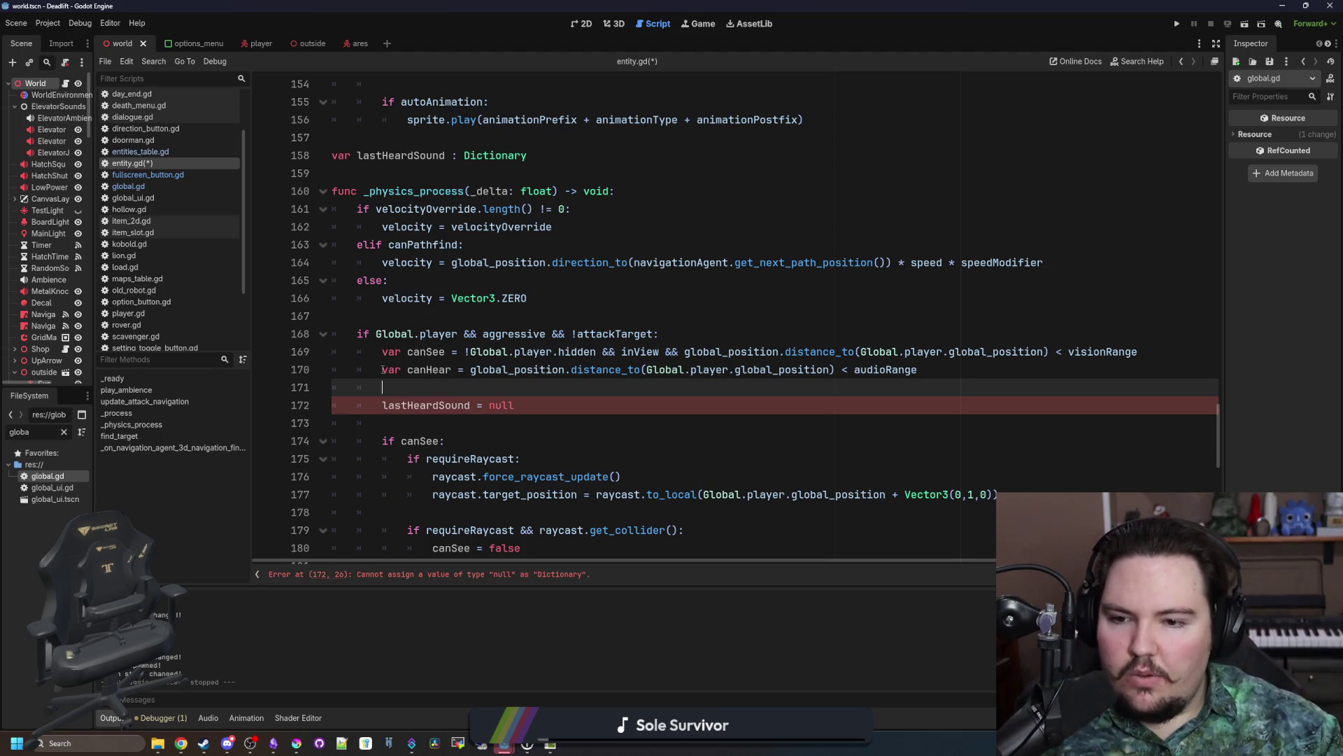
Step: Change the reset line's value from null to an empty dictionary {}
left_click_drag(382, 369, 886, 369)
left_click(401, 405)
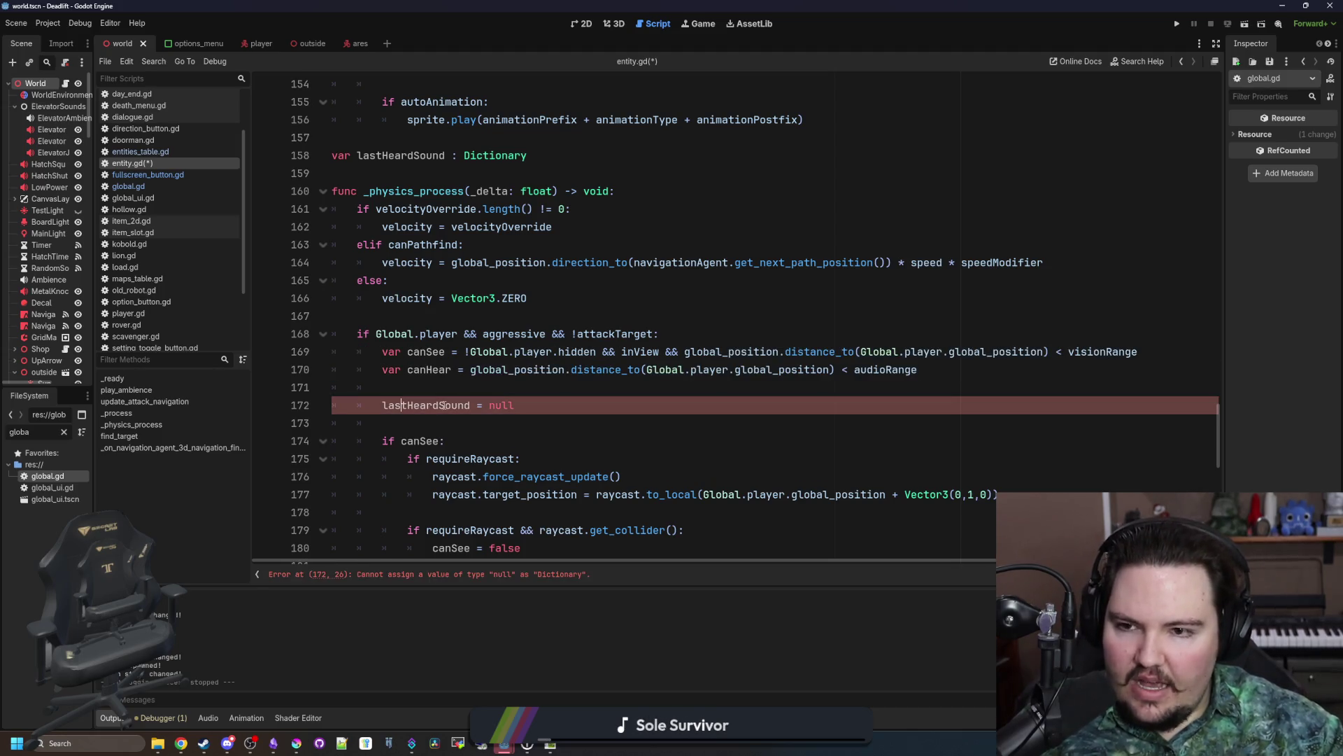
double_click(445, 405)
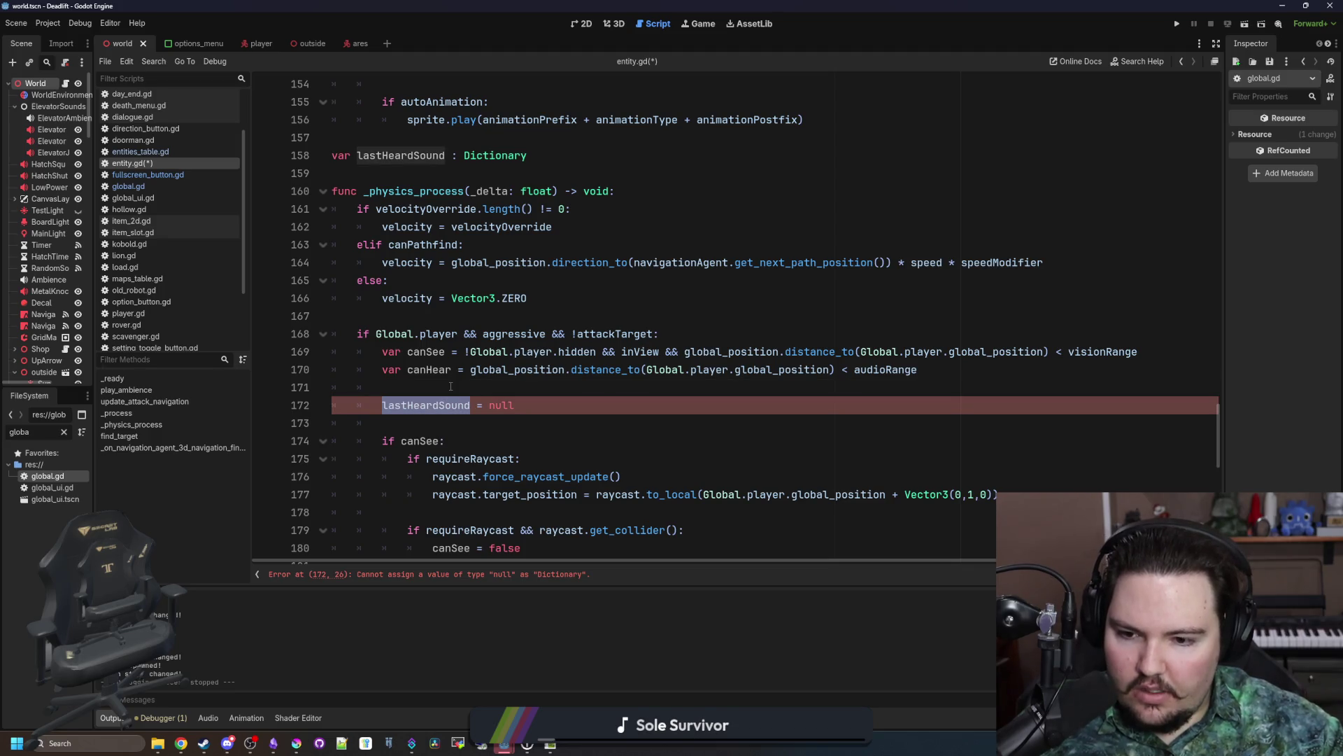
left_click(450, 386)
double_click(501, 405)
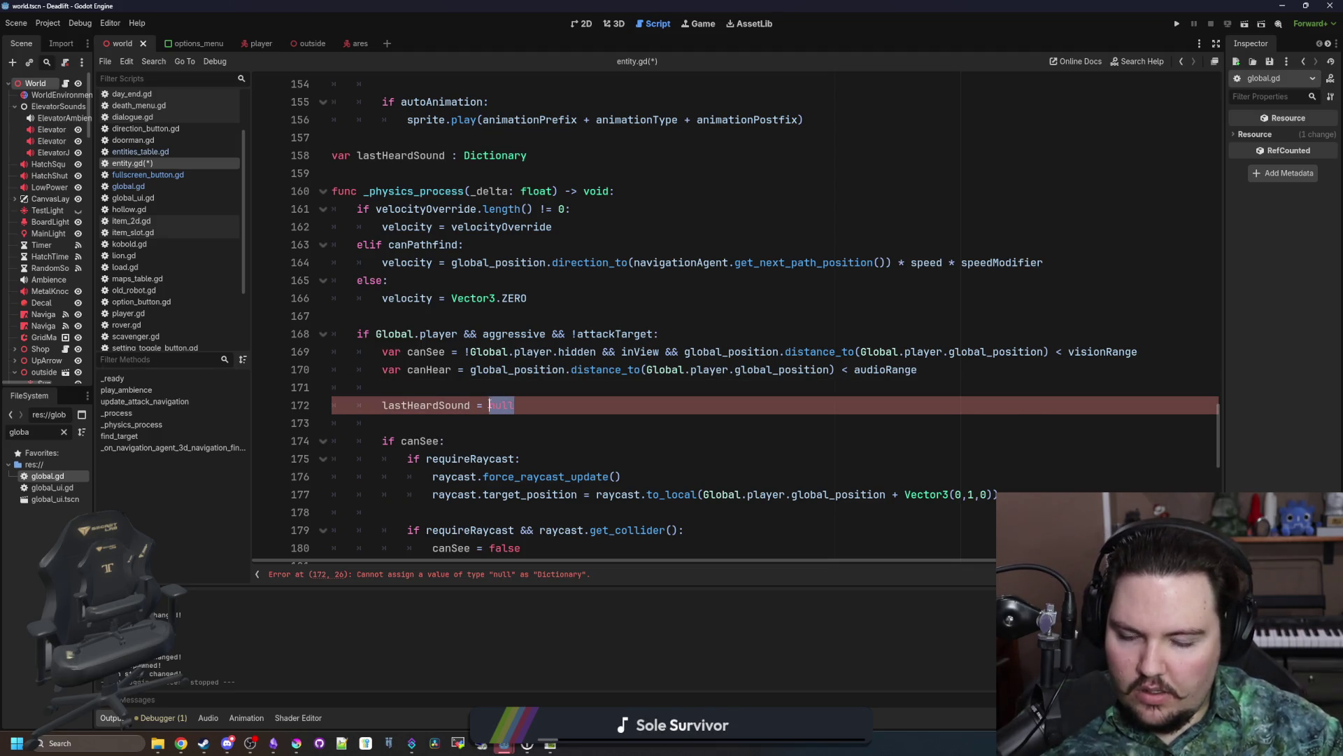
type("{")
key("BackSpace")
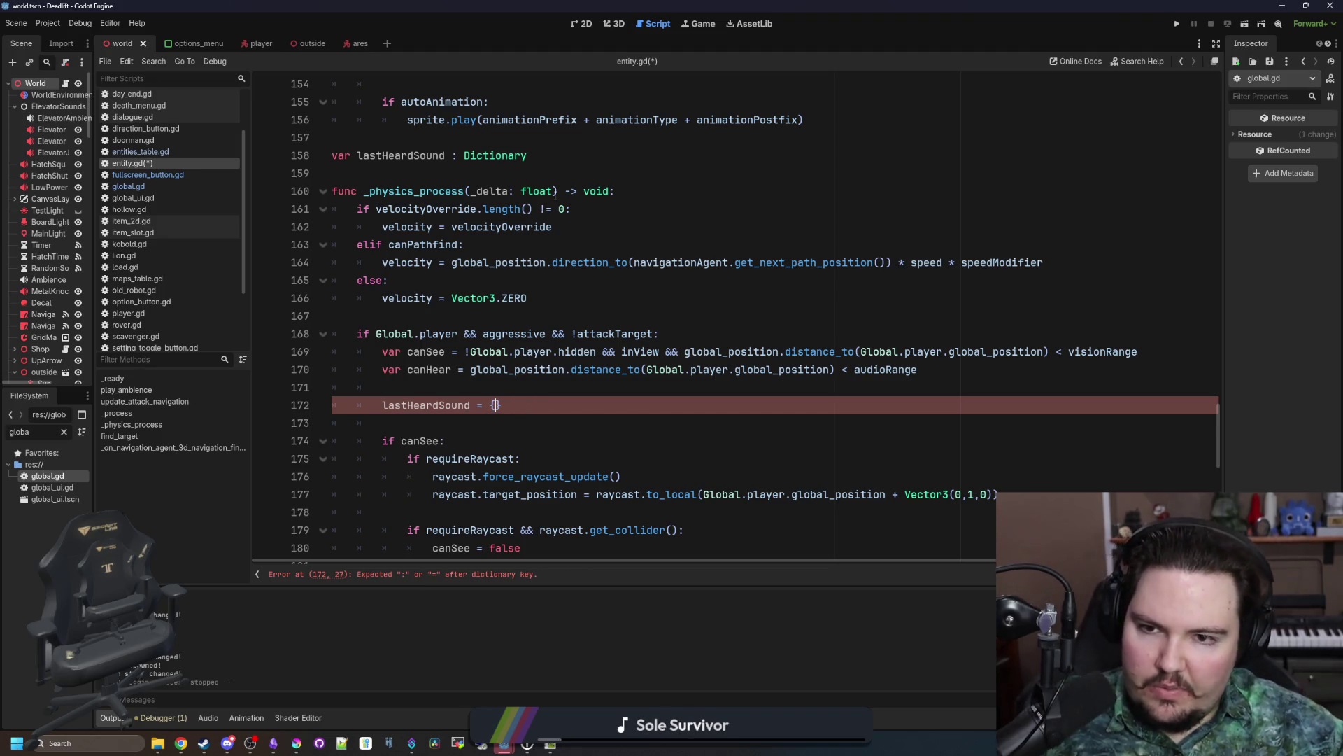
Step: Default the lastHeardSound declaration to {} and insert a blank line above canHear
left_click(562, 155)
type("{")
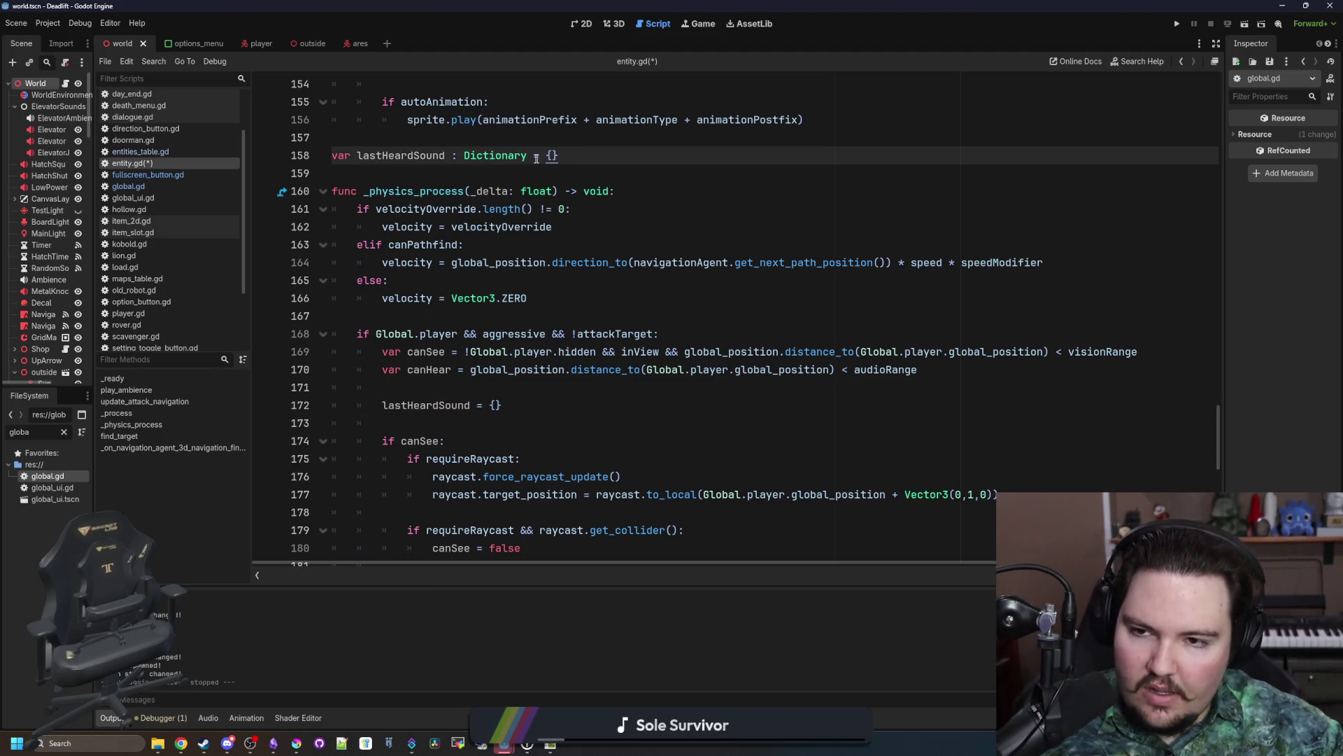
left_click(510, 139)
left_click(428, 384)
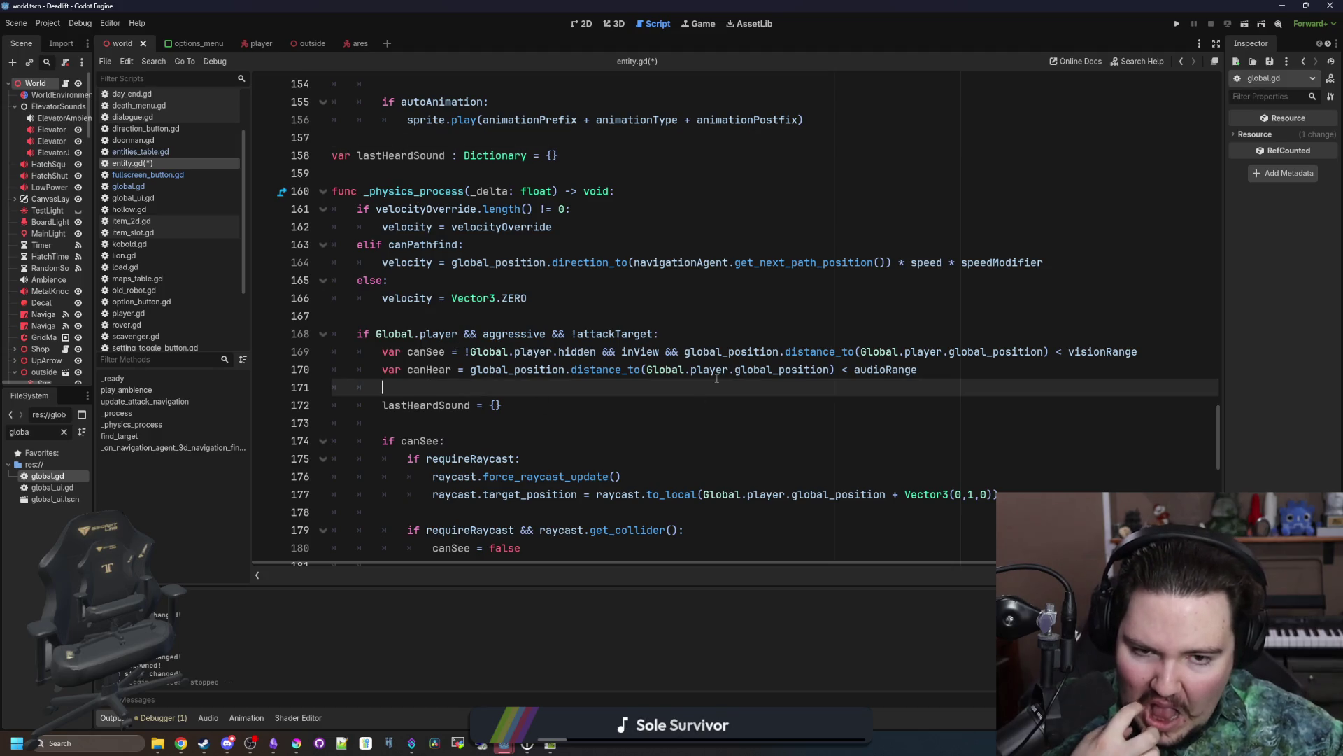
left_click(366, 369)
key("Return")
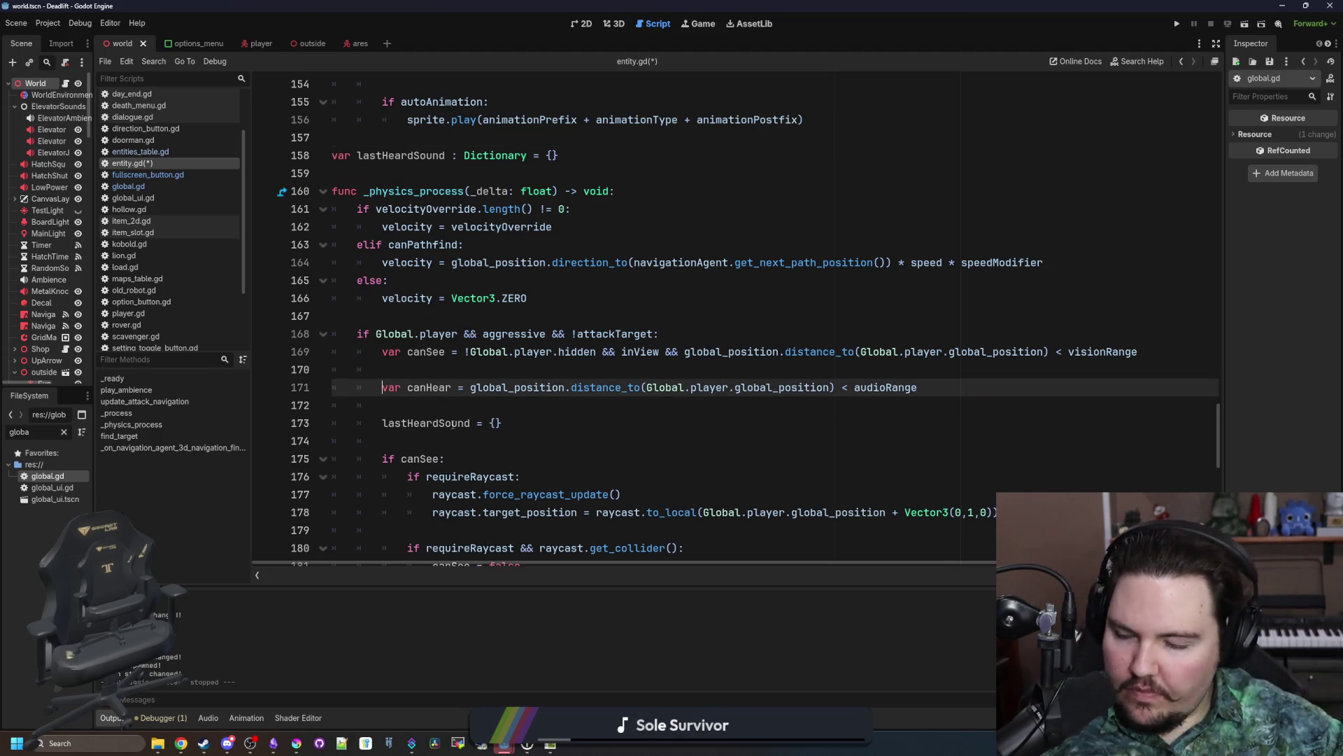
left_click(440, 371)
Step: Save entity.gd and scale audioRange in the canHear check by lastHeardSound.Volume
key("ctrl+s")
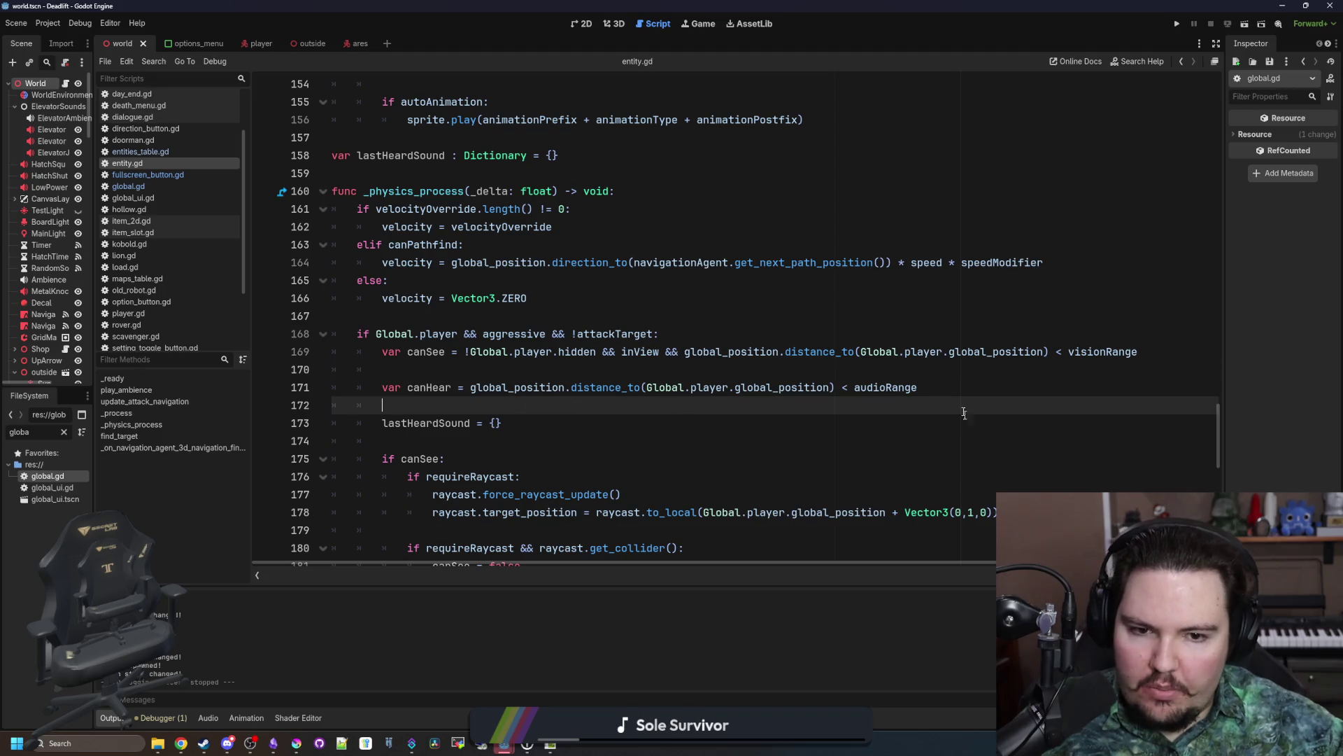
left_click(953, 389)
type("*lastHea")
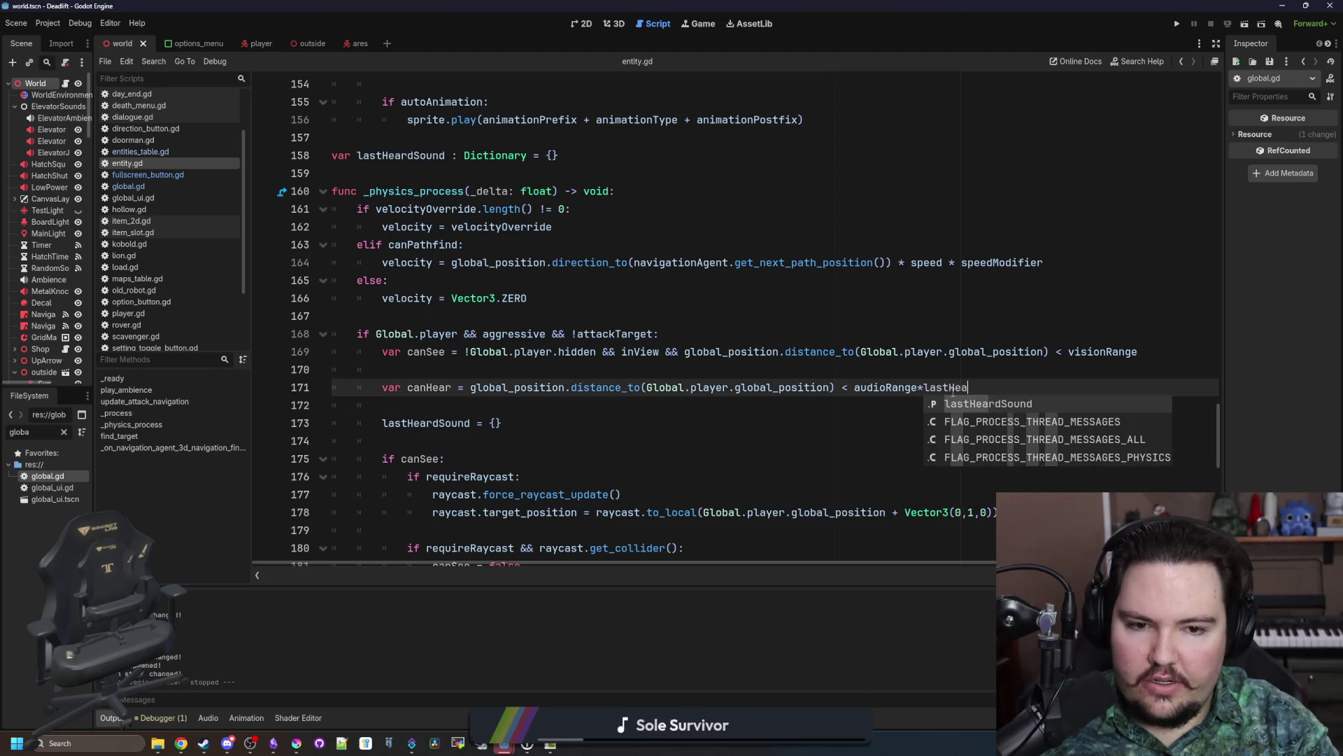
key("Return")
type(".Volume")
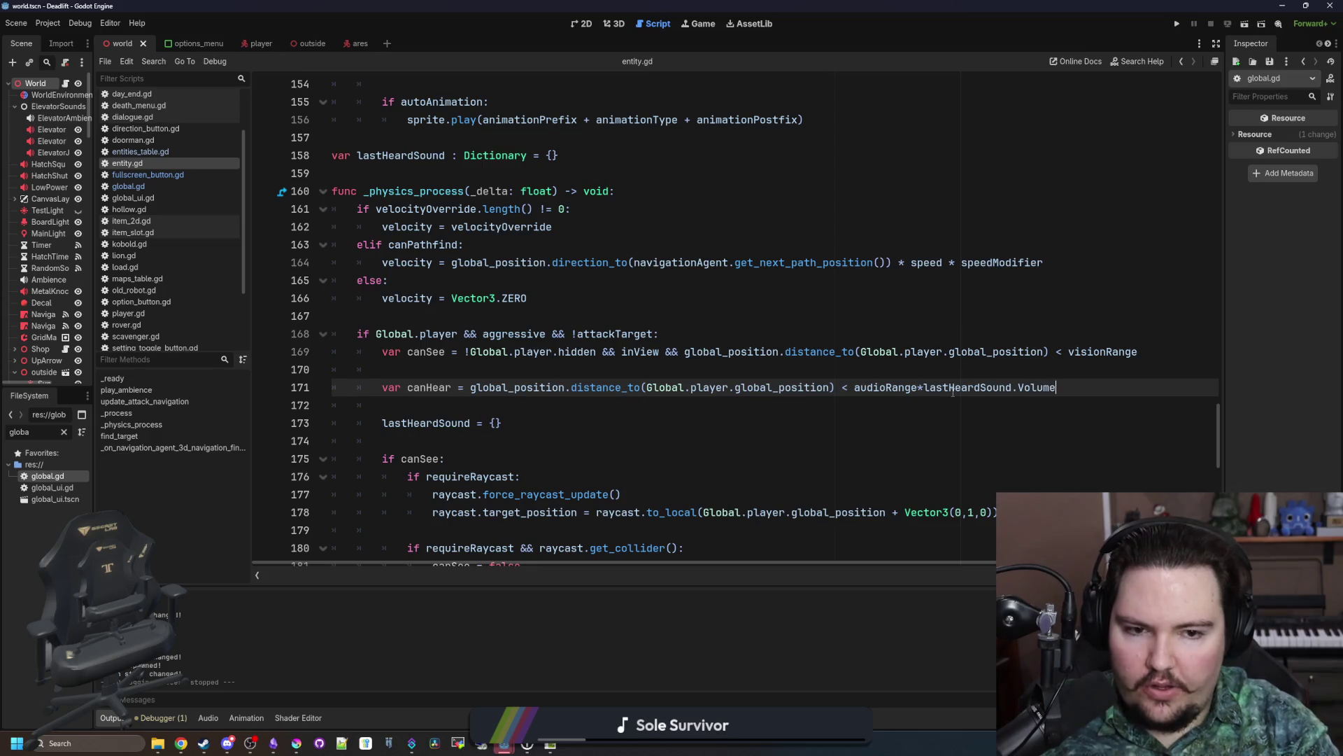
Step: Wrap the canHear check in 'if !lastHeardSound.is_empty():'
key("Up")
key("Return")
type("if lastHeardSound.is_e")
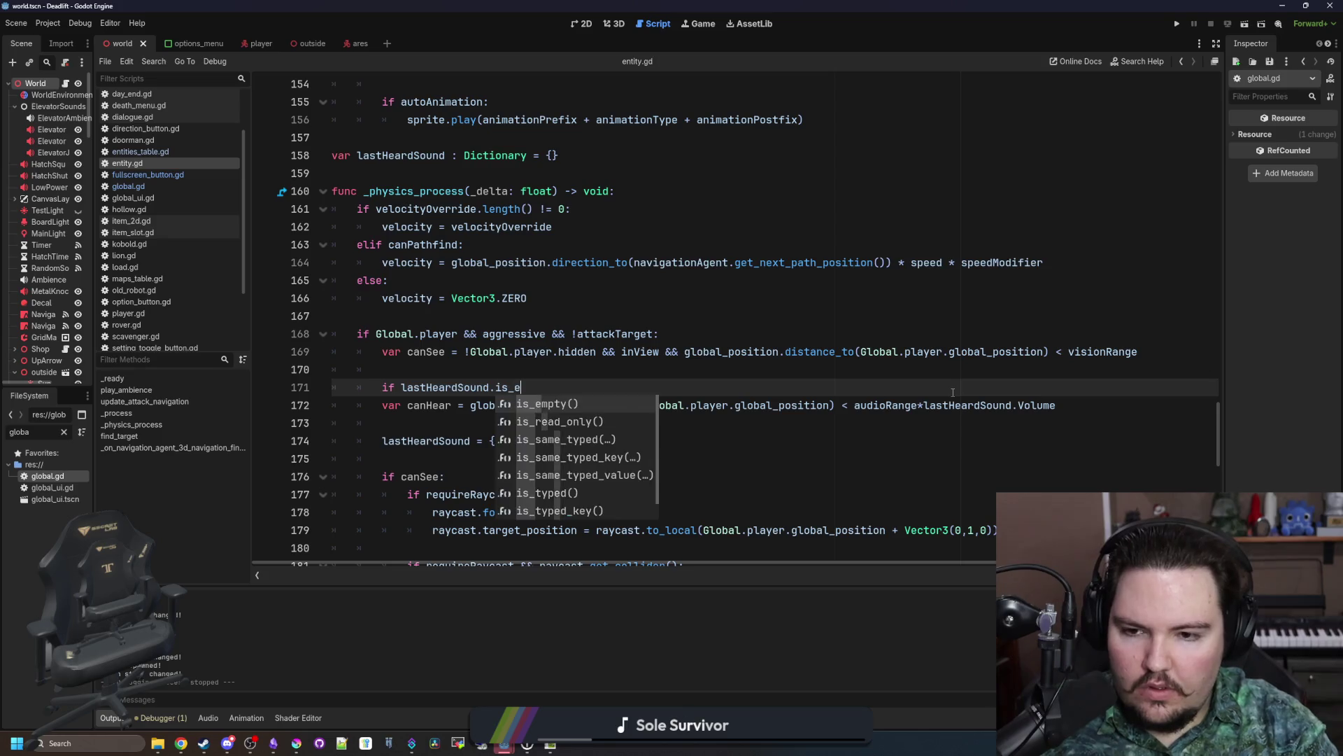
key("Return")
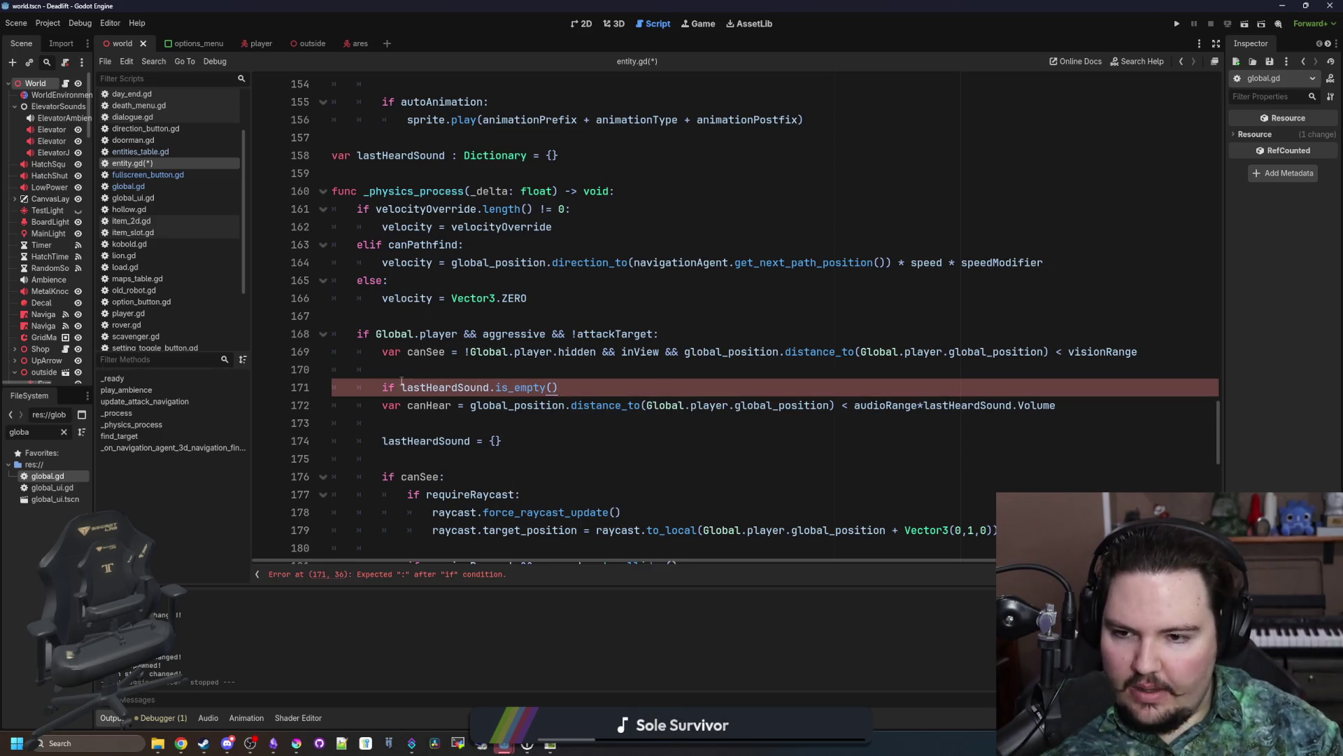
left_click(404, 387)
type("!")
type(":")
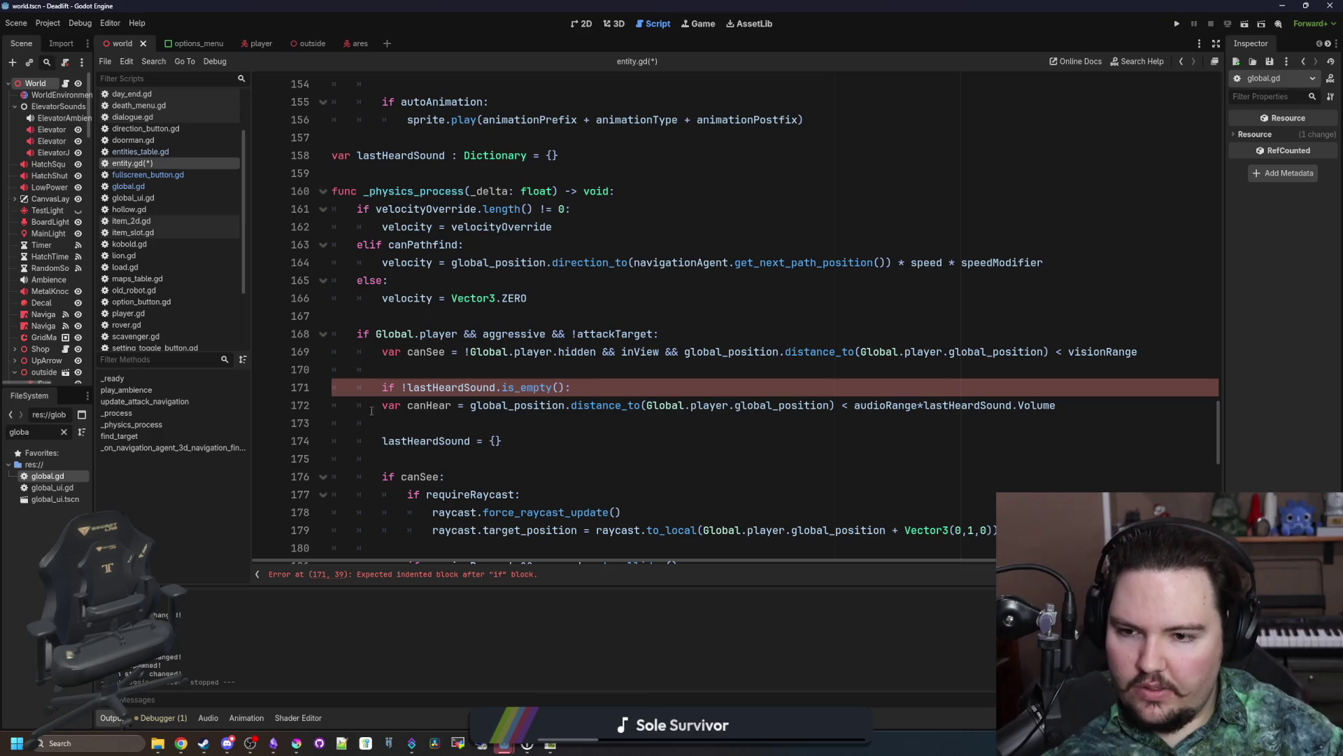
left_click(383, 405)
key("Tab")
Step: Declare 'var canHear = false' above the if, drop the duplicate var keyword, and save
left_click_drag(478, 405, 407, 405)
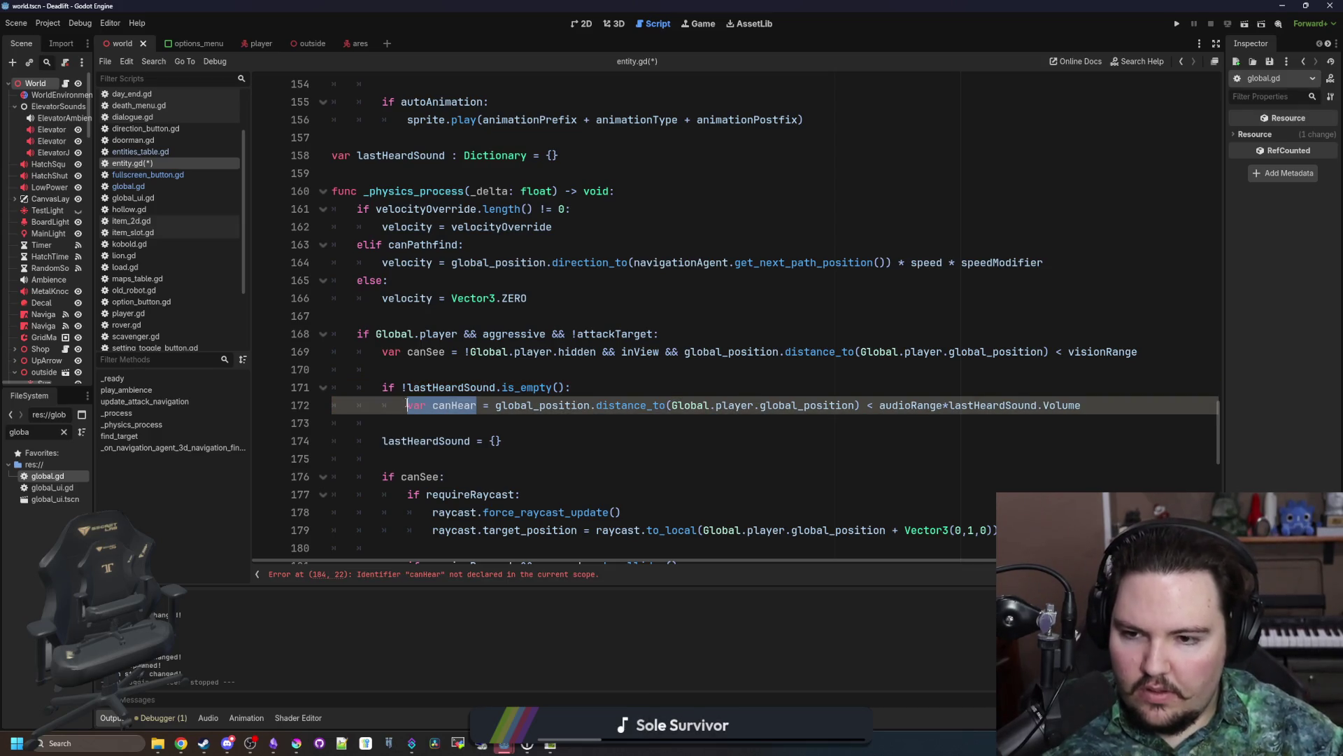
key("ctrl+c")
left_click(420, 370)
key("ctrl+v")
type("= false")
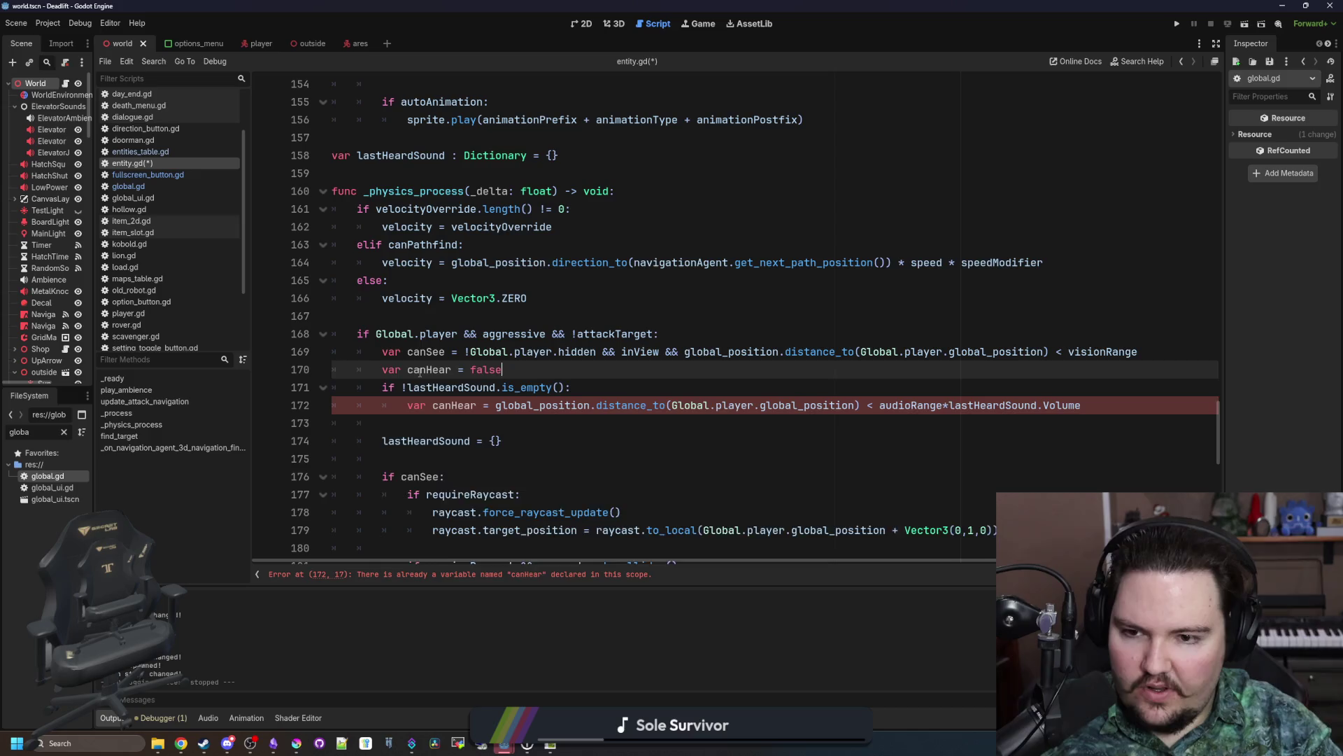
key("Return")
left_click_drag(432, 423, 408, 423)
key("BackSpace")
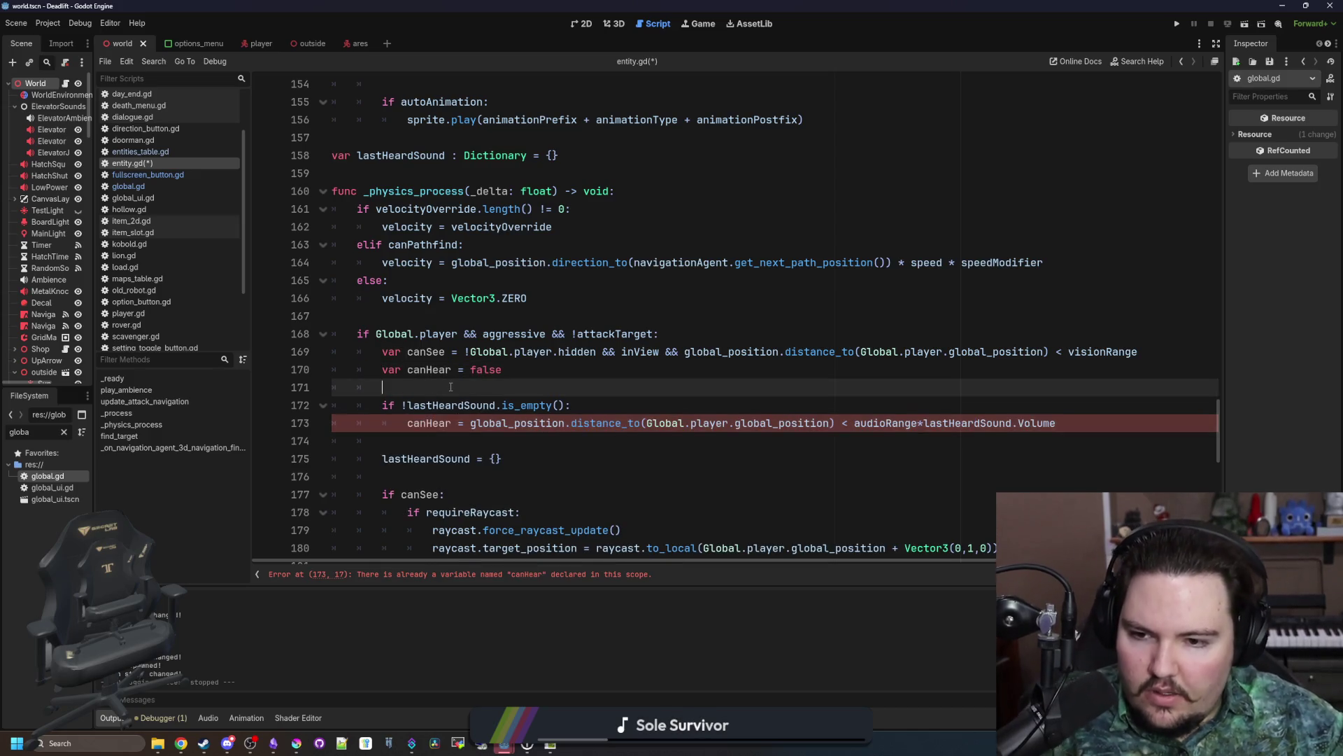
left_click(481, 387)
scroll(481, 383, "down", 1)
left_click(481, 382)
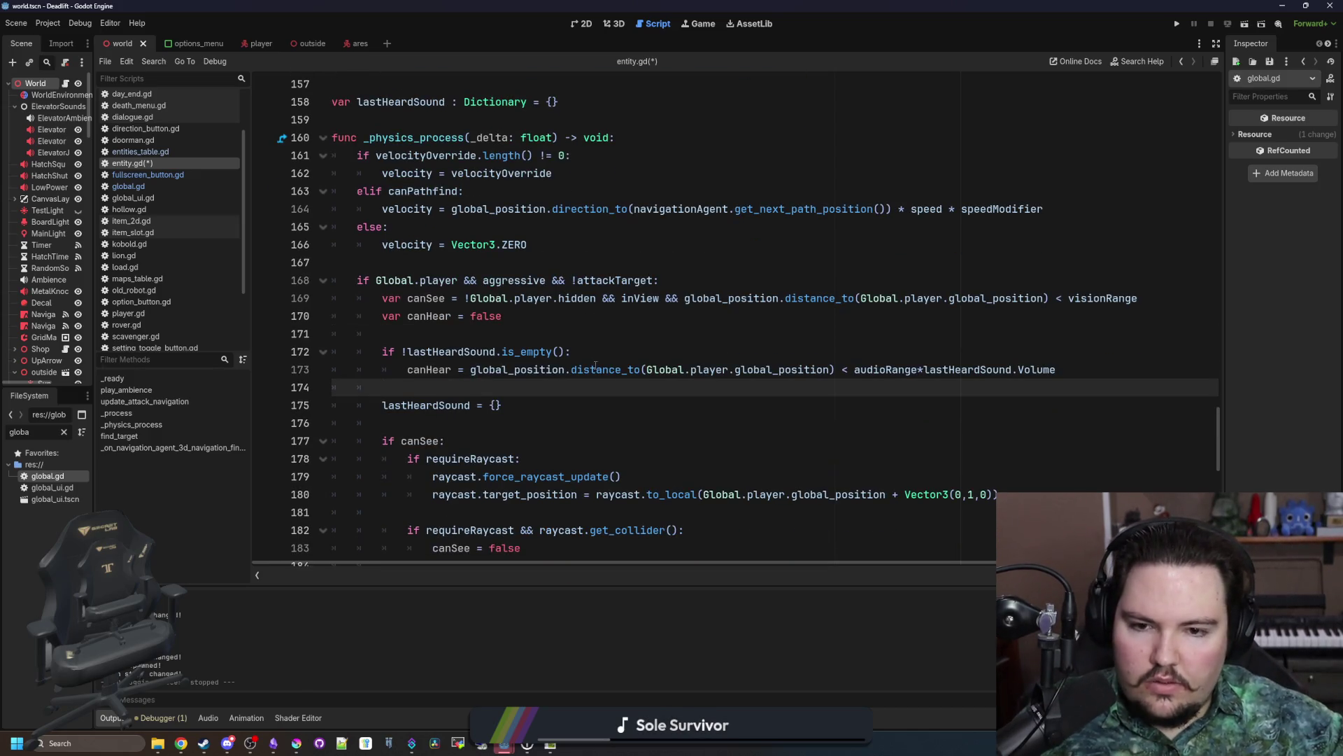
left_click(576, 336)
key("ctrl+s")
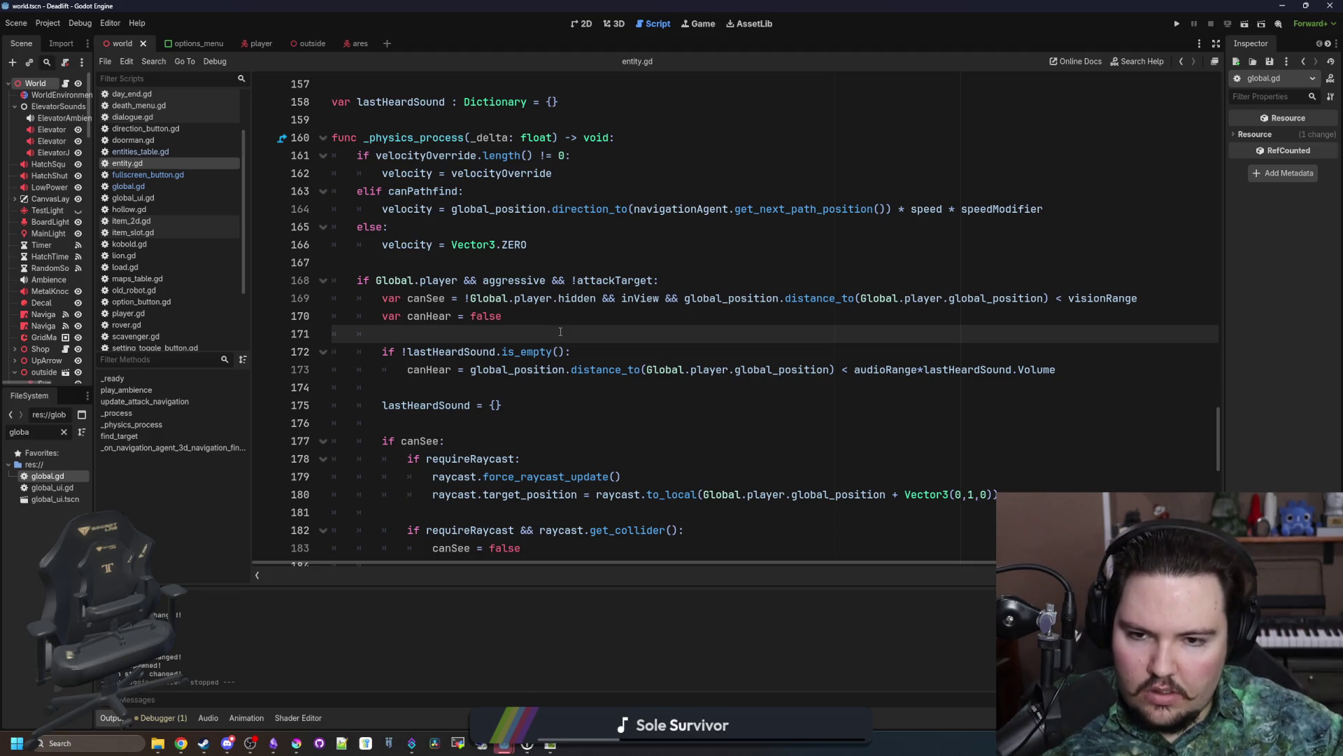
Step: Replace Global.player.global_position with lastHeardSound.Position in the hearing distance check
left_click(664, 395)
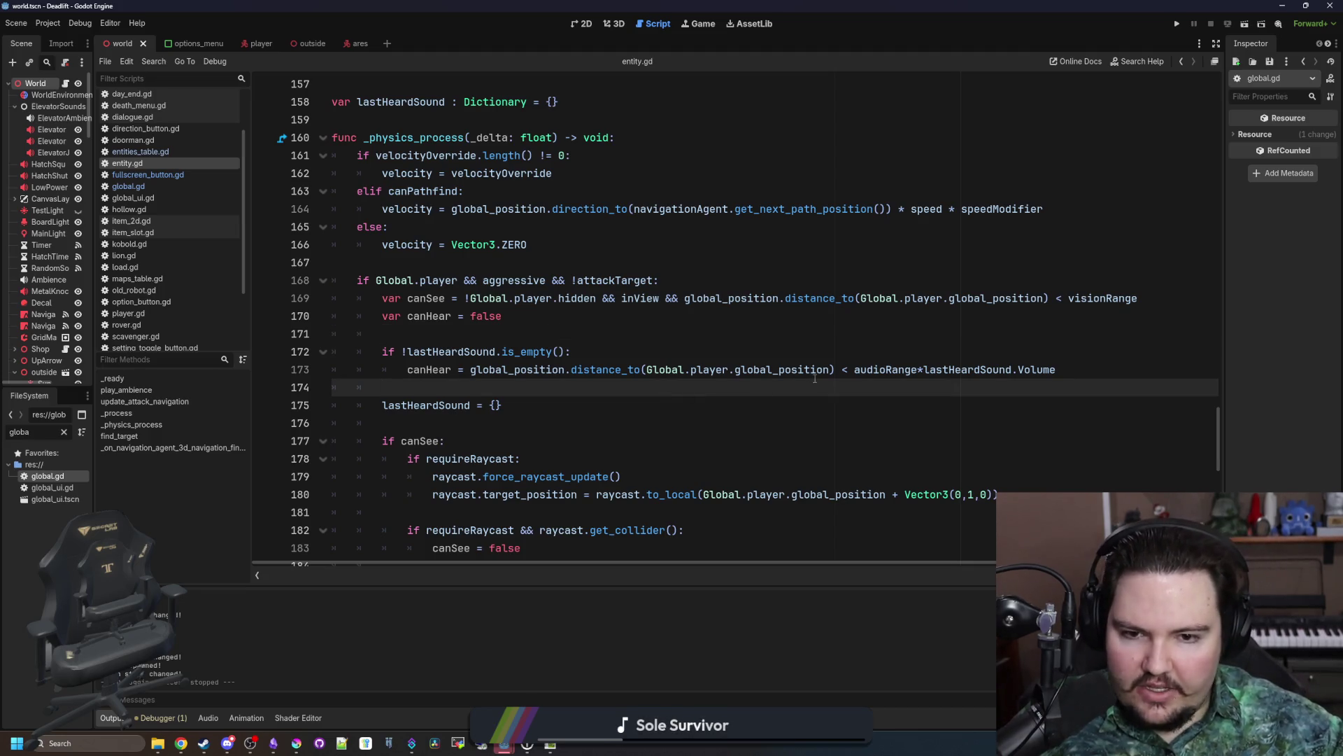
left_click_drag(830, 370, 647, 371)
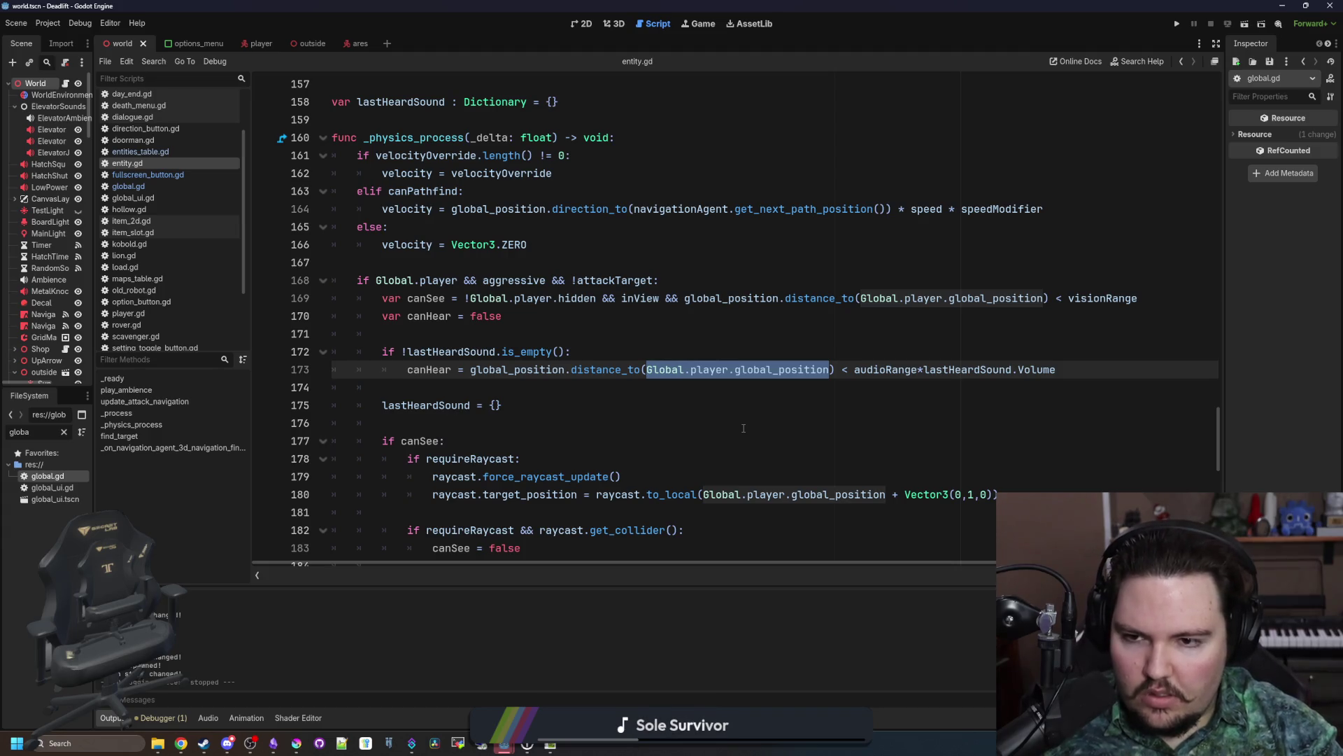
key("ctrl+v")
left_click(498, 334)
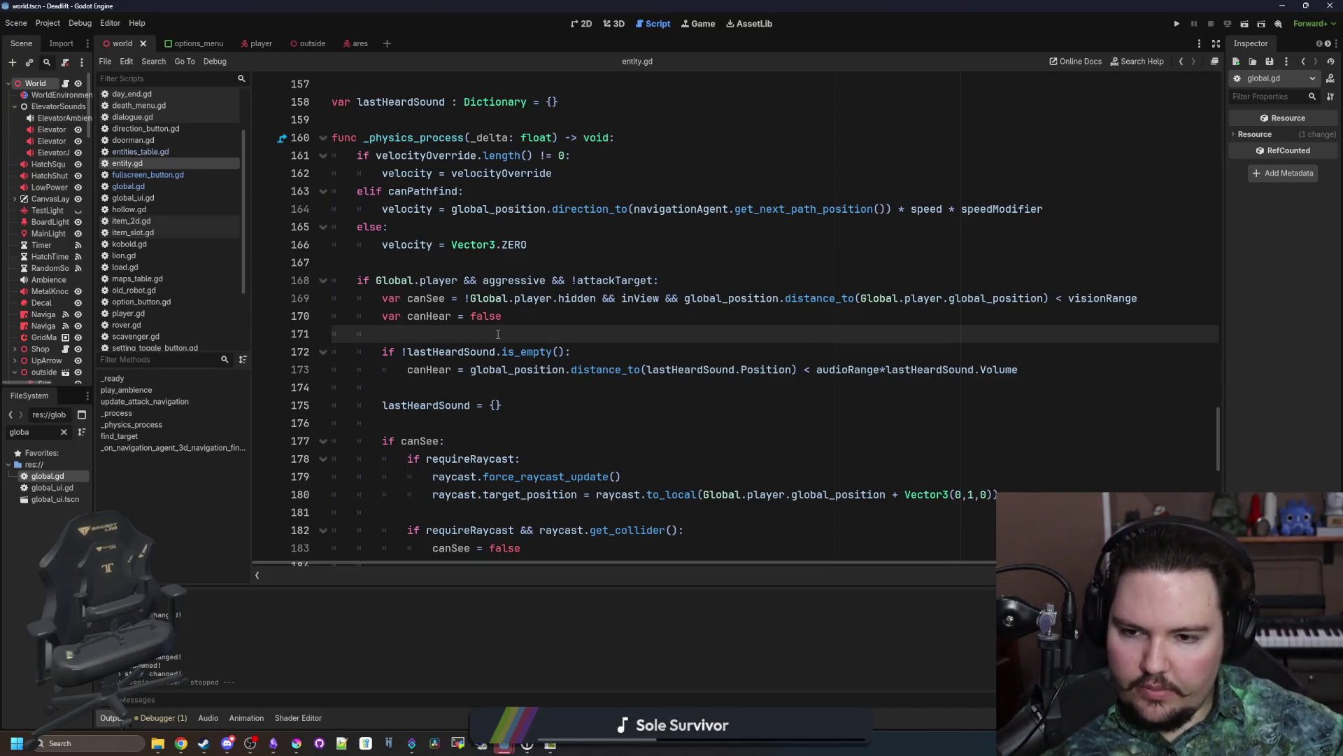
Step: Change the '= {}' reset to lastHeardSound.clear(), check the Dictionary docs, and save
left_click_drag(502, 405, 479, 405)
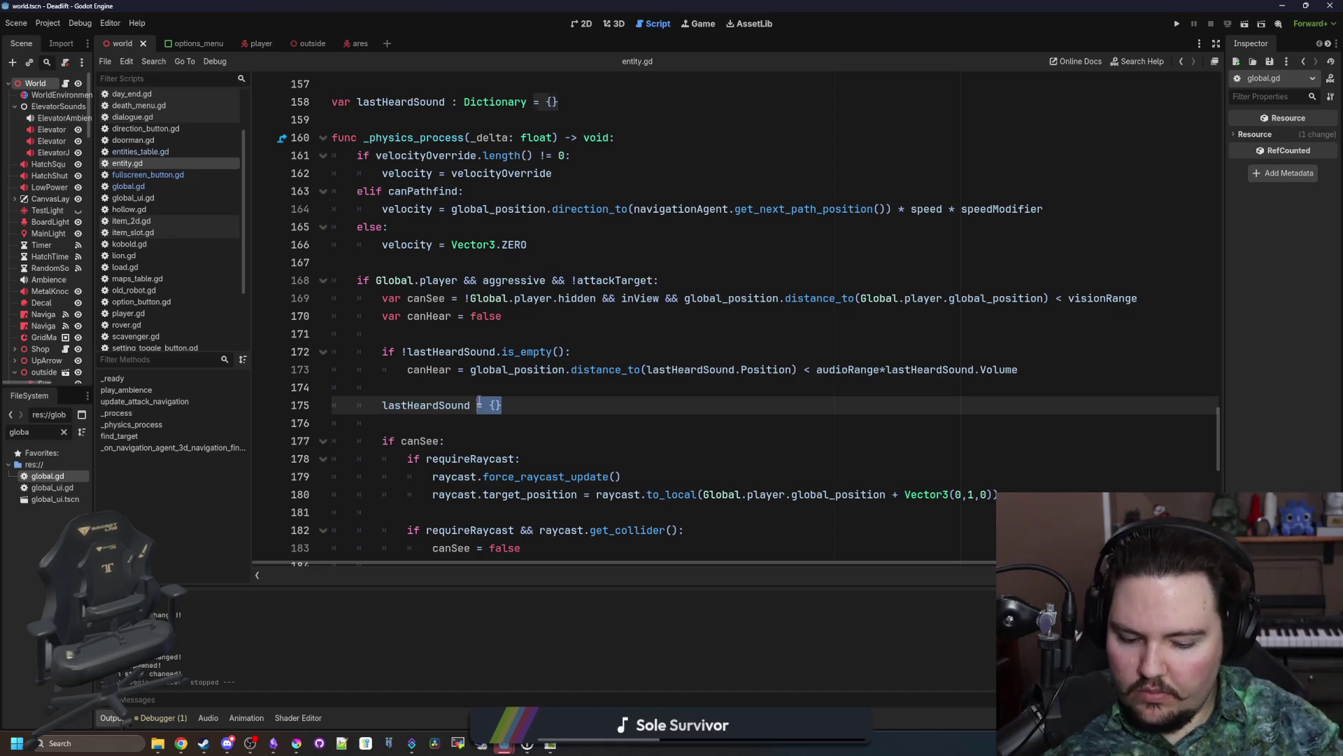
key("BackSpace")
type(".clear()")
left_click(480, 402, "ctrl")
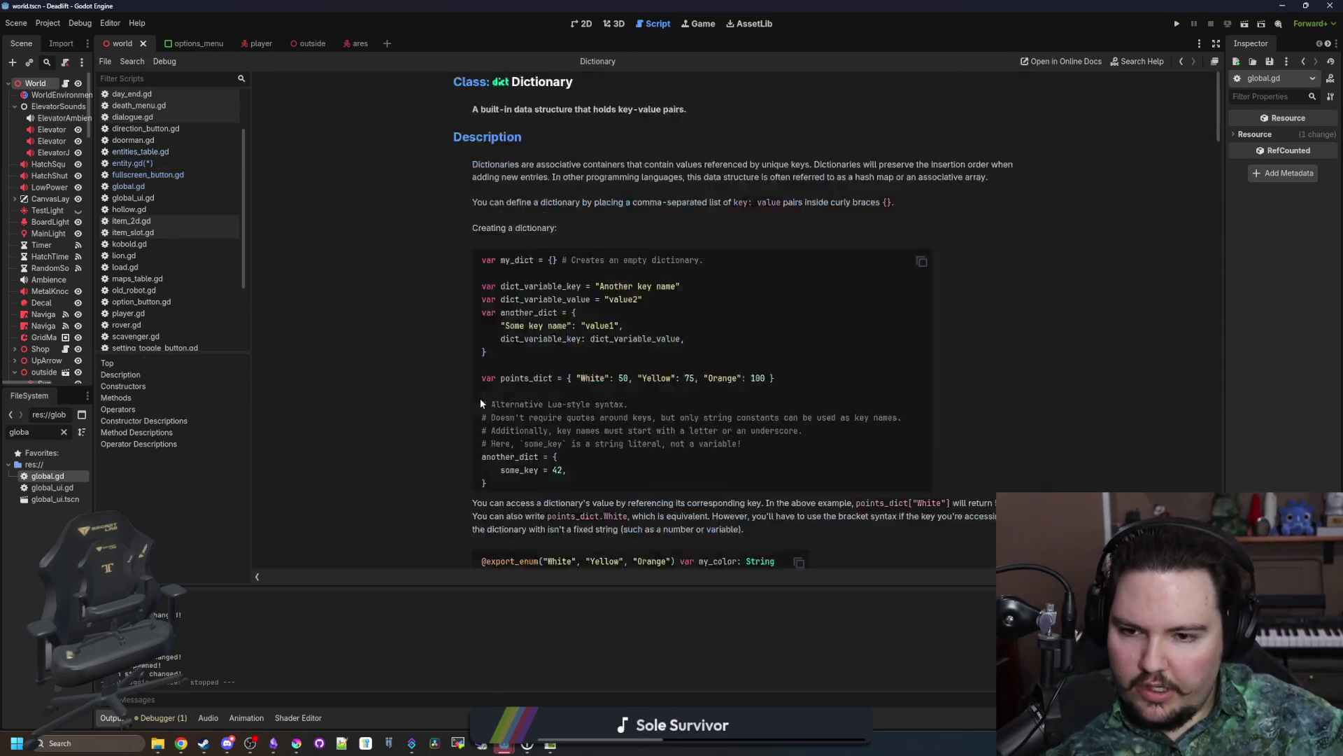
key("alt+Left")
left_click(523, 390)
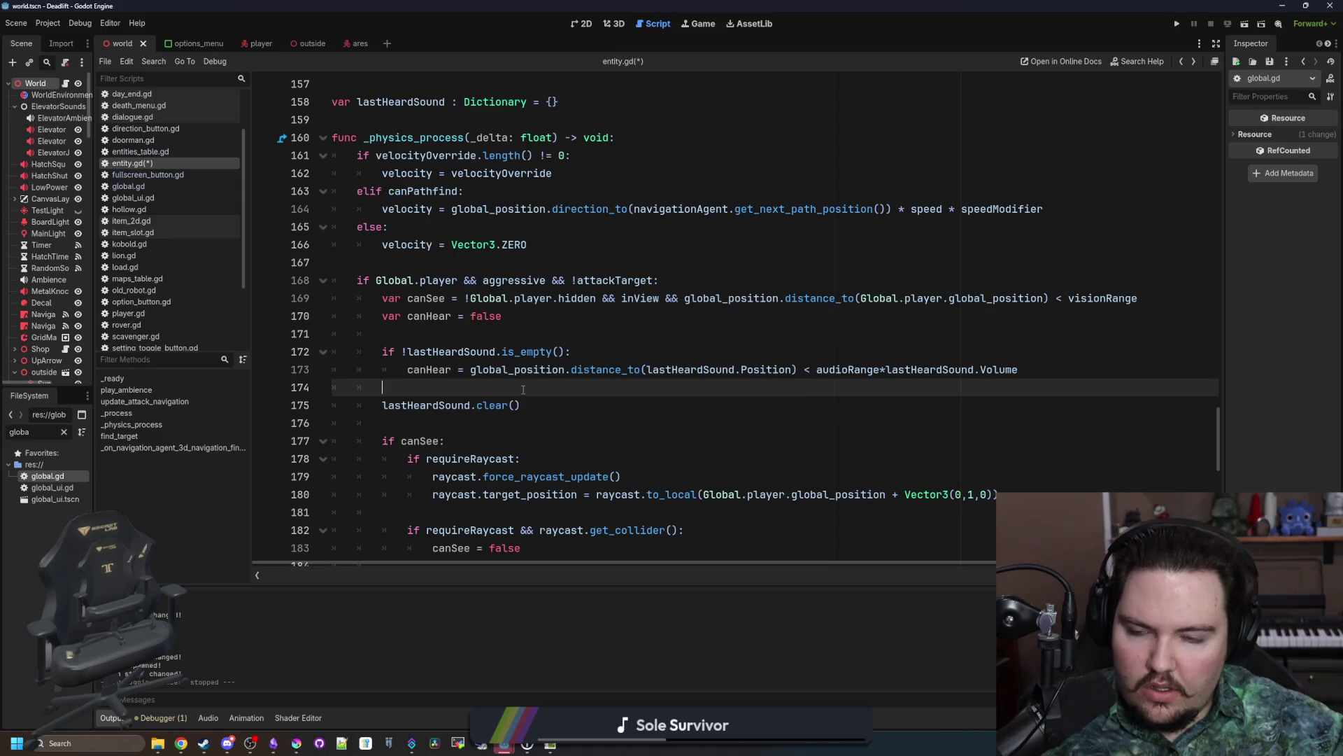
key("ctrl+s")
left_click(533, 334)
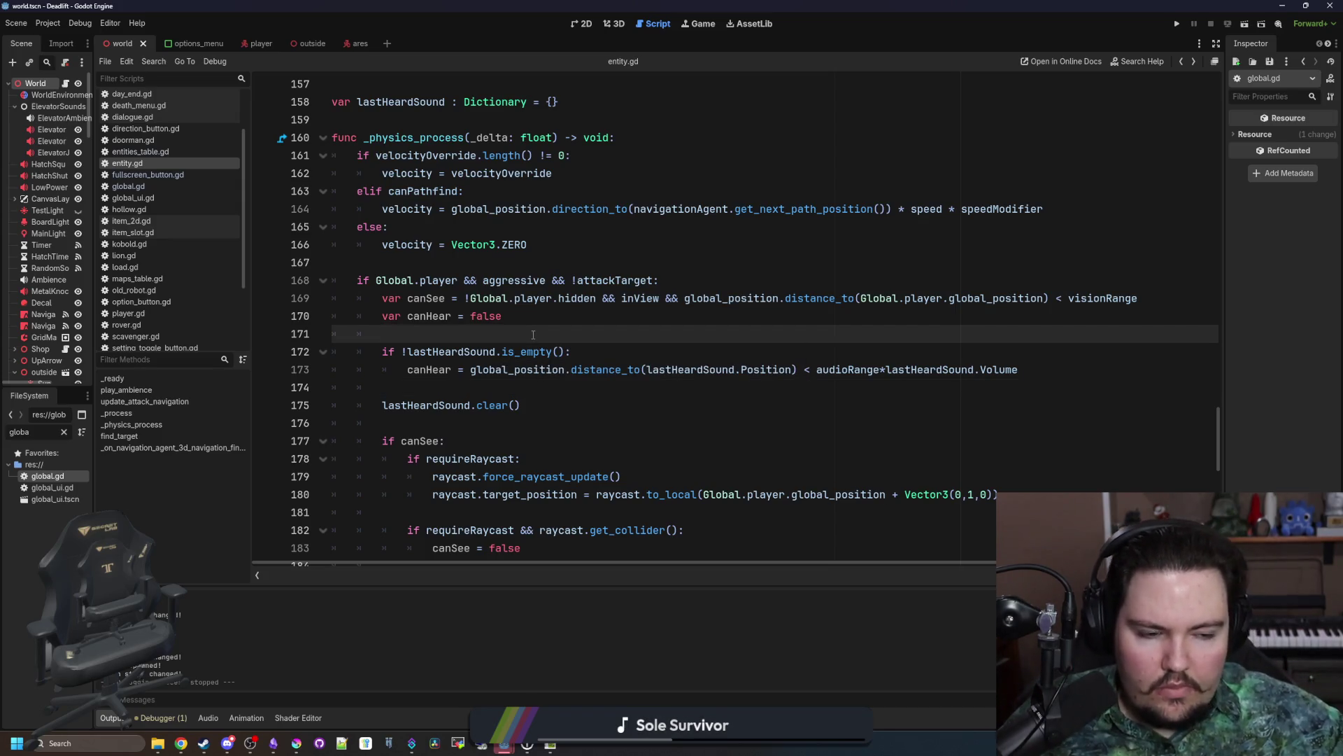
Step: Add a func heard_sound(data): below the lastHeardSound declaration
scroll(534, 334, "up", 6)
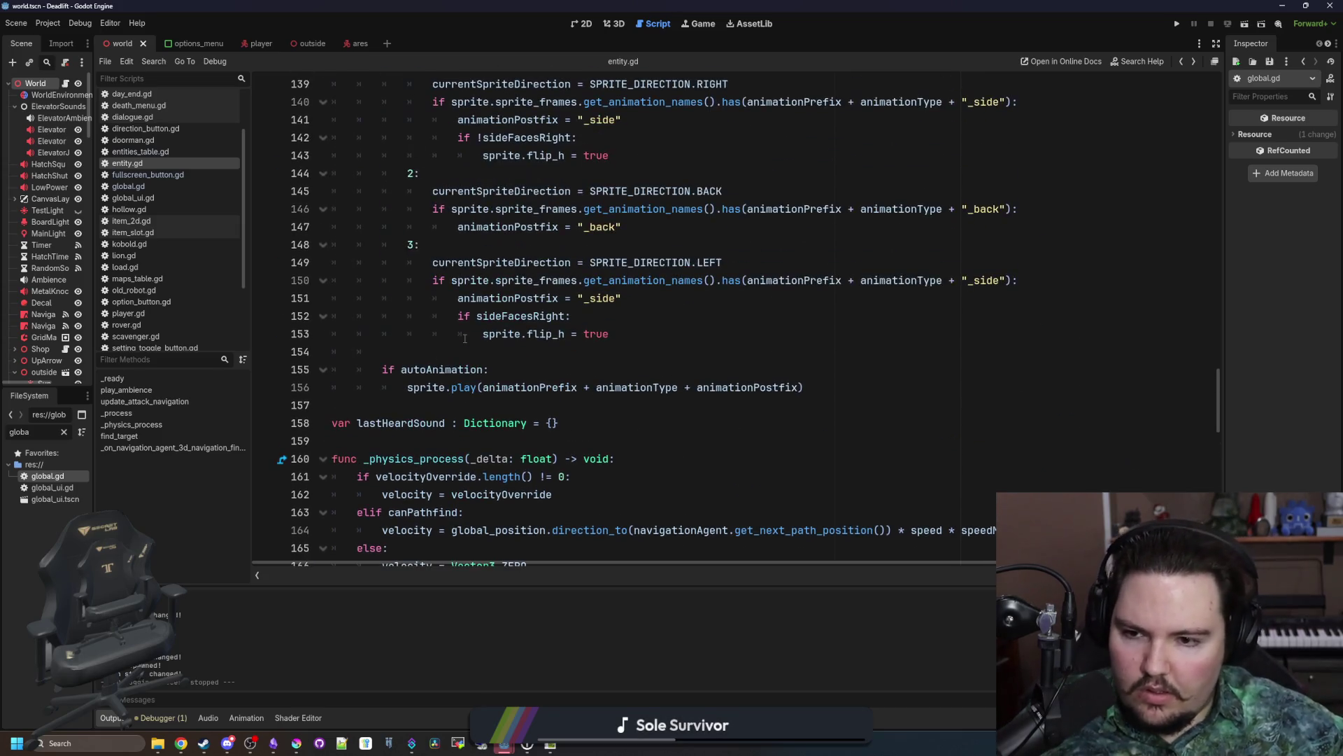
scroll(402, 272, "down", 3)
left_click(402, 273)
key("Return")
key("Return")
key("Return")
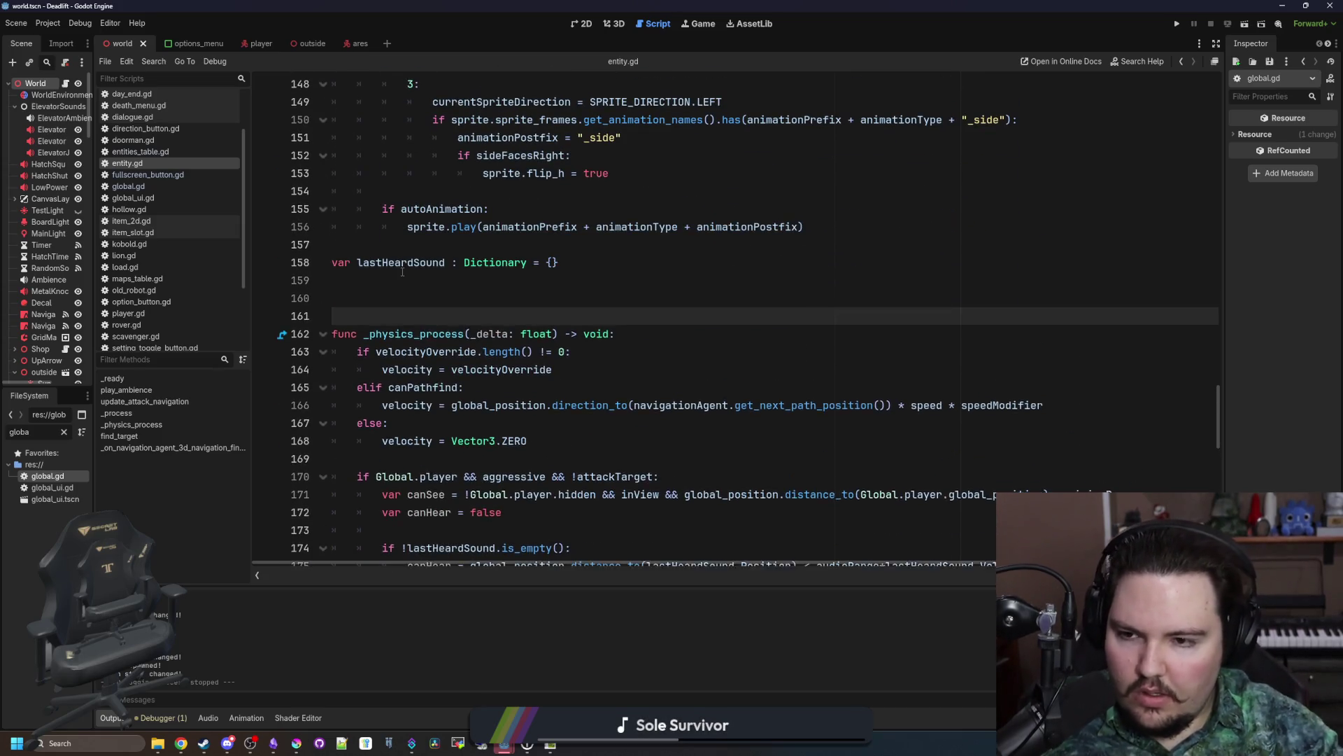
key("Up")
key("Up")
type("func heard_sound():")
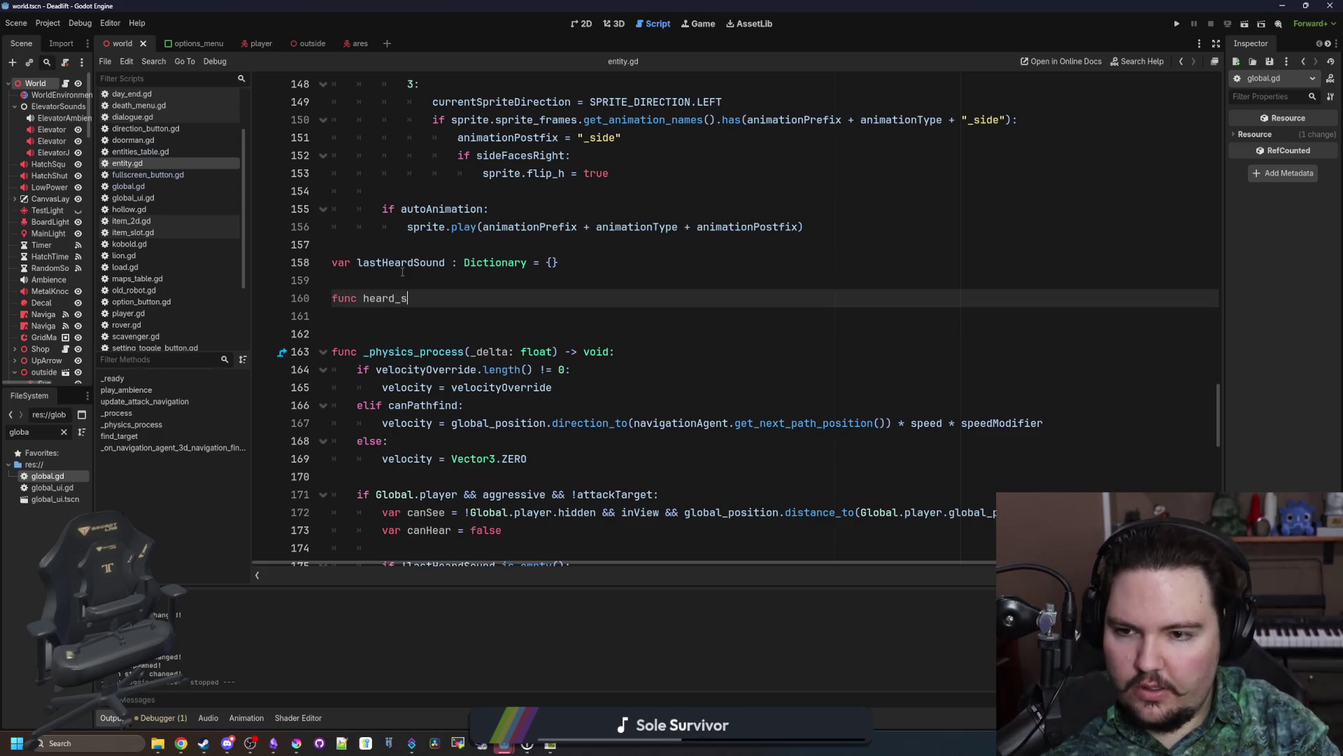
key("Left")
type("data")
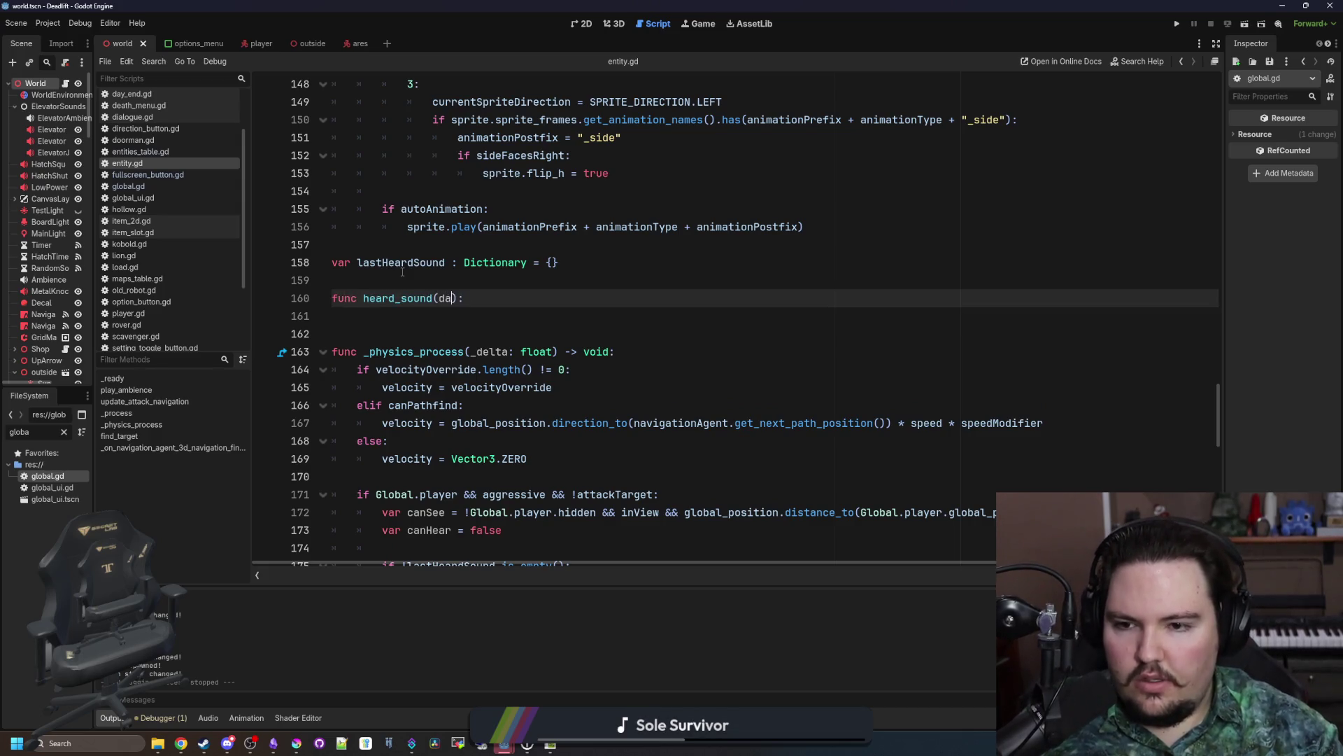
key("End")
key("Return")
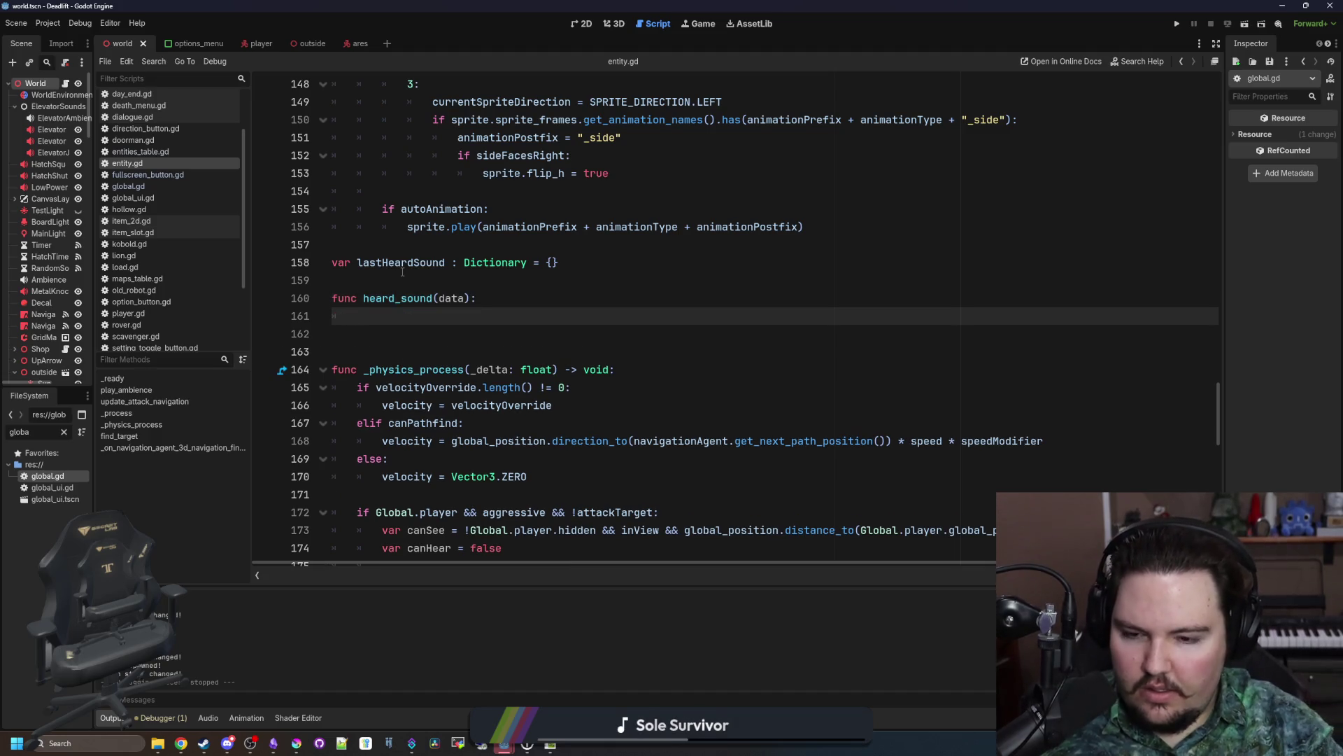
Step: Set the body to 'lastHeardSound = data.duplicate()' and type the parameter as data : Dictionary
type("lastHeardSound =")
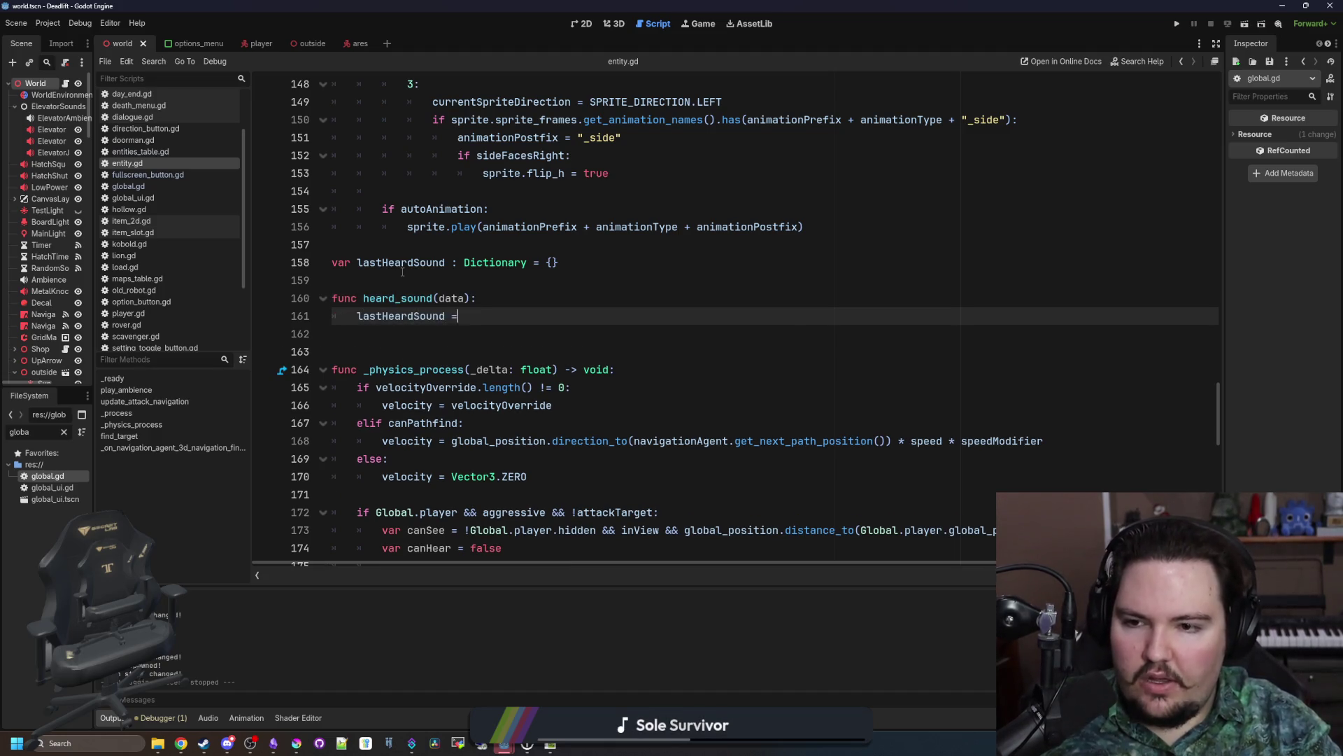
type(" last")
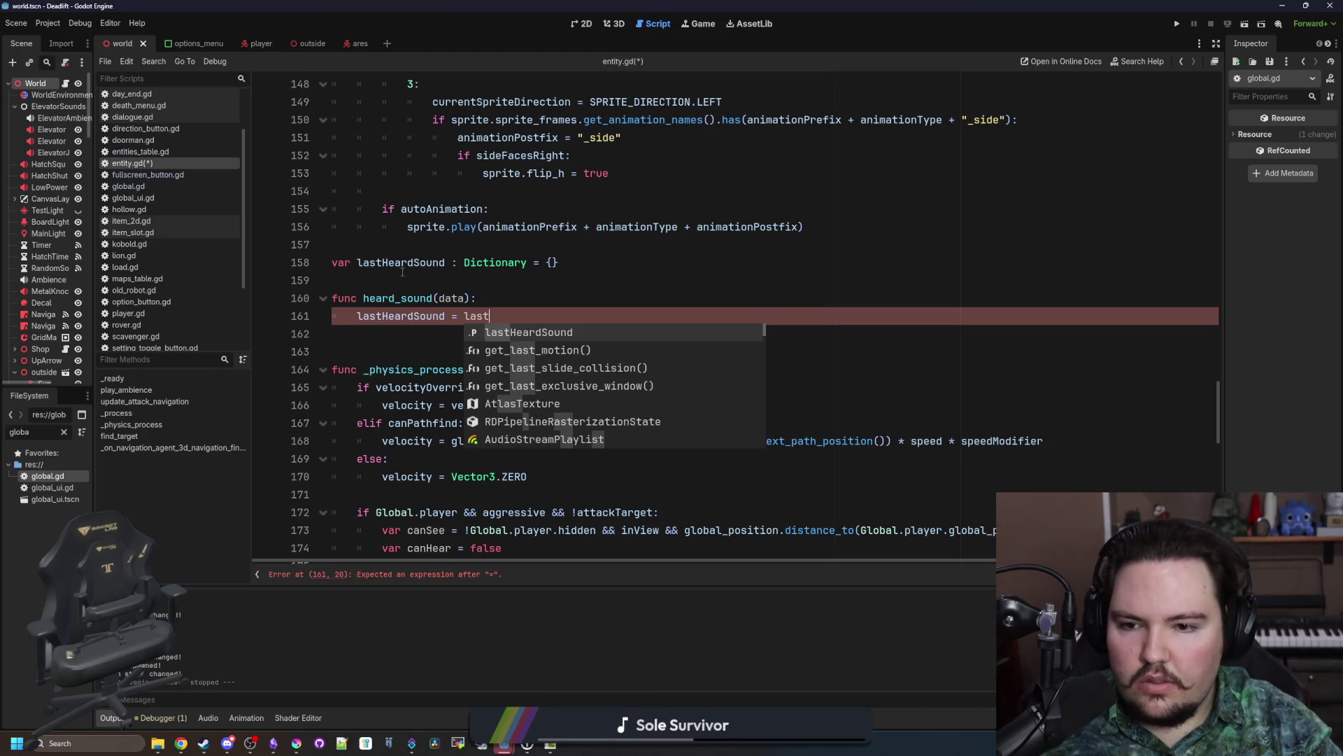
key("Return")
type(".")
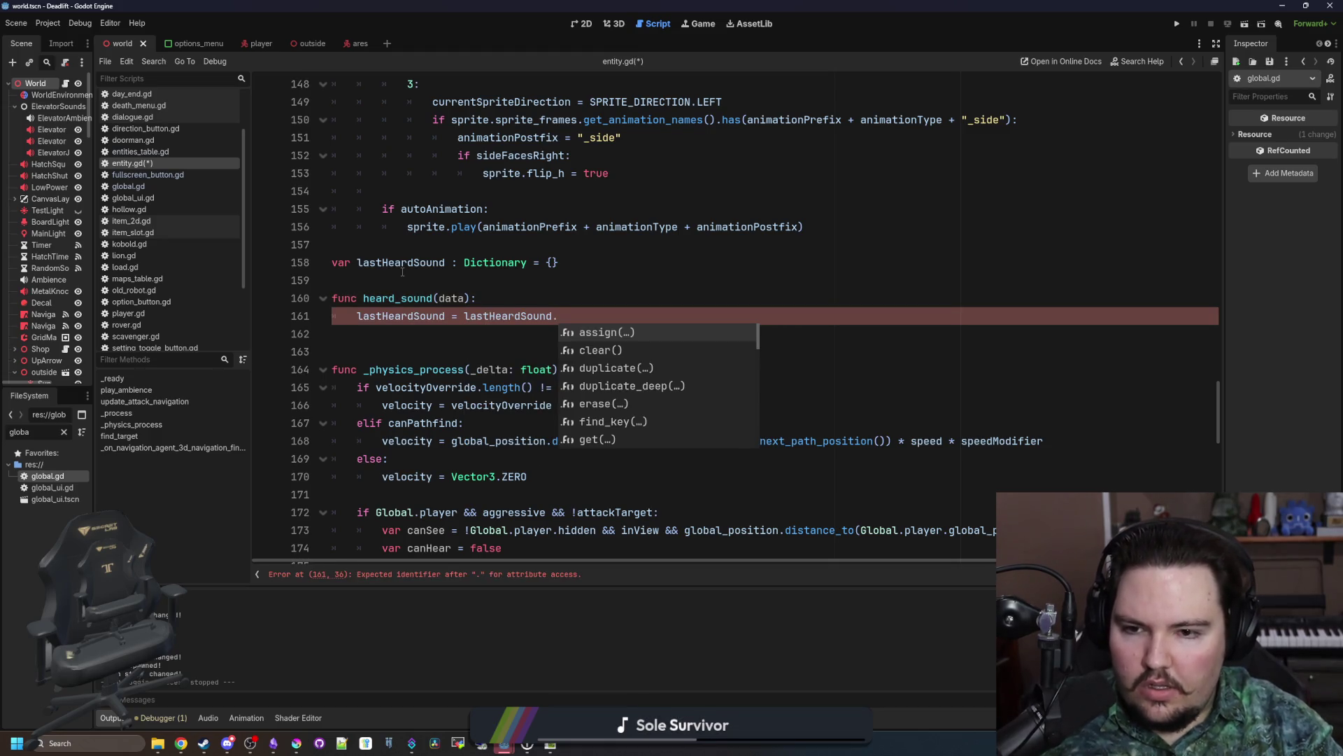
type("du")
key("BackSpace")
key("BackSpace")
key("BackSpace")
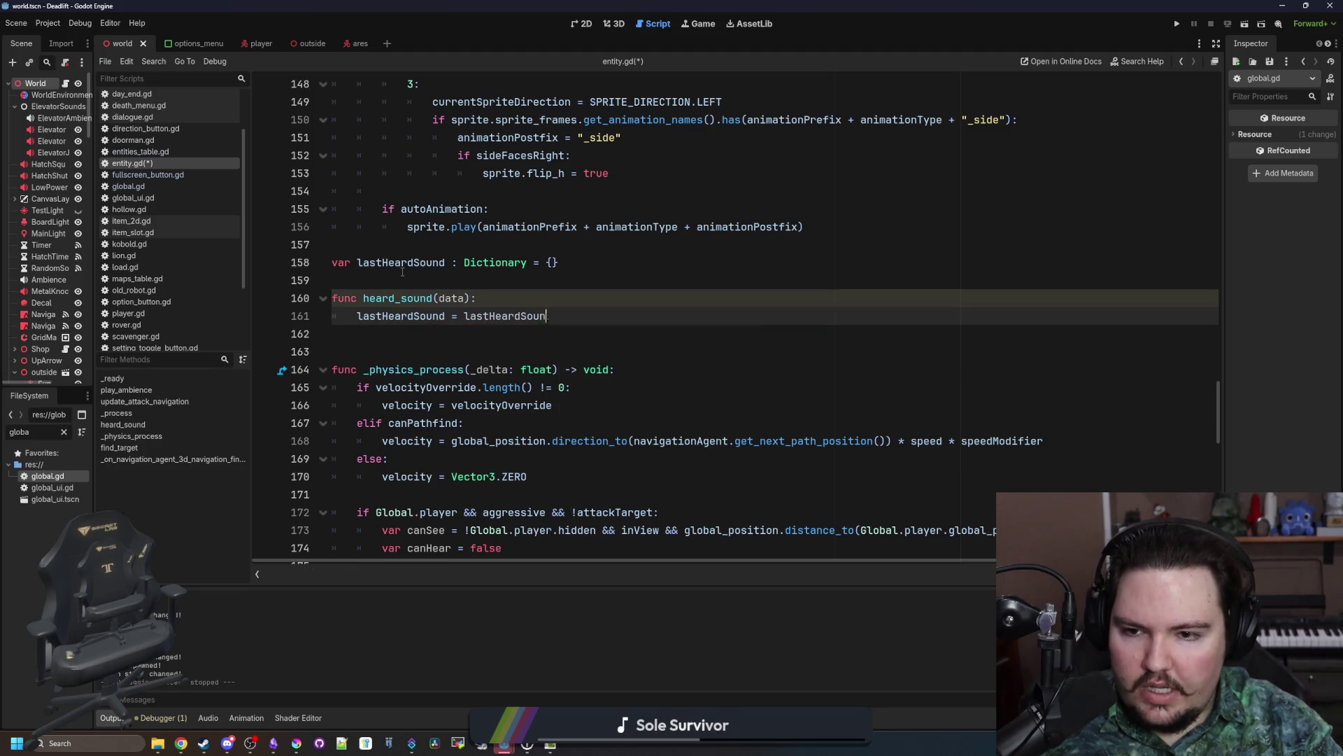
type("data.duplic")
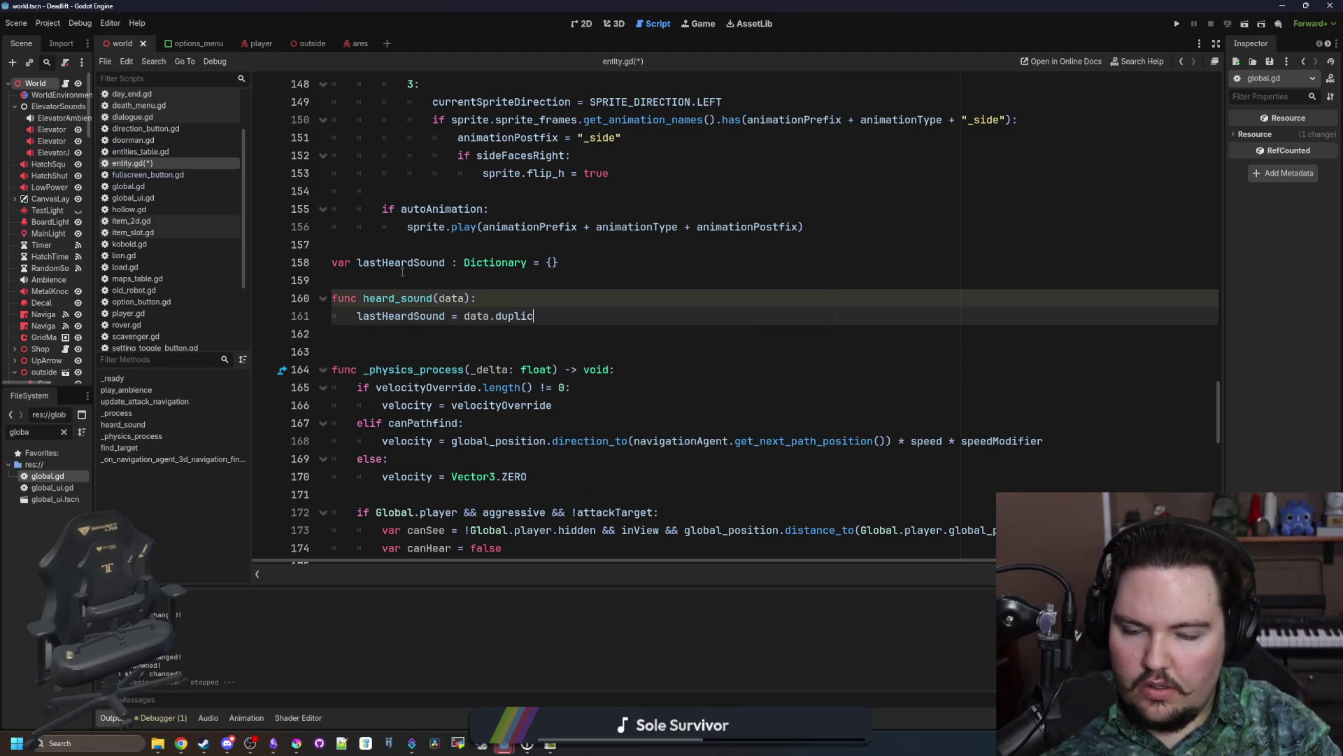
type("ate()")
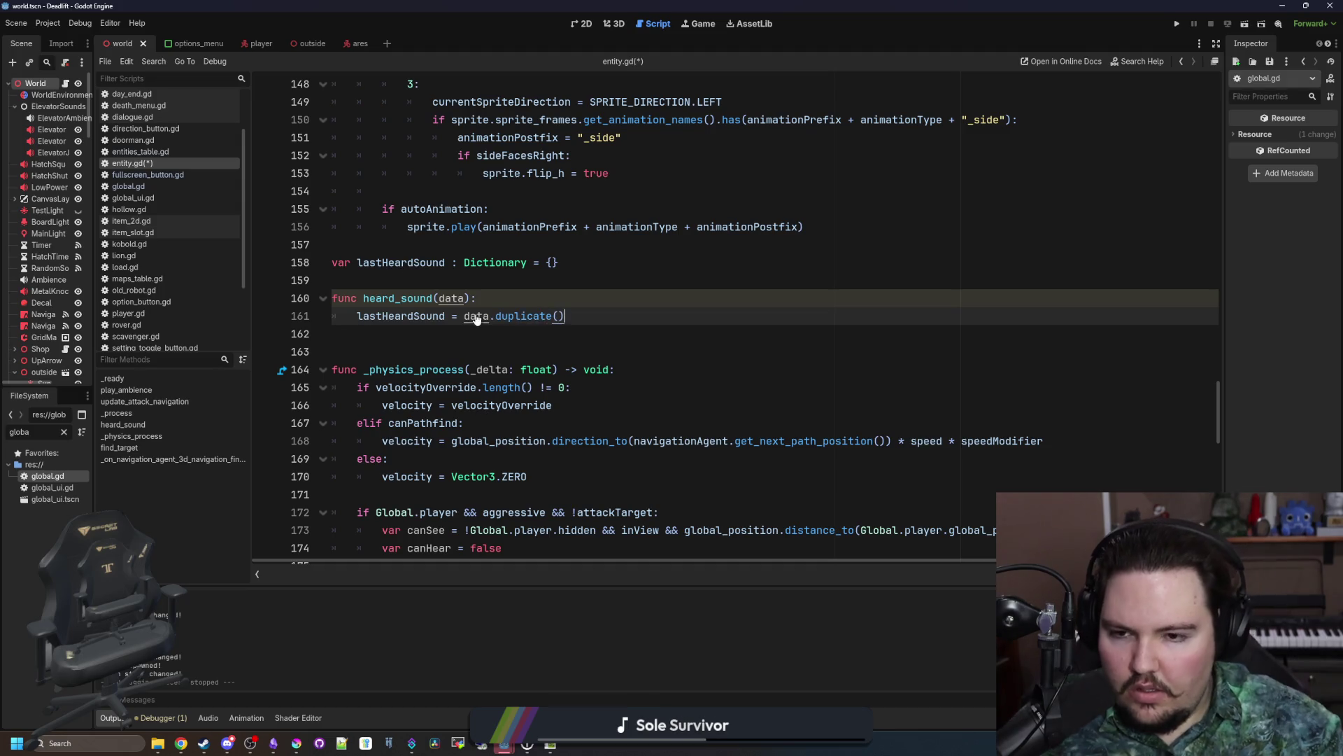
left_click(465, 298)
type(": Dictionary")
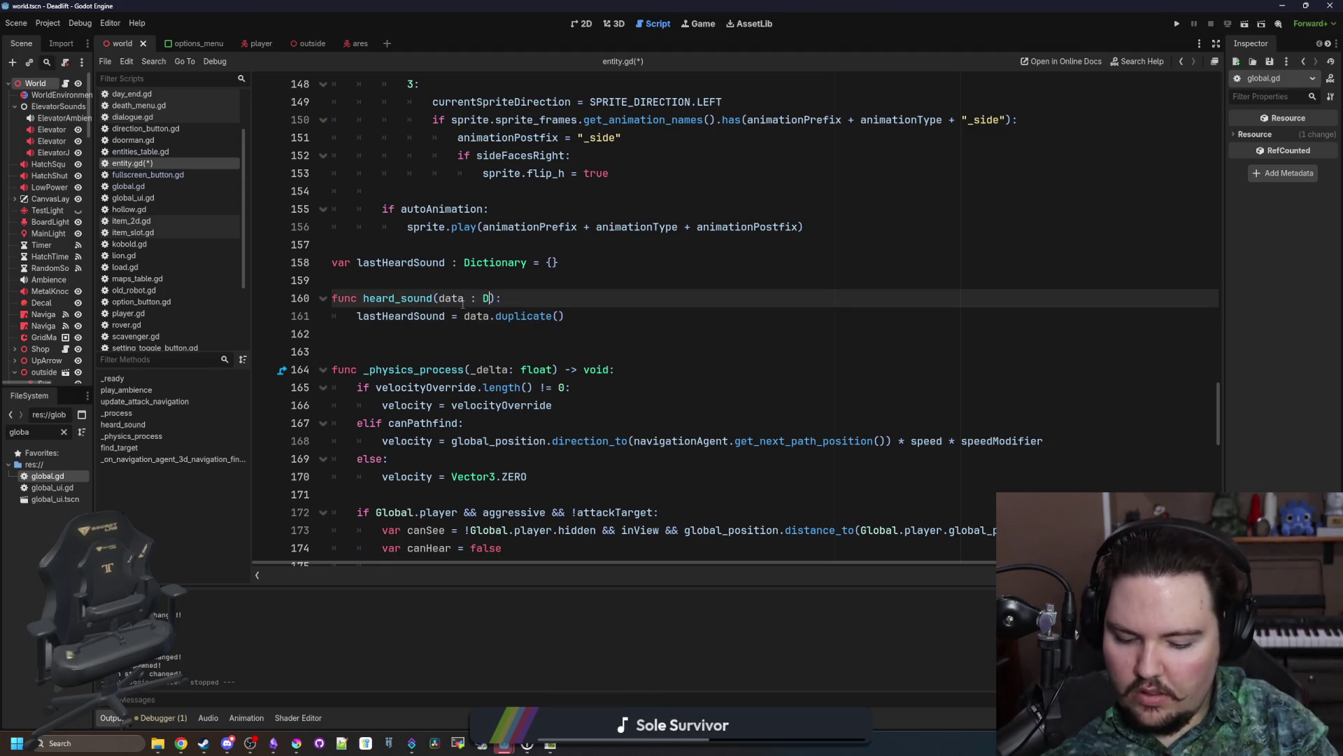
left_click(475, 287)
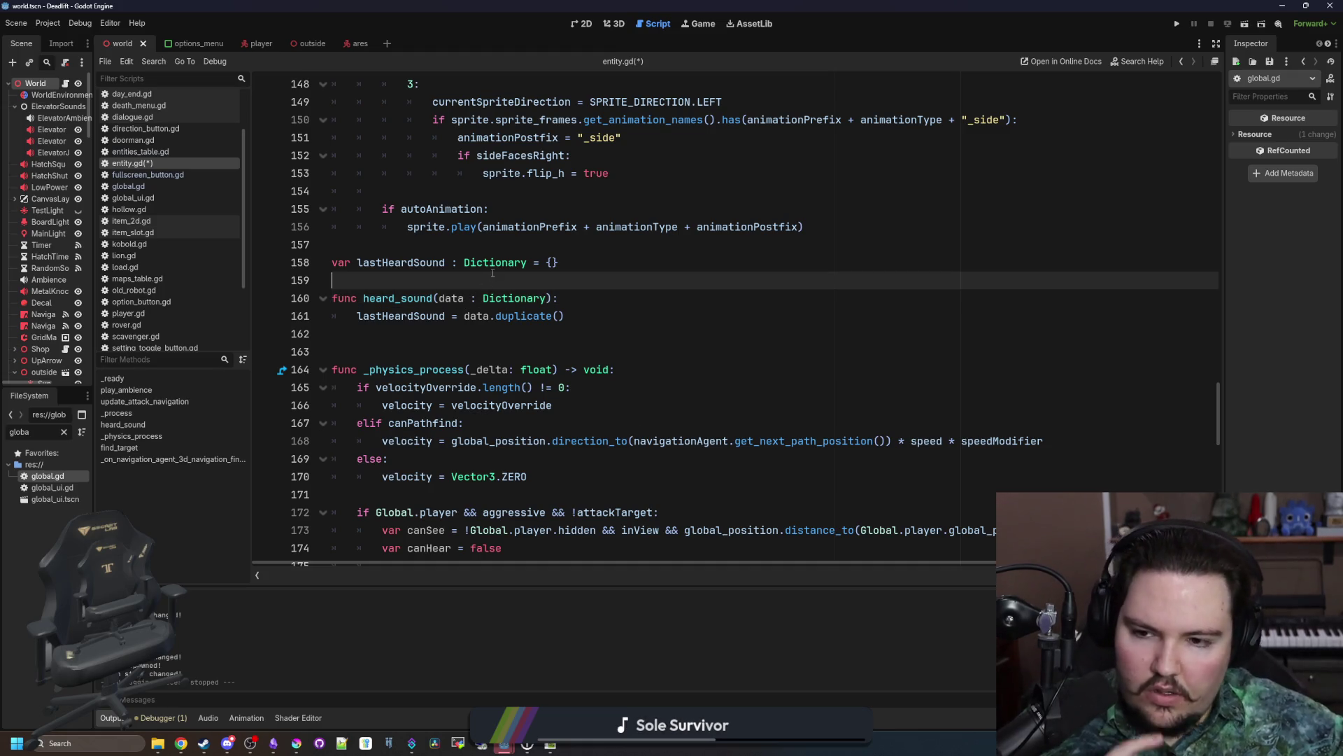
scroll(493, 273, "down", 3)
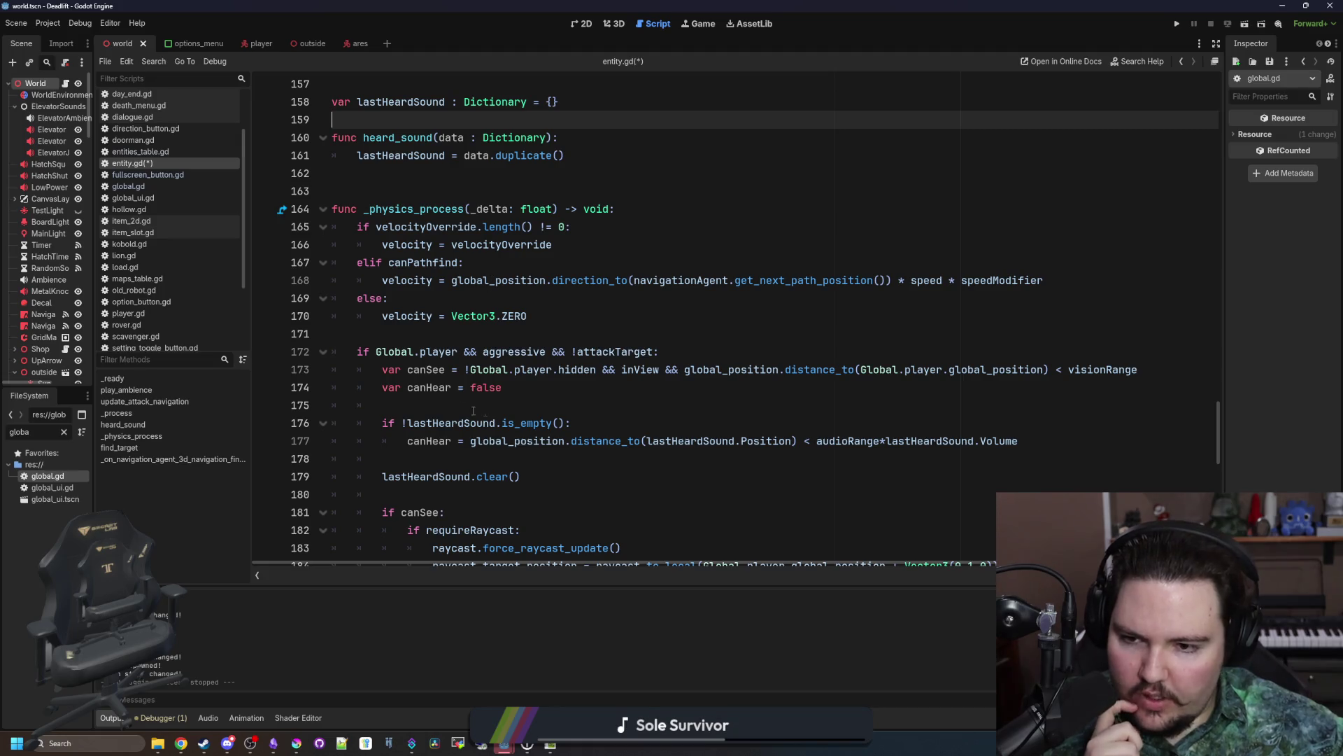
Step: Review the lastHeardSound checks in _physics_process, then save entity.gd
scroll(398, 378, "down", 3)
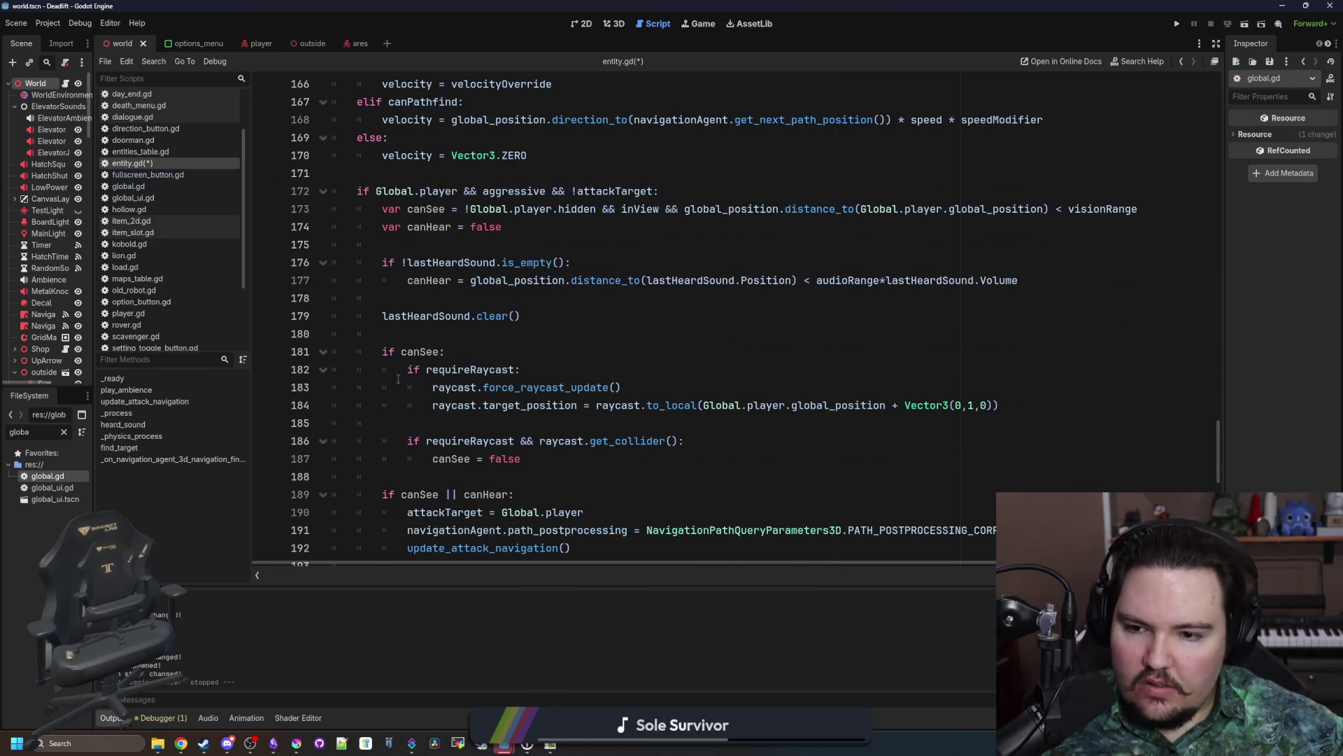
scroll(399, 378, "down", 2)
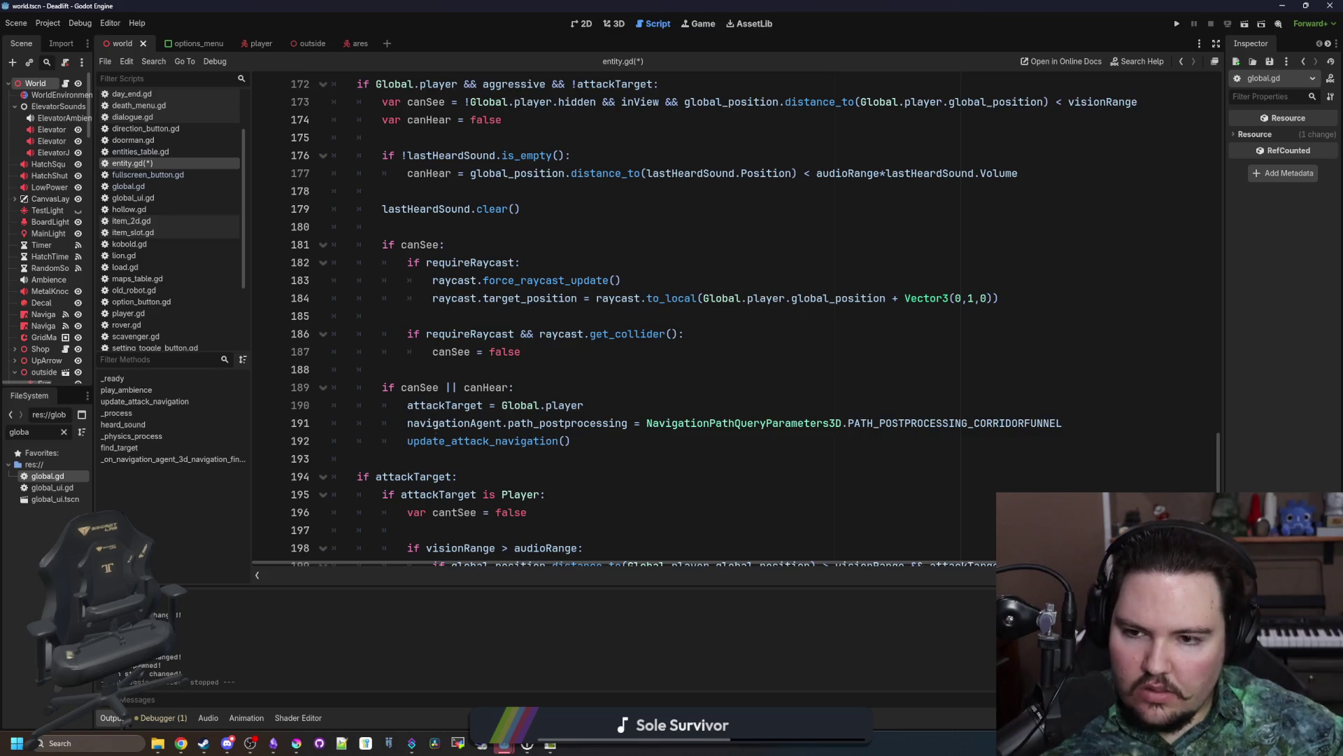
scroll(454, 451, "up", 10)
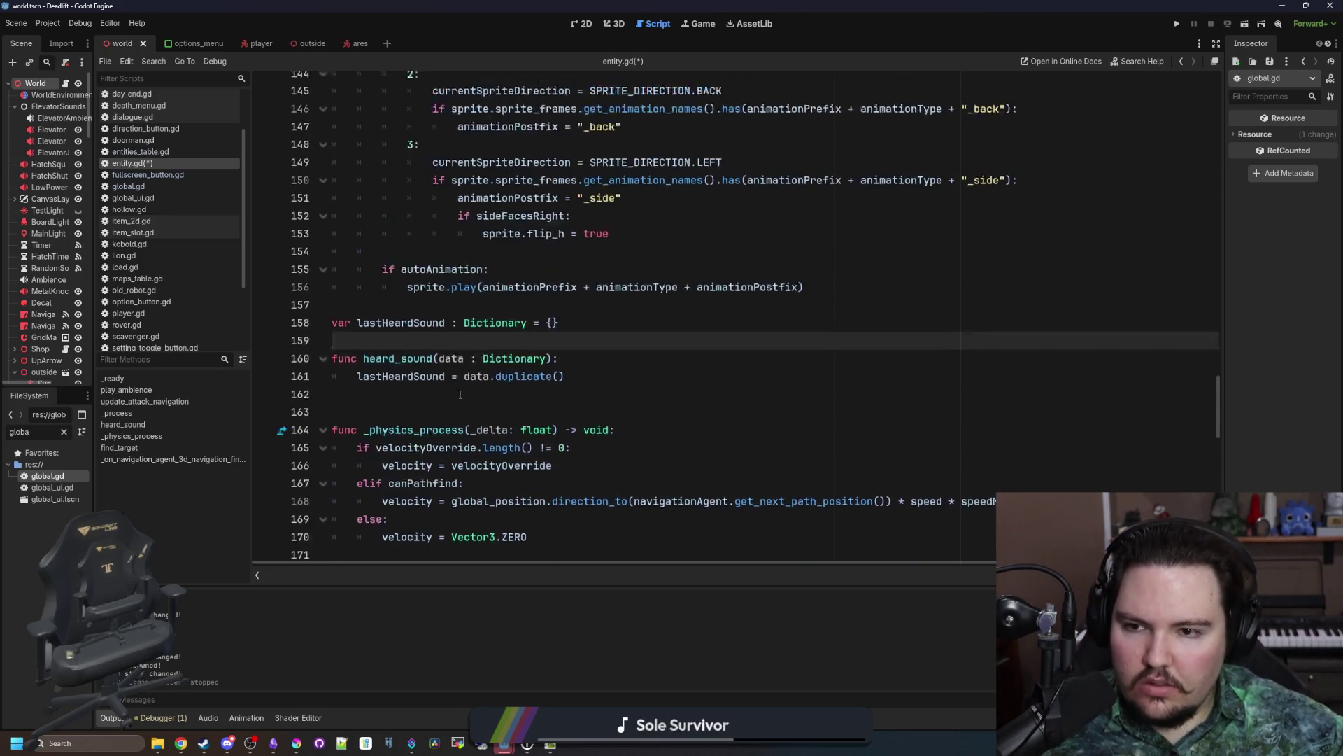
scroll(515, 332, "down", 2)
left_click(515, 333)
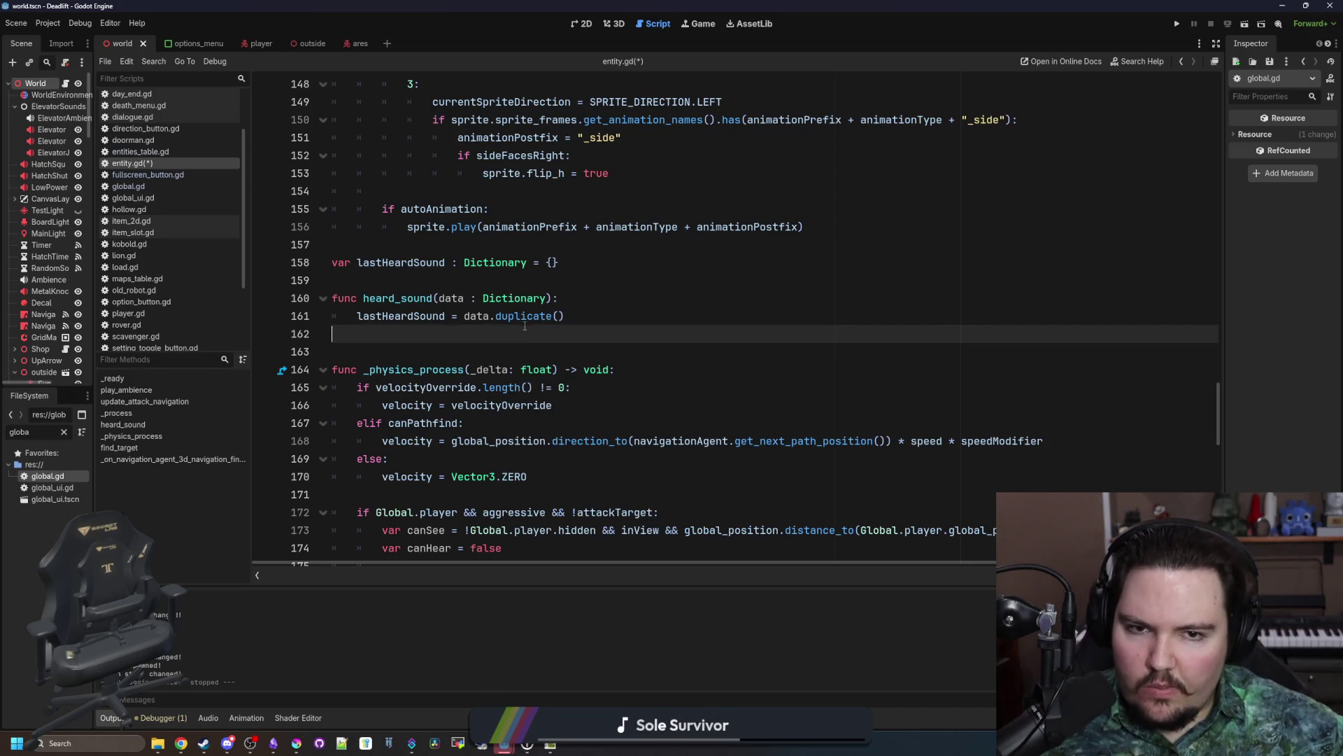
scroll(443, 383, "down", 2)
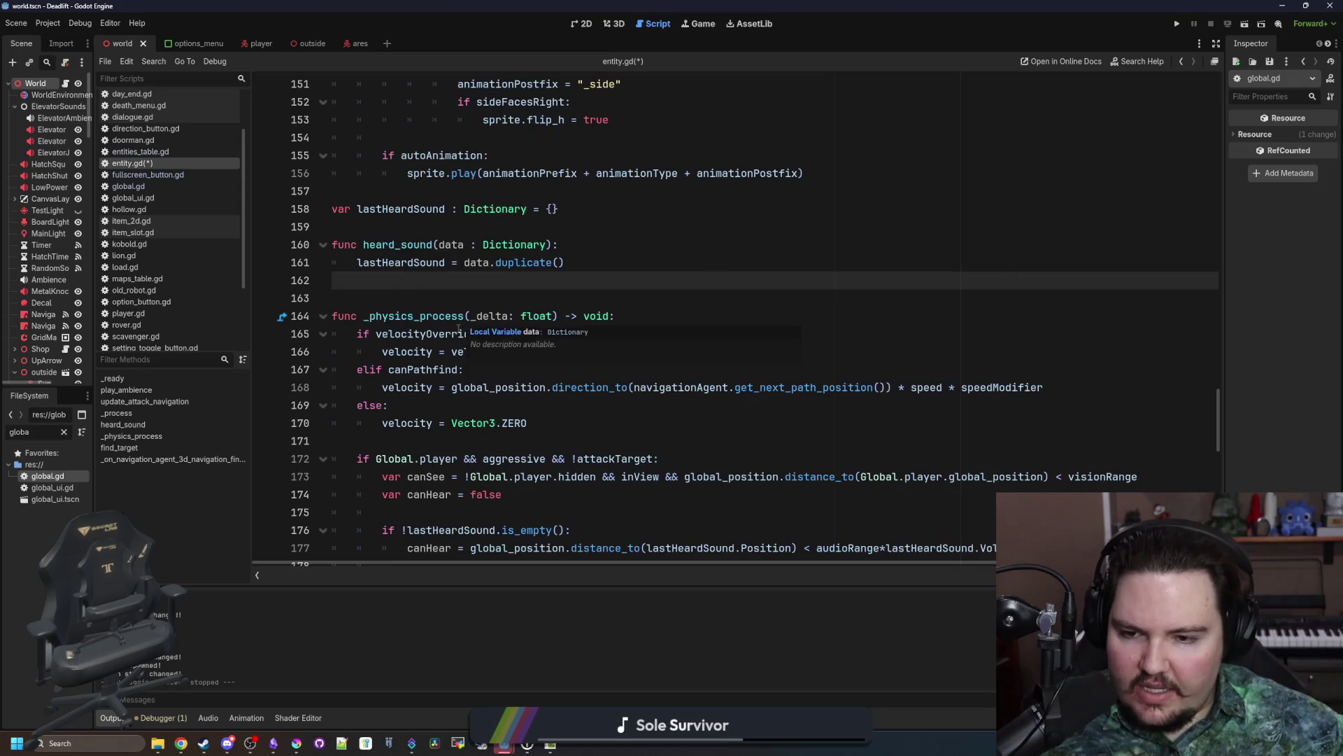
key("ctrl+s")
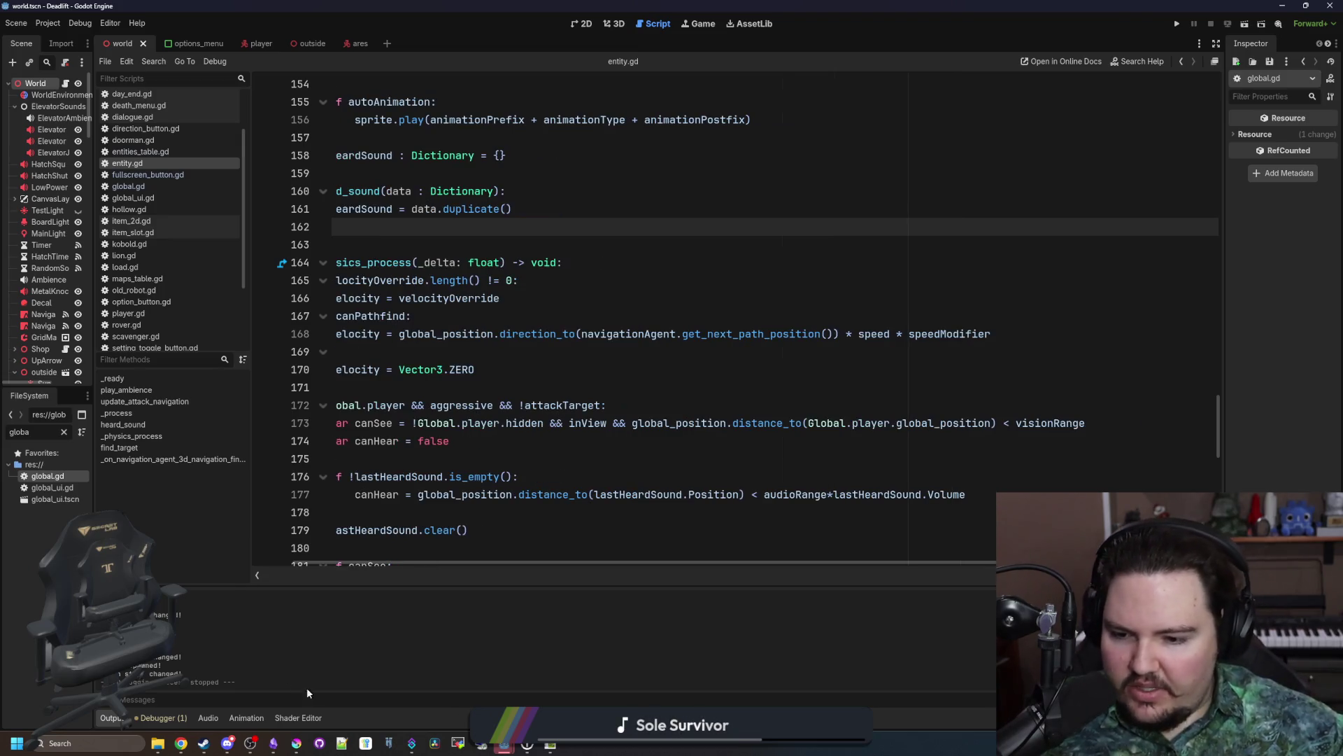
Step: Switch to Krita, redo the last stroke, and paint a large 14 px yellow dot
mouse_move(296, 743)
left_click(587, 587)
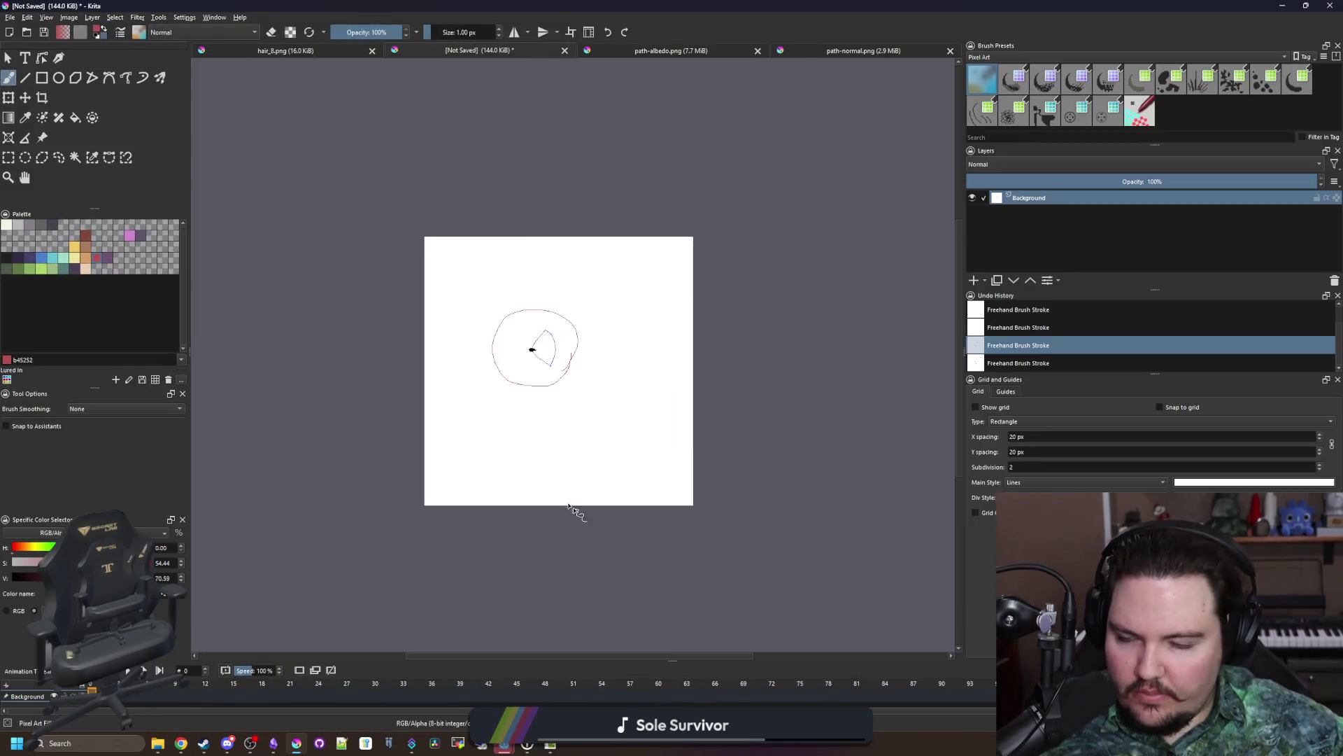
scroll(580, 510, "up", 5)
scroll(628, 419, "down", 3)
key("ctrl+shift+z")
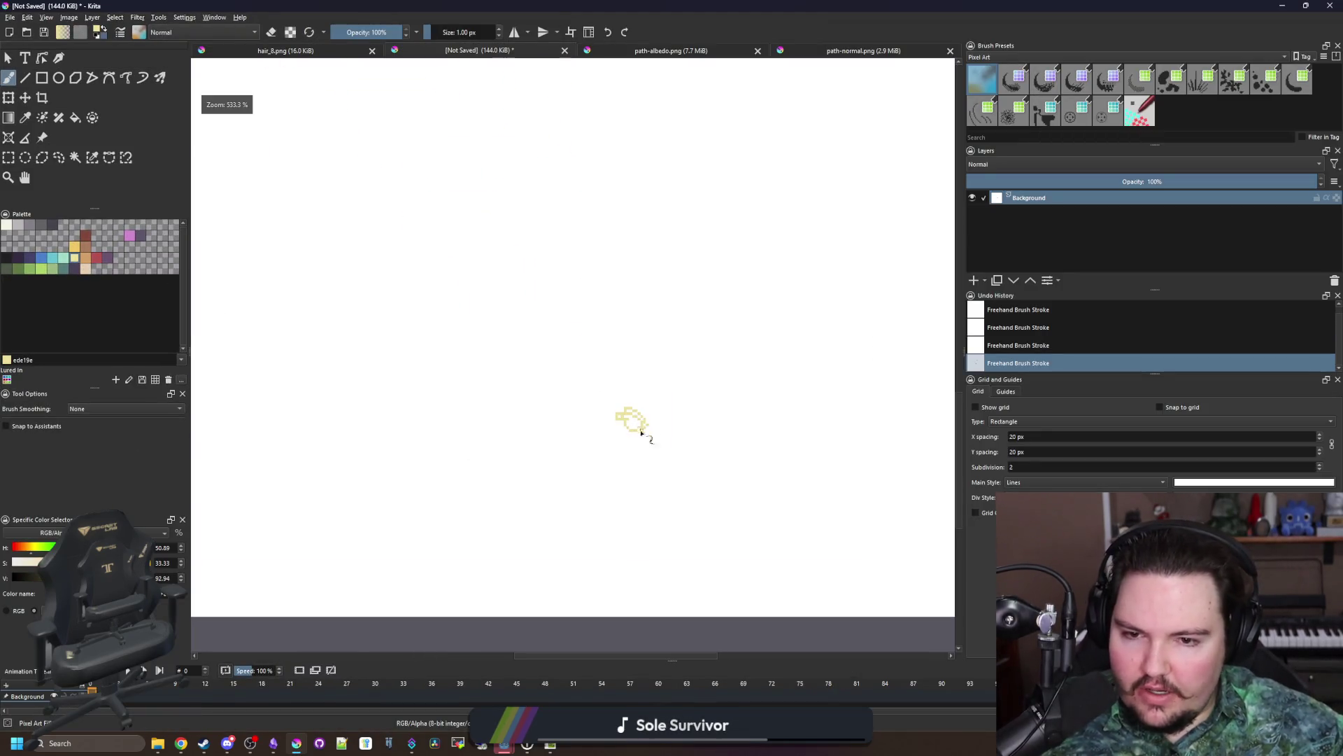
key("bracketright")
key("bracketright")
key("bracketright")
left_click(596, 413)
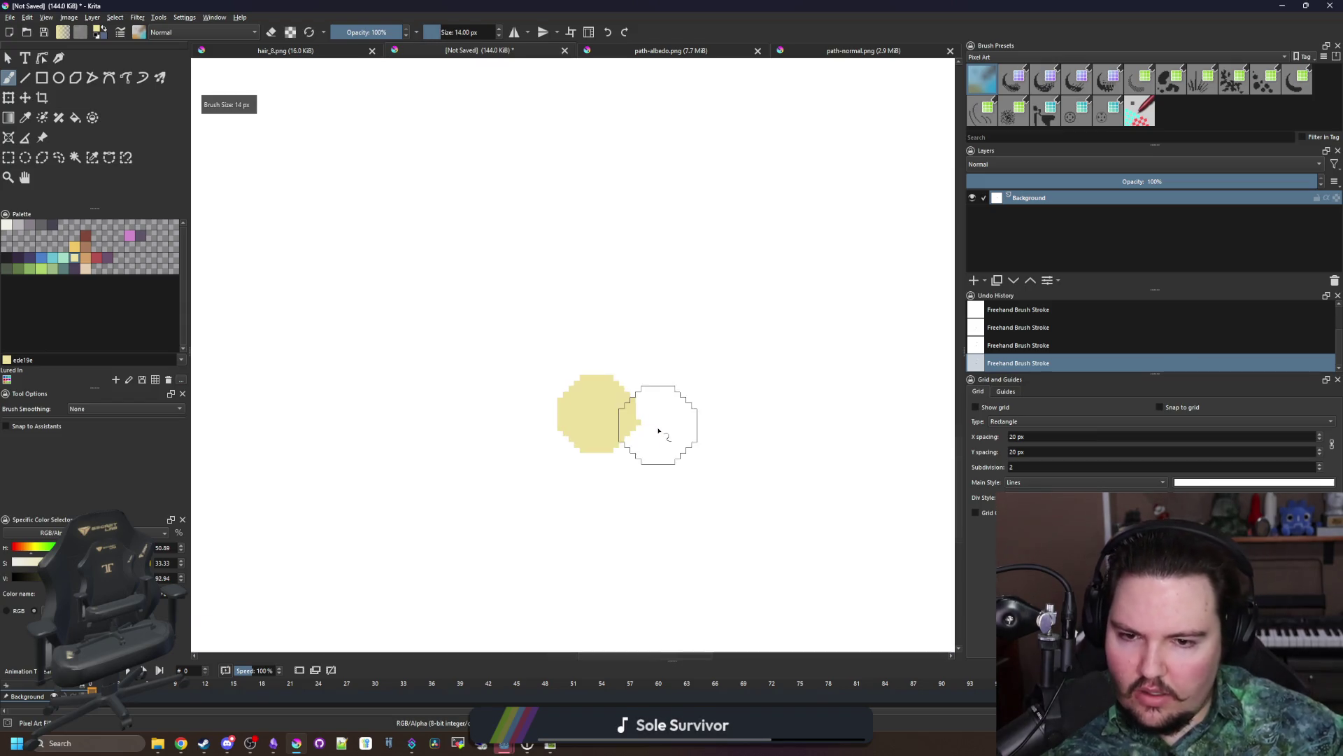
Step: Paint a small blue dot left of the yellow one and a red dot above it
key("bracketleft")
key("bracketleft")
key("bracketleft")
left_click(45, 260)
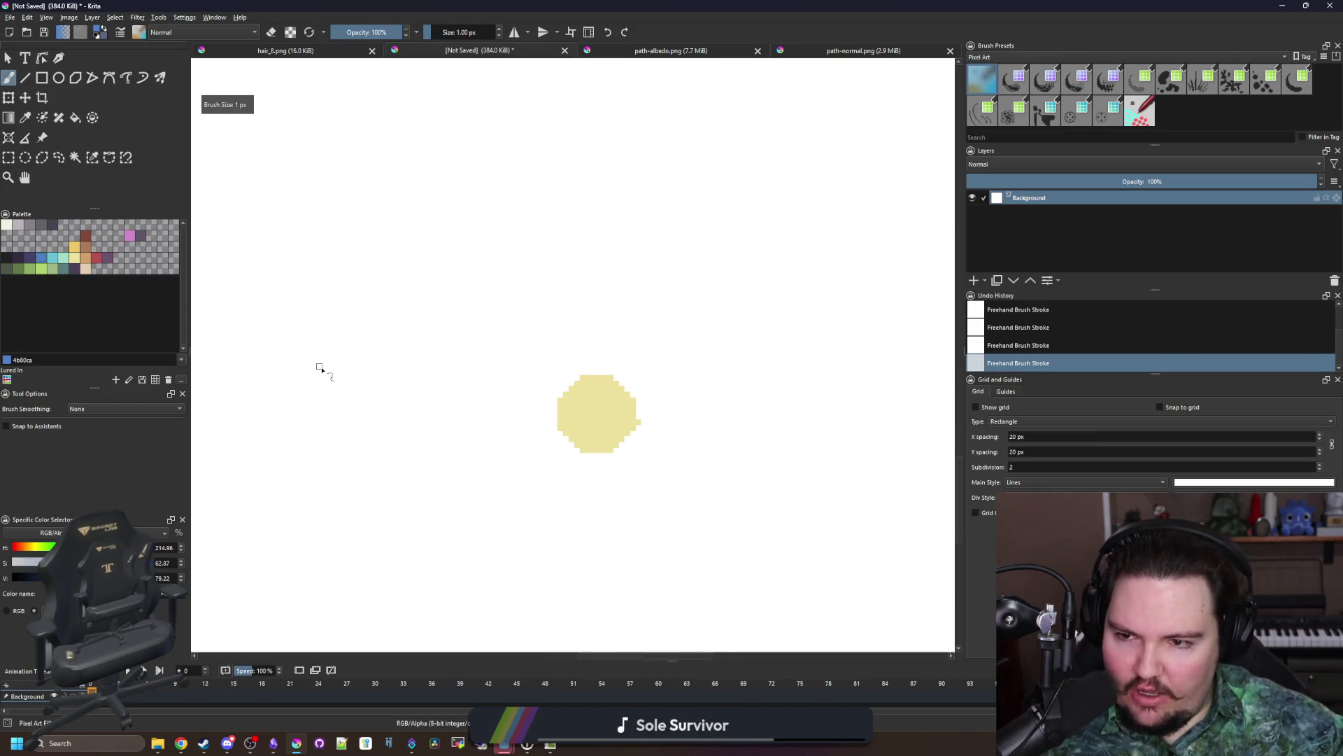
scroll(501, 429, "down", 2)
key("bracketright")
key("bracketright")
key("bracketright")
key("bracketright")
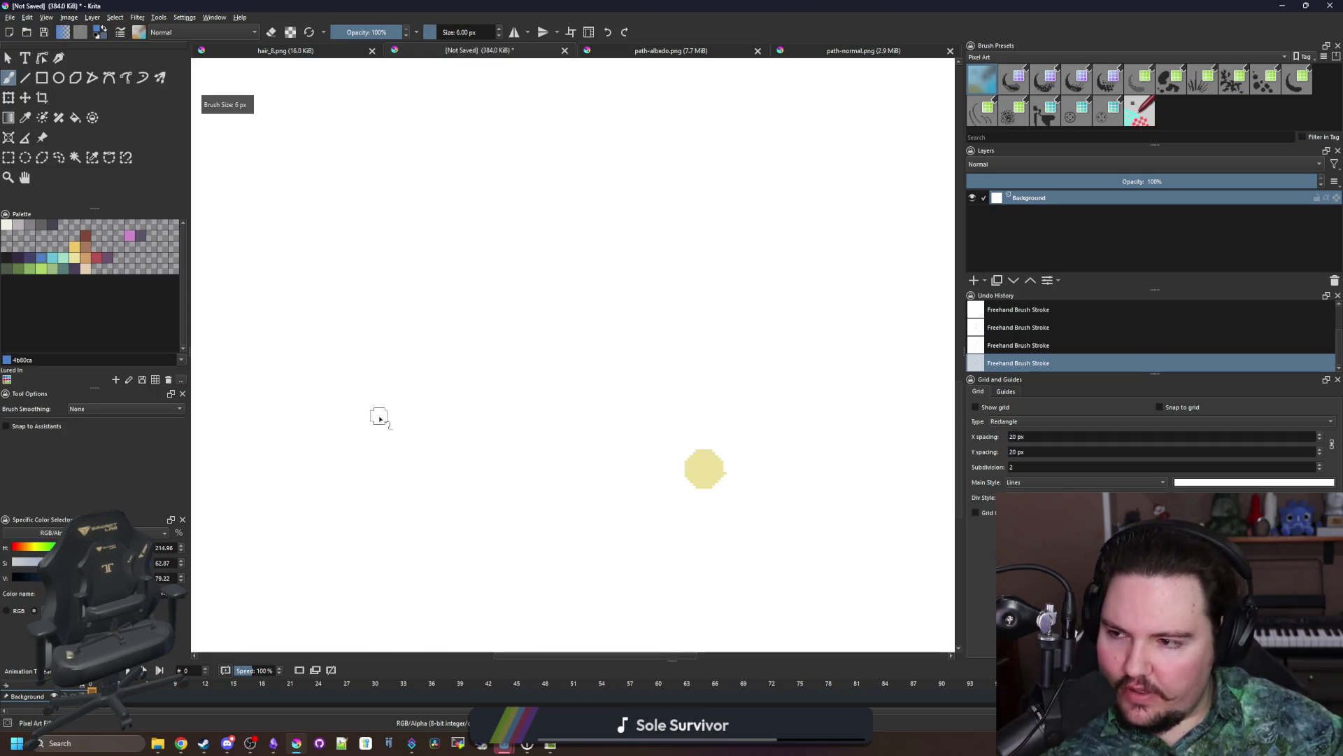
left_click(379, 415)
left_click(96, 257)
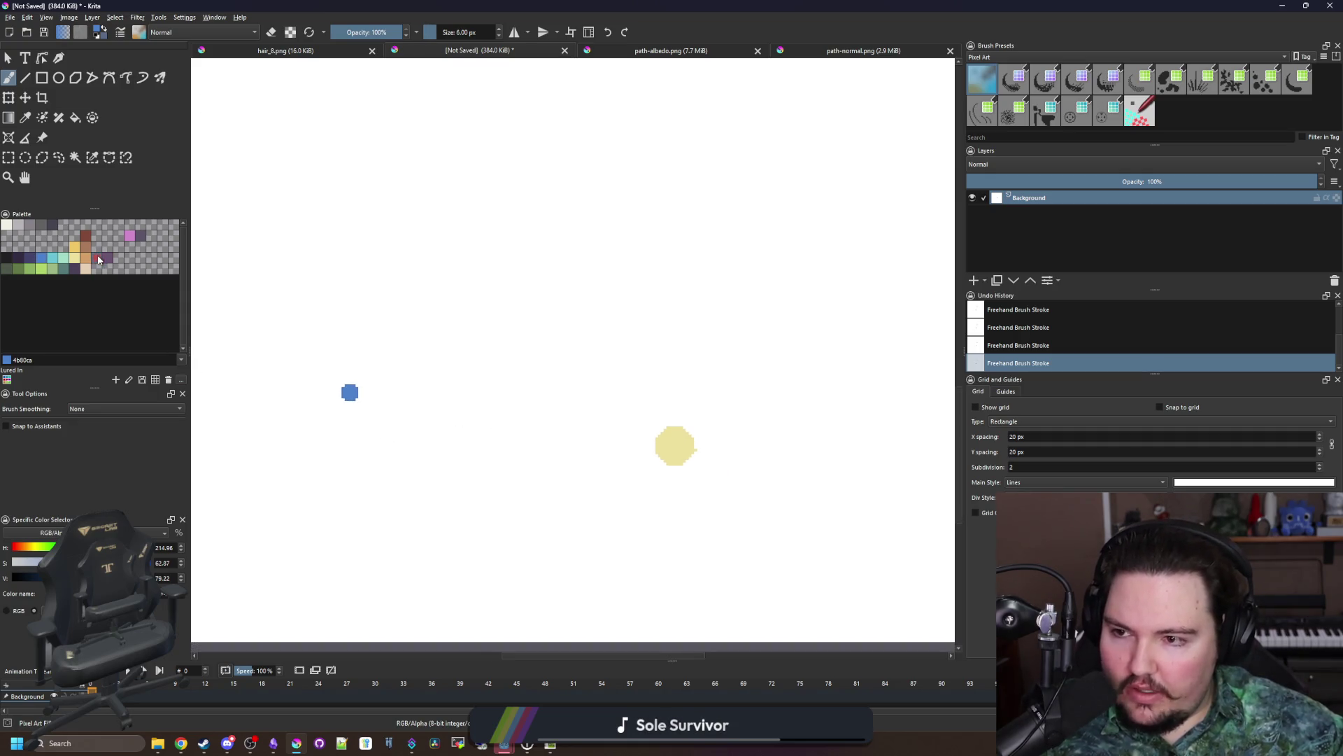
left_click(475, 228)
Step: Draw a thin 1 px red outline around the dots, undoing the oversized loop
key("bracketleft")
key("bracketleft")
key("bracketleft")
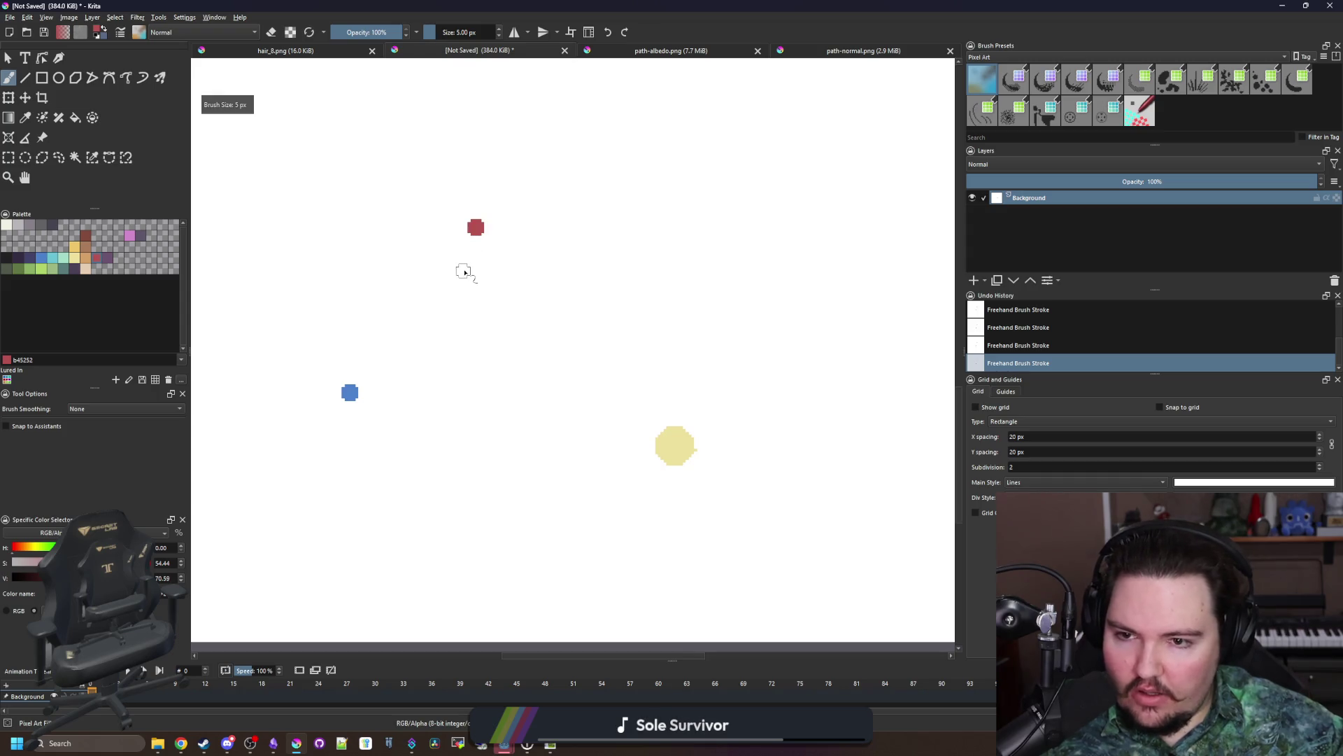
mouse_move(428, 404)
left_mouse_down()
mouse_move(358, 398)
mouse_move(339, 182)
mouse_move(576, 165)
mouse_move(564, 360)
mouse_move(405, 418)
mouse_move(306, 336)
mouse_move(564, 225)
mouse_move(433, 430)
mouse_move(347, 429)
left_mouse_up()
scroll(350, 392, "up", 1)
key("ctrl+z")
scroll(375, 413, "down", 1)
scroll(366, 358, "down", 1)
scroll(404, 364, "up", 2)
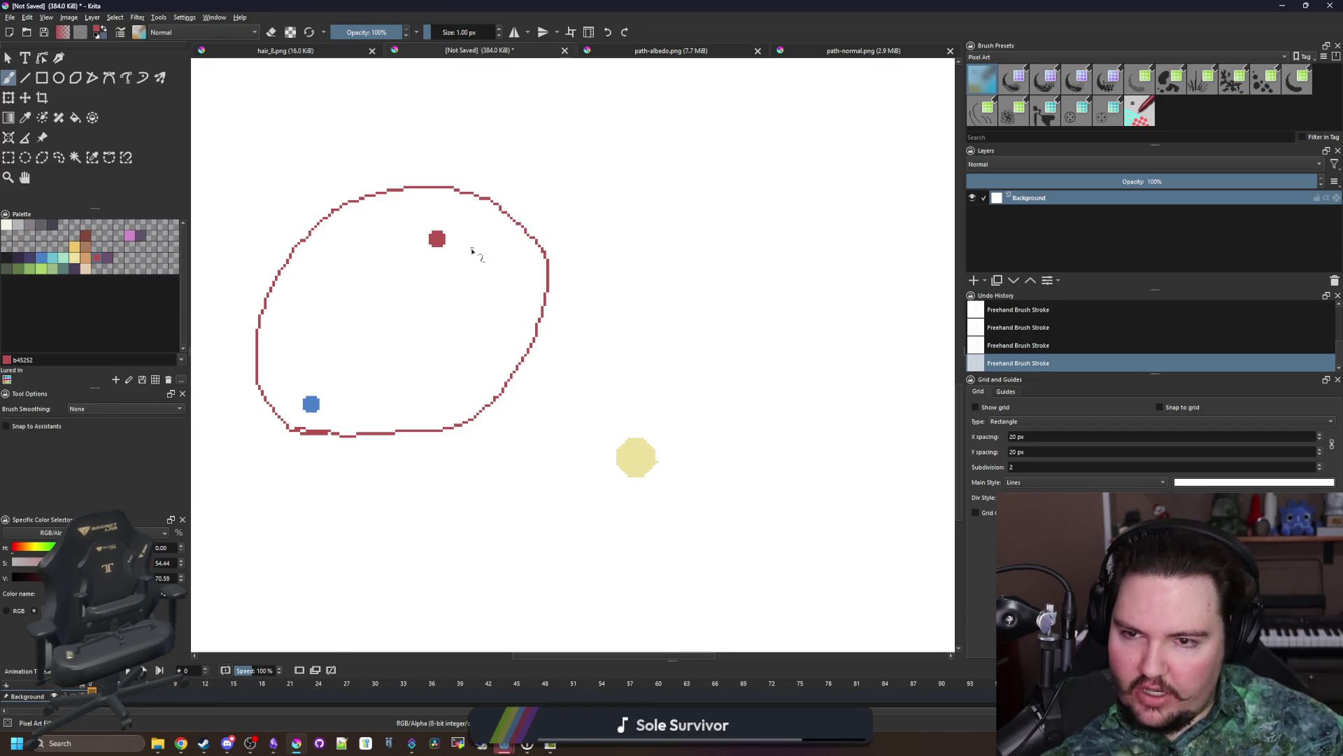
Step: Draw a red arrow toward the yellow dot, undo it, pick pink, and redo the strokes
mouse_move(466, 246)
left_mouse_down()
mouse_move(630, 300)
mouse_move(641, 411)
mouse_move(618, 376)
mouse_move(676, 389)
left_mouse_up()
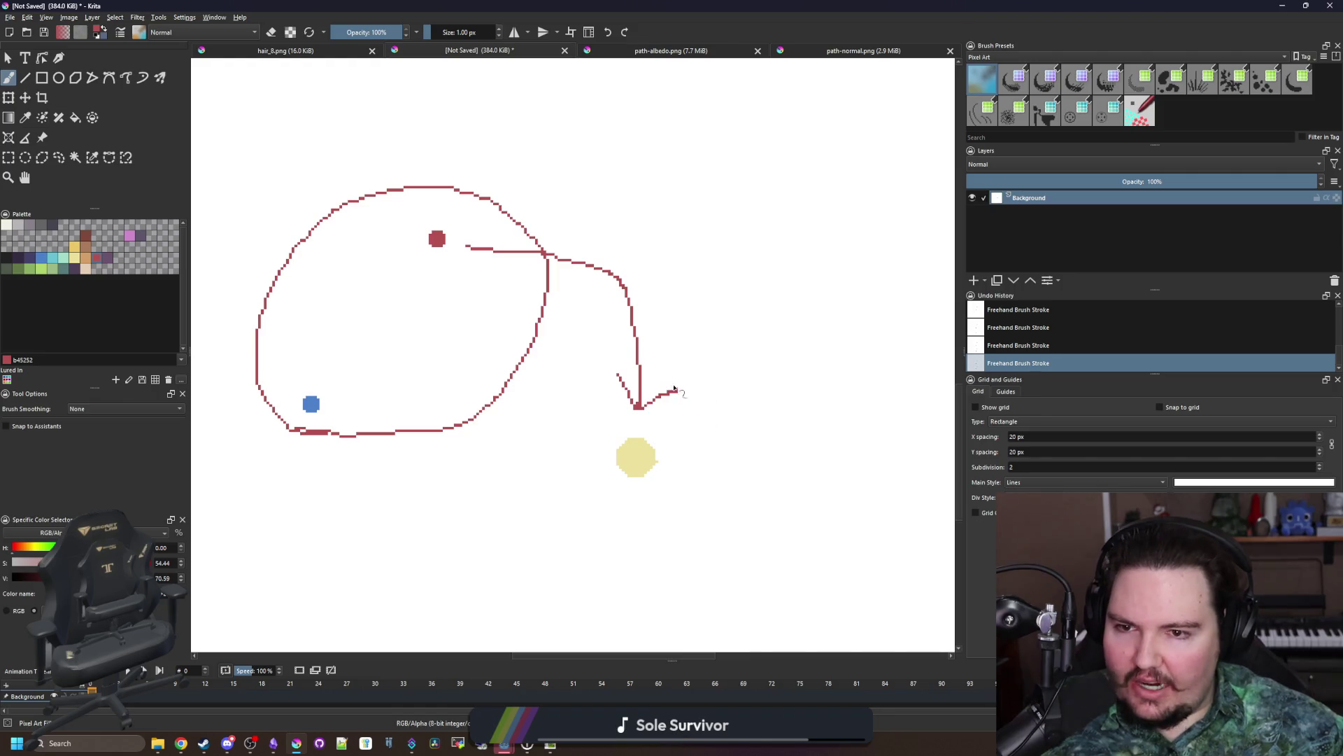
key("ctrl+z")
key("ctrl+z")
scroll(516, 456, "left", 5)
scroll(606, 517, "up", 2)
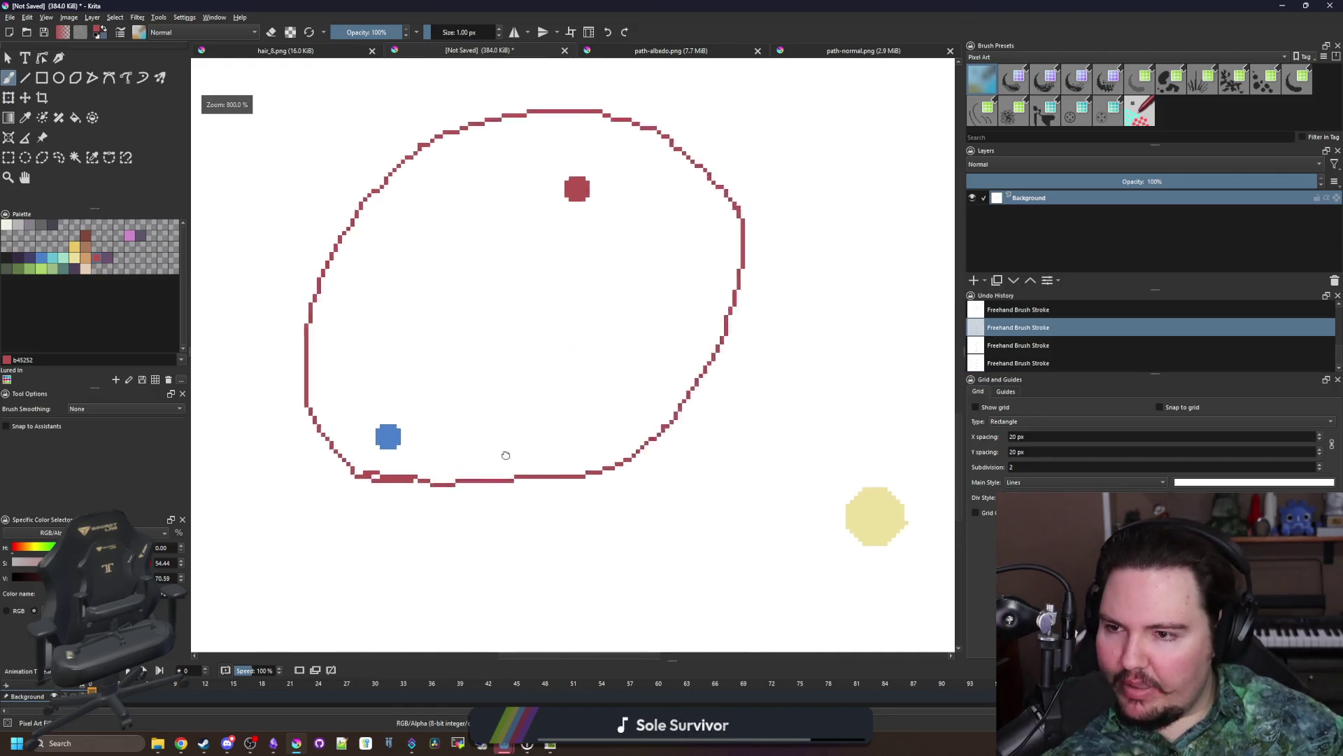
scroll(503, 456, "down", 3)
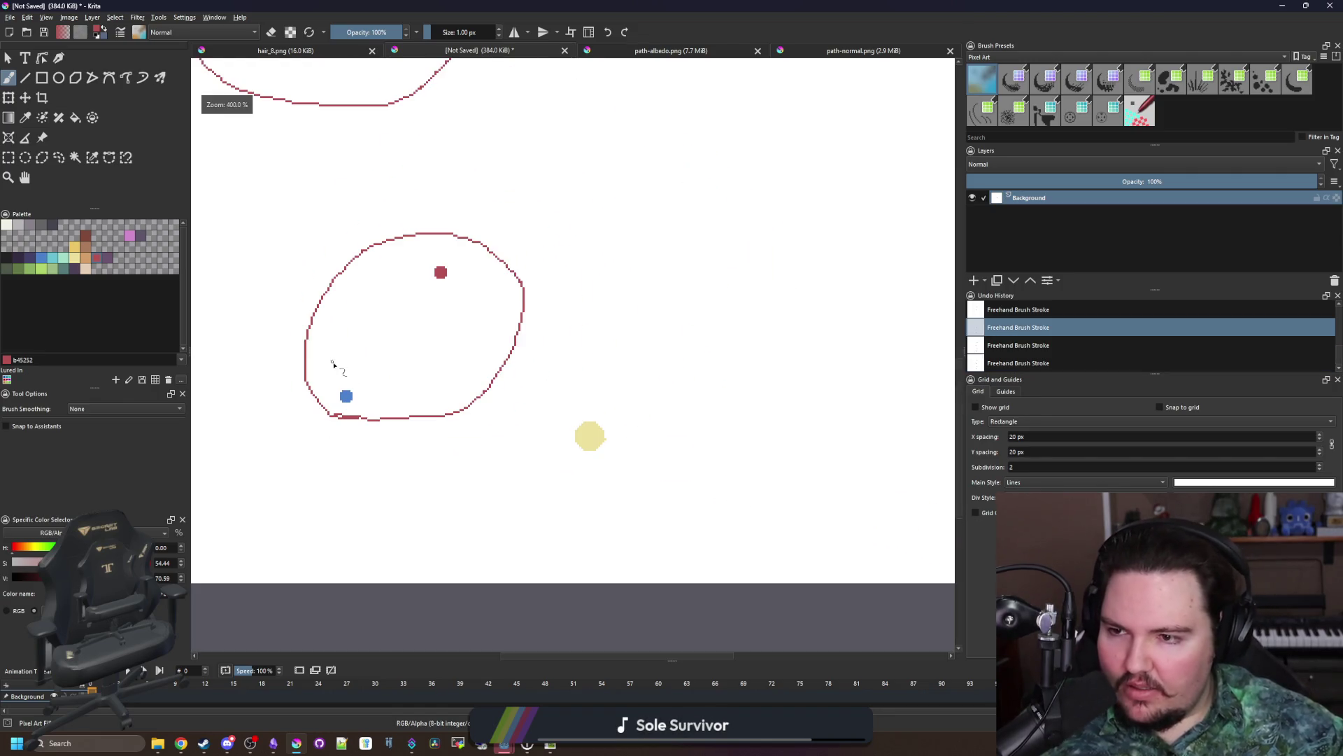
left_click(130, 235)
scroll(464, 327, "up", 1)
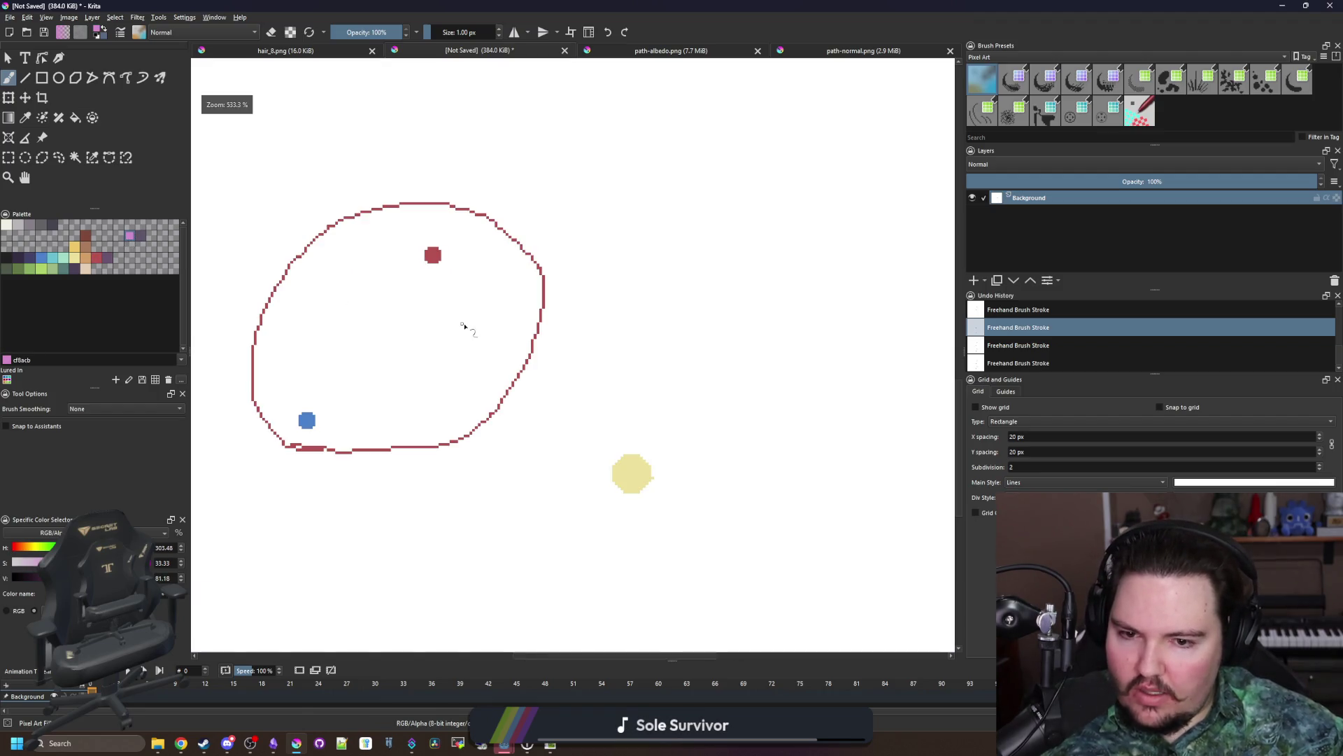
scroll(665, 472, "up", 5)
key("ctrl+shift+z")
key("ctrl+shift+z")
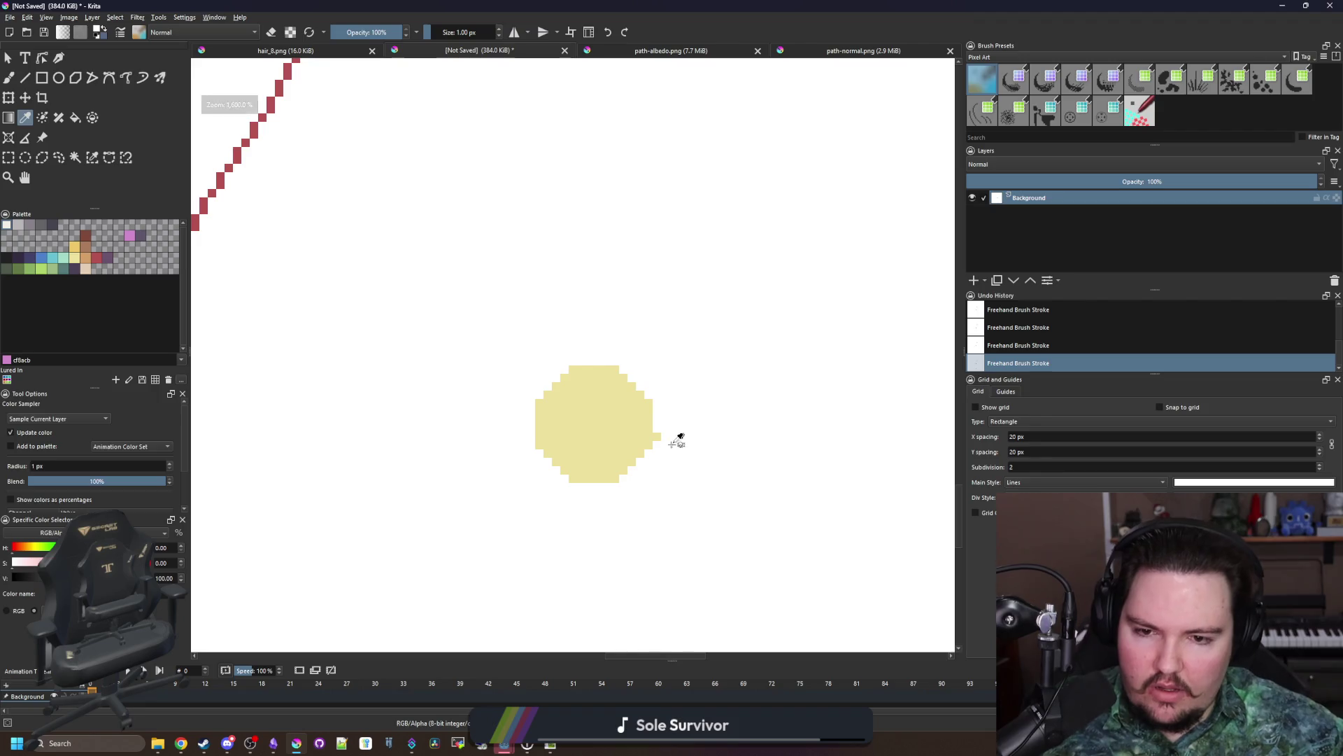
scroll(678, 480, "down", 3)
scroll(644, 485, "up", 2)
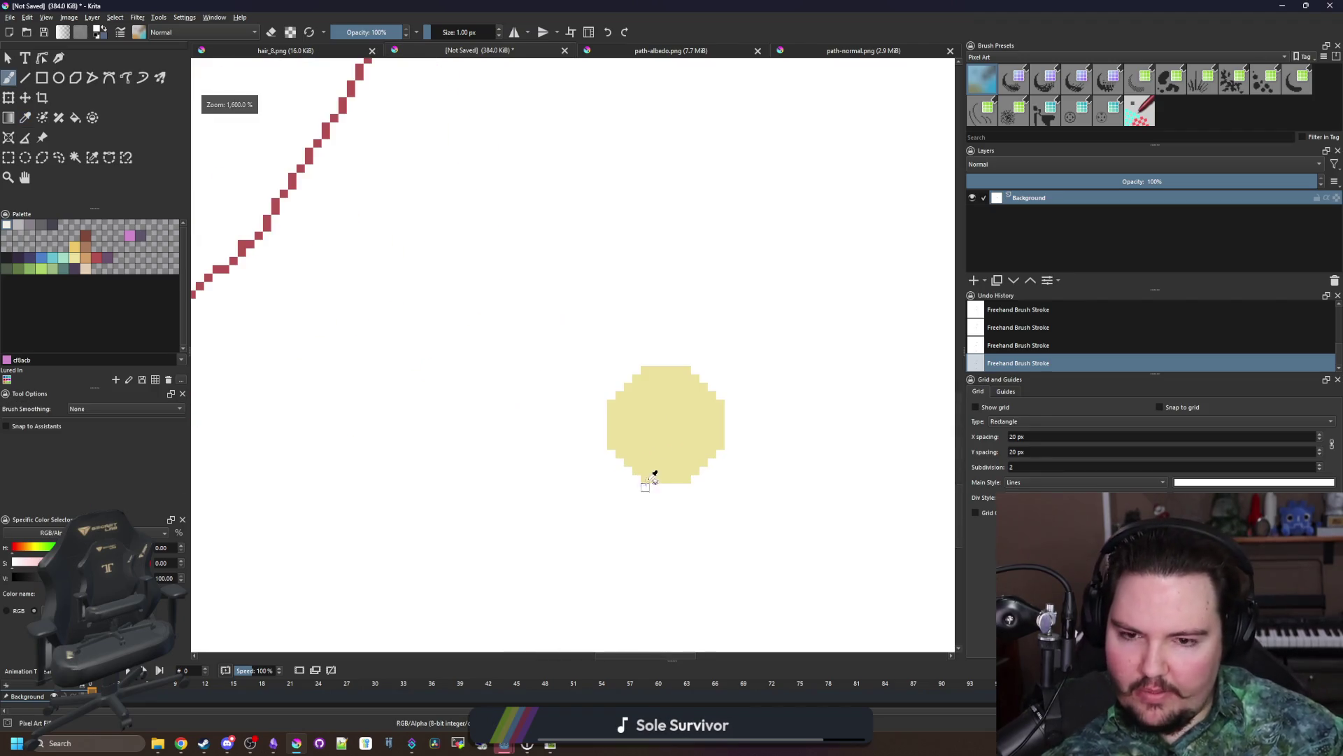
Step: Sample the yellow dot's colour, switch to green, and undo a test scribble
key("p")
left_click(669, 451)
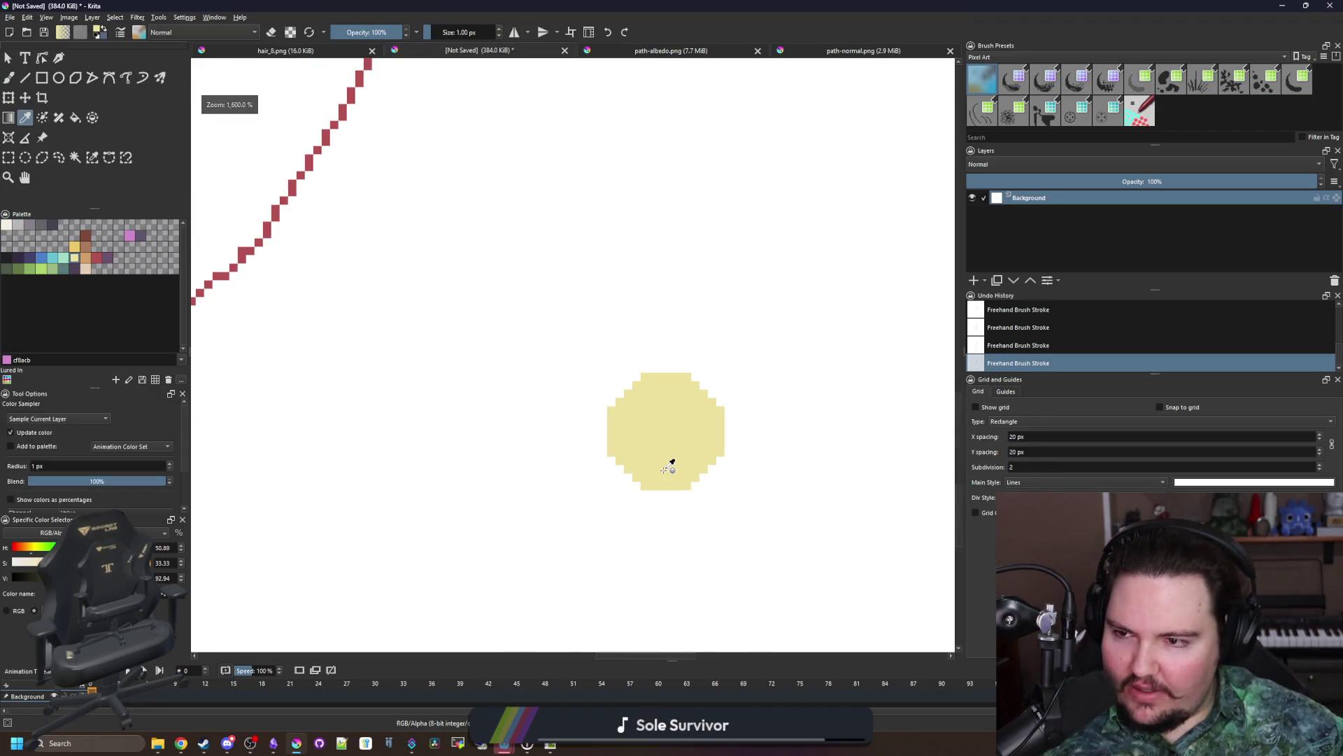
left_click(52, 268)
scroll(490, 390, "down", 2)
left_click_drag(305, 437, 396, 435)
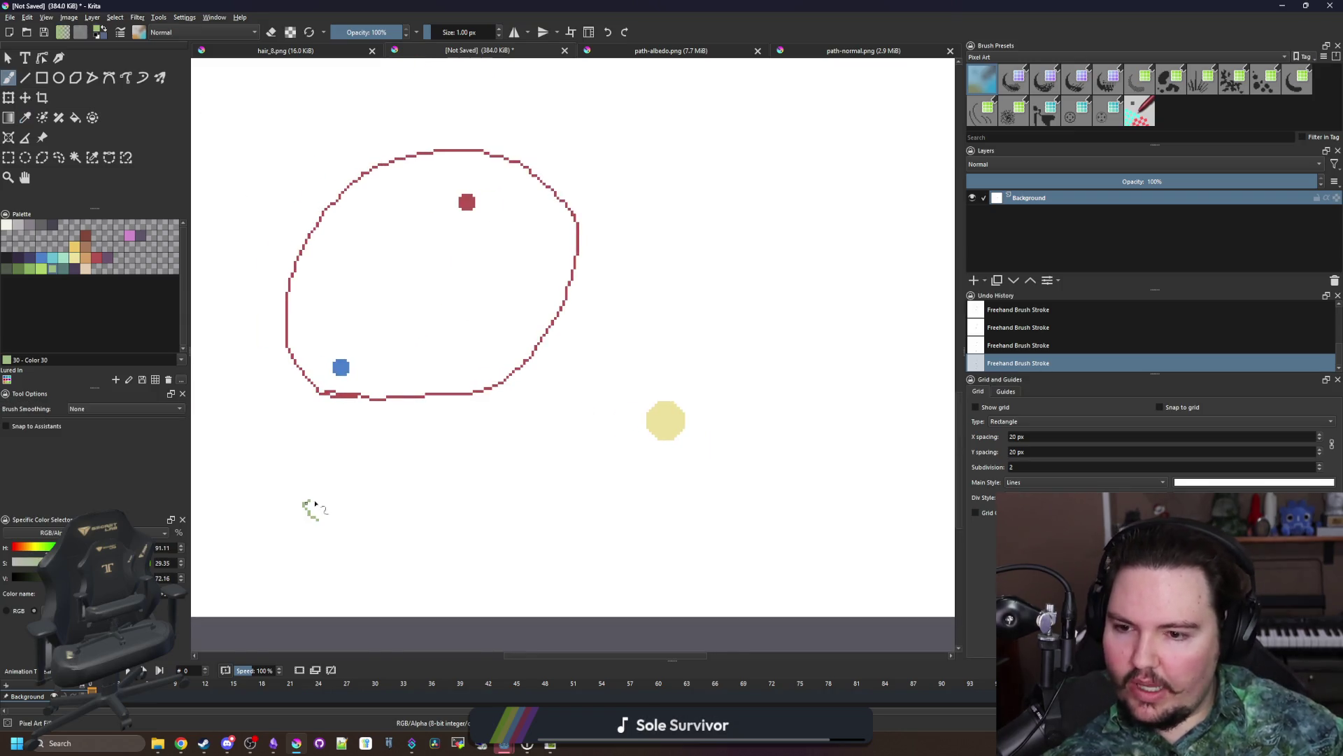
left_click_drag(308, 518, 350, 522)
key("ctrl+z")
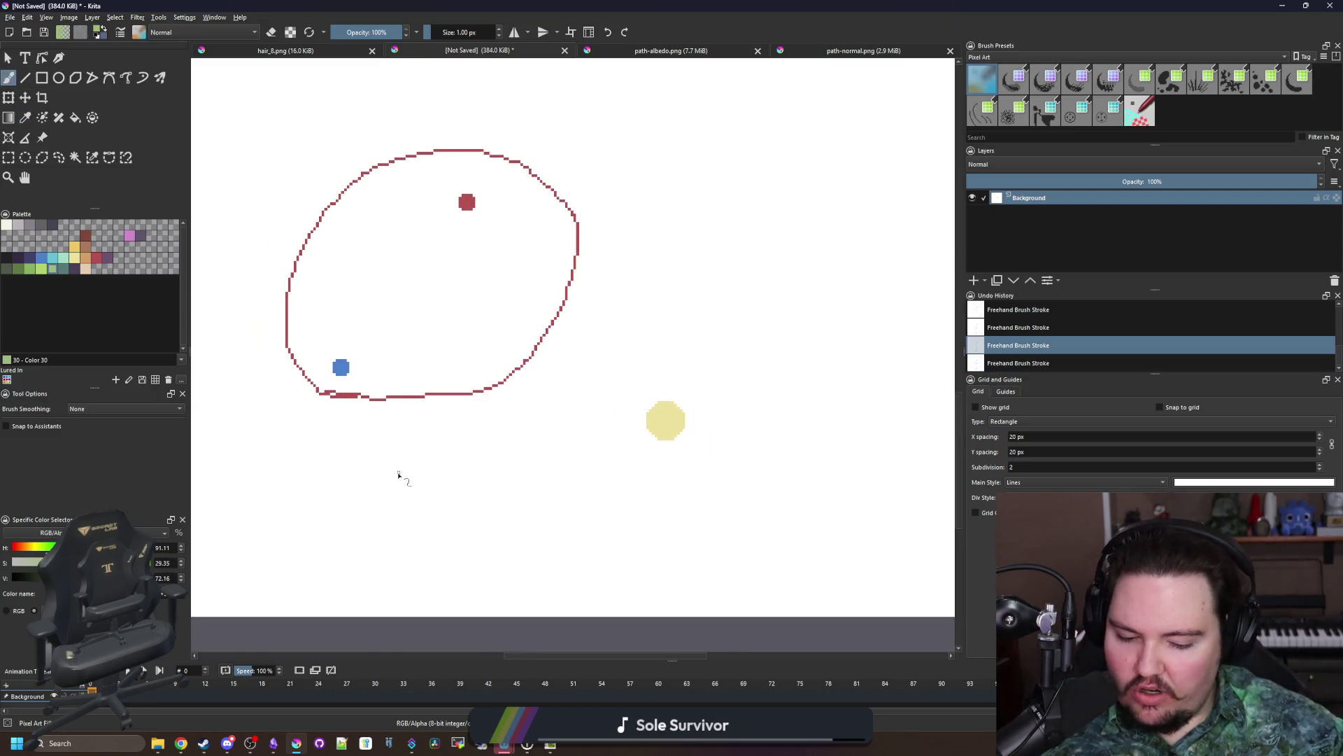
Step: Enlarge the brush to 6 px and keep the scribble undone while zooming over the dots
key("bracketright")
key("bracketright")
key("bracketright")
key("ctrl+shift+z")
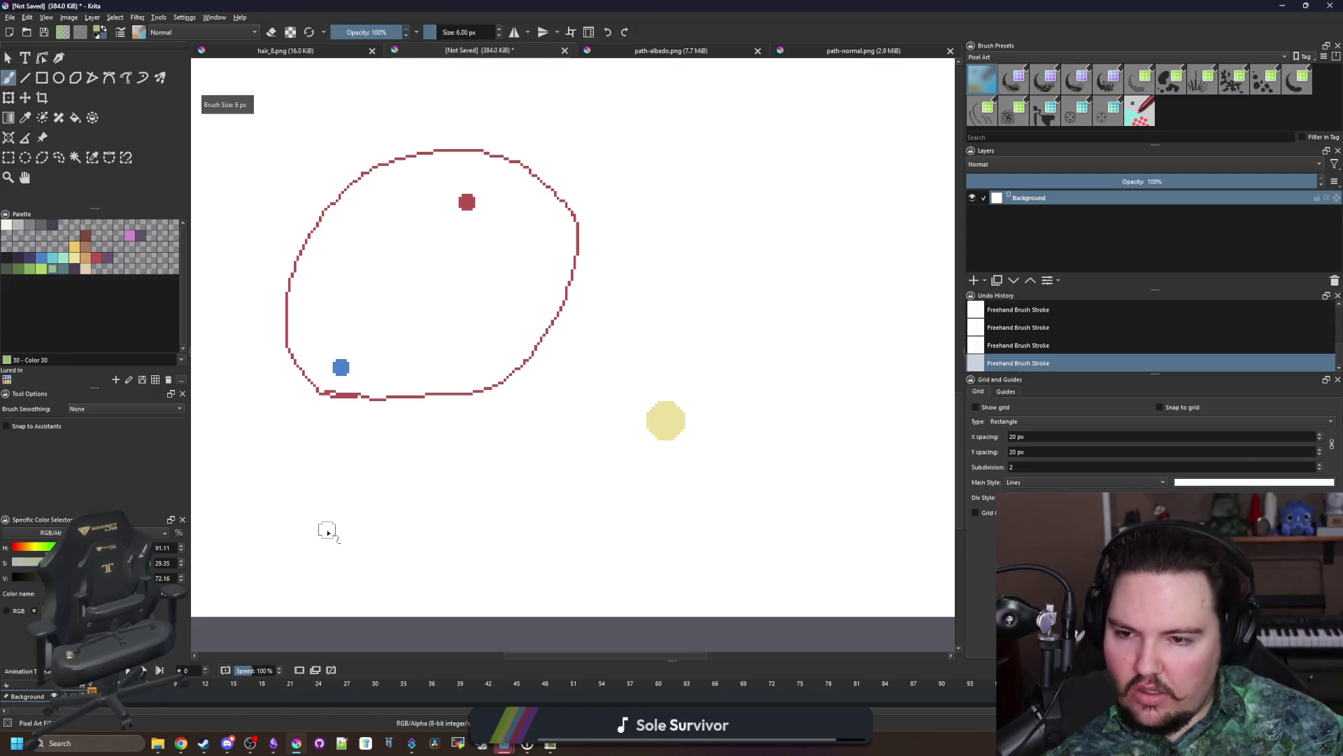
key("ctrl+z")
scroll(435, 399, "down", 1)
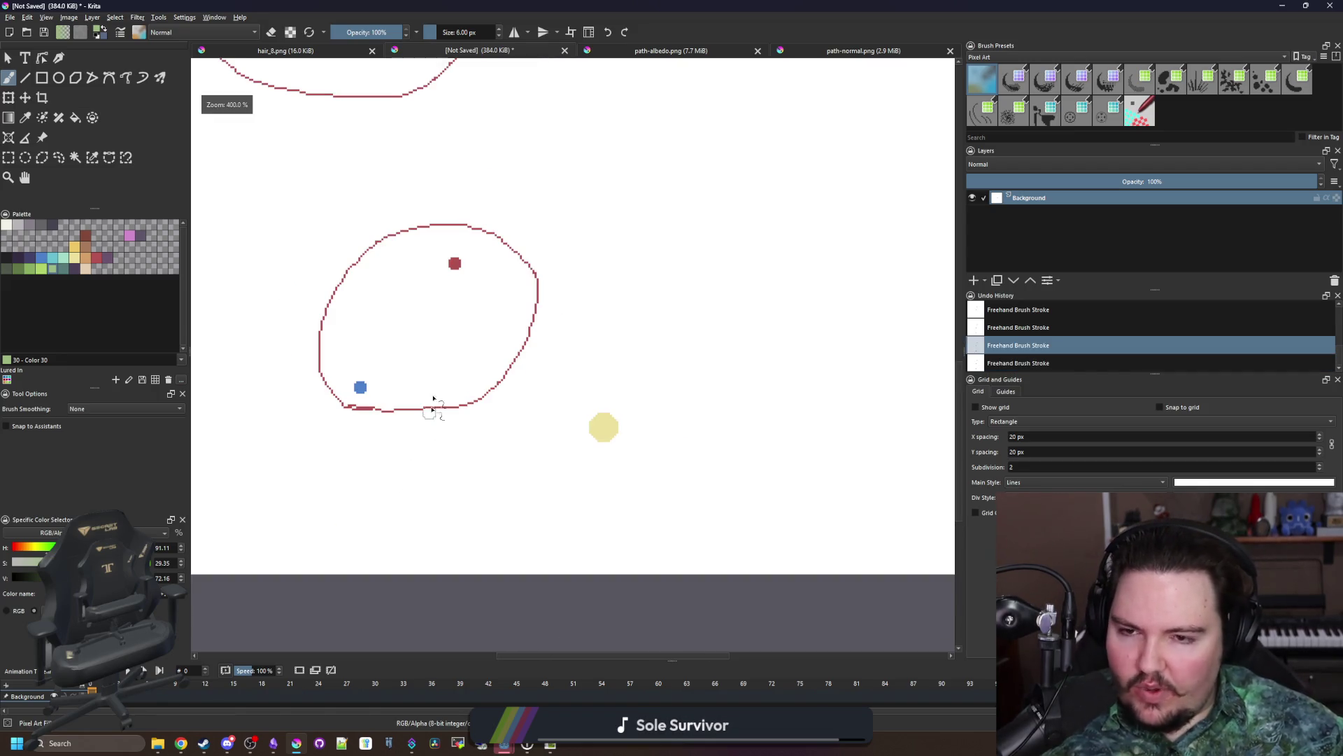
scroll(450, 276, "up", 1)
scroll(459, 262, "up", 2)
scroll(455, 262, "up", 3)
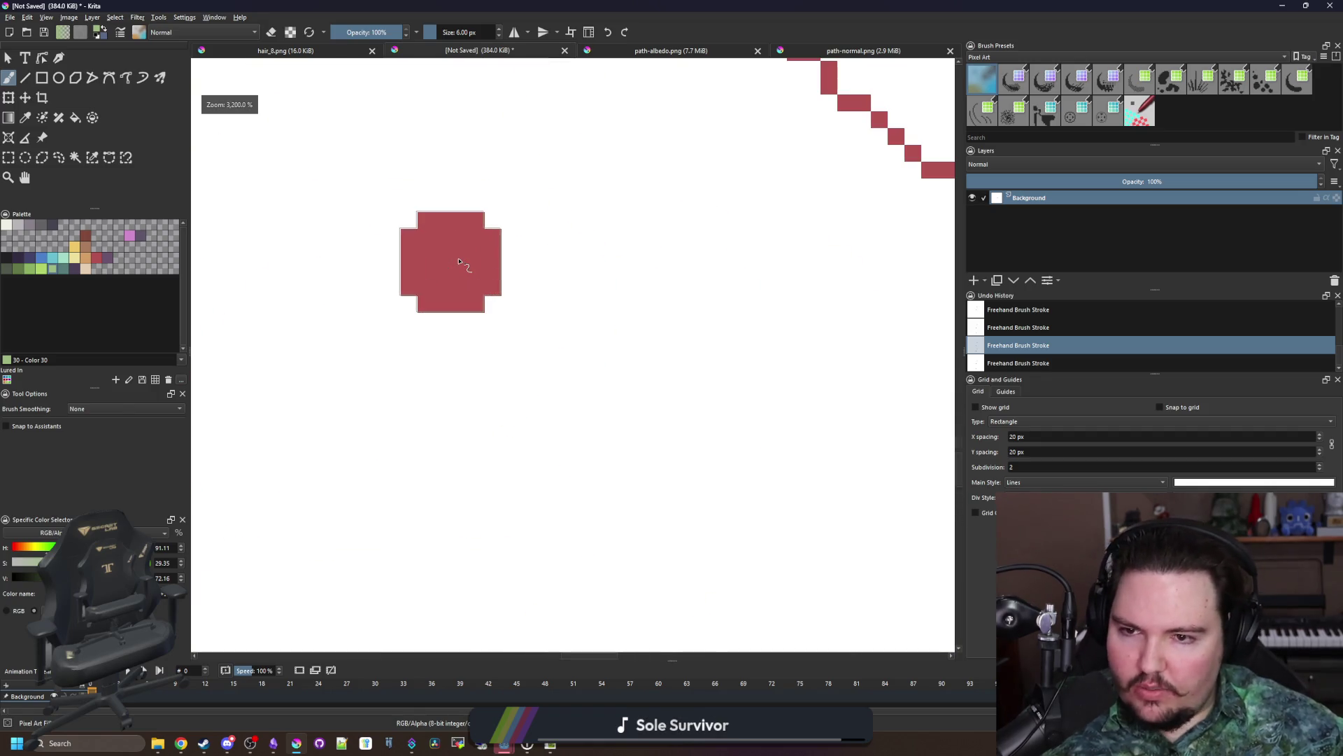
scroll(450, 264, "up", 2)
scroll(448, 263, "down", 5)
scroll(444, 262, "down", 3)
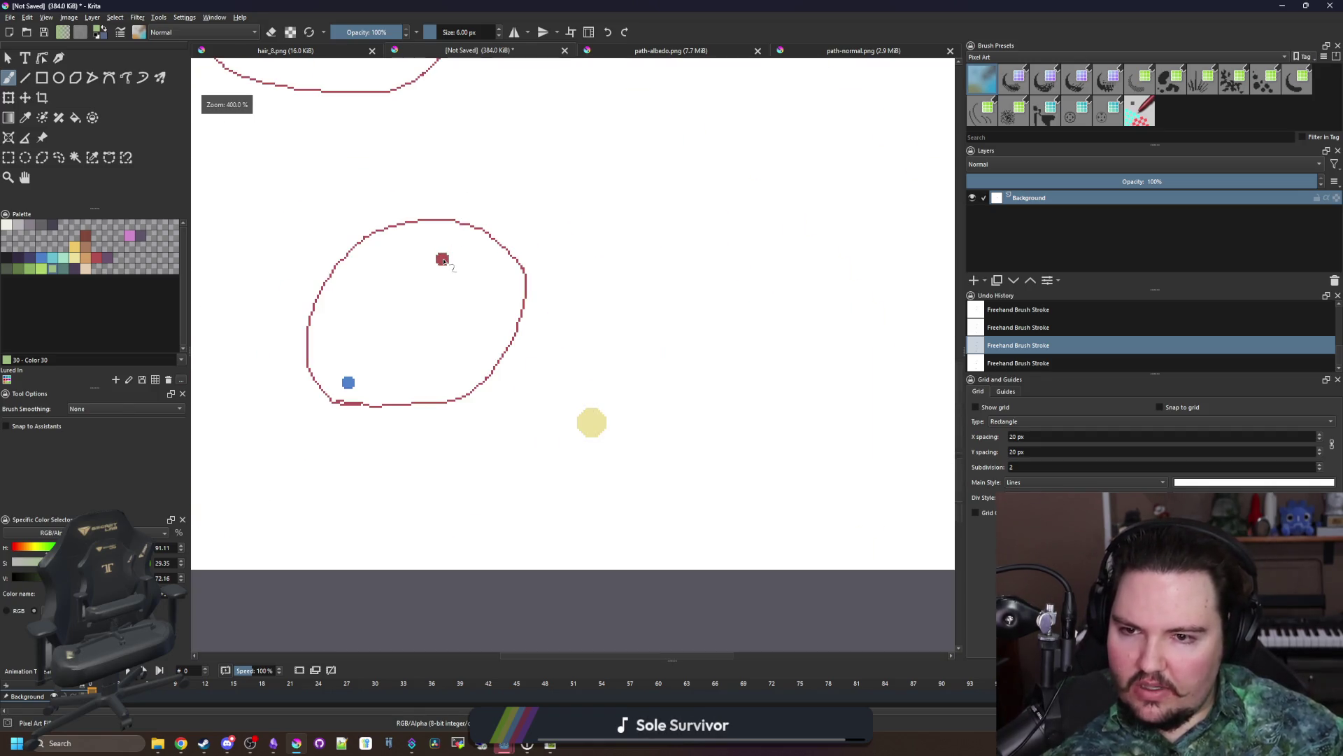
scroll(445, 262, "up", 1)
left_click_drag(405, 393, 424, 400)
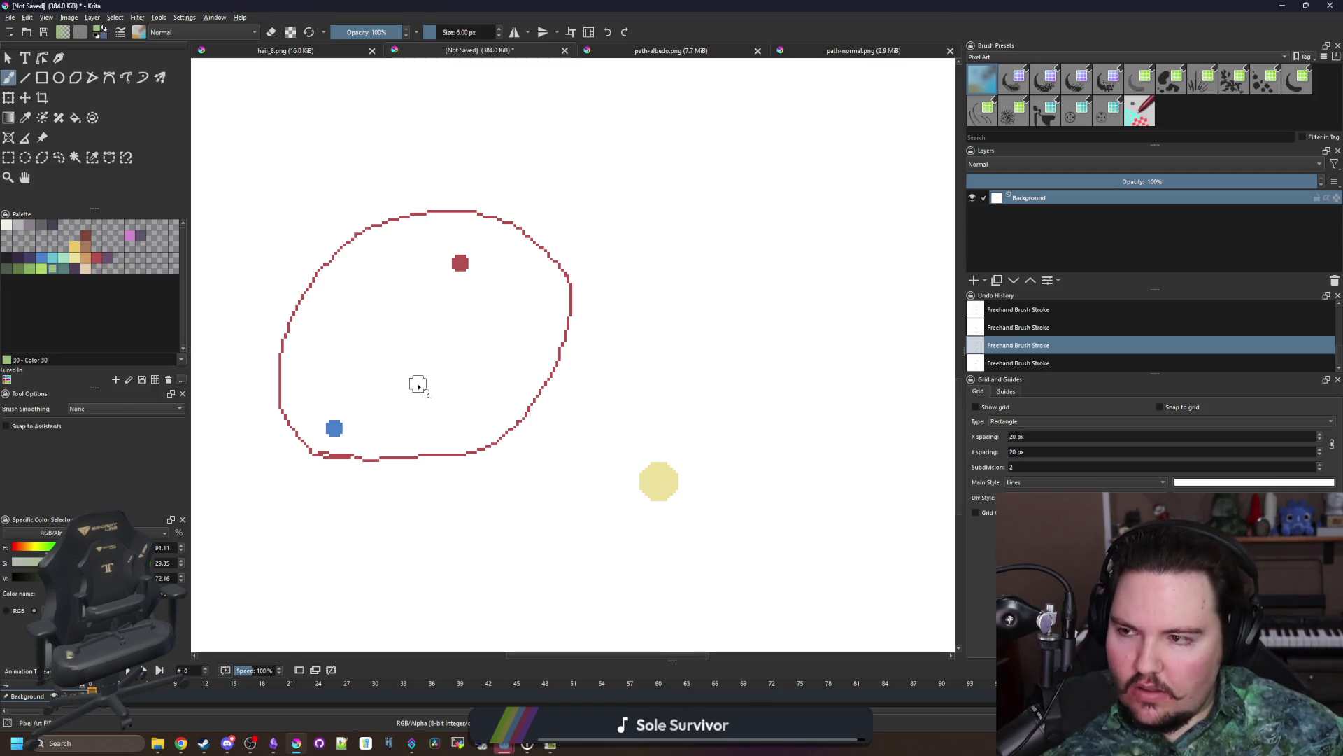
Step: Return from Krita to entity.gd in Godot and save the scene
key("super+Down")
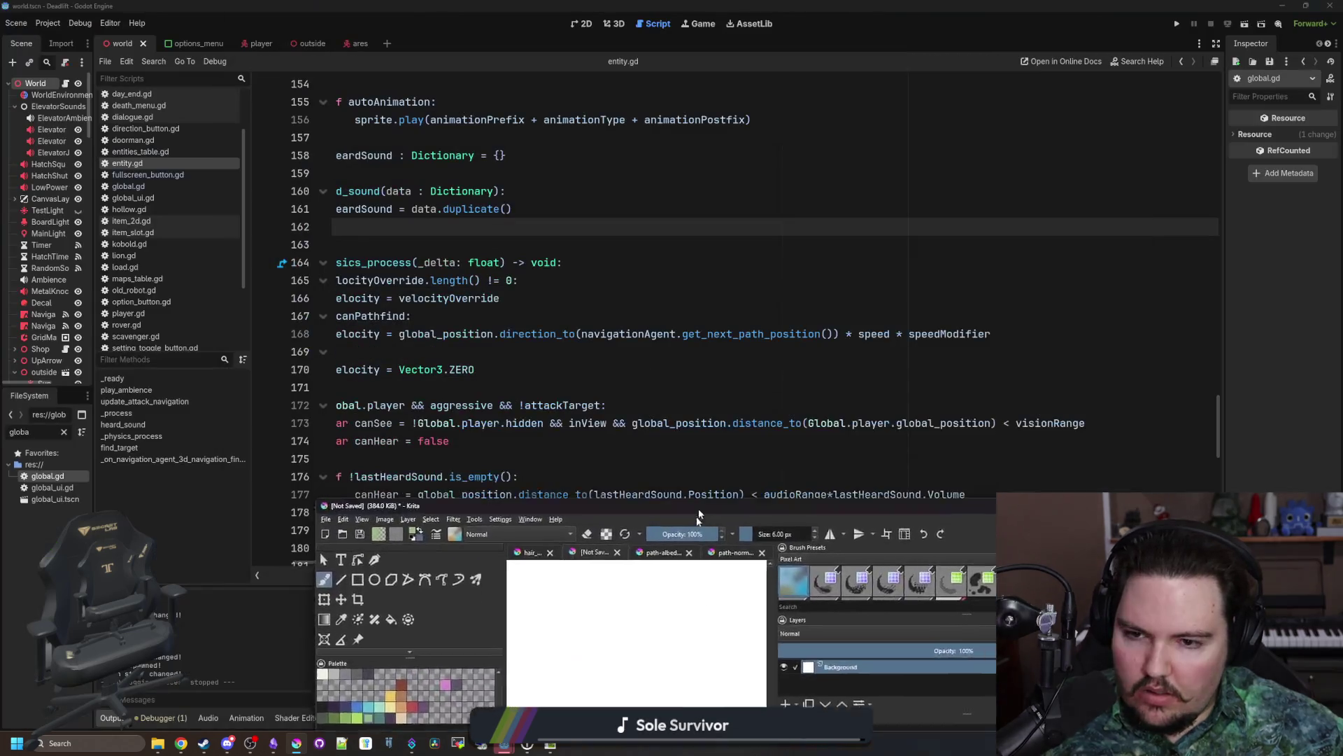
left_click(423, 393)
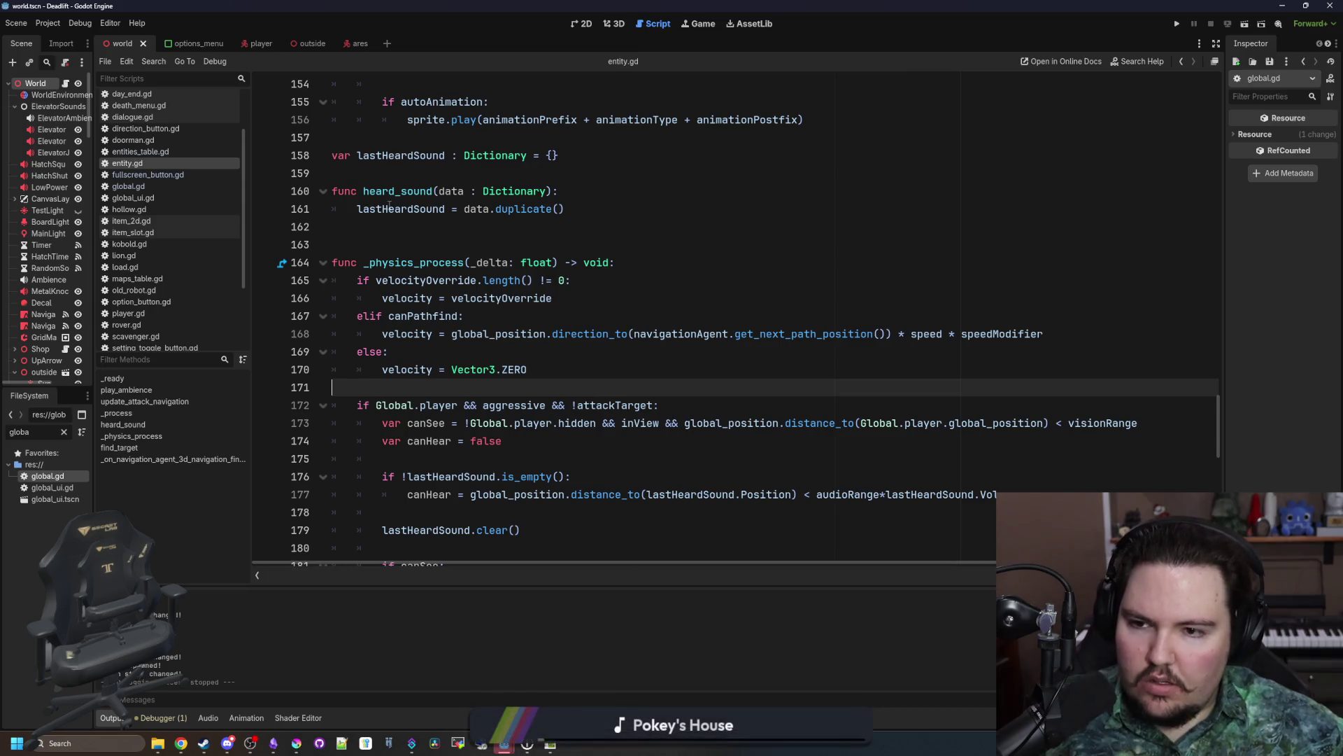
left_click(404, 239)
left_click(397, 223)
key("ctrl+s")
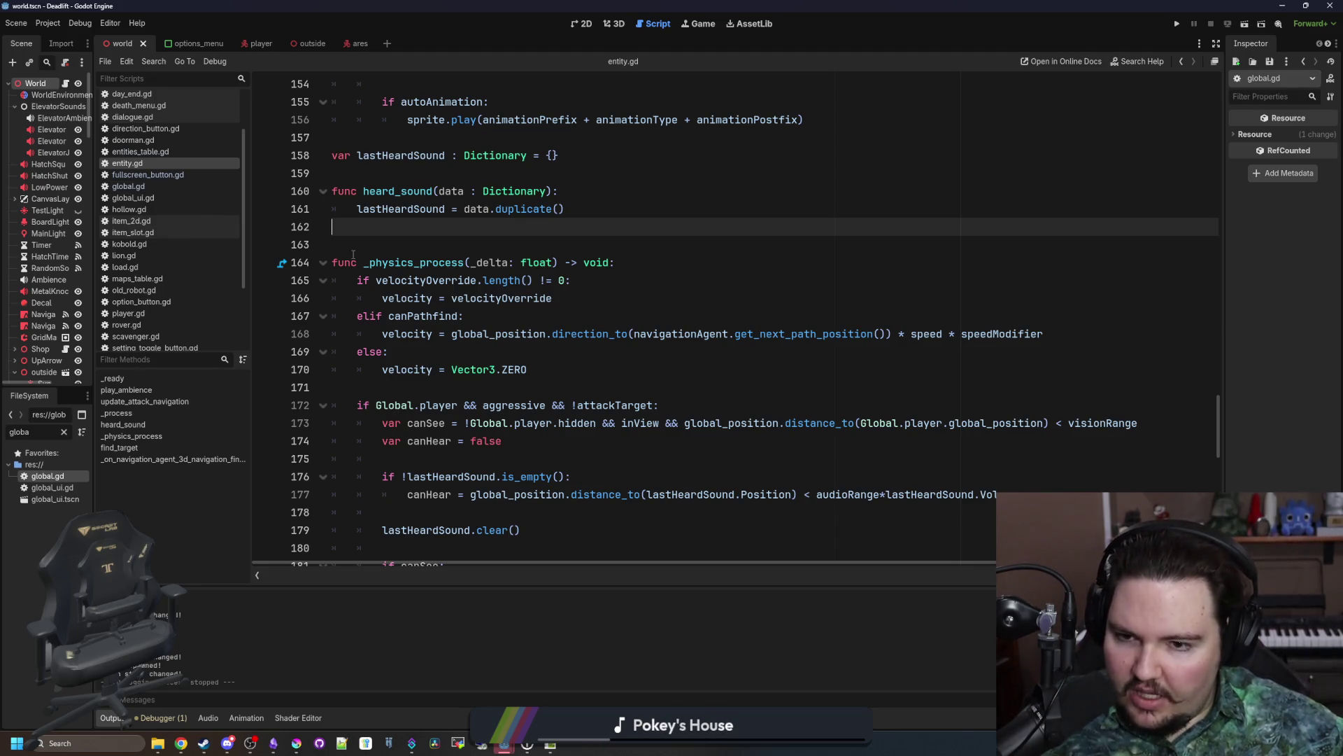
Step: Look over the heard_sound and _physics_process code in entity.gd without changing it
left_click(375, 250)
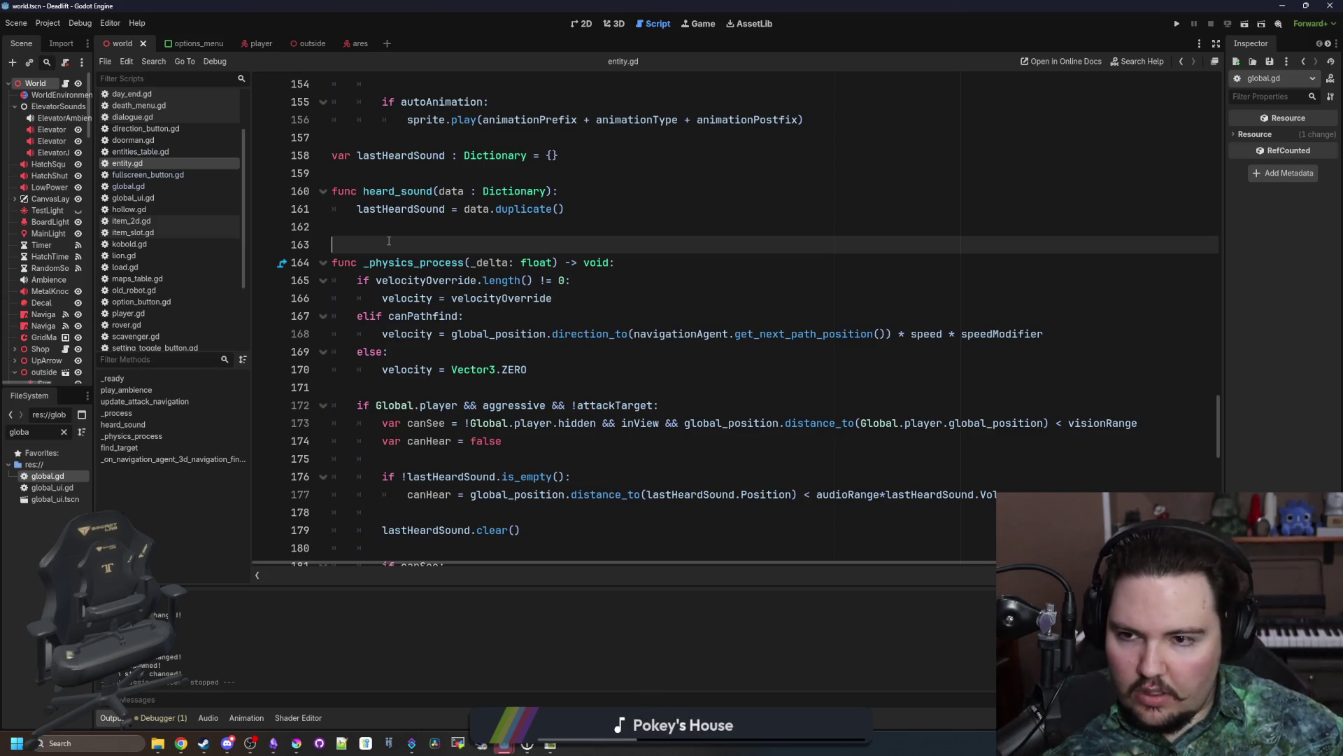
left_click(399, 224)
left_click(432, 174)
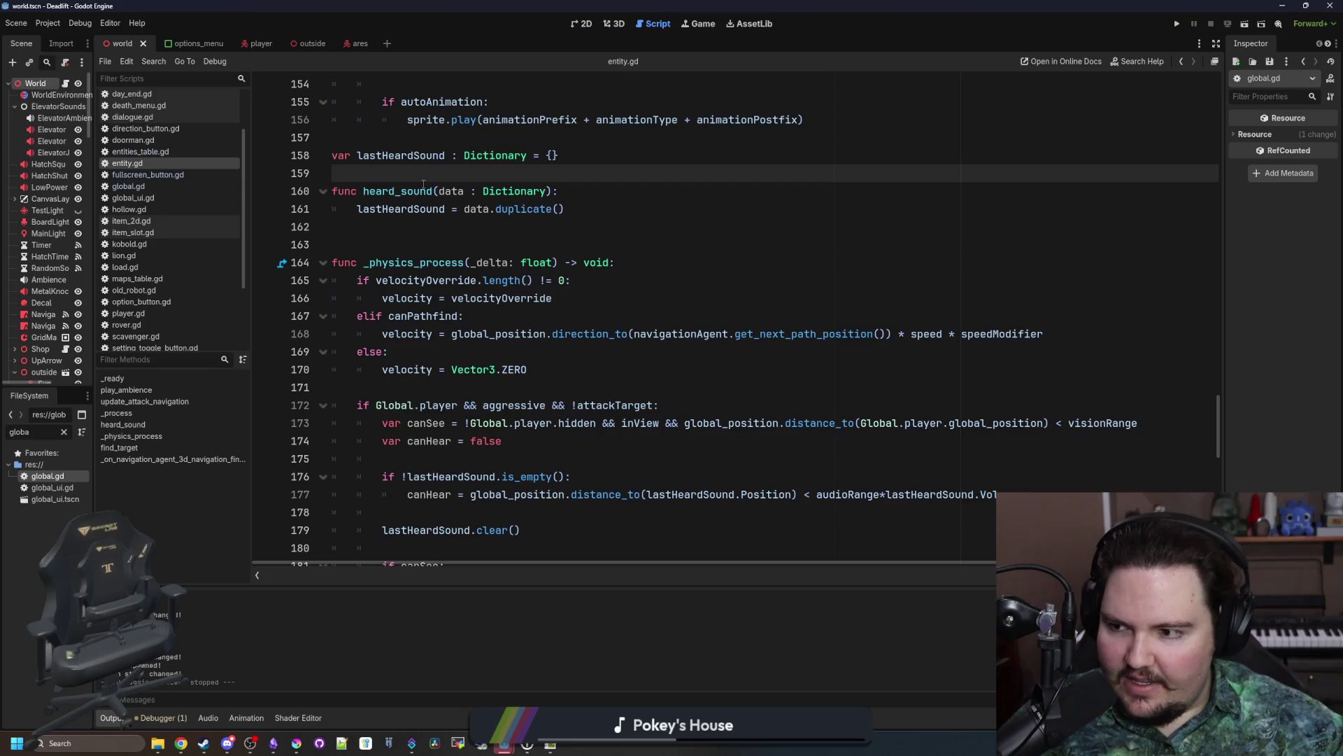
left_click(423, 187)
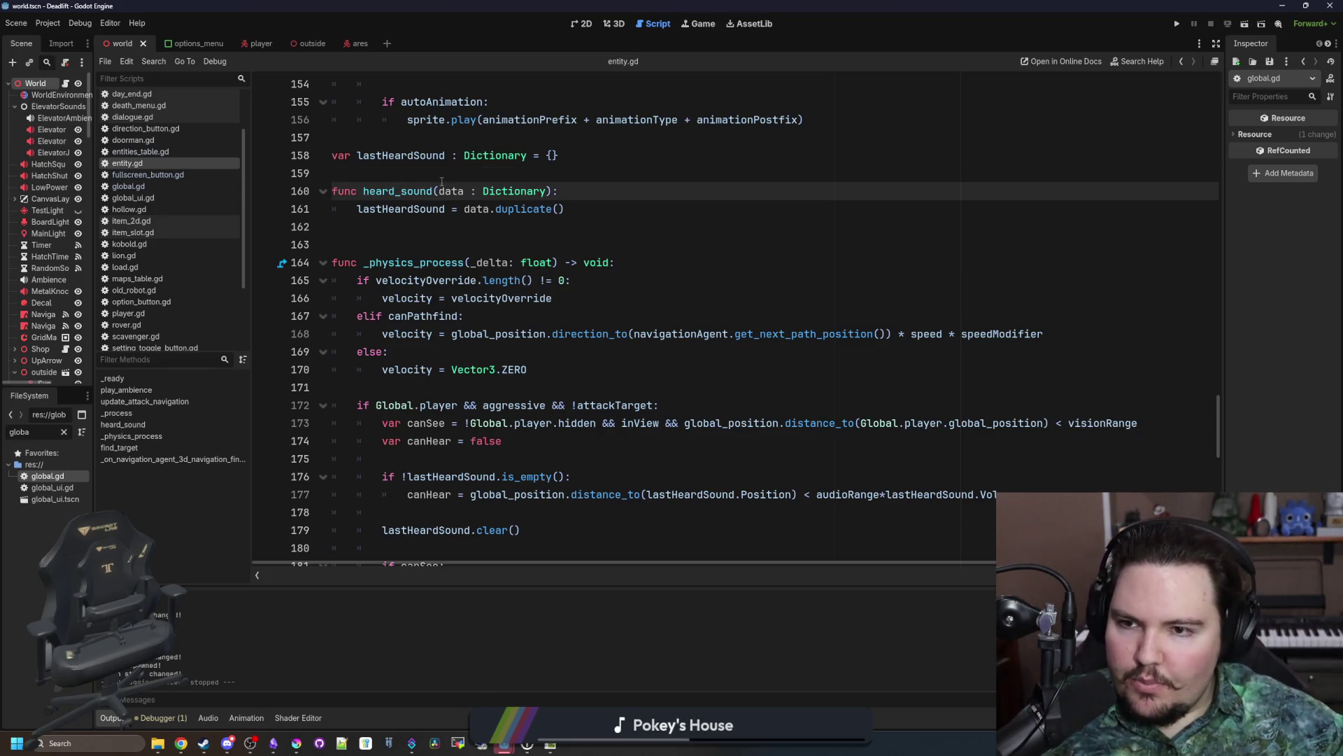
left_click(443, 181)
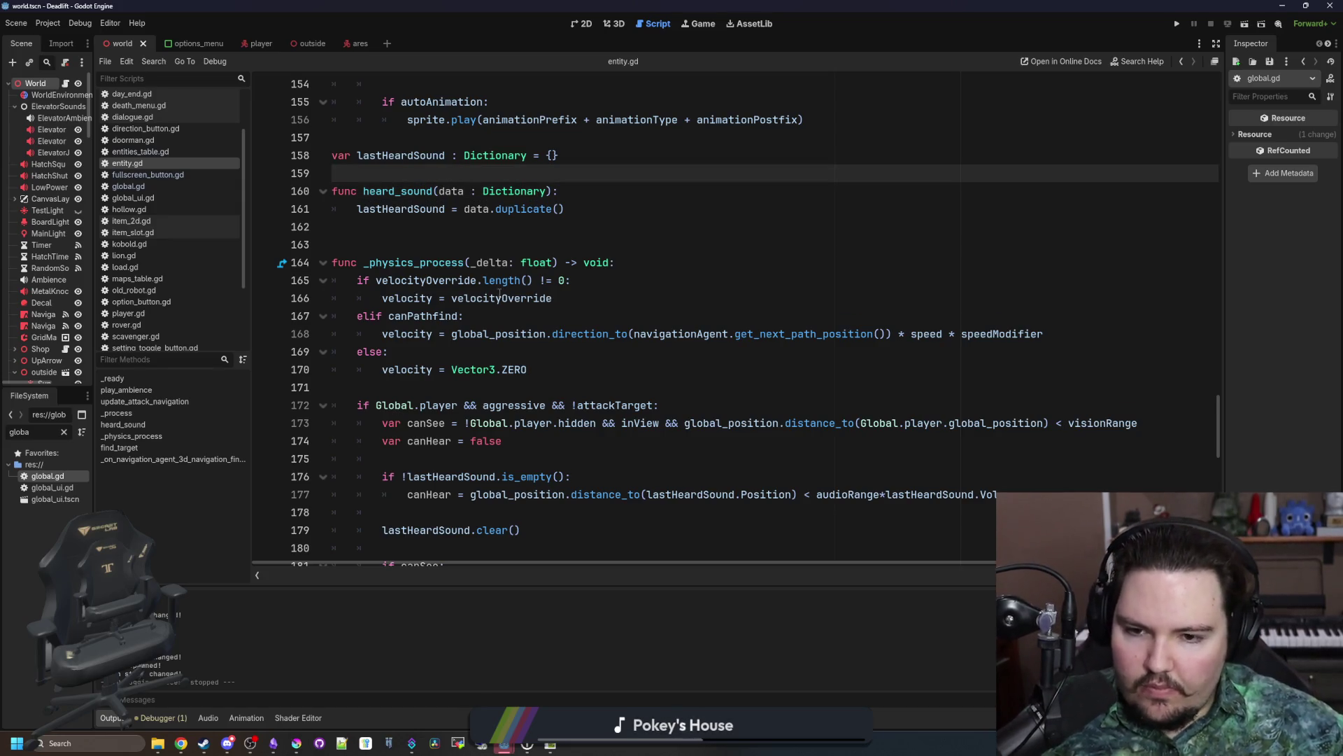
scroll(453, 184, "down", 2)
scroll(484, 283, "down", 1)
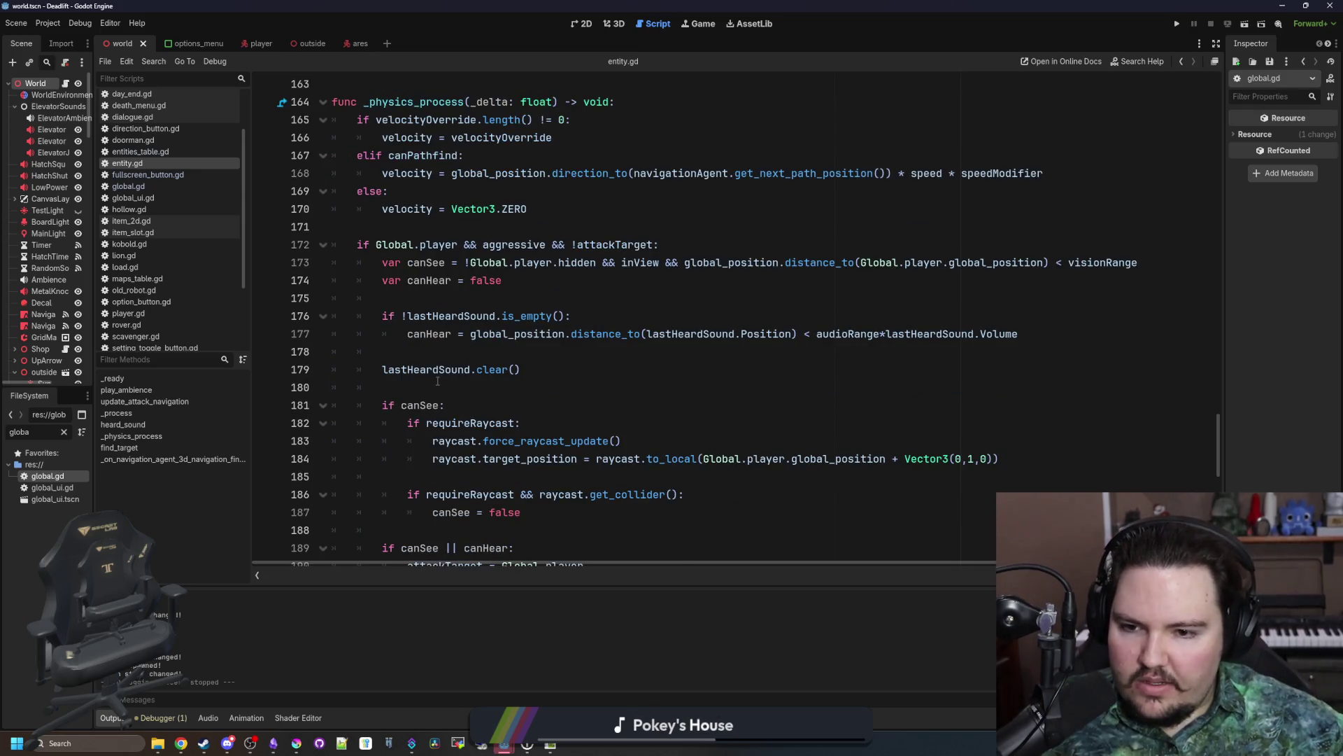
left_click(435, 370)
left_click(430, 222)
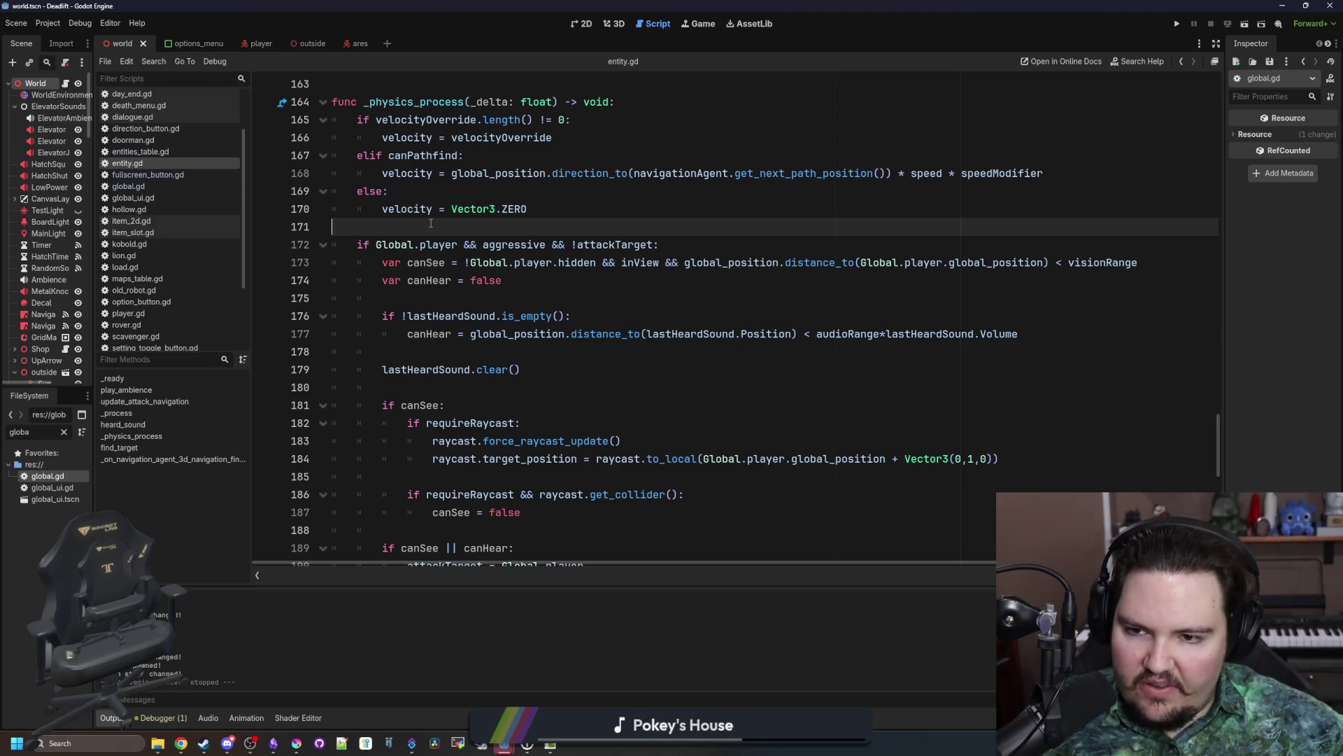
scroll(441, 222, "up", 2)
left_click(365, 172)
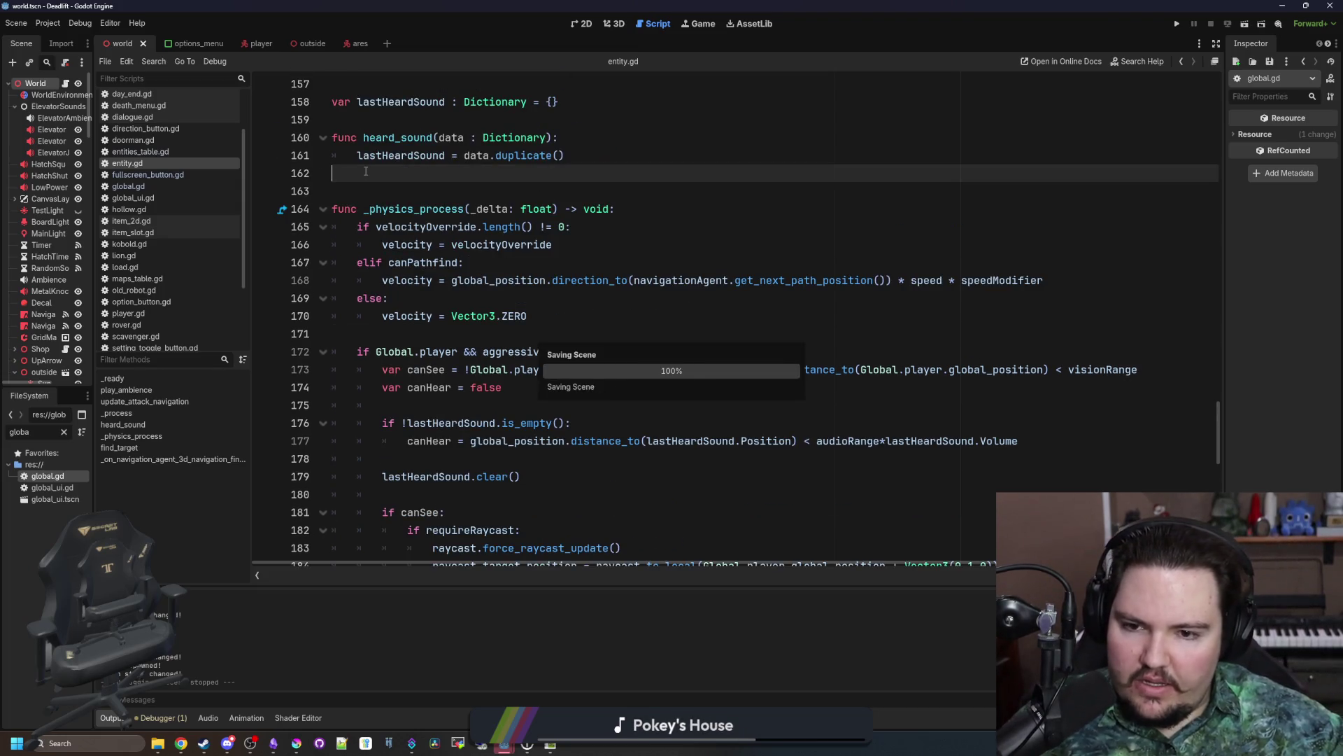
Step: Add a find_target() call on a new line after line 161 in heard_sound
scroll(366, 172, "down", 1)
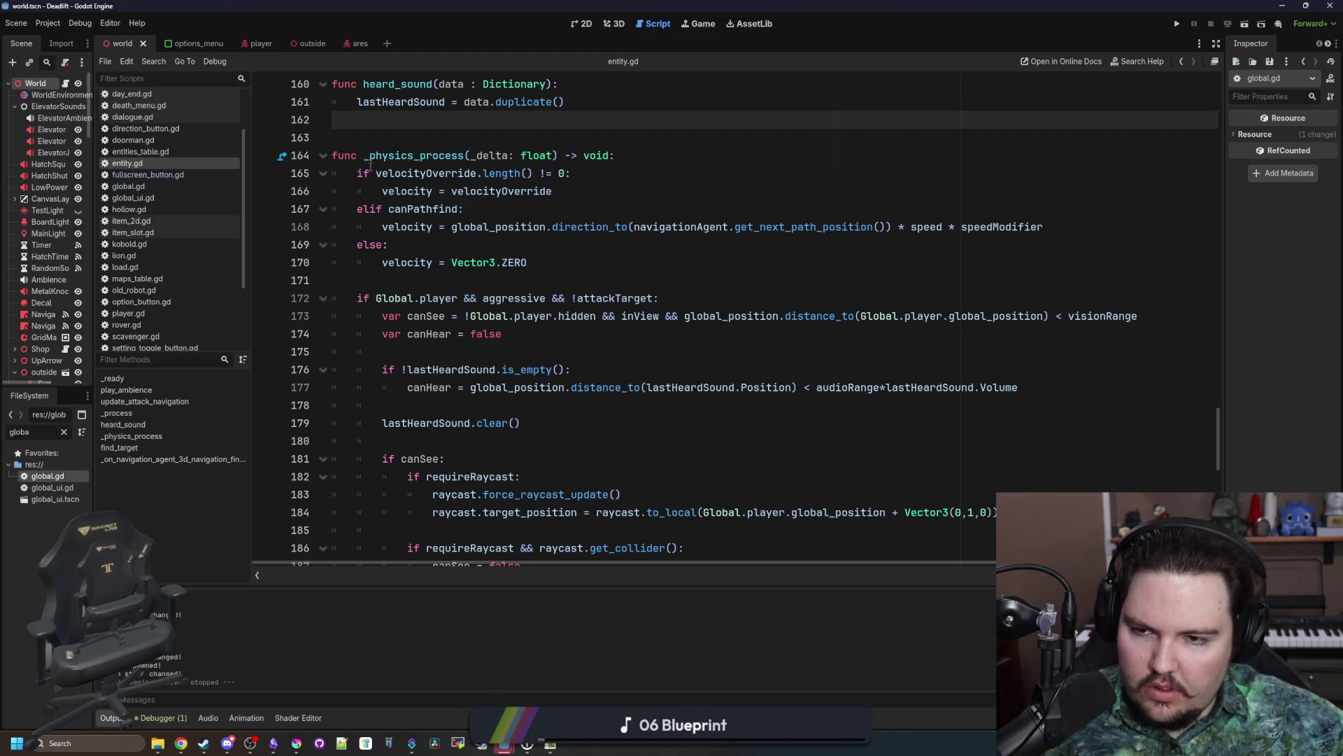
scroll(490, 203, "up", 2)
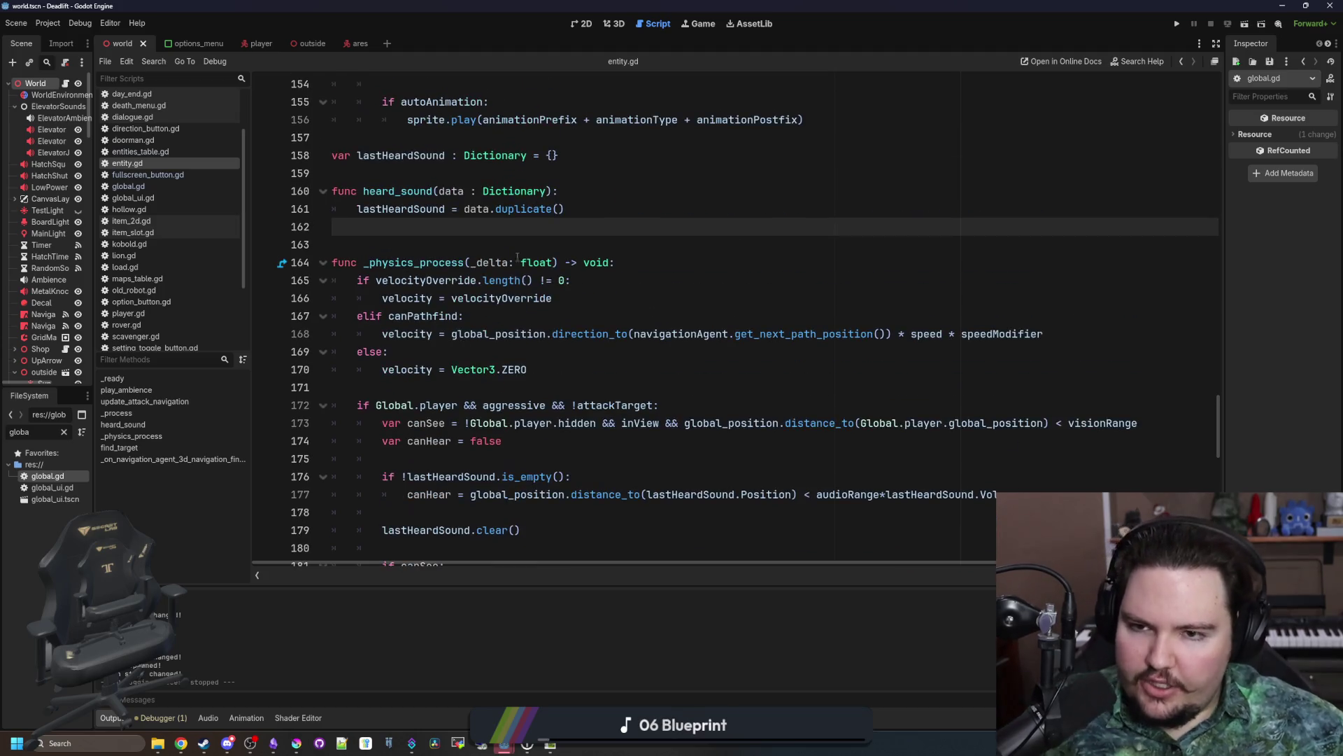
left_click(585, 215)
key("Return")
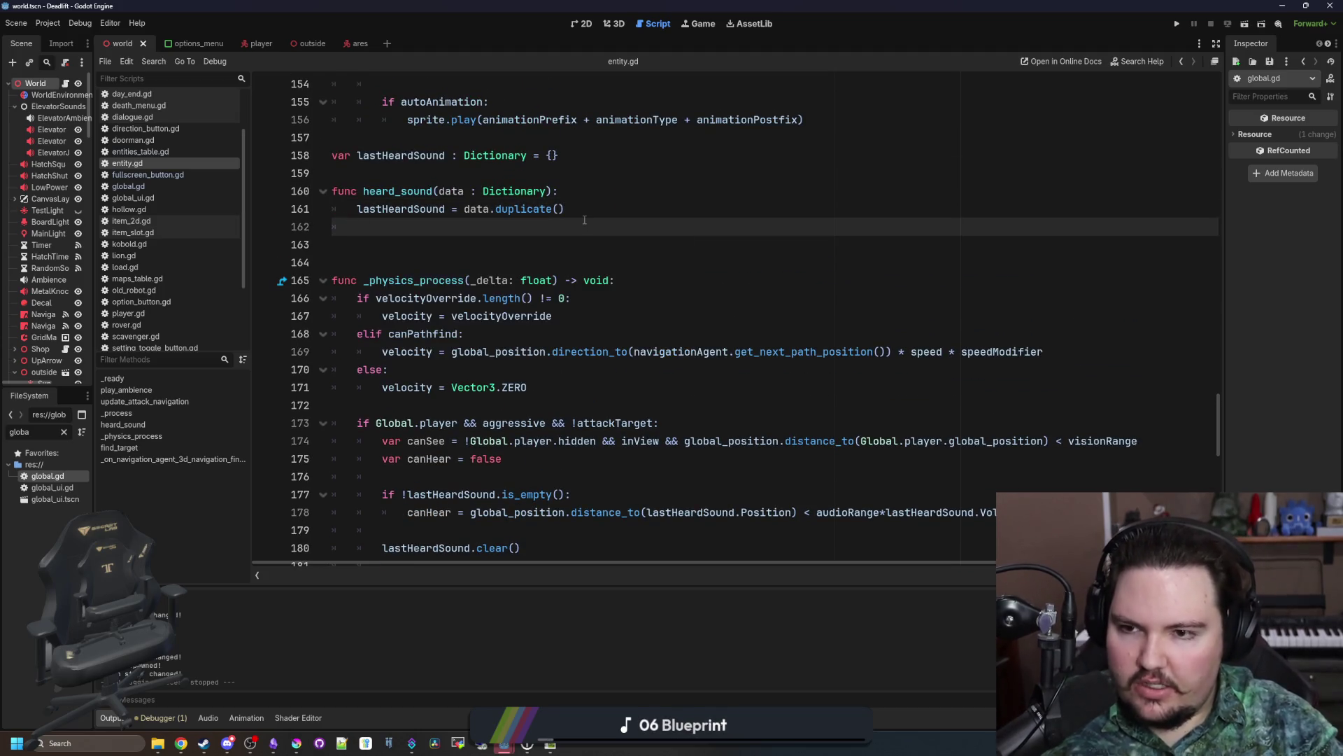
type("target")
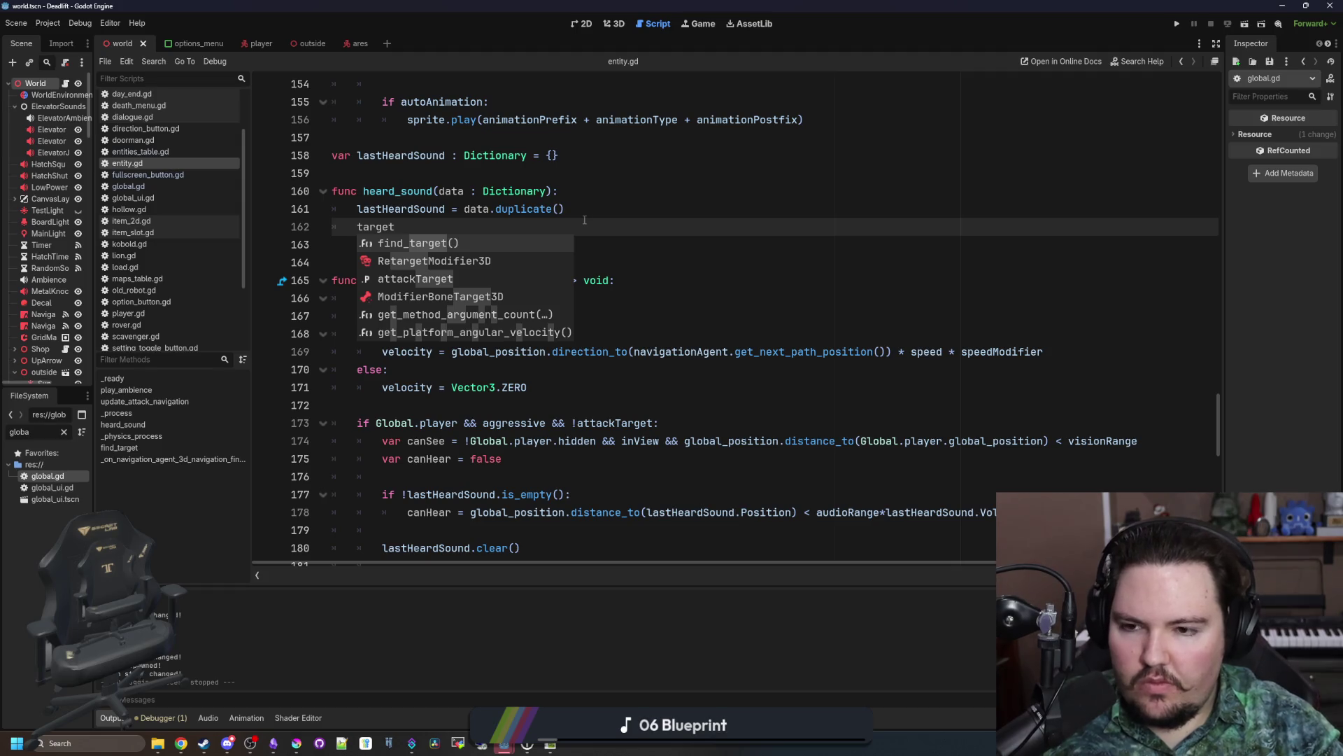
key("Return")
Step: Jump to the find_target definition and select its function lines
left_click(392, 227, "ctrl")
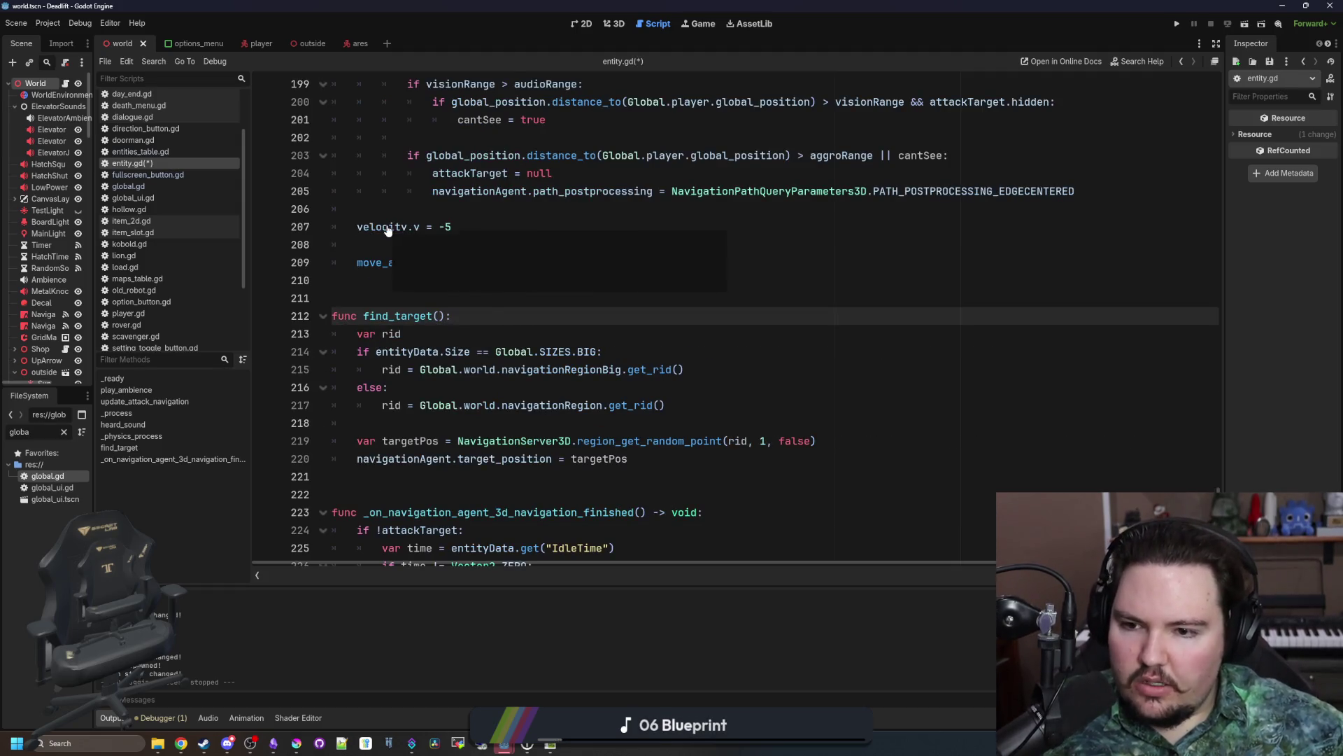
left_click(576, 479)
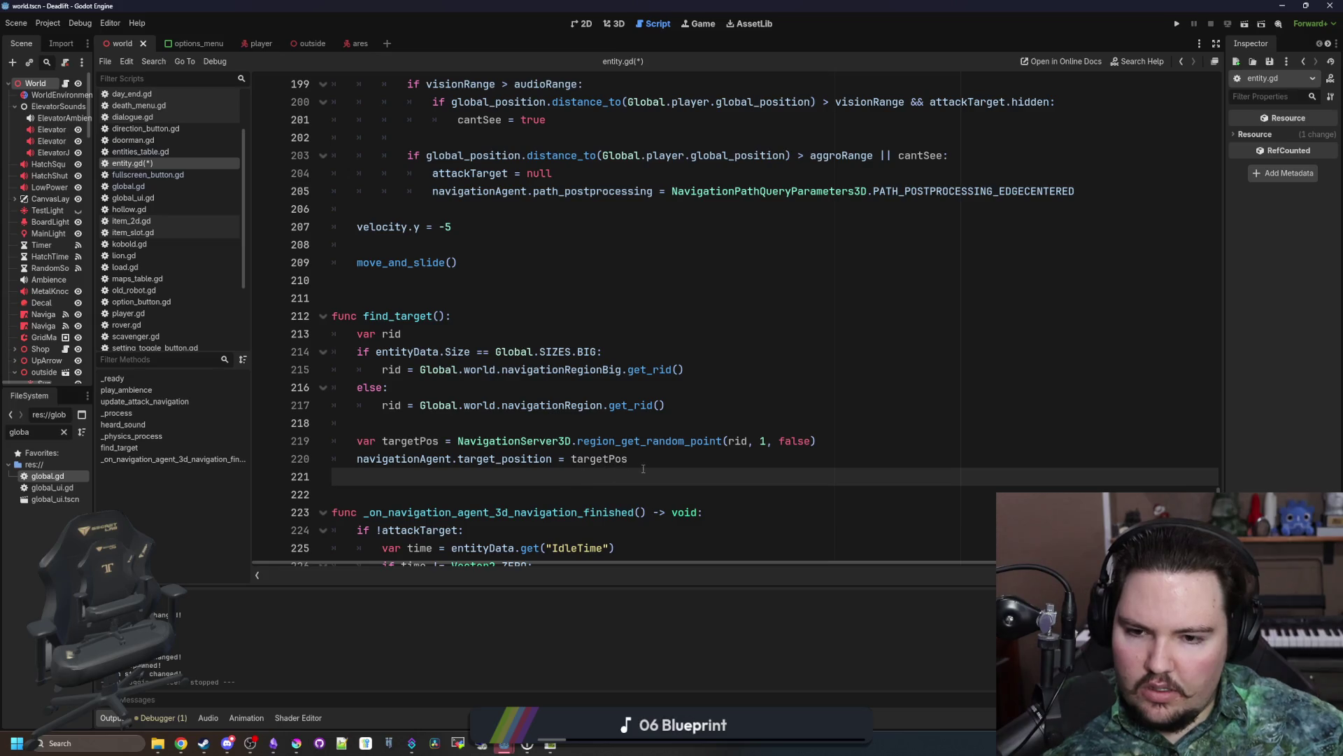
mouse_move(643, 469)
left_mouse_down()
mouse_move(489, 459)
mouse_move(259, 316)
left_mouse_up()
Step: Give find_target a 'point : Vector3 = null' parameter
left_click(439, 316)
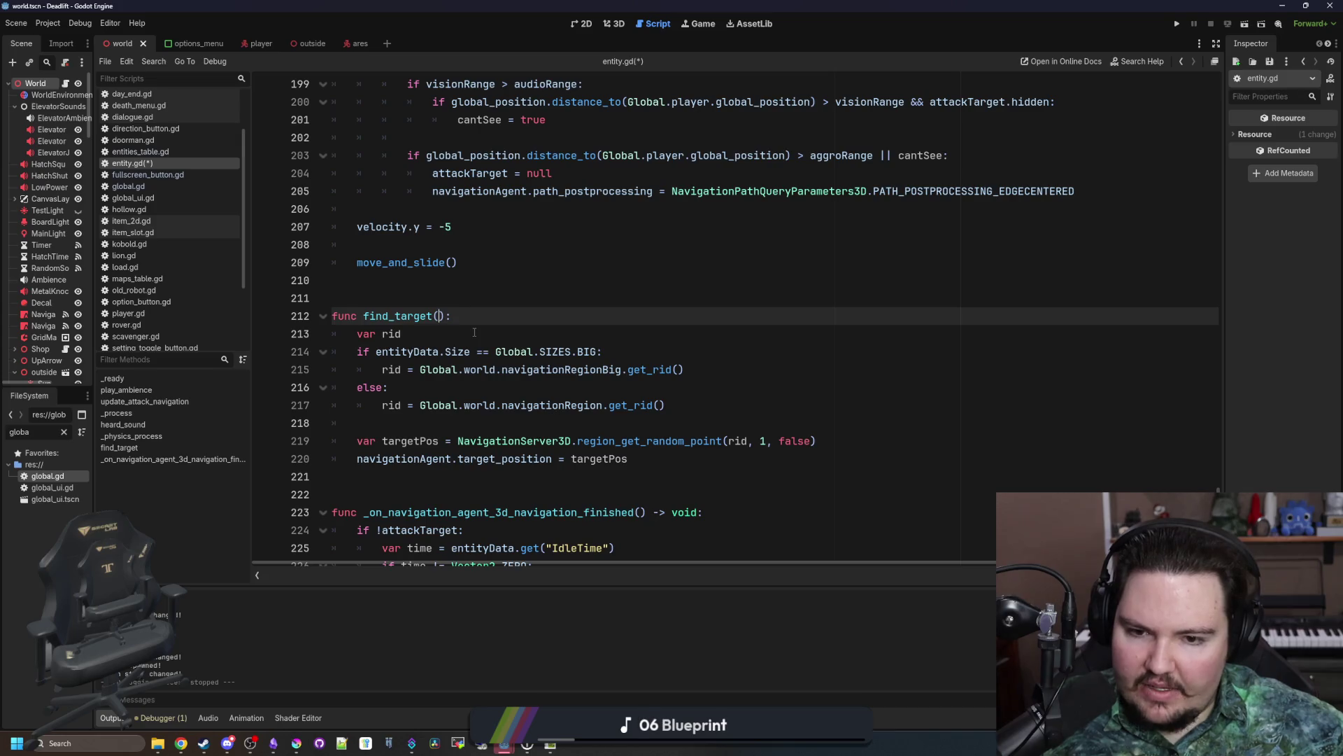
type("point : Vector")
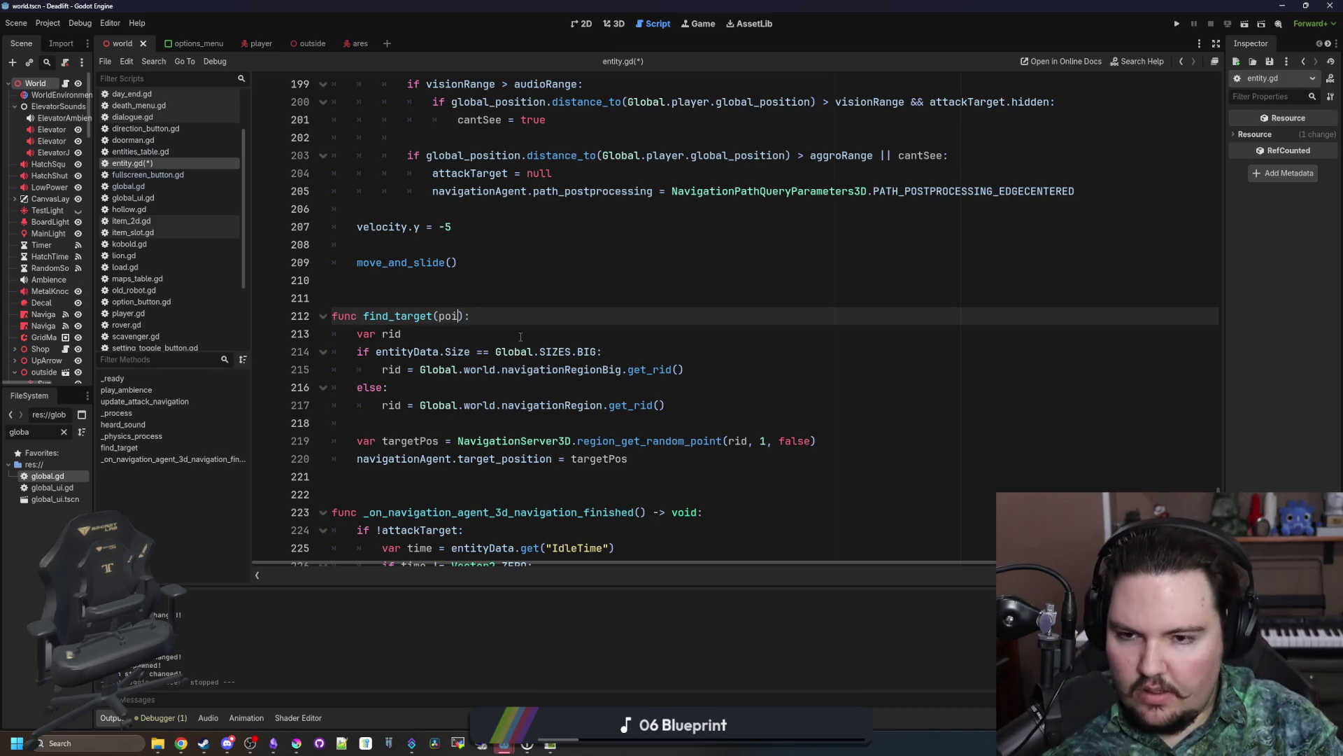
type("3")
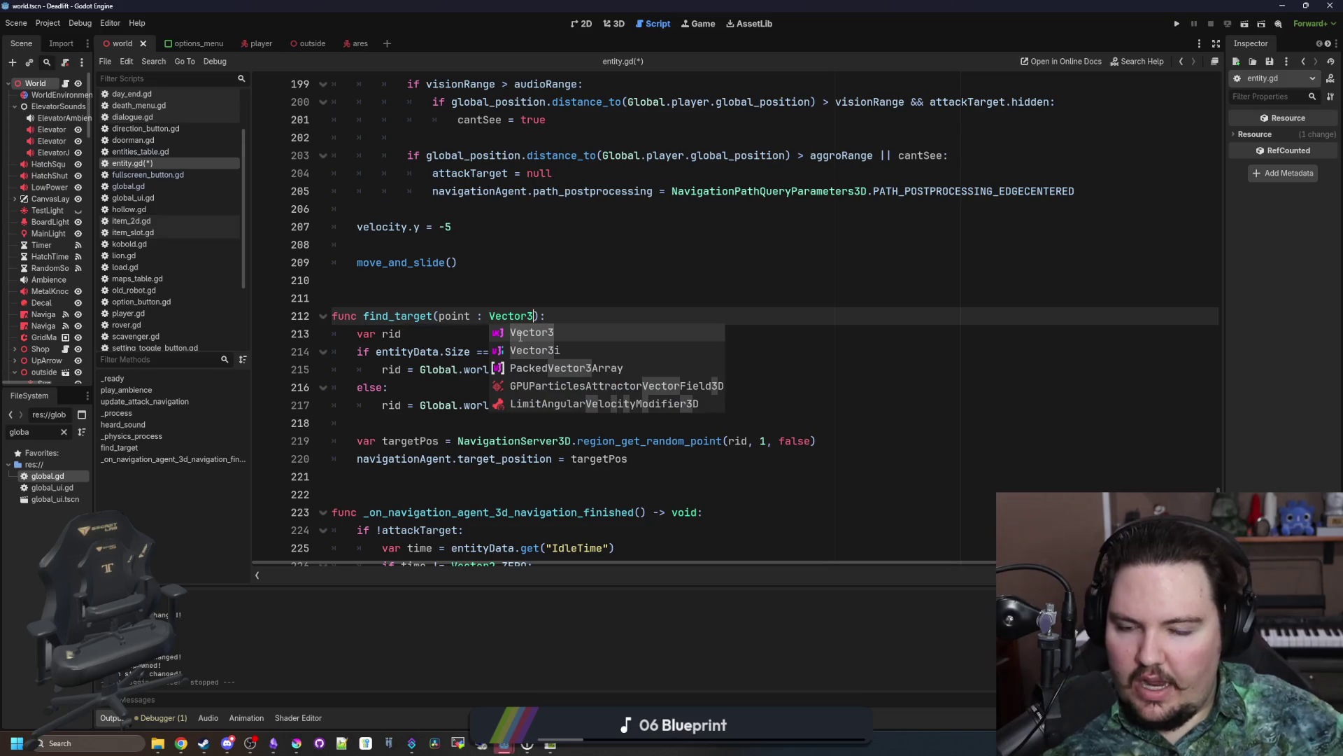
left_click(531, 302)
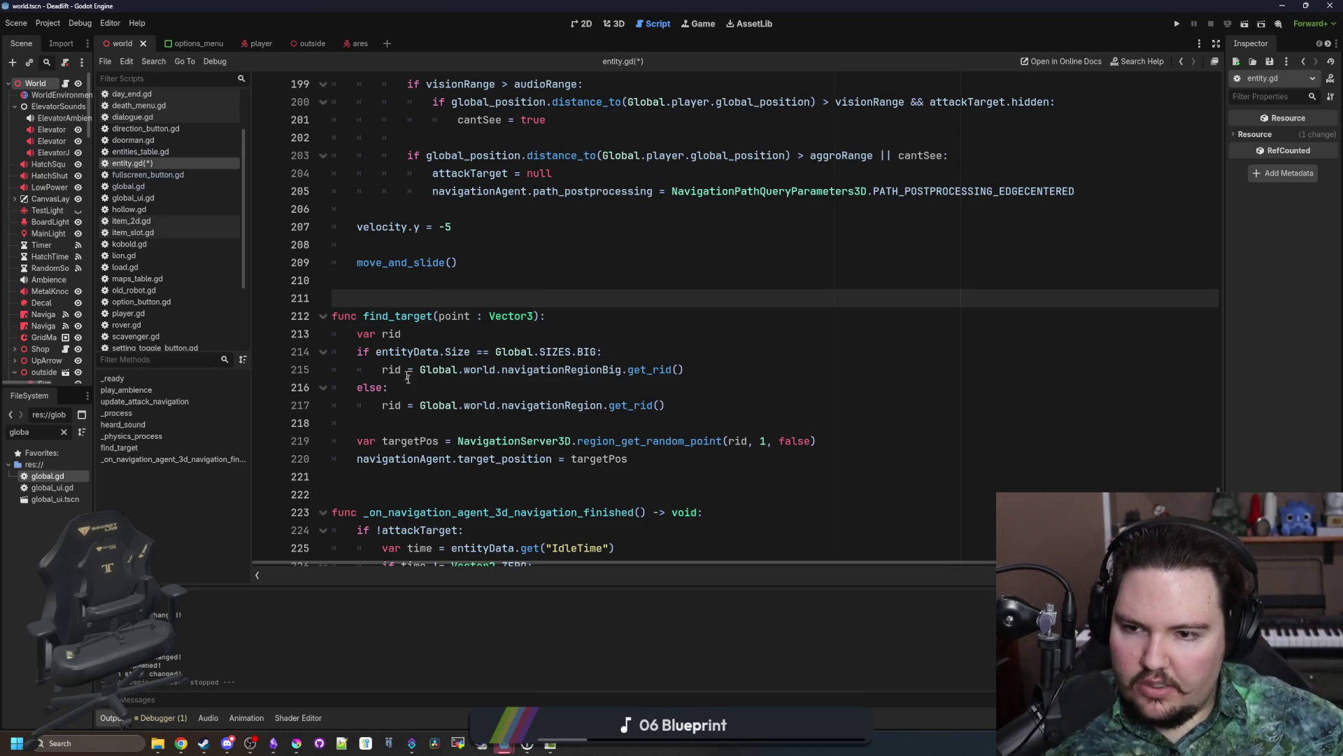
left_click(540, 316)
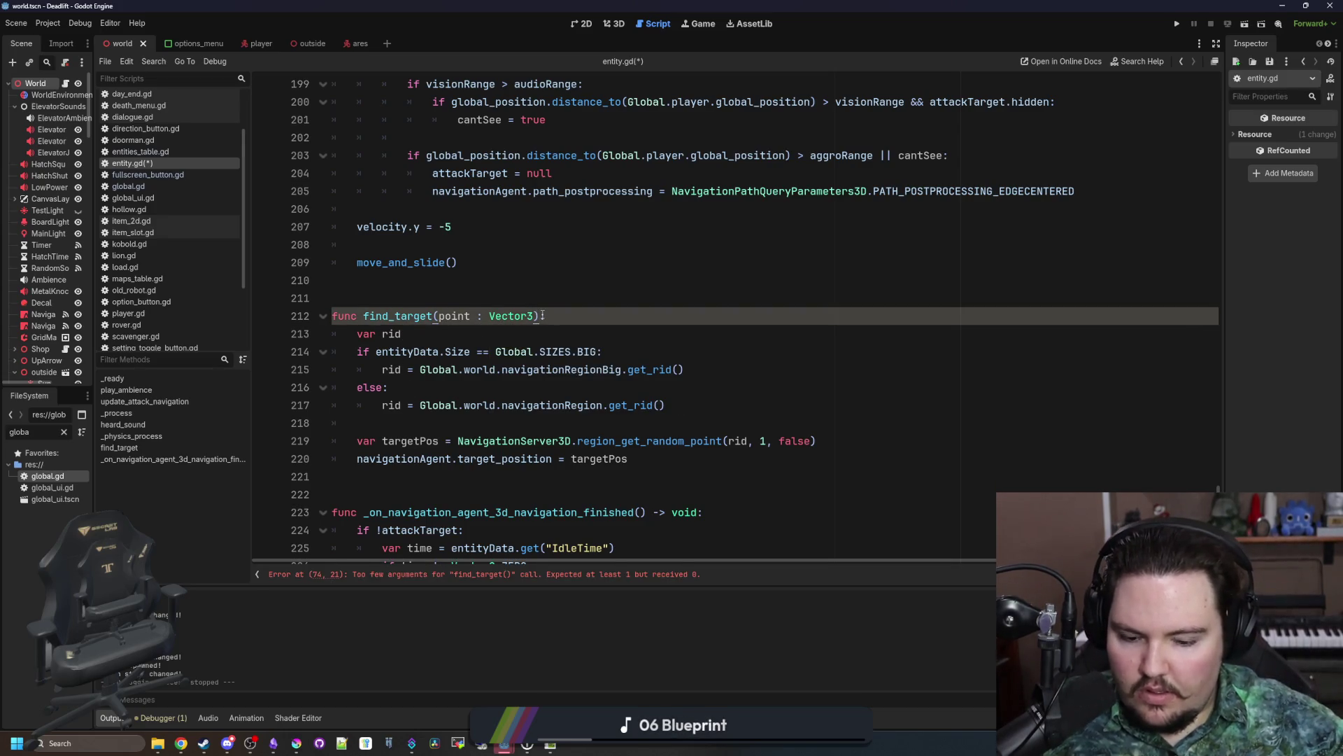
type("= null")
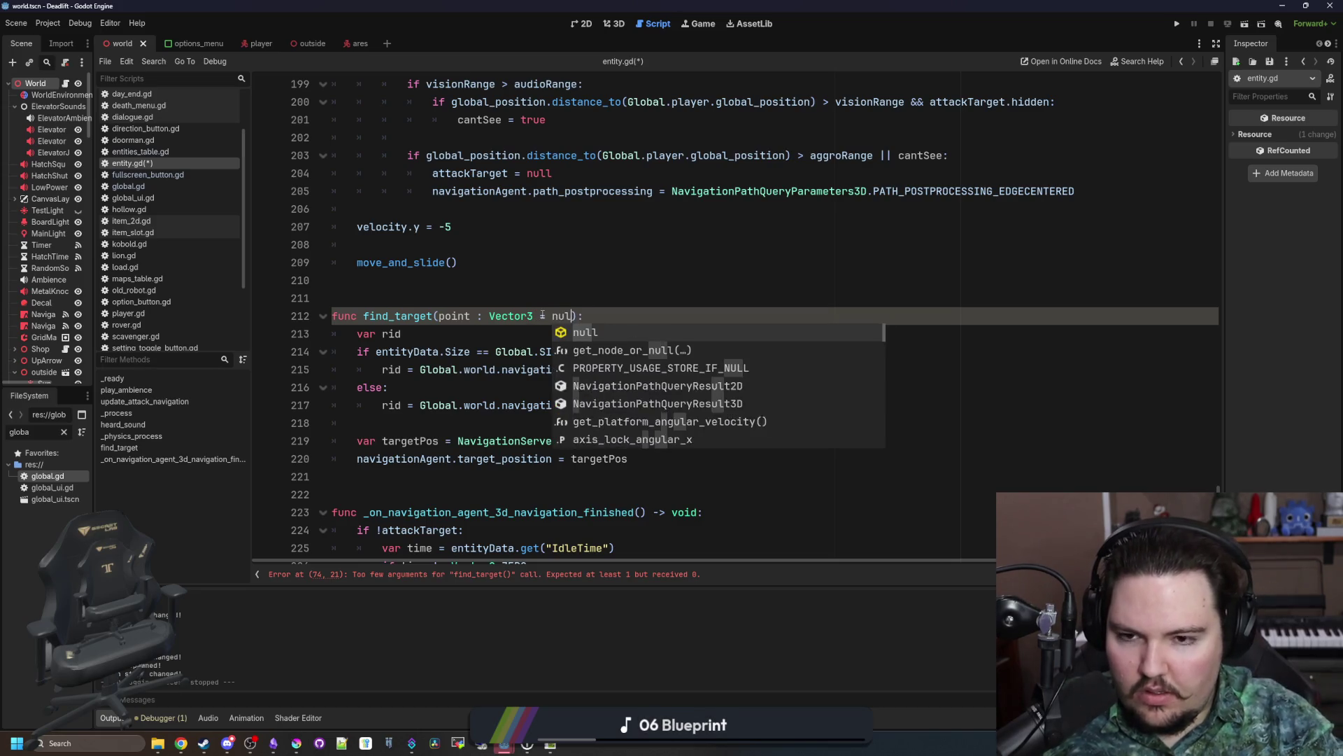
Step: Start a new line after the targetPos assignment in find_target
scroll(542, 315, "up", 6)
scroll(553, 308, "down", 5)
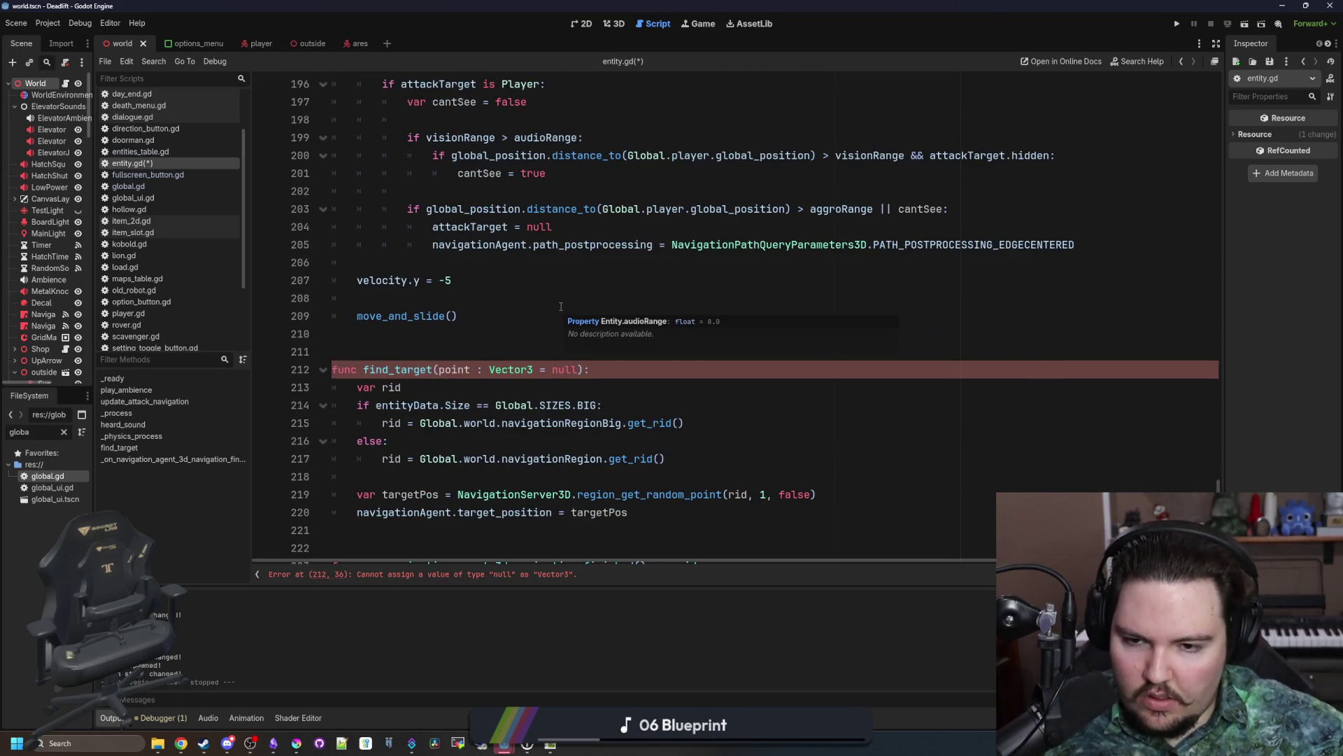
left_click(451, 490)
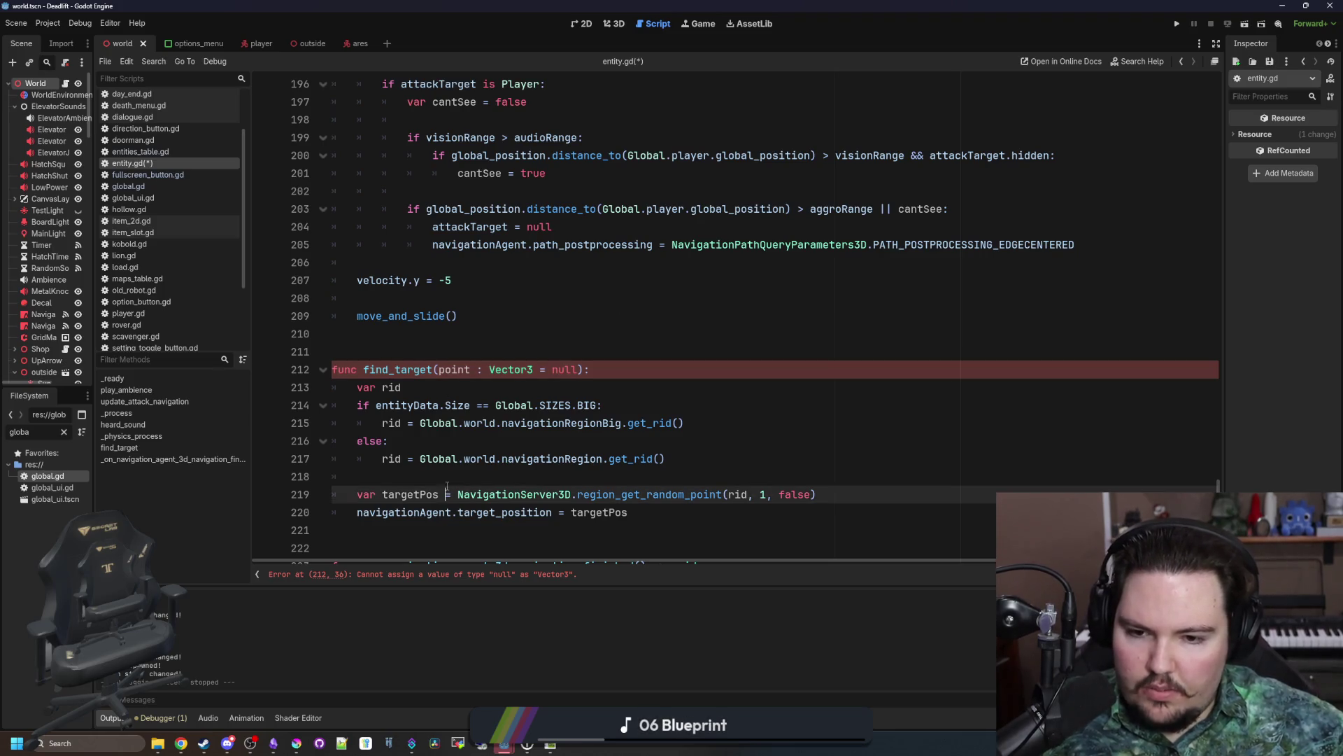
left_click(488, 481)
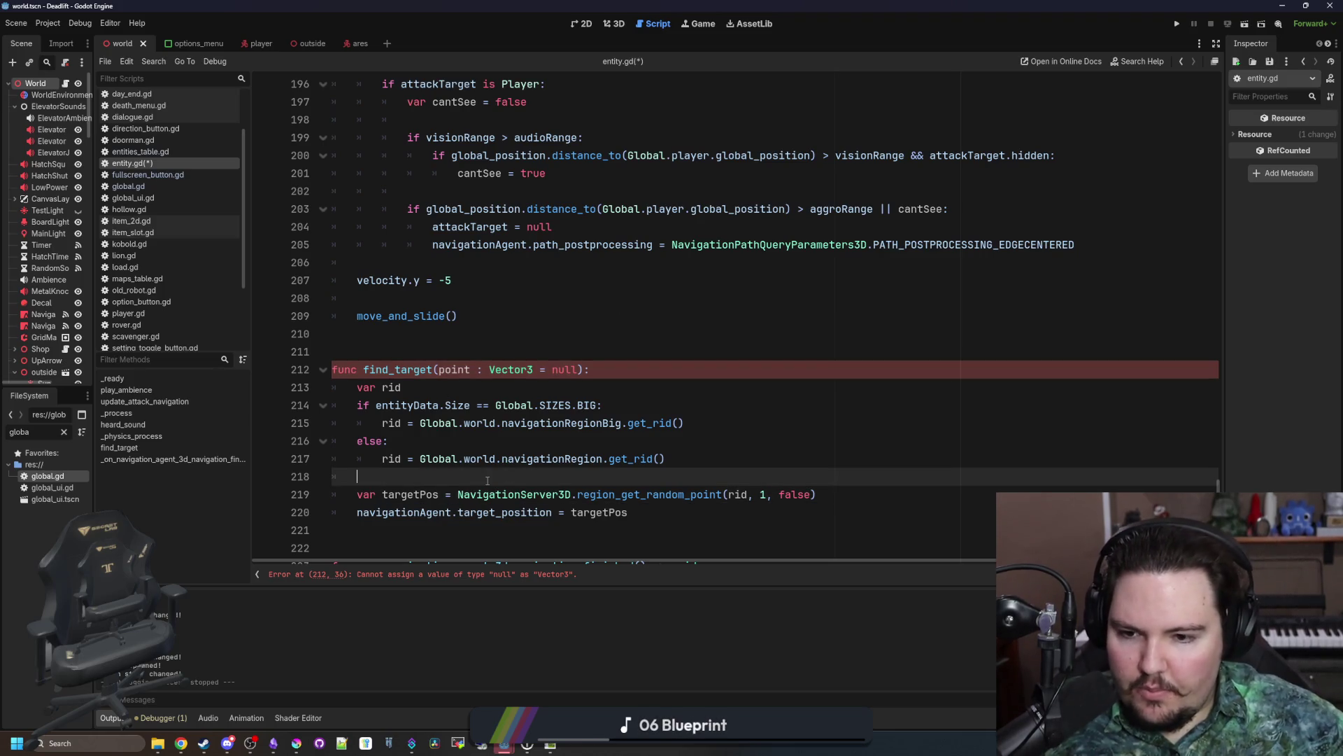
left_click(441, 497)
scroll(443, 487, "down", 1)
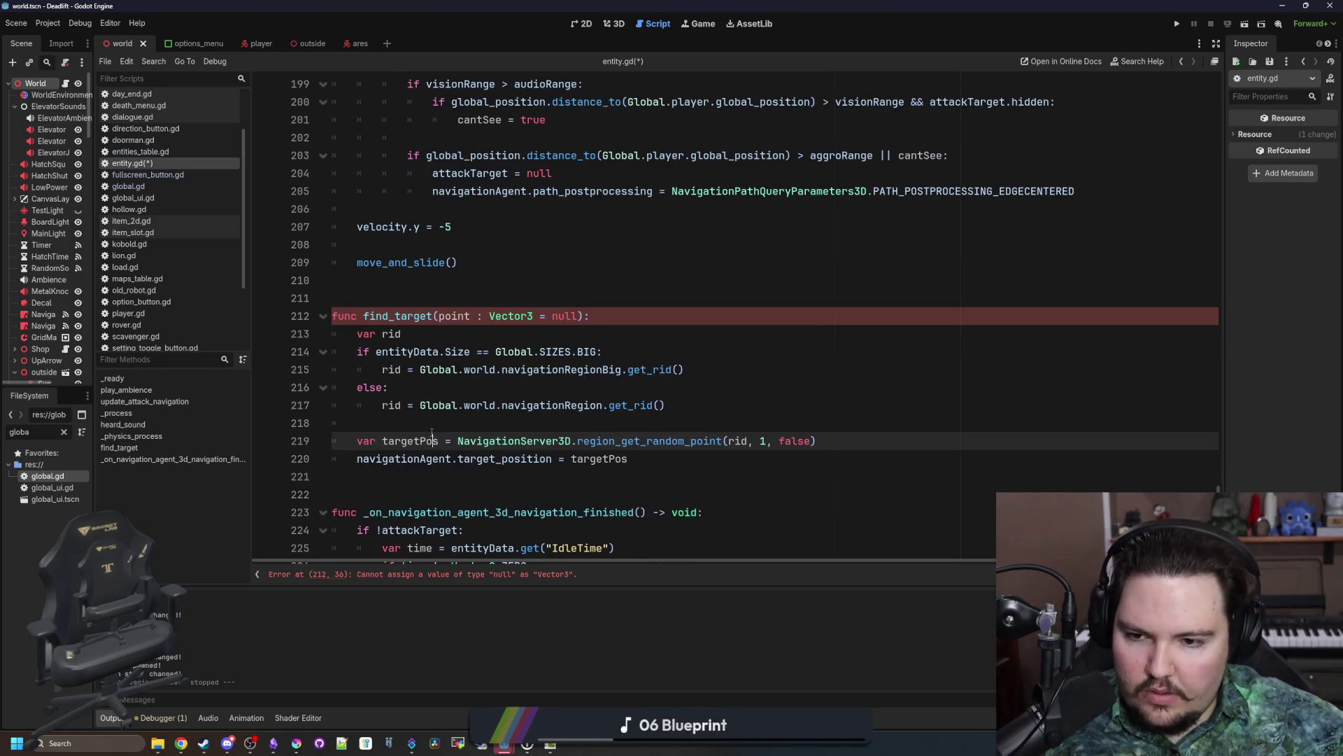
left_click(849, 436)
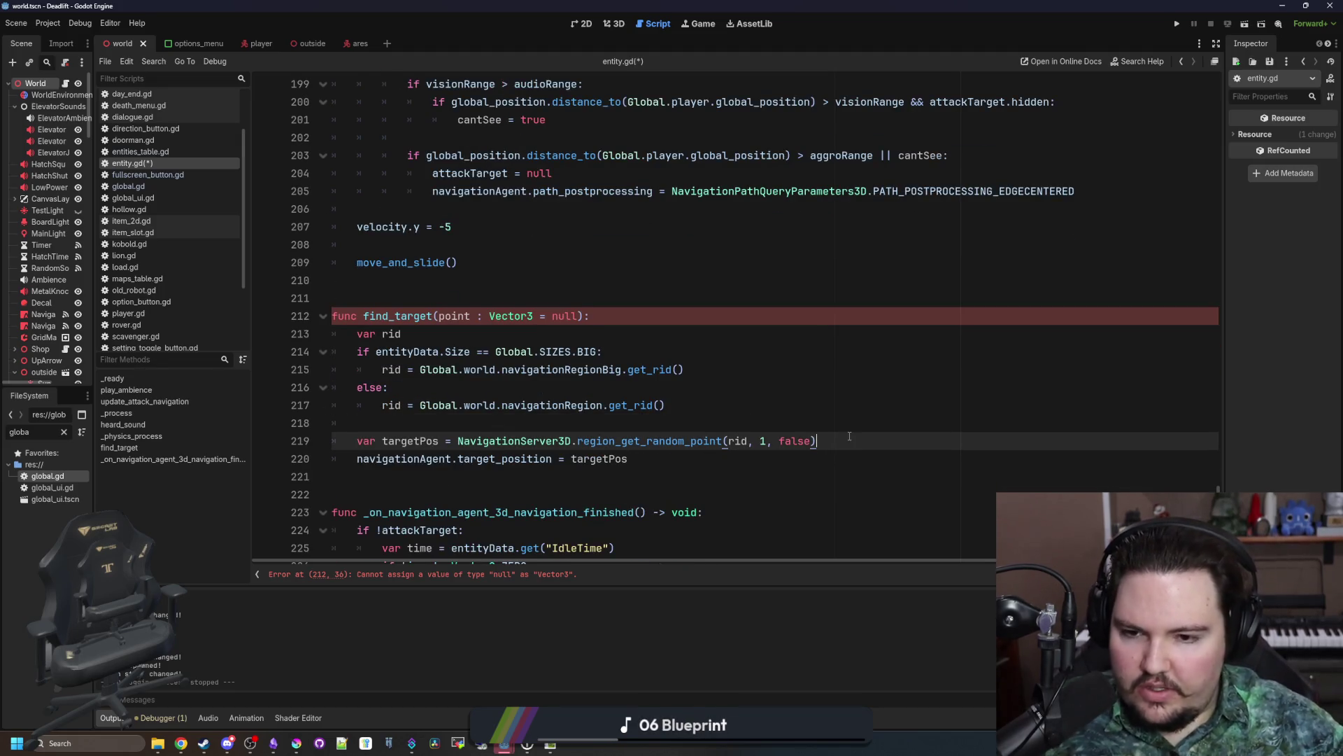
key("Return")
key("Return")
Step: Default point to Vector3.NAN and add 'if point != Vector3.NAN: targetPos = point'
key("Up")
type("if poin")
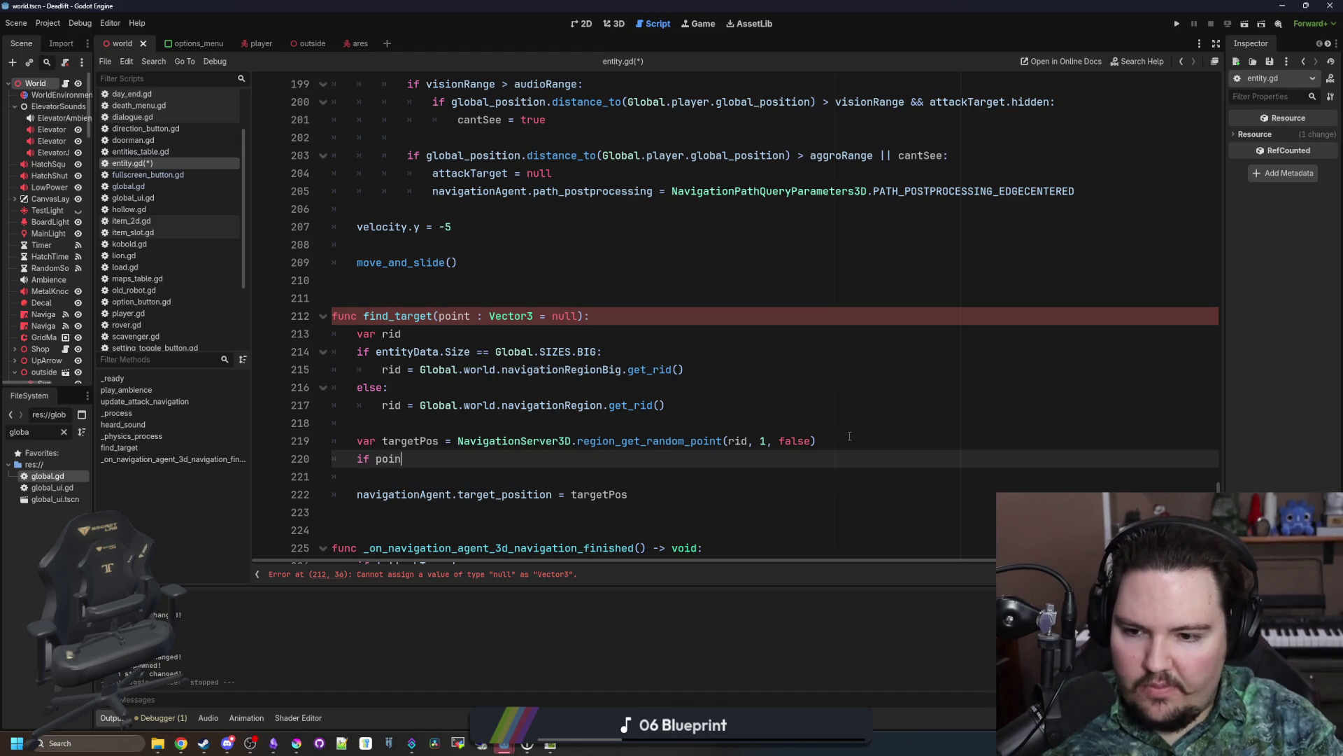
type("t !=")
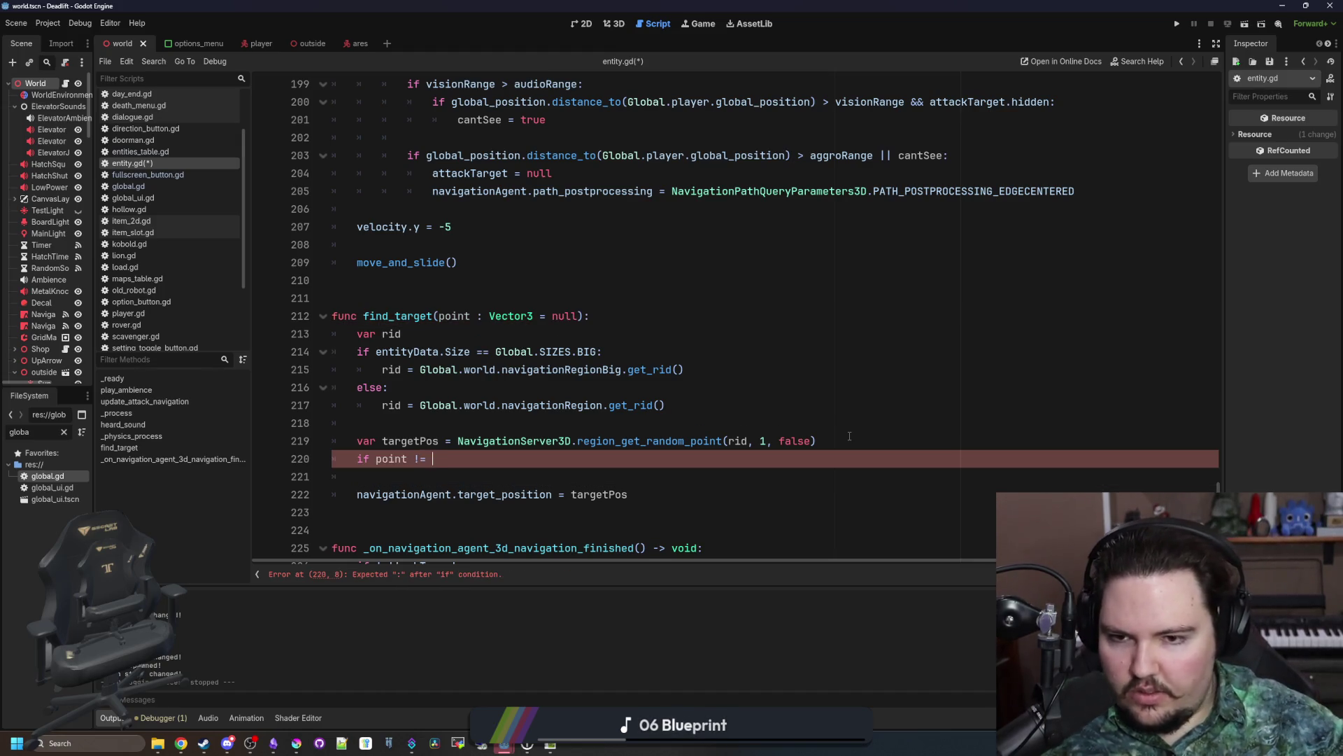
double_click(567, 315)
type("Vect")
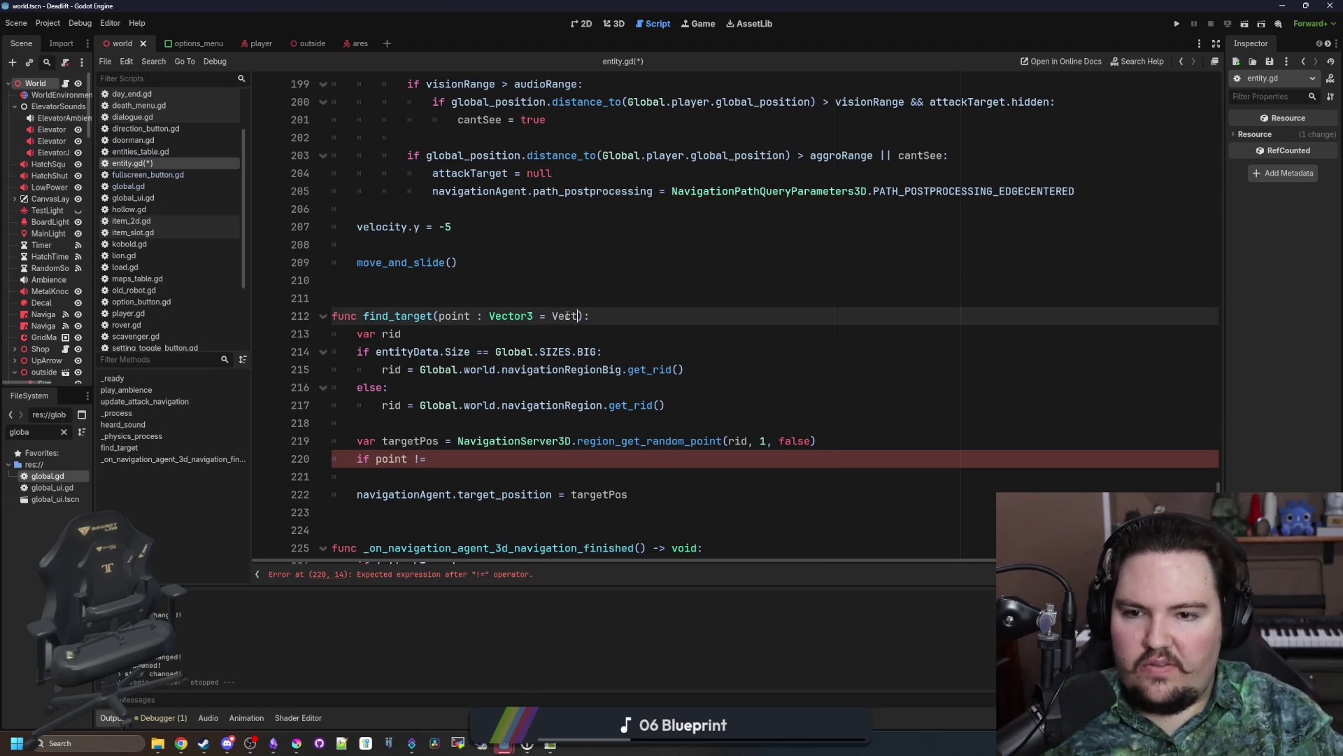
type("or3.NAN")
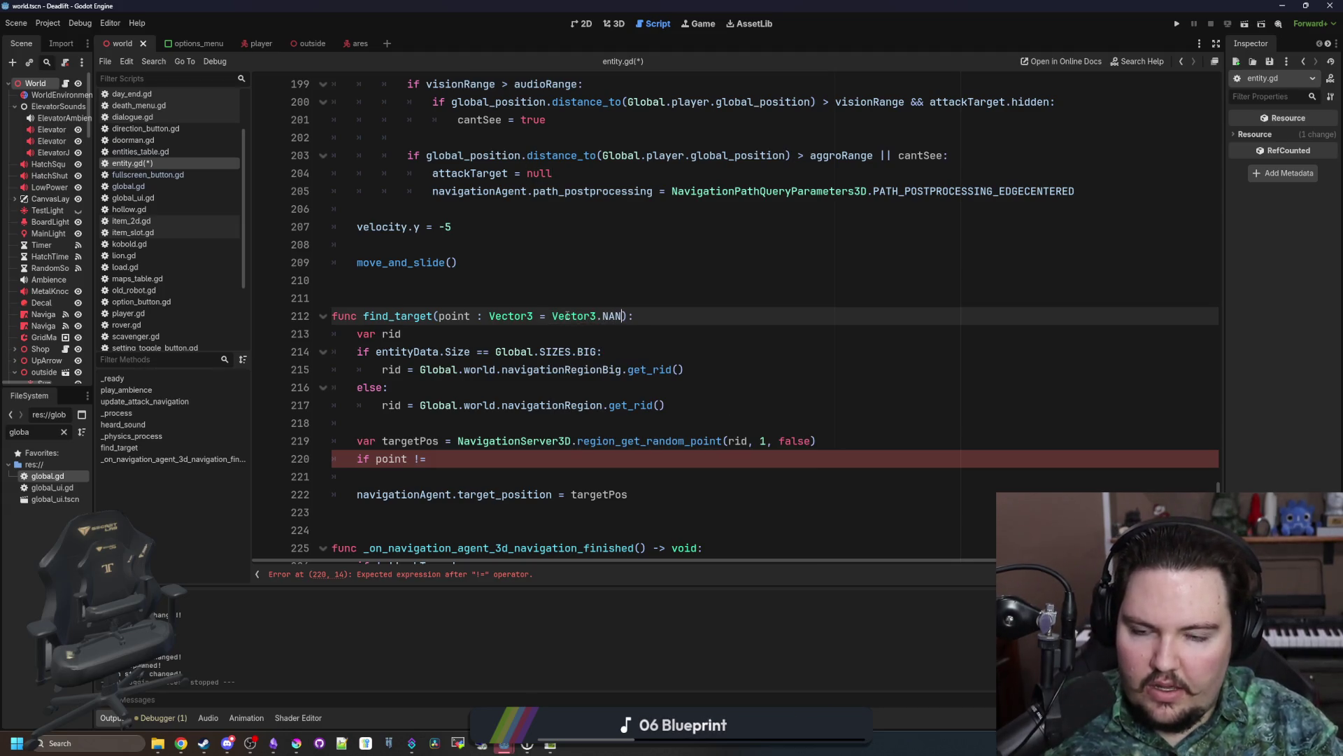
left_click(432, 459)
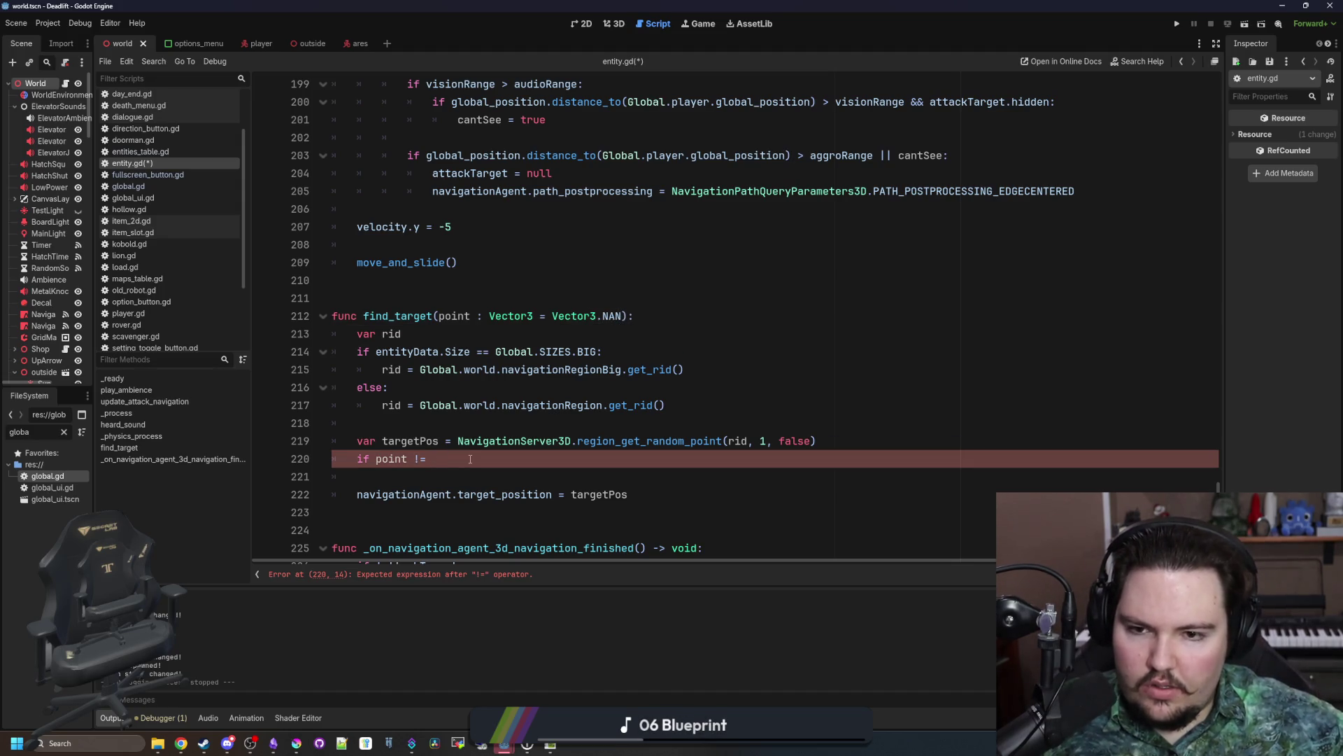
type("Vector3.")
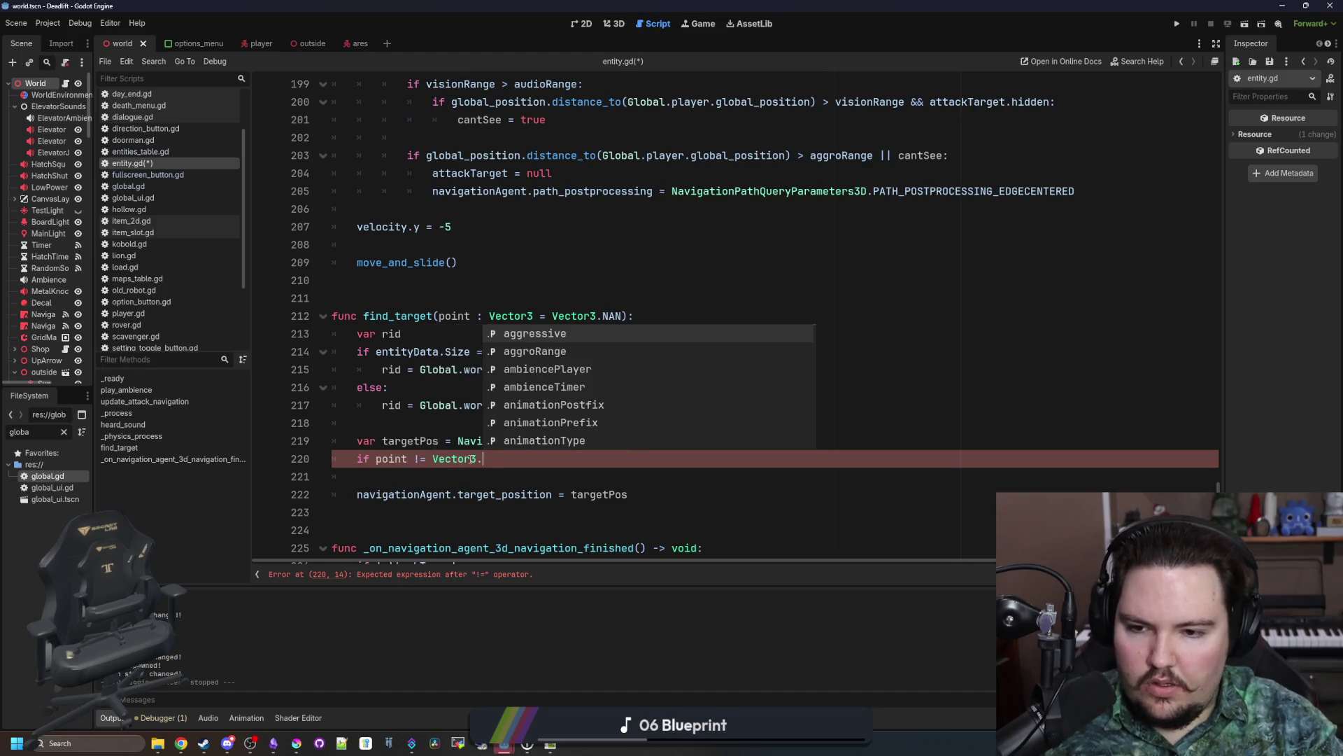
type("NAN:")
key("Return")
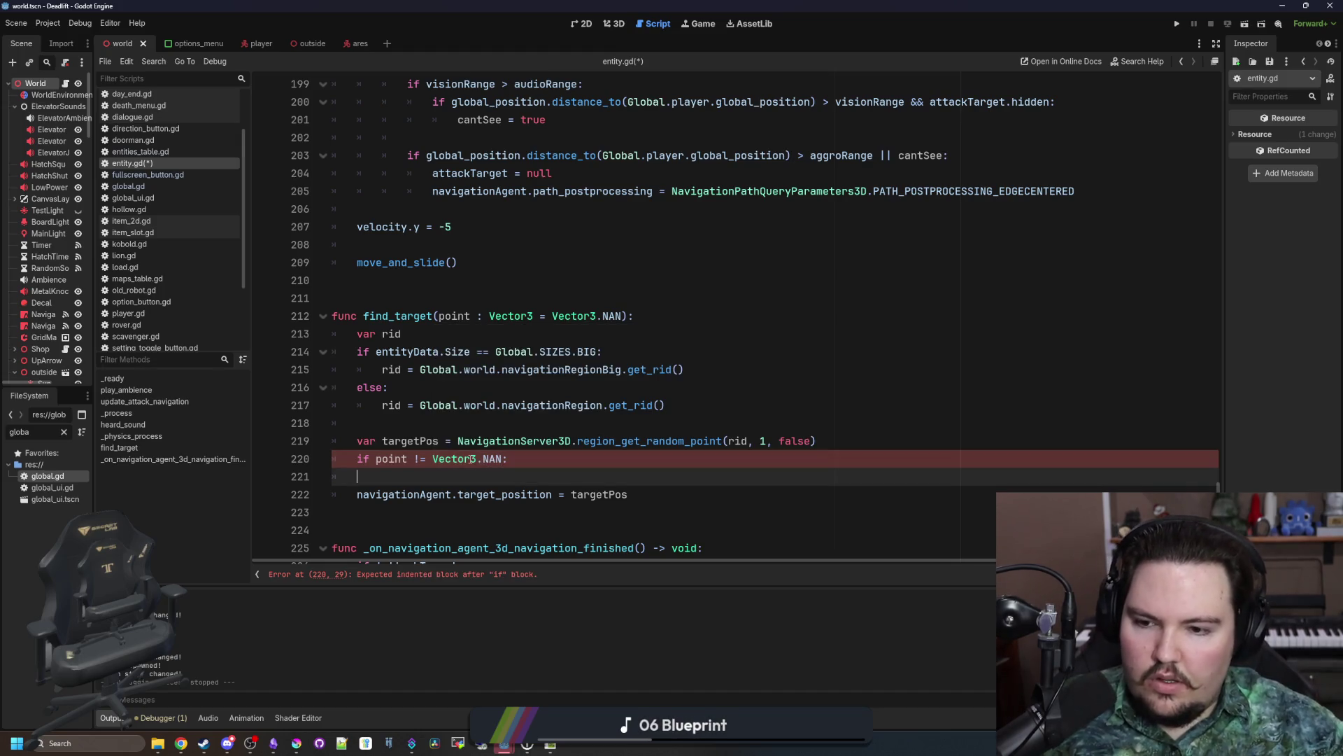
type("targetPos = point")
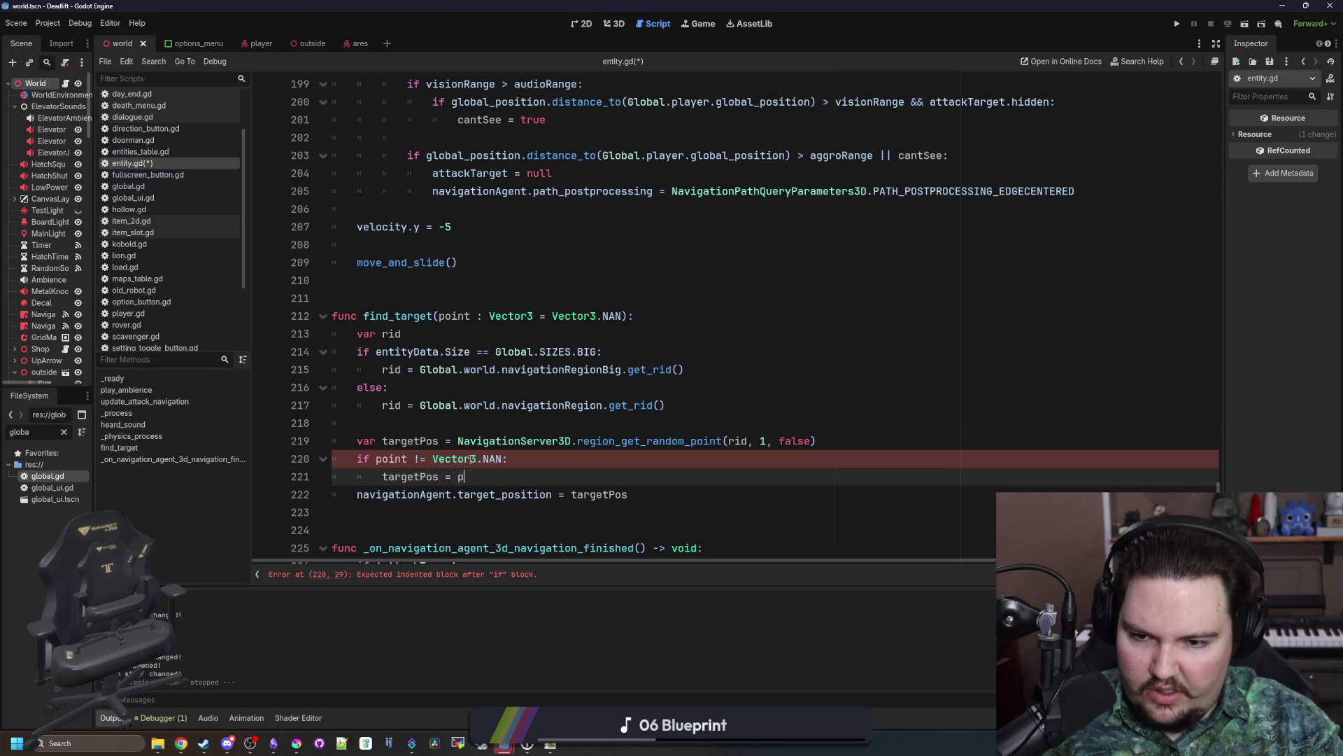
key("Return")
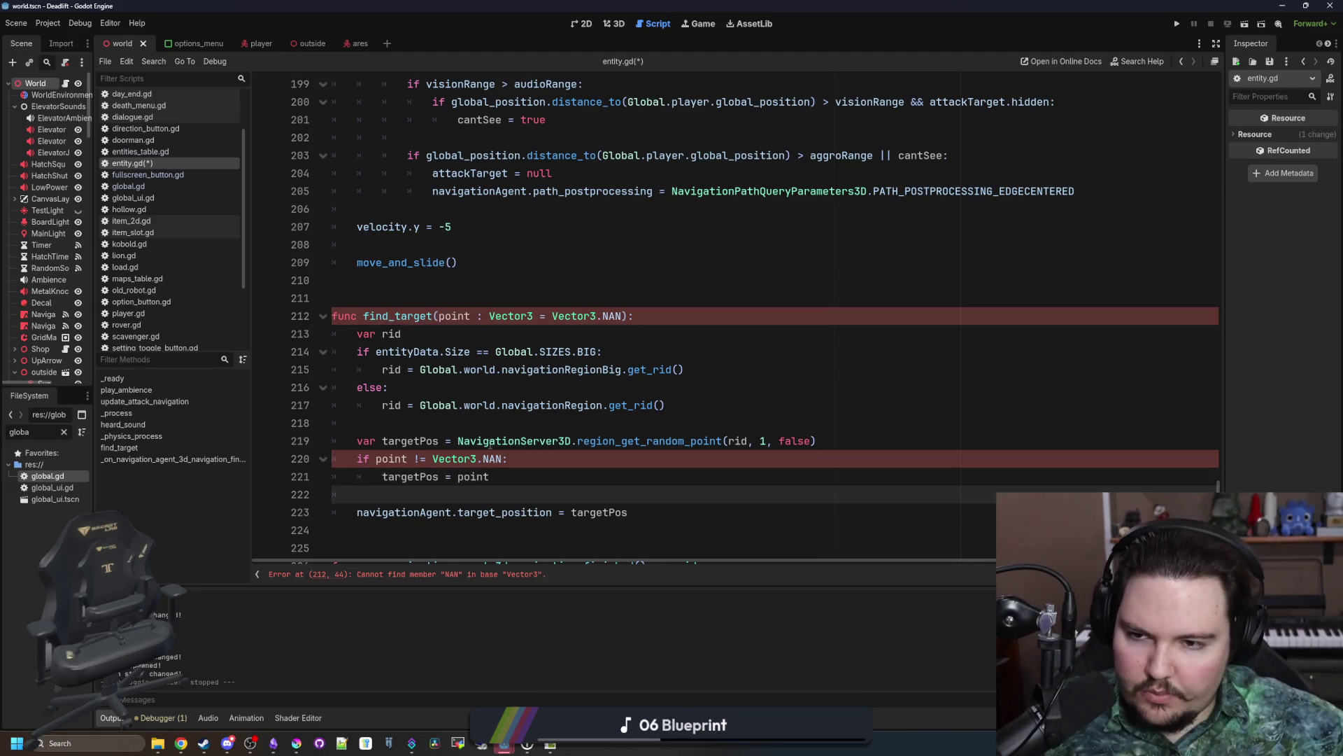
left_click(490, 440)
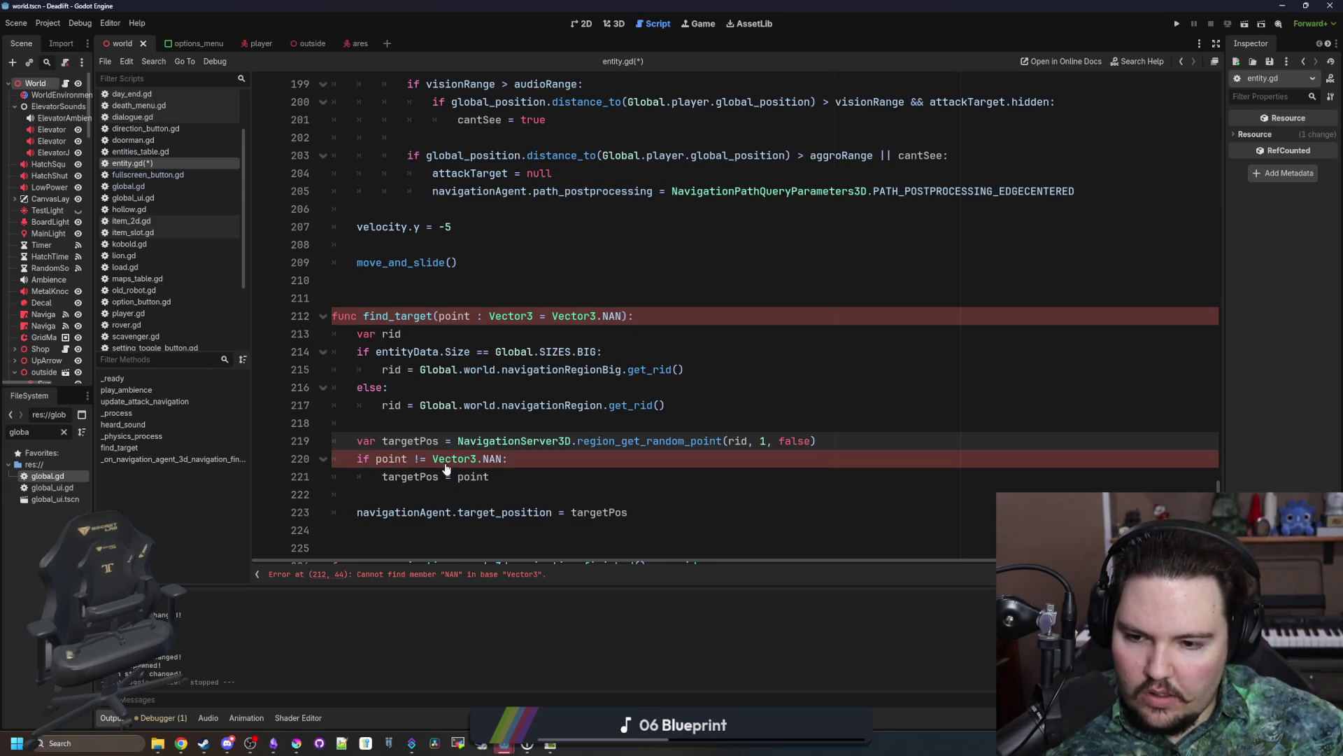
Step: Check the NAN docs, then change point's default to Vector3.INF
left_click(625, 317, "ctrl")
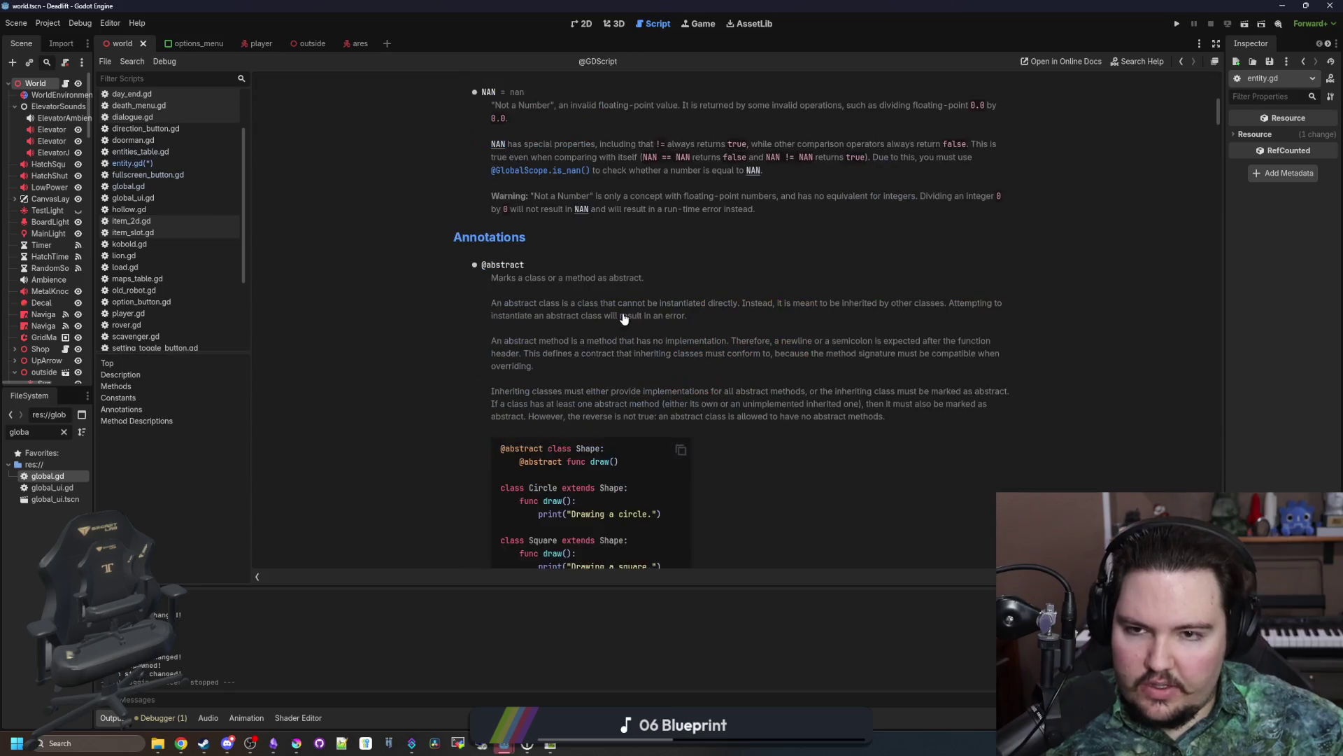
key("alt+Left")
double_click(617, 317)
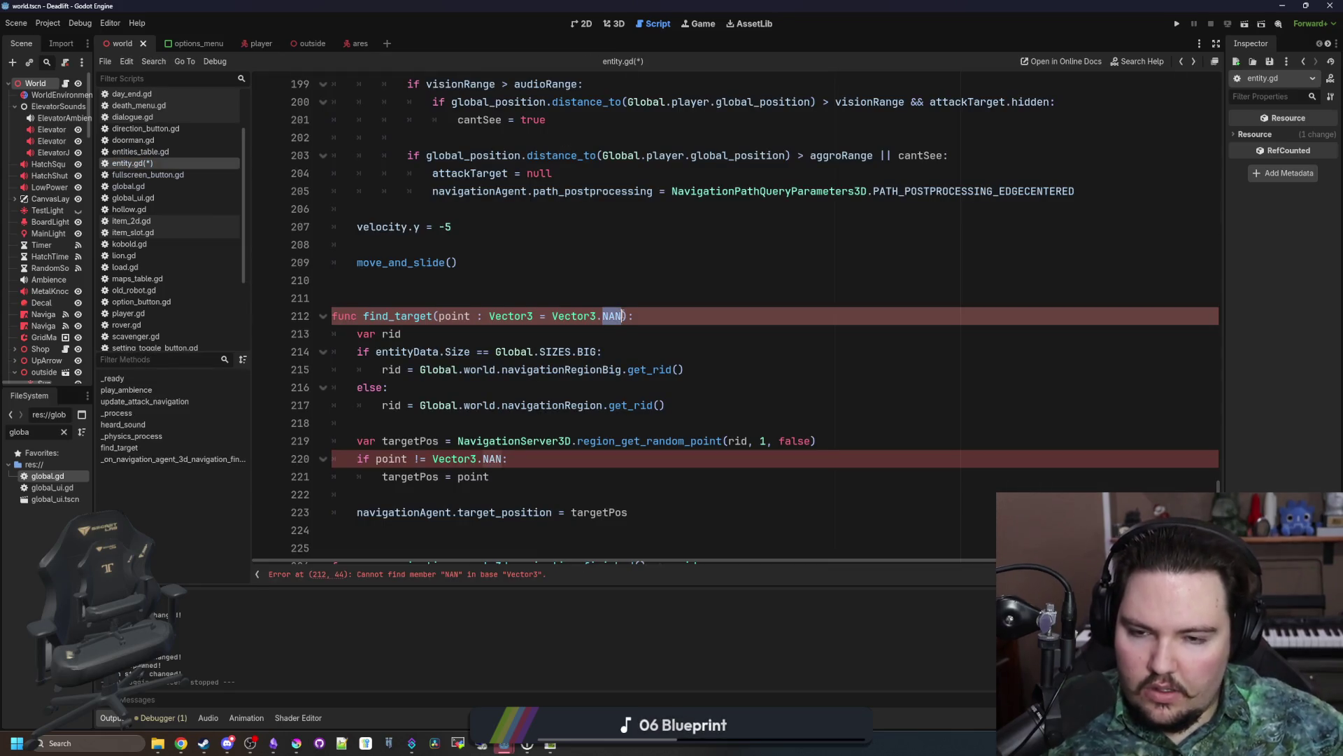
key("BackSpace")
key("BackSpace")
type(".INF")
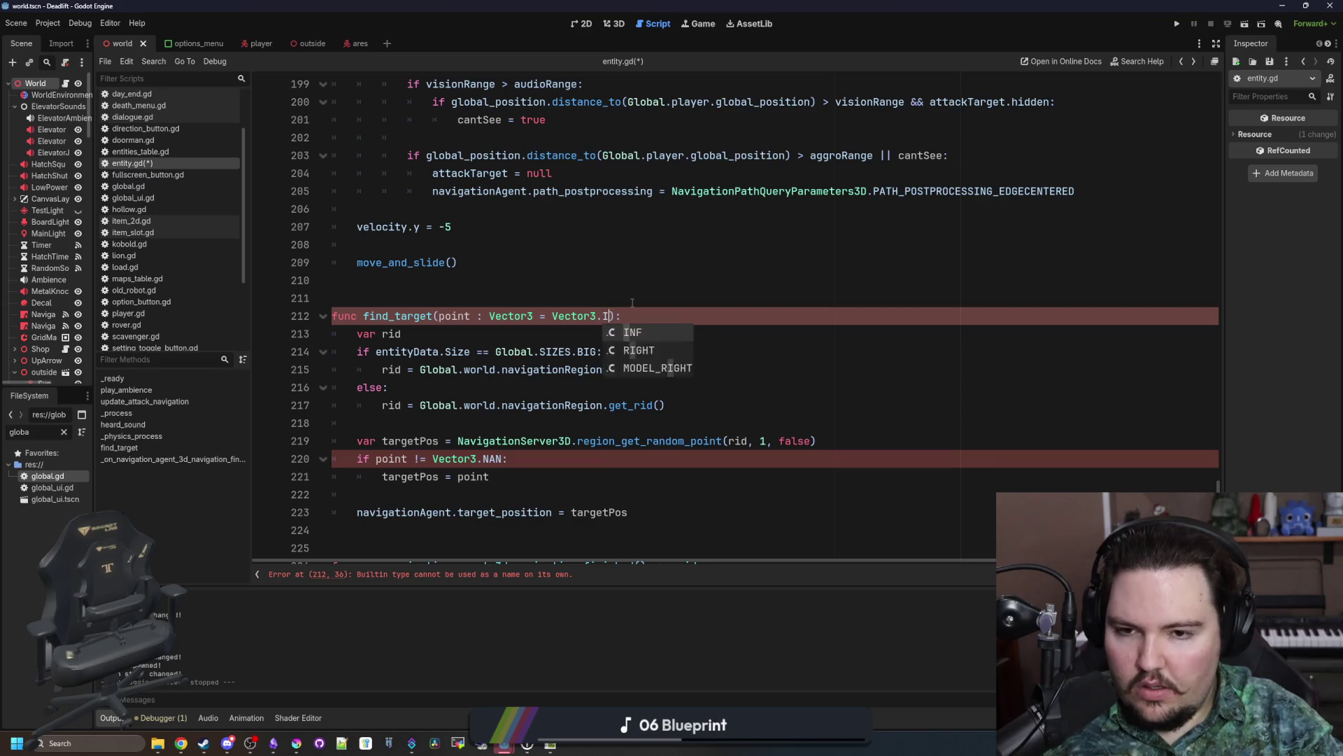
Step: Change the if check to 'point != Vector3.INF'
left_click(627, 301)
double_click(493, 458)
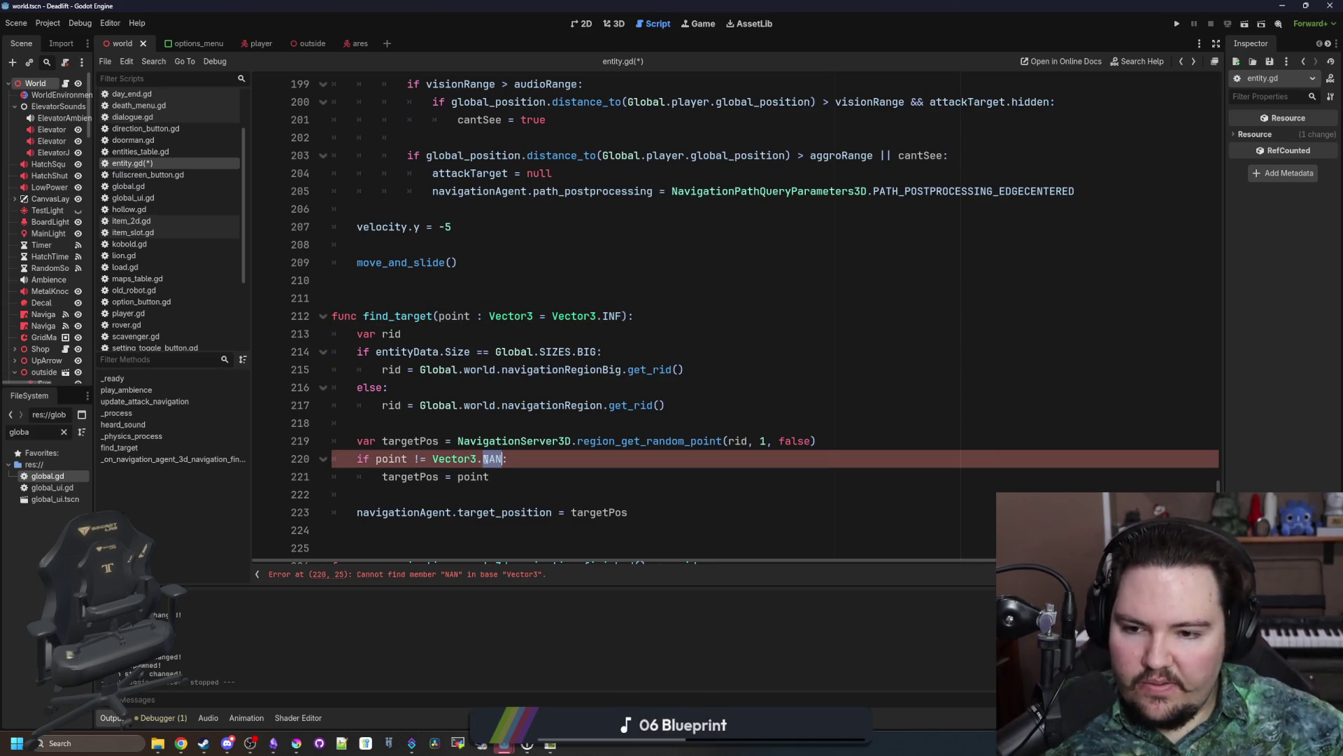
type("INF")
left_click(516, 461)
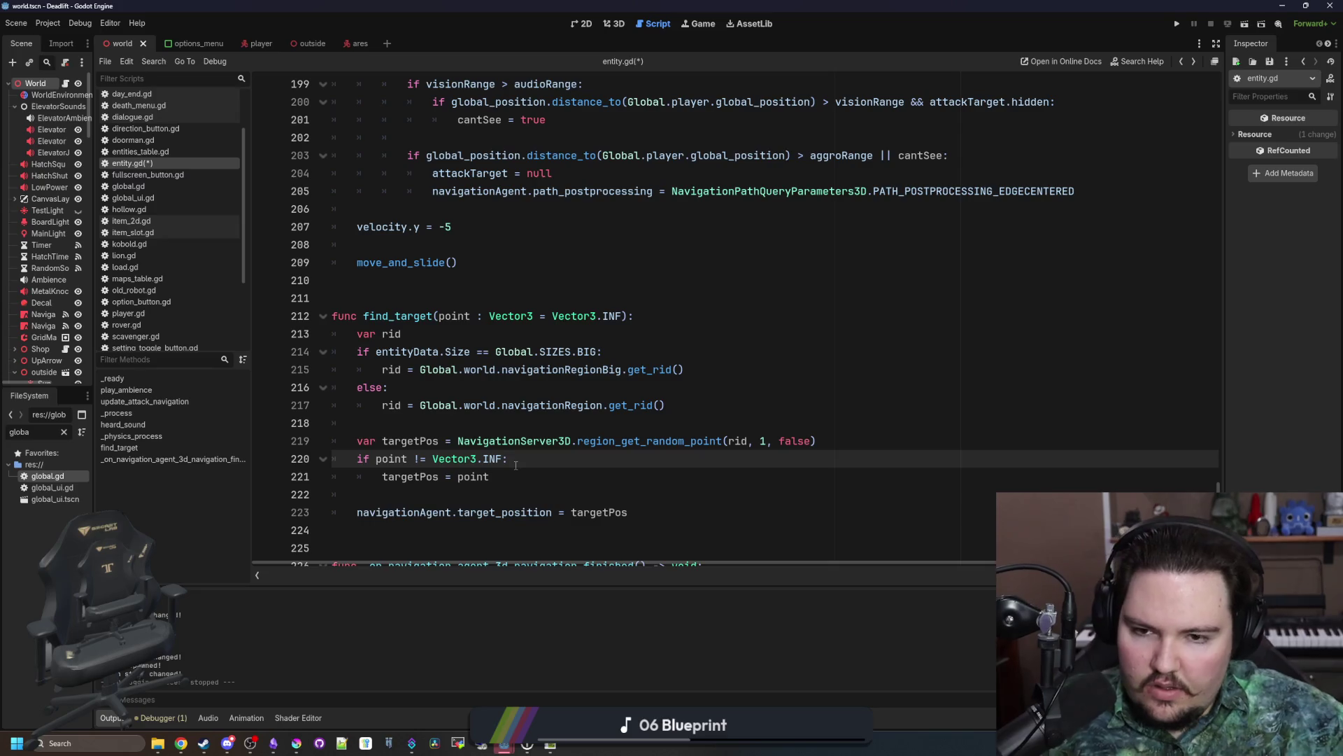
left_click(514, 480)
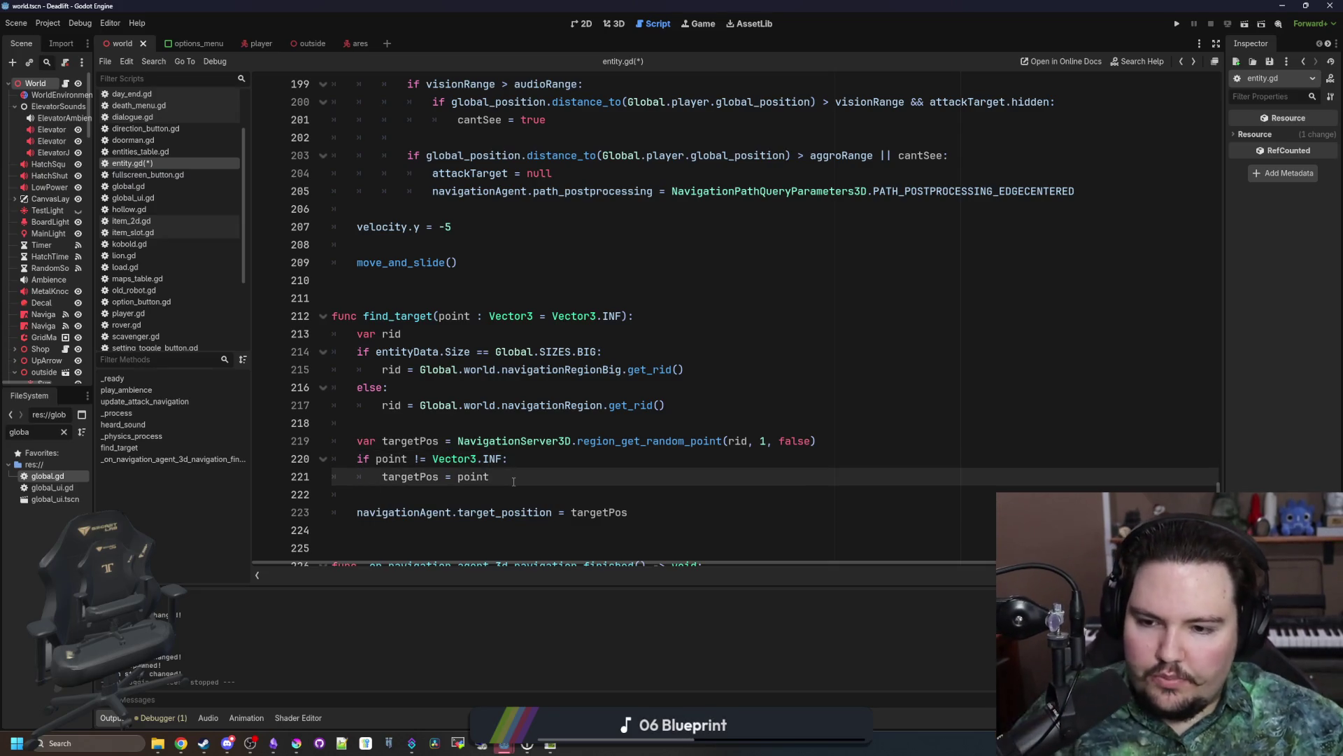
key("Down")
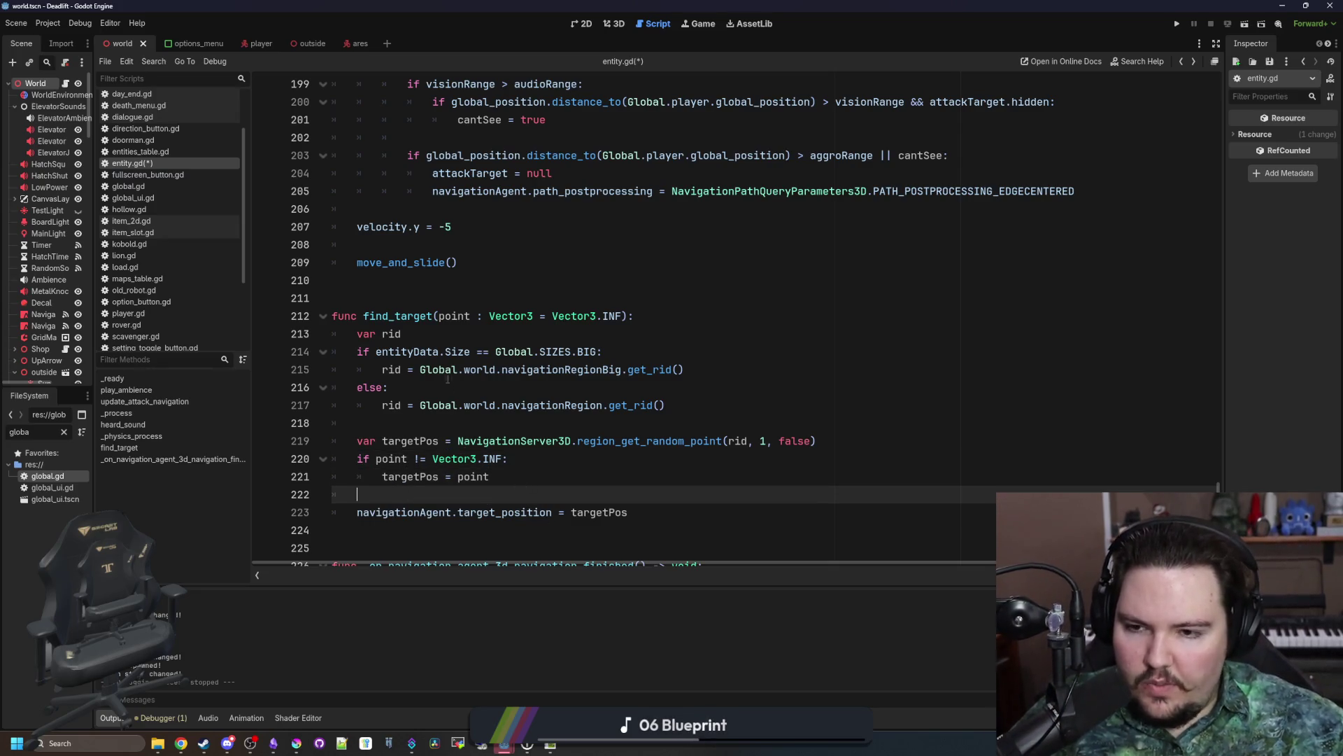
scroll(448, 379, "down", 1)
Step: Review the find_target header and save entity.gd
left_click_drag(363, 262, 440, 260)
left_click(368, 245)
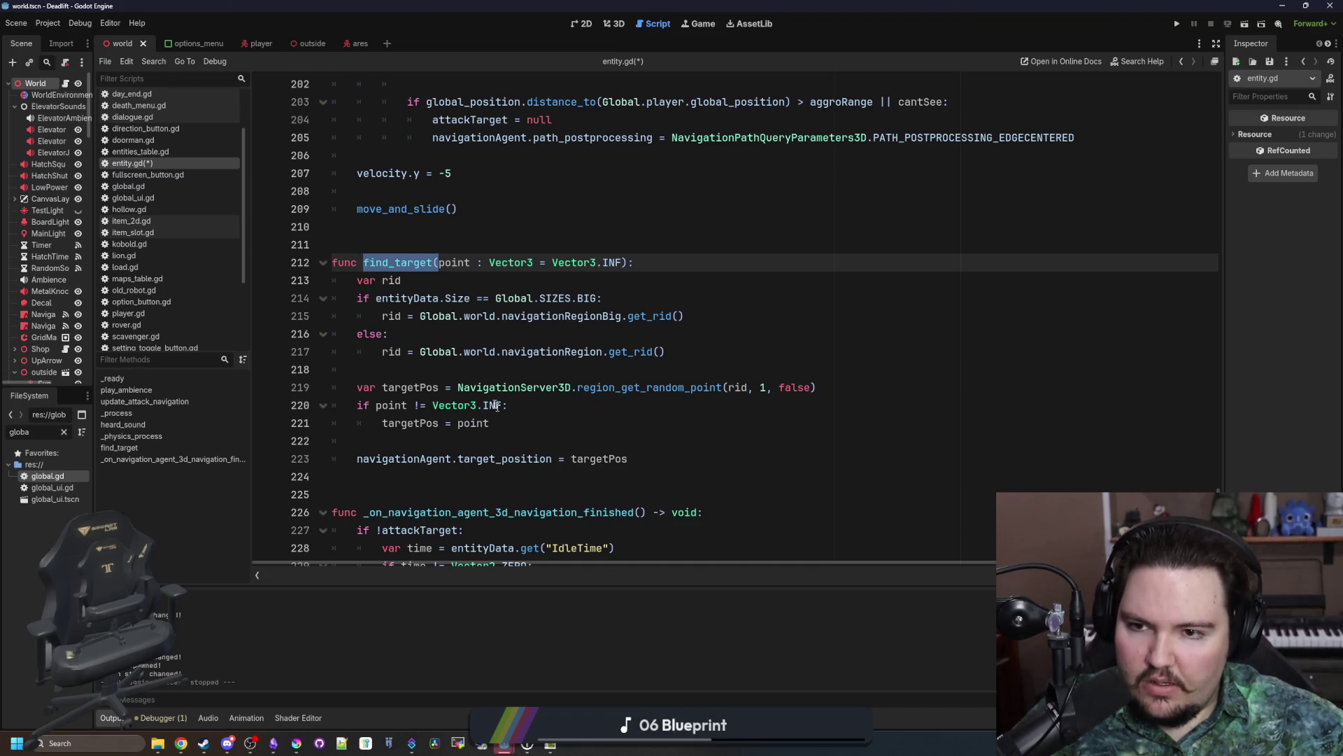
scroll(497, 406, "up", 1)
left_click(384, 298)
left_click_drag(363, 316, 438, 316)
key("ctrl+s")
Step: Search entity.gd for 'physics'
left_click(363, 317)
left_click(406, 298)
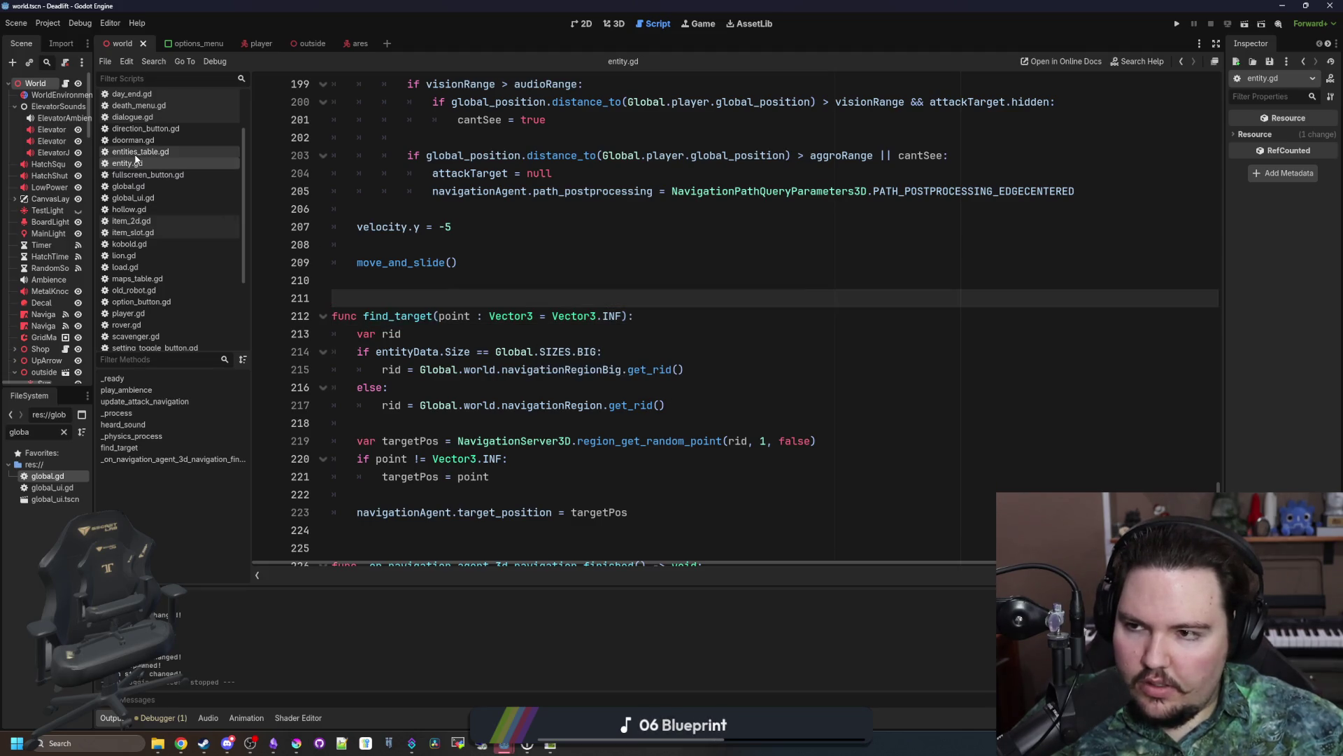
left_click(480, 281)
key("ctrl+f")
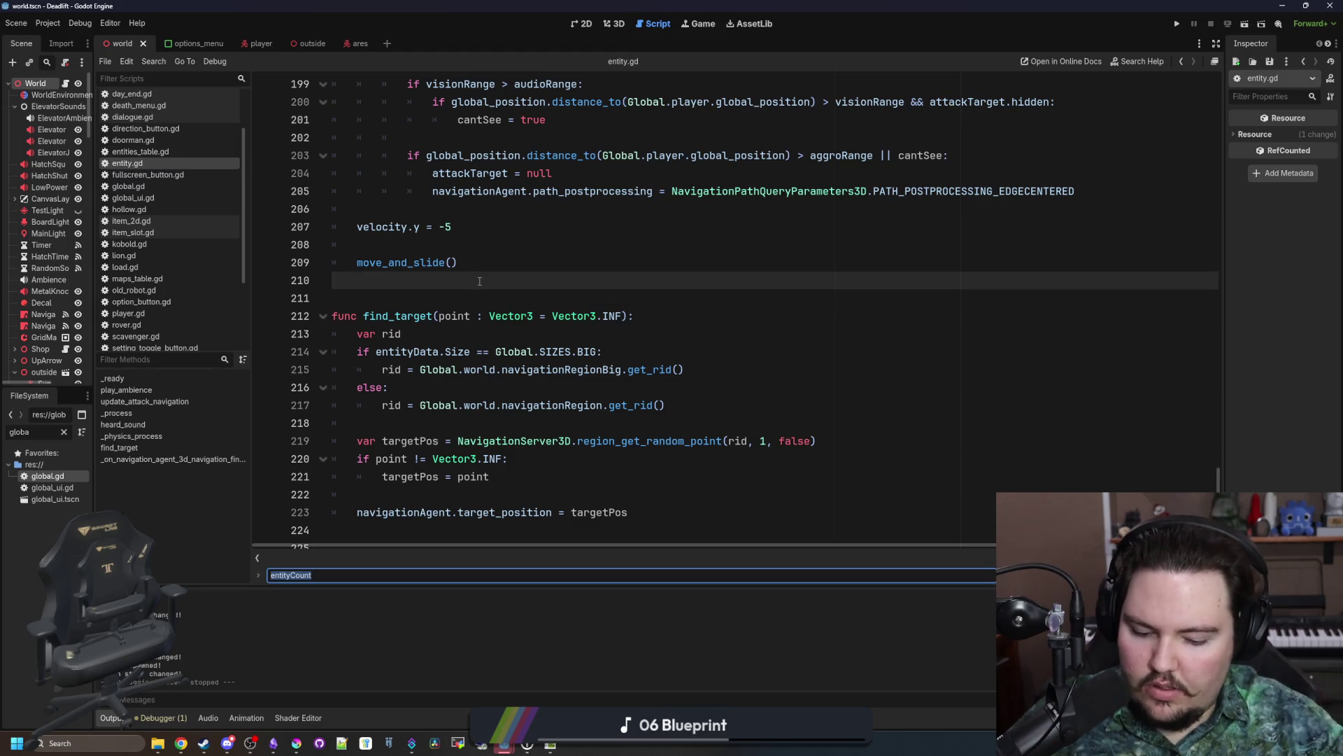
type("physics")
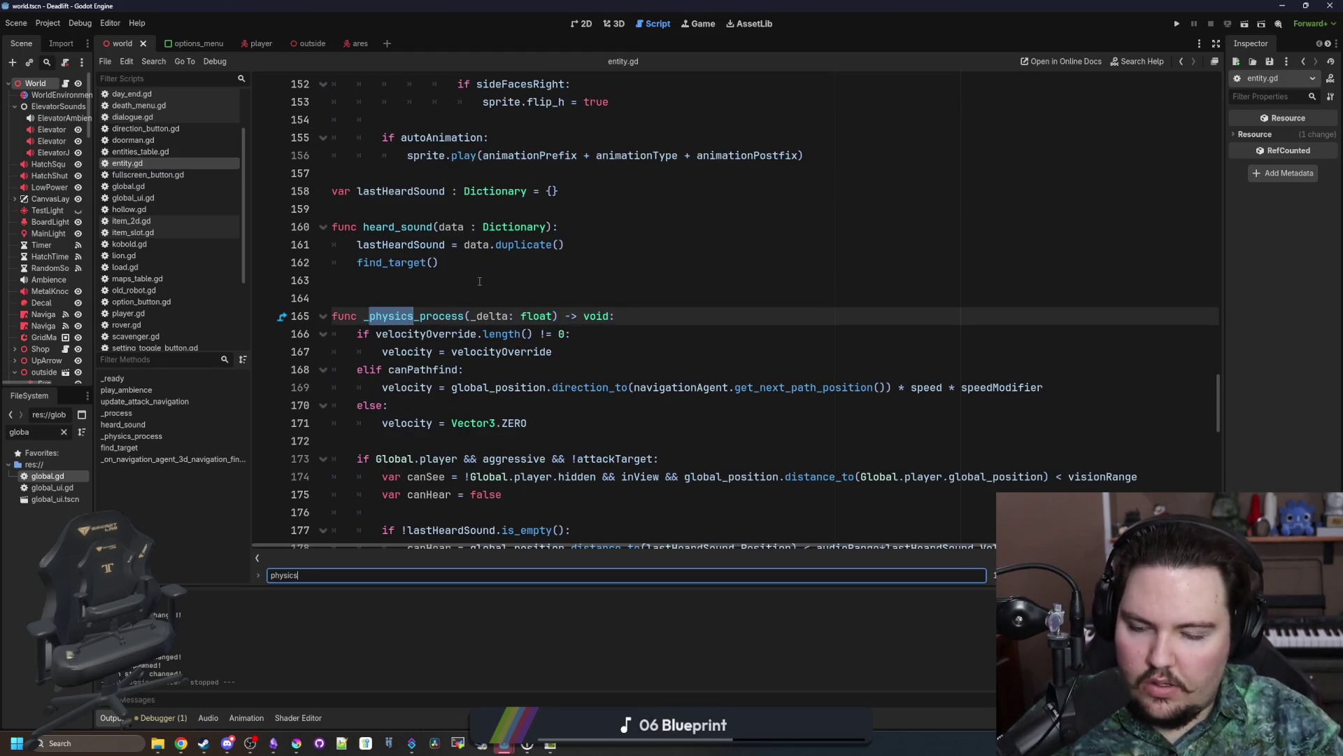
scroll(480, 280, "down", 3)
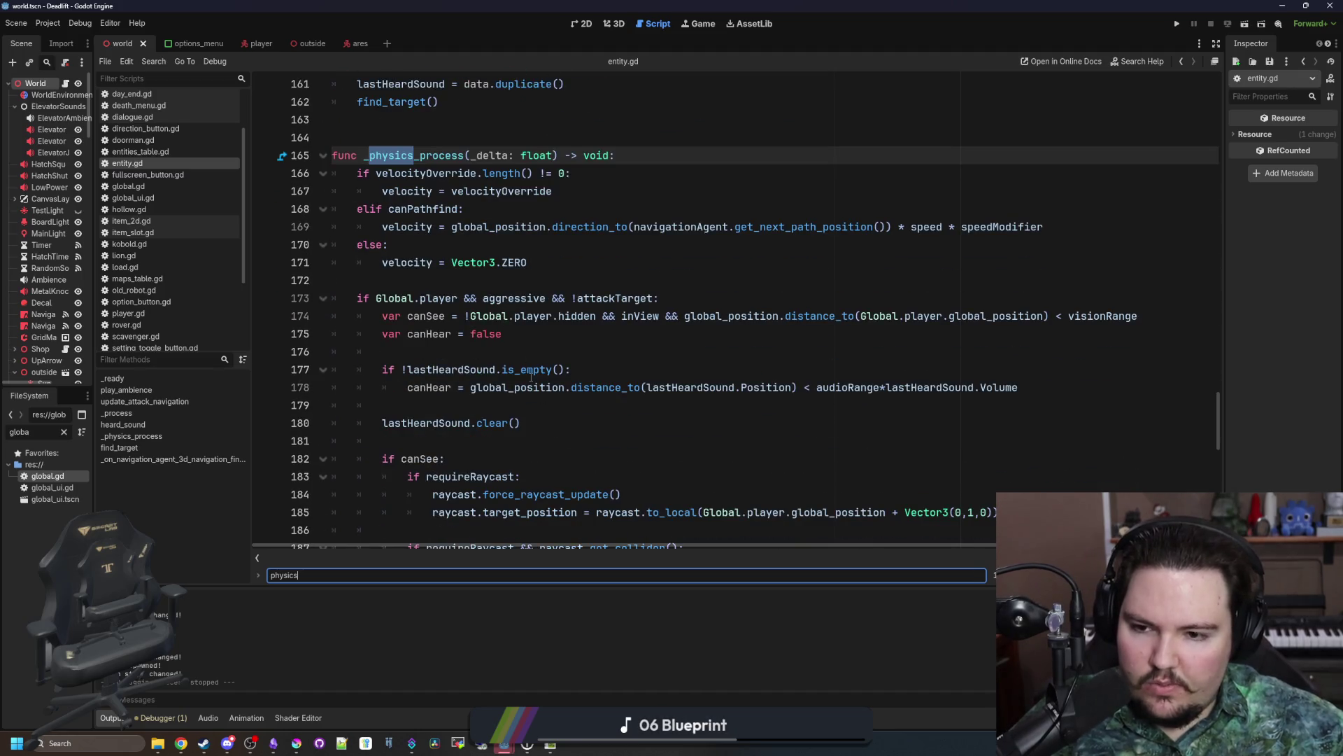
scroll(481, 403, "down", 1)
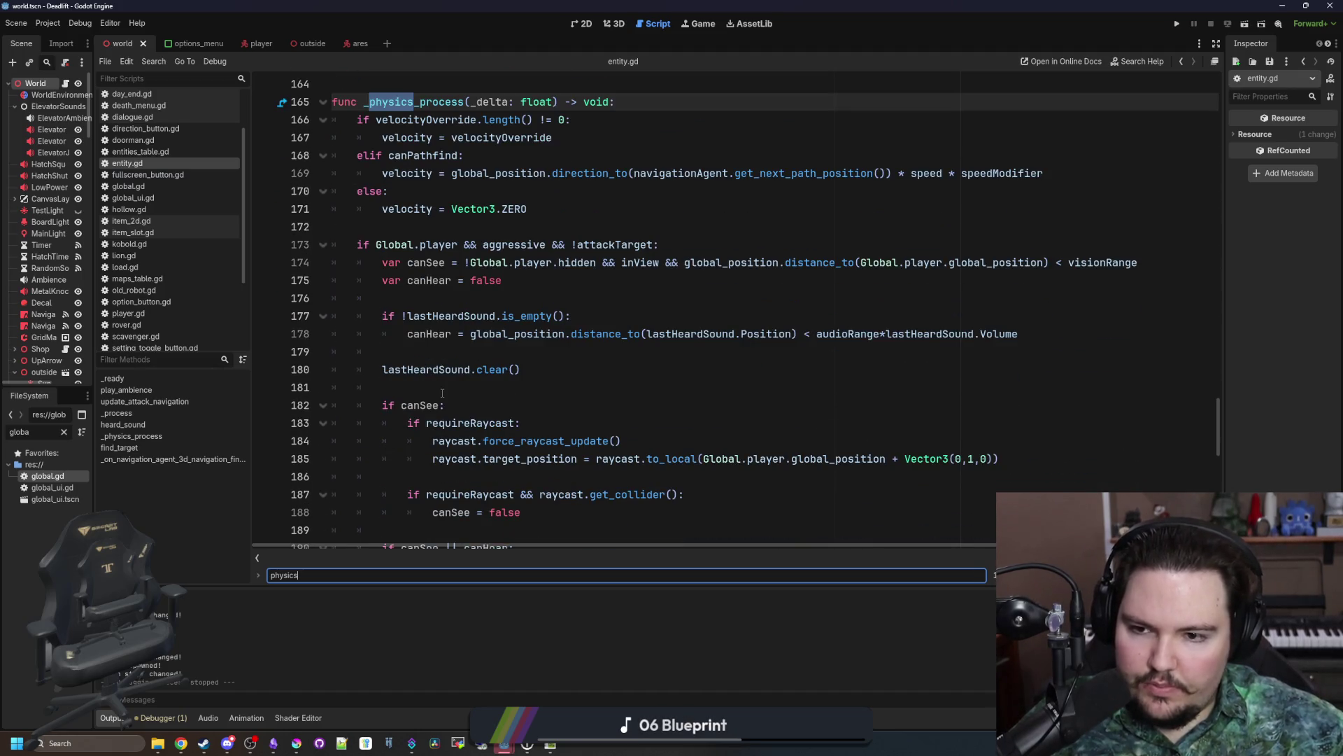
scroll(442, 392, "up", 6)
Step: Pass data.Position to find_target and delete the lastHeardSound assignment
left_click(459, 372)
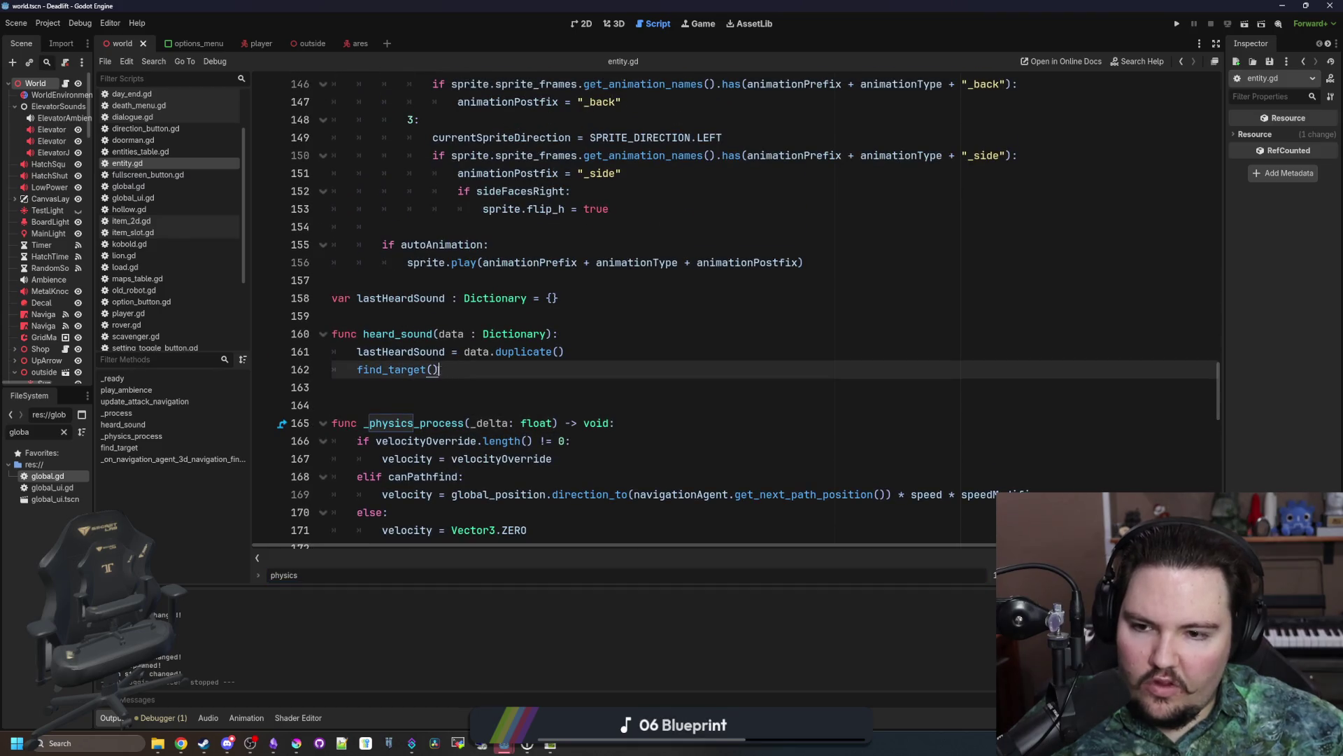
type("lastHeardSound.")
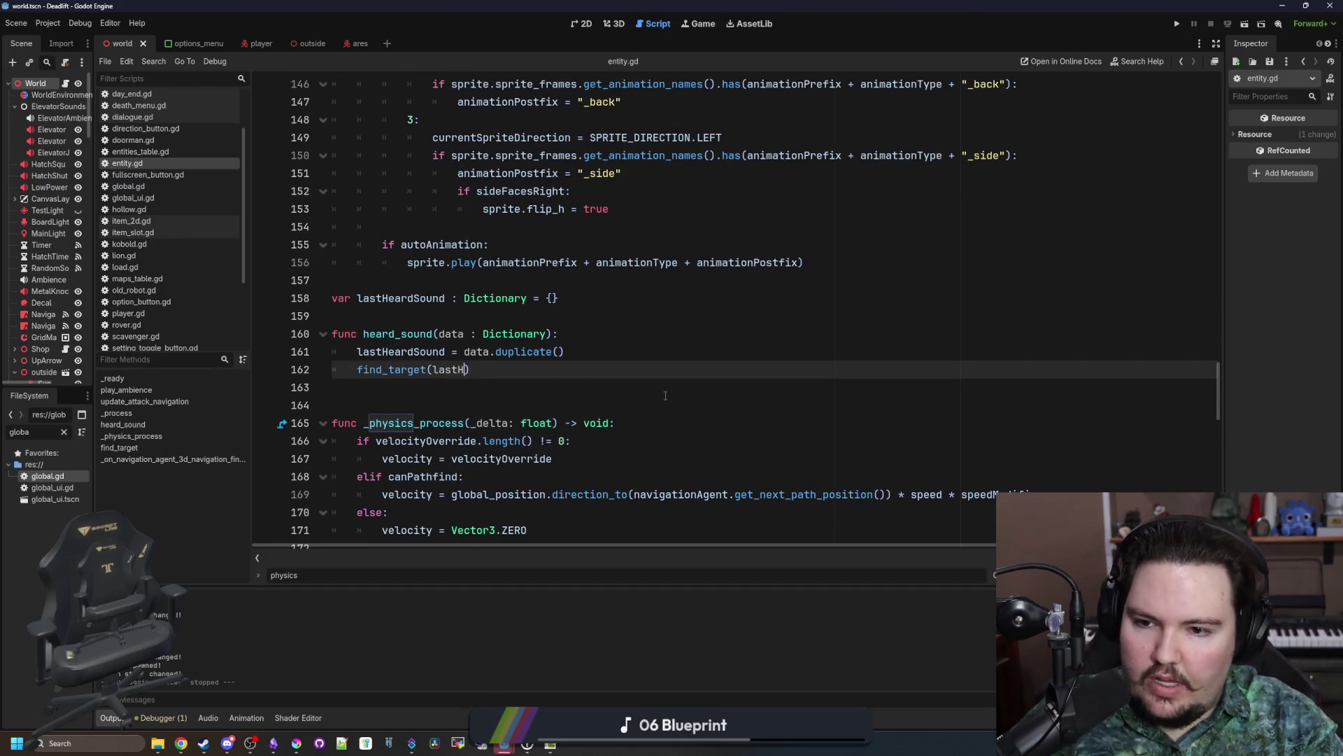
type("Position")
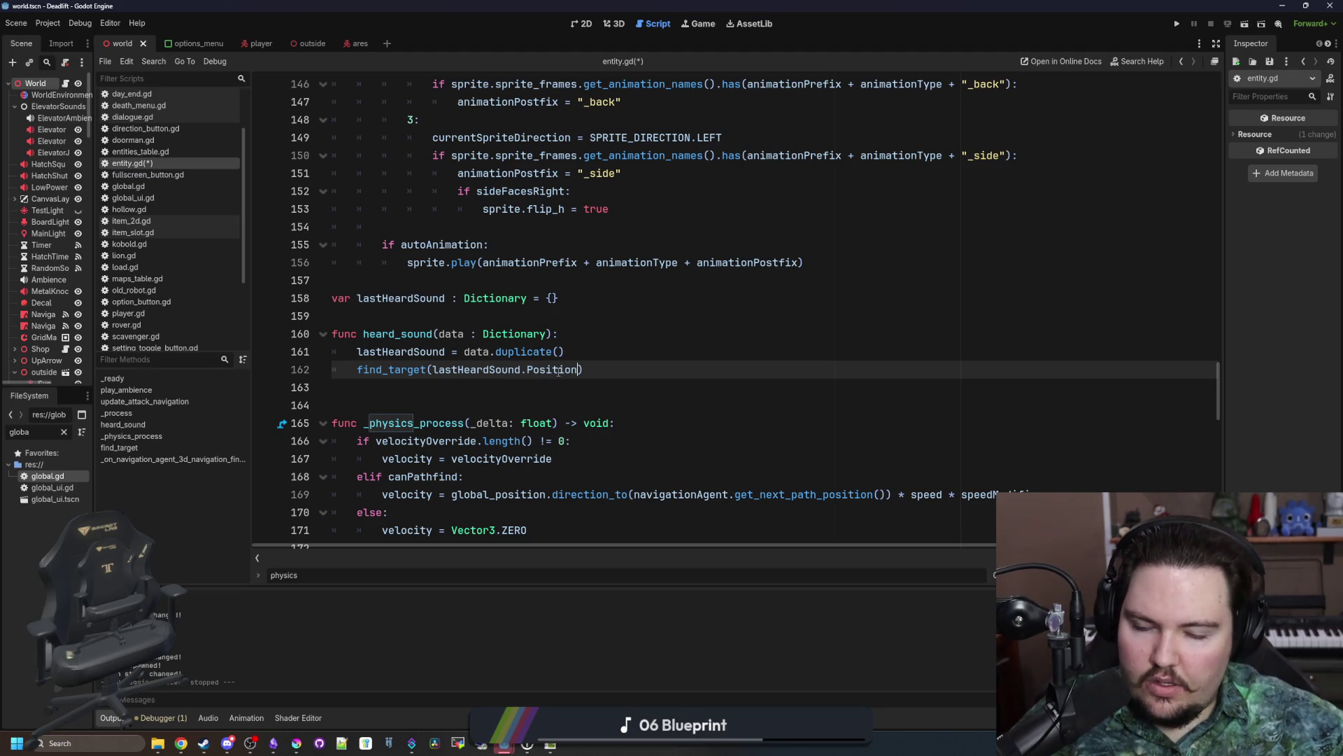
left_click_drag(566, 351, 319, 351)
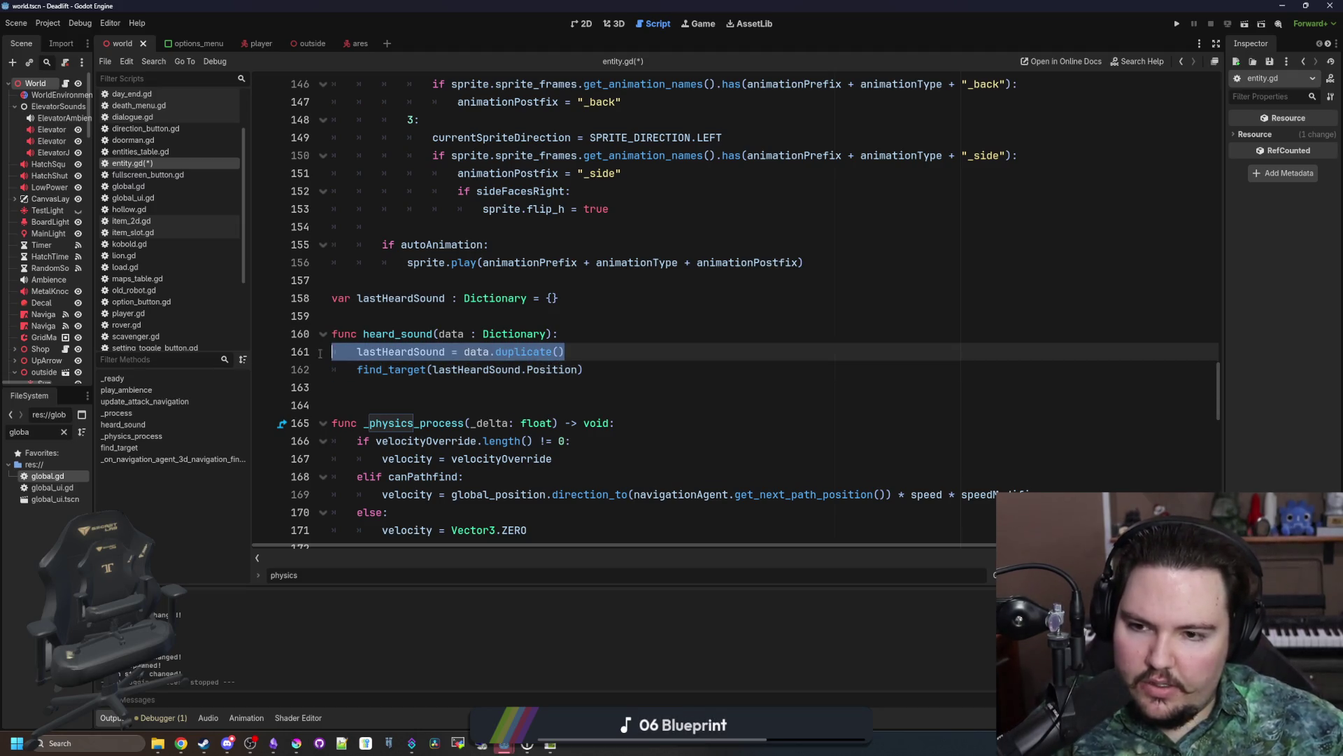
key("BackSpace")
key("Delete")
double_click(479, 351)
type("data")
Step: Remove the lastHeardSound variable declaration
left_click_drag(557, 298, 330, 296)
key("BackSpace")
key("Delete")
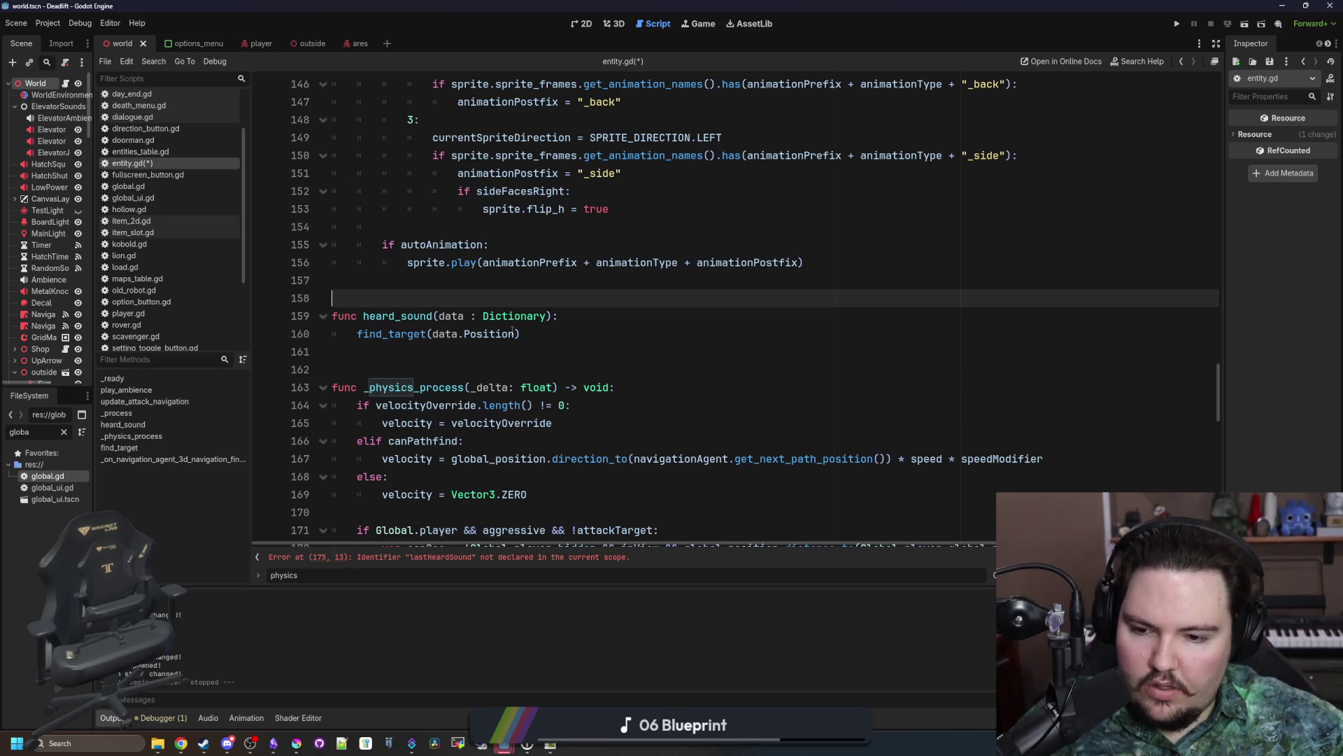
left_click(583, 320)
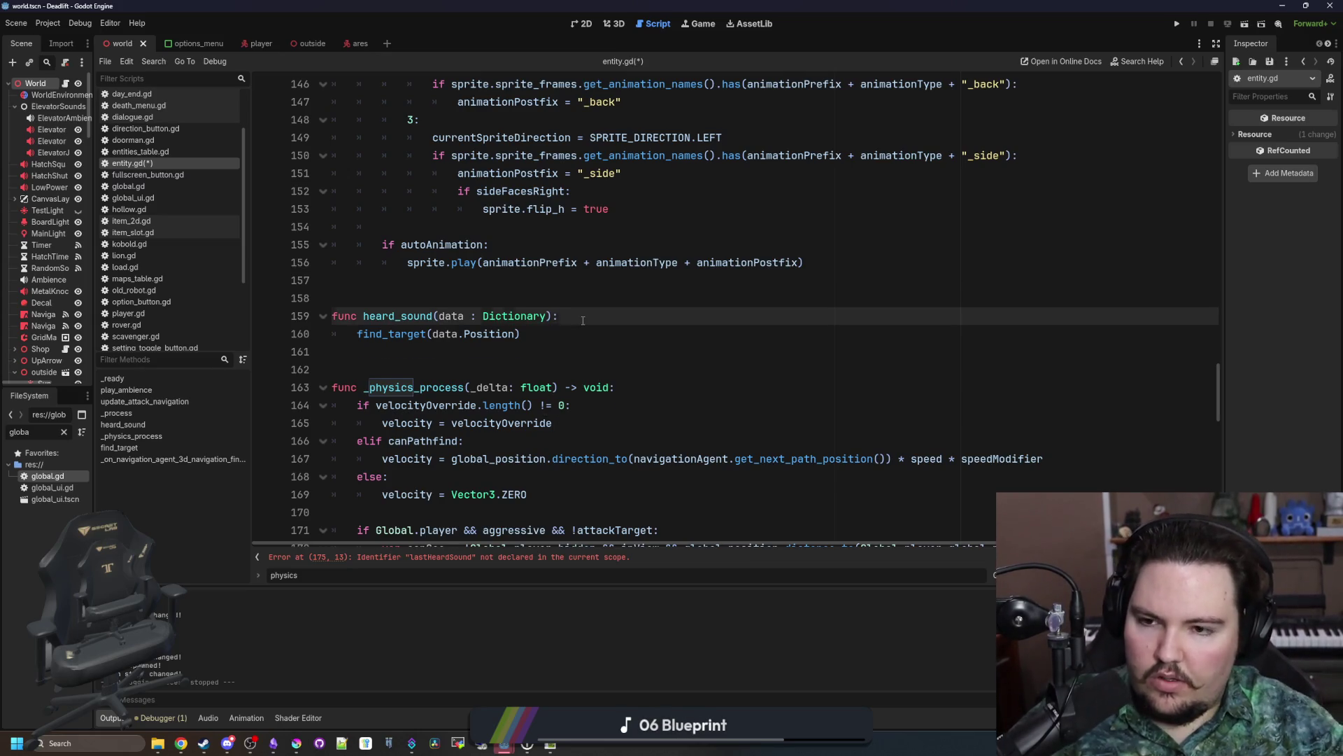
Step: Add an 'if global_position.distance_to(data.Position)' line inside heard_sound
key("Return")
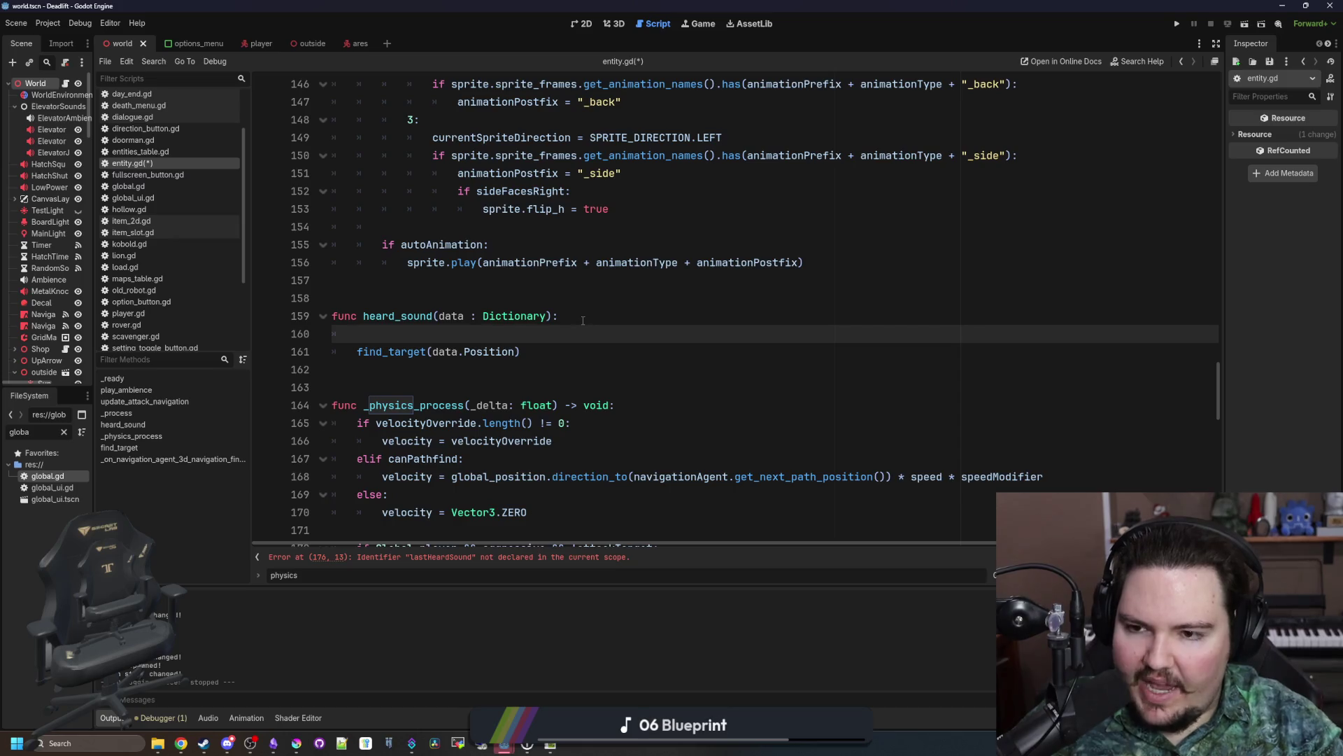
type("if globas")
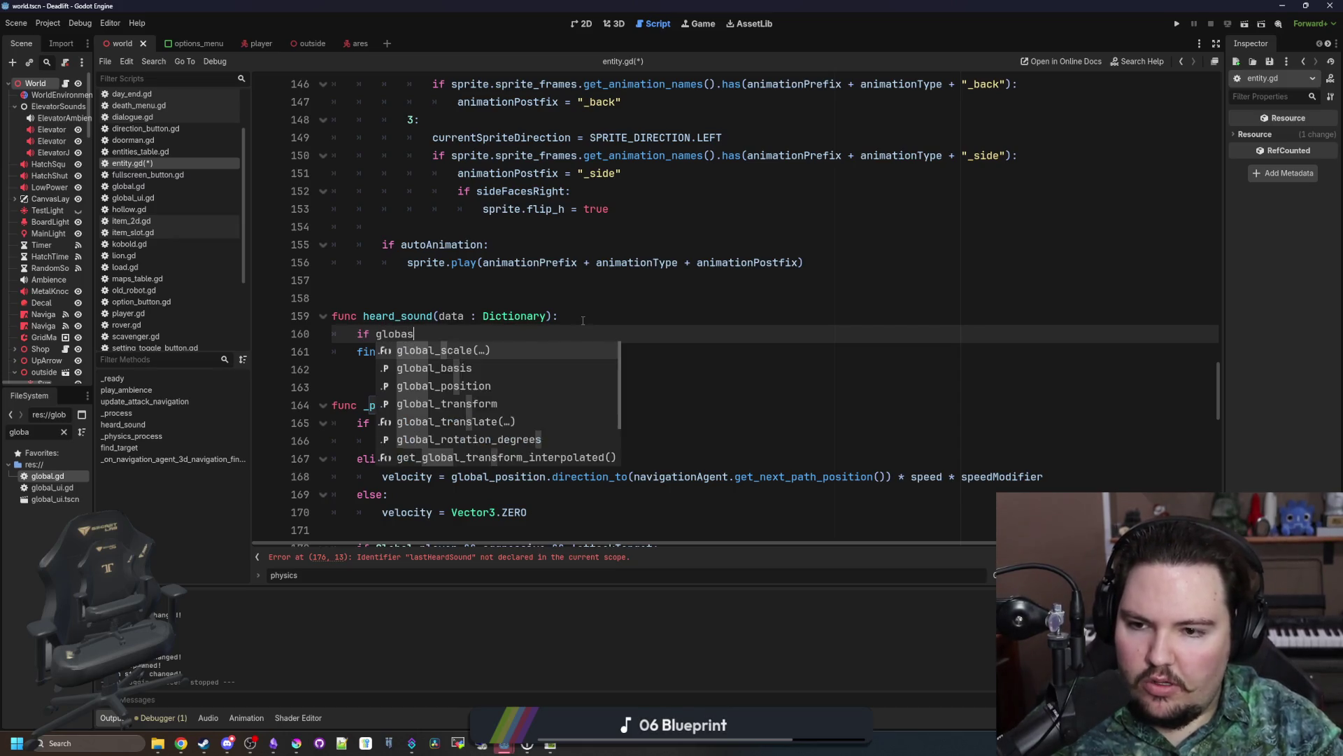
key("BackSpace")
type("l_posit")
key("Return")
type(".distance_to")
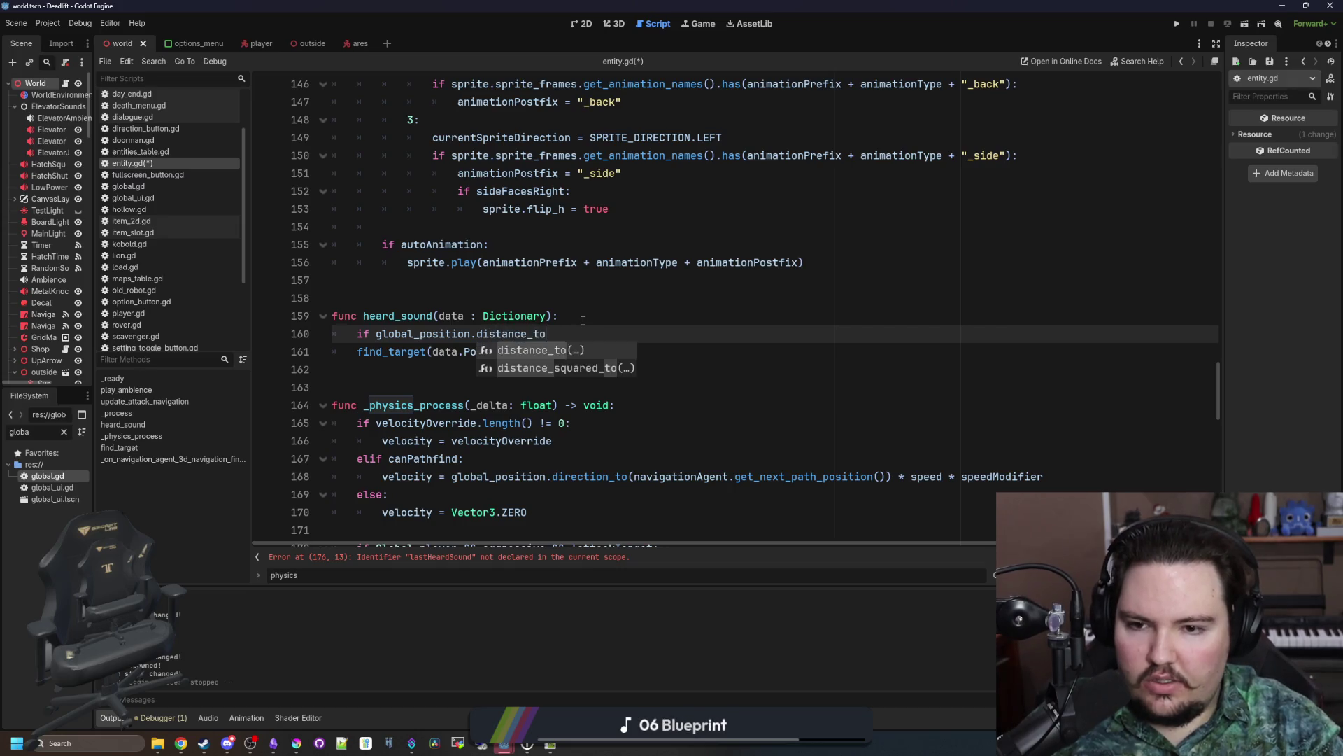
key("Return")
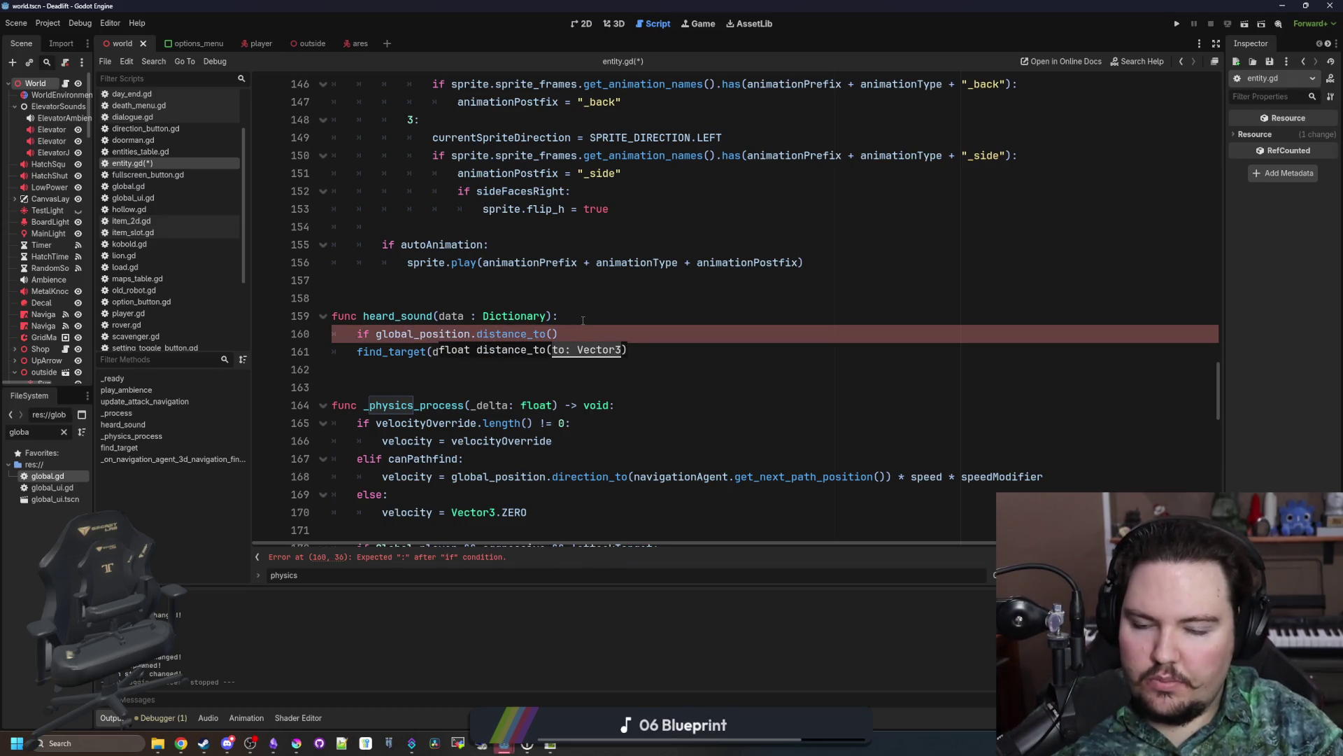
type("data.Position")
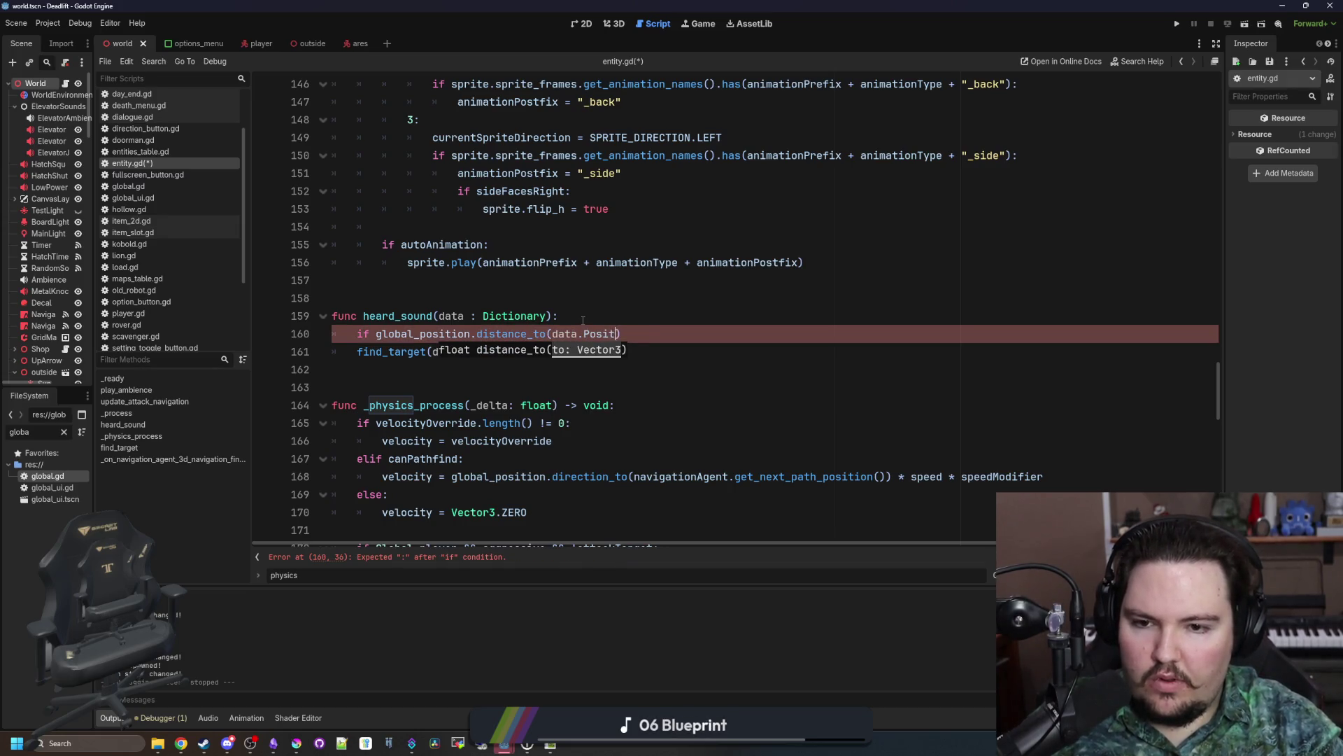
left_click(583, 320)
left_click(576, 355)
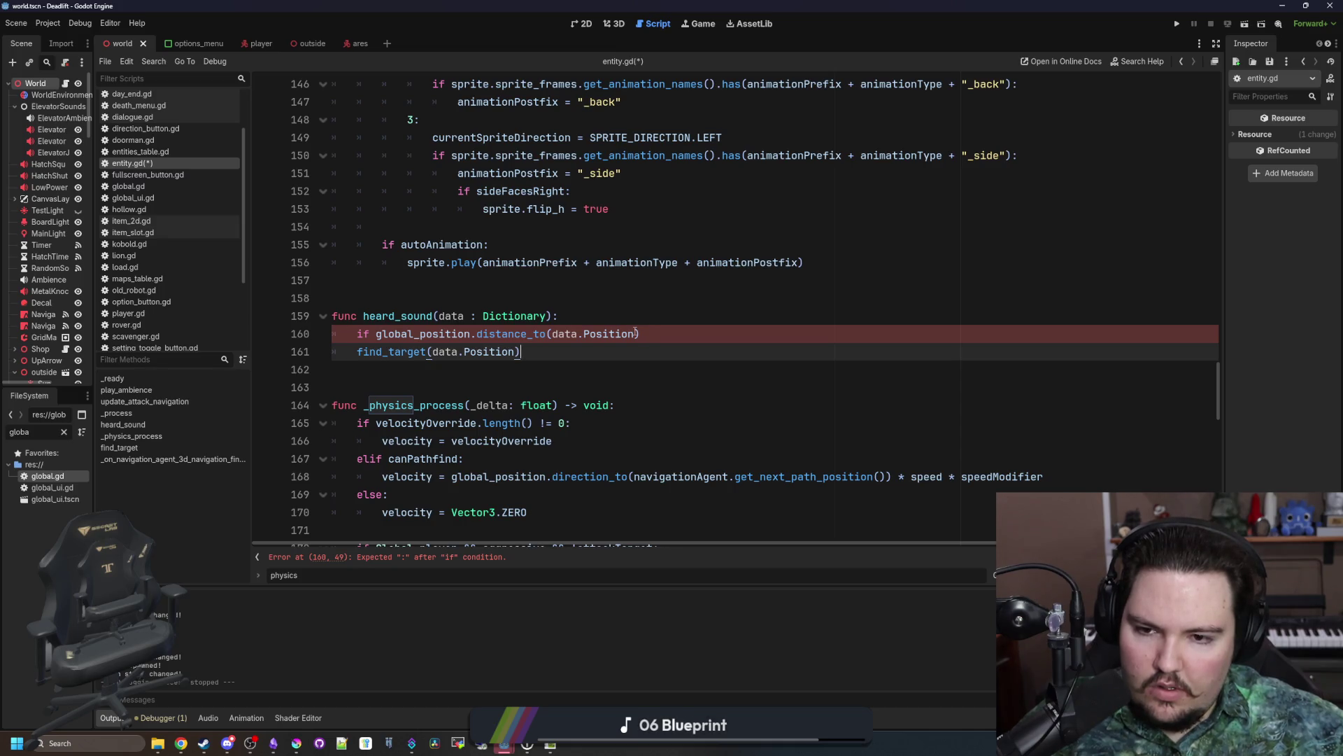
Step: Multiply by data.Volume, compare with '< audioRange:', and indent find_target under it
left_click(635, 334)
type("*data.")
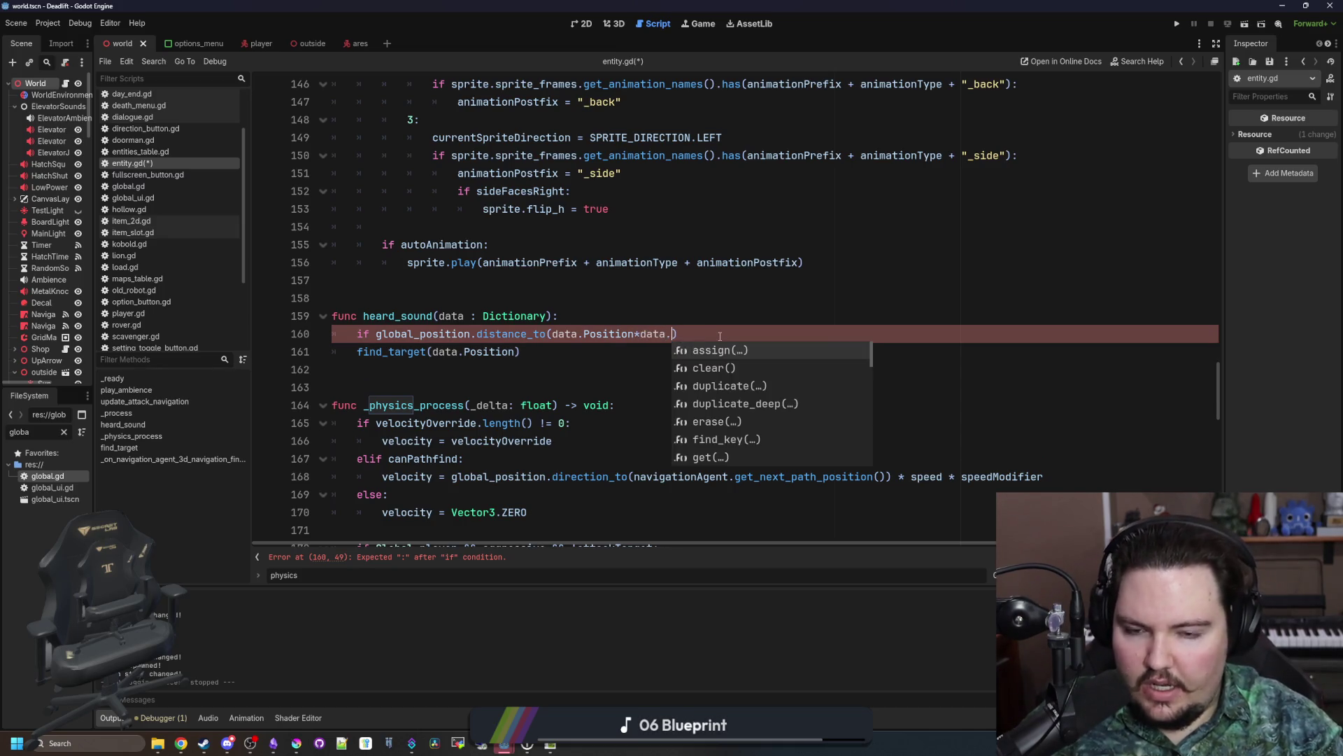
type("Volume")
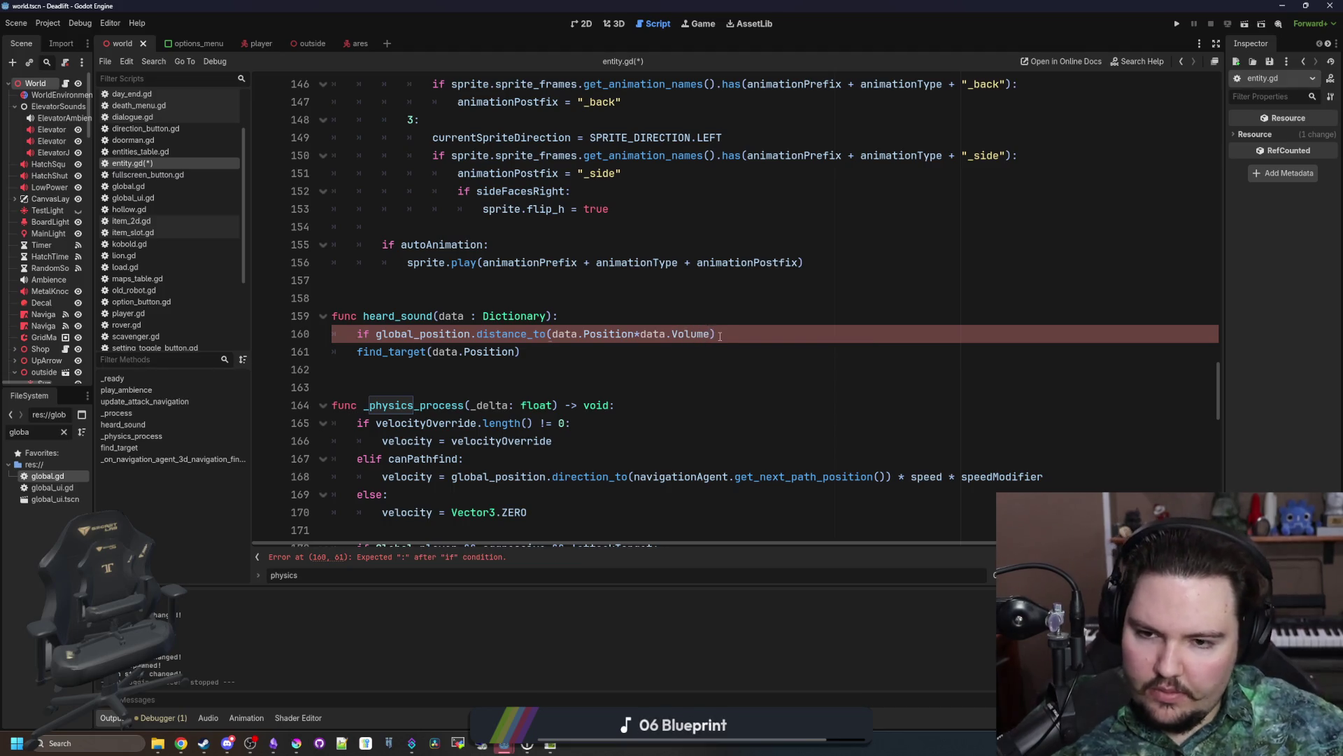
left_click(720, 337)
type("< soun")
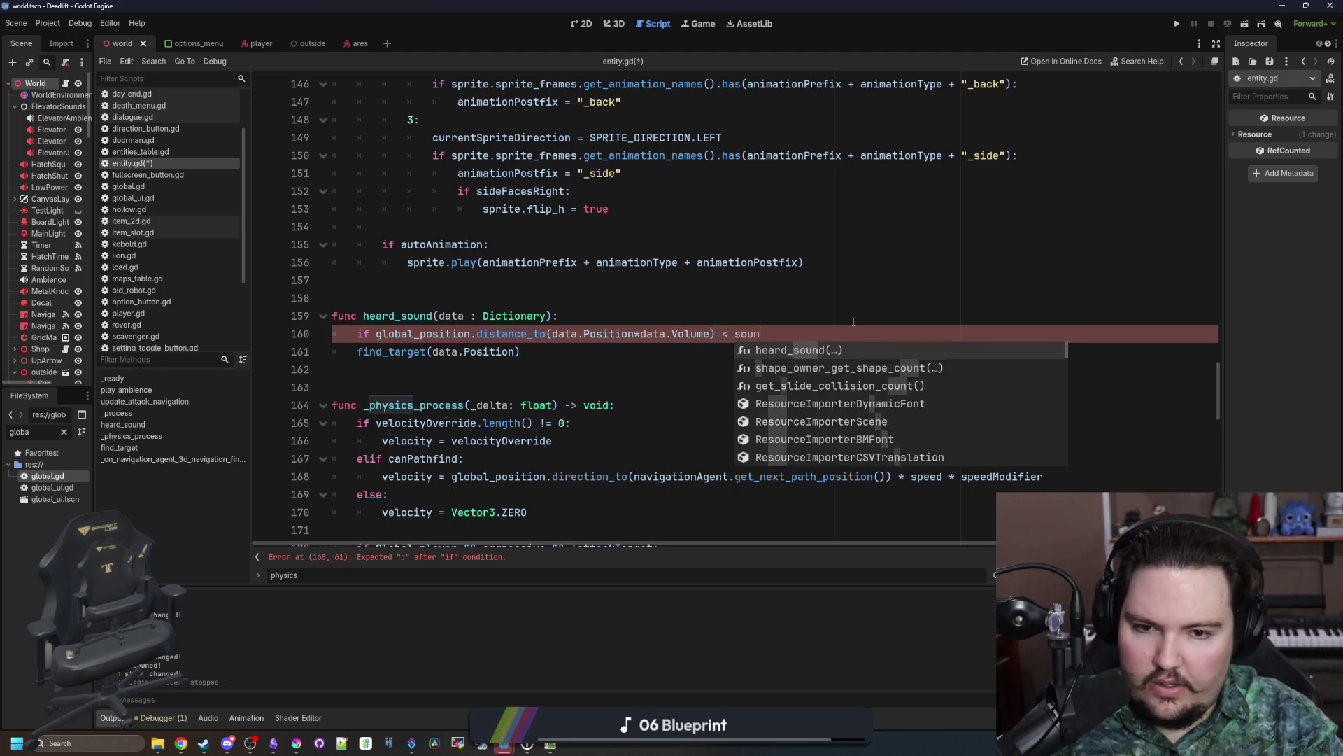
key("BackSpace")
key("BackSpace")
key("BackSpace")
type("audioRange:")
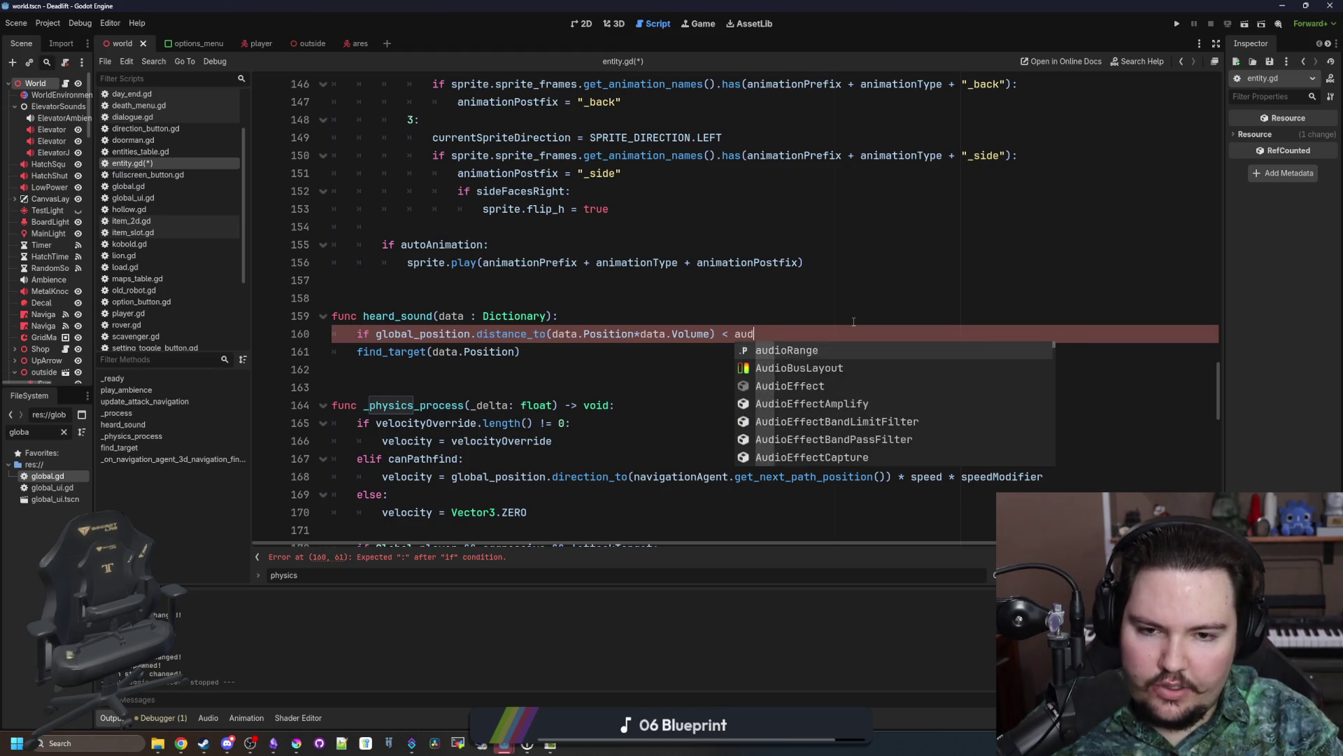
left_click(364, 344)
key("Tab")
left_click(508, 379)
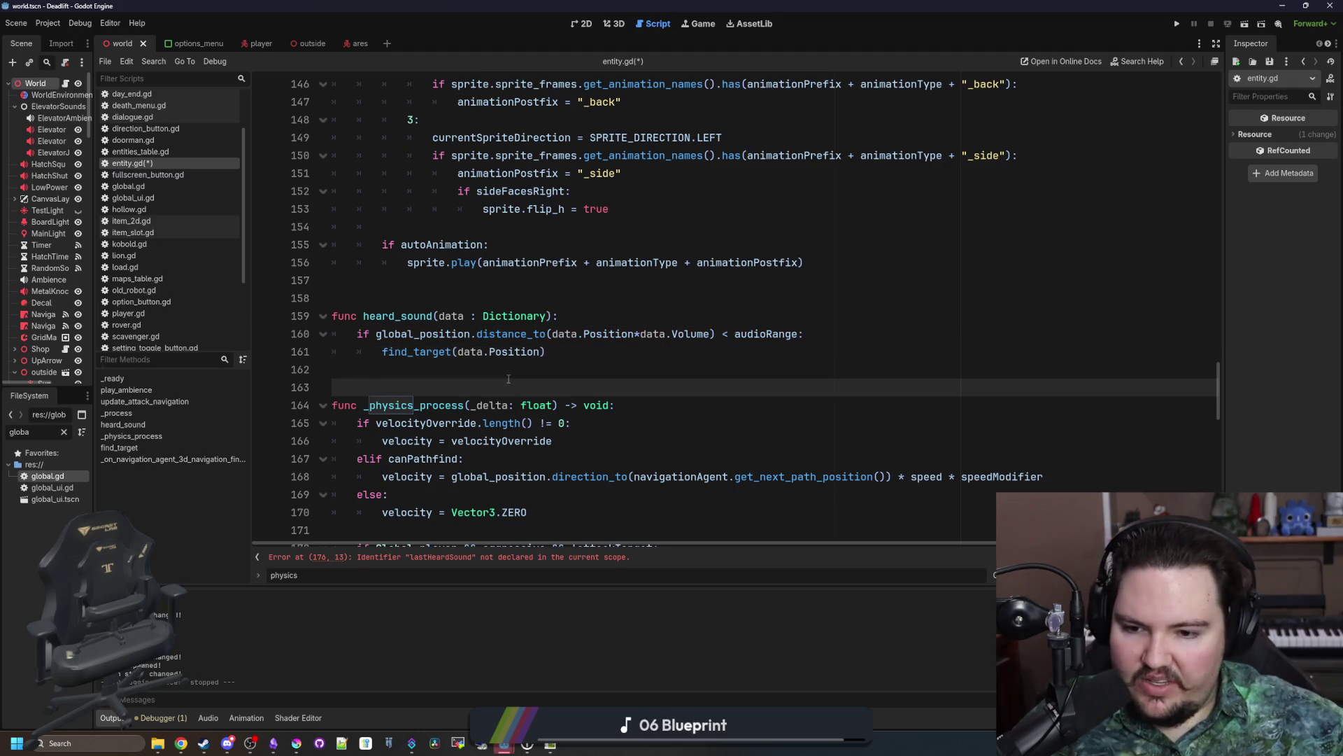
left_click(535, 370)
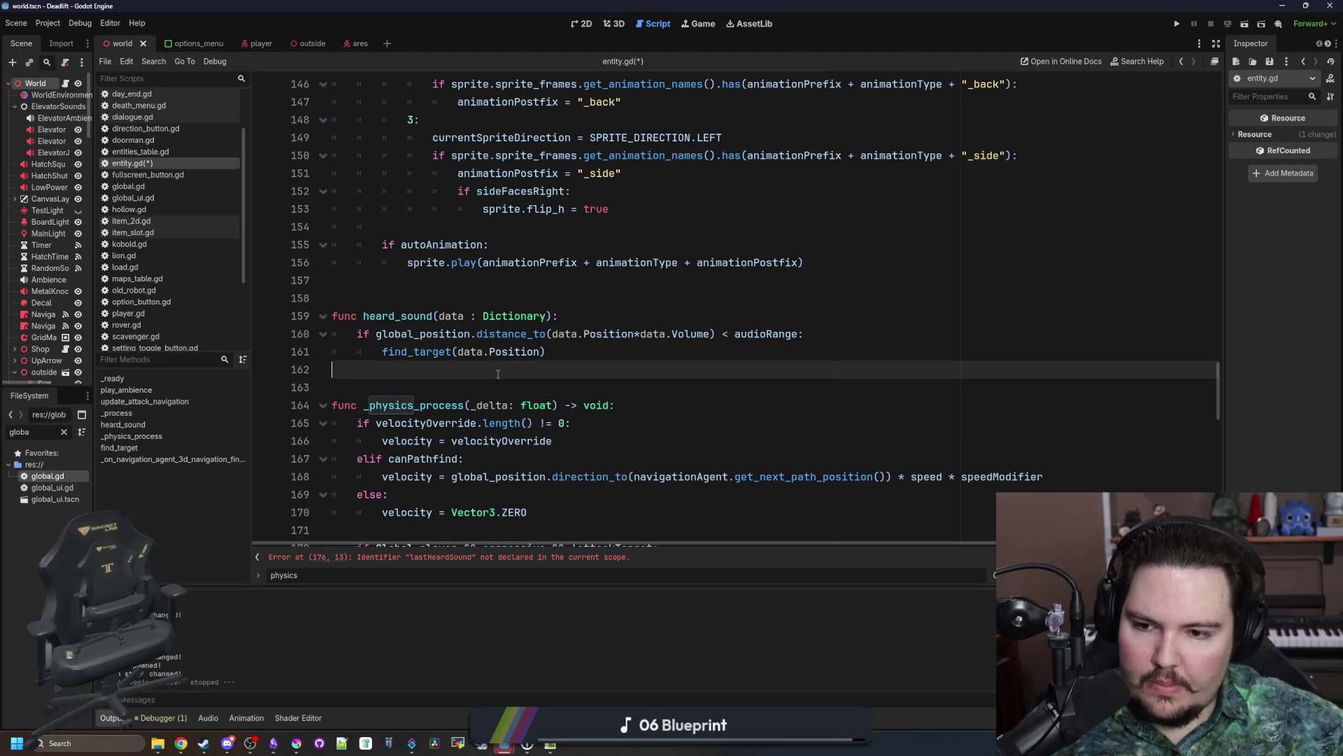
Step: Delete lastHeardSound.clear(), cut the canHear assignment, and remove the if !lastHeardSound line
scroll(498, 375, "down", 5)
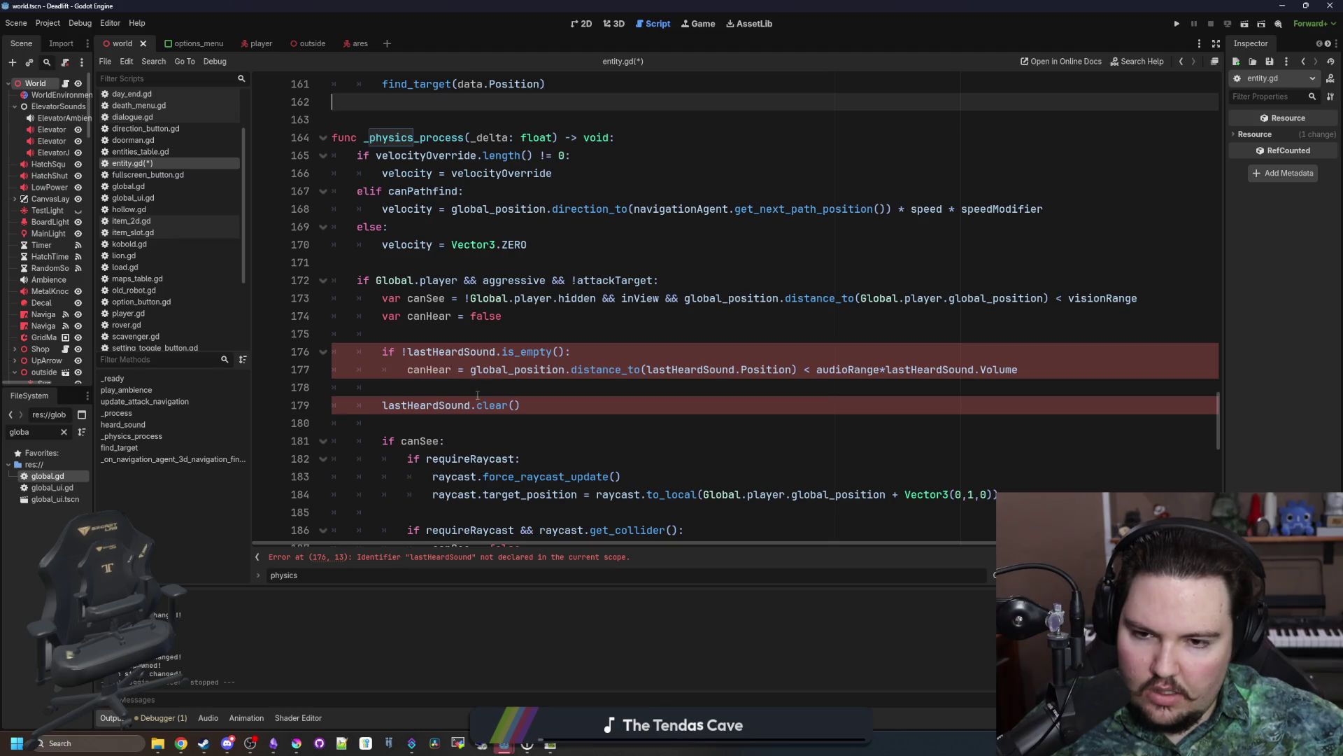
left_click_drag(521, 405, 331, 388)
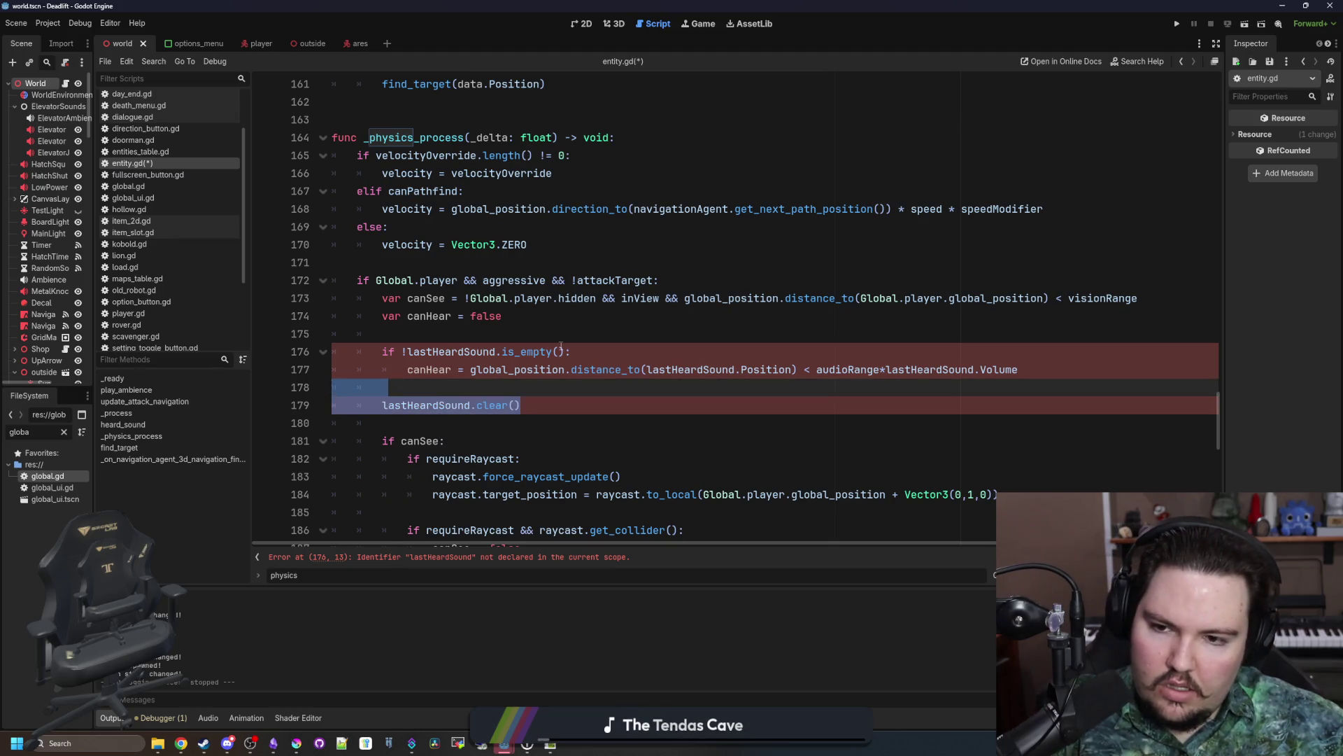
key("BackSpace")
key("BackSpace")
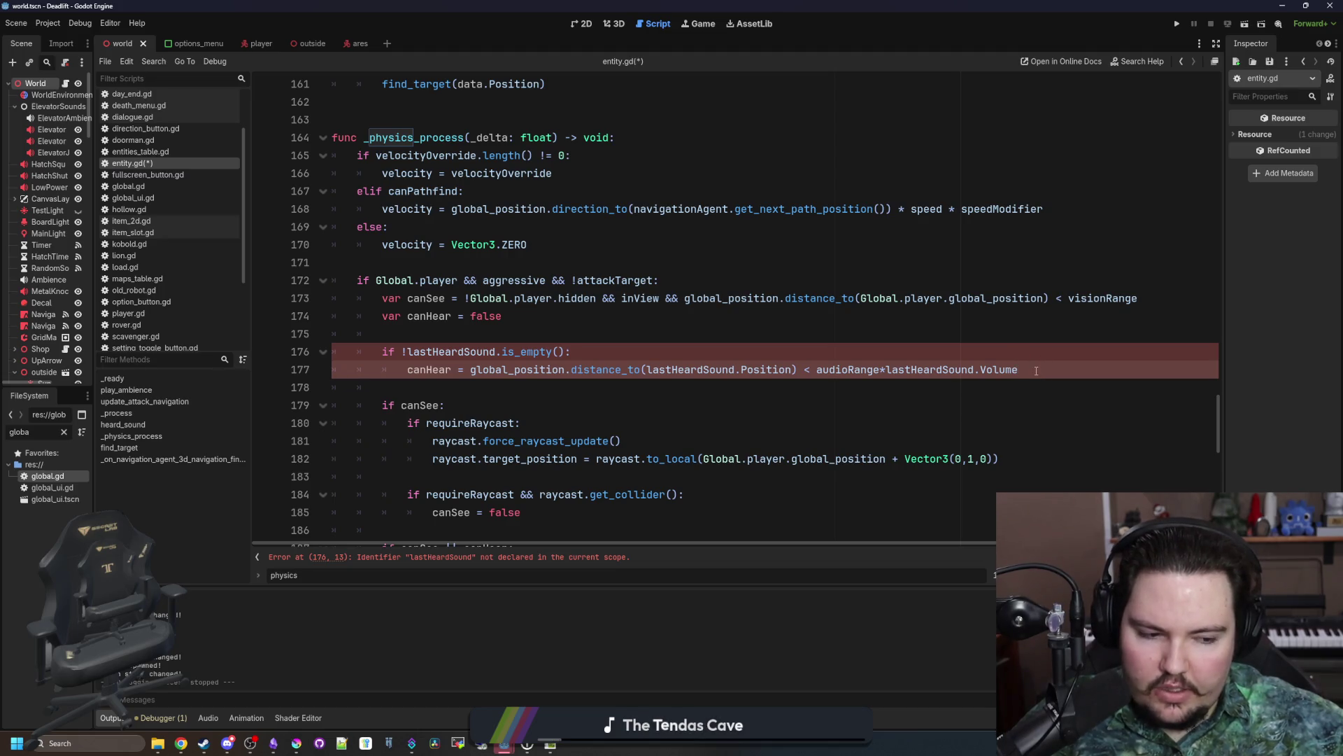
mouse_move(1038, 372)
left_mouse_down()
mouse_move(384, 385)
mouse_move(448, 371)
mouse_move(409, 371)
left_mouse_up()
key("ctrl+c")
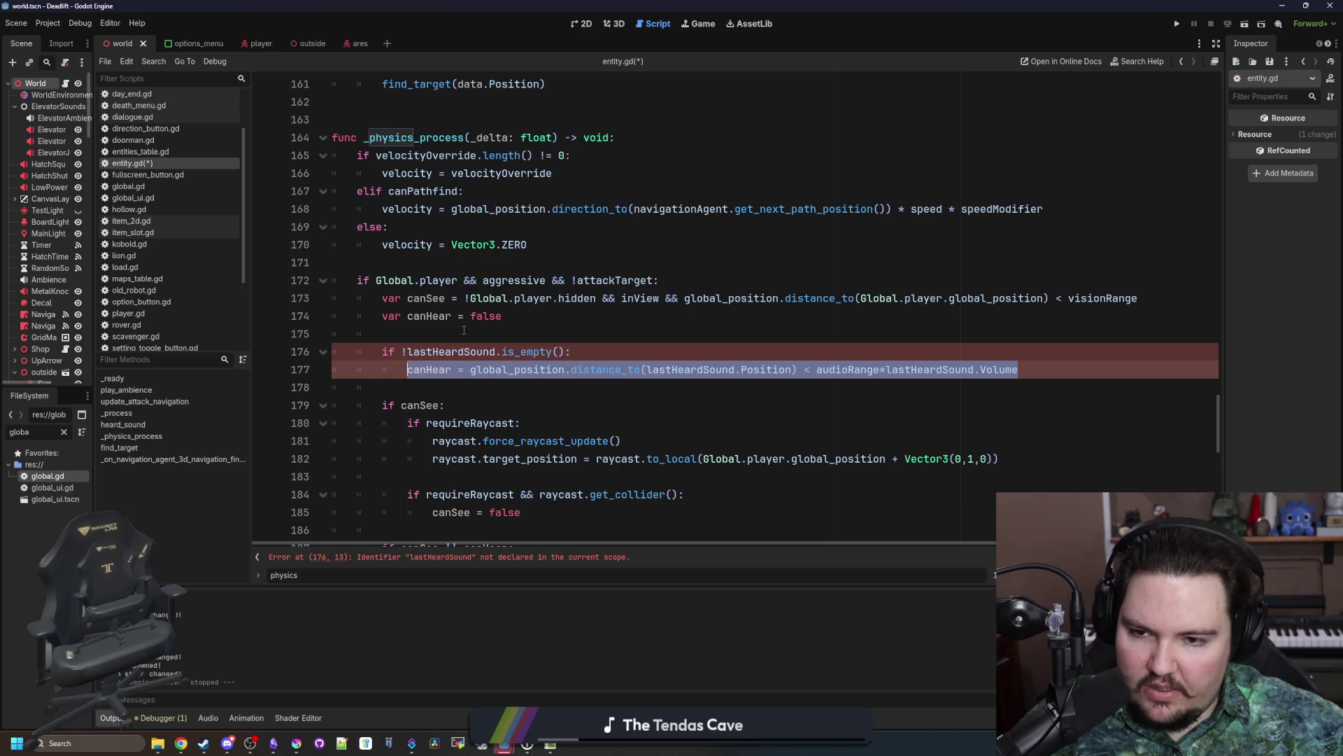
key("BackSpace")
left_click_drag(571, 352, 331, 352)
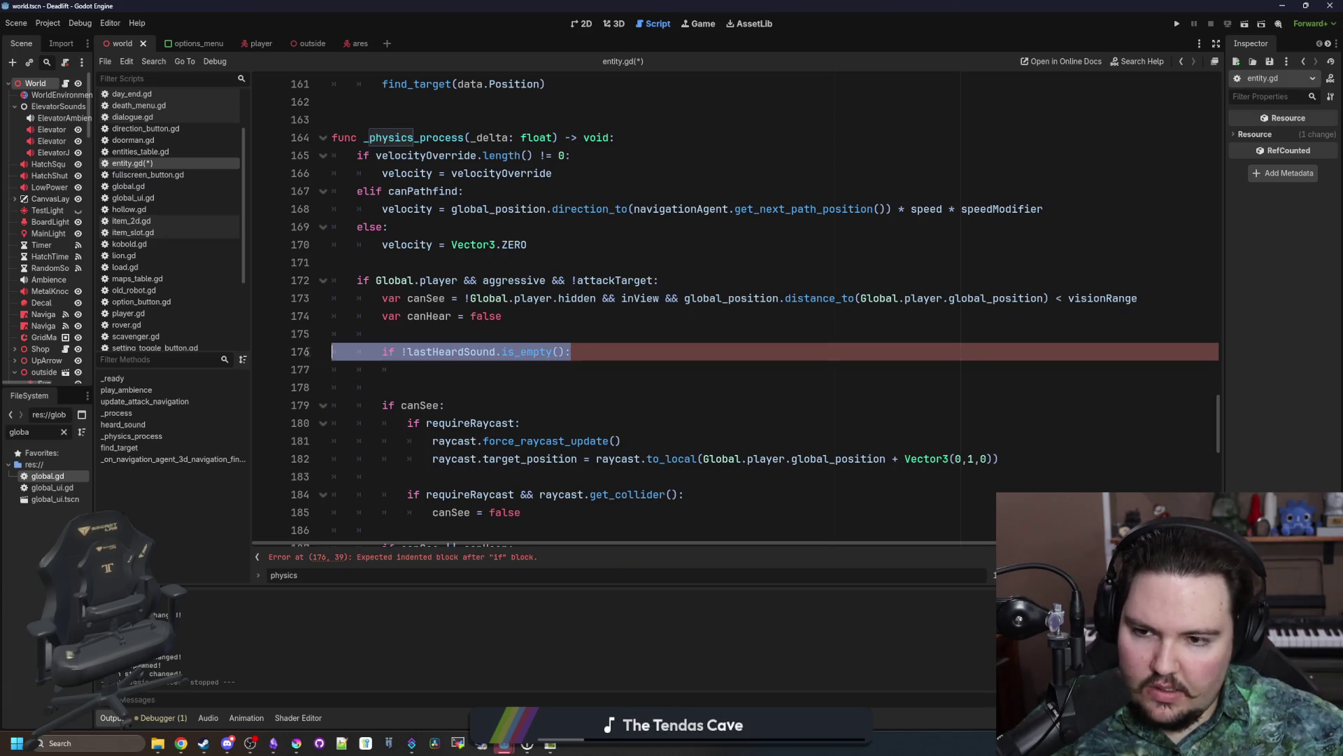
key("BackSpace")
left_click_drag(407, 334, 301, 336)
key("BackSpace")
key("BackSpace")
Step: Declare 'var heardPlayer : bool = false' above _physics_process
scroll(381, 280, "up", 3)
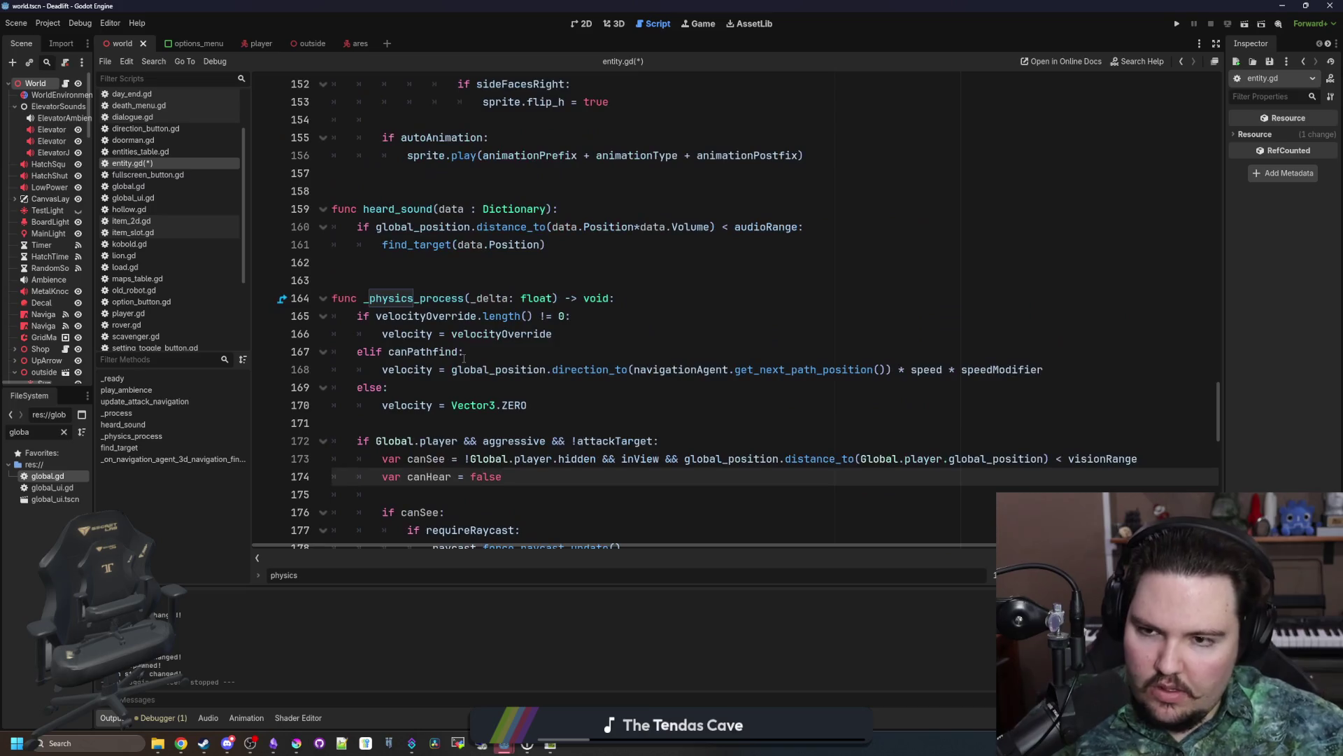
left_click(381, 279)
key("Return")
key("Return")
left_click(380, 279)
type("var ")
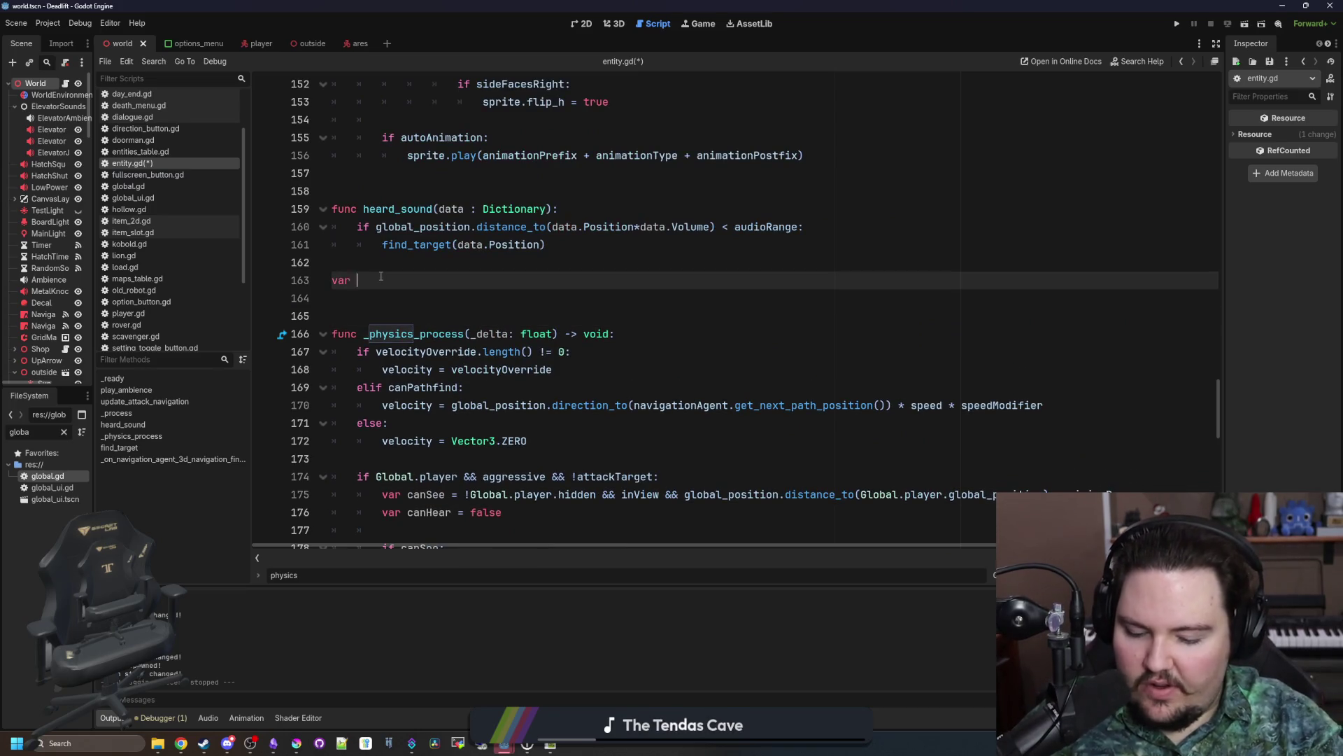
type("heardPlayer : bool ")
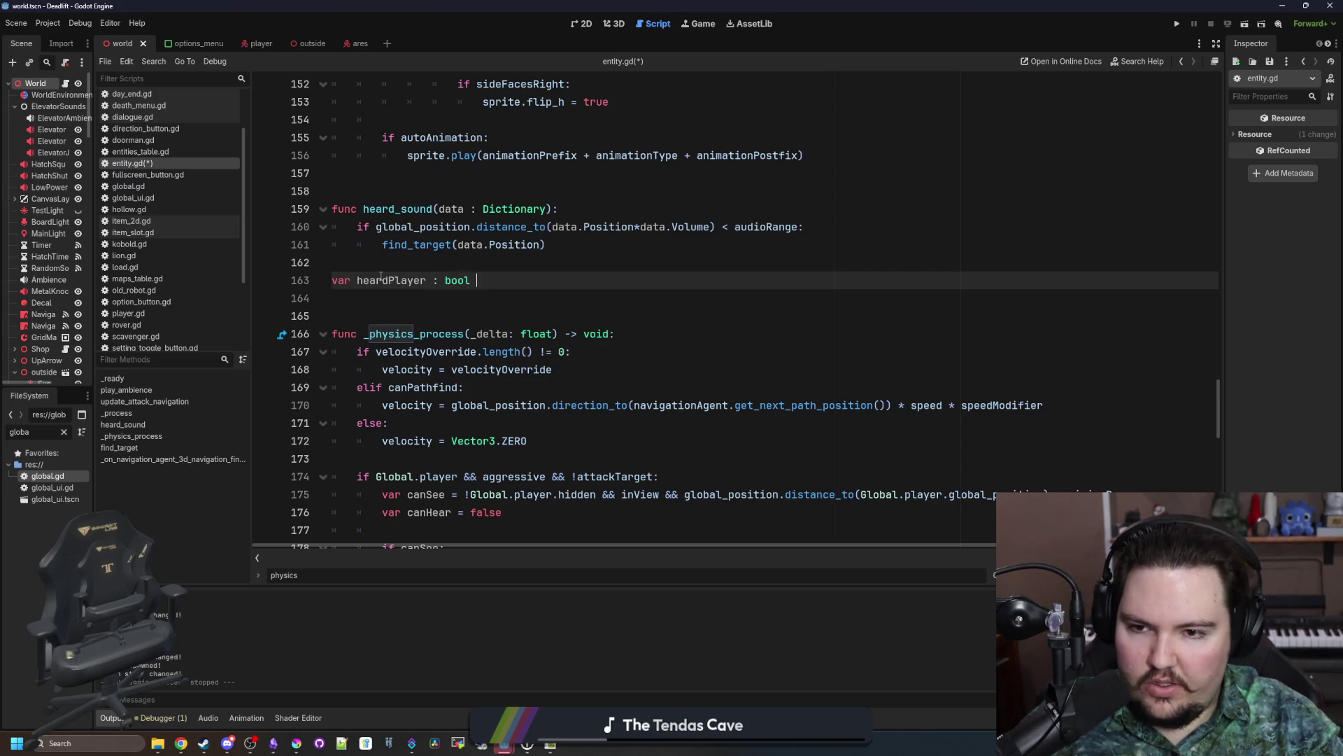
type("= false")
Step: Paste the canHear distance assignment back after var canHear
scroll(400, 324, "down", 4)
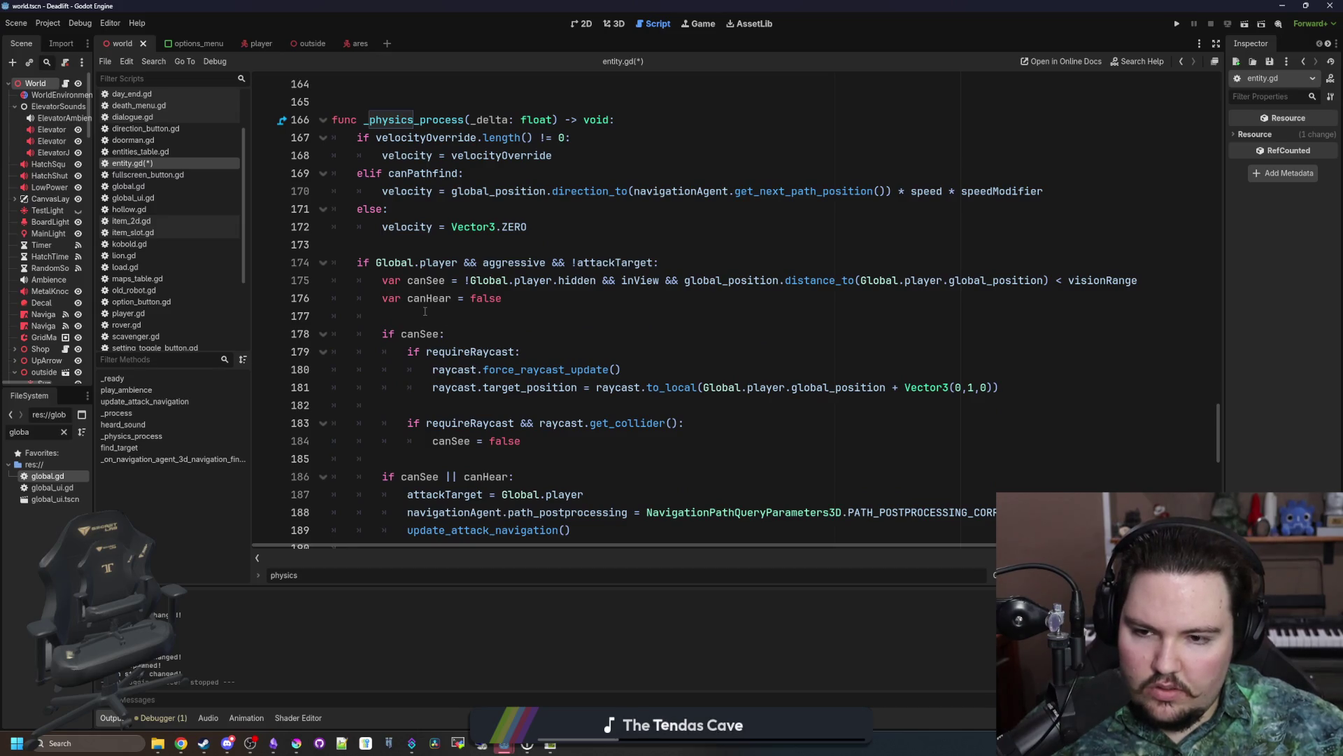
left_click(425, 311)
scroll(424, 312, "up", 1)
key("ctrl+v")
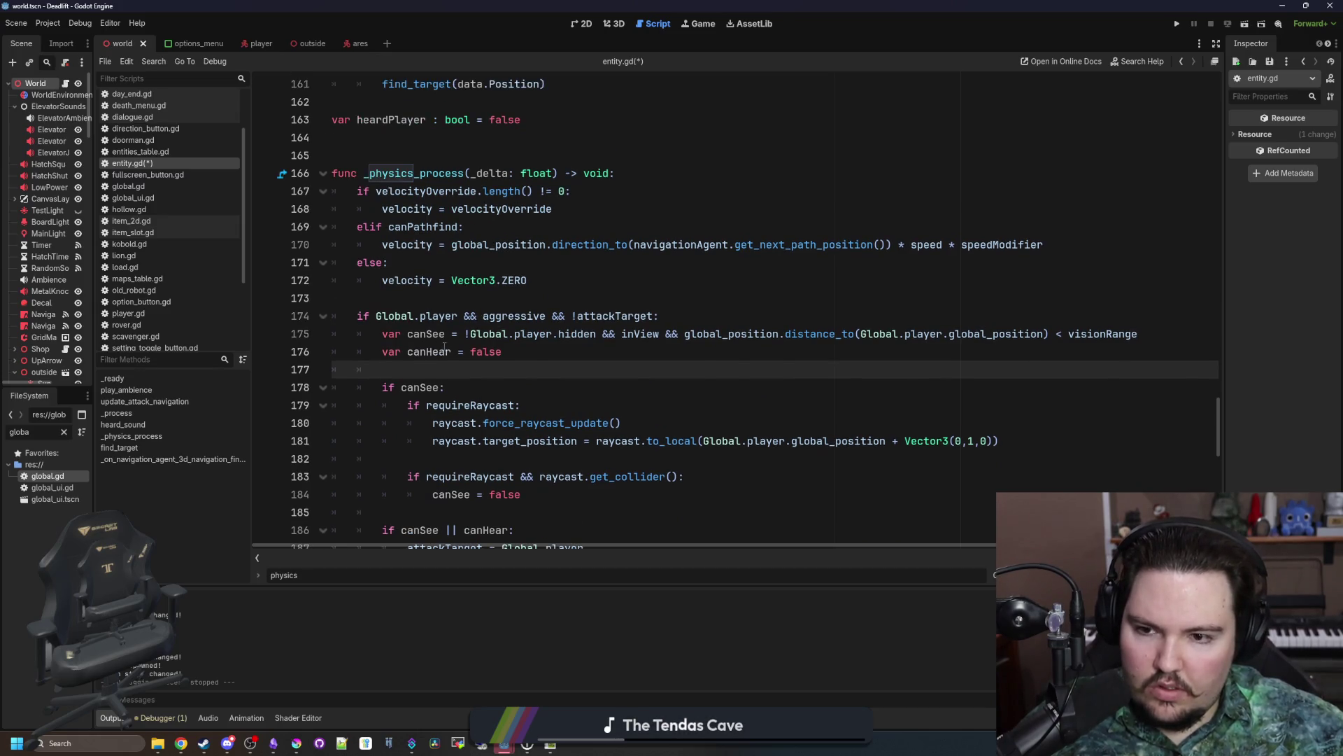
left_click(382, 352)
scroll(466, 357, "down", 3)
Step: Add a 'heardPlayer = false' reset just before move_and_slide
left_click(412, 441)
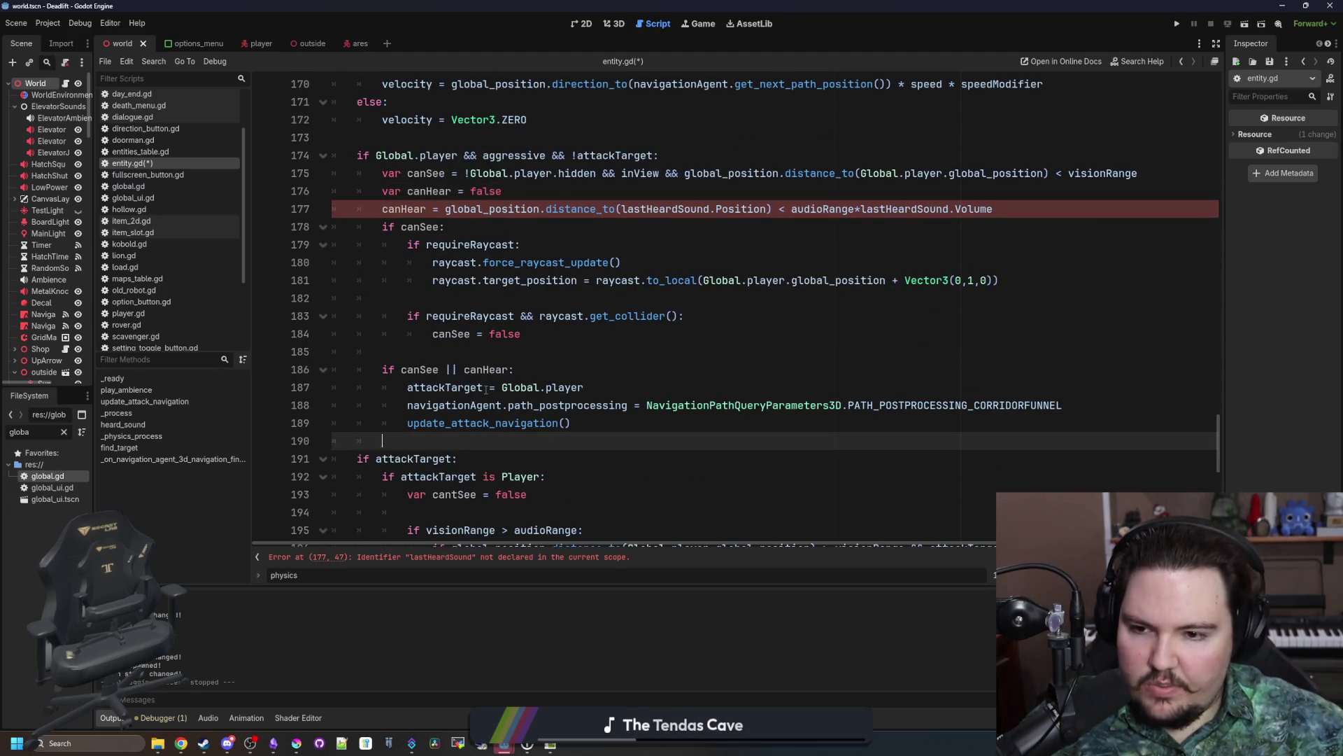
key("Return")
key("Return")
key("Up")
type("heardPlayer = false")
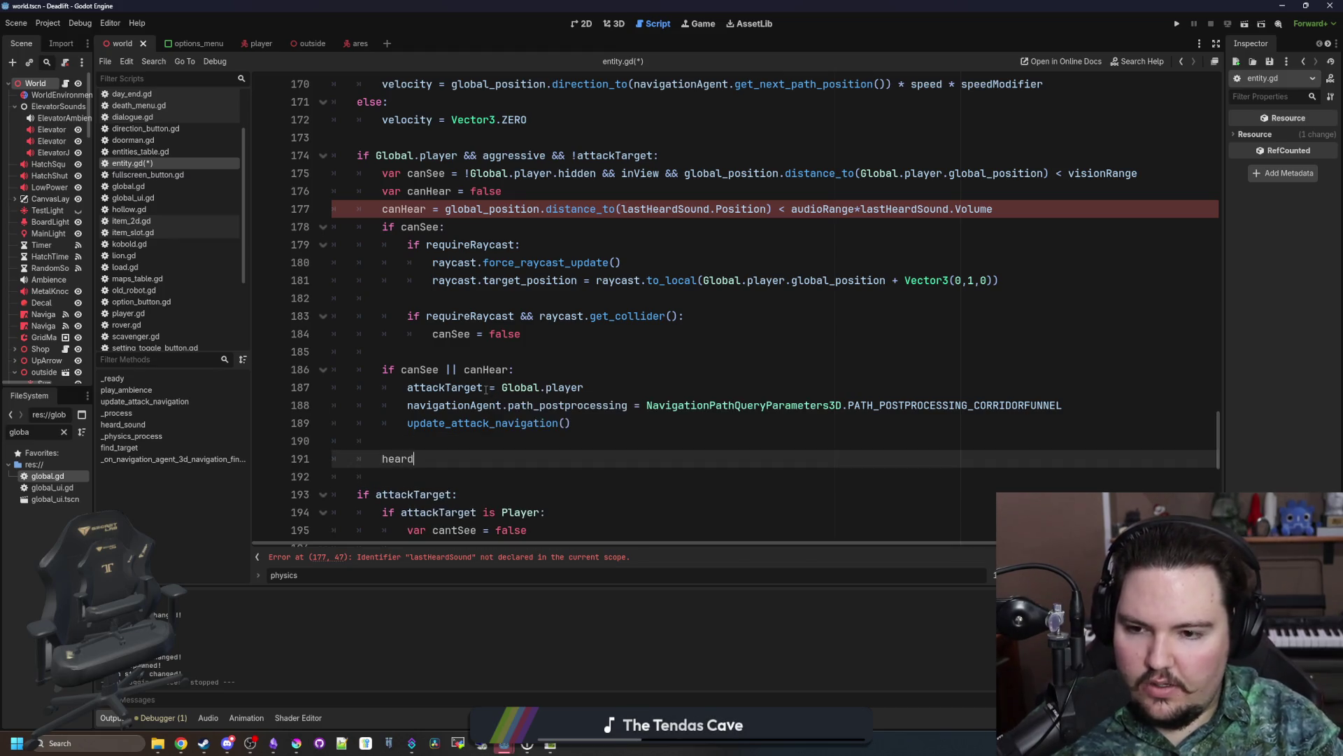
scroll(485, 390, "down", 1)
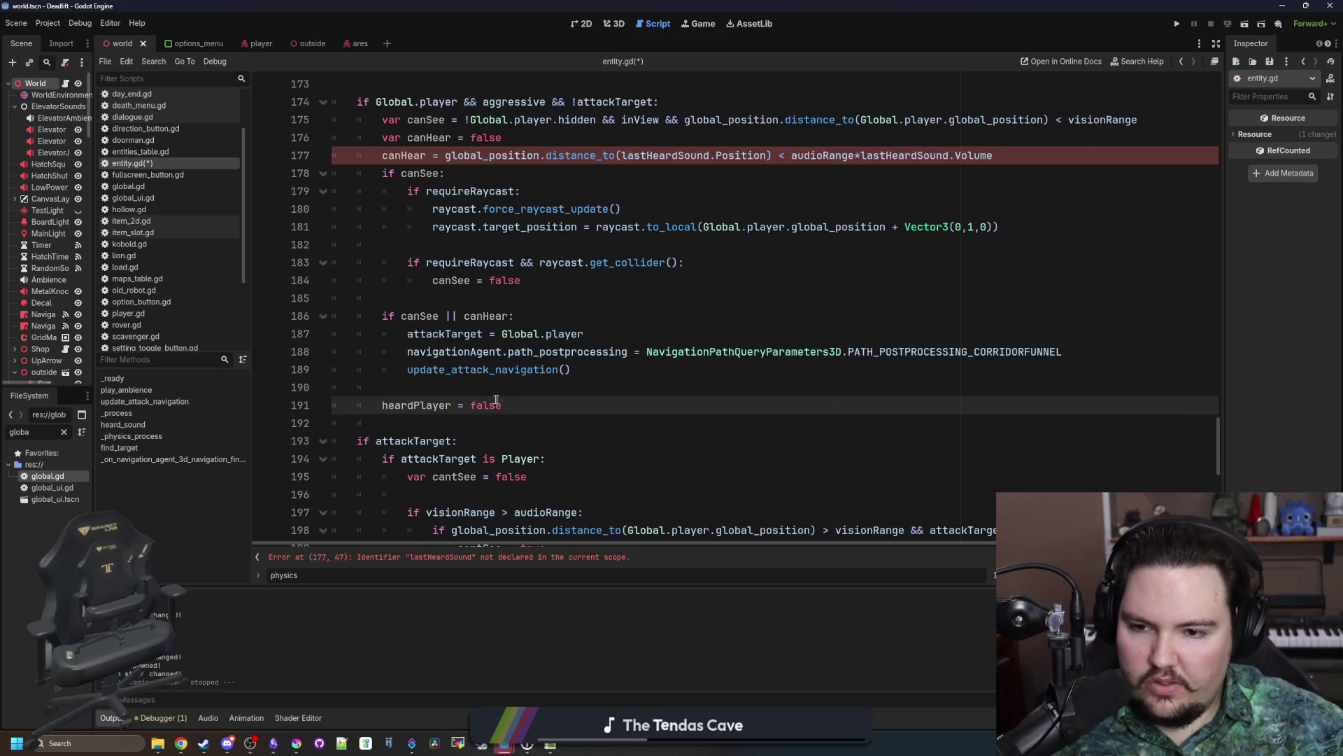
left_click_drag(502, 405, 321, 405)
key("ctrl+c")
key("BackSpace")
key("BackSpace")
key("BackSpace")
key("BackSpace")
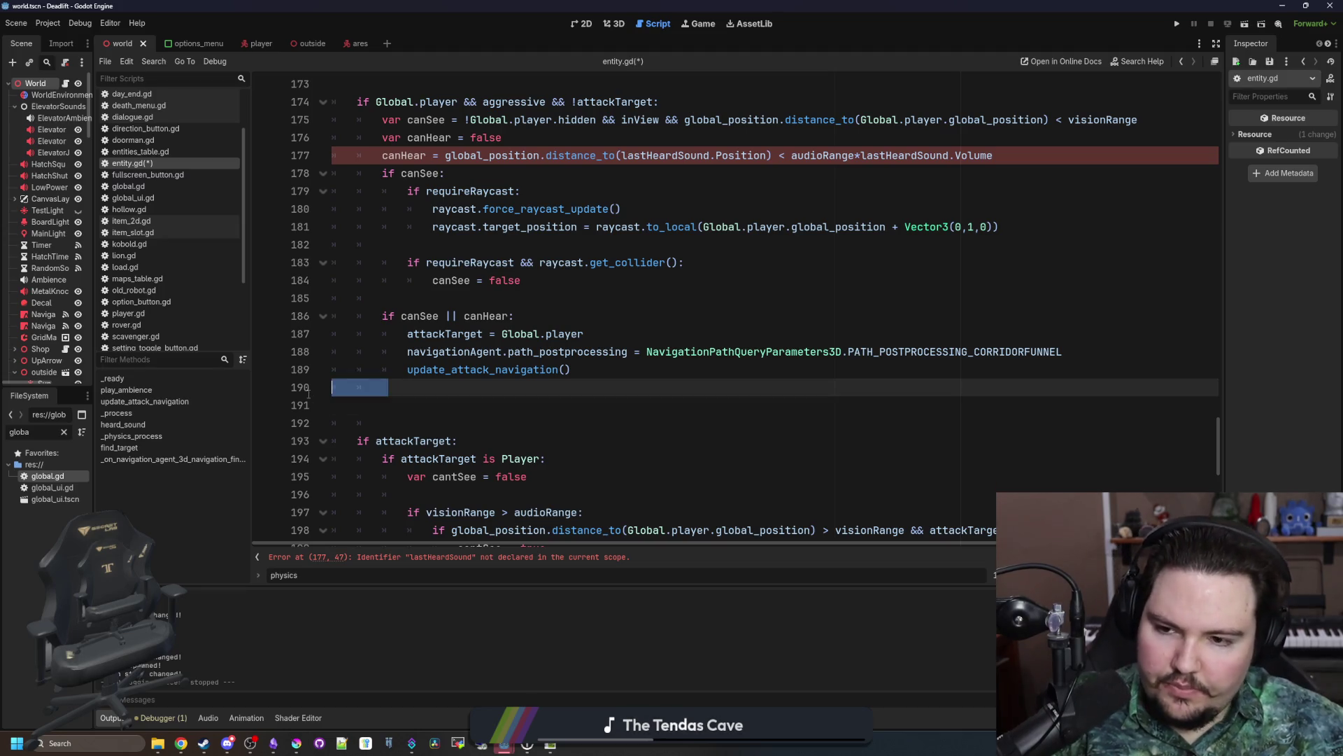
scroll(434, 404, "down", 5)
left_click(420, 371)
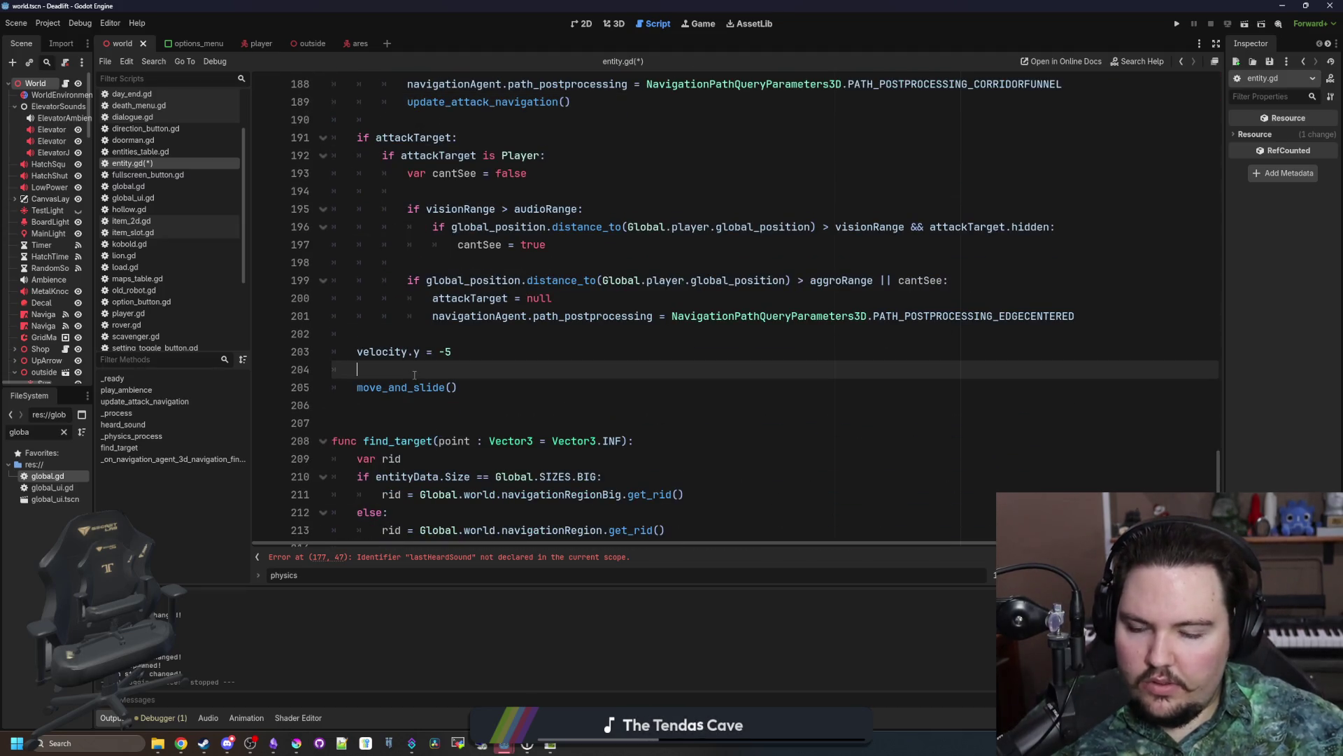
key("ctrl+v")
scroll(456, 391, "up", 7)
Step: Move the distance check off the canHear line into heard_sound, below the find_target call
scroll(455, 390, "up", 2)
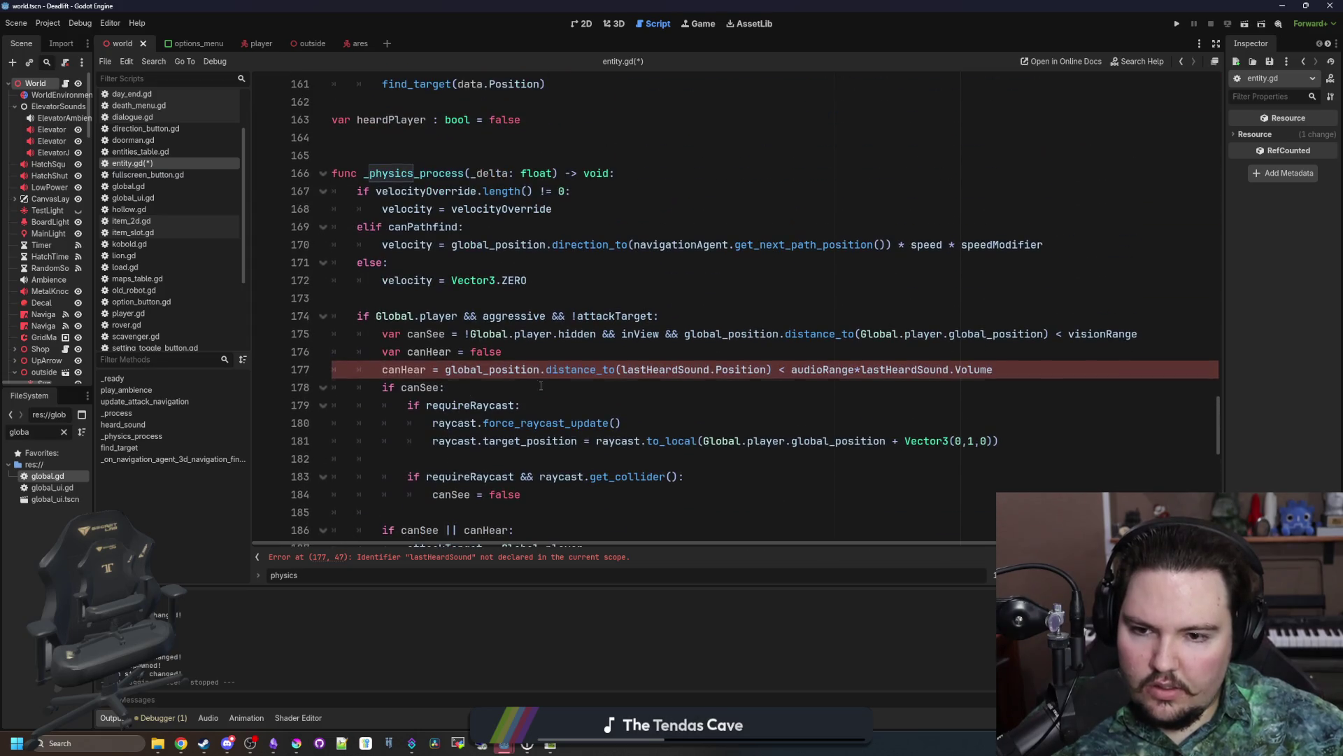
mouse_move(992, 369)
left_mouse_down()
mouse_move(419, 389)
mouse_move(447, 372)
left_mouse_up()
key("ctrl+v")
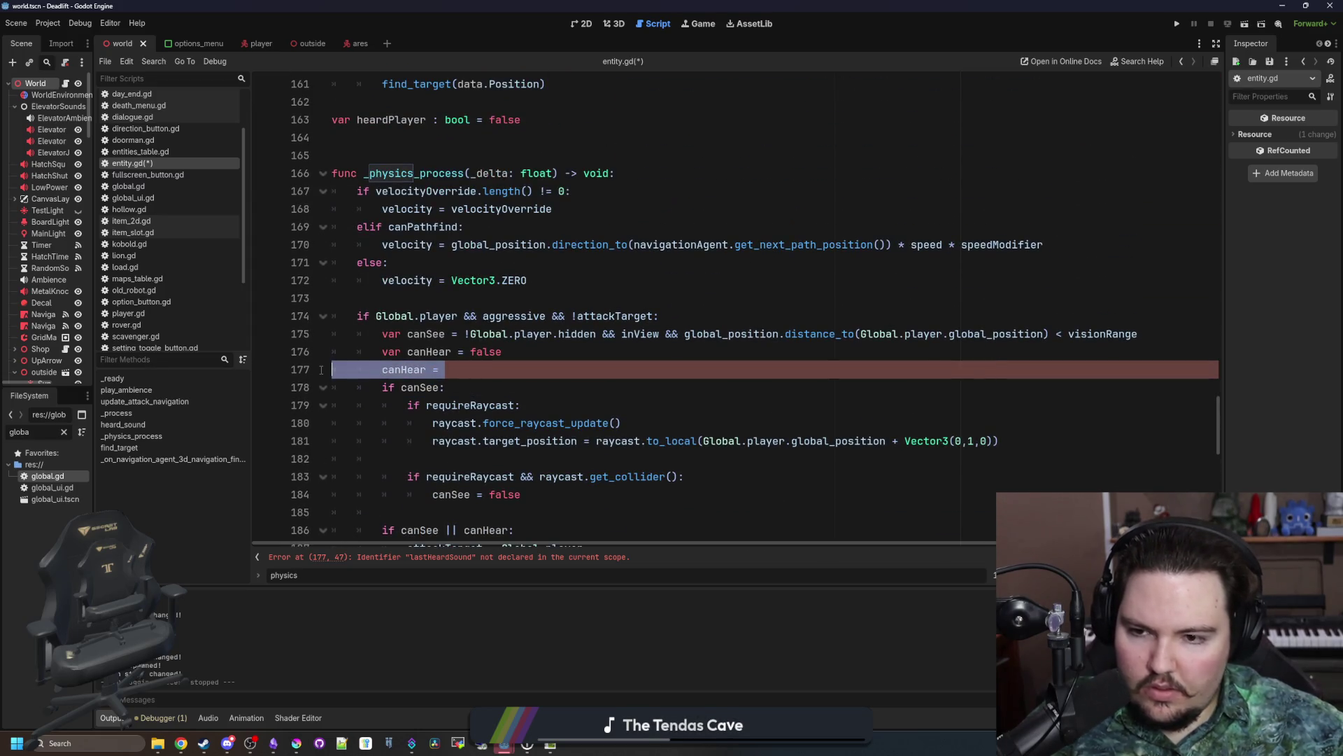
scroll(480, 352, "up", 4)
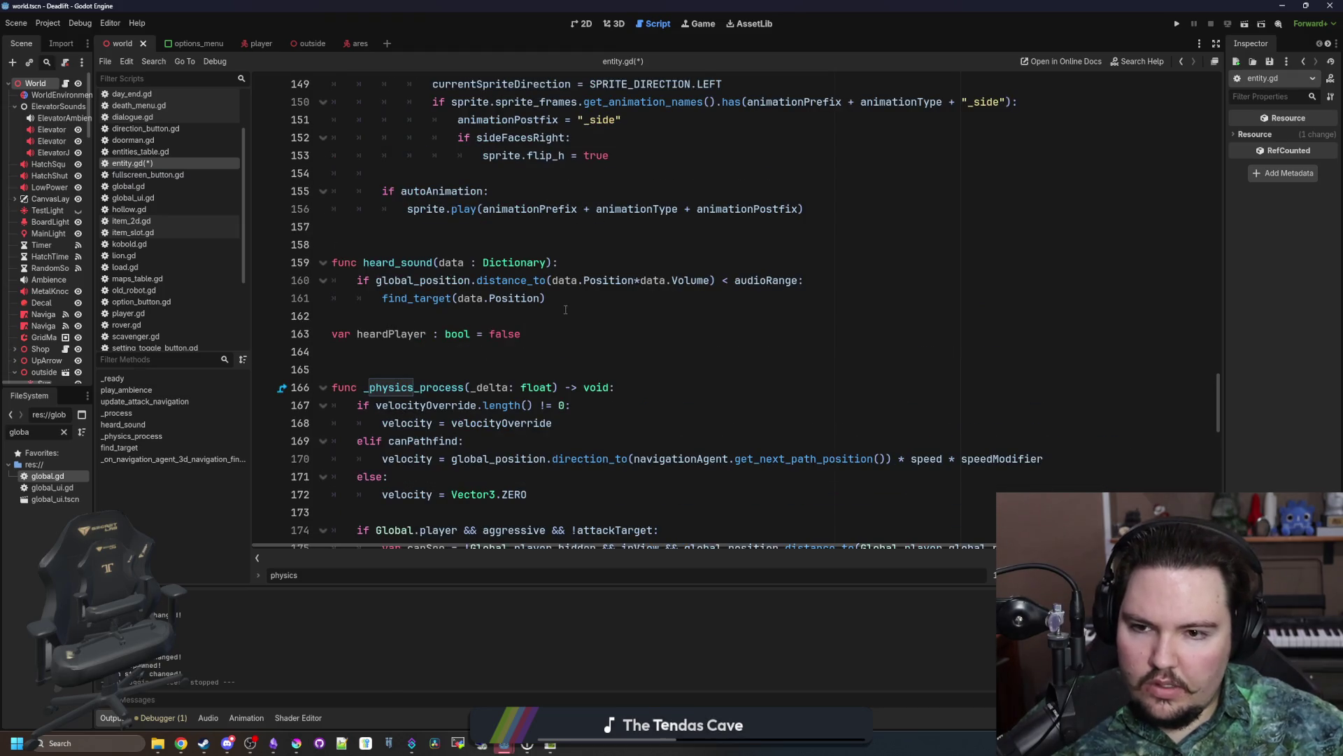
left_click(588, 304)
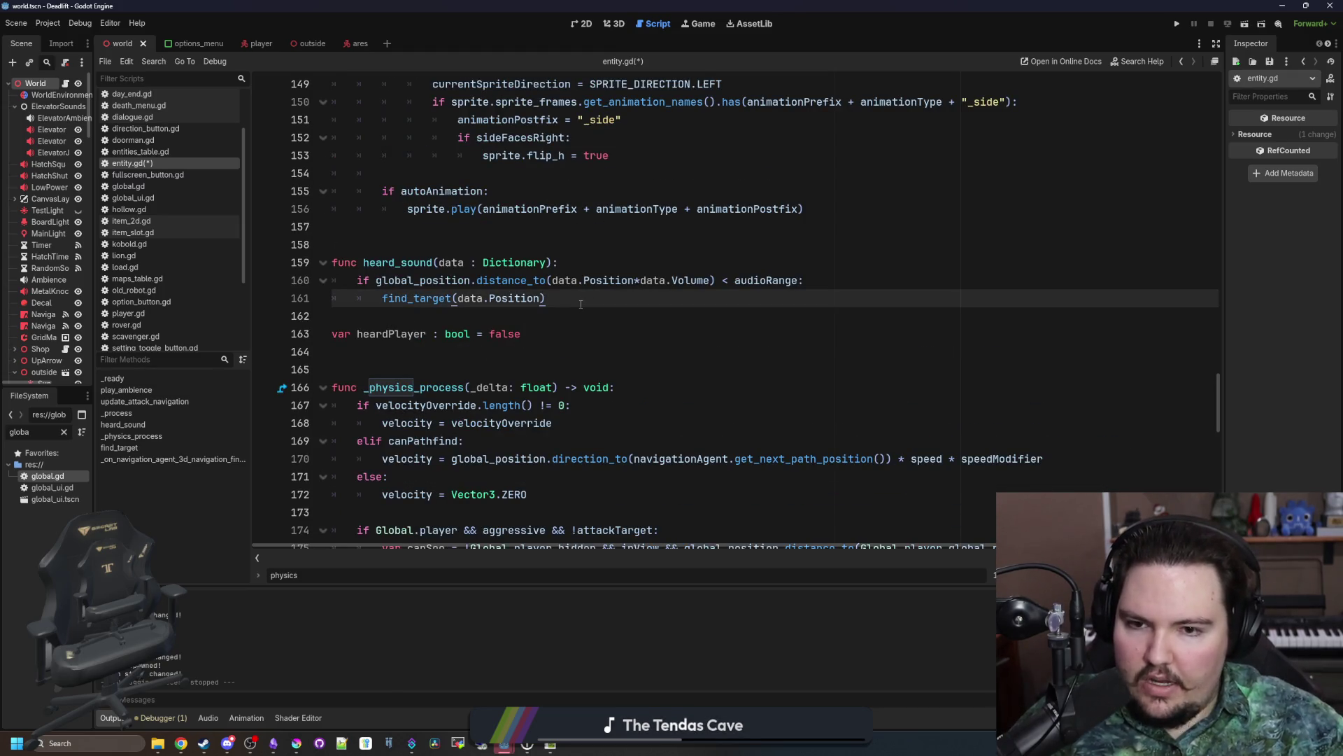
key("Return")
type("global_position.distance_to(lastHeardSound.Position) < audioRange*lastHeardSound.Volume")
scroll(626, 385, "up", 2)
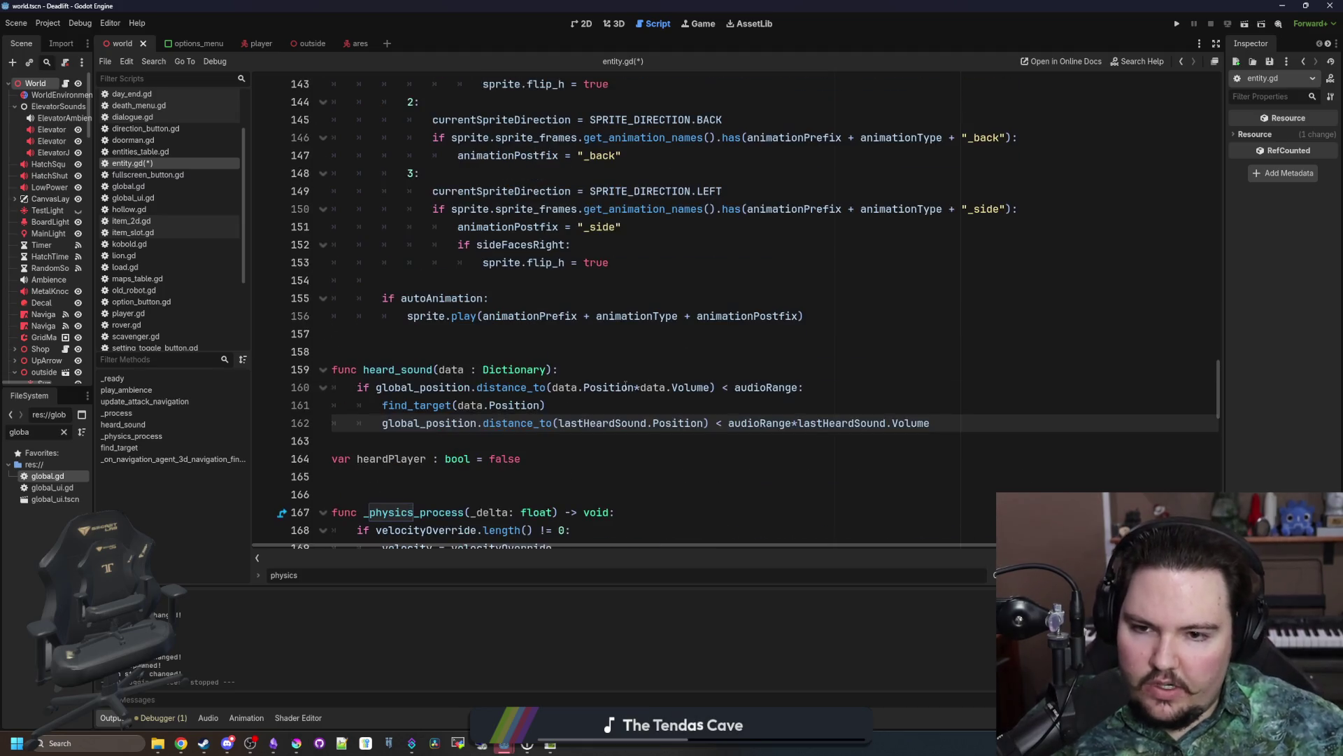
scroll(864, 342, "down", 1)
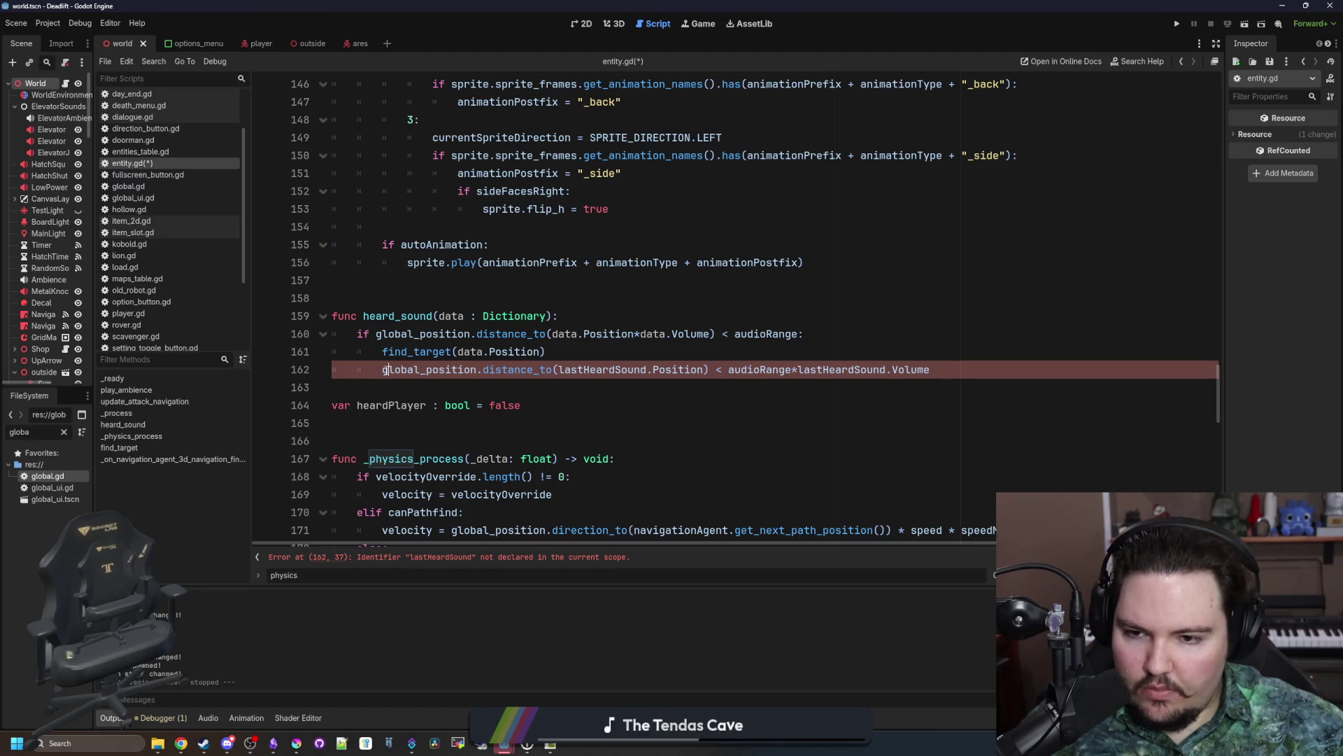
Step: Begin an if line and look up the Global.player condition used in the attack code
type("if")
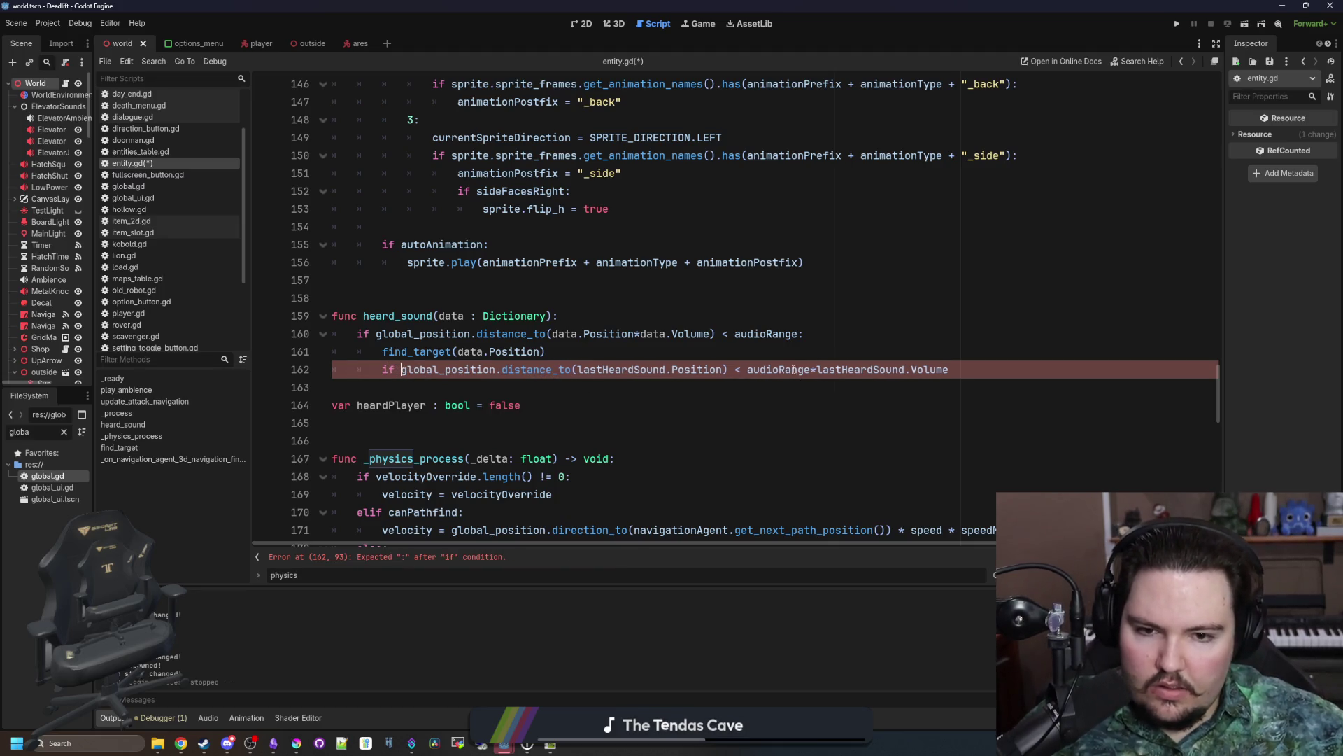
scroll(639, 428, "down", 4)
left_click(493, 376)
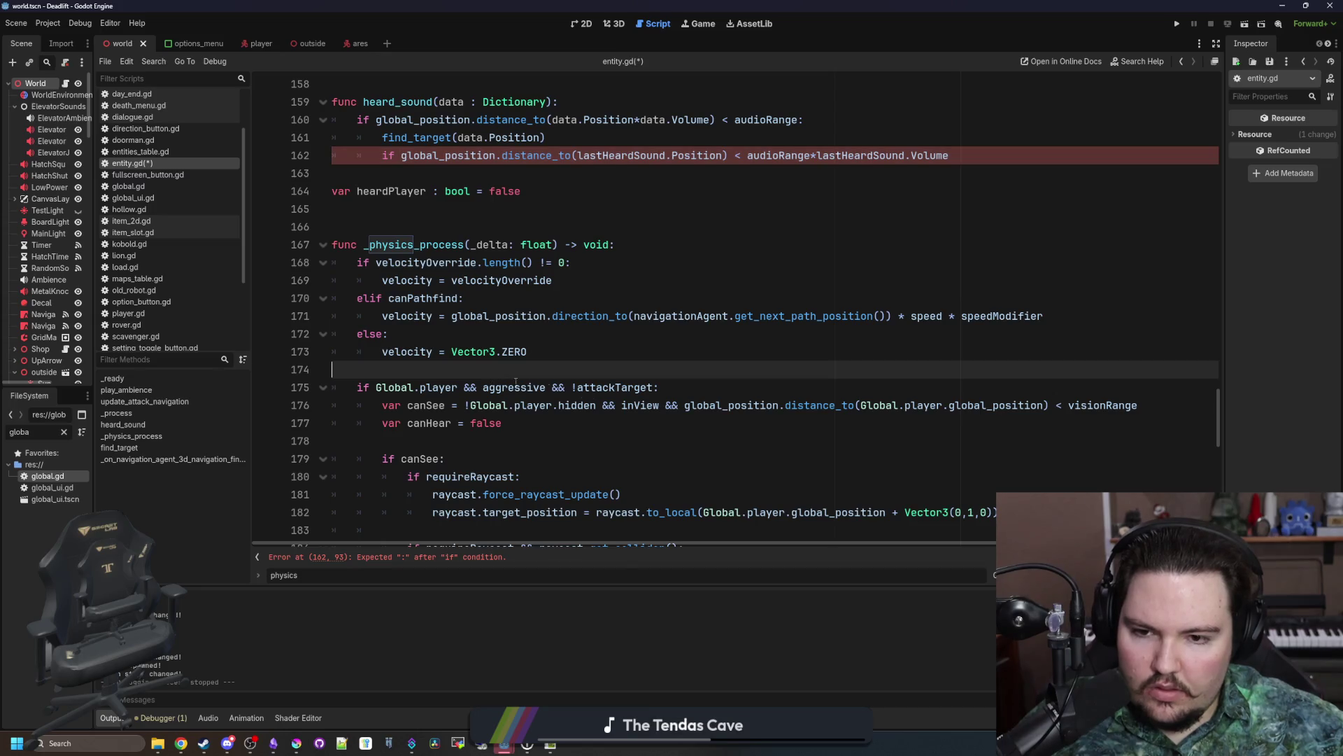
left_click_drag(662, 389, 358, 387)
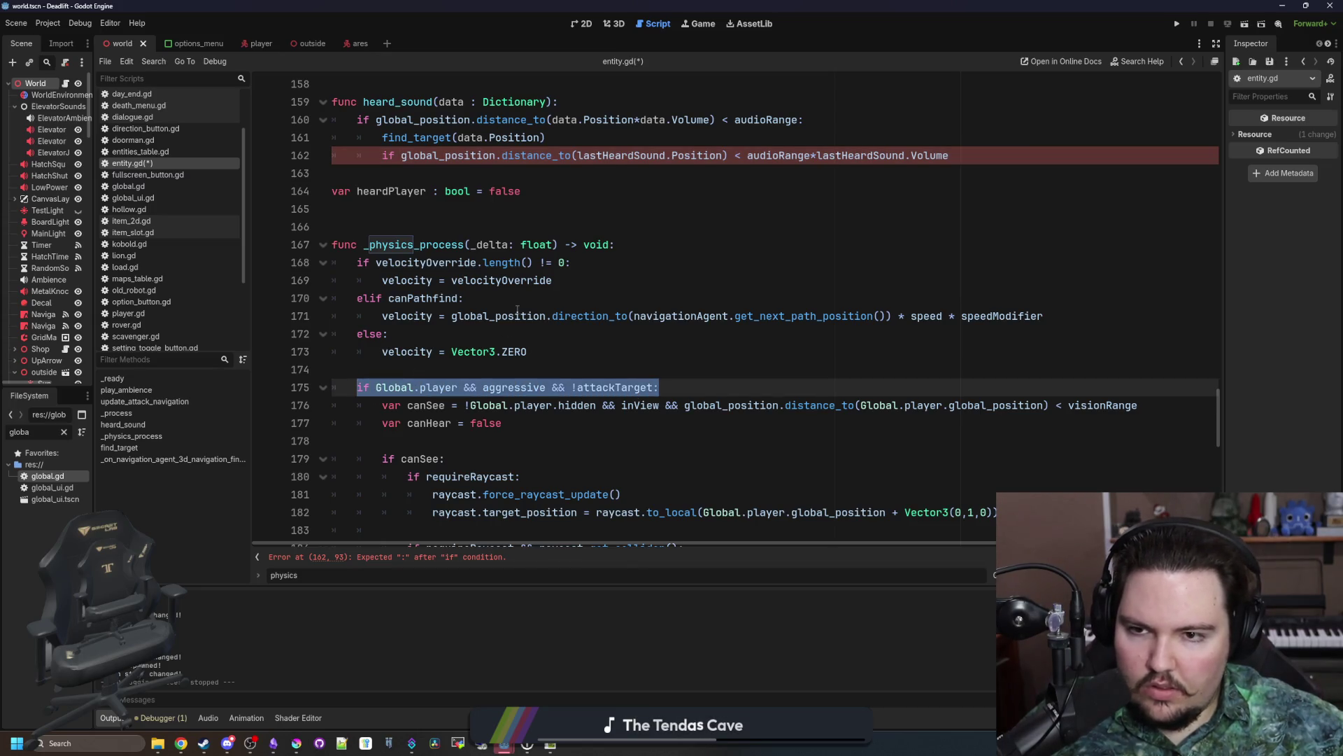
scroll(518, 308, "up", 2)
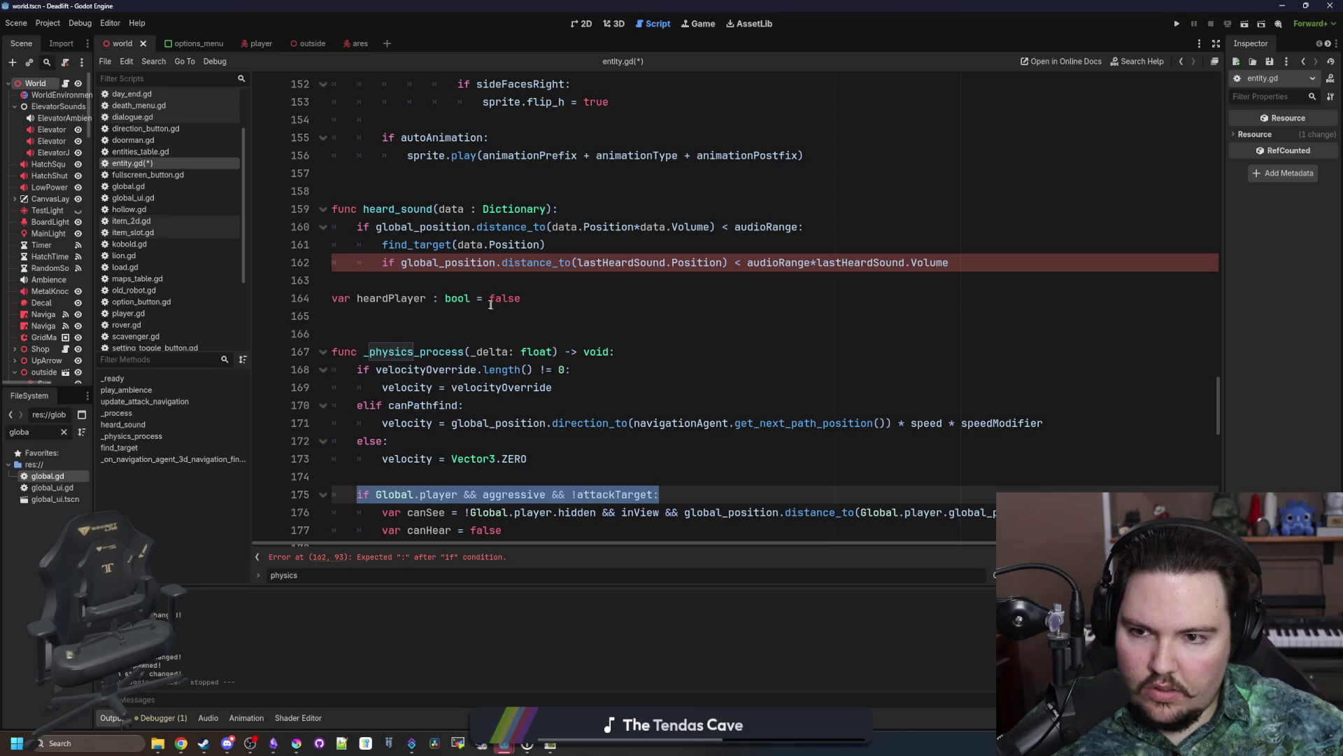
left_click(623, 332)
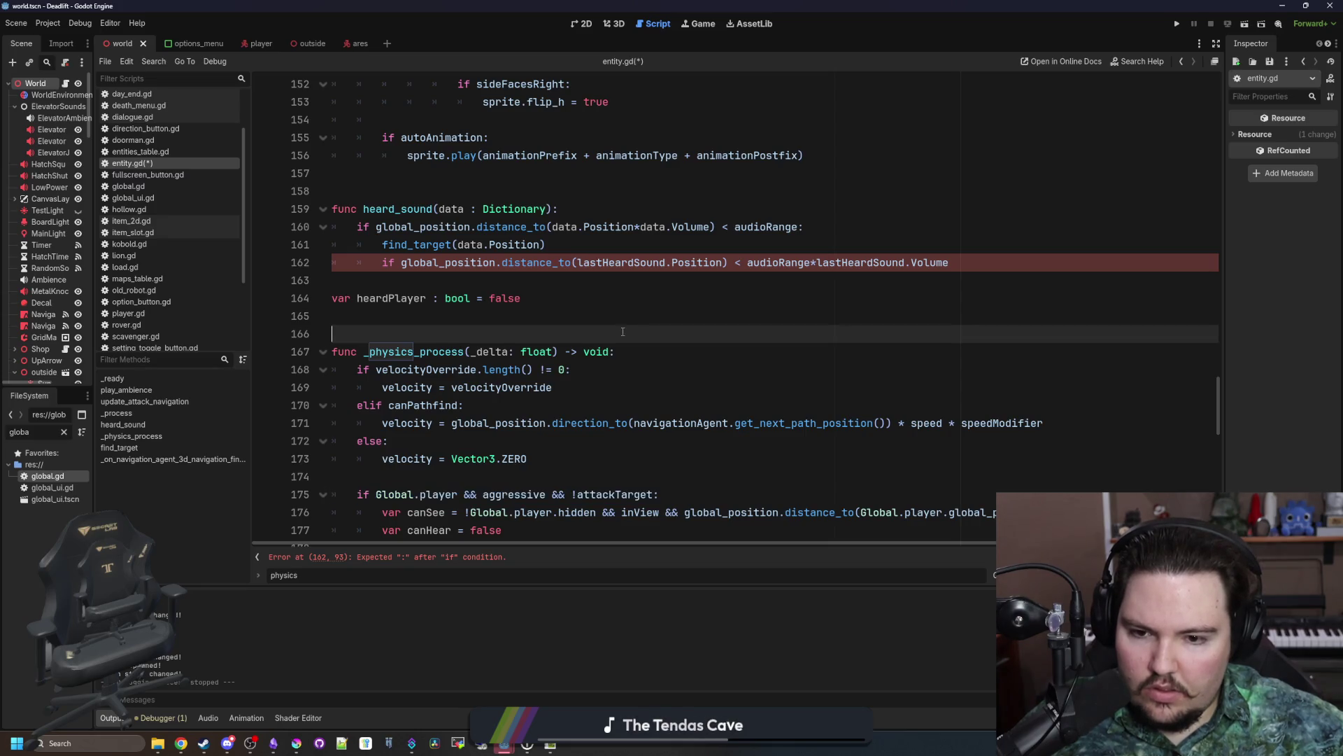
scroll(428, 502, "down", 2)
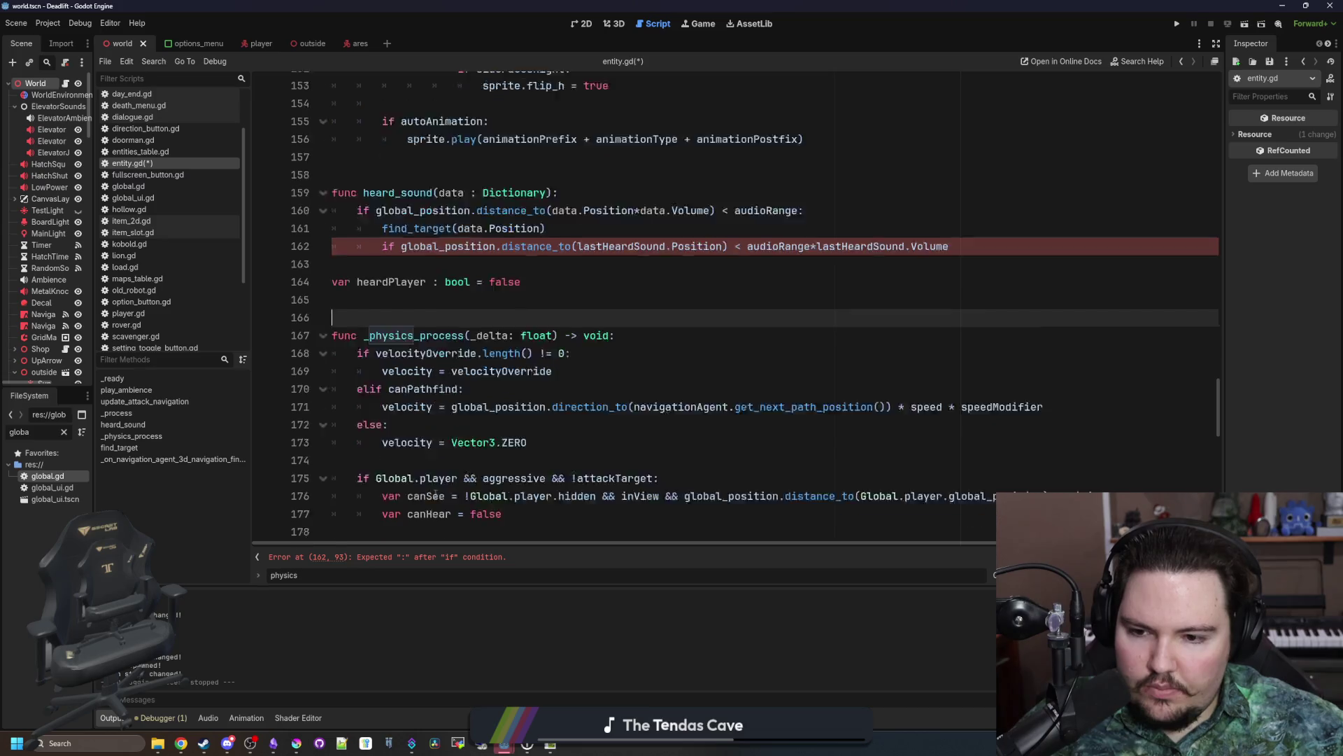
scroll(443, 529, "up", 3)
scroll(440, 506, "down", 1)
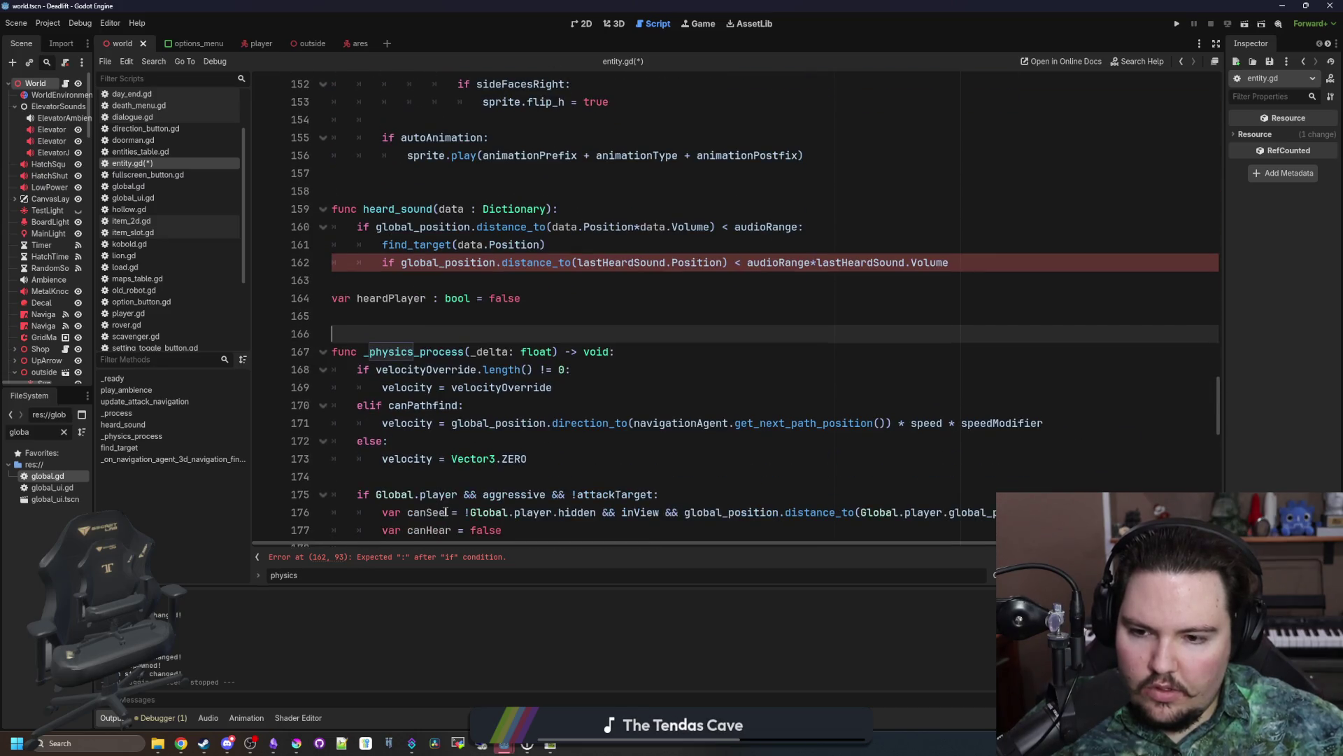
left_click_drag(463, 495, 378, 495)
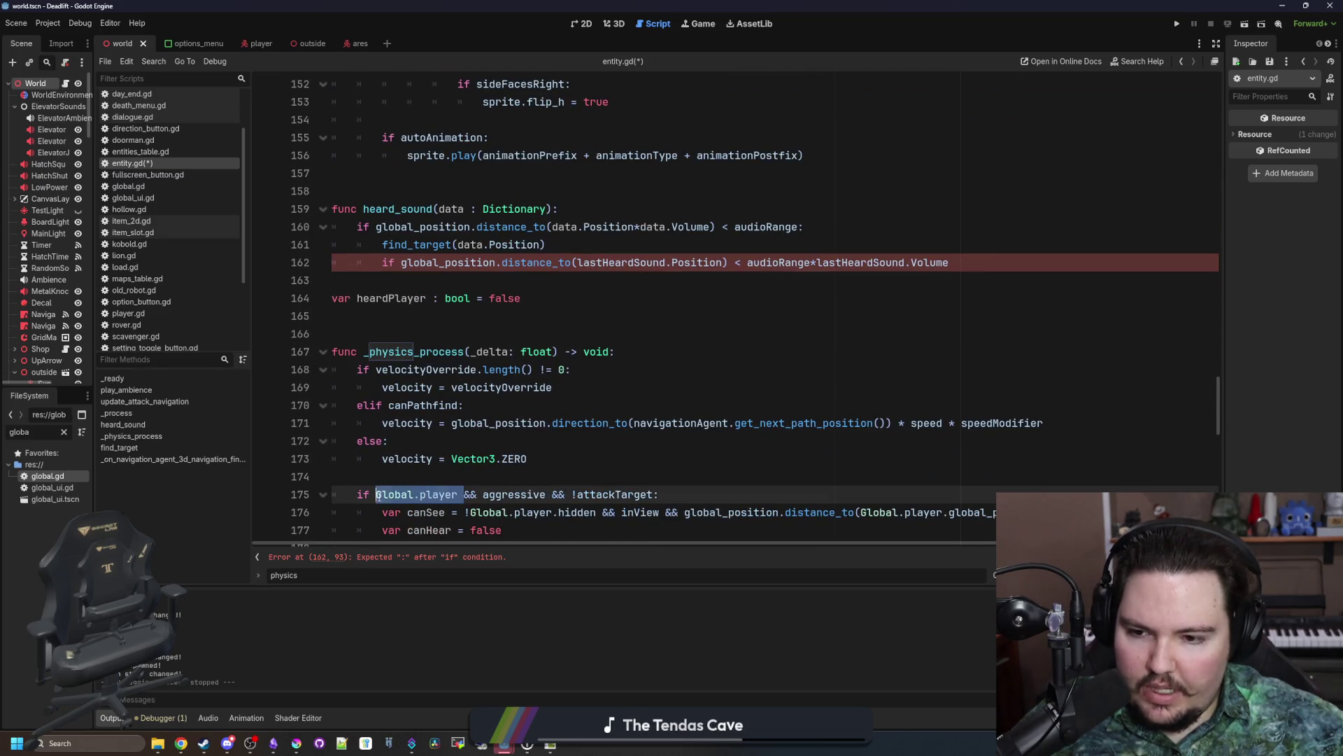
Step: Add an 'if Global.player' line below find_target and indent the distance check under it
left_click(570, 247)
key("Return")
type("if Global.player:")
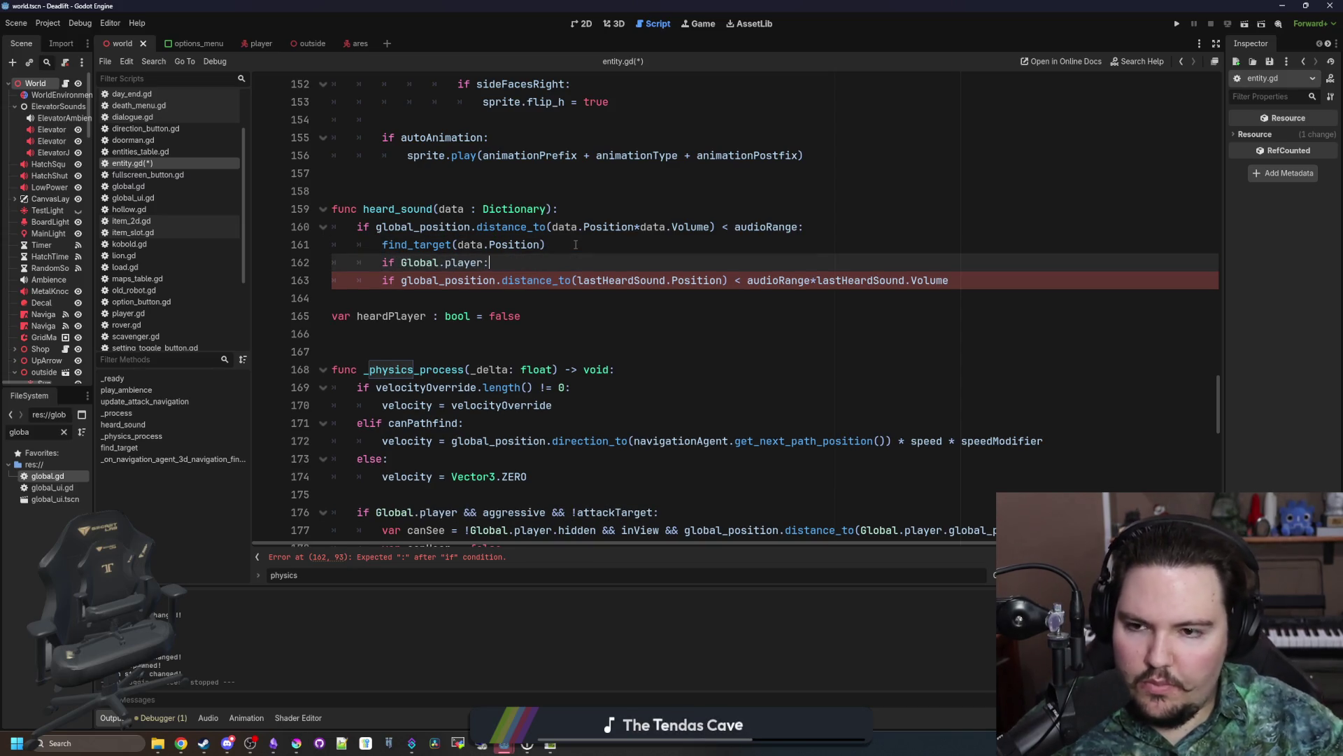
key("Down")
key("Home")
key("Tab")
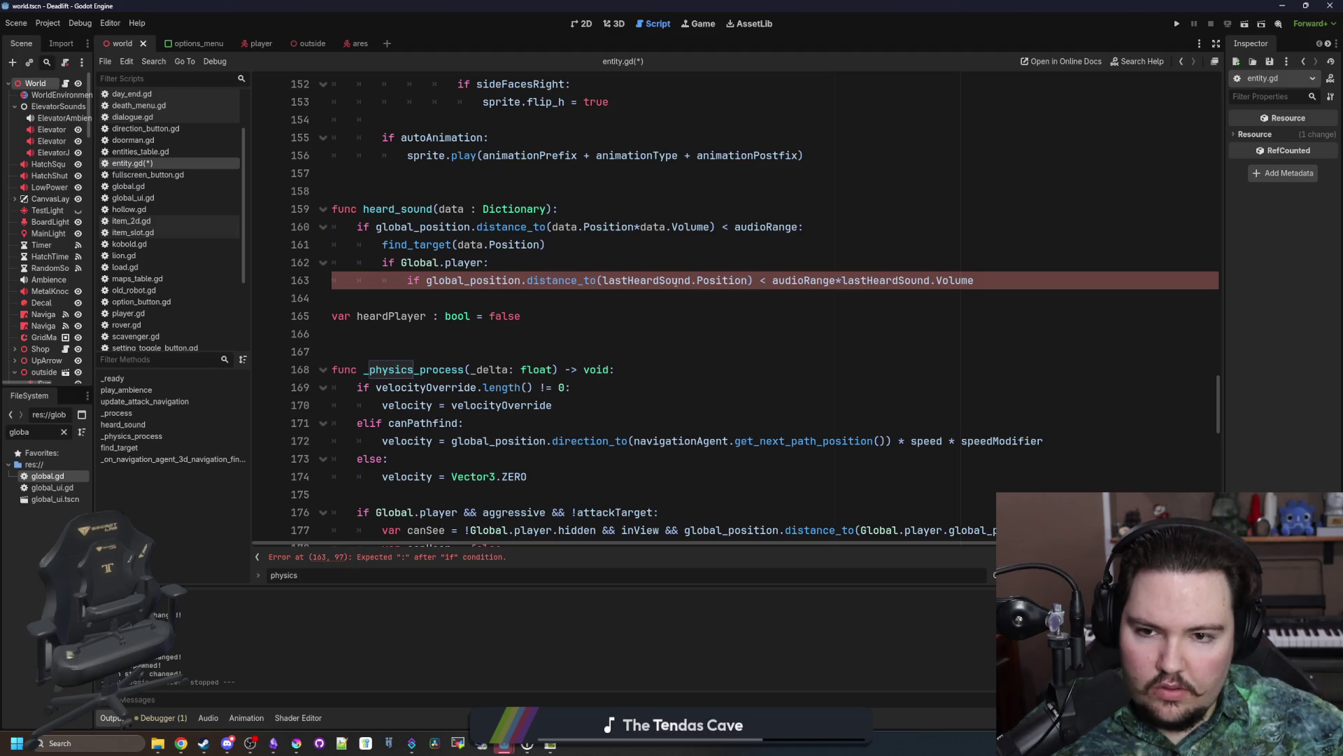
Step: Measure the distance from Global.player.global_position instead of lastHeardSound.Position
left_click(441, 263)
left_click_drag(492, 264, 401, 264)
key("ctrl+c")
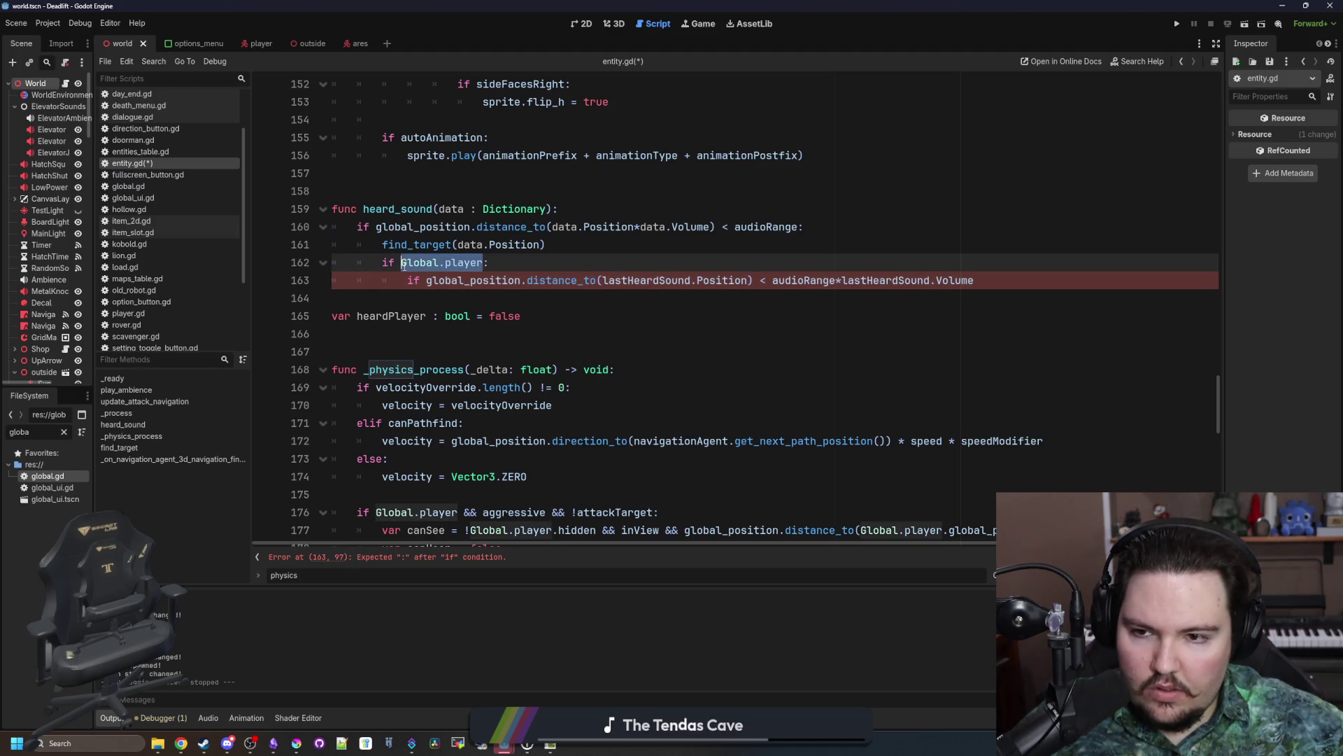
left_click(630, 316)
left_click_drag(750, 281, 603, 281)
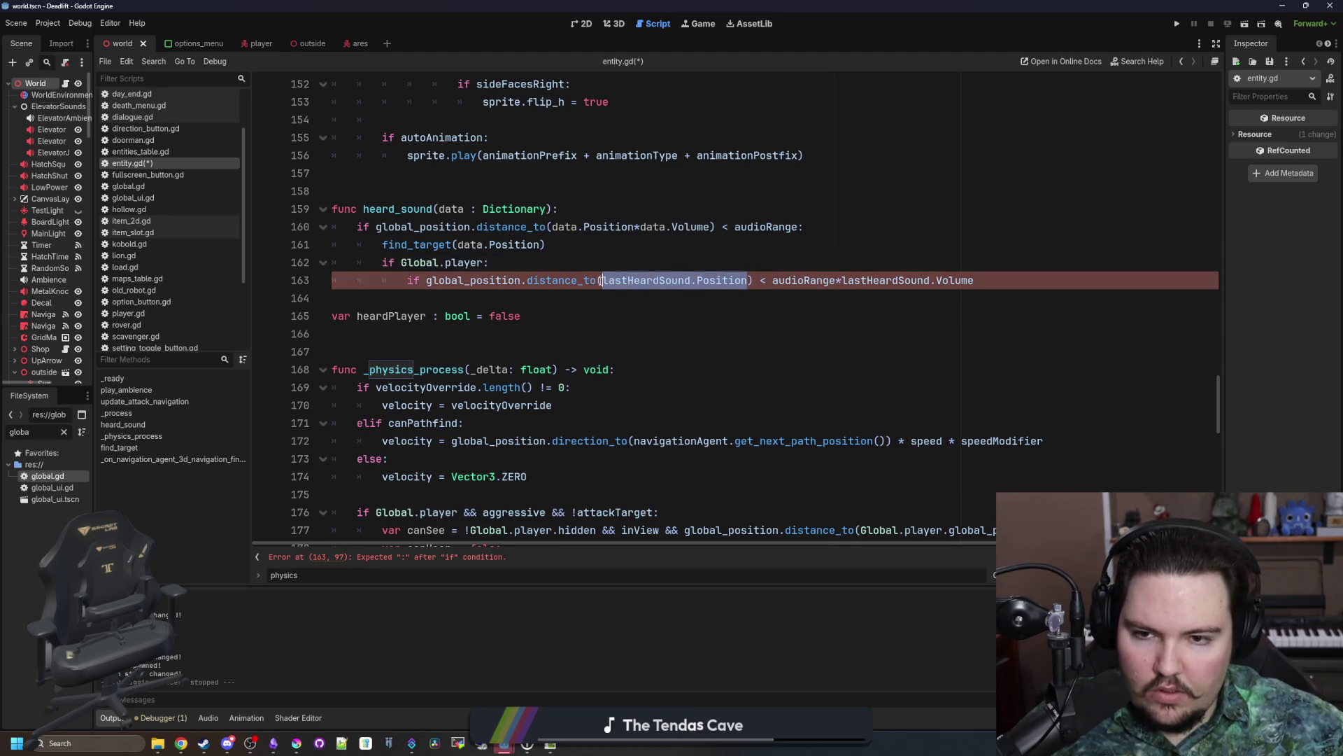
key("ctrl+v")
type(".global_")
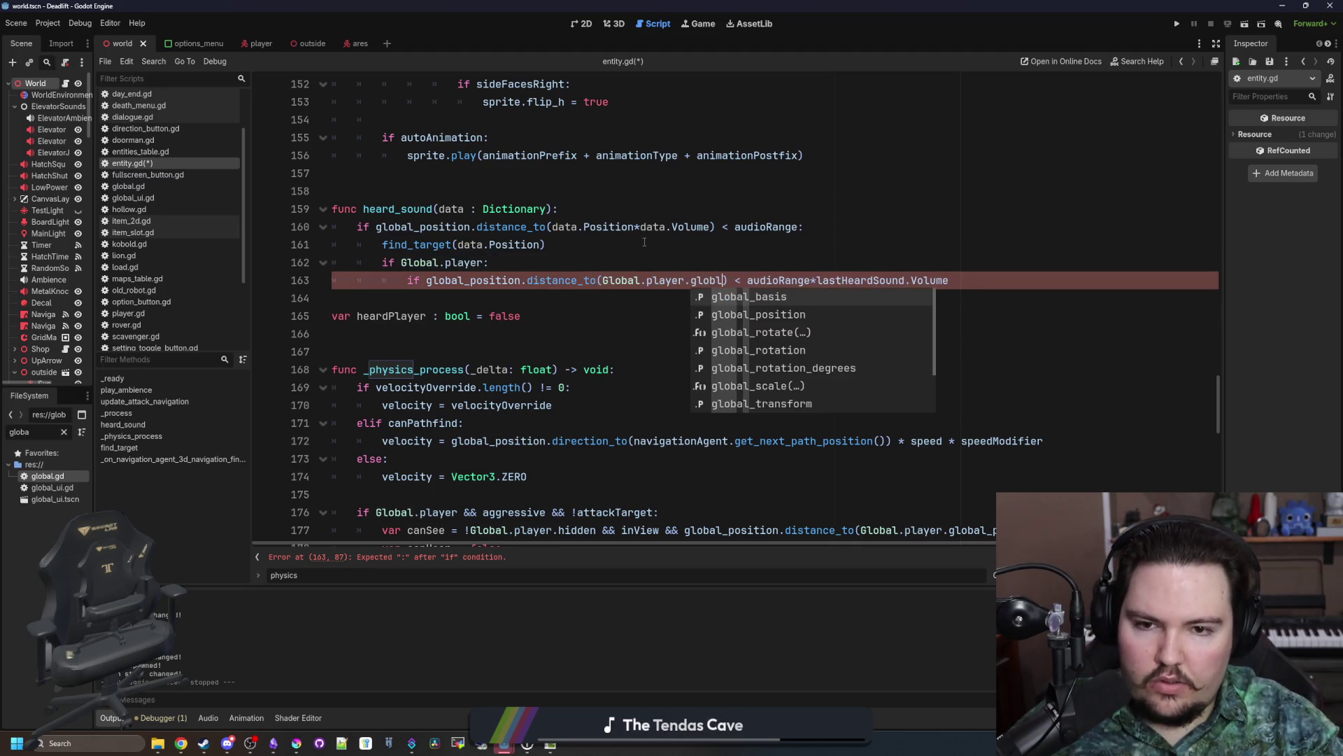
type("positi")
key("Return")
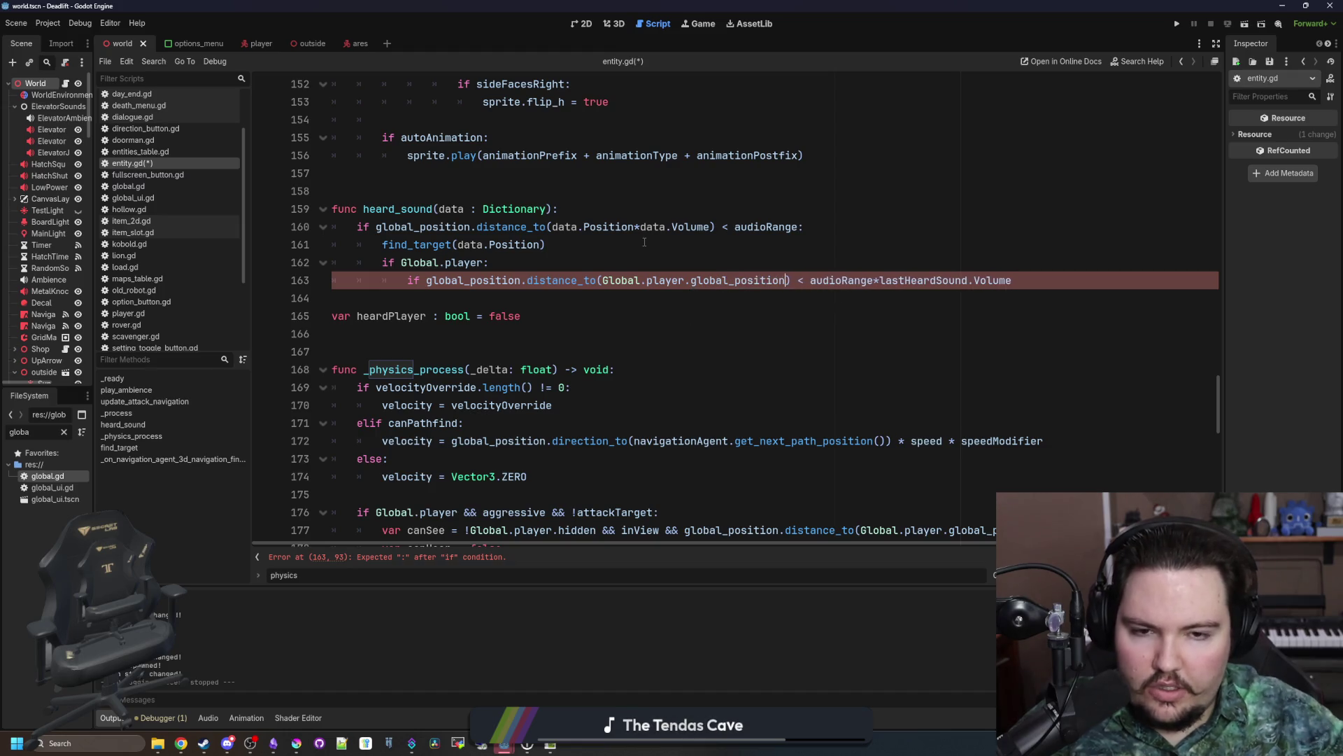
left_click(854, 269)
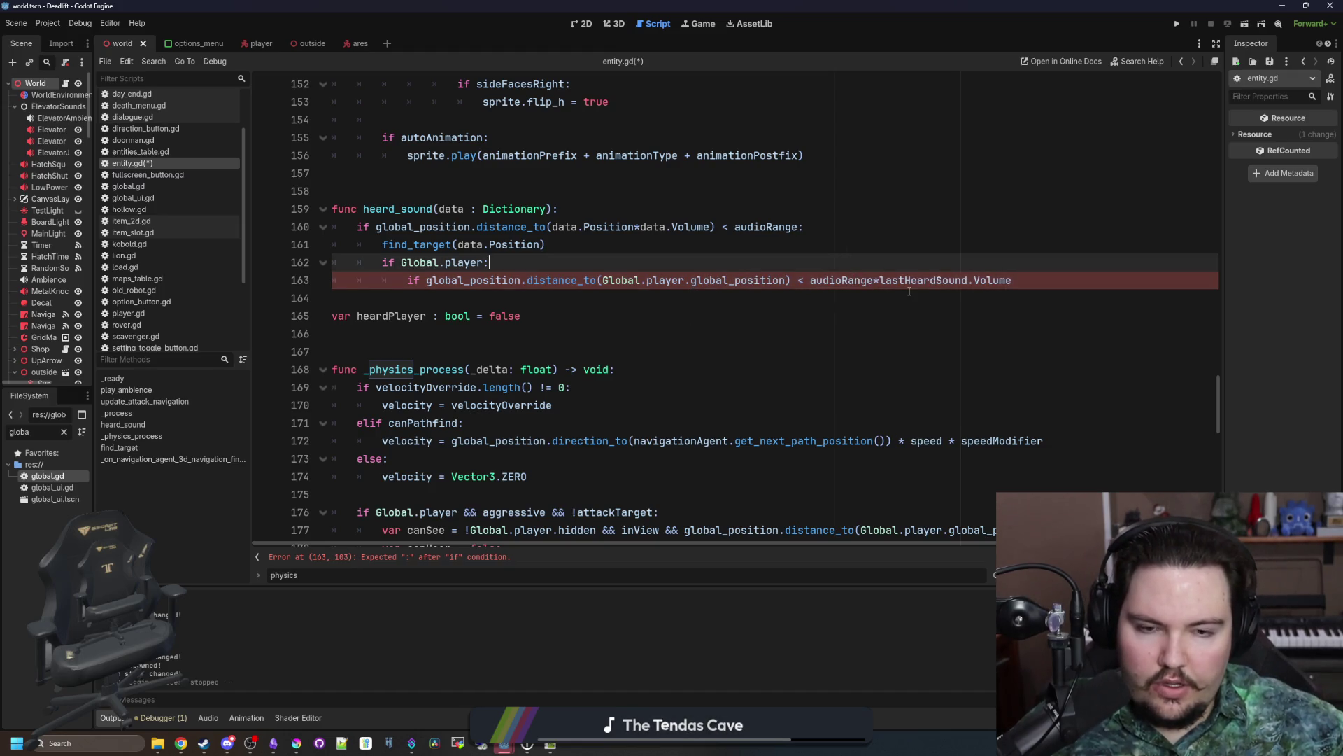
Step: Compare against audioRange*data.Volume and set heardPlayer = true inside the check
double_click(471, 244)
key("ctrl+c")
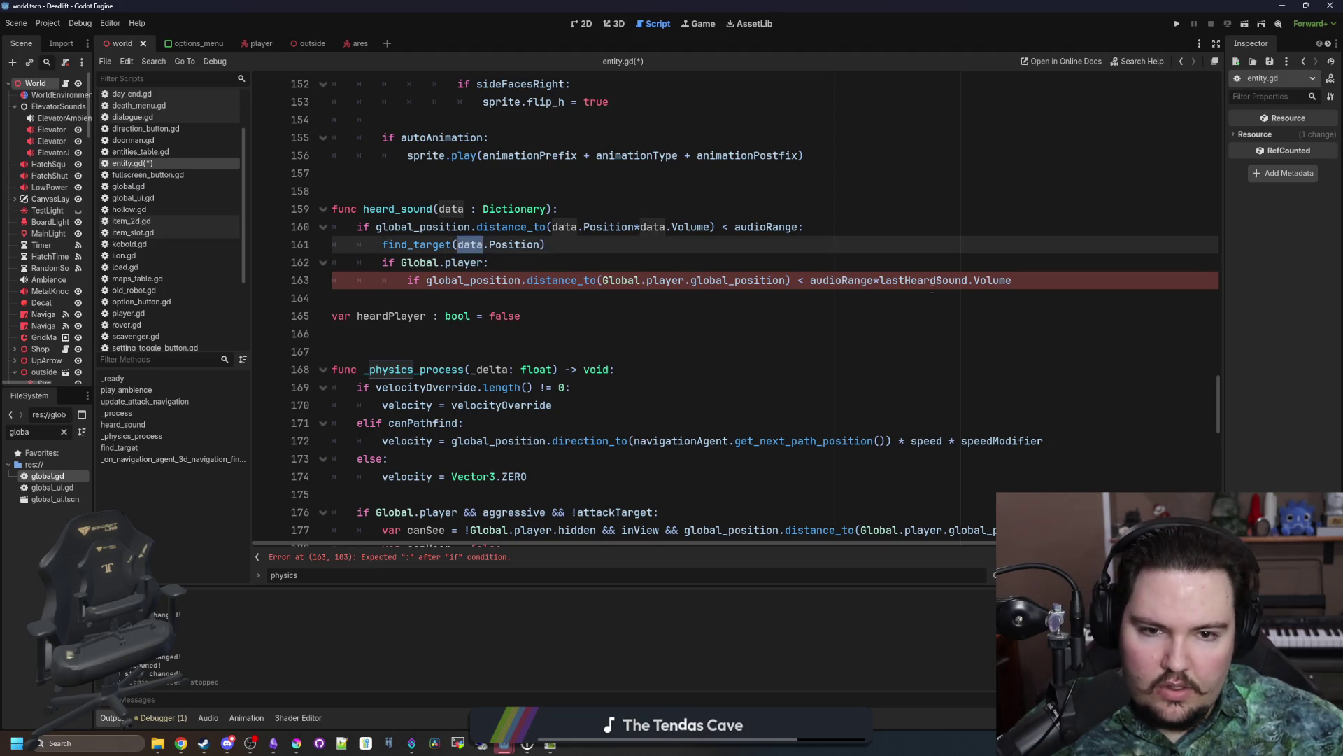
double_click(932, 280)
key("ctrl+v")
left_click(979, 280)
type(":")
key("Return")
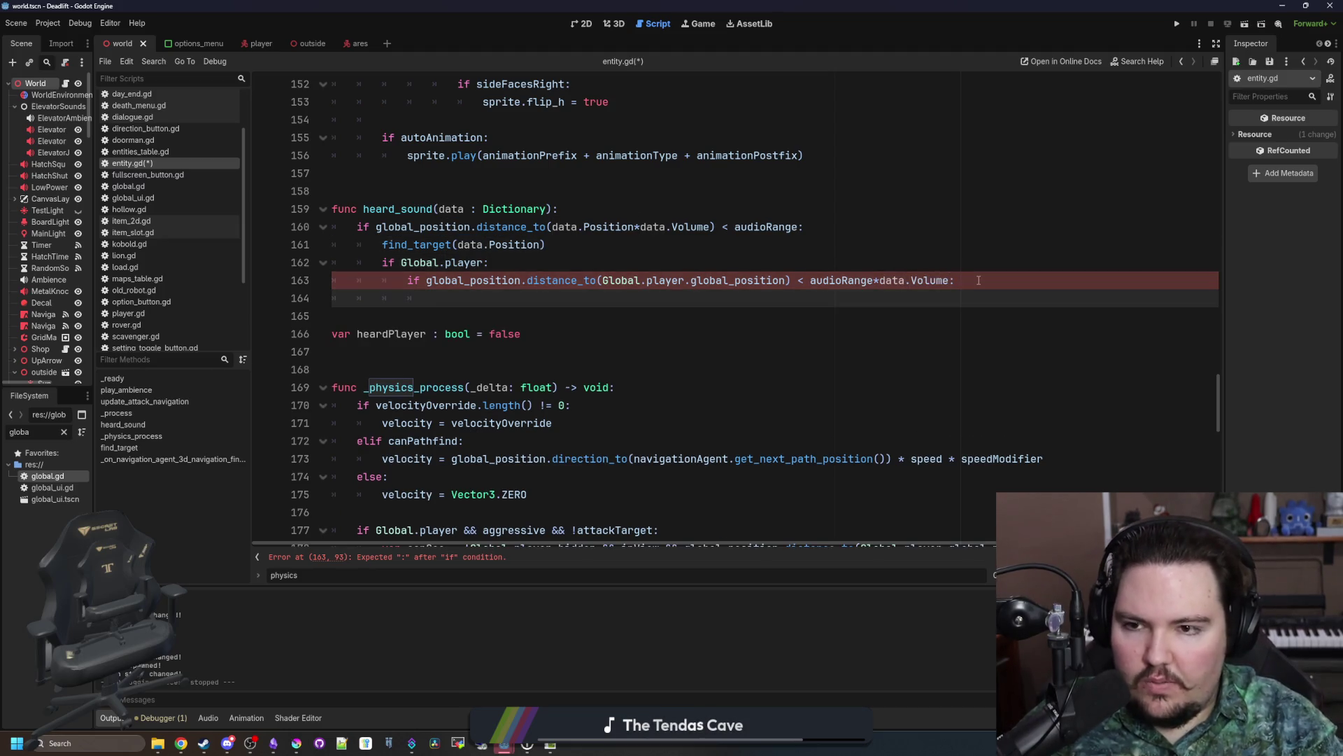
type("heardPlayer = tr")
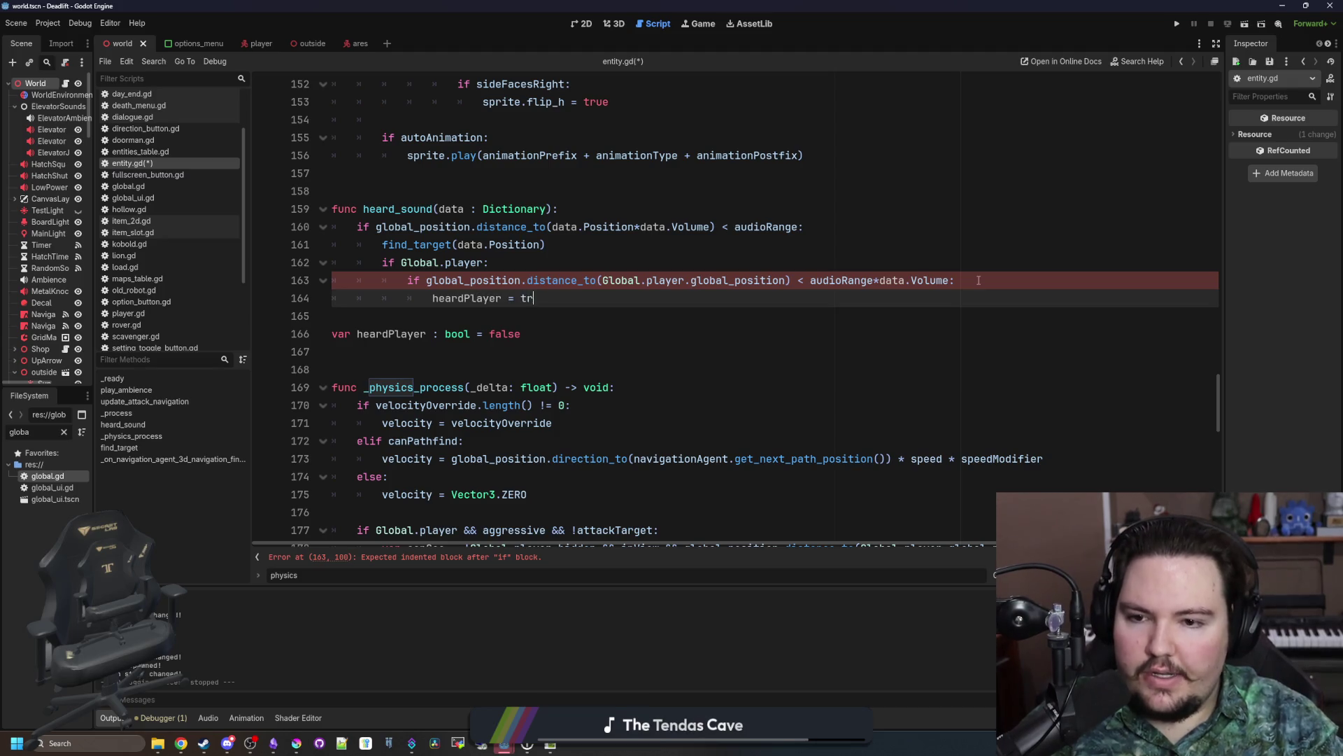
type("ue")
left_click(427, 314)
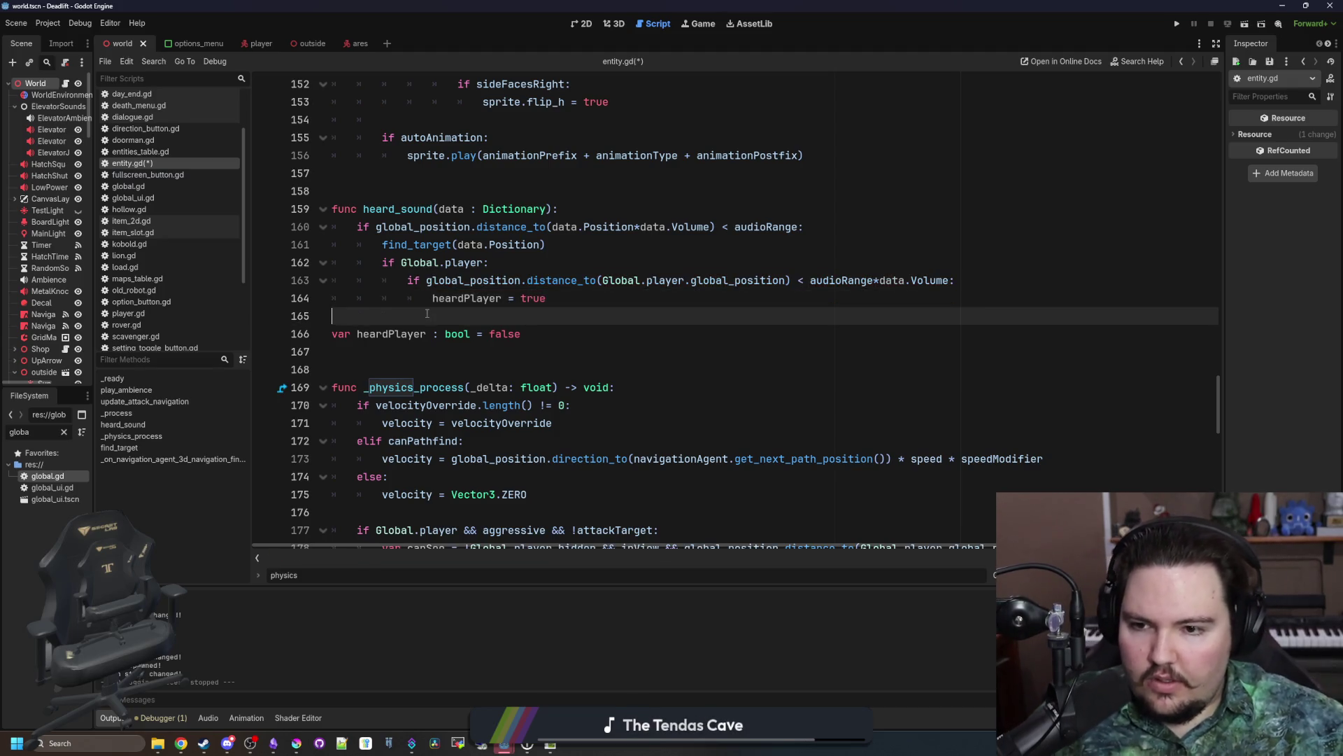
Step: Delete the 'var canHear = false' line from _physics_process
scroll(448, 392, "down", 4)
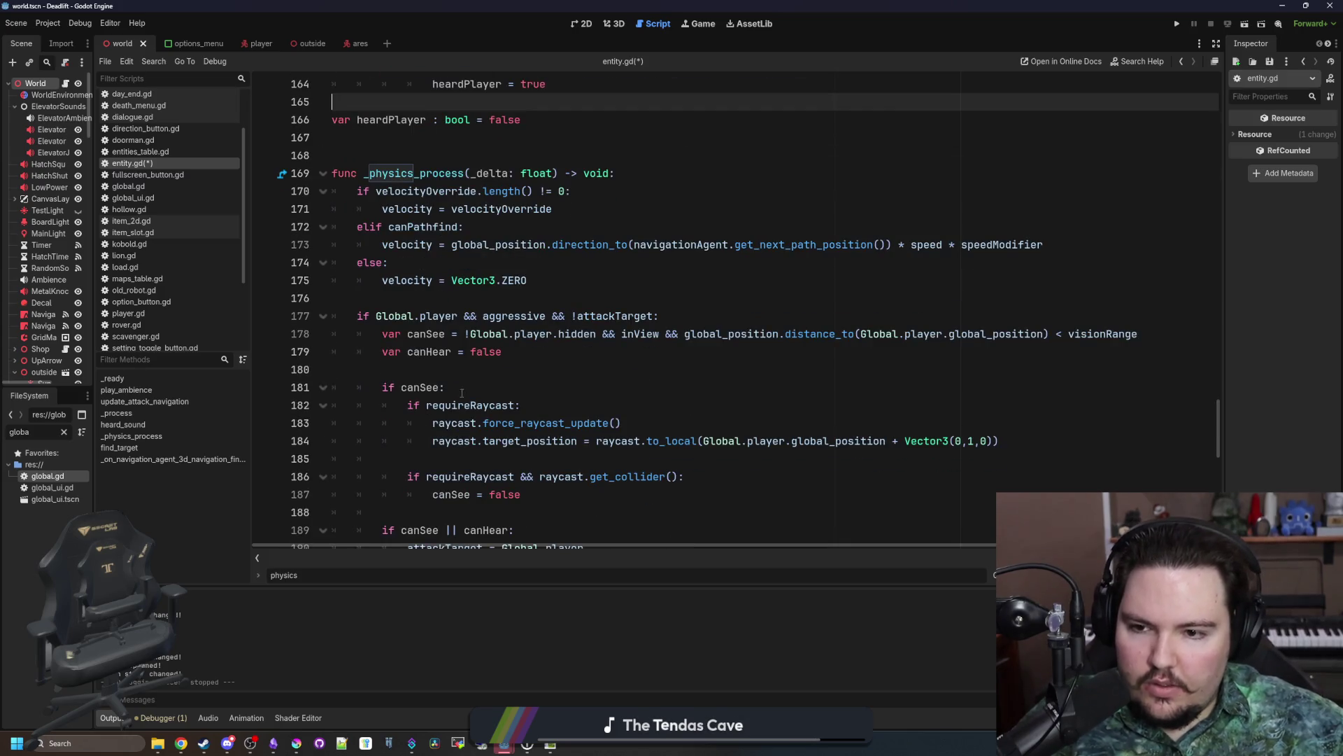
scroll(437, 357, "down", 2)
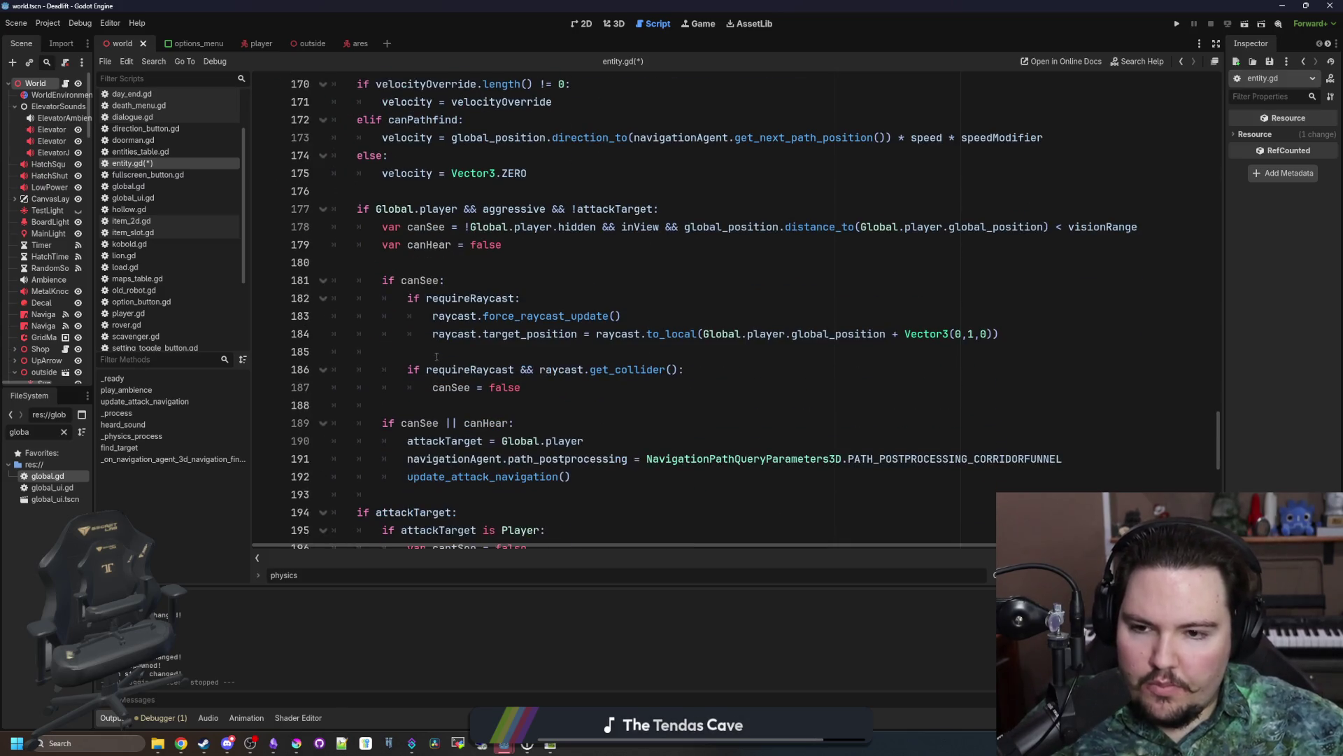
triple_click(501, 246)
key("BackSpace")
key("BackSpace")
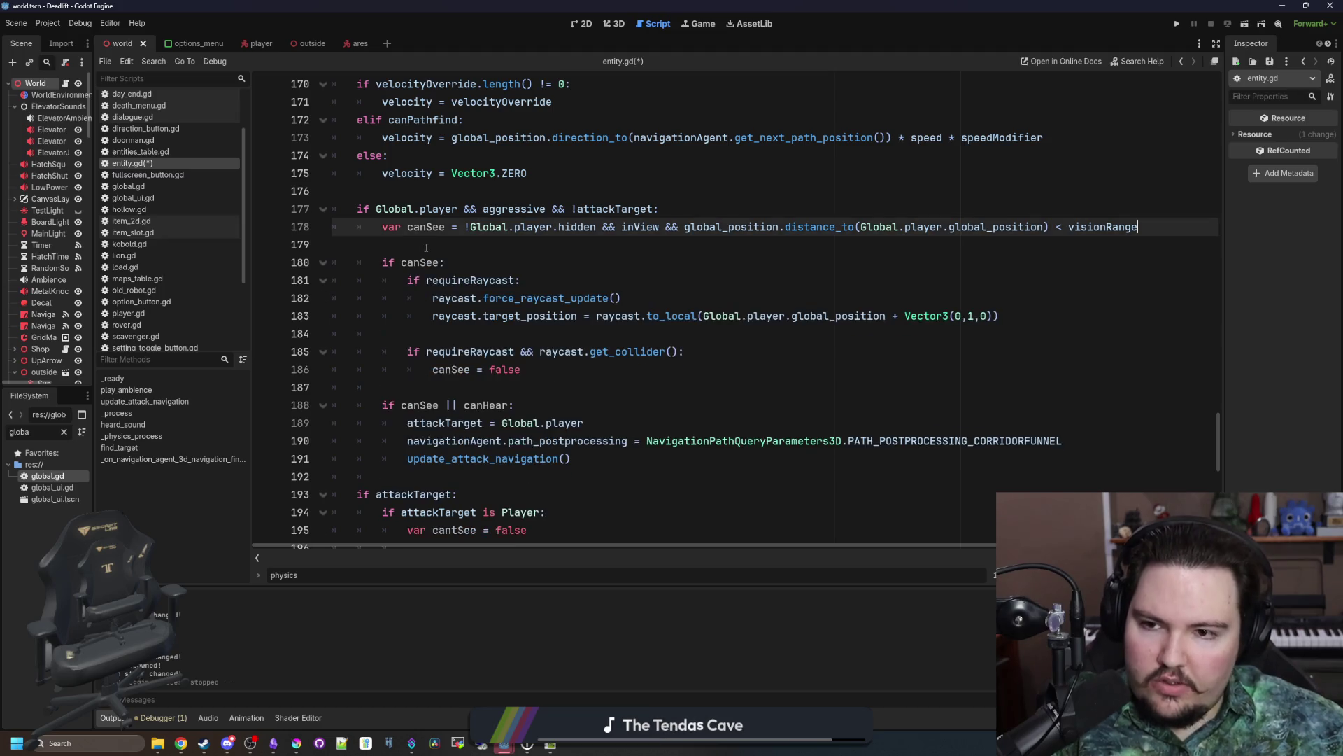
left_click(426, 247)
Step: Replace canHear with heardPlayer in the 'if canSee || canHear:' condition
double_click(485, 405)
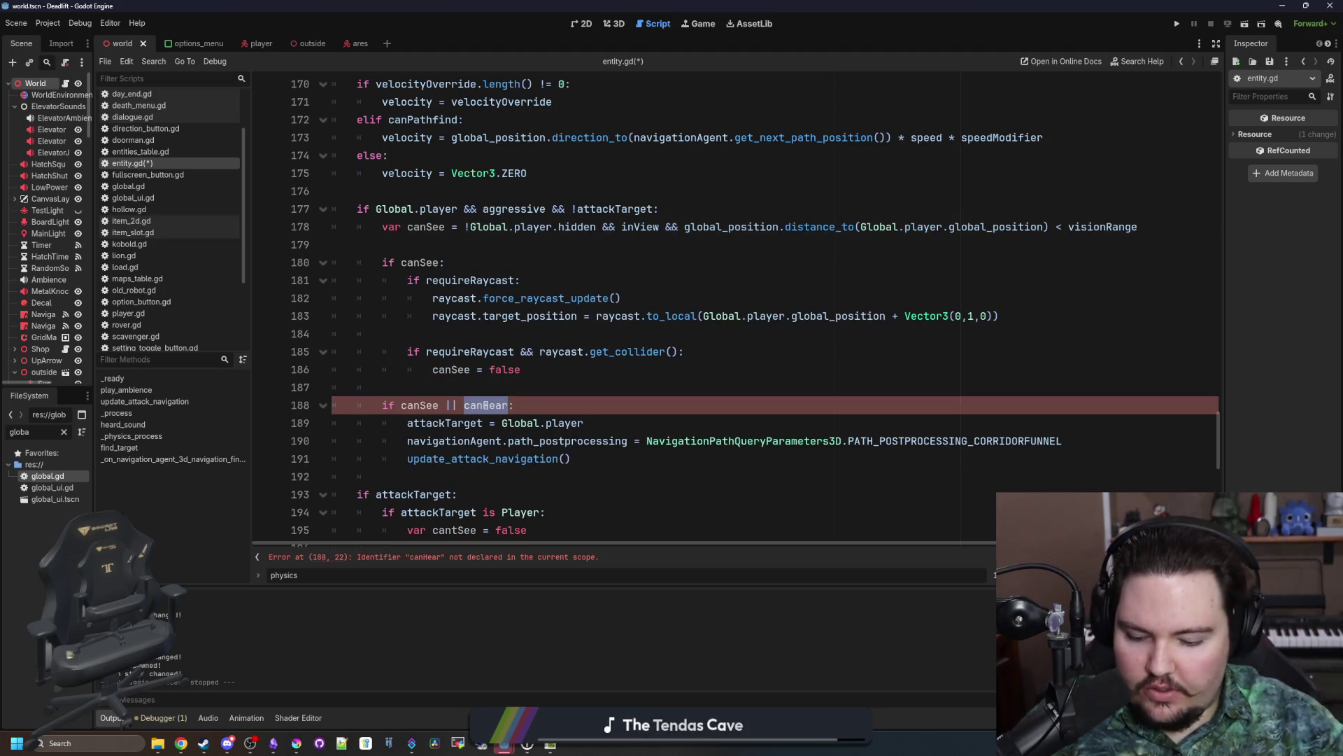
type("heardP")
key("Return")
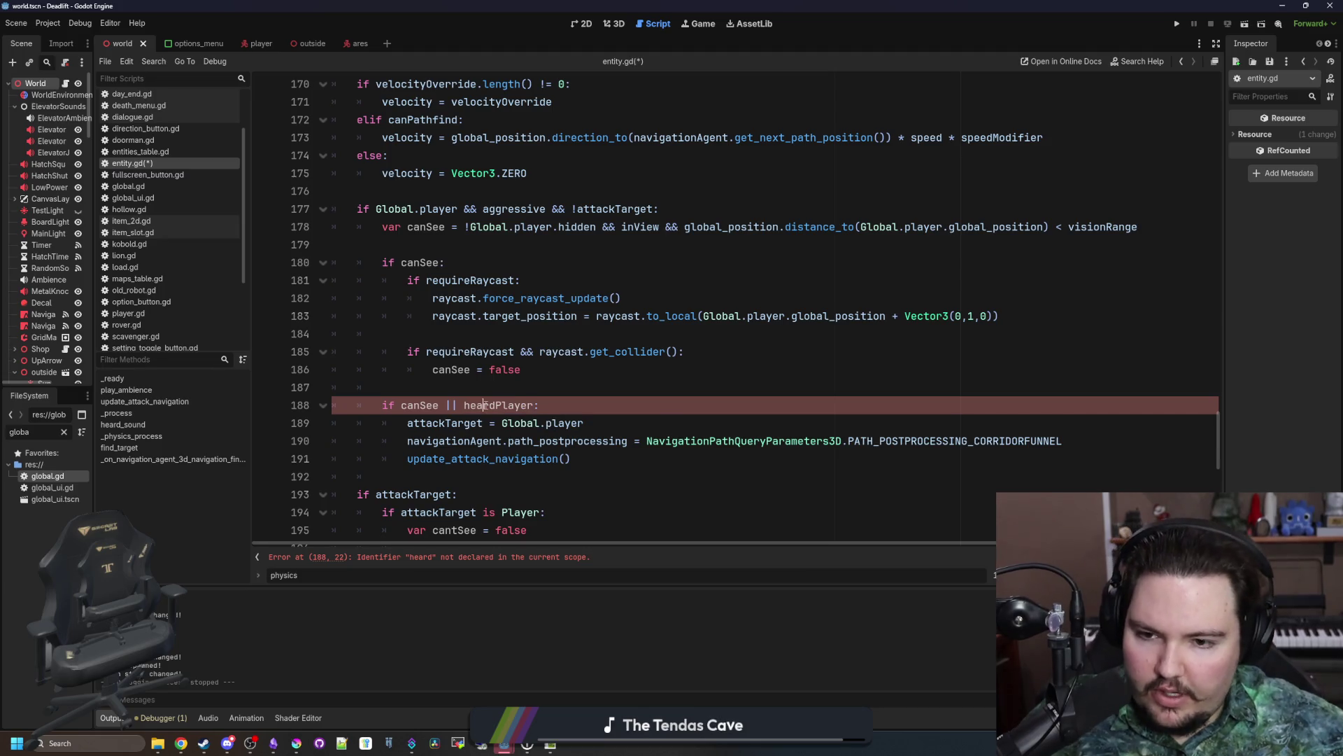
scroll(485, 405, "down", 2)
scroll(485, 405, "up", 5)
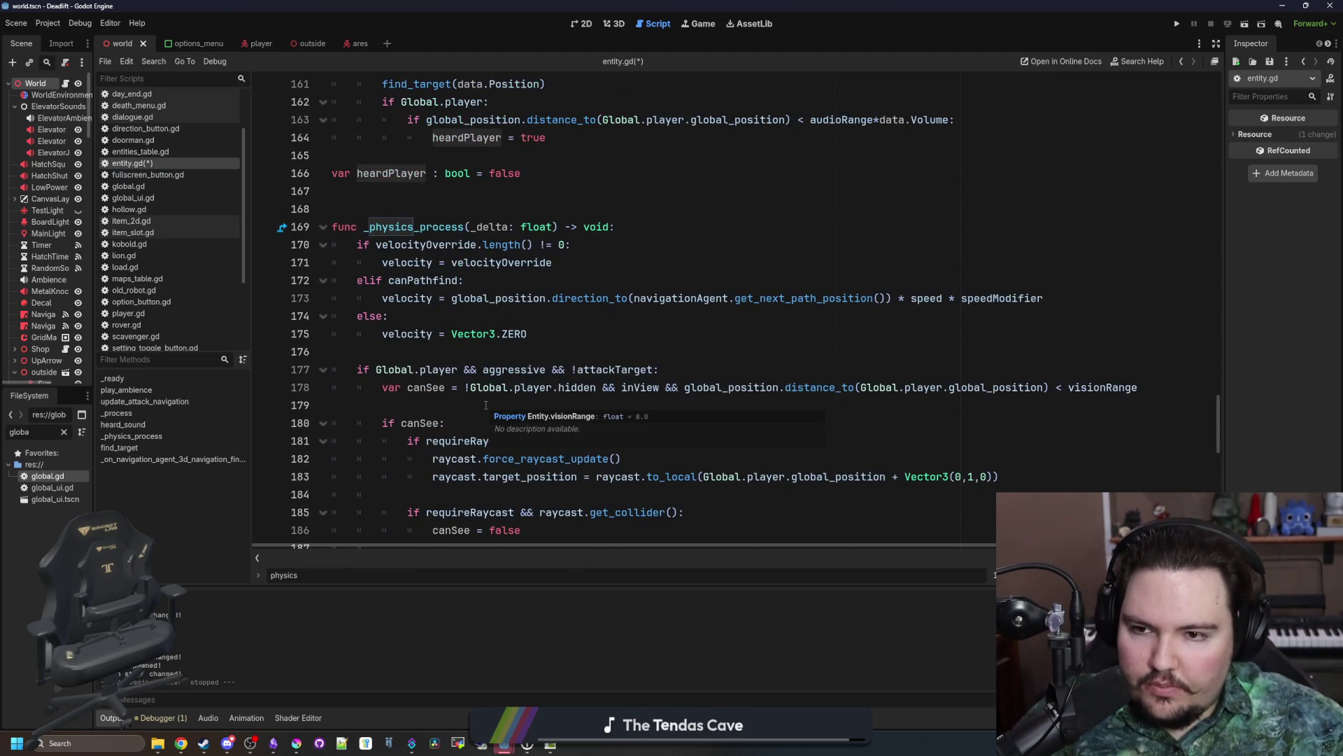
scroll(485, 405, "up", 4)
left_click(402, 370)
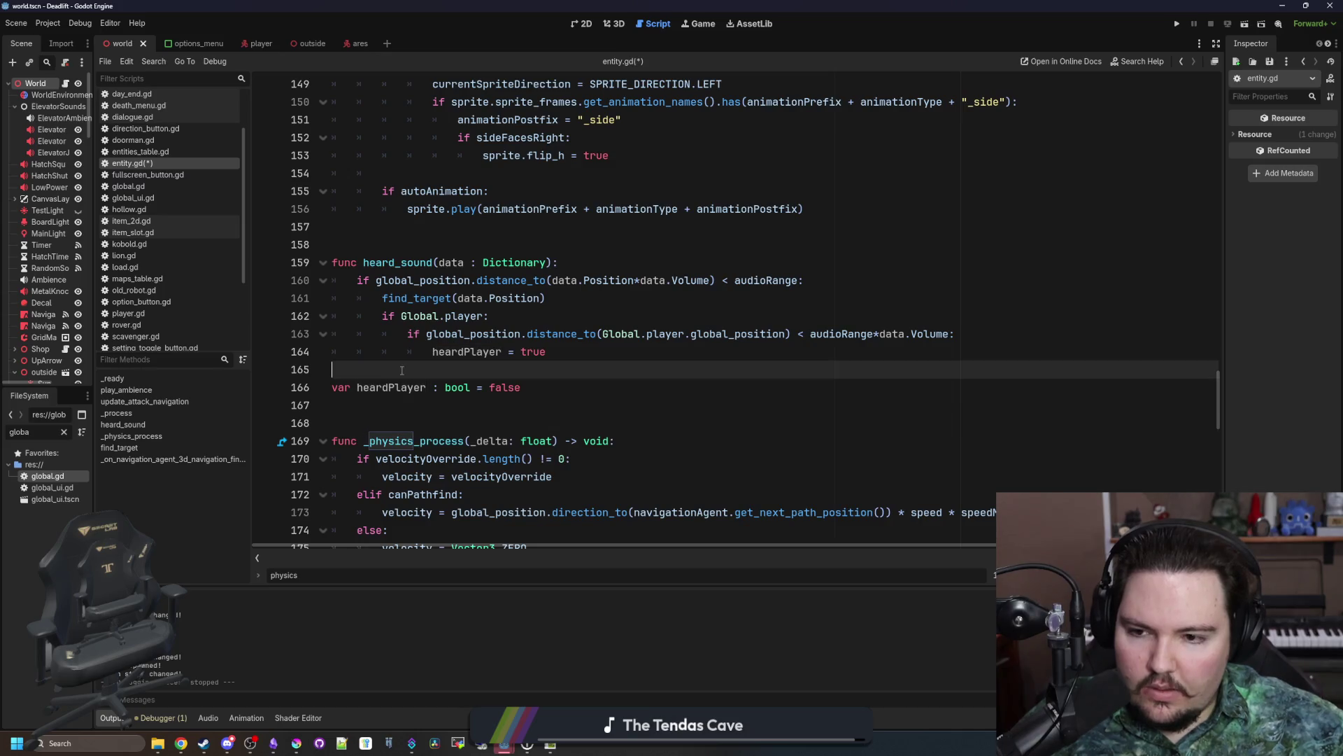
key("ctrl+s")
key("ctrl+s")
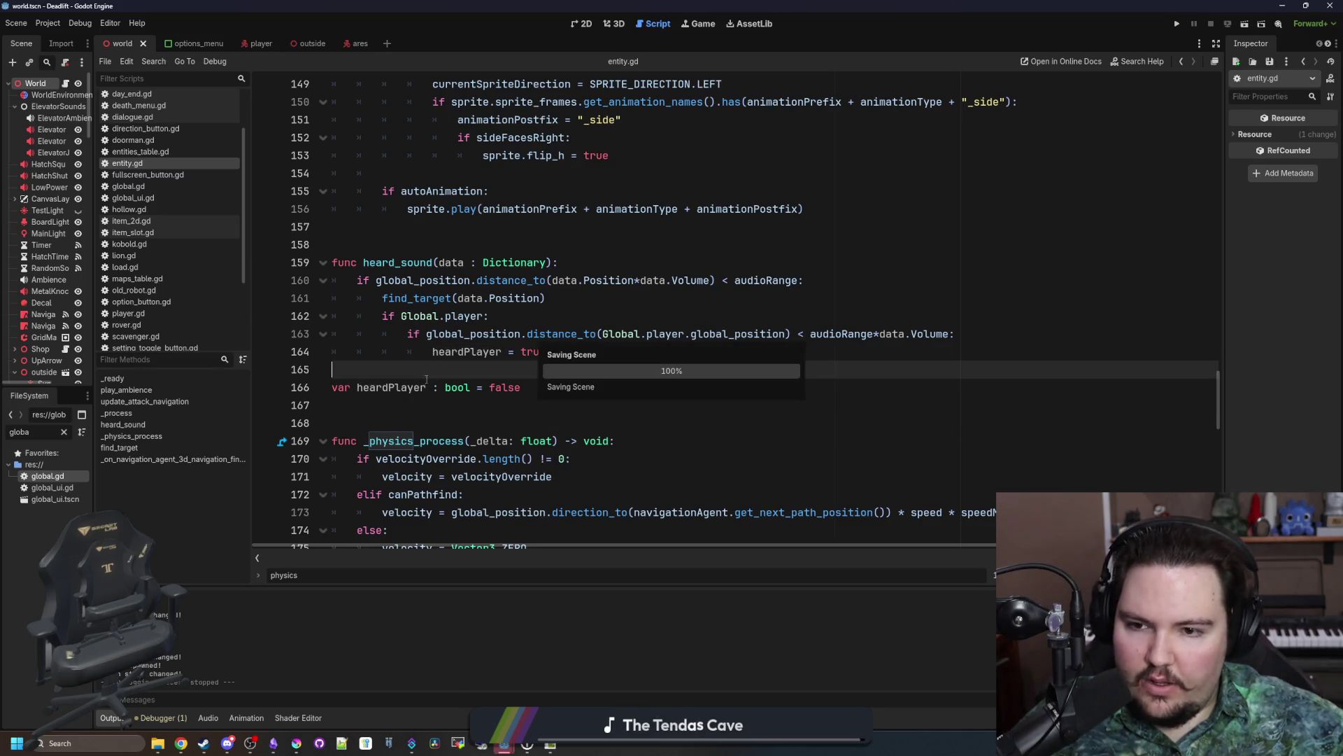
key("ctrl+s")
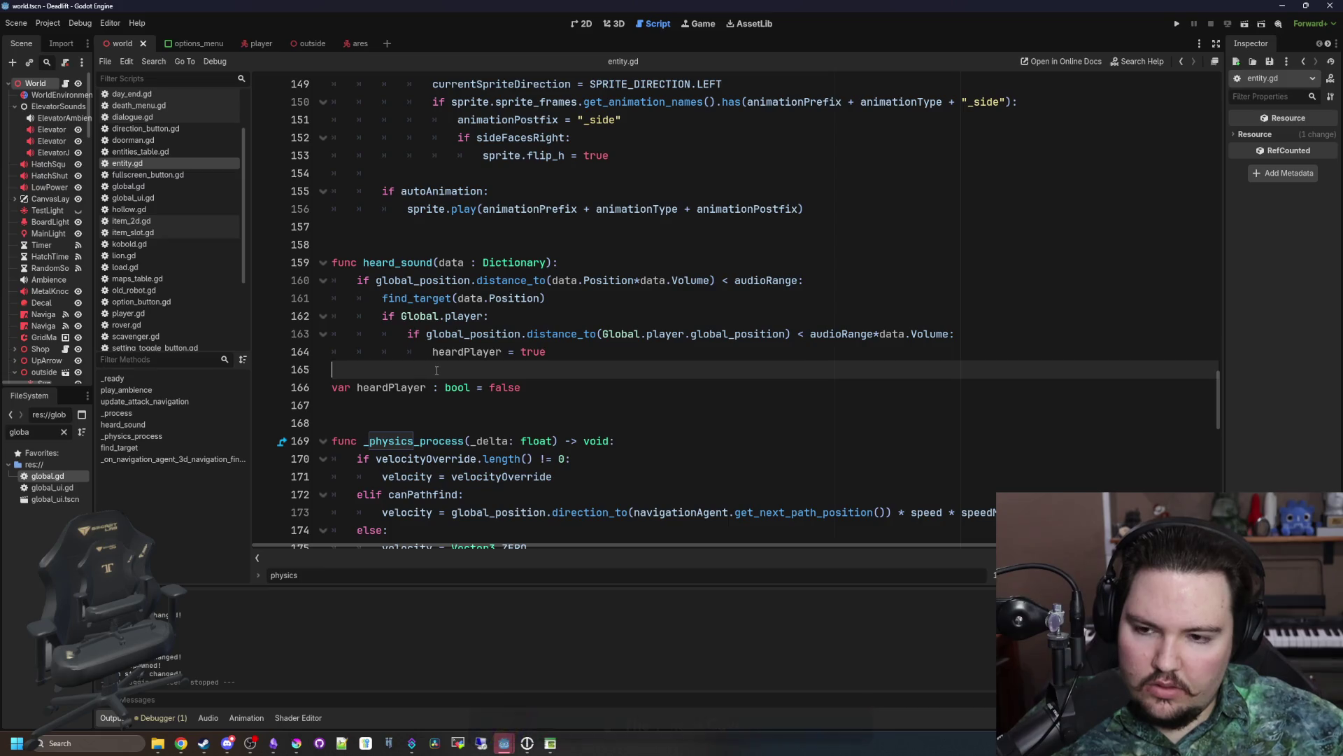
key("ctrl+s")
key("ctrl+s")
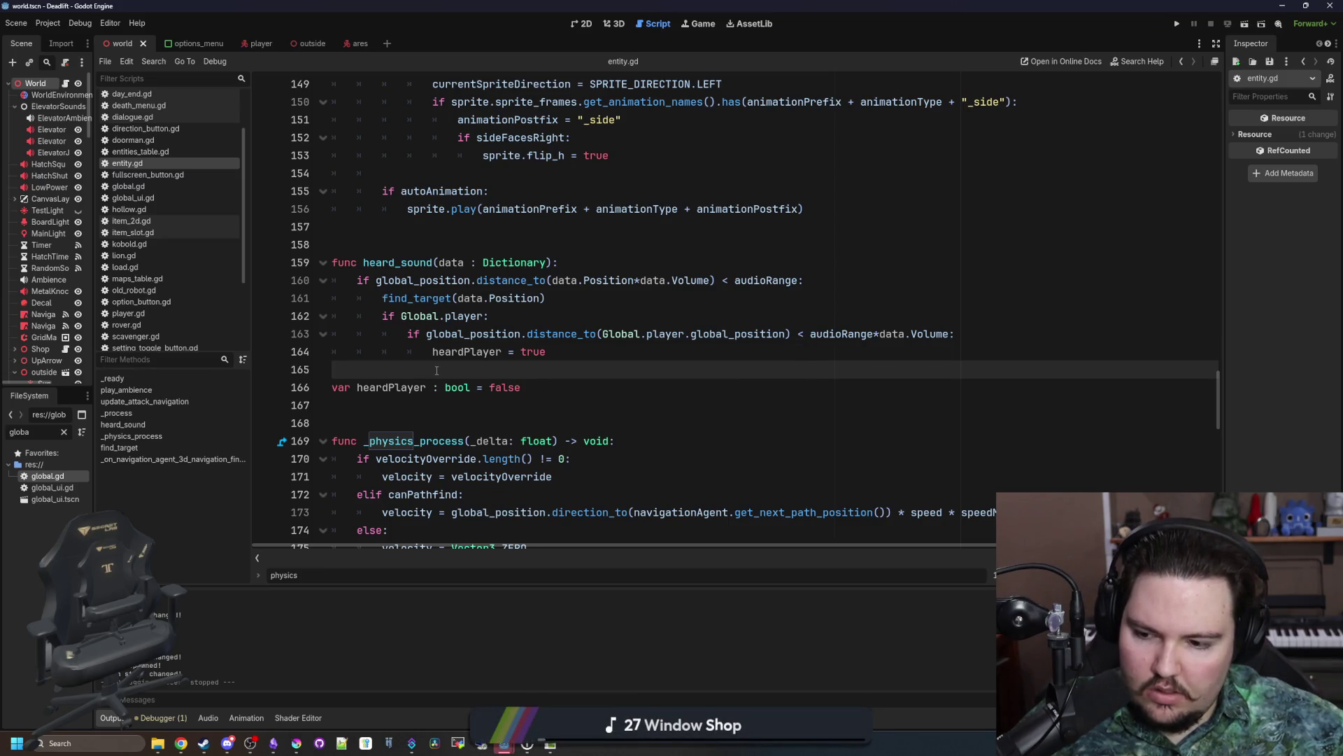
key("ctrl+s")
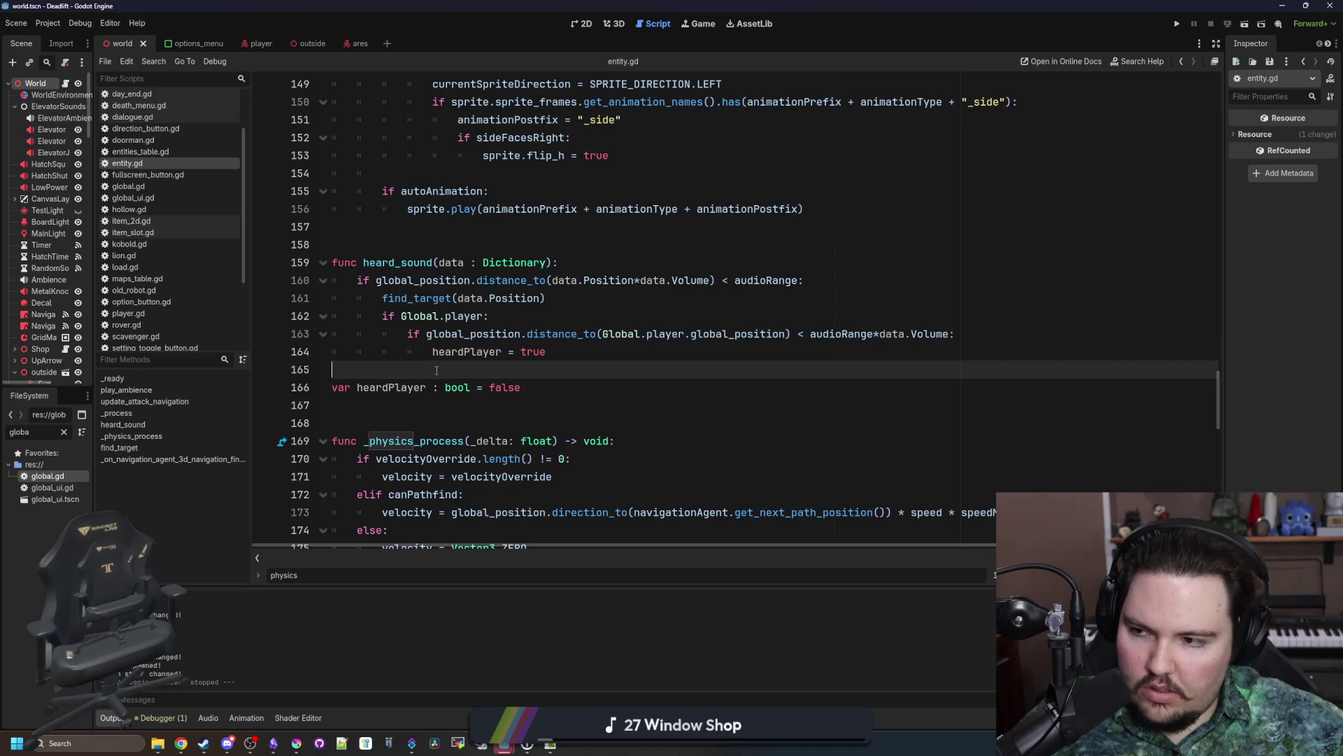
key("ctrl+s")
key("ctrl+s")
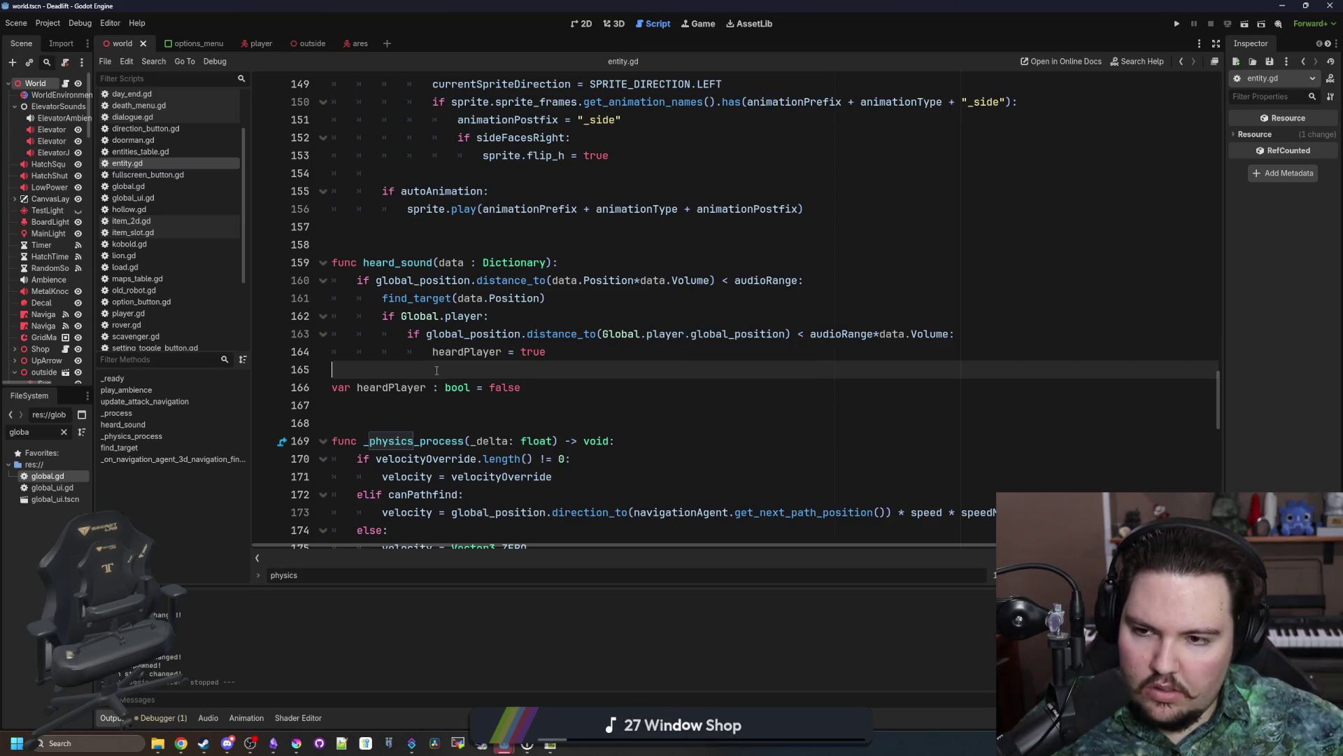
key("ctrl+s")
scroll(908, 336, "up", 2)
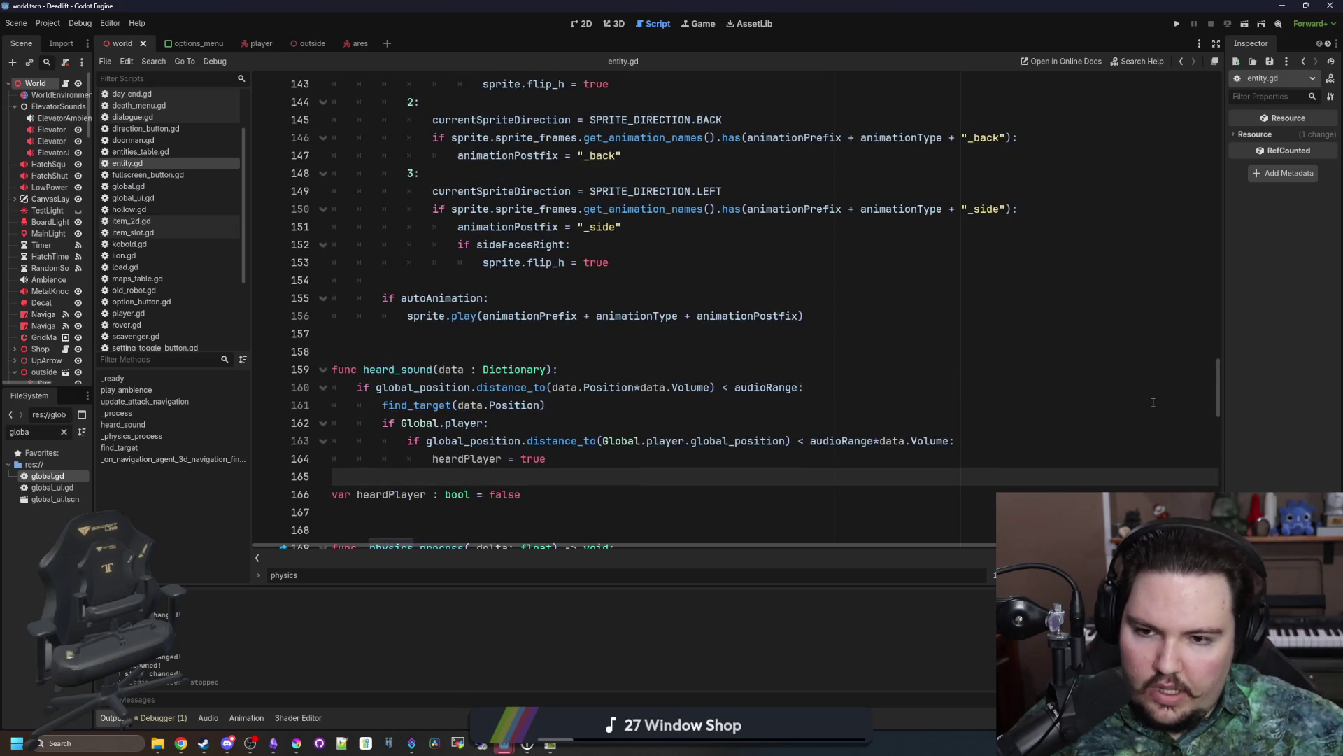
scroll(1214, 390, "up", 2)
scroll(1216, 399, "down", 2)
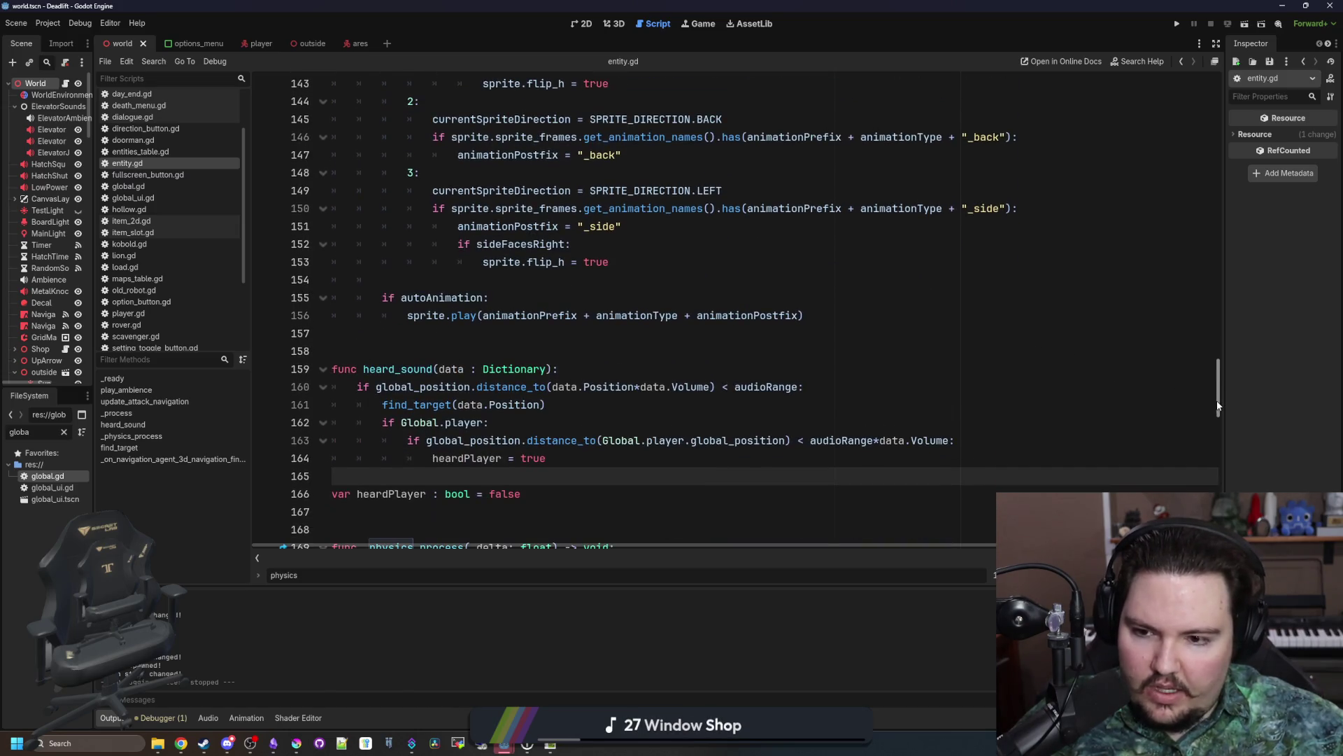
mouse_move(1217, 406)
left_mouse_down()
mouse_move(1217, 142)
mouse_move(1217, 183)
left_mouse_up()
scroll(534, 258, "down", 5)
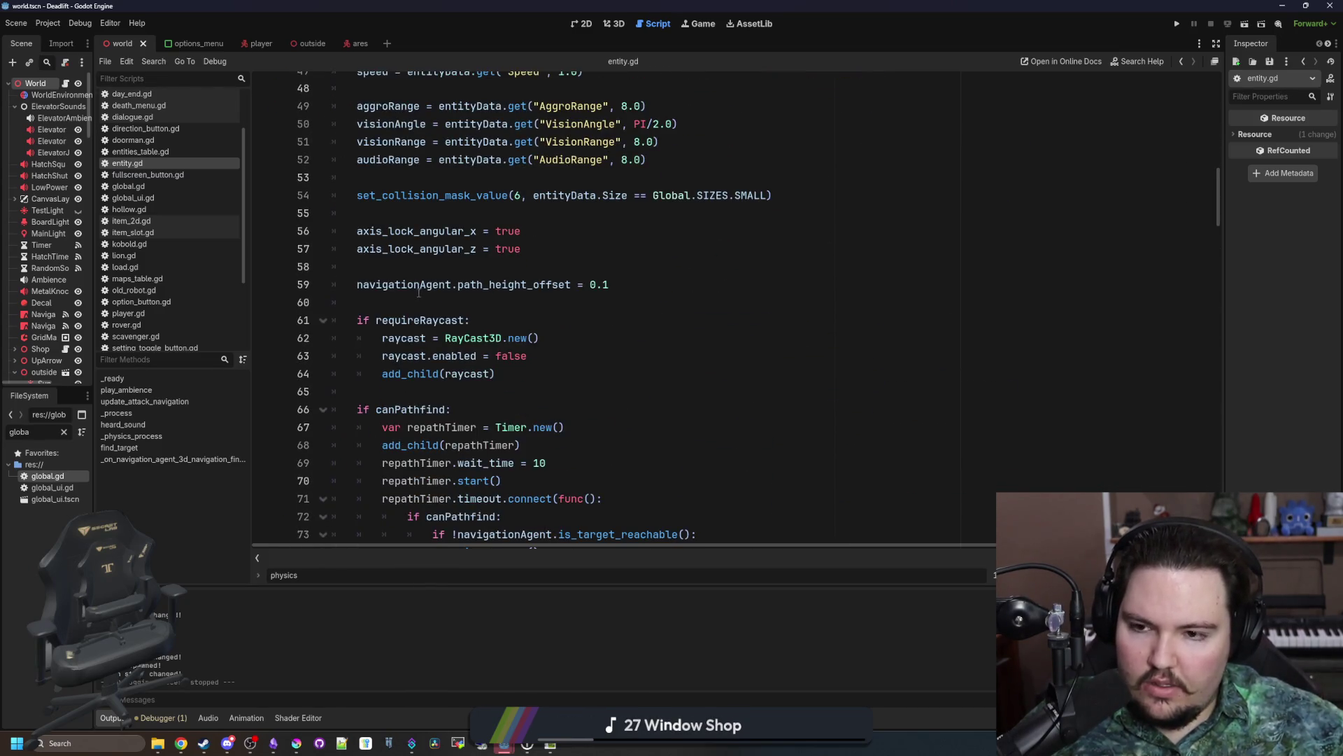
Step: Start a new line after the navigation_ready connection and open global.gd to check the signal name
scroll(387, 305, "down", 10)
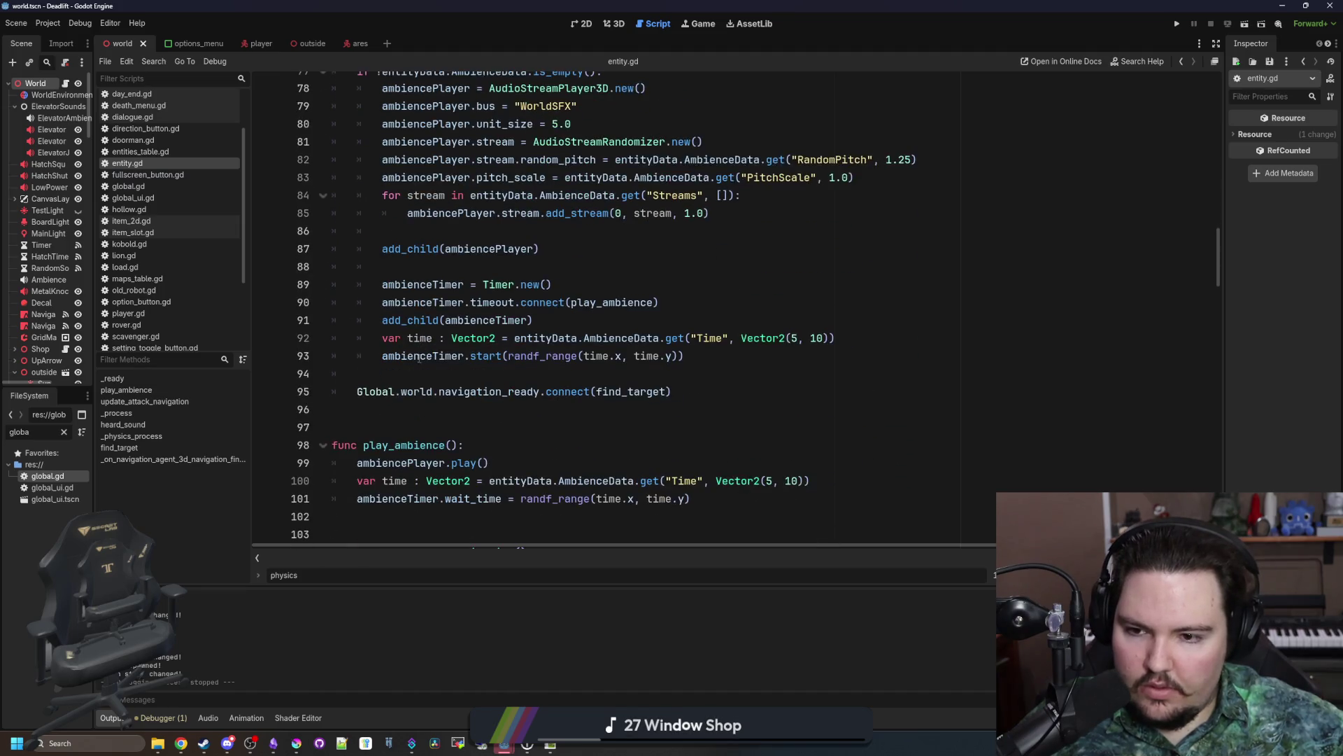
left_click(672, 396)
key("Return")
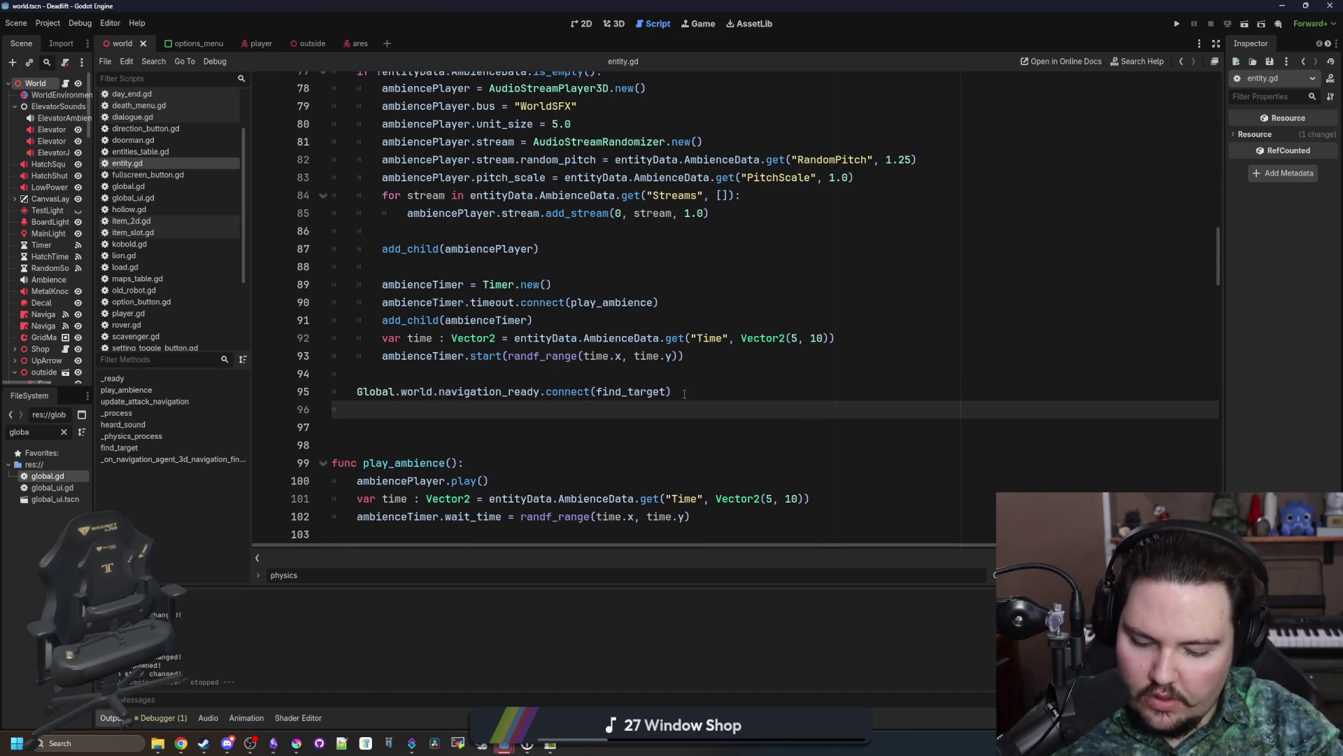
type("Global.")
type("heard")
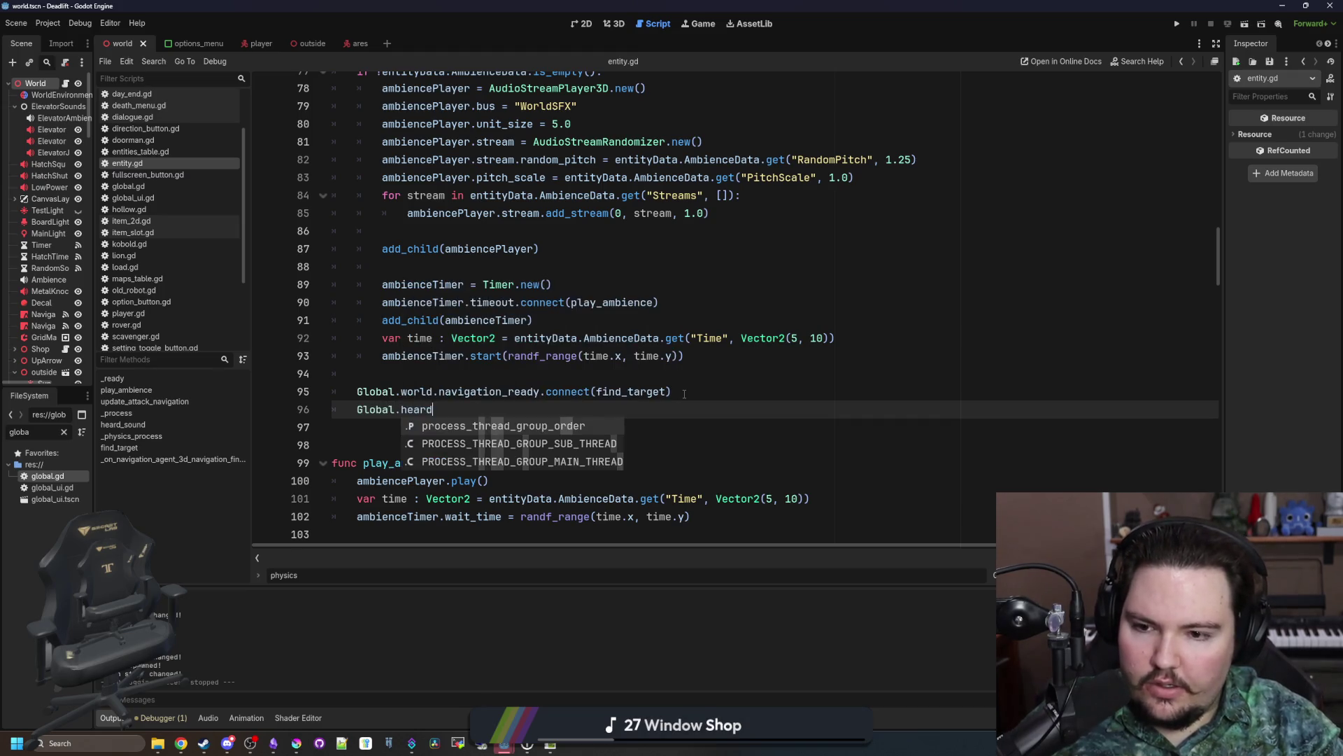
key("BackSpace")
key("BackSpace")
key("BackSpace")
key("BackSpace")
key("BackSpace")
type("sound_ev")
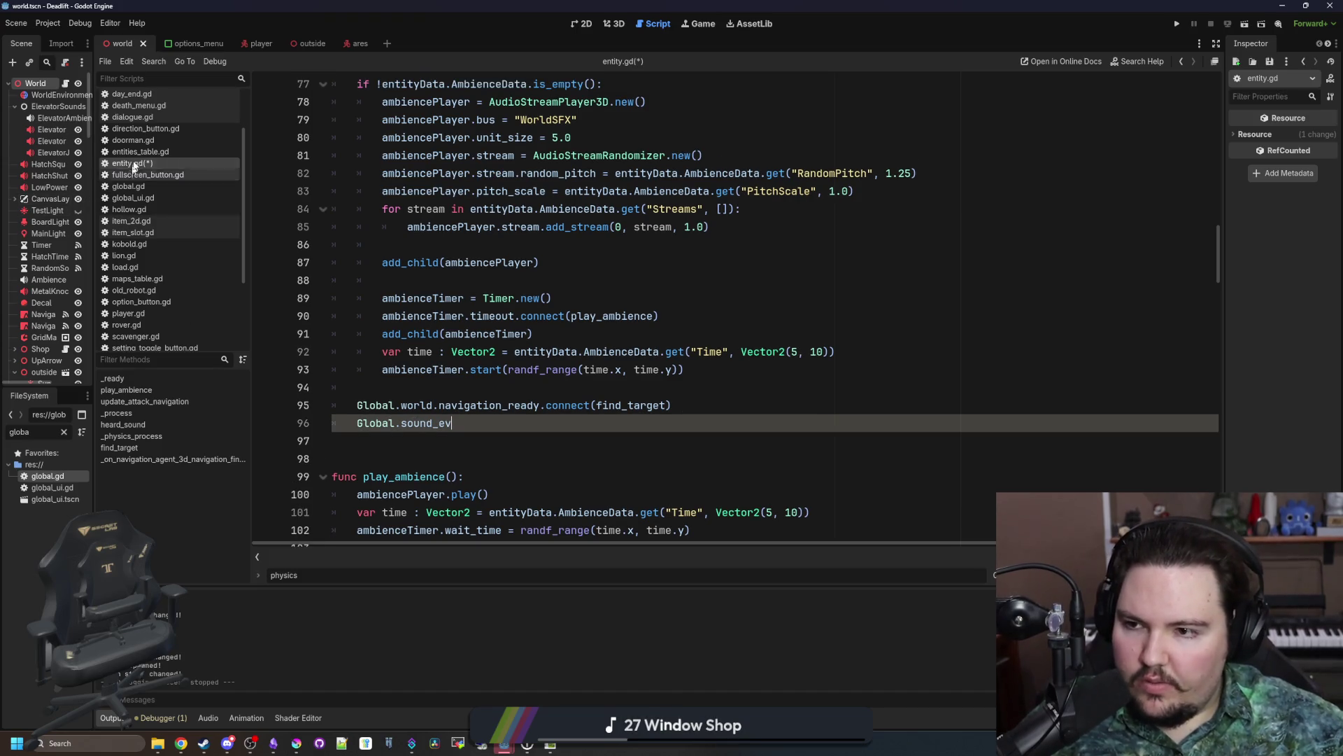
scroll(183, 143, "down", 5)
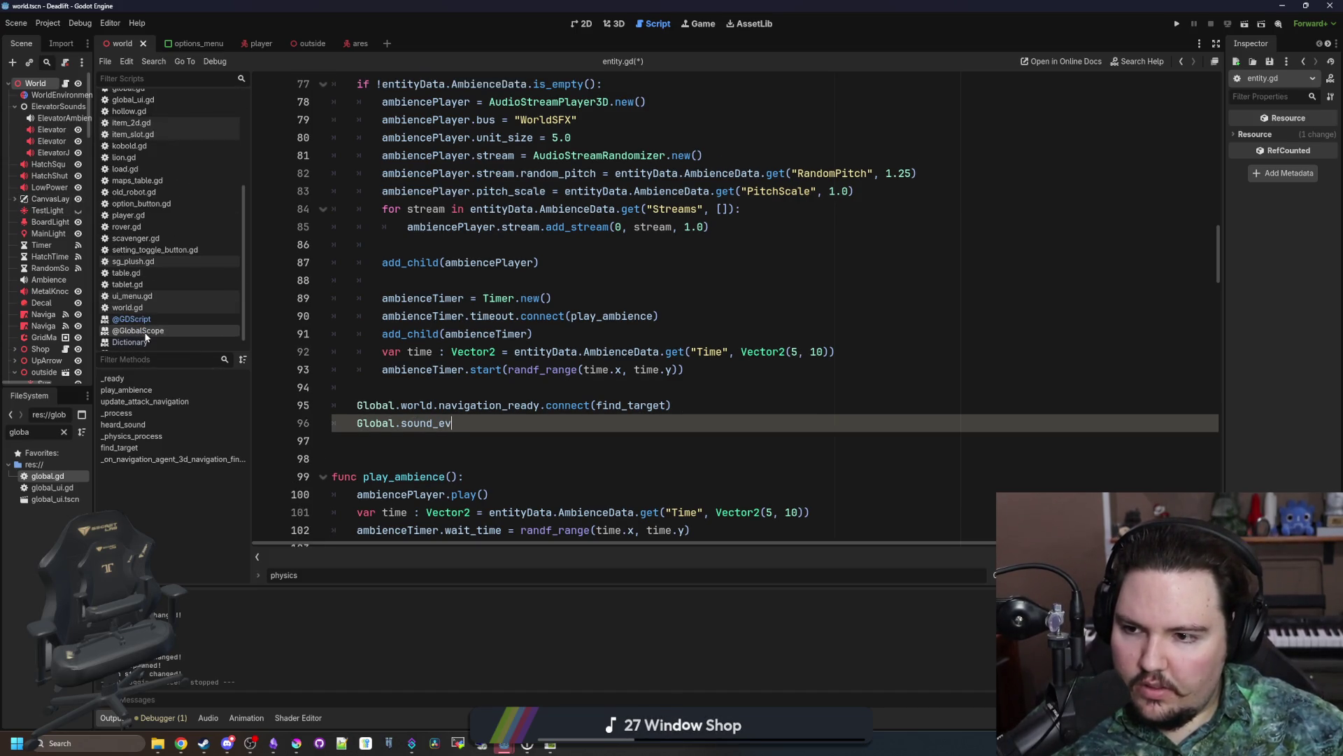
left_click(64, 433)
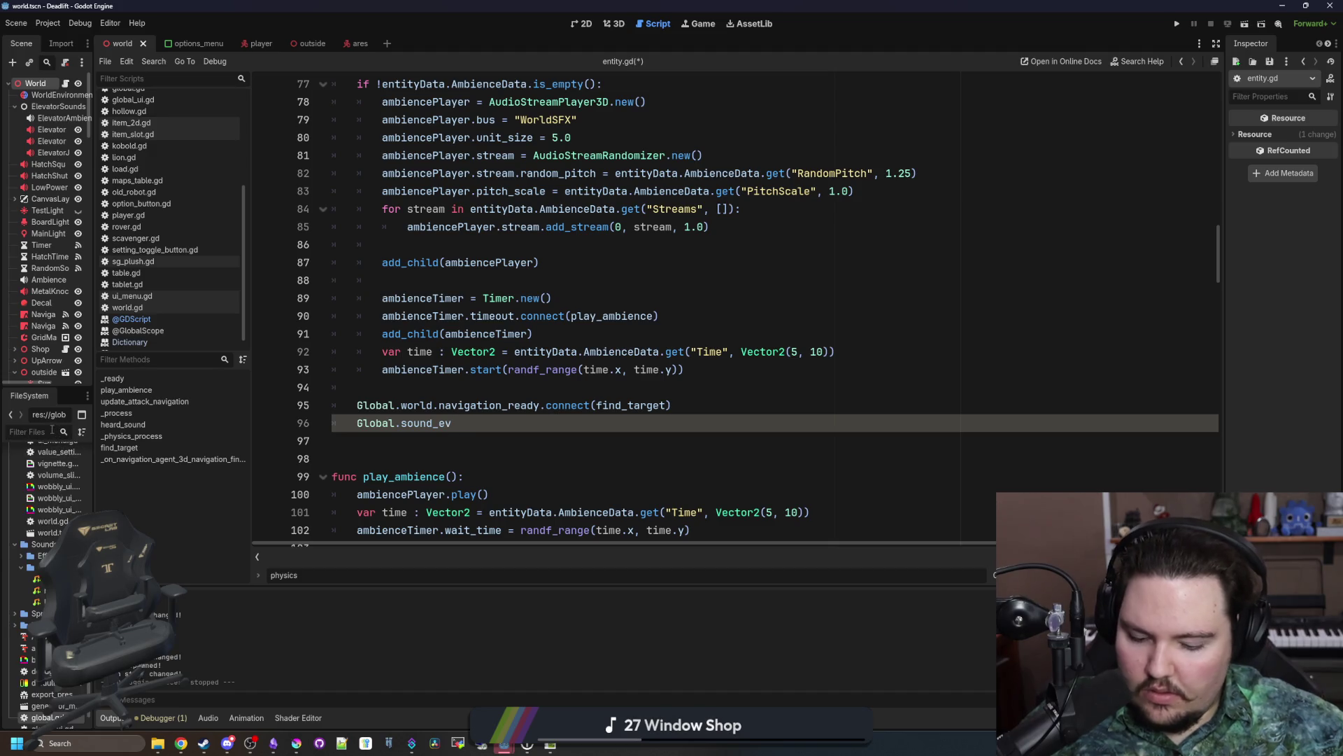
type("glob")
double_click(65, 476)
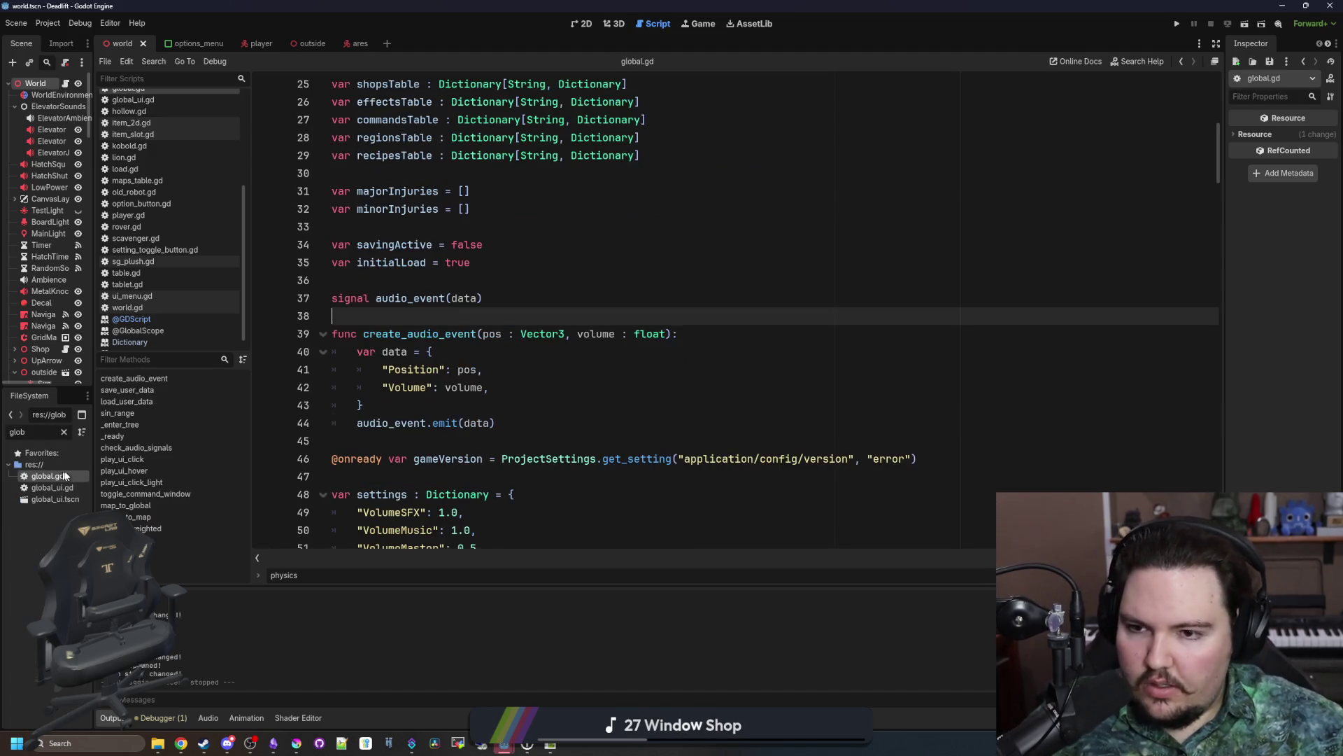
Step: Write Global.audio_event.connect(heard_sound) on line 96 of entity.gd
double_click(415, 298)
key("ctrl+c")
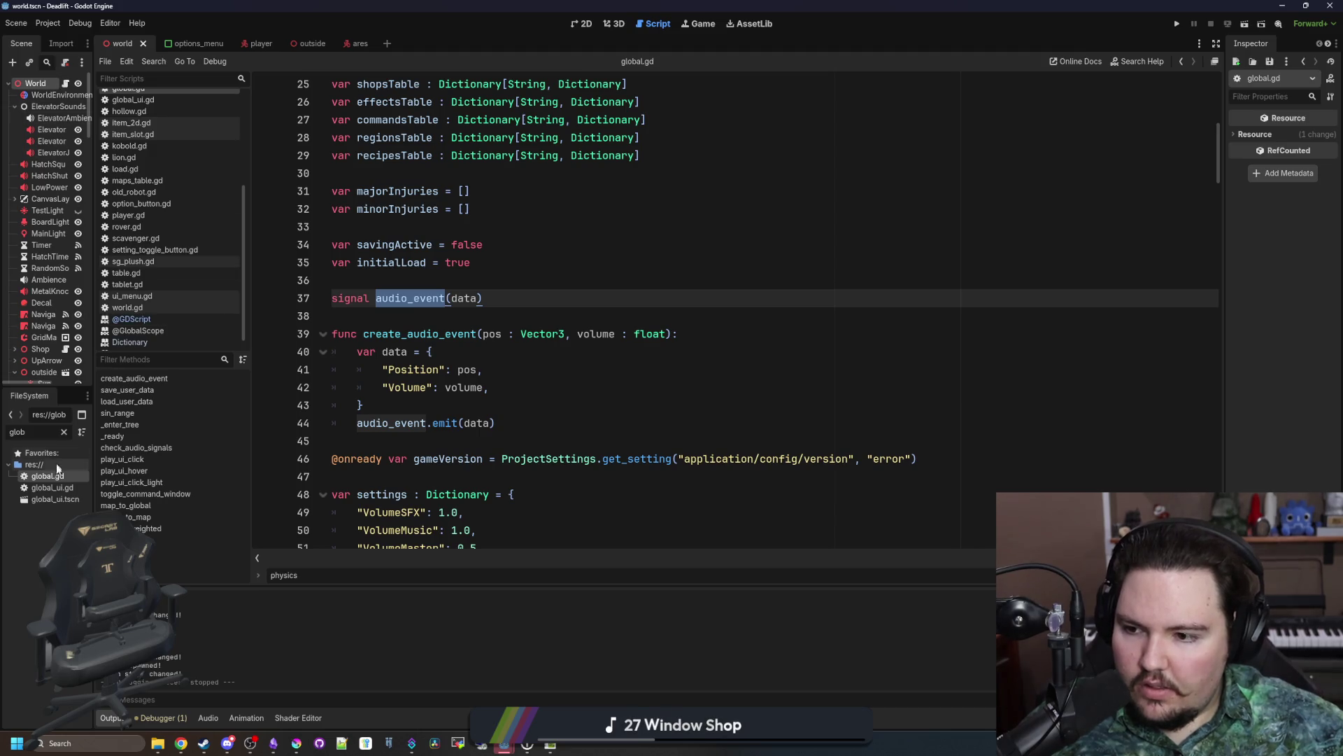
scroll(175, 258, "up", 5)
left_click(171, 195)
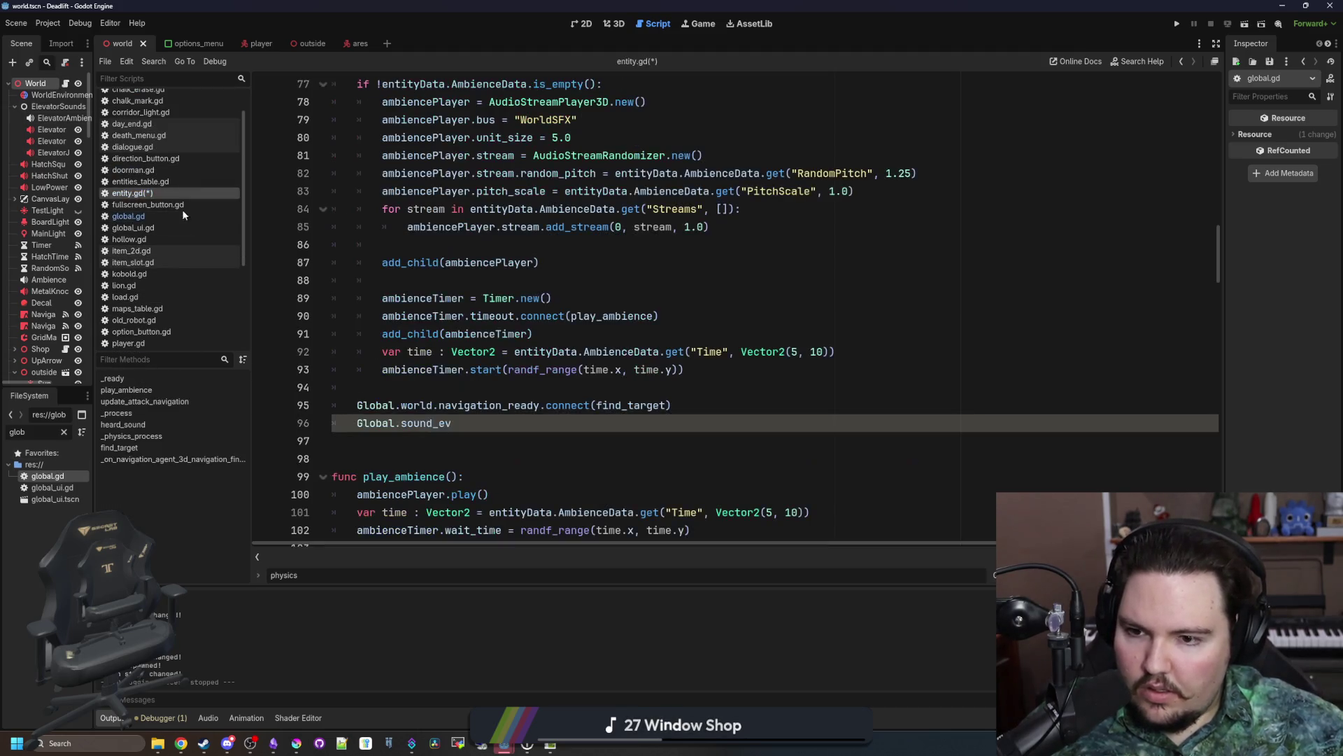
double_click(448, 424)
key("ctrl+v")
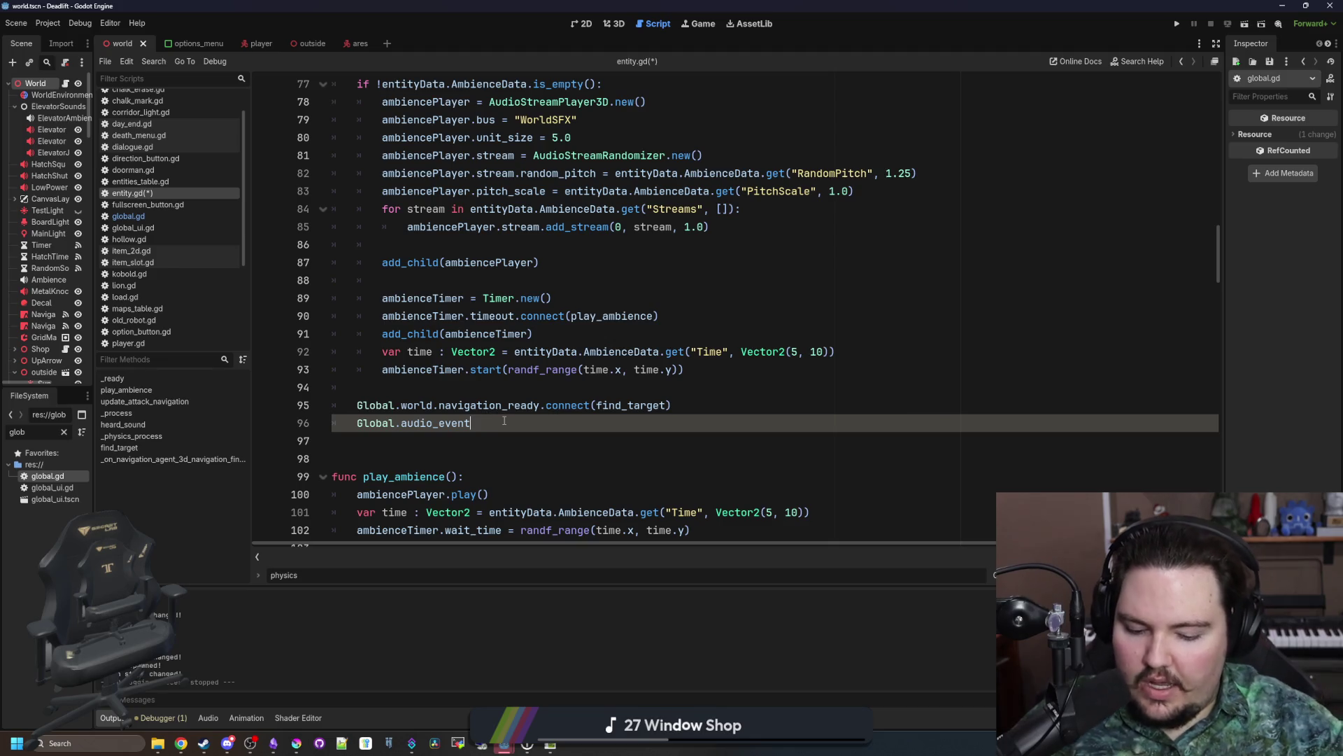
type(".connect")
key("Return")
type("hea")
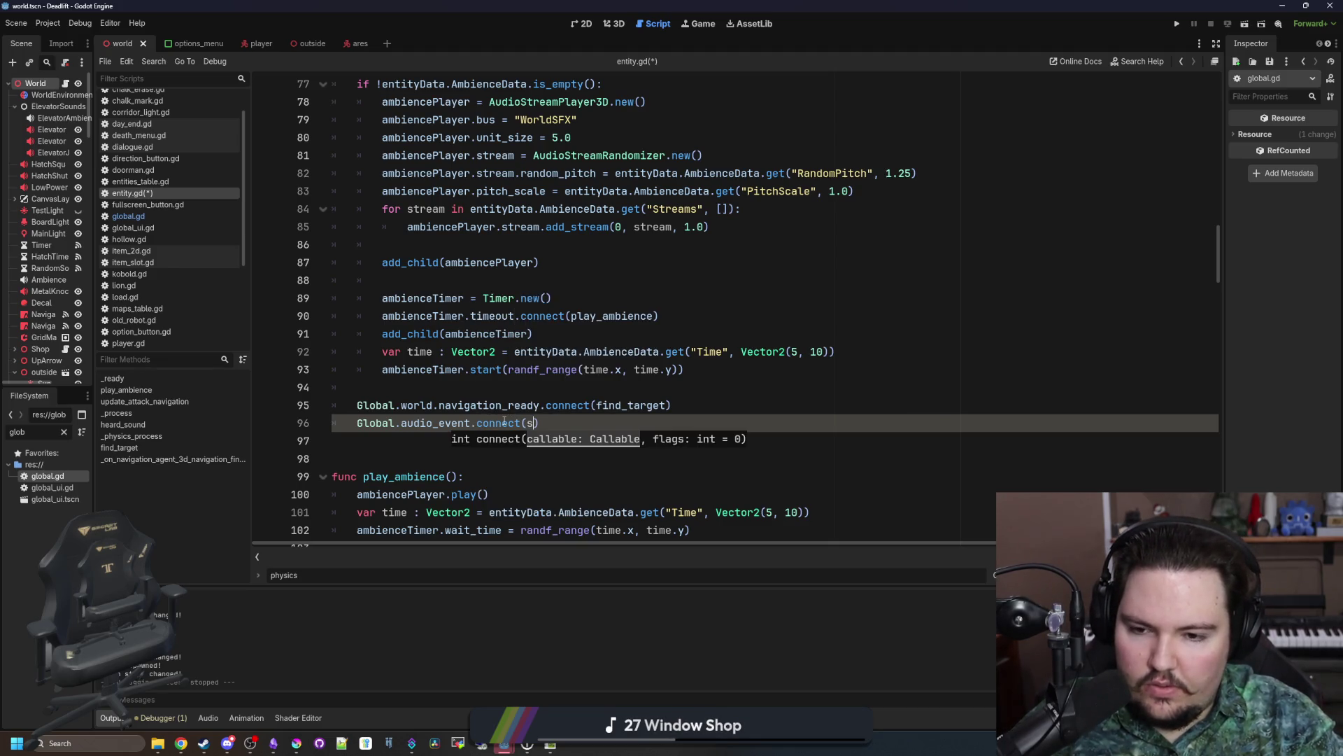
key("Return")
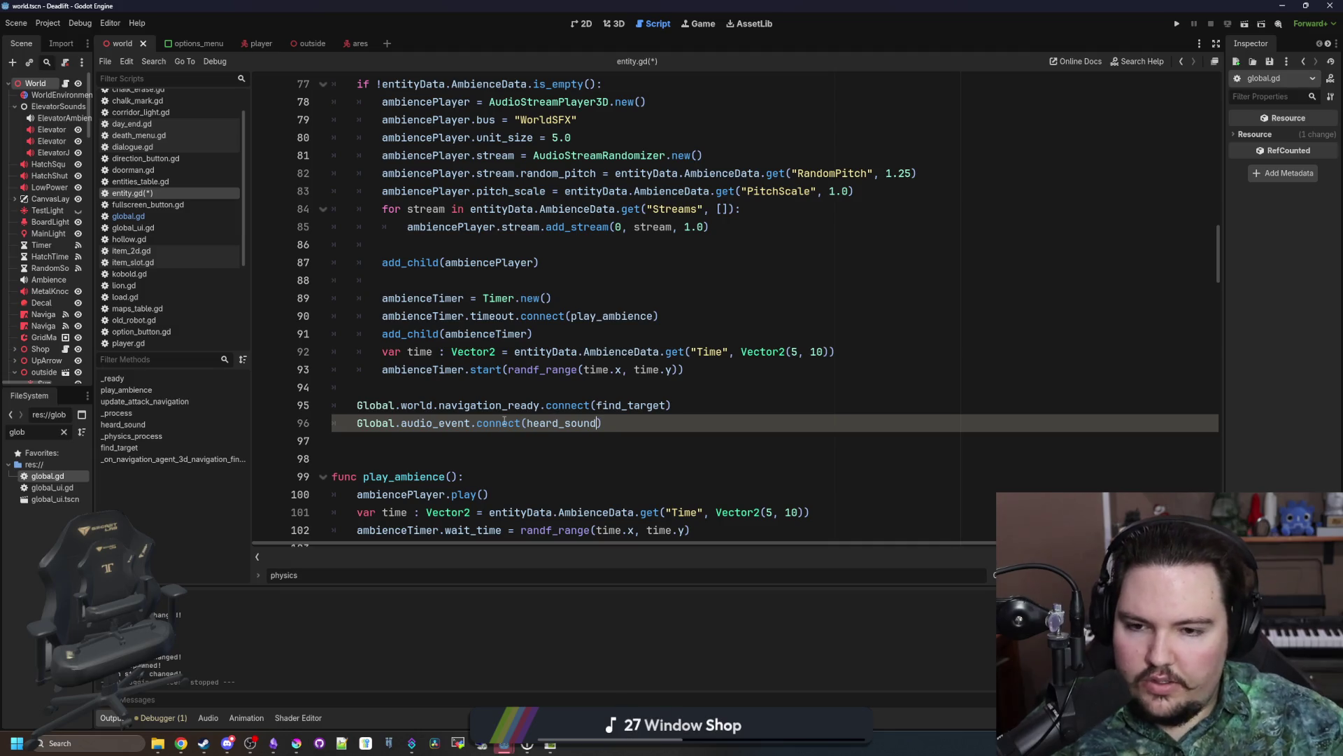
left_click(553, 424, "ctrl")
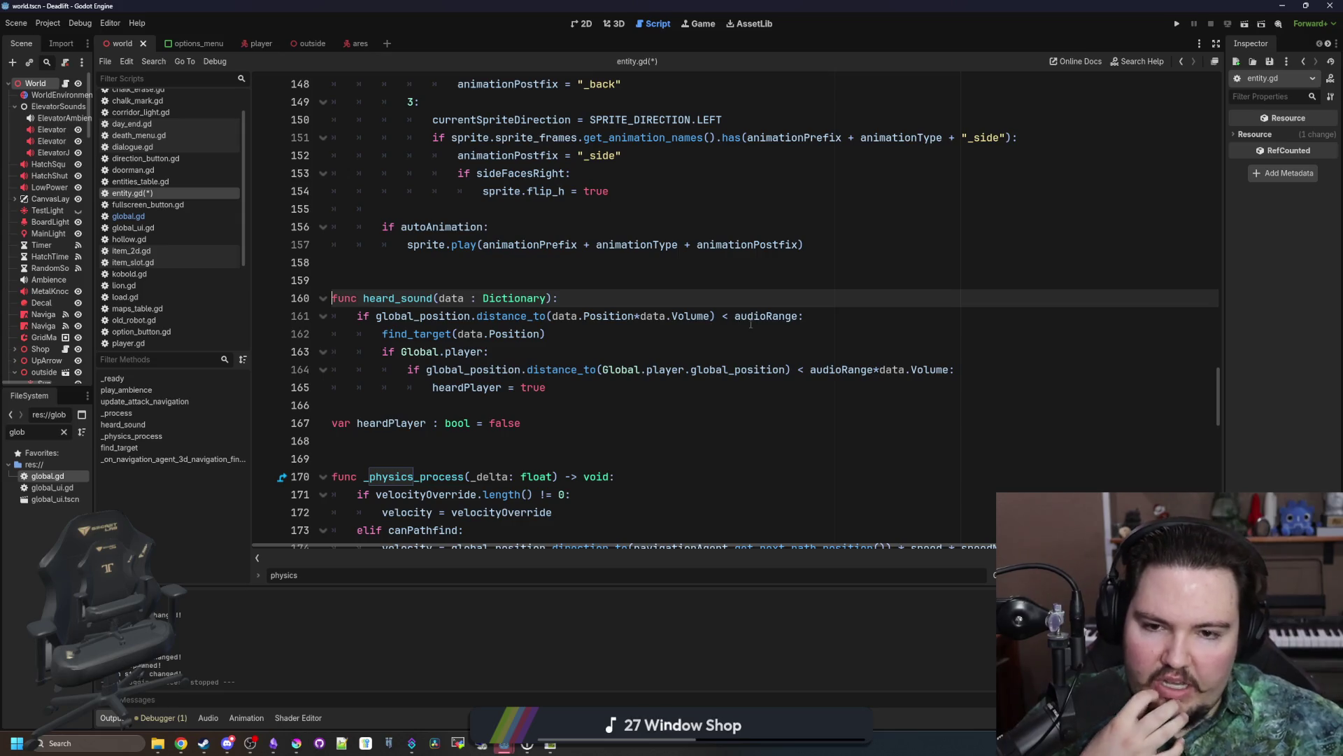
Step: Review the heard_sound range check and the new audio_event connection line
left_click_drag(741, 316, 805, 317)
left_click(636, 287)
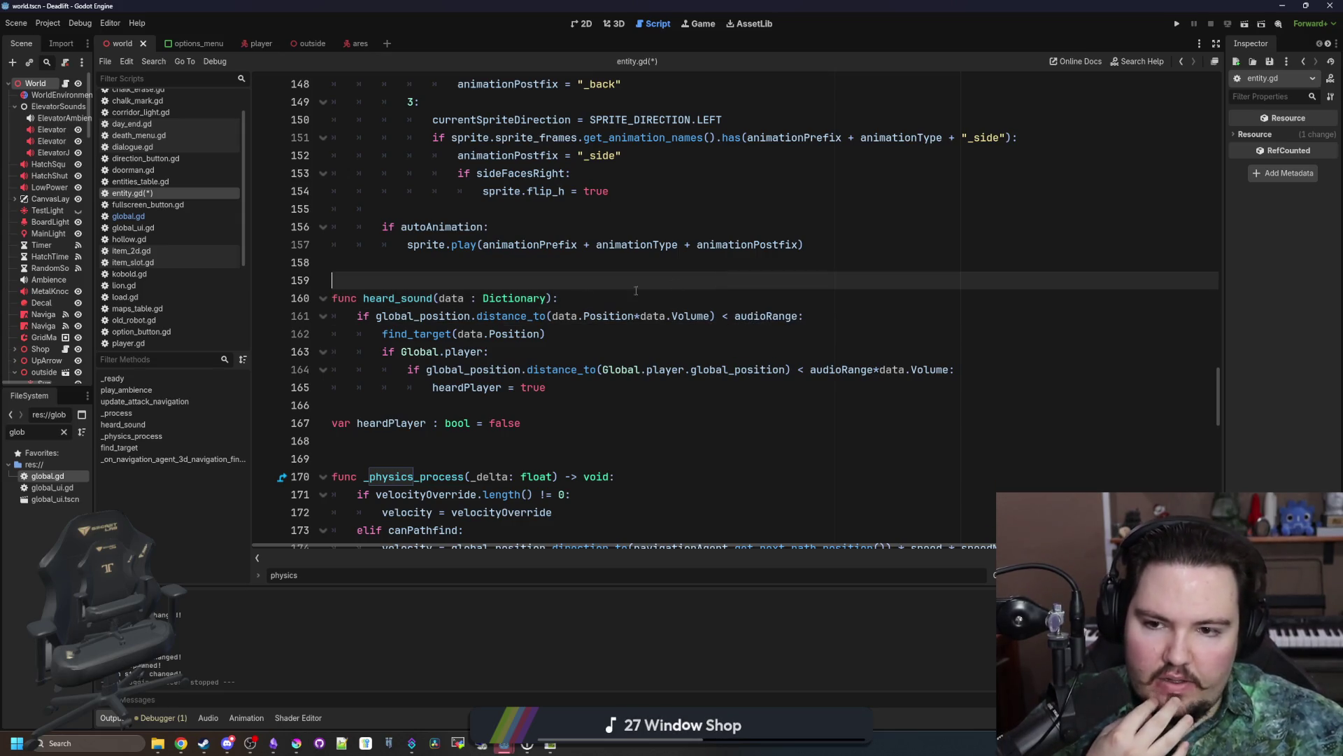
mouse_move(357, 315)
left_mouse_down()
mouse_move(714, 316)
mouse_move(545, 334)
left_mouse_up()
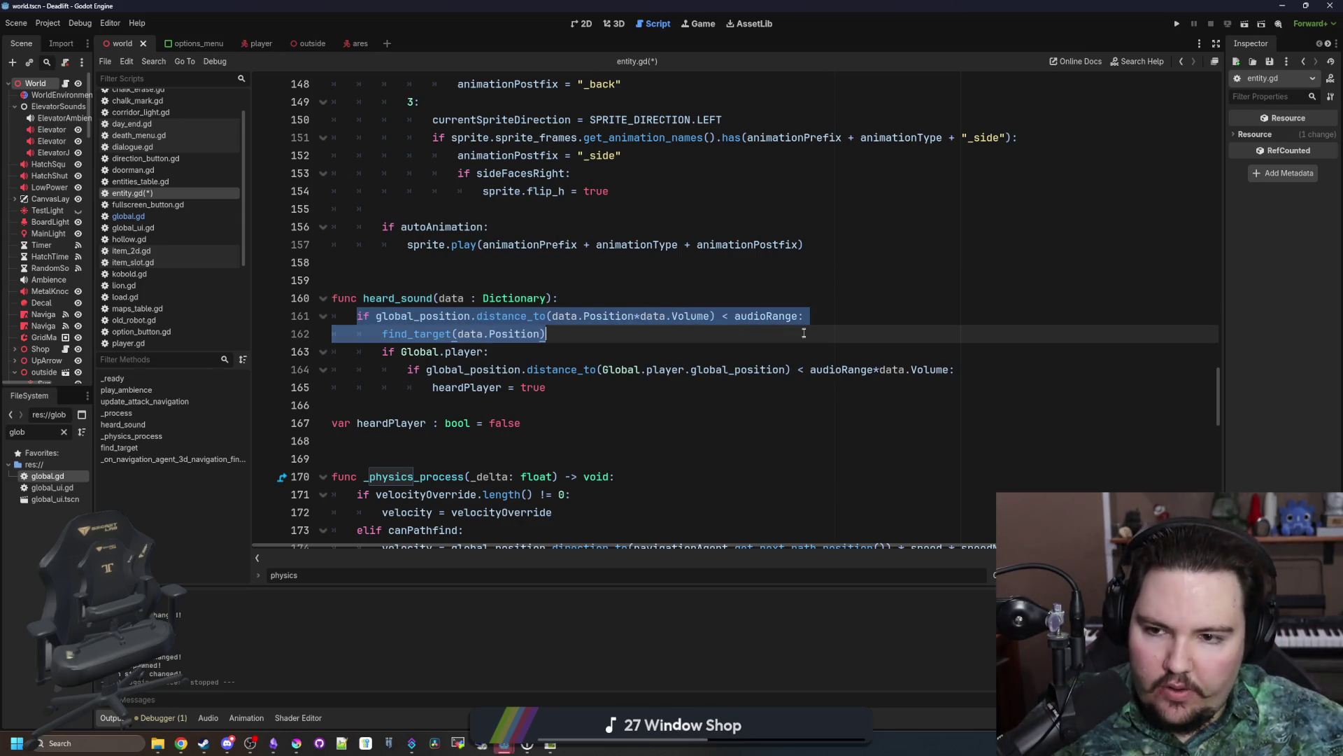
left_click(439, 387)
scroll(429, 408, "up", 2)
scroll(429, 408, "up", 18)
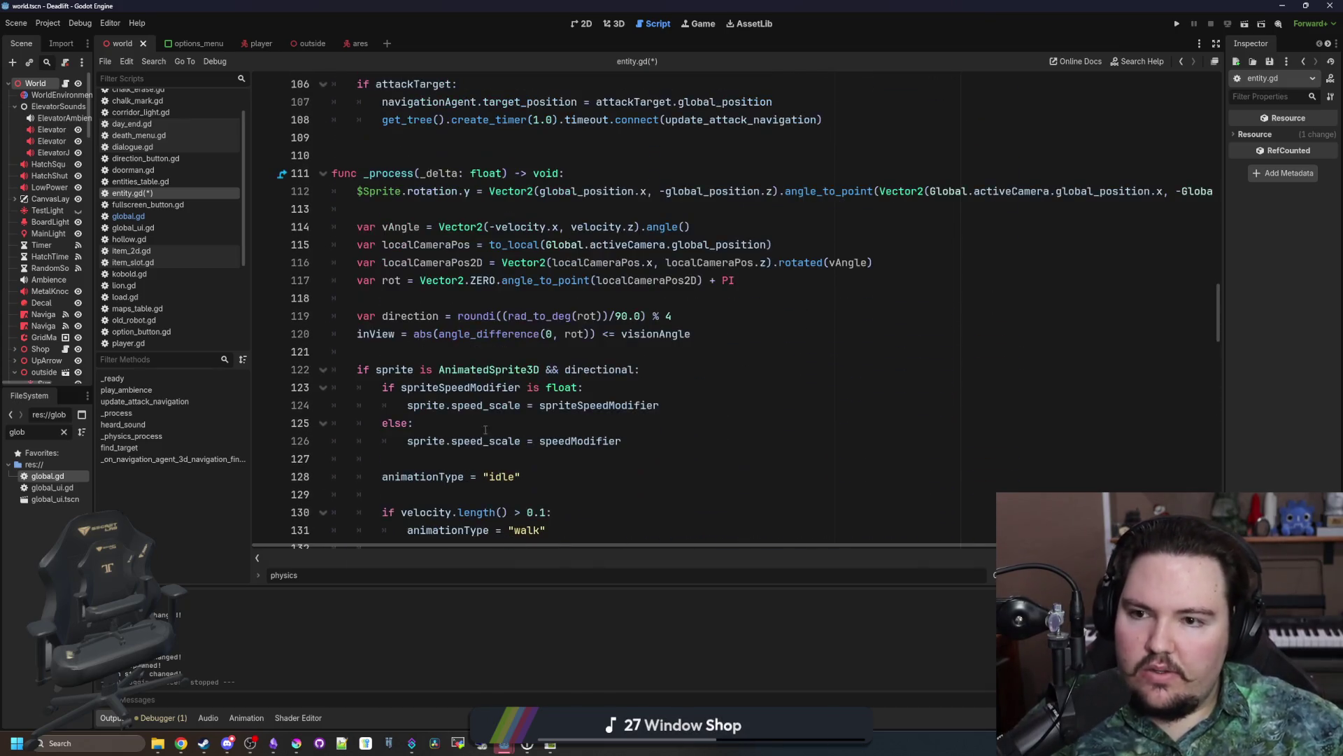
scroll(487, 432, "up", 4)
left_click(454, 453)
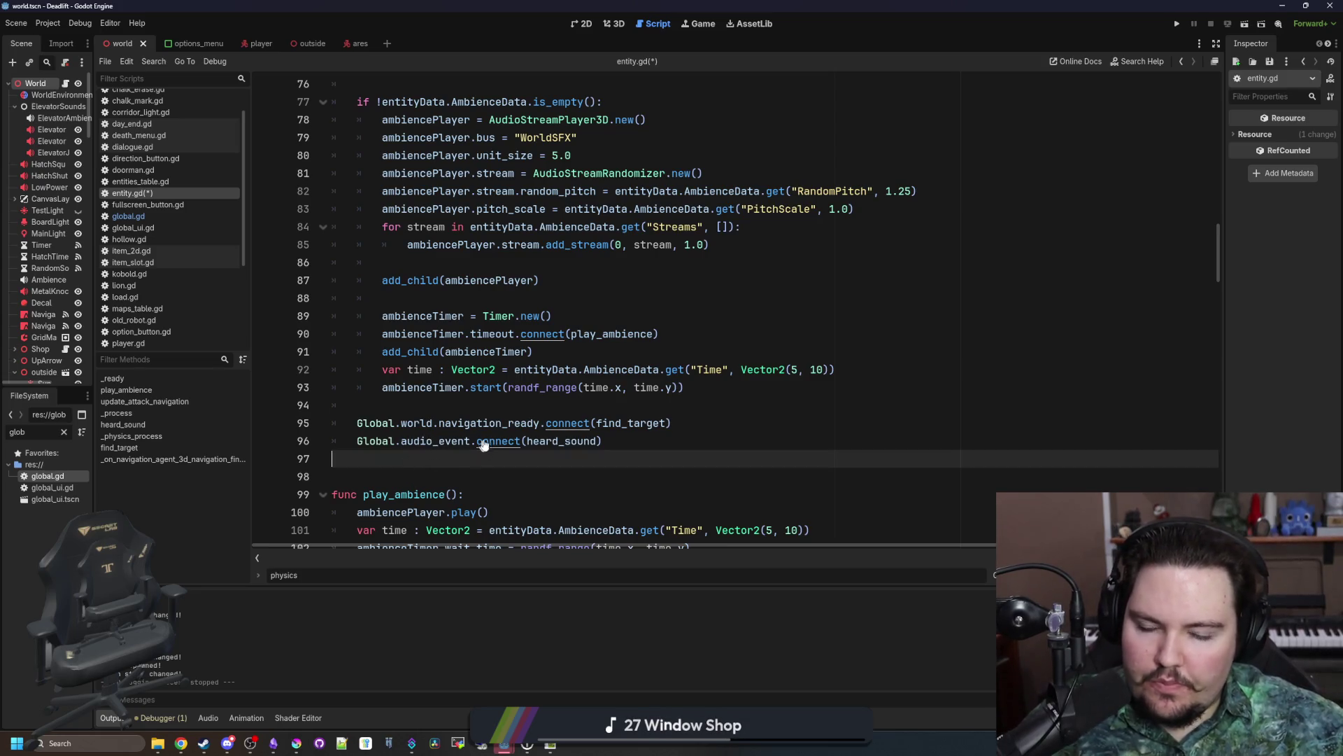
left_click(555, 444, "ctrl")
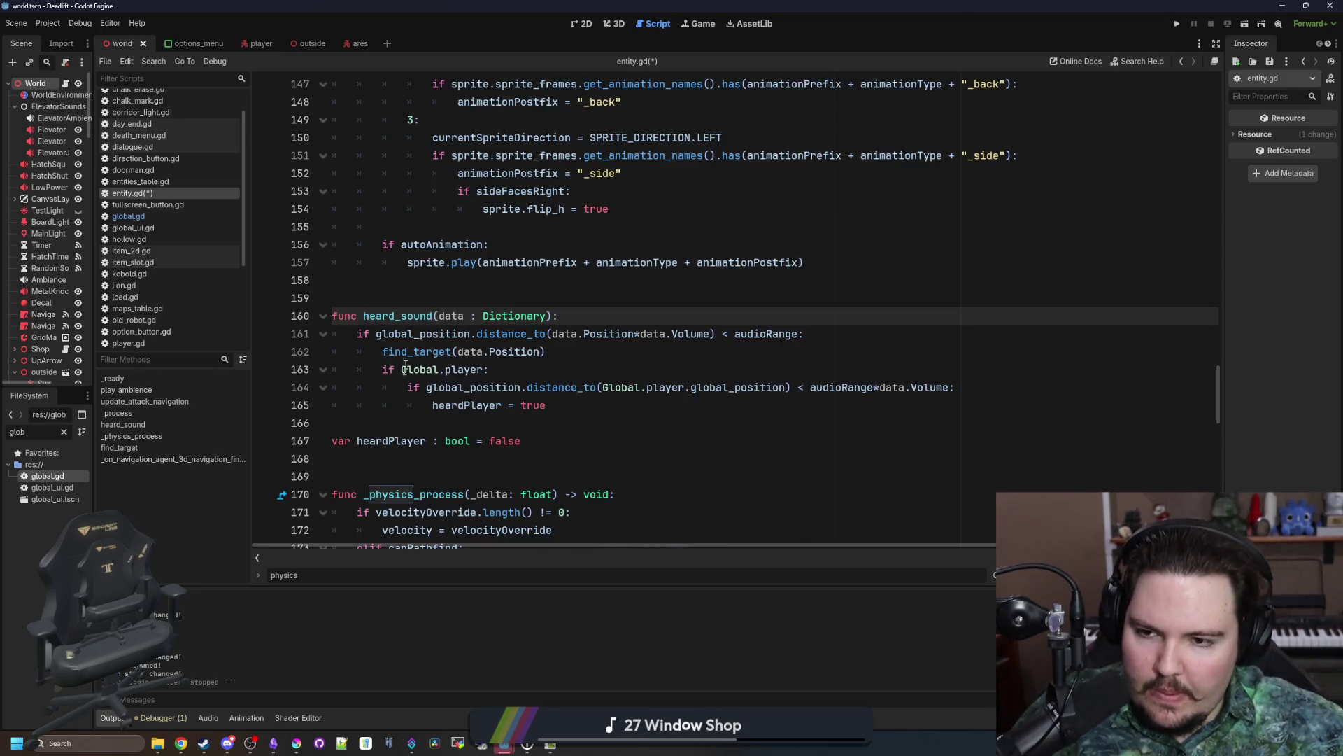
left_click(431, 303)
Step: Save entity.gd, widen the left dock, and clear the 'glob' FileSystem filter
key("ctrl+s")
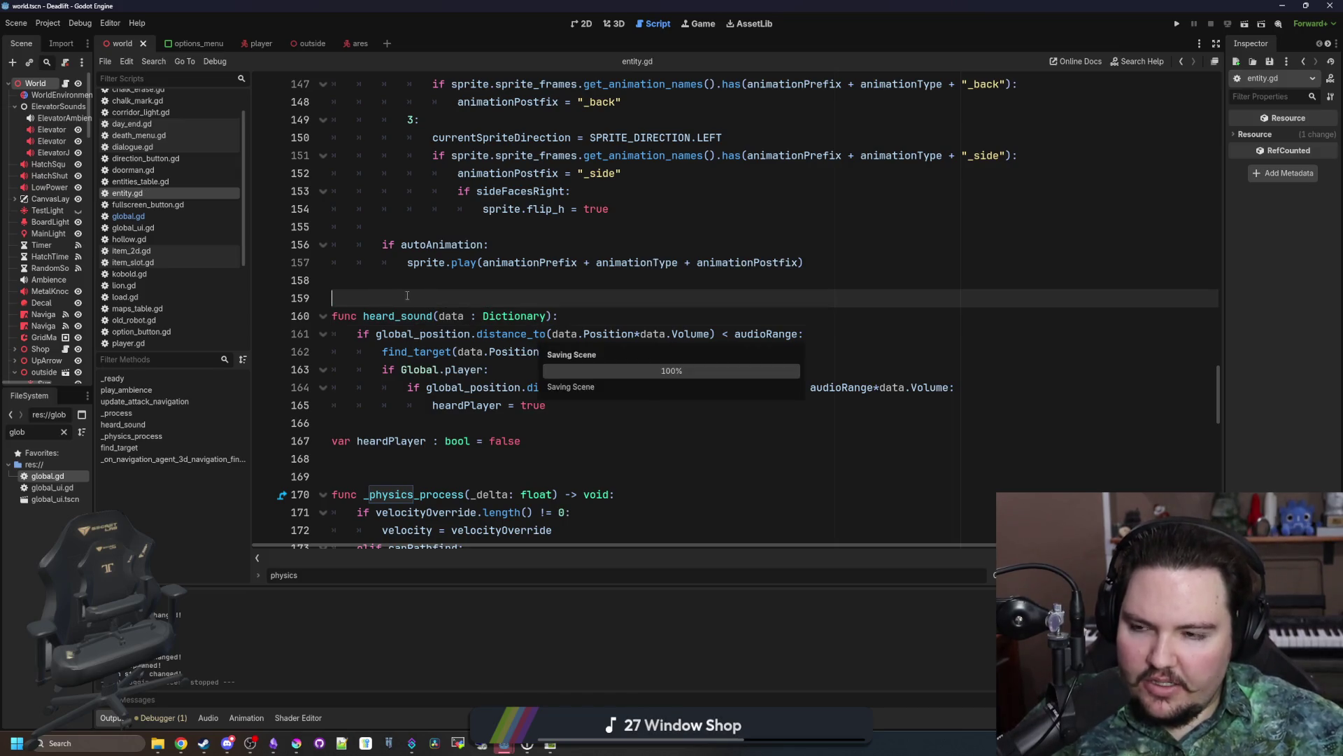
left_click_drag(95, 413, 177, 415)
left_click(150, 432)
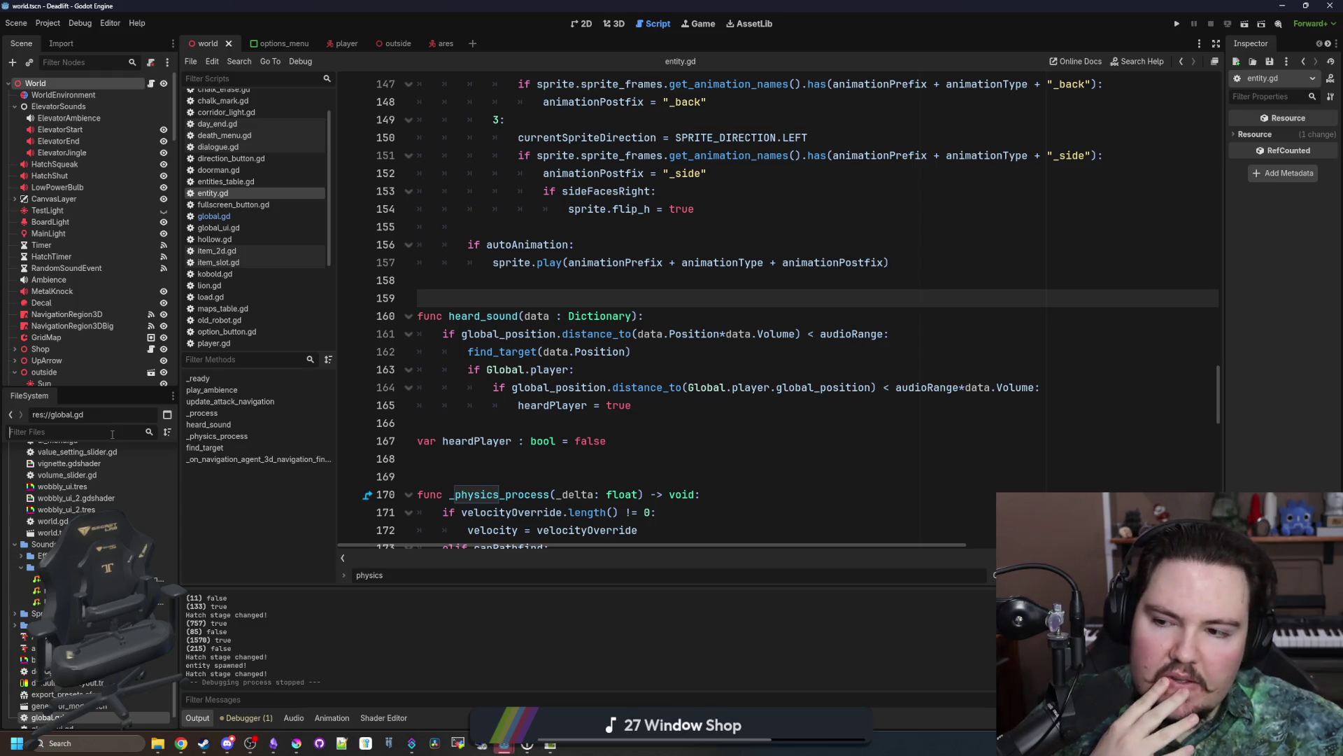
Step: Open item.gd and find hitSound.play() in the sound function
type("item")
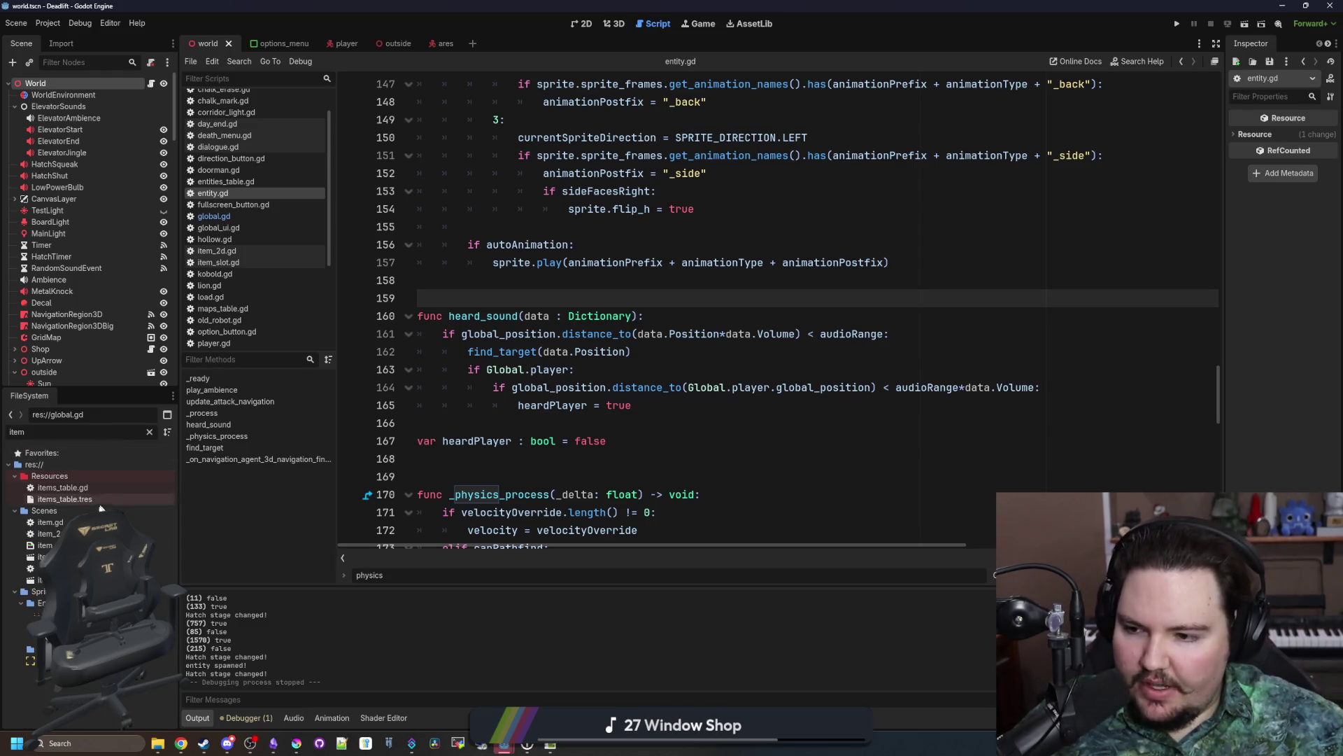
double_click(50, 522)
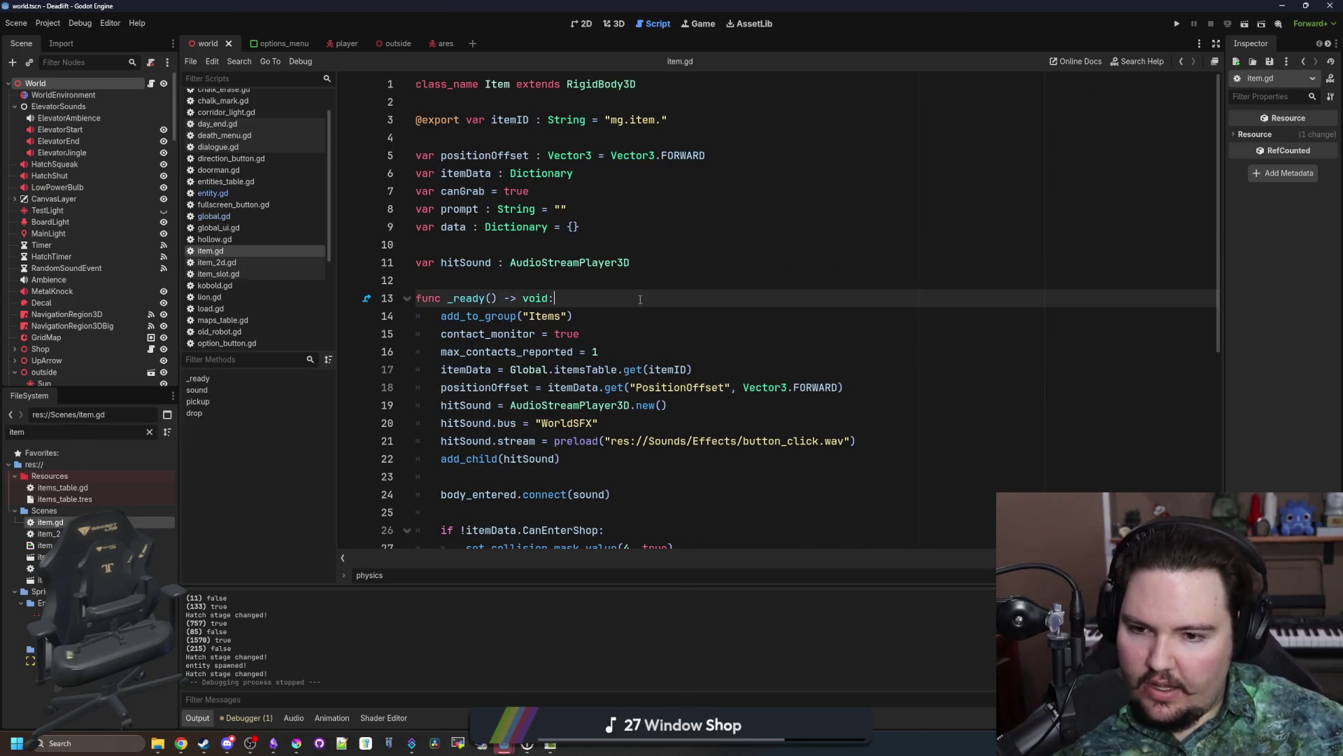
scroll(560, 387, "down", 4)
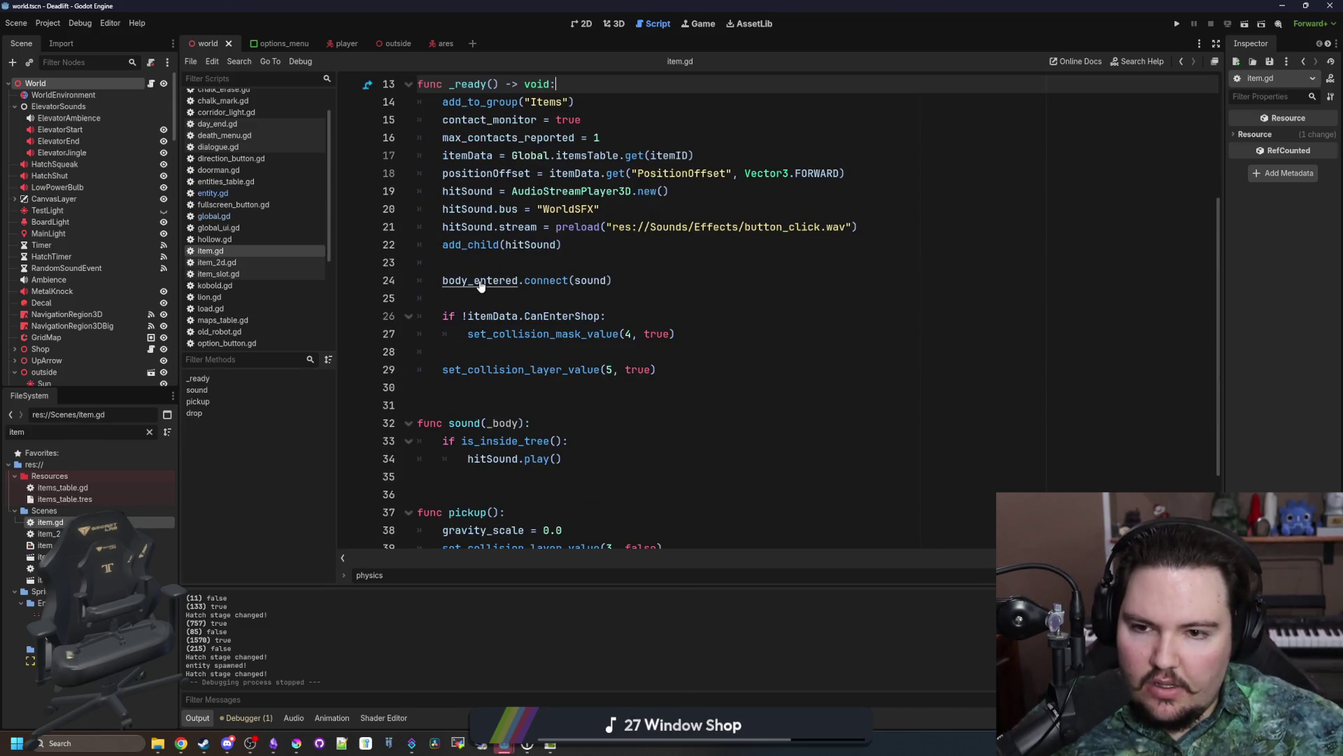
left_click(584, 283, "ctrl")
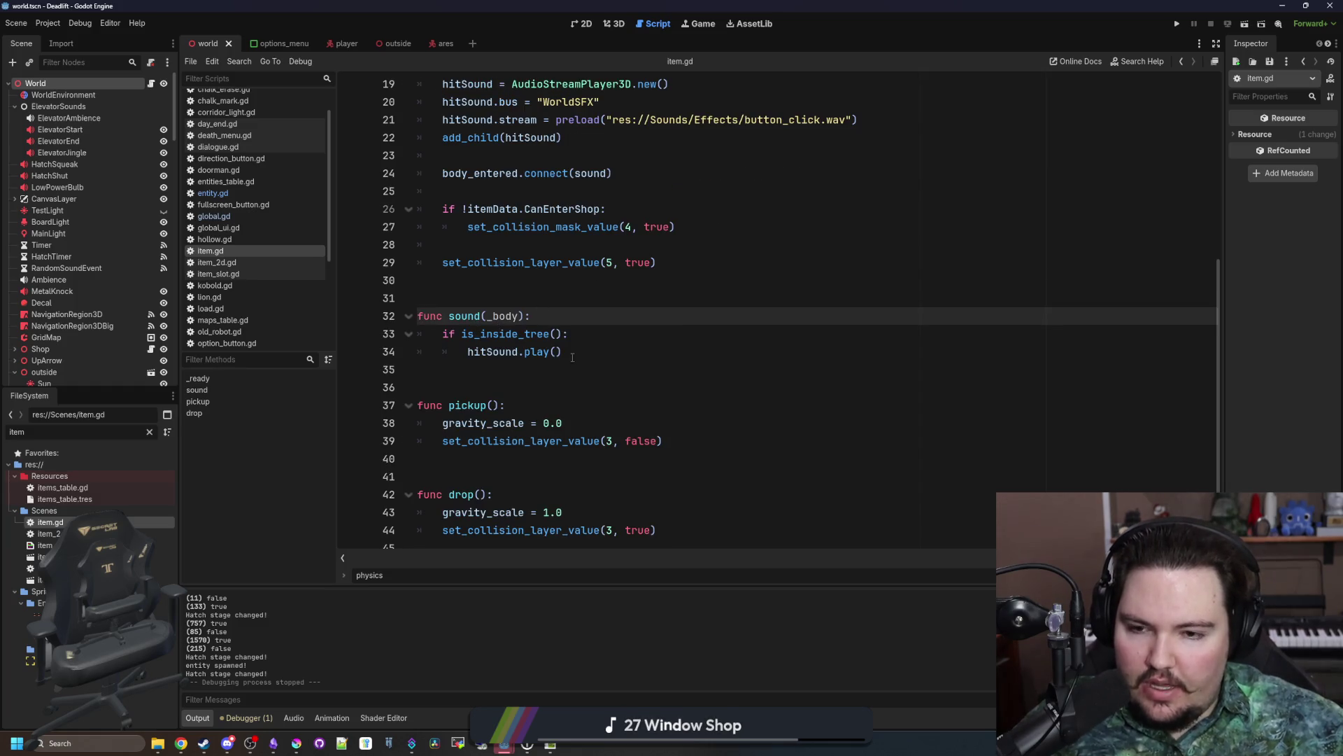
left_click(572, 357)
left_click(467, 390)
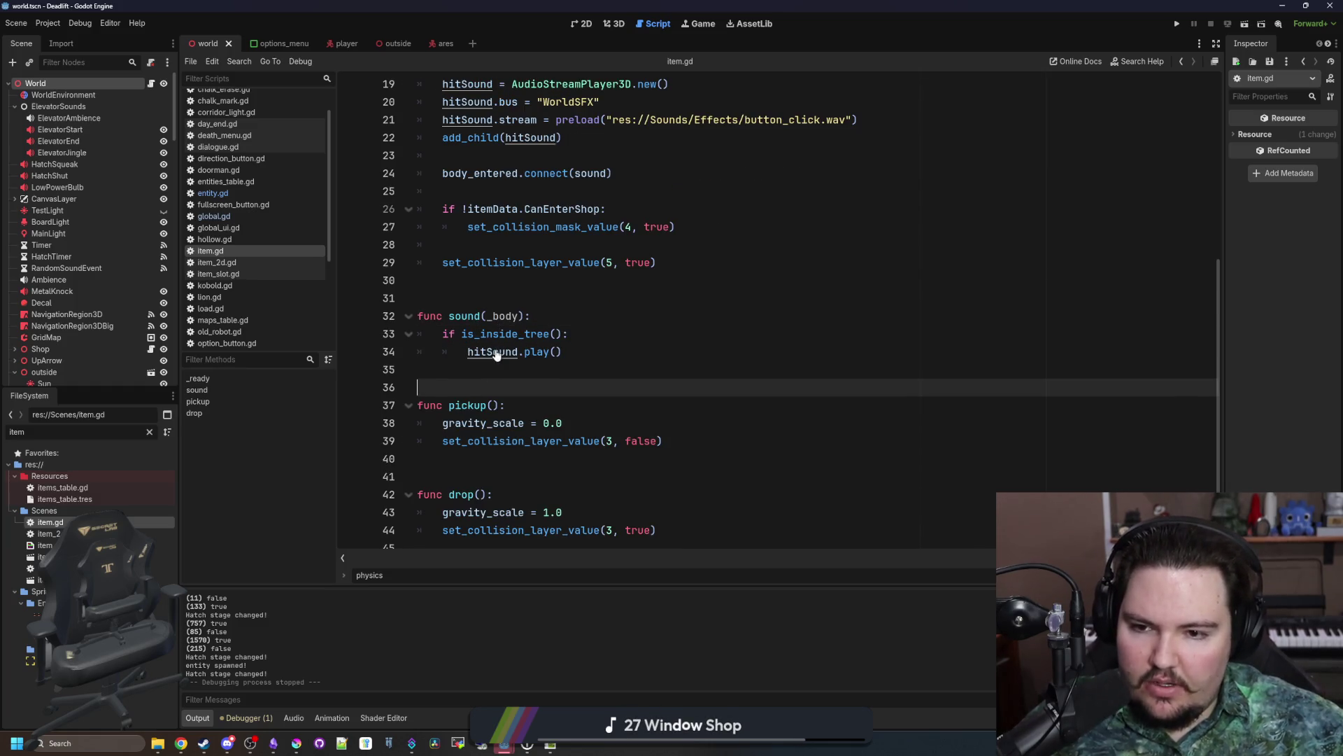
left_click(573, 352)
Step: Add Global.create_audio_event(global_position, 1.0) after hitSound.play() and save item.gd
key("Return")
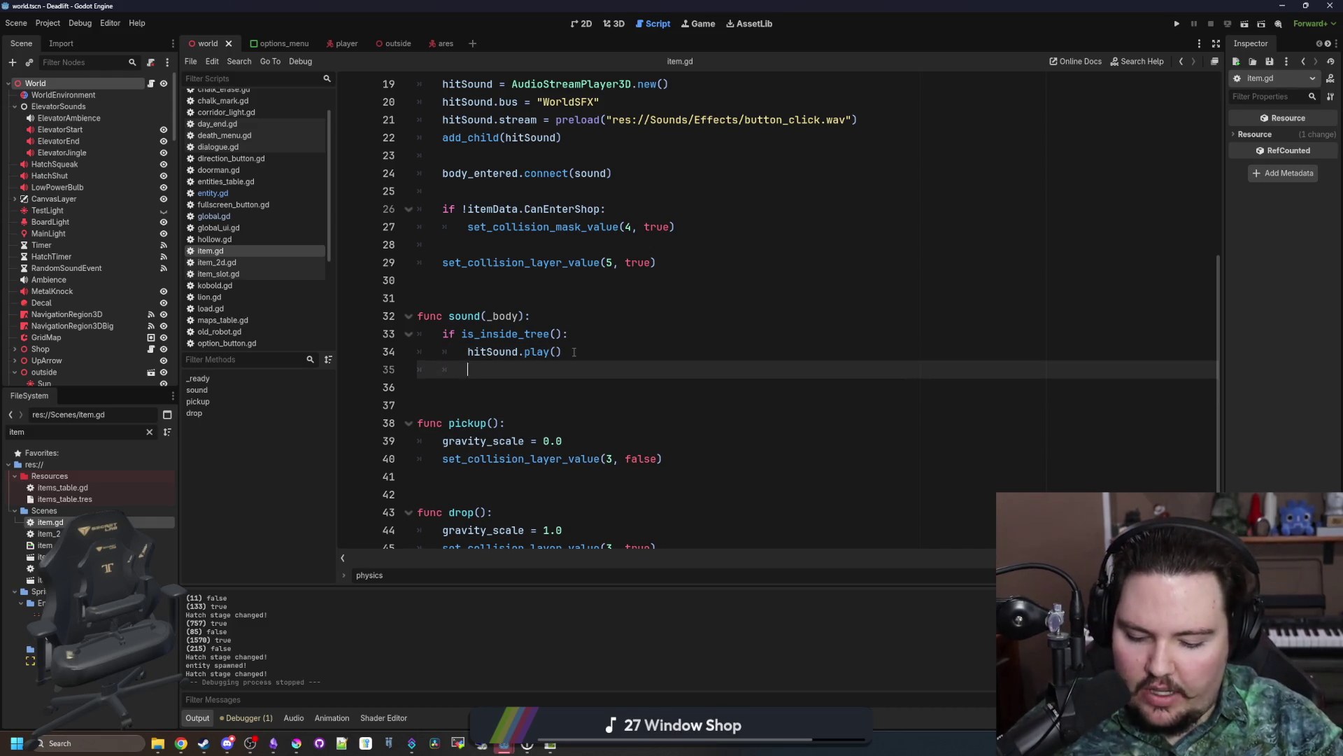
type("Global.")
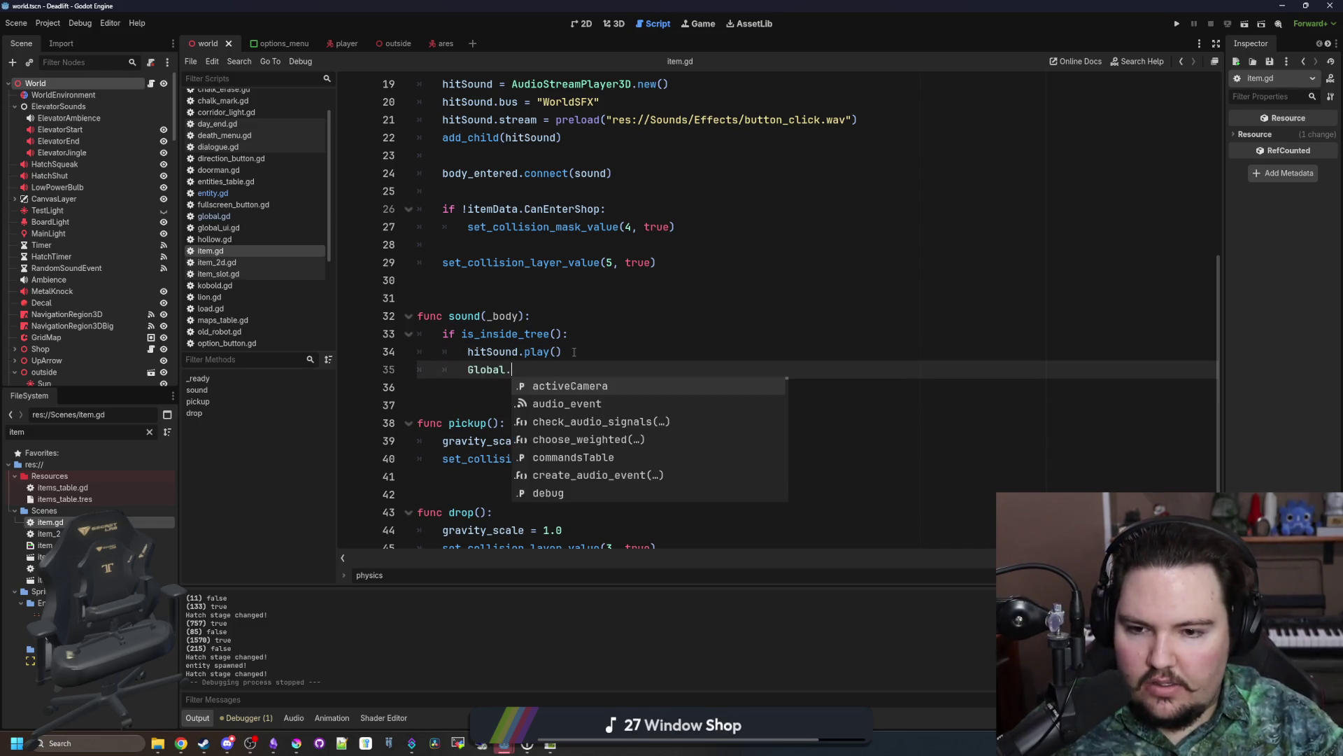
type("audio")
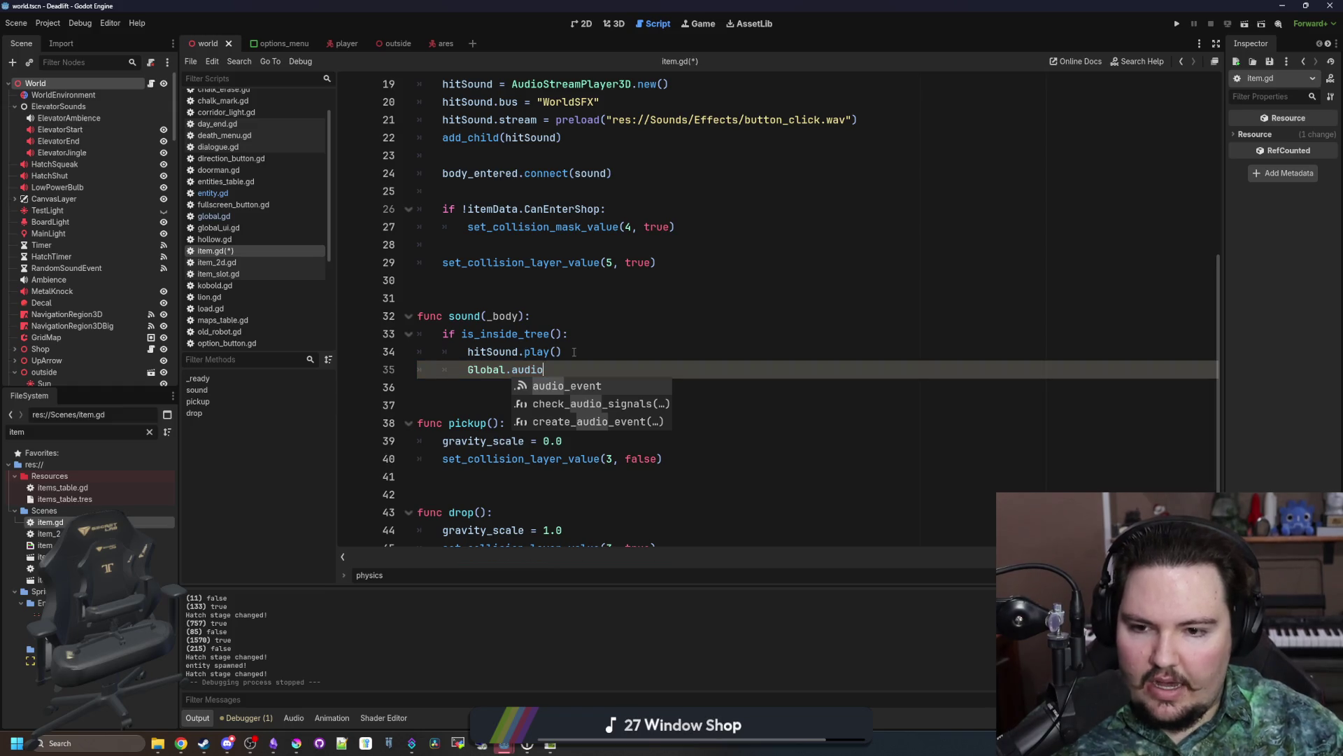
key("Down")
key("Down")
key("Return")
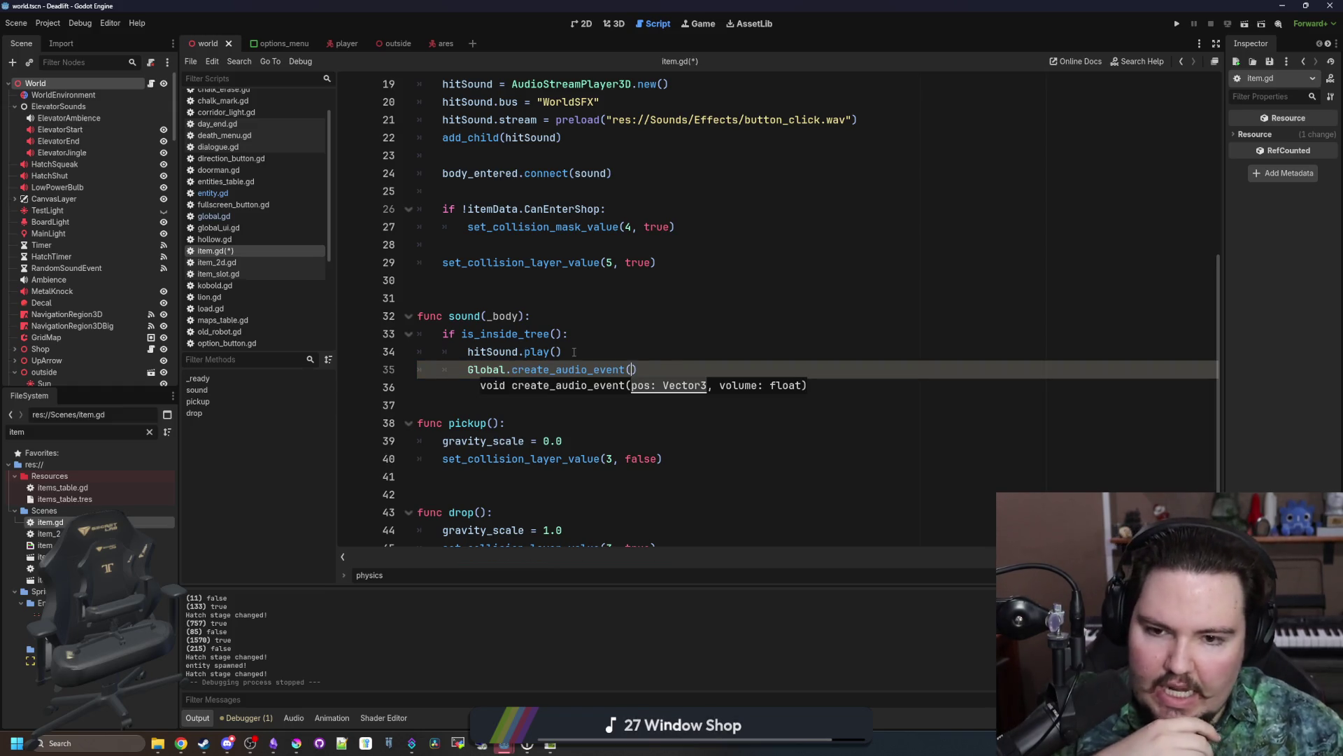
type("obal_posi")
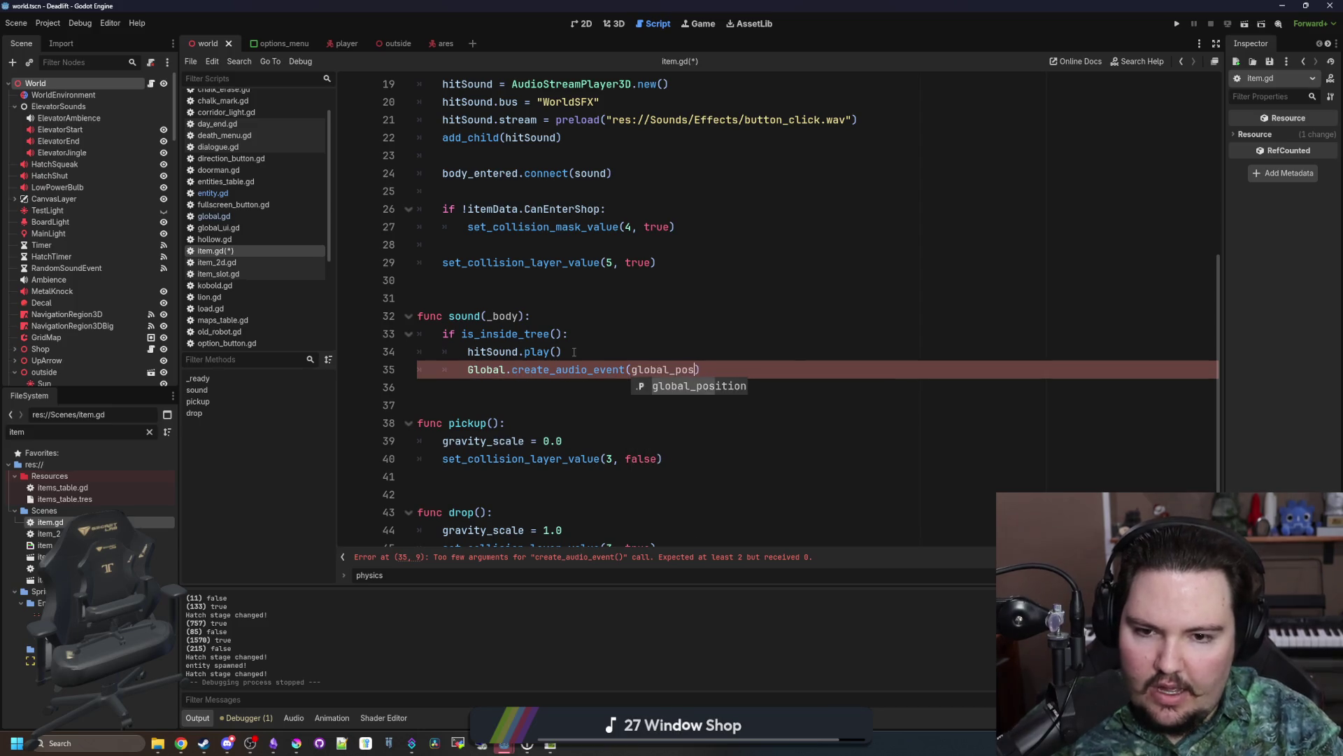
key("Return")
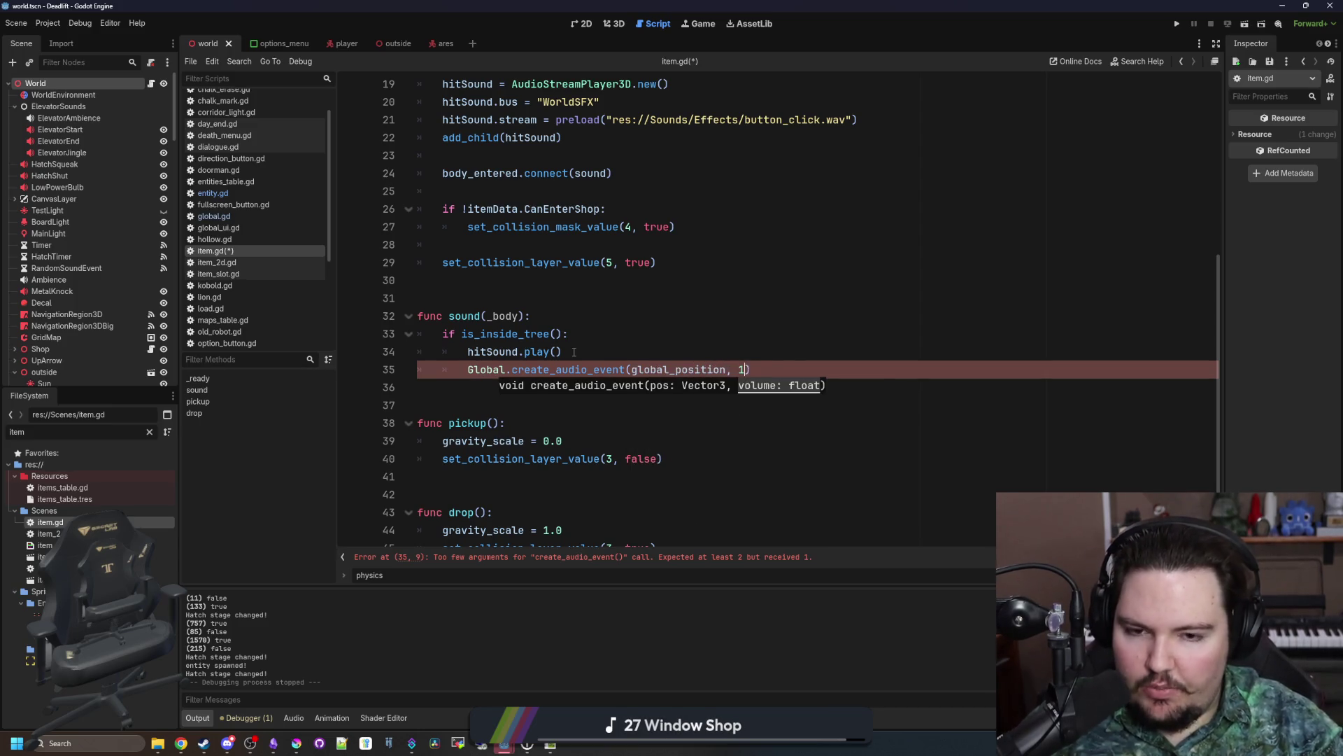
left_click(574, 352)
key("Up")
key("Up")
key("Up")
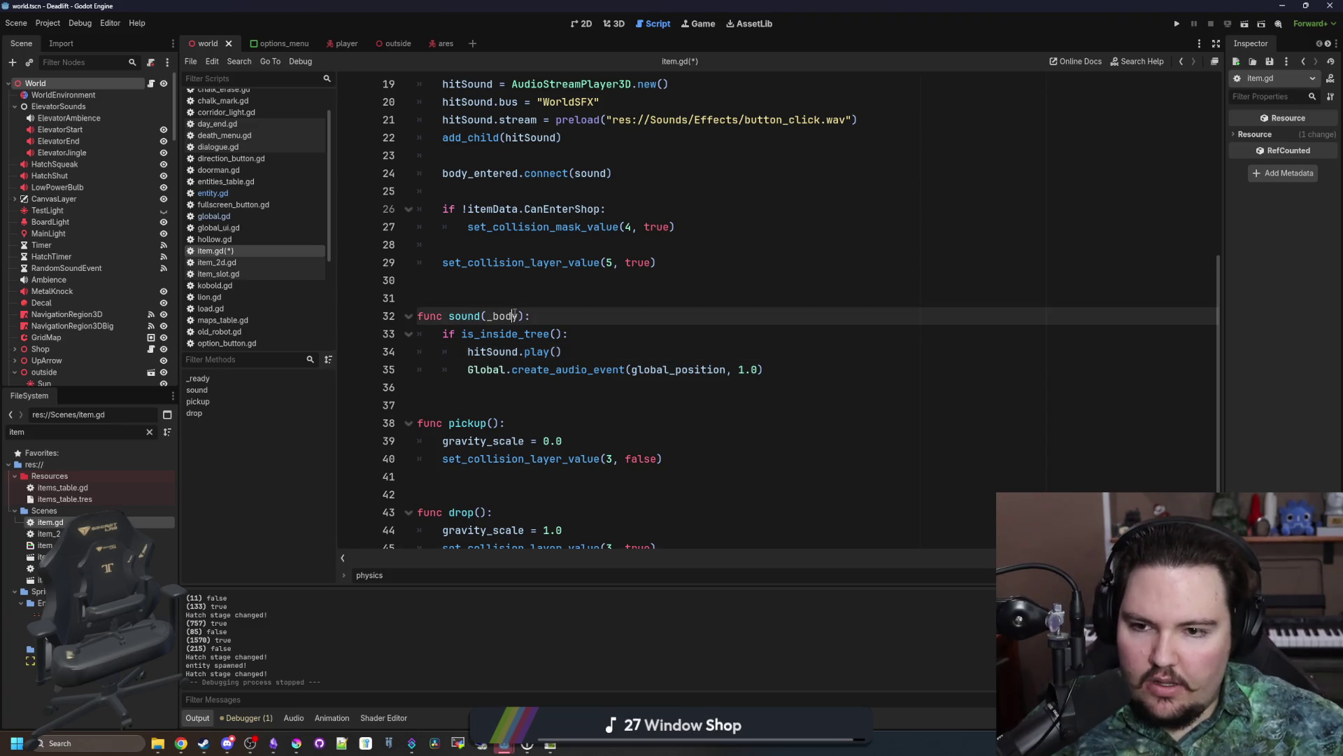
key("ctrl+s")
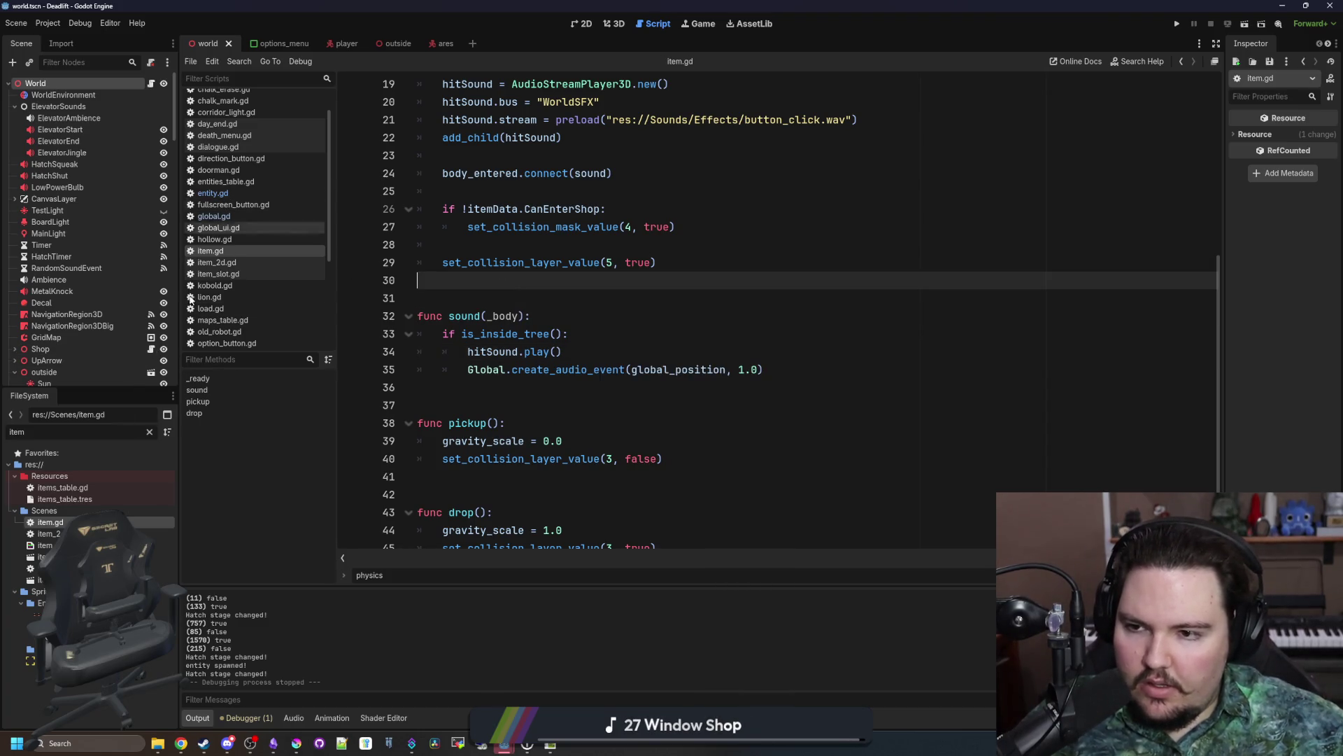
left_click(149, 431)
Step: Copy the AggroRange-through-VisionAngle default lines in entities_table.gd into the lion entry
type("entit")
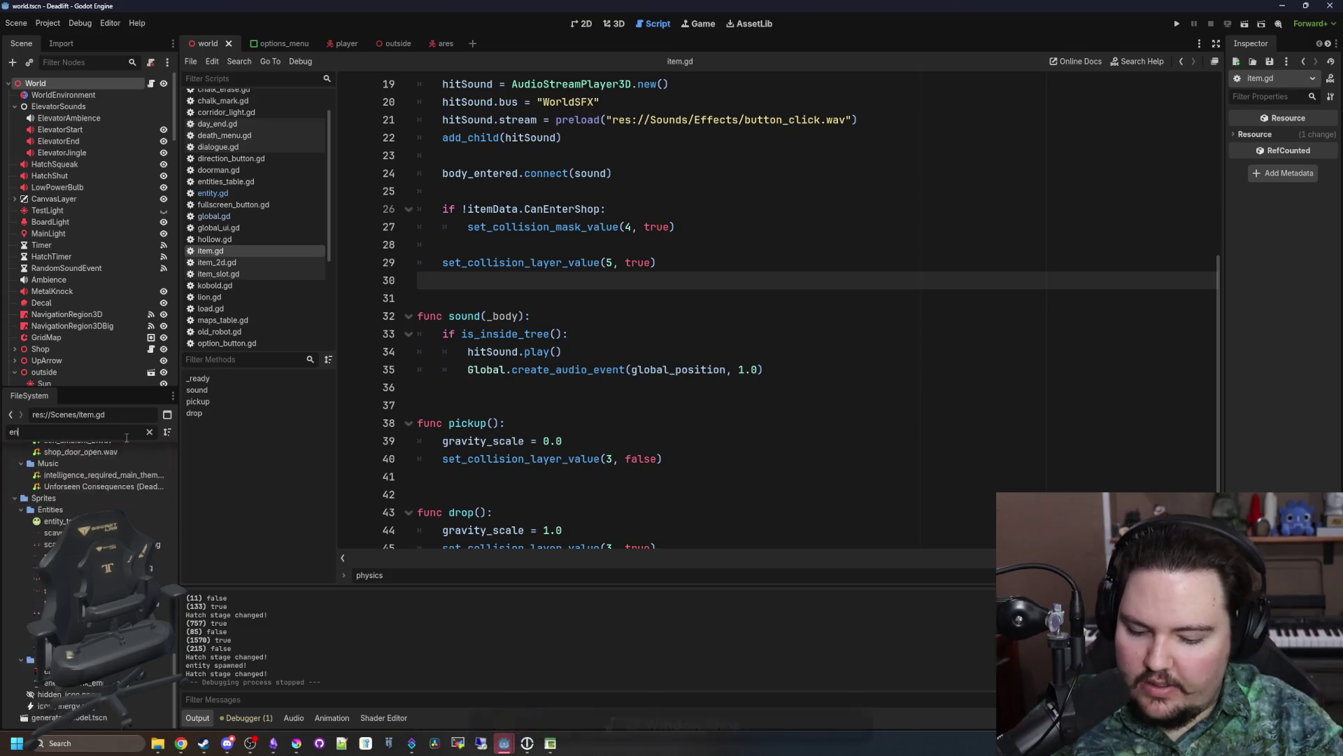
double_click(95, 487)
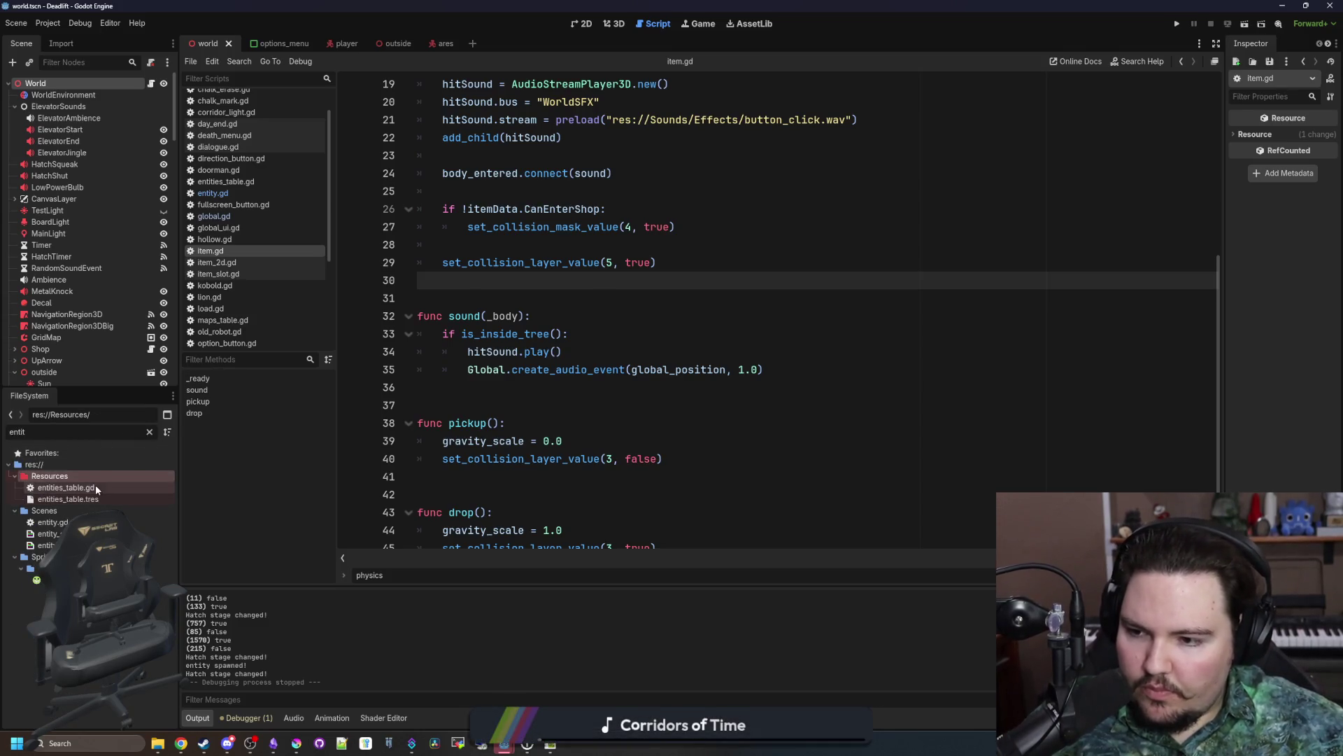
left_click(632, 263)
left_click(636, 299)
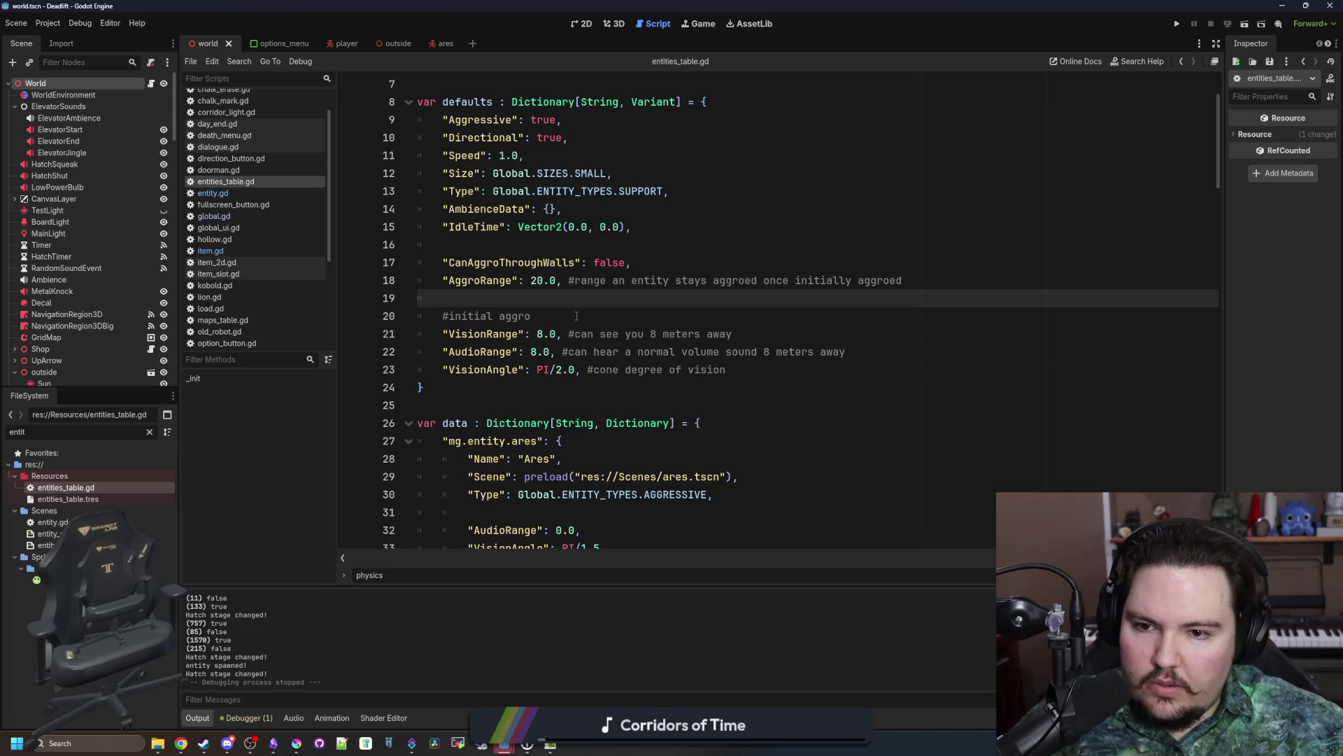
scroll(498, 284, "down", 3)
left_click(609, 316)
left_click(556, 244)
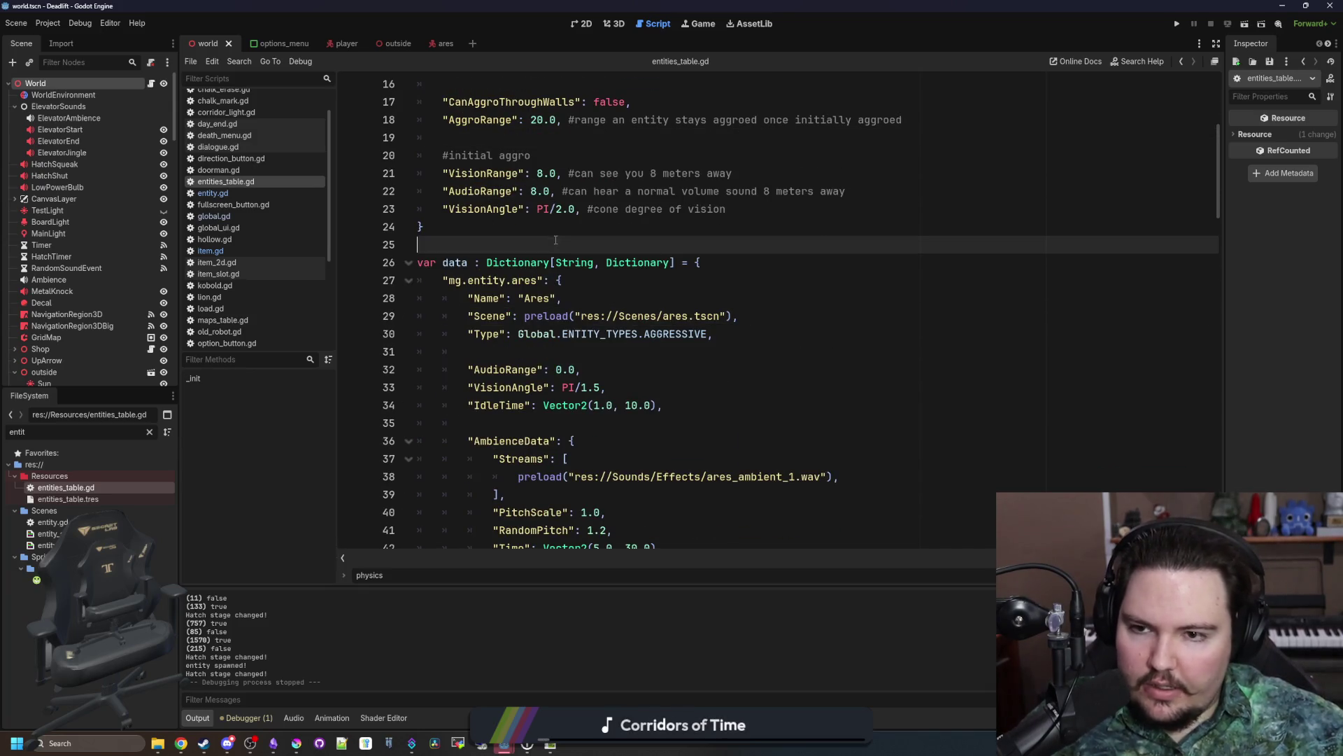
mouse_move(760, 213)
left_mouse_down()
mouse_move(420, 173)
mouse_move(420, 156)
mouse_move(319, 120)
left_mouse_up()
key("ctrl+c")
scroll(616, 319, "down", 8)
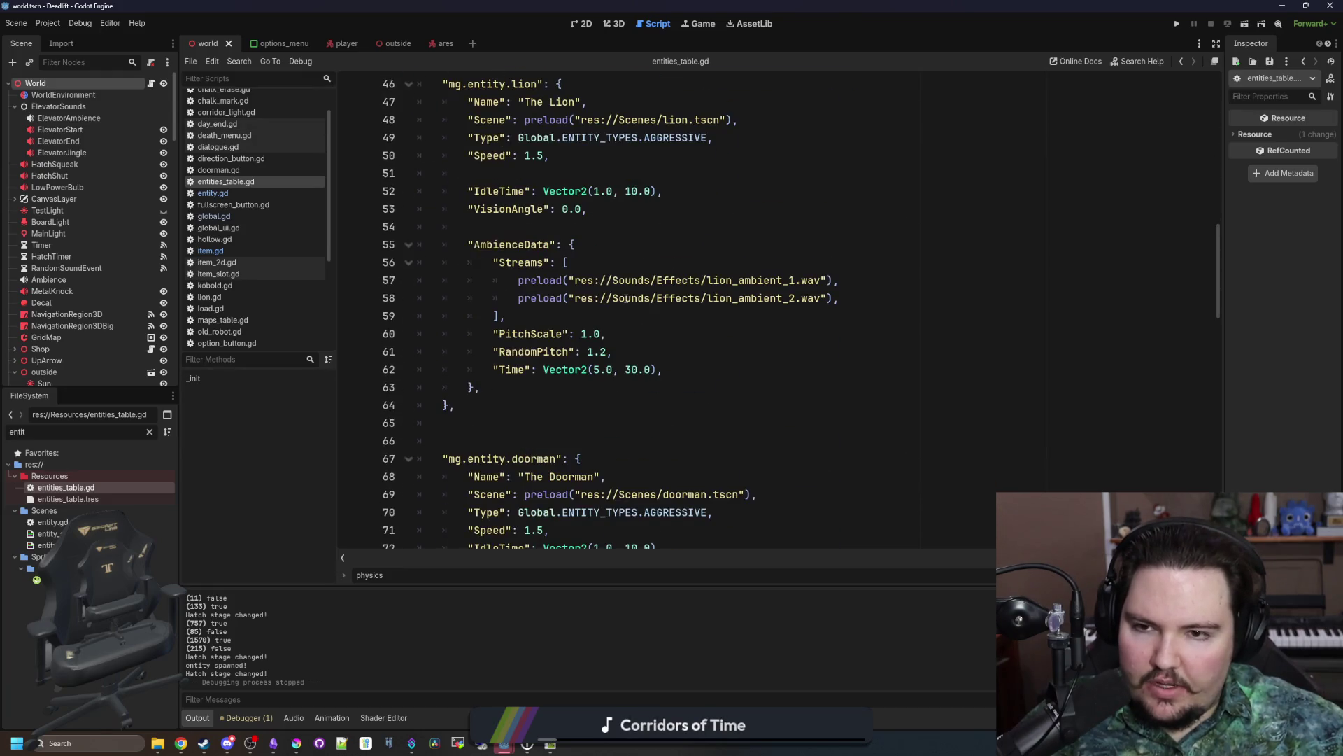
left_click(601, 319)
key("Return")
key("Return")
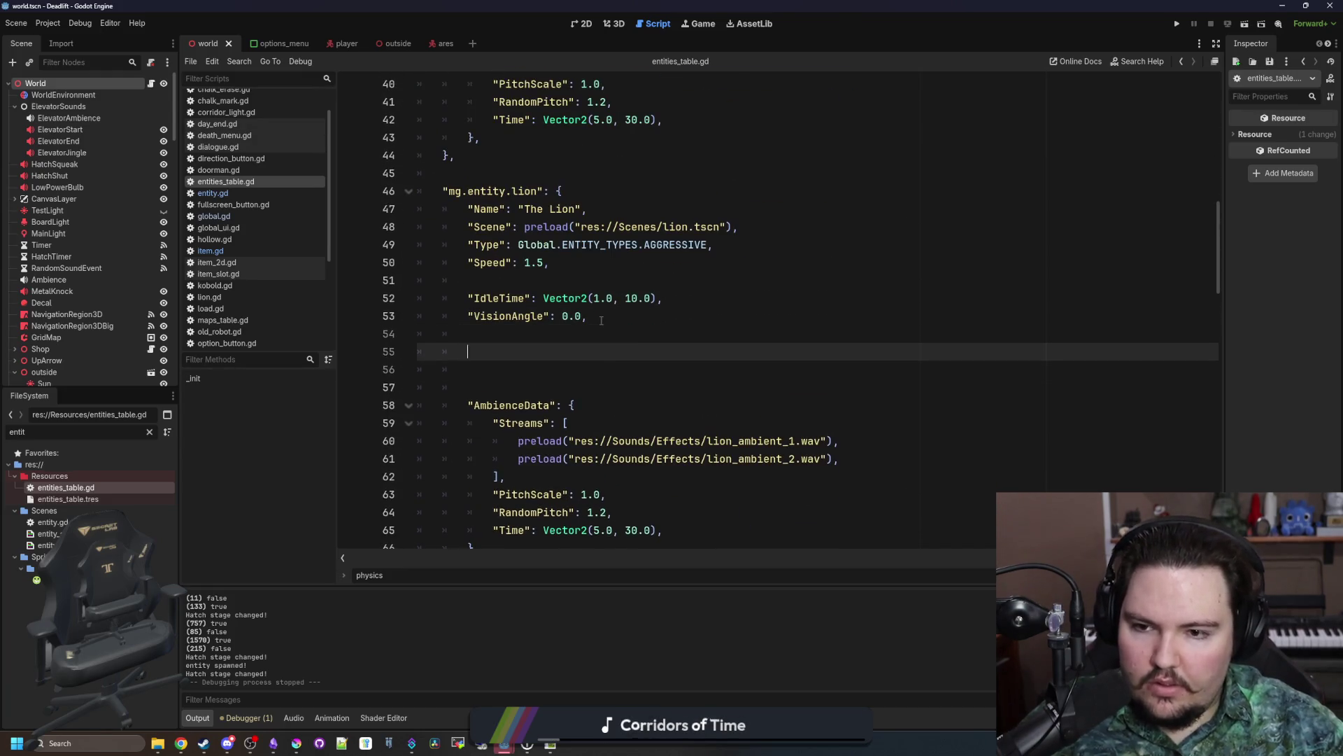
key("ctrl+v")
Step: Move VisionRange 0.0 up among the lion's main keys
left_click(494, 351)
key("BackSpace")
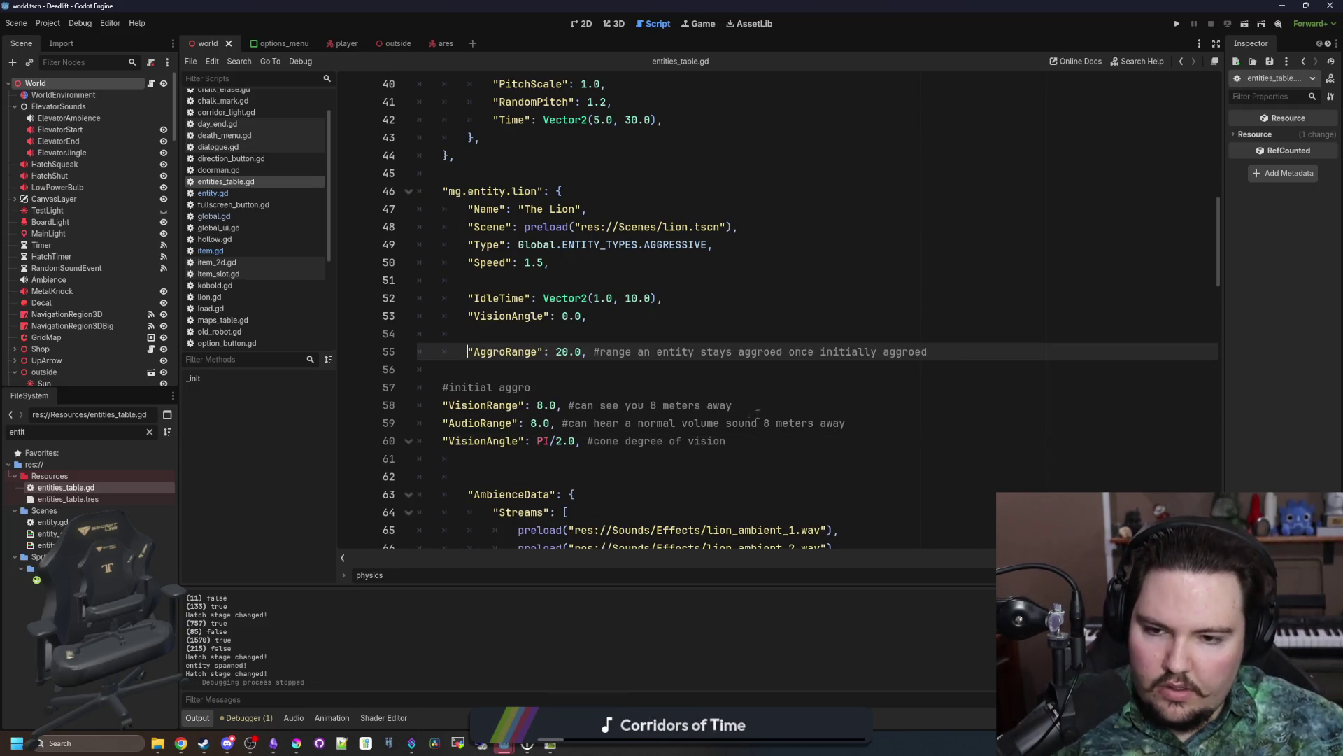
left_click_drag(735, 406, 443, 406)
key("ctrl+x")
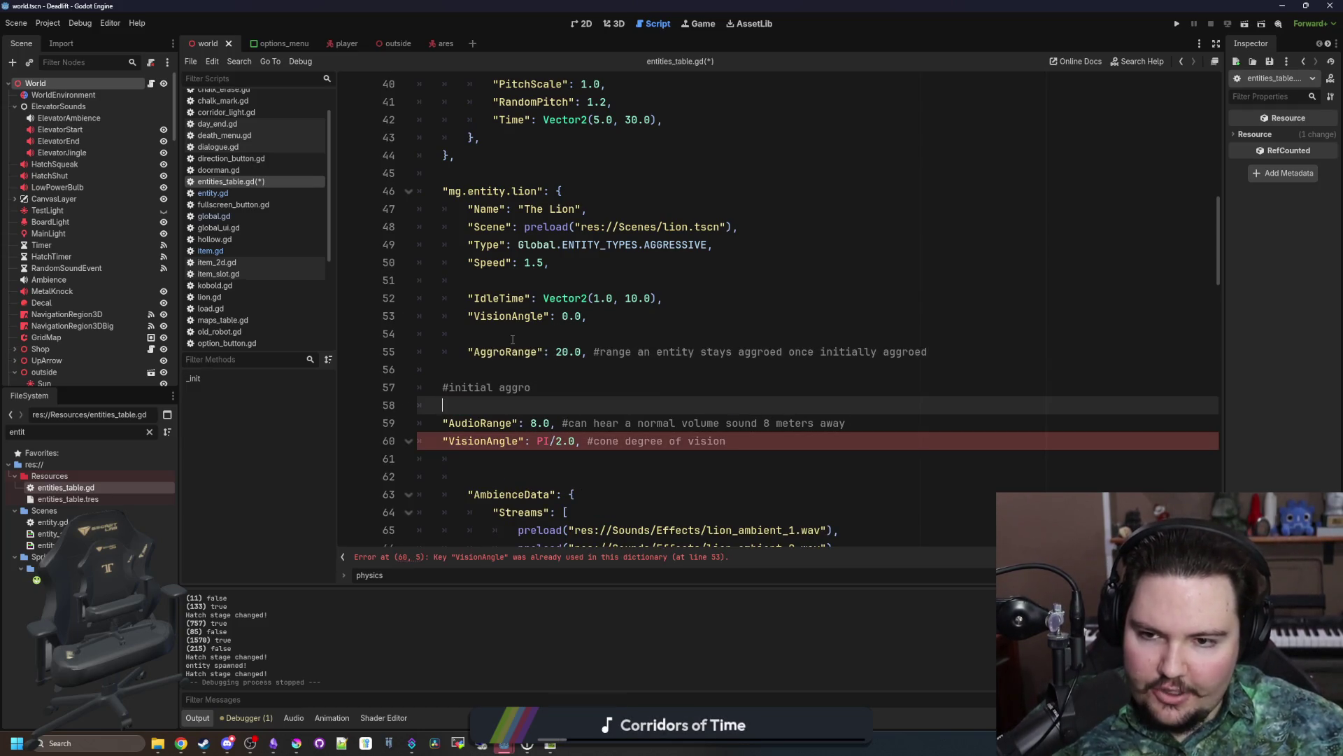
left_click(534, 335)
key("ctrl+v")
key("BackSpace")
key("BackSpace")
key("BackSpace")
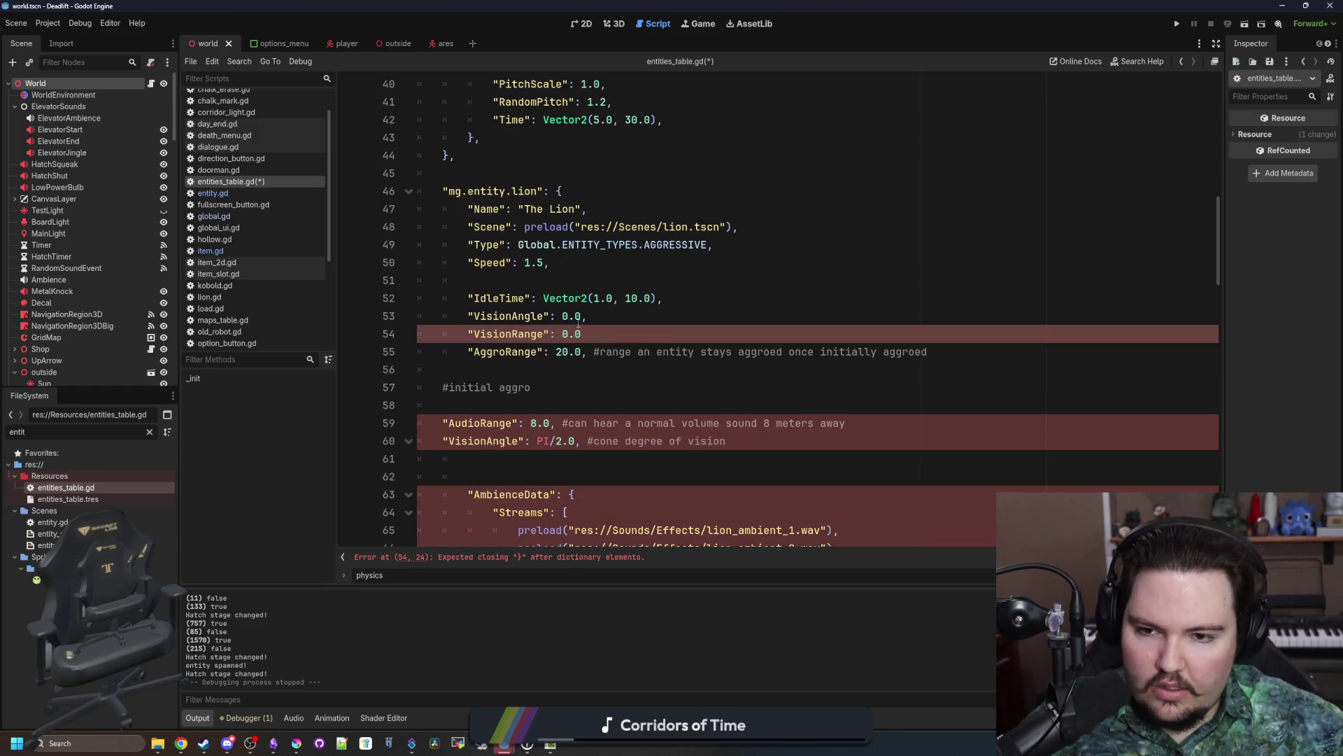
type(",")
Step: Remove the pasted AggroRange, its comment and the duplicate VisionAngle, and indent AudioRange 8.0
left_click_drag(950, 351, 468, 352)
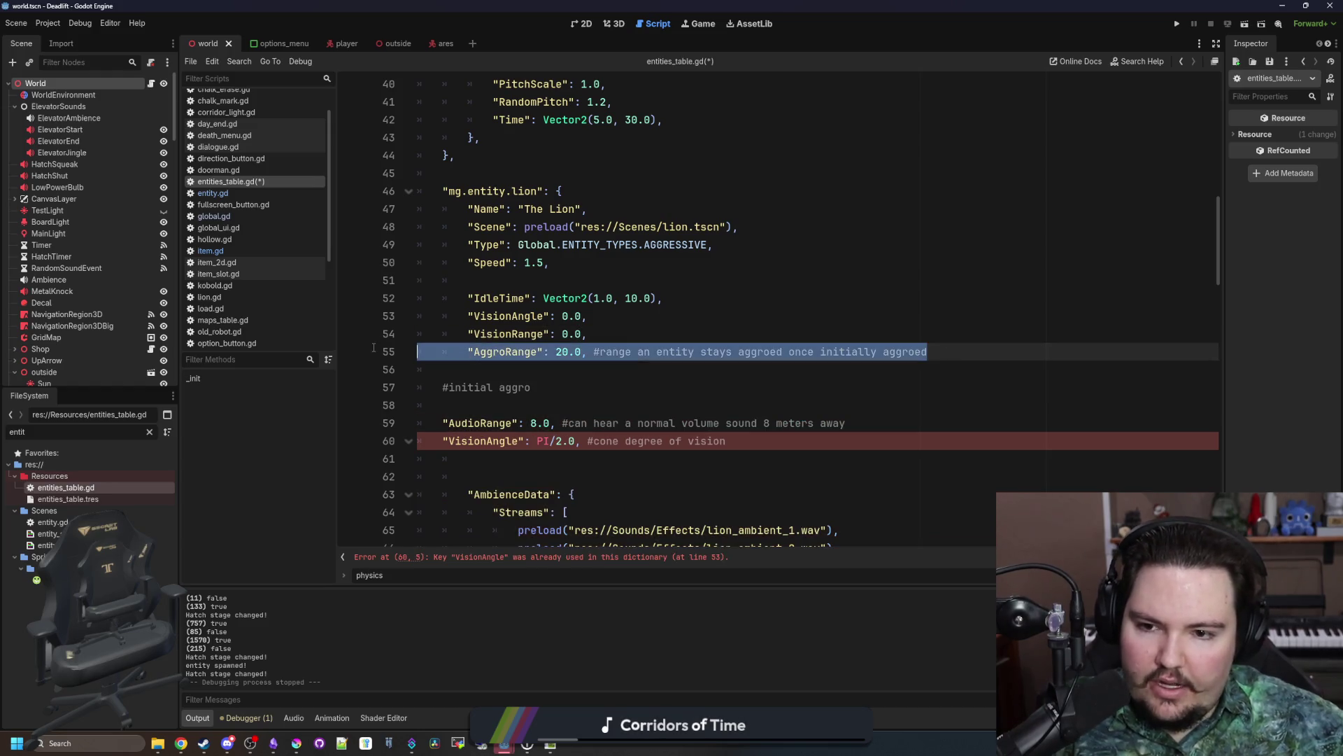
key("ctrl+x")
key("ctrl+shift+k")
key("BackSpace")
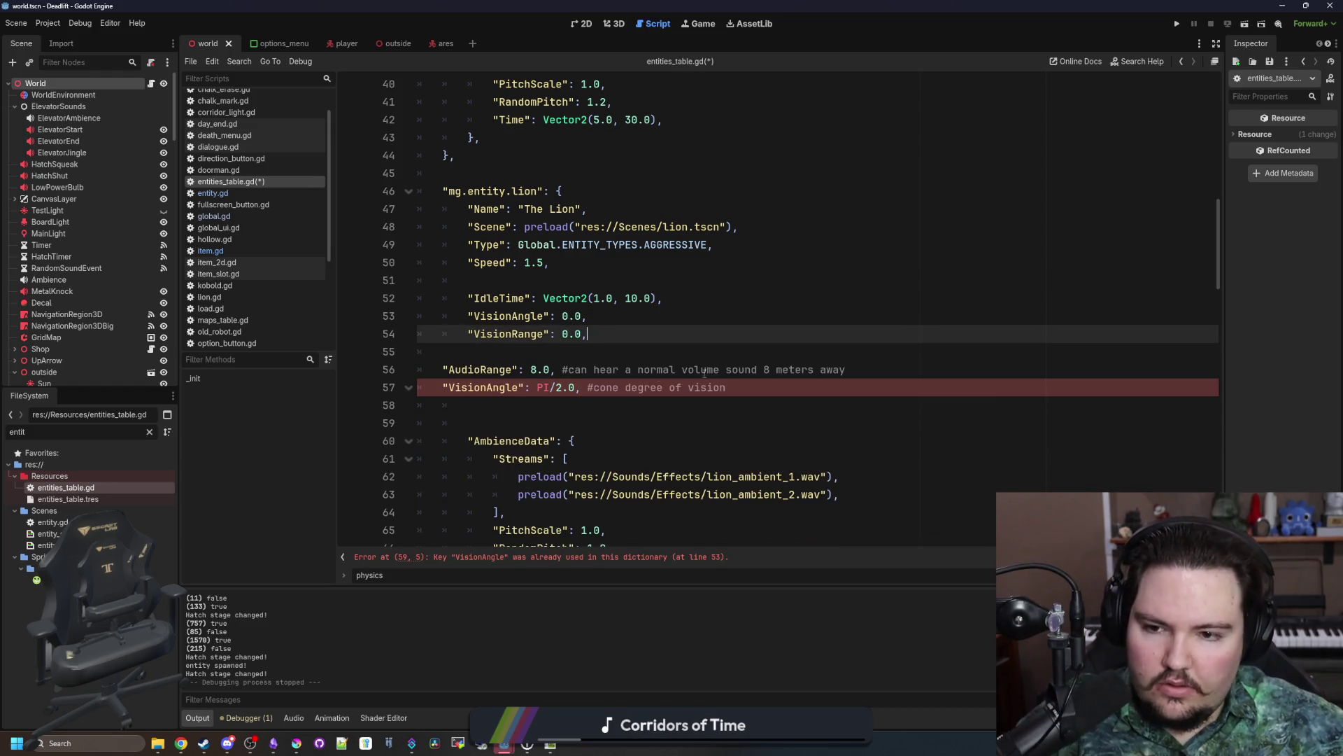
left_click_drag(769, 387, 442, 387)
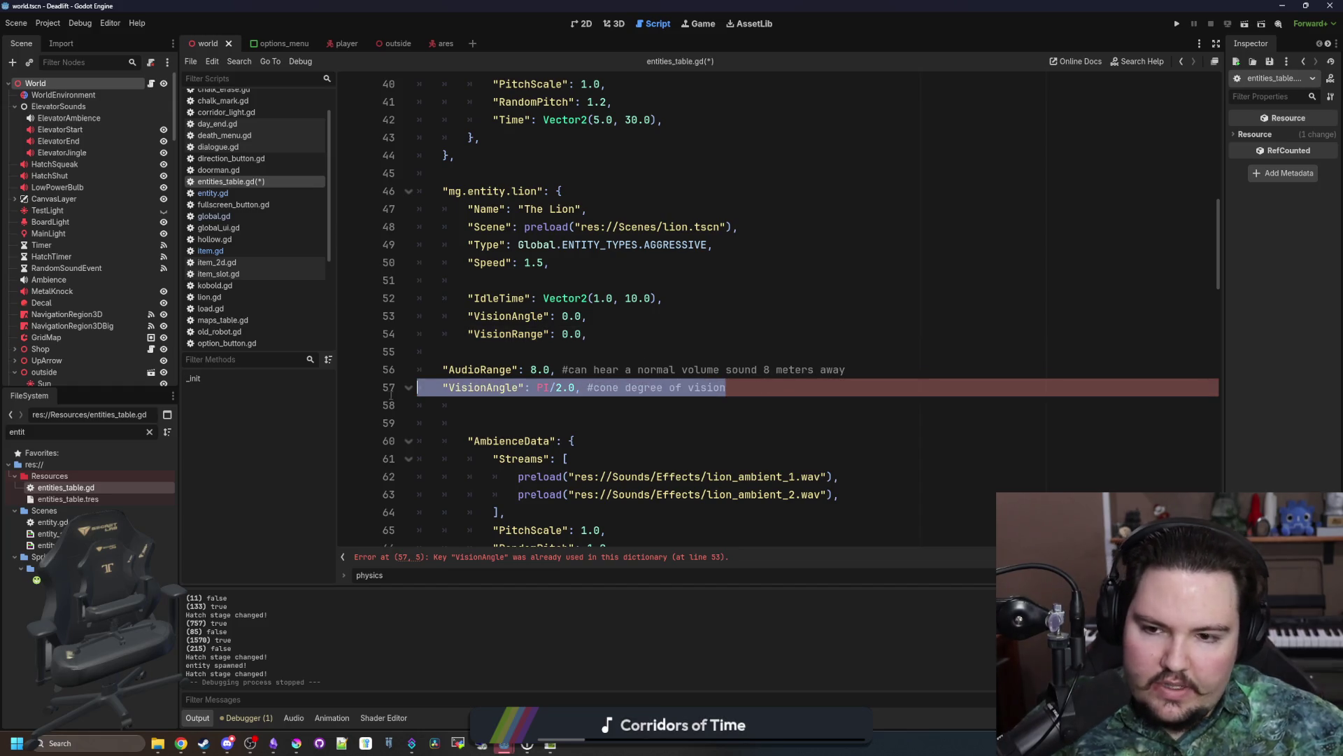
key("BackSpace")
key("BackSpace")
key("BackSpace")
left_click(443, 371)
key("Tab")
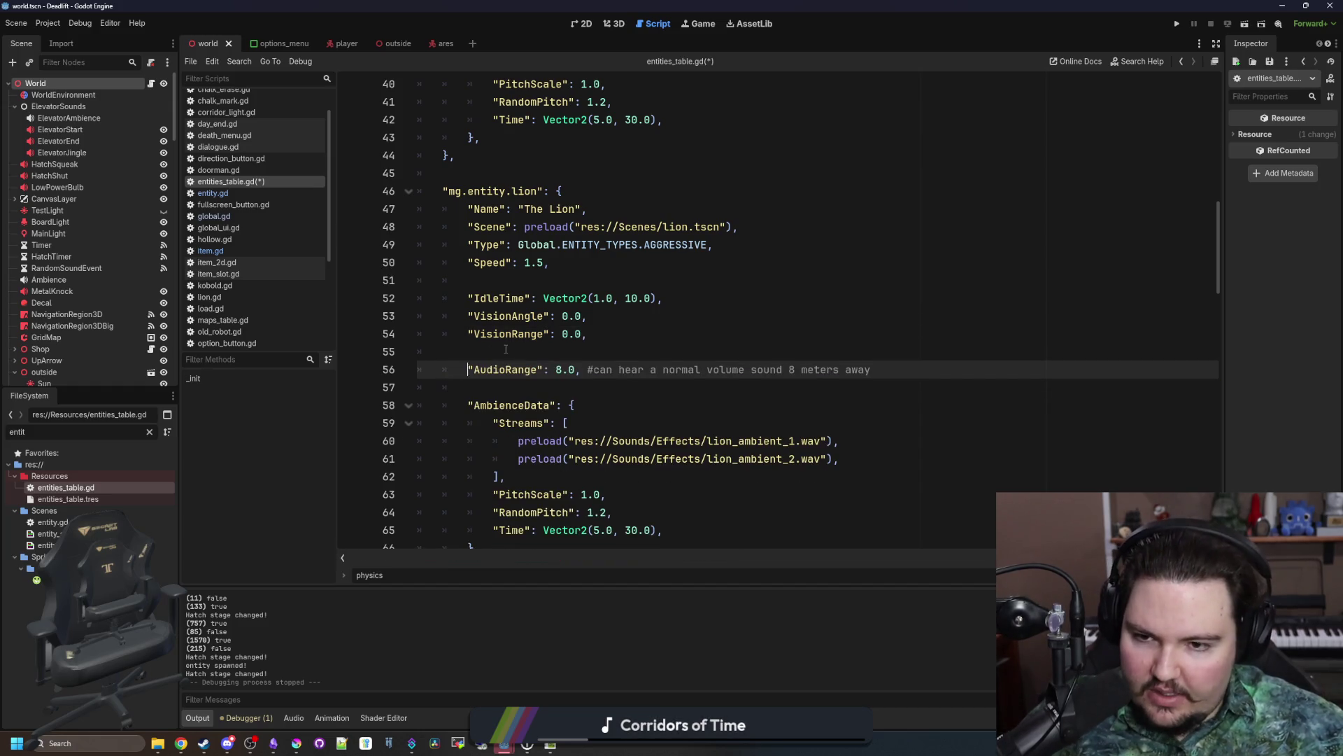
Step: Save entities_table.gd with the updated lion entry
left_click(506, 349)
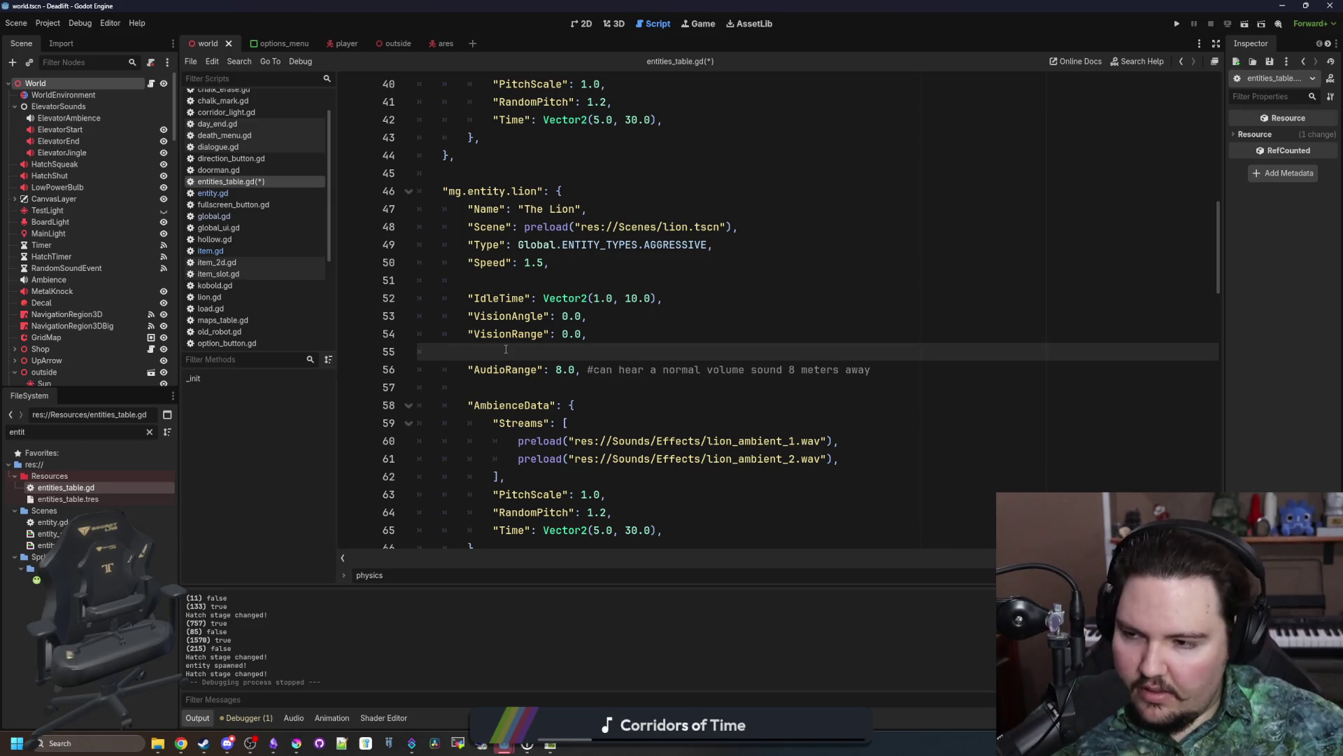
scroll(506, 349, "down", 1)
left_click(551, 336)
left_click(558, 298)
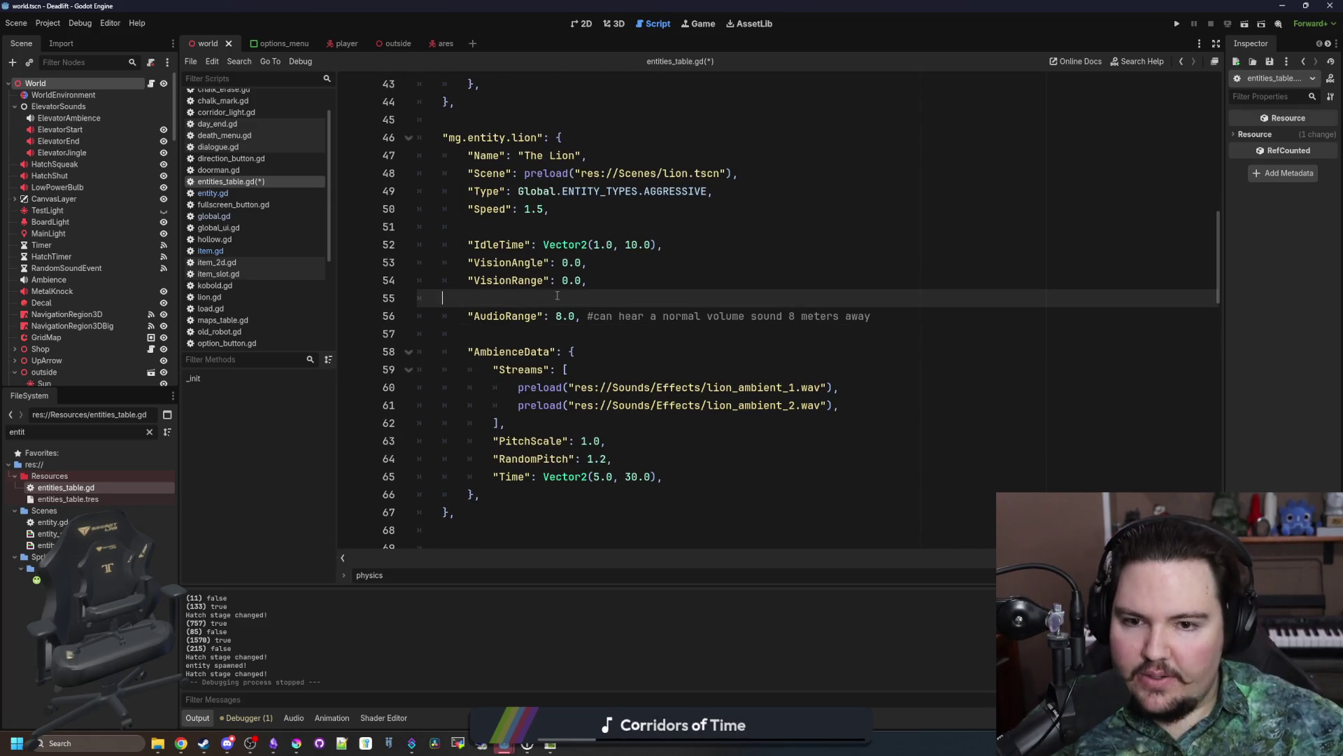
key("Down")
key("Down")
key("ctrl+s")
left_click(567, 302)
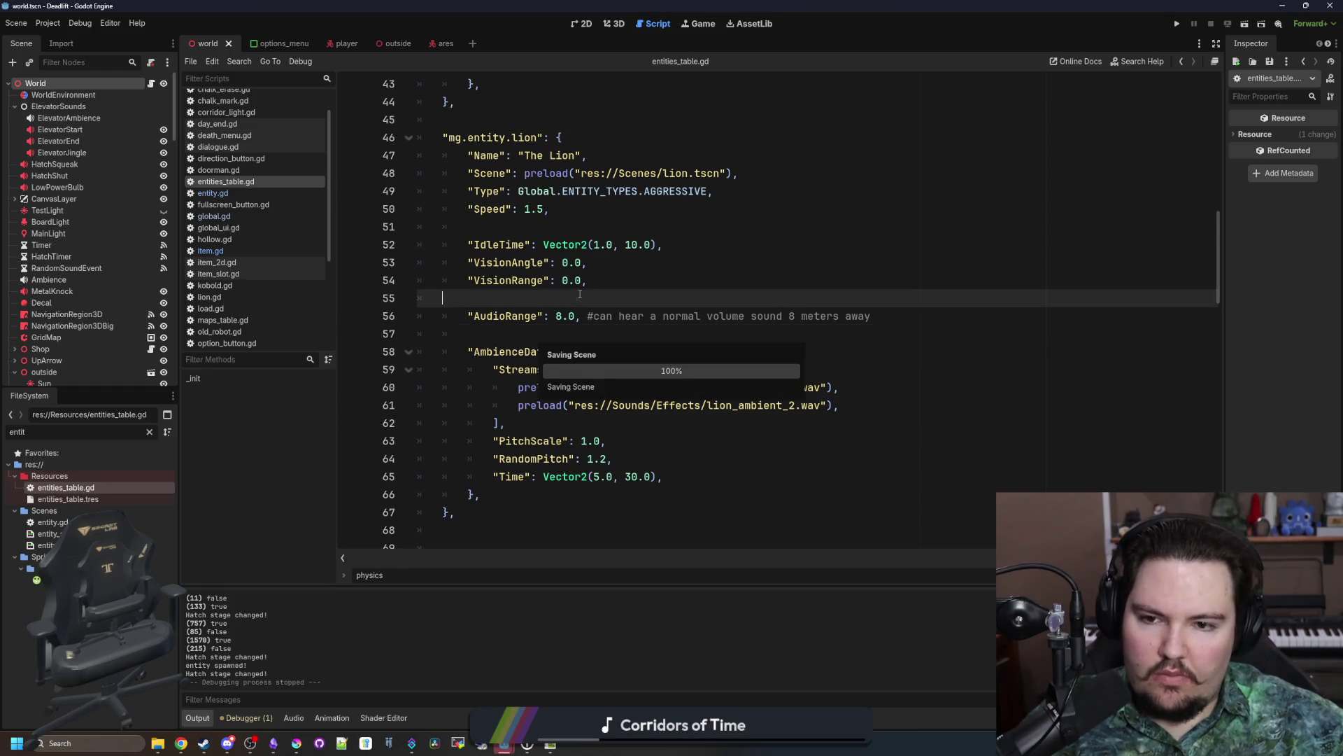
scroll(207, 258, "up", 1)
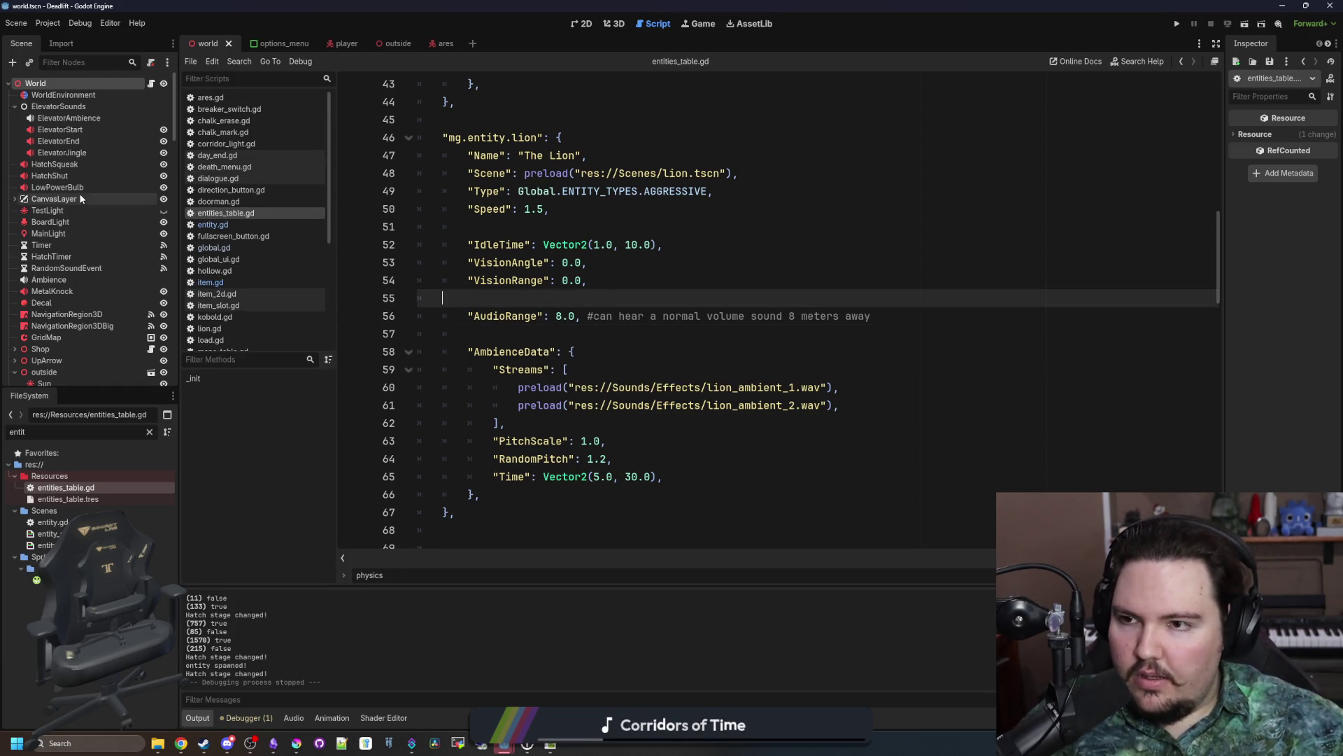
scroll(207, 258, "down", 4)
Step: In world.gd's generate_entities, comment out the Ares spawn line
left_click(212, 342)
left_click(589, 314)
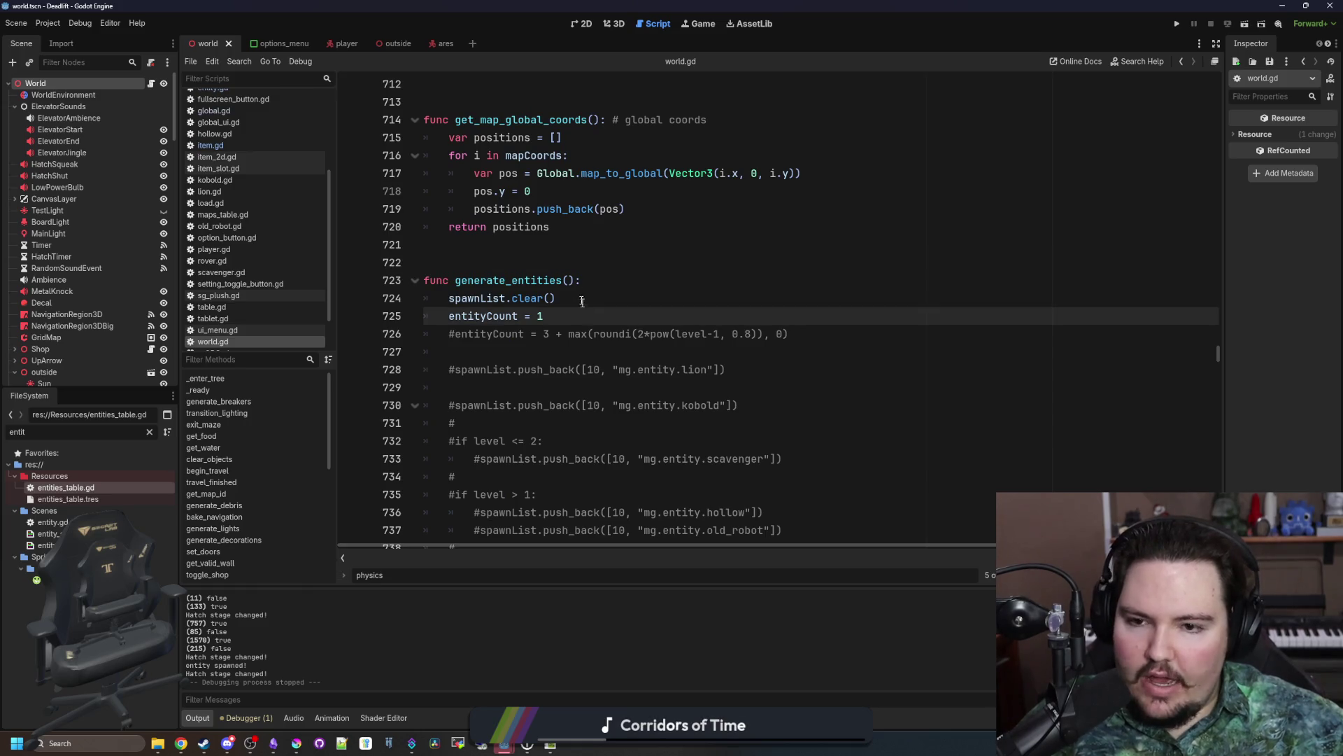
left_click(570, 279)
scroll(495, 430, "down", 3)
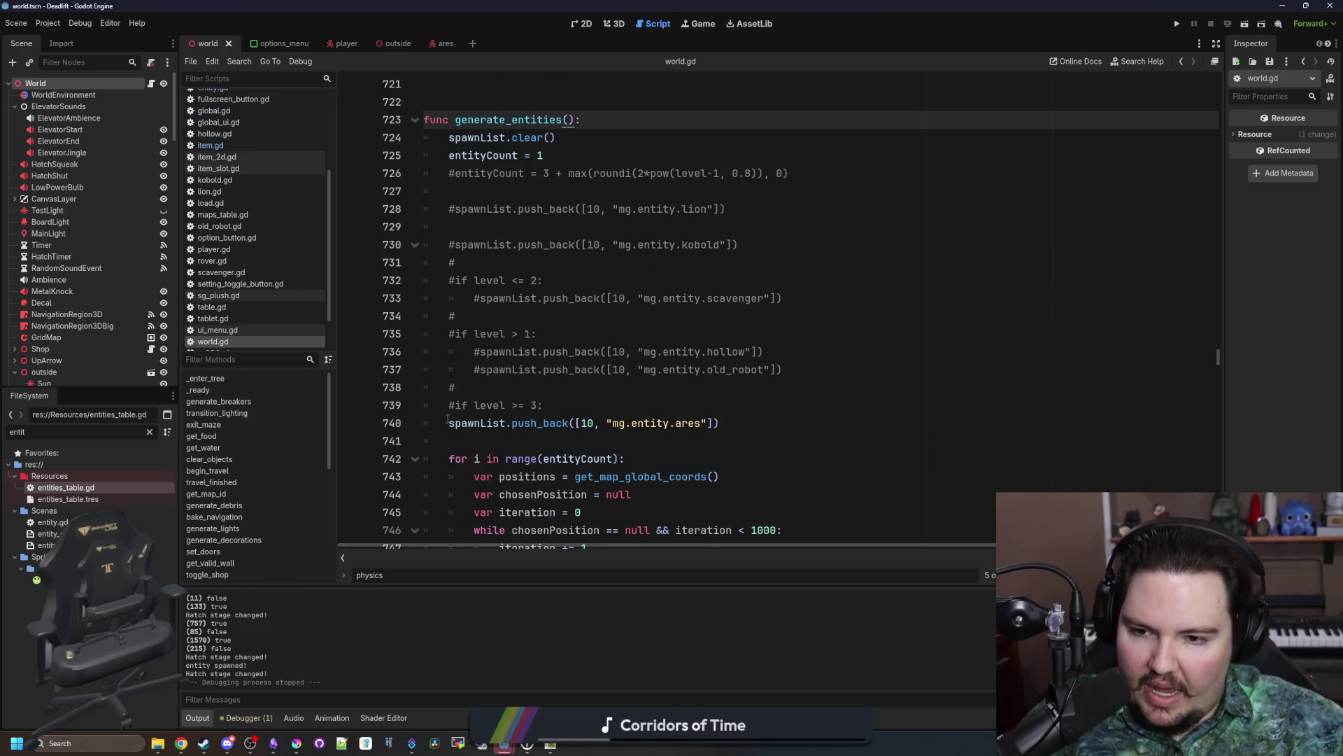
left_click(447, 419)
type("#")
Step: Add an active spawnList.push_back([10, "mg.entity.lion"]) line below it, save, and run the project
left_click_drag(747, 218, 444, 211)
key("ctrl+c")
left_click(464, 442)
key("Return")
key("ctrl+v")
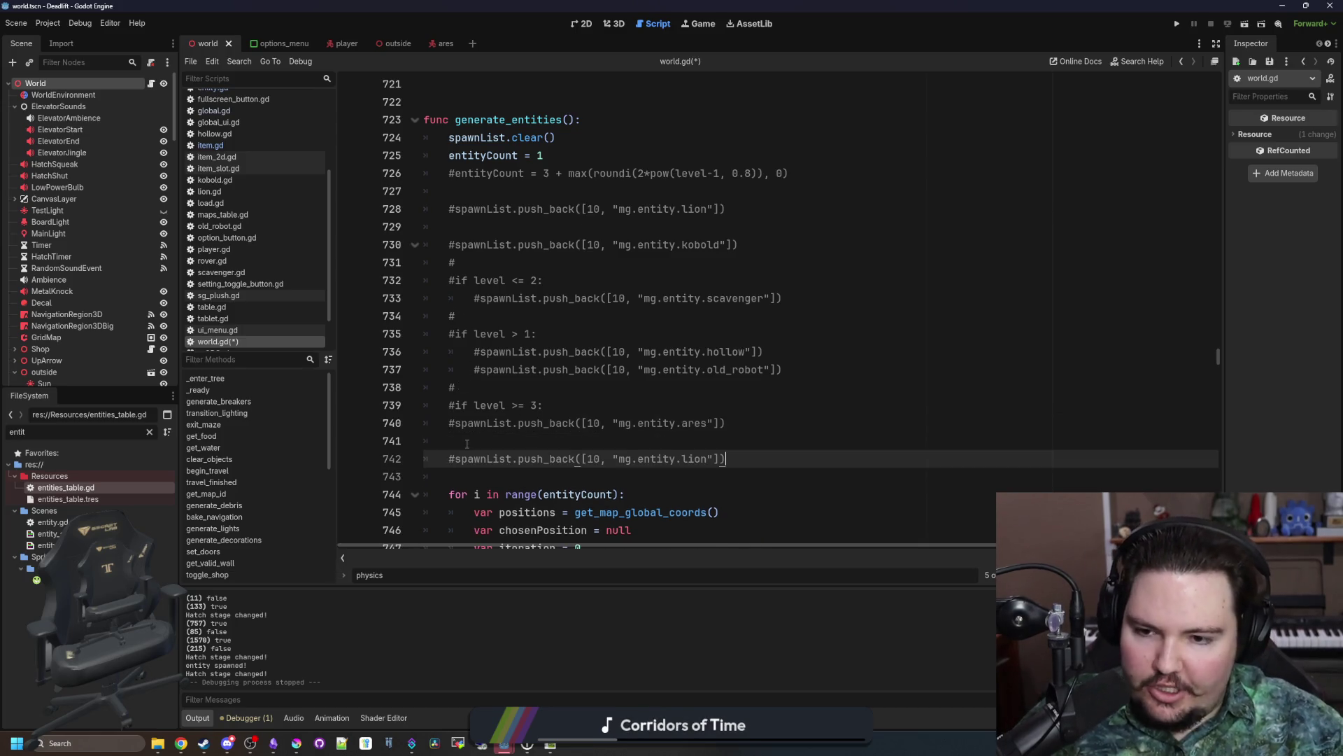
left_click(458, 459)
key("BackSpace")
left_click(473, 445)
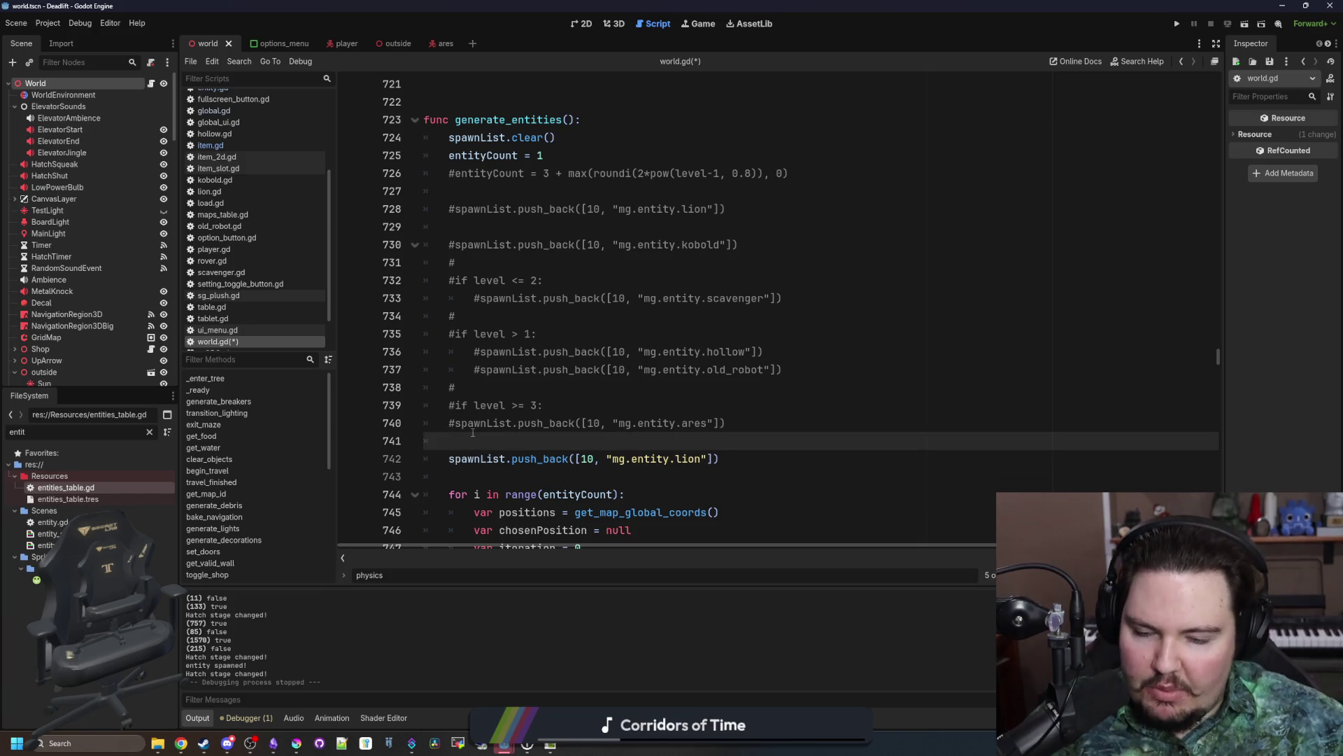
key("ctrl+s")
left_click(1177, 24)
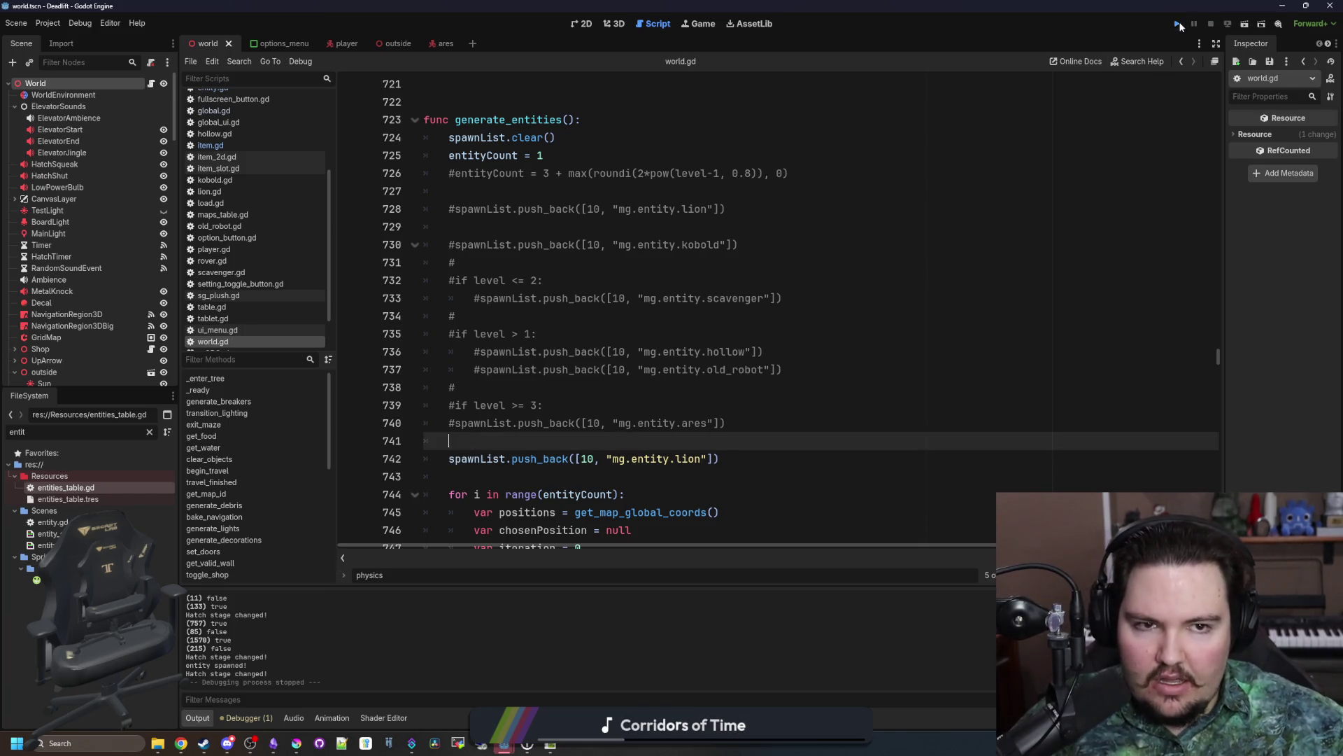
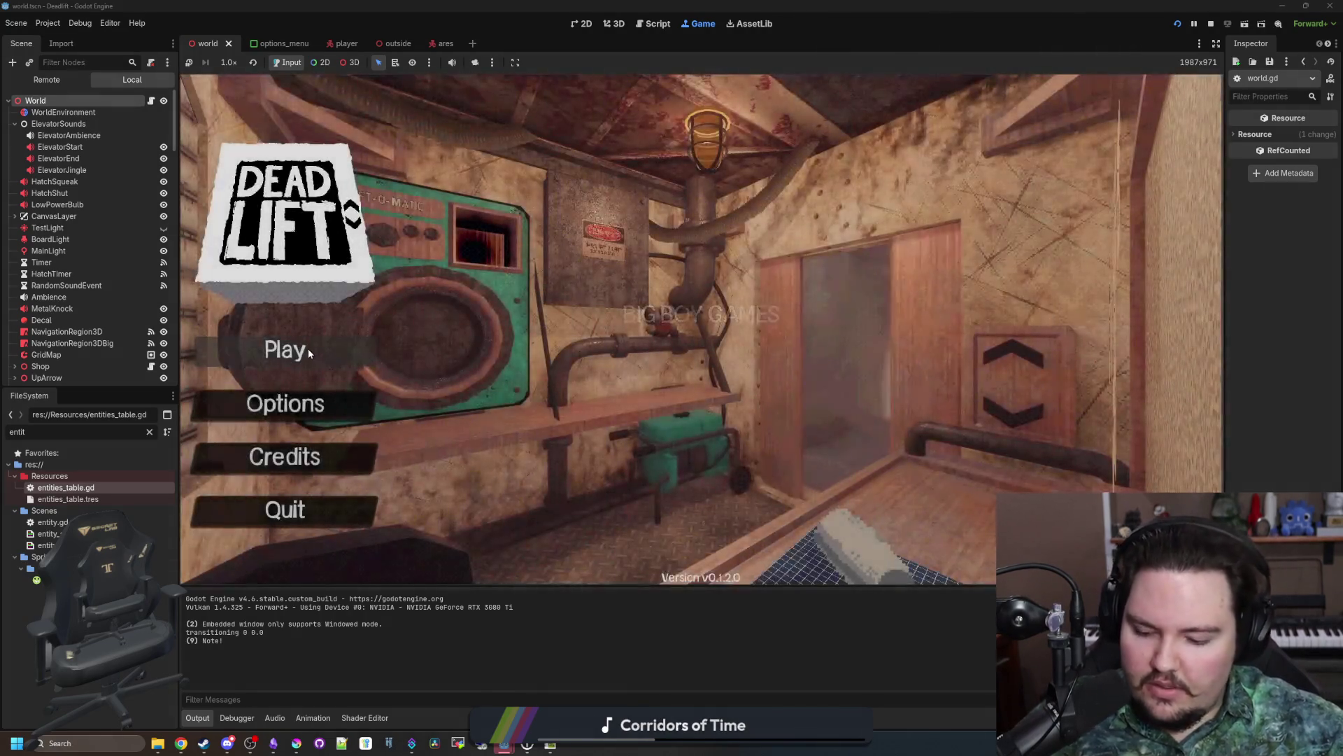
Step: Start Deadlift from the main menu, ride the elevator down and walk into the breakroom
left_click(308, 350)
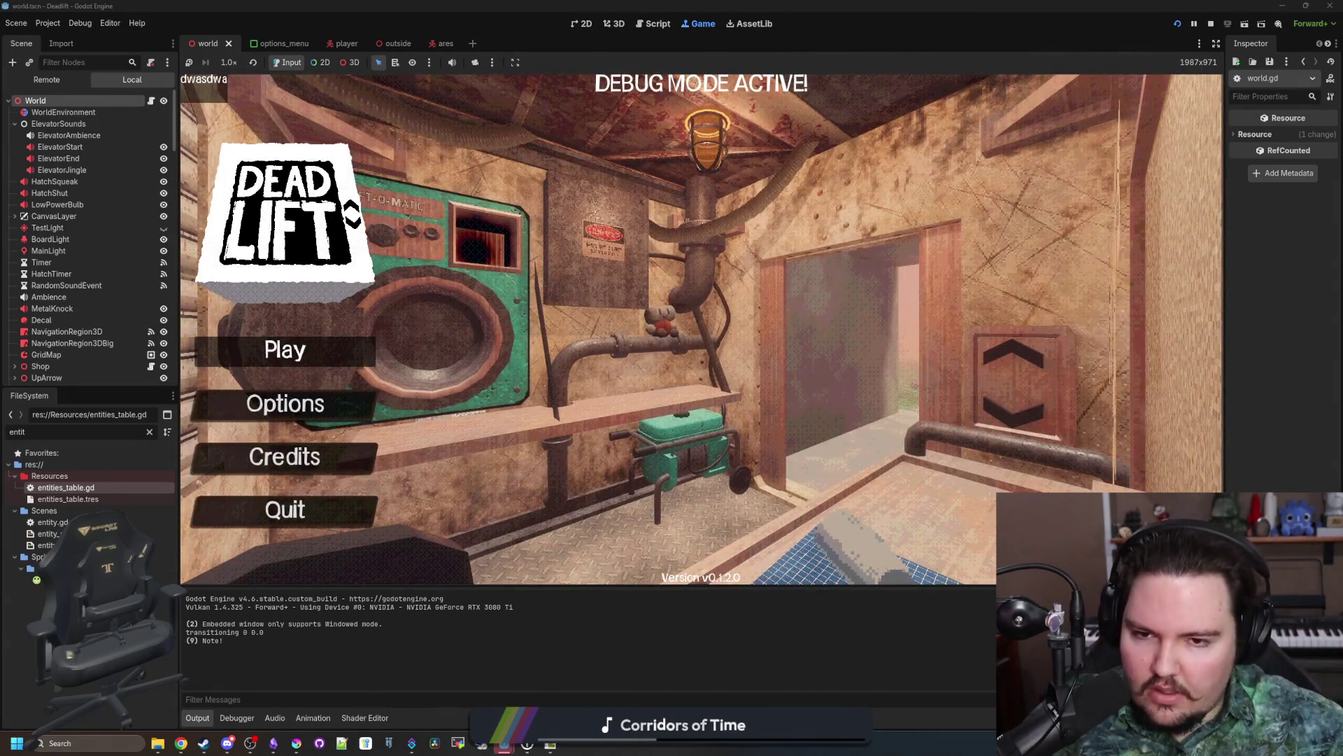
key("e")
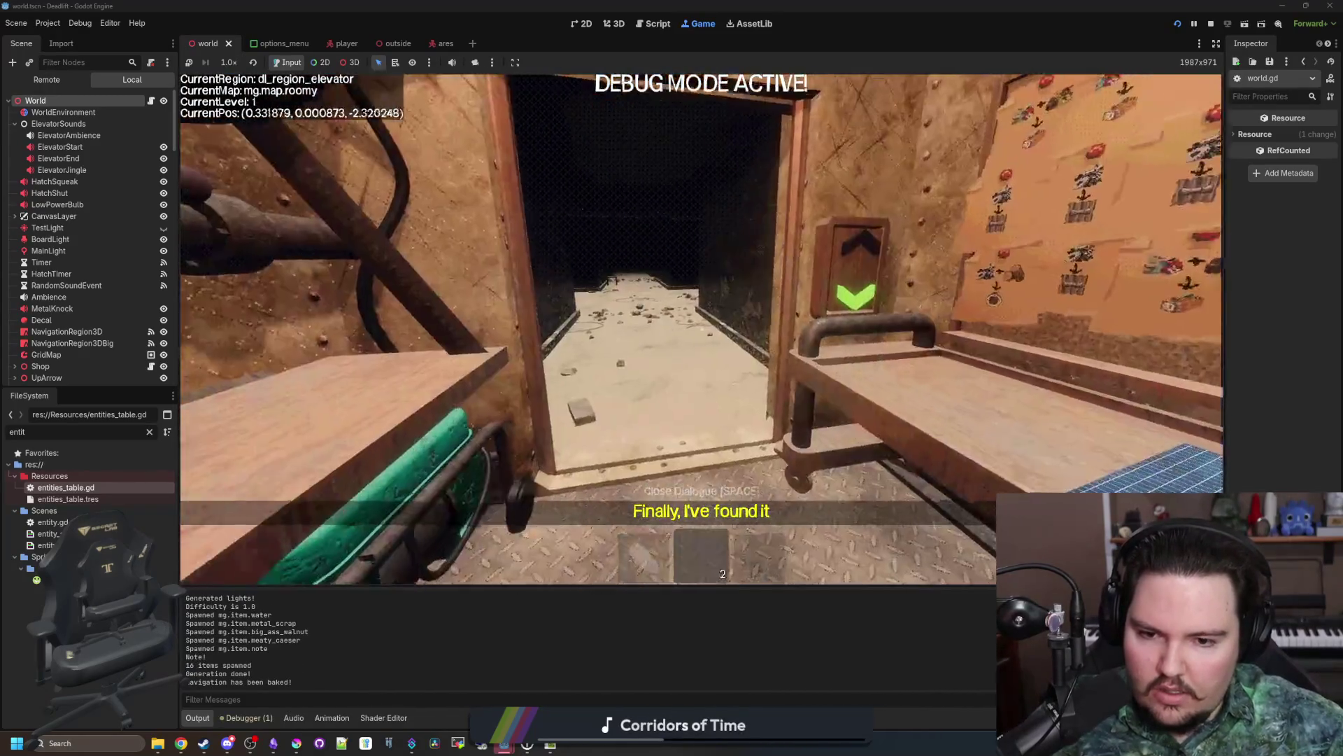
key("w")
key("w")
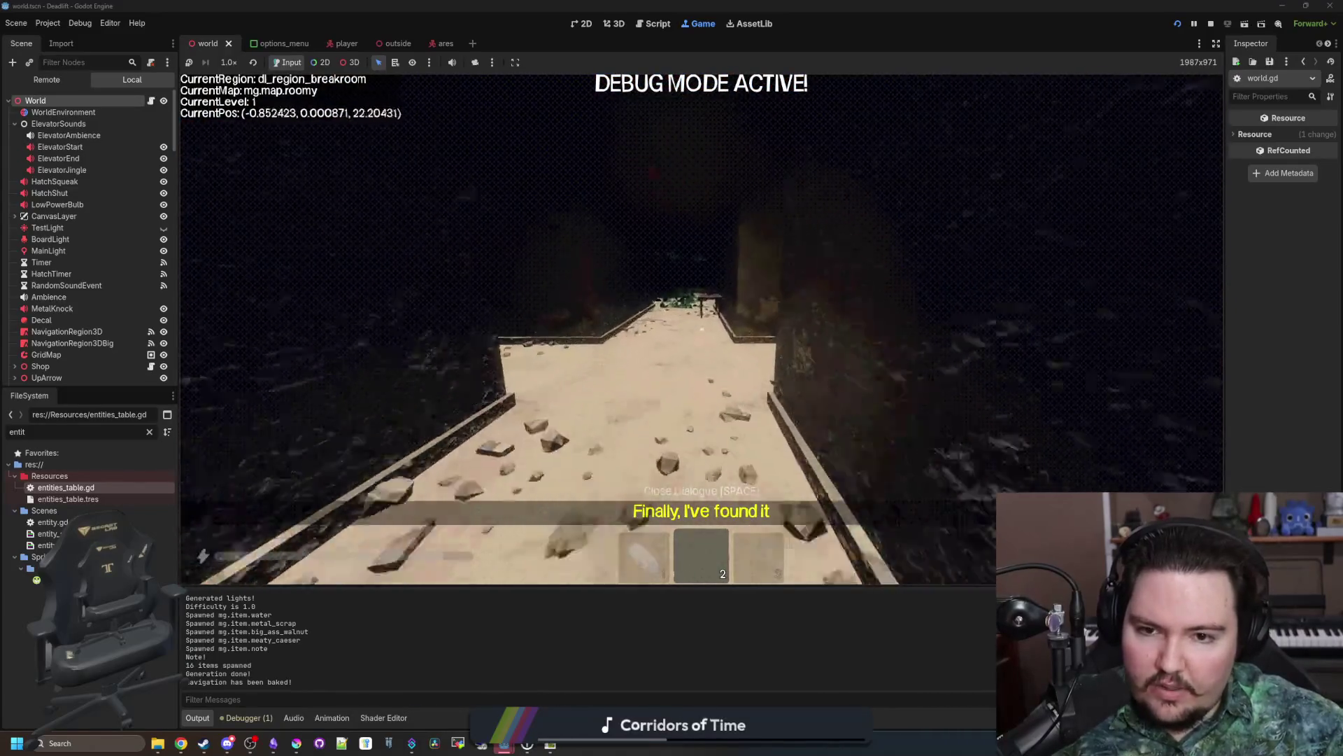
key("w")
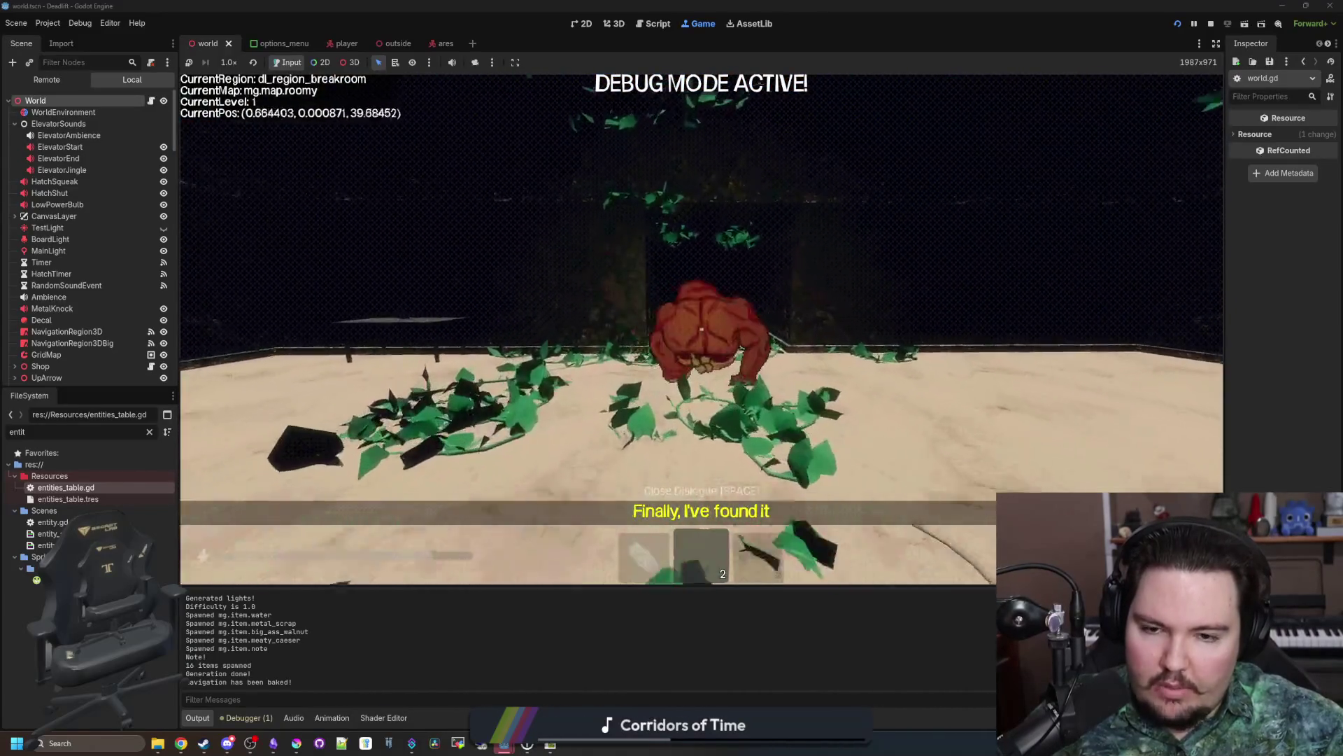
key("s")
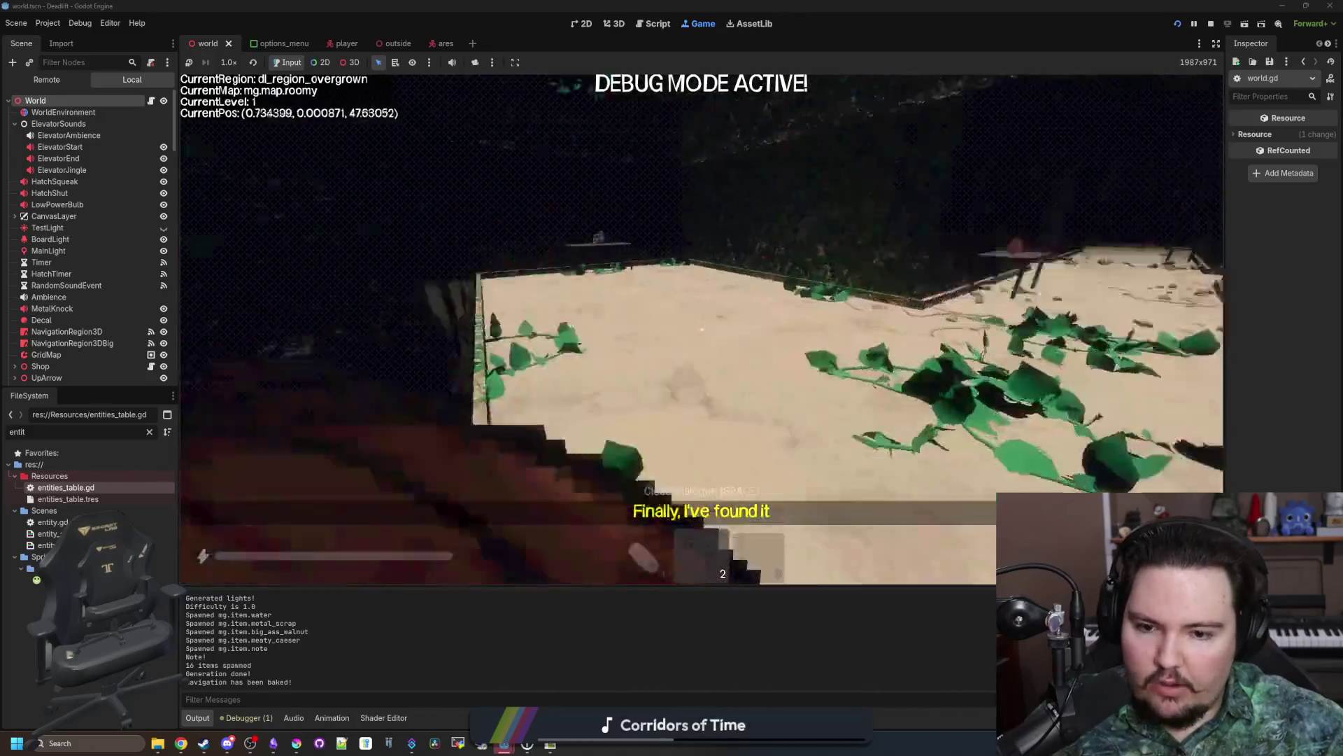
key("s")
Step: Pick up the floor pill into hotbar slot 2 and walk around the breakroom
key("1")
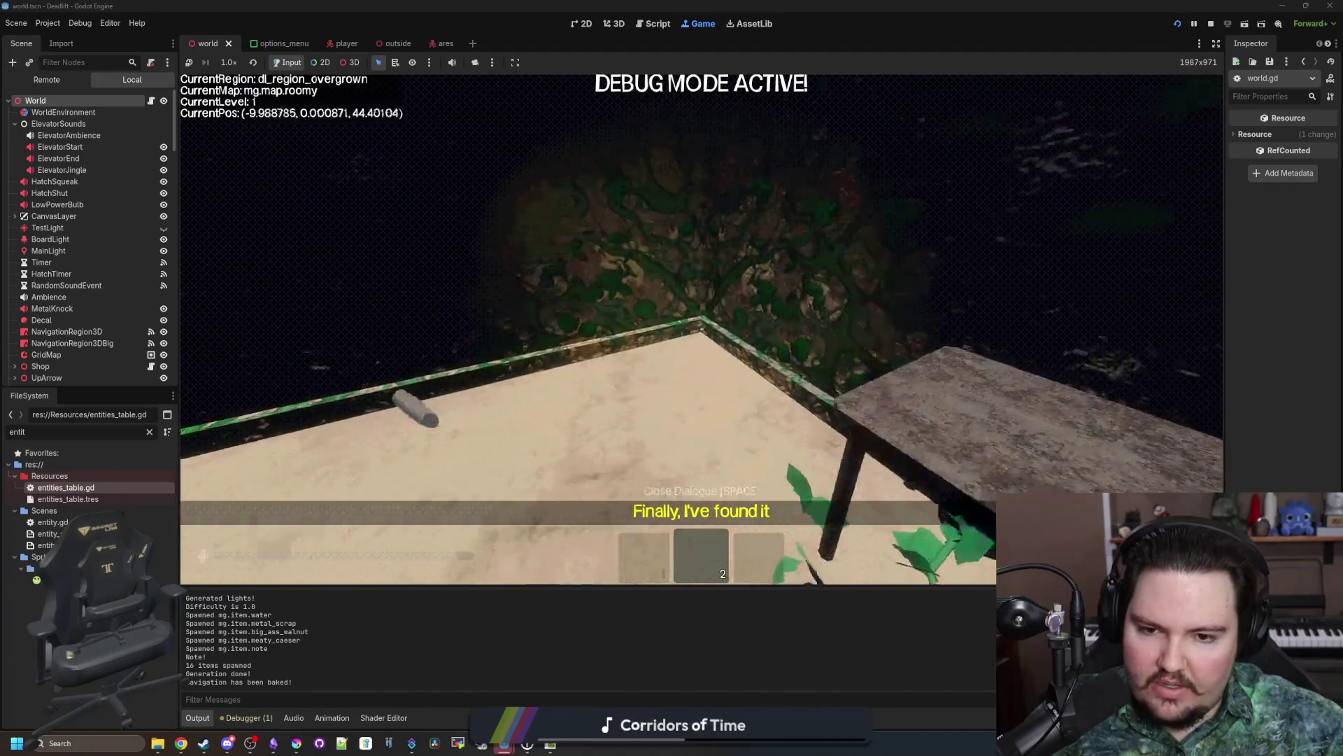
key("w")
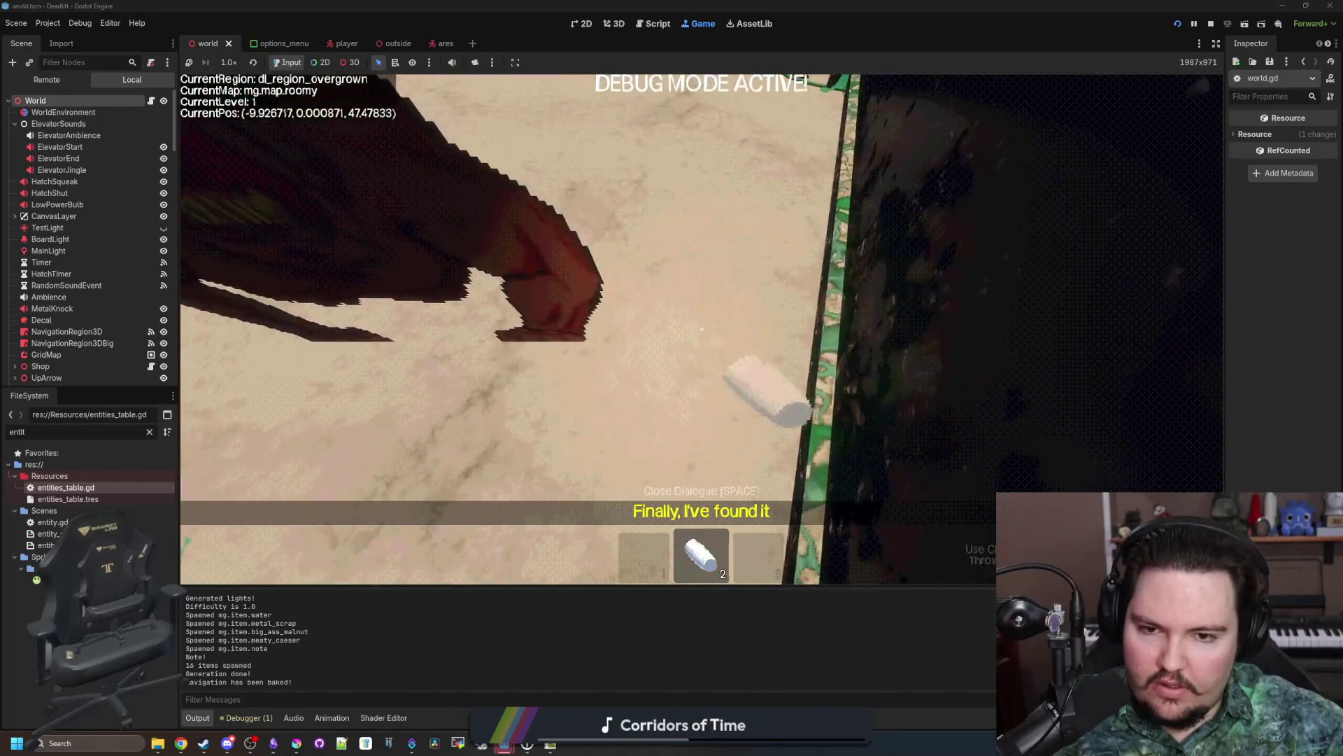
key("e")
key("w")
key("3")
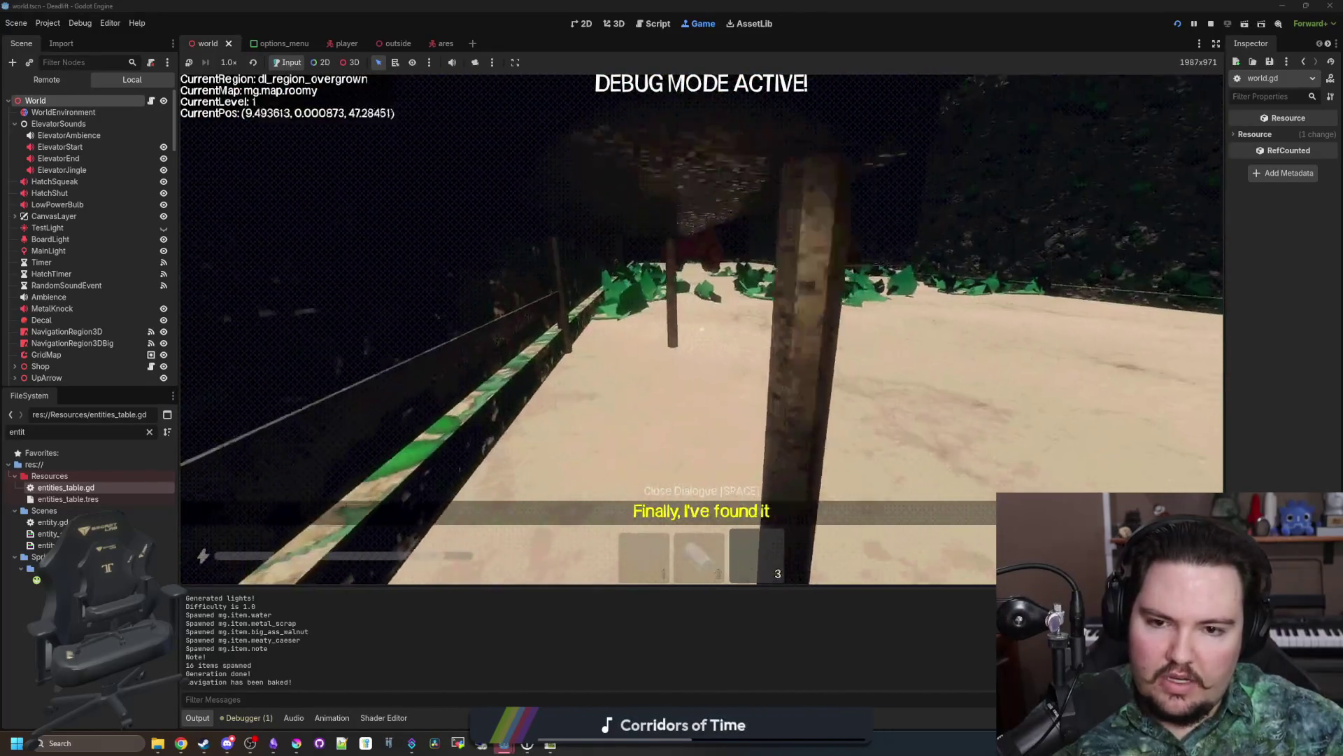
key("w")
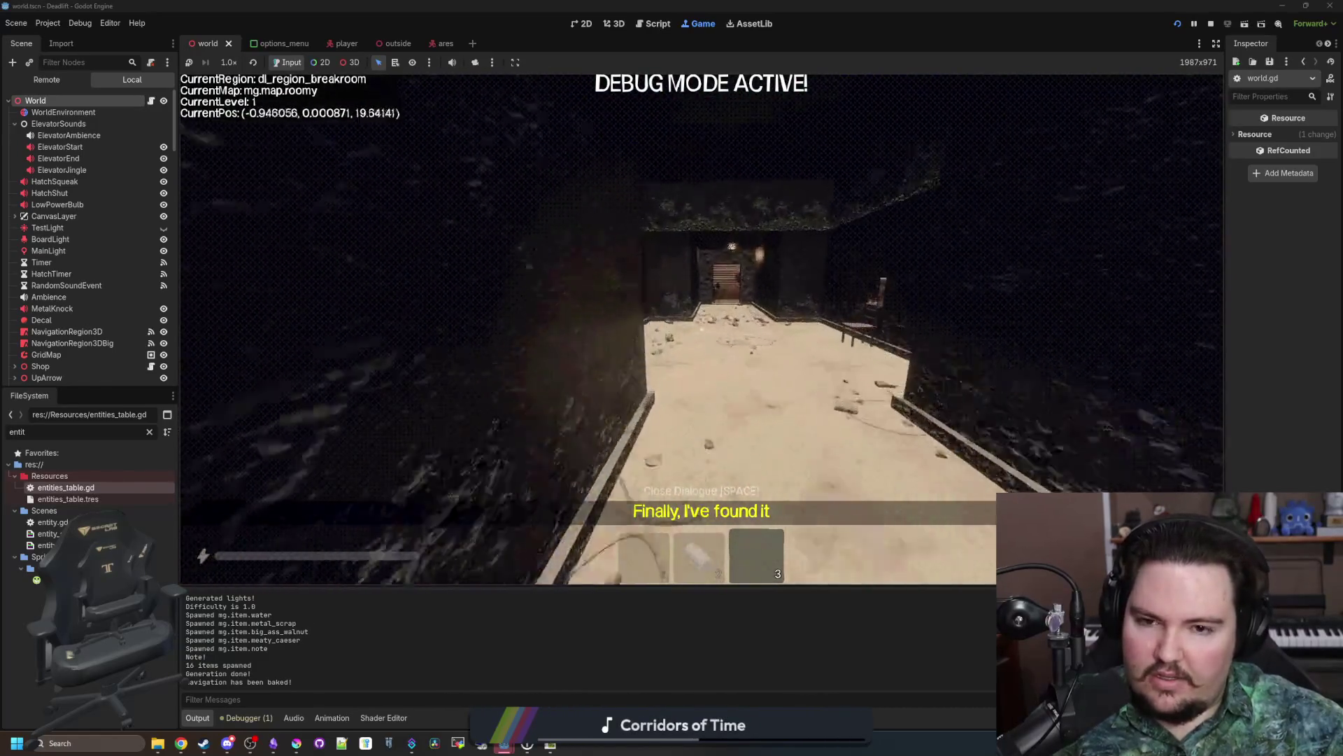
key("w")
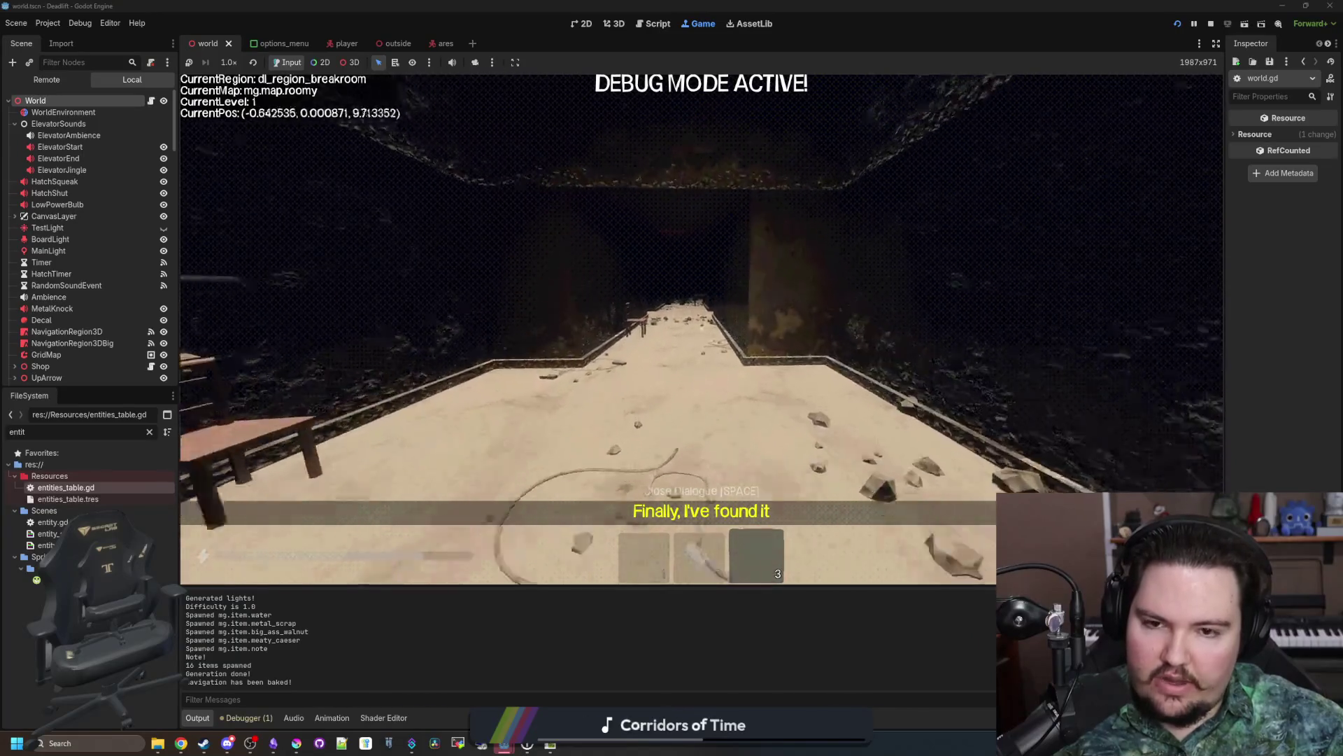
key("s")
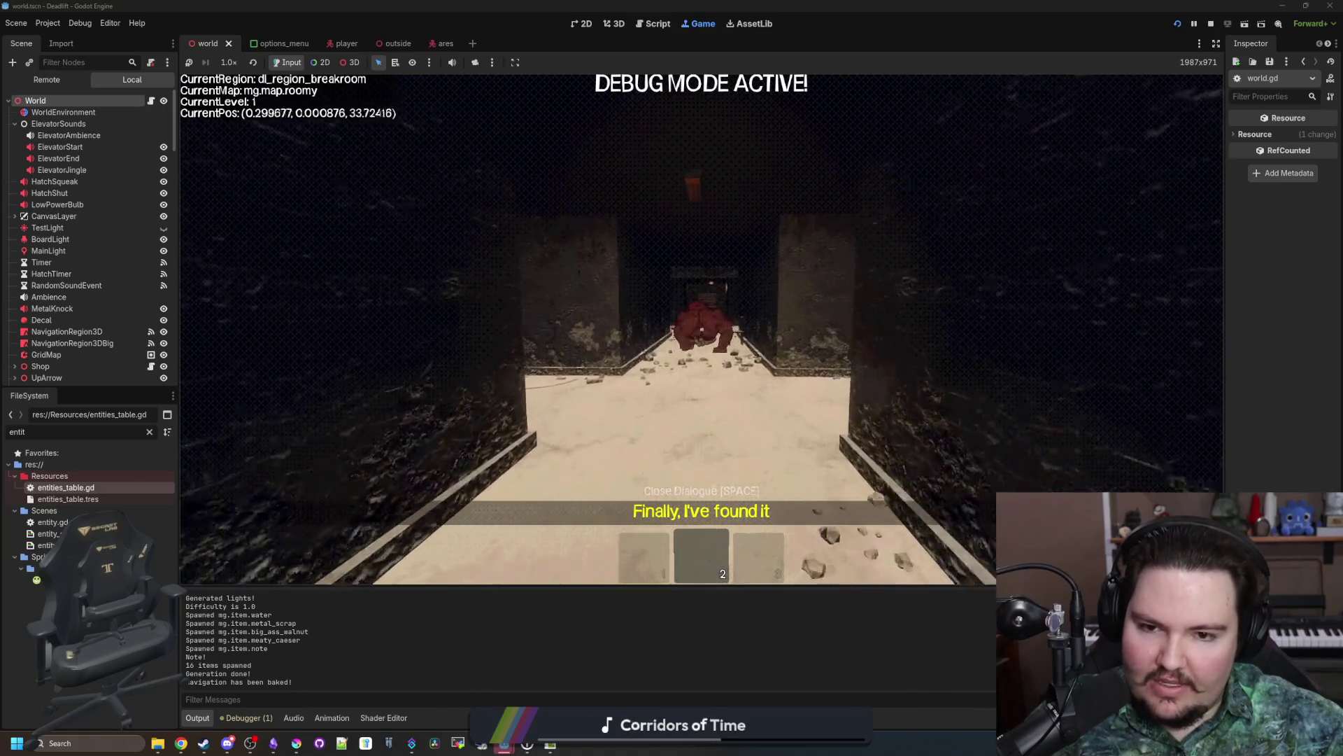
Step: Hold the pill from slot 2, switch between slots 2 and 3 while looking around, then pause
key("w")
key("w")
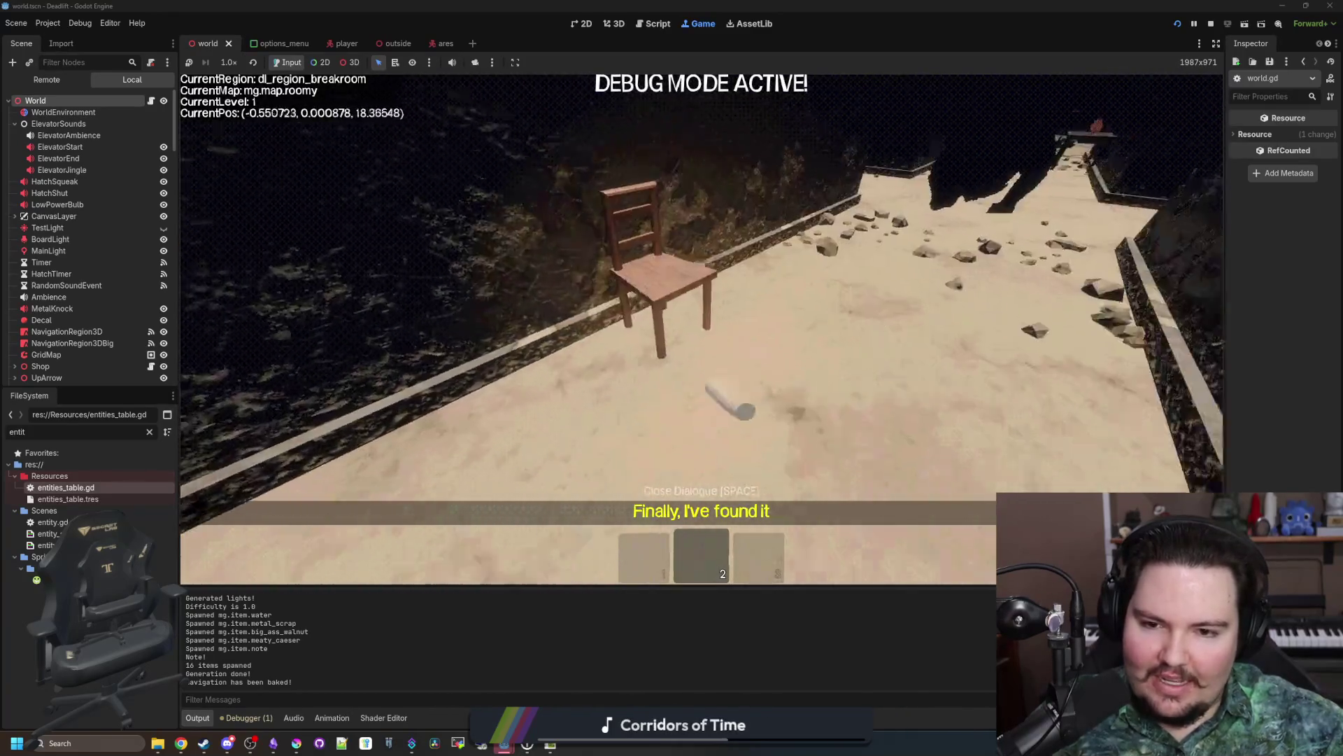
key("3")
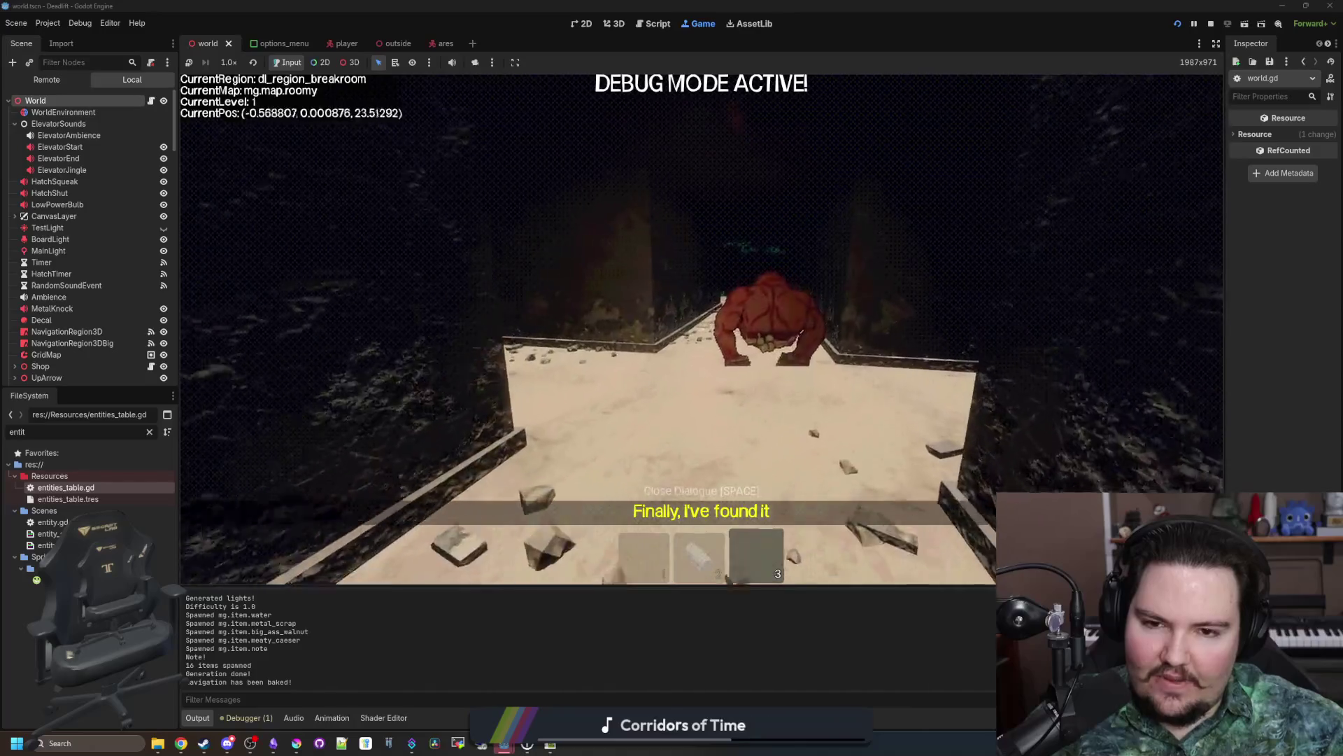
key("2")
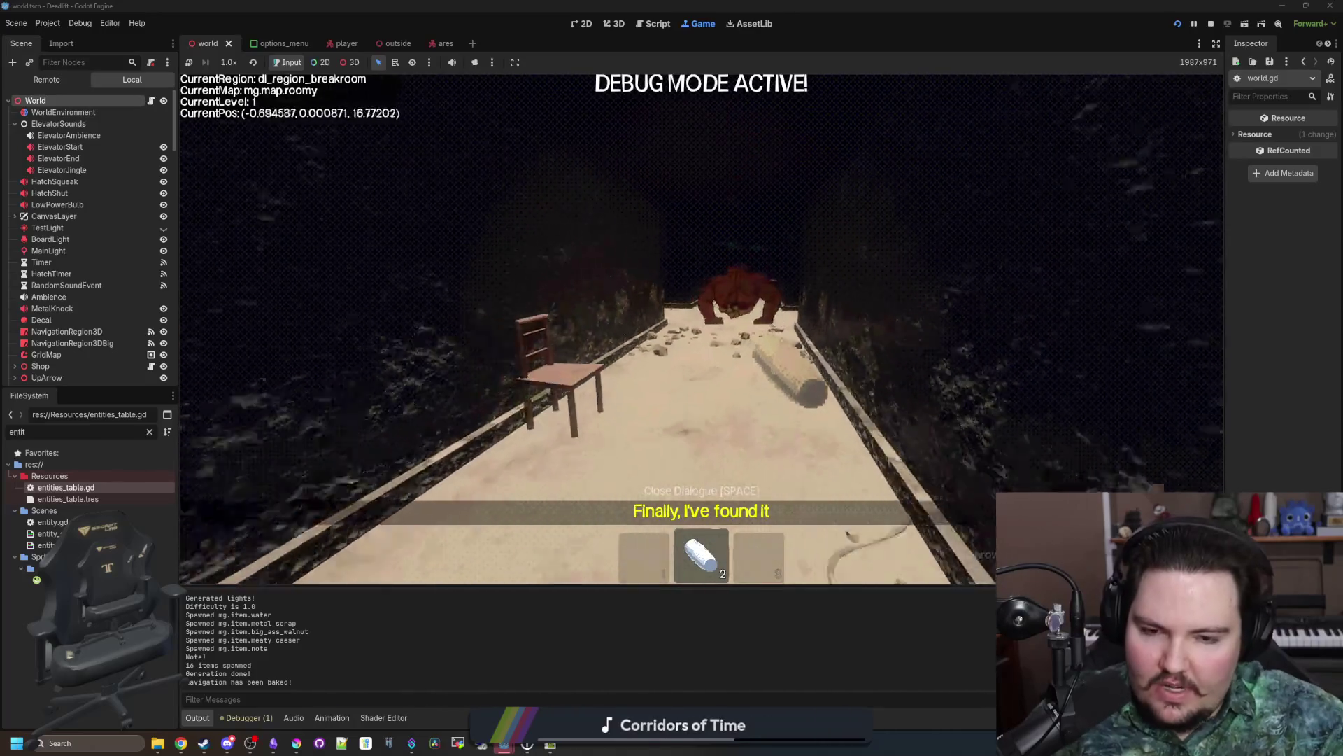
key("w")
key("3")
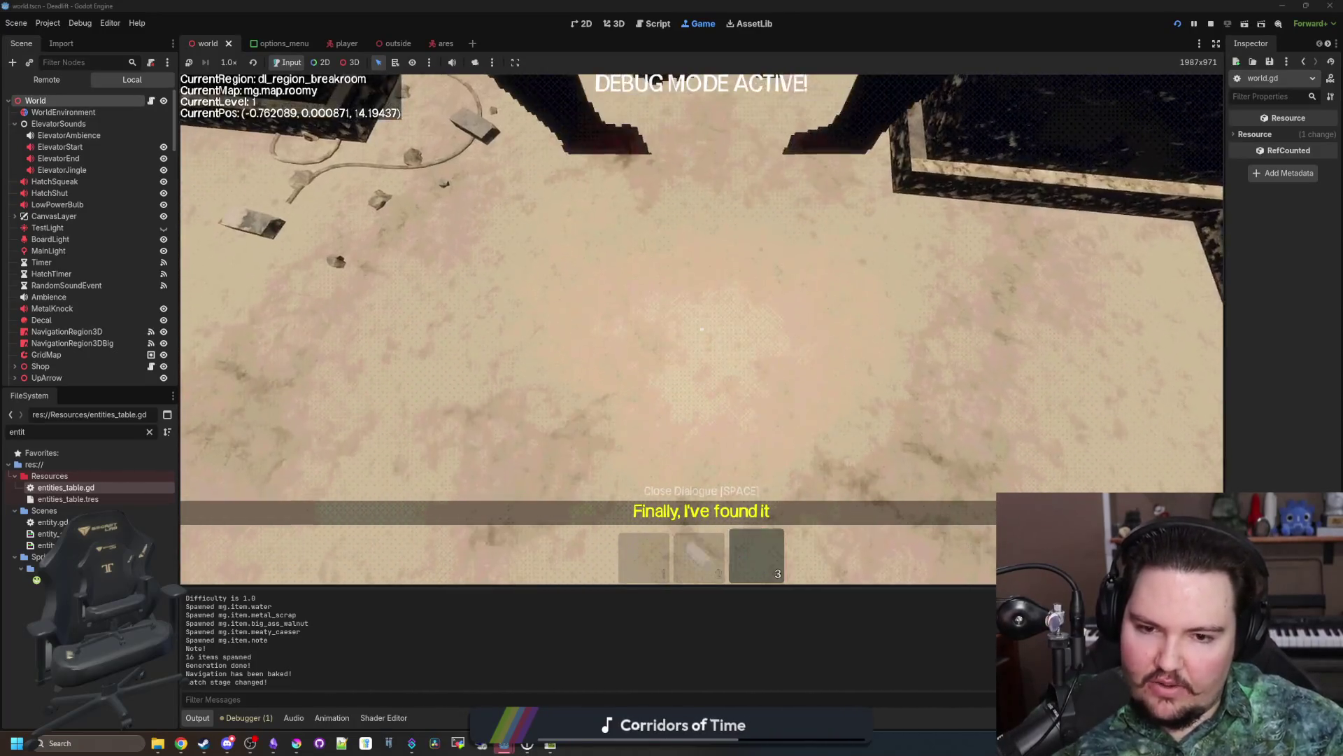
key("w")
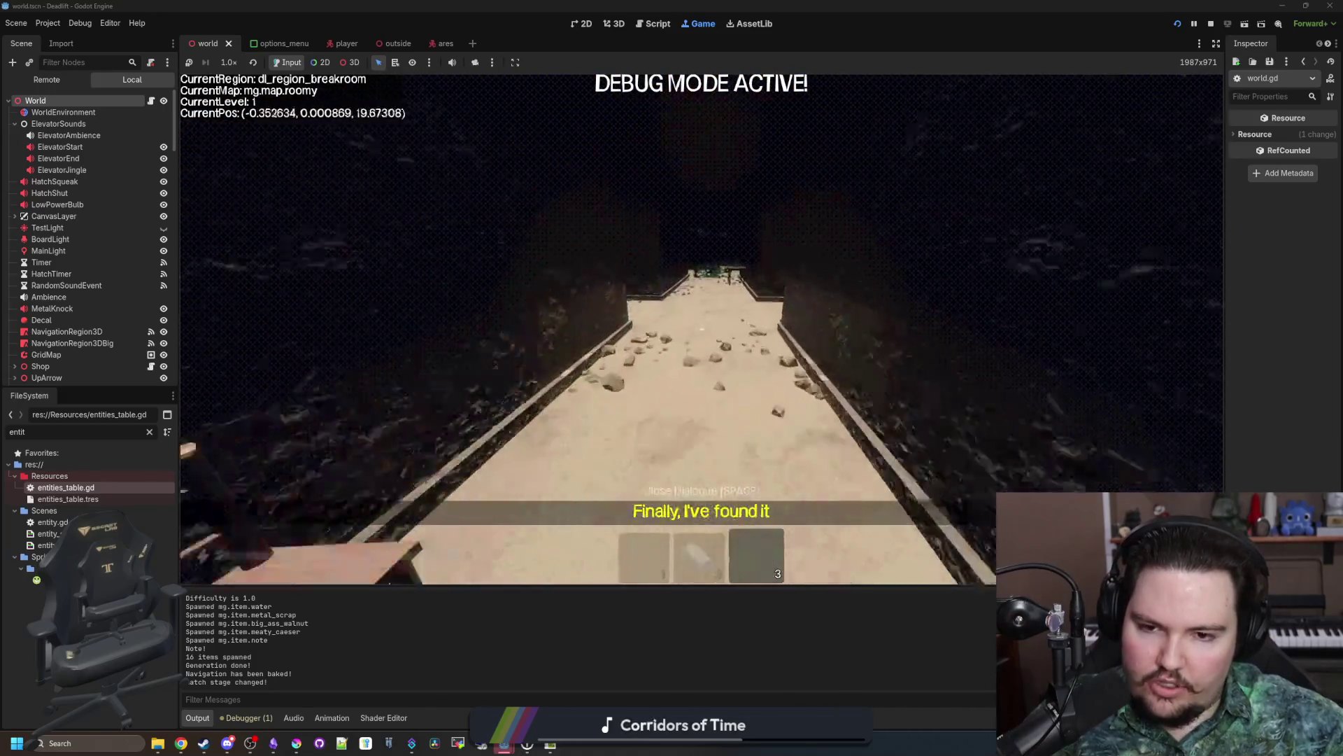
key("Escape")
Step: Filter the FileSystem for 'glob' and open global.gd in the script editor
left_click(149, 432)
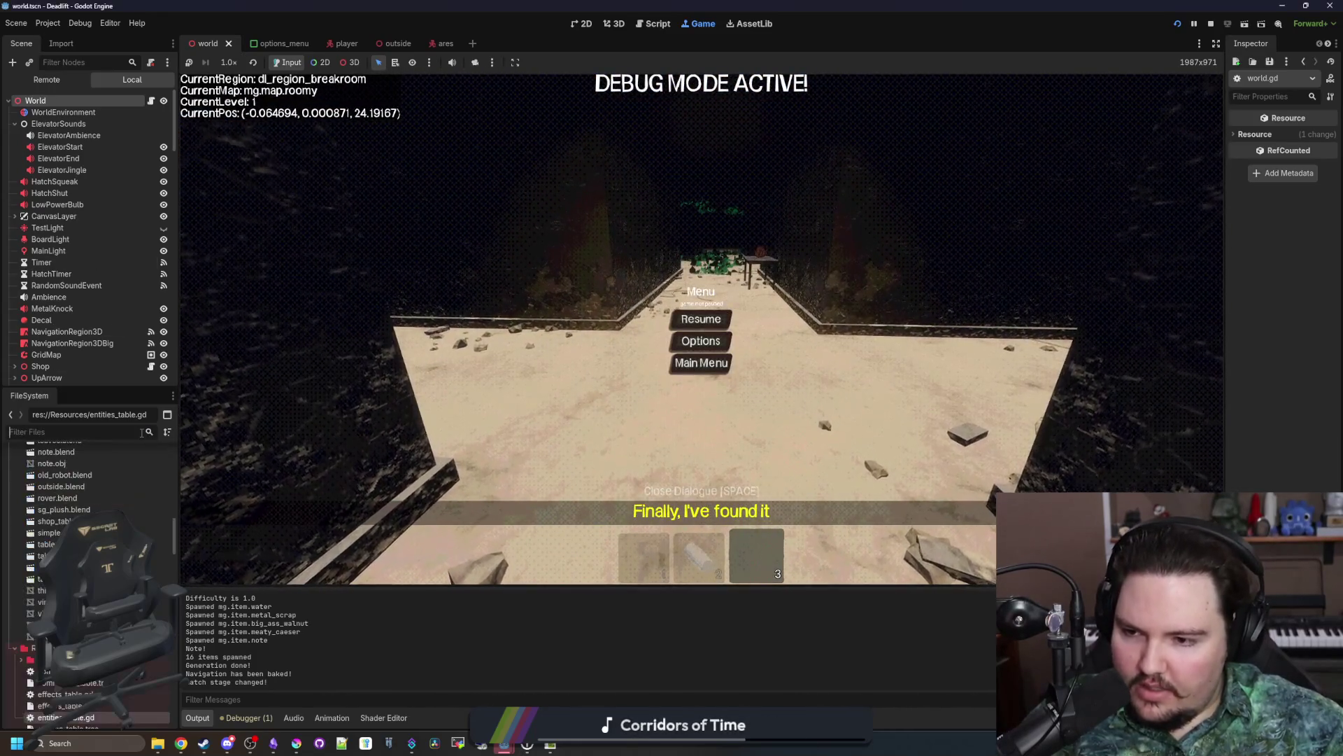
type("glob")
left_click(50, 476)
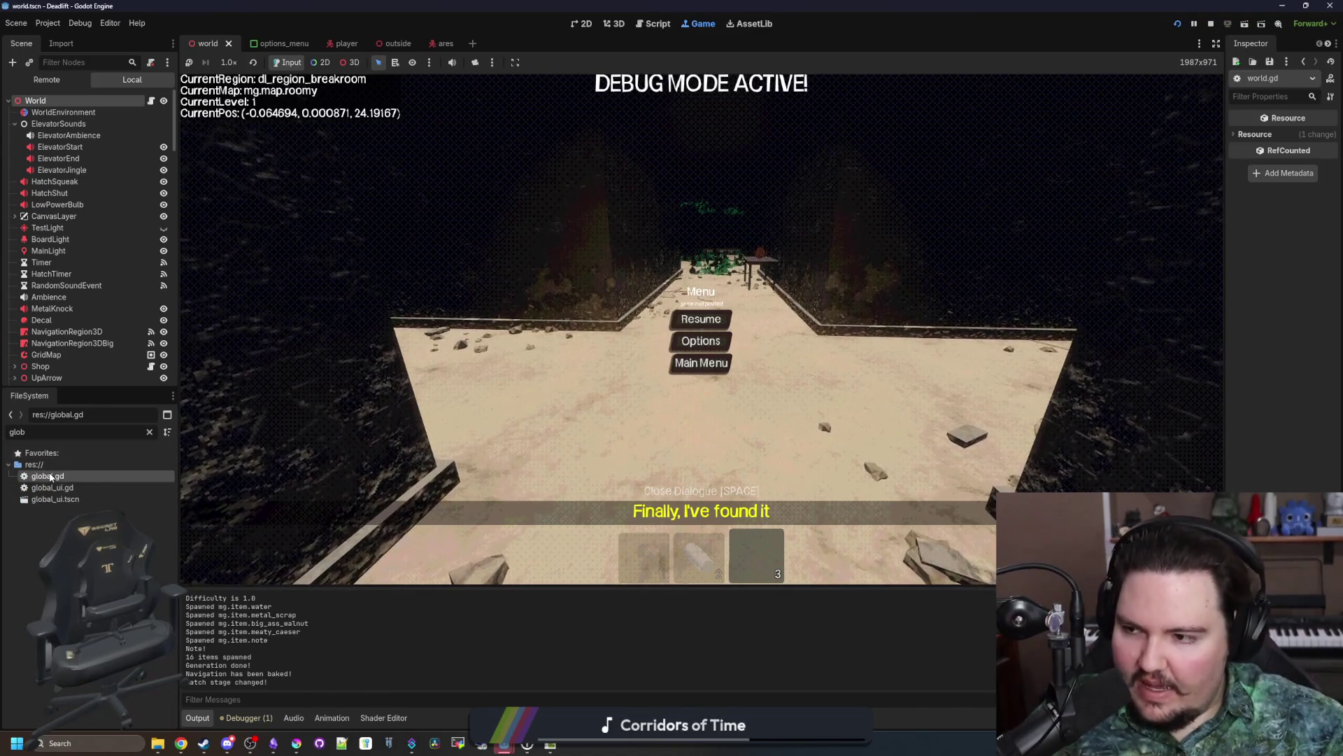
double_click(50, 476)
Step: Add print("Audio event!") after audio_event.emit(data) in create_audio_event and save
scroll(573, 316, "down", 1)
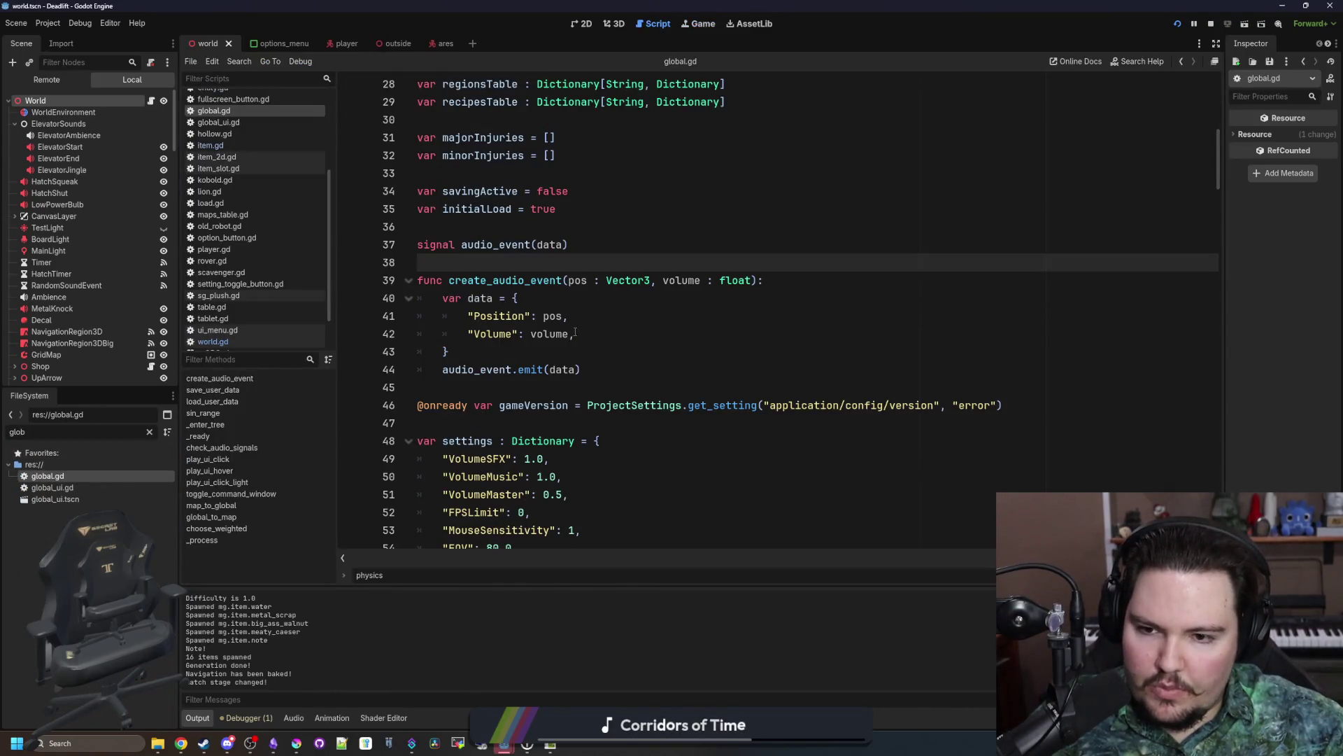
left_click(606, 367)
key("Return")
type("print(\"Audio event!")
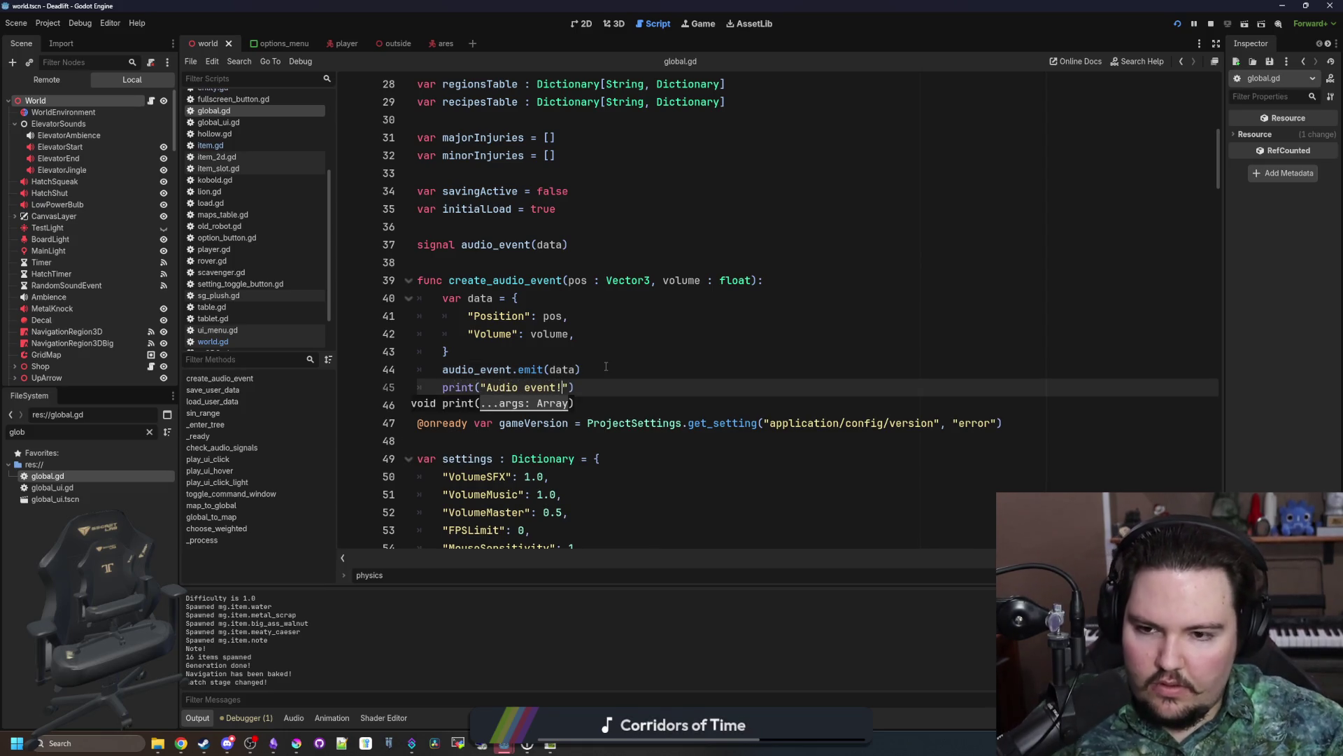
key("End")
key("Return")
key("ctrl+s")
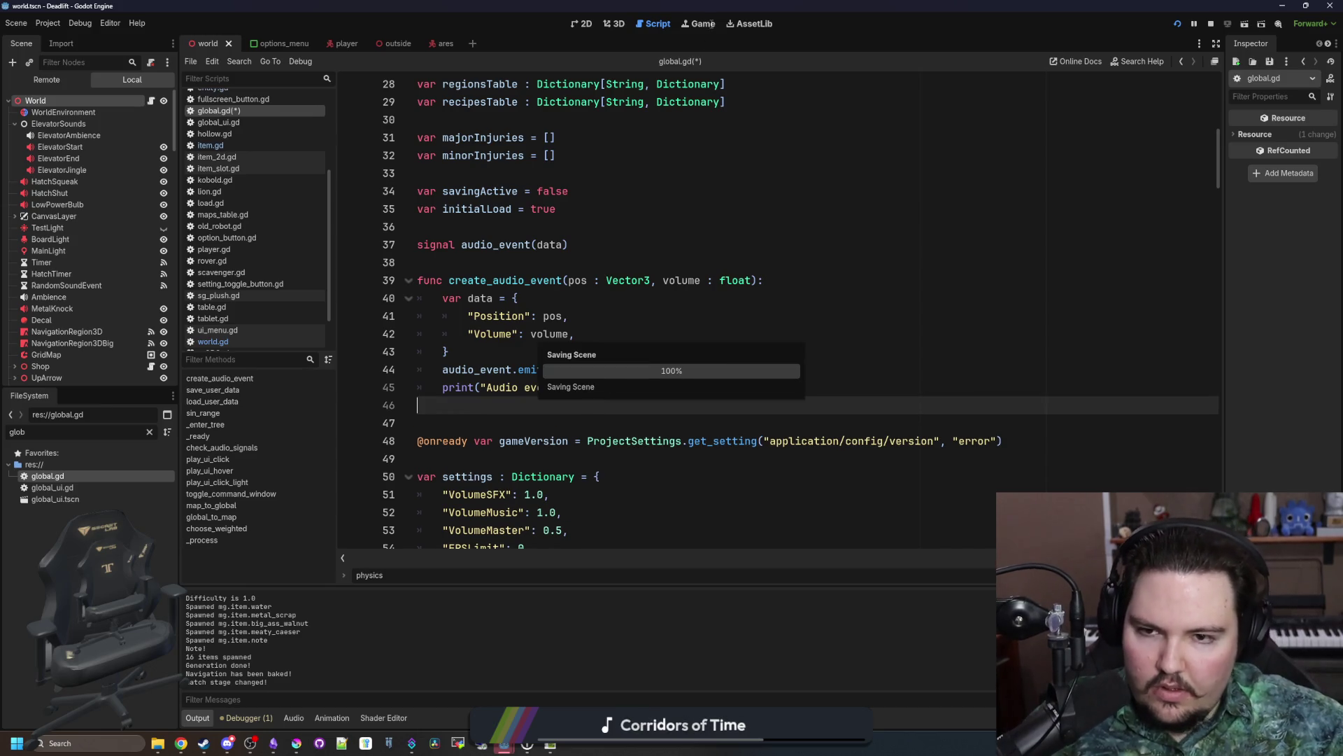
Step: Resume the running game to see "Audio event!" logged, then pause it again
key("ctrl+F4")
key("Escape")
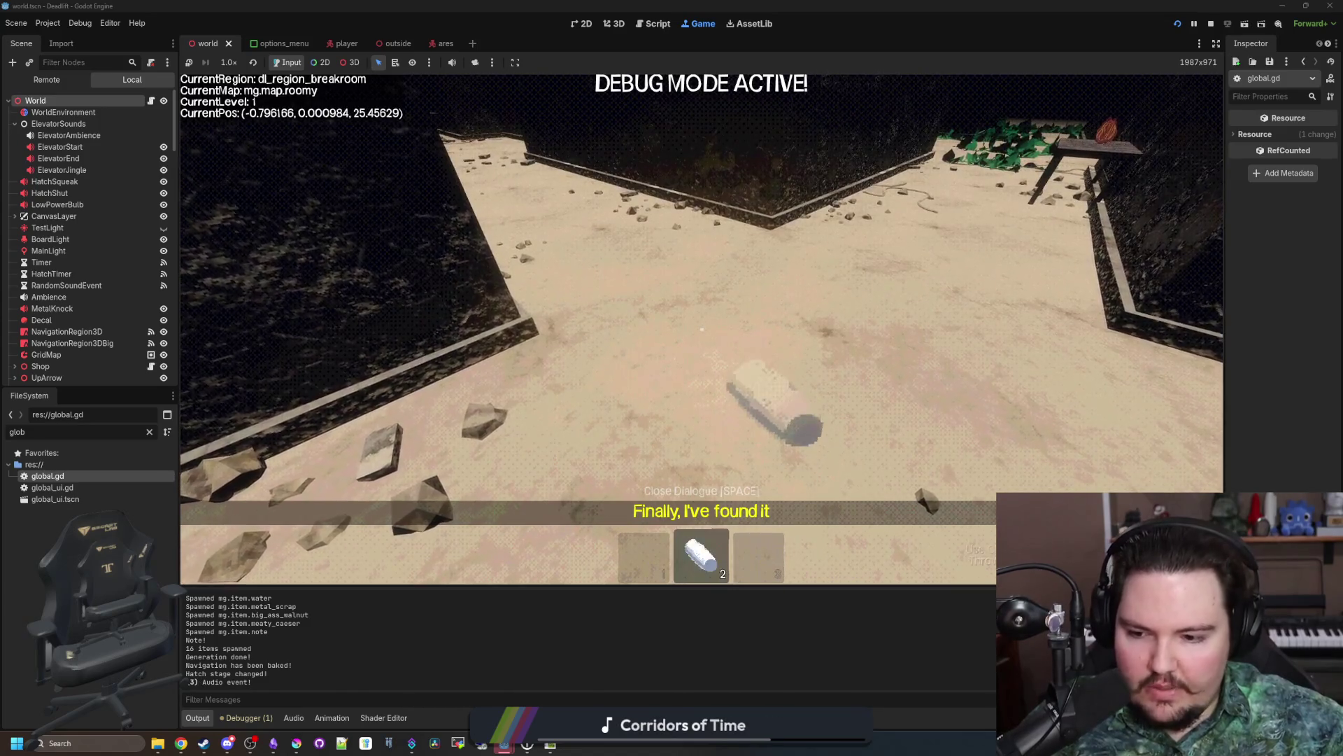
key("Escape")
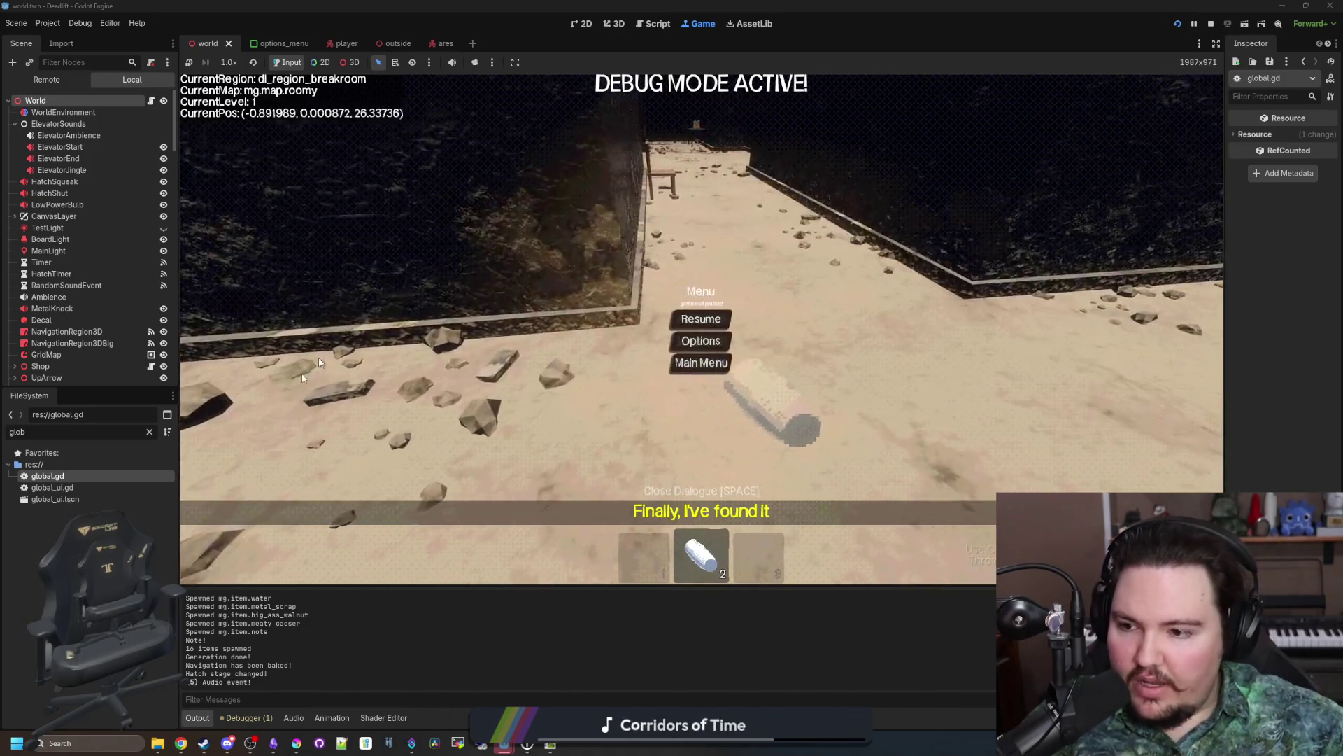
left_click(149, 431)
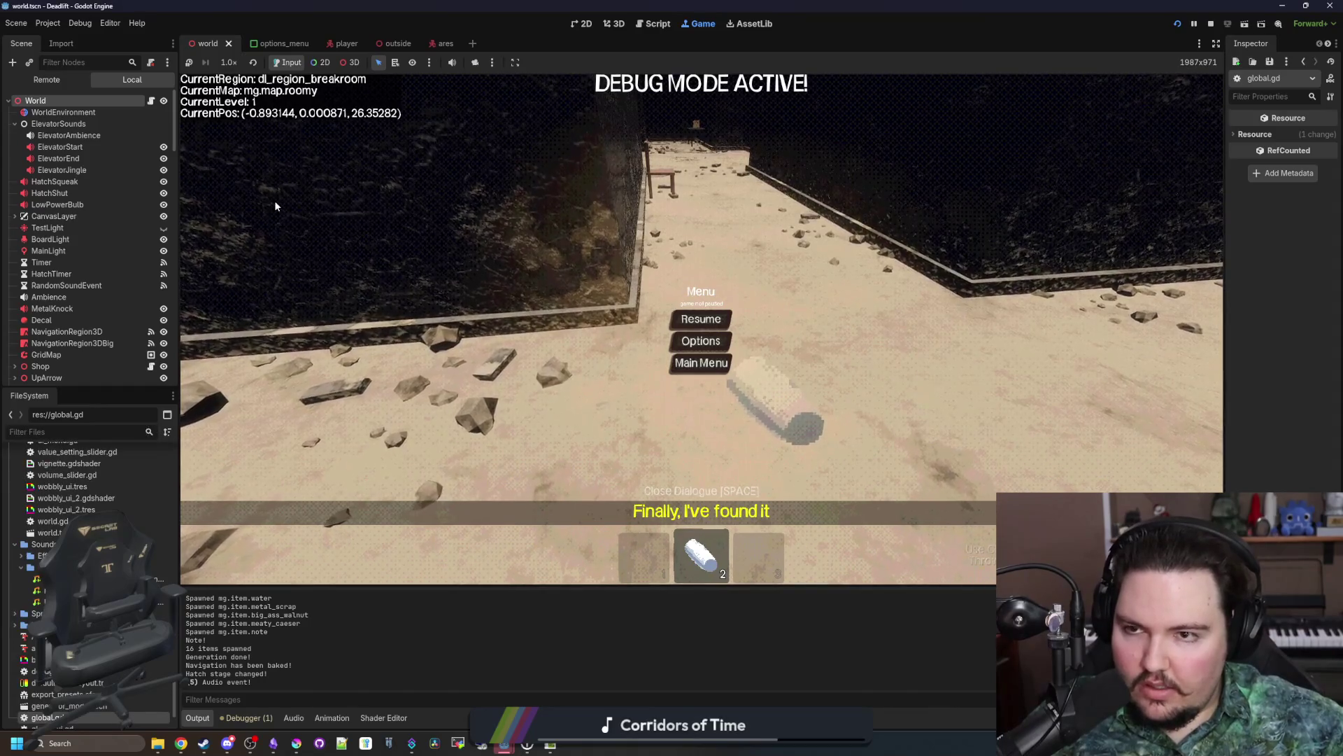
Step: Open item.gd, stop the game, and check the contact_monitor documentation before returning
type("item")
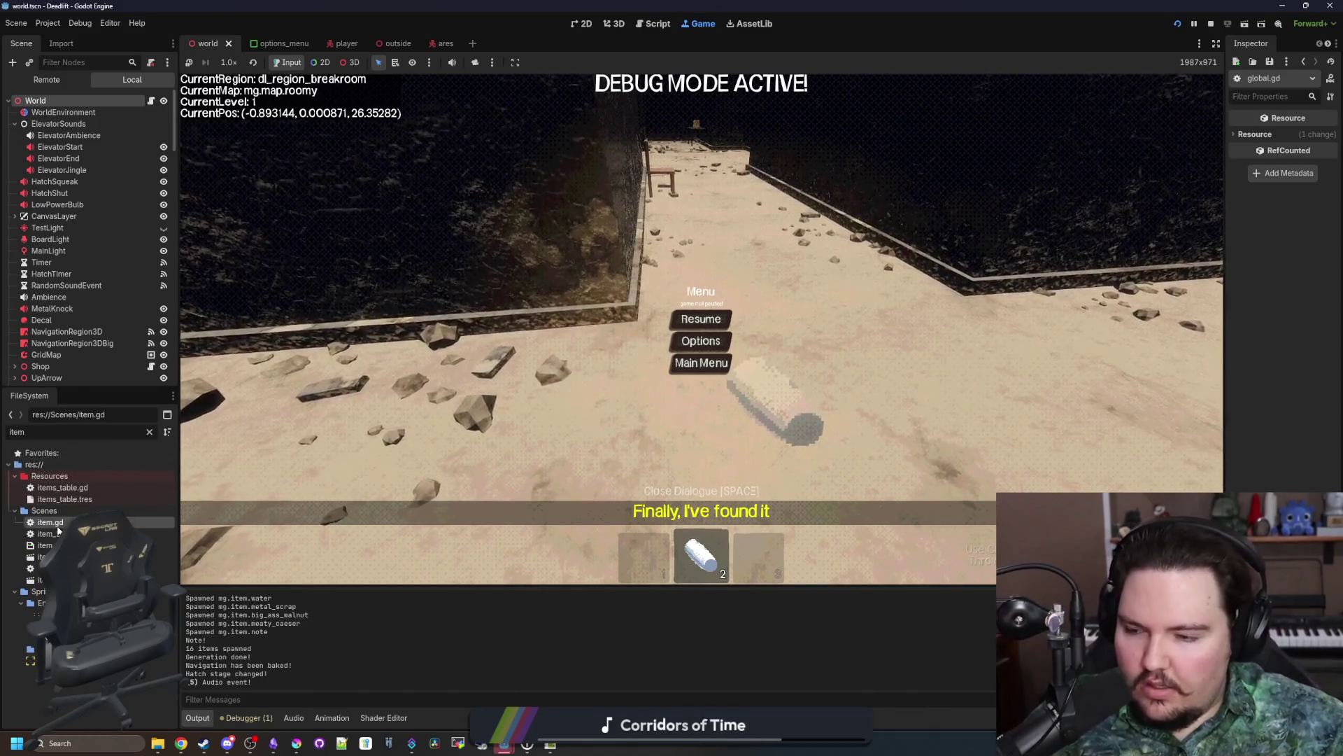
double_click(50, 522)
scroll(643, 278, "up", 5)
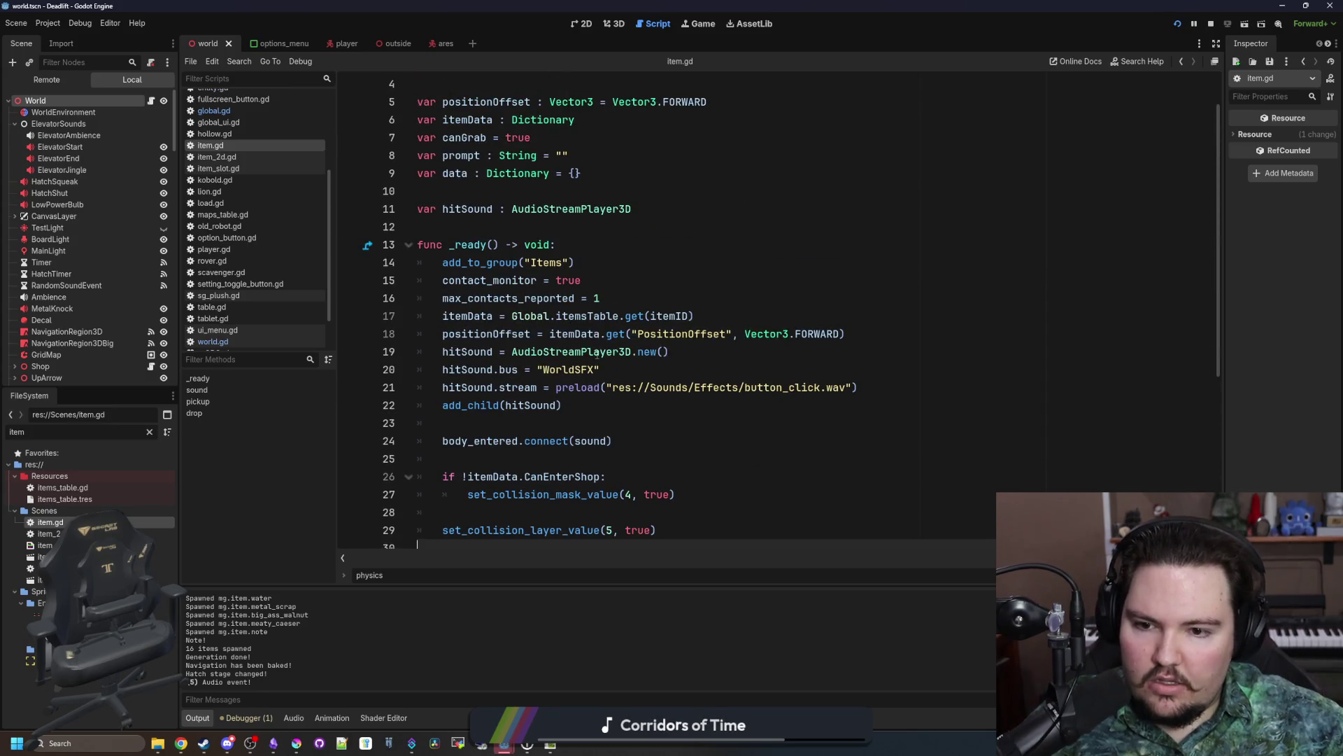
scroll(581, 364, "down", 1)
left_click(504, 376)
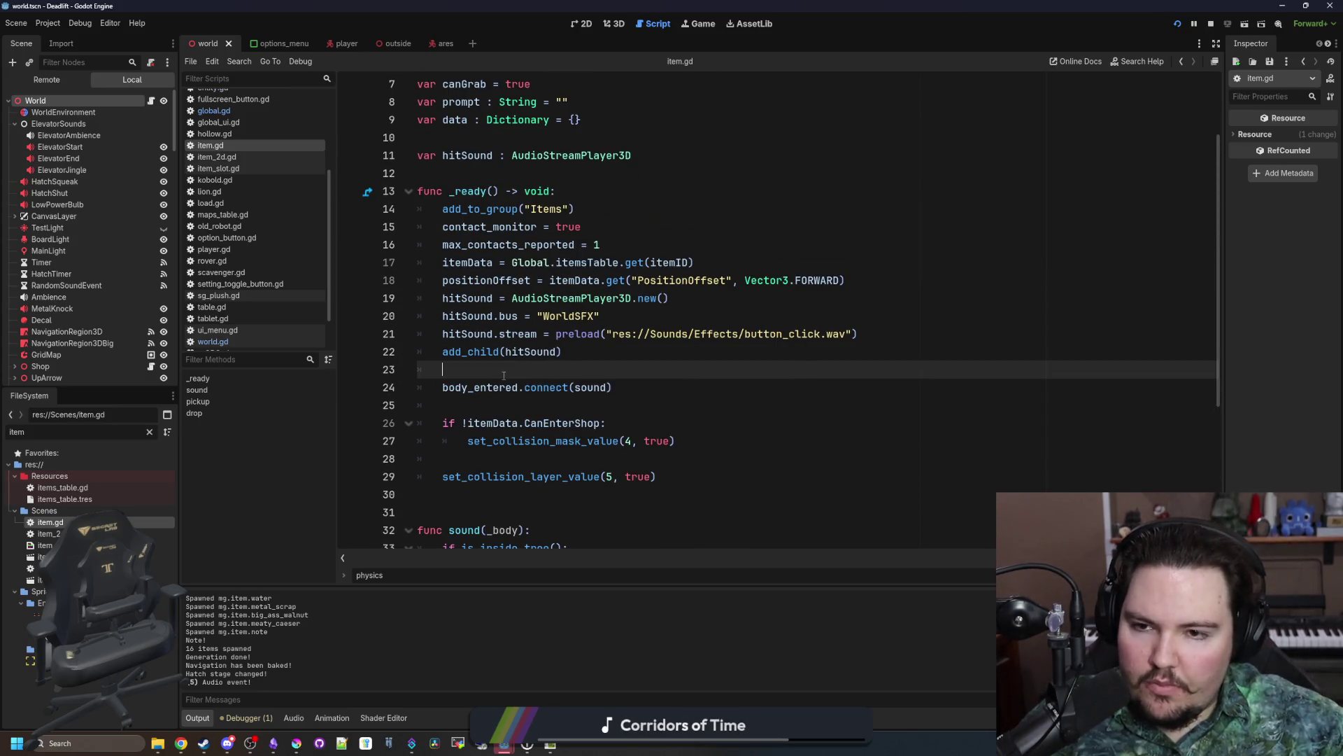
left_click(1212, 23)
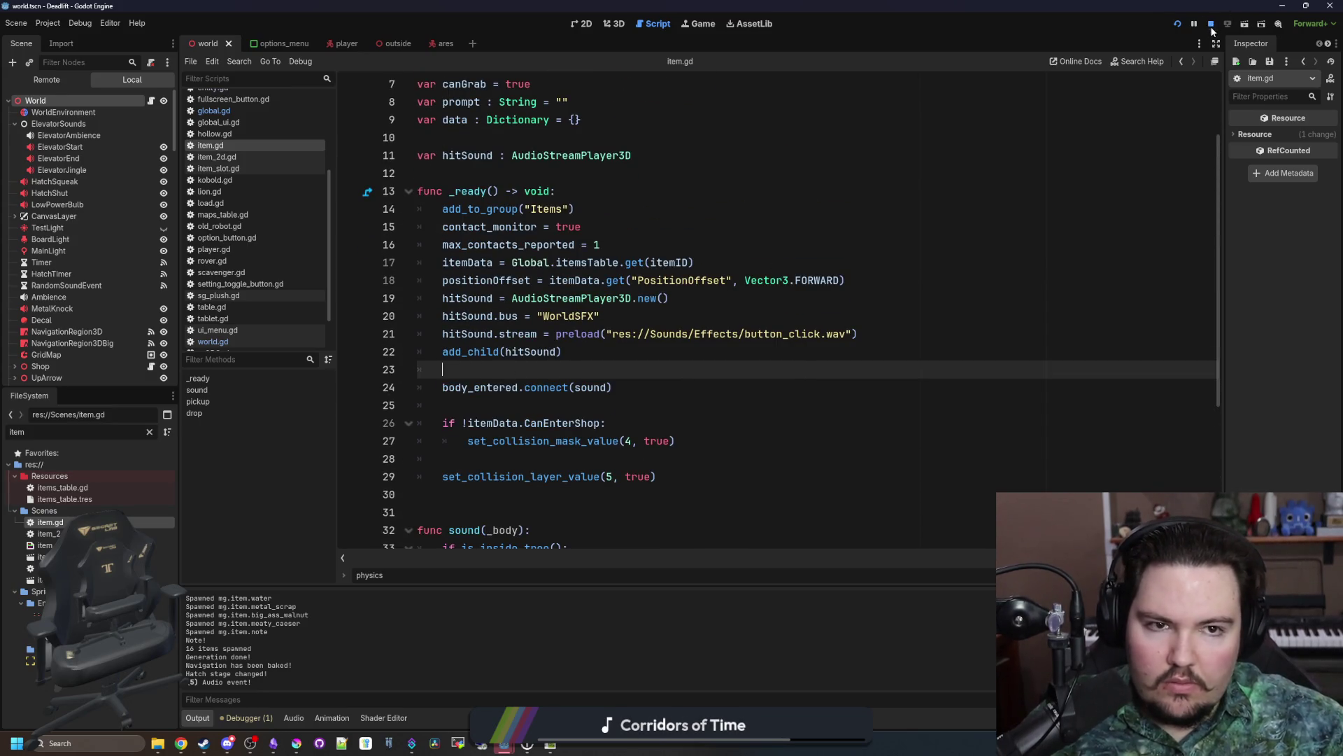
left_click(485, 231, "ctrl")
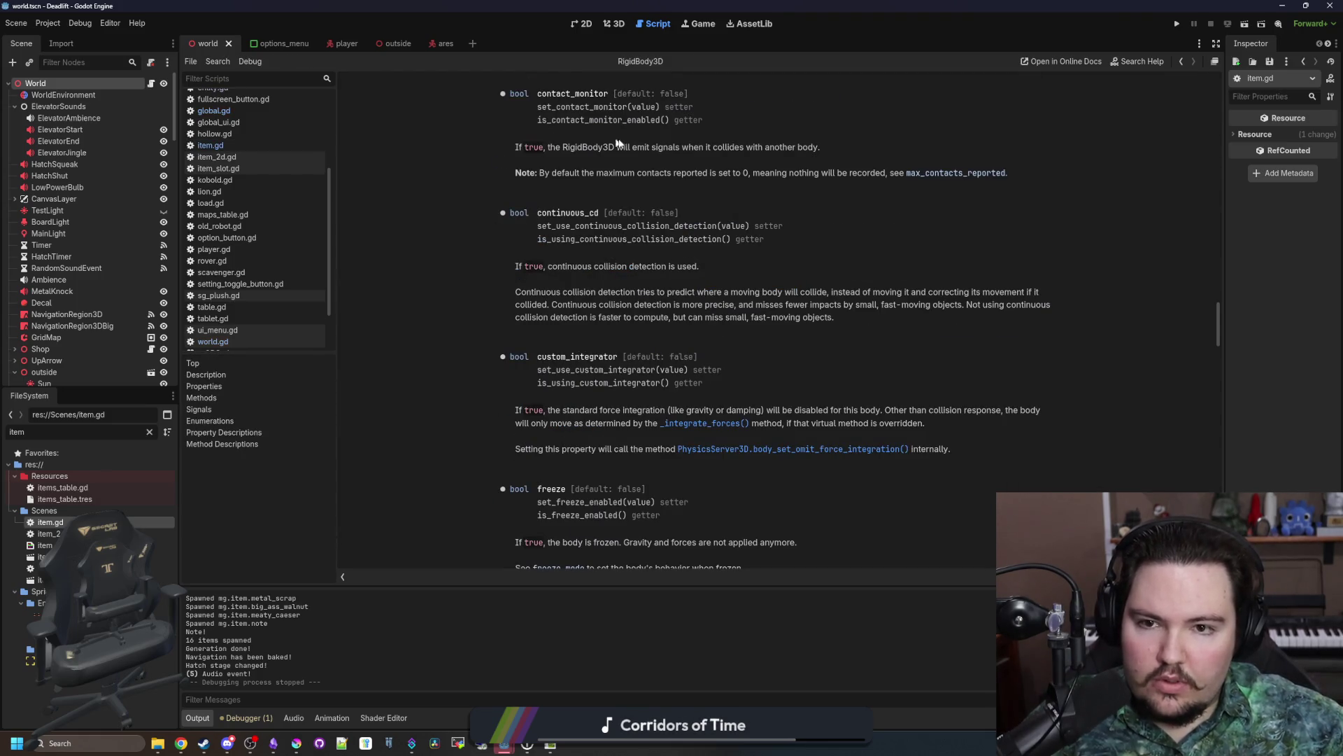
key("alt+Left")
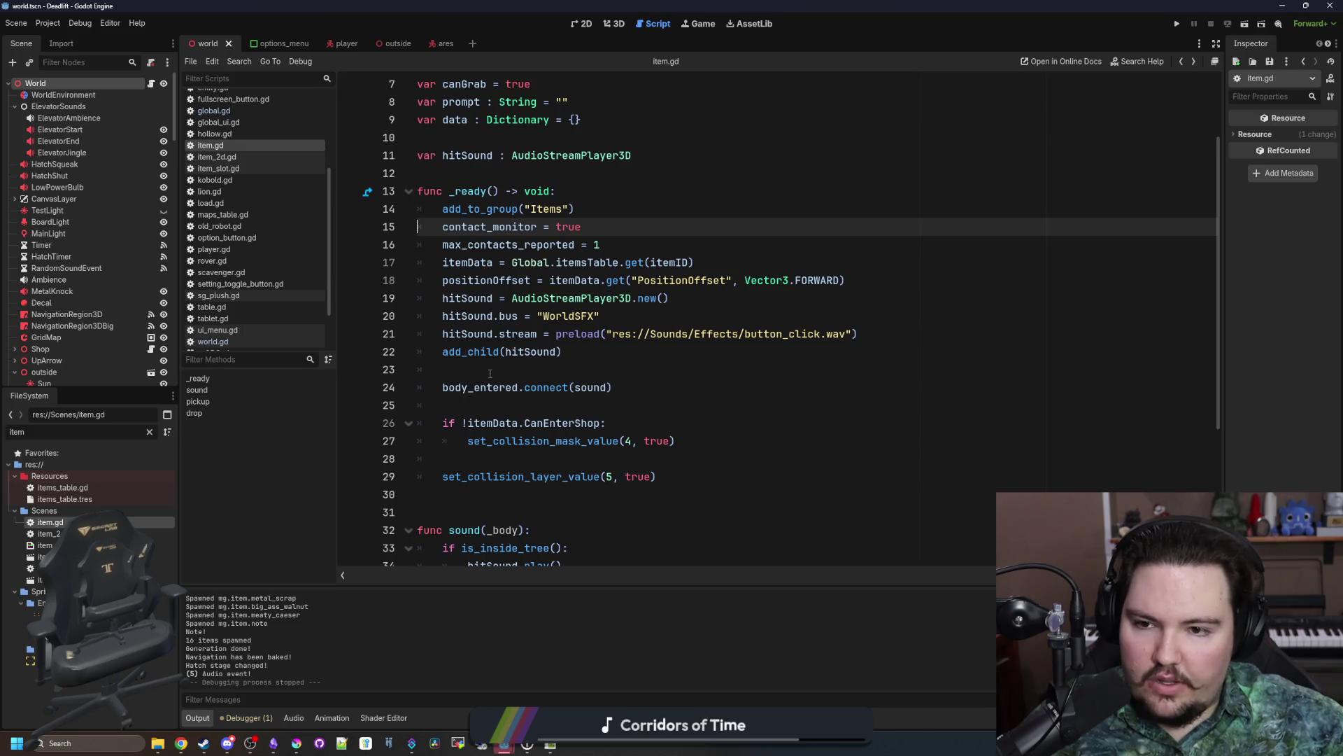
left_click(490, 373)
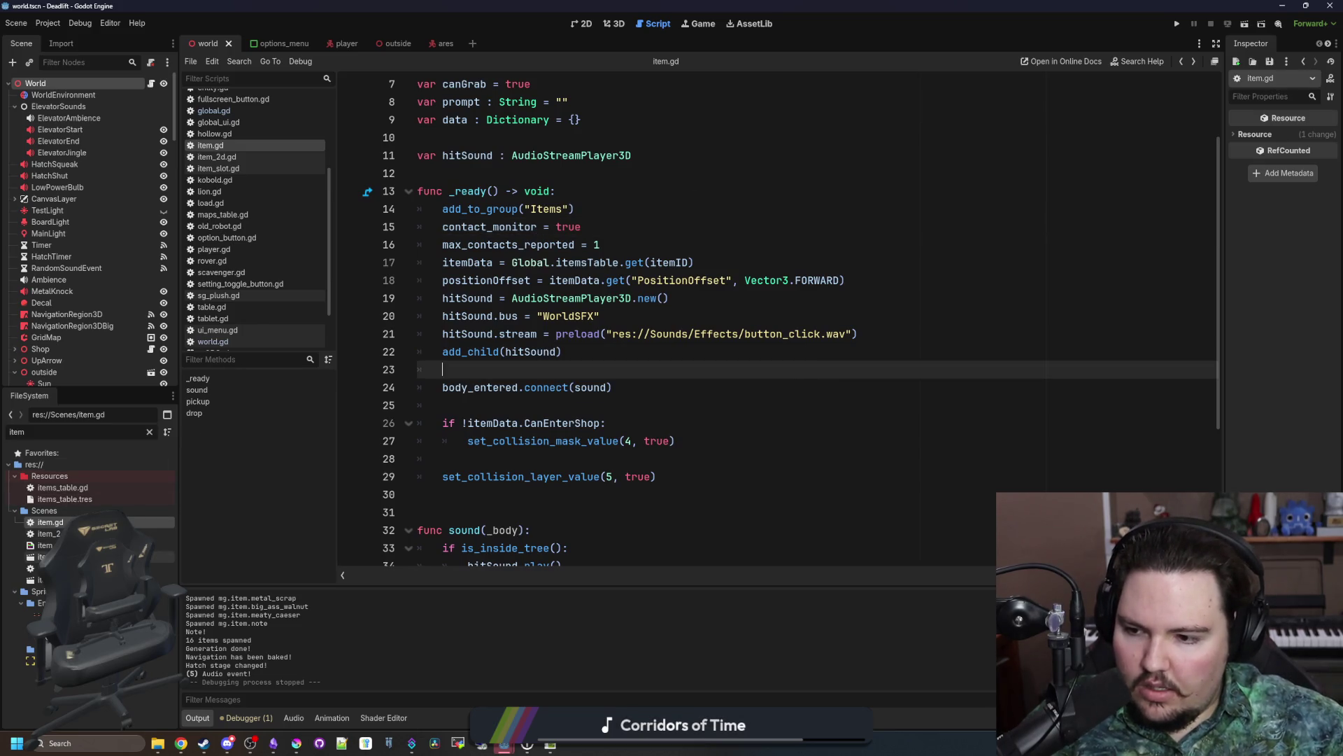
Step: Open the item_2d scene in its own tab and widen the Inspector panel
double_click(150, 557)
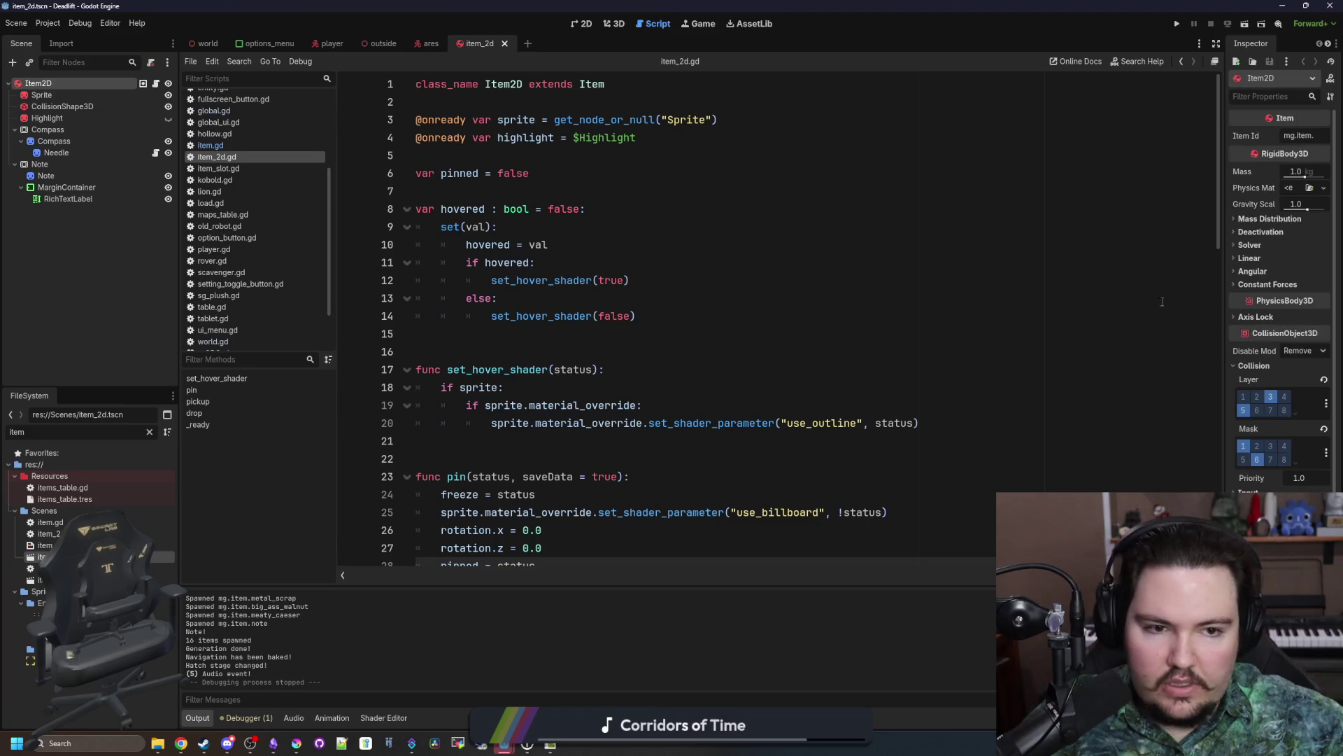
left_click_drag(1225, 367, 1095, 409)
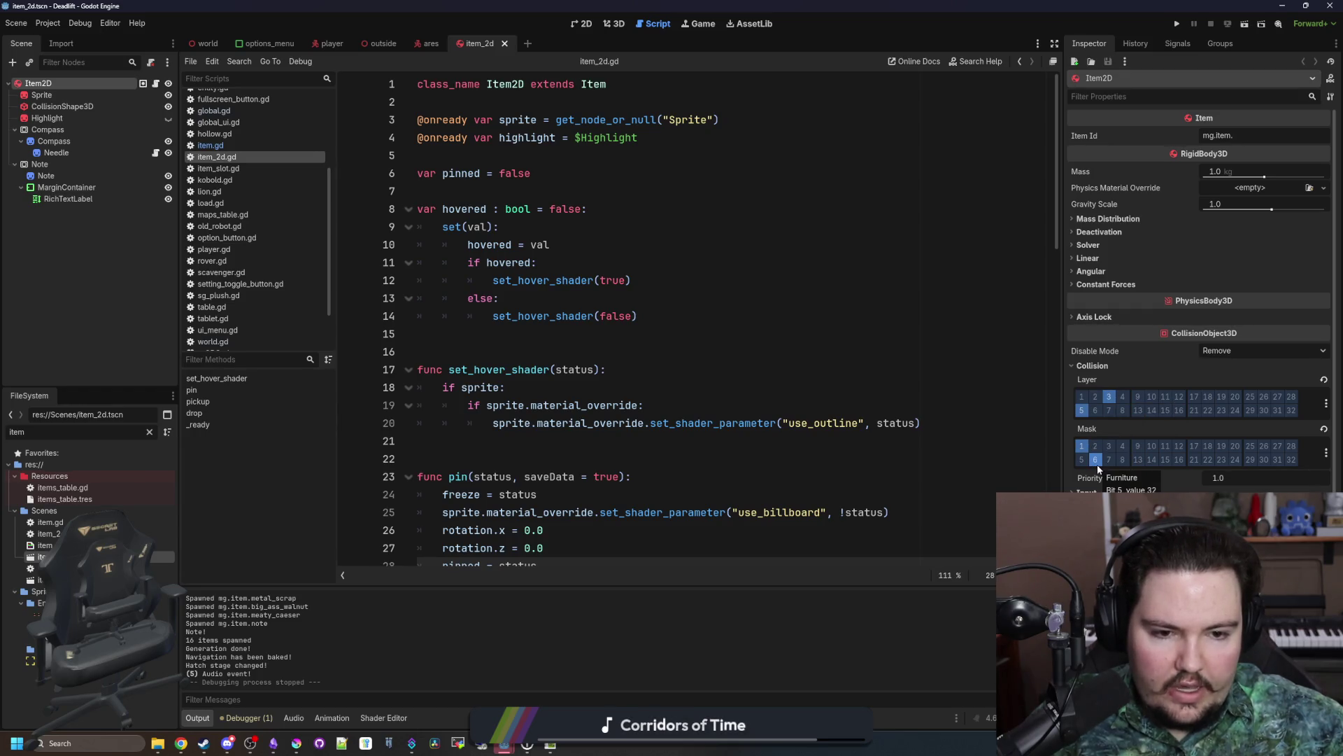
left_click(665, 369)
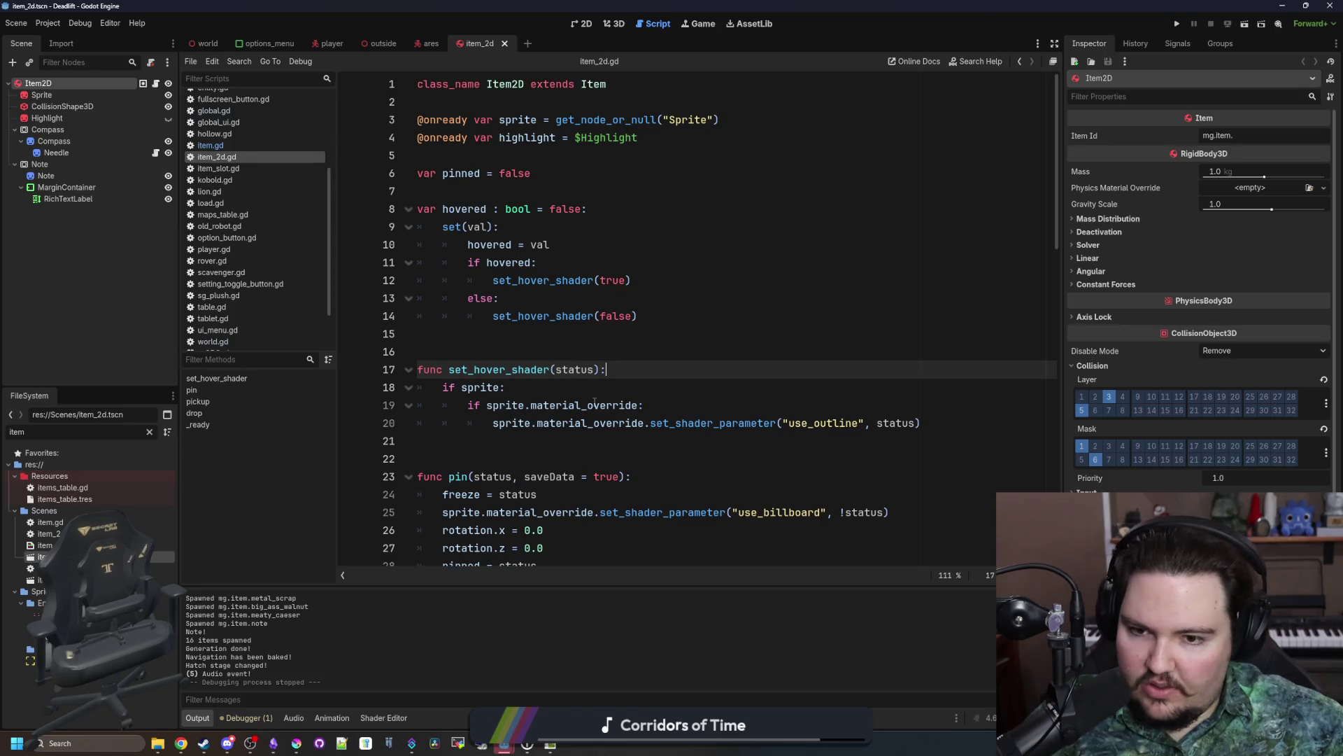
left_click(569, 357)
scroll(568, 357, "down", 3)
scroll(568, 357, "up", 3)
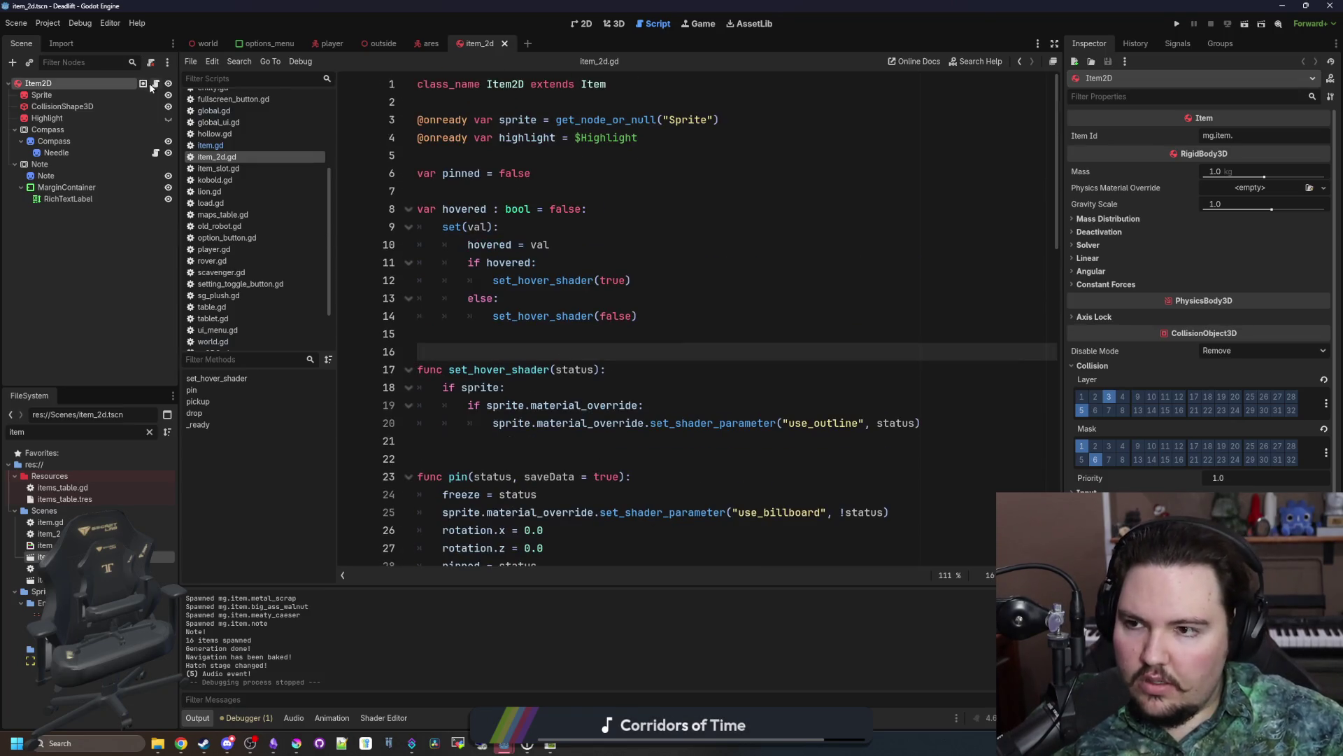
Step: Browse the Item2D node's item_2d.gd script, then jump to the Item base class in item.gd
left_click(154, 83)
left_click(557, 175)
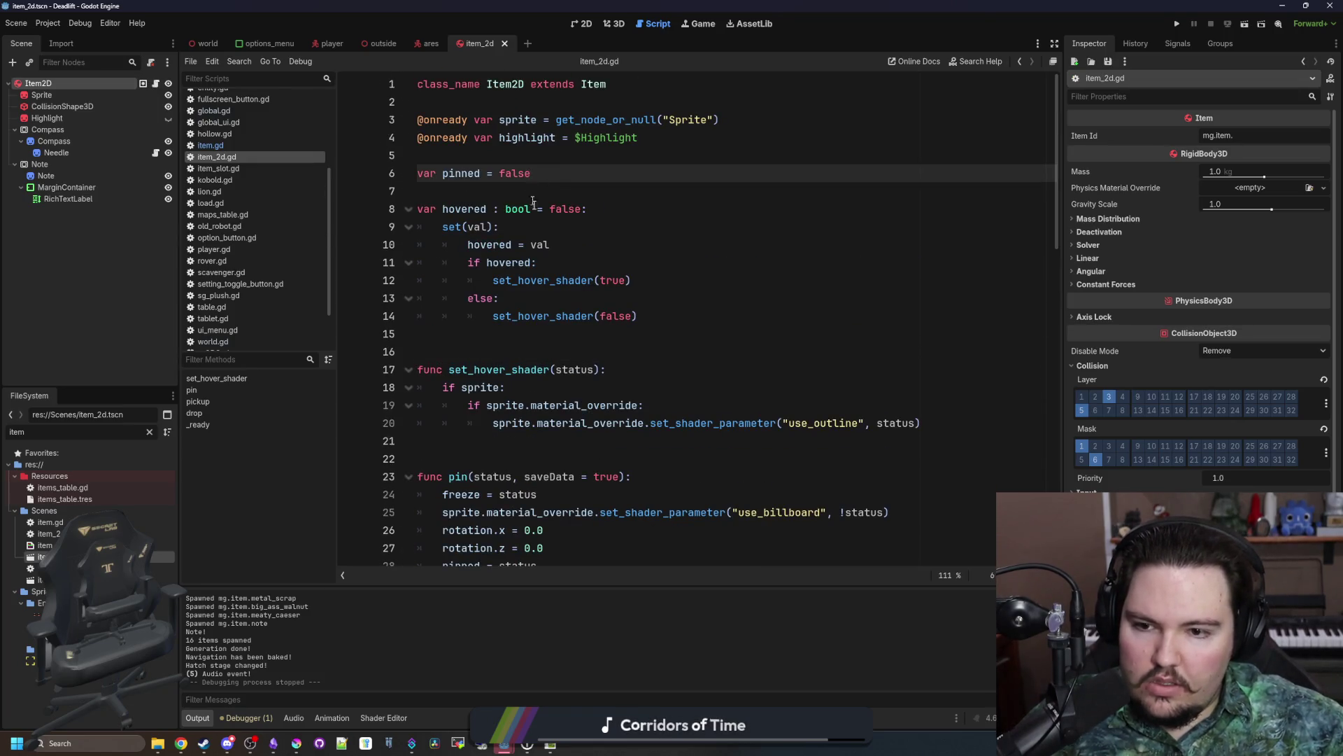
scroll(533, 202, "down", 10)
scroll(542, 226, "up", 2)
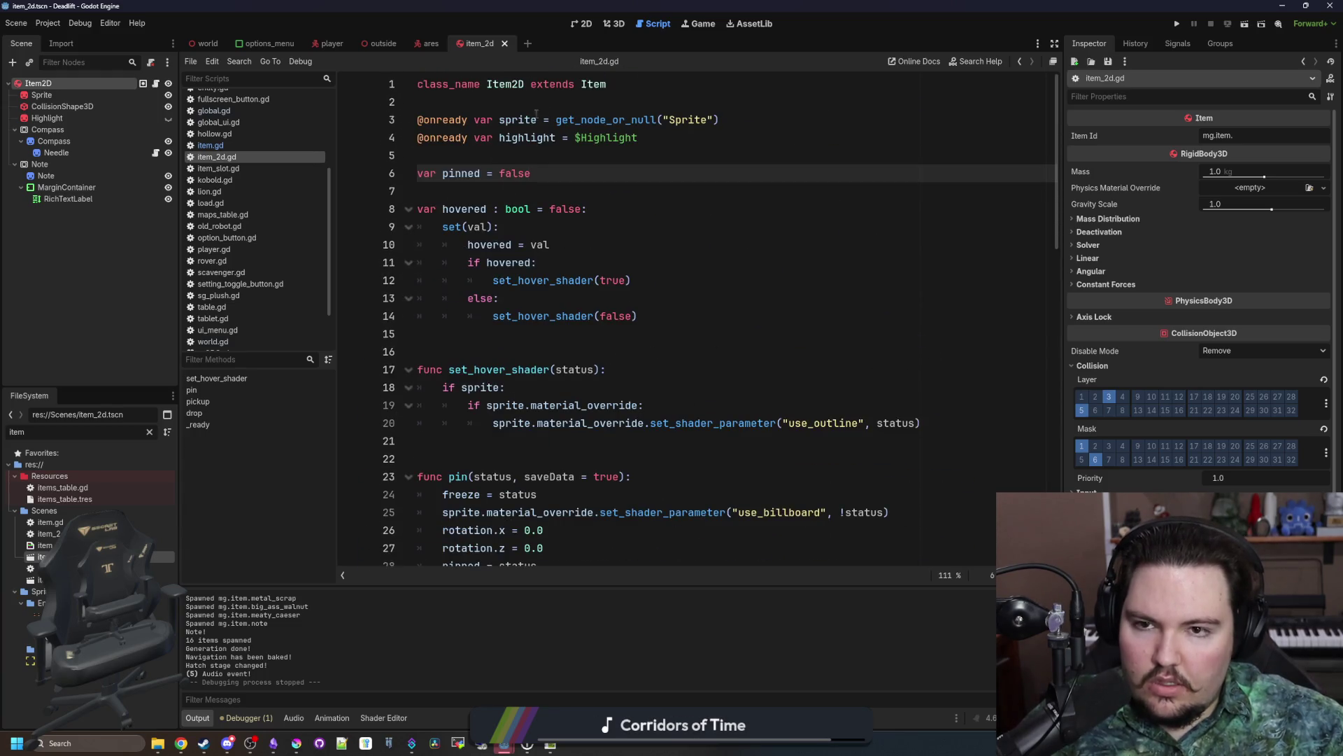
scroll(536, 259, "down", 10)
scroll(507, 297, "up", 10)
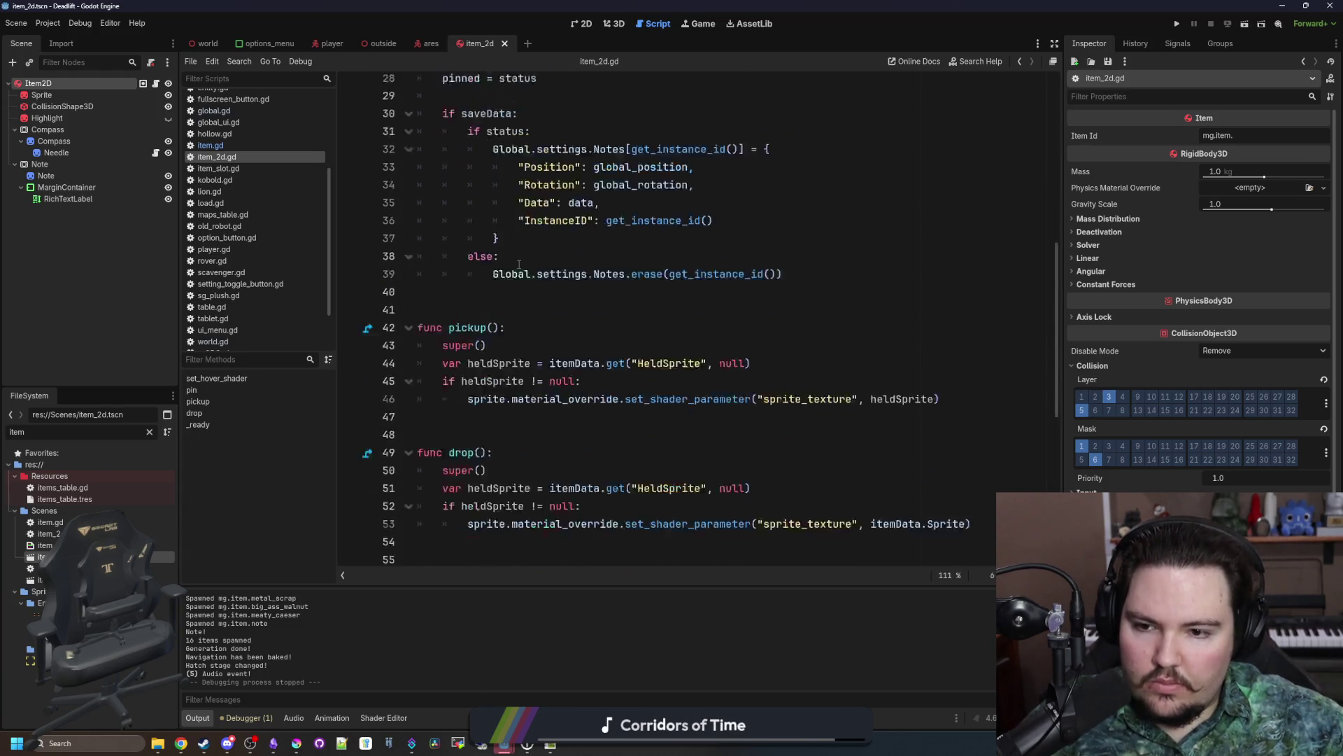
left_click(596, 89, "ctrl")
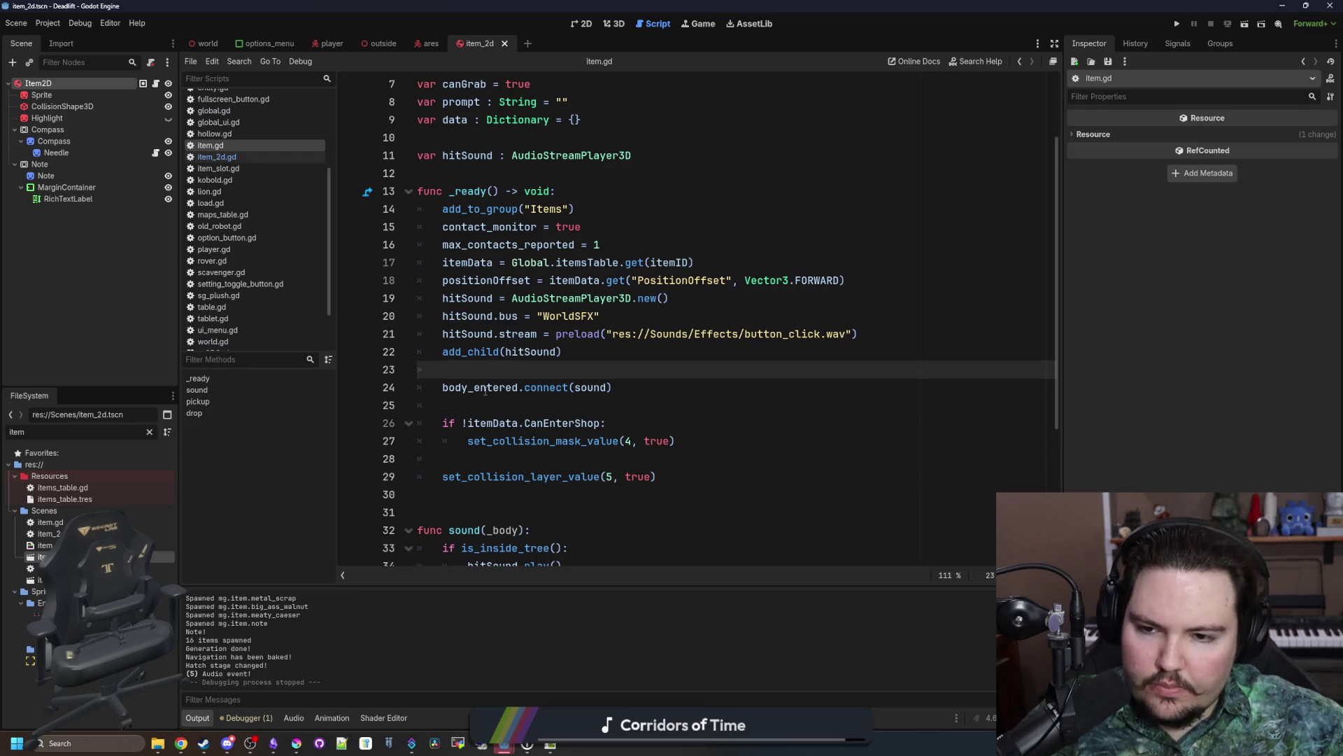
scroll(301, 259, "up", 4)
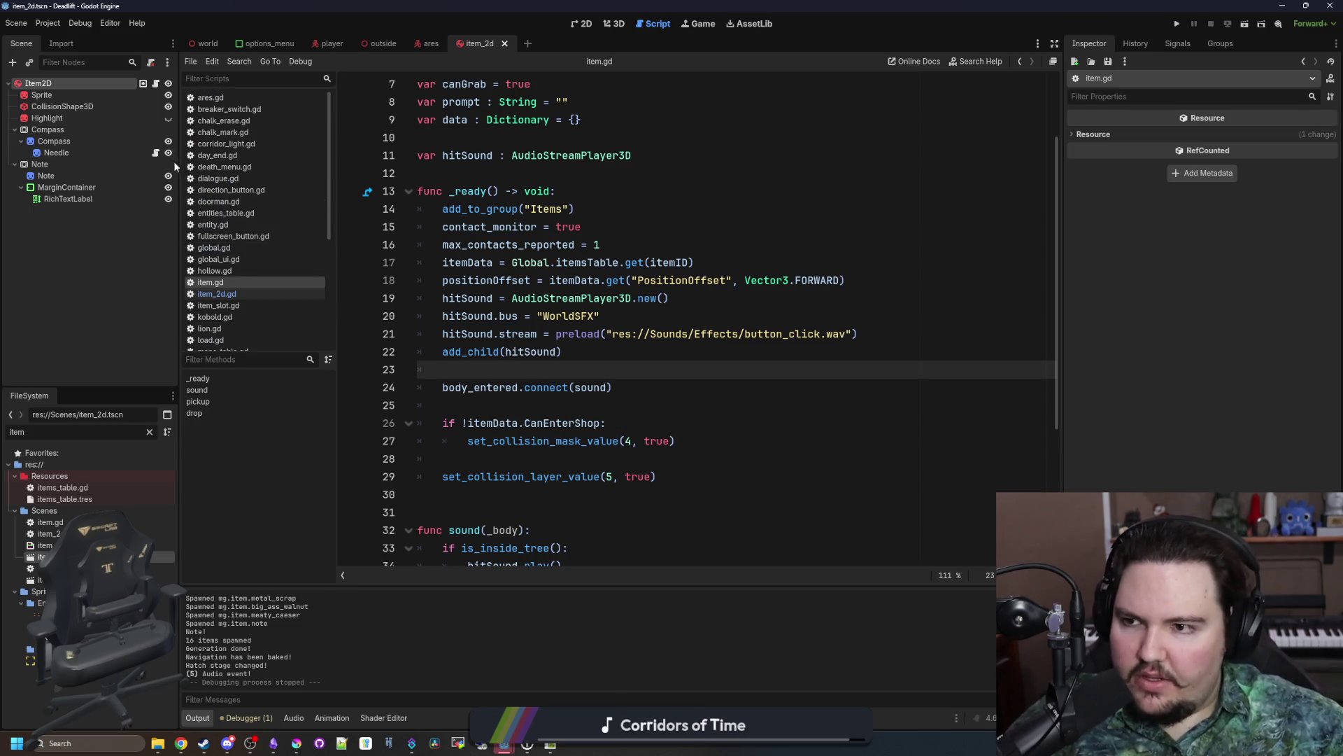
Step: Filter the FileSystem for 'player', open player.gd and scroll to its _process code around line 320
left_click(149, 431)
type("player")
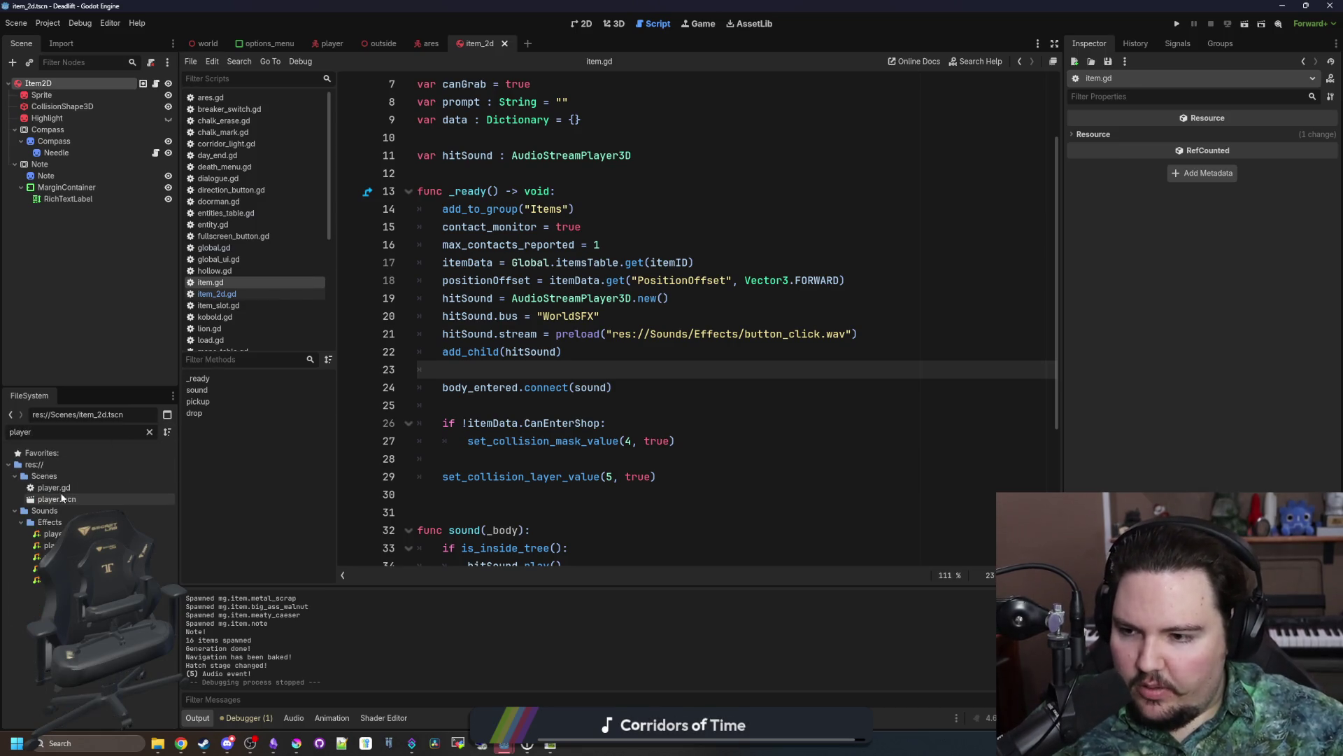
double_click(54, 488)
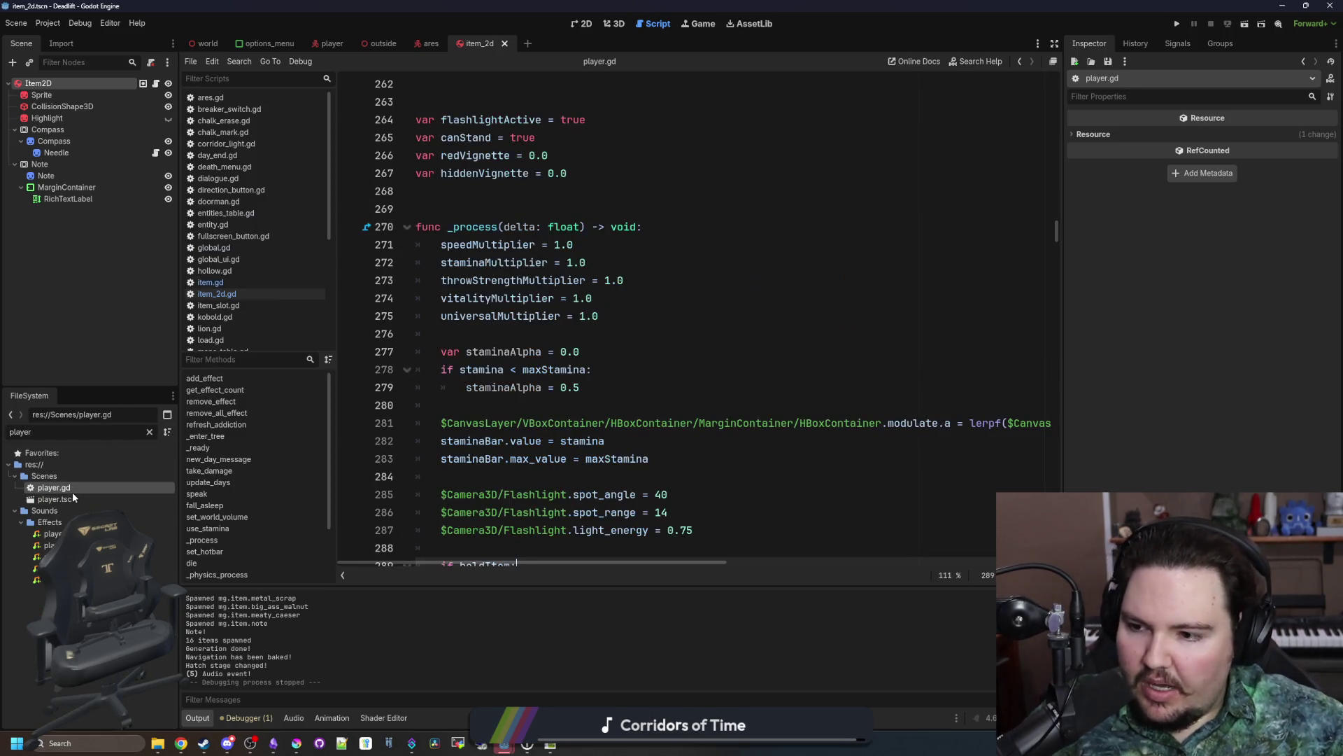
scroll(546, 356, "down", 5)
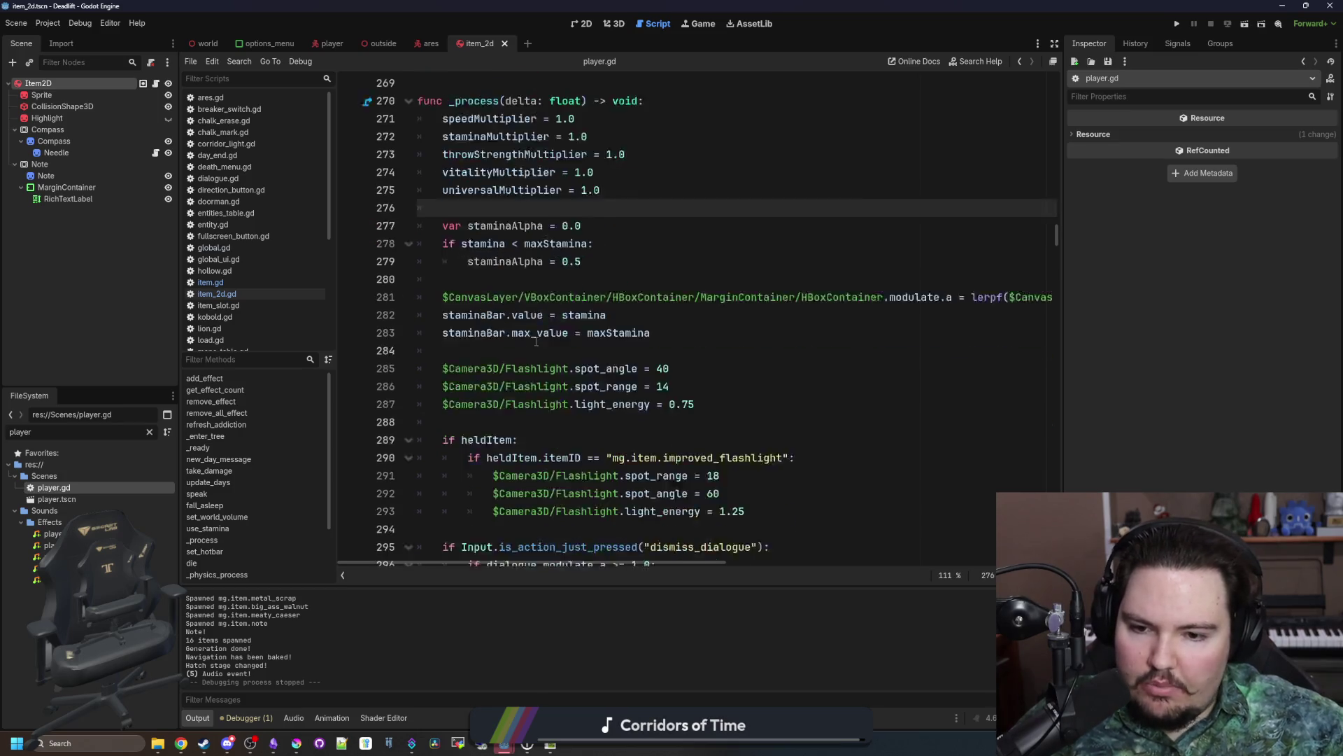
scroll(546, 357, "down", 9)
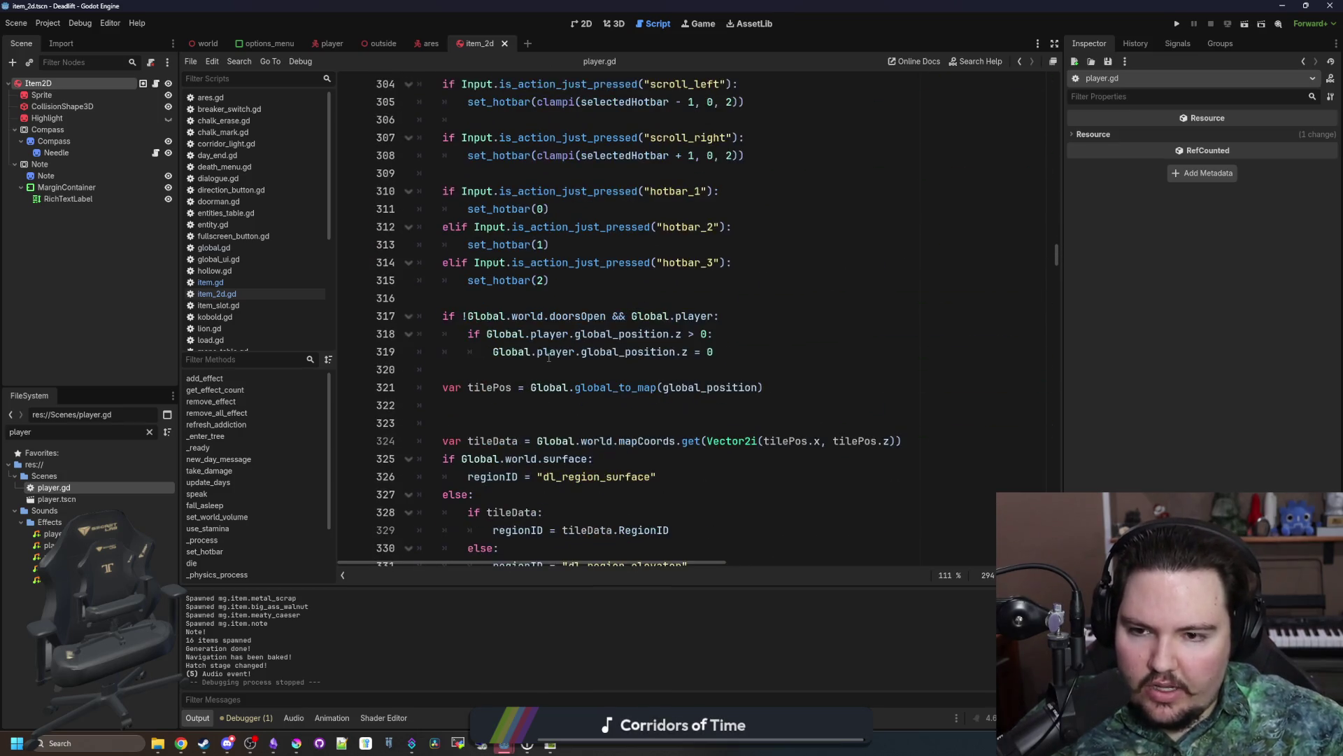
left_click(481, 369)
scroll(480, 370, "down", 2)
key("Down")
key("Down")
key("Down")
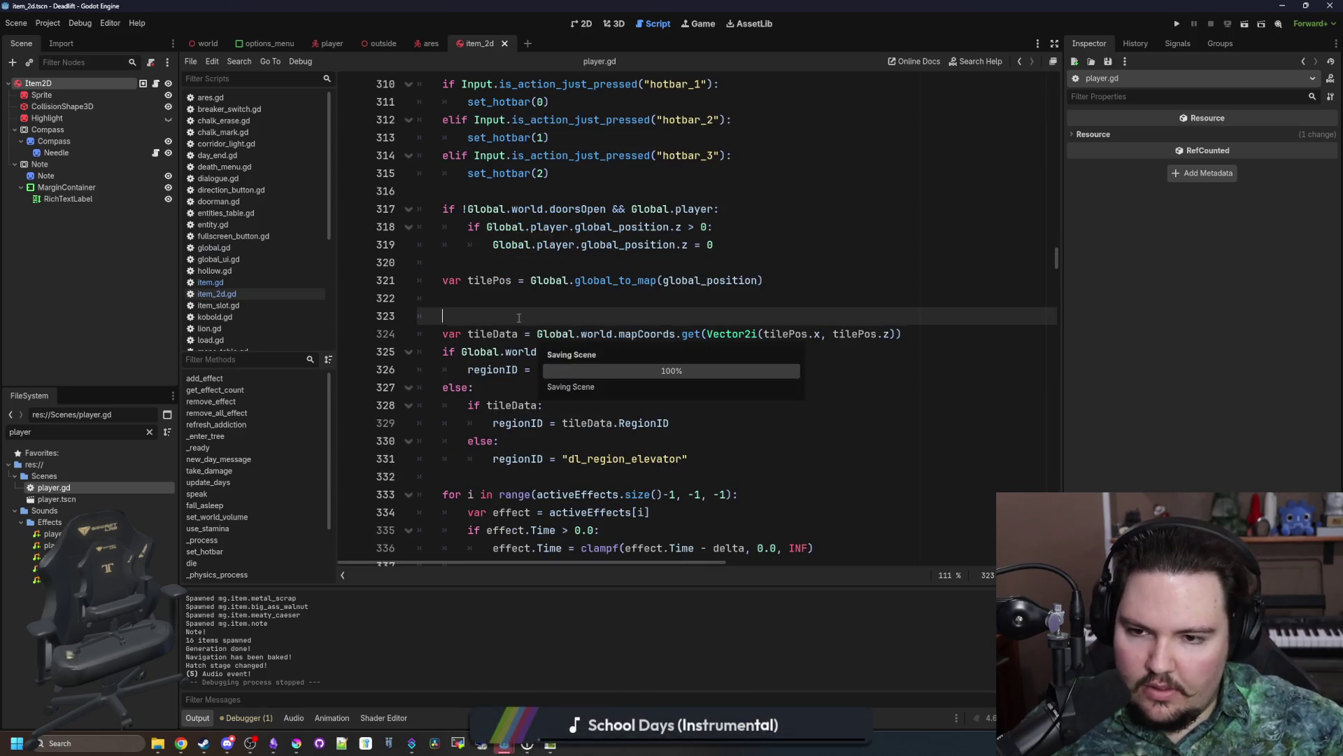
scroll(480, 369, "down", 5)
scroll(589, 377, "down", 13)
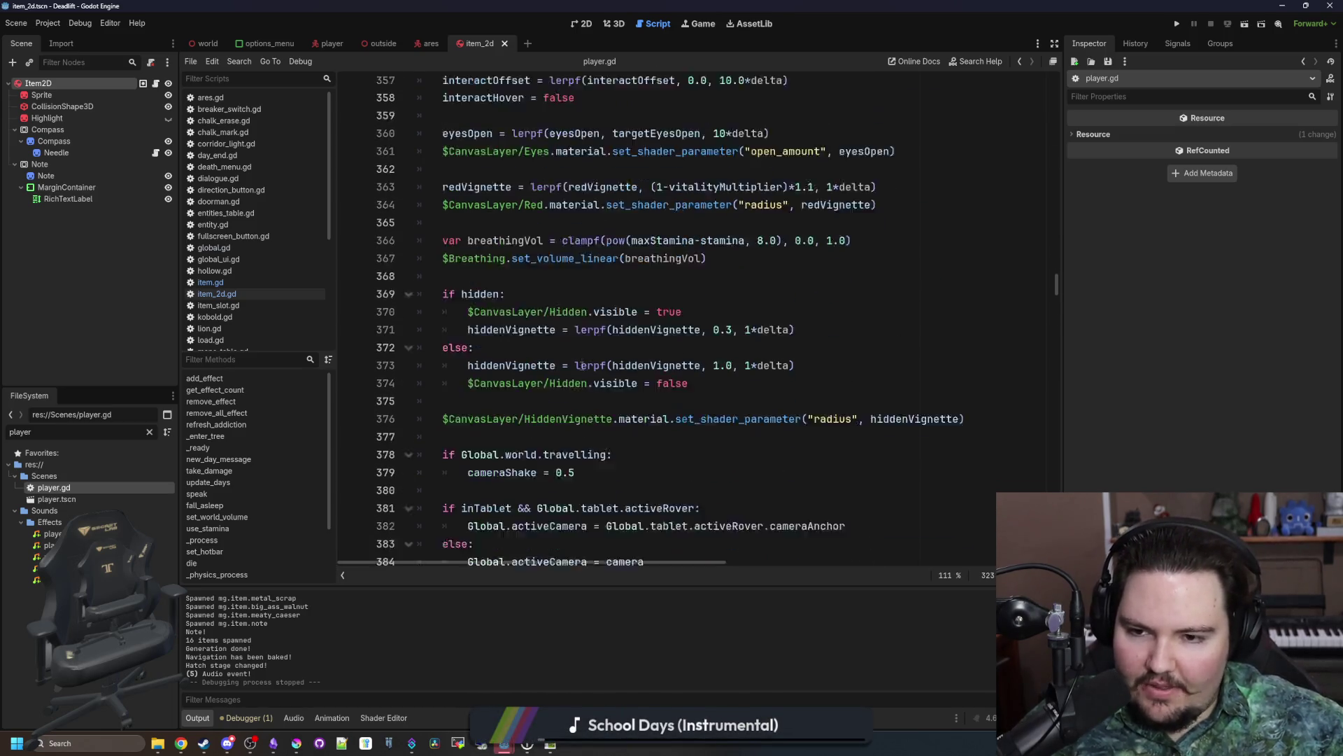
scroll(526, 392, "down", 3)
Step: Read on through player.gd down to line 566, save, and go back to item.gd
left_click(550, 305)
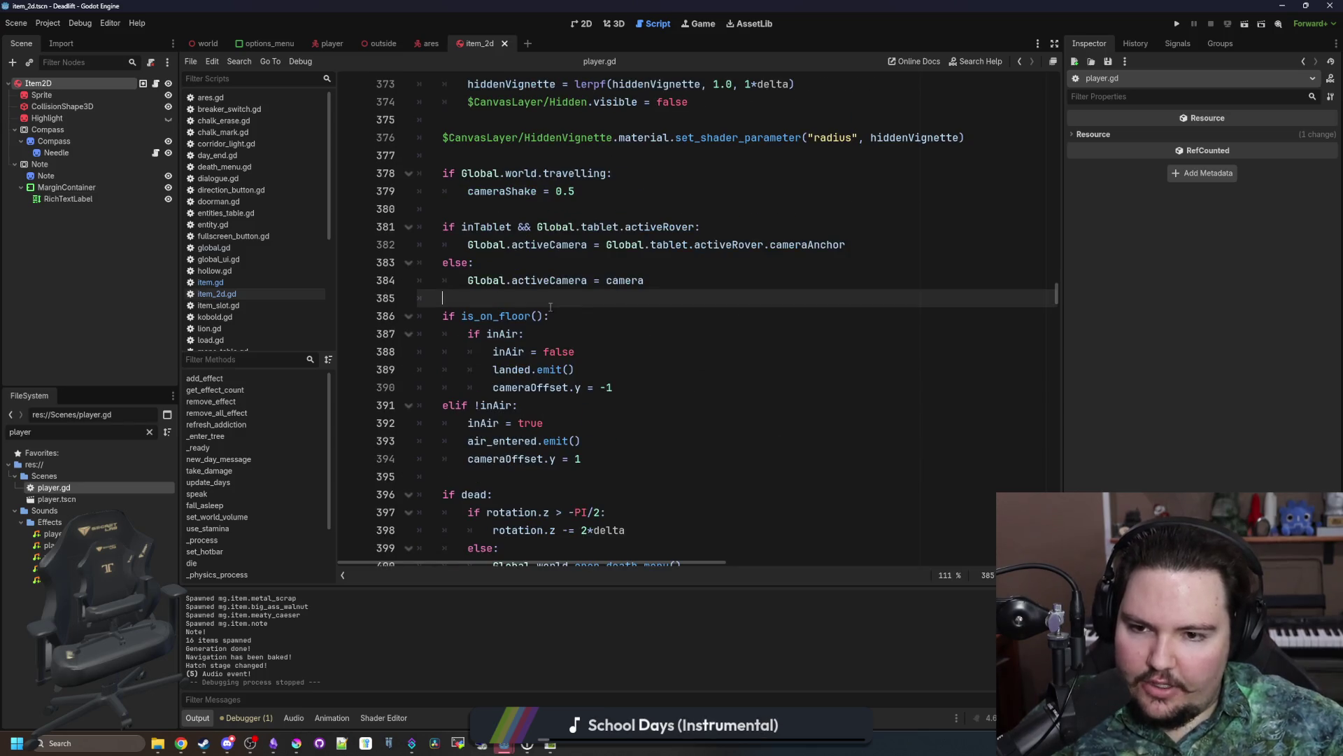
scroll(566, 294, "down", 20)
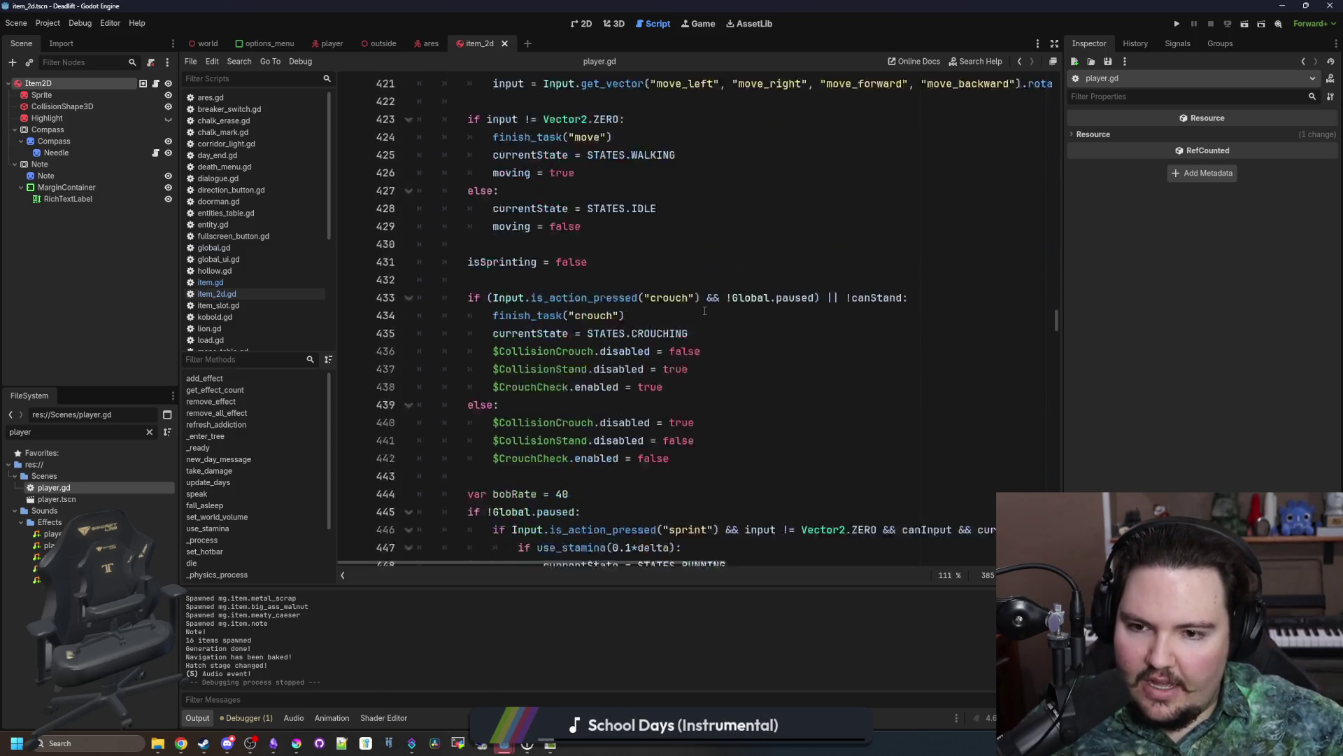
scroll(716, 301, "down", 11)
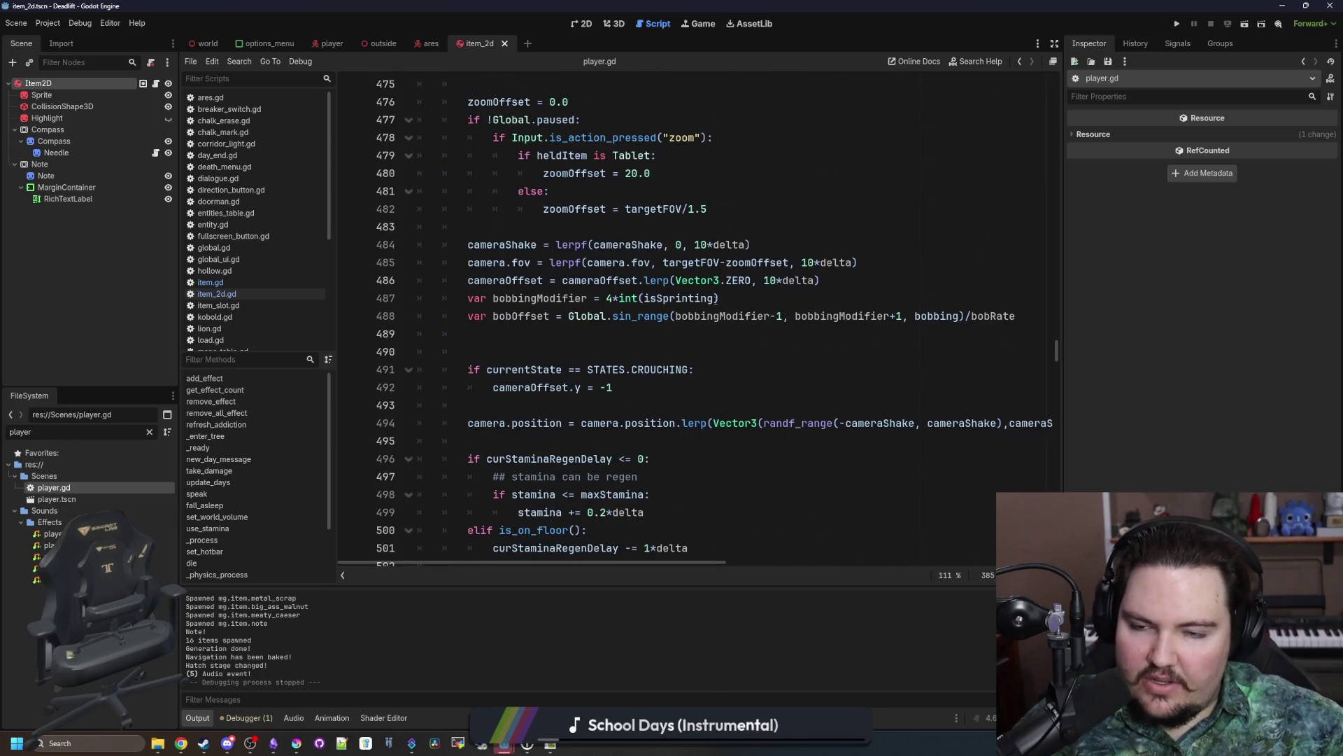
scroll(715, 301, "down", 3)
scroll(711, 301, "down", 19)
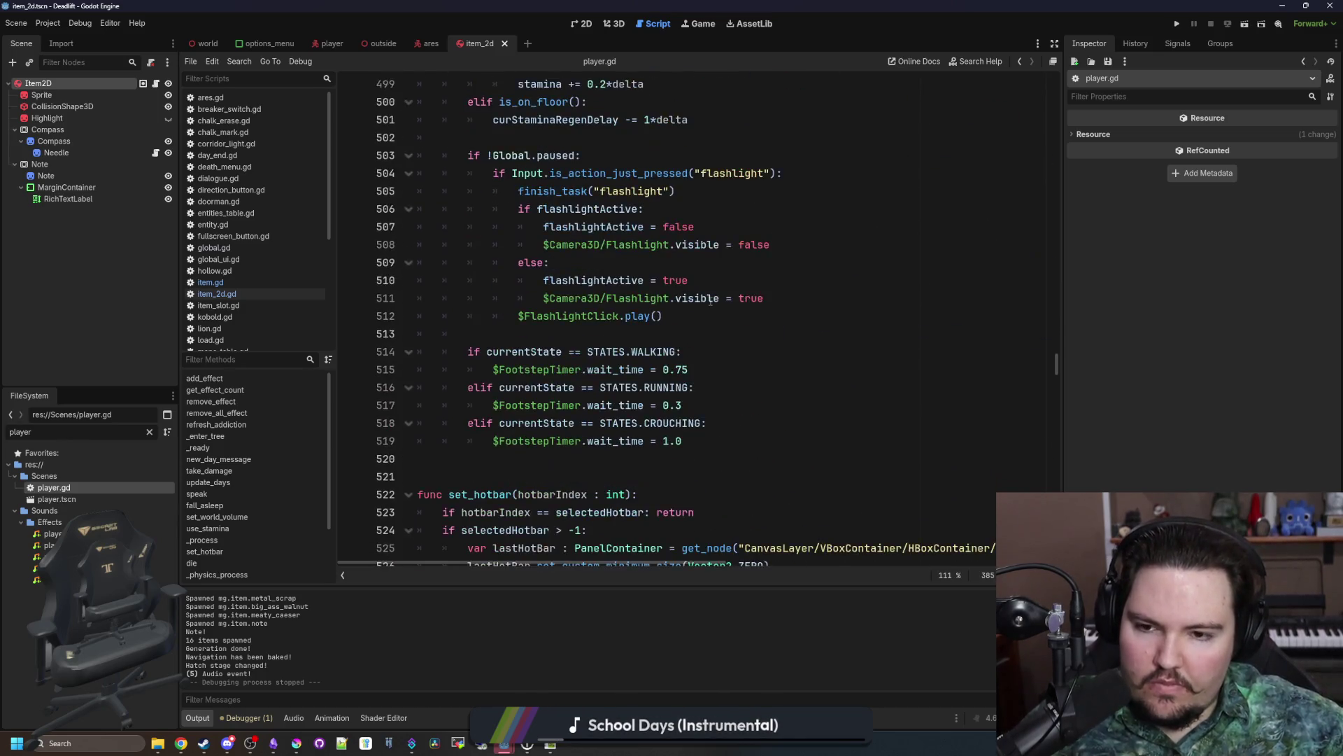
scroll(505, 263, "down", 4)
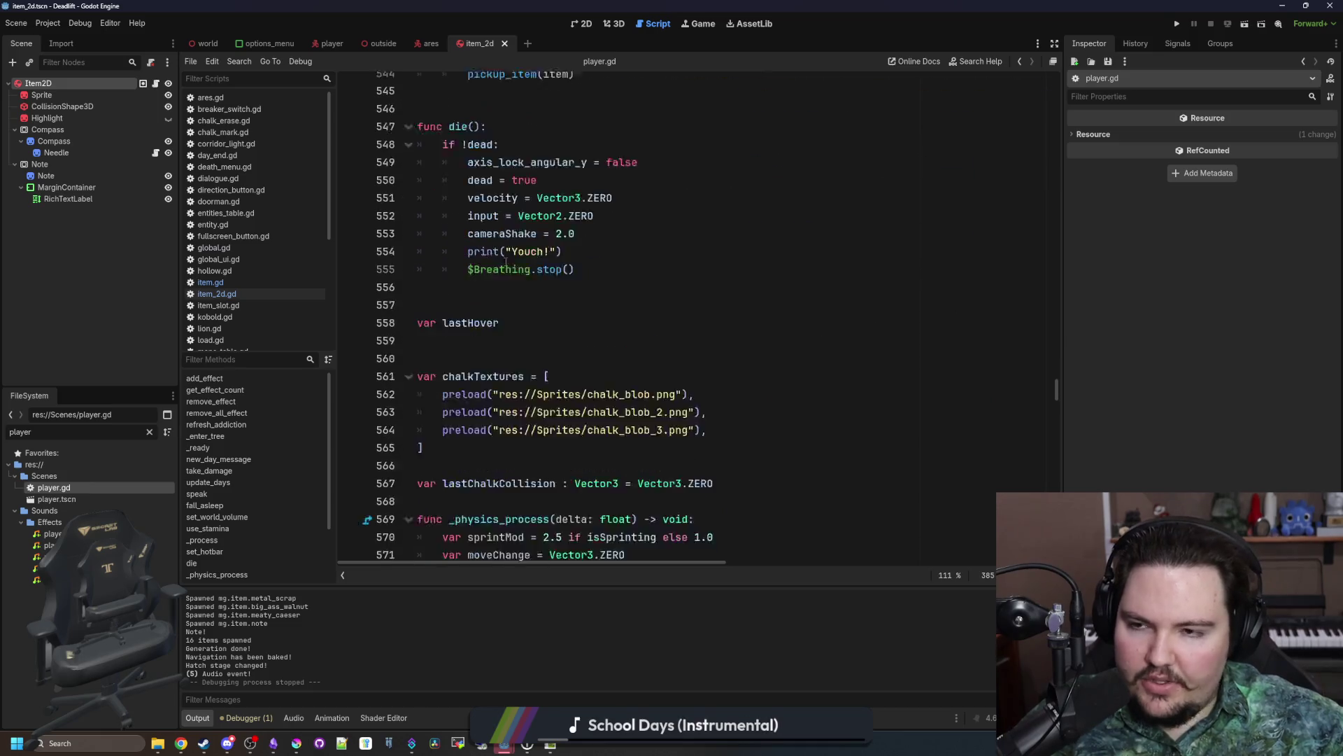
left_click(530, 316)
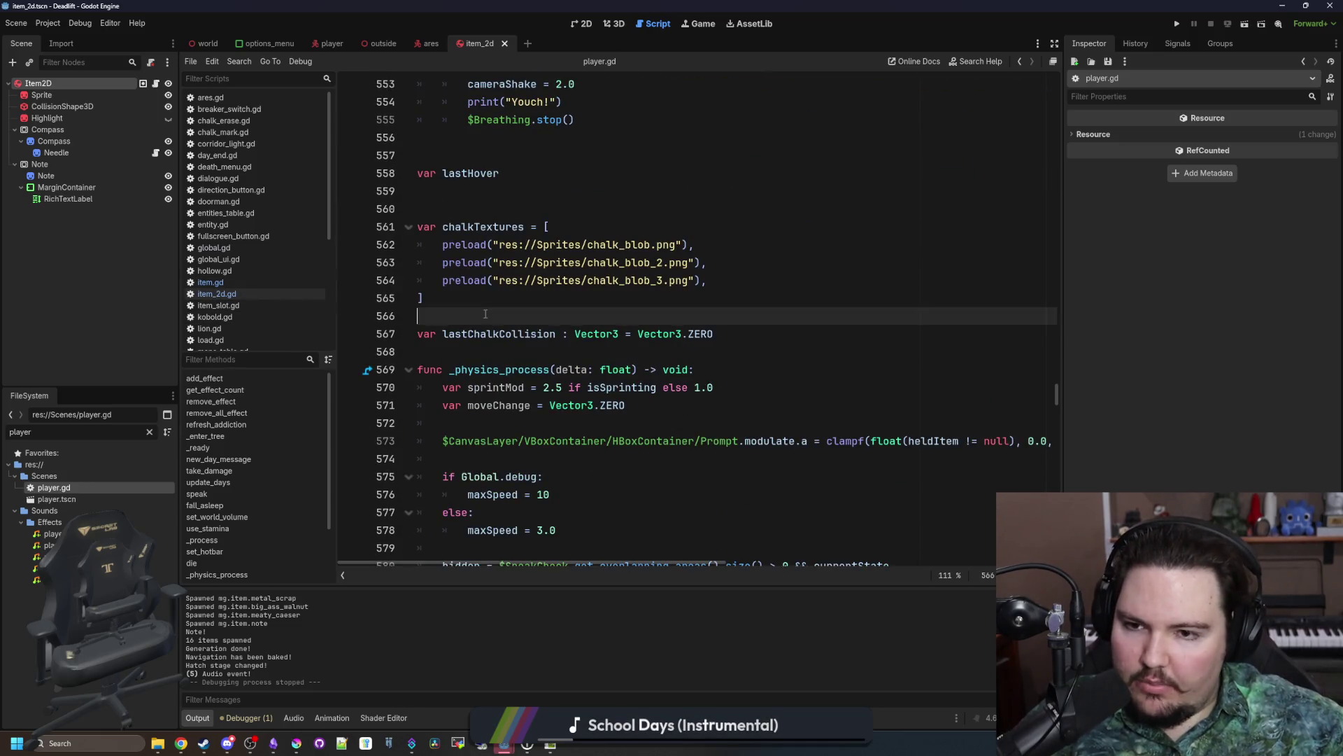
key("ctrl+s")
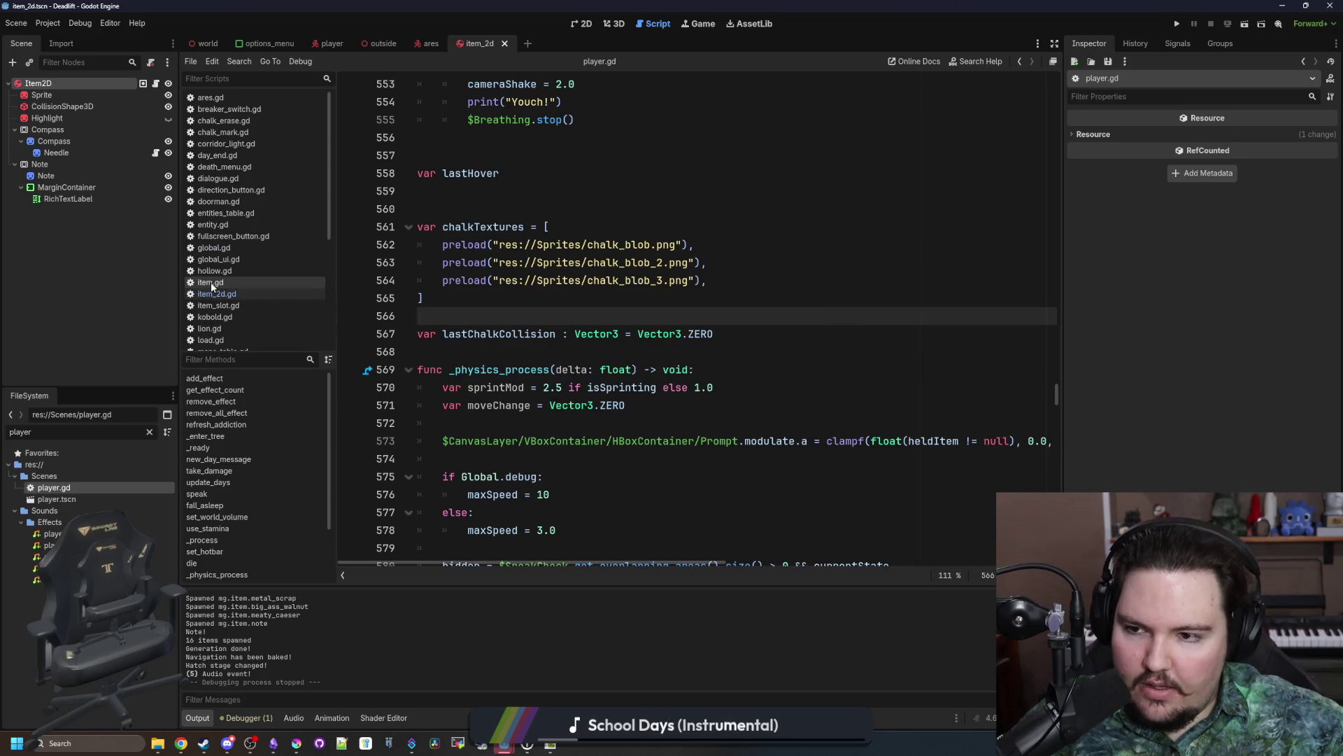
left_click(212, 283)
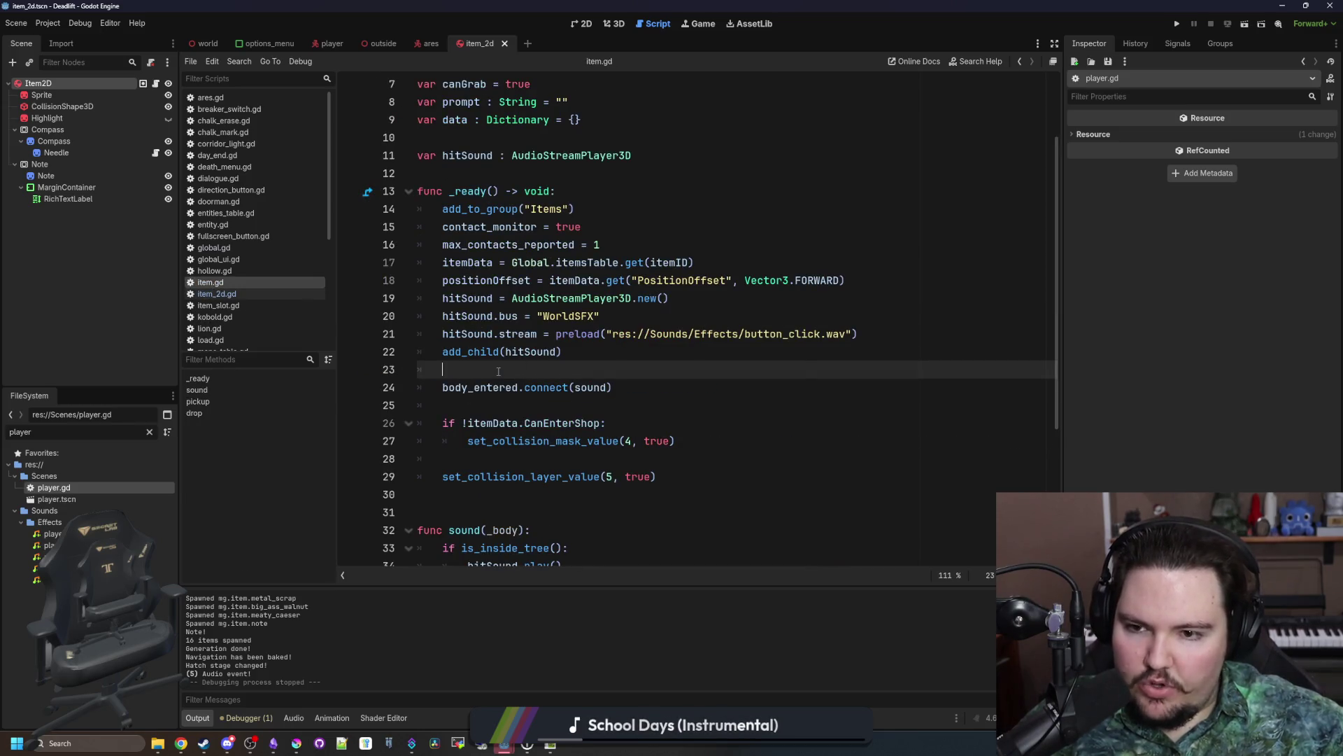
Step: Add an 'if linear_velocity.length() >' check inside sound()'s is_inside_tree block
left_click(586, 388, "ctrl")
left_click(614, 336)
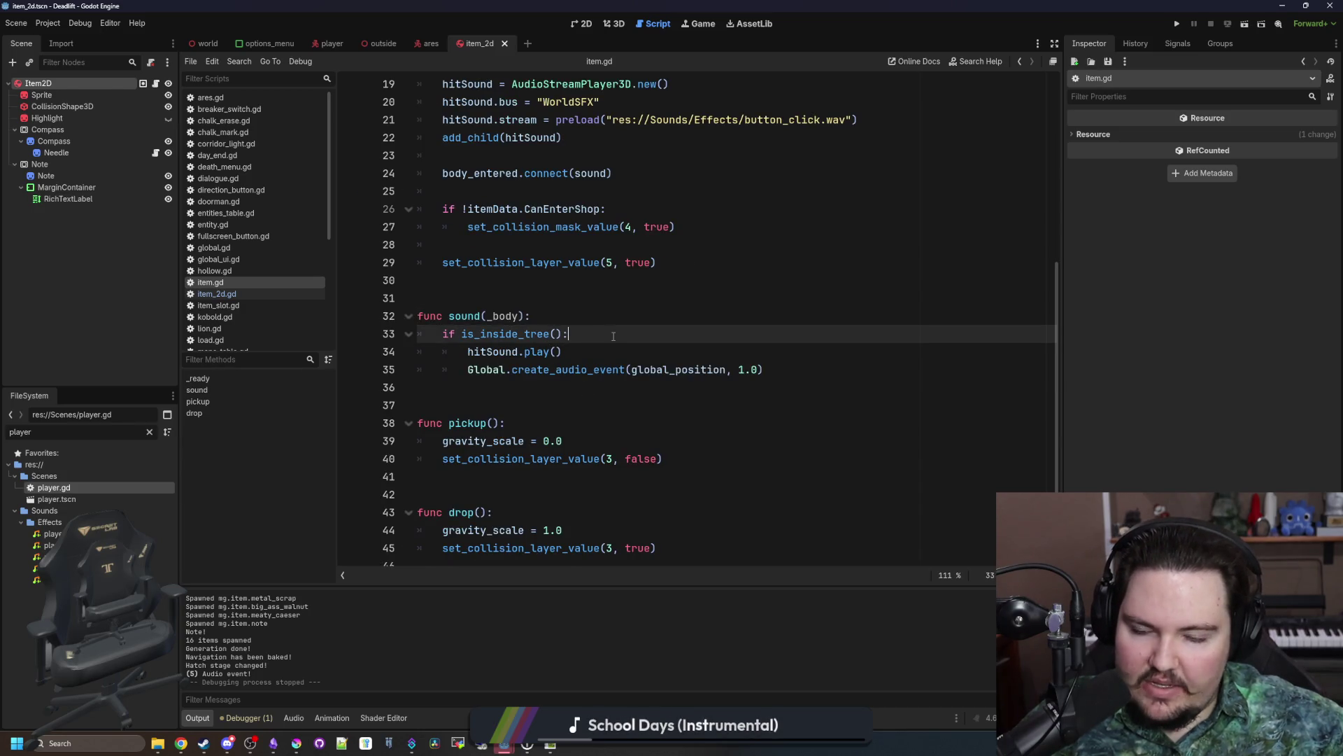
key("Return")
type("if velocity")
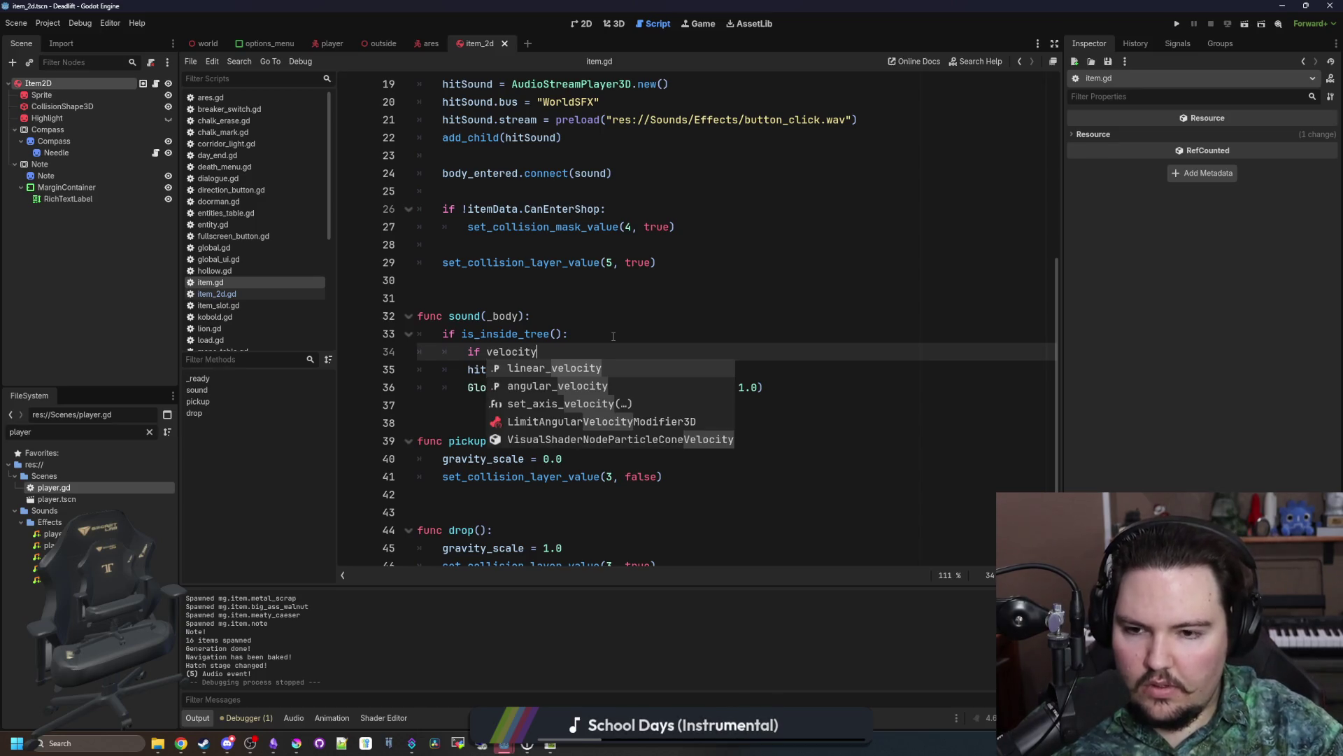
key("BackSpace")
key("Return")
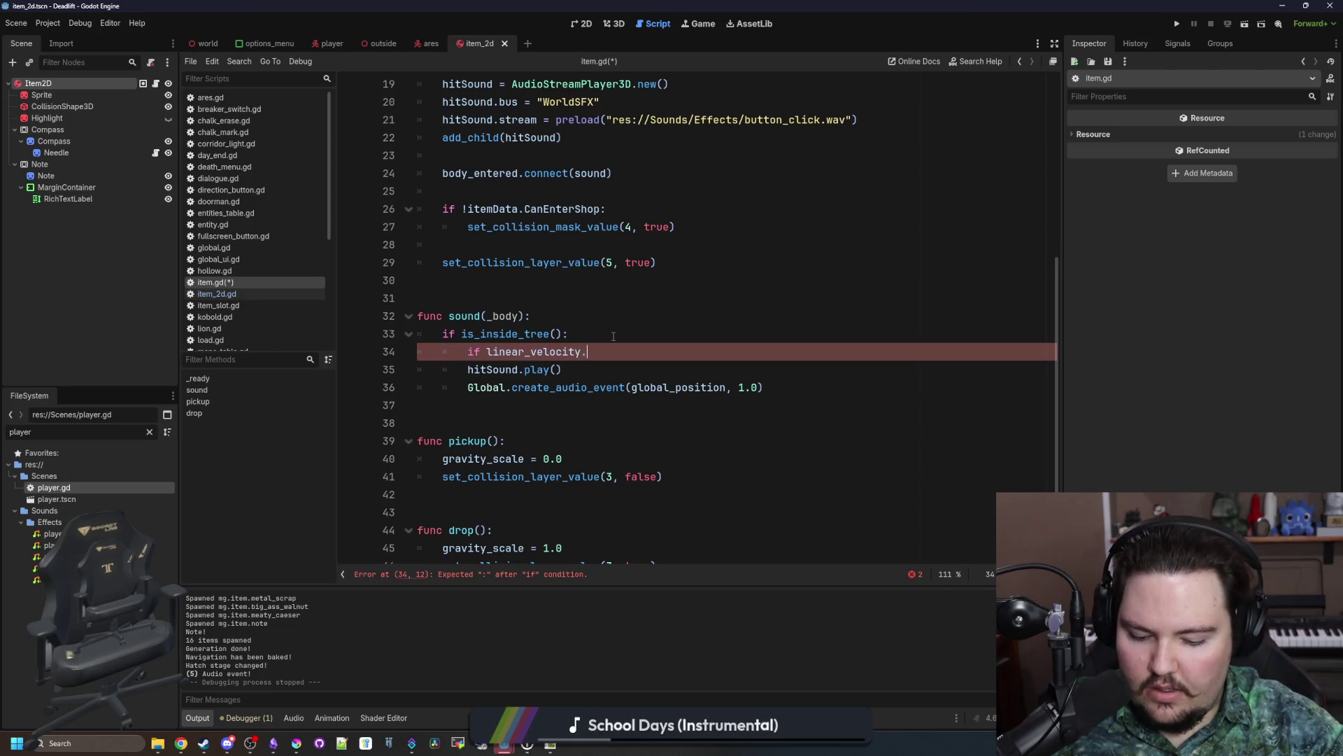
type("length() > 2.0:")
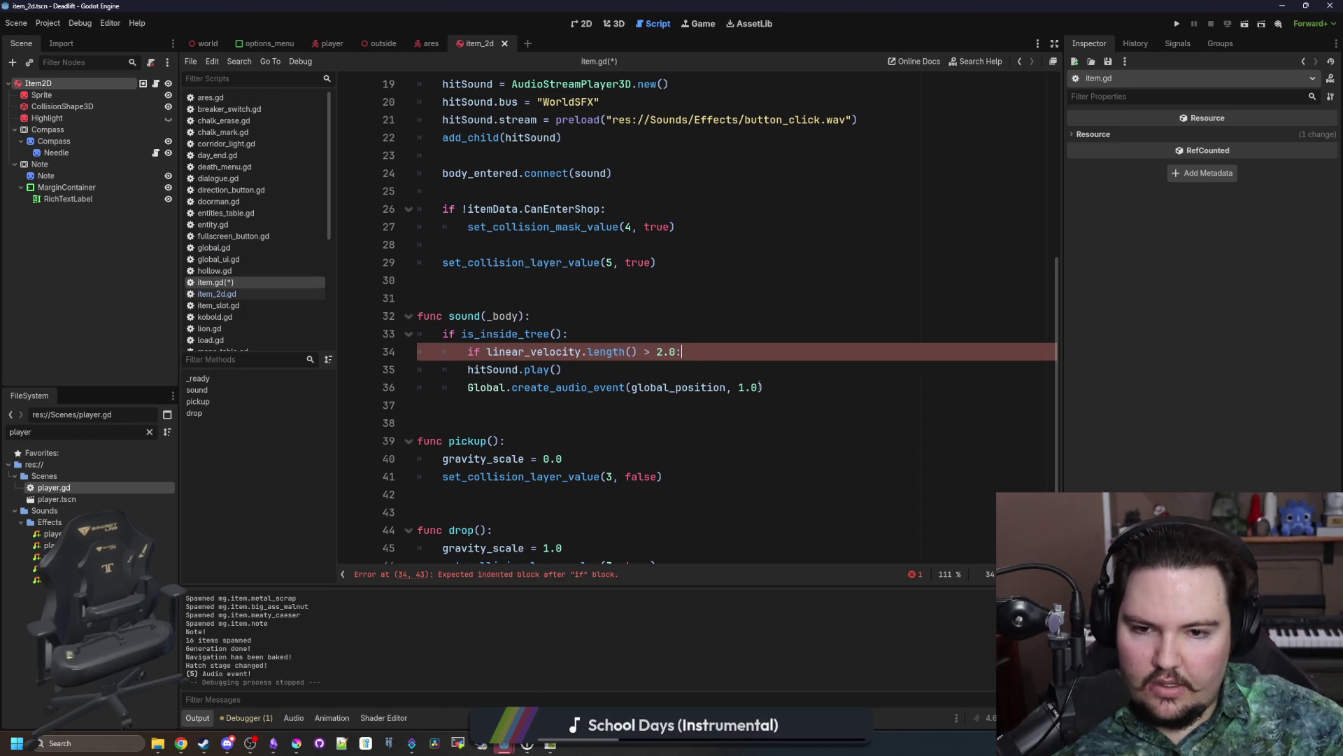
Step: Indent the hitSound play and audio event lines under the velocity check and save
left_click_drag(762, 387, 462, 368)
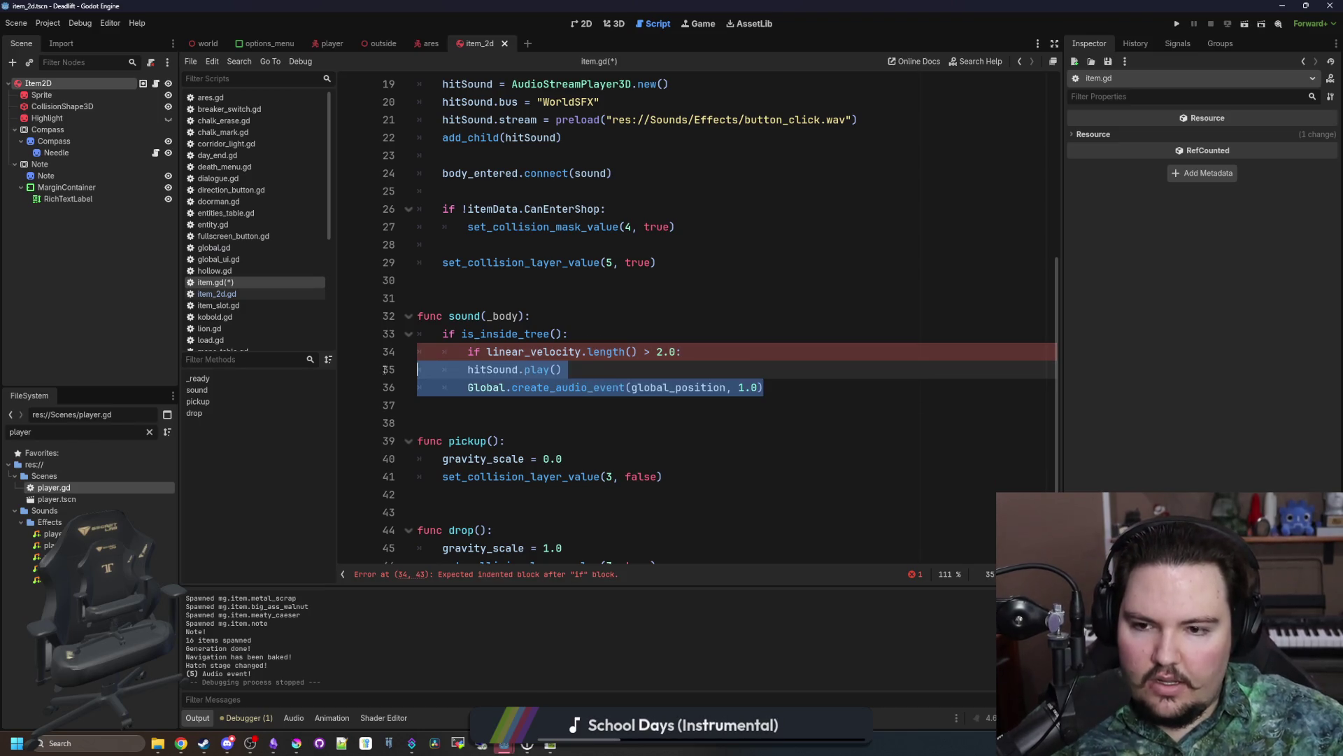
key("Tab")
left_click(566, 319)
key("ctrl+s")
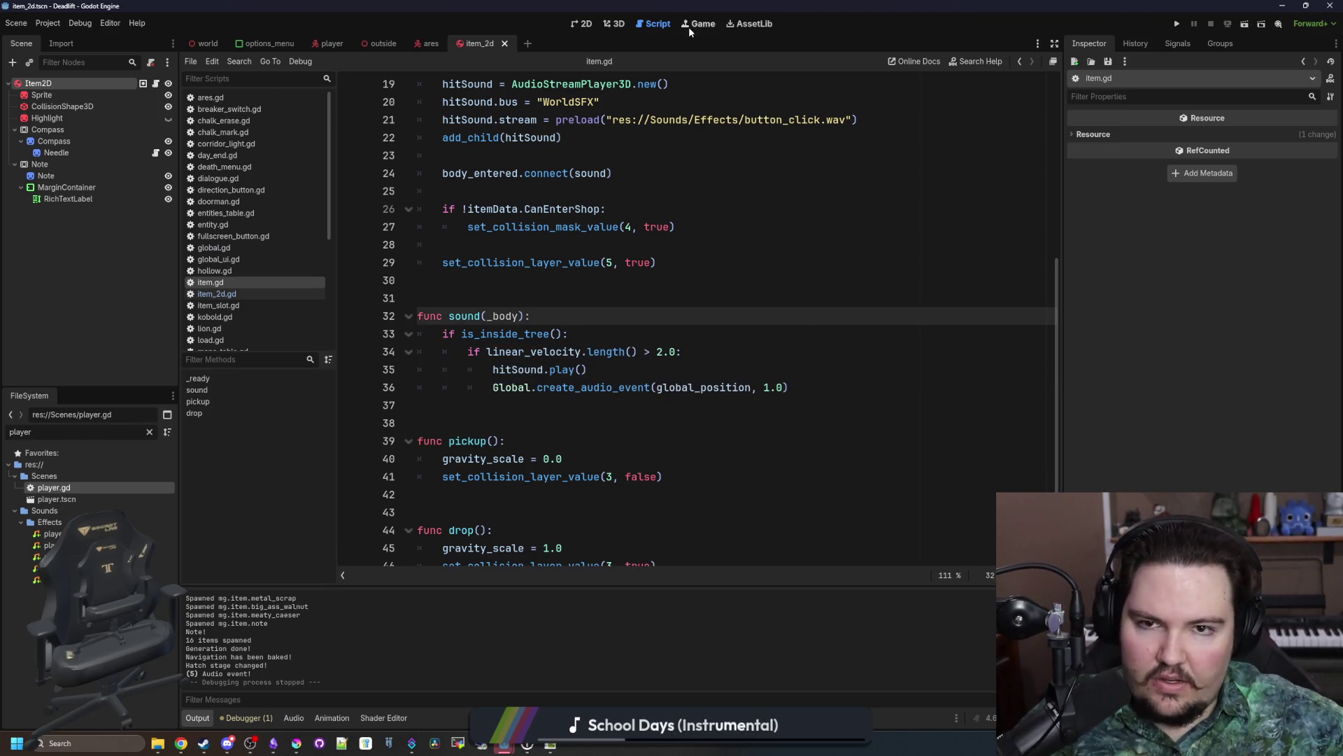
Step: Run the project, go down to the breakroom and drop an item to hear its collision sound, then reopen item.gd
left_click(1179, 24)
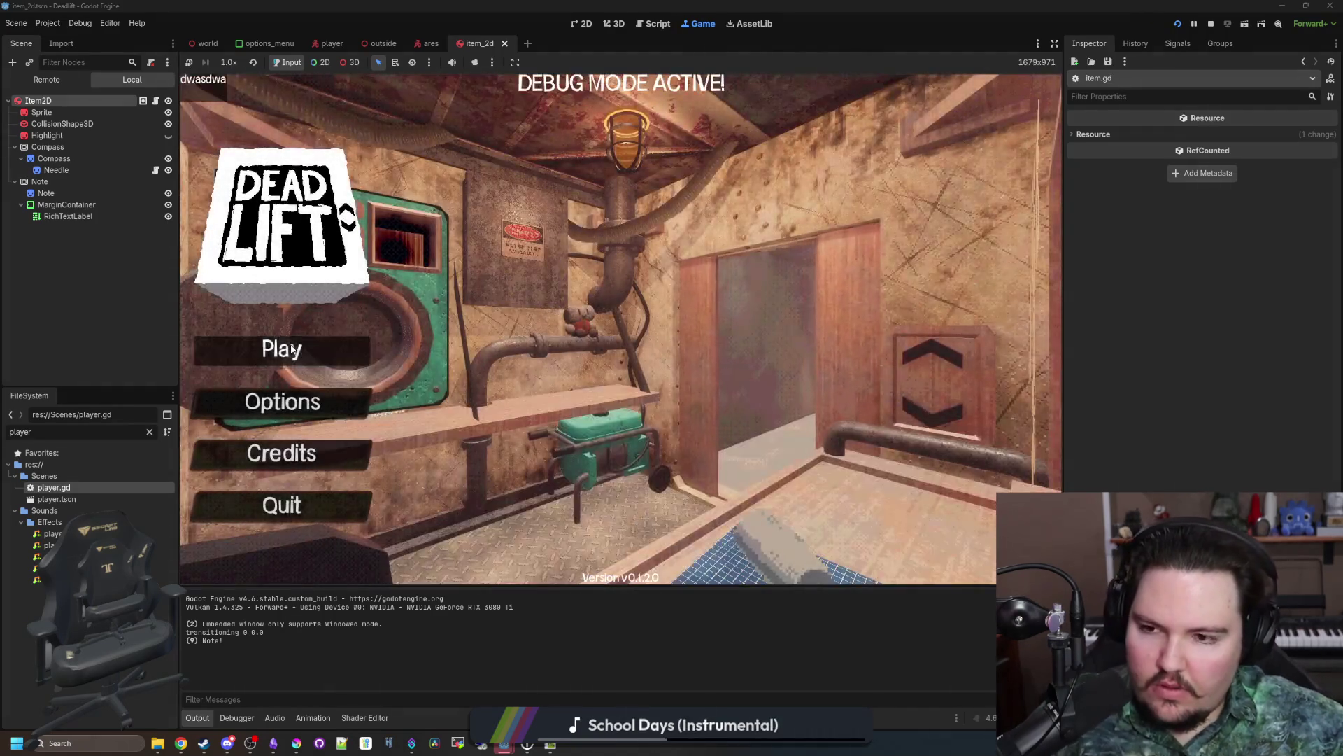
left_click(292, 349)
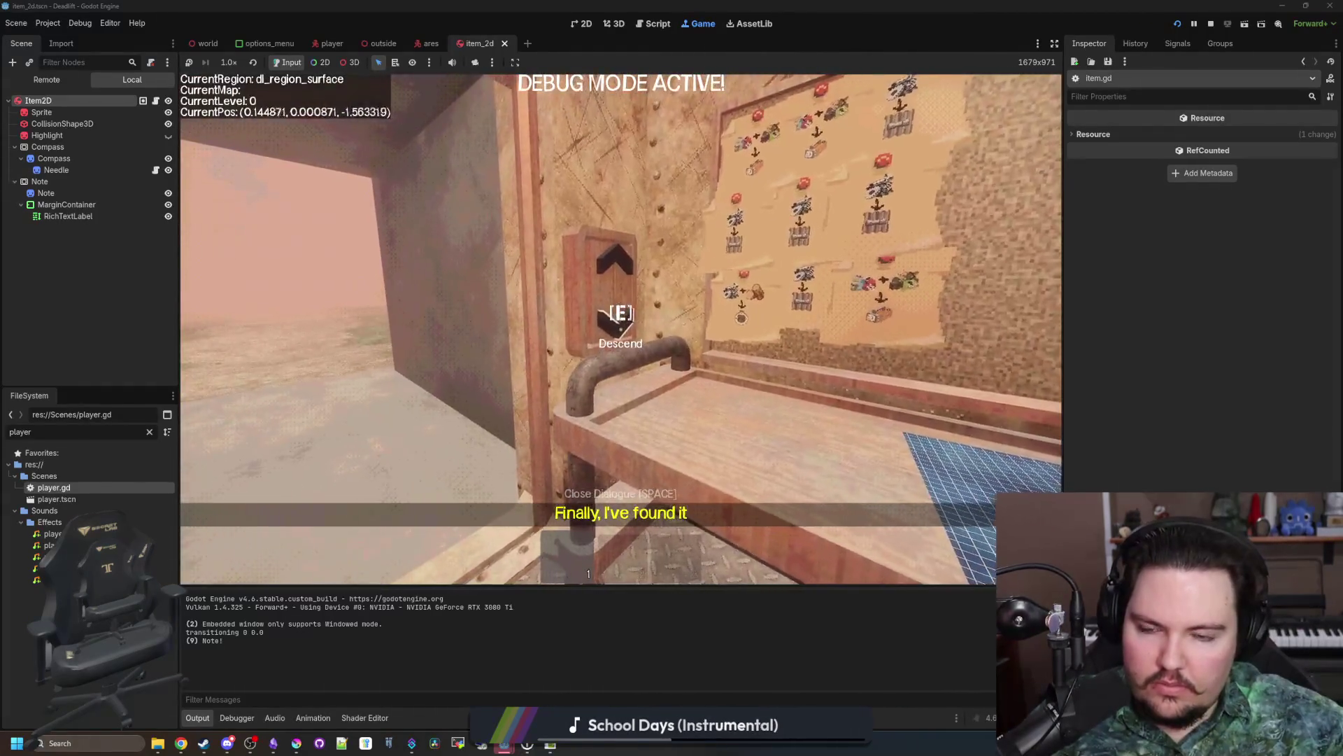
key("e")
key("e")
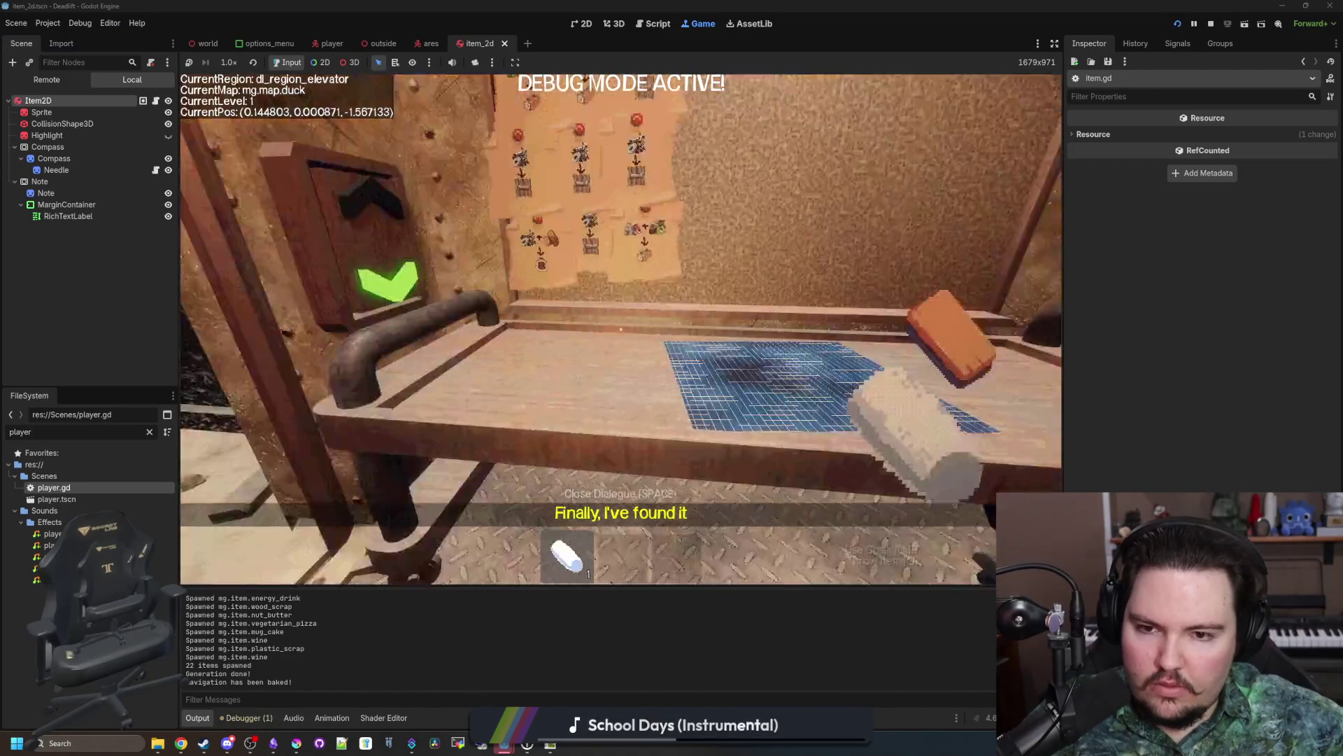
key("w")
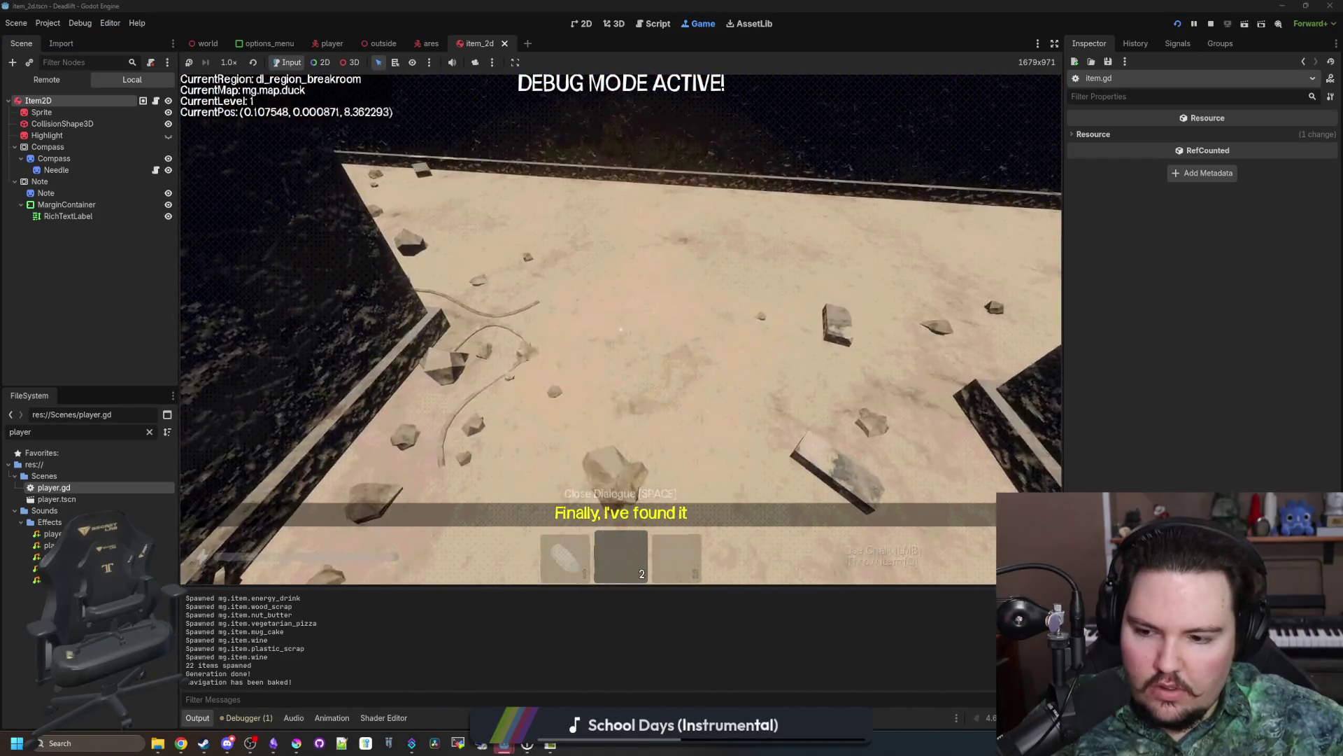
key("w")
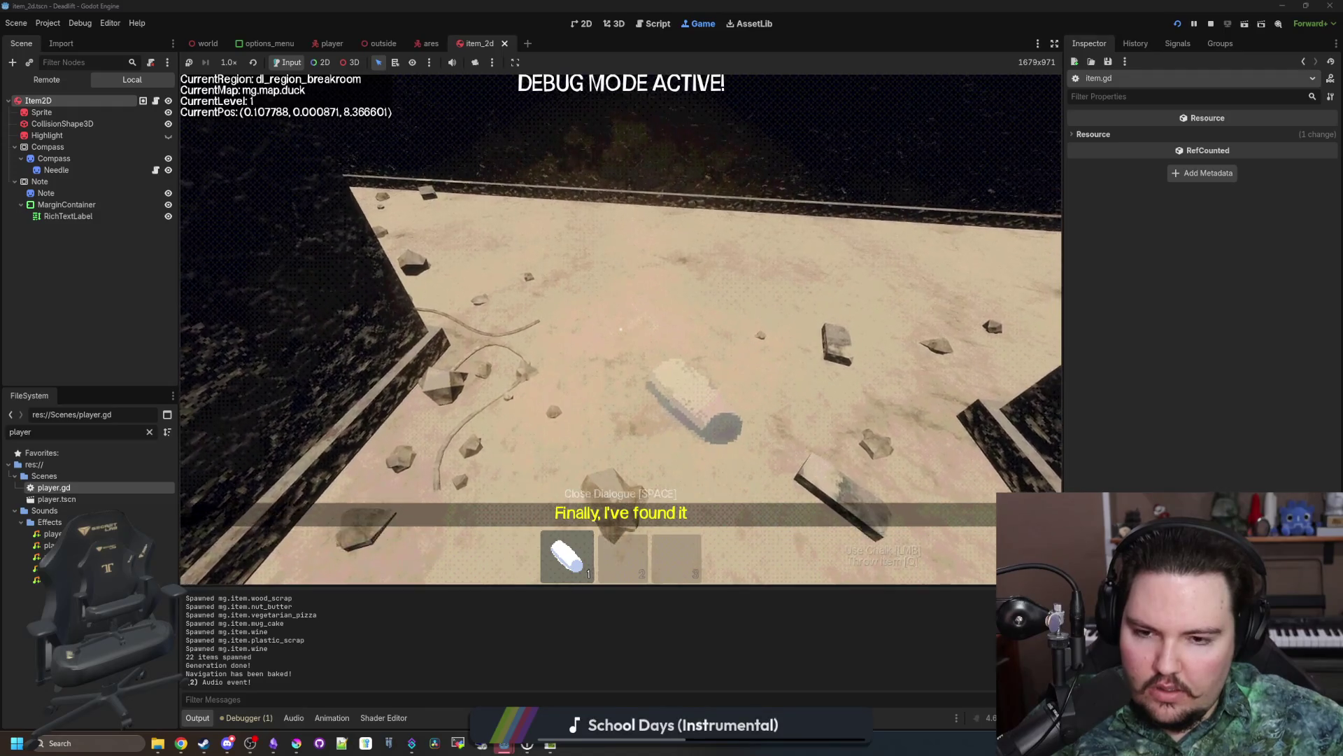
key("w")
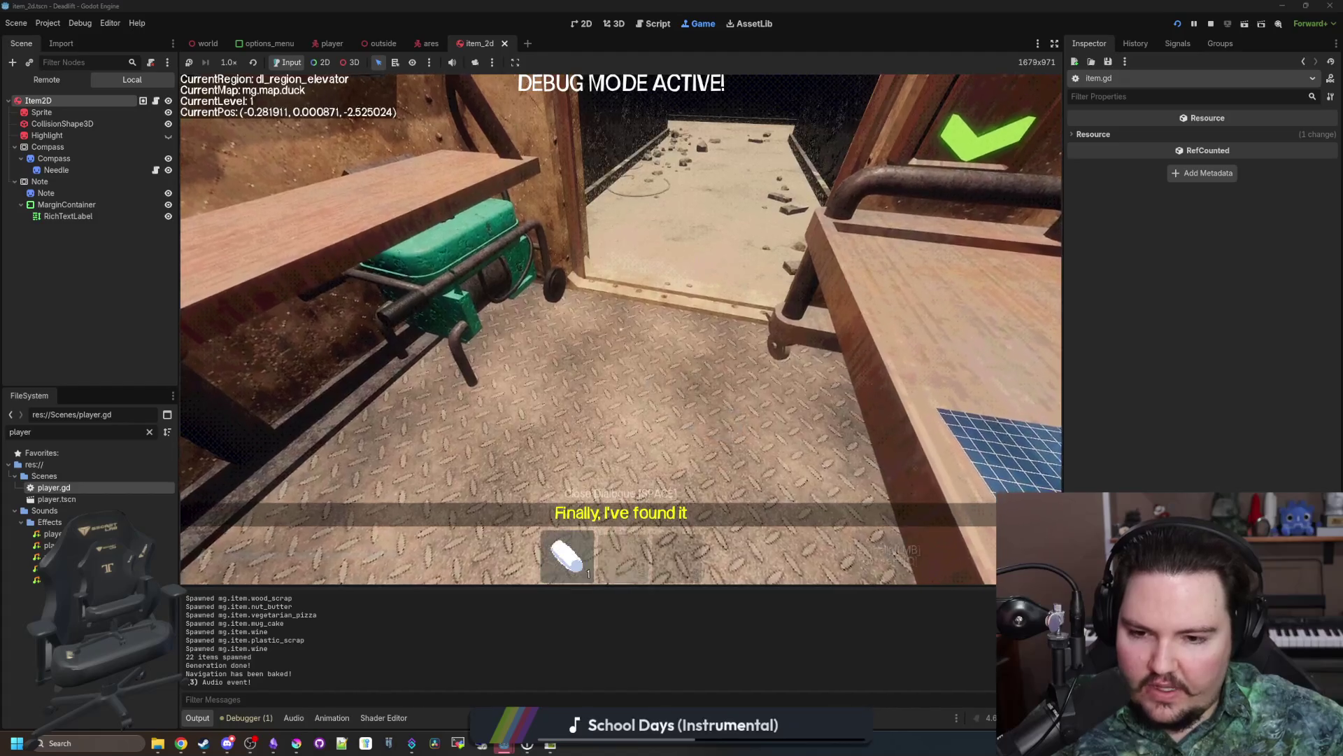
key("super")
key("super")
left_click(156, 101)
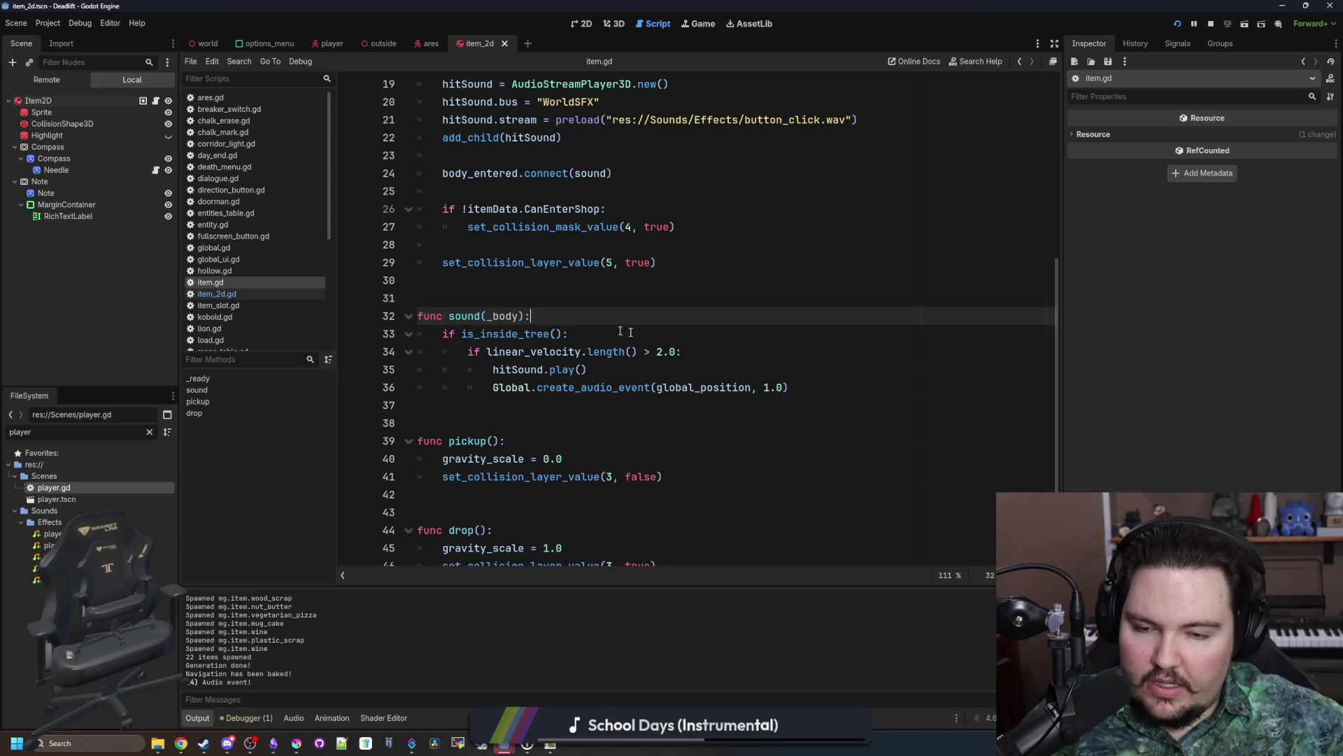
Step: Insert print(linear_velocity) above the velocity check in sound(), then return to the game view
left_click(708, 348)
key("ctrl+shift+Return")
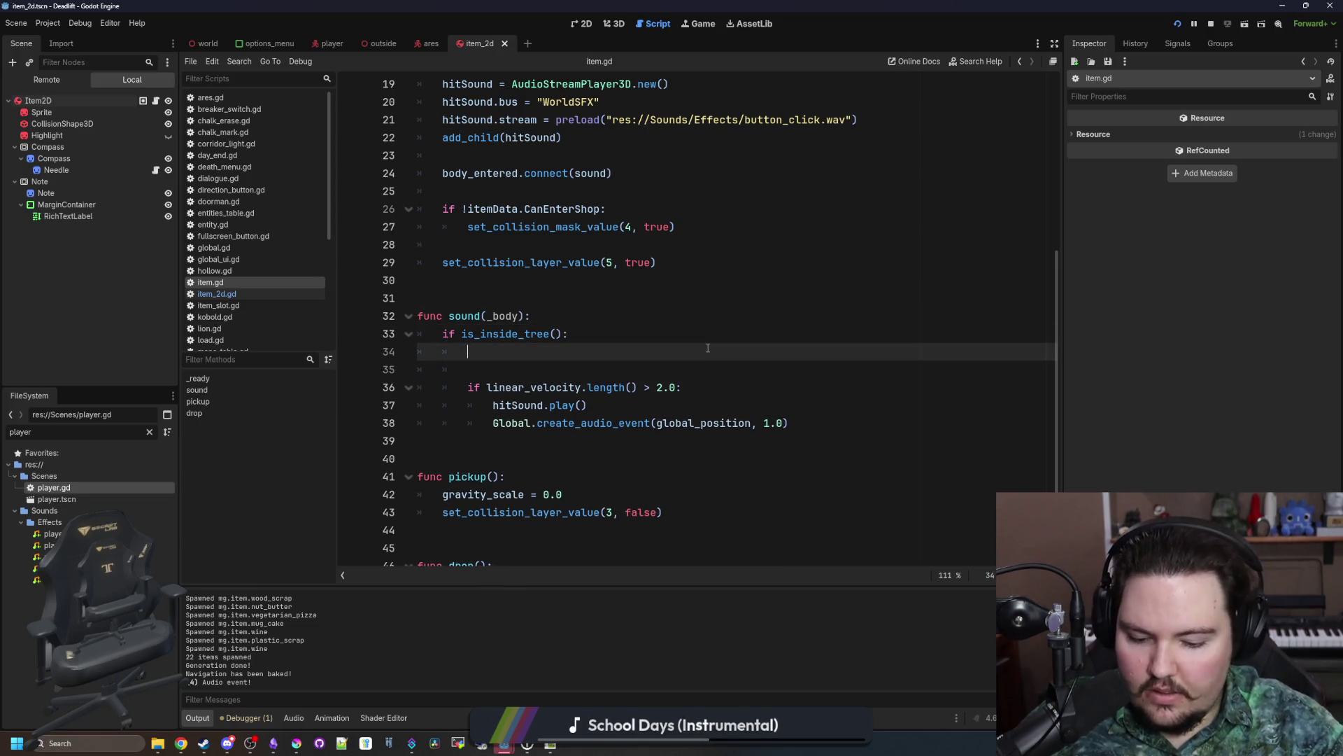
type("print(linear)")
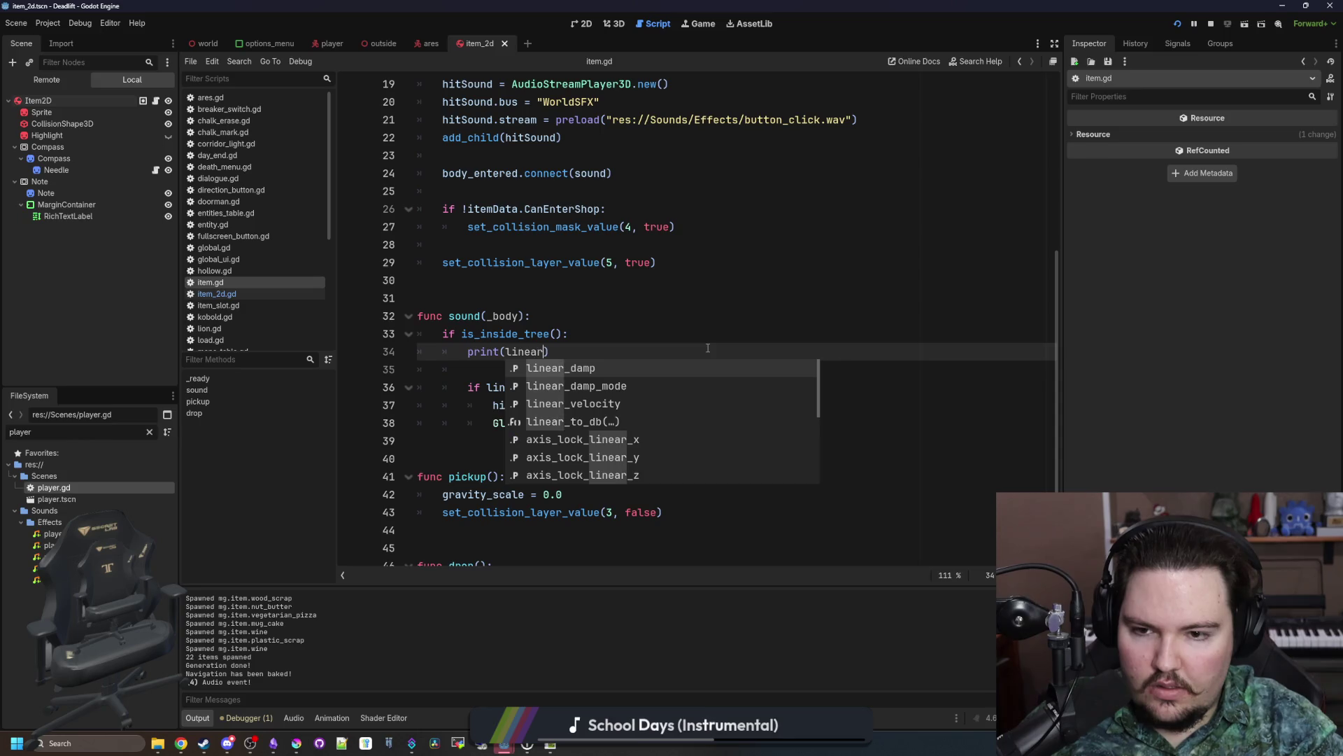
key("Down")
key("Down")
key("Return")
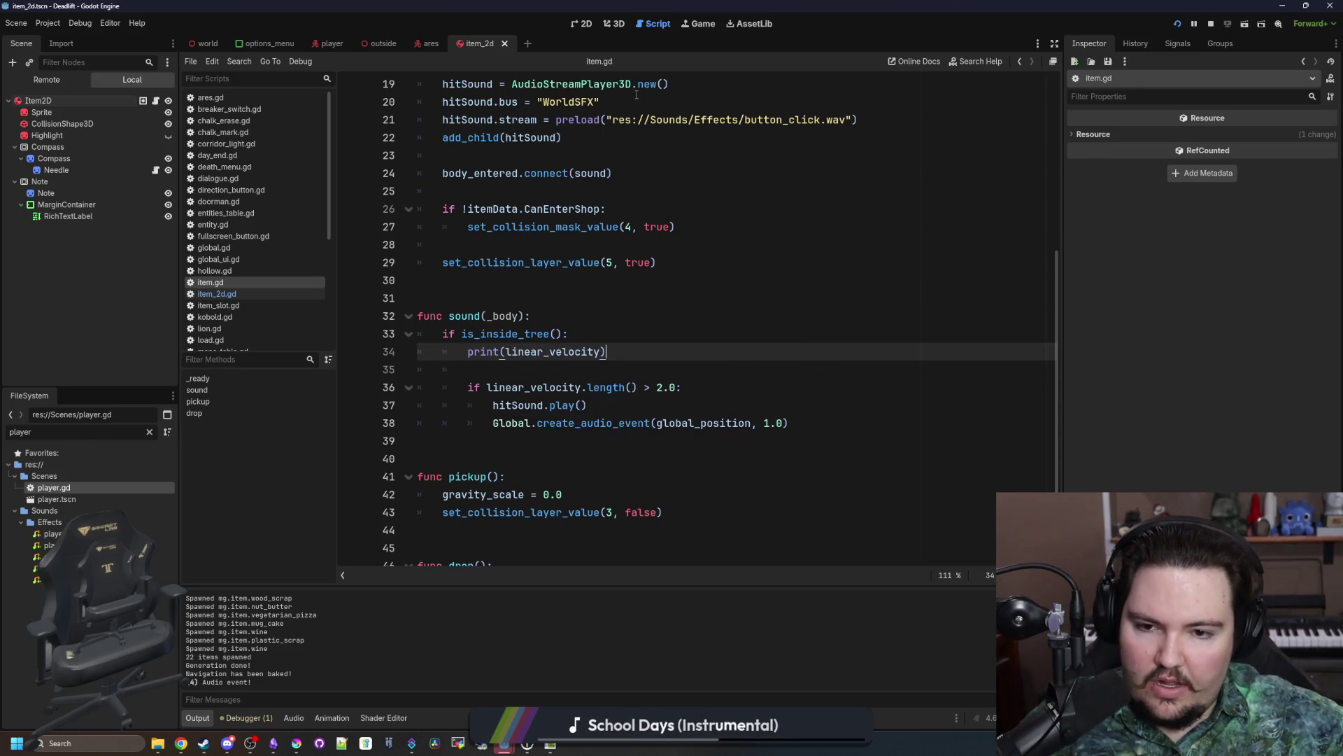
left_click(700, 23)
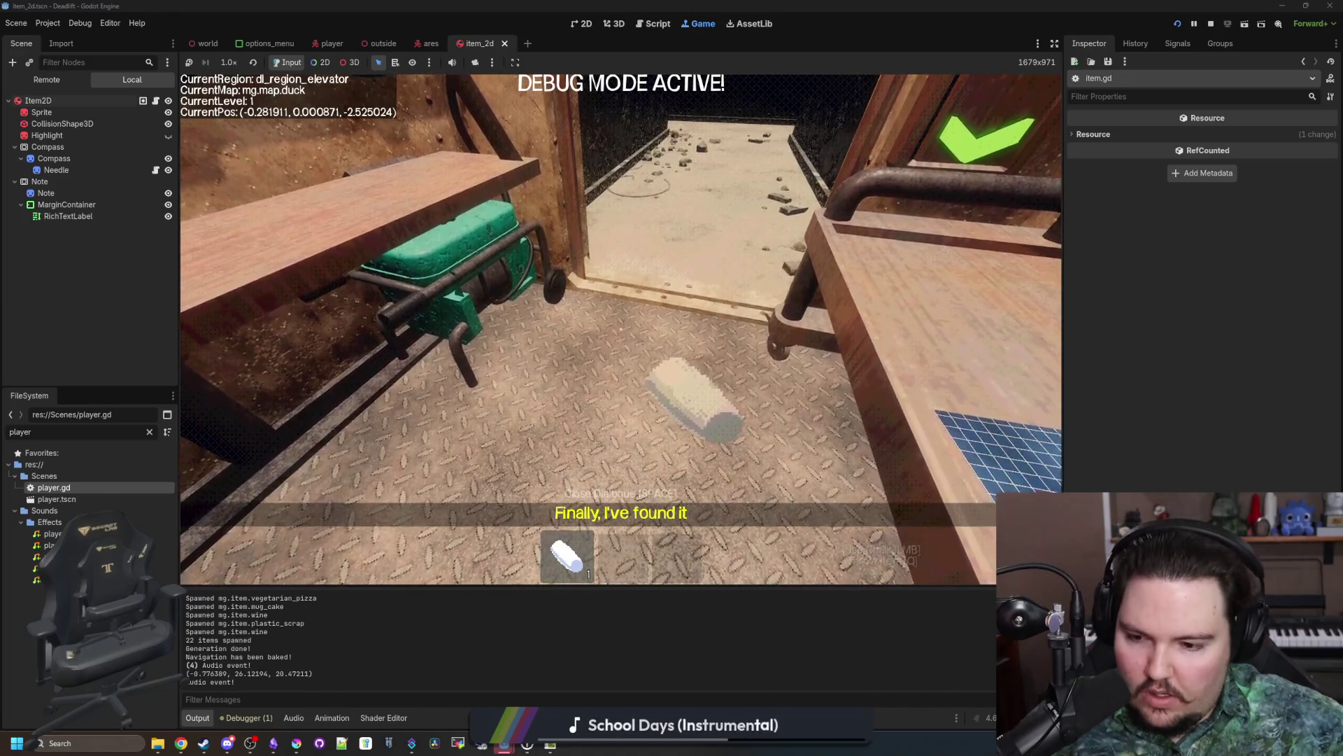
Step: Pause and stop the game, then run it again
key("super")
key("F8")
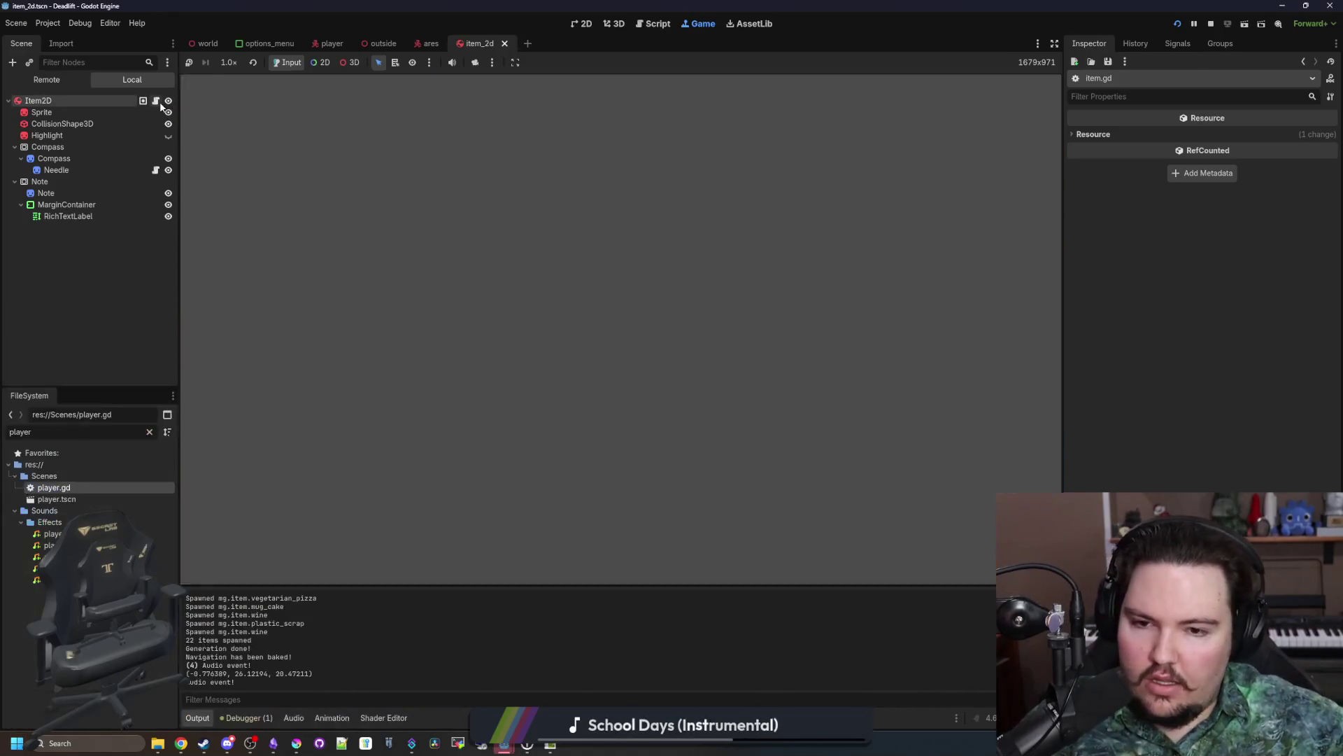
left_click(550, 343)
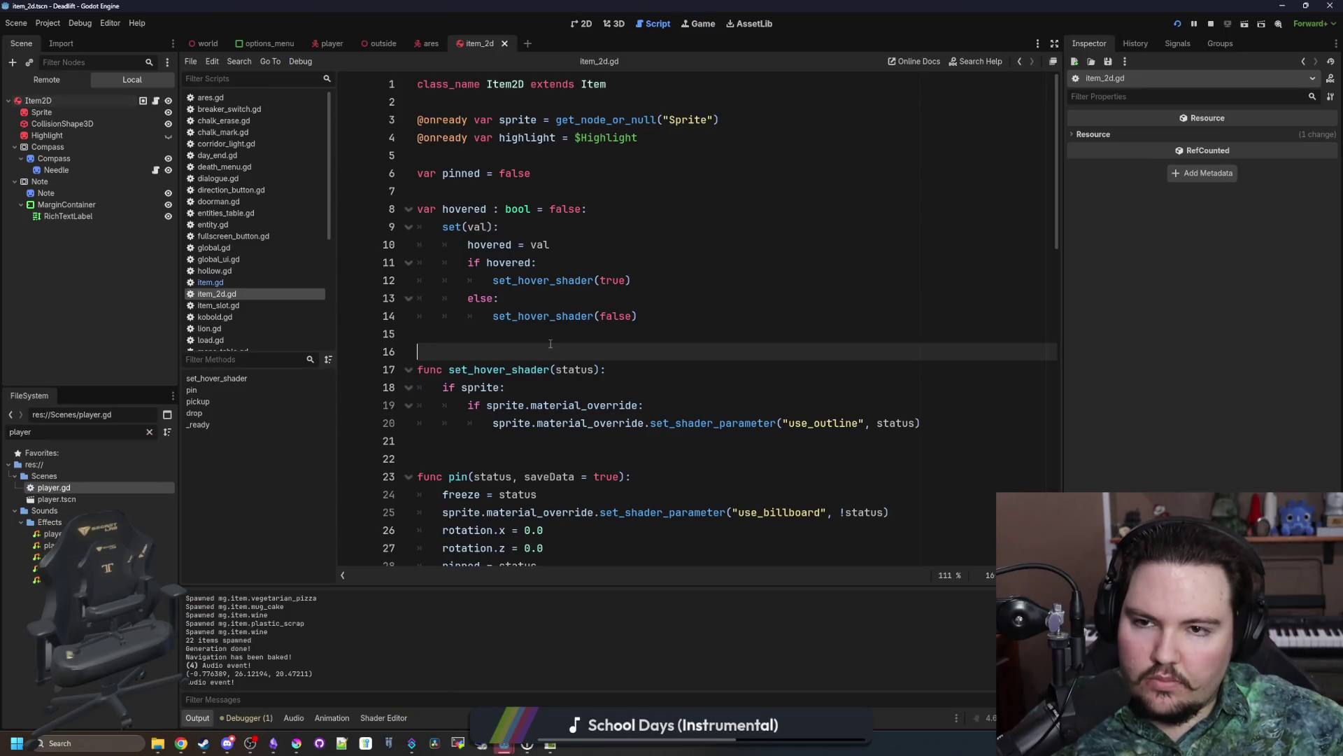
left_click(495, 196)
left_click(699, 24)
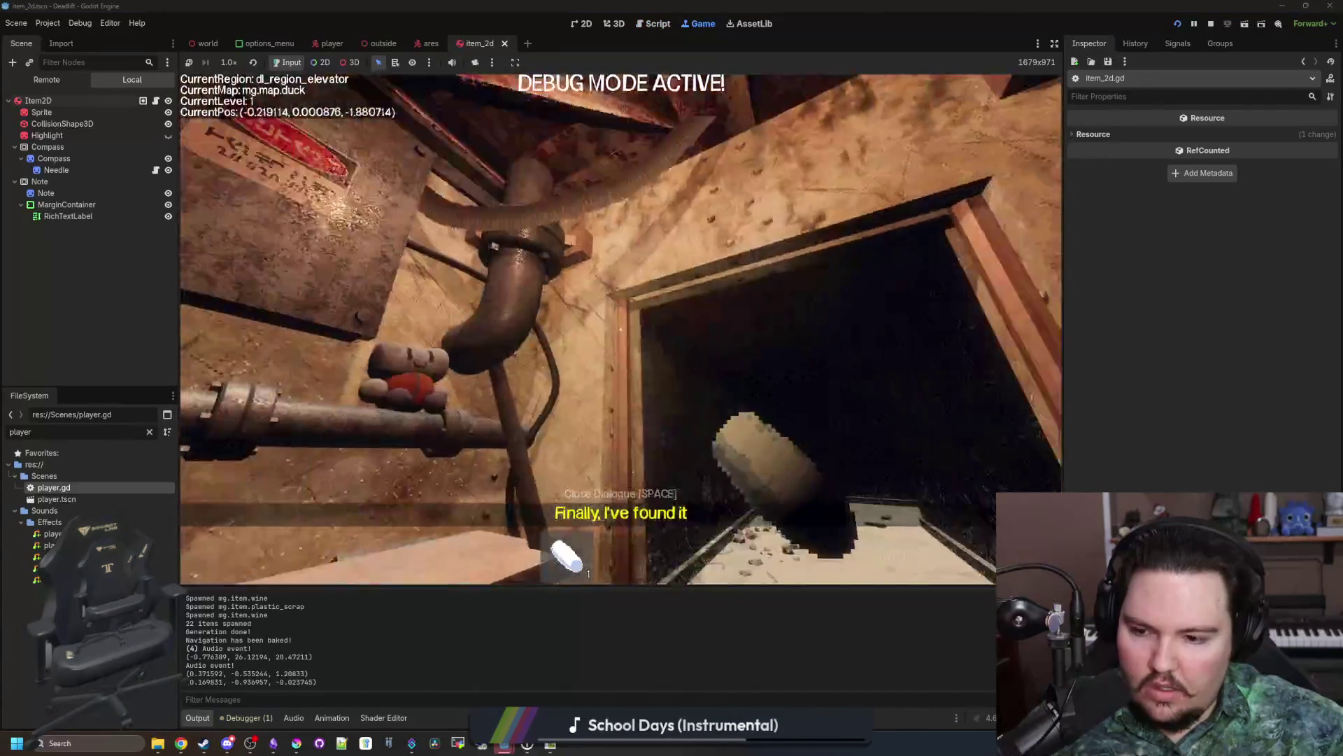
Step: Drop, pick up and throw the bottle to log its collision velocities, then pause and return to the script
key("w")
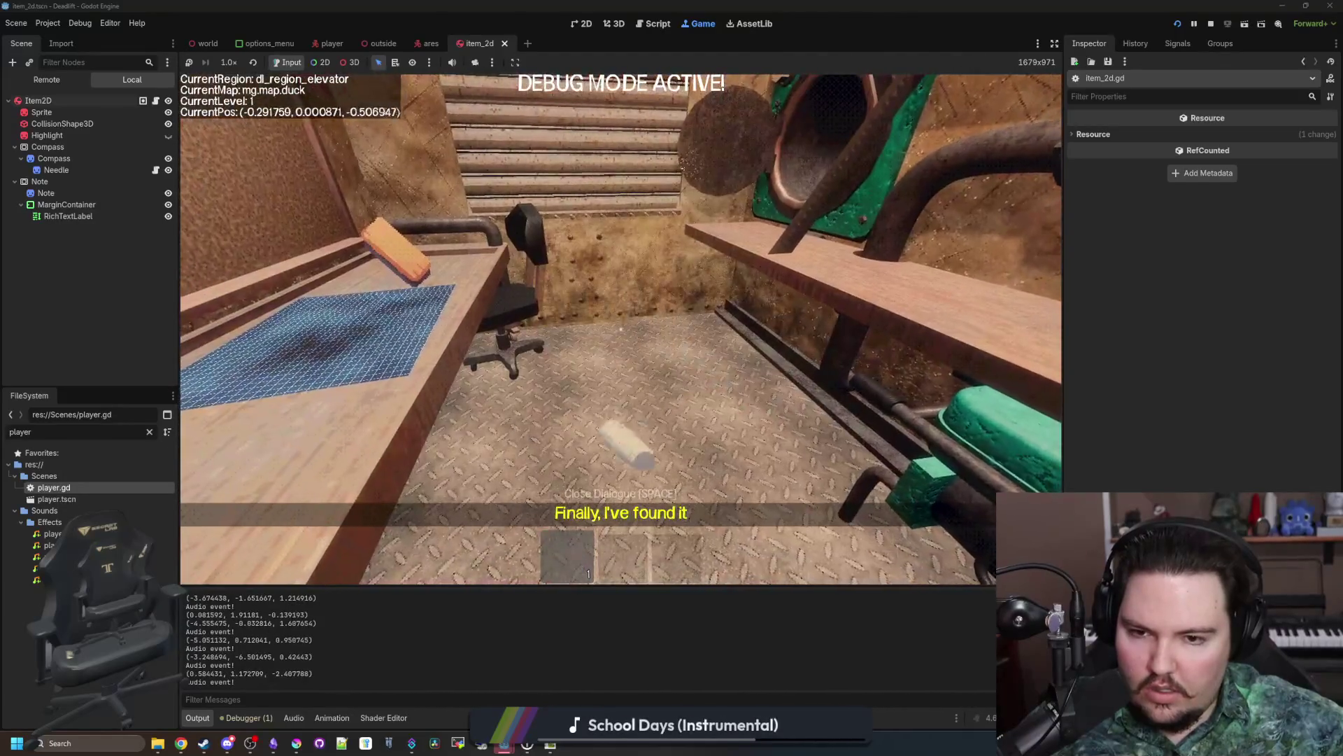
key("q")
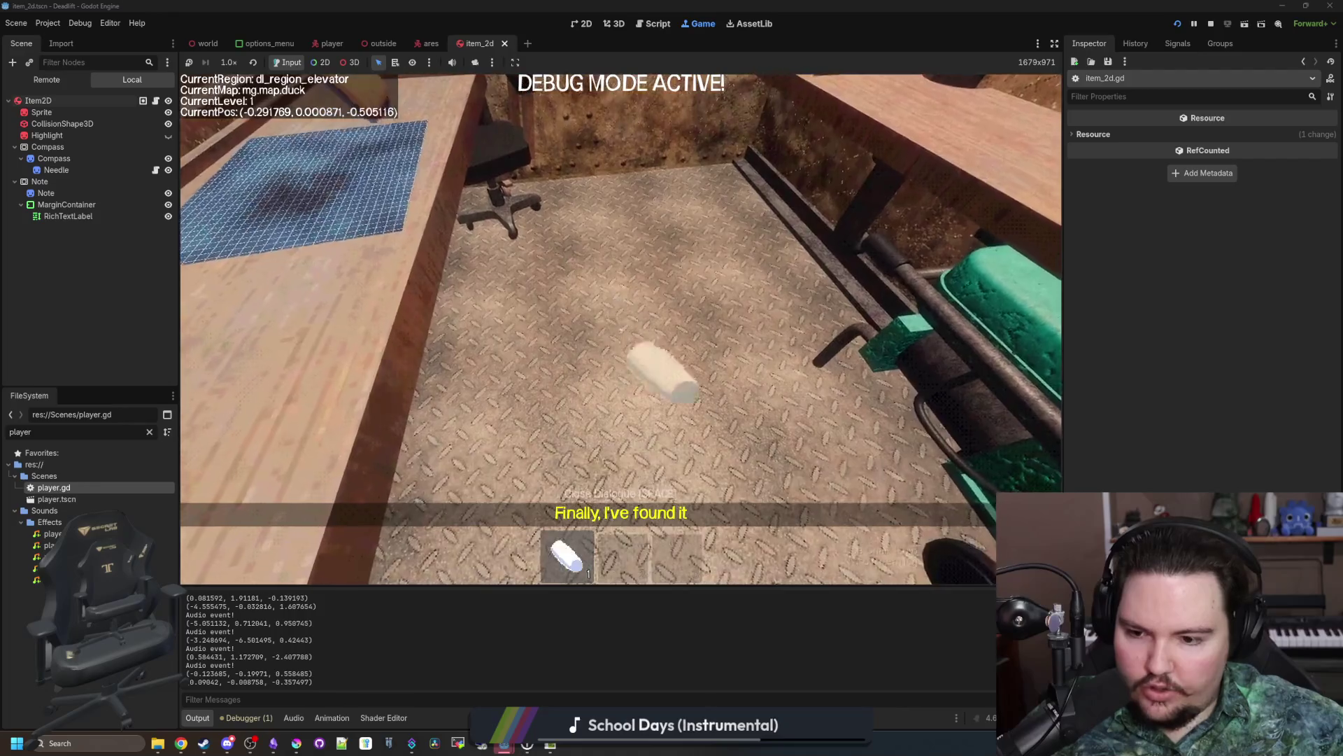
key("Escape")
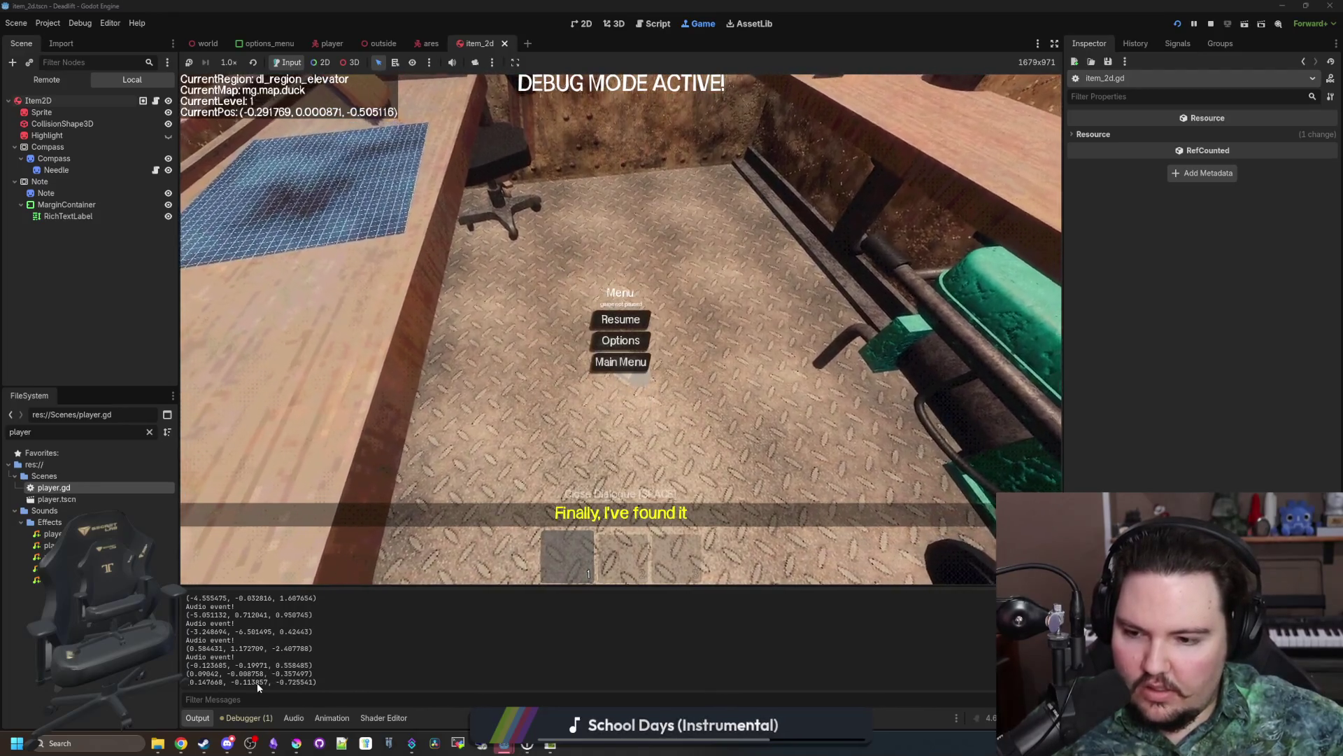
key("Escape")
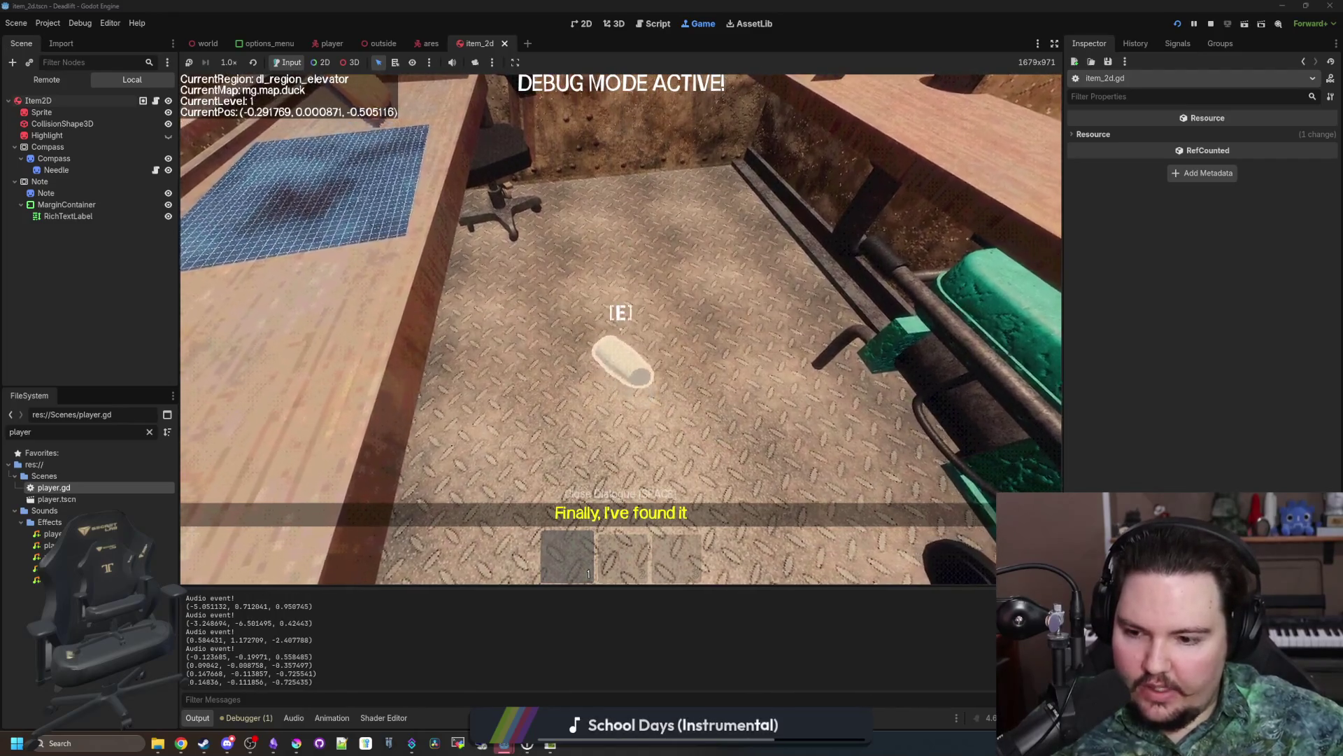
key("e")
key("g")
key("w")
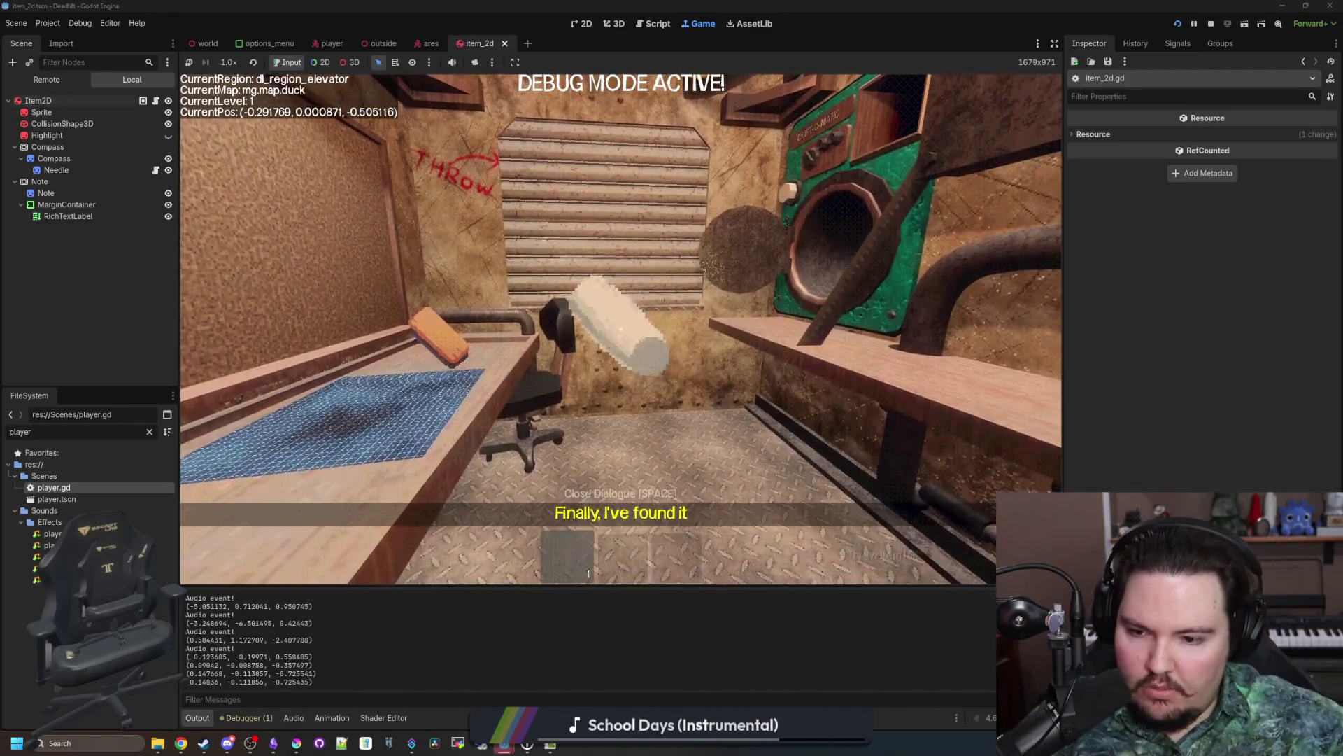
key("s")
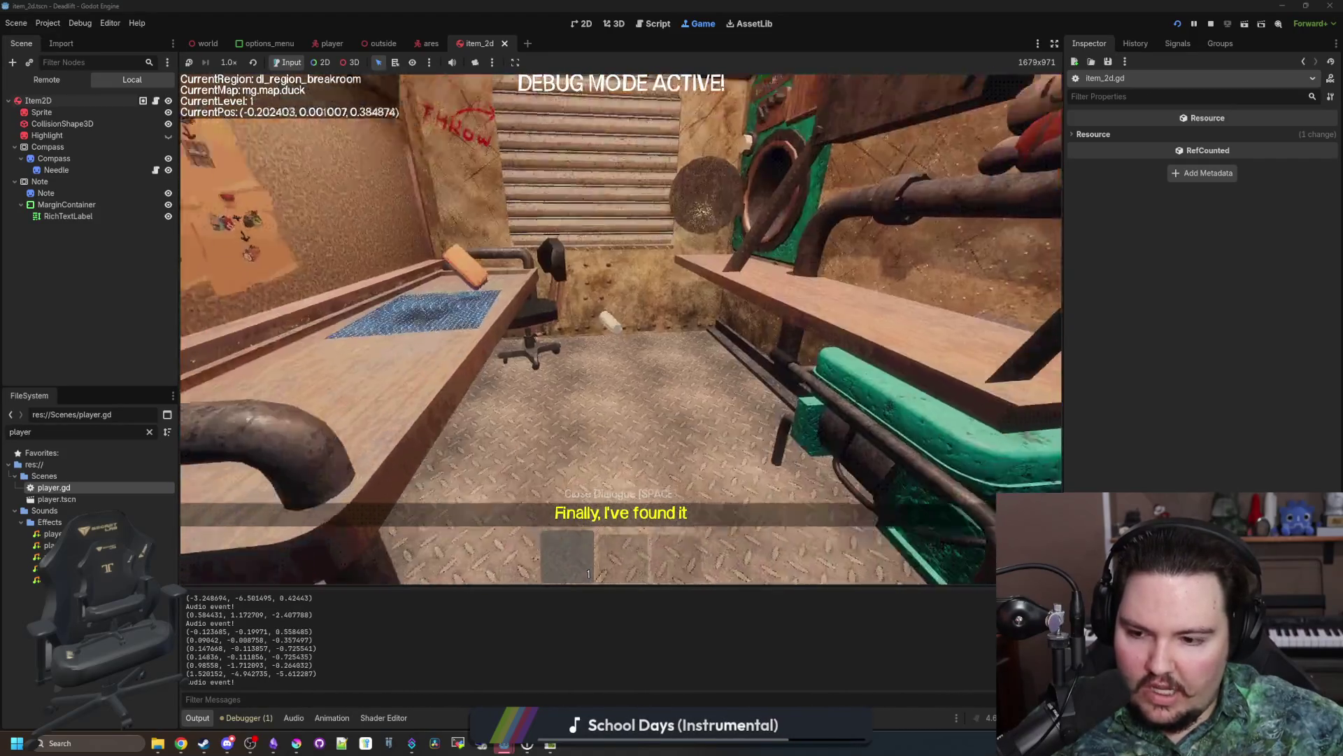
key("Escape")
left_click(155, 100)
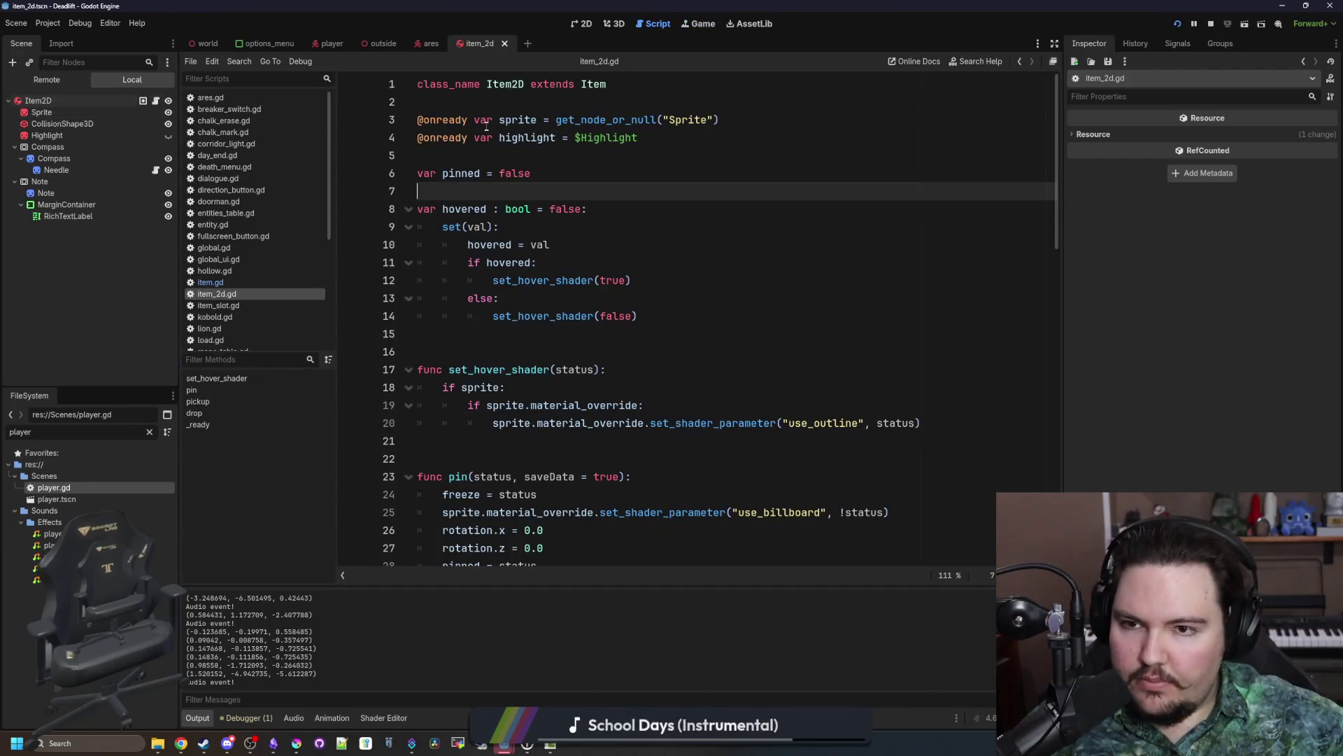
Step: In item.gd change the threshold 2.0 to 1.5, delete the print(linear_velocity) line, and open player.gd
left_click(593, 83, "ctrl")
left_click(570, 378)
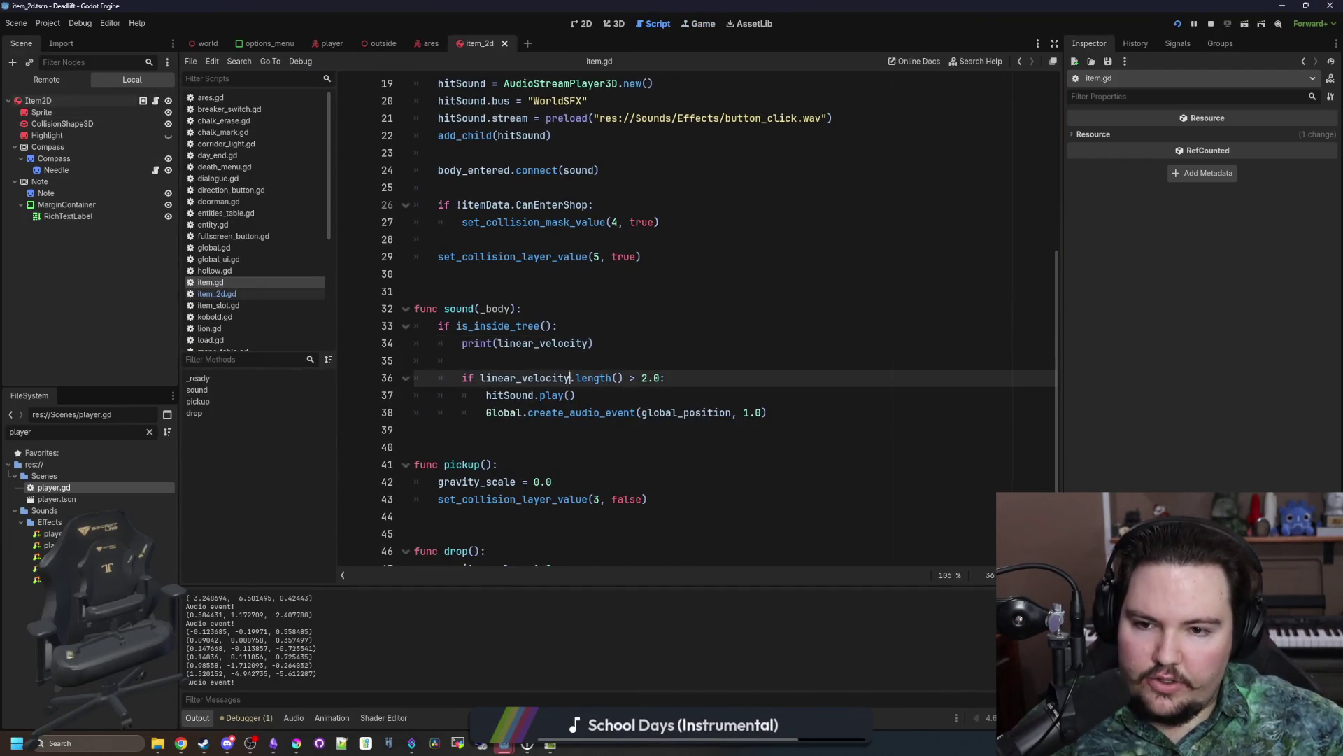
left_click(672, 354)
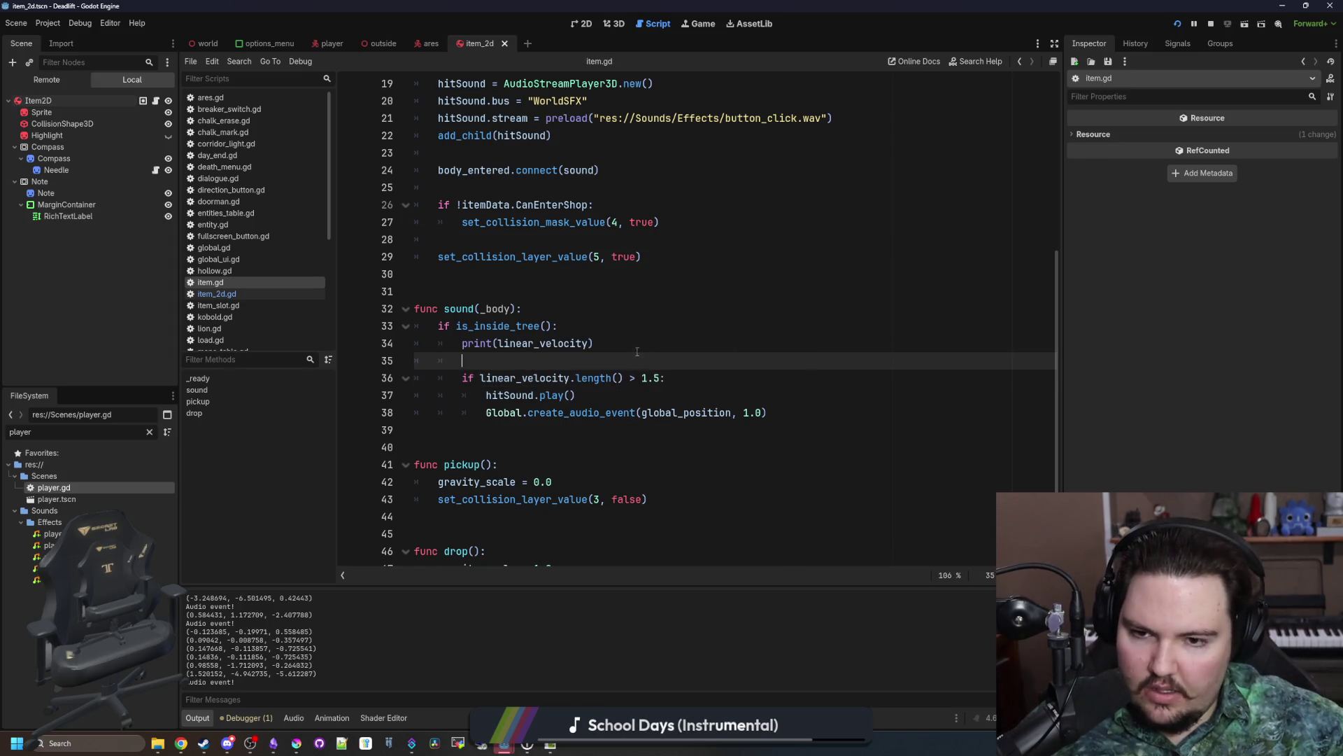
left_click_drag(594, 343, 416, 342)
key("BackSpace")
key("BackSpace")
key("Up")
key("Up")
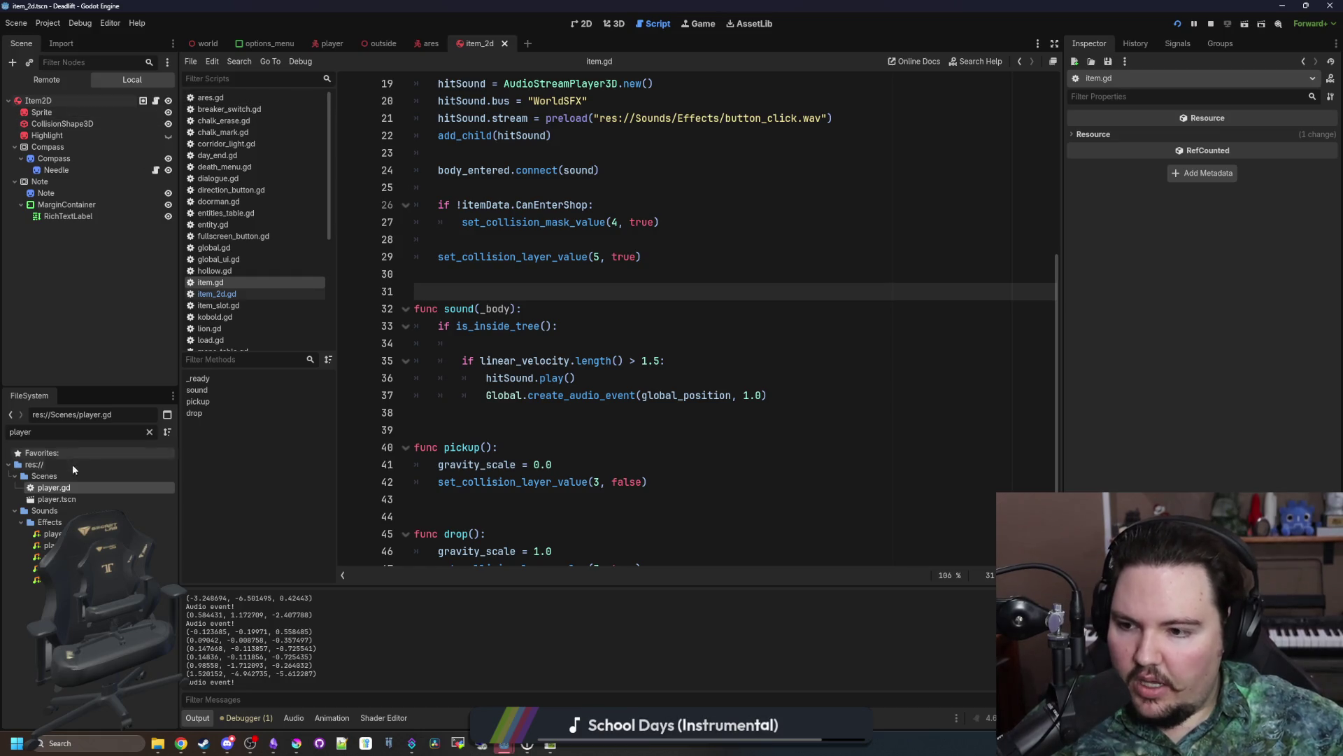
double_click(79, 489)
left_click(698, 319)
Step: Search player.gd for 'instantiate' and 'scroll', then jump to the set_hotbar function definition
scroll(699, 319, "down", 3)
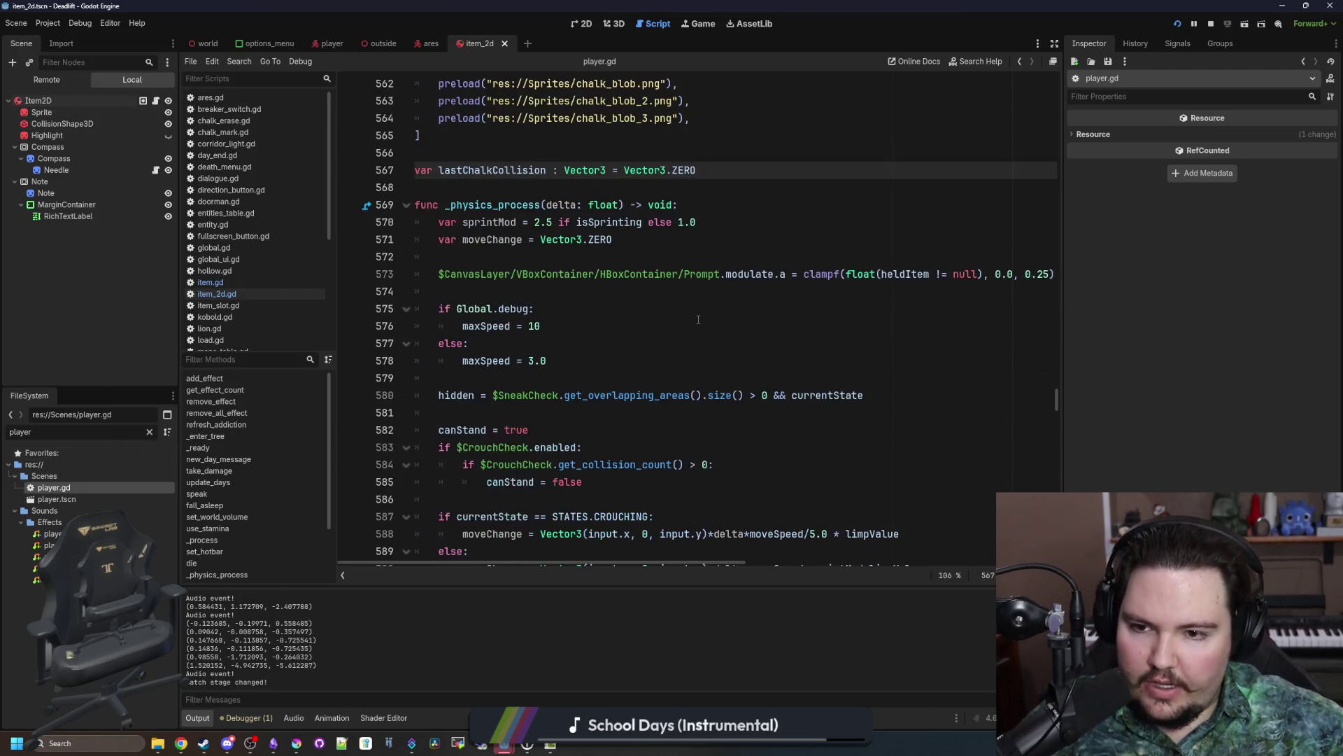
left_click(699, 320)
key("ctrl+f")
type("intant")
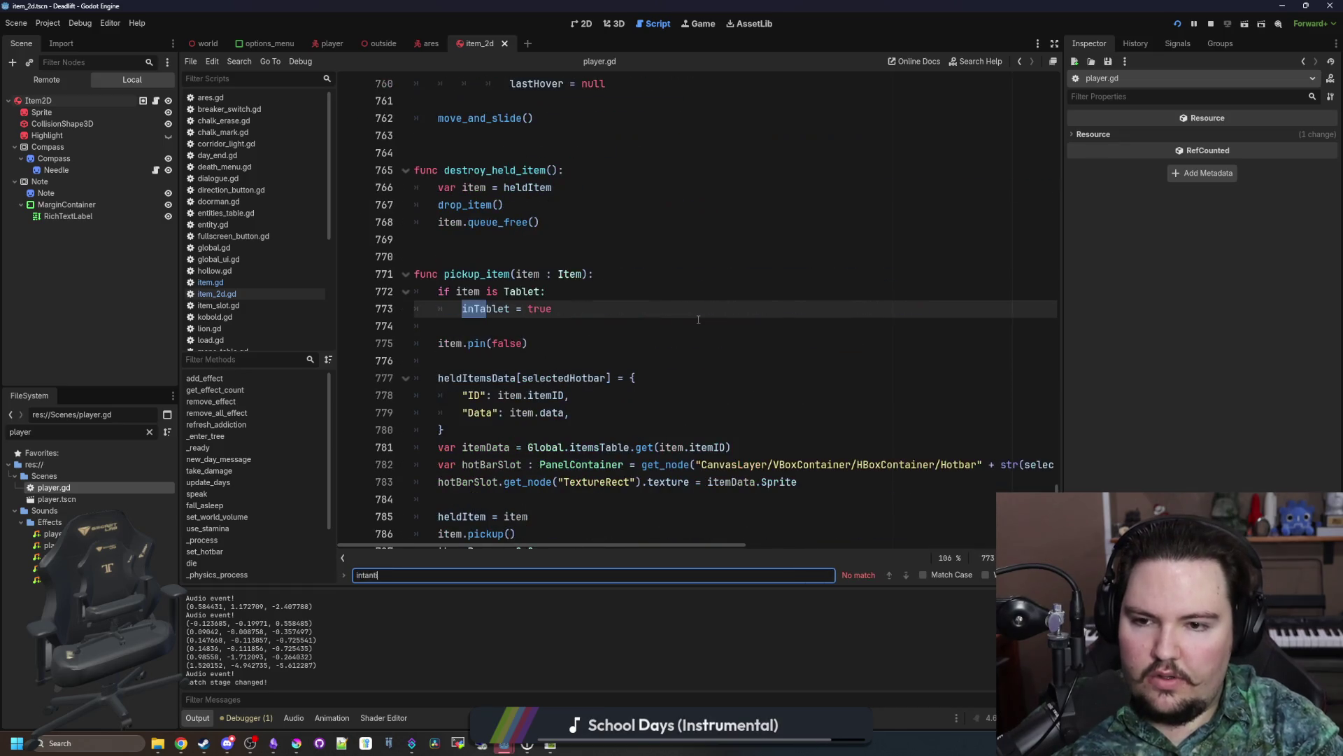
key("BackSpace")
key("BackSpace")
key("BackSpace")
type("stantiate")
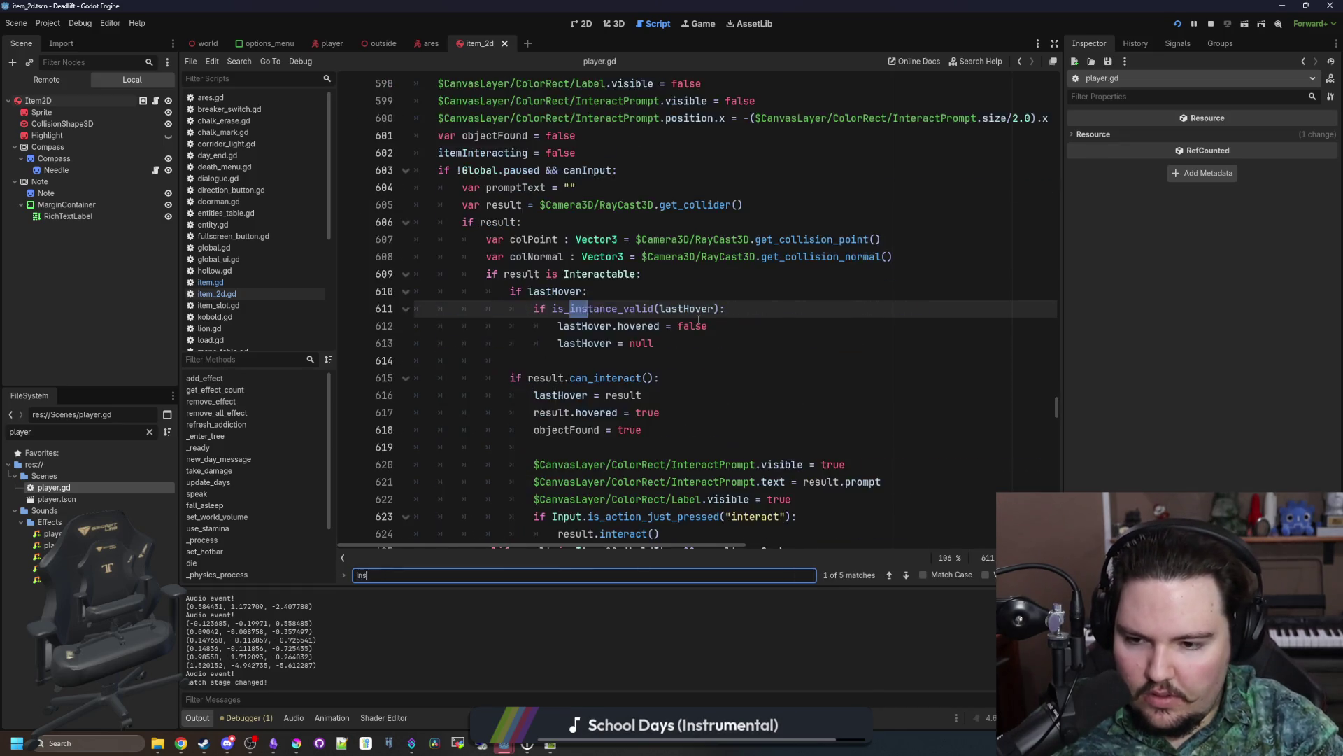
key("Return")
key("Return")
key("Return")
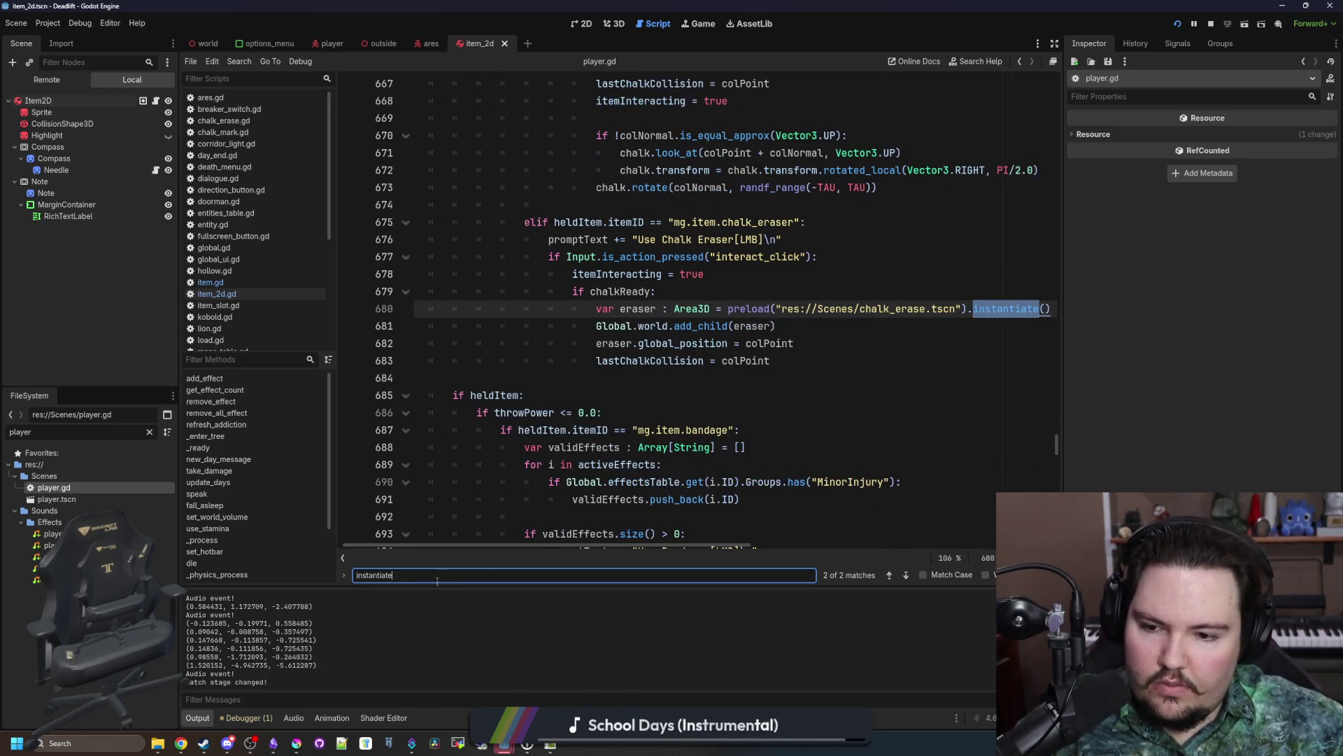
key("ctrl+f")
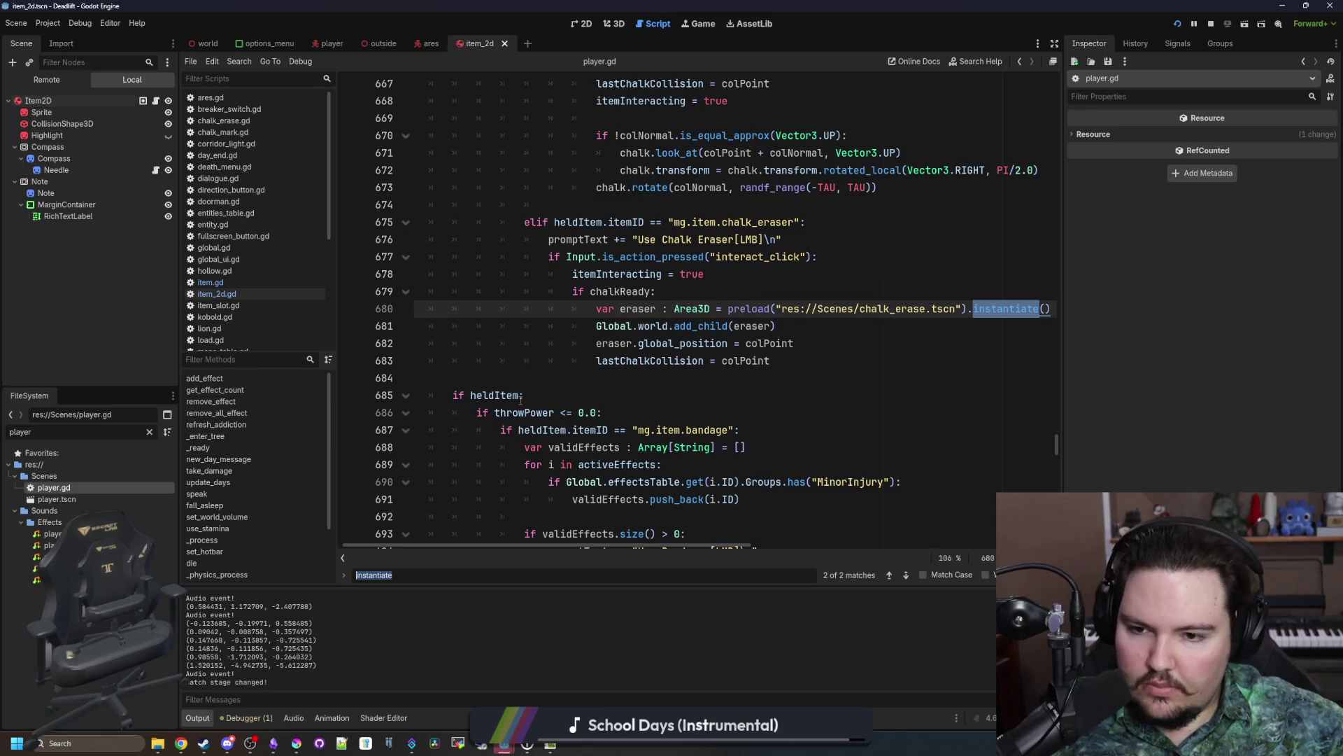
scroll(521, 399, "down", 5)
scroll(552, 395, "down", 4)
scroll(564, 394, "up", 6)
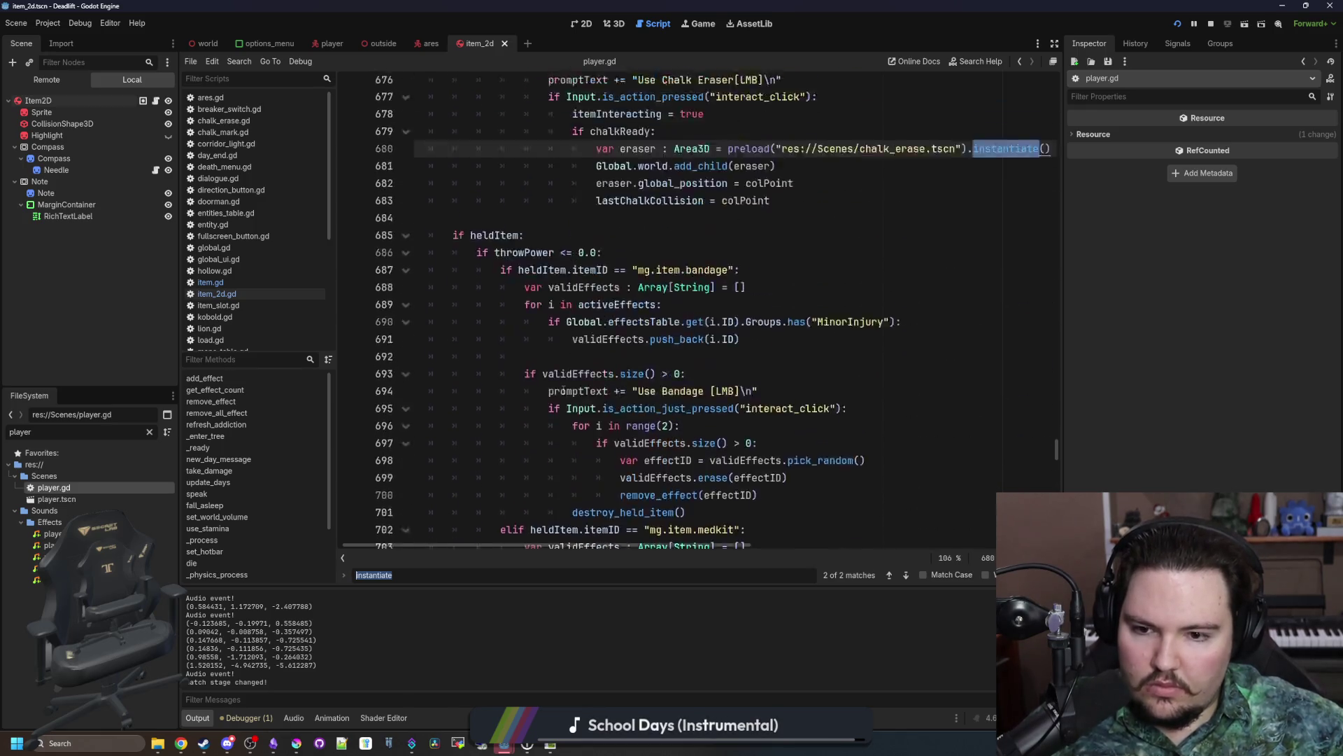
type("scroll")
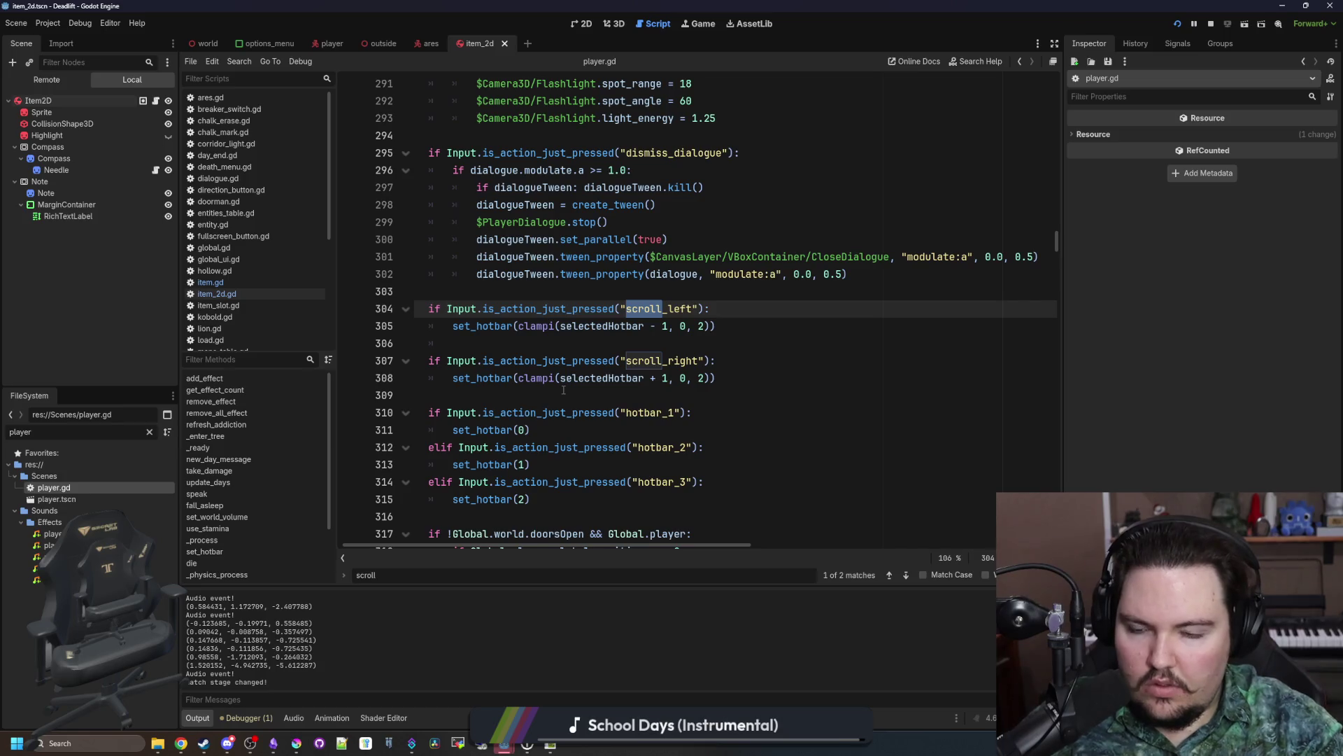
left_click(476, 333, "ctrl")
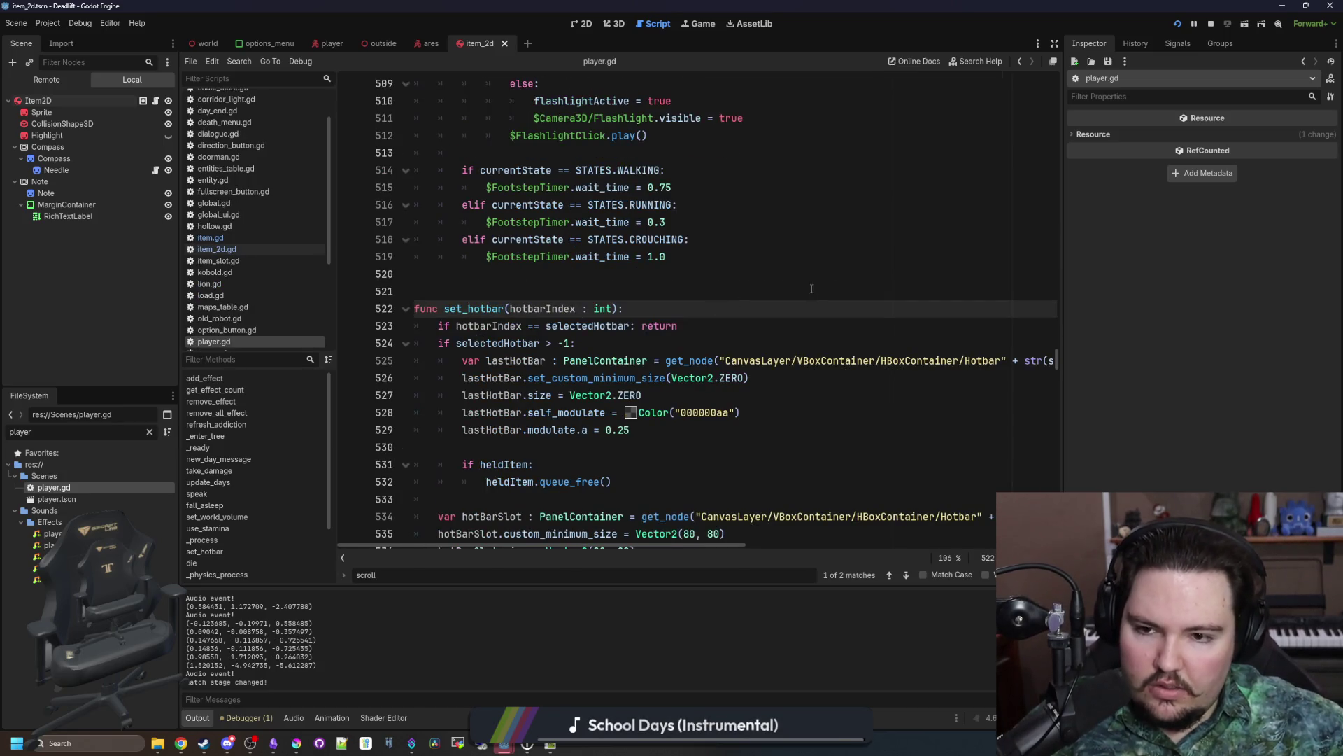
Step: In create_item, append + Vector3(0.0, 0.5, 0.0) after global_position, then run the game
left_click_drag(1063, 355, 1226, 354)
scroll(613, 363, "down", 3)
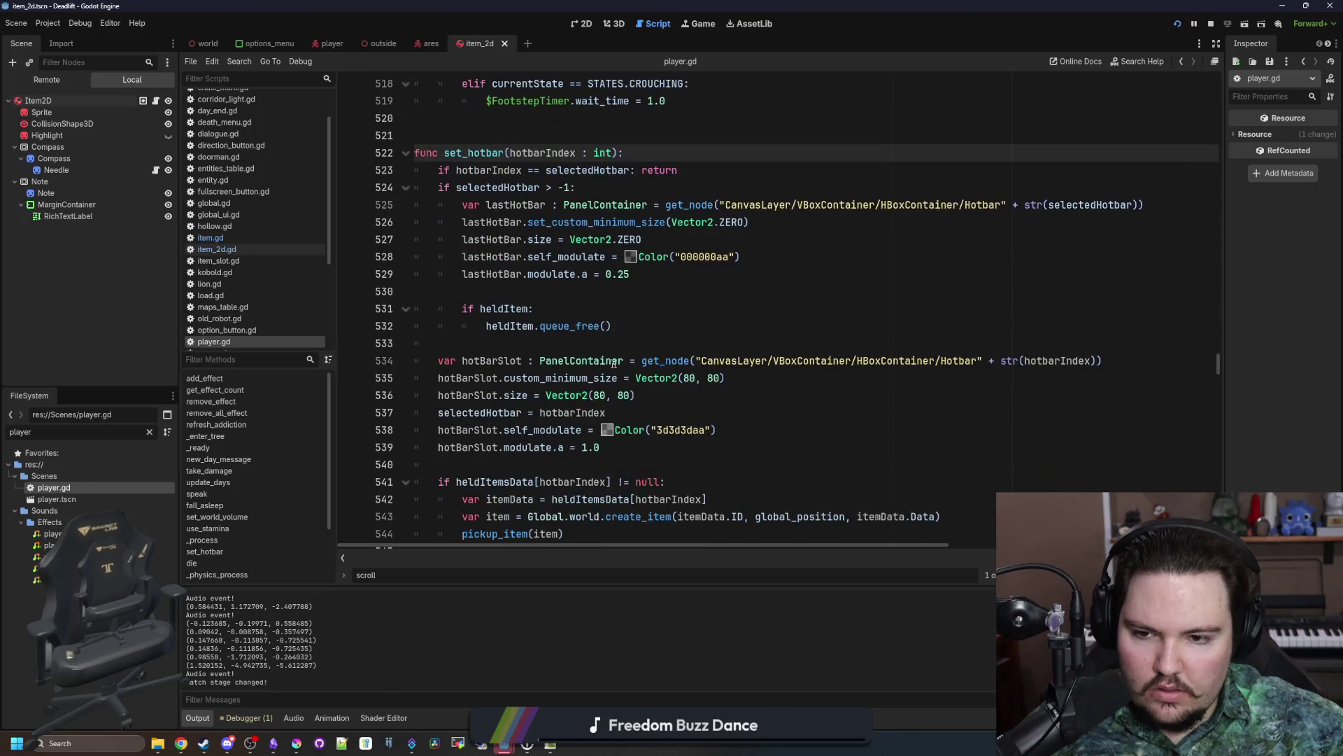
scroll(614, 363, "down", 4)
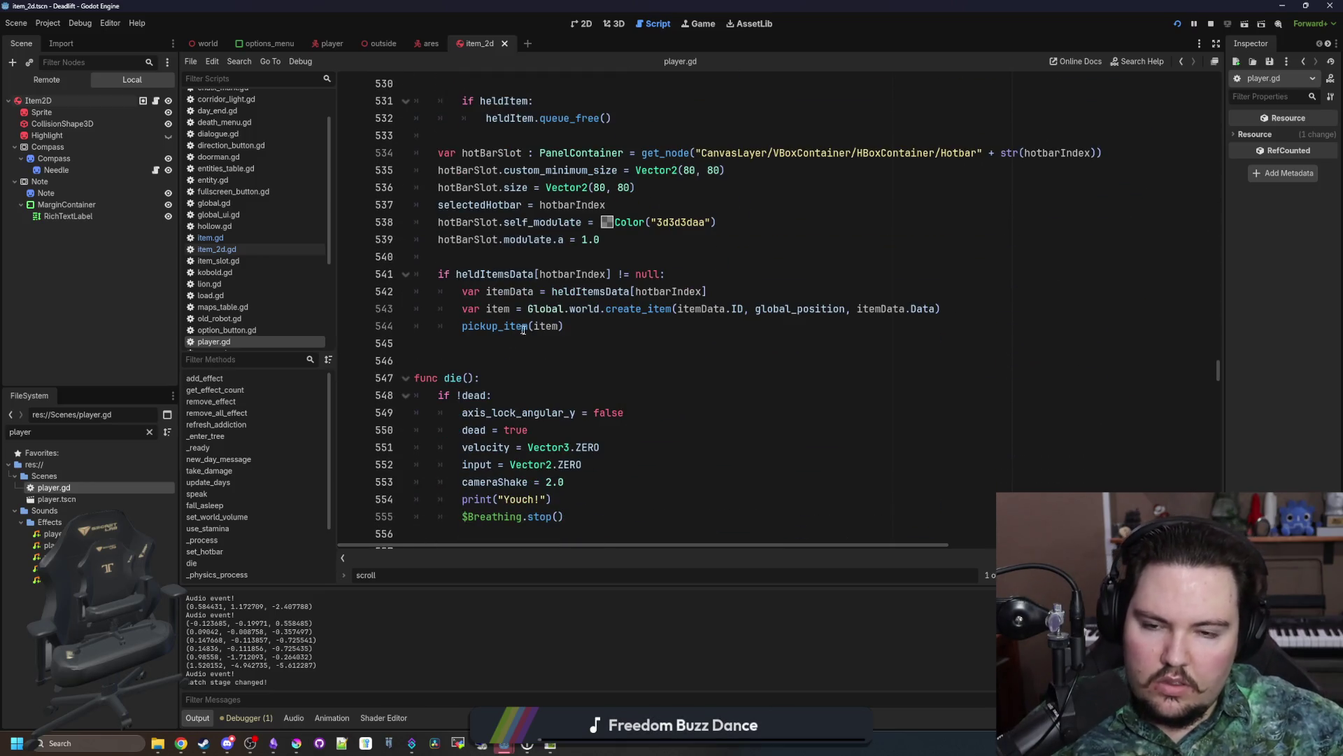
scroll(531, 343, "up", 2)
left_click(683, 430)
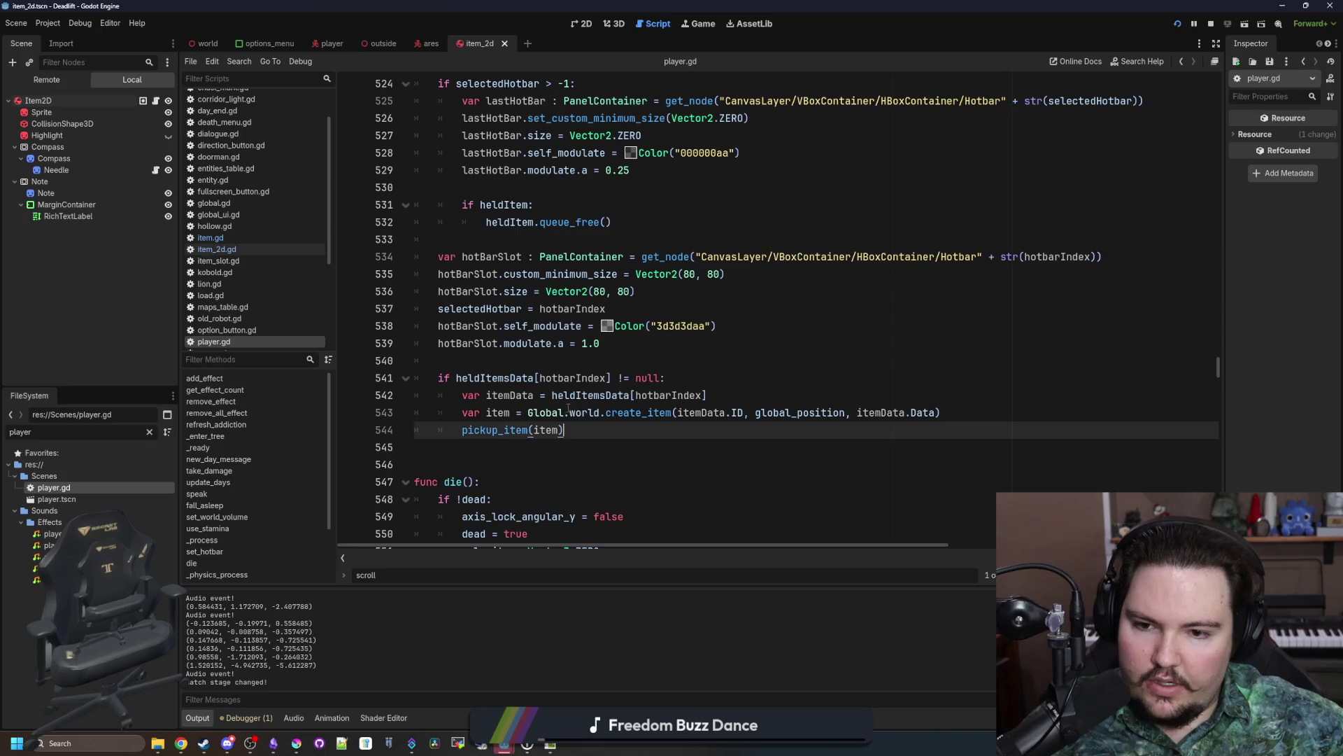
left_click(539, 413, "ctrl")
scroll(682, 403, "down", 5)
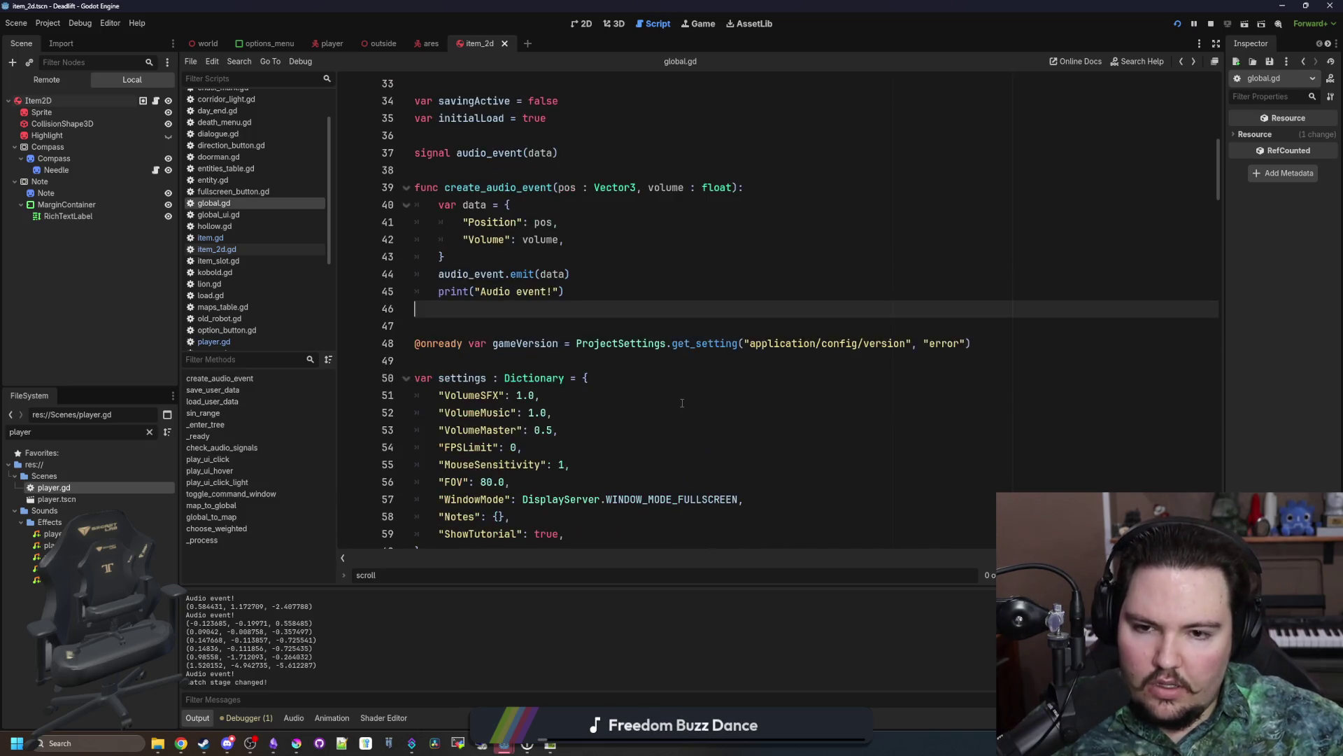
key("alt+Left")
left_click(719, 430)
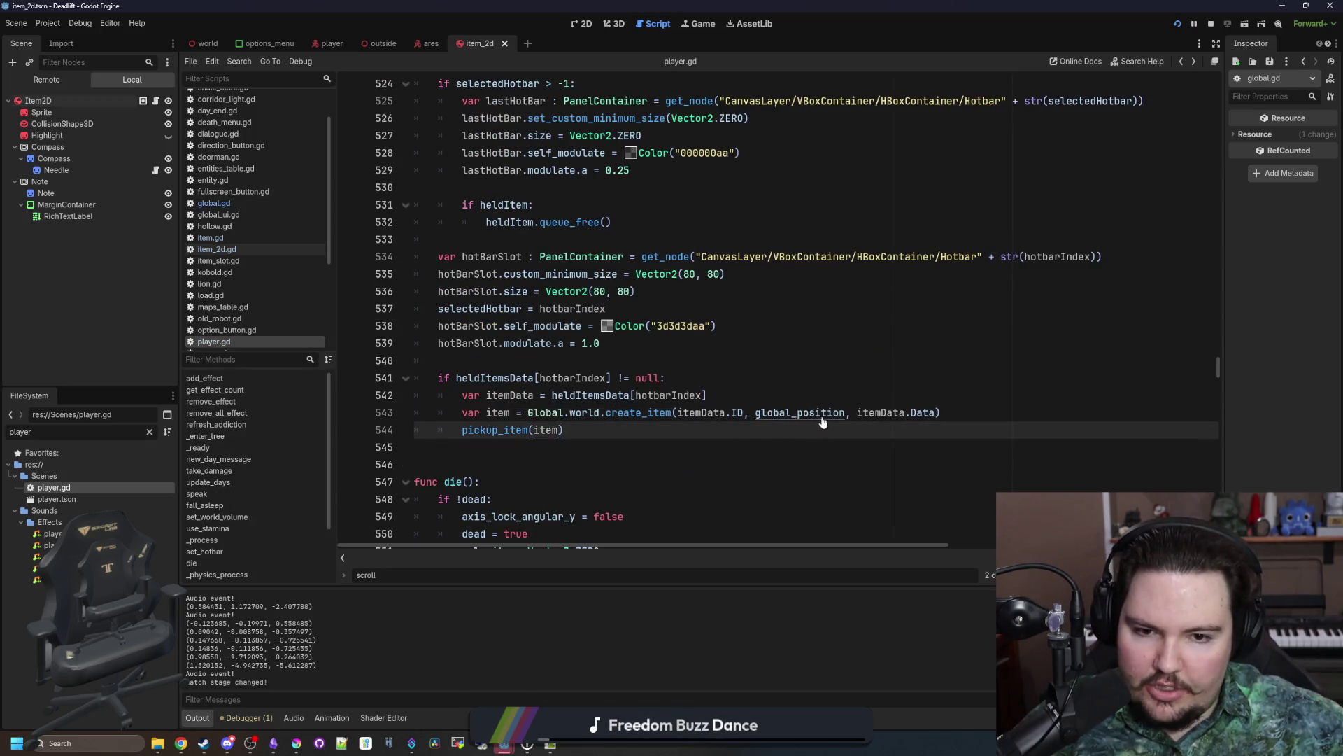
left_click(848, 413)
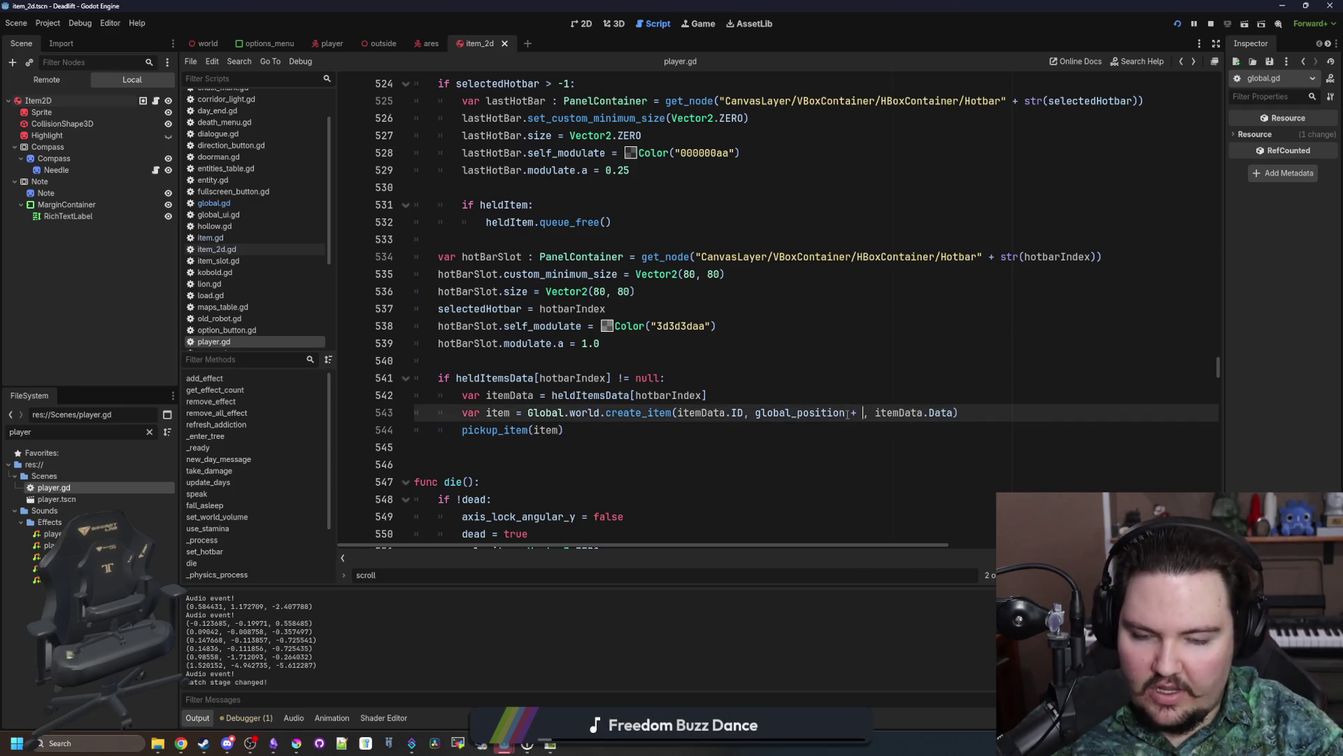
type("tor3(0,")
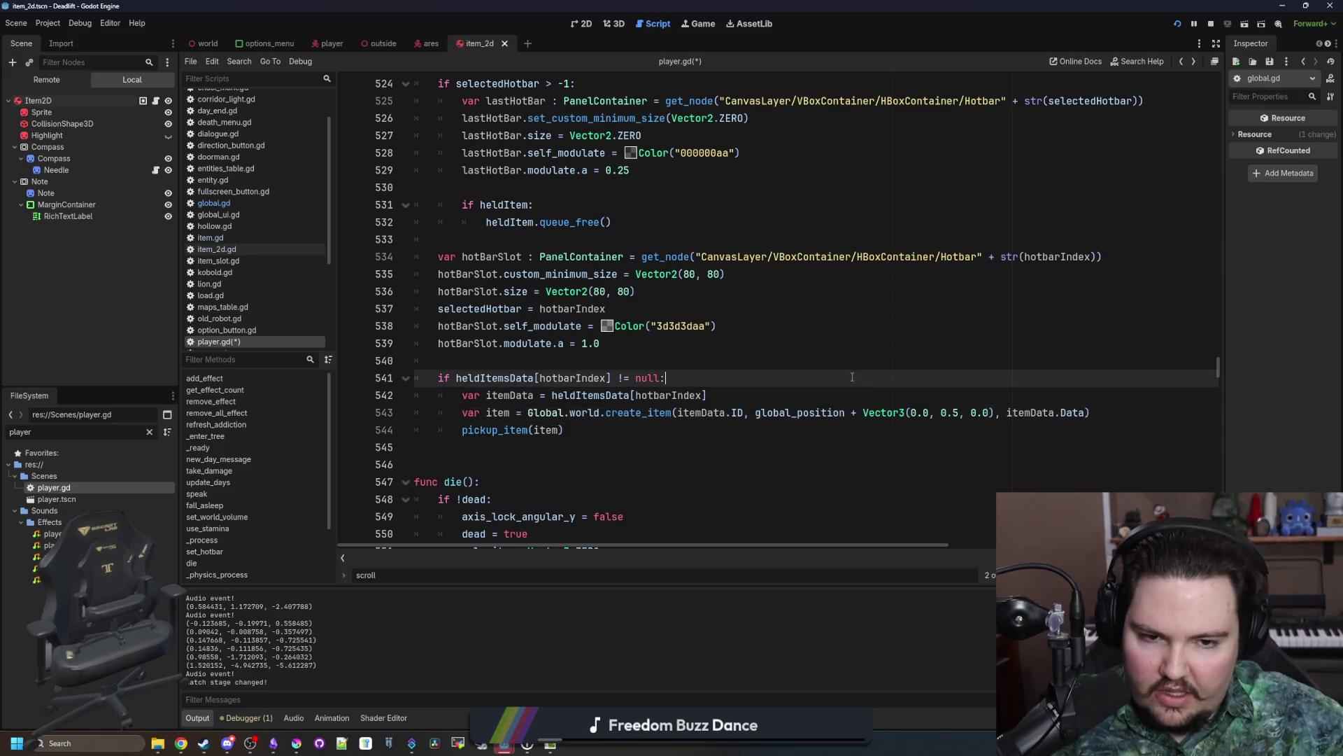
key("ctrl+F4")
Step: Resume the game, throw the white slot-1 hotbar item onto the floor, and walk into the breakroom
left_click(713, 317)
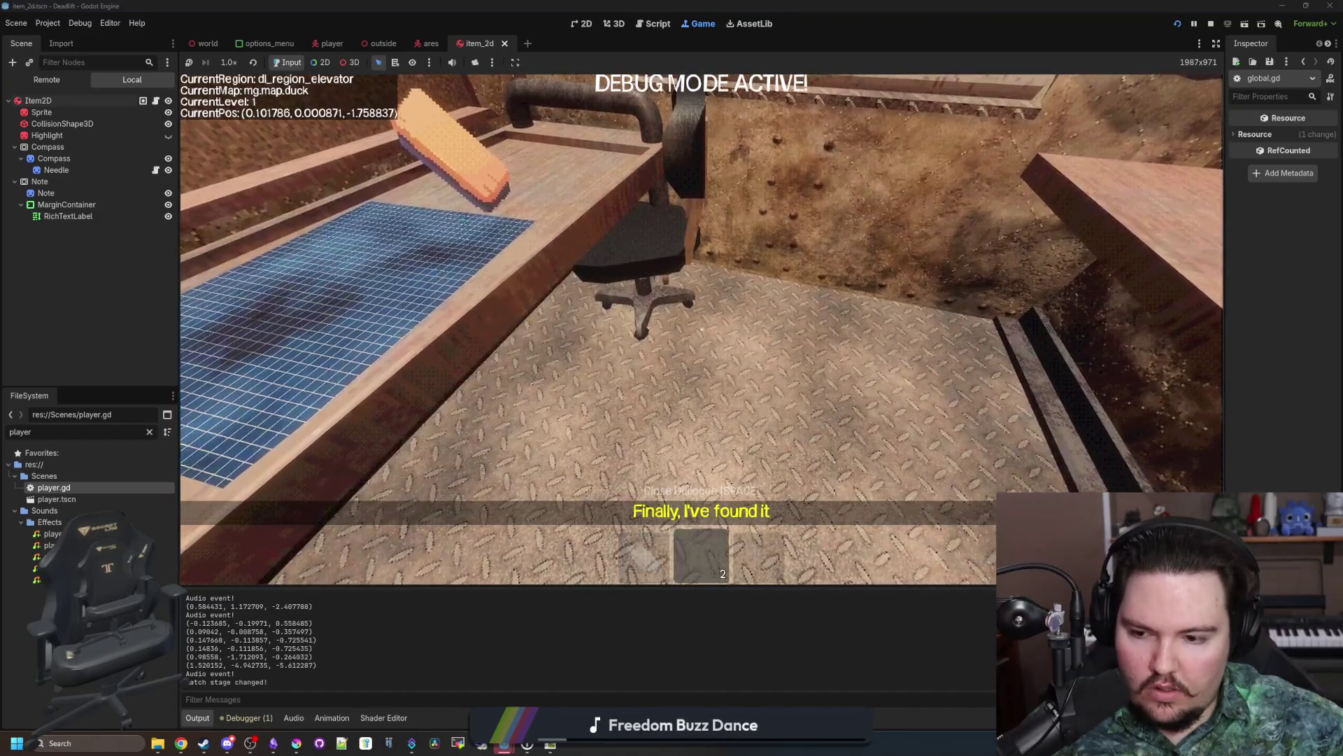
key("2")
key("1")
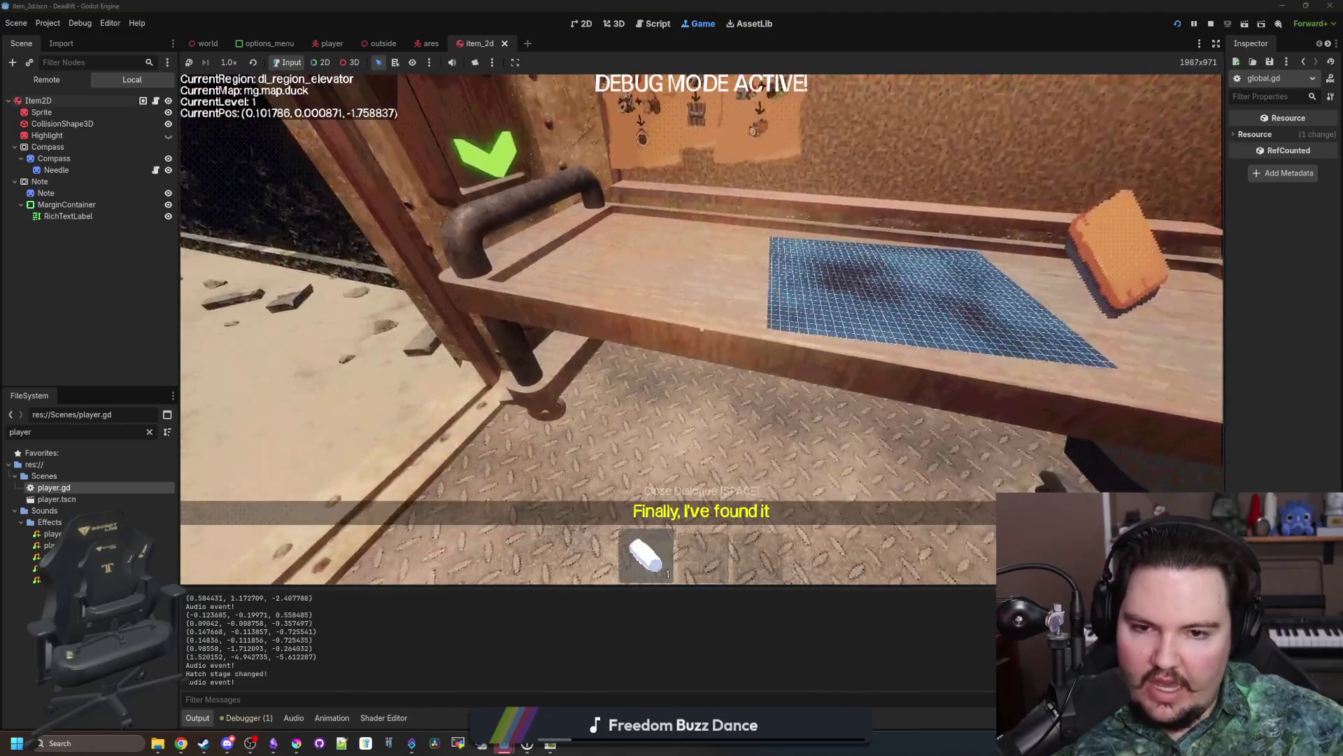
left_click(702, 329)
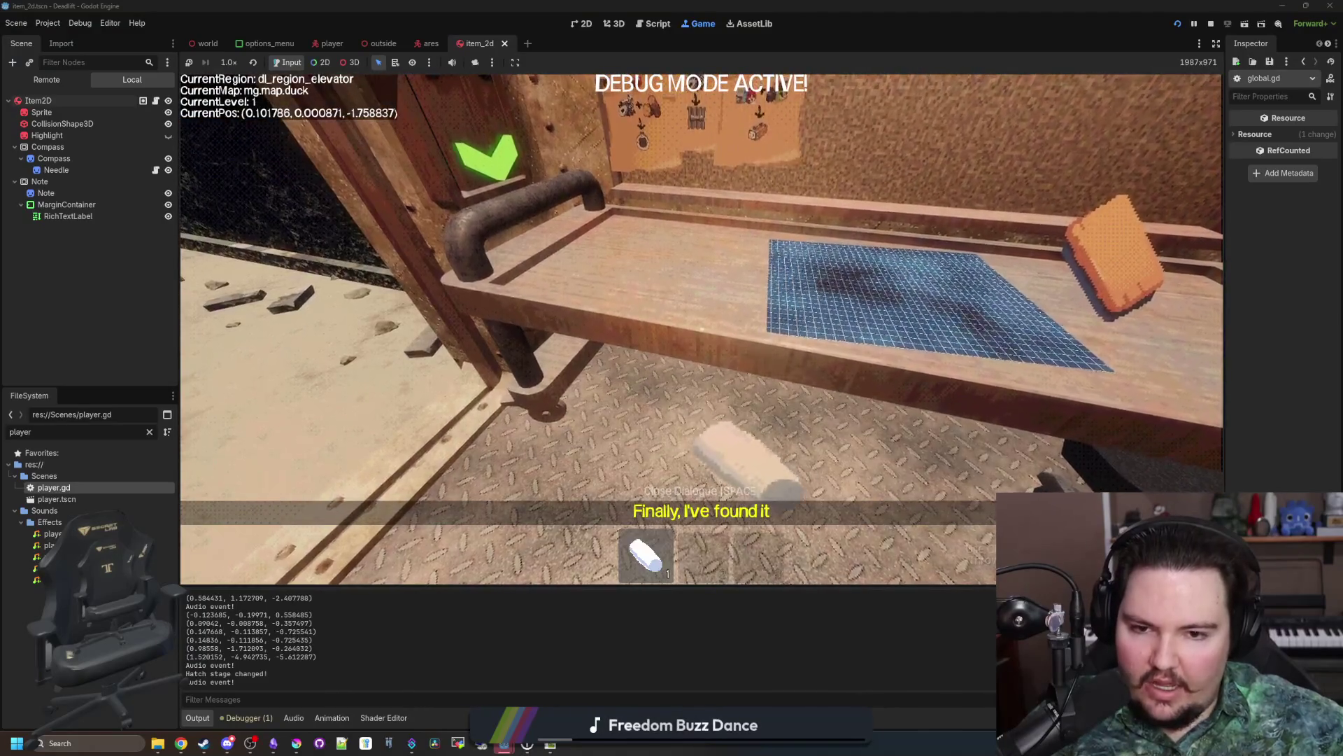
key("w")
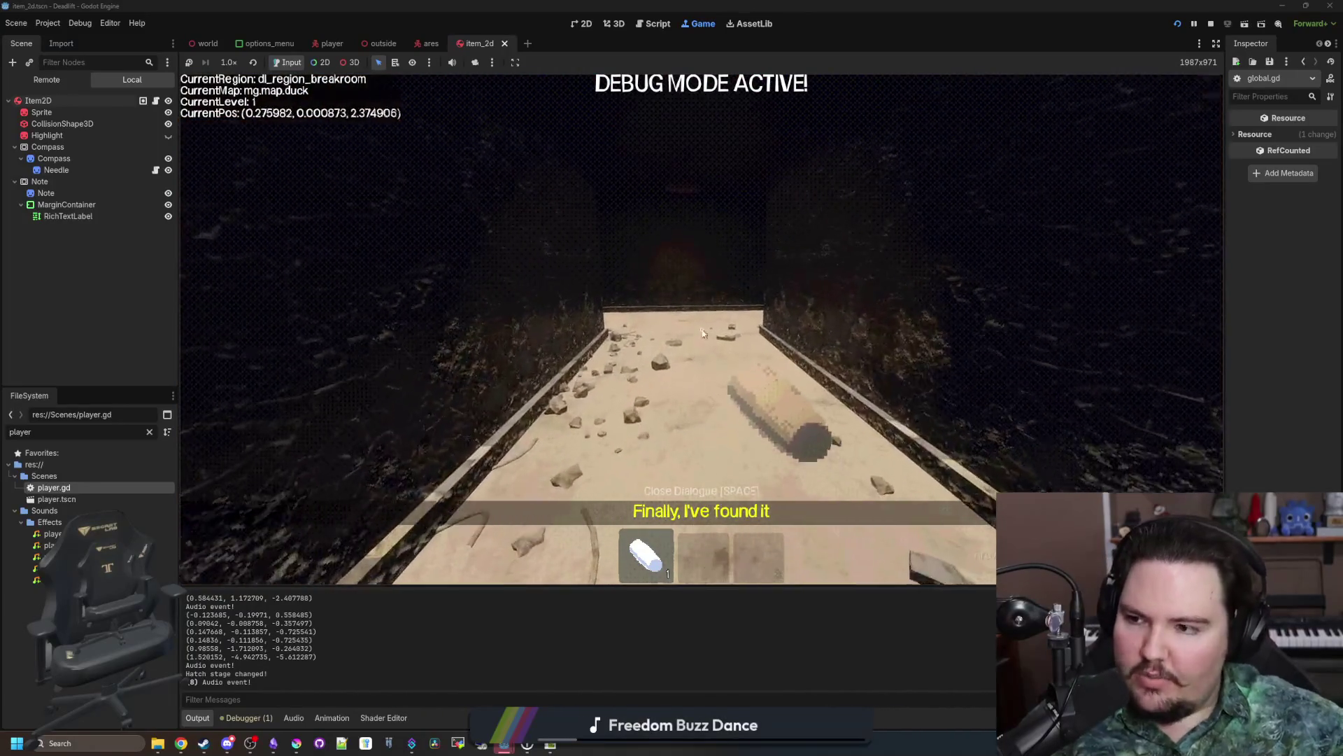
Step: Pause the game and return to the item_2d.gd script
key("Escape")
left_click(155, 100)
left_click(664, 360)
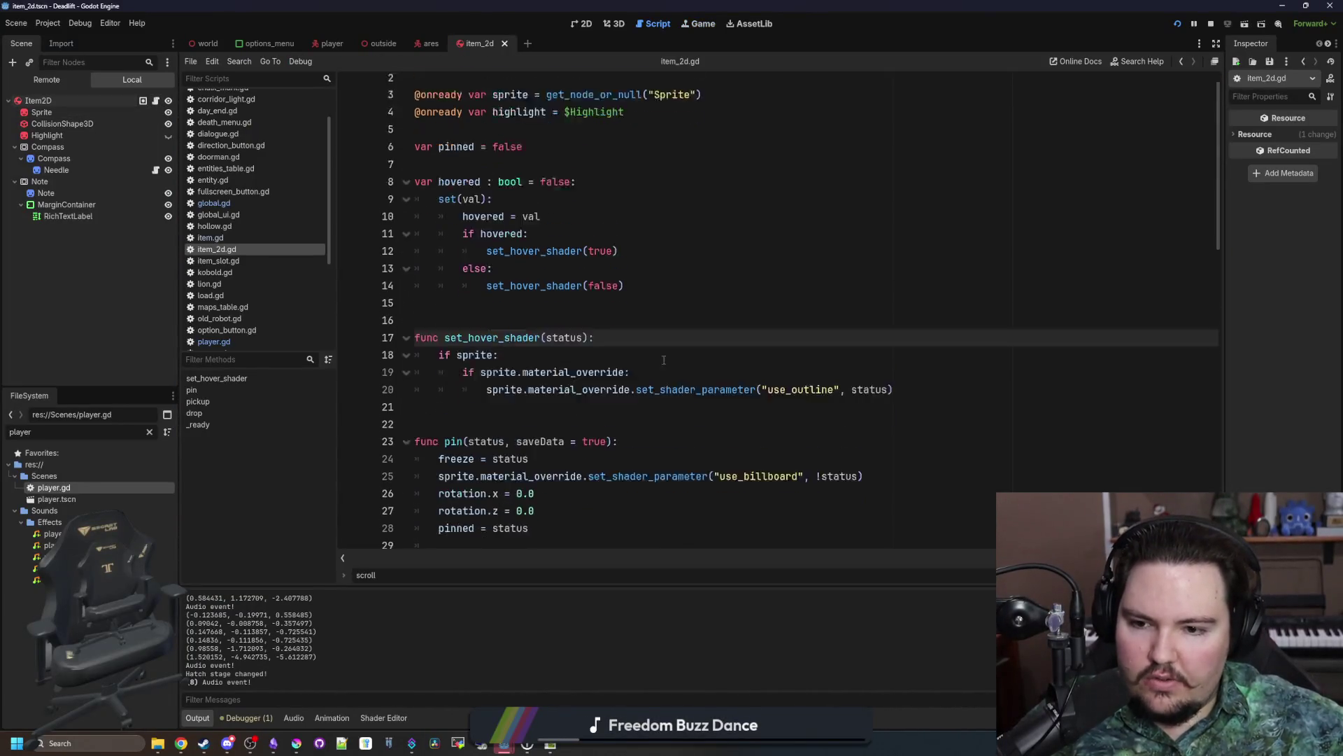
Step: In sound(), add an 'if linear_velocity.length() > 5.0:' branch with copied play and audio event lines
scroll(663, 360, "down", 5)
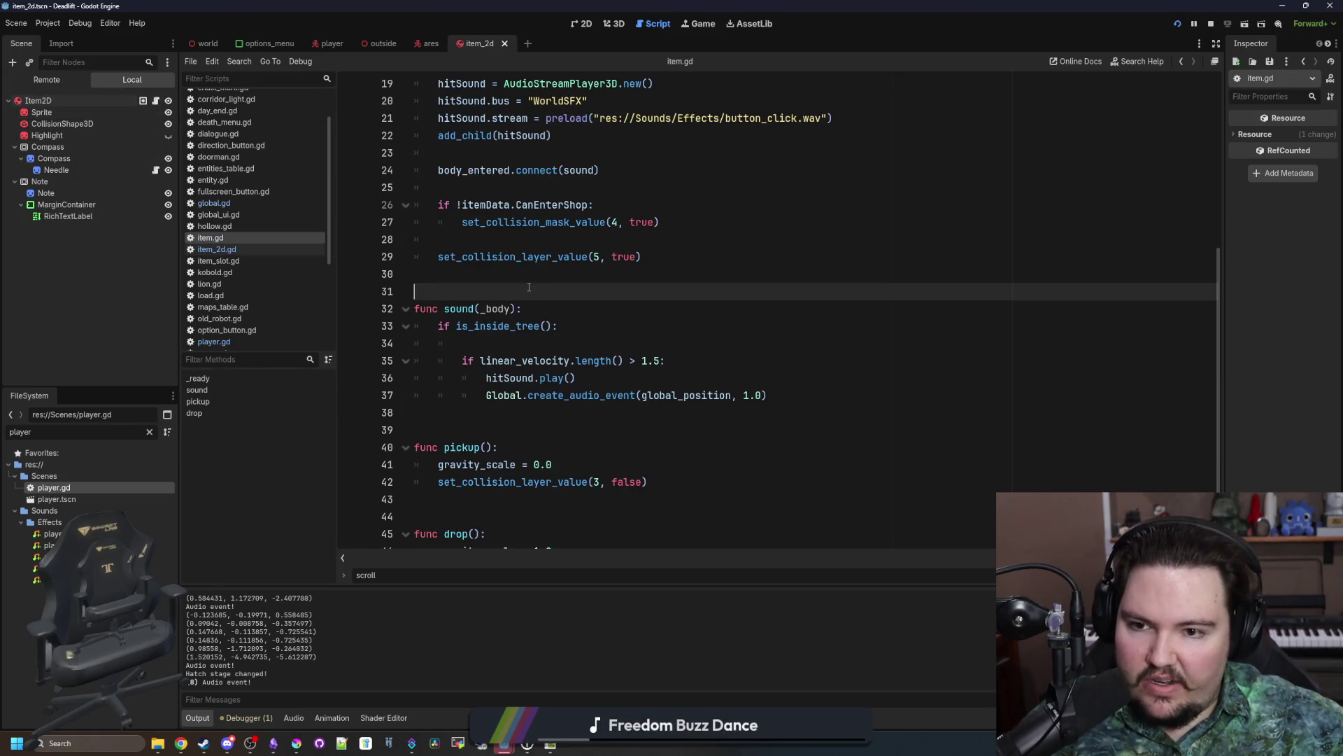
left_click(542, 338)
key("BackSpace")
key("BackSpace")
key("BackSpace")
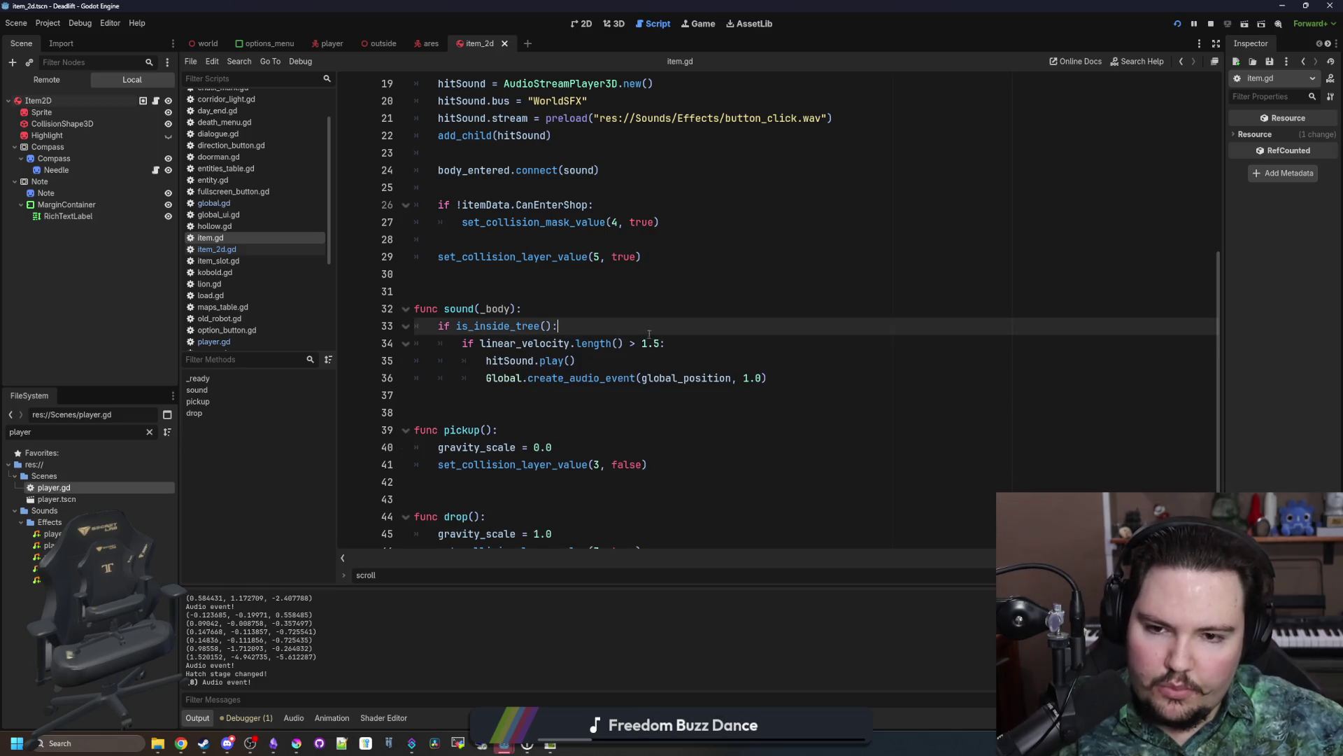
left_click_drag(665, 343, 467, 342)
key("ctrl+c")
left_click(580, 329)
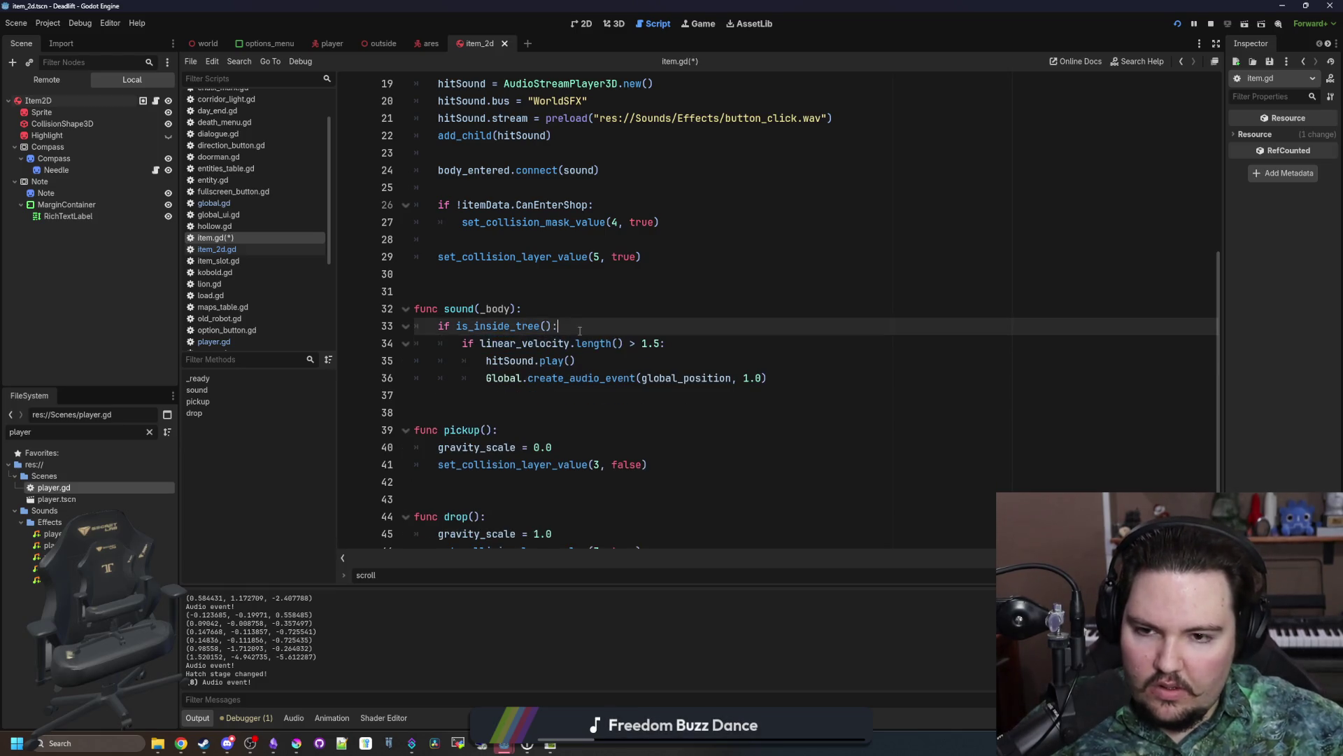
key("Return")
key("ctrl+v")
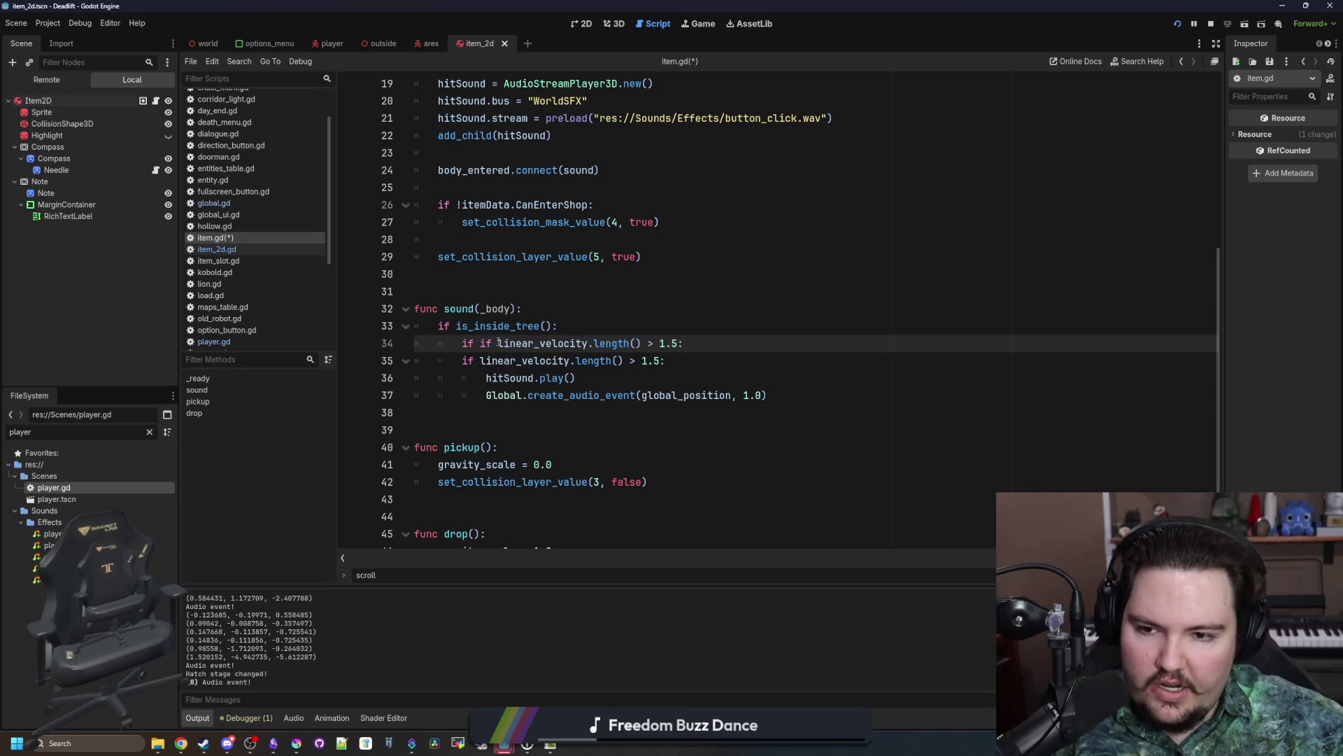
key("BackSpace")
key("BackSpace")
key("BackSpace")
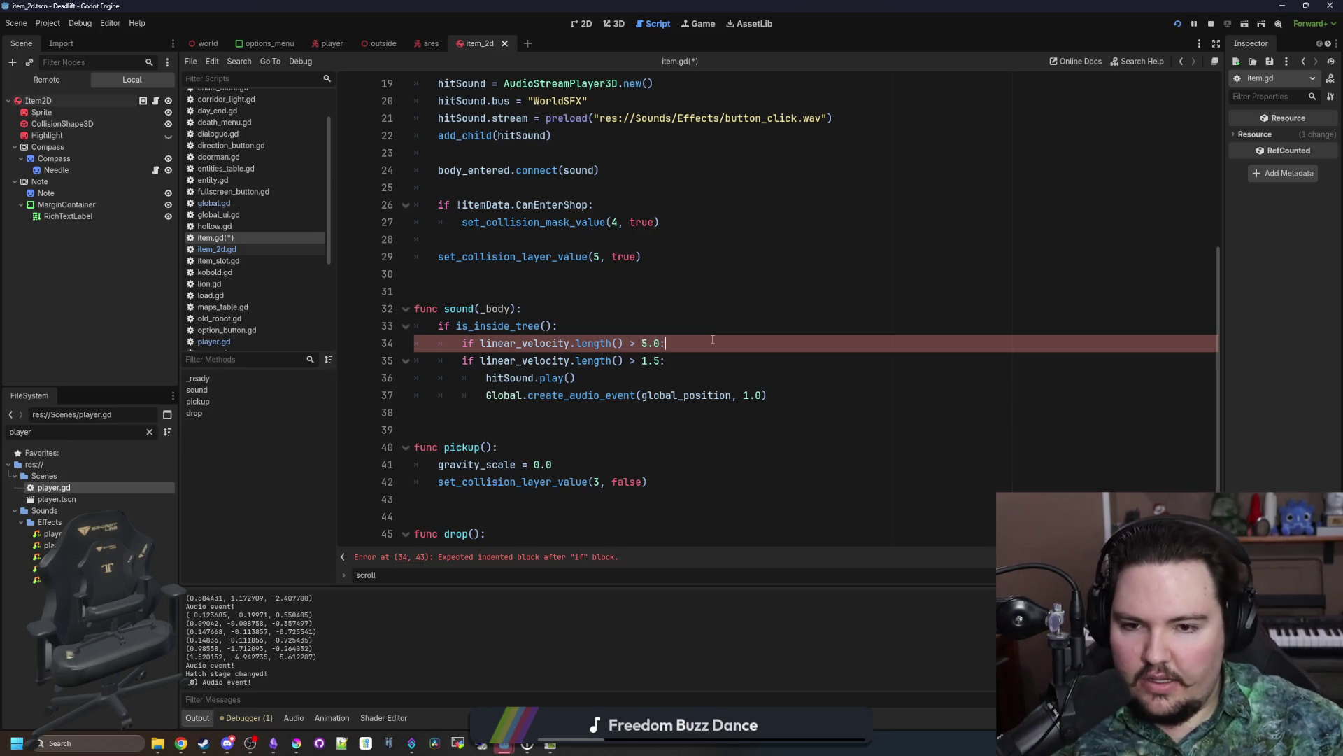
left_click_drag(770, 396, 409, 380)
key("ctrl+c")
left_click(734, 351)
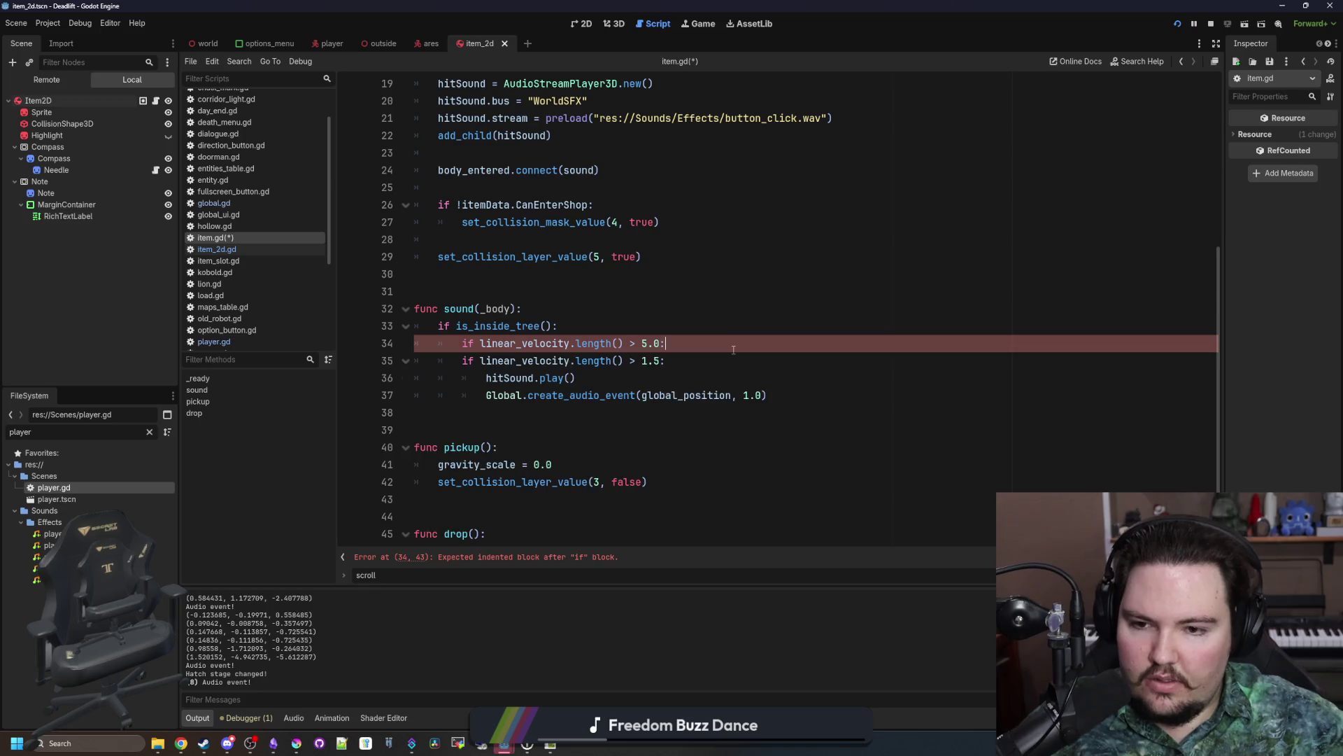
key("Return")
key("ctrl+v")
key("Tab")
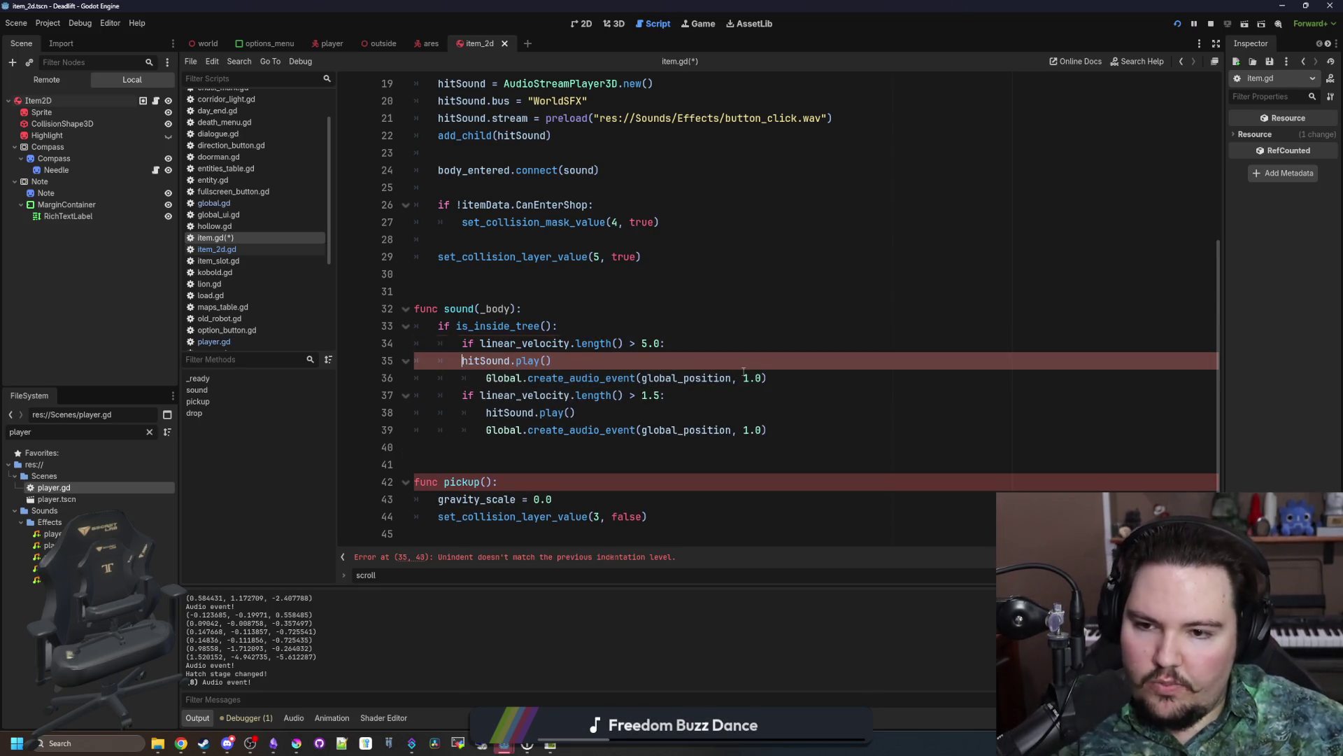
Step: Make the old speed check an elif with 0.2 volume, then save and resume the running game
left_click(627, 412)
left_click(464, 396)
type("el")
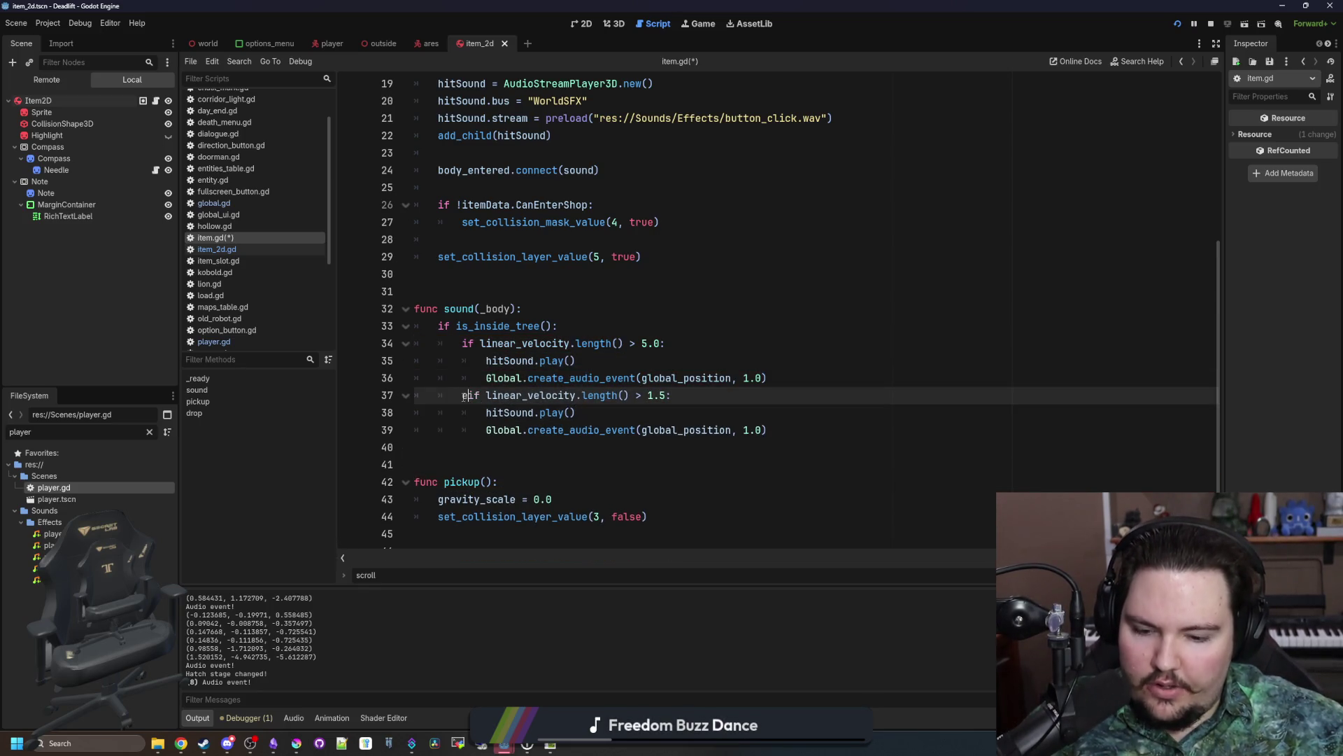
key("Escape")
left_click(761, 430)
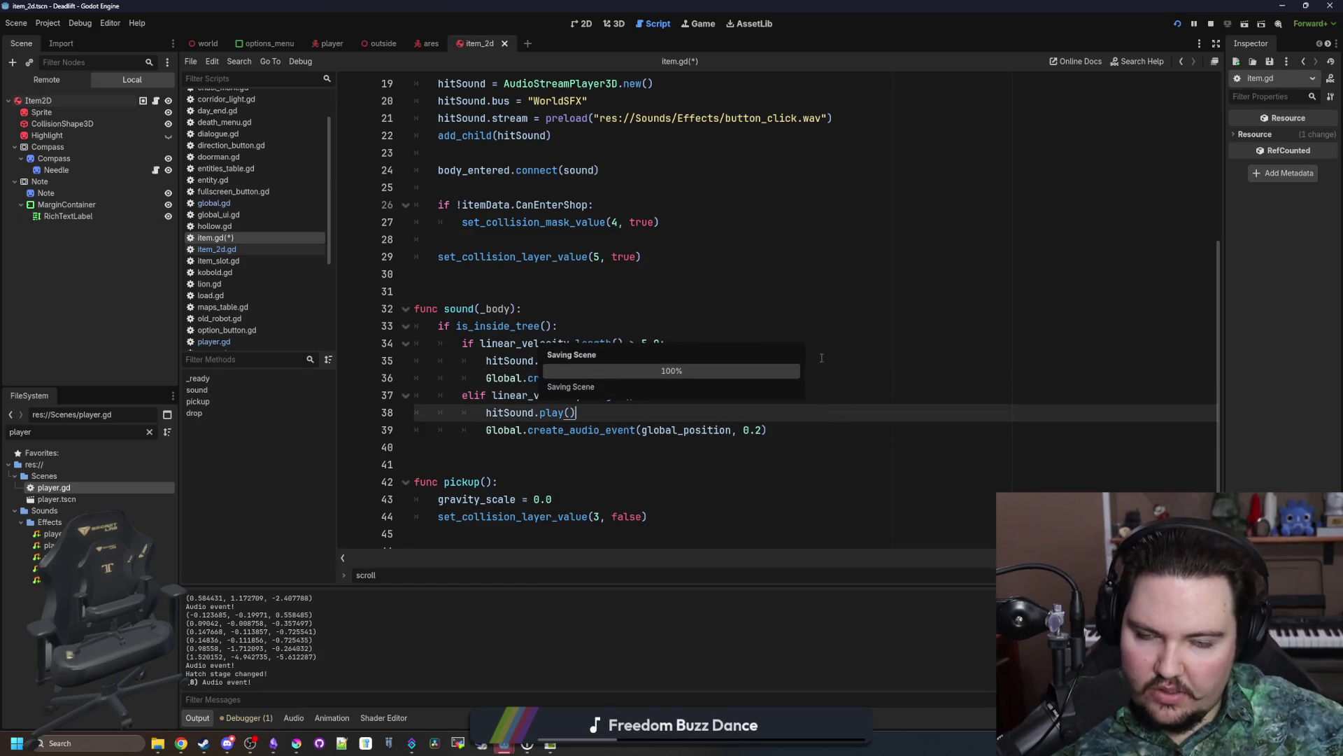
key("F5")
left_click(687, 326)
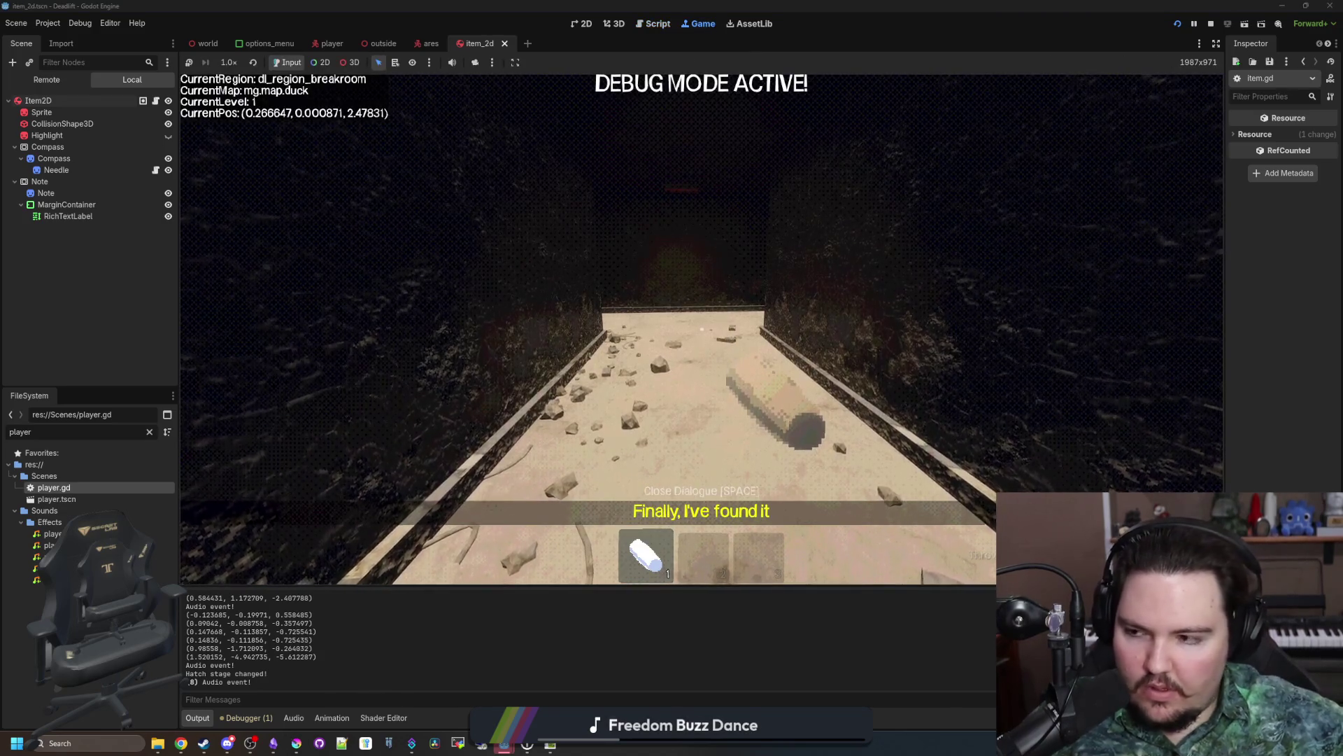
Step: Pause the game, open item.gd and jump to the hitSound declaration
key("Escape")
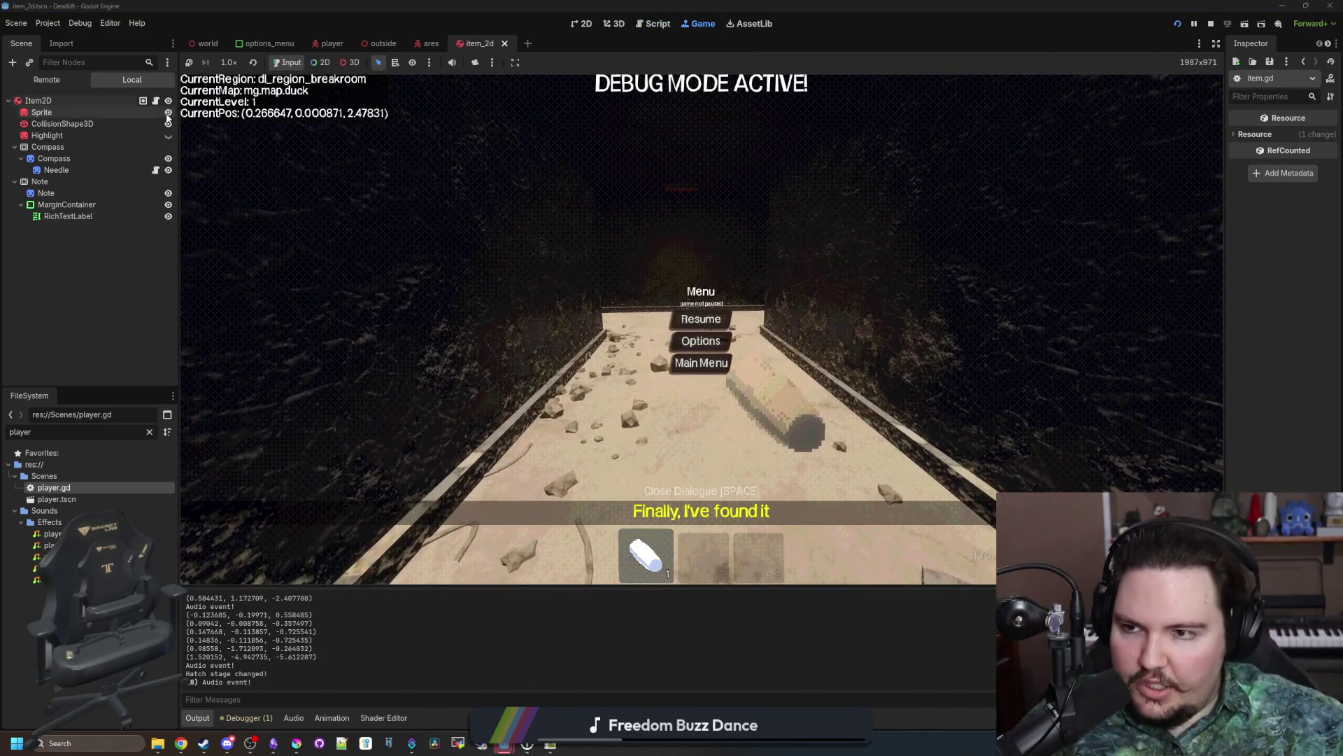
key("ctrl+F3")
left_click(590, 84, "ctrl")
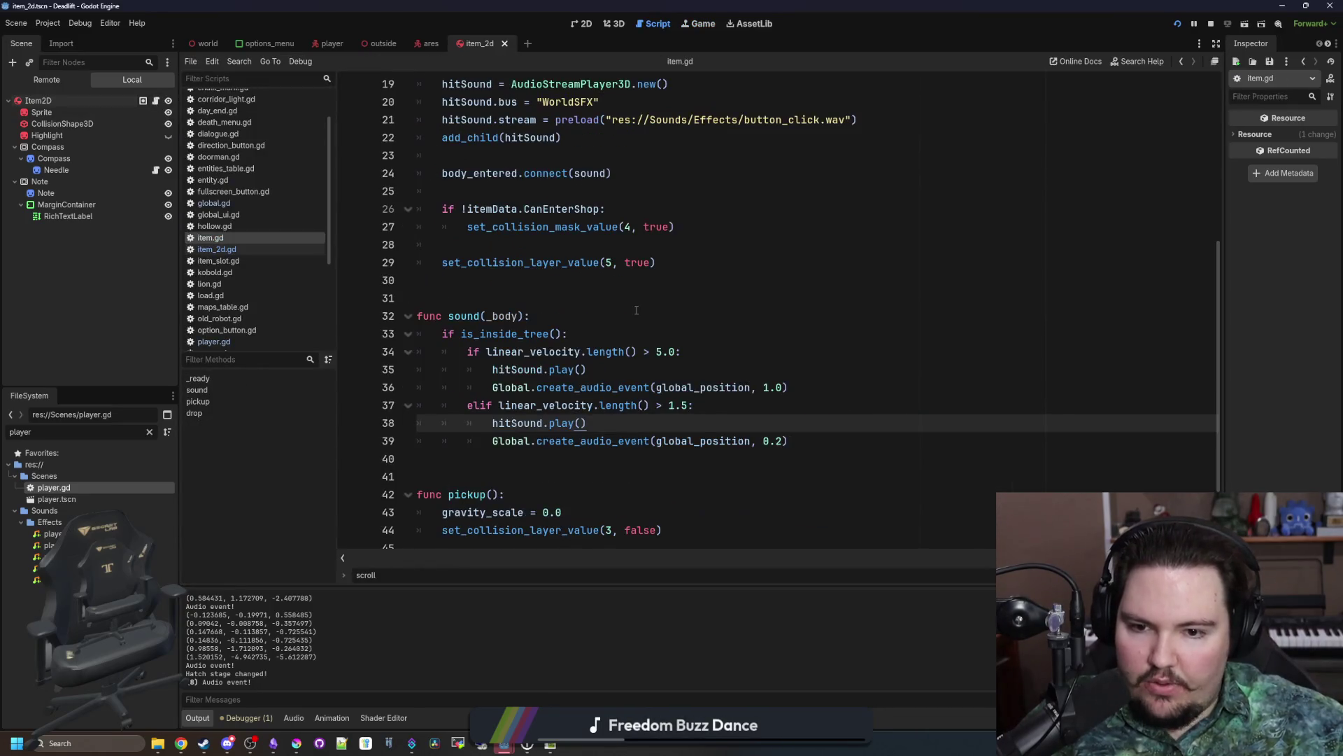
left_click(480, 365)
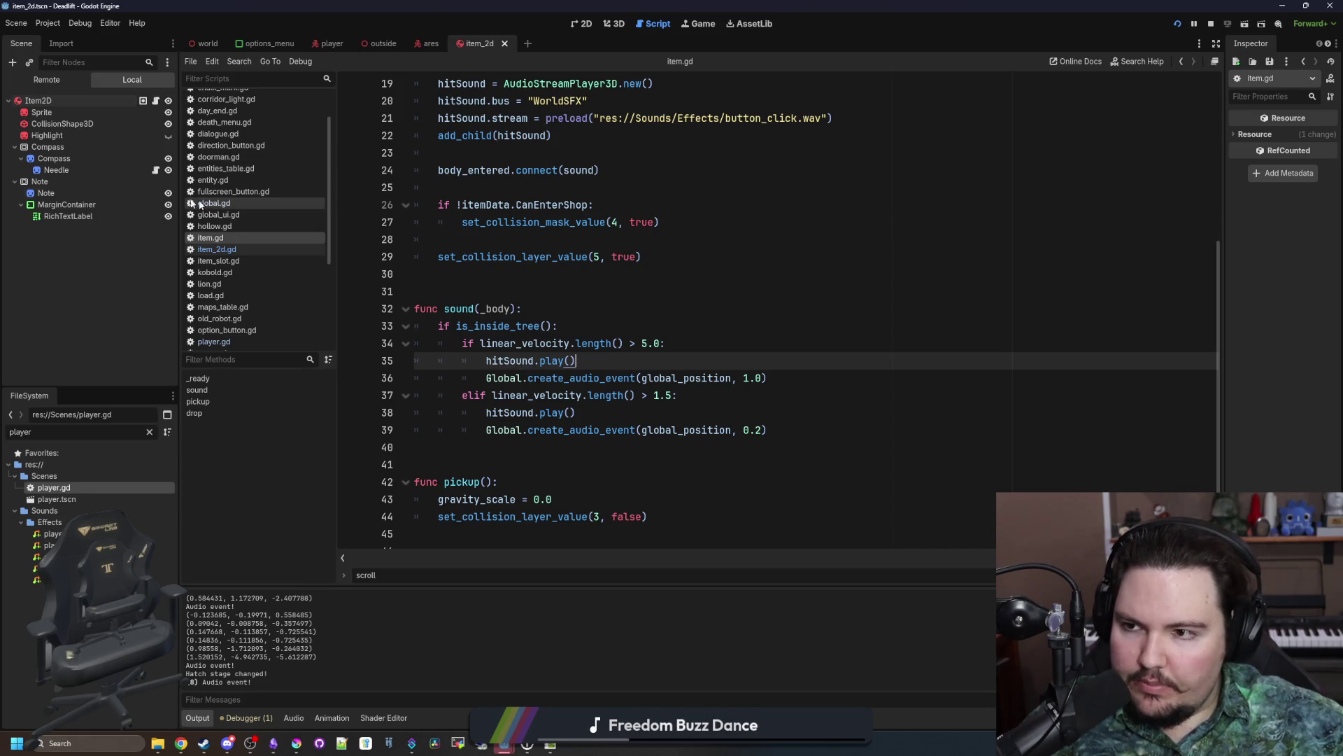
left_click(515, 370, "ctrl")
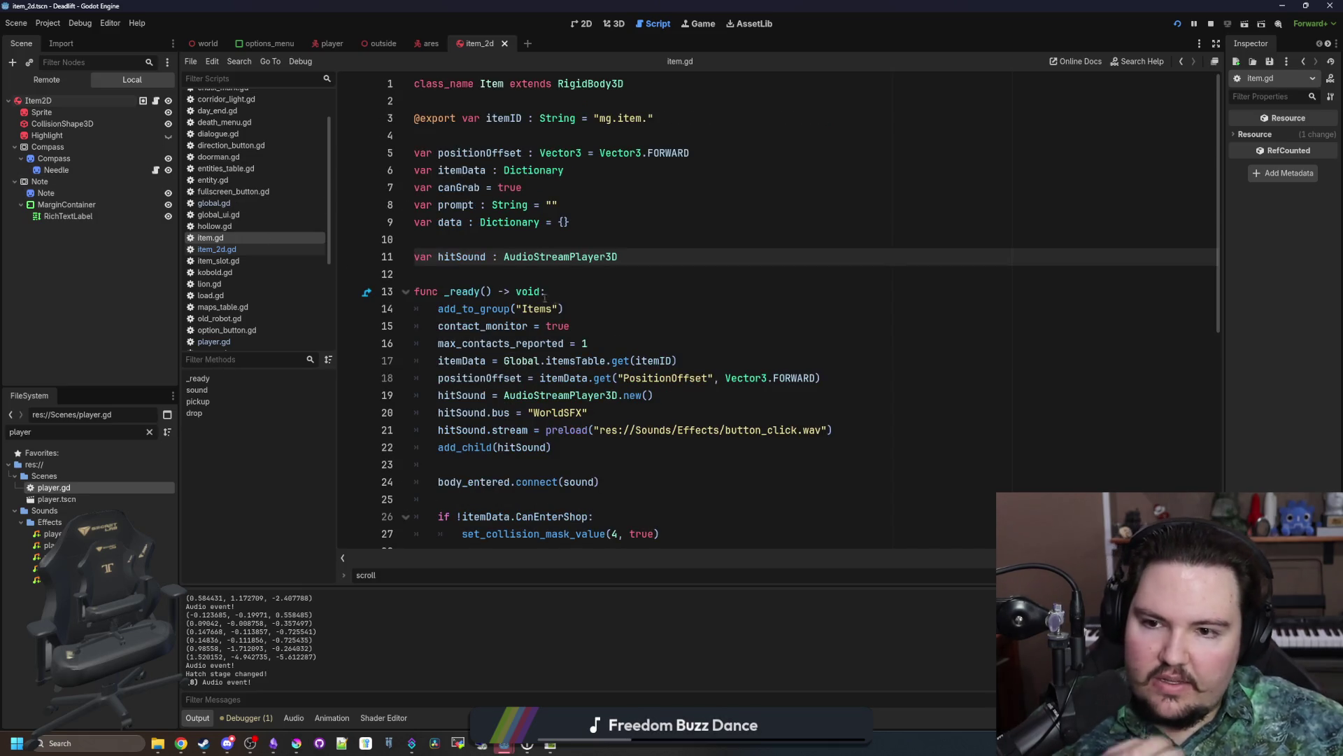
Step: Duplicate the hitSound declaration line and rename the copy hitSoundLoud
left_click_drag(620, 257, 361, 261)
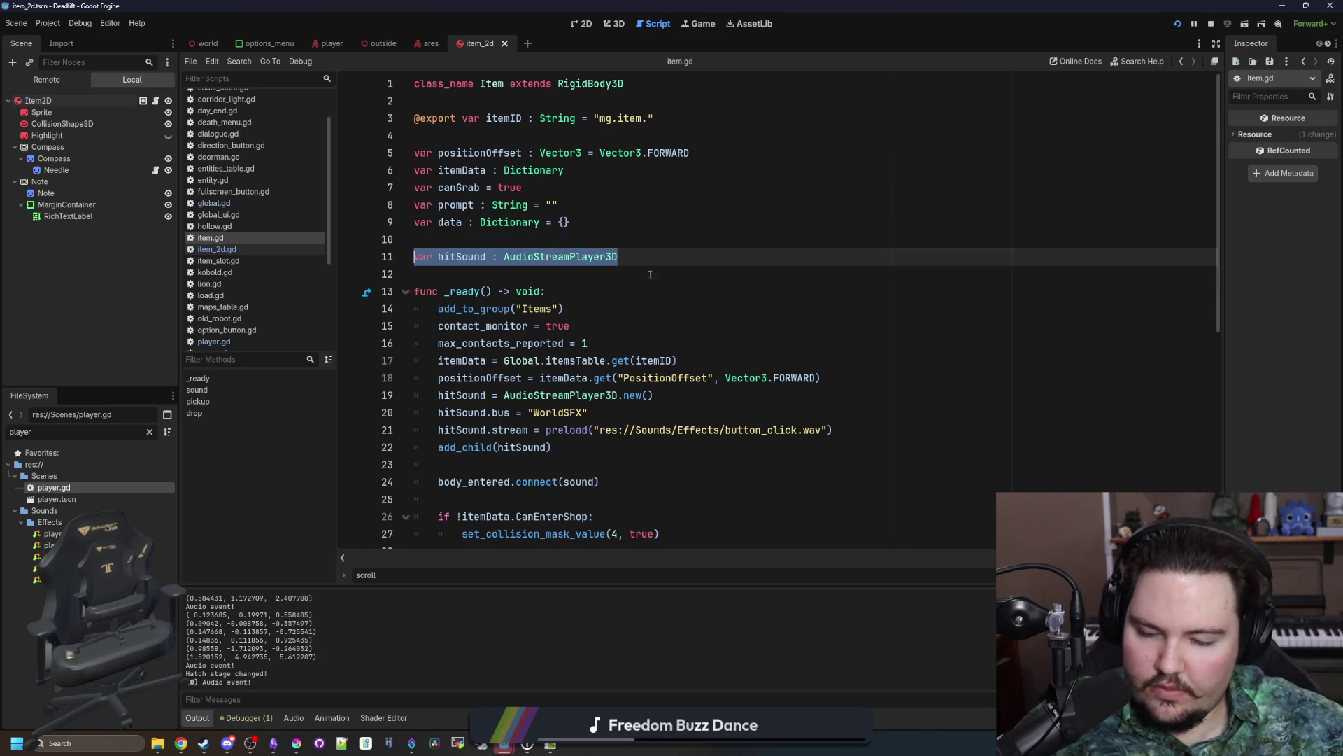
key("ctrl+shift+d")
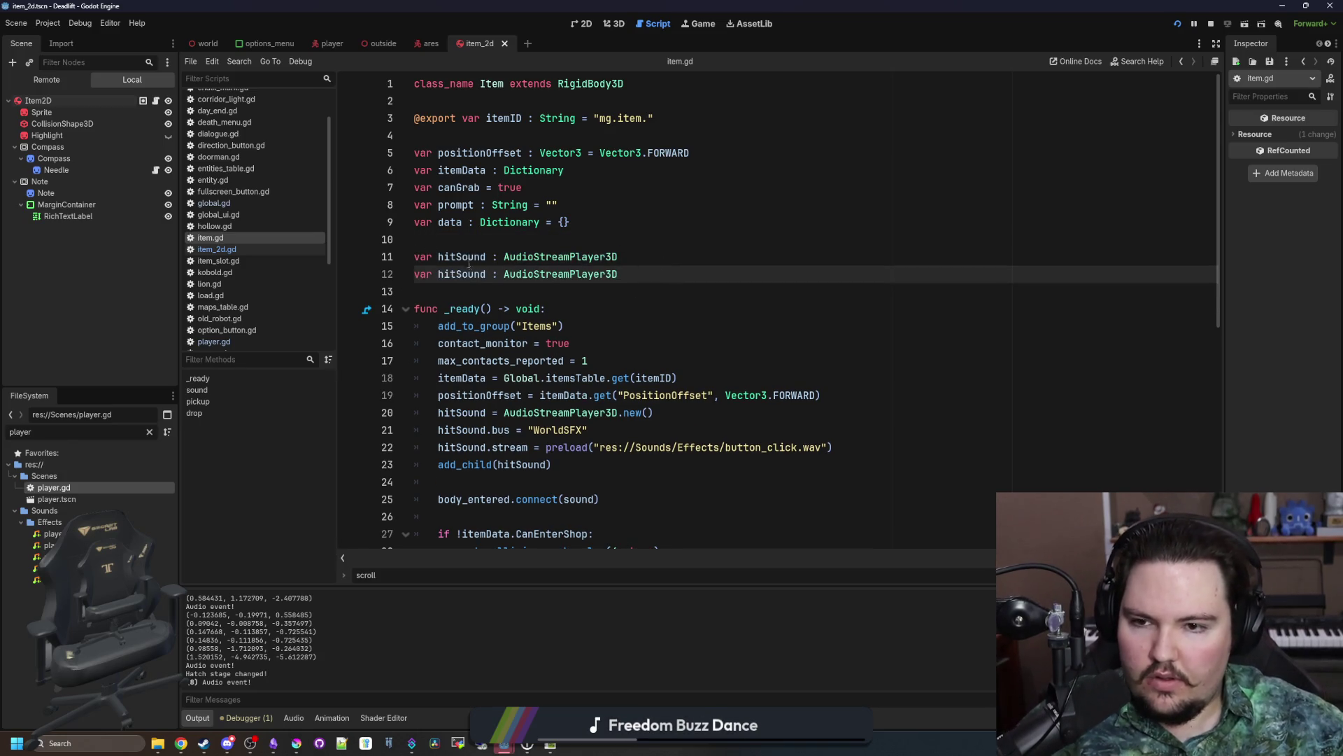
double_click(469, 258)
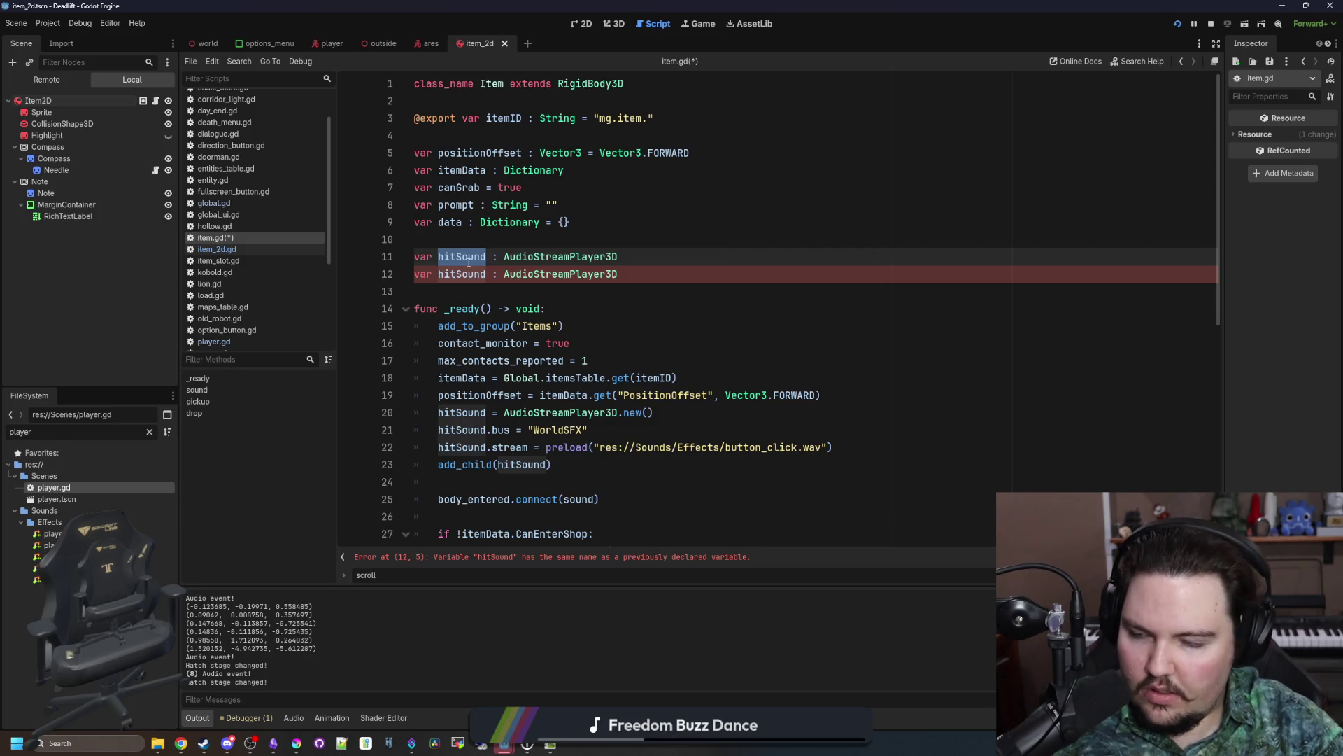
key("Down")
type("Loud")
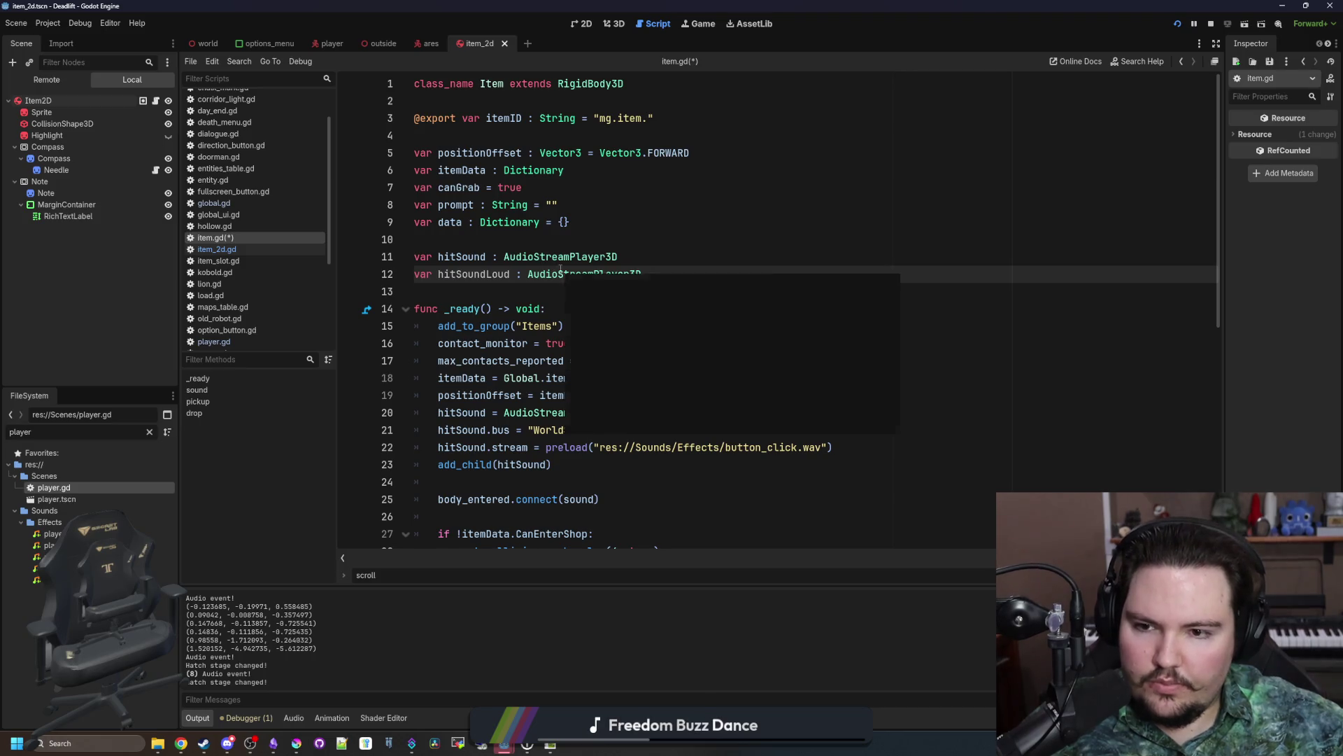
Step: Copy the four hitSound setup lines in _ready and paste a duplicate block below them
scroll(564, 346, "down", 2)
left_click(616, 363)
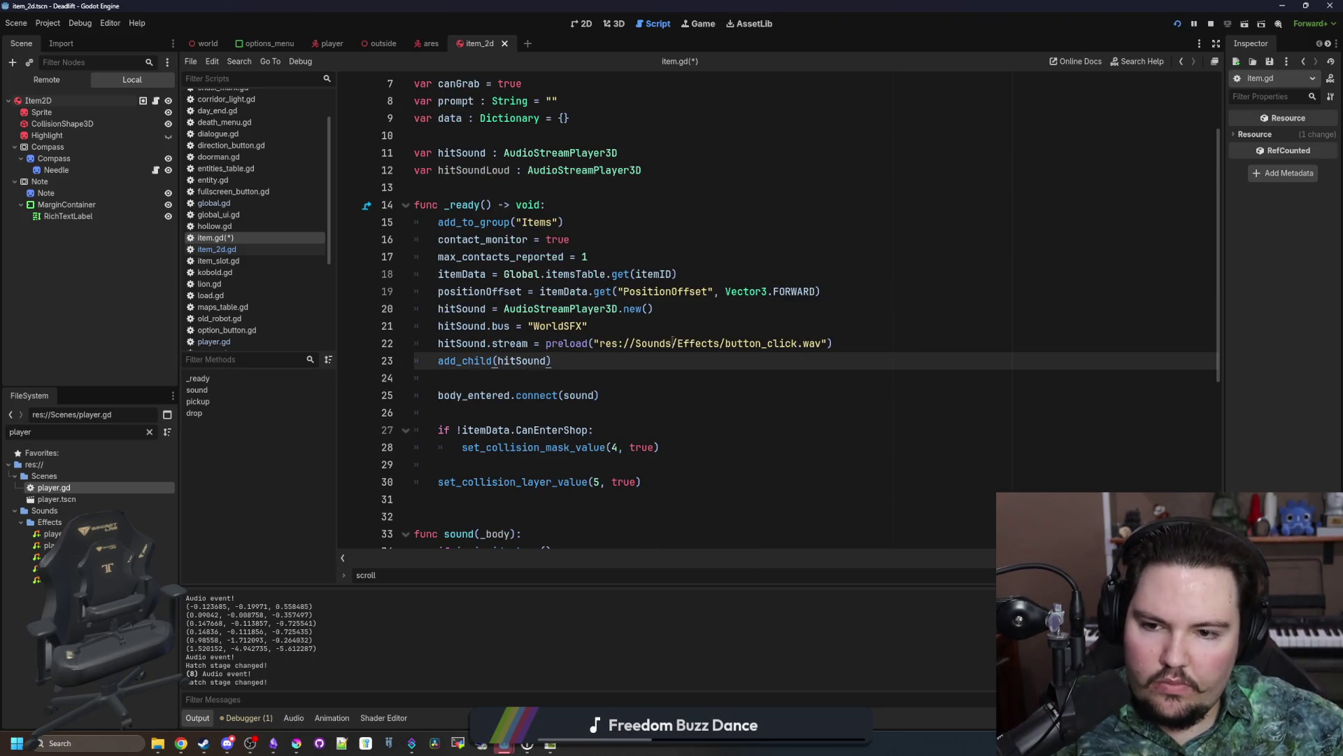
left_click(818, 300)
key("Return")
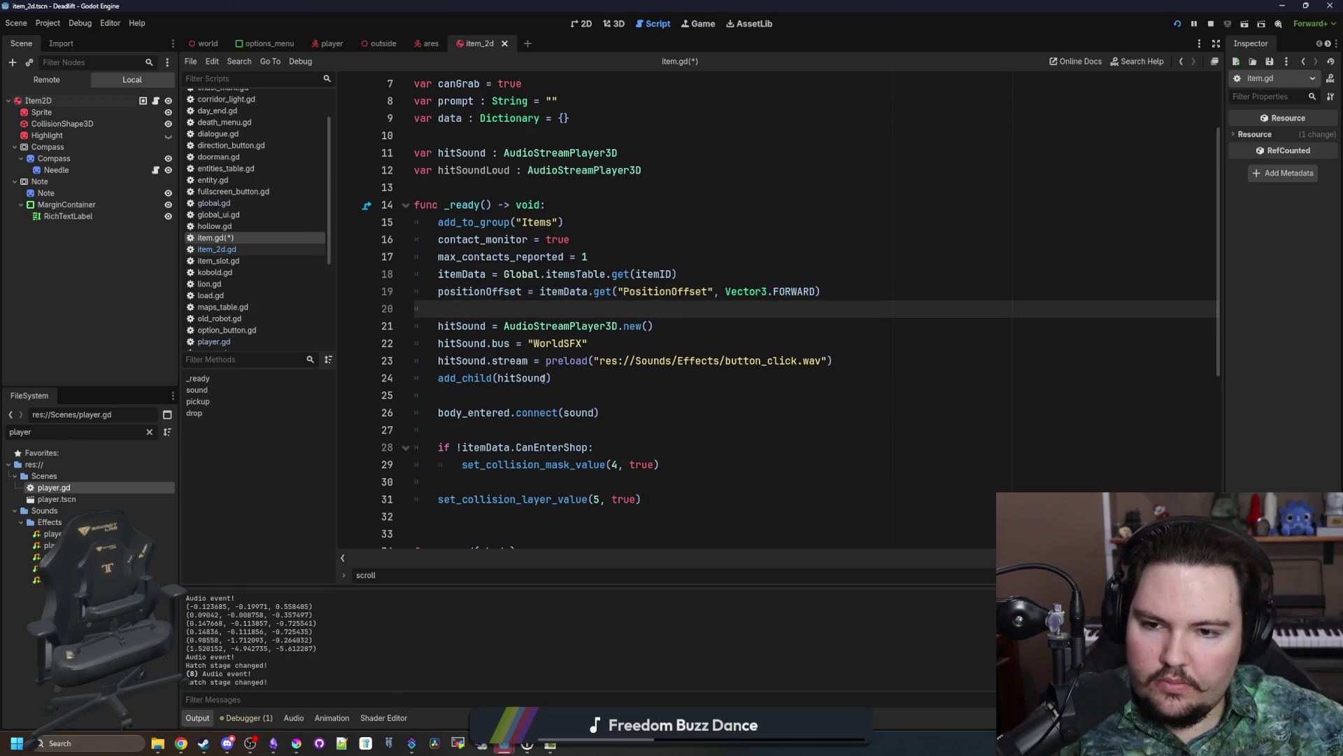
left_click_drag(559, 377, 360, 328)
key("ctrl+c")
left_click(582, 373)
key("Return")
key("Return")
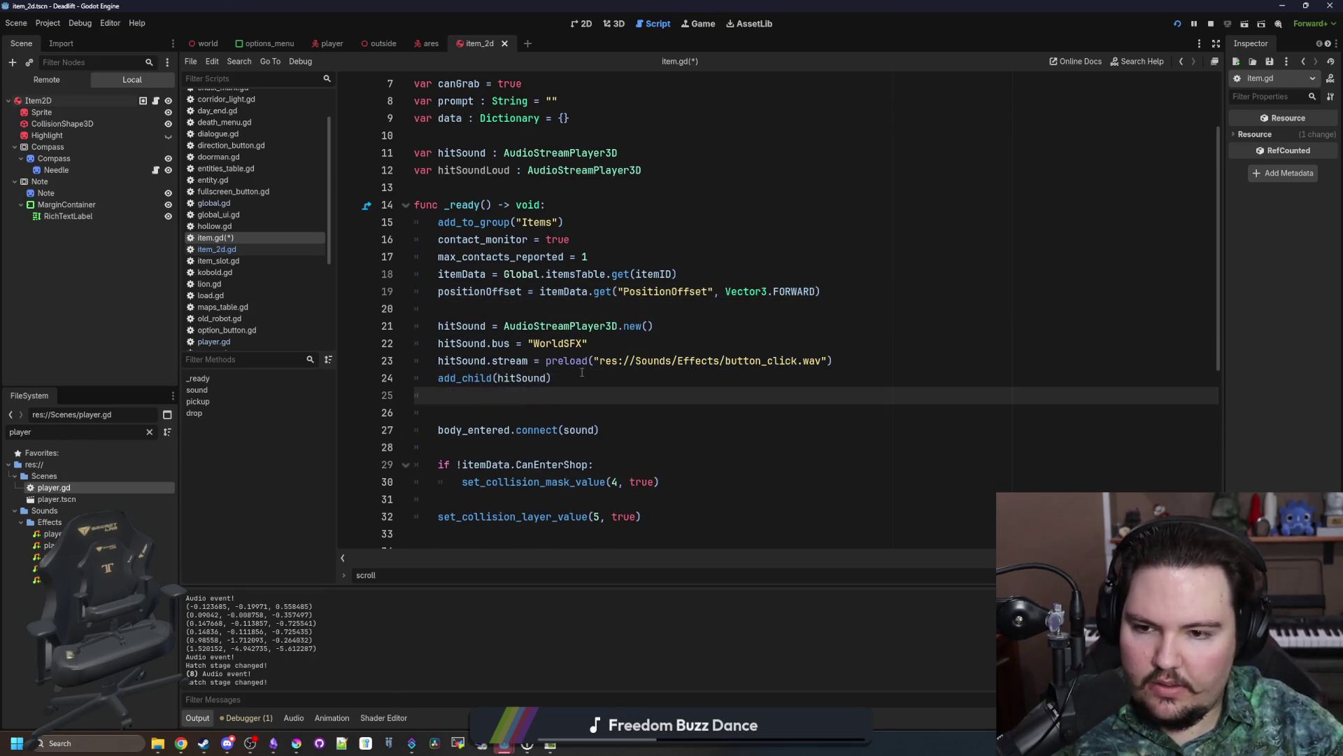
key("ctrl+v")
Step: Rename hitSound to hitSoundLoud on each pasted line and open button_click.wav to hear it
left_click(463, 412)
key("BackSpace")
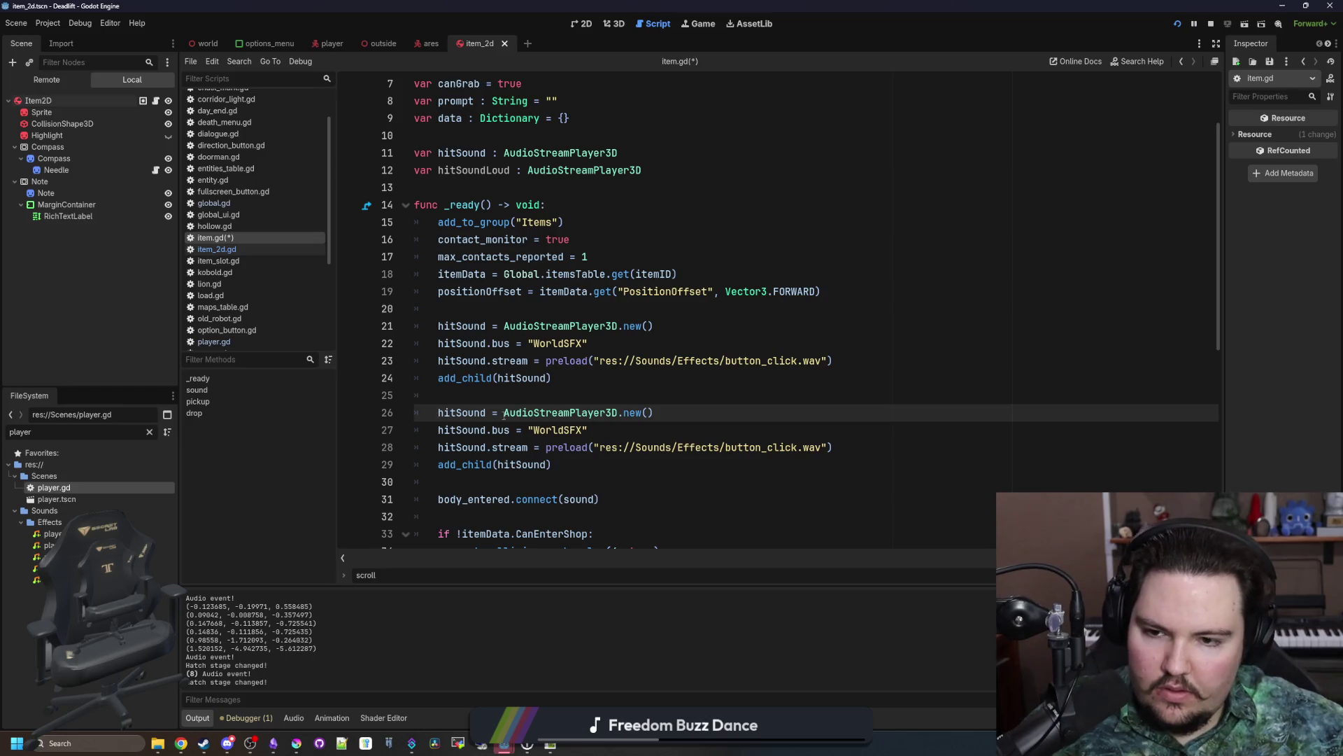
type("Loud")
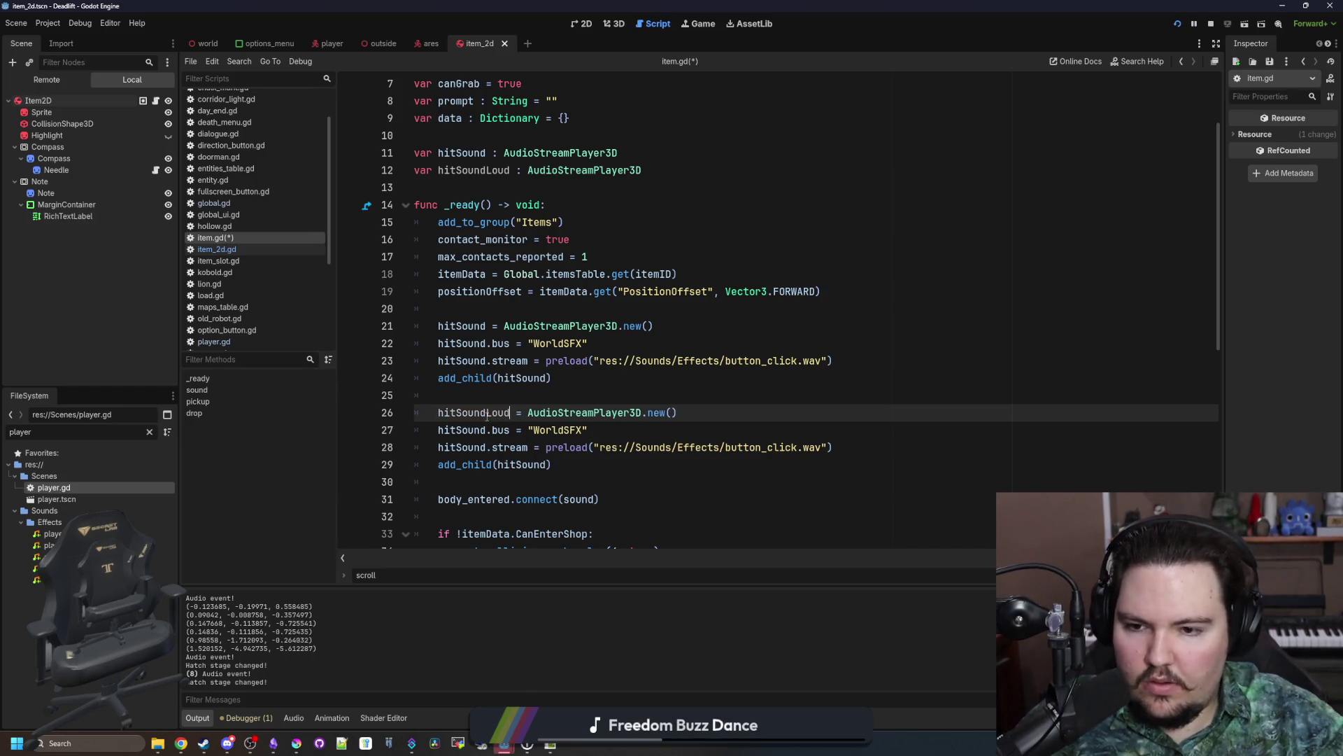
double_click(488, 413)
double_click(463, 430)
key("Right")
type("Loud")
double_click(462, 447)
key("Right")
type("Loud")
double_click(521, 465)
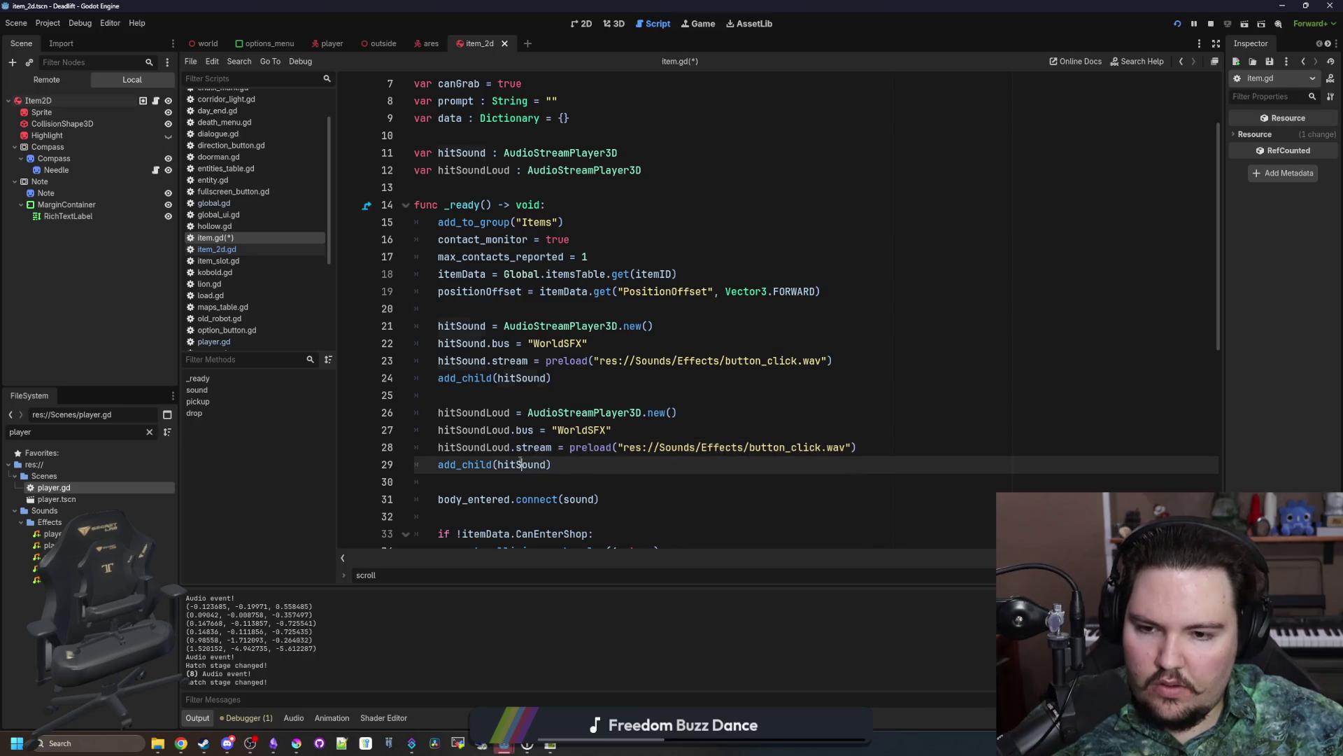
key("Right")
type("Loud")
left_click(719, 448, "ctrl")
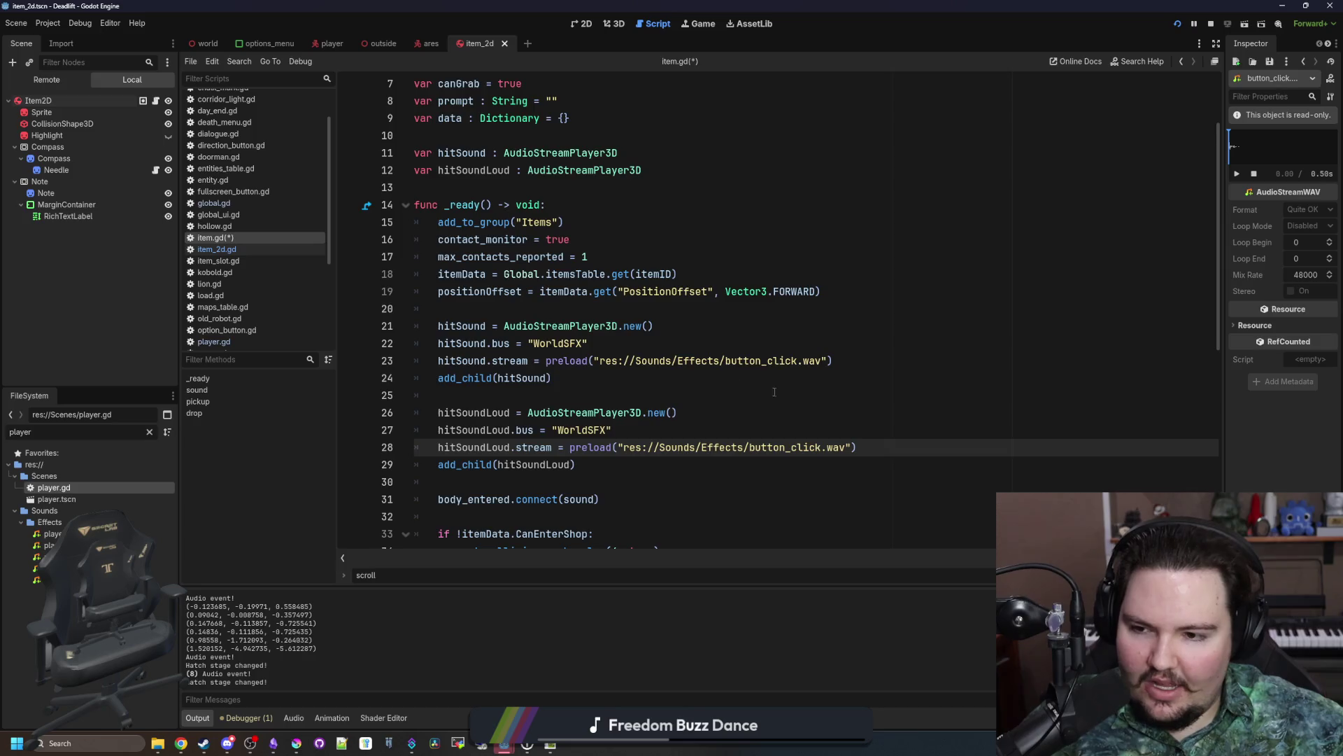
Step: Clear the FileSystem filter, collapse Materials, Models and Scenes, and expand Sounds/Effects
scroll(700, 314, "down", 1)
left_click(150, 432)
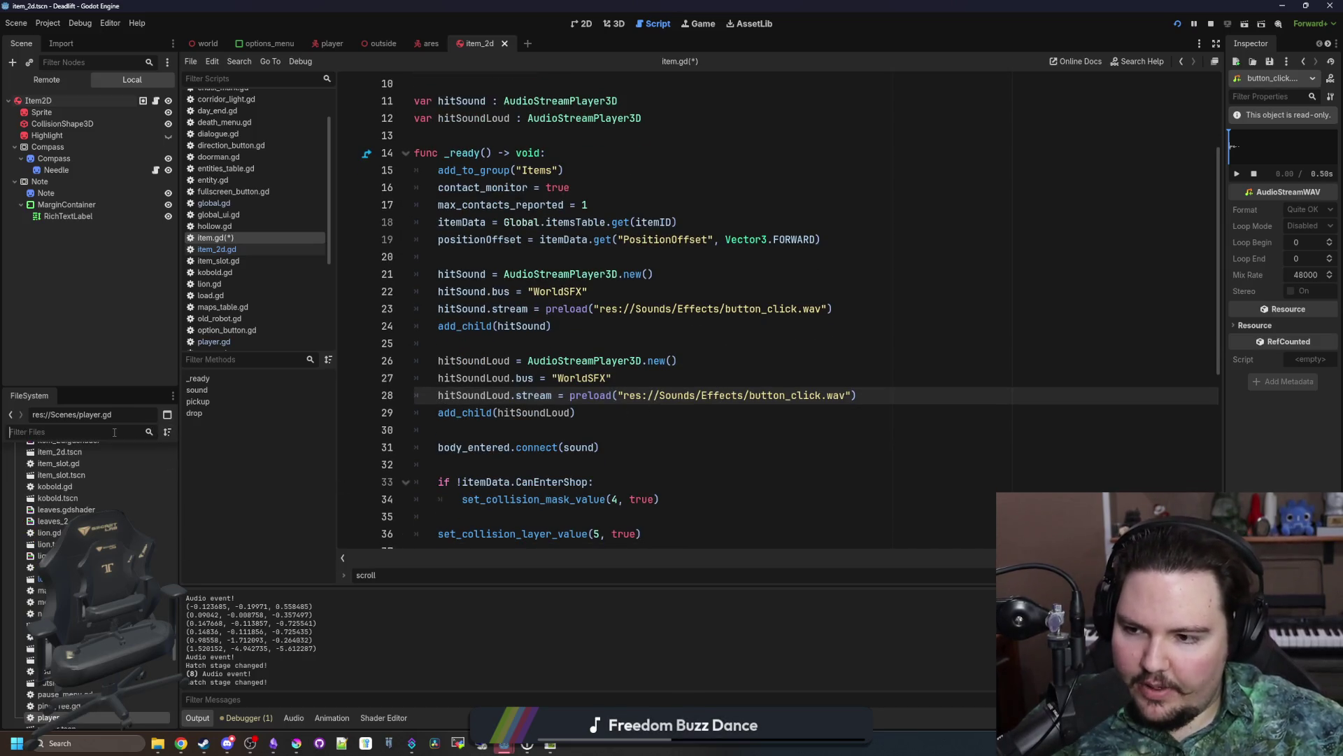
scroll(106, 508, "up", 10)
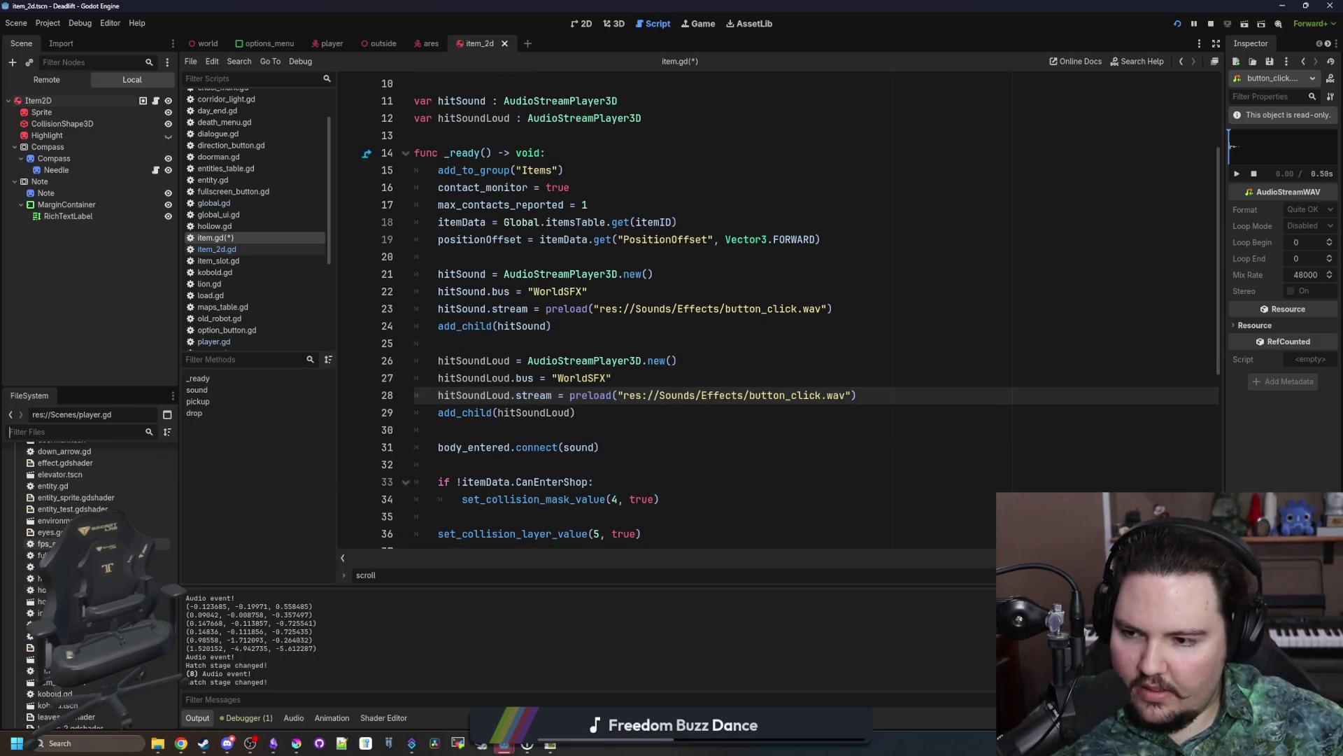
left_click(14, 510)
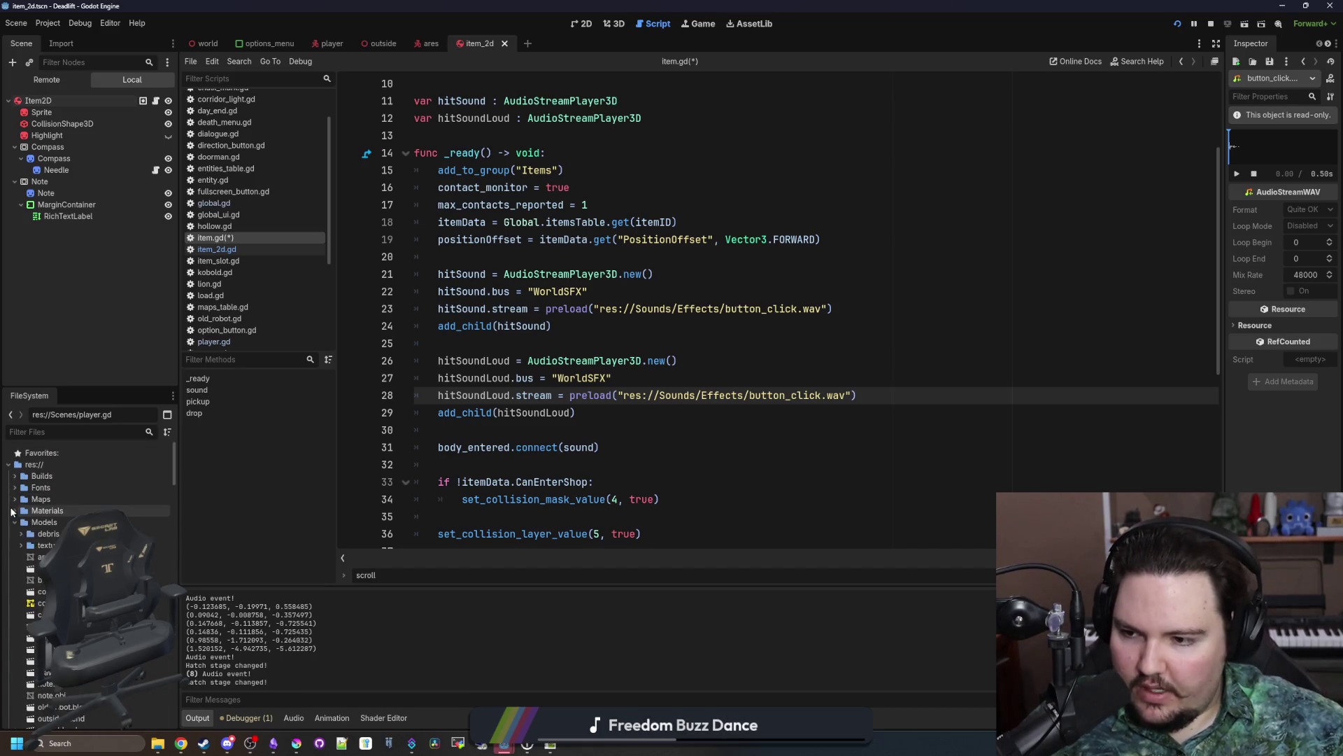
left_click(14, 522)
left_click(14, 545)
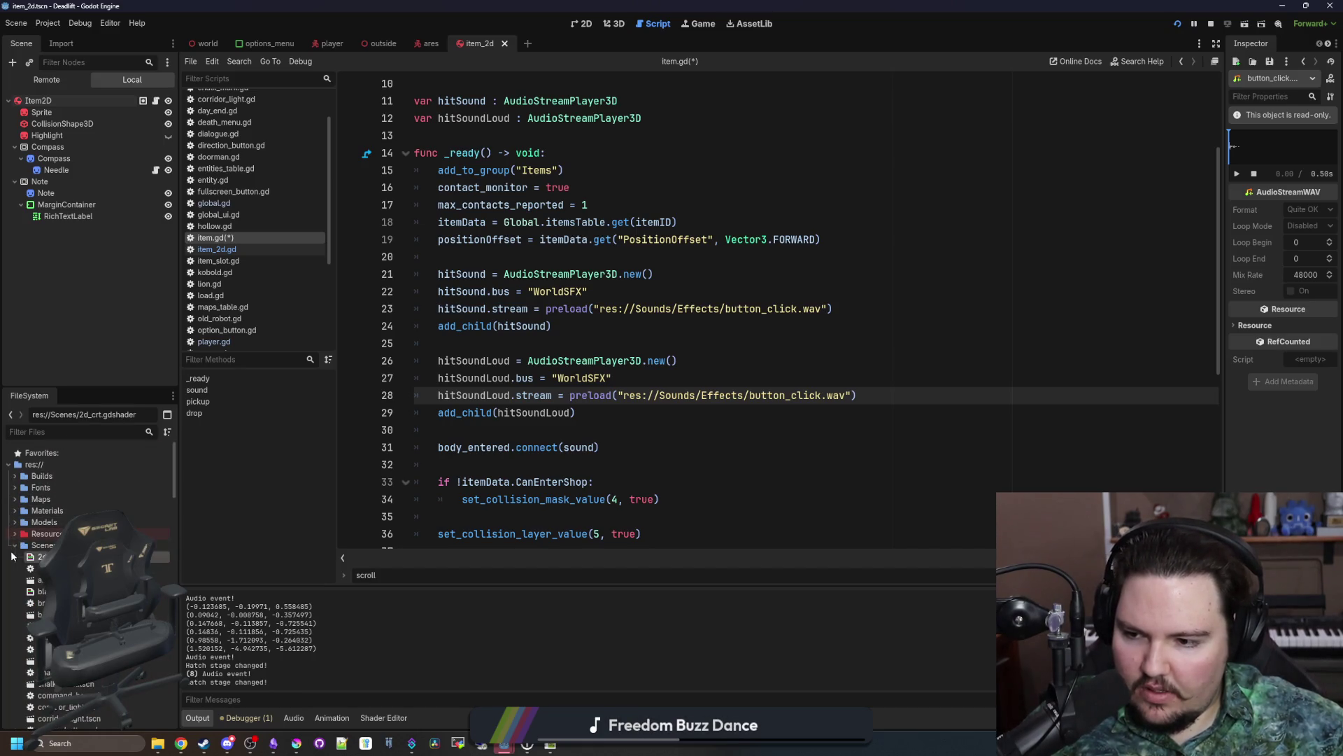
left_click(21, 579)
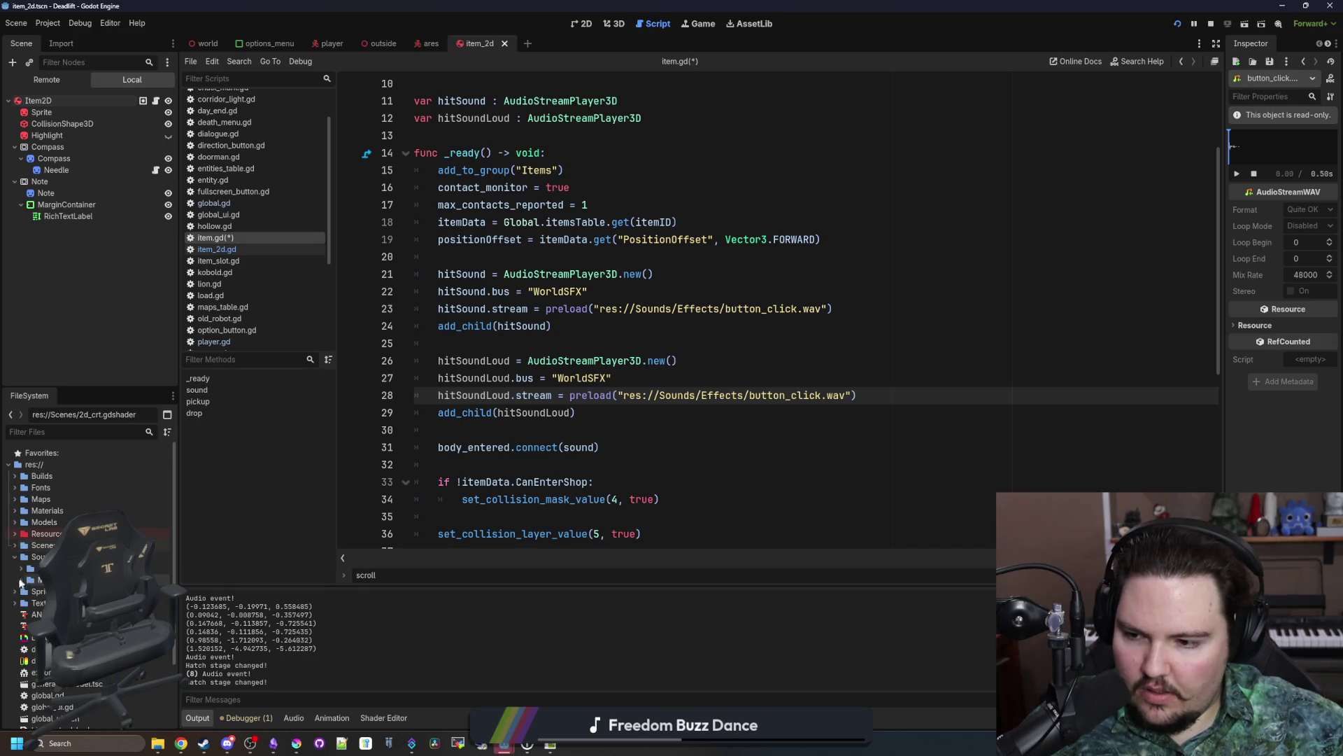
left_click(22, 569)
Step: Preview the ares_step_1, ares_step_4 and ares_collide_1.wav sounds
left_click(40, 591)
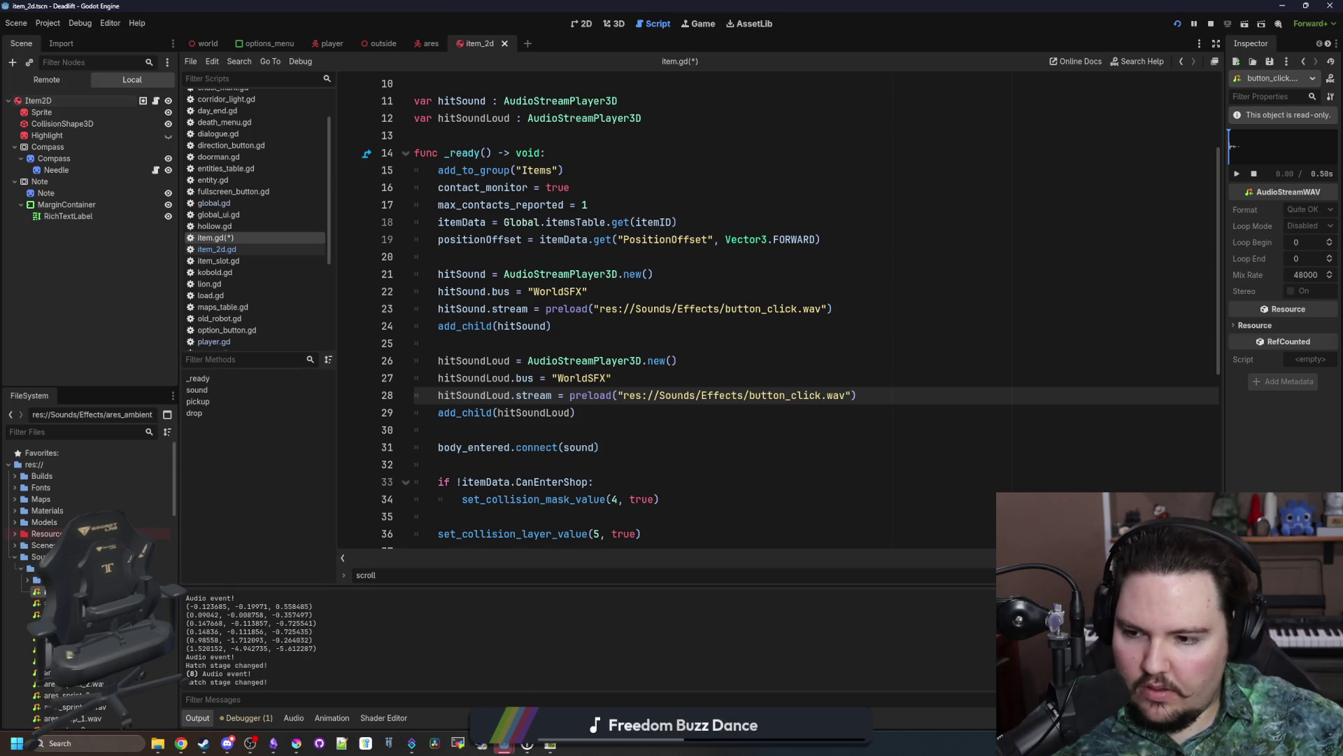
scroll(42, 591, "down", 3)
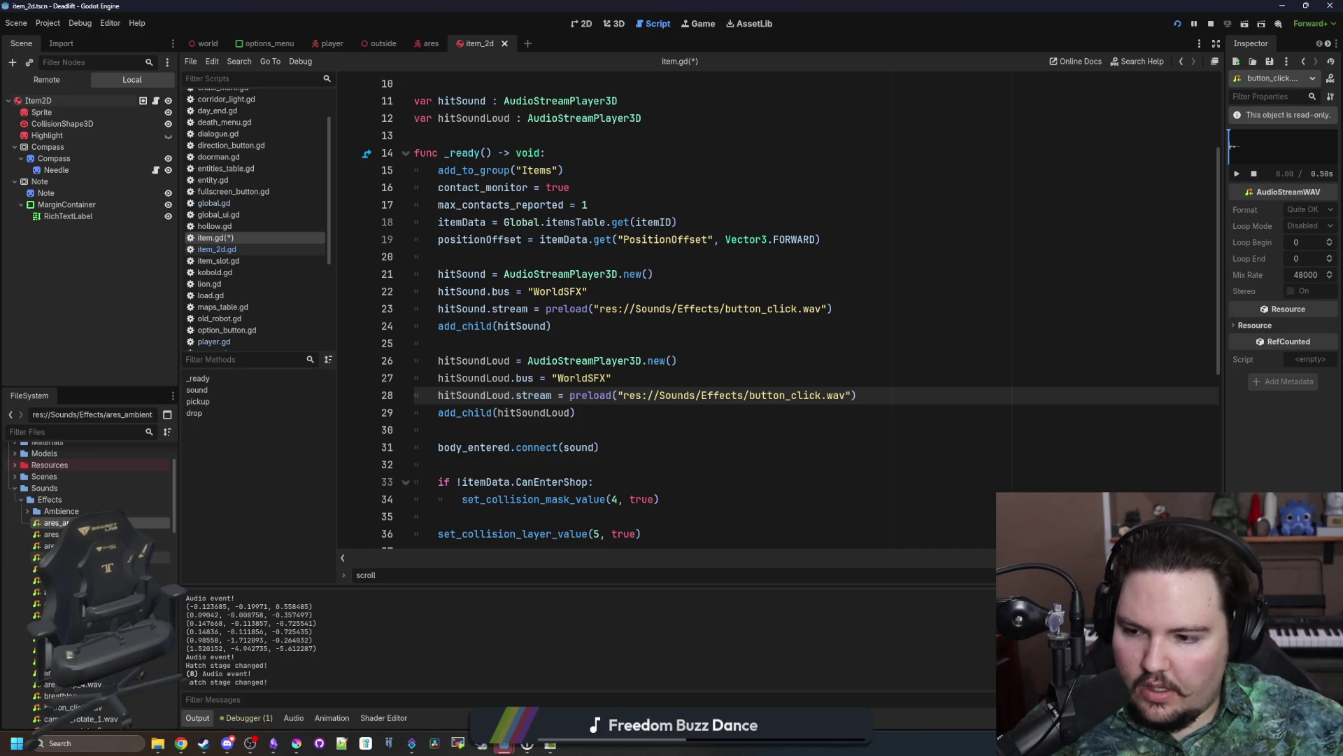
left_click(70, 615)
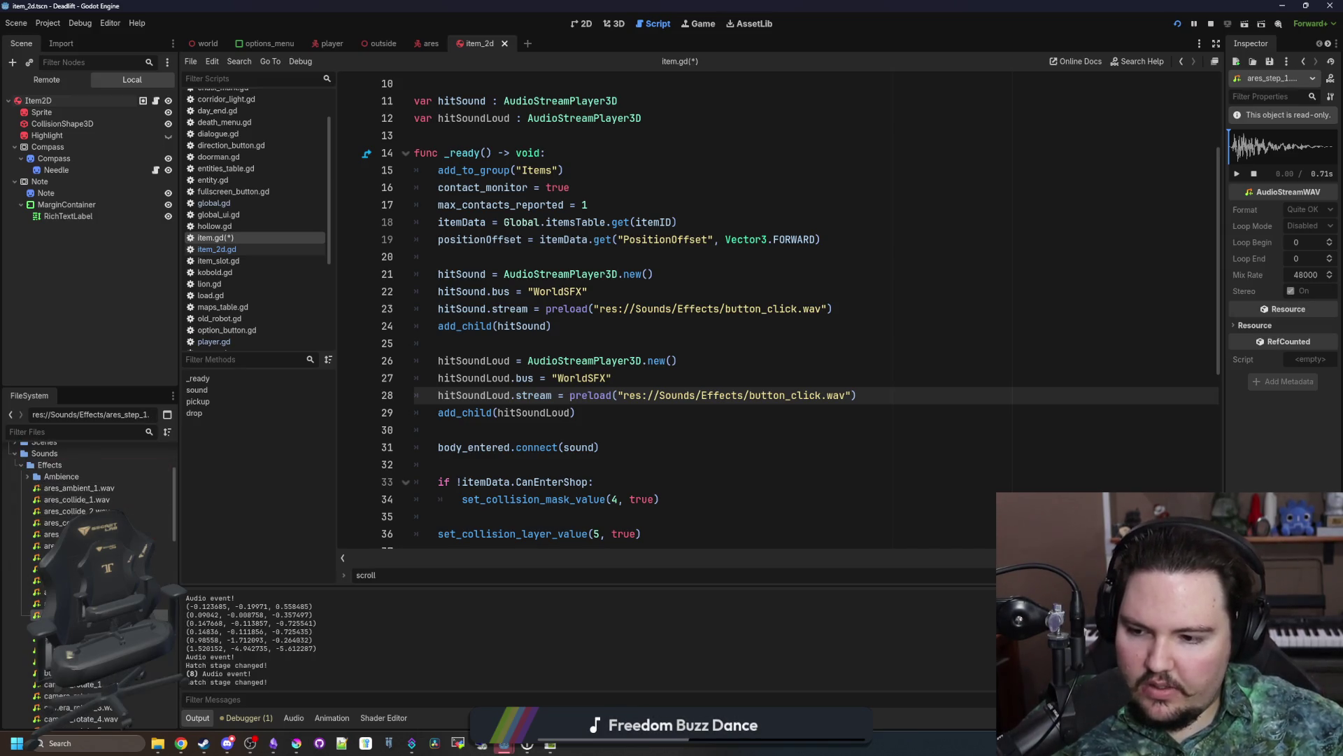
key("Down")
key("Down")
key("Down")
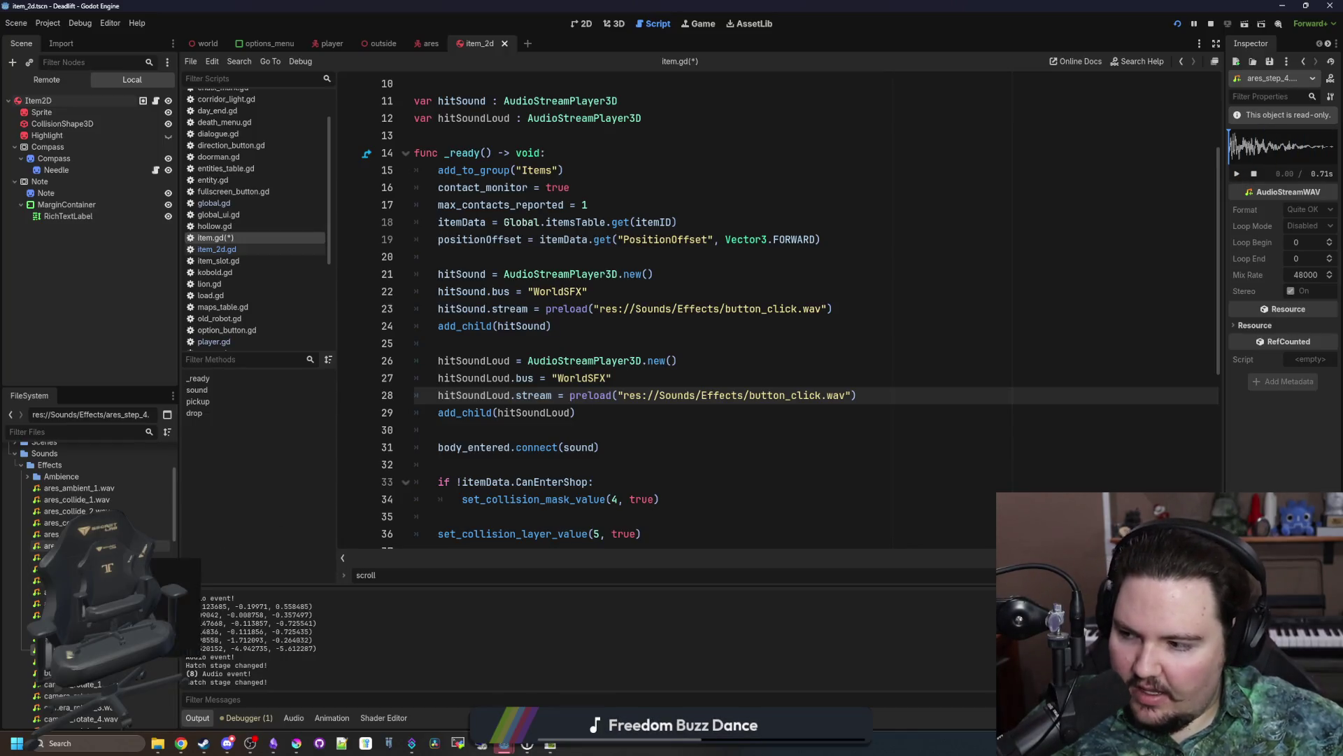
key("alt+Tab")
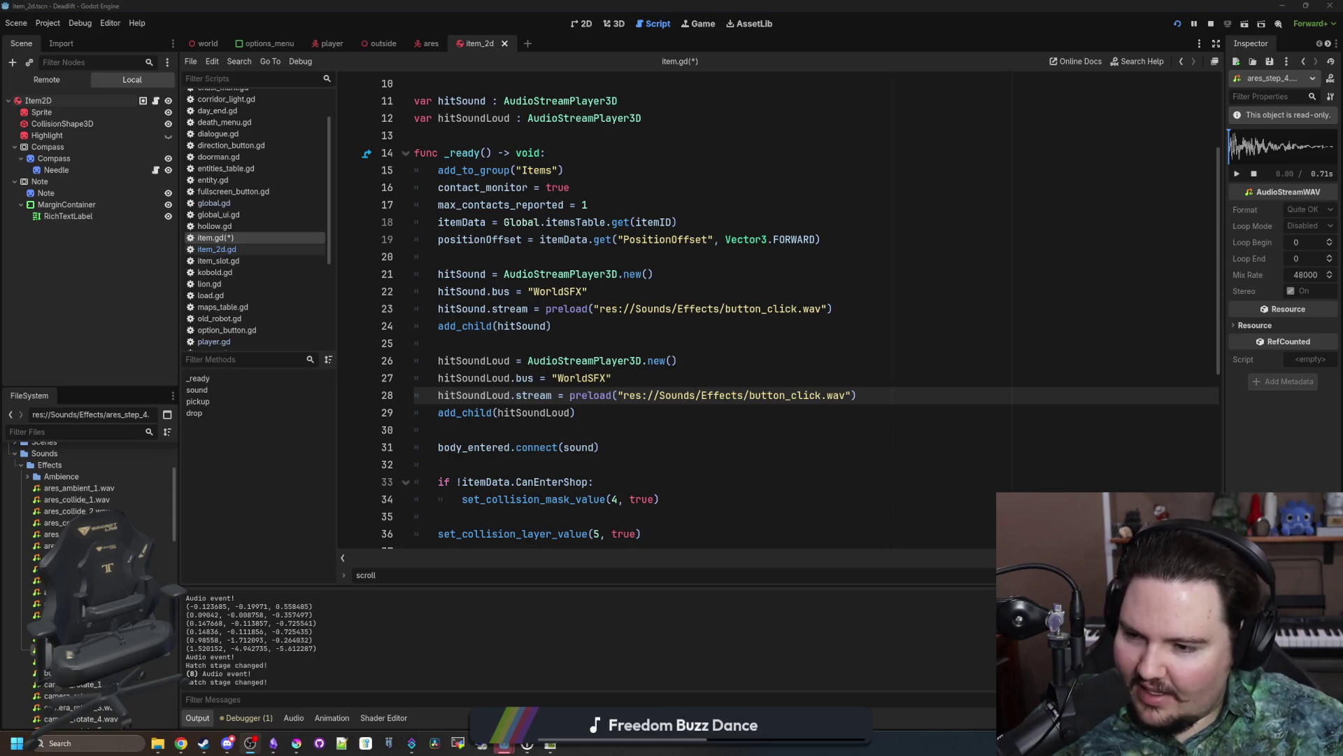
left_click(77, 499)
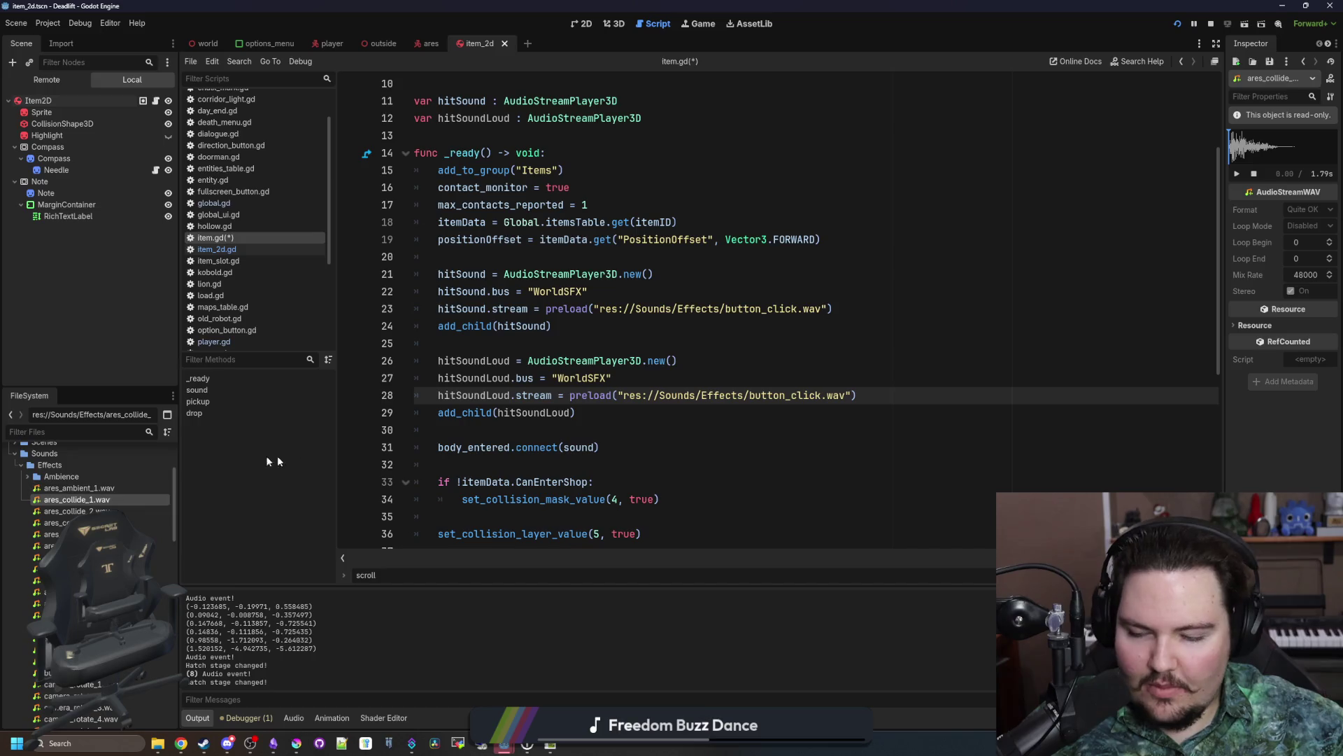
scroll(91, 483, "down", 1)
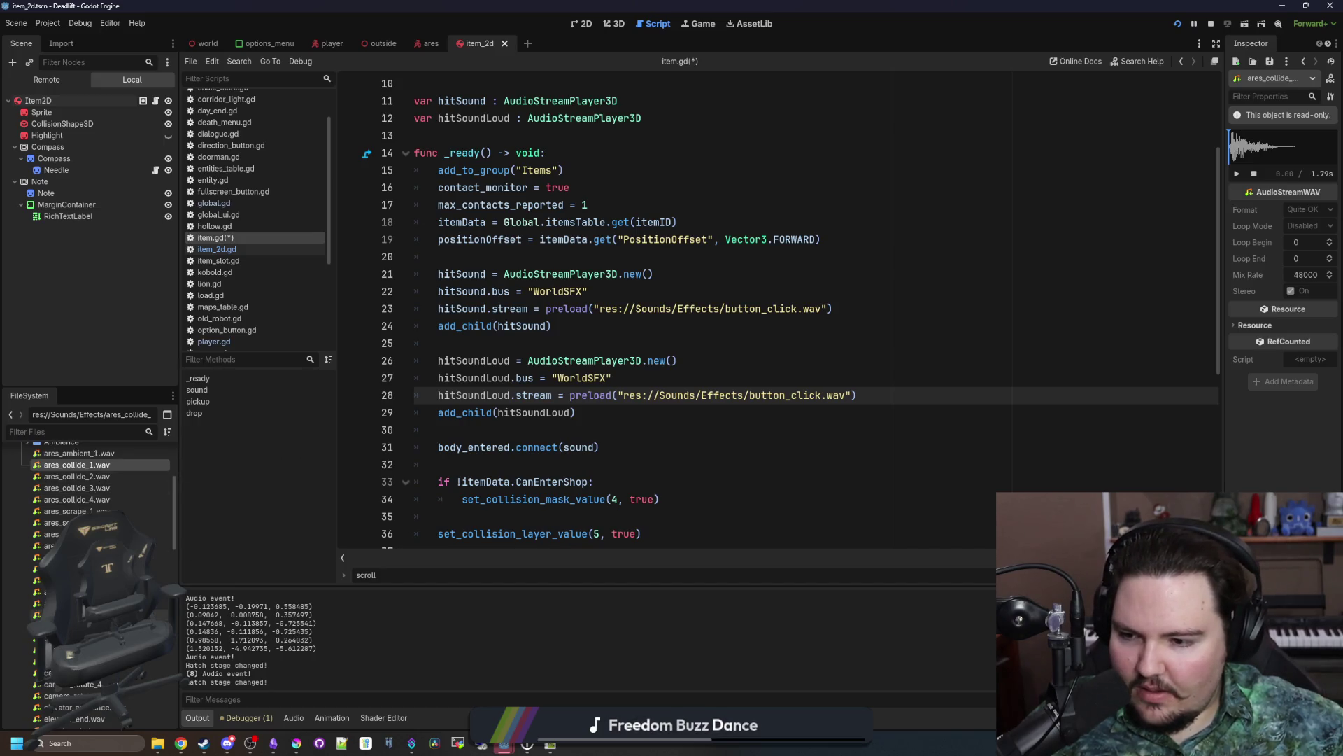
scroll(91, 560, "down", 2)
Step: Preview a camera rotate sound, footstep_1.wav and footstep_4.wav, then open a web browser
left_click(70, 581)
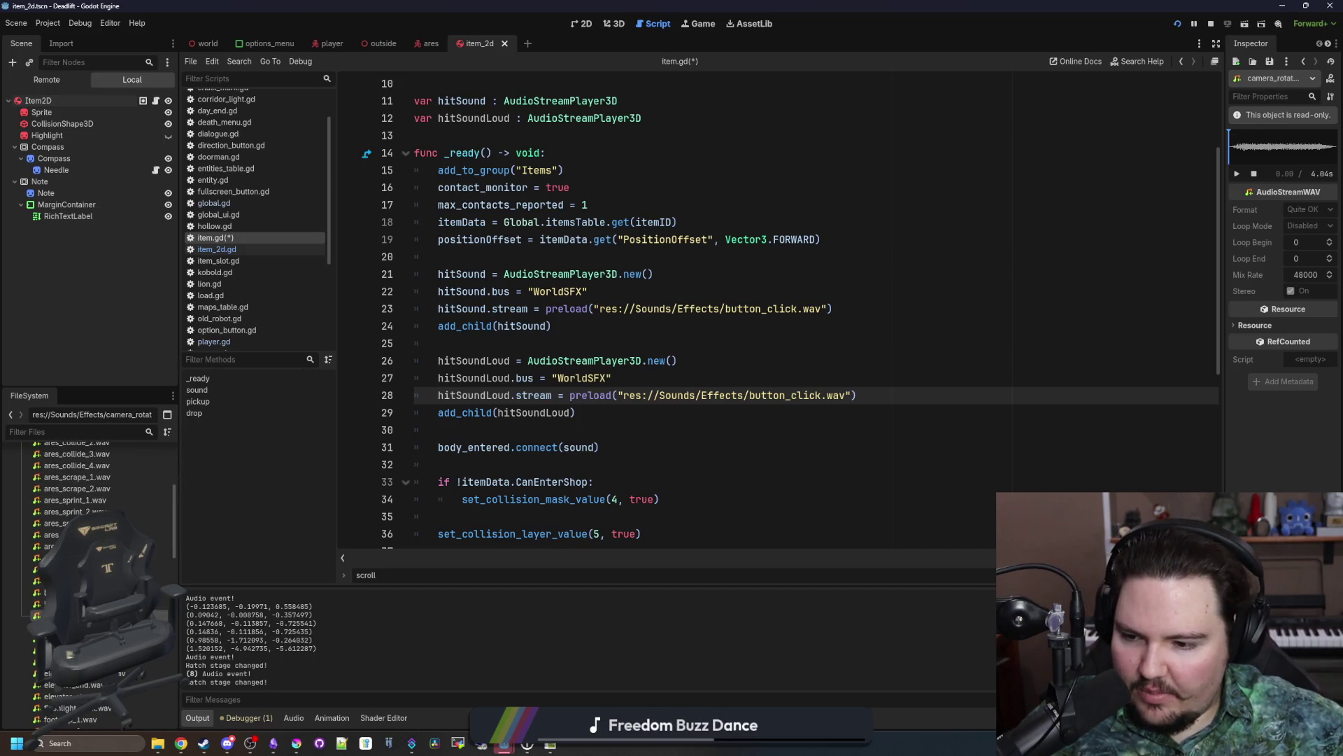
scroll(91, 559, "down", 1)
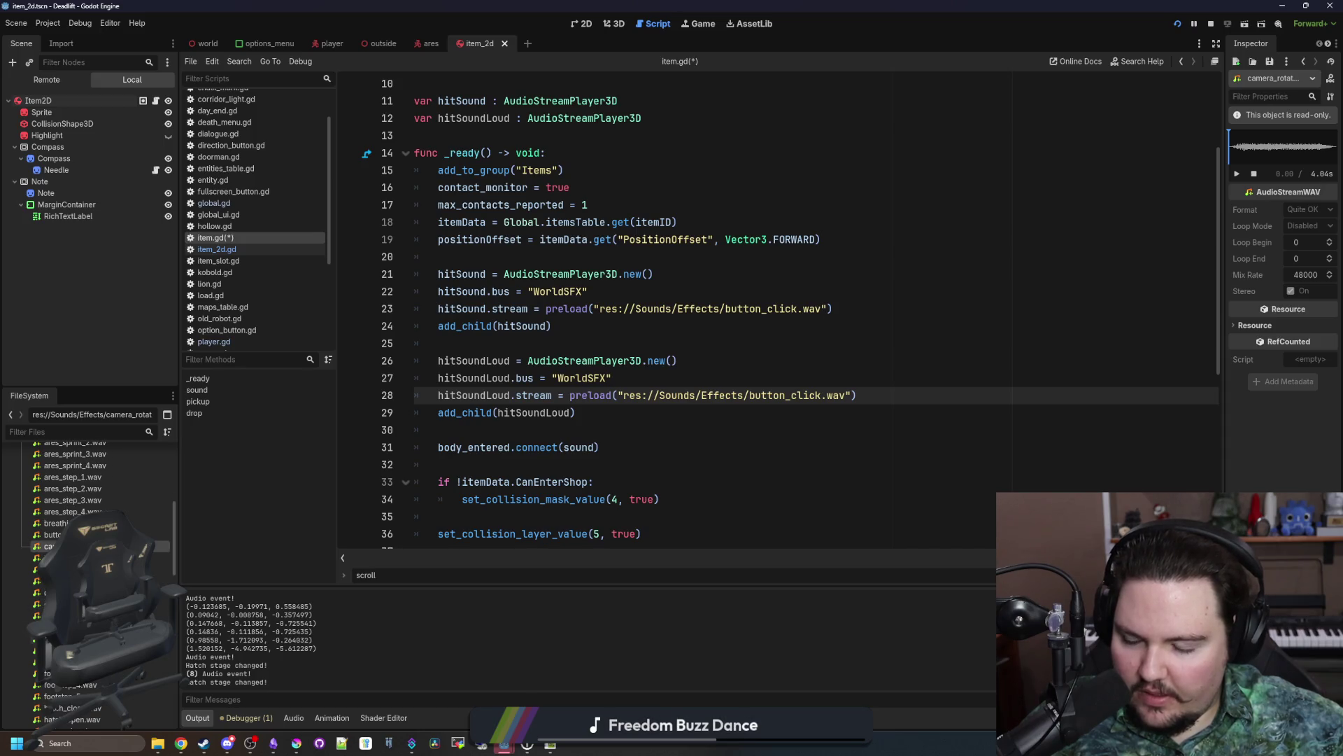
left_click(70, 651)
left_click(1236, 174)
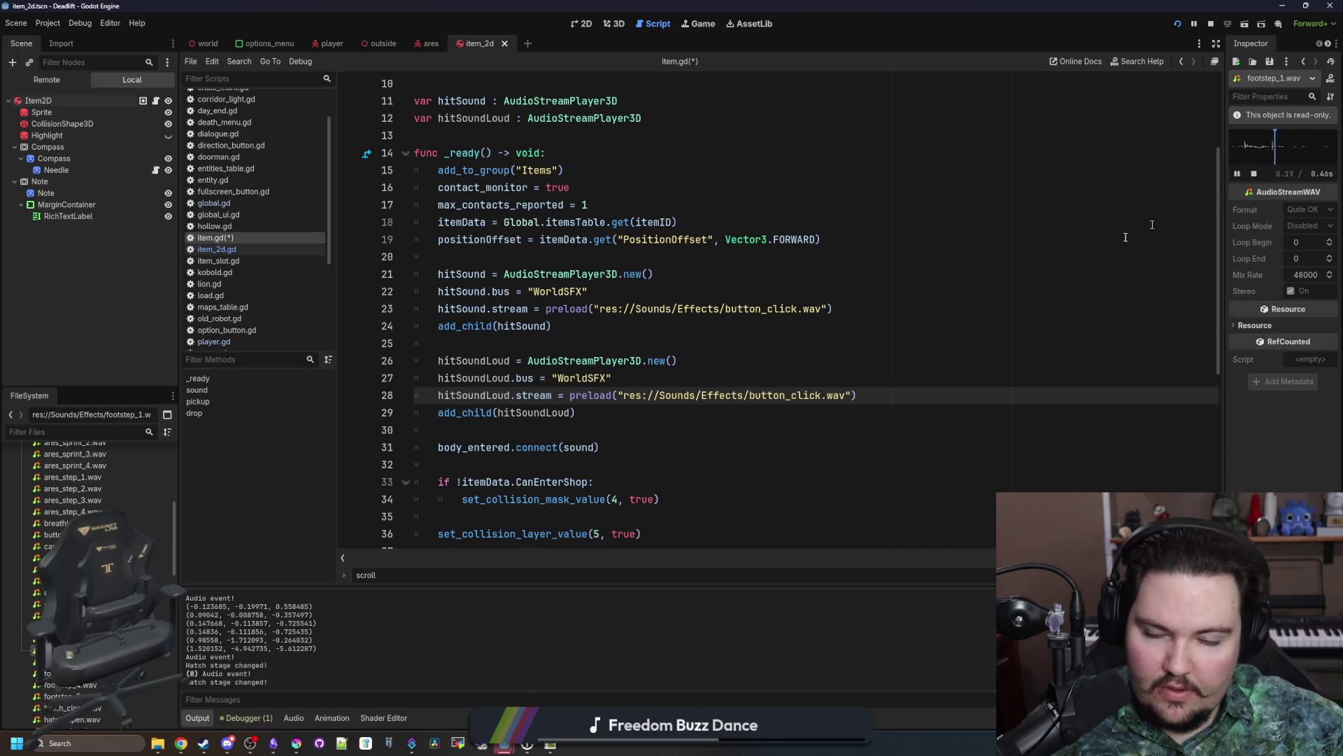
scroll(91, 560, "down", 1)
left_click(70, 685)
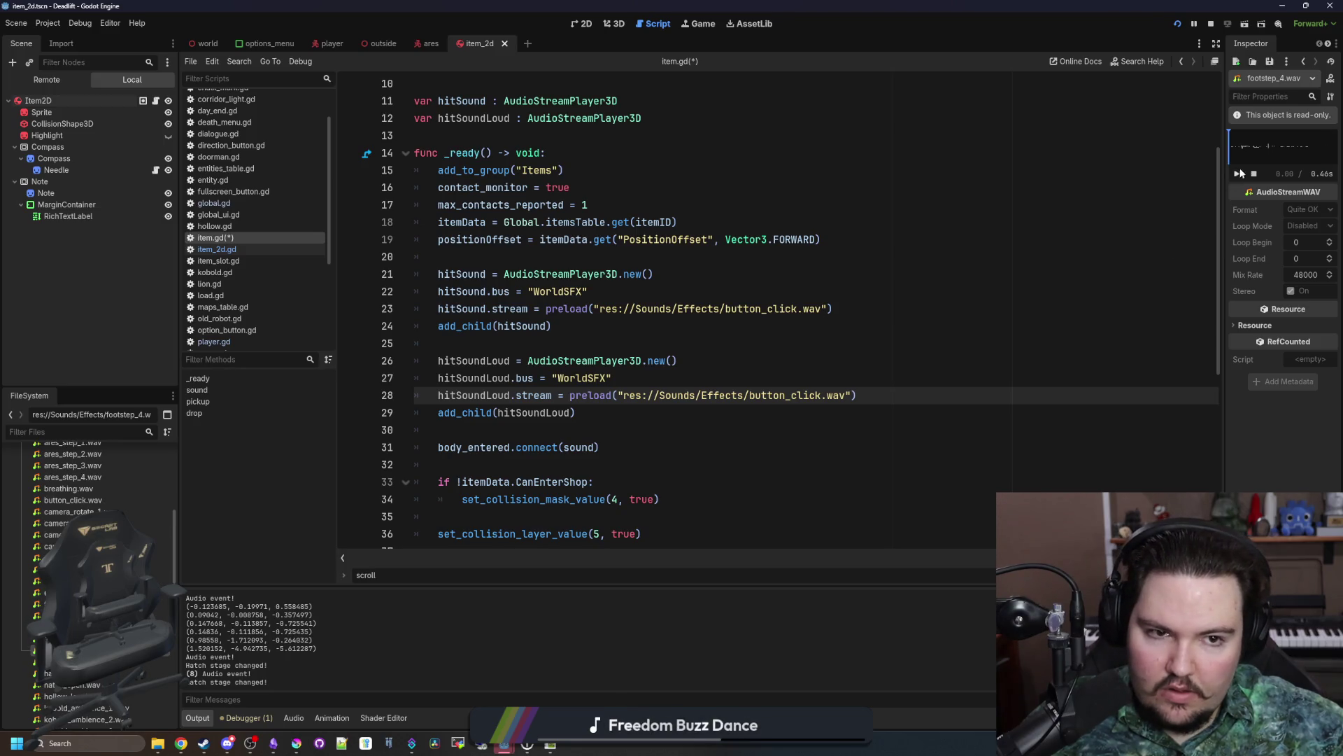
scroll(91, 490, "down", 1)
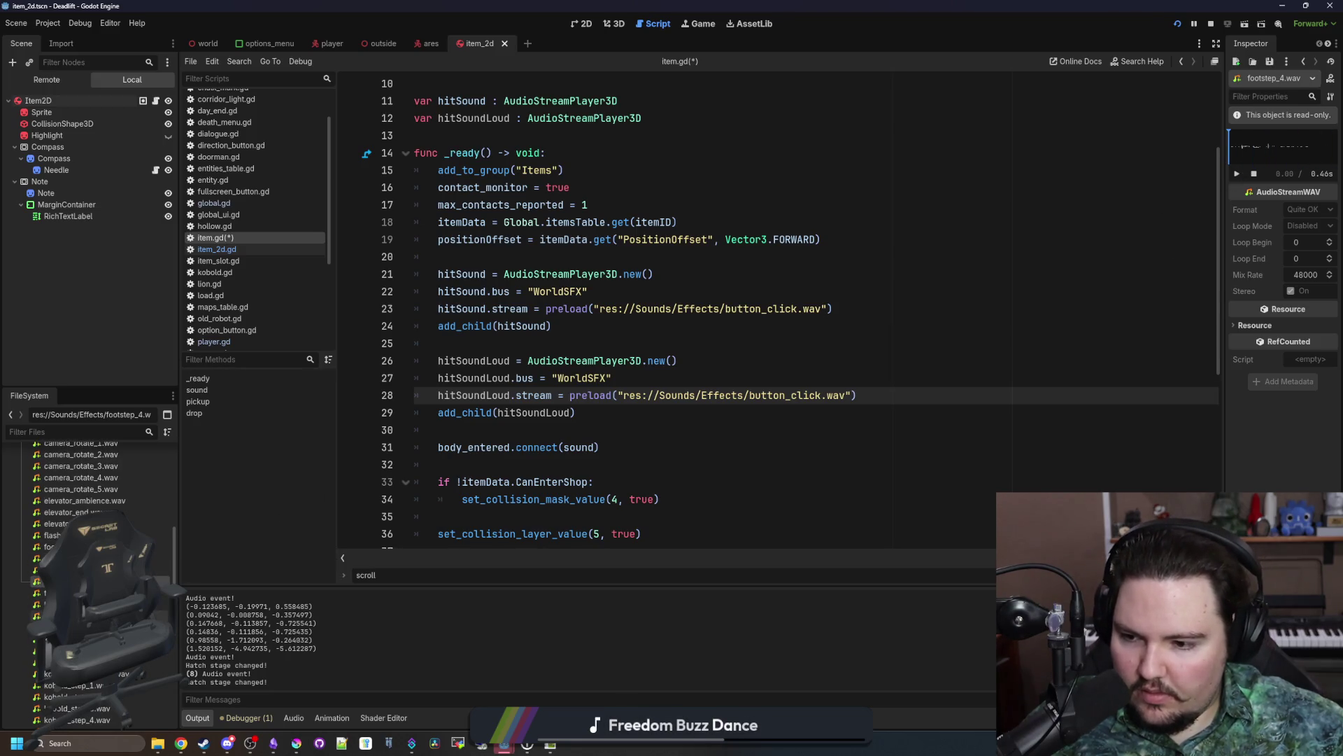
scroll(91, 560, "down", 3)
scroll(91, 560, "down", 5)
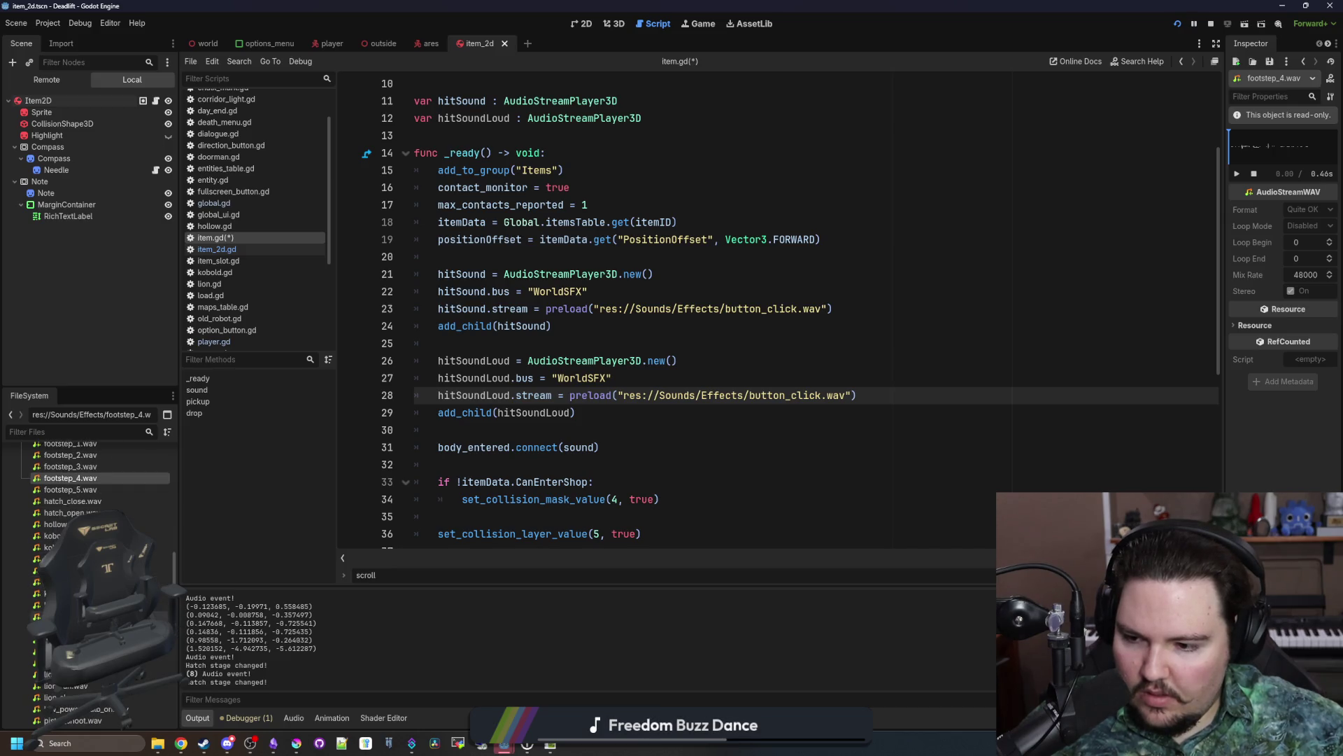
scroll(91, 560, "down", 2)
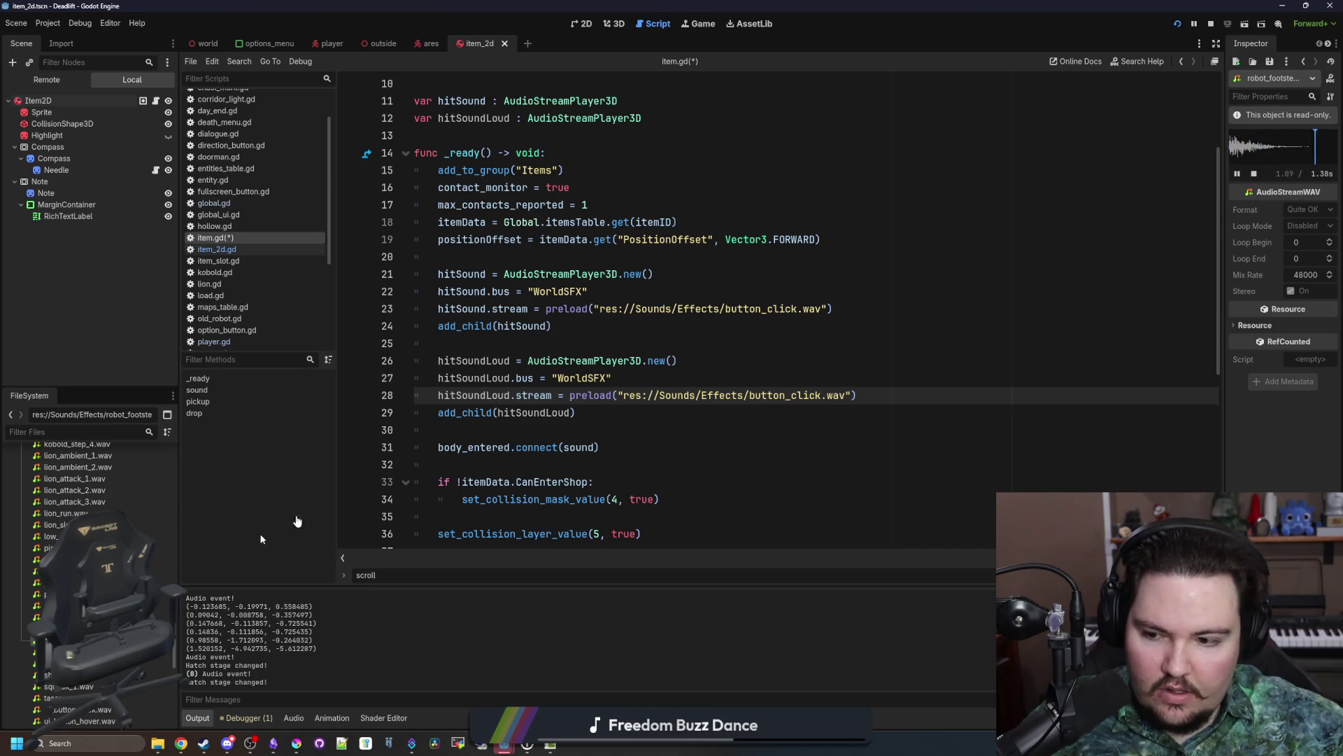
scroll(91, 560, "down", 2)
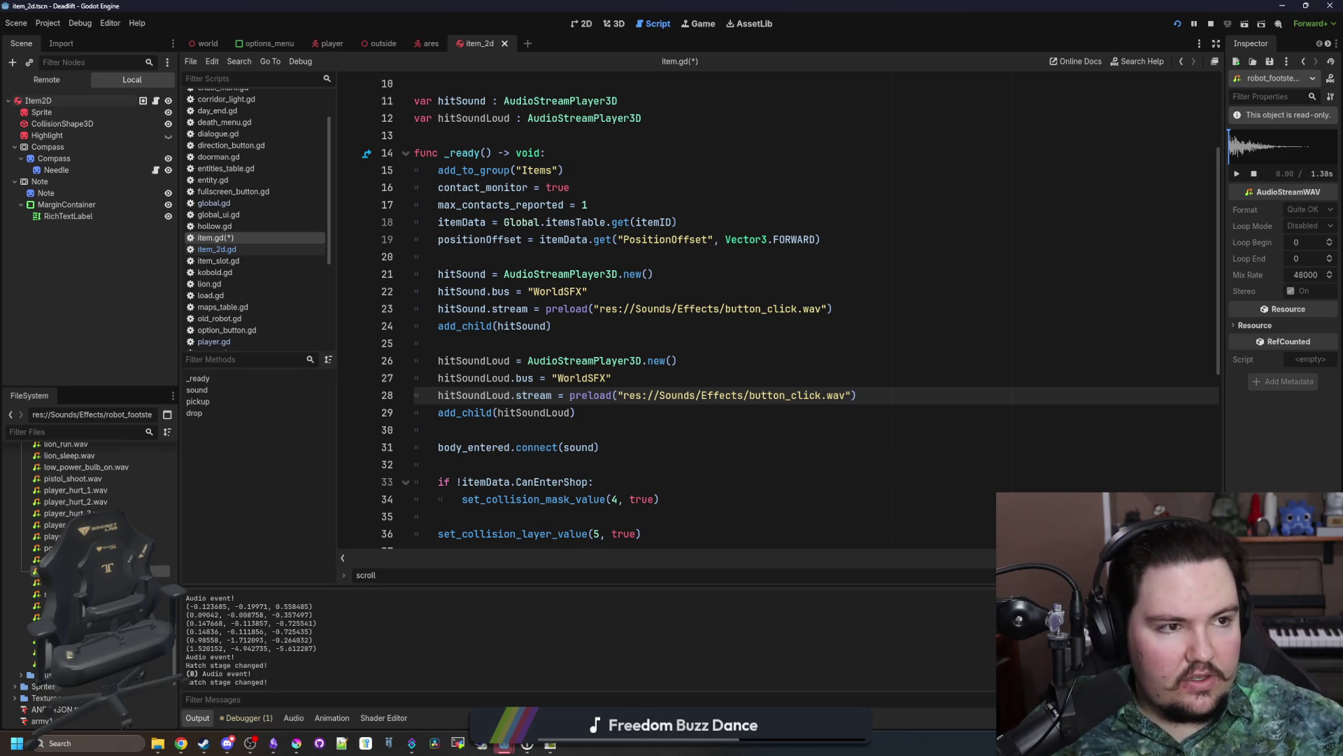
left_click(181, 743)
Step: Load freesound.org, maximise the browser, and search for 'thud' sounds
type("fr")
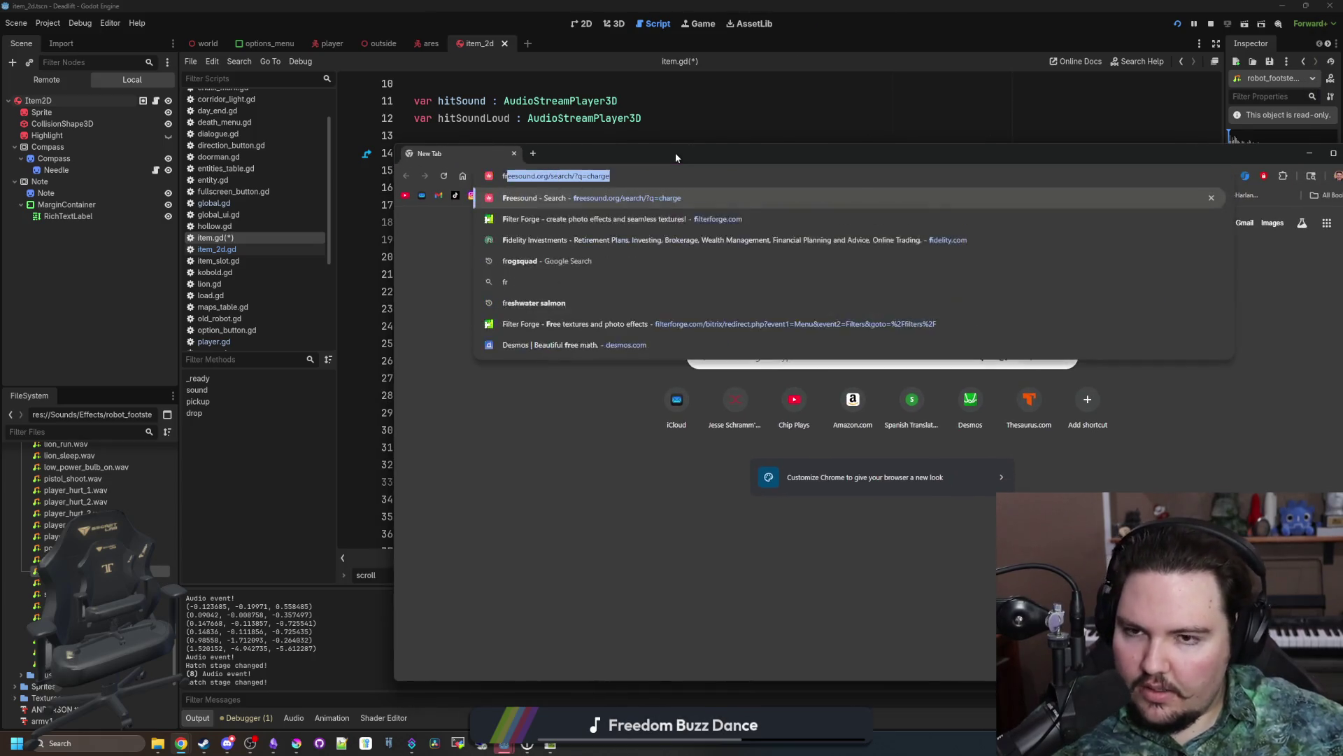
type("eesound")
key("Return")
type("thud")
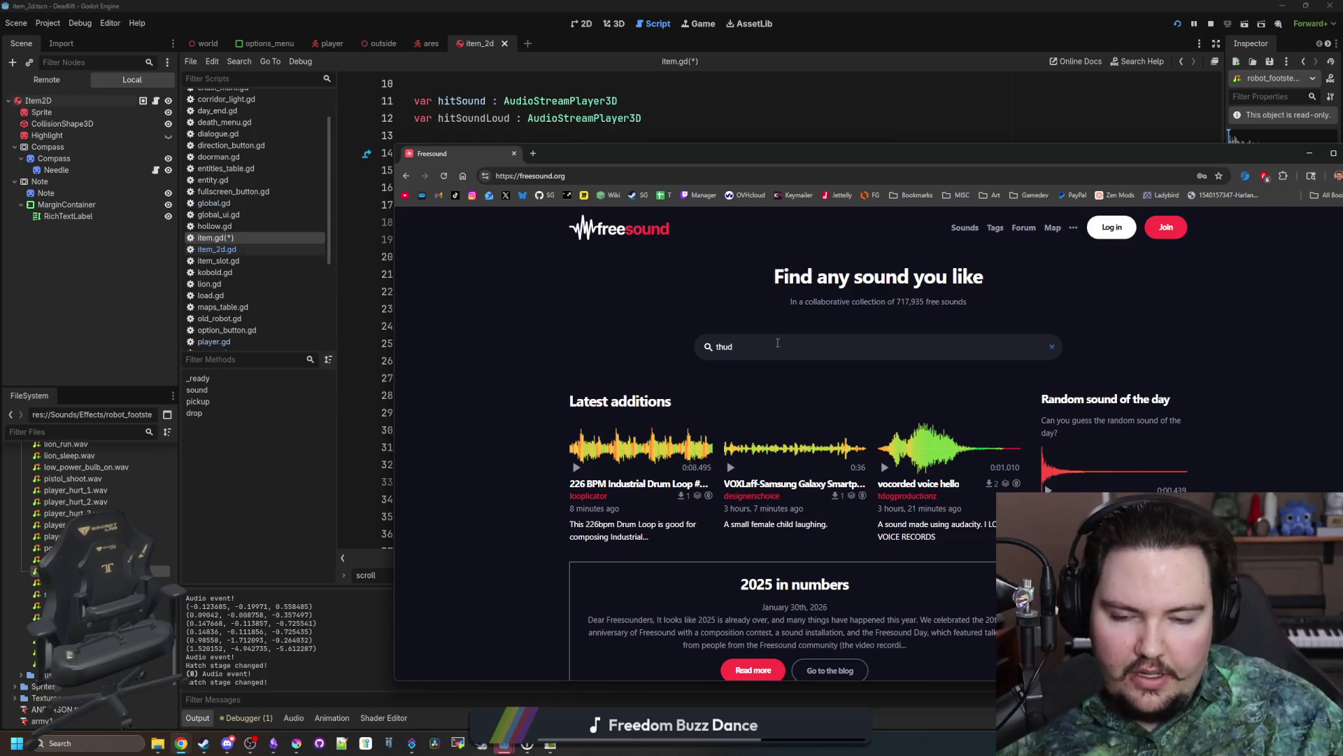
double_click(740, 155)
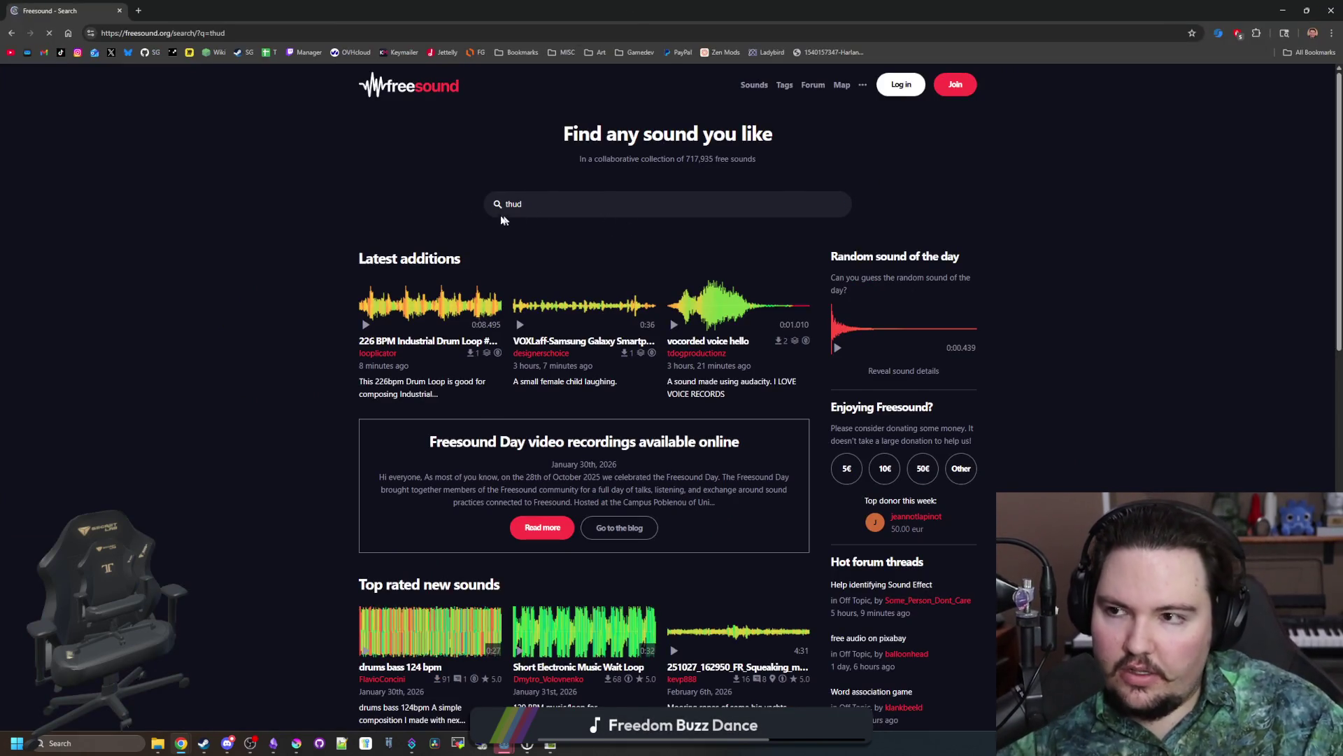
left_click(538, 265)
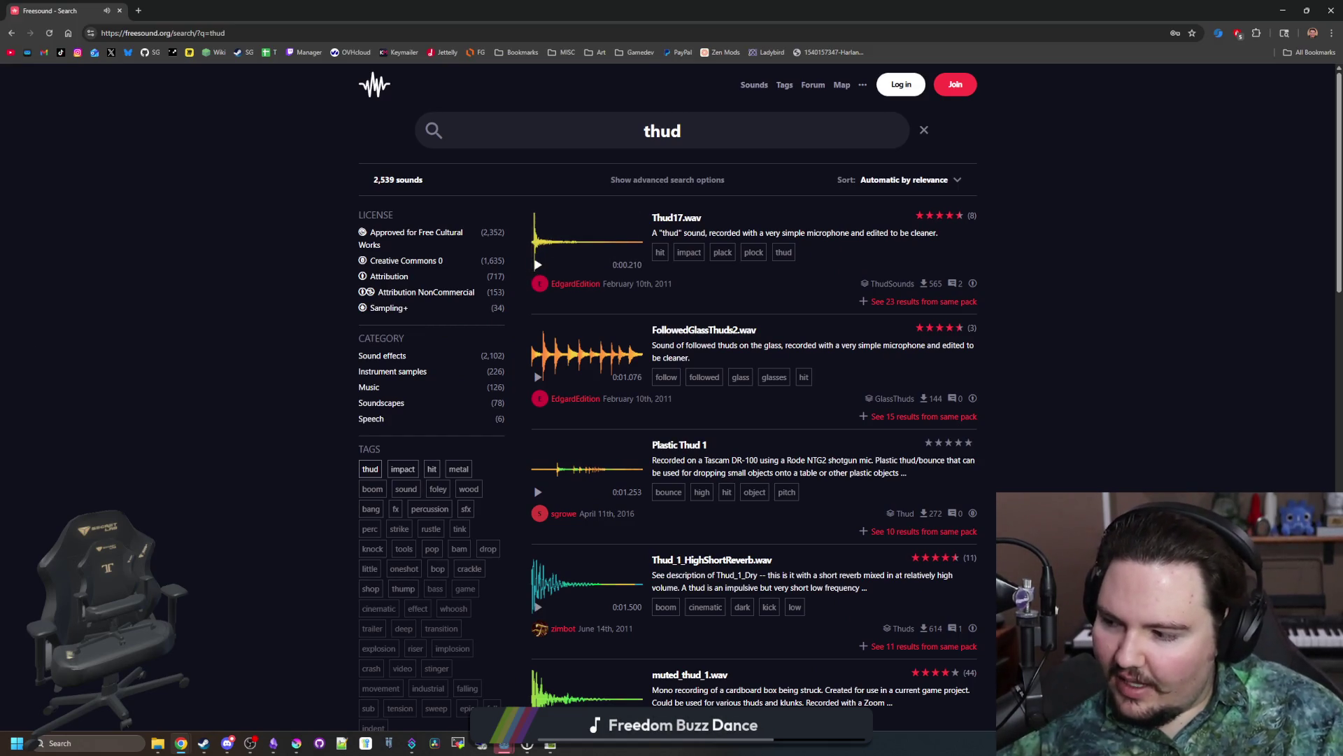
key("alt+Tab")
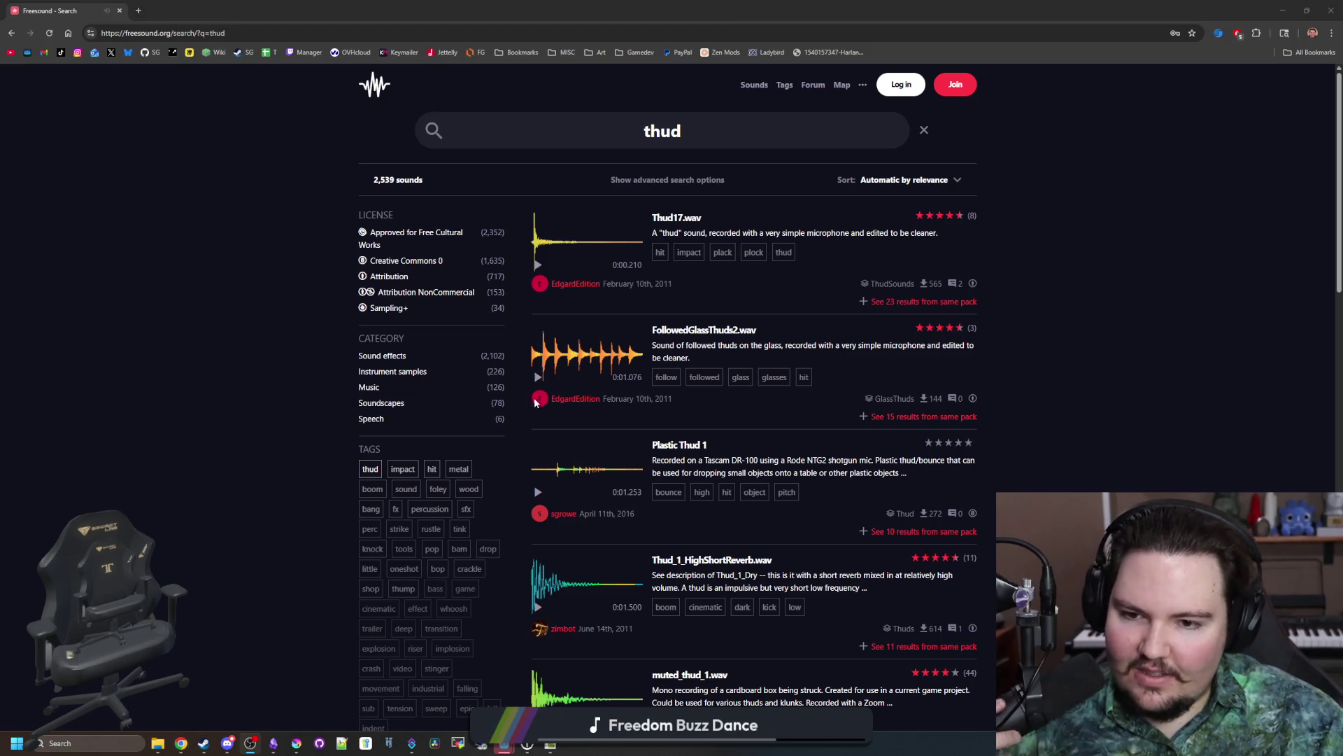
Step: Preview Thud_1_HighShortReverb.wav and muted_thud_1.wav, briefly viewing muted_thud_1's sound page
scroll(537, 490, "down", 1)
left_click(539, 539)
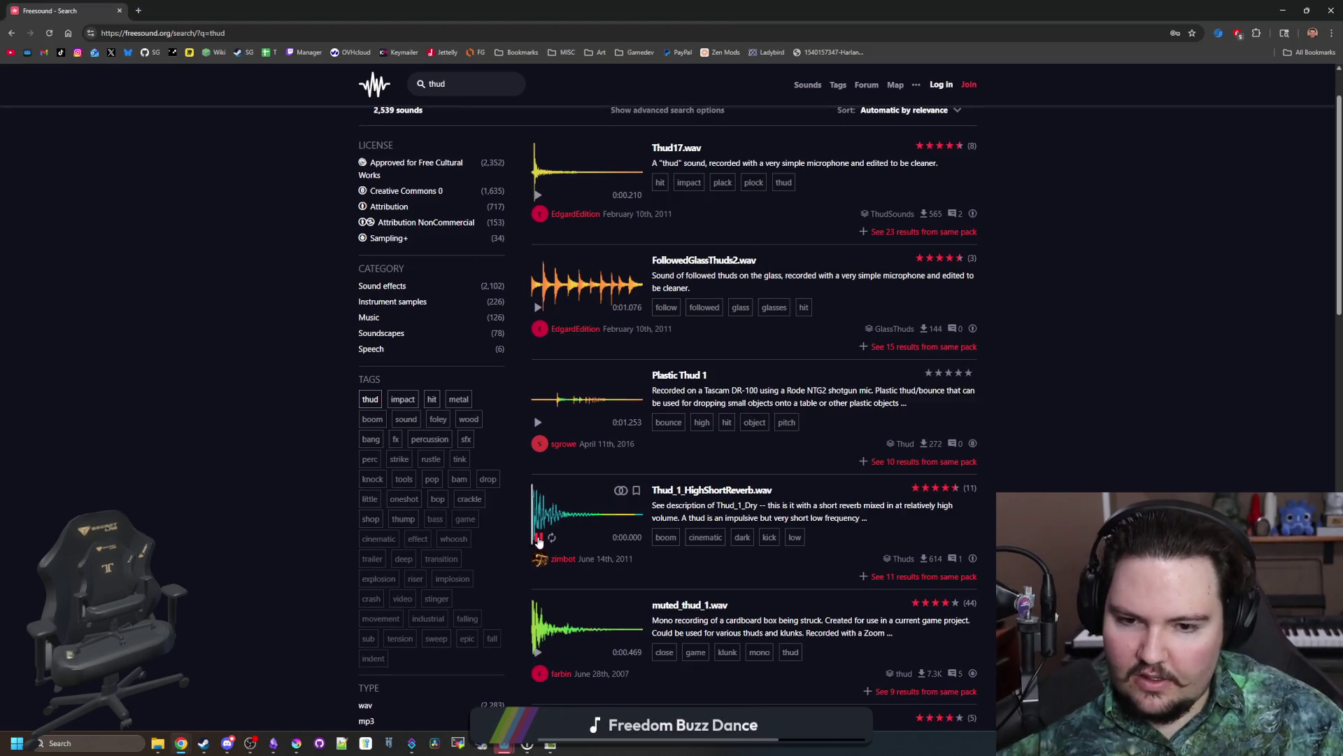
scroll(539, 540, "down", 1)
left_click(538, 582)
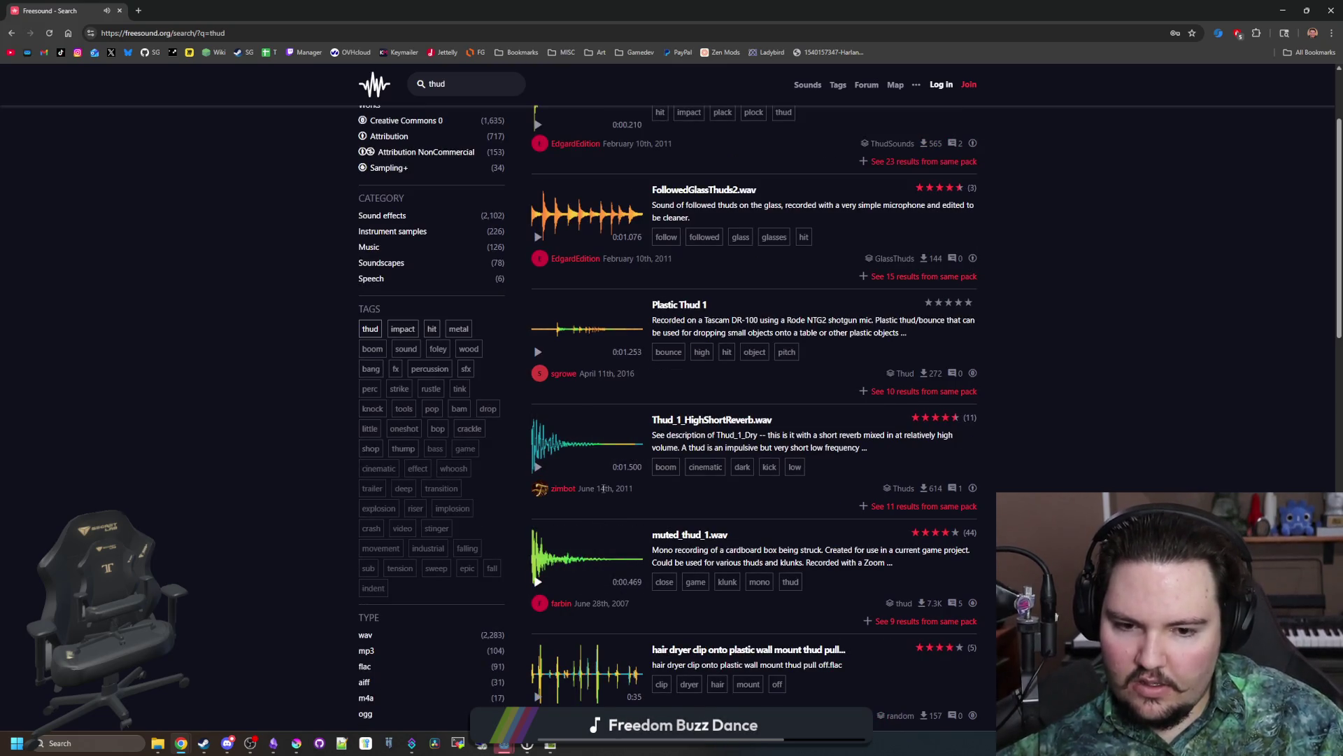
scroll(603, 487, "down", 1)
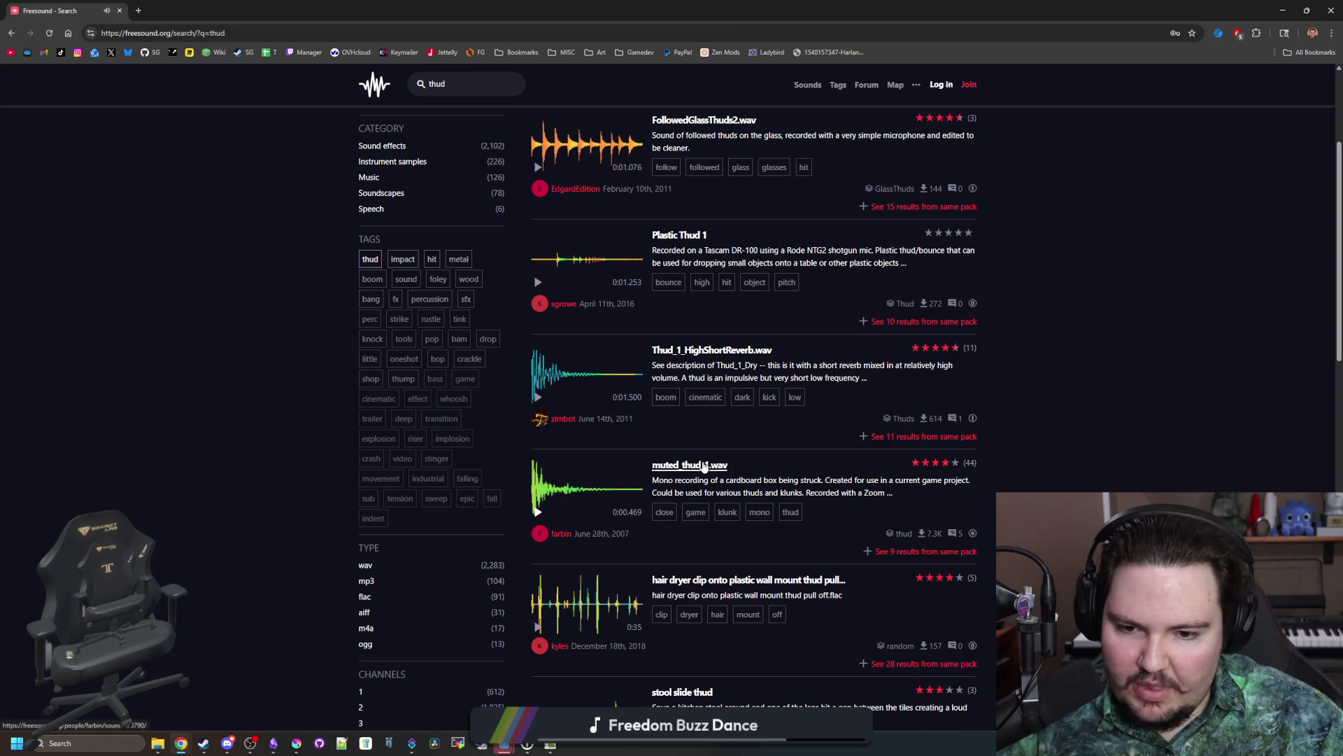
scroll(560, 364, "up", 3)
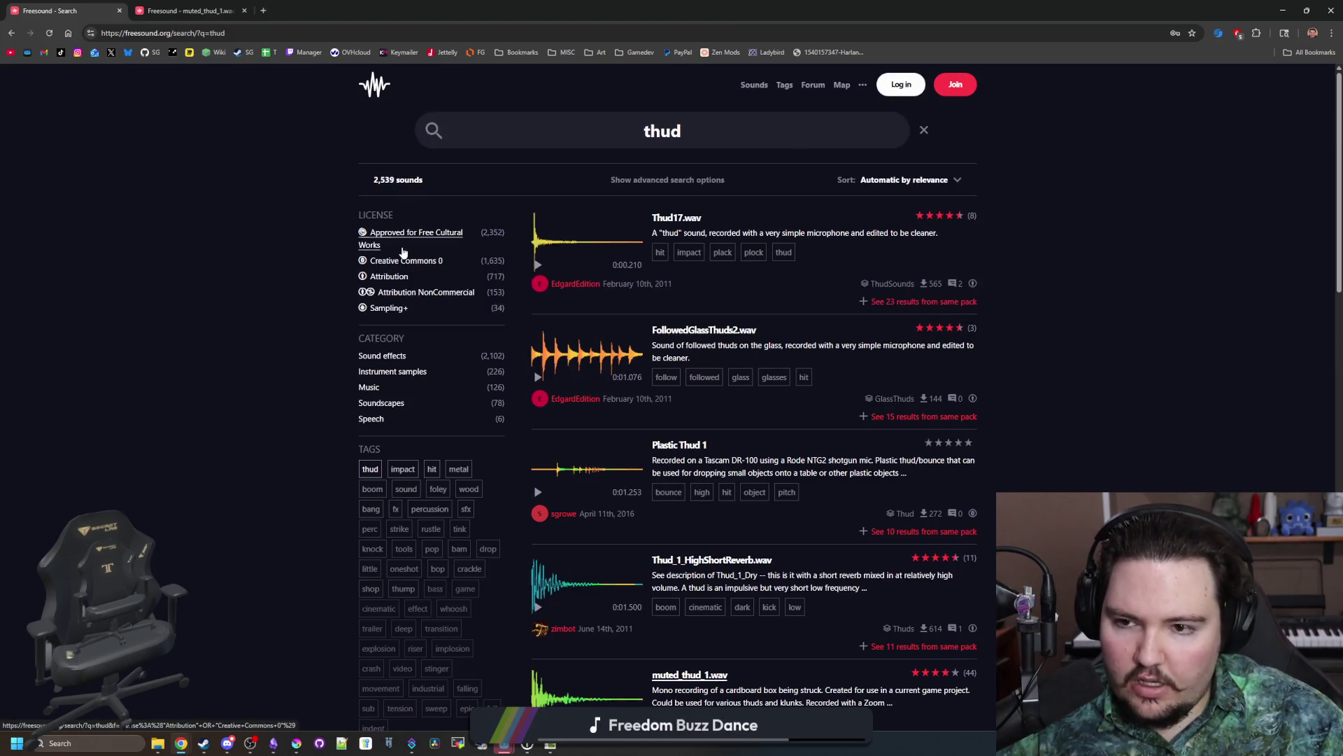
left_click(185, 11)
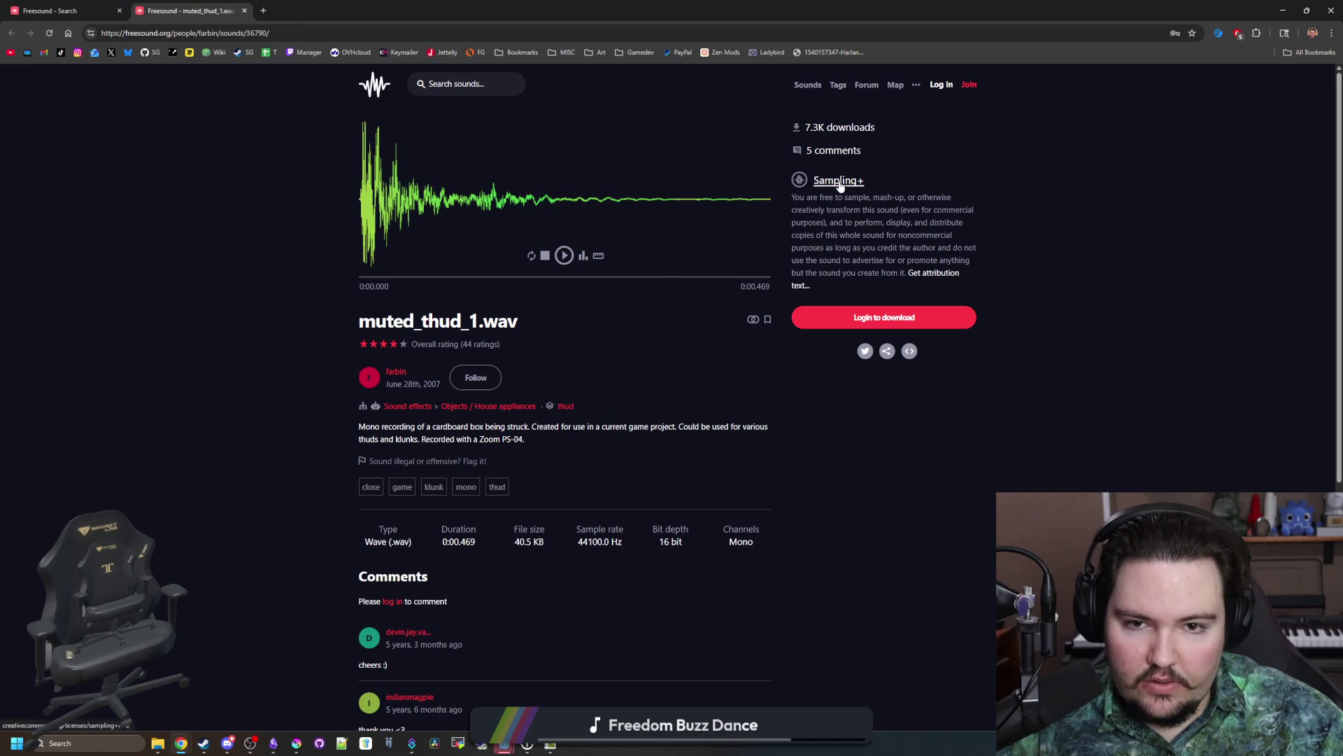
left_click(245, 10)
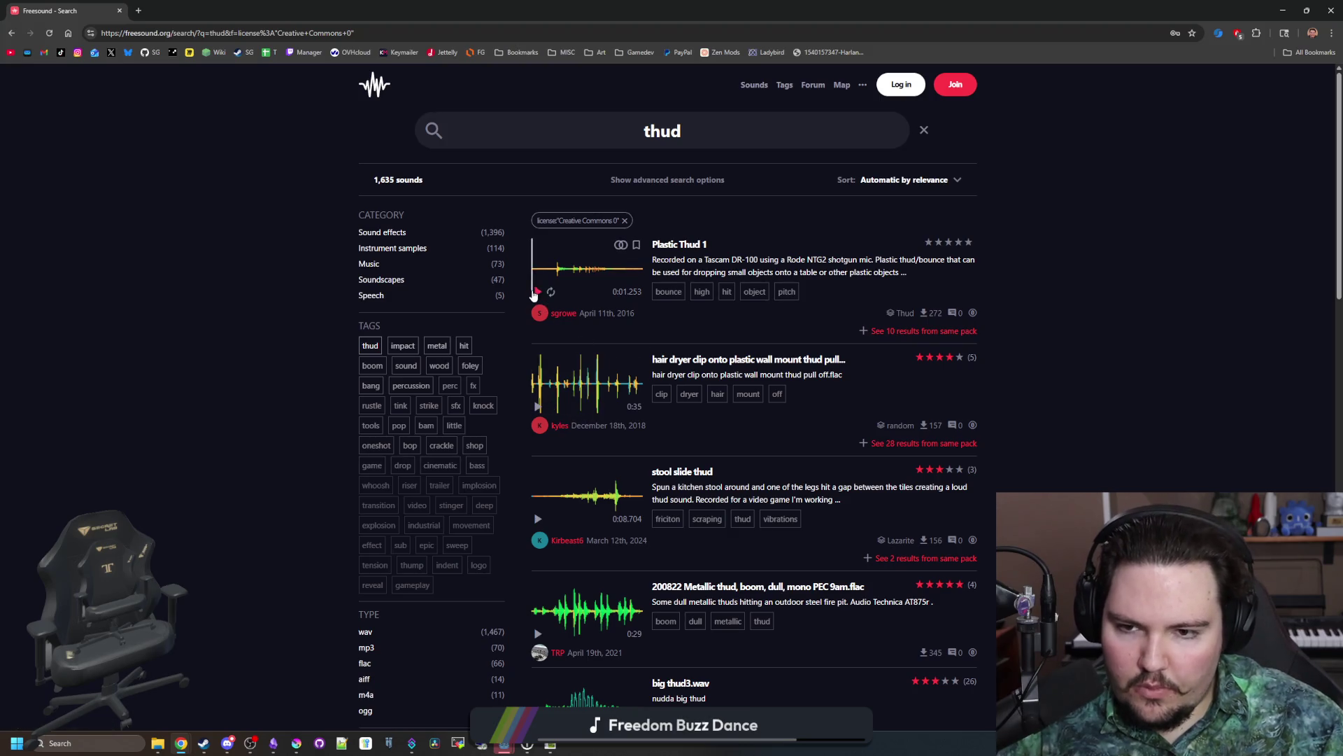
Step: Preview Plastic Thud 1, stool slide thud, big thud3.wav and Three Thuds more reverb
left_click(535, 291)
scroll(536, 445, "down", 1)
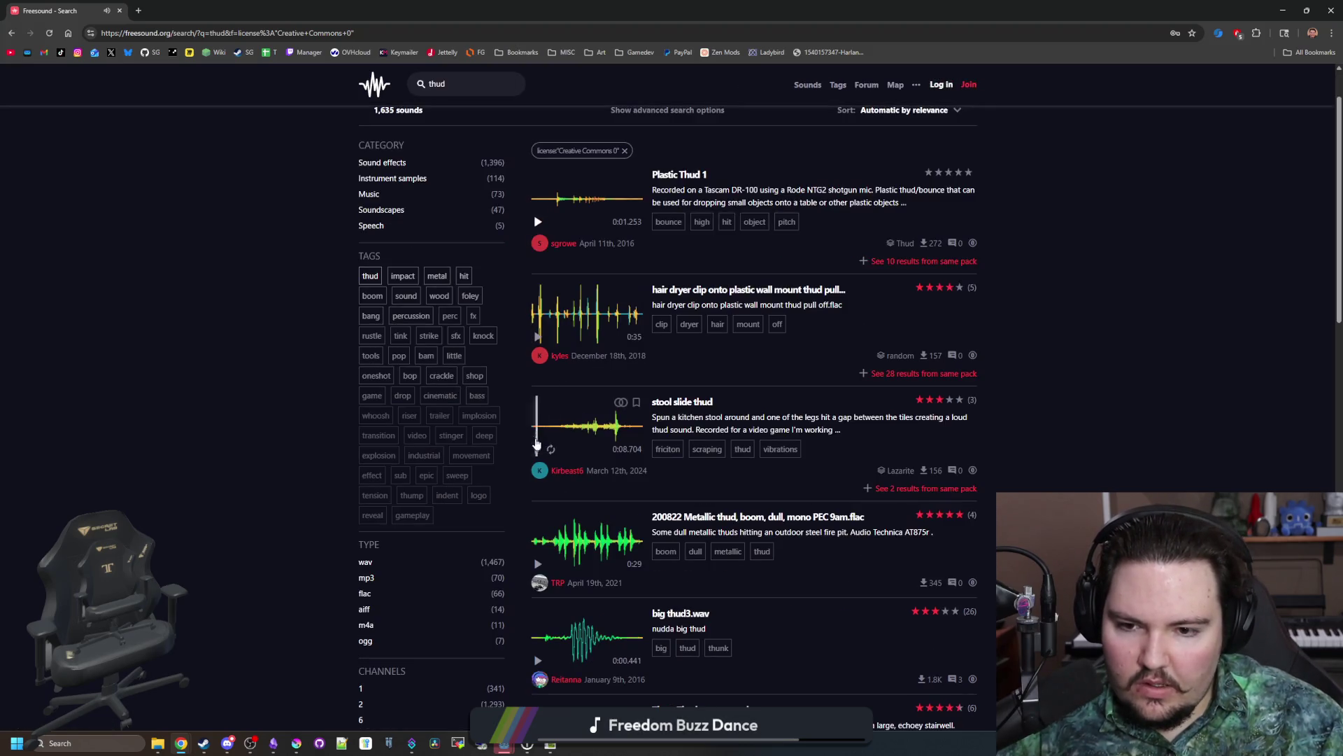
left_click(537, 447)
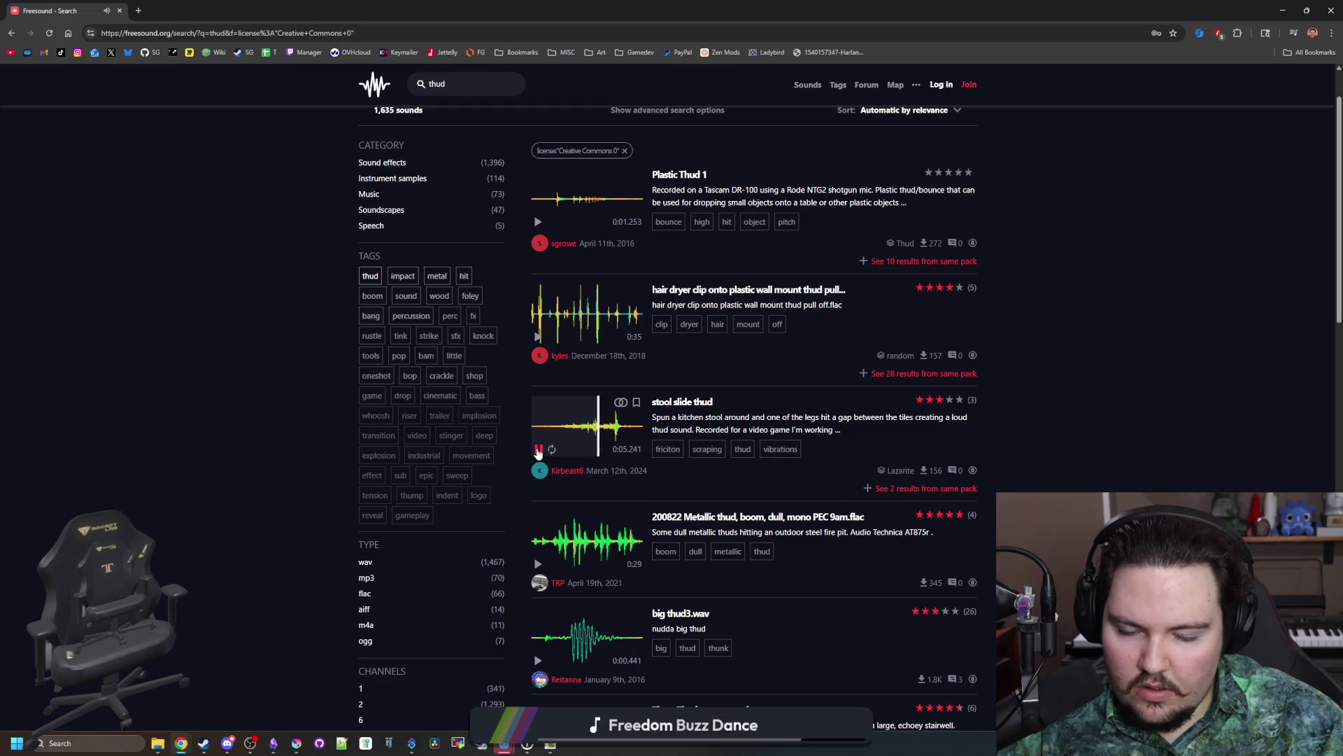
left_click(537, 450)
scroll(531, 560, "down", 1)
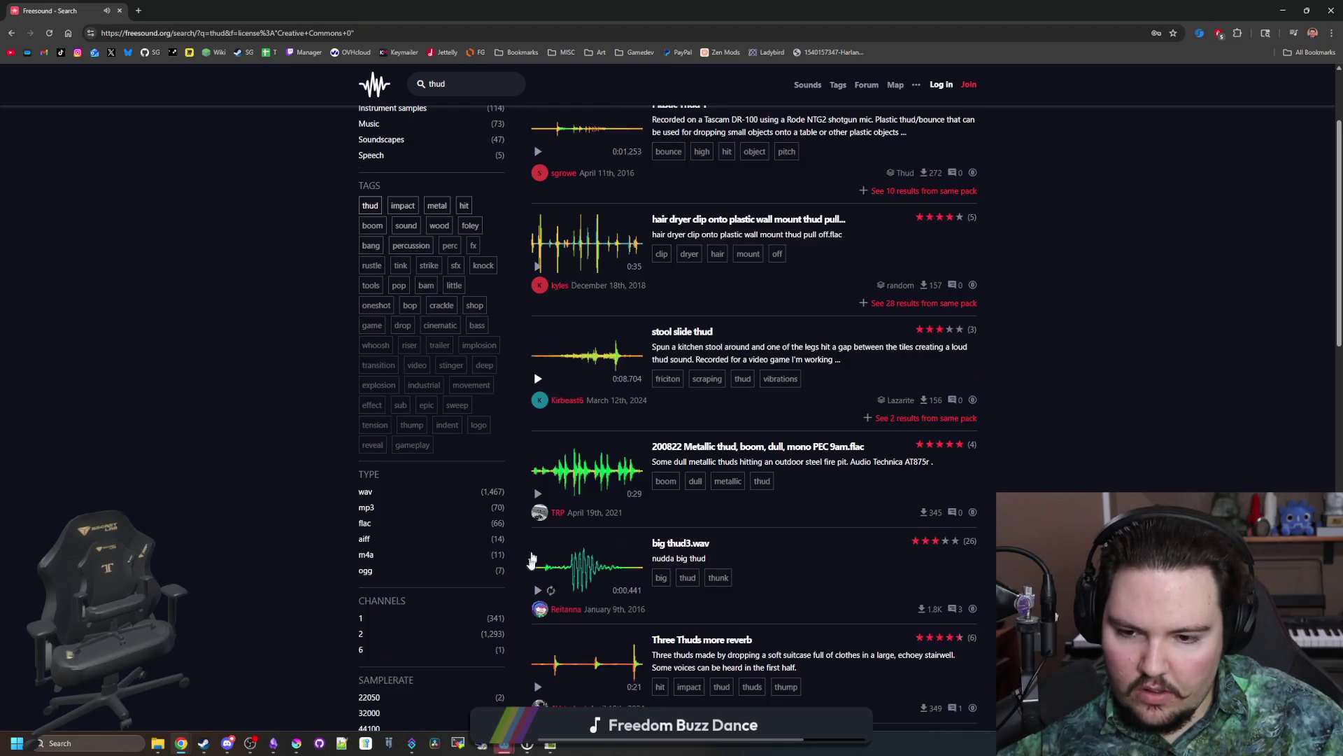
left_click(537, 592)
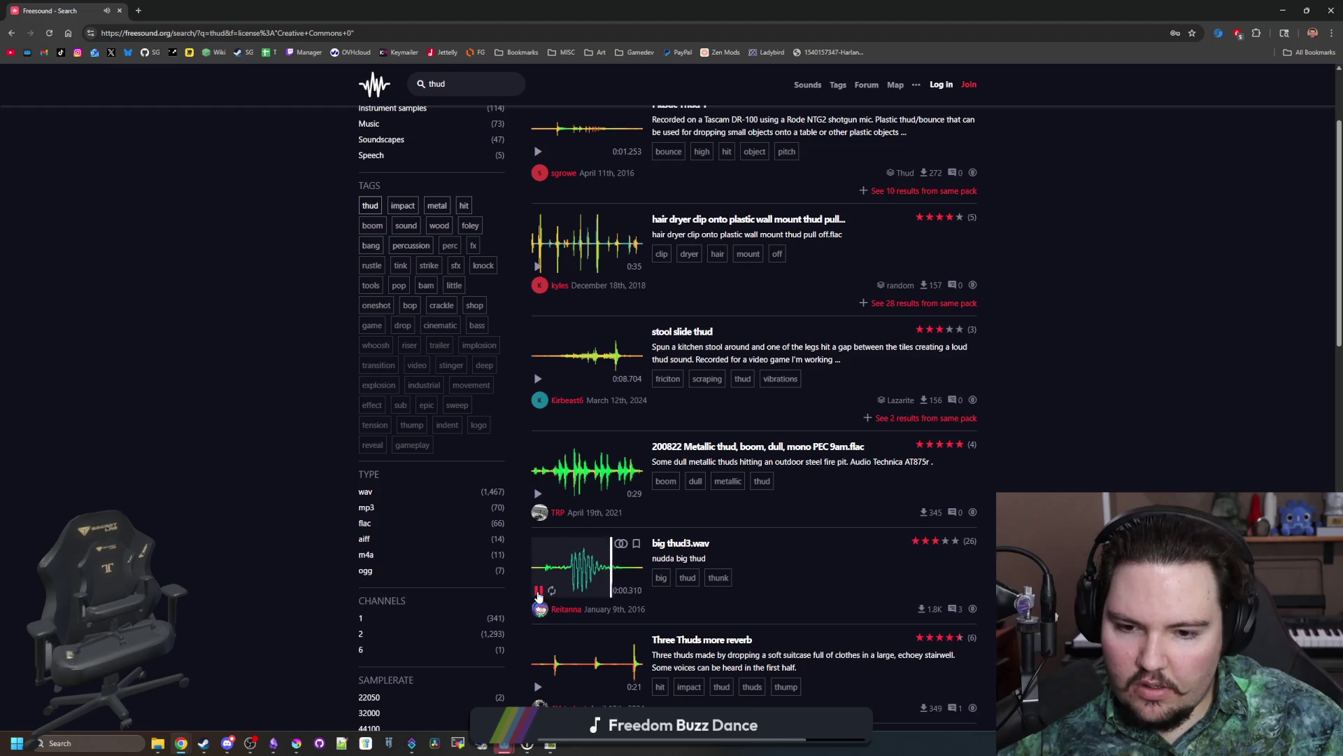
scroll(557, 497, "down", 2)
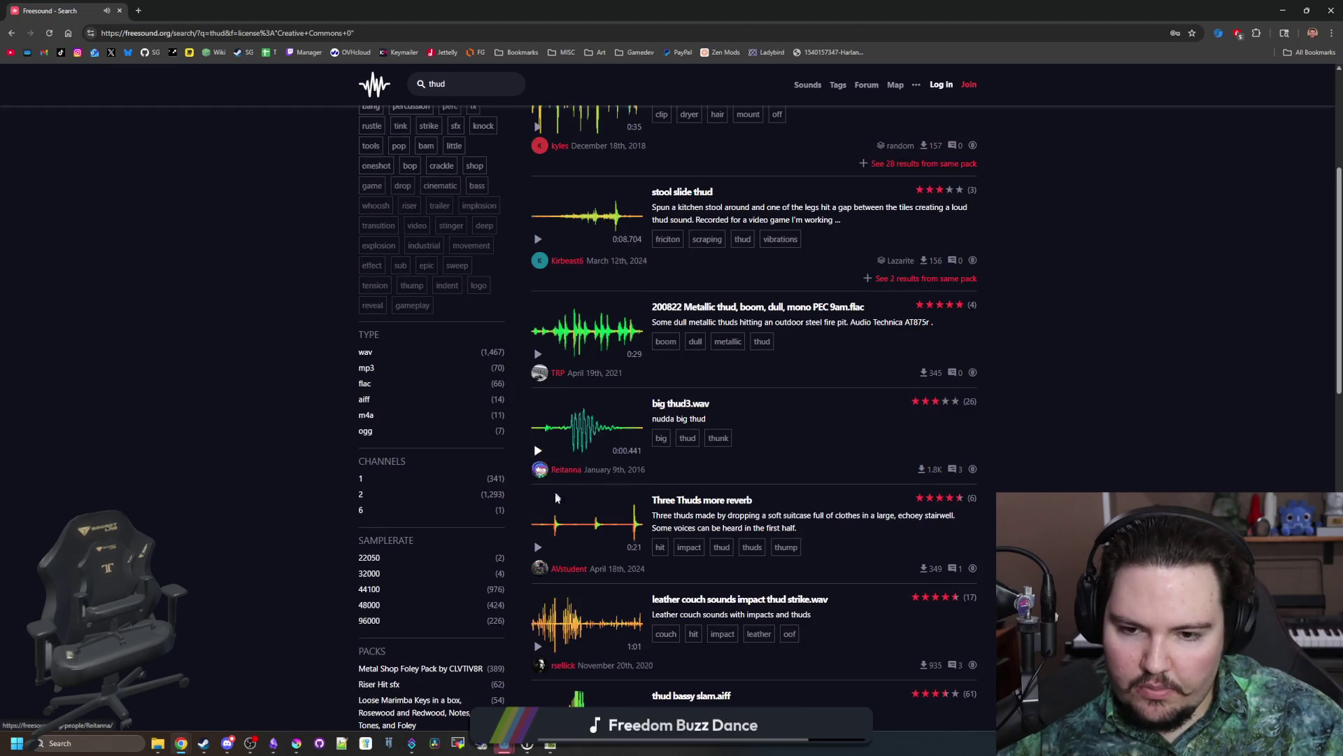
left_click(588, 534)
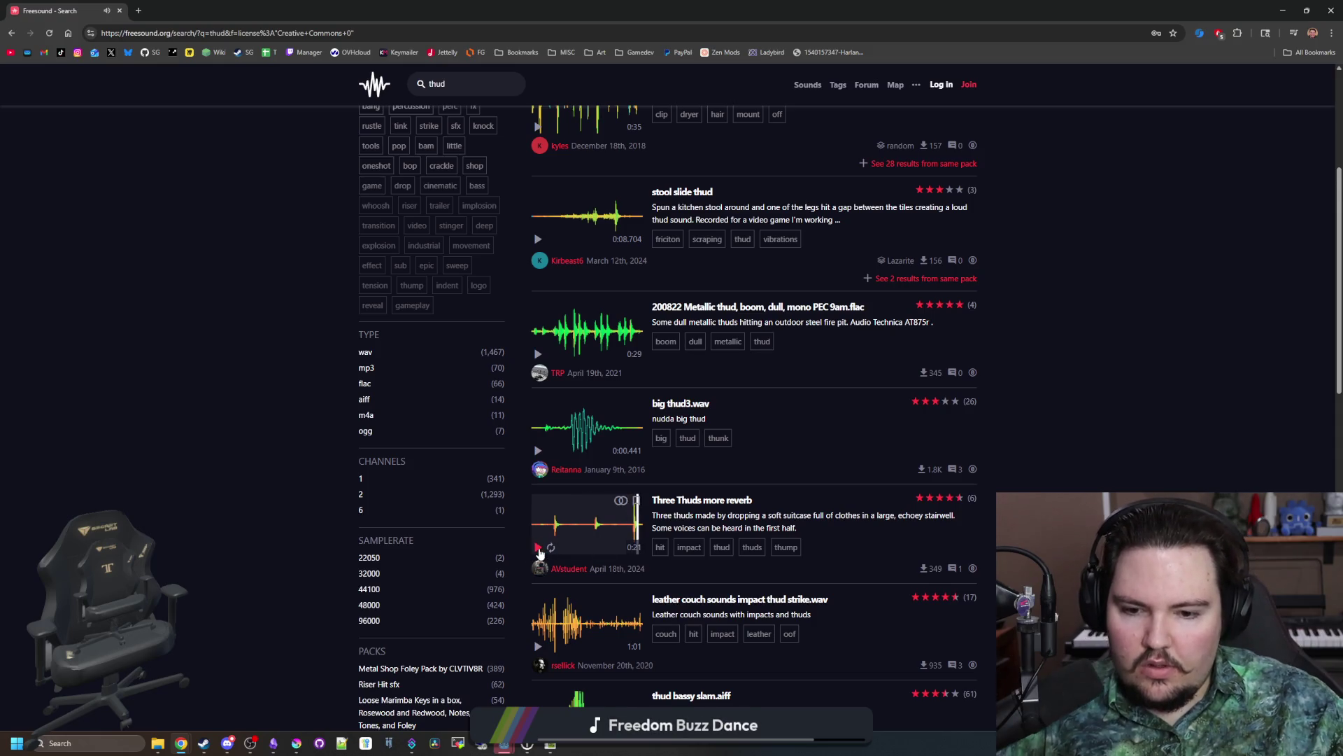
Step: Preview thud bassy slam.aiff, water sink tap thud, bucket plastic thud, SlidingDoorWithThud.wav and Thud 3.wav
scroll(539, 553, "down", 3)
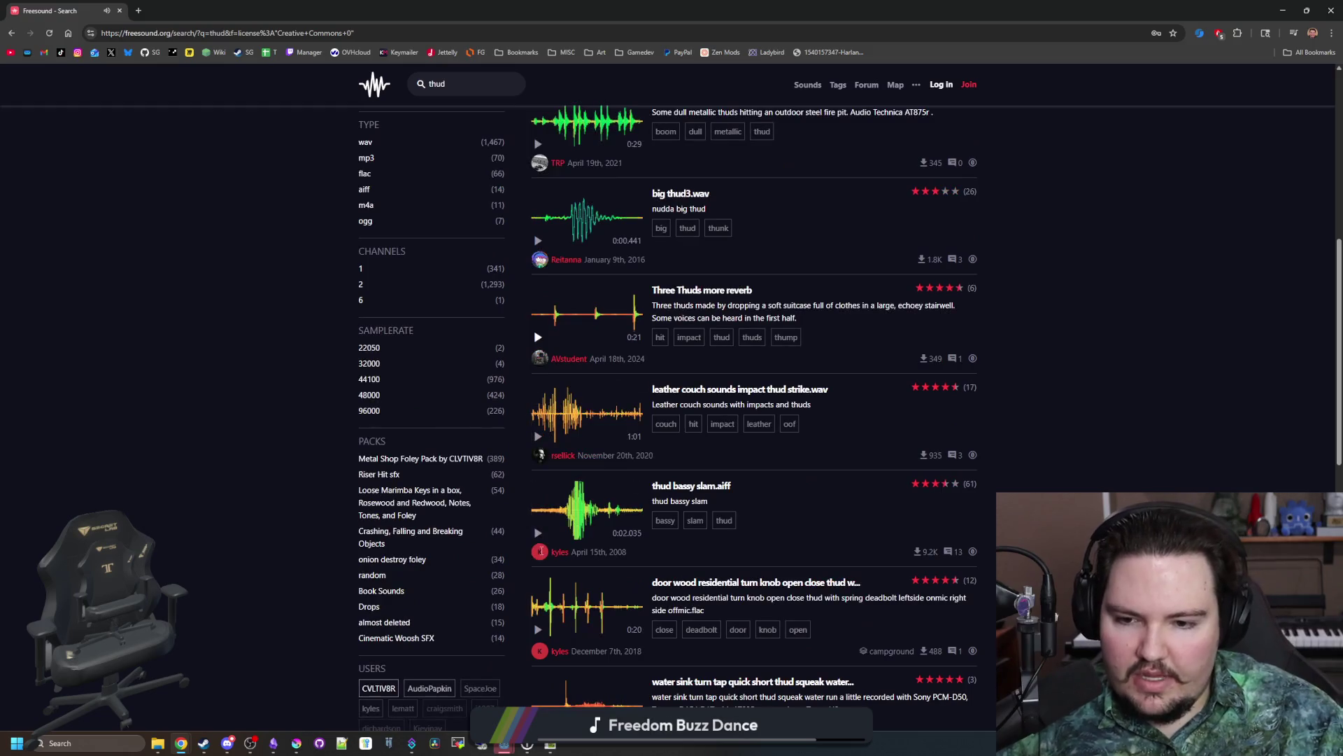
left_click(540, 534)
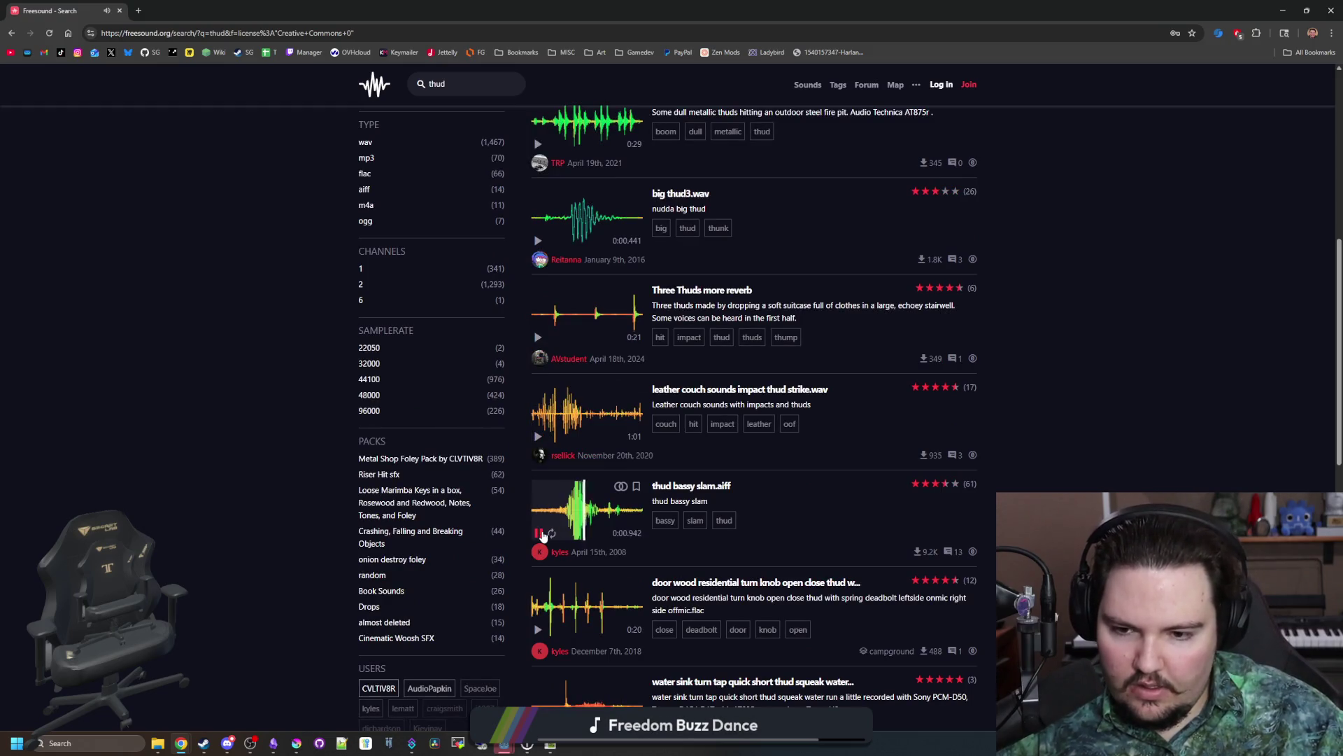
scroll(543, 536, "down", 1)
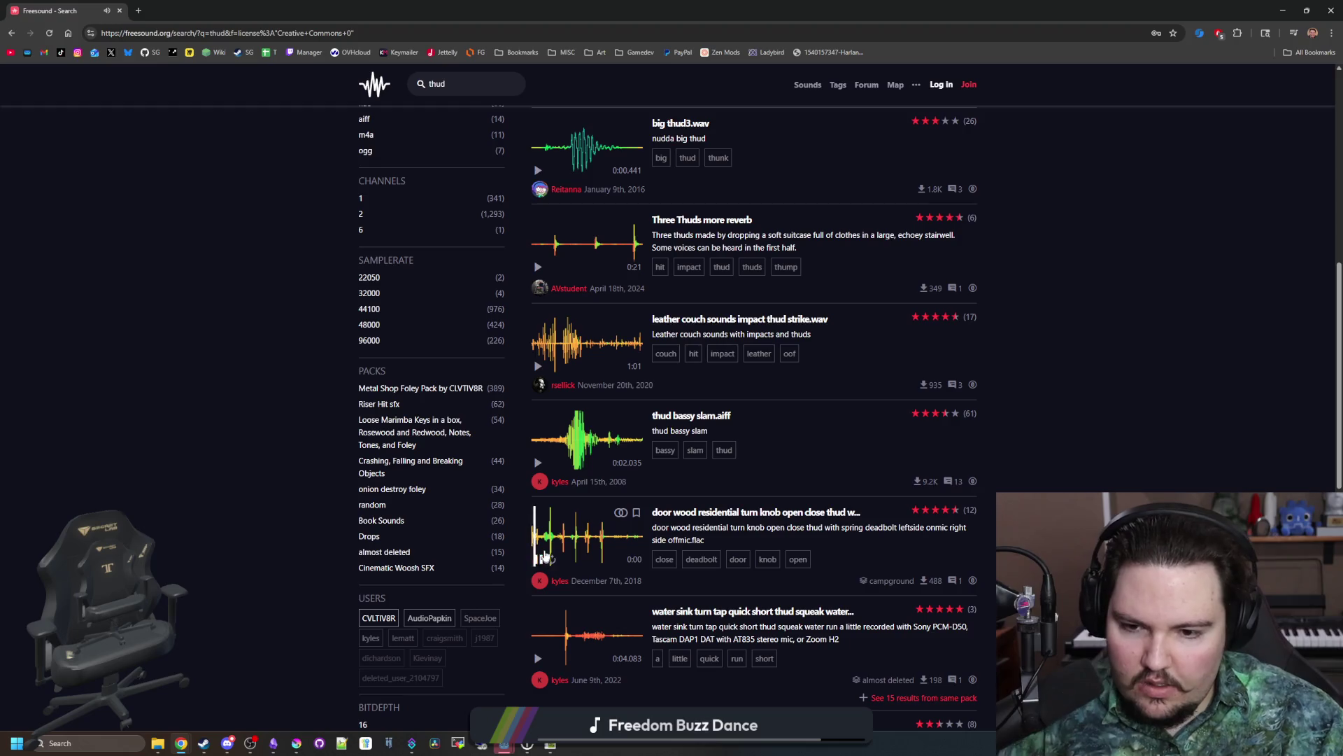
scroll(543, 560, "down", 1)
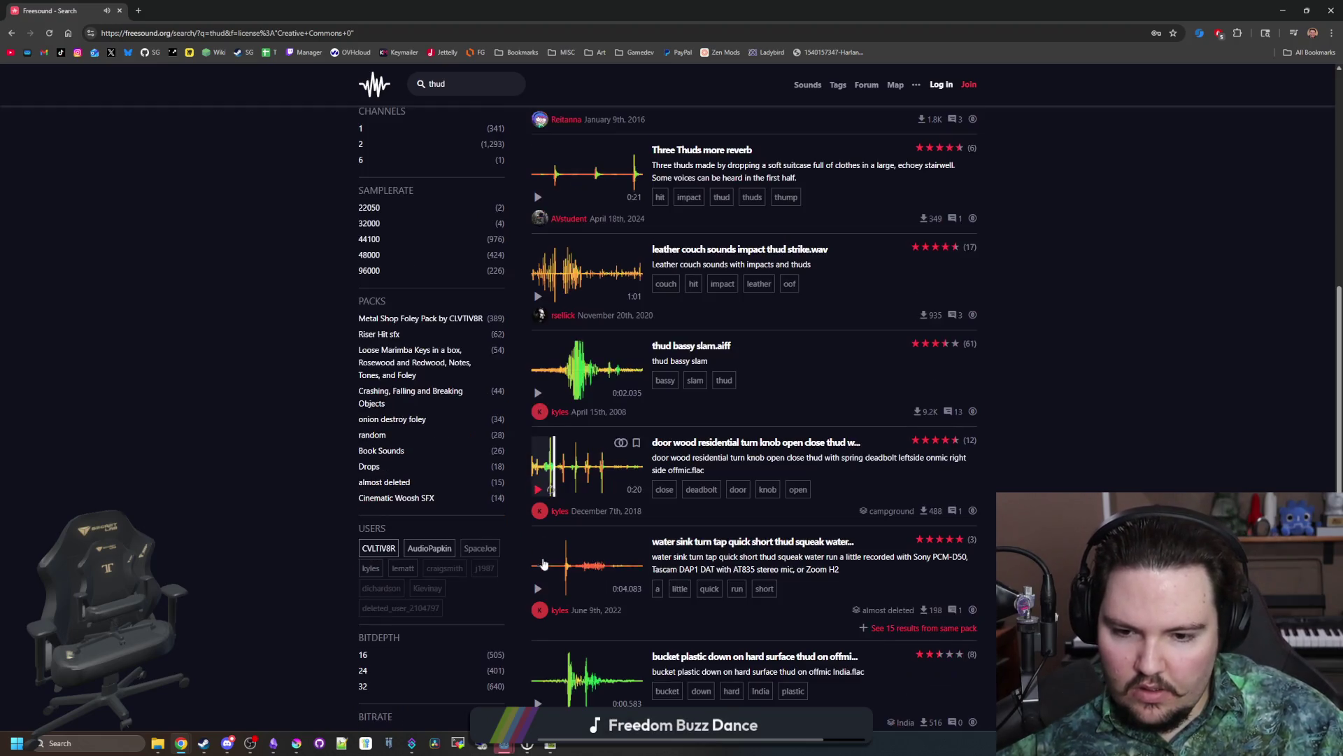
left_click(537, 589)
scroll(536, 592, "down", 1)
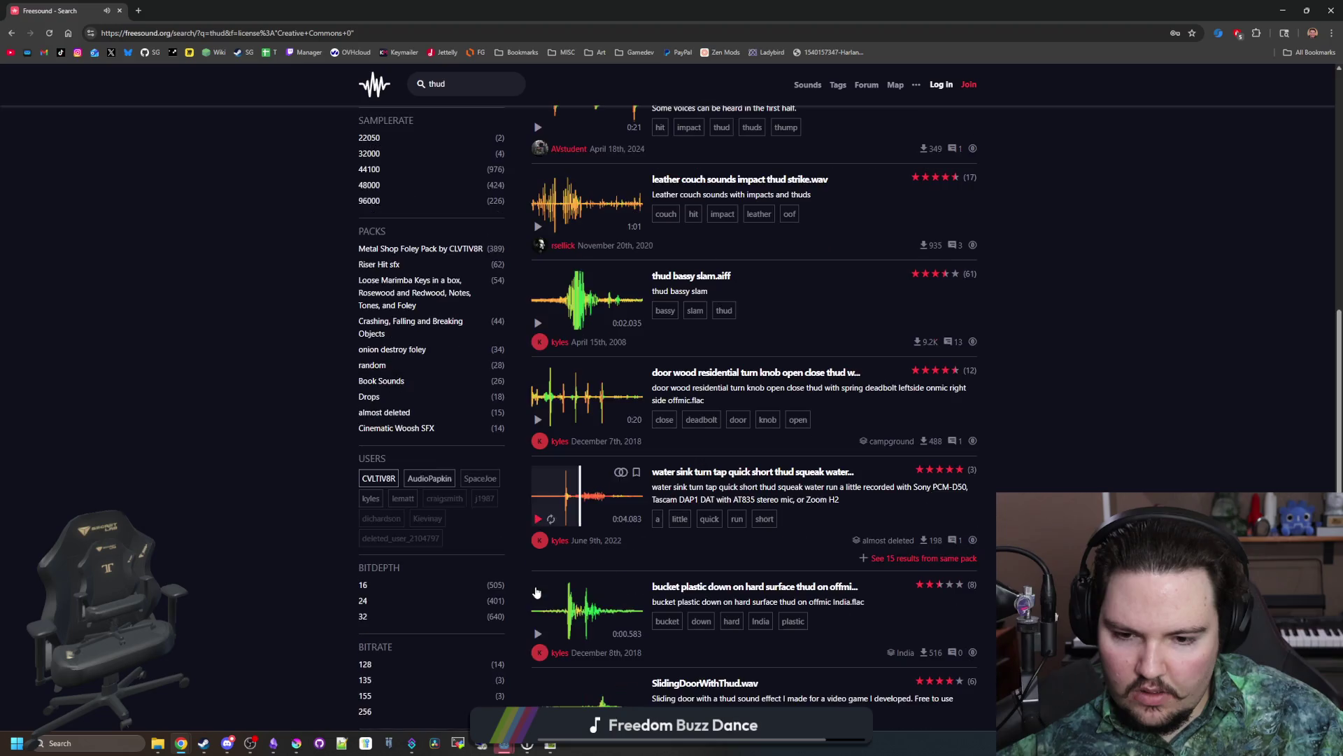
left_click(538, 634)
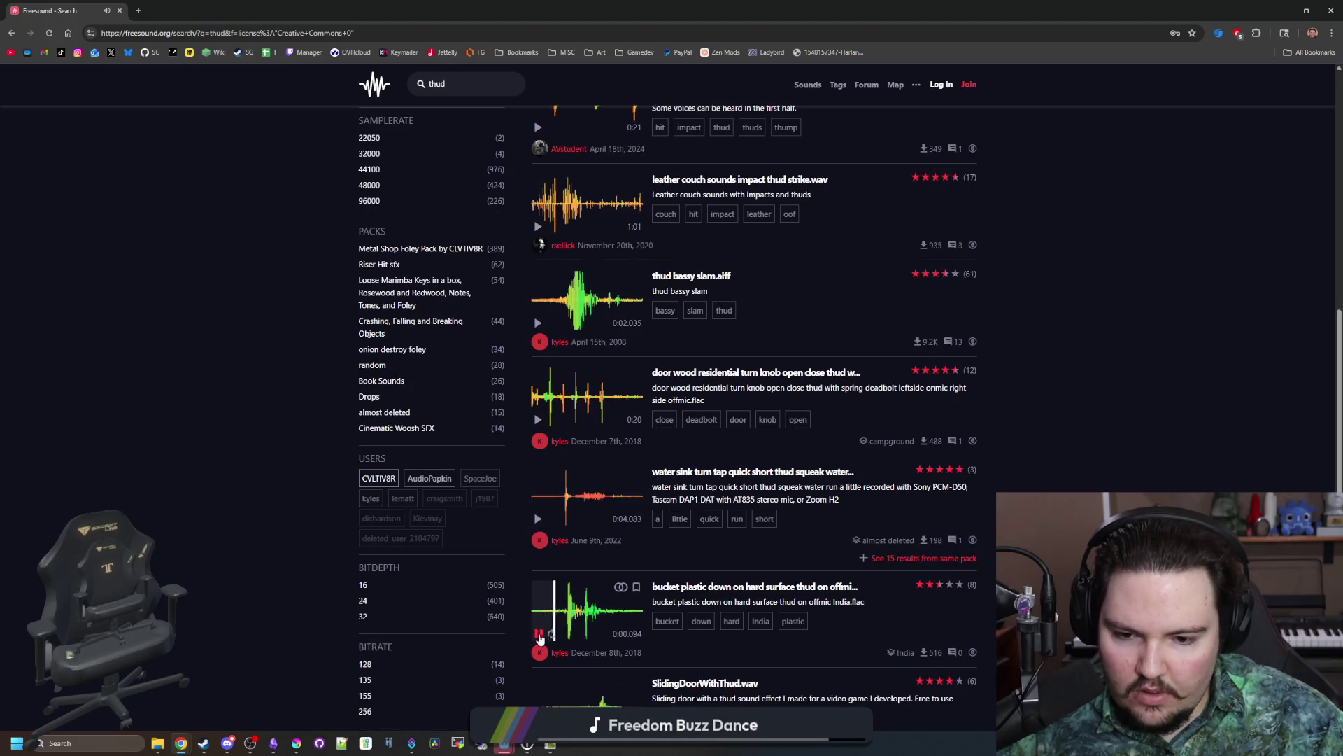
scroll(546, 634, "down", 2)
left_click(538, 590)
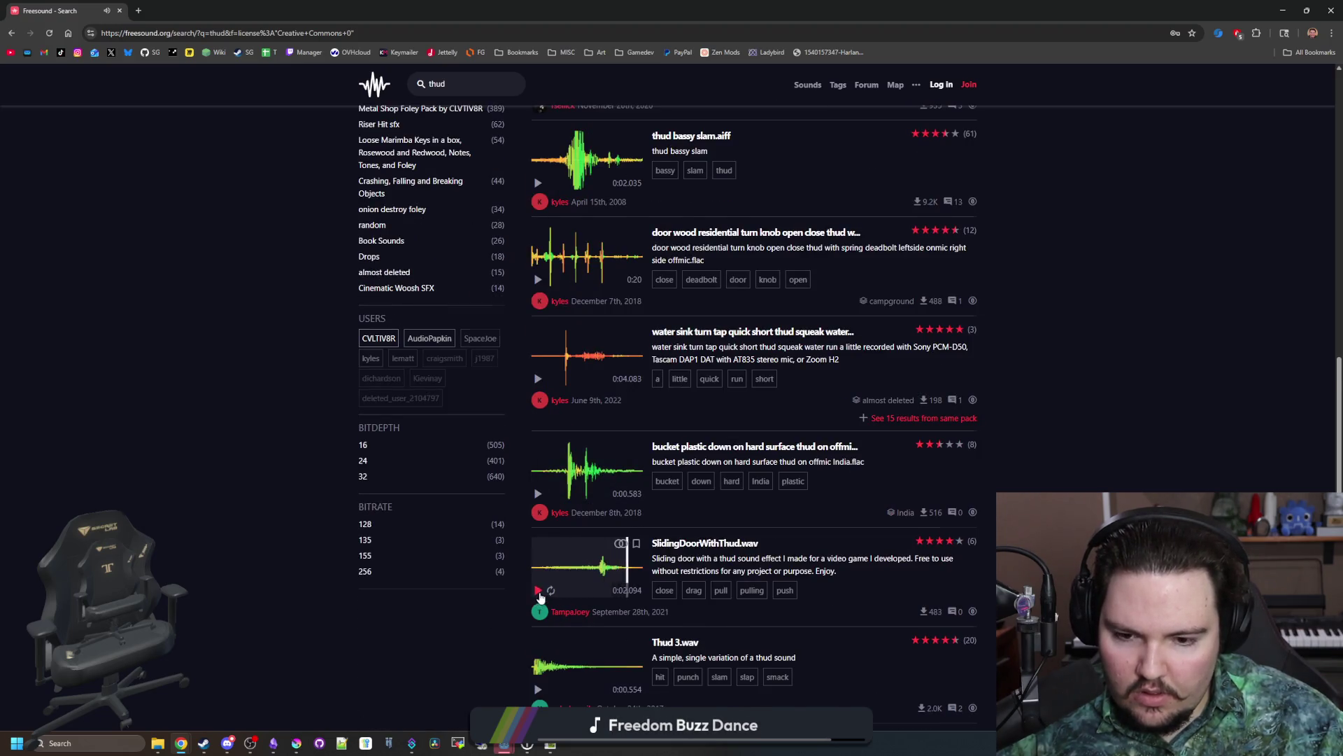
scroll(538, 609, "down", 1)
left_click(538, 620)
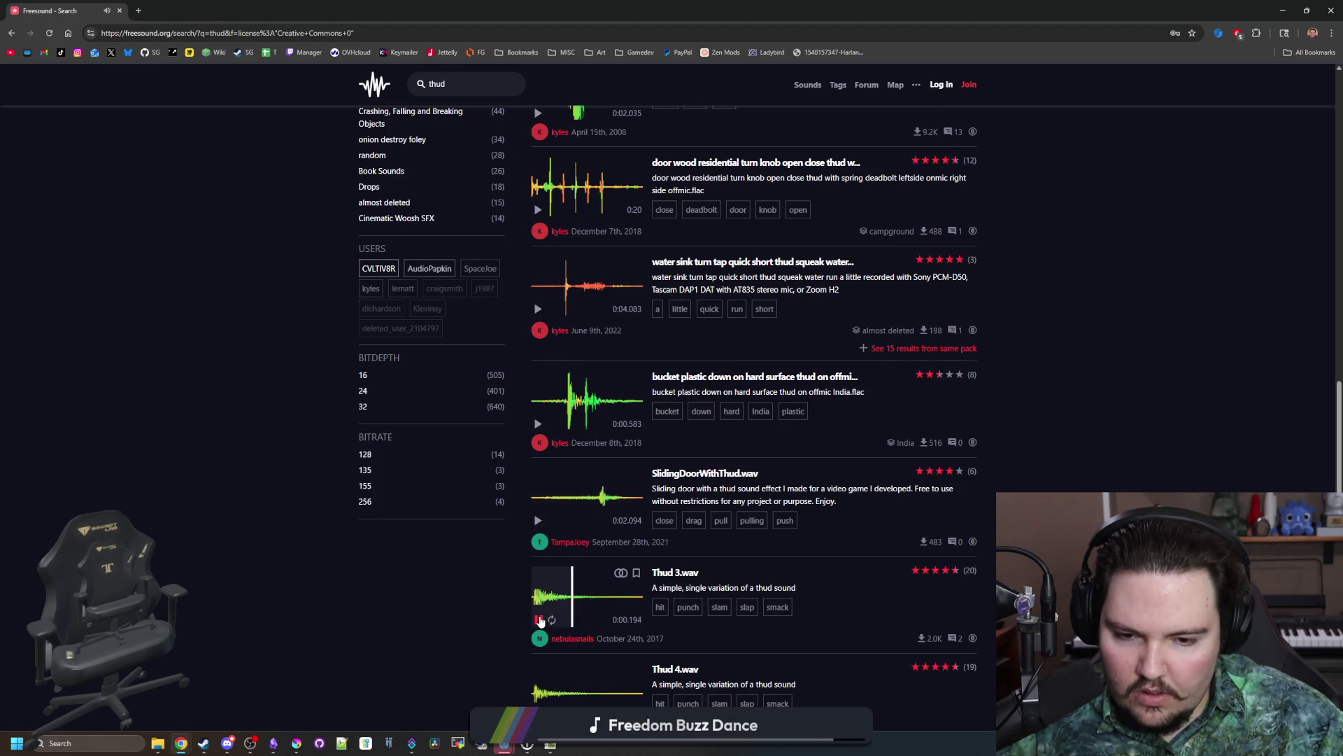
scroll(540, 621, "down", 1)
Step: Listen to Thud 4.wav several times and open its page in a background tab
left_click(542, 632)
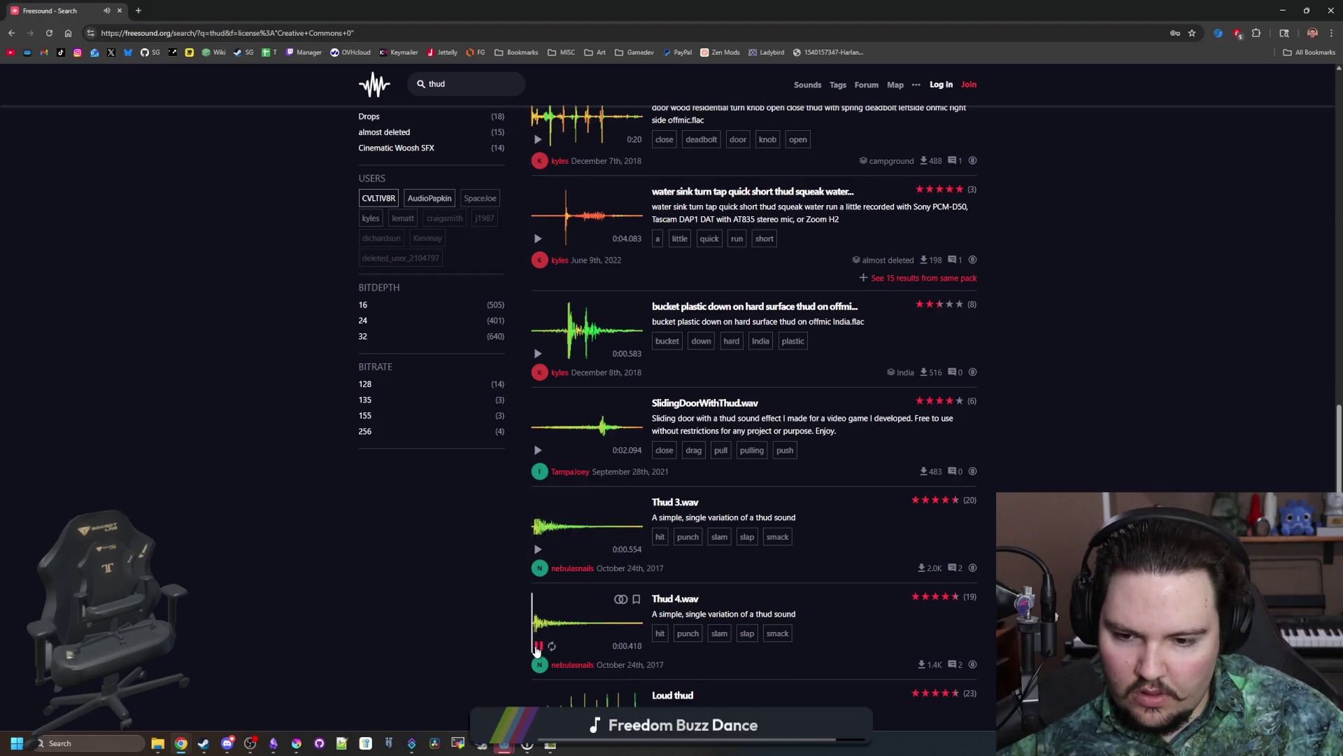
left_click(537, 645)
left_click(538, 646)
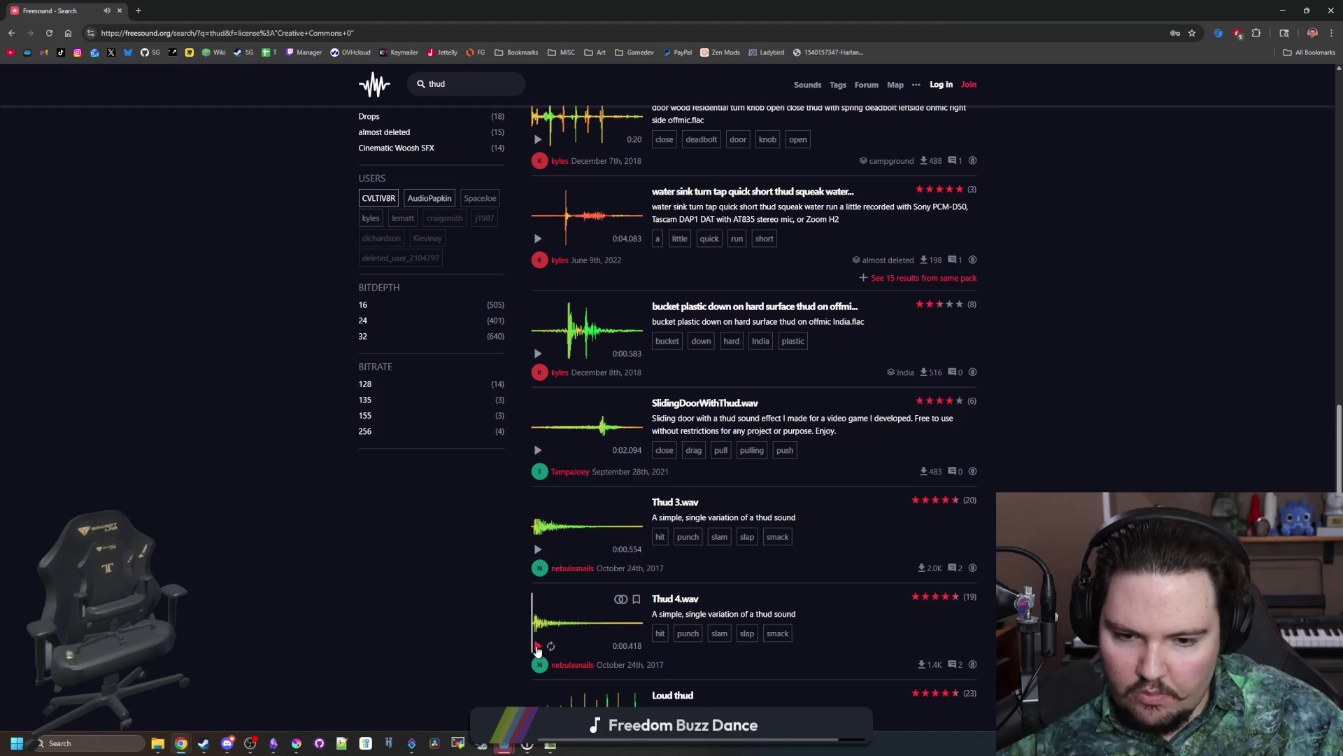
scroll(537, 651, "down", 1)
middle_click(675, 528)
Step: Preview the Loud thud sound, then go to the second page of results
scroll(561, 543, "down", 1)
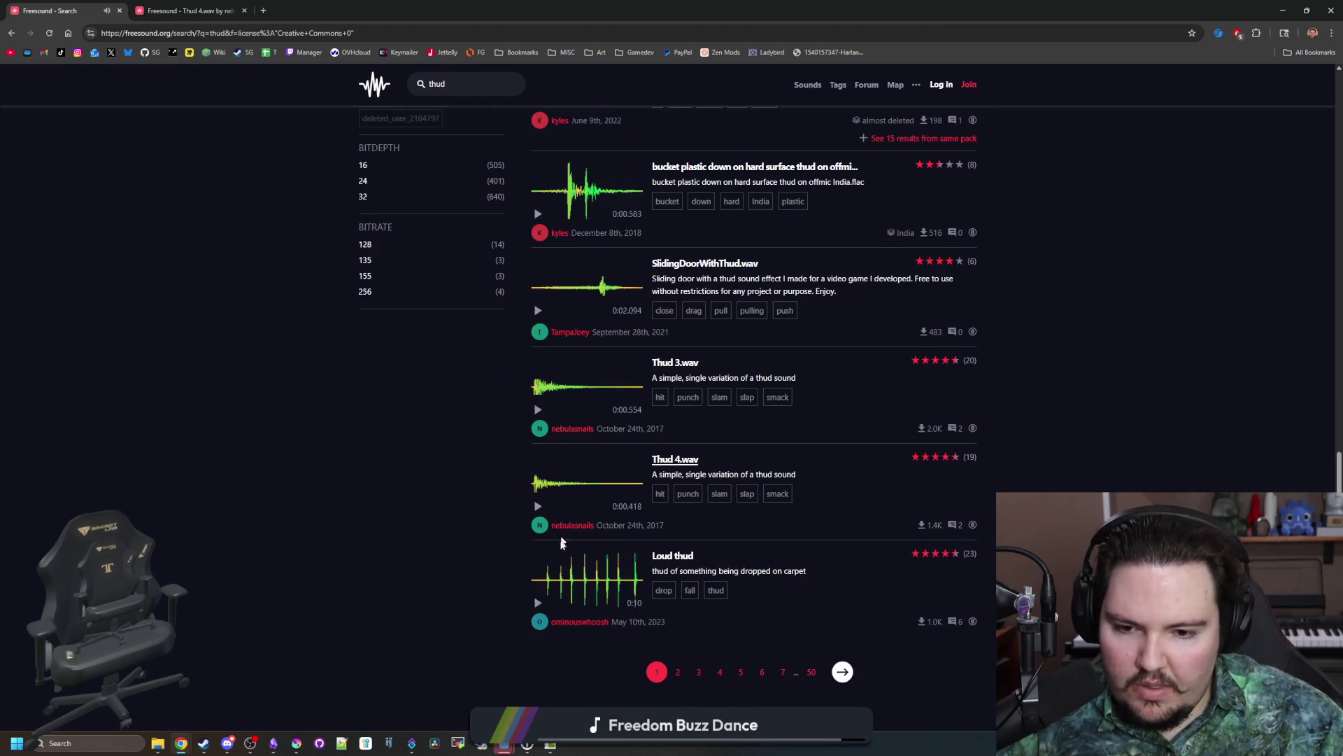
left_click(539, 603)
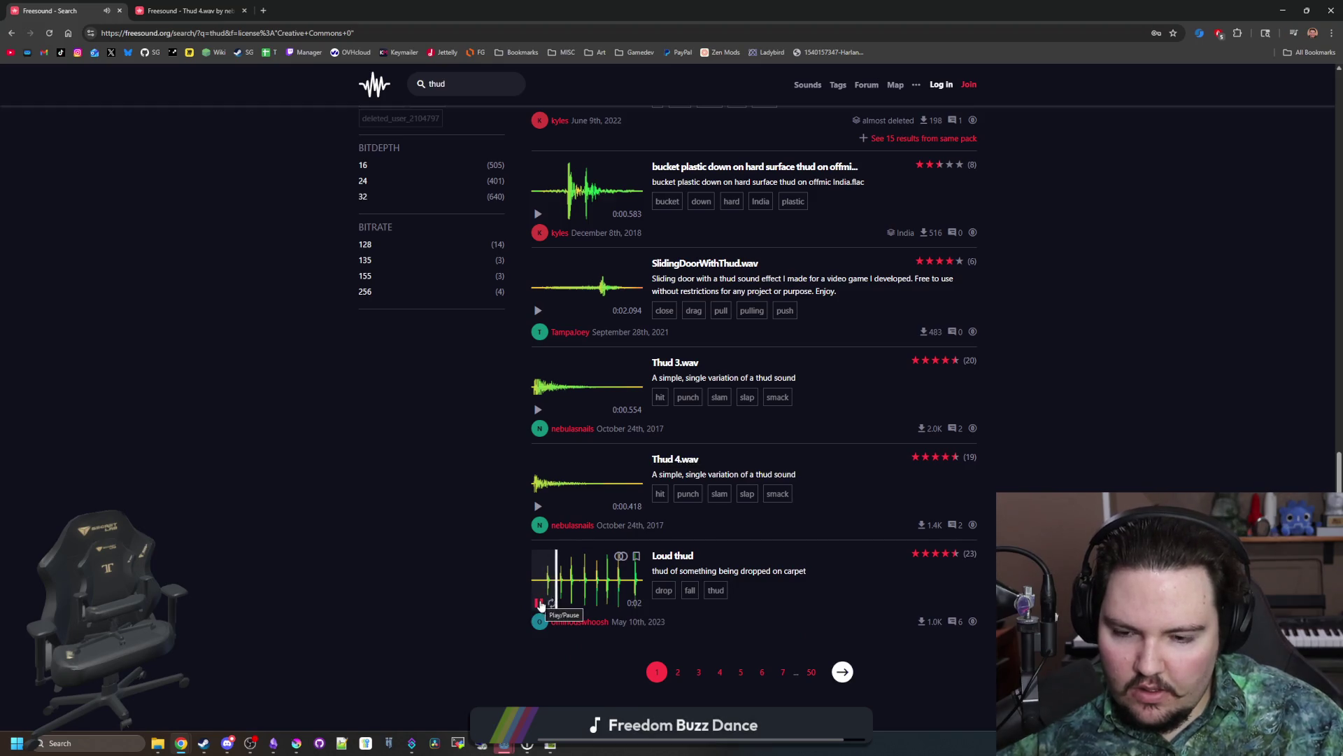
left_click(585, 585)
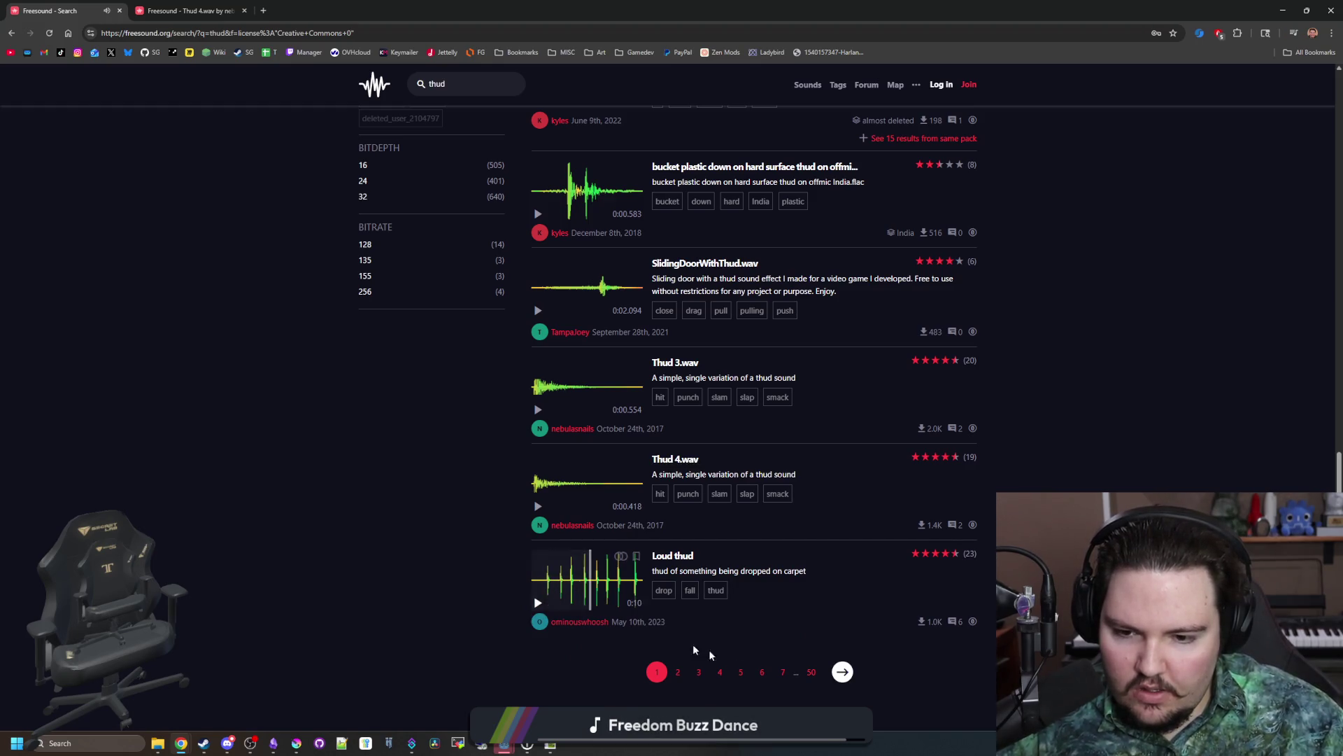
left_click(677, 672)
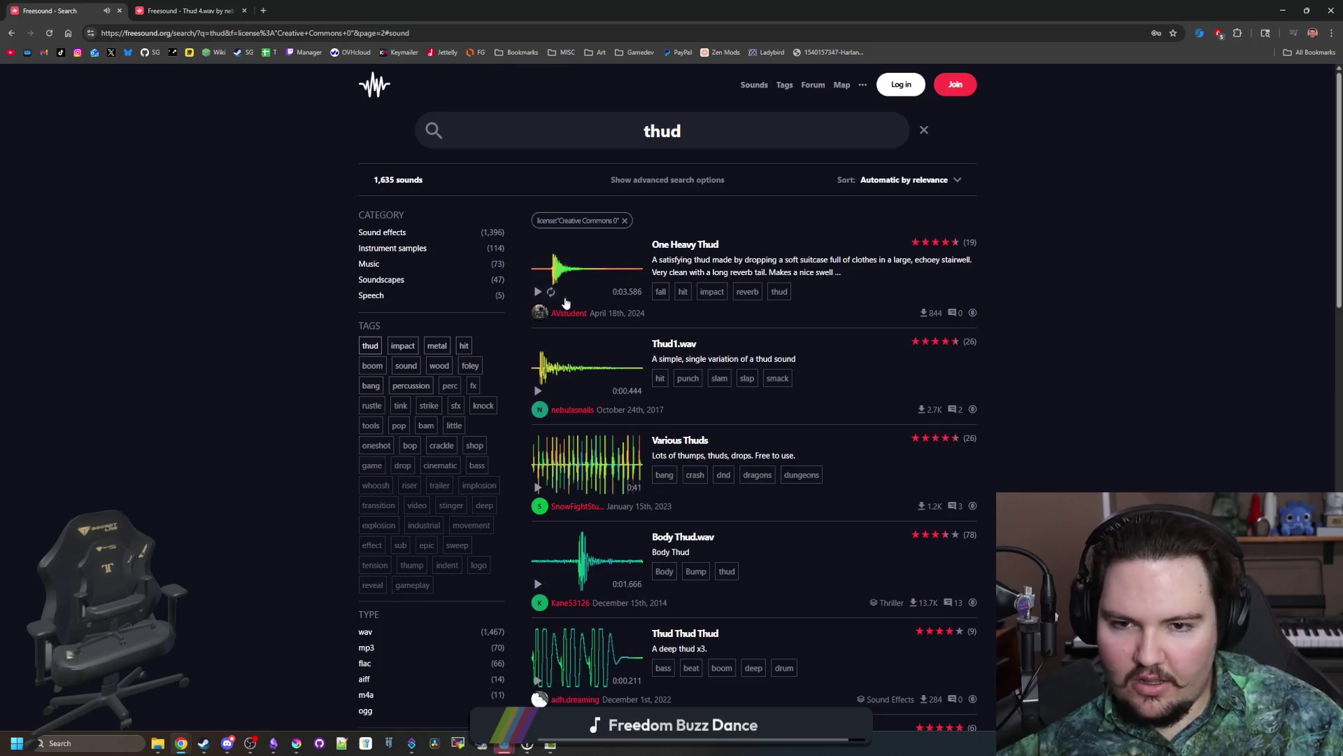
Step: Preview One Heavy Thud and Thud1.wav, opening One Heavy Thud's page in a new tab
left_click(539, 292)
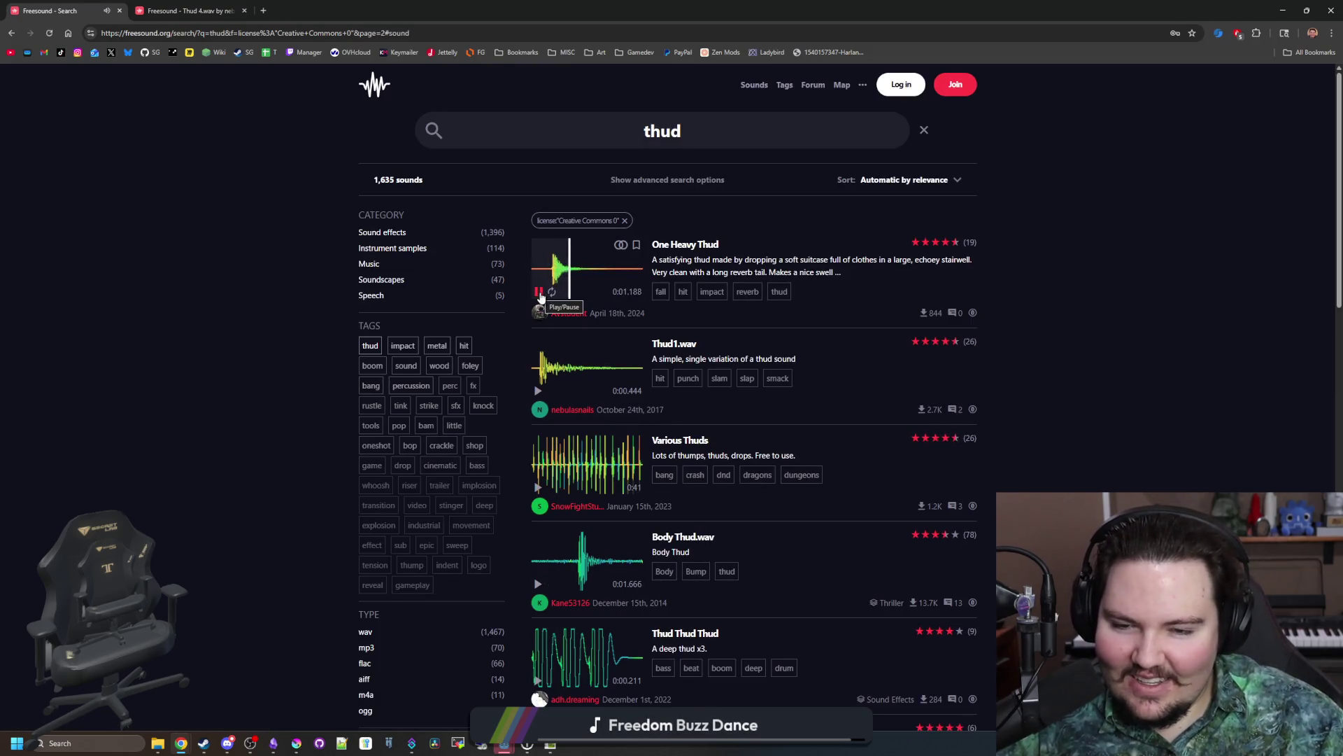
left_click(538, 292)
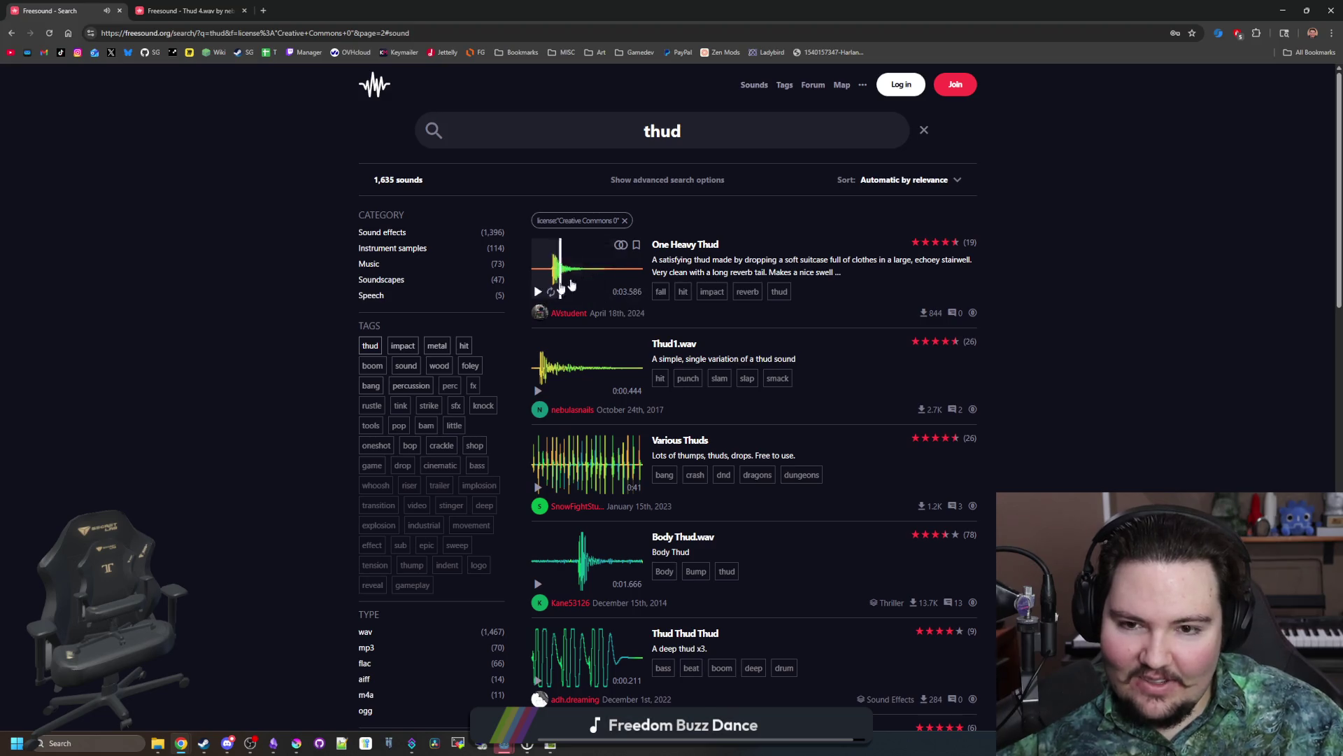
middle_click(685, 244)
left_click(539, 378)
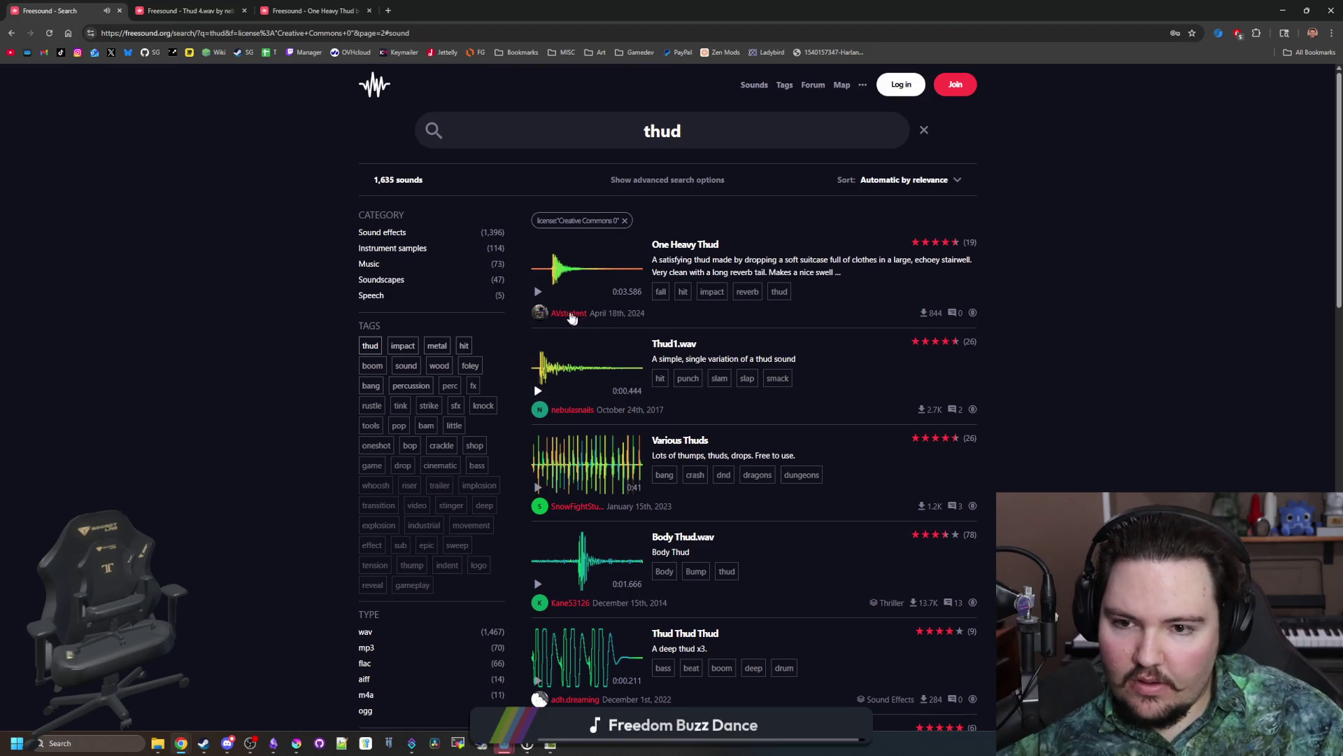
left_click(539, 291)
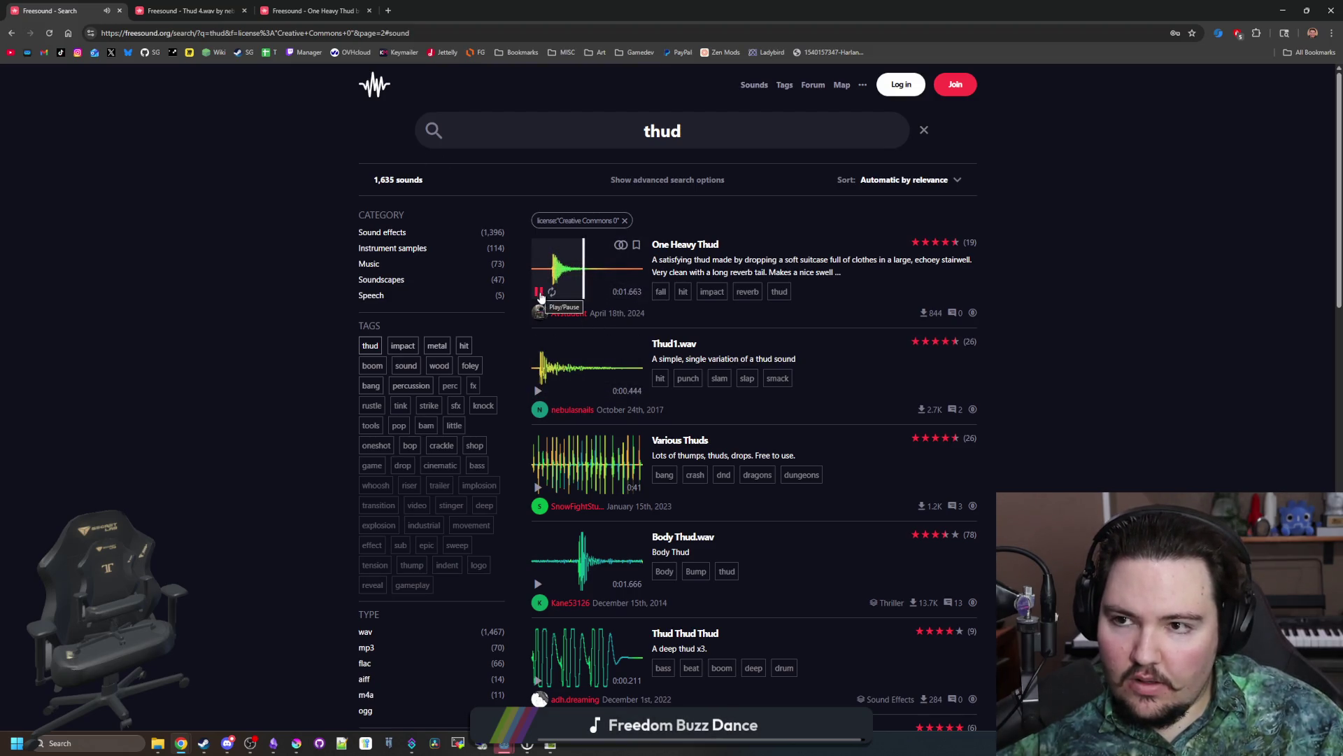
left_click(539, 292)
Step: Play One Heavy Thud on its sound page and start its download
key("ctrl+Tab")
key("ctrl+Tab")
left_click(563, 257)
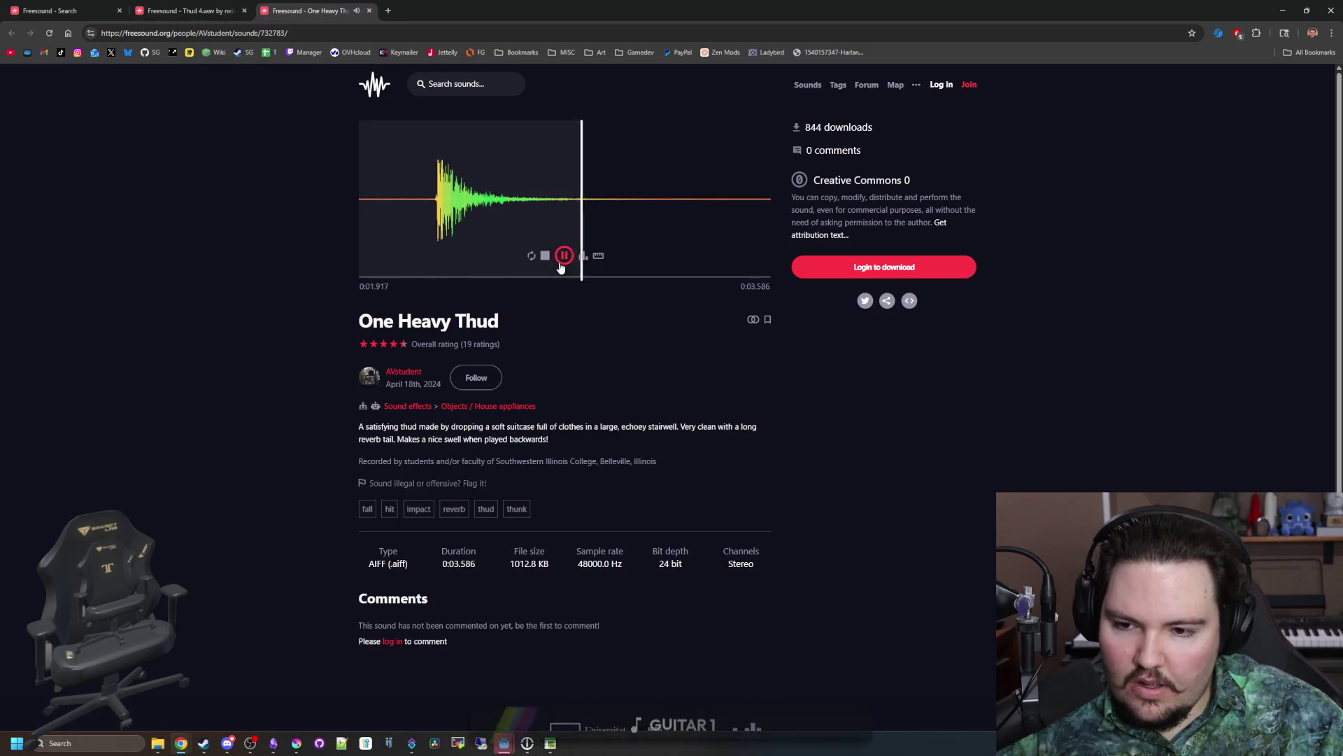
left_click(563, 257)
left_click(903, 268)
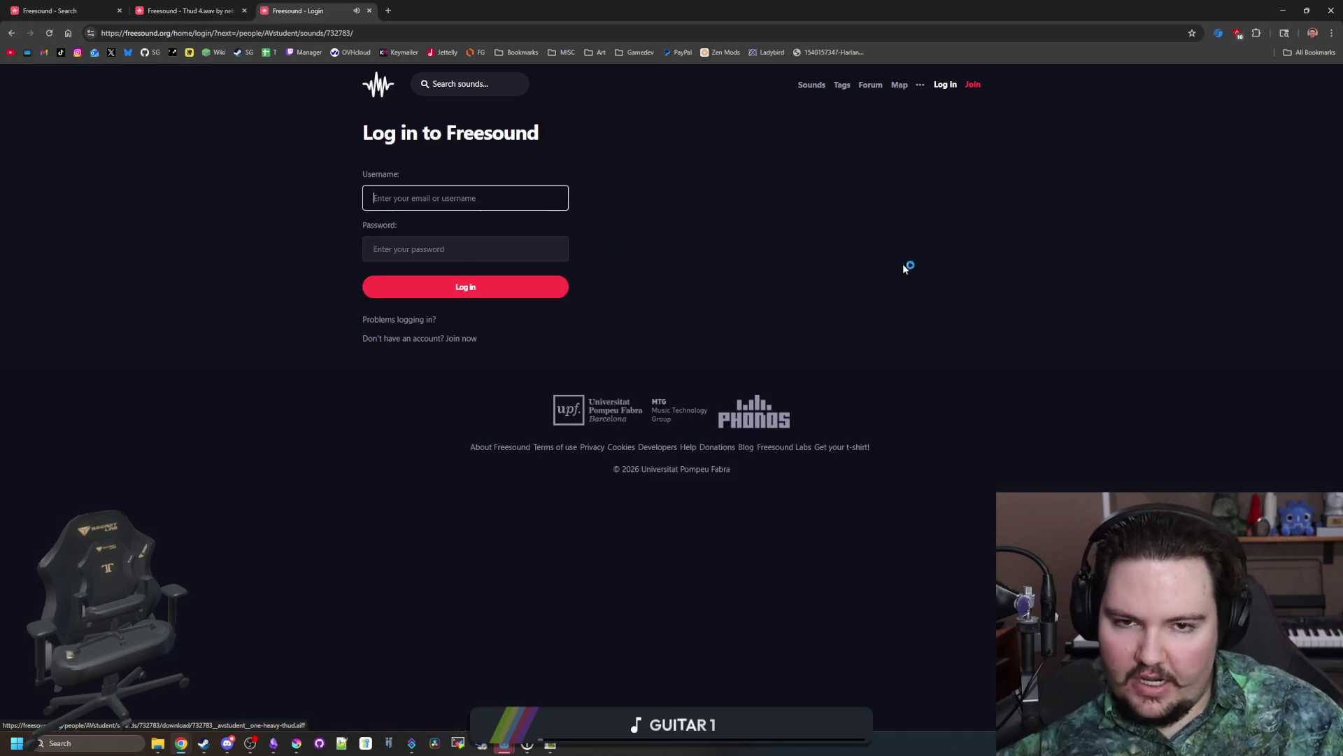
key("alt+Tab")
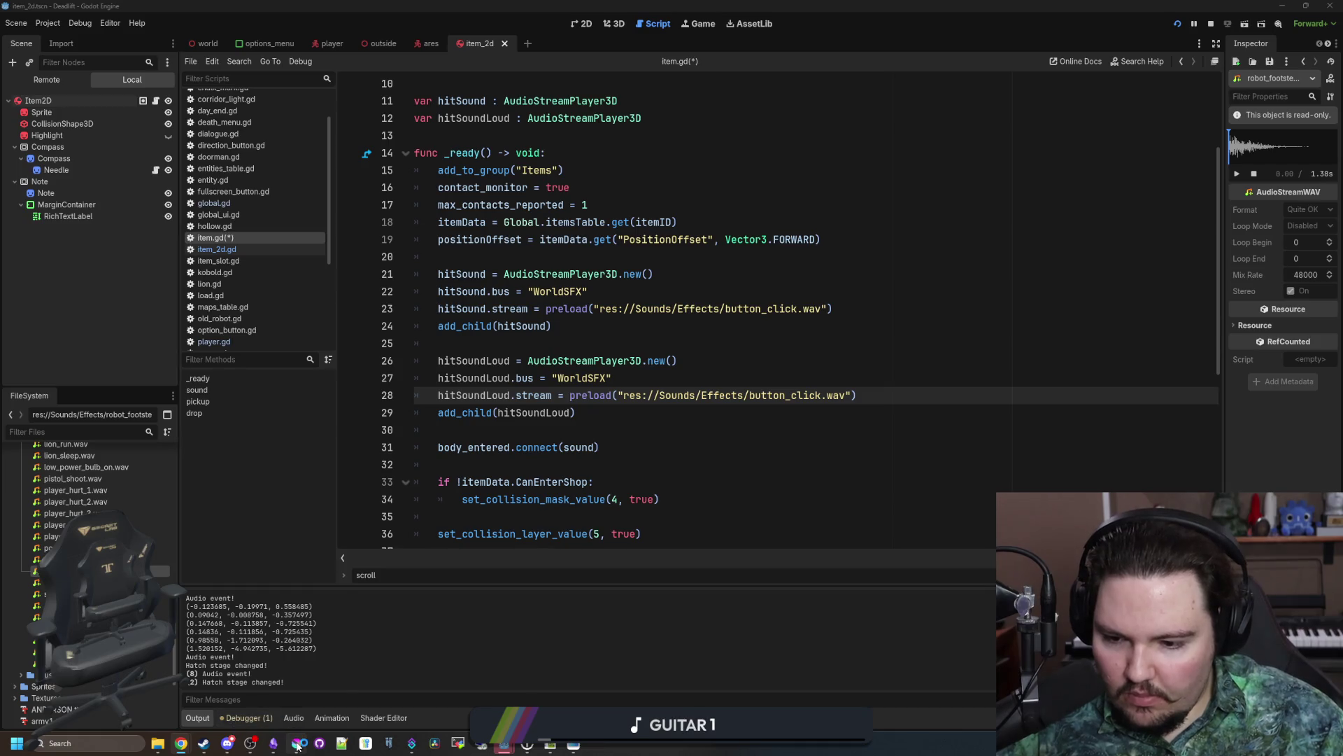
Step: Review the hitSoundLoud preload of button_click.wav in item.gd and save the script
mouse_move(208, 749)
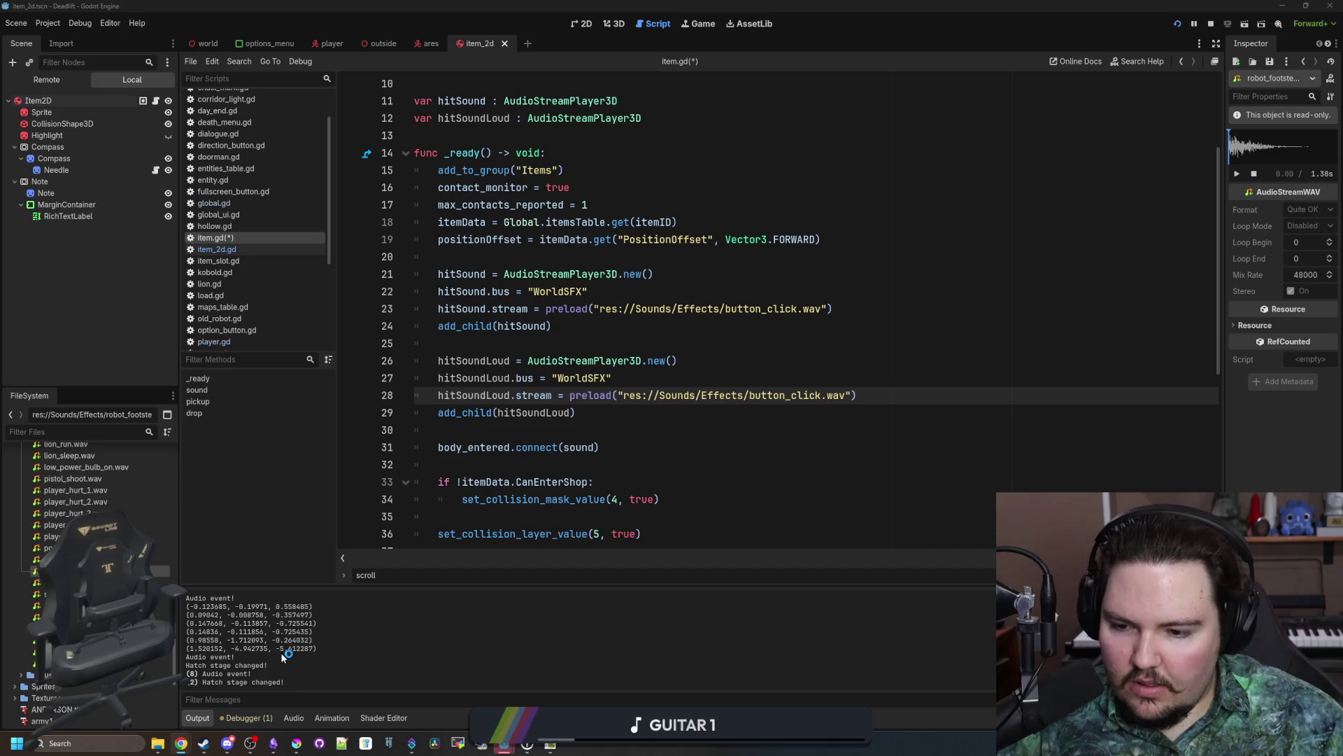
mouse_move(504, 743)
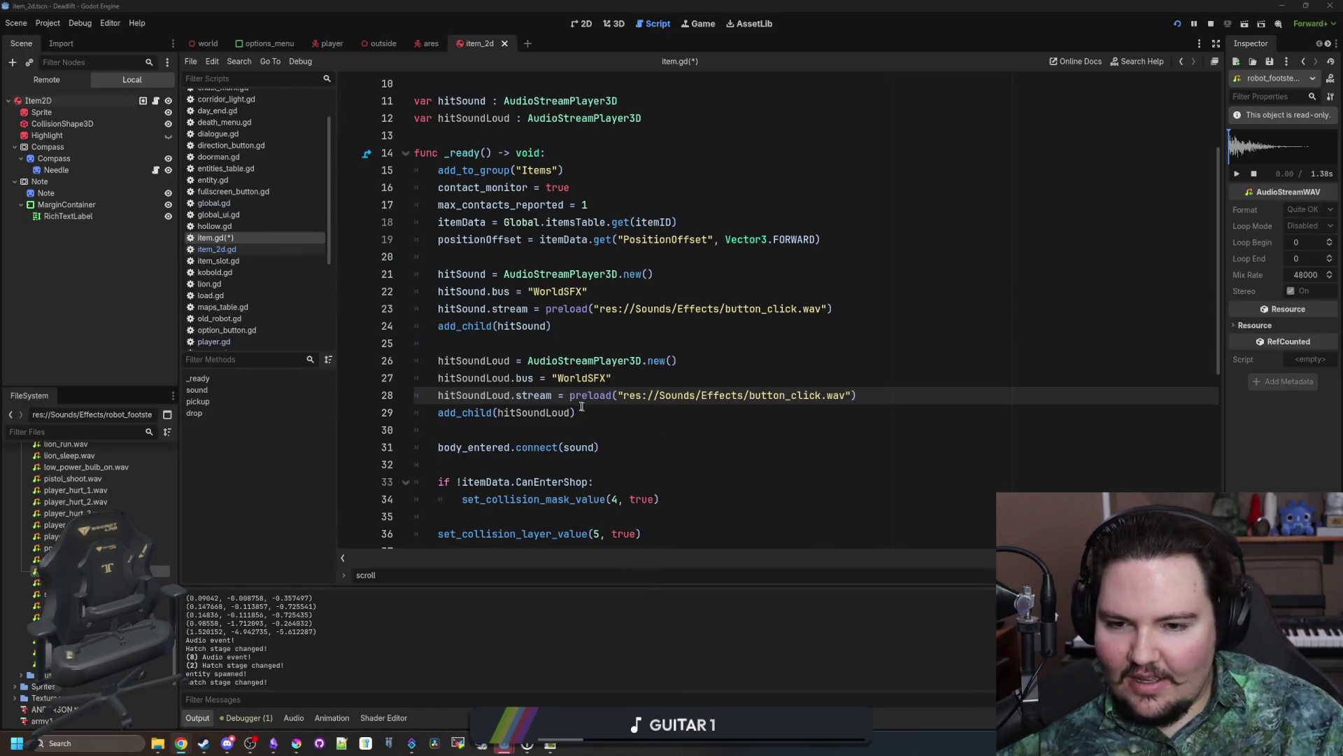
left_click(581, 412)
key("Down")
left_click(557, 326)
left_click(554, 344)
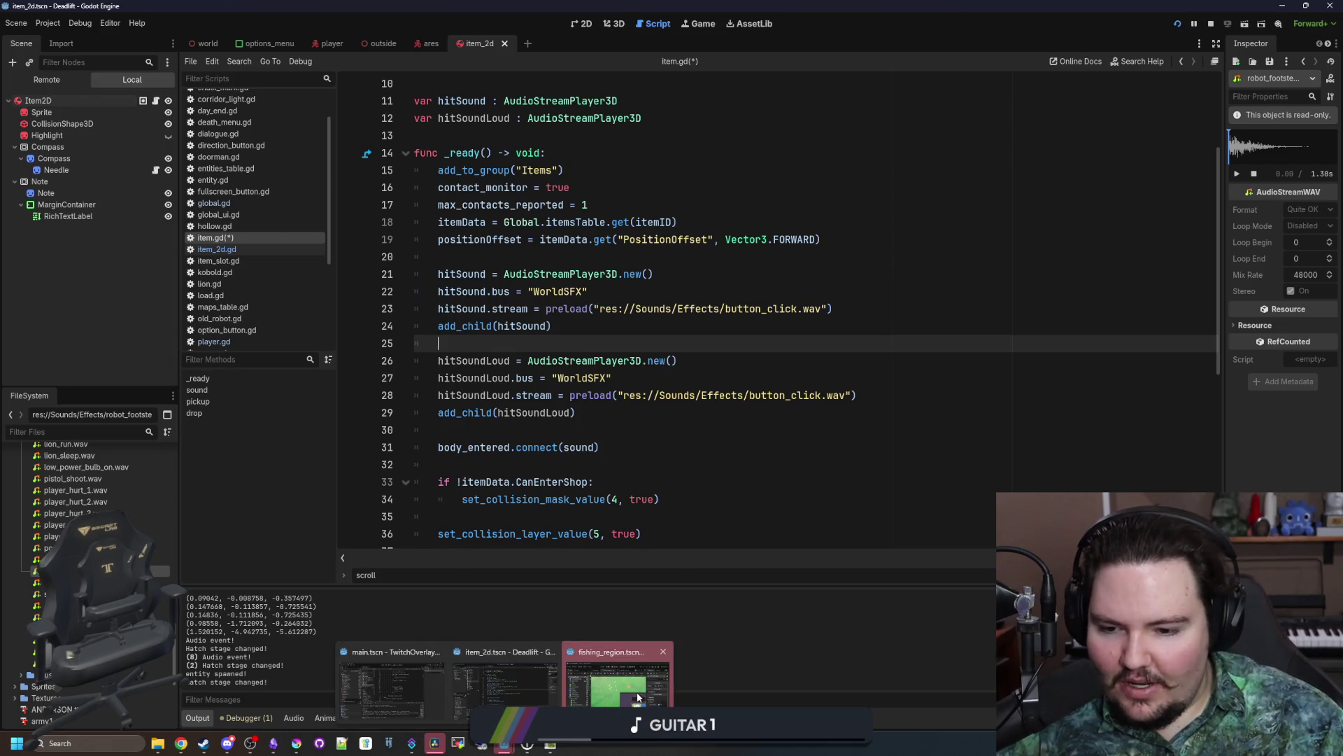
left_click(532, 414)
key("ctrl+s")
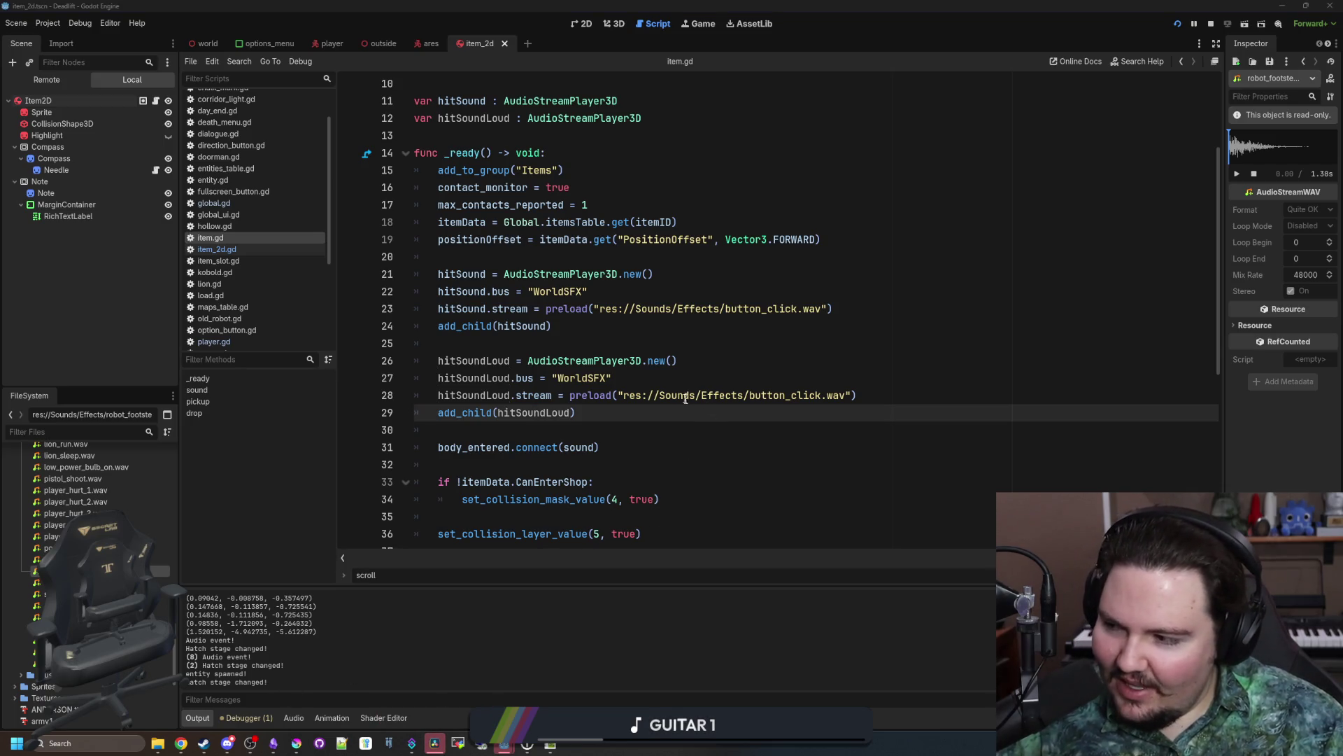
Step: Launch DaVinci Resolve from the taskbar
mouse_move(652, 396)
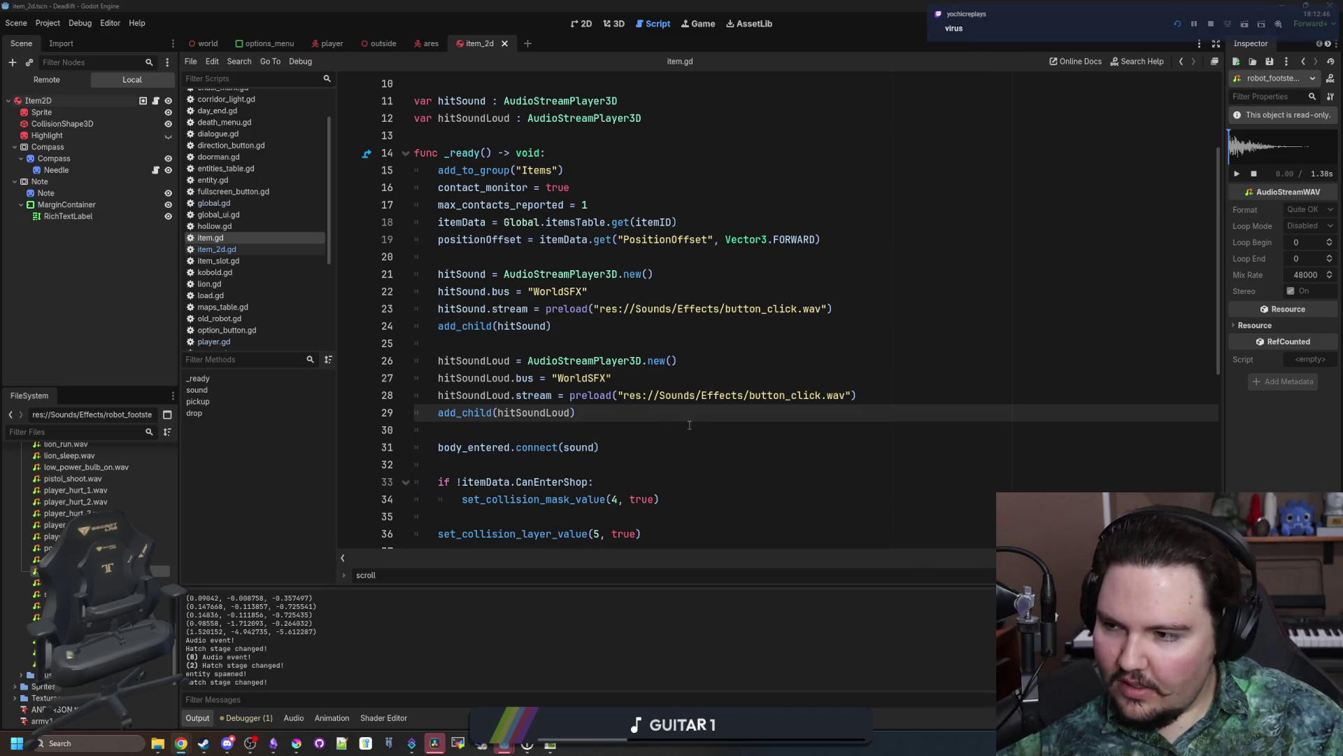
left_click(690, 424)
mouse_move(434, 743)
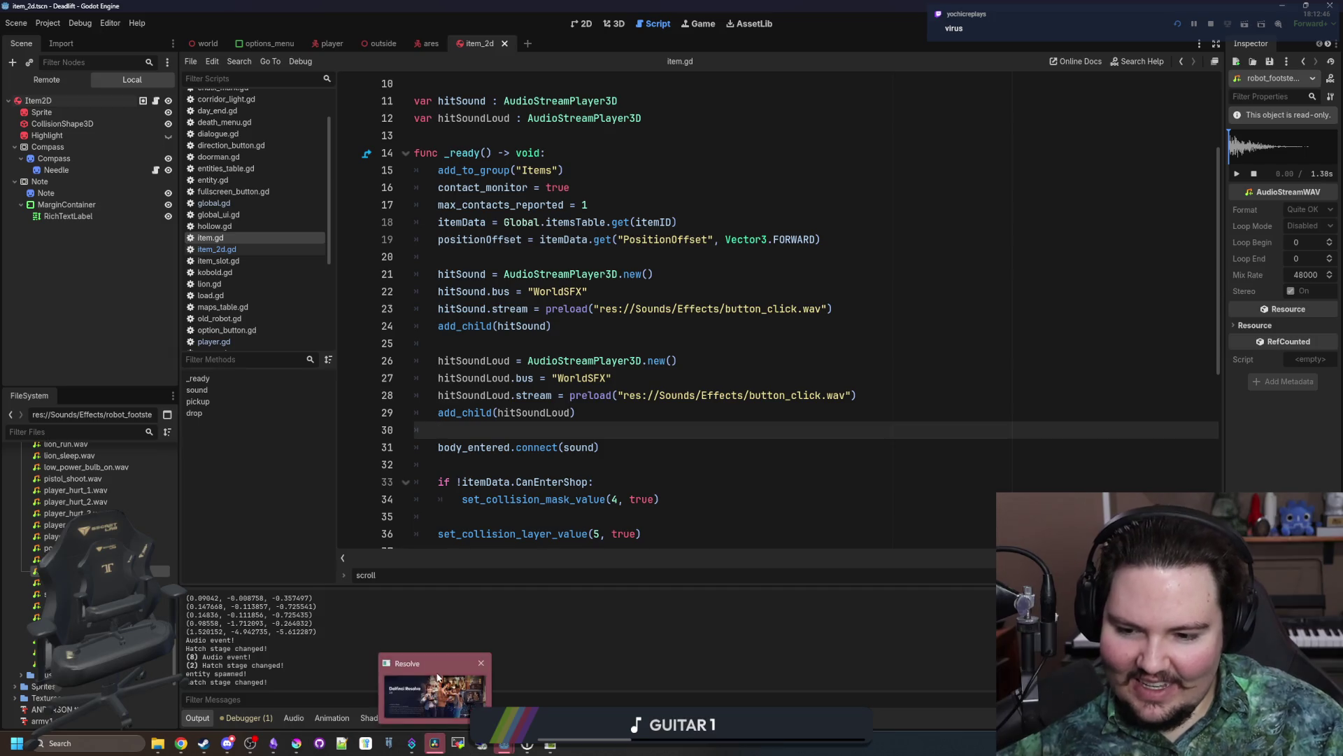
left_click(437, 677)
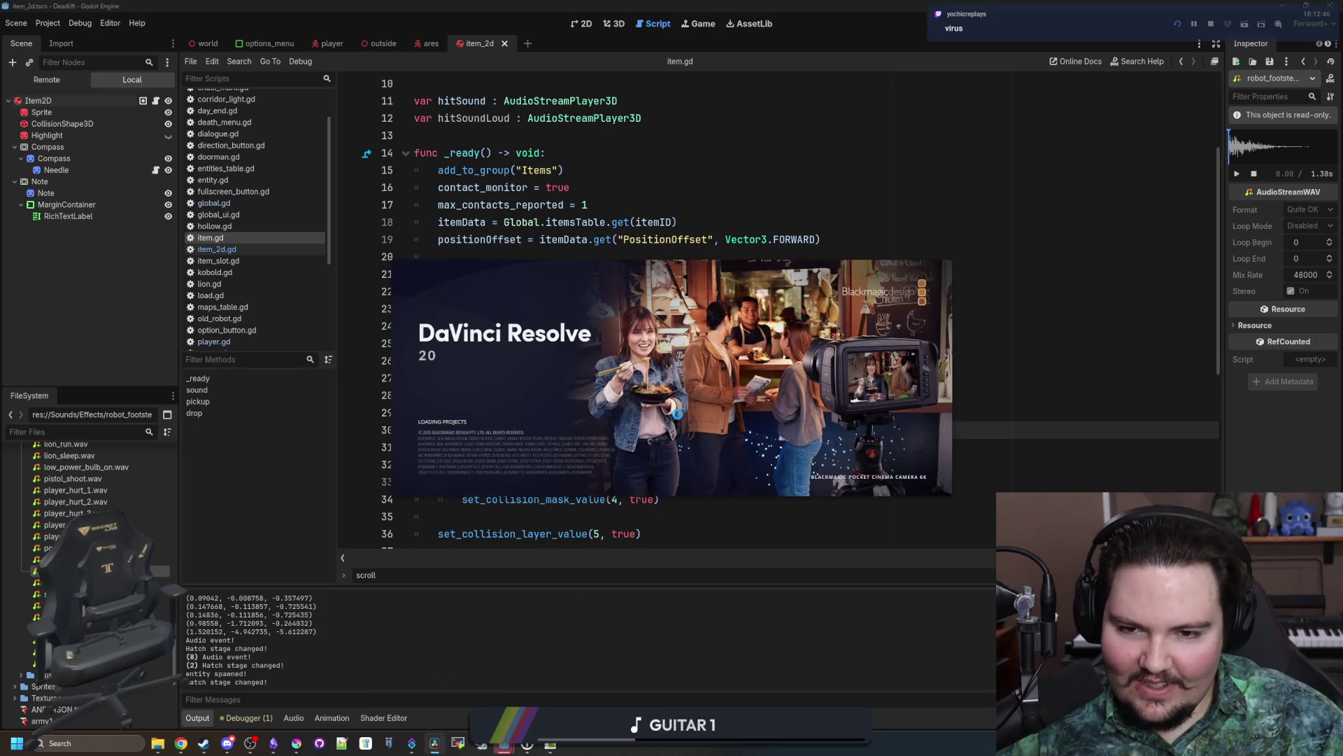
Step: Create Untitled Project 11 and import the downloaded One Heavy Thud file into the media pool
double_click(438, 256)
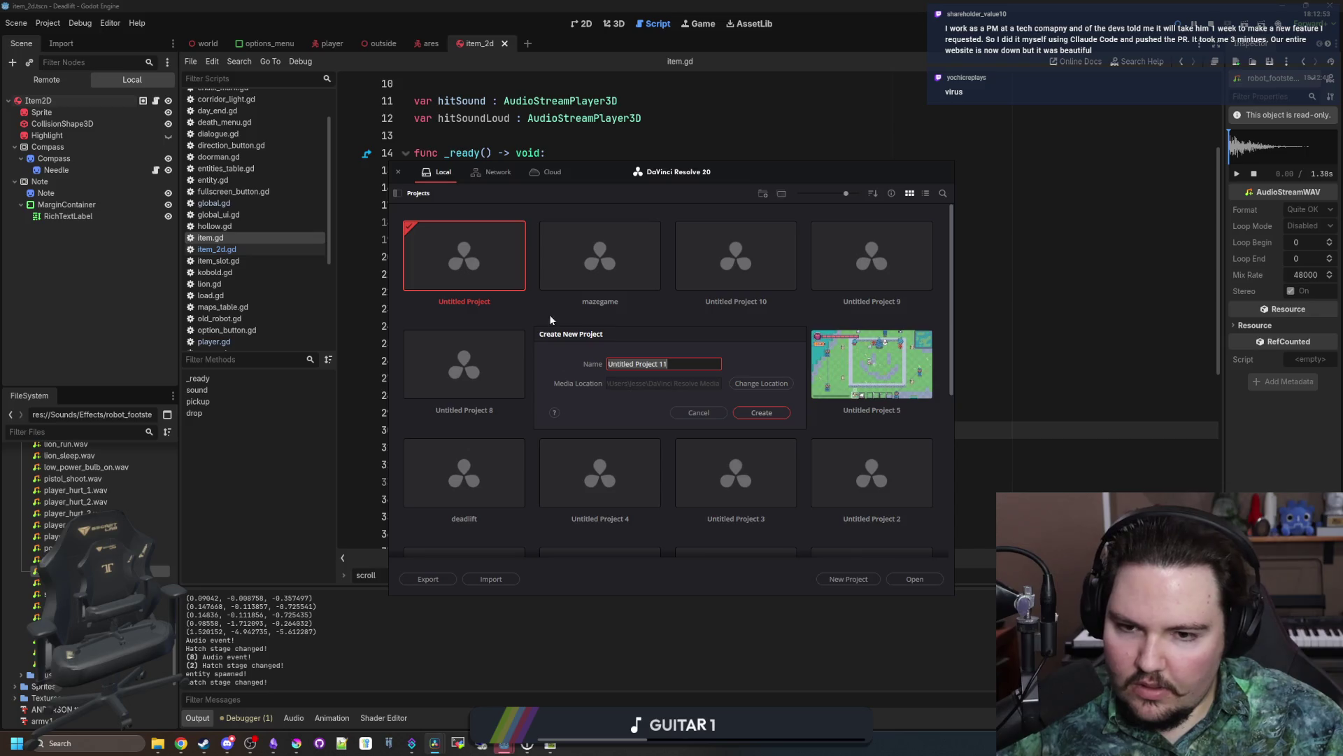
left_click(761, 413)
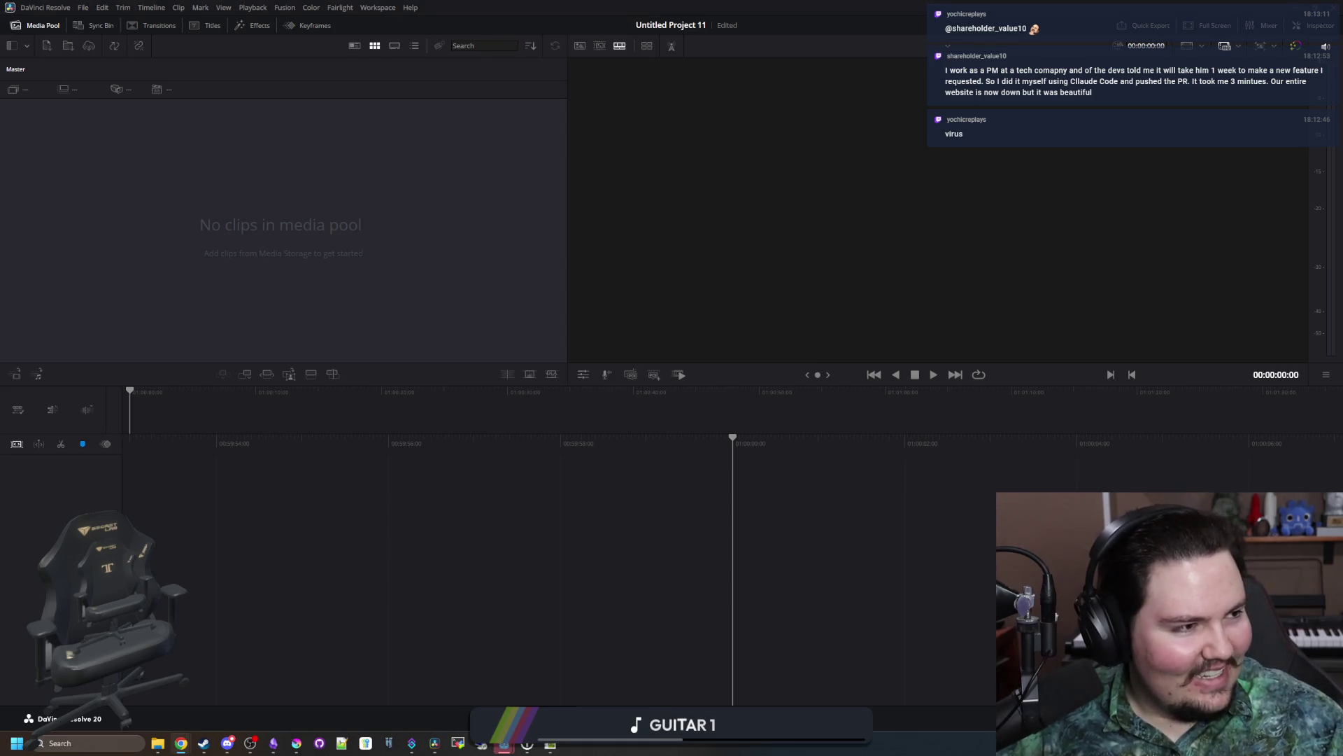
mouse_move(1342, 294)
left_mouse_down()
mouse_move(805, 357)
mouse_move(314, 509)
left_mouse_up()
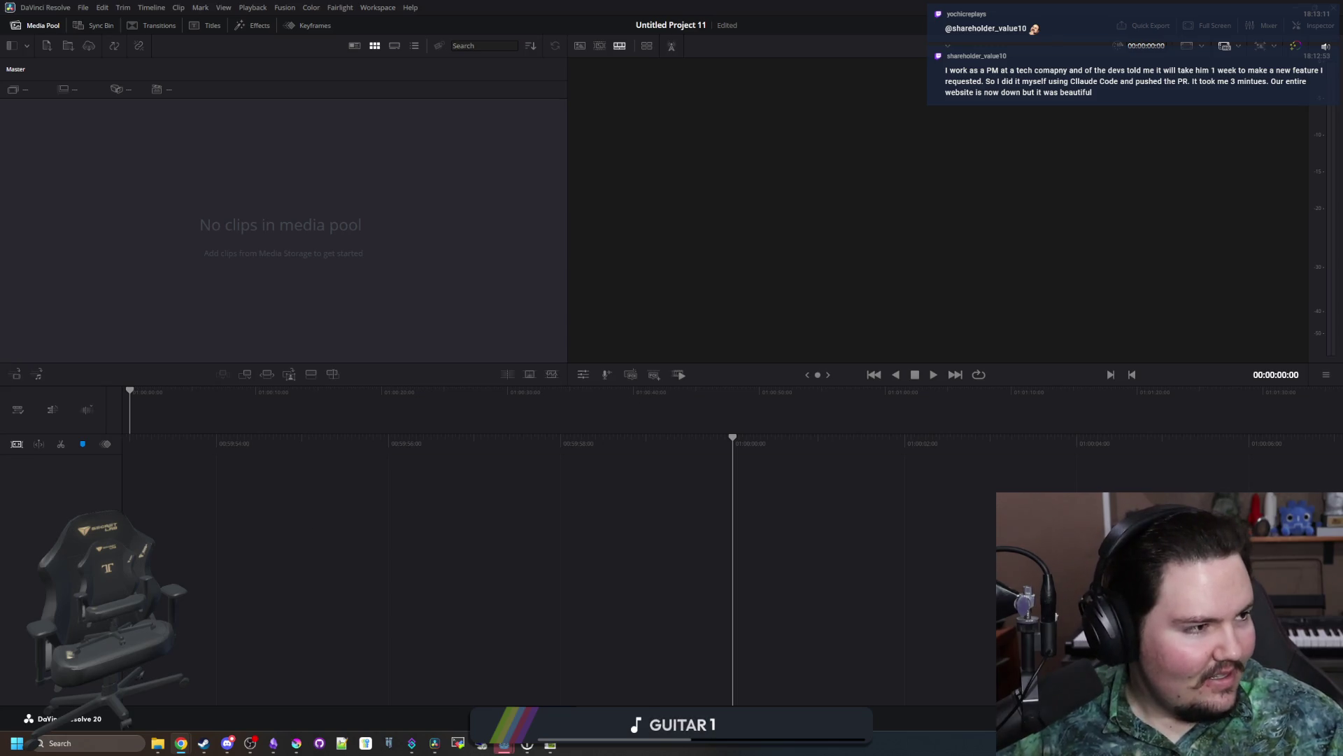
left_click_drag(508, 235, 350, 225)
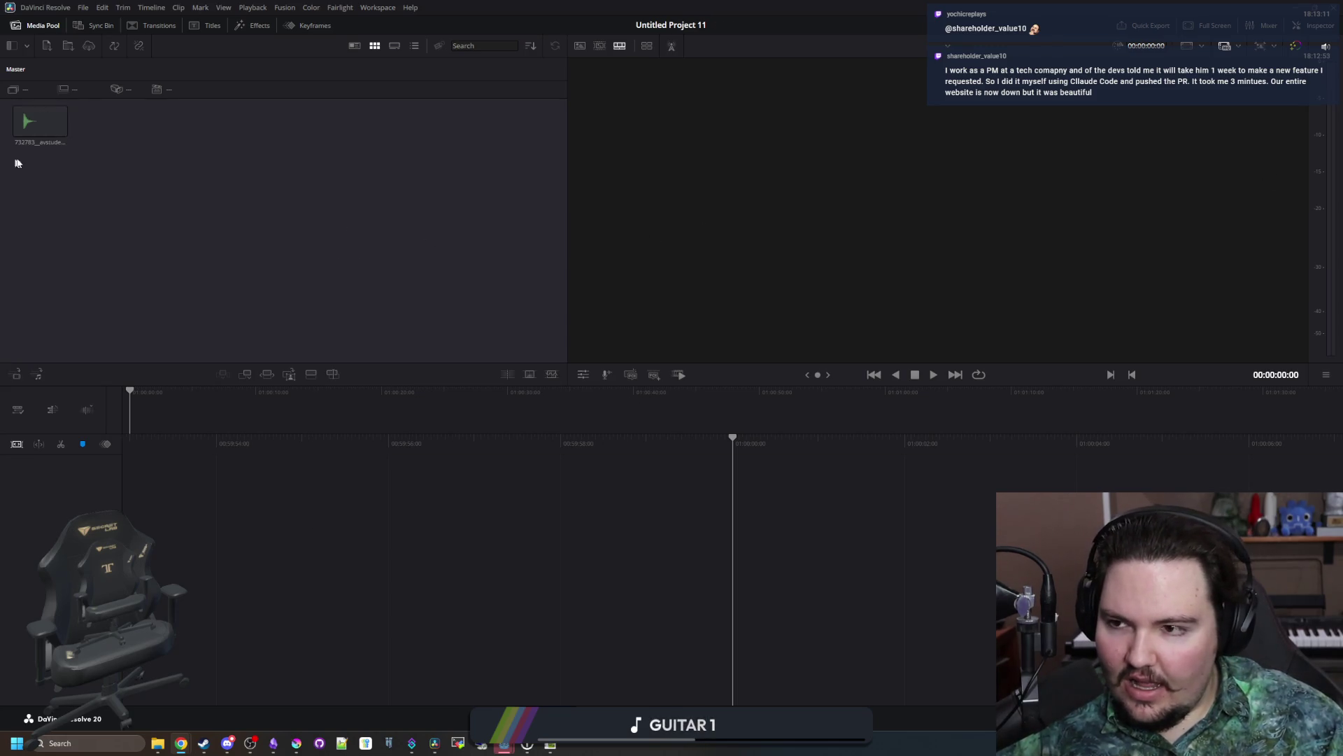
mouse_move(35, 122)
left_mouse_down()
mouse_move(175, 280)
mouse_move(186, 524)
left_mouse_up()
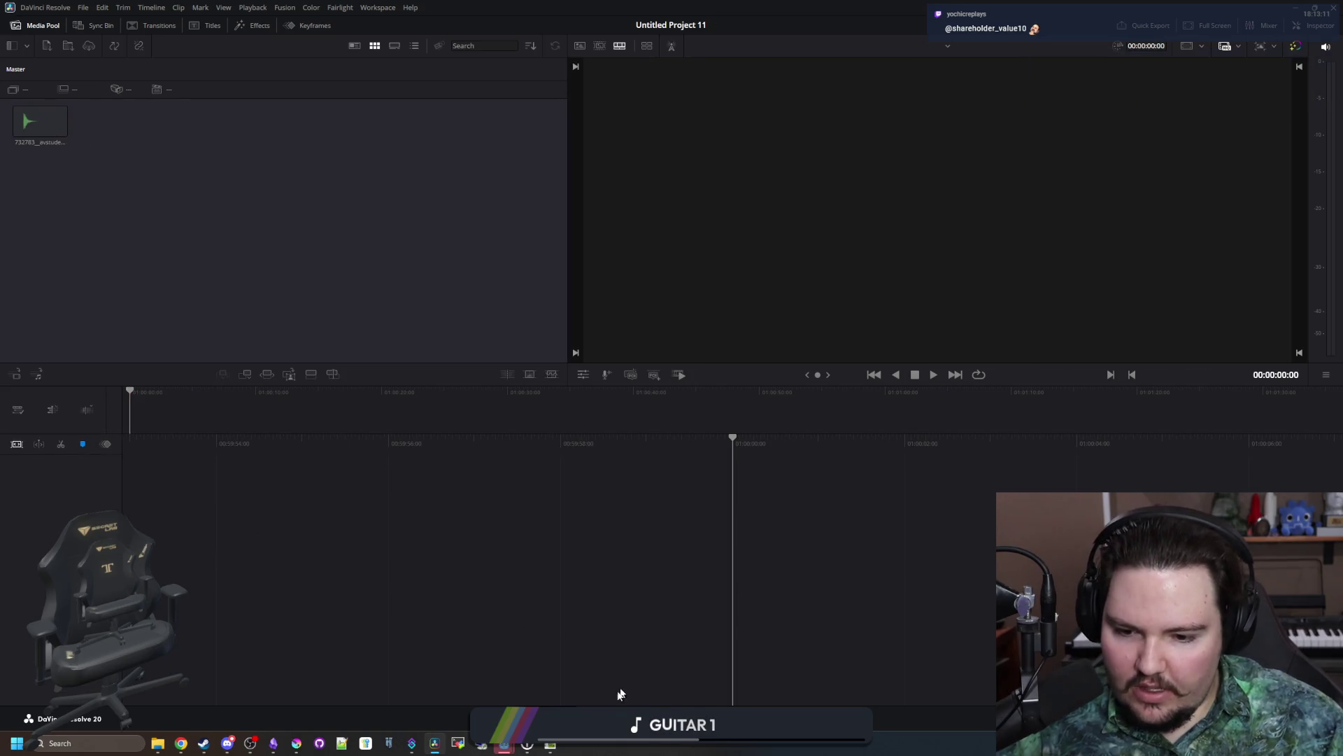
key("shift+4")
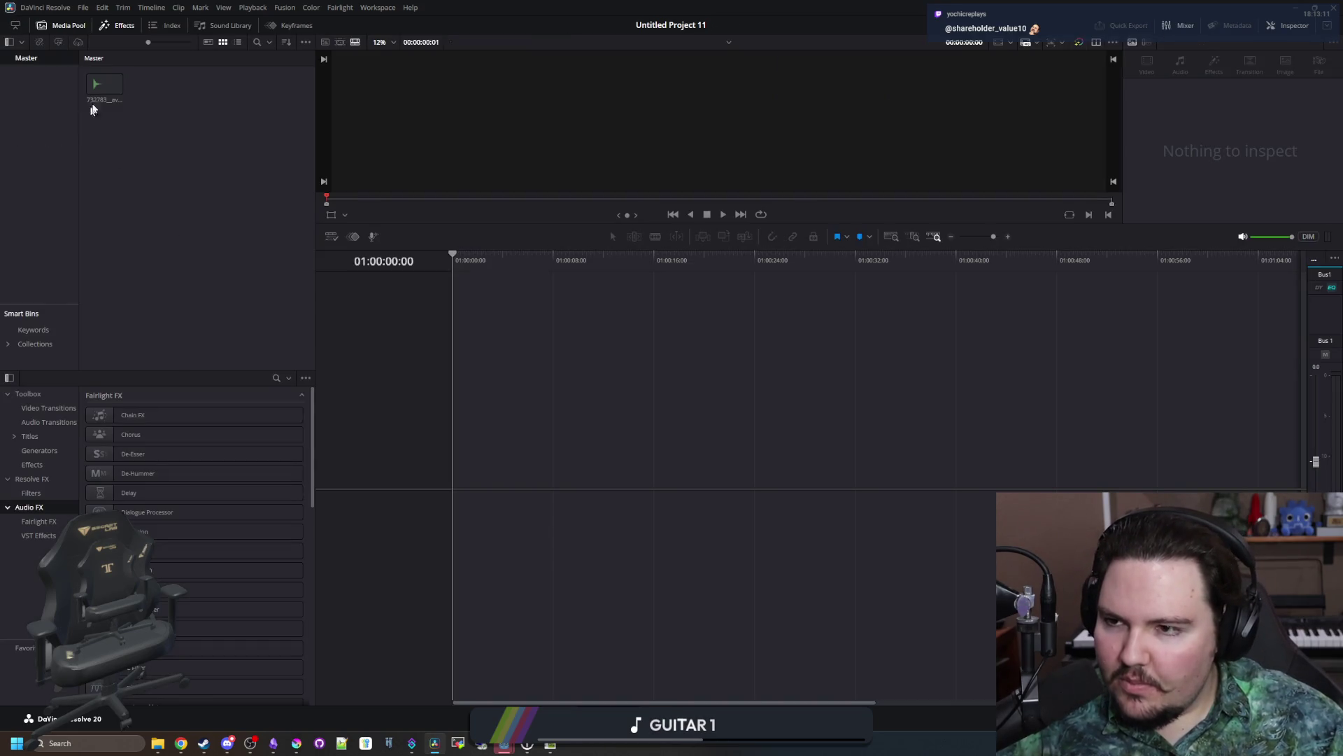
Step: Put the thud clip on a new timeline, trim its start and tail, and fade out its end
mouse_move(91, 108)
left_mouse_down()
mouse_move(549, 417)
mouse_move(450, 490)
left_mouse_up()
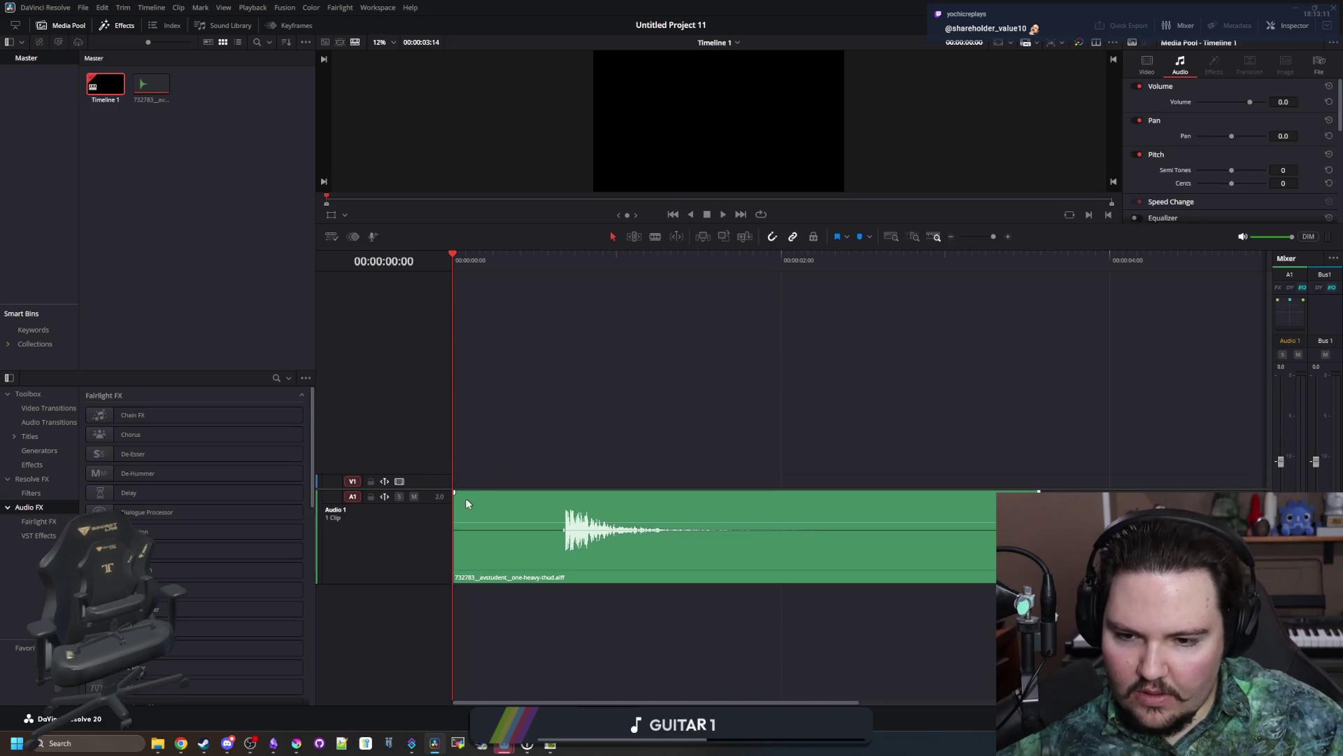
mouse_move(562, 546)
left_mouse_down()
mouse_move(565, 565)
mouse_move(518, 565)
left_mouse_up()
key("space")
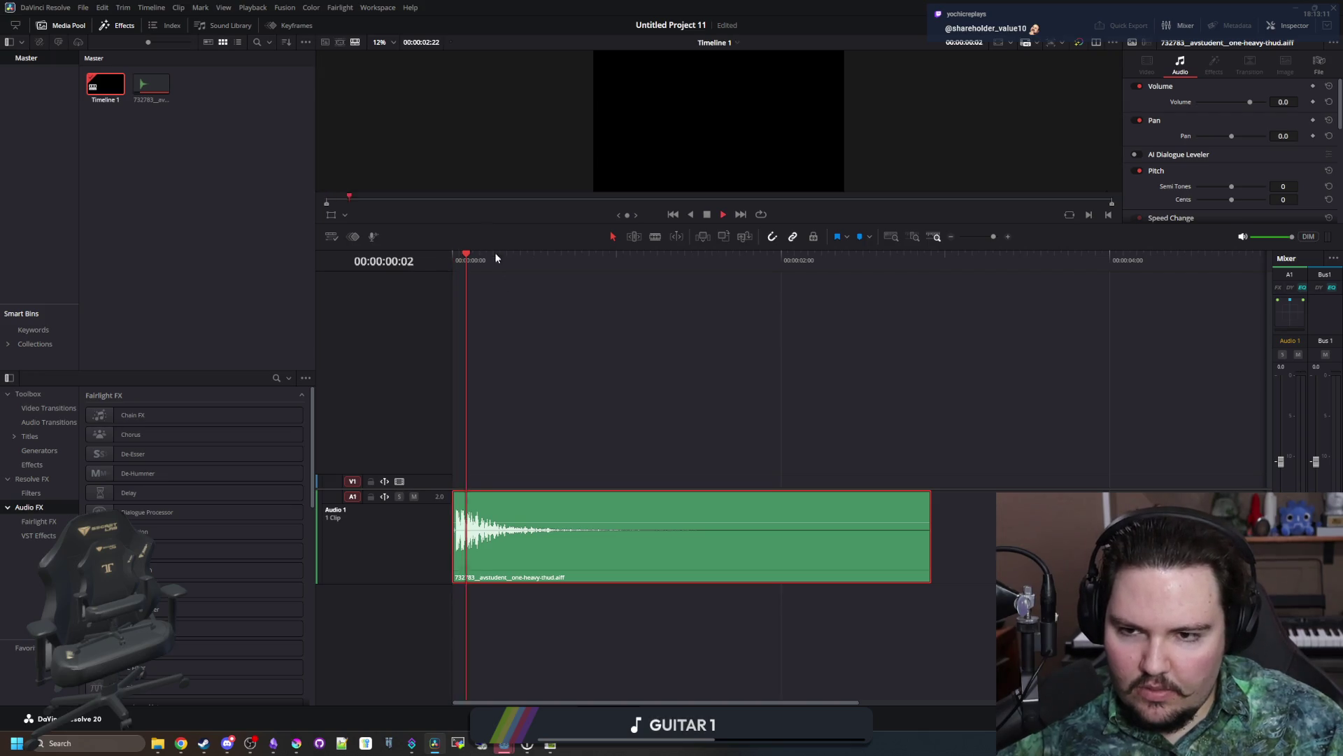
key("space")
key("Home")
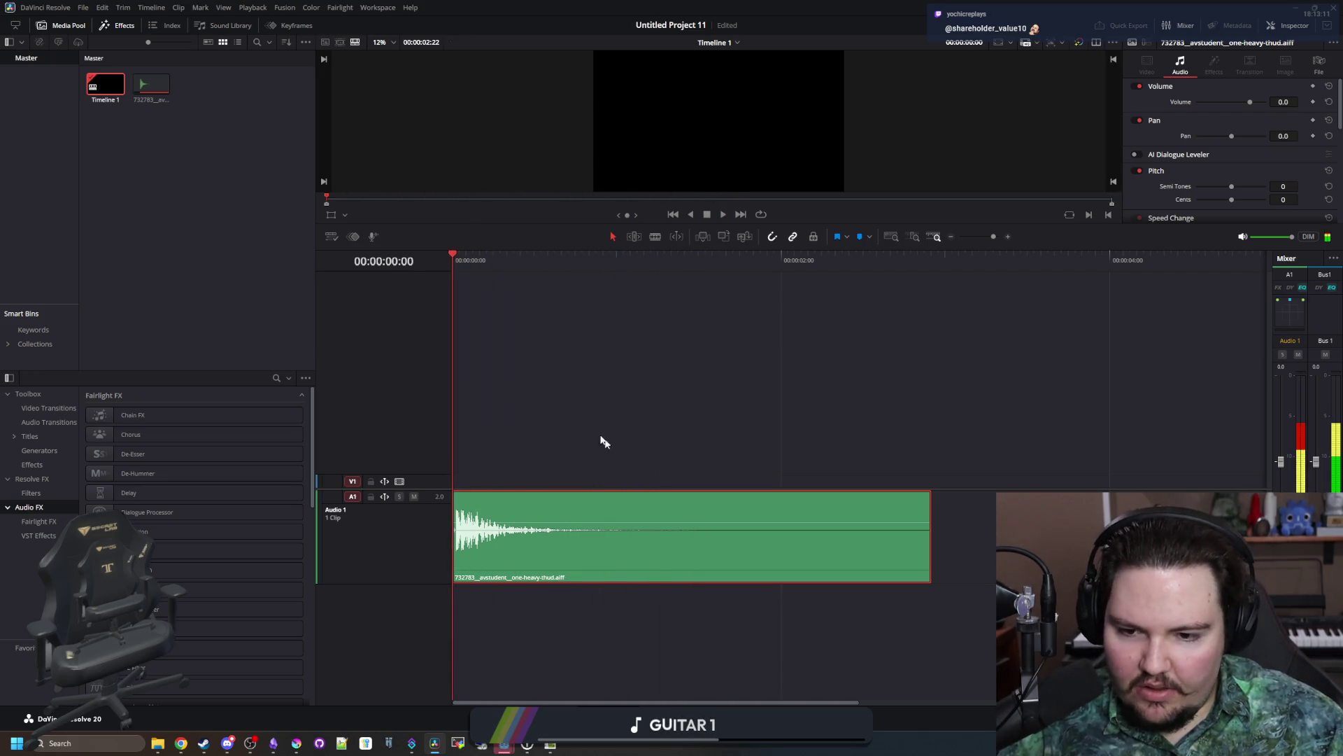
key("space")
key("space")
left_click_drag(928, 552, 541, 553)
left_click_drag(536, 493, 501, 493)
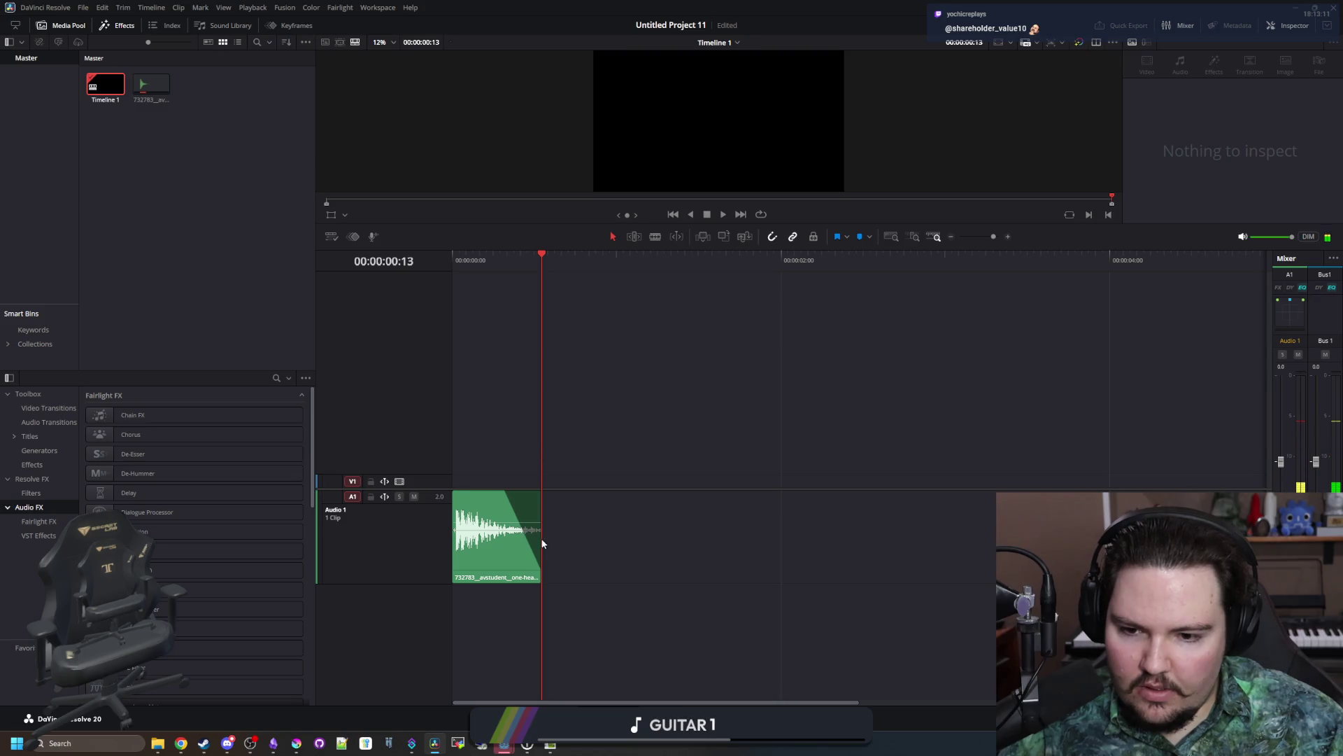
left_click_drag(541, 540, 514, 540)
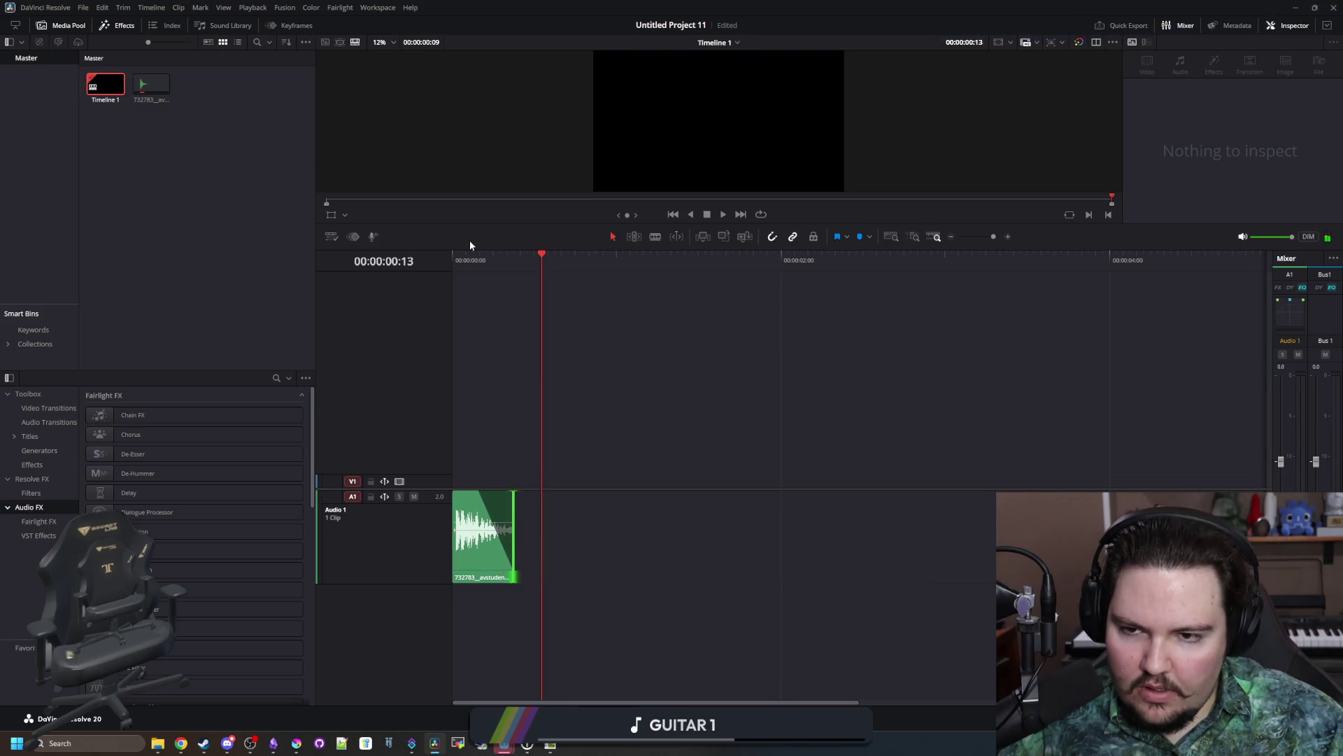
key("Home")
key("space")
Step: Audition the shortened thud clip from the start several times
left_click(608, 428)
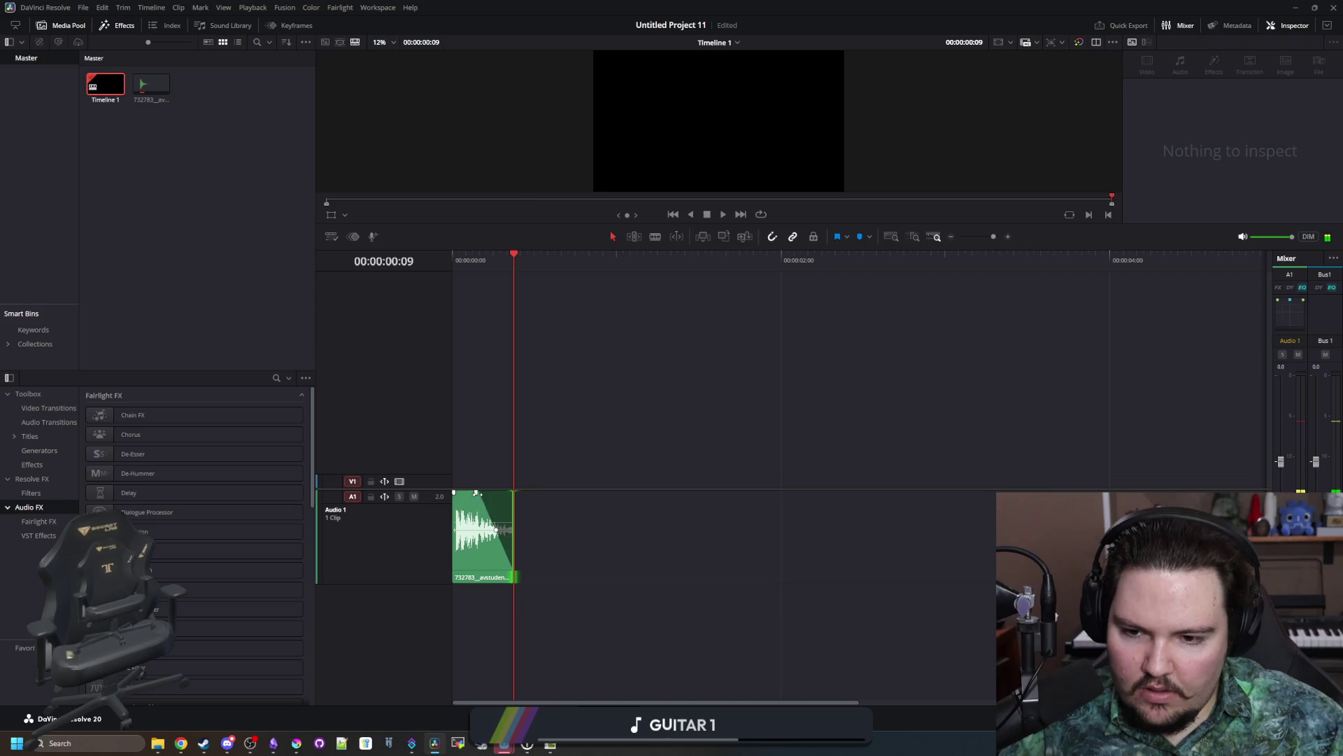
key("Home")
key("space")
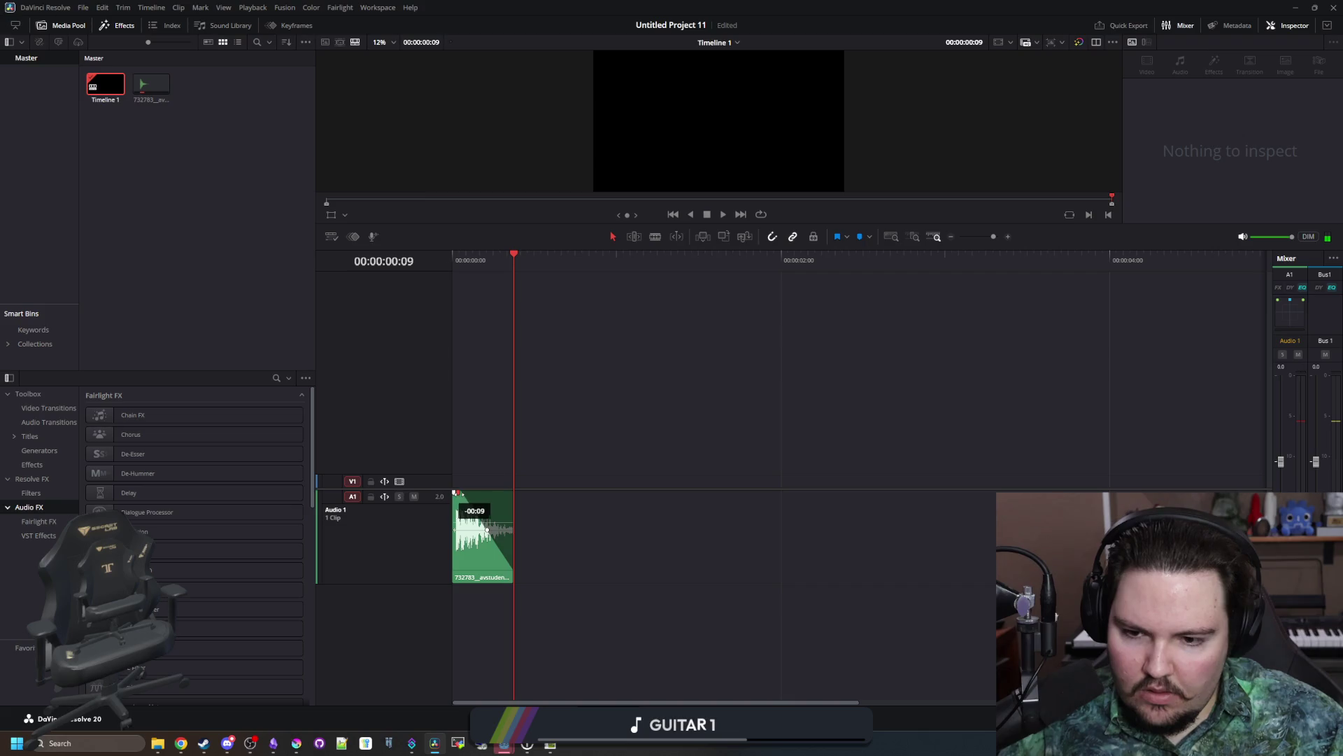
key("Home")
left_click(513, 567)
key("space")
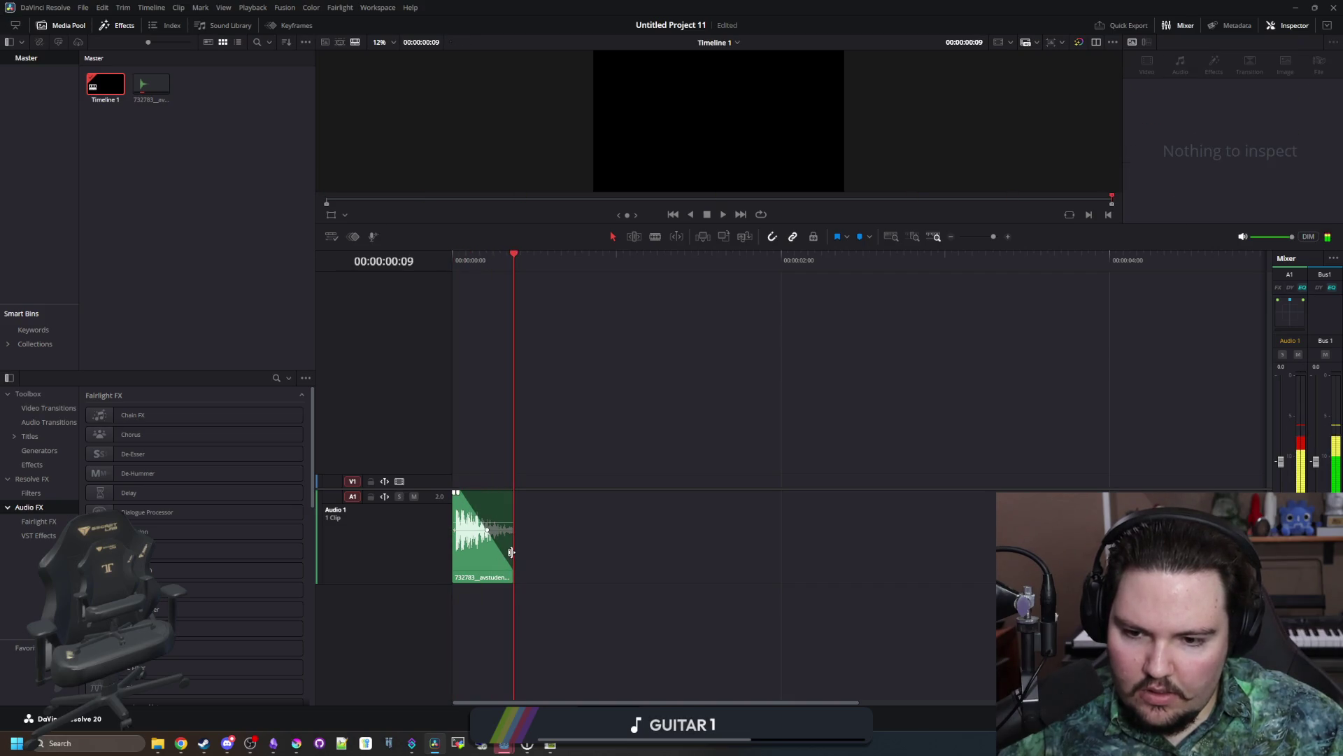
key("Home")
key("space")
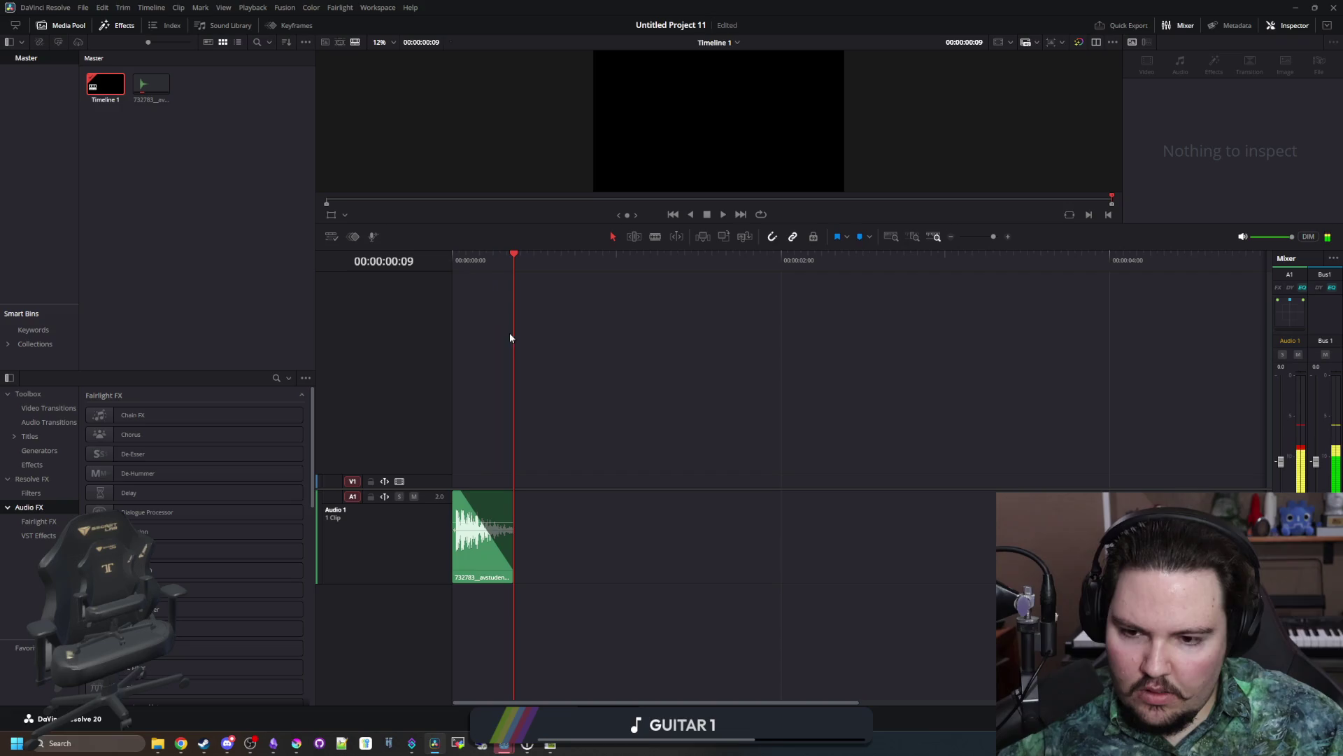
key("Home")
Step: Mark In at the clip start and Mark Out at frame 00:00:00:08
right_click(461, 266)
left_click(477, 283)
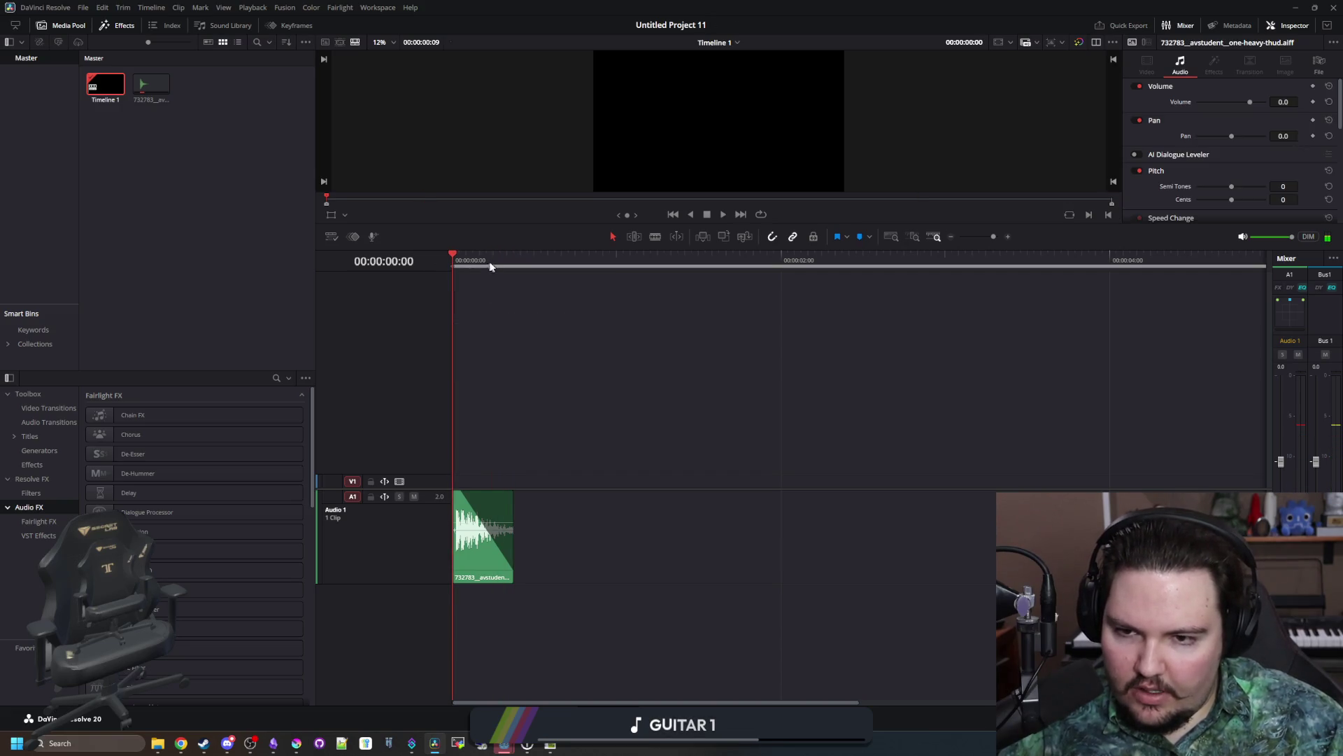
left_click(507, 261)
right_click(508, 265)
left_click(533, 294)
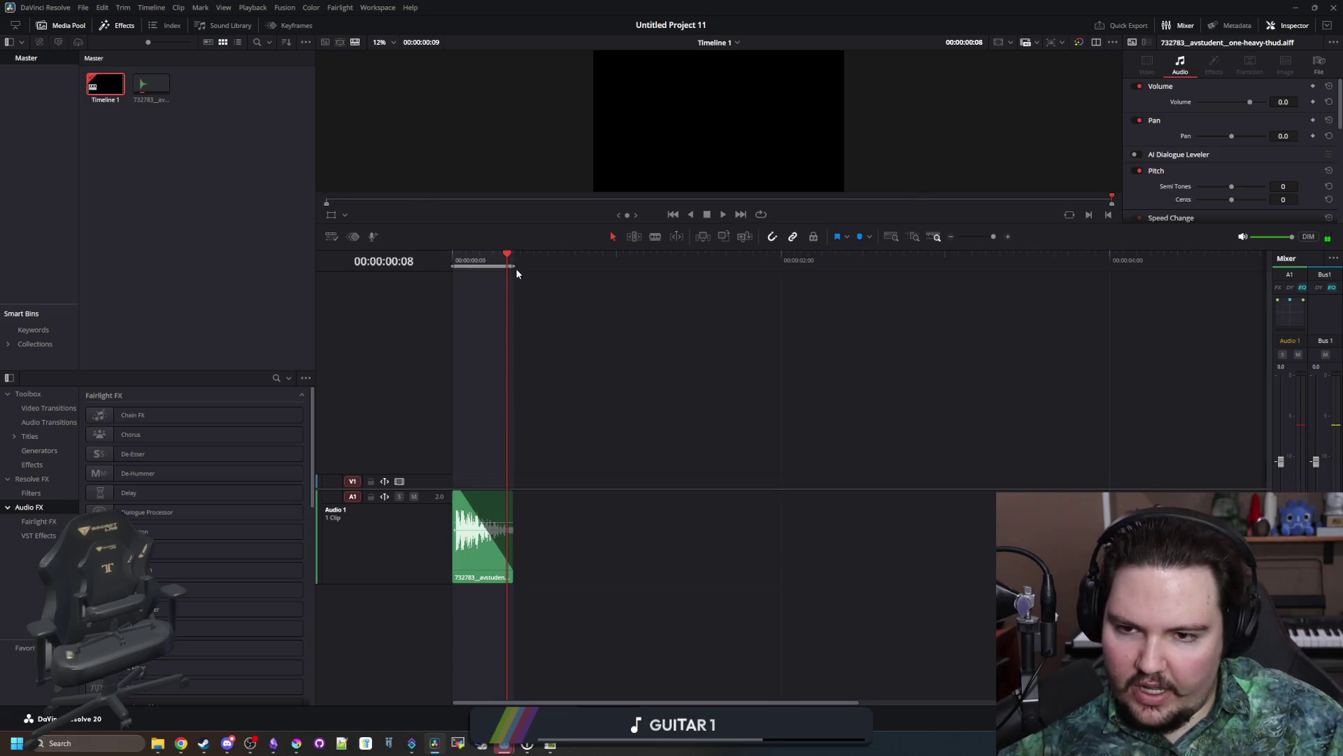
left_click(347, 214)
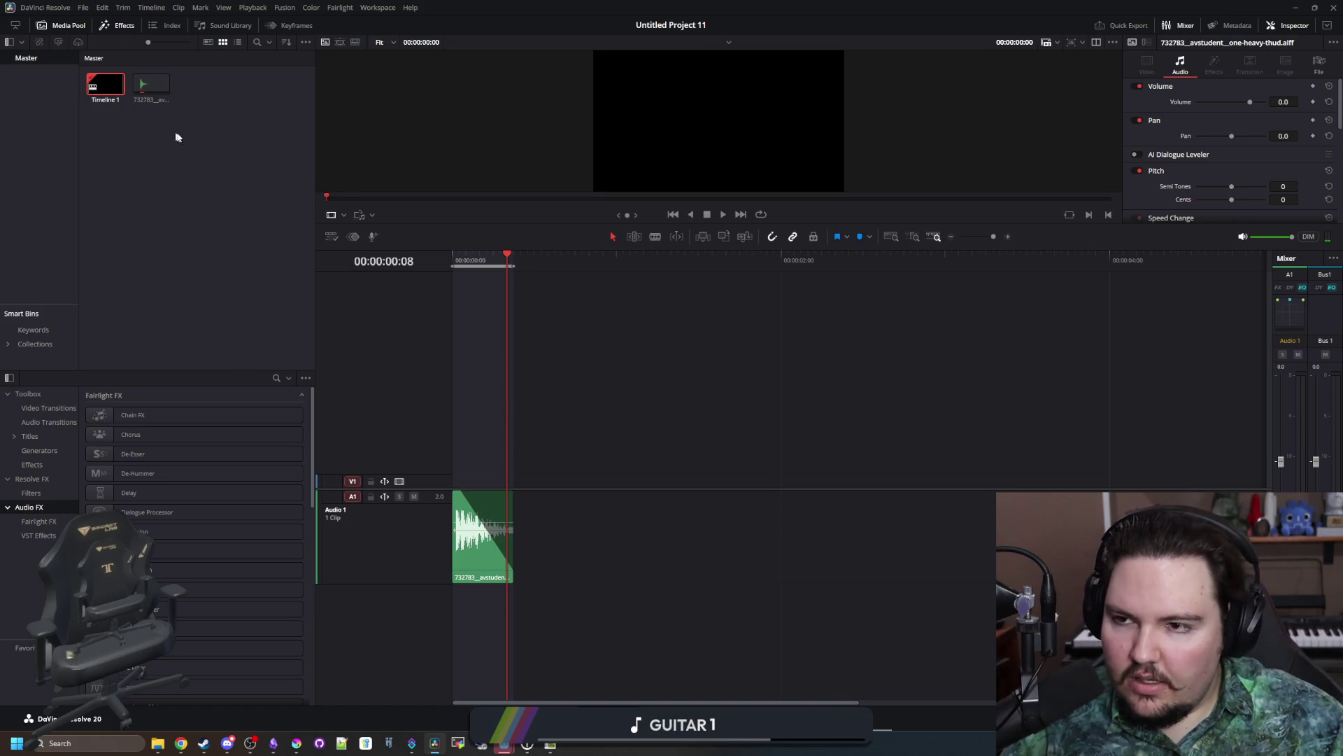
Step: On the Deliver page, name the output big_thud and save it to Davinci Export
left_click(868, 719)
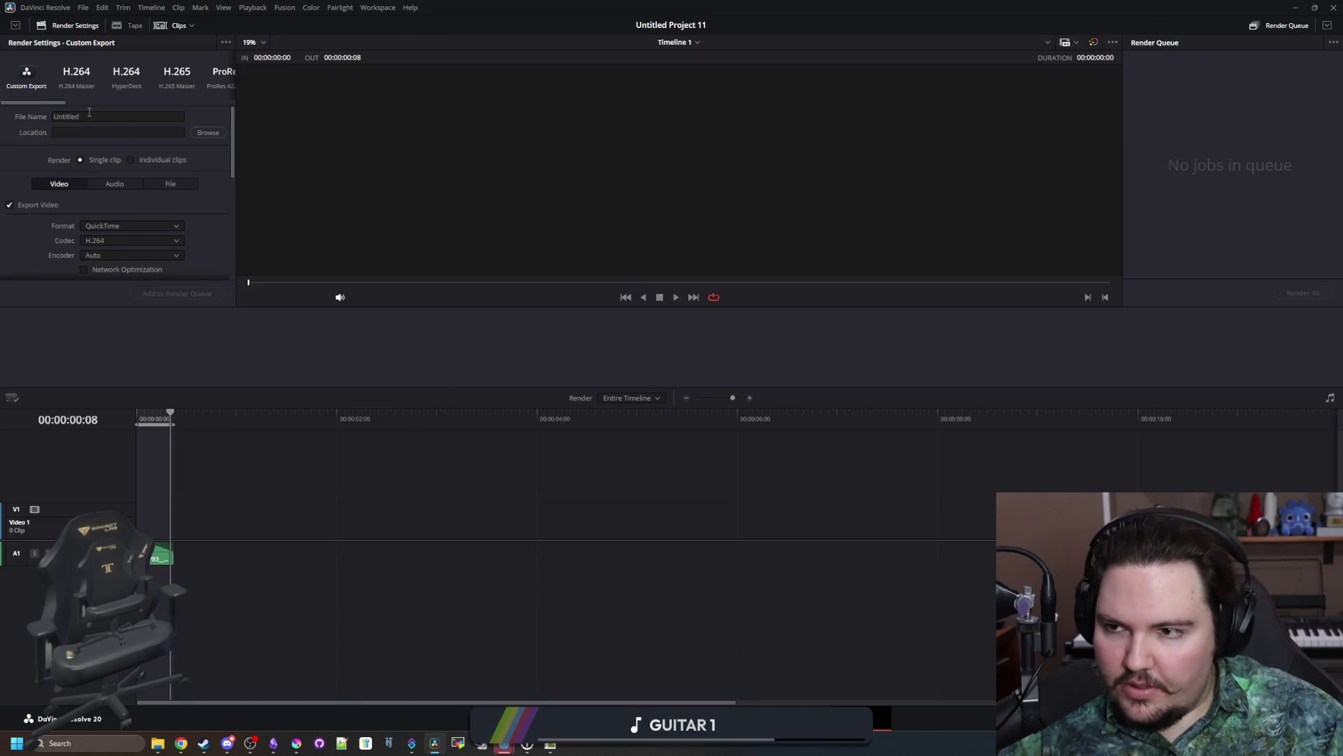
left_click_drag(89, 113, 47, 119)
key("BackSpace")
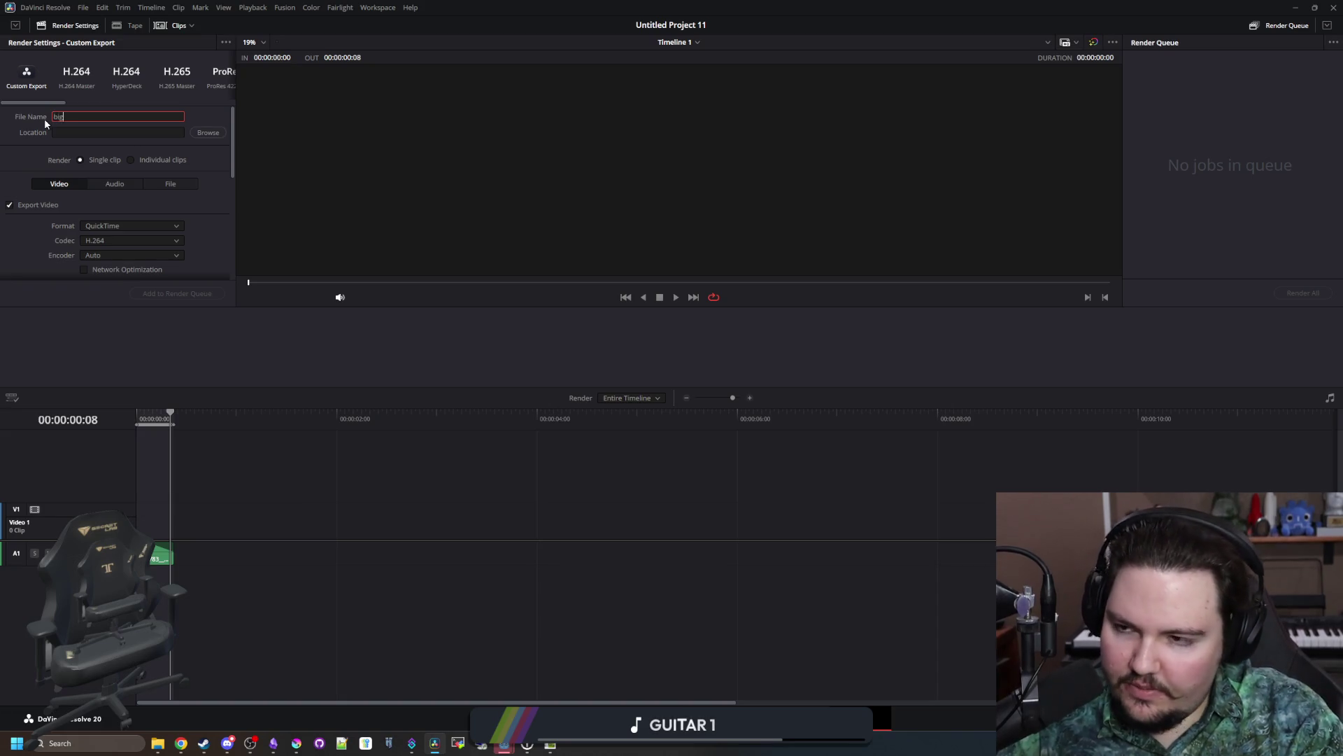
type("_thud")
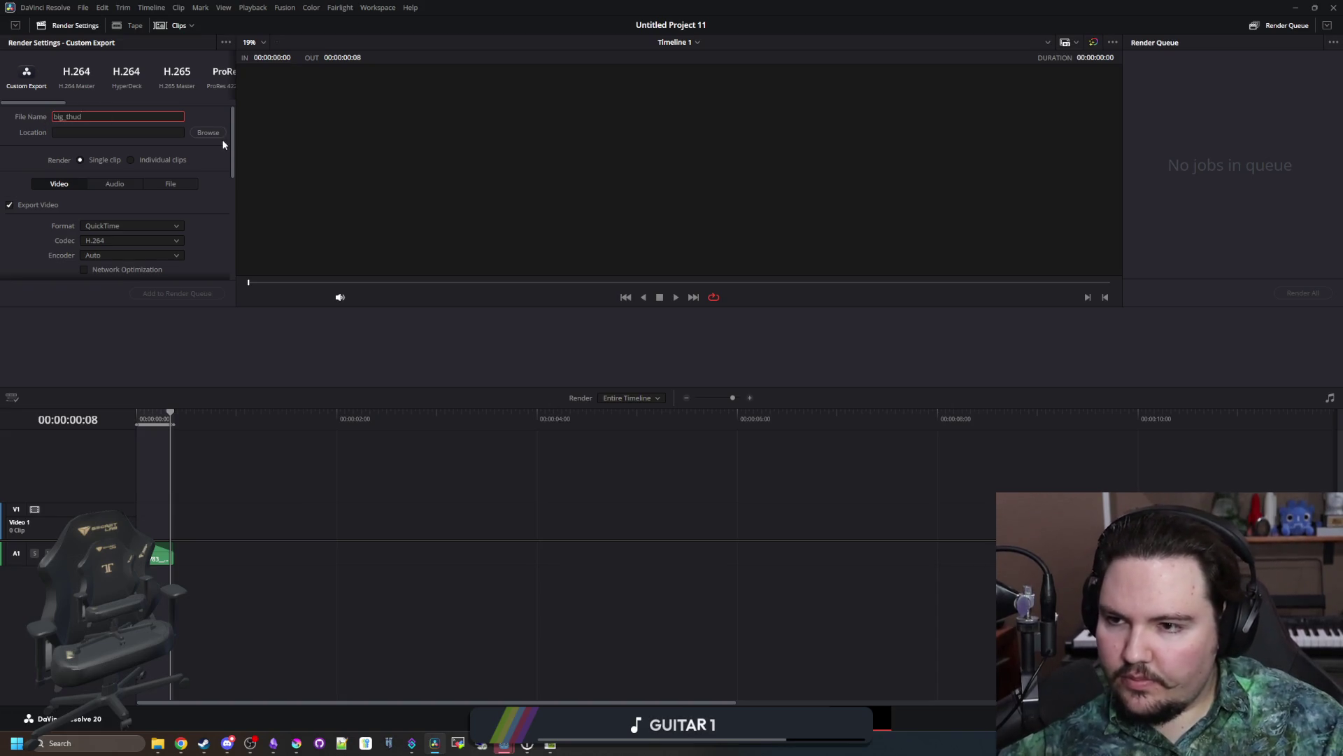
left_click(208, 135)
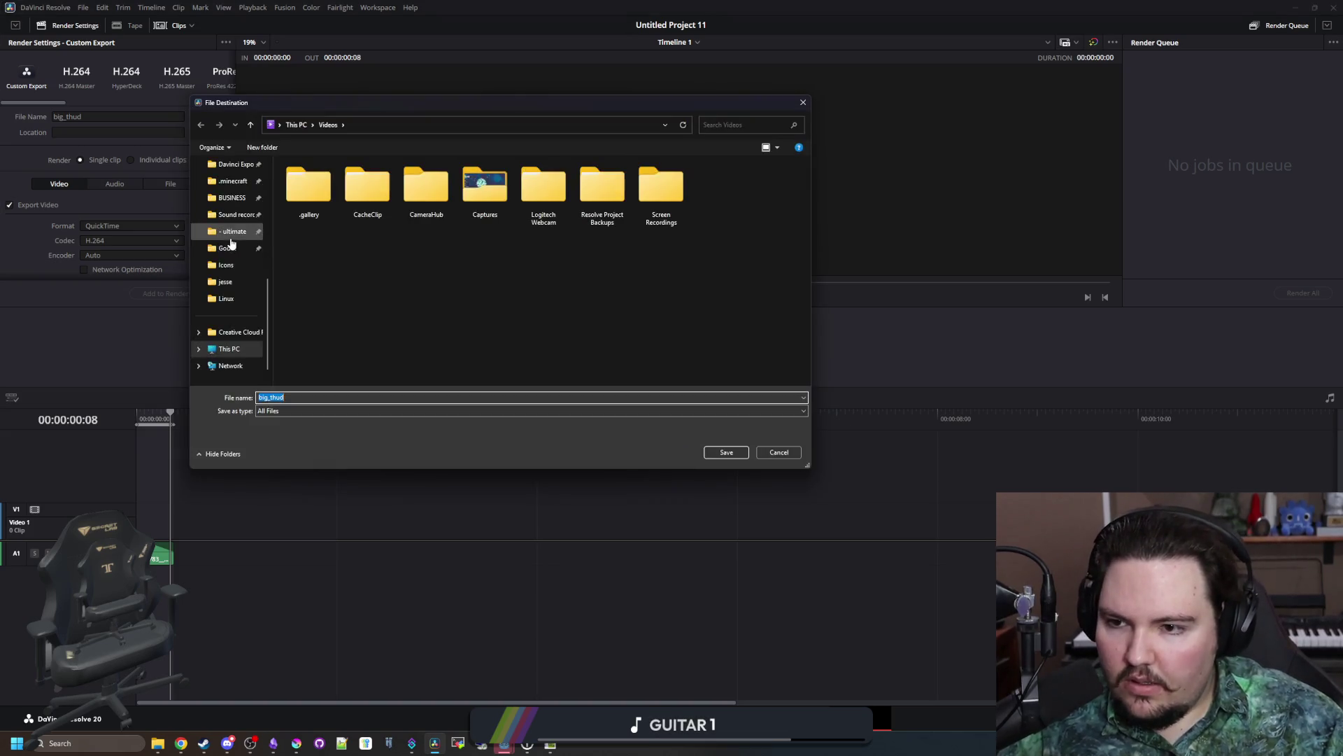
scroll(239, 259, "down", 2)
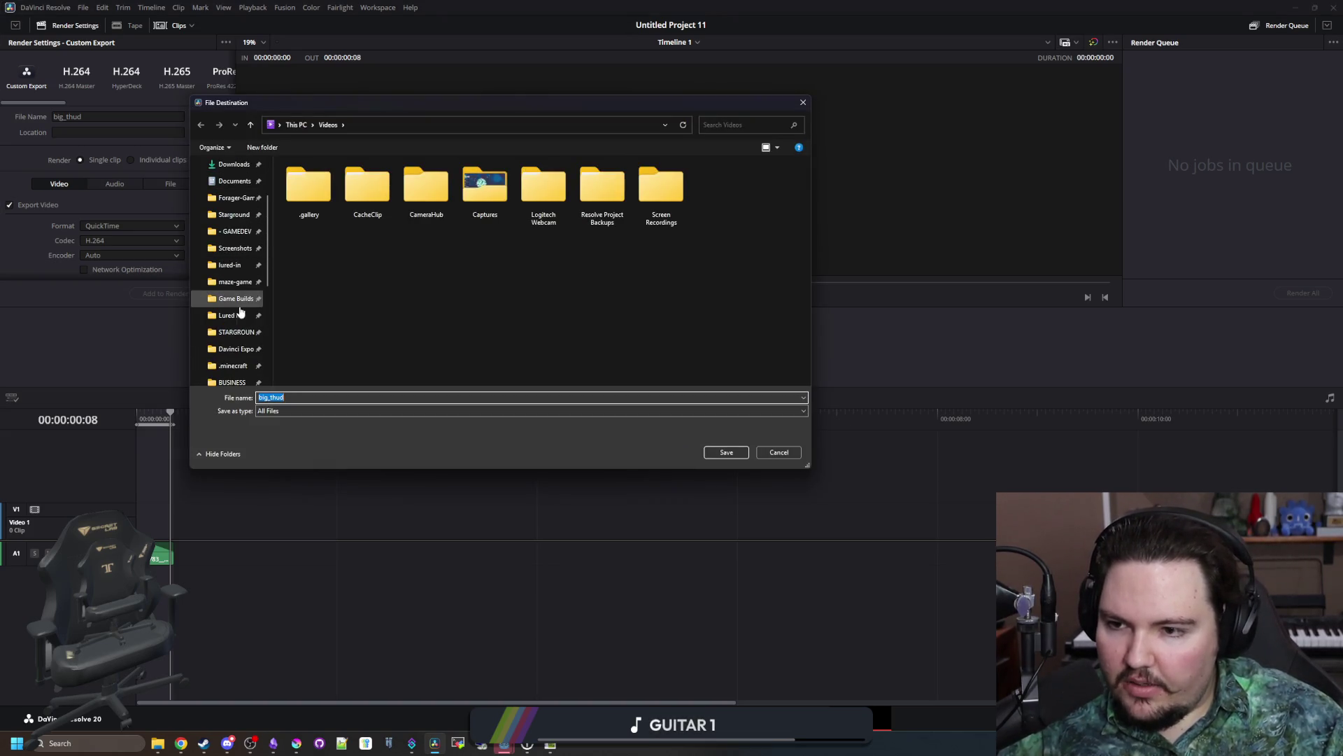
left_click(237, 344)
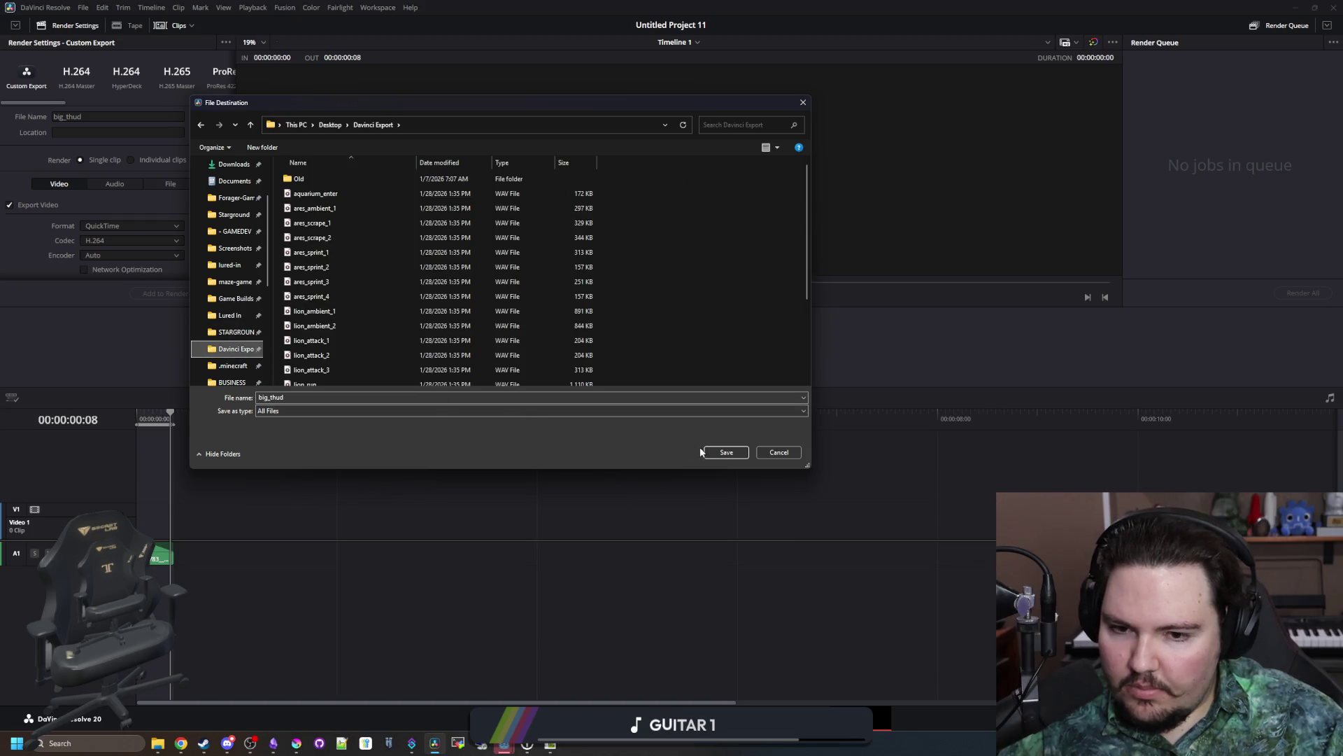
left_click(726, 452)
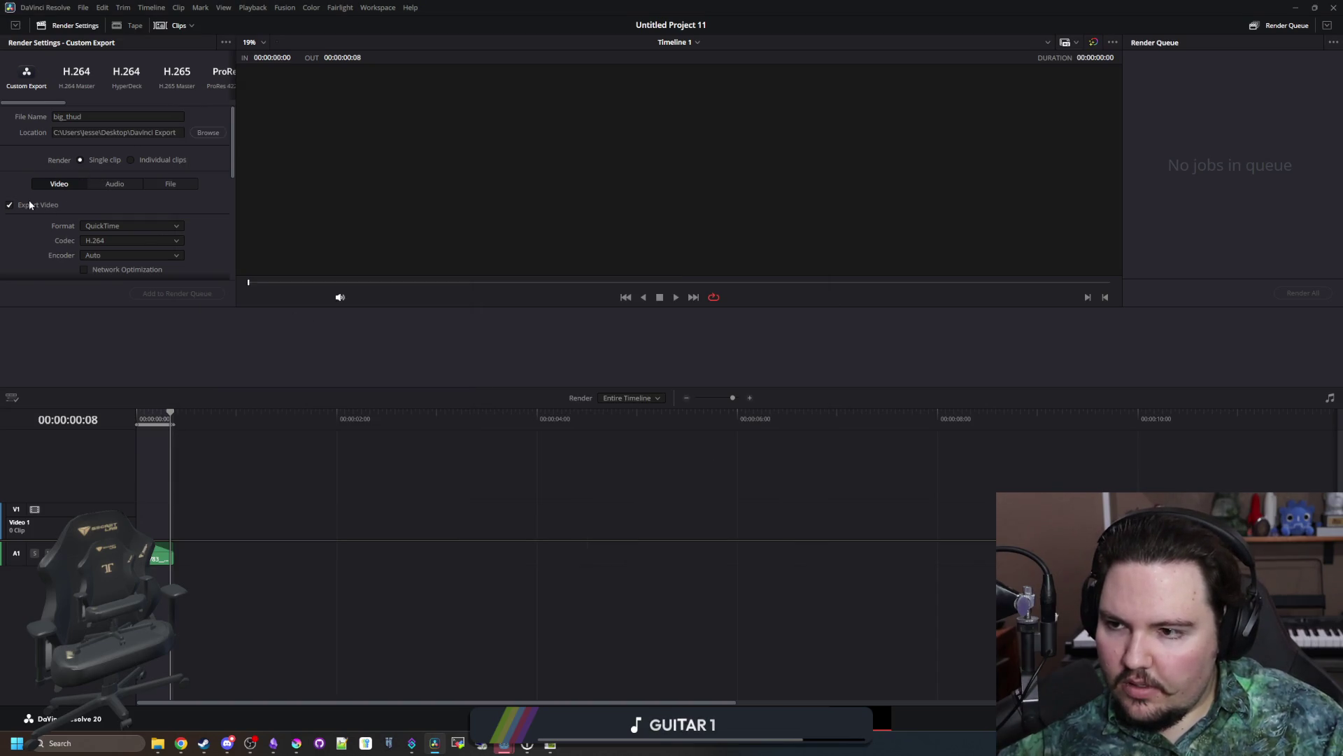
Step: Set the audio format to Wave, add the job to the render queue and render it
left_click(115, 183)
left_click(117, 225)
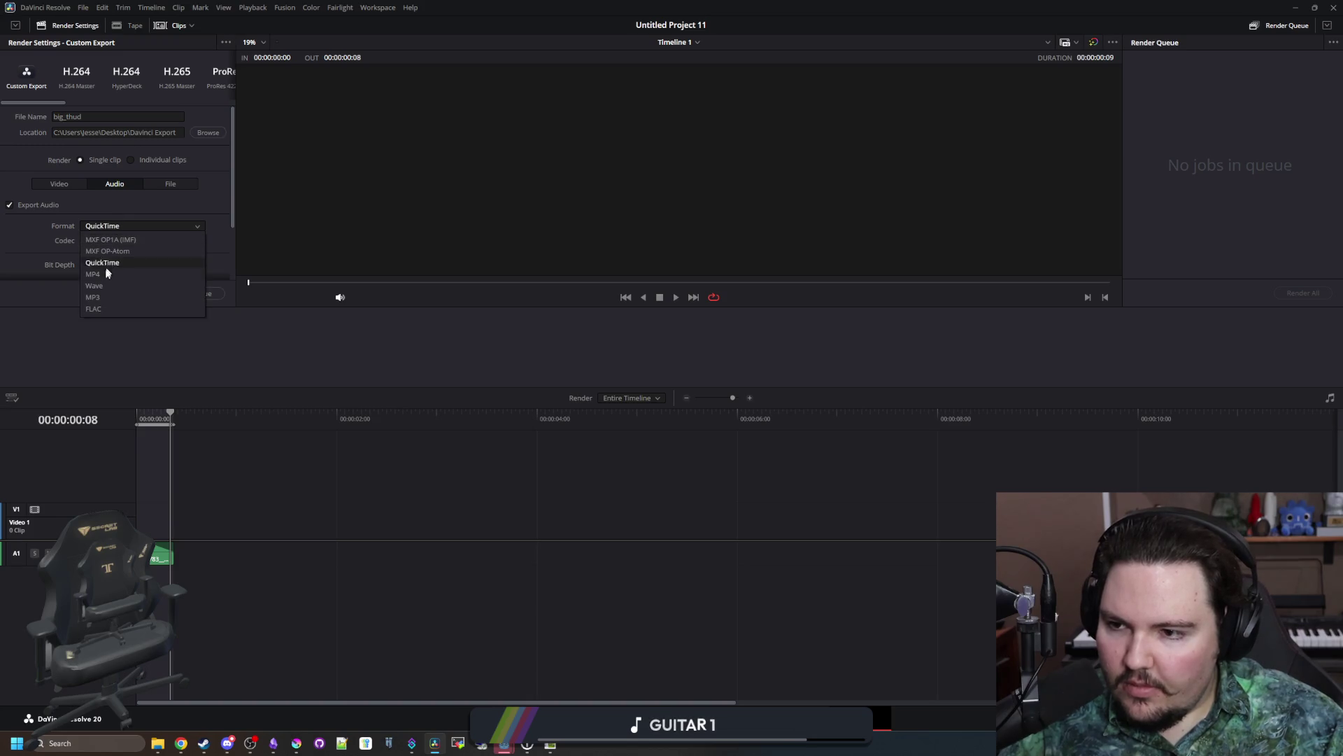
left_click(94, 285)
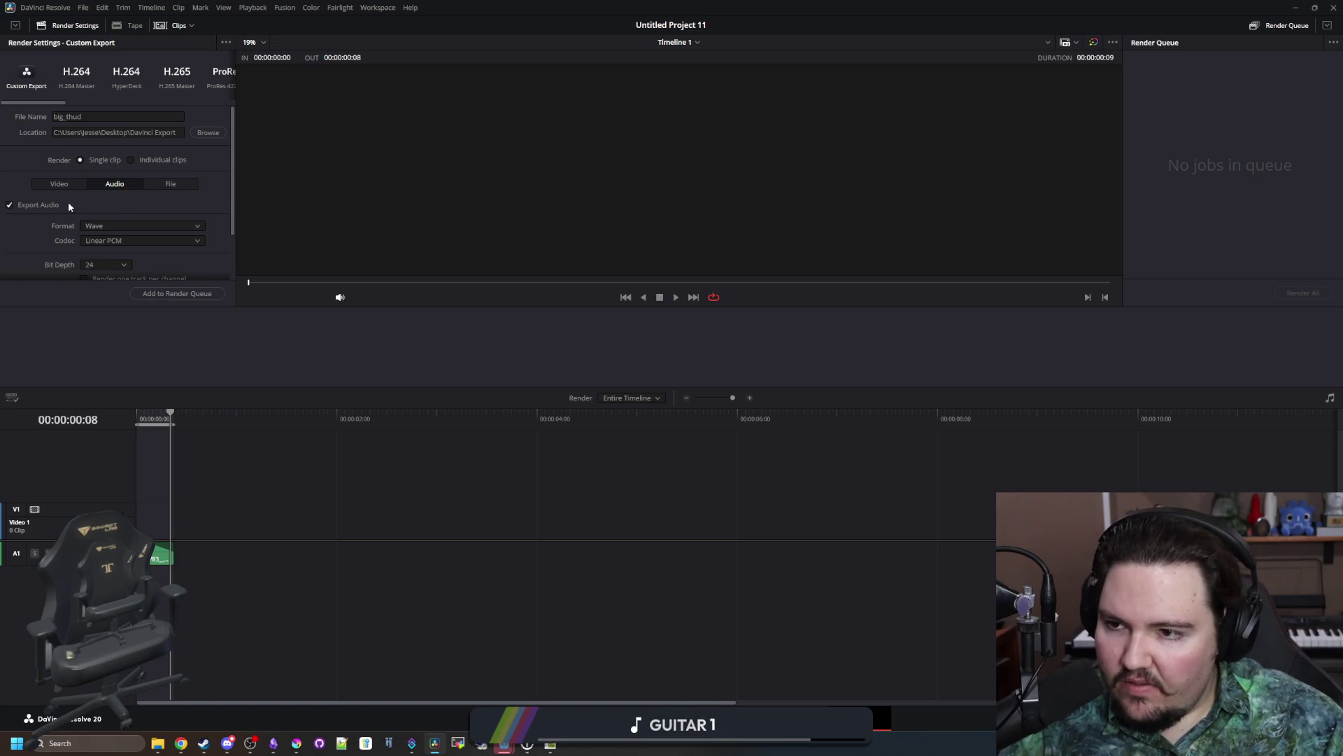
scroll(47, 216, "down", 2)
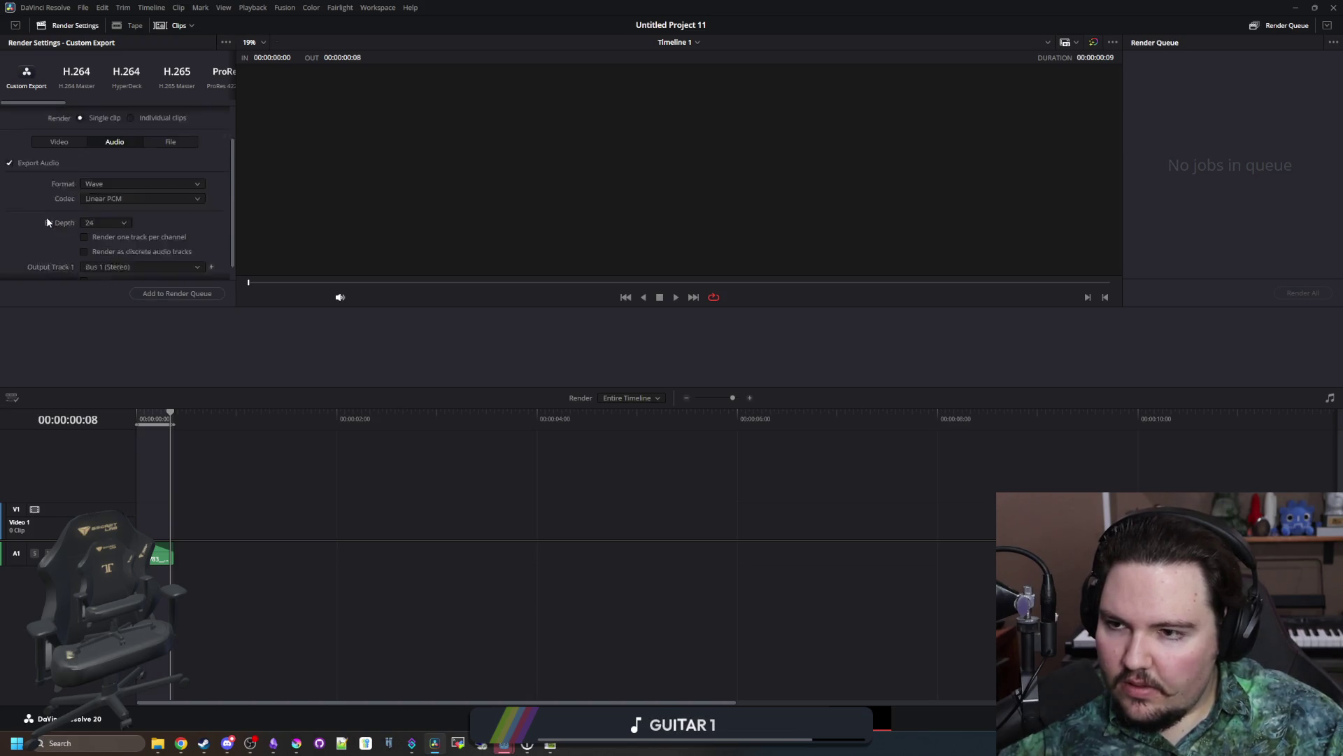
left_click(189, 294)
left_click(1290, 294)
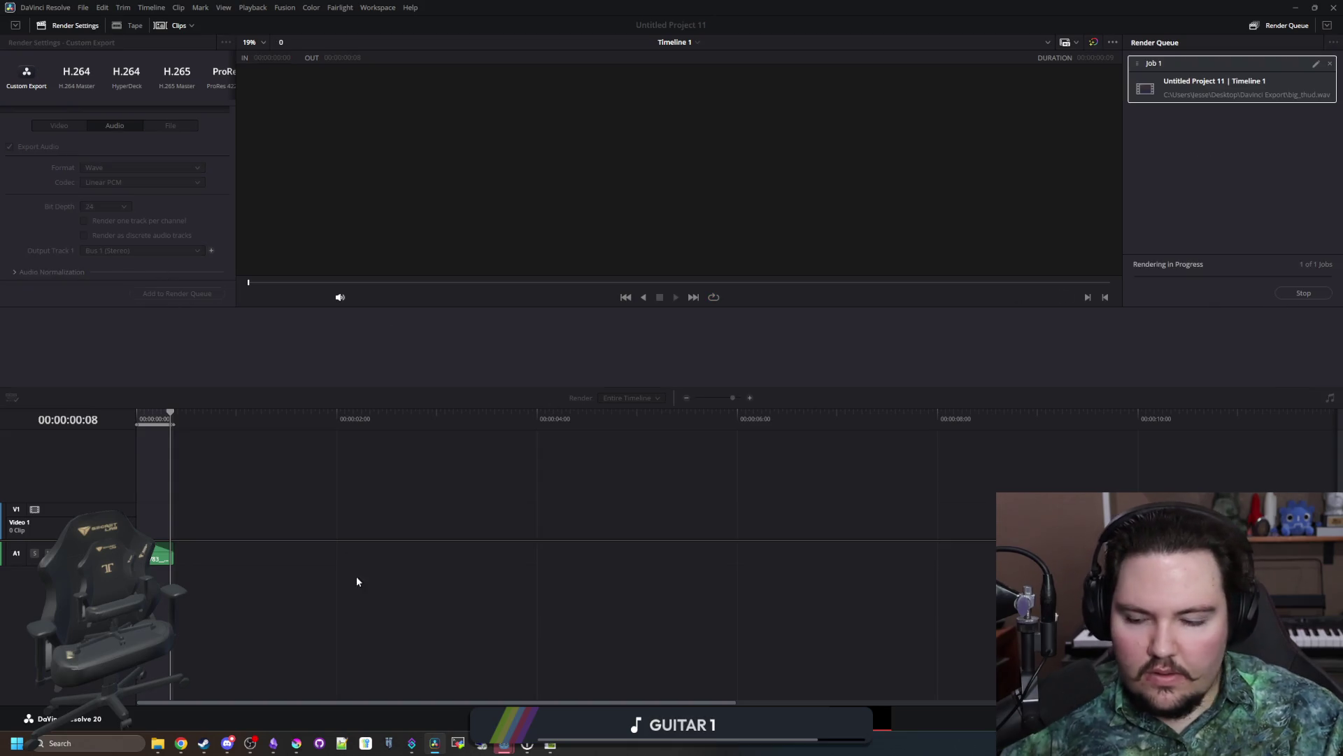
left_click(158, 743)
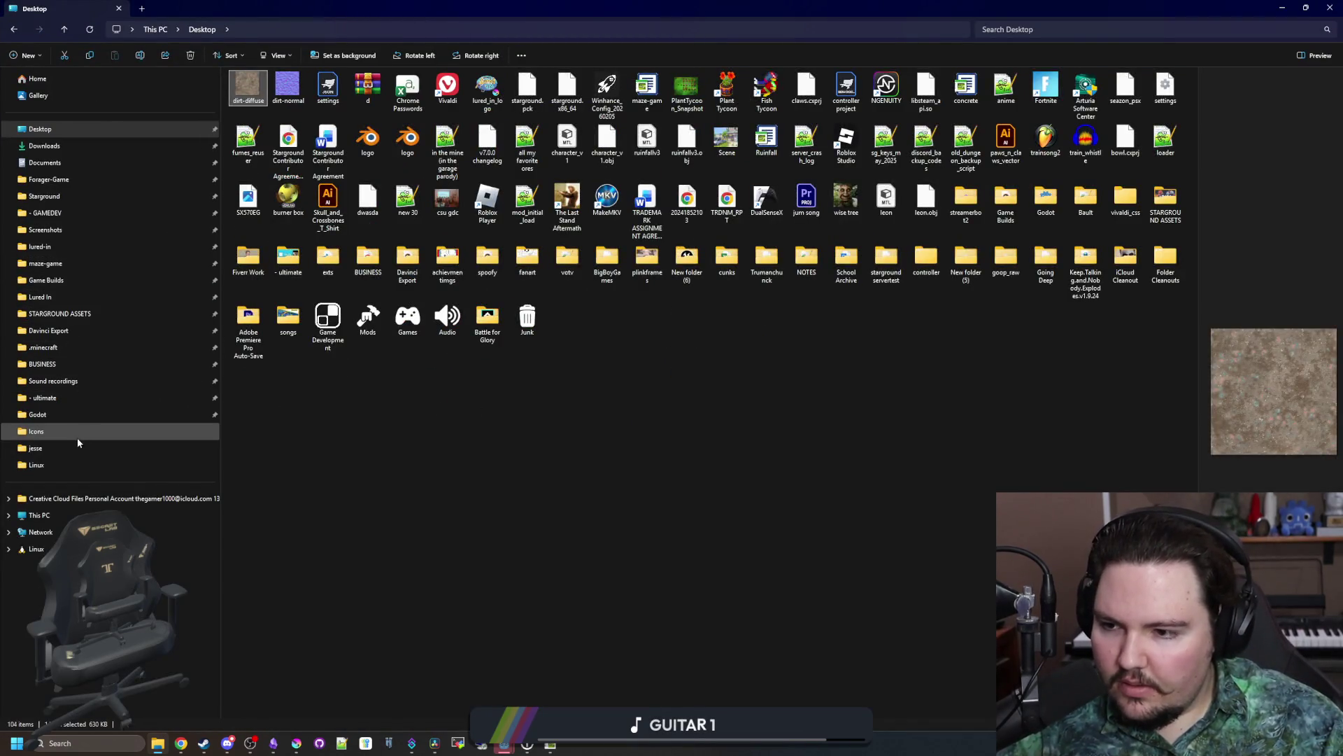
Step: Run the WAV conversion script in the Davinci Export folder and dismiss its exit prompt
left_click(82, 329)
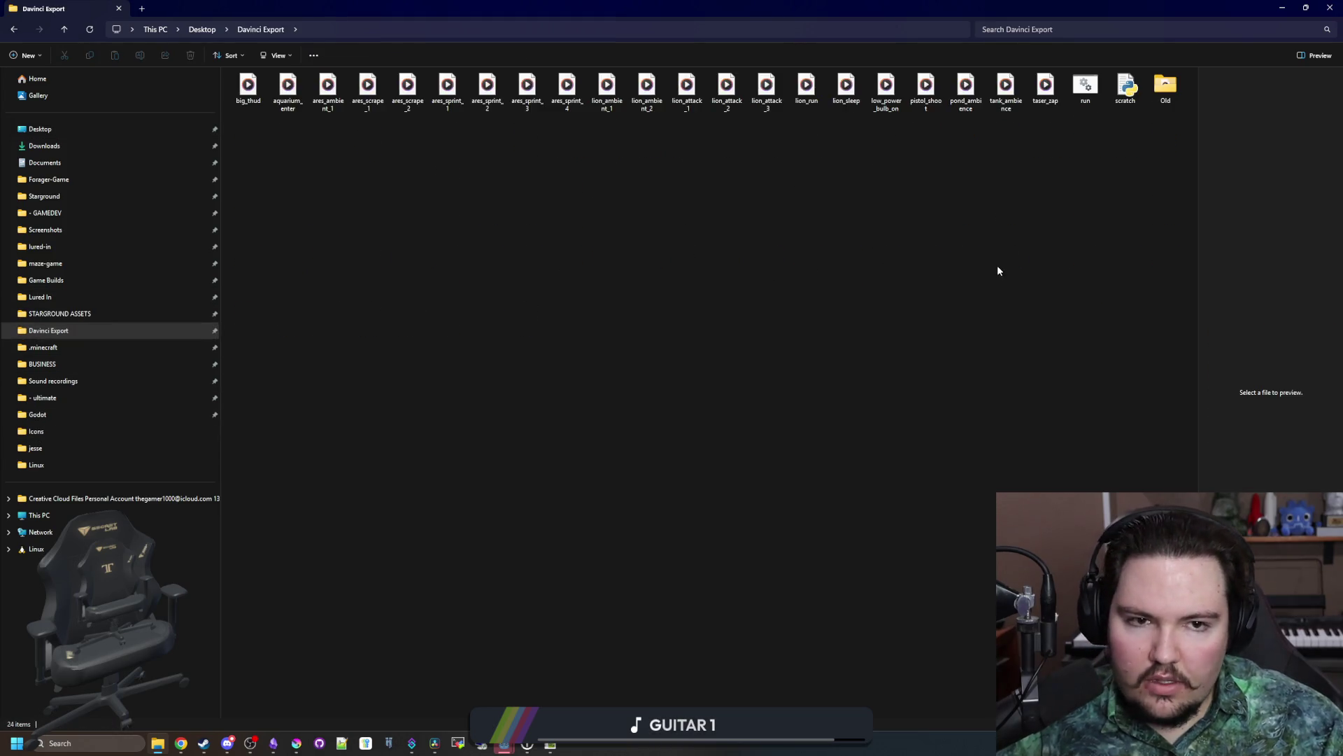
left_click(1083, 86)
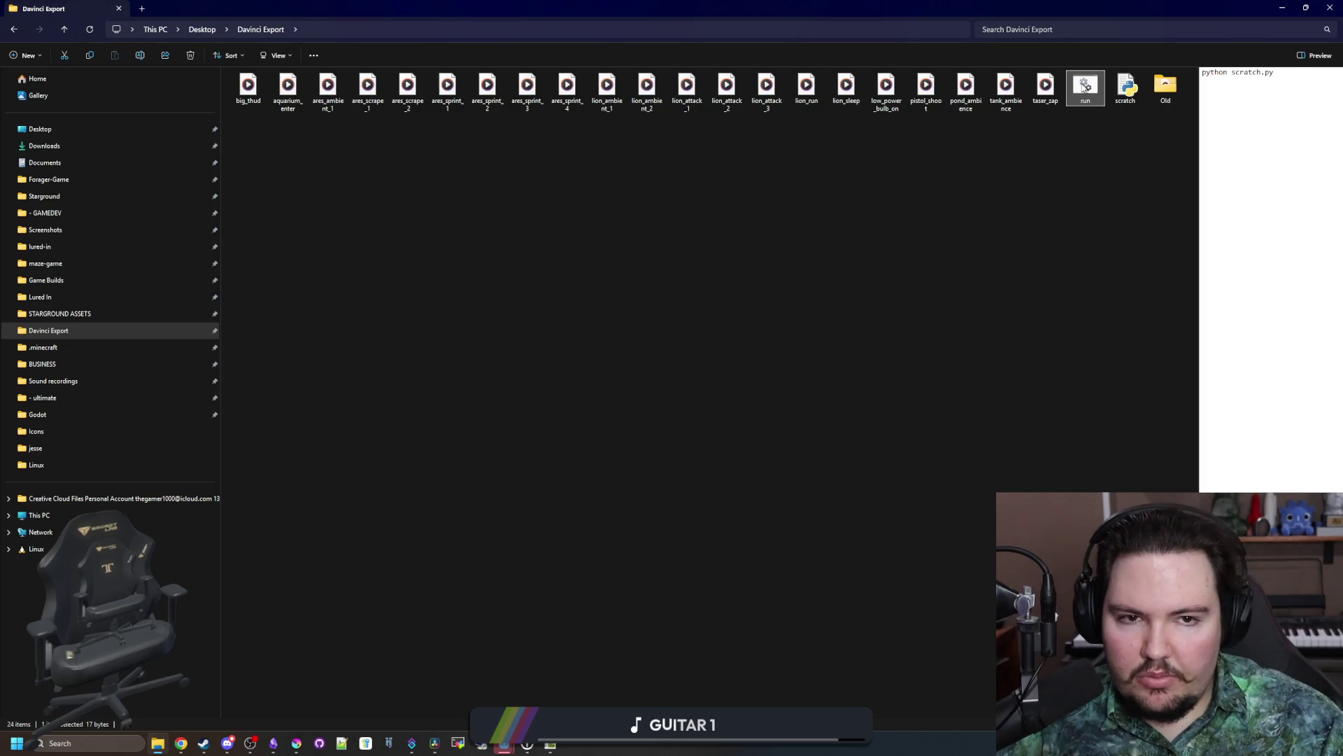
double_click(1084, 86)
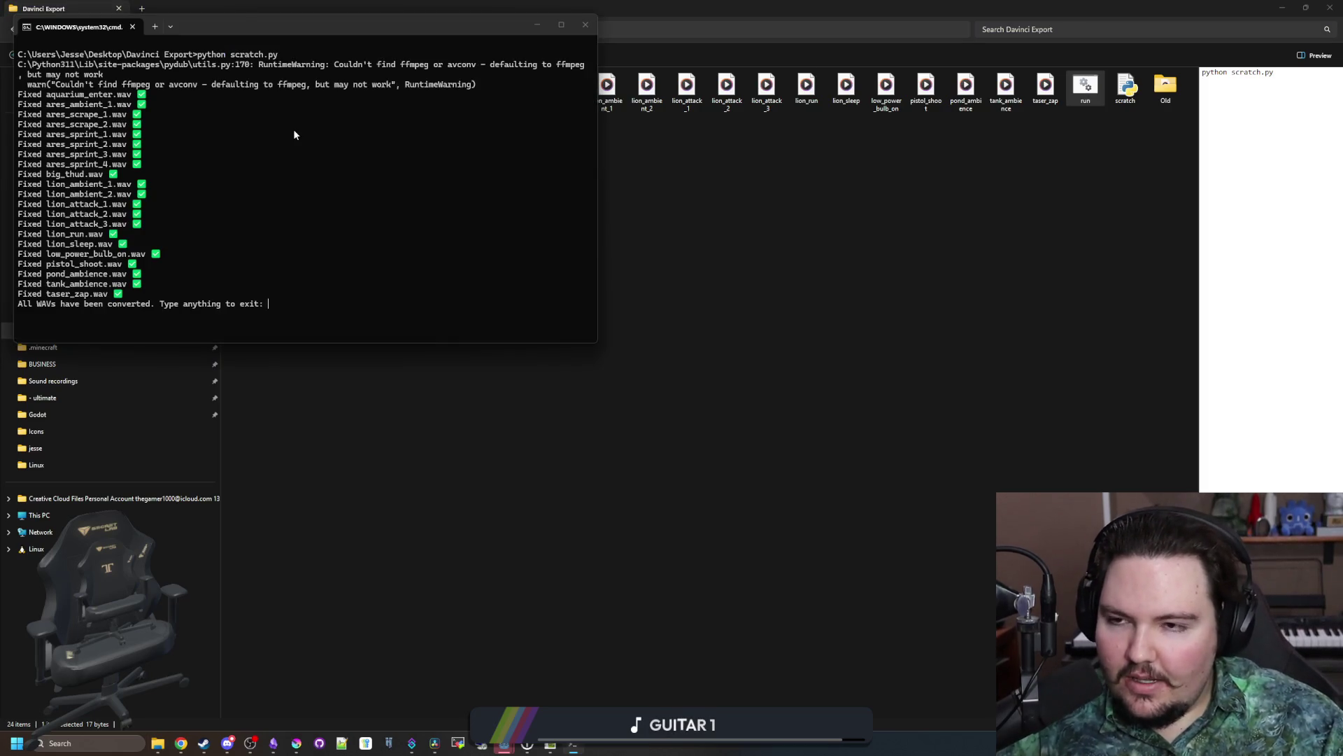
type("a")
key("Return")
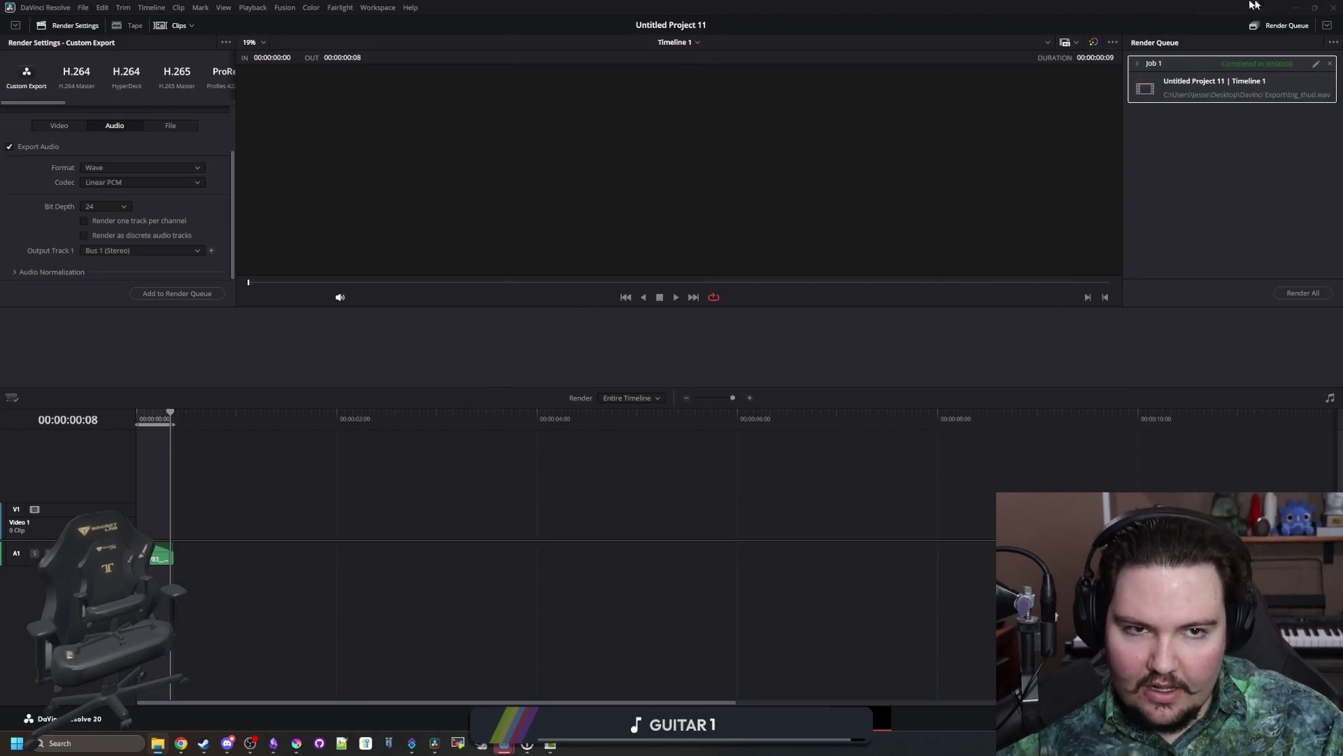
left_click(1296, 5)
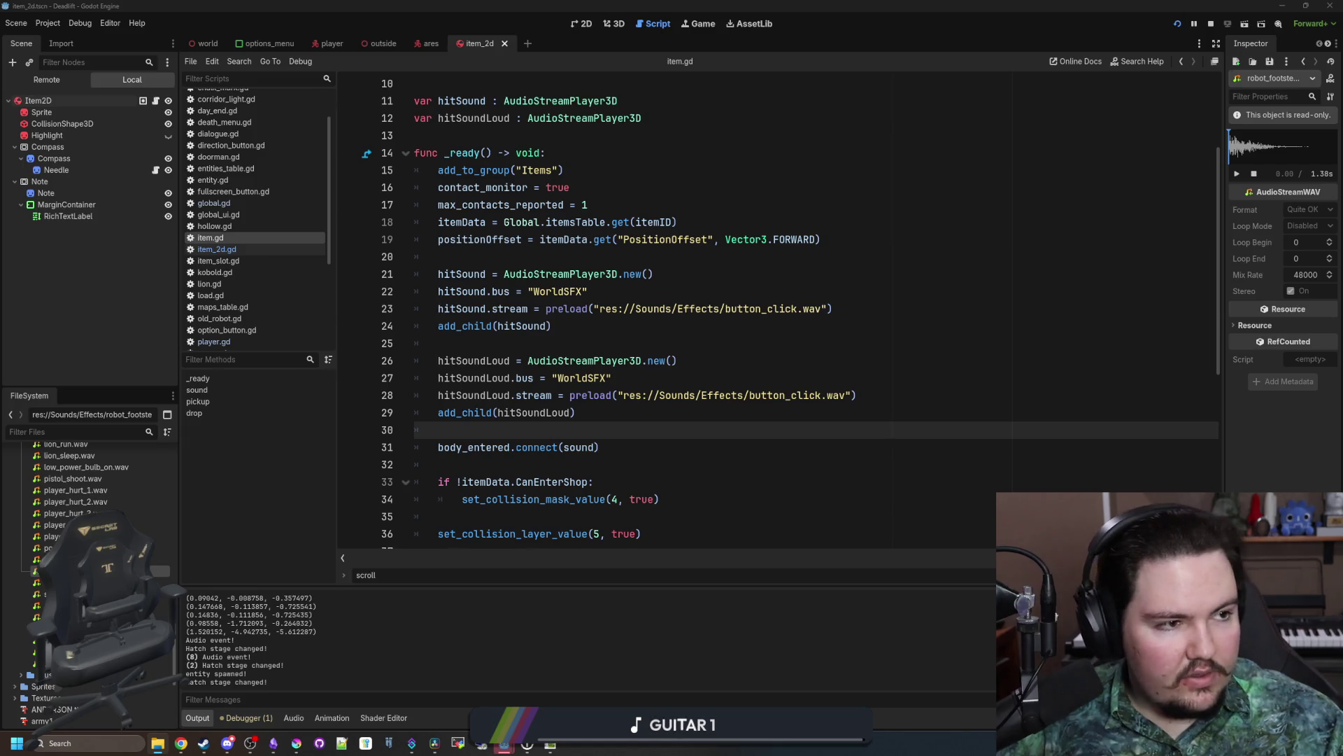
Step: Change line 28's preload from button_click to res://Sounds/Effects/big_thud.wav using autocomplete
scroll(90, 560, "up", 10)
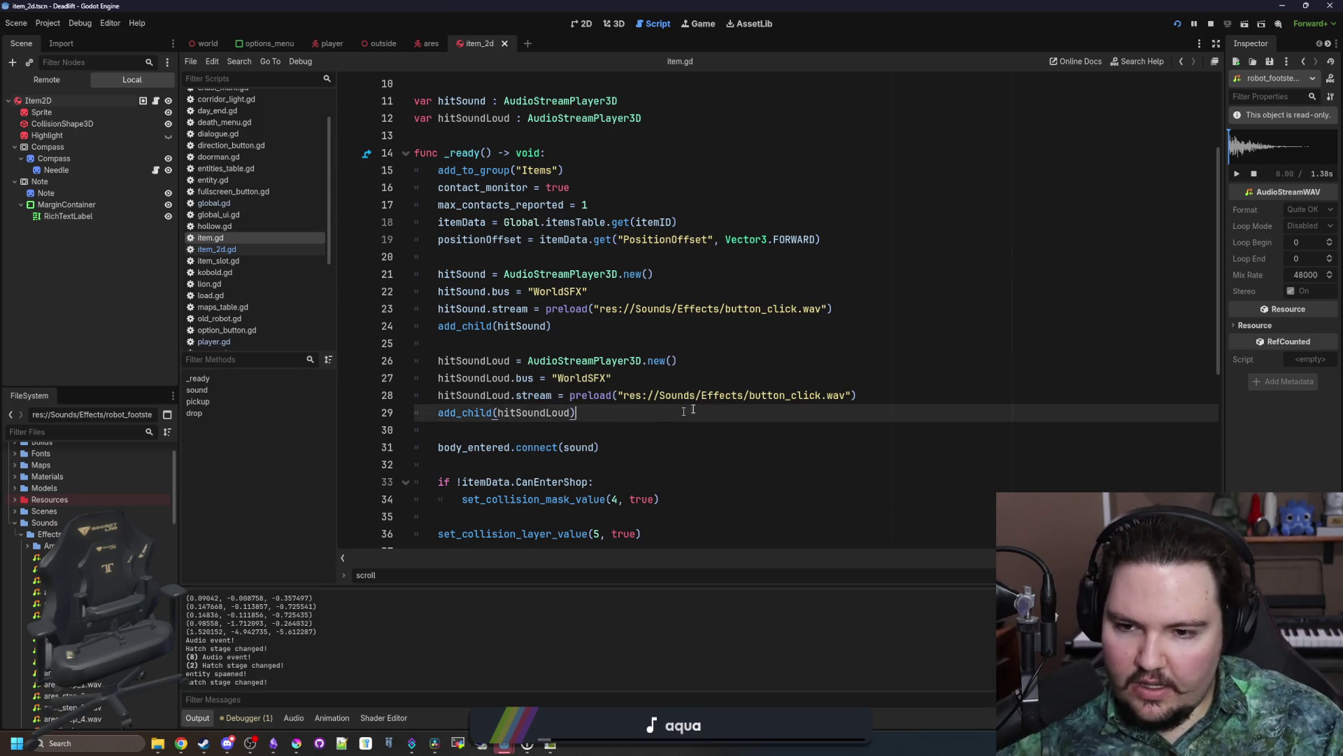
double_click(755, 395)
key("BackSpace")
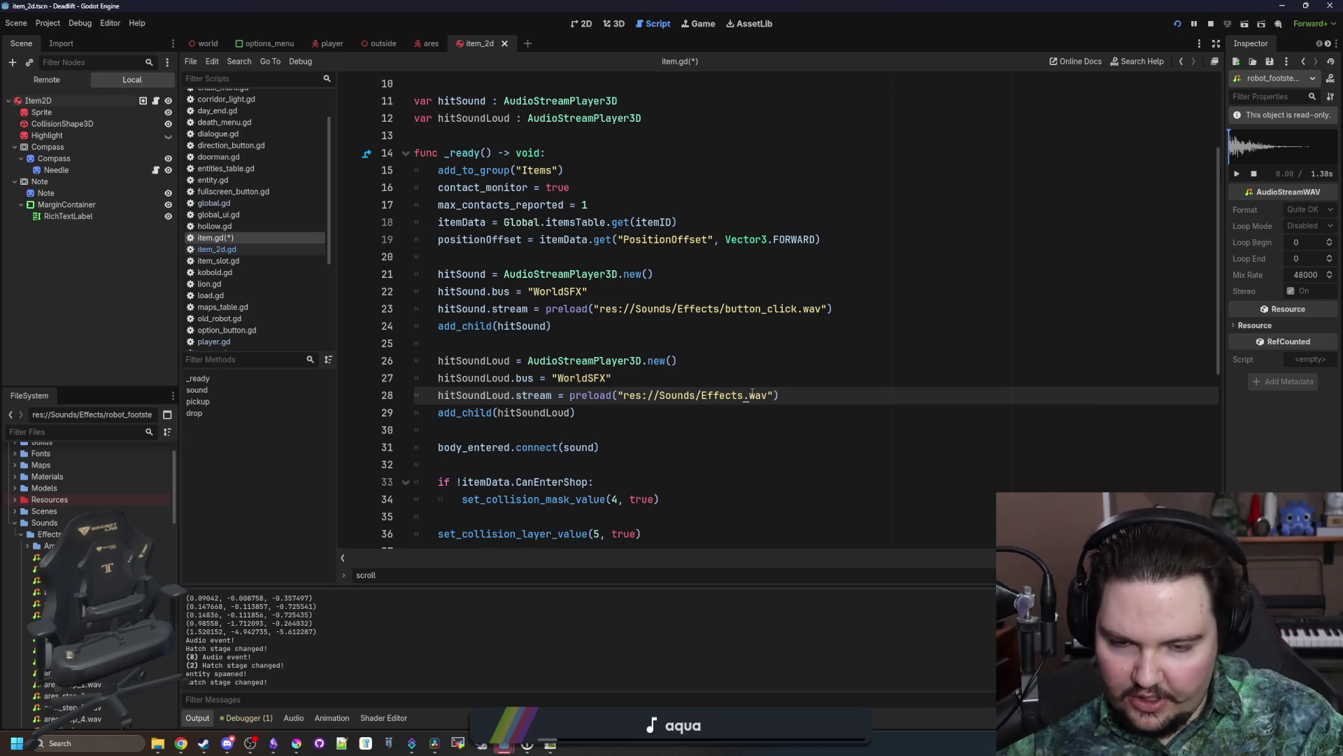
key("ctrl+space")
type("big")
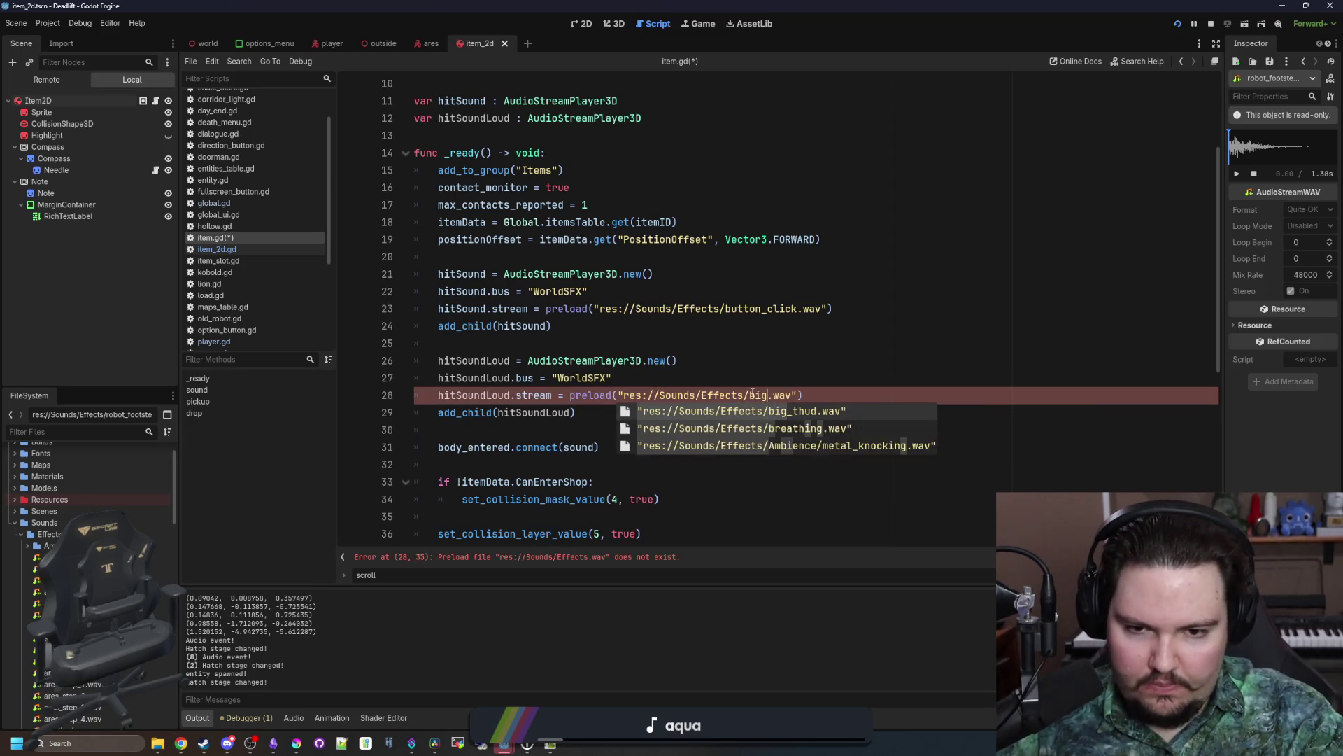
key("Return")
left_click(753, 394, "ctrl")
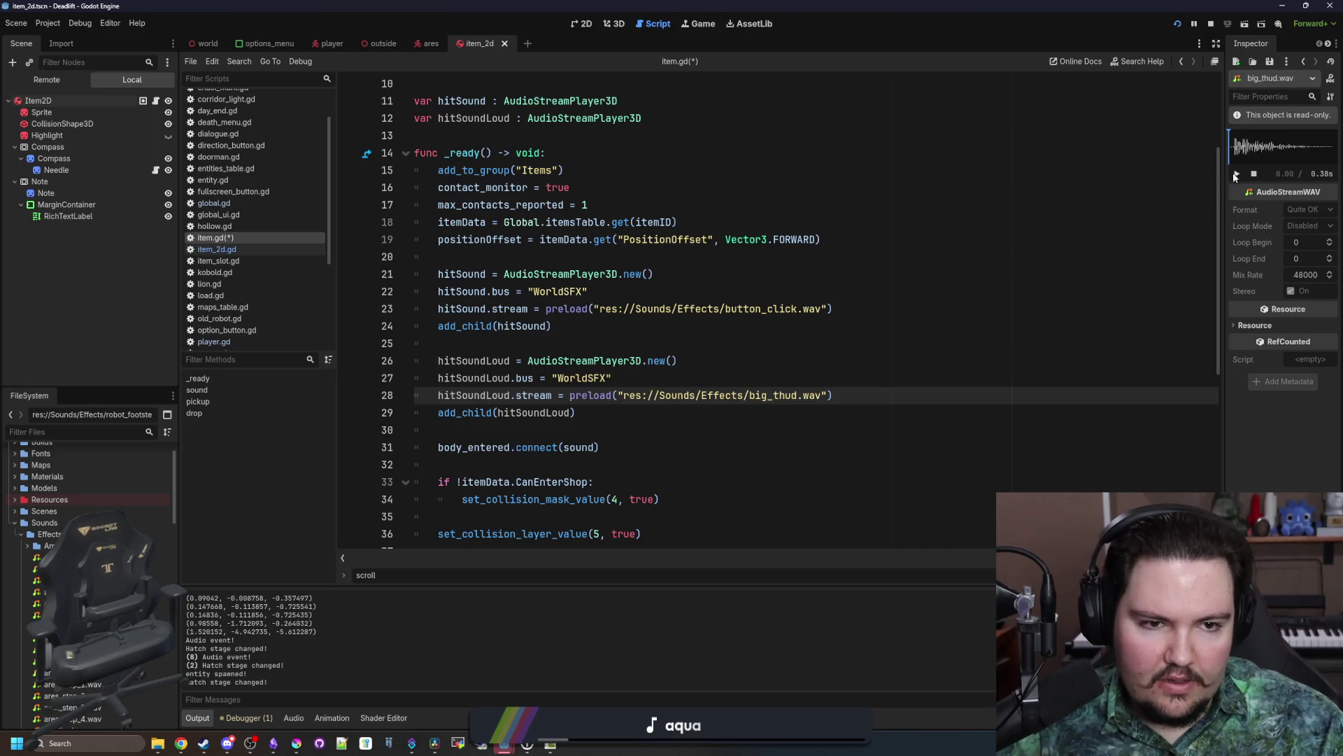
Step: Save item.gd and run the project to test the new sound
left_click(560, 361)
left_click(580, 340)
key("ctrl+s")
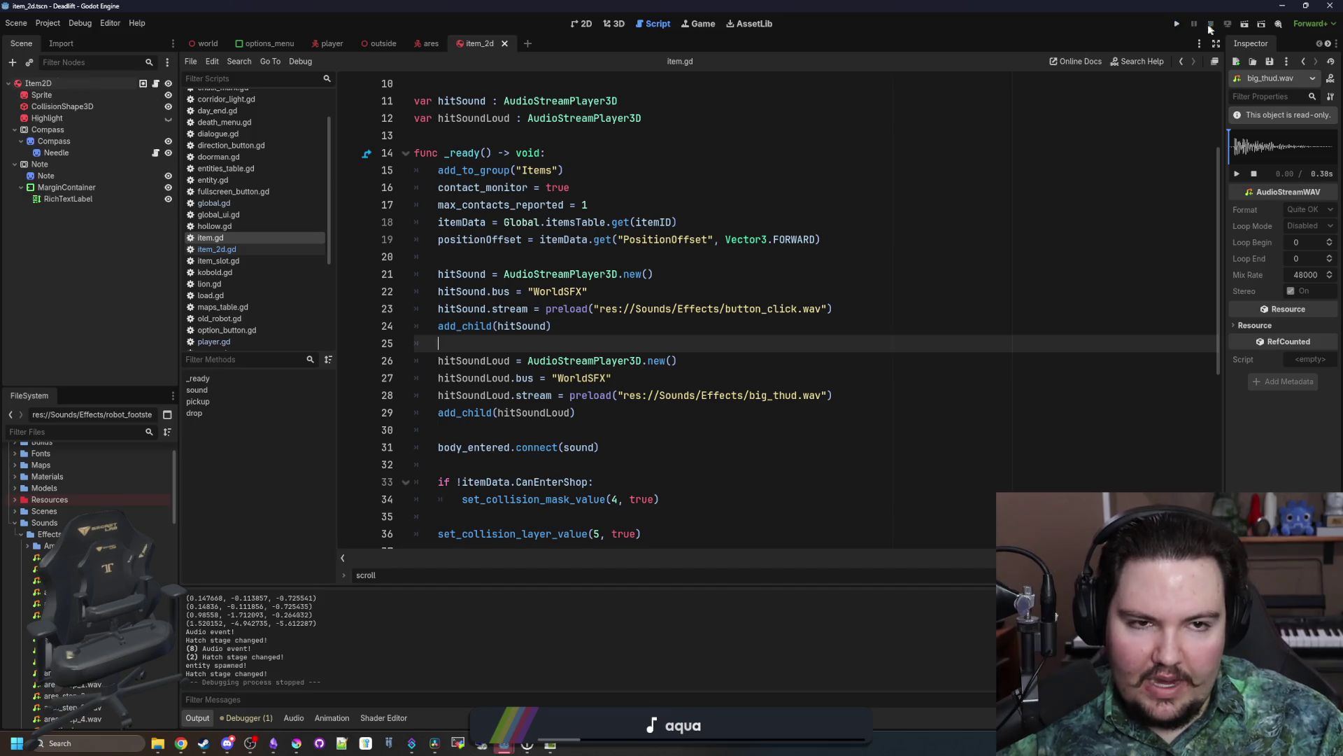
left_click(1177, 24)
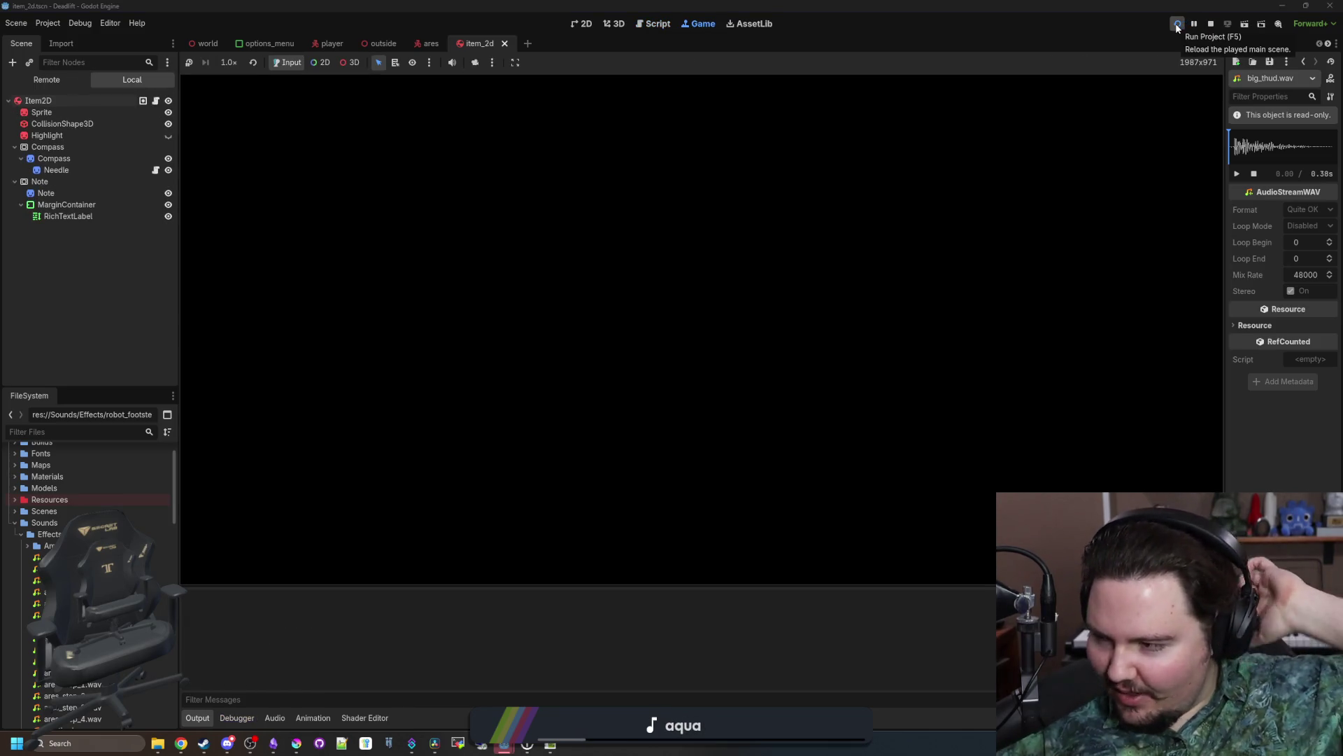
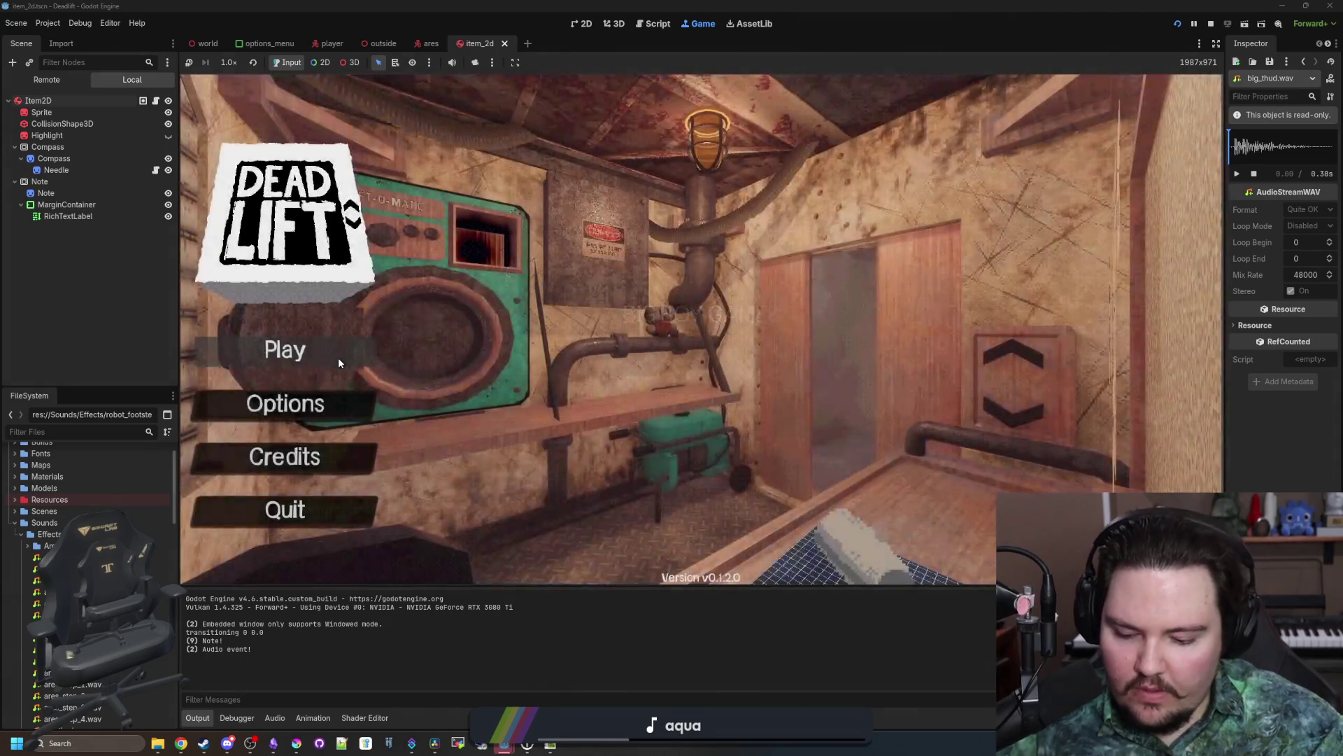
Step: Enter the dwasdwa debug code, look over the Sound options, and start the game
type("dwasdwa")
left_click(318, 412)
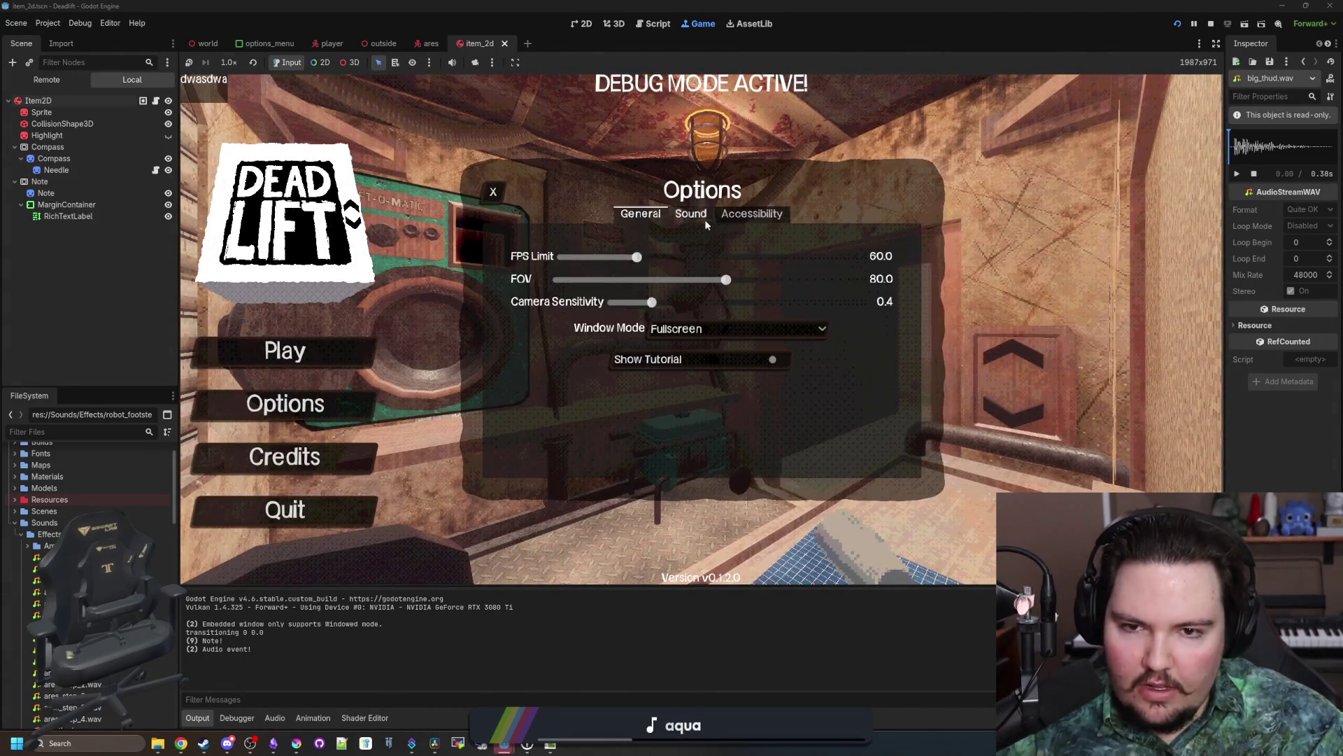
left_click(690, 213)
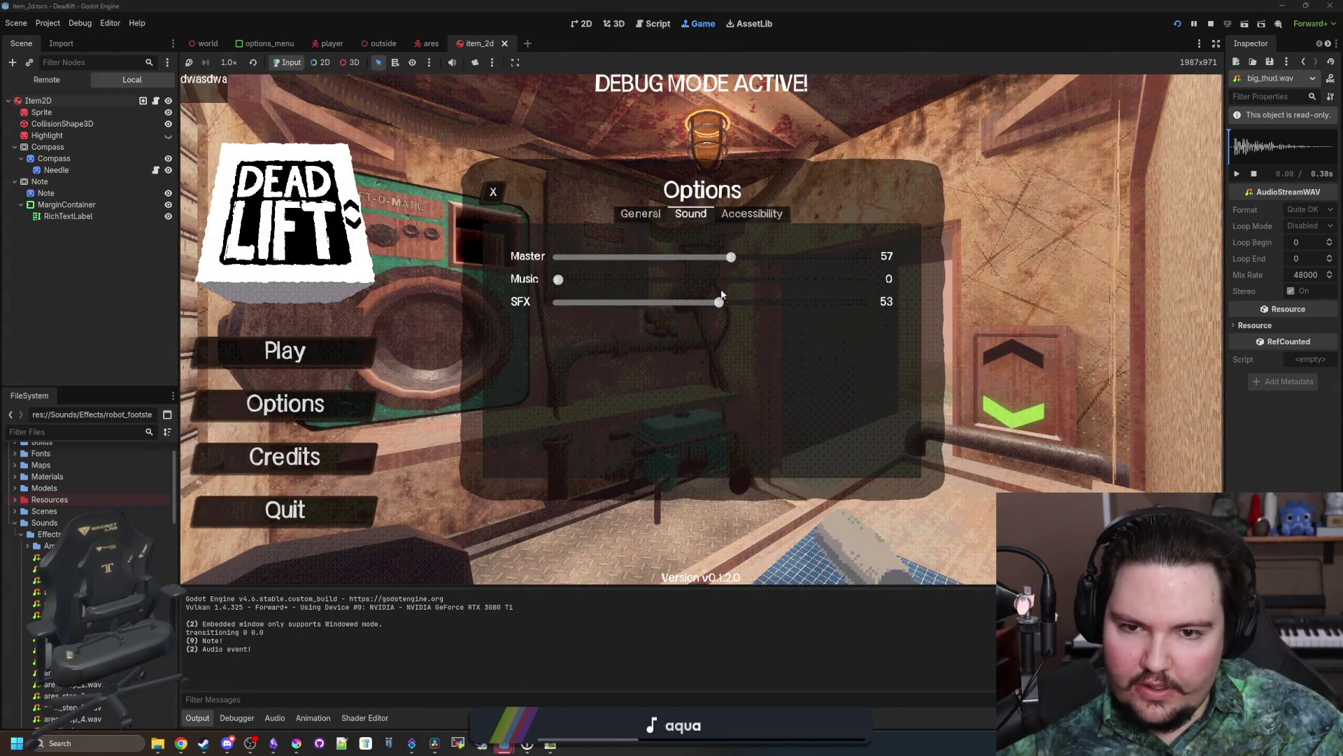
left_click(494, 192)
left_click(285, 349)
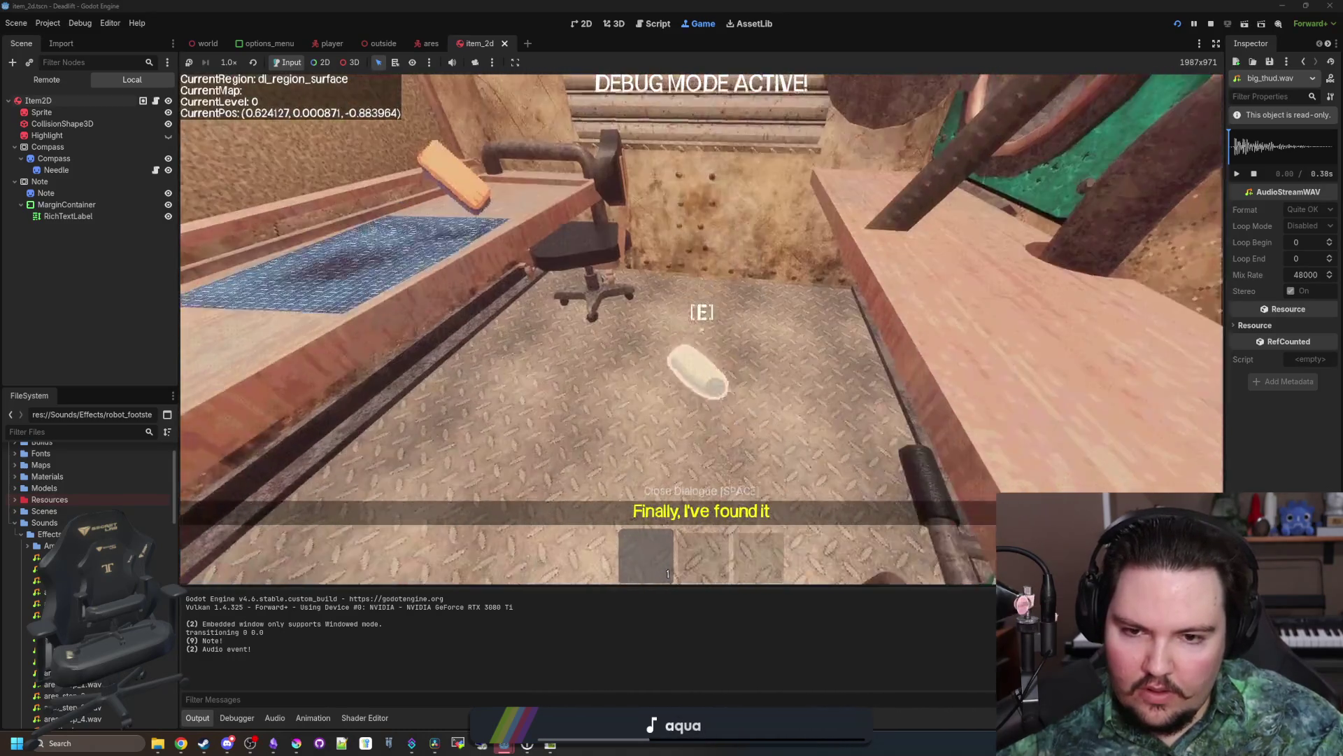
Step: From the pause menu, raise the SFX volume to 100 and Master to 63, then resume
key("Escape")
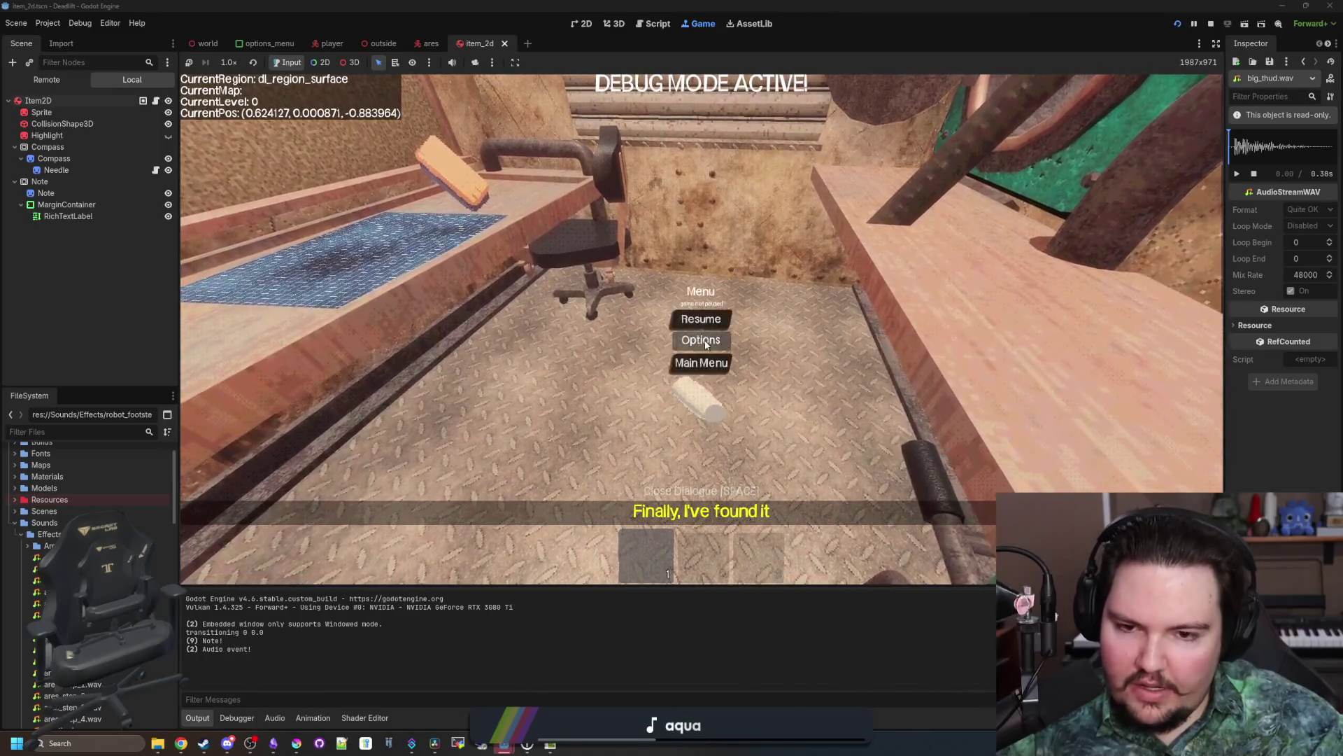
left_click(615, 343)
left_click(692, 213)
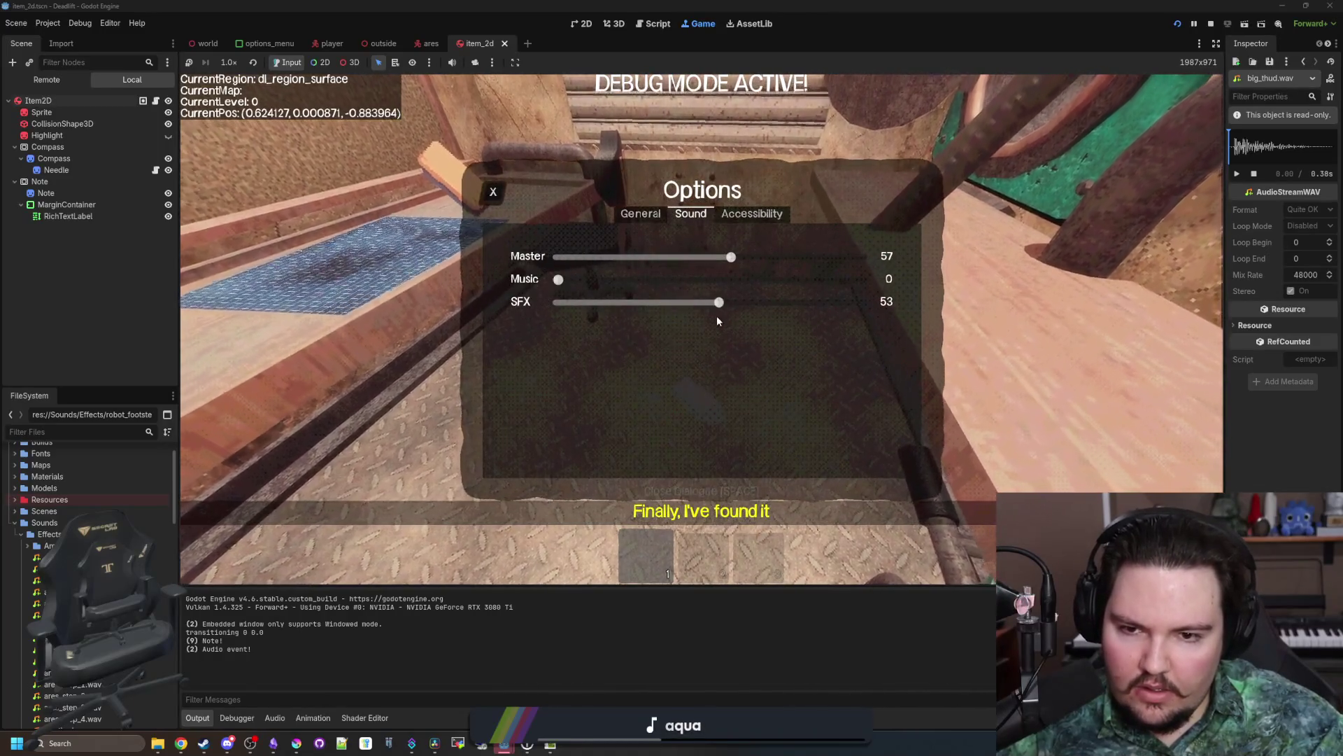
left_click_drag(719, 301, 862, 302)
left_click_drag(731, 257, 746, 258)
key("Escape")
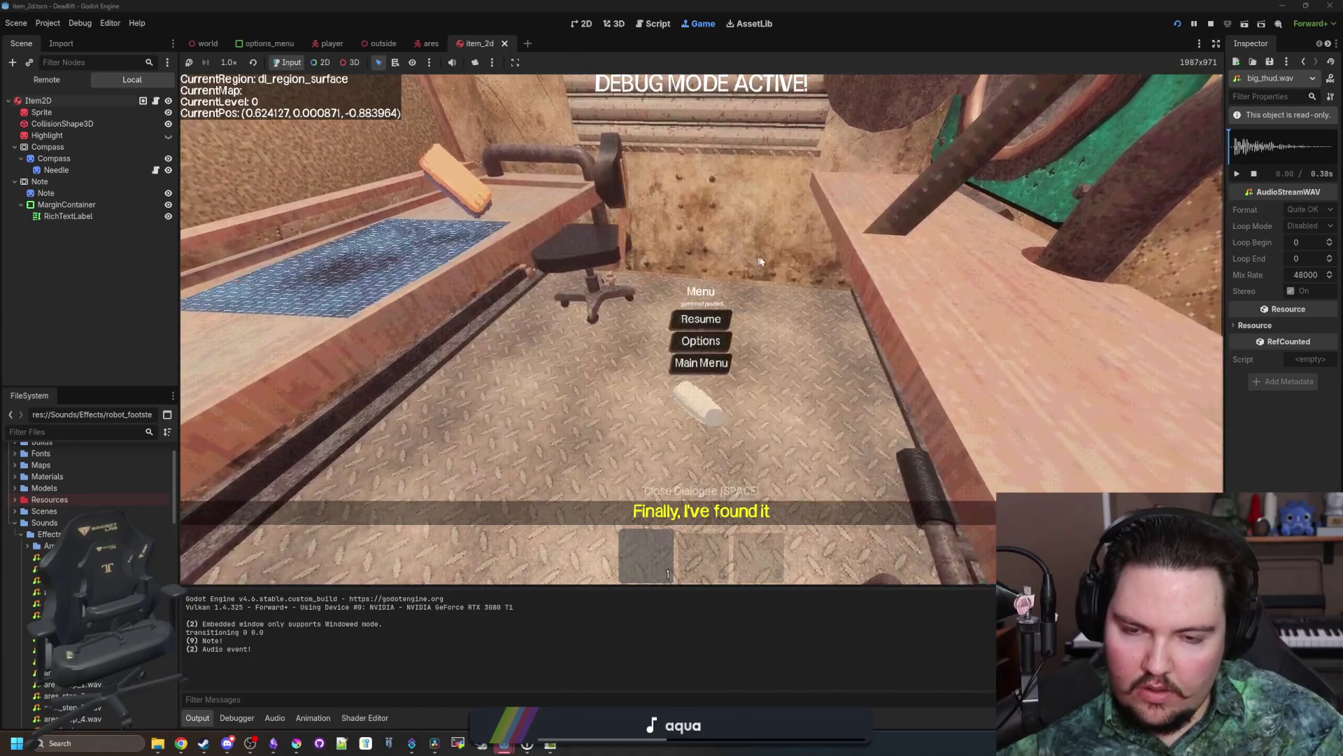
left_click(698, 317)
Step: Walk through the doorway, drop the held item, and pick it up off the floor
key("w")
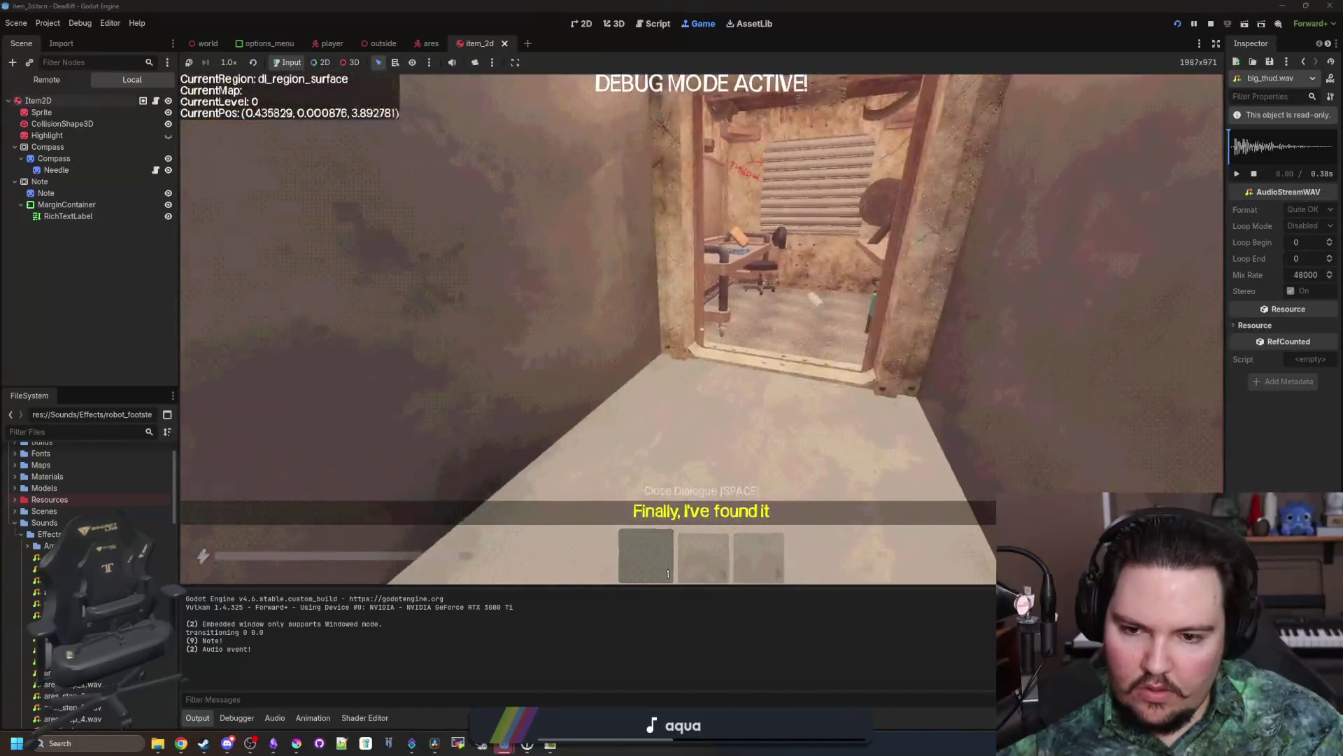
key("Escape")
left_click(710, 346)
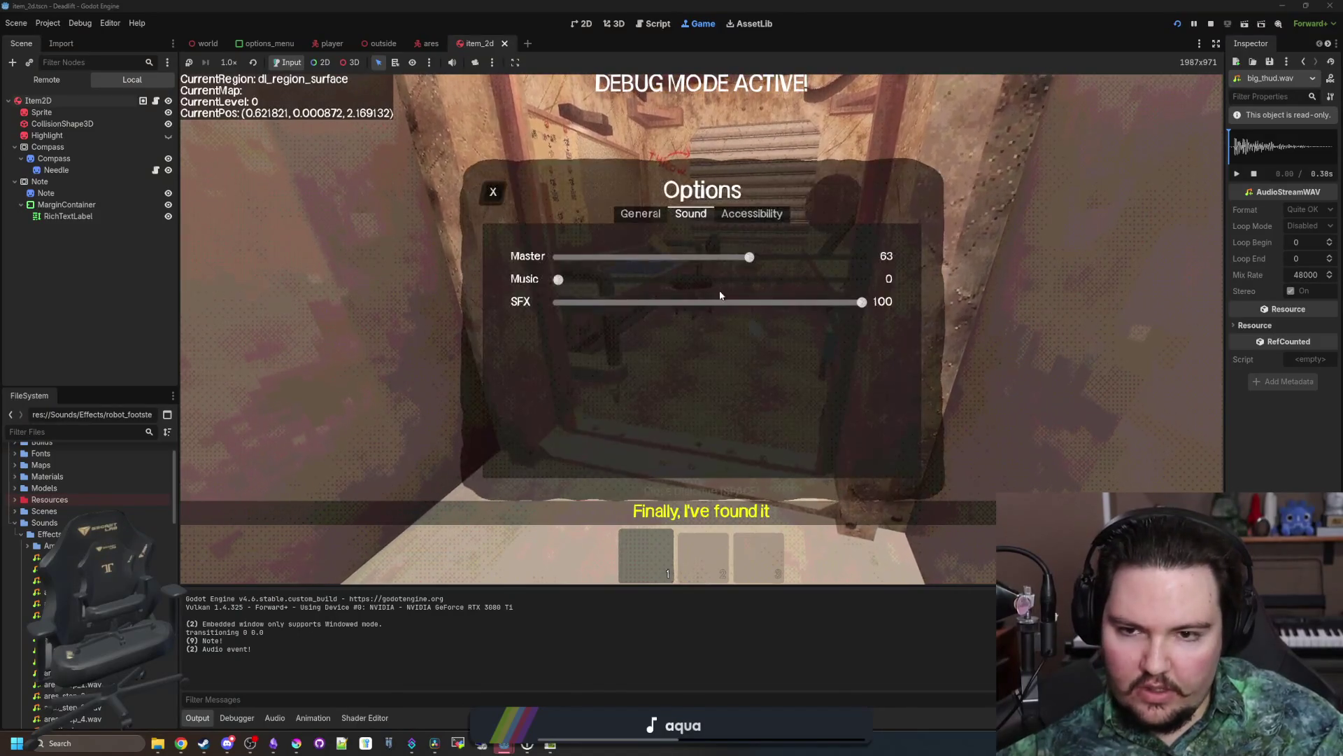
key("Escape")
key("Escape")
key("w")
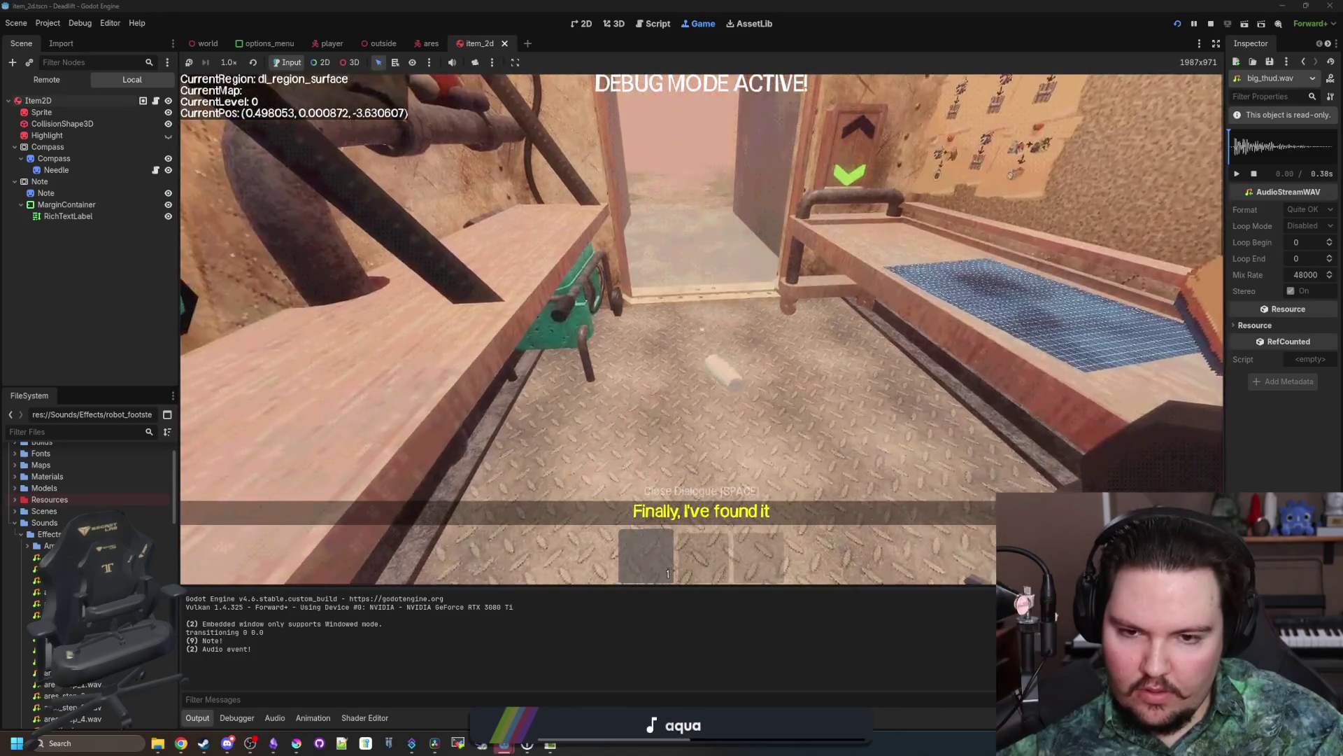
key("w")
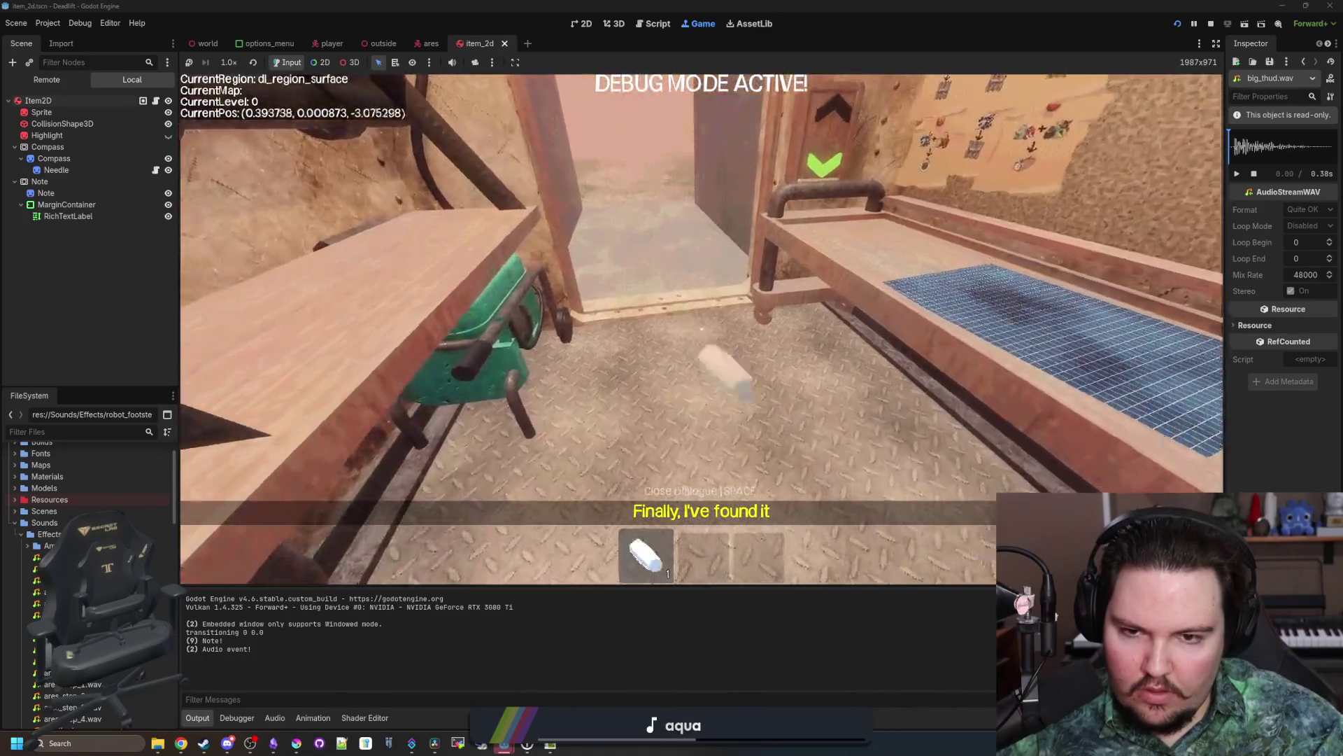
key("w")
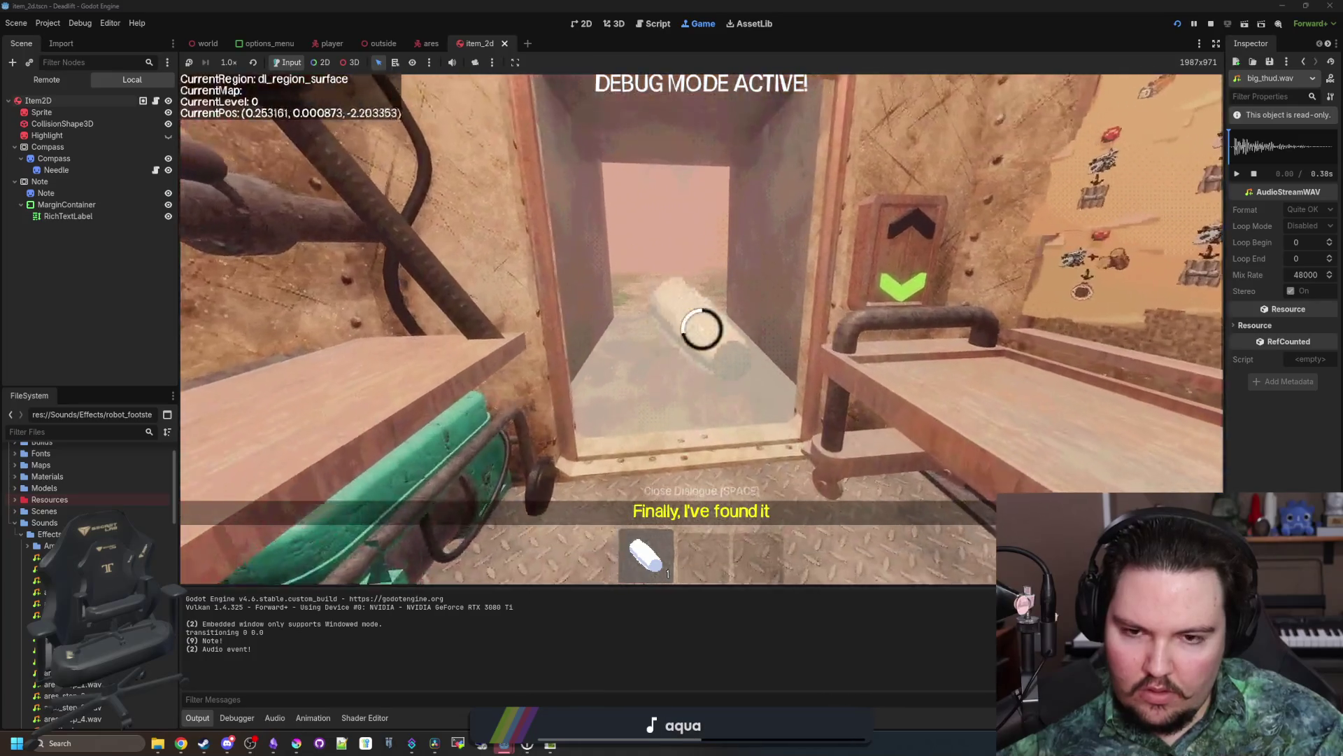
key("w")
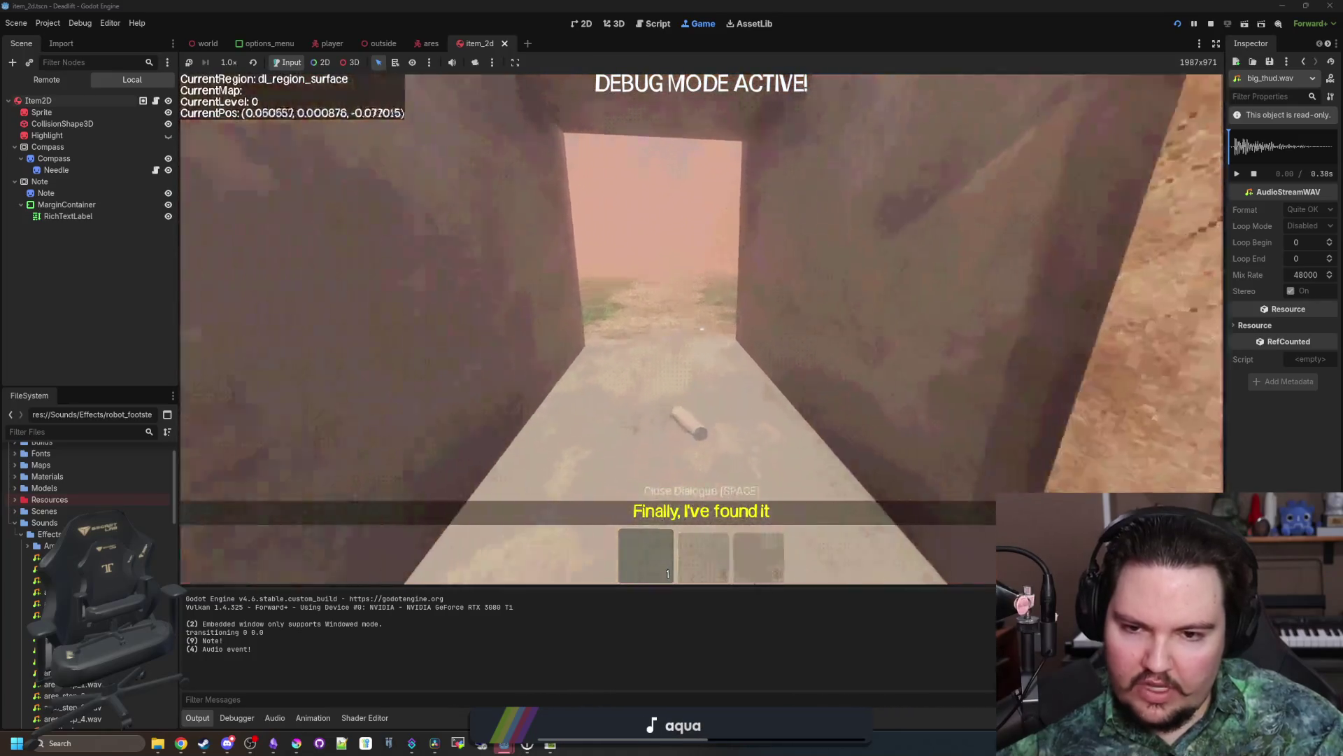
key("w")
Step: Carry the item back into the room, throw it, pick it up, and throw it again
key("e")
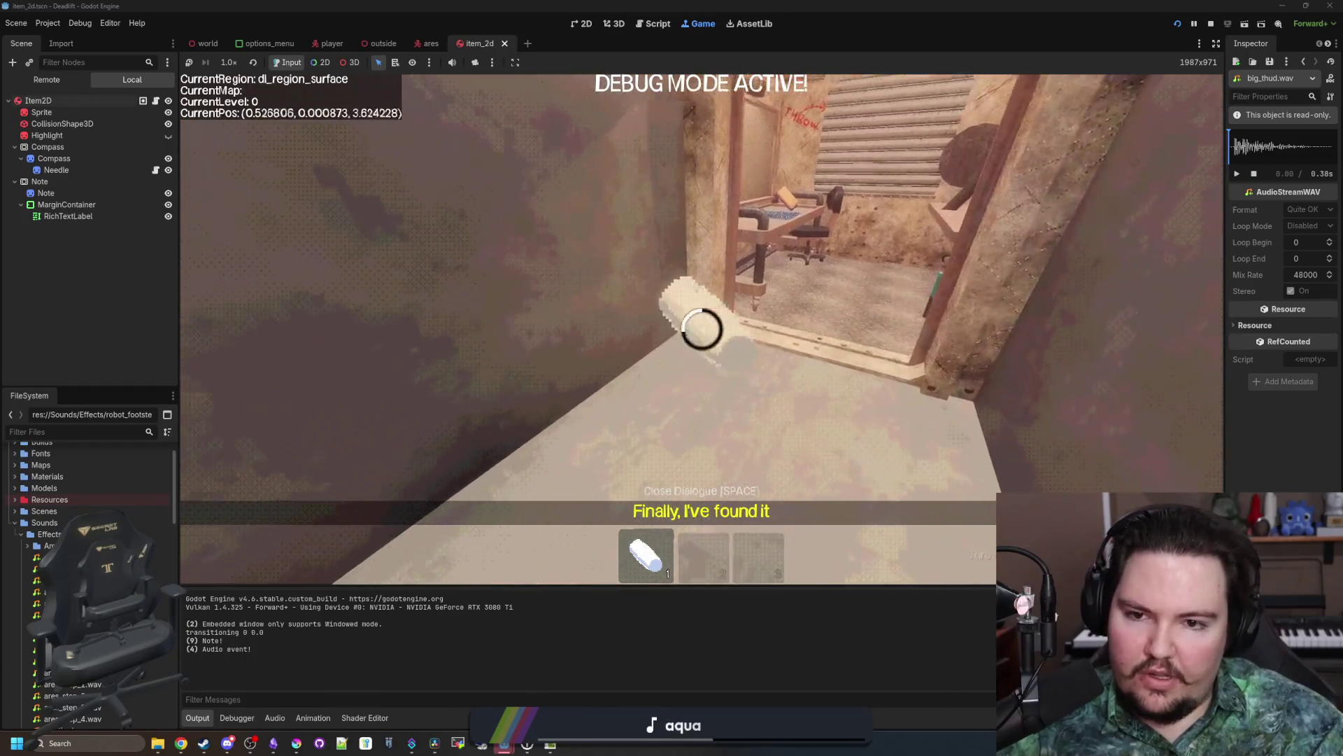
key("w")
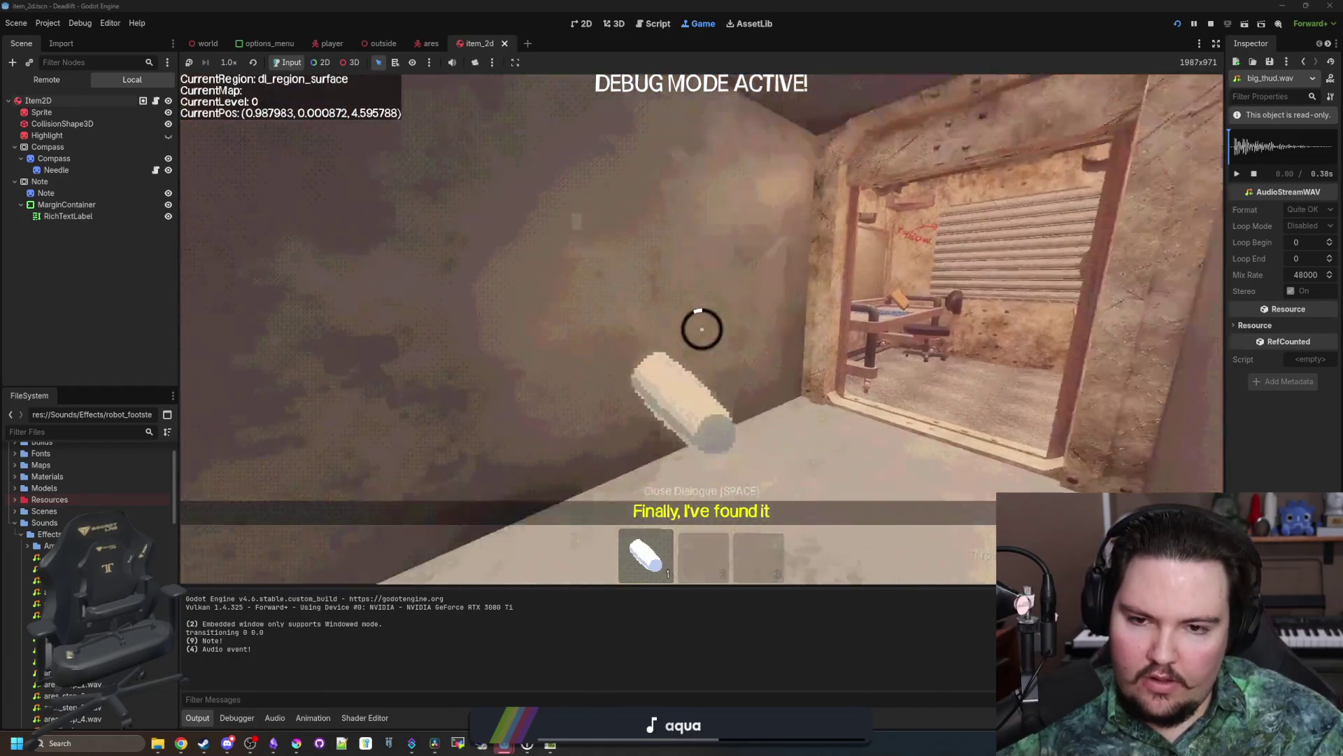
key("w")
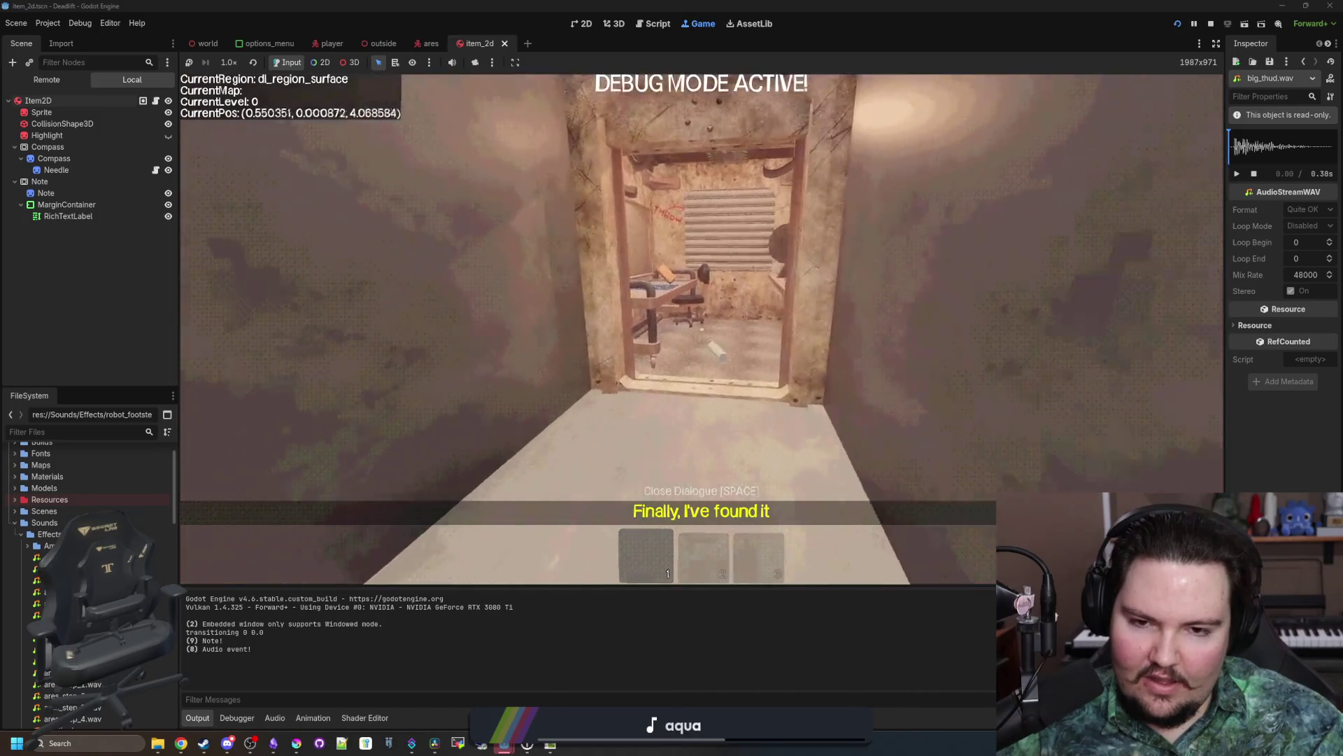
key("w")
key("q")
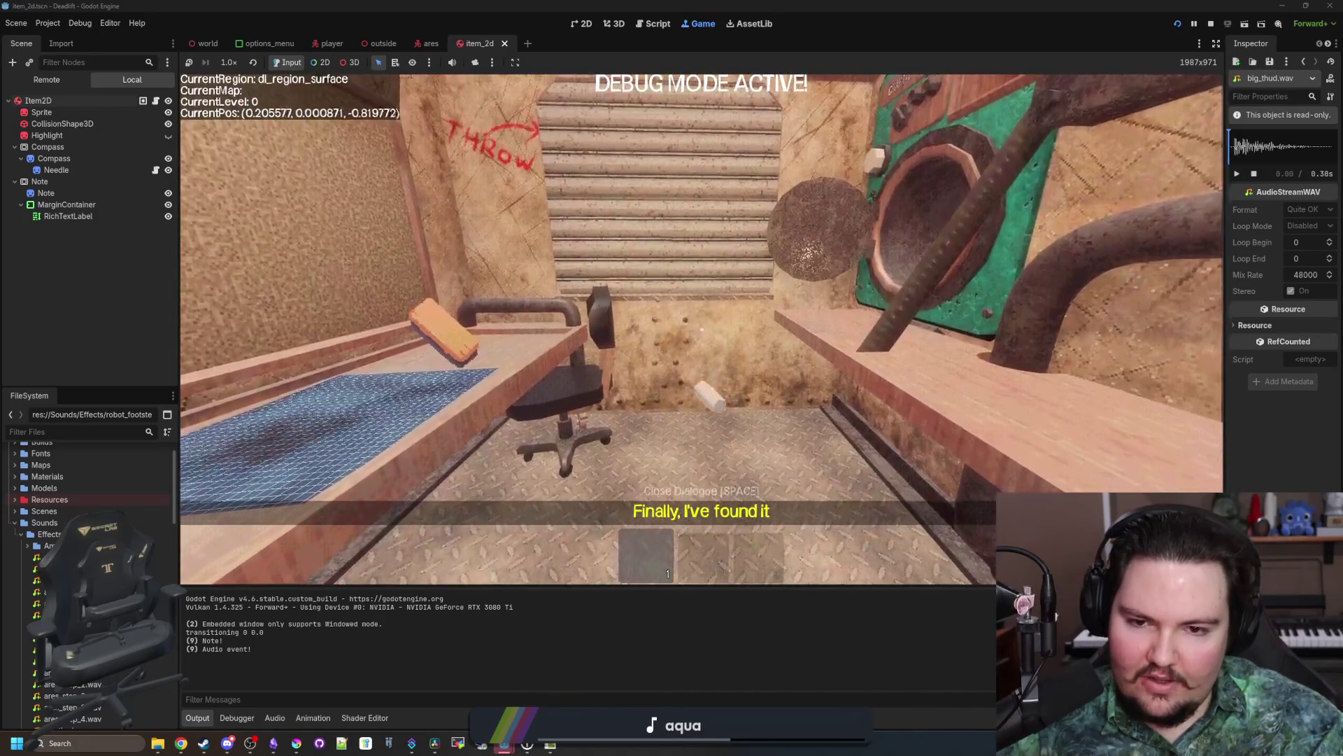
key("e")
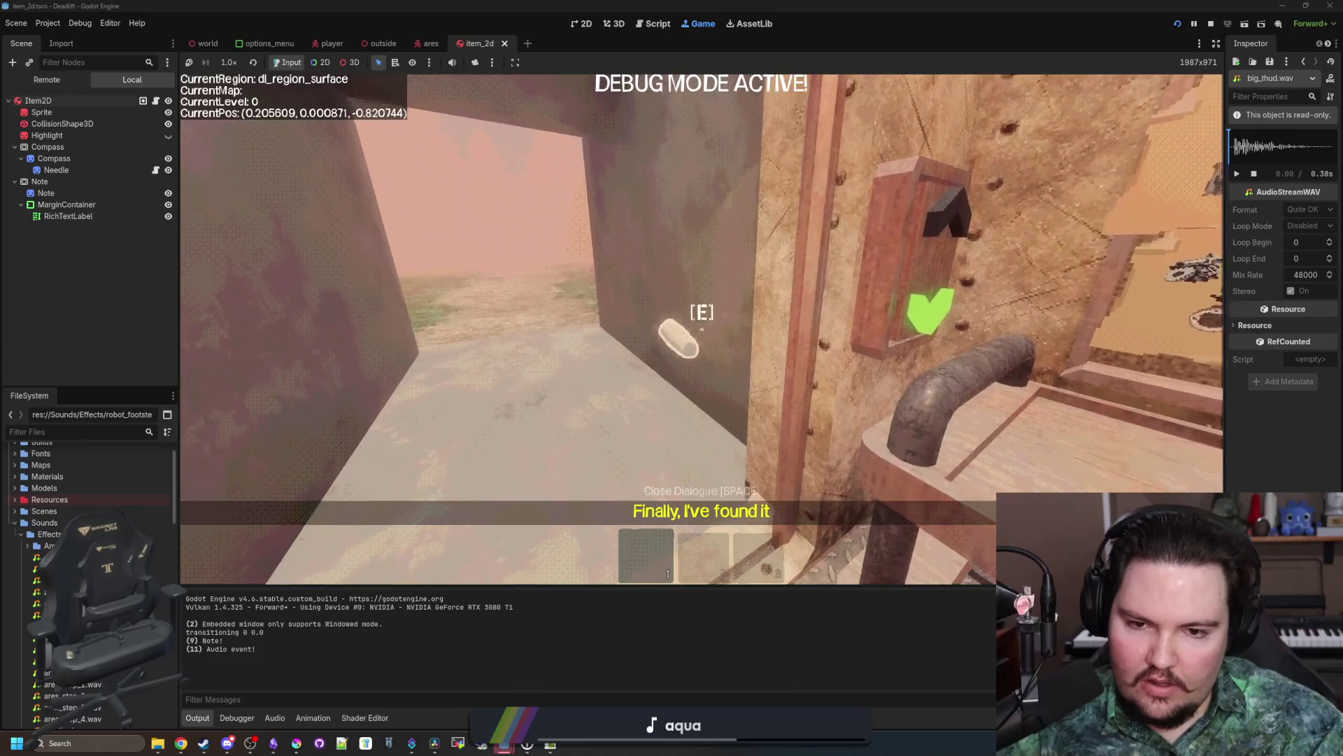
key("s")
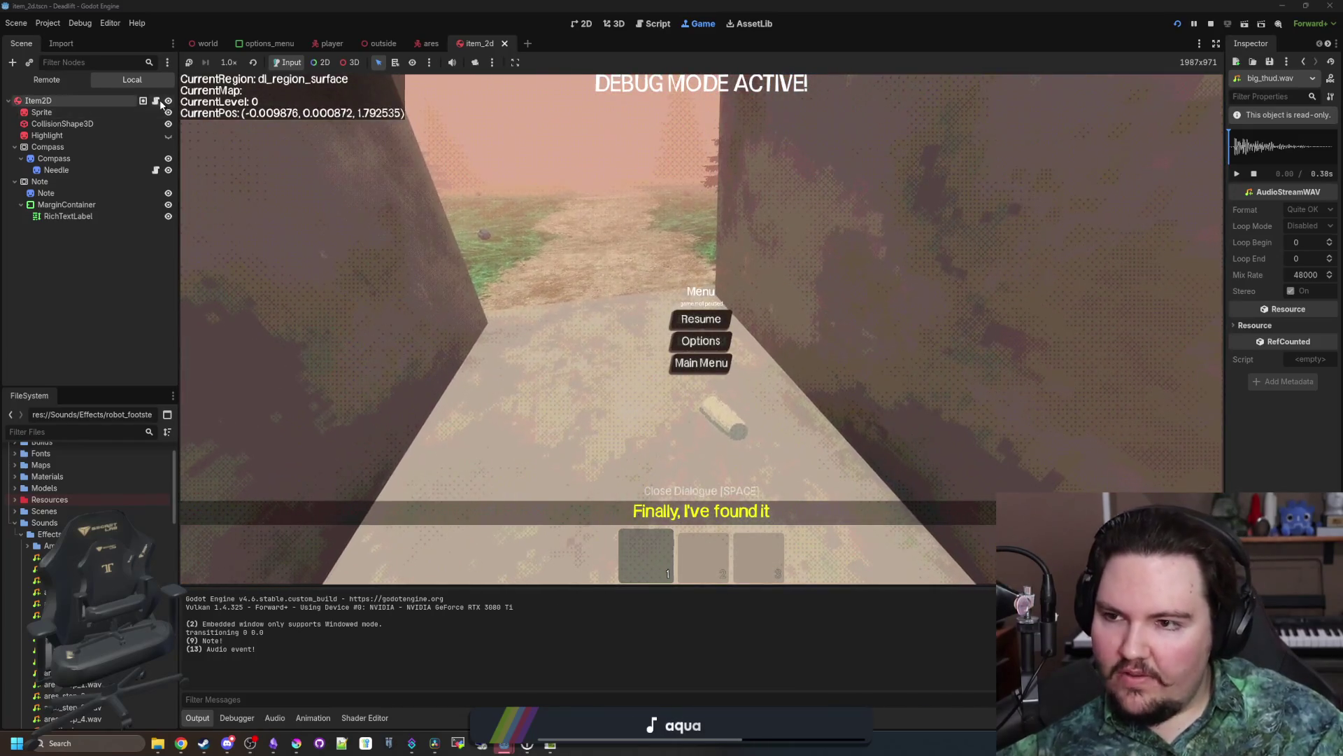
left_click(157, 101)
Step: In item.gd, change line 42's hitSound.play() to hitSoundLoud.play() and save
left_click(594, 84, "ctrl")
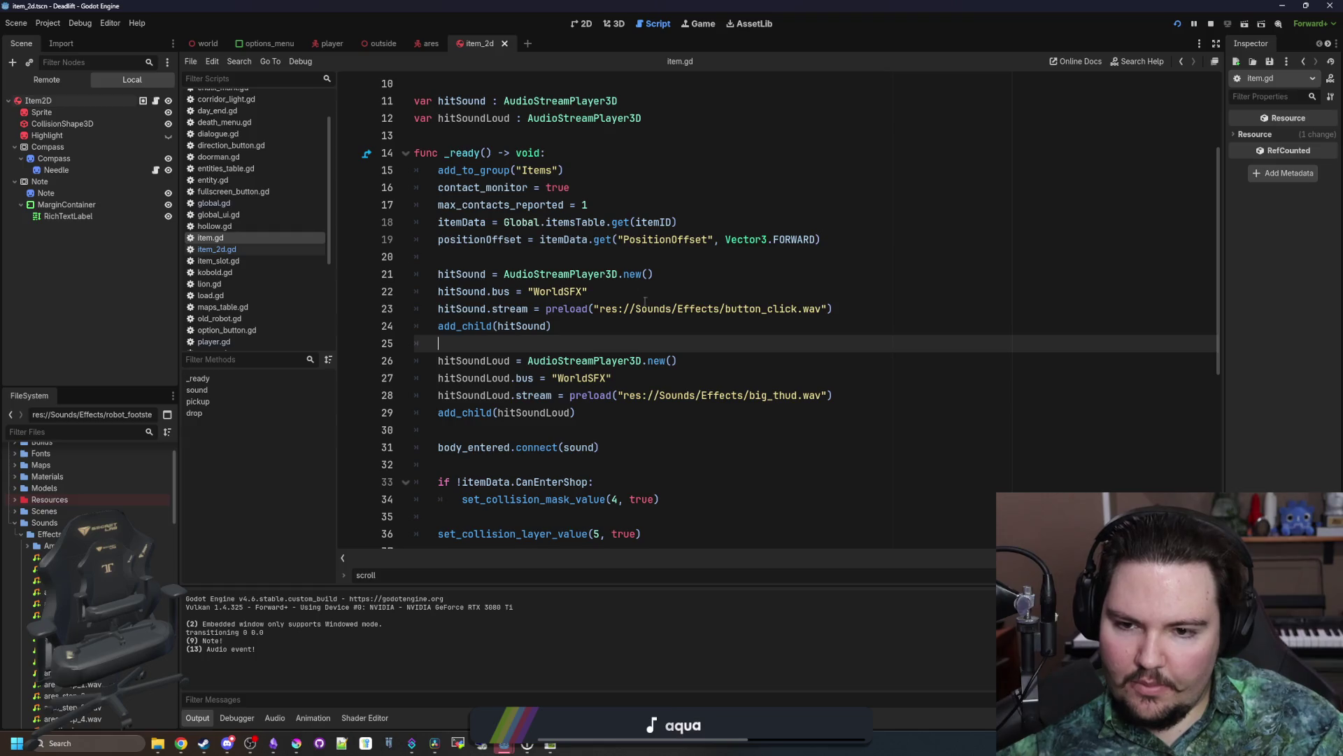
scroll(538, 353, "down", 5)
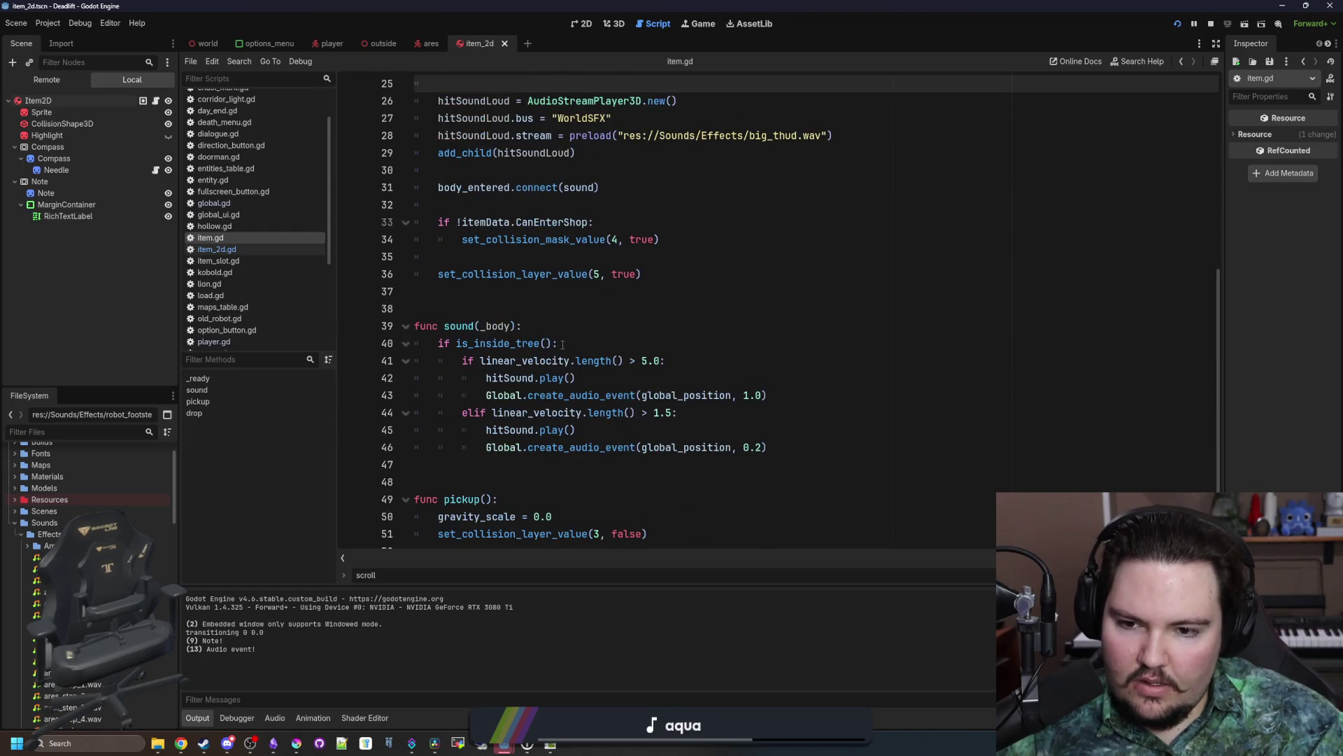
double_click(509, 378)
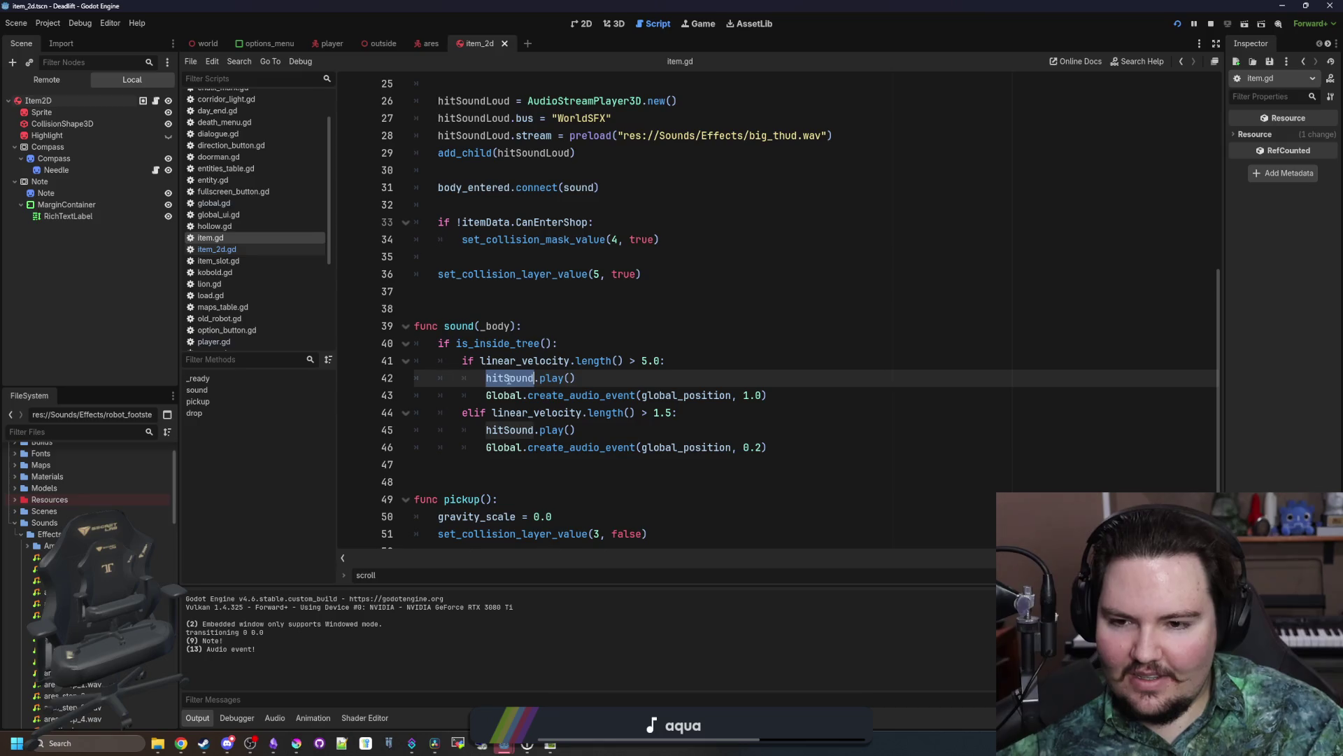
type("hitSound")
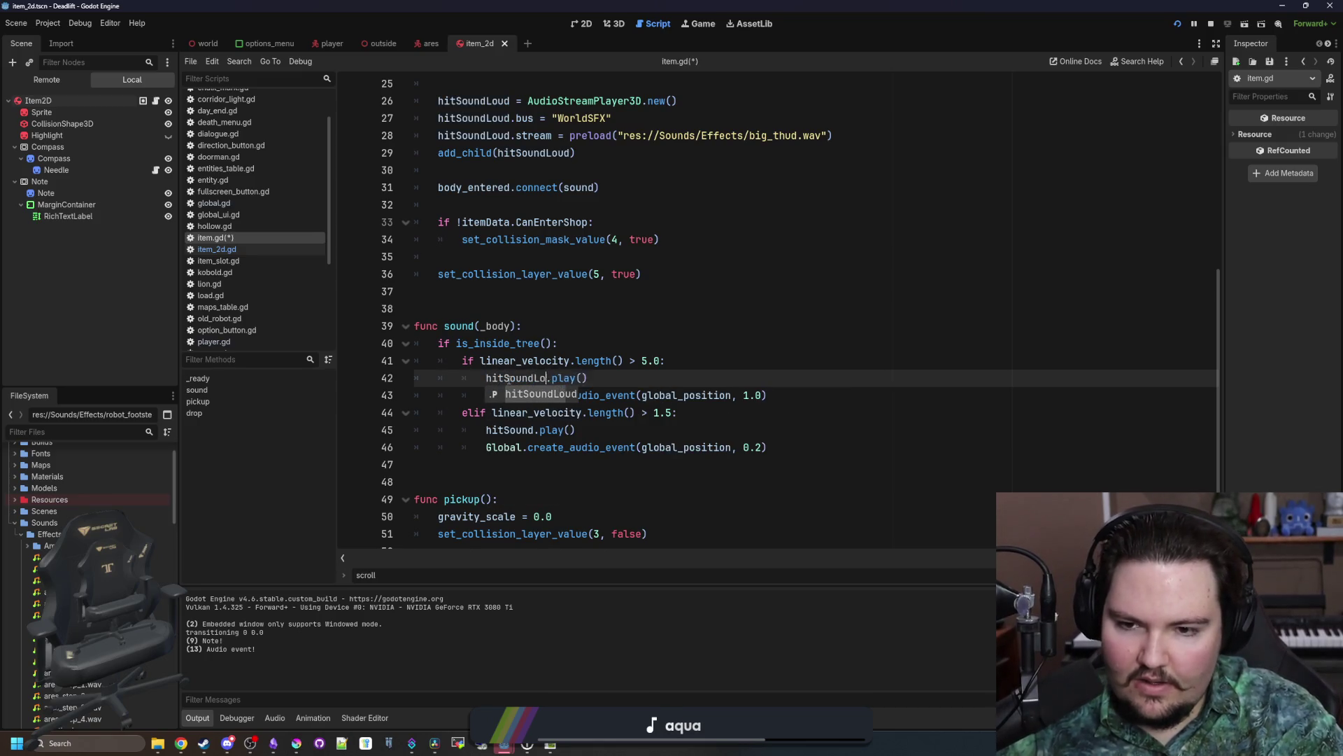
type("ud")
left_click(744, 323)
key("ctrl+s")
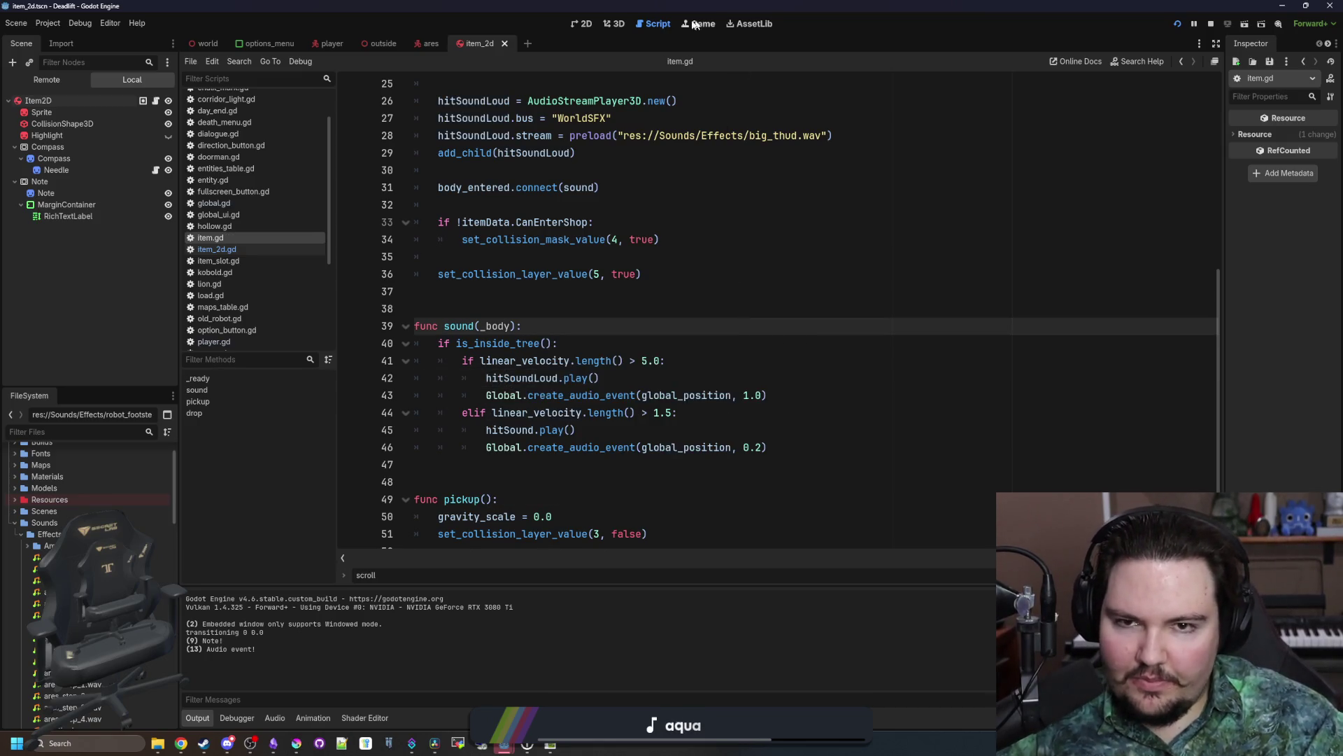
Step: Back in the running game, pick up and throw the item, then pause
left_click(699, 24)
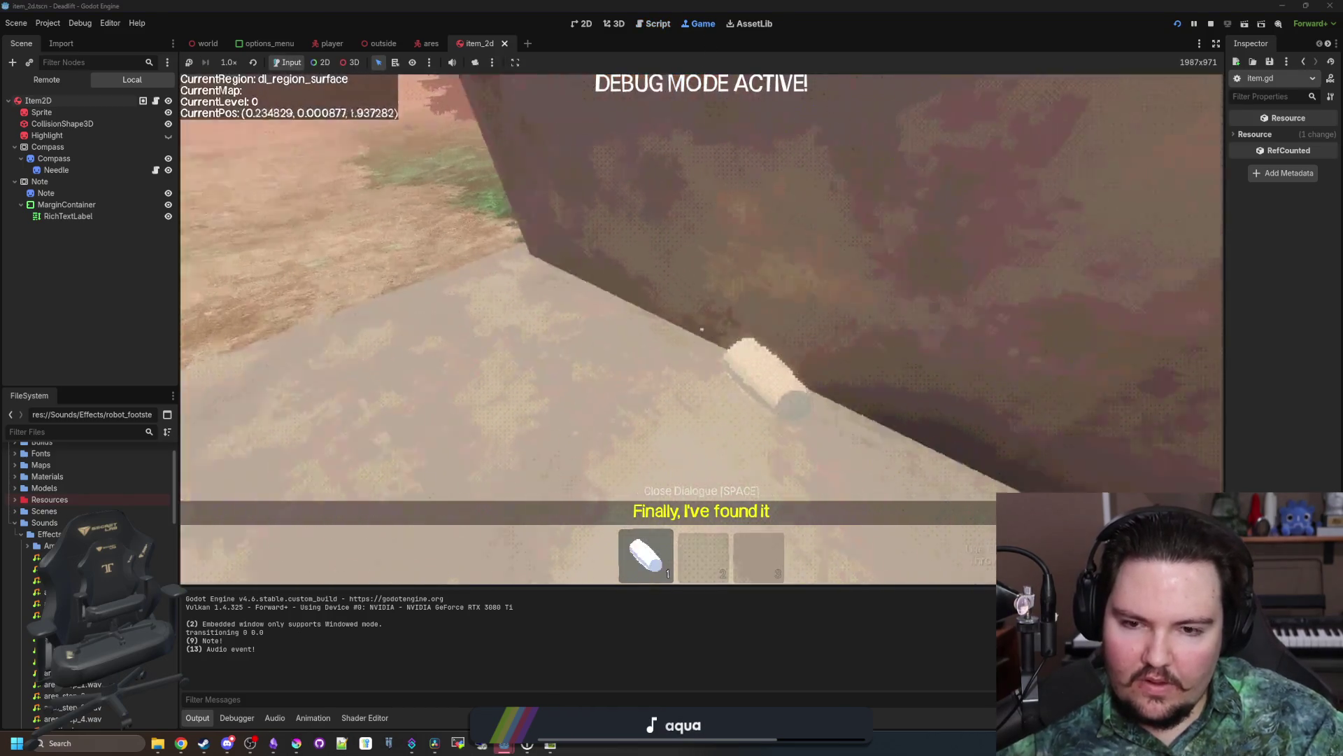
key("e")
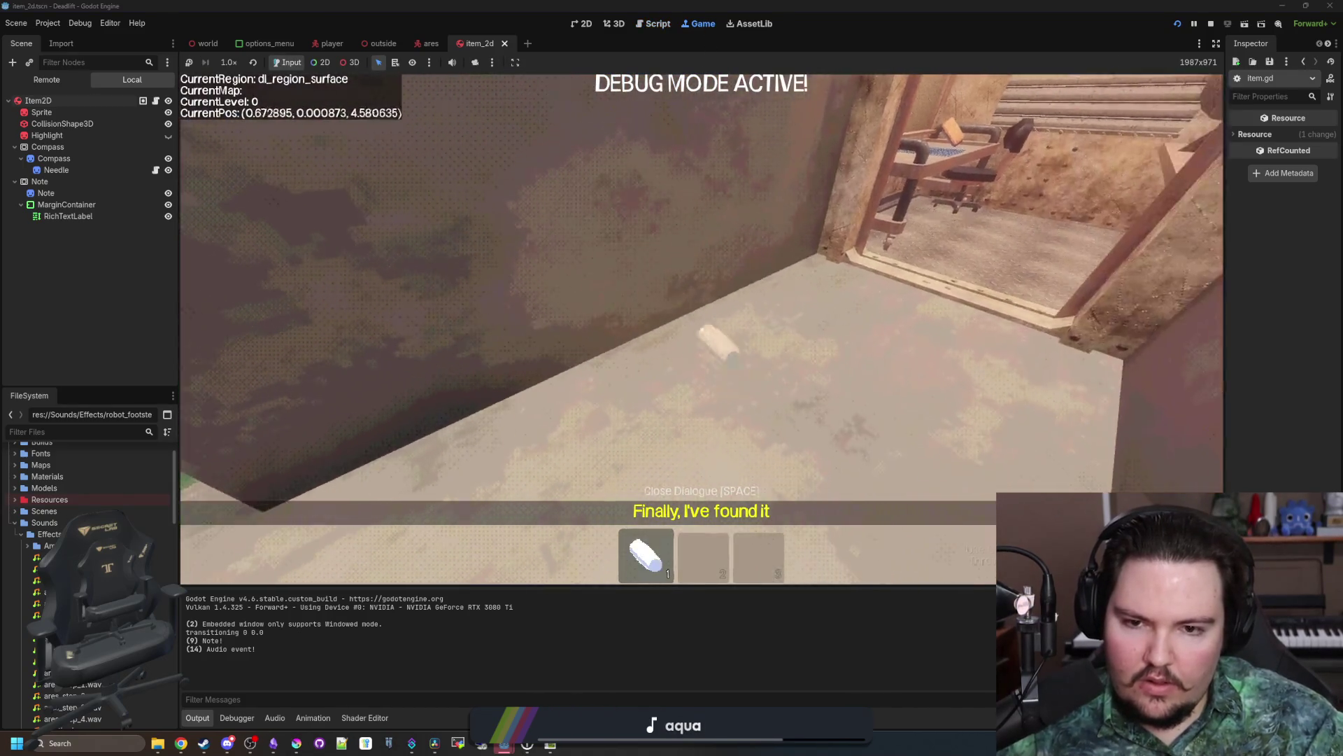
key("q")
key("w")
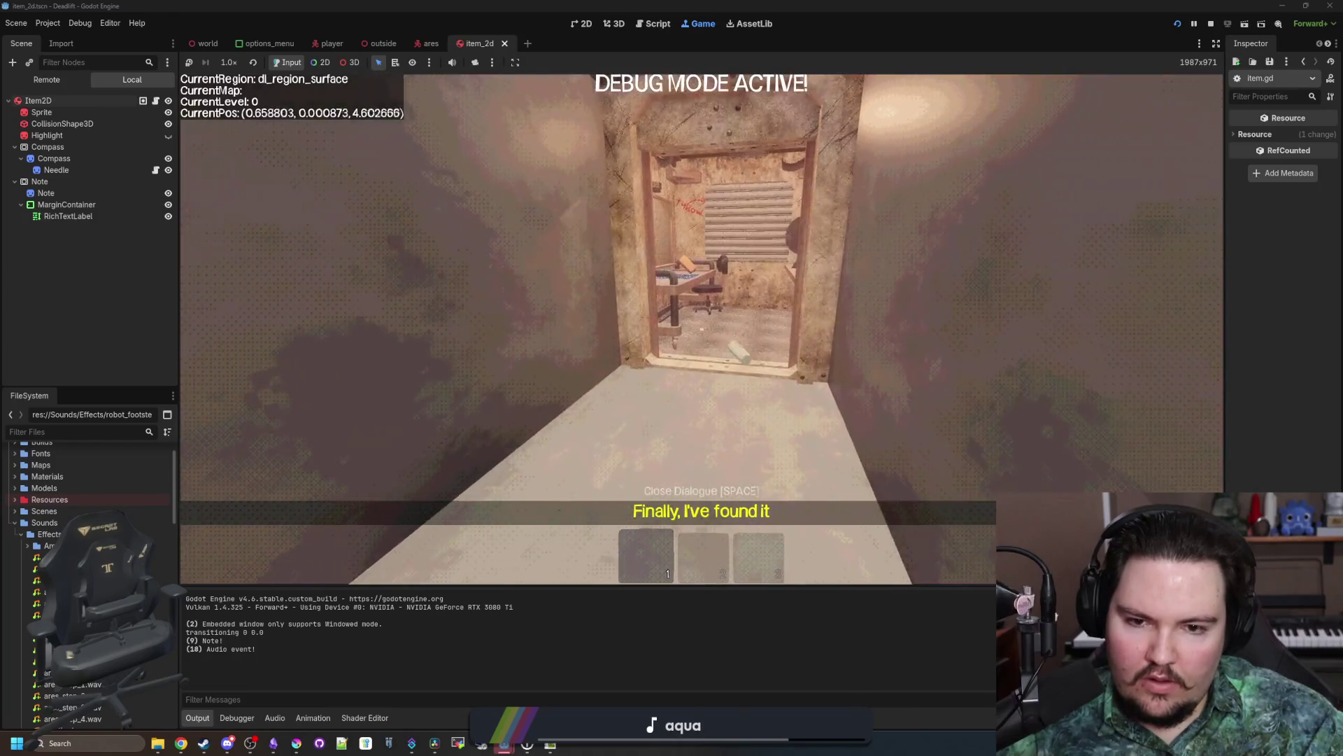
key("Escape")
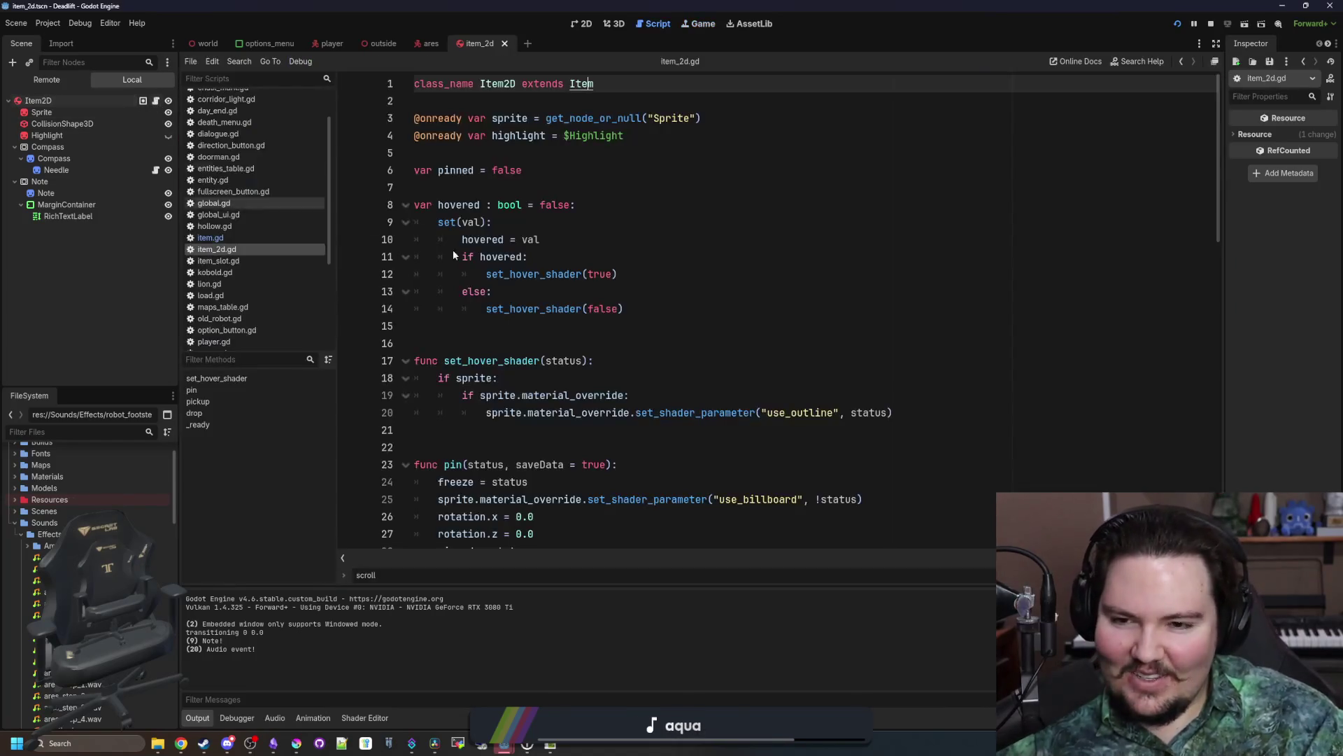
Step: In item.gd, add a random pitch_scale (0.8–1.2) line to the slower-impact branch
left_click(155, 101)
left_click(240, 238)
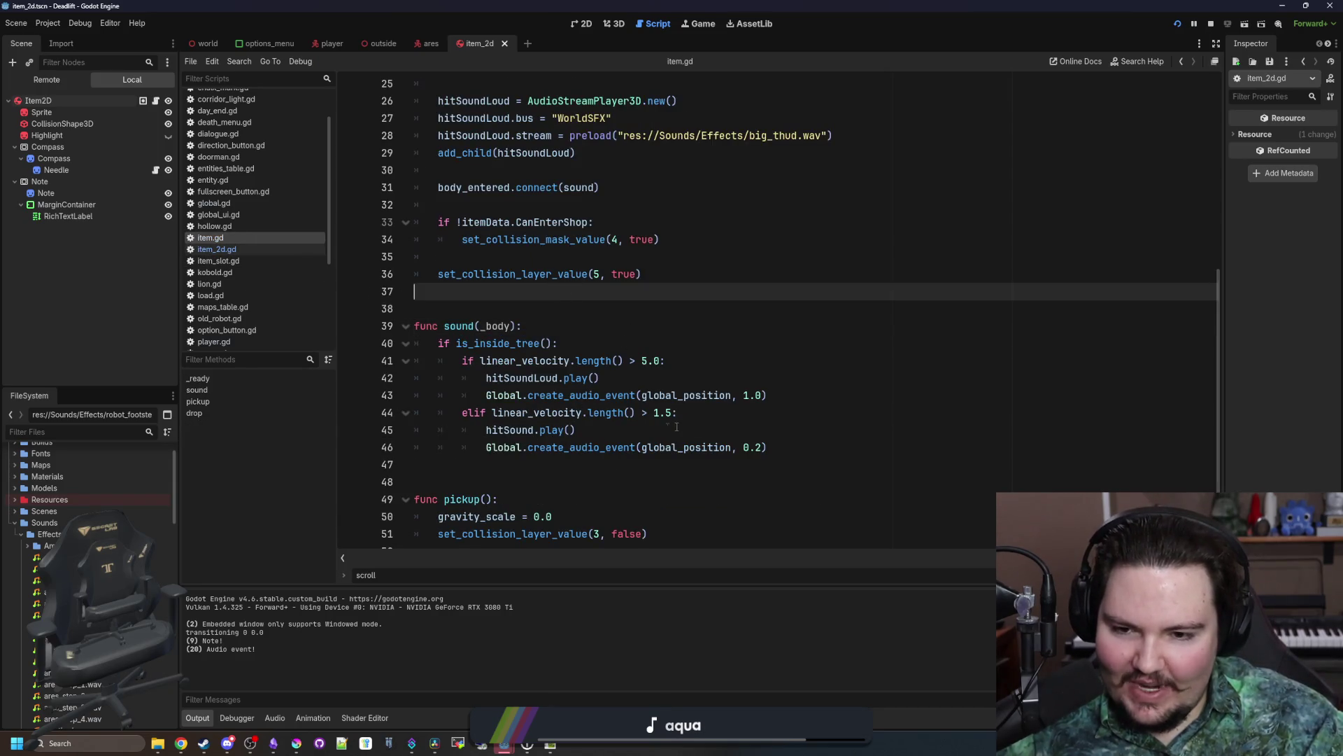
left_click(712, 414)
key("Return")
type("hitSound.")
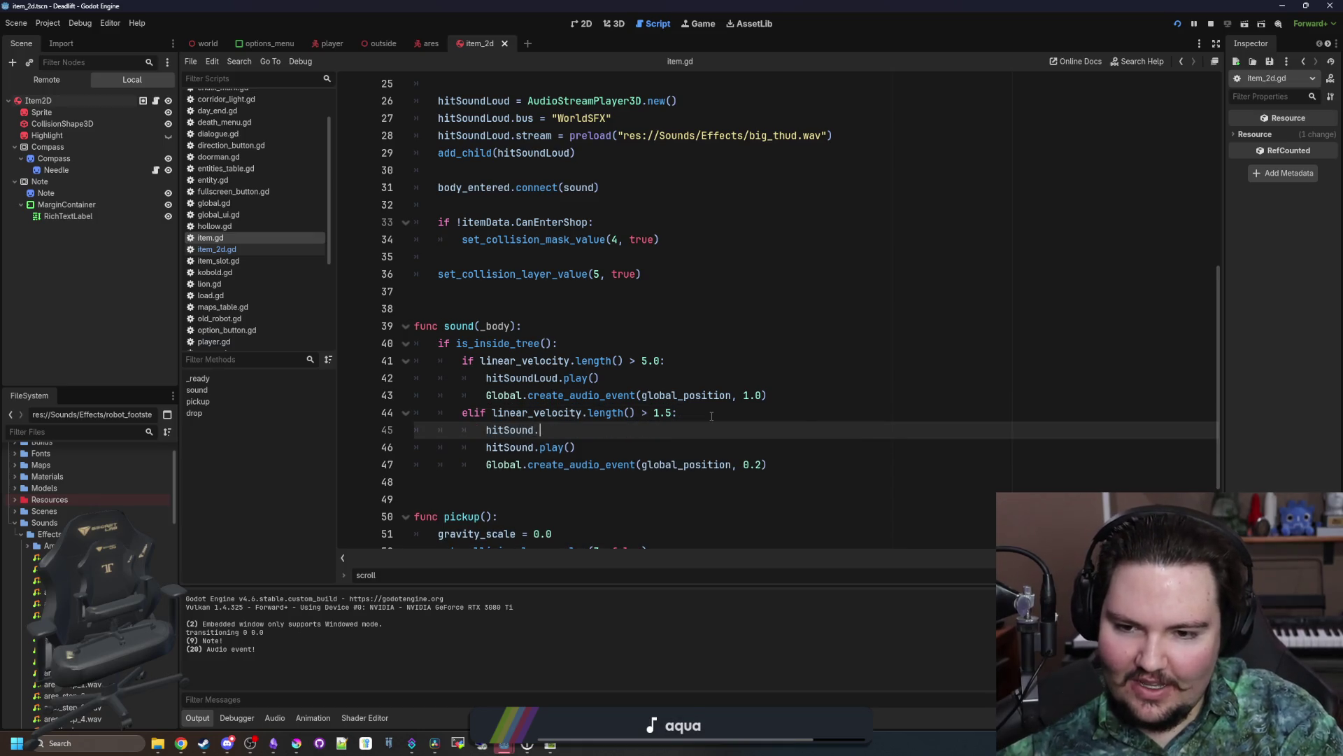
type("pitch_scale = randf_range(0.8,1.2")
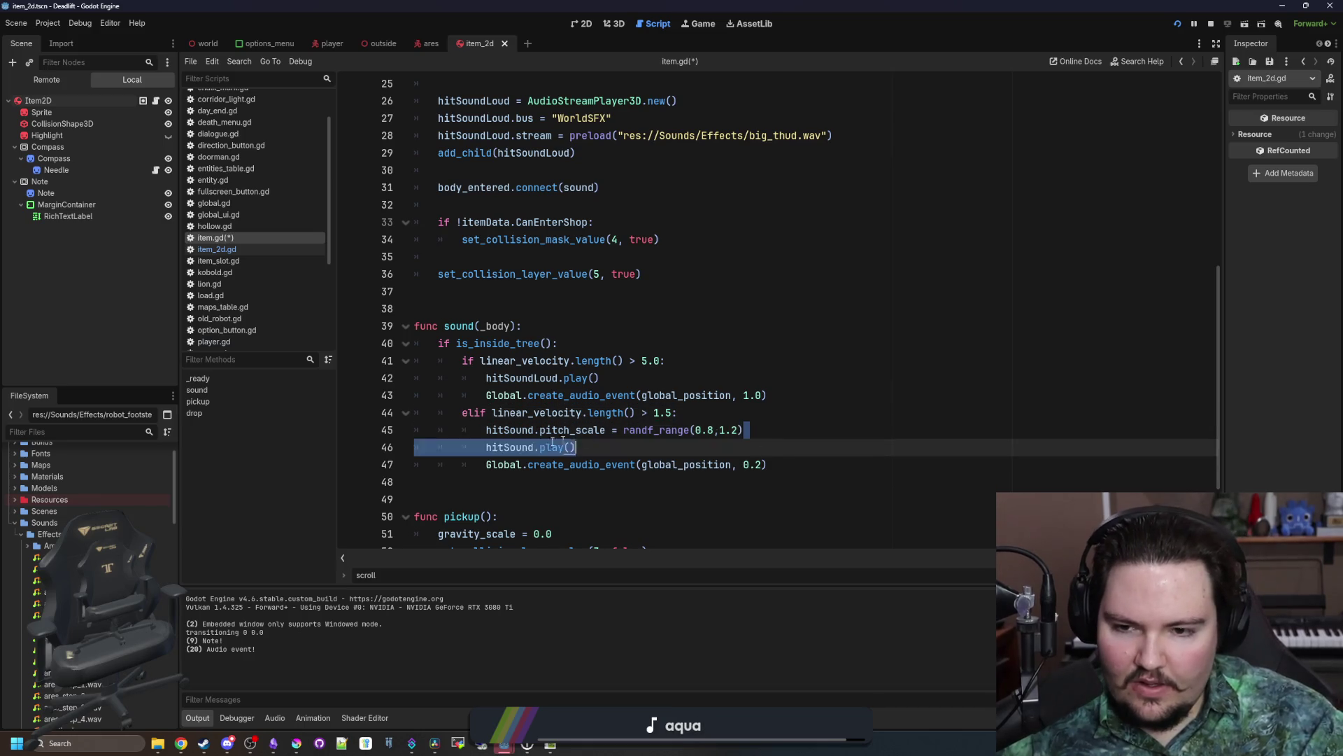
Step: Paste the same random pitch line into the fast-impact branch and save the script
left_click(693, 351)
left_click(683, 358)
key("Return")
type("hitSound.pitch_scale = randf_range(0.8,1.2)")
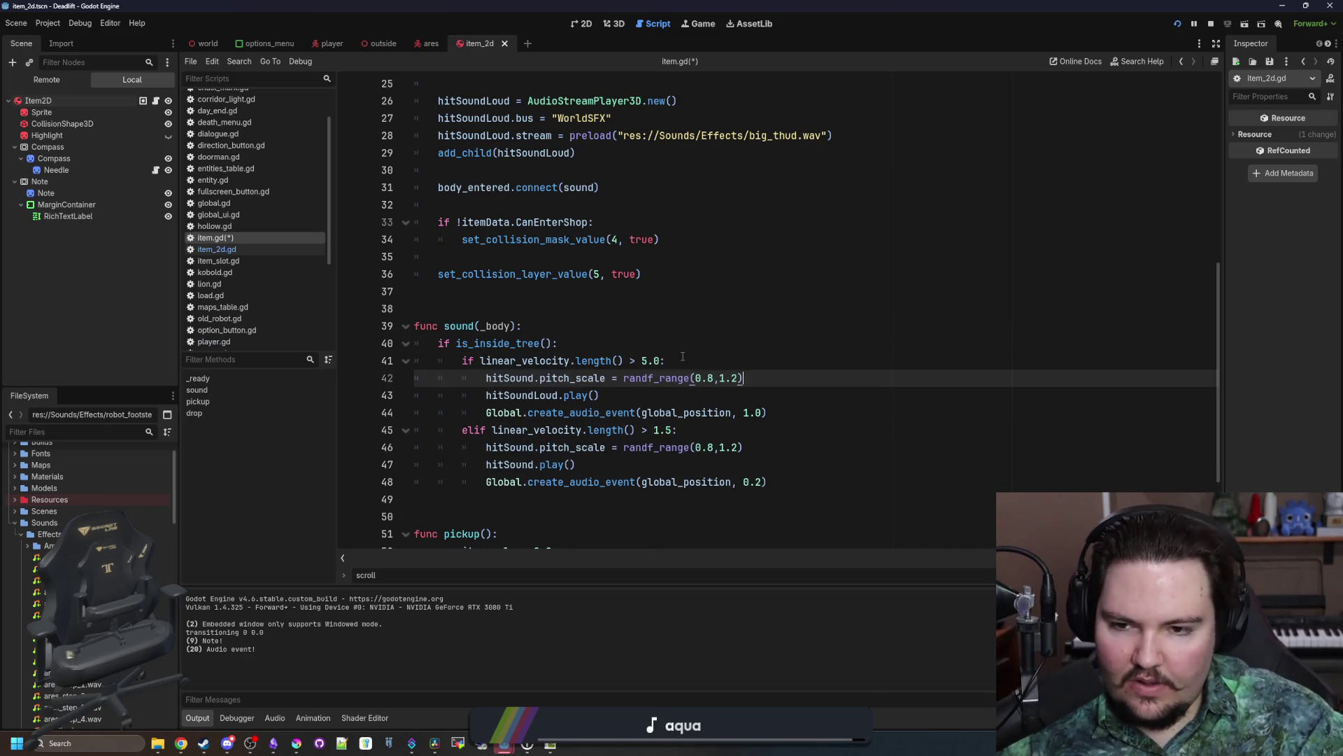
left_click(515, 378)
type("dLou")
left_click(738, 355)
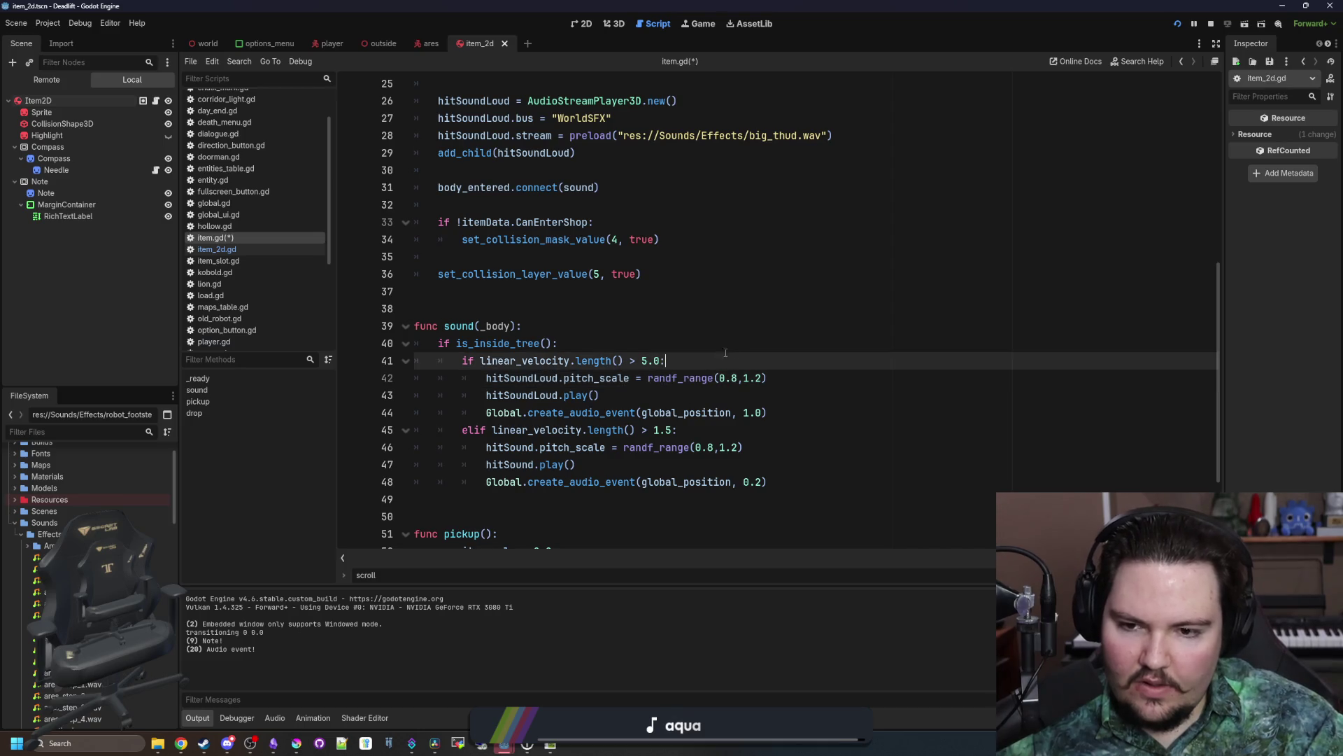
left_click(672, 336)
key("ctrl+s")
Step: Resume the game, walk into the desk room, and pick up the white item
left_click(717, 25)
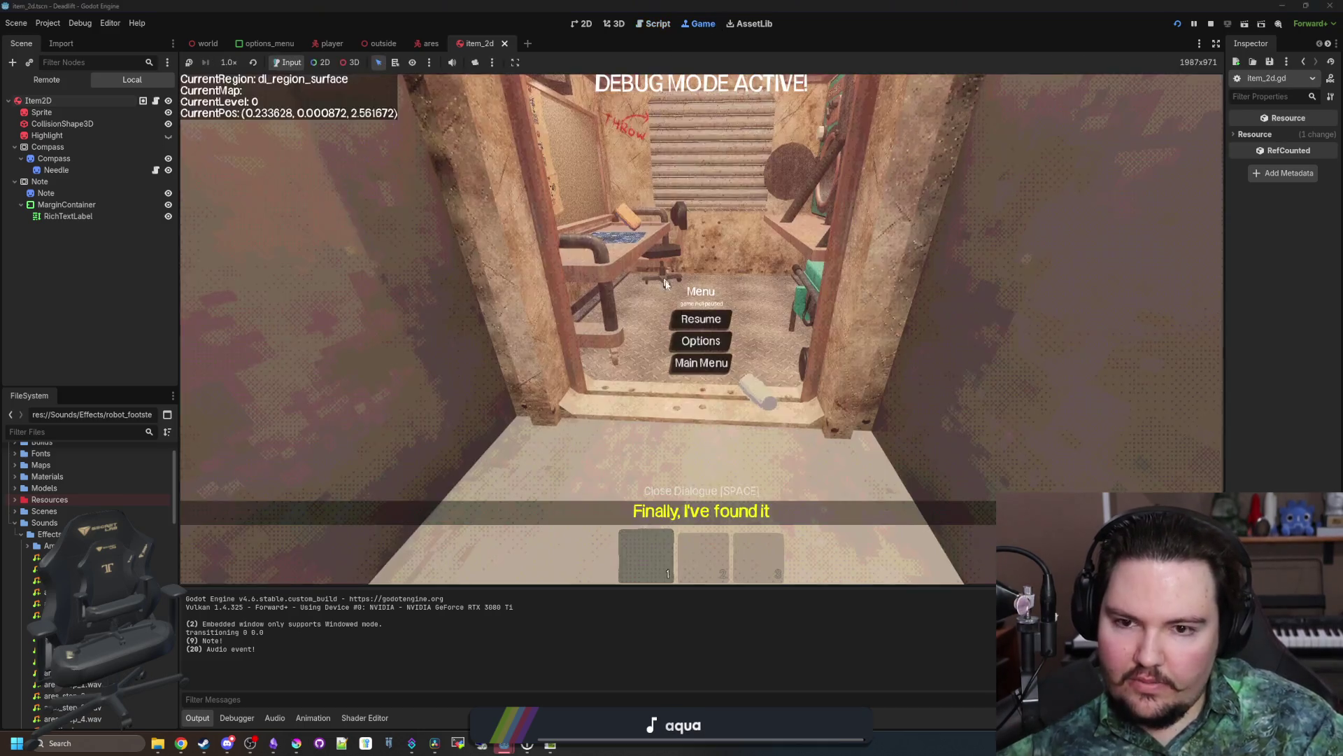
left_click(700, 318)
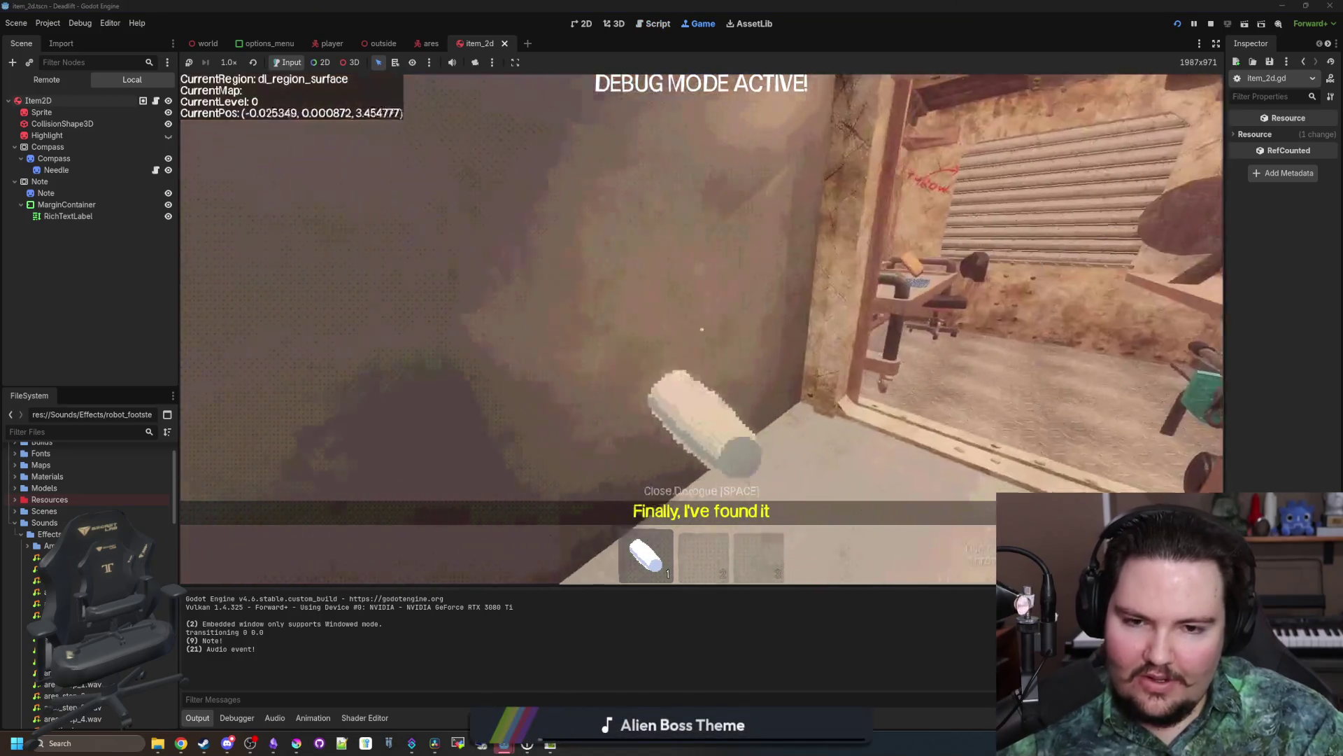
key("w")
key("a")
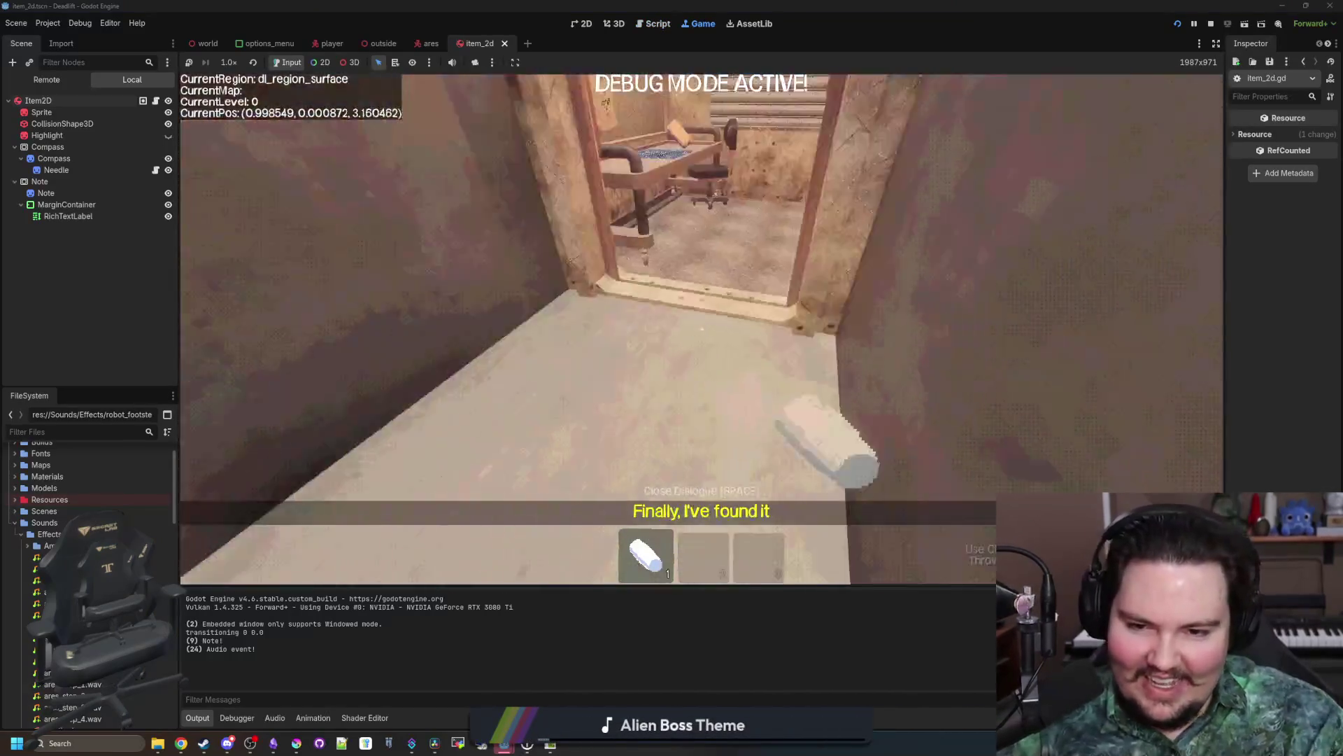
key("w")
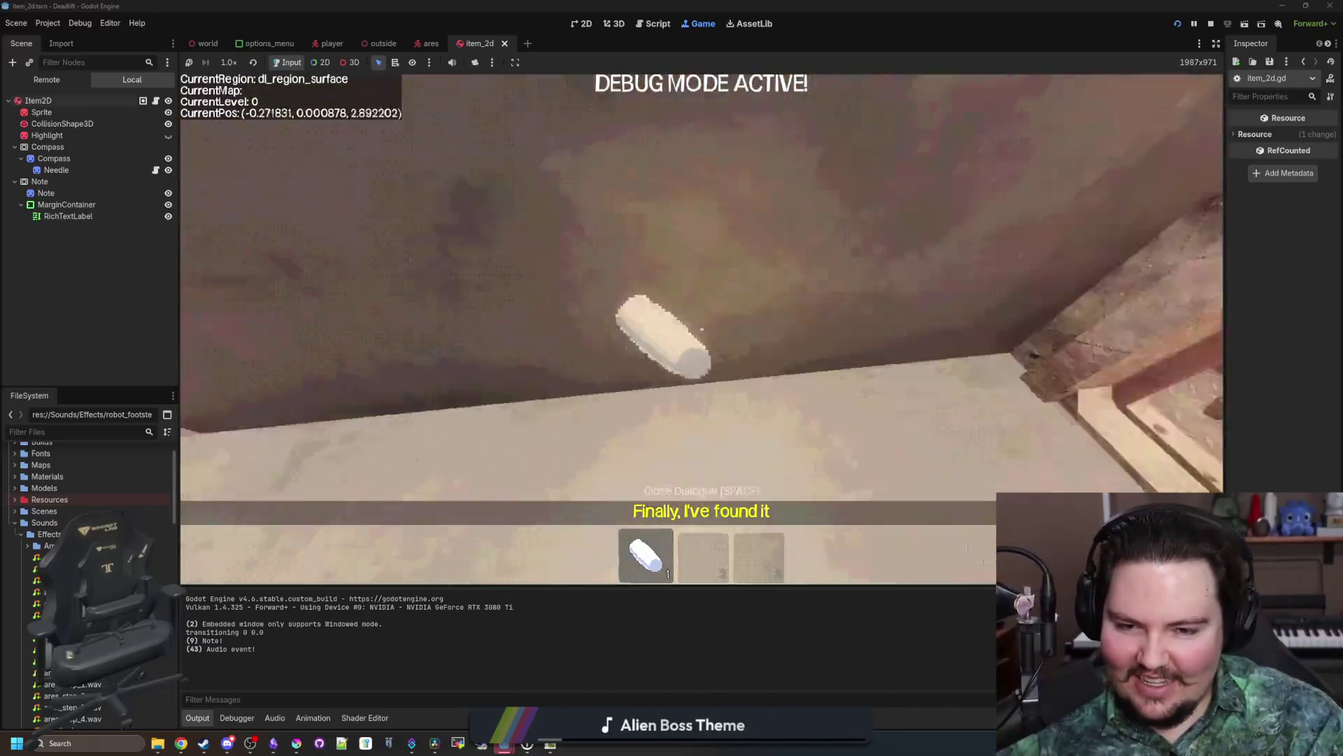
key("s")
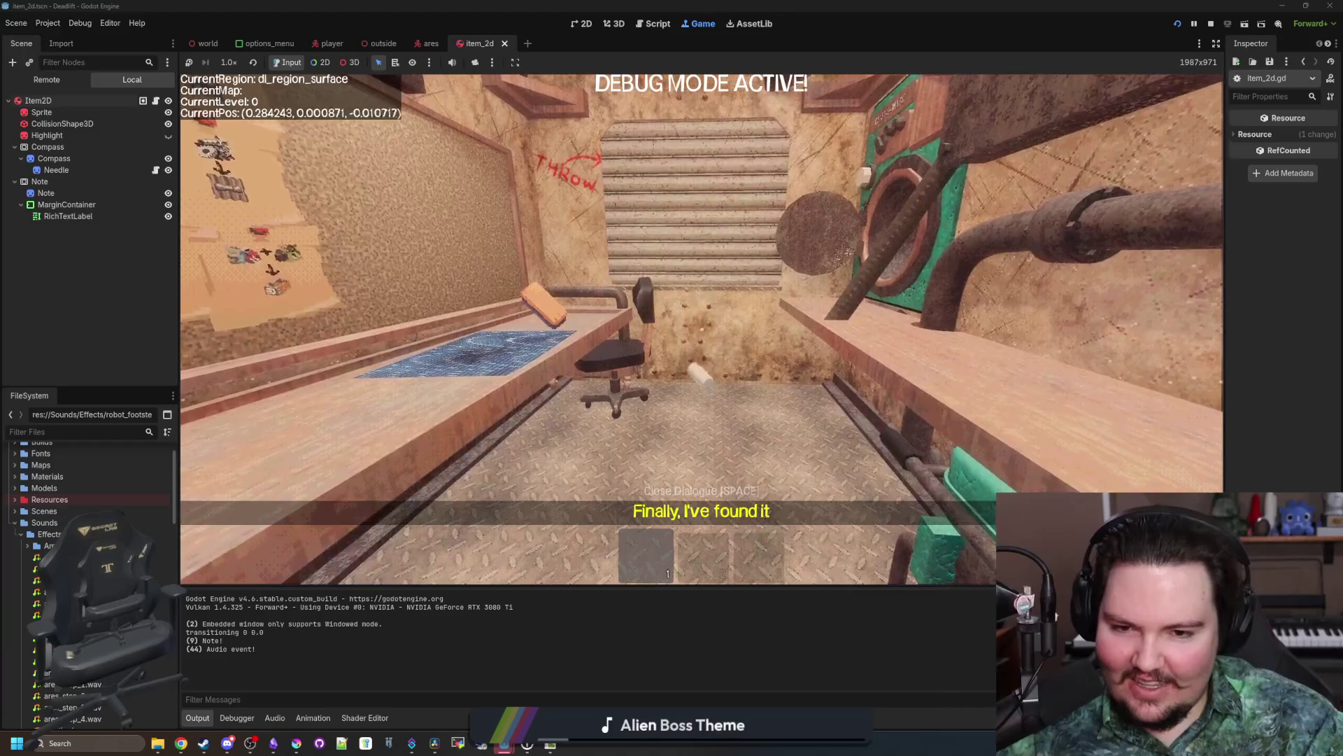
key("w")
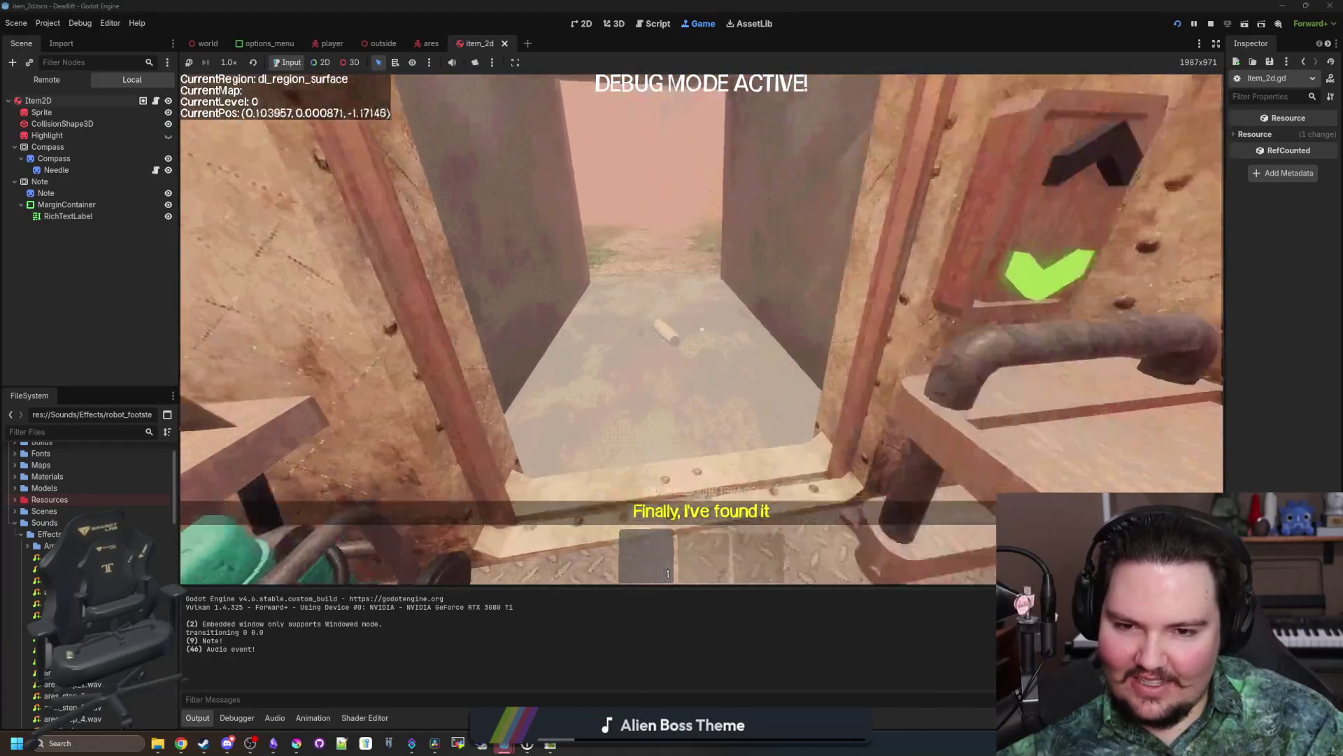
key("w")
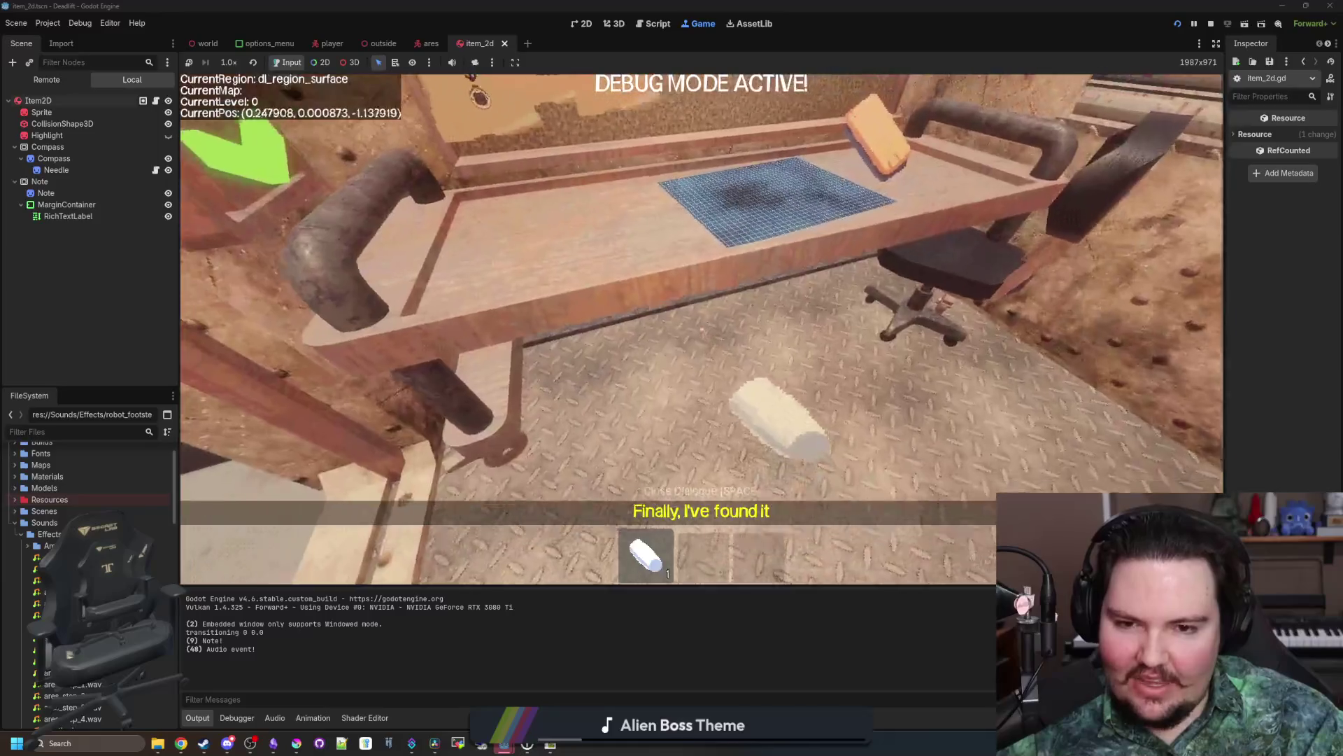
key("s")
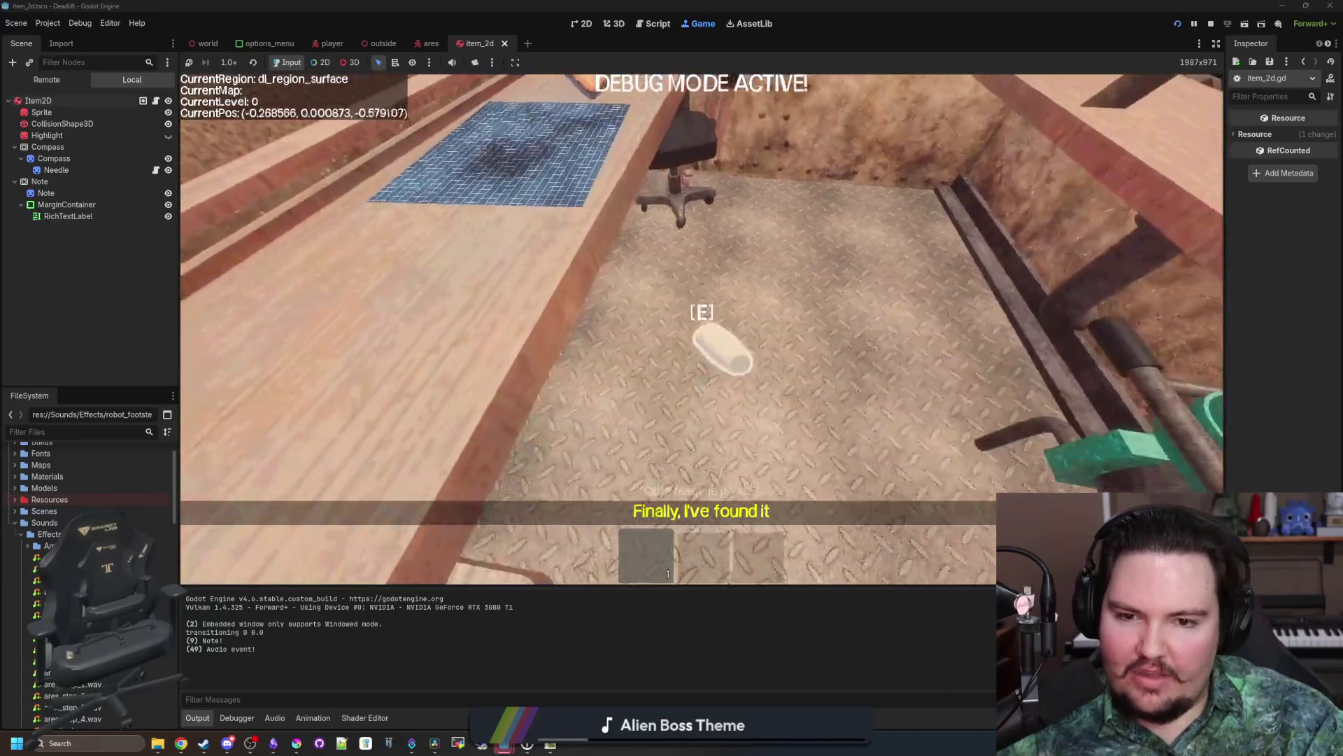
key("e")
key("w")
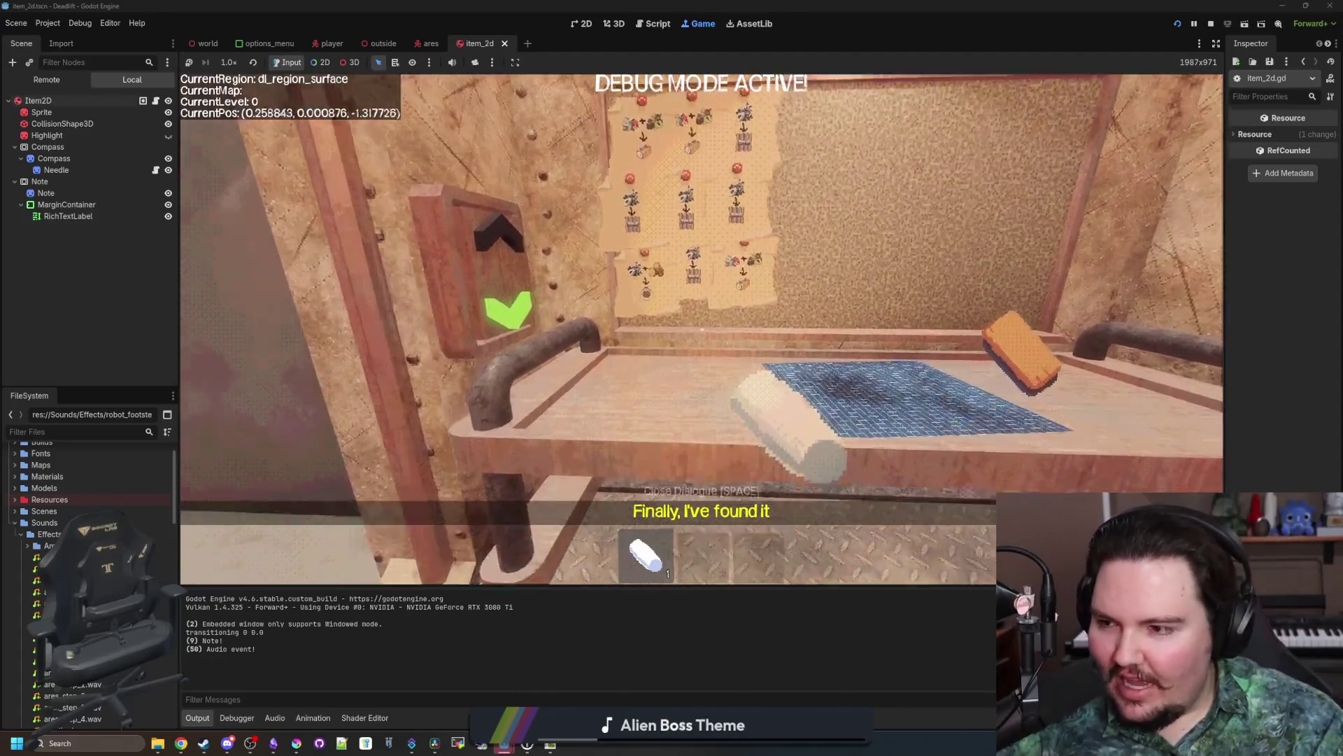
Step: Throw the white item onto the desk and then the corridor floor, then review item.gd's hit-sound code
left_click(702, 328)
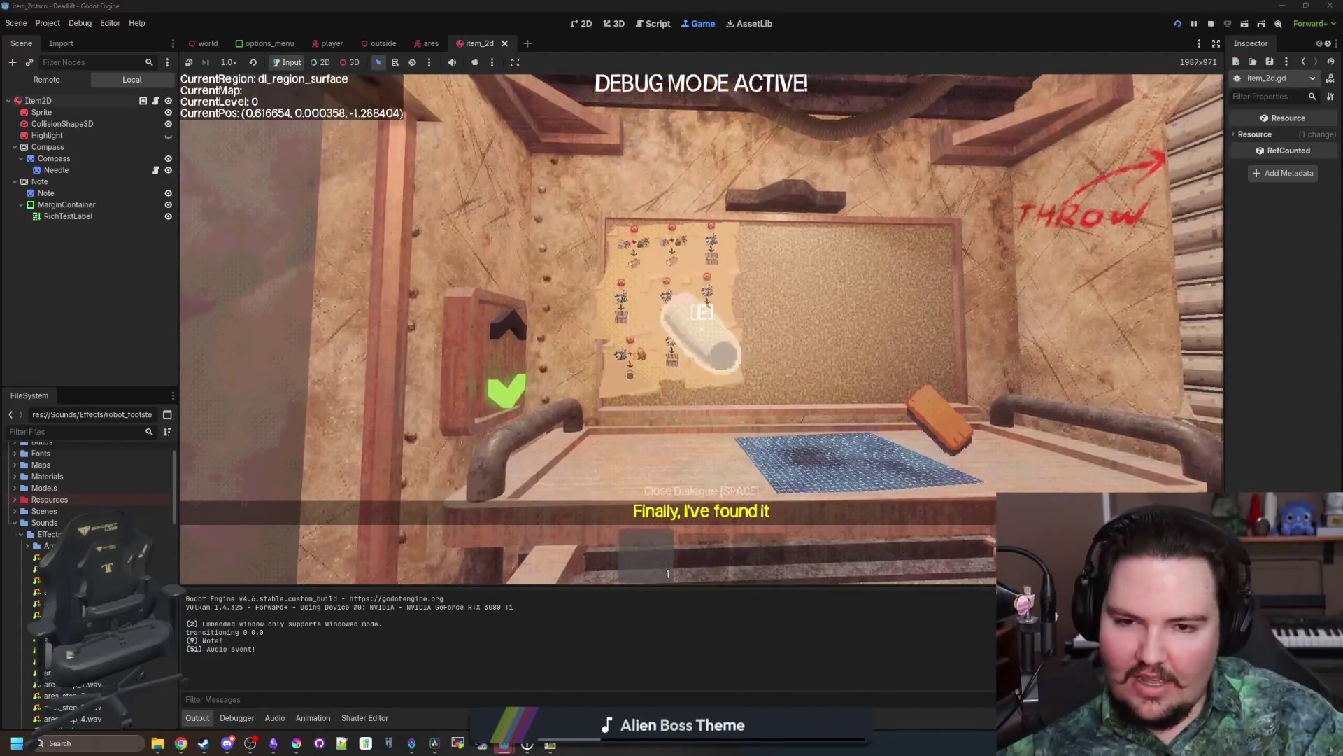
key("e")
key("s")
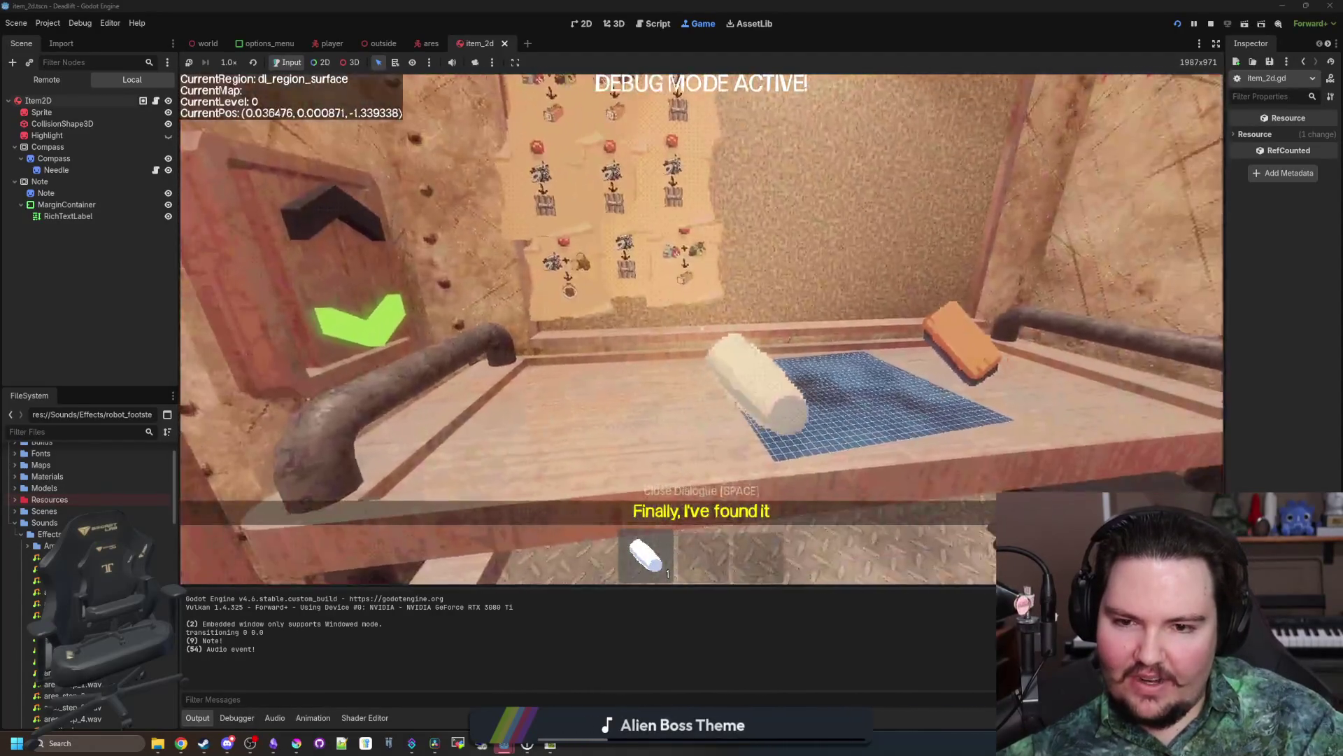
key("s")
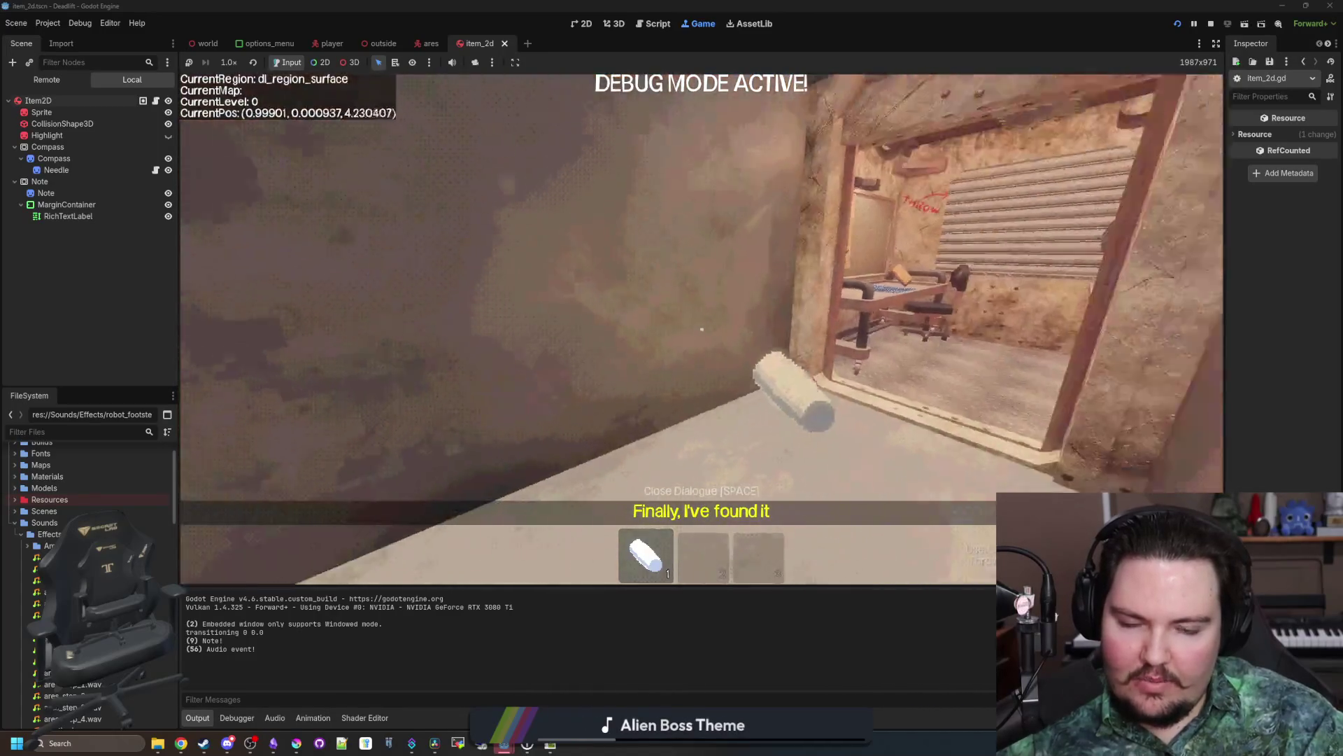
left_click(702, 329)
key("Escape")
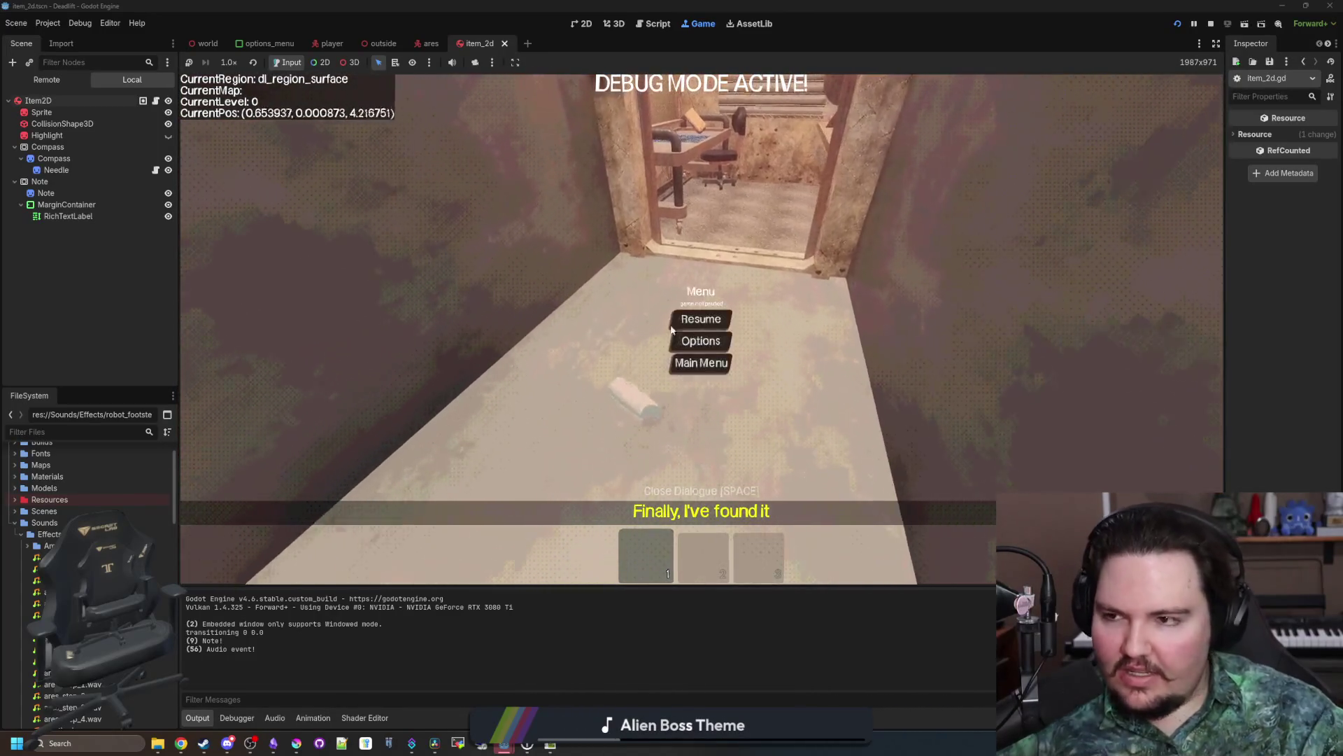
left_click(156, 100)
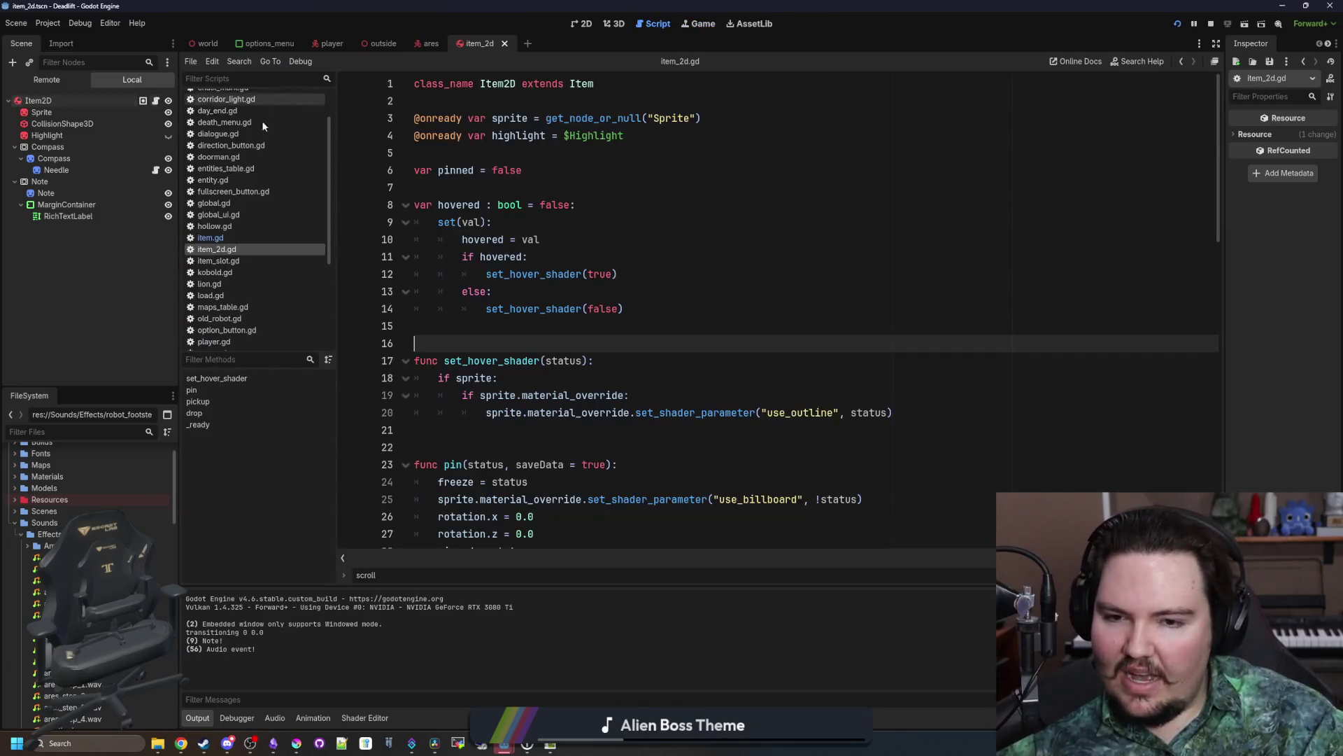
left_click(249, 238)
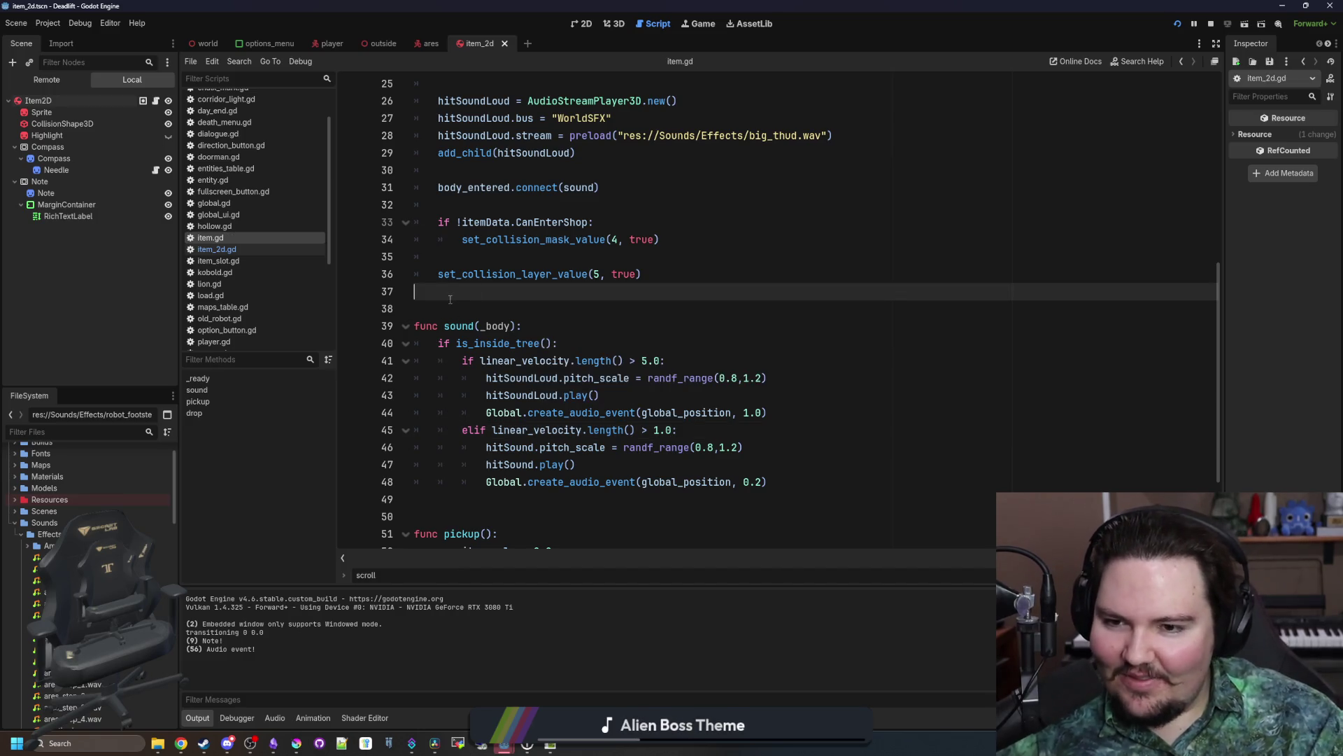
left_click(699, 23)
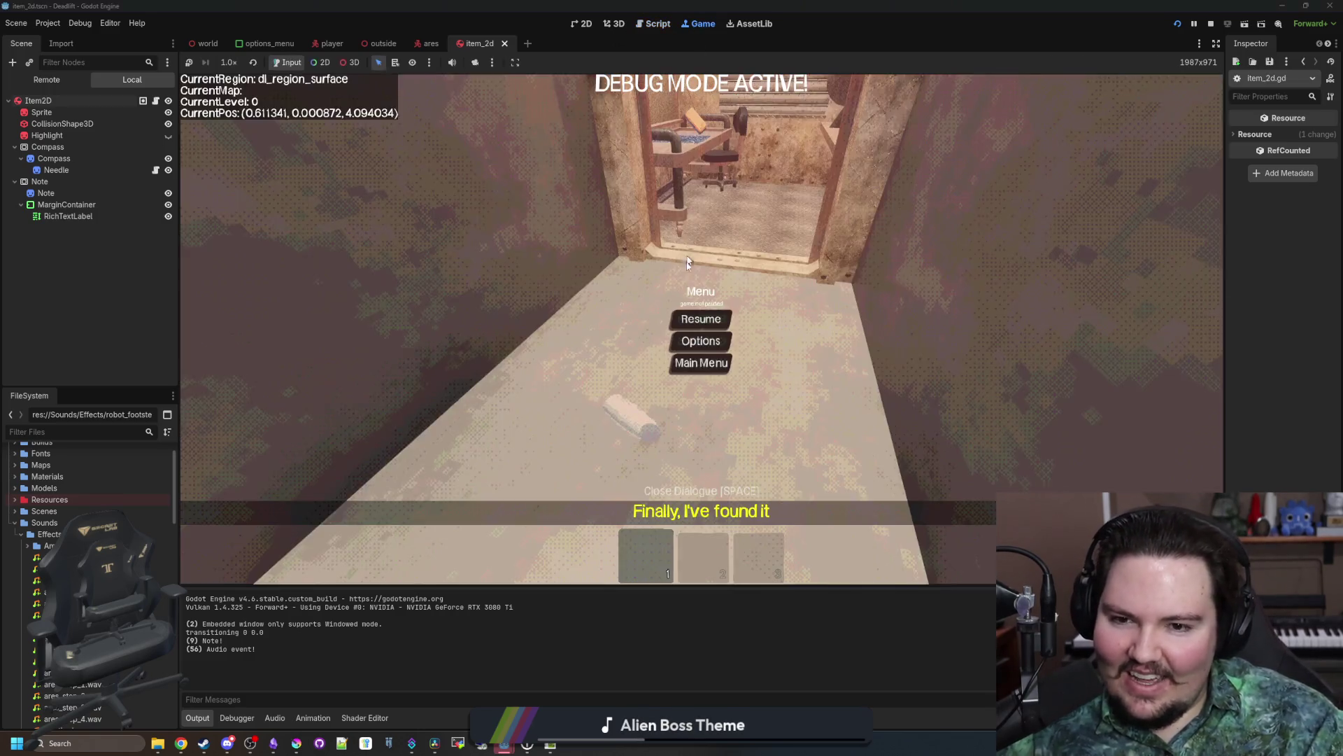
Step: Resume the game, drop and re-pick the white item, and head for the doorway
left_click(710, 323)
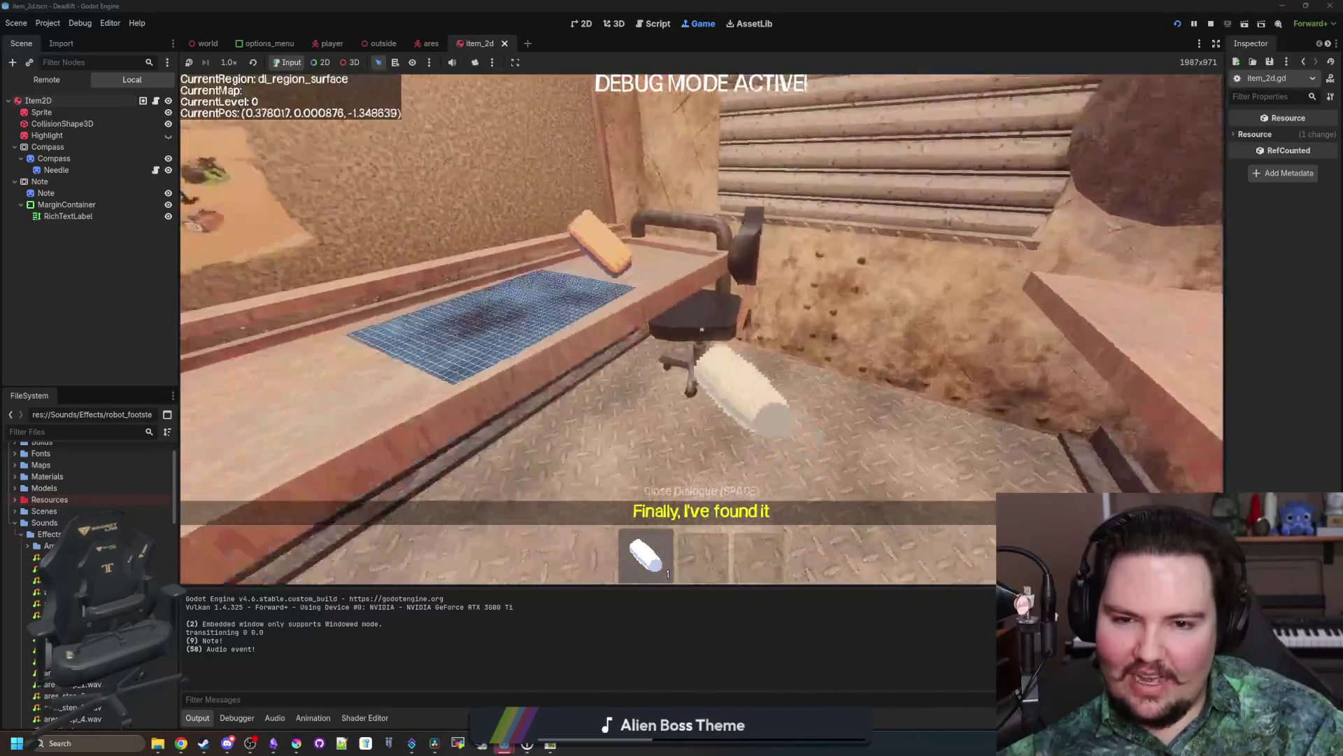
key("w")
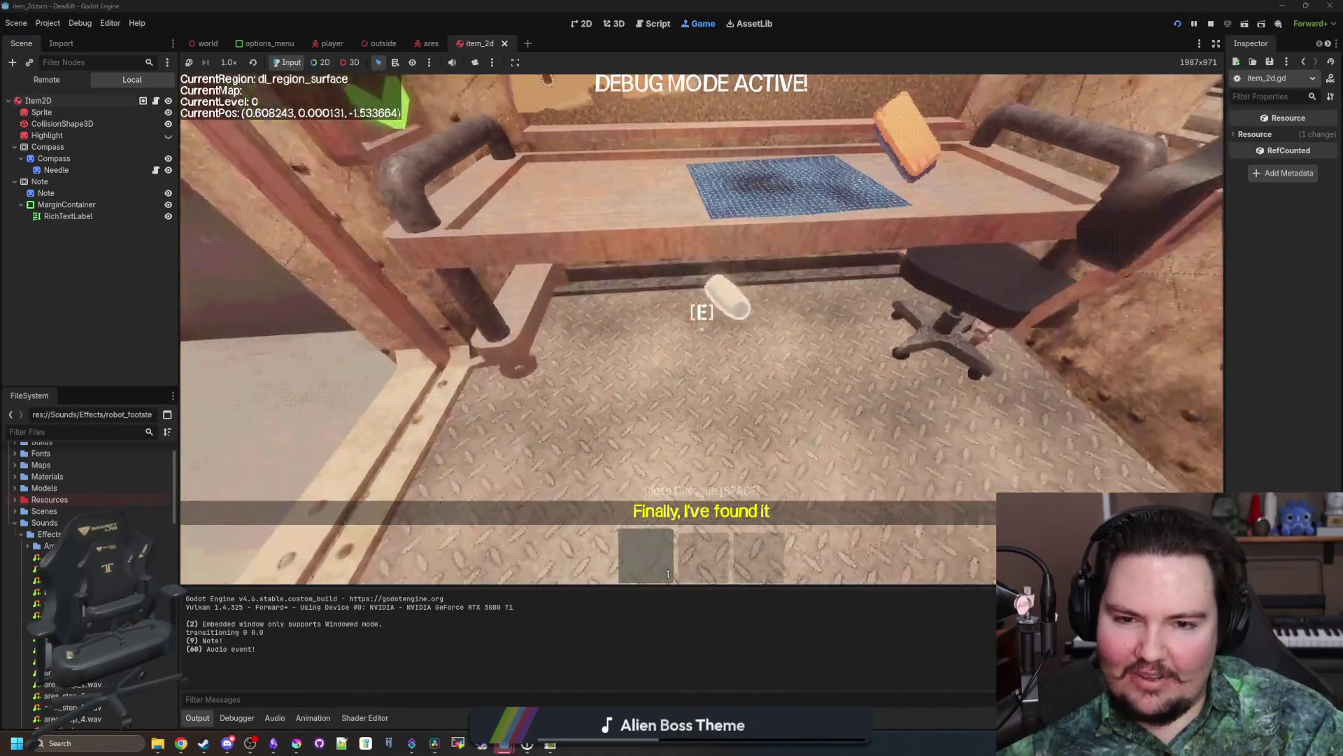
key("e")
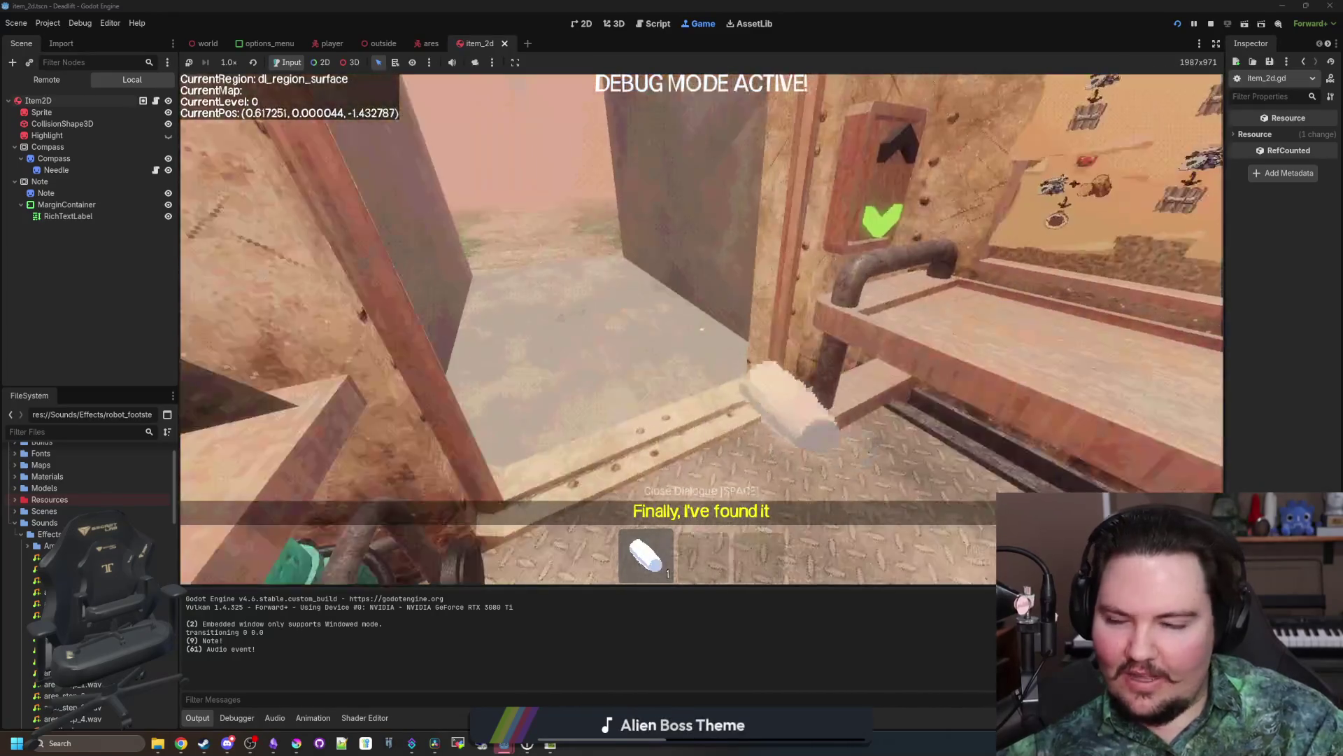
key("w")
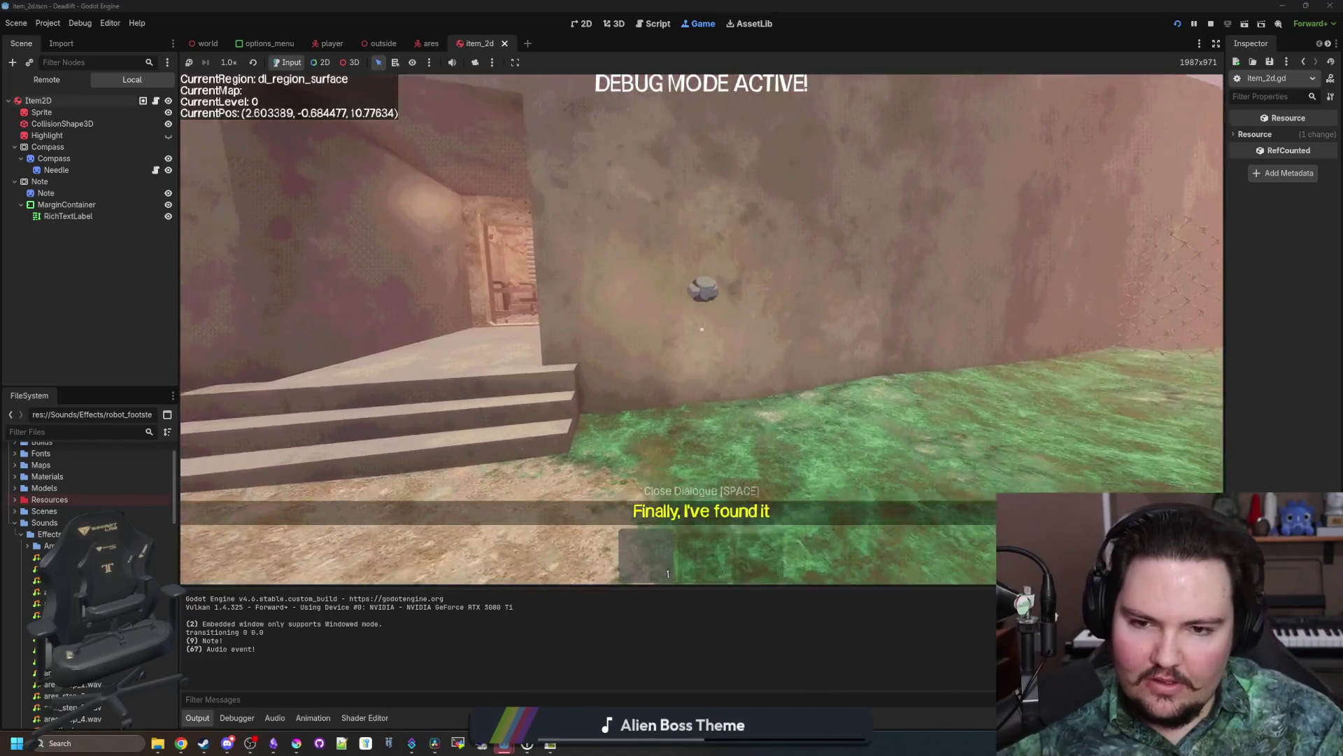
Step: Outside, pick up the rock, throw it against the outer wall, and pause
key("s")
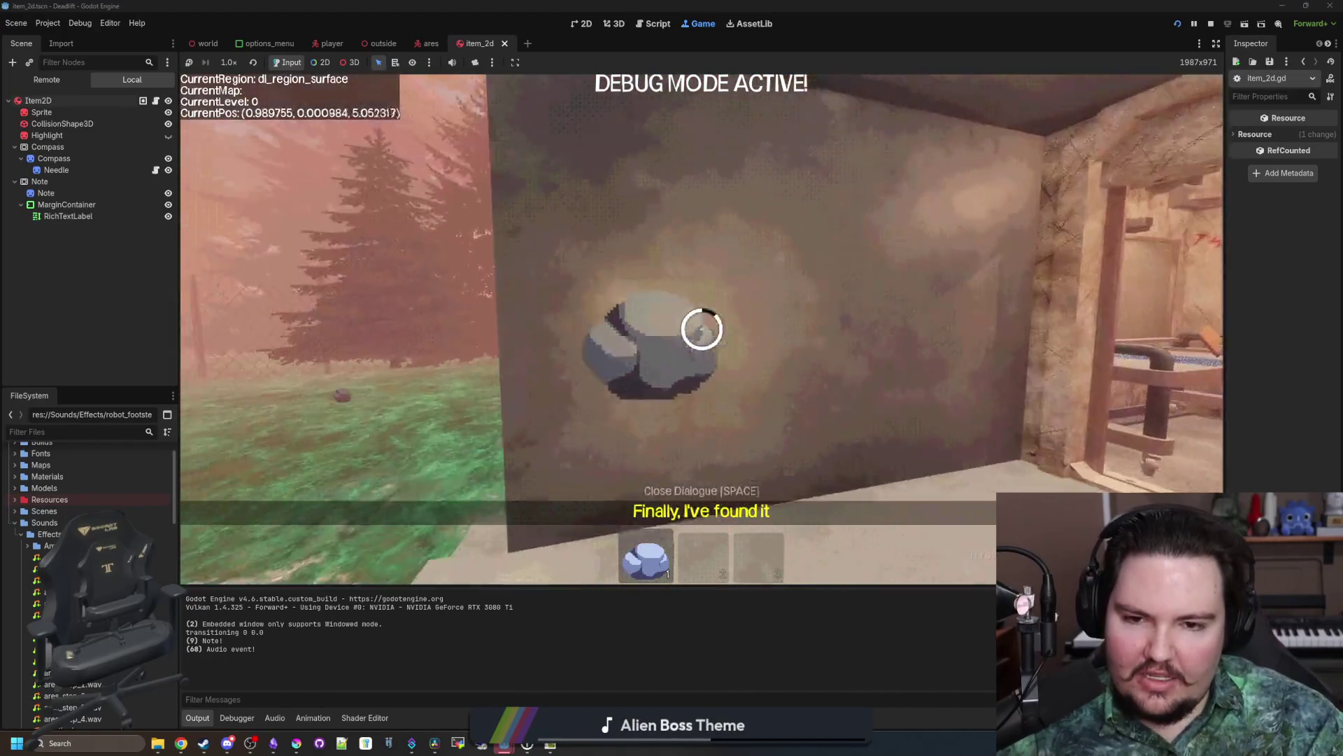
key("w")
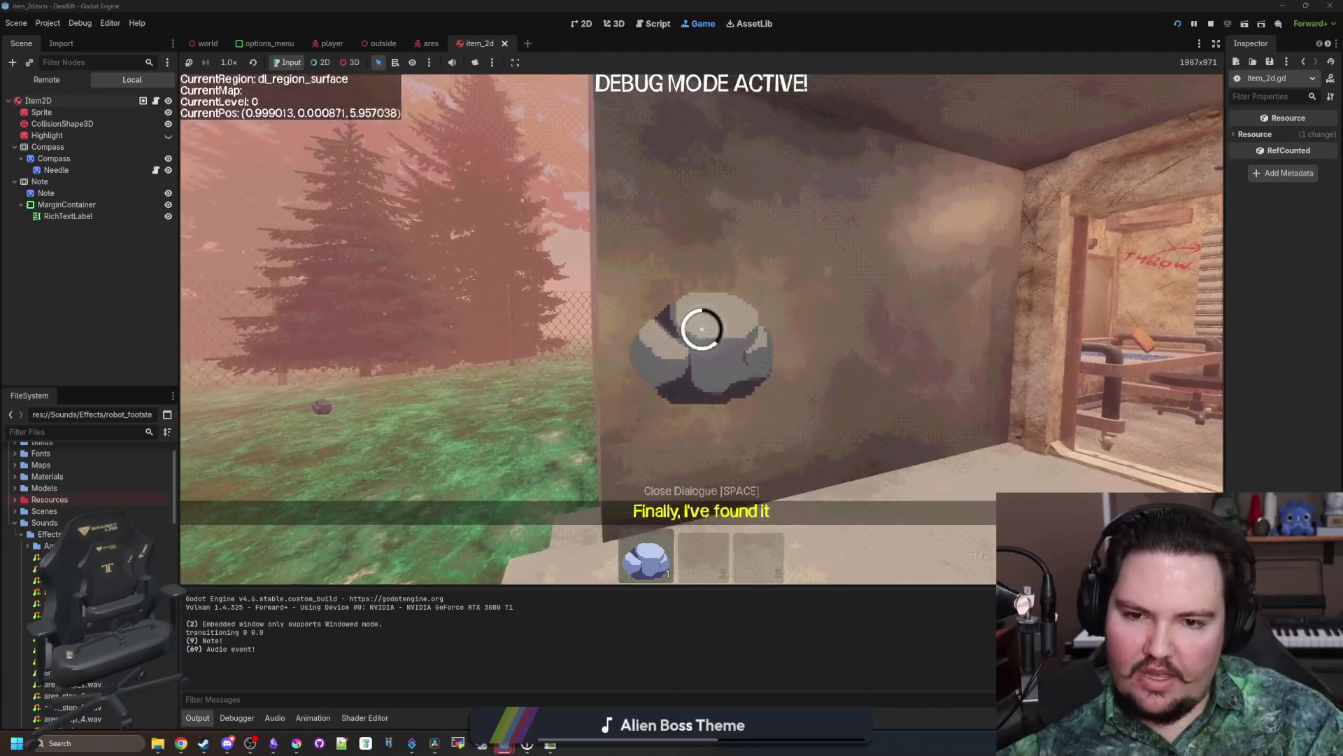
key("e")
key("w")
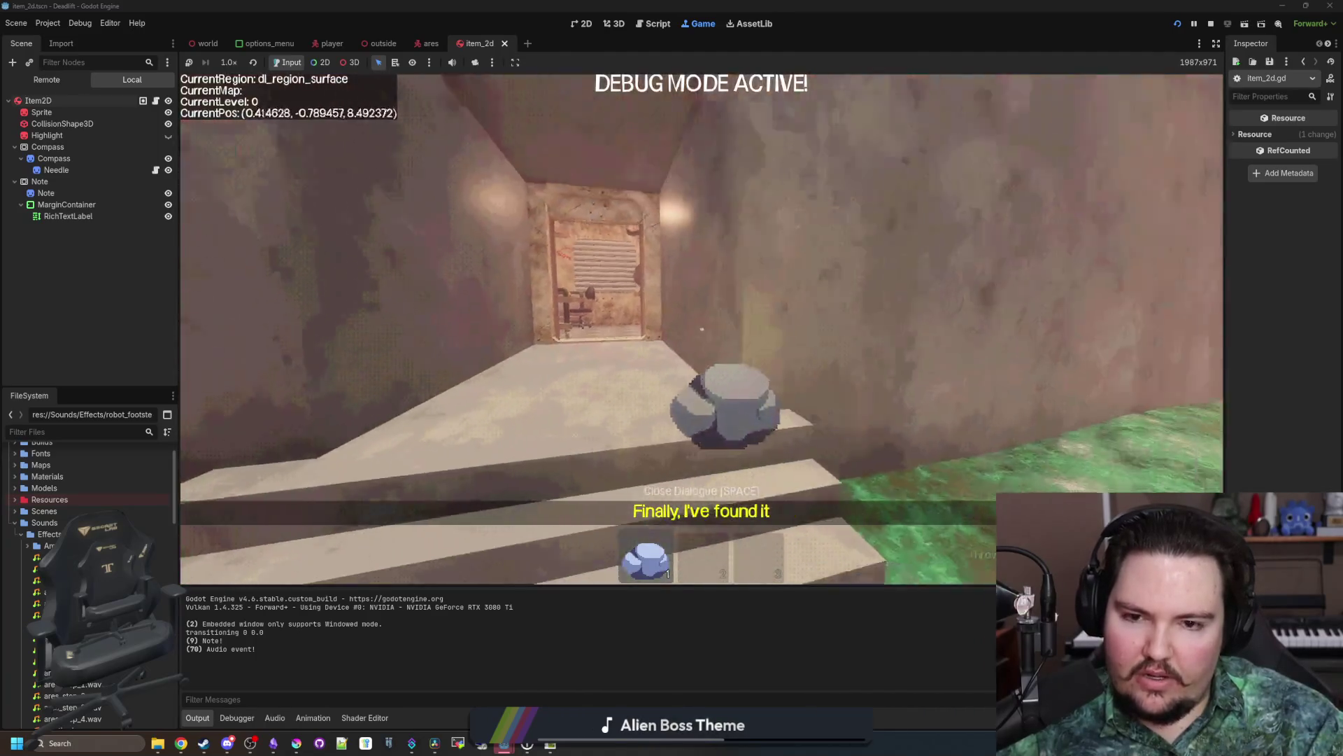
key("w")
key("w")
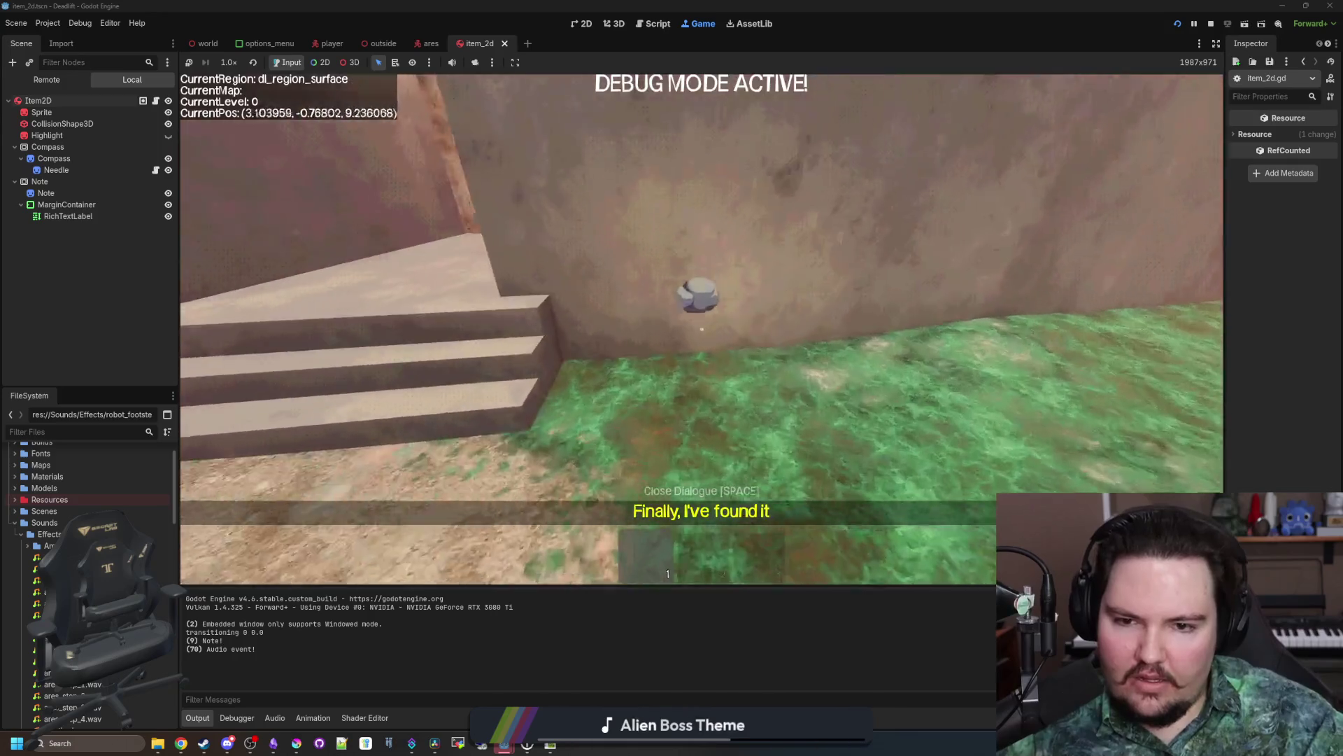
key("e")
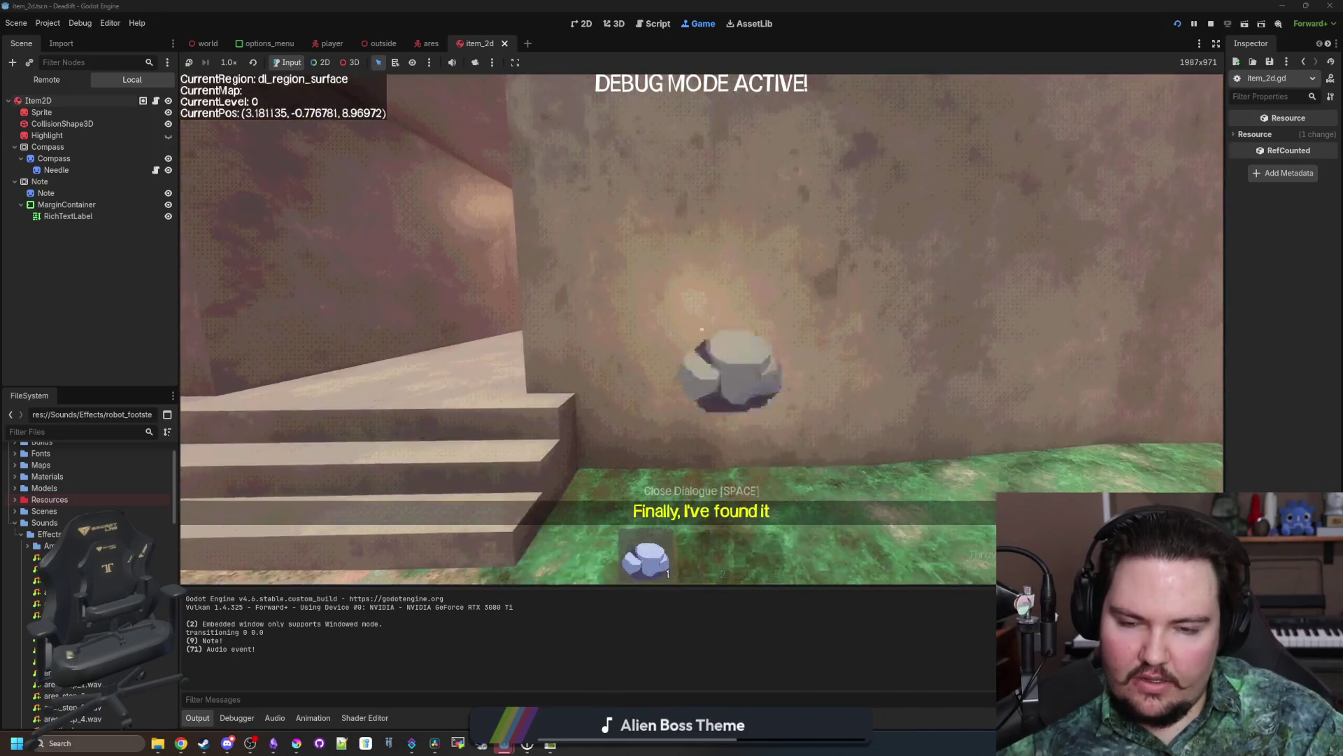
key("s")
left_click(702, 328)
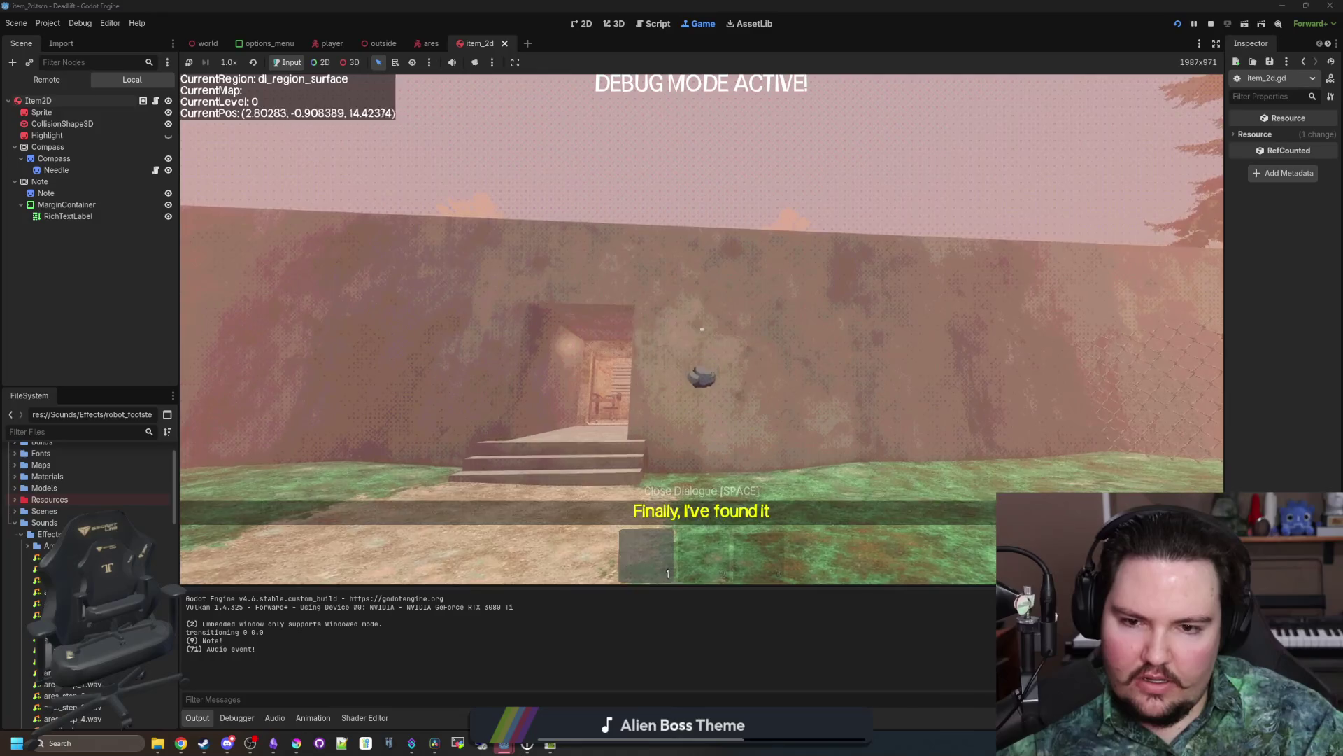
key("w")
key("Escape")
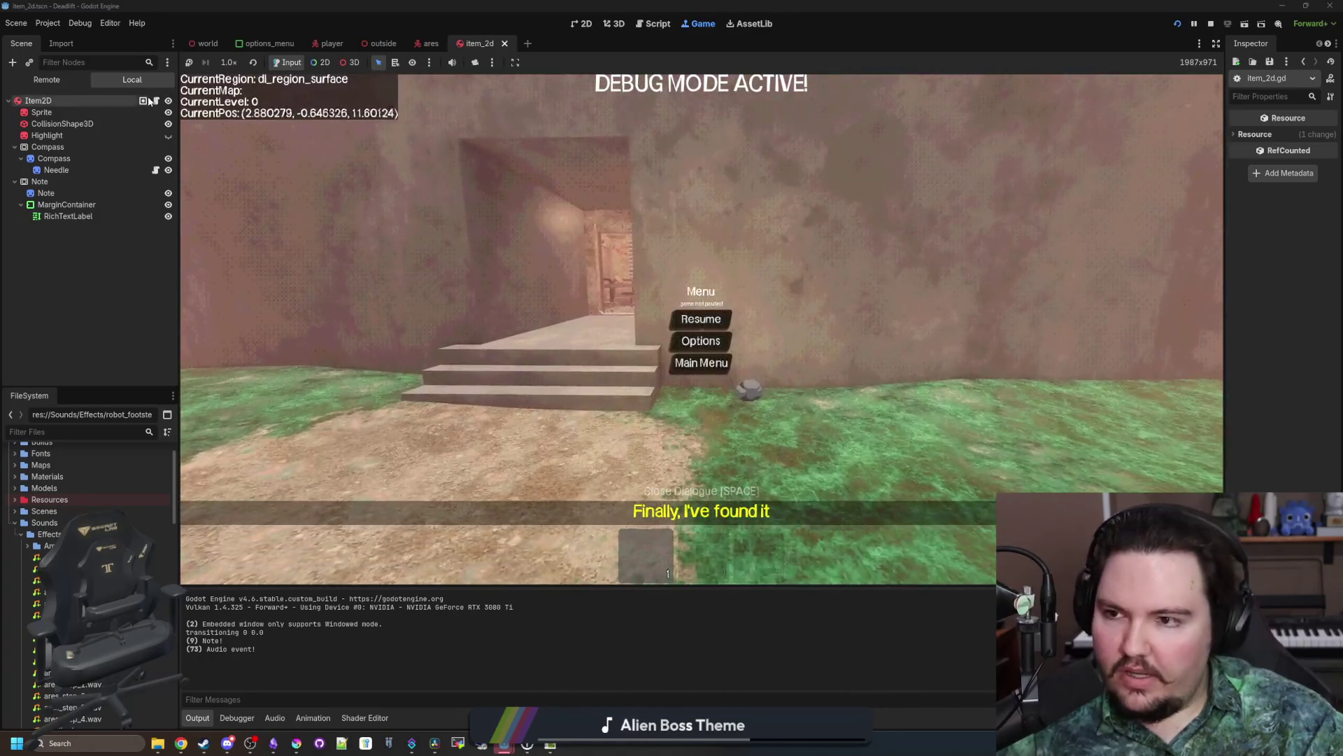
Step: Insert print(linear_velocity) as line 41 inside item.gd's is_inside_tree branch
left_click(155, 101)
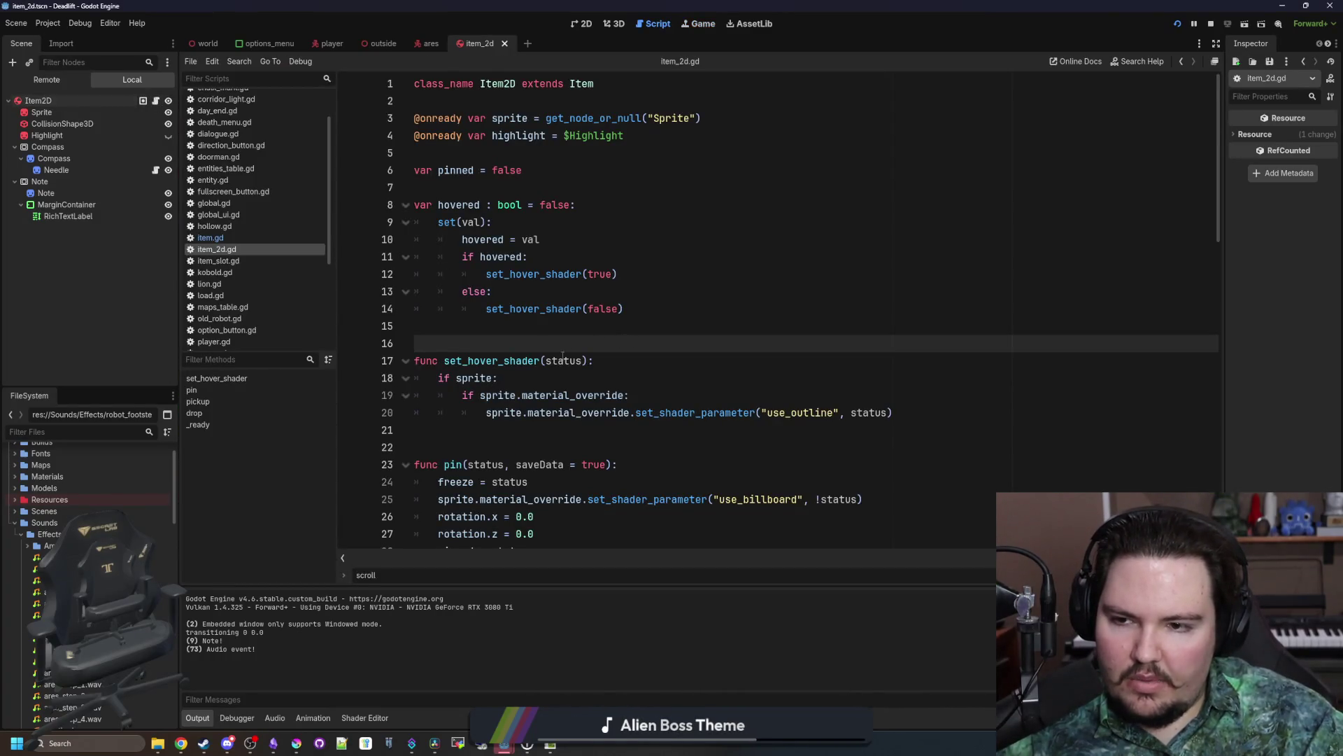
left_click(207, 241)
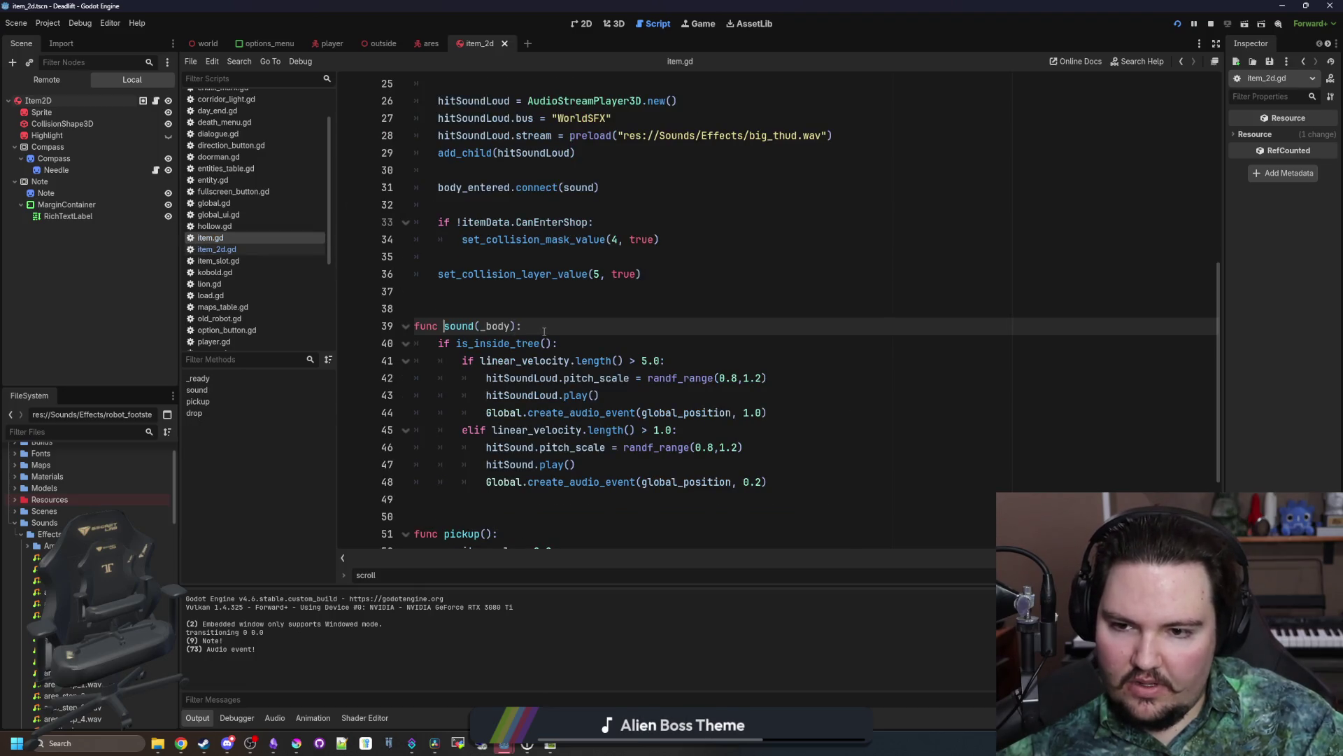
left_click(639, 340)
key("Return")
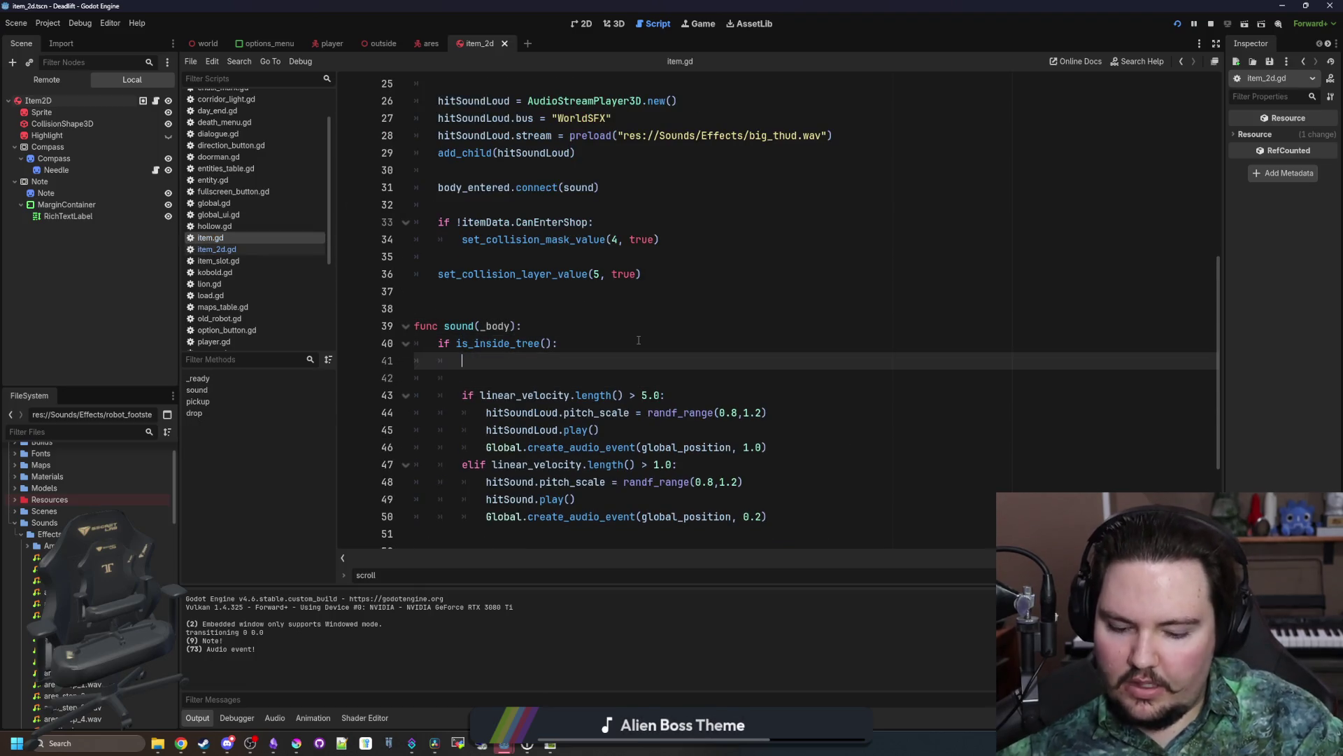
type("print(1inear")
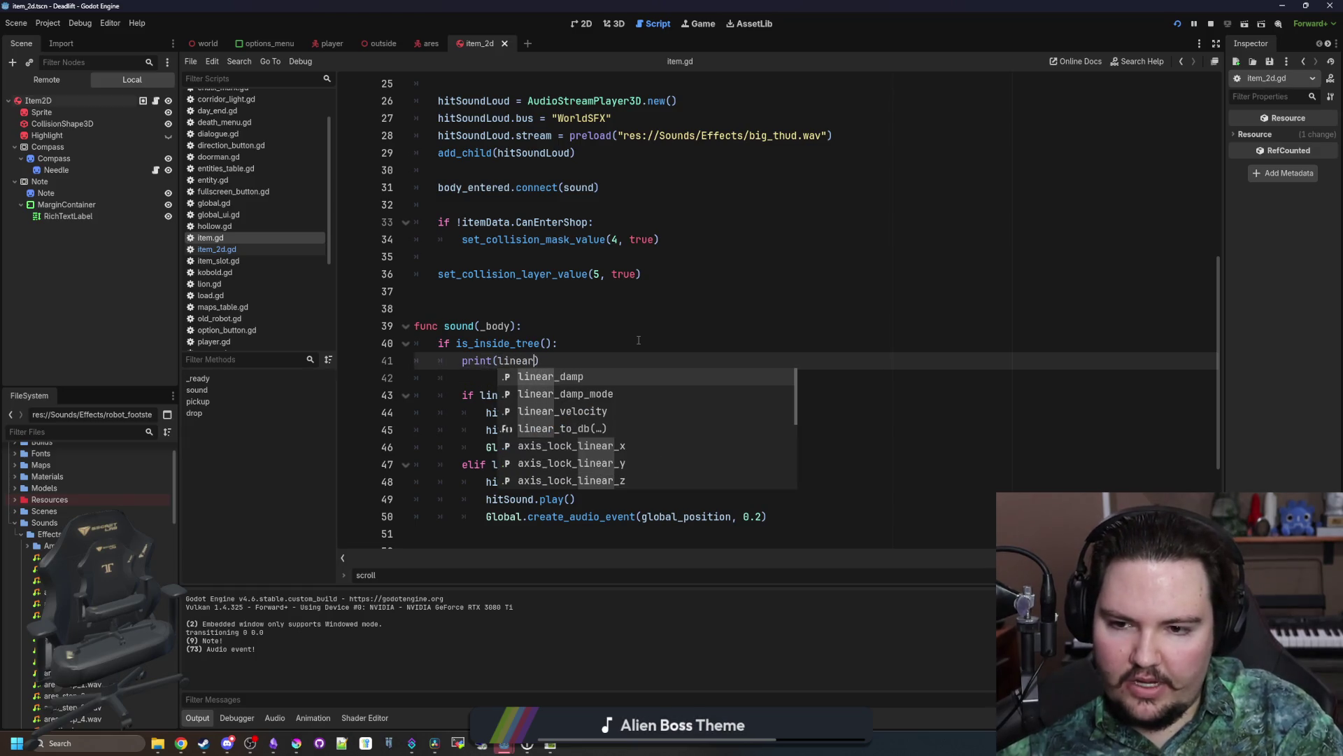
key("Down")
key("Down")
key("Return")
left_click(639, 340)
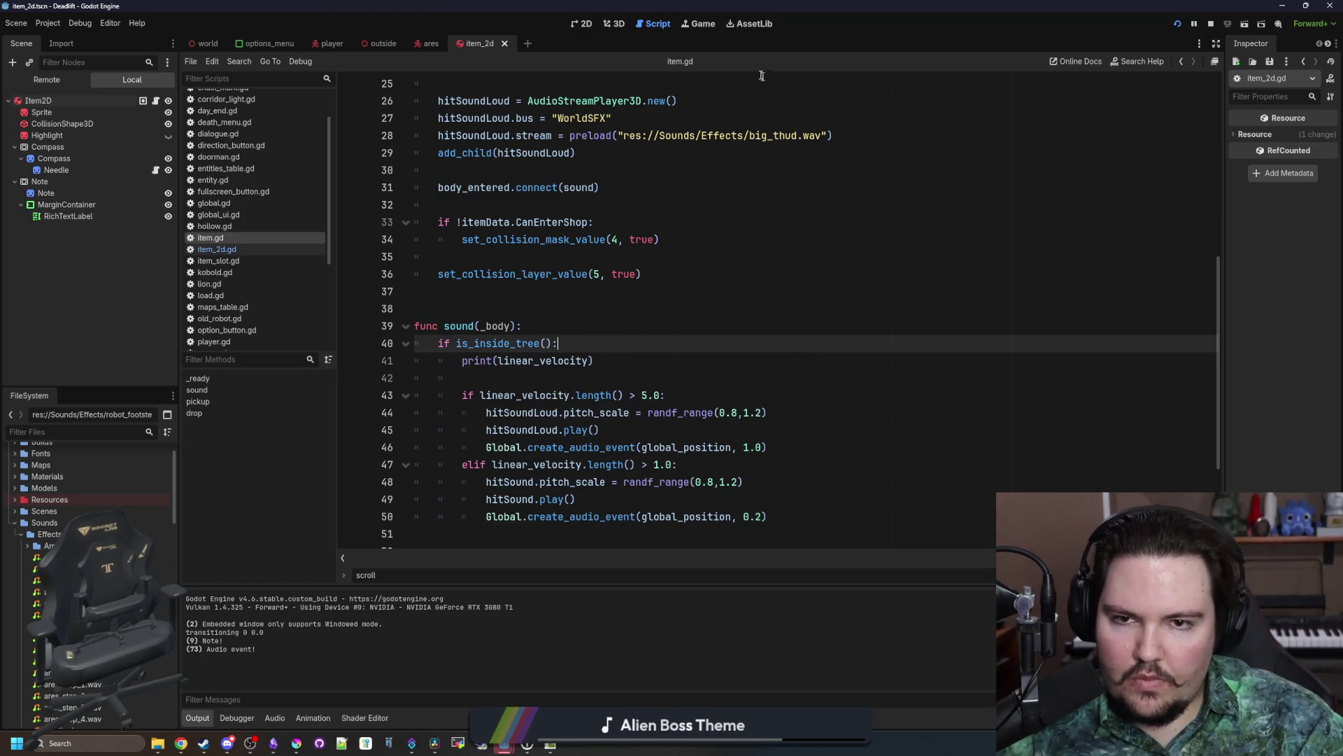
Step: Resume the game, throw the held rock at the wall, and pause
left_click(703, 24)
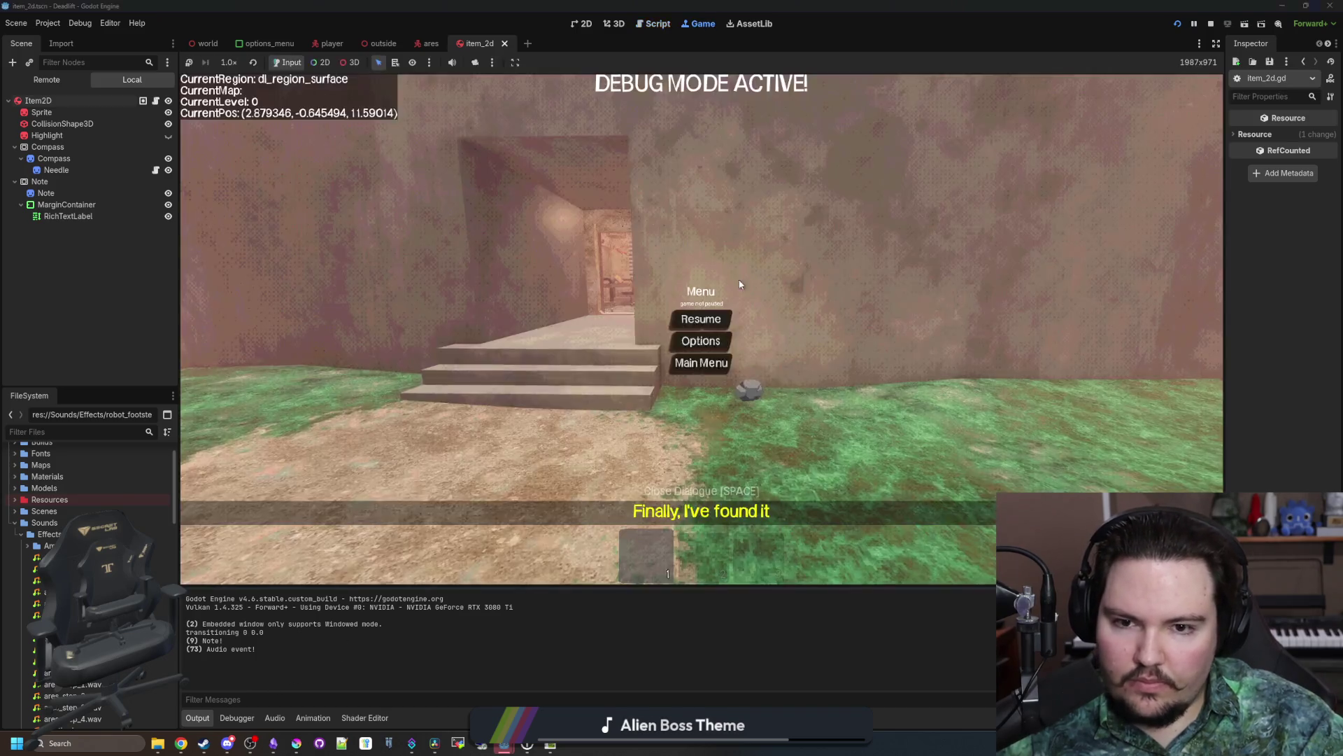
left_click(720, 321)
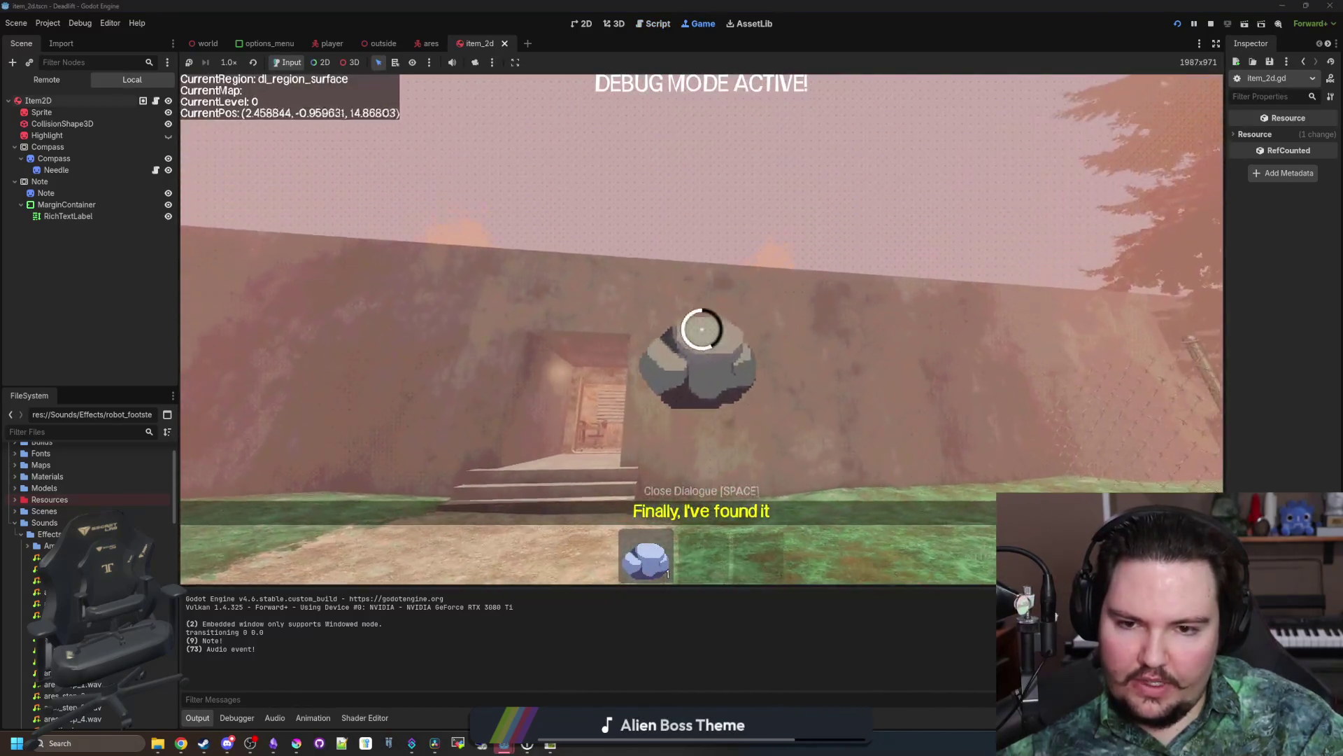
left_click(702, 329)
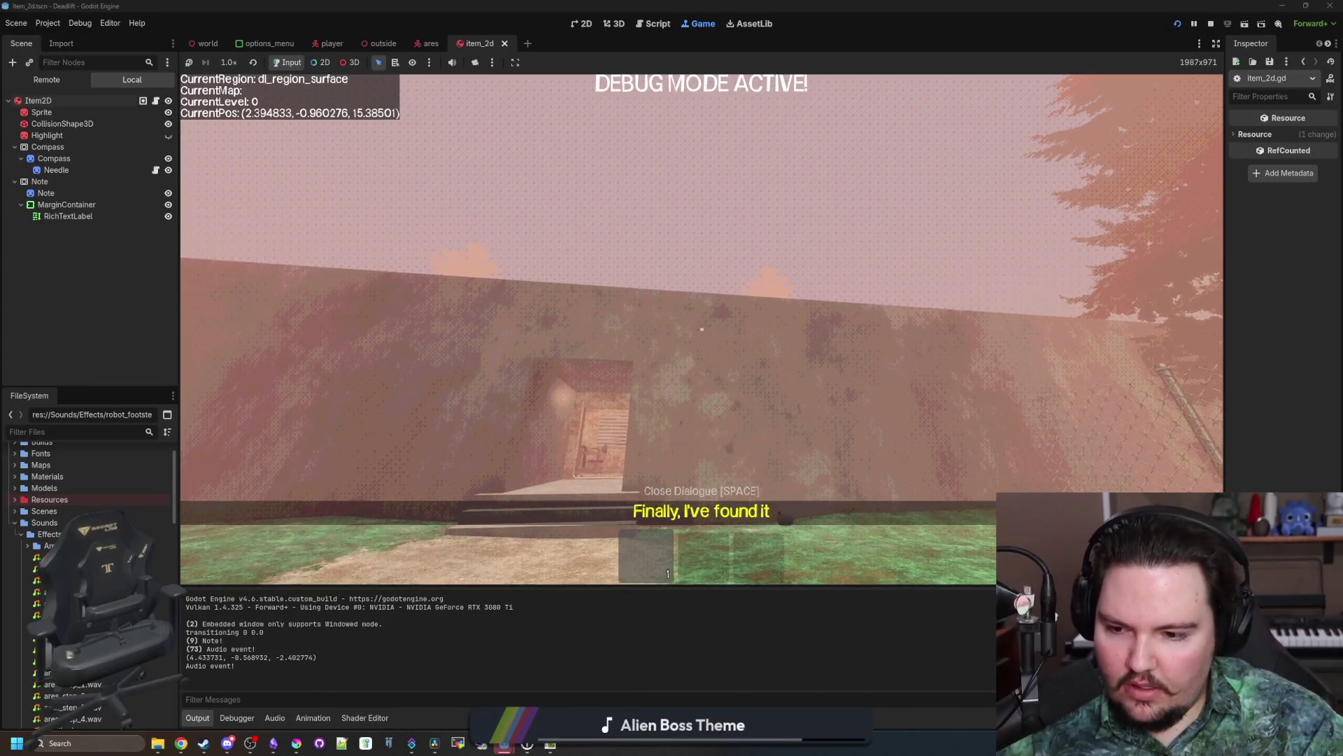
key("w")
key("Escape")
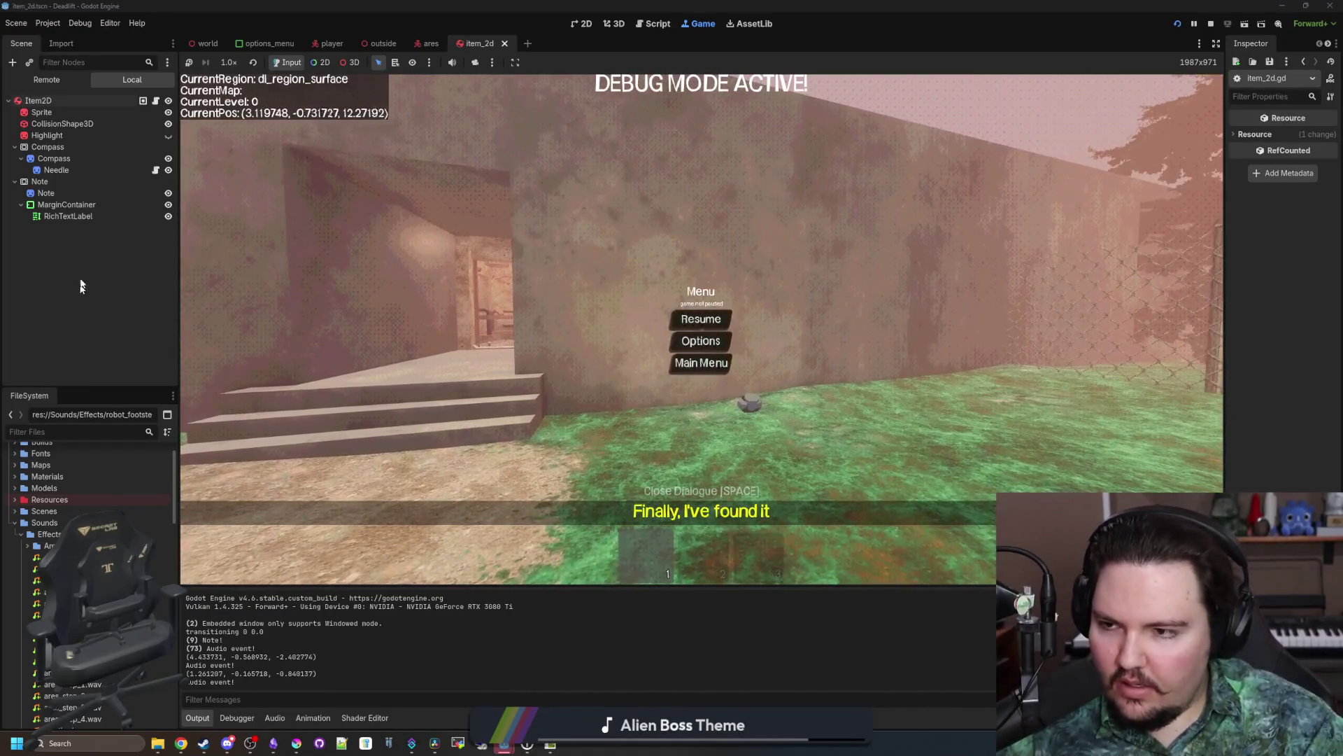
Step: Check the length() call on line 43 of item.gd, then resume gameplay
left_click(156, 101)
left_click(616, 364)
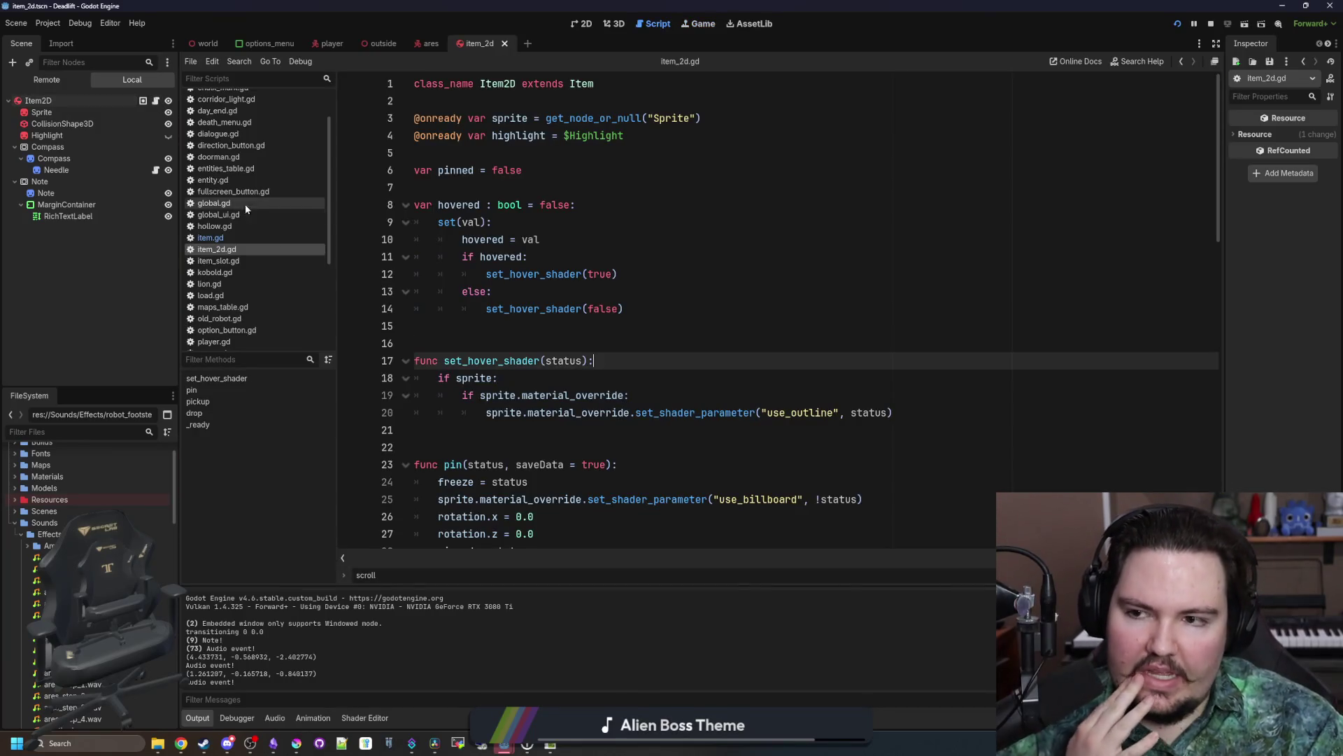
left_click(233, 239)
left_click(617, 396)
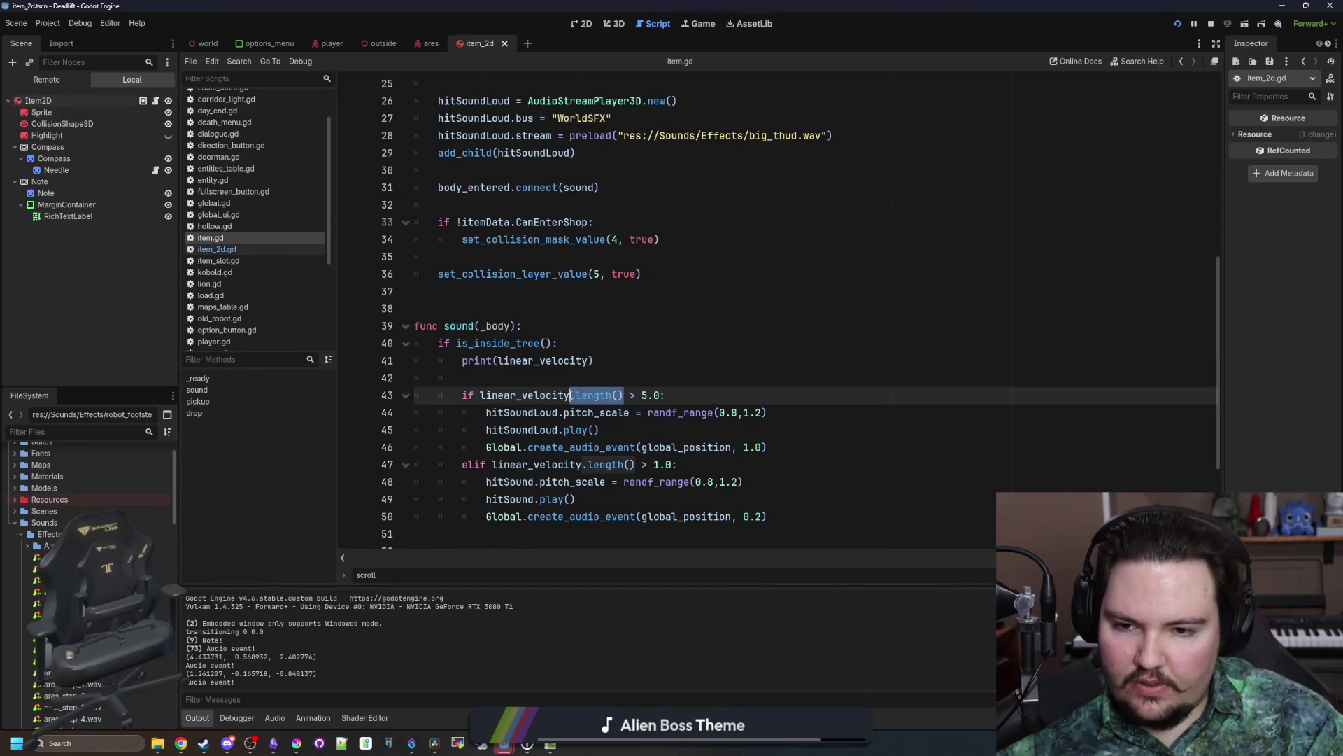
key("ctrl+F4")
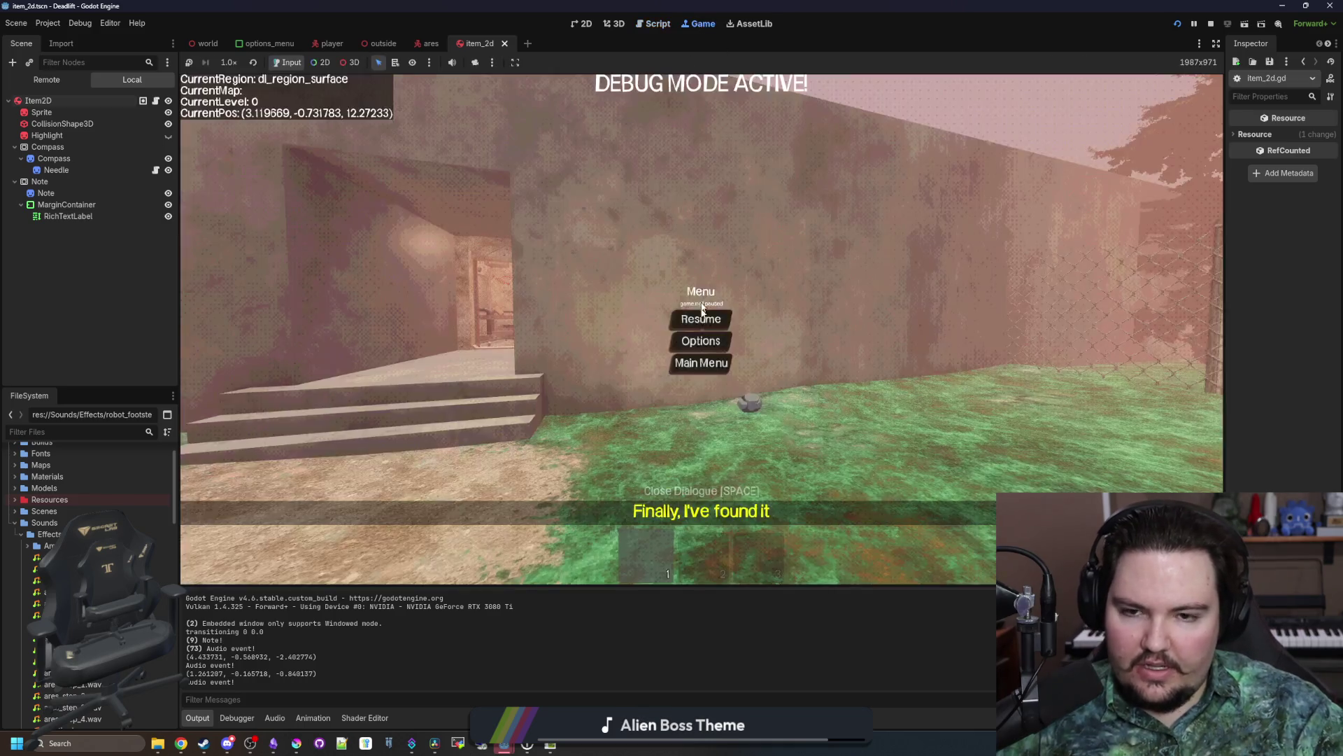
key("Escape")
Step: Pick up and throw the rock twice more to log impact velocities, then open item_2d.gd
key("w")
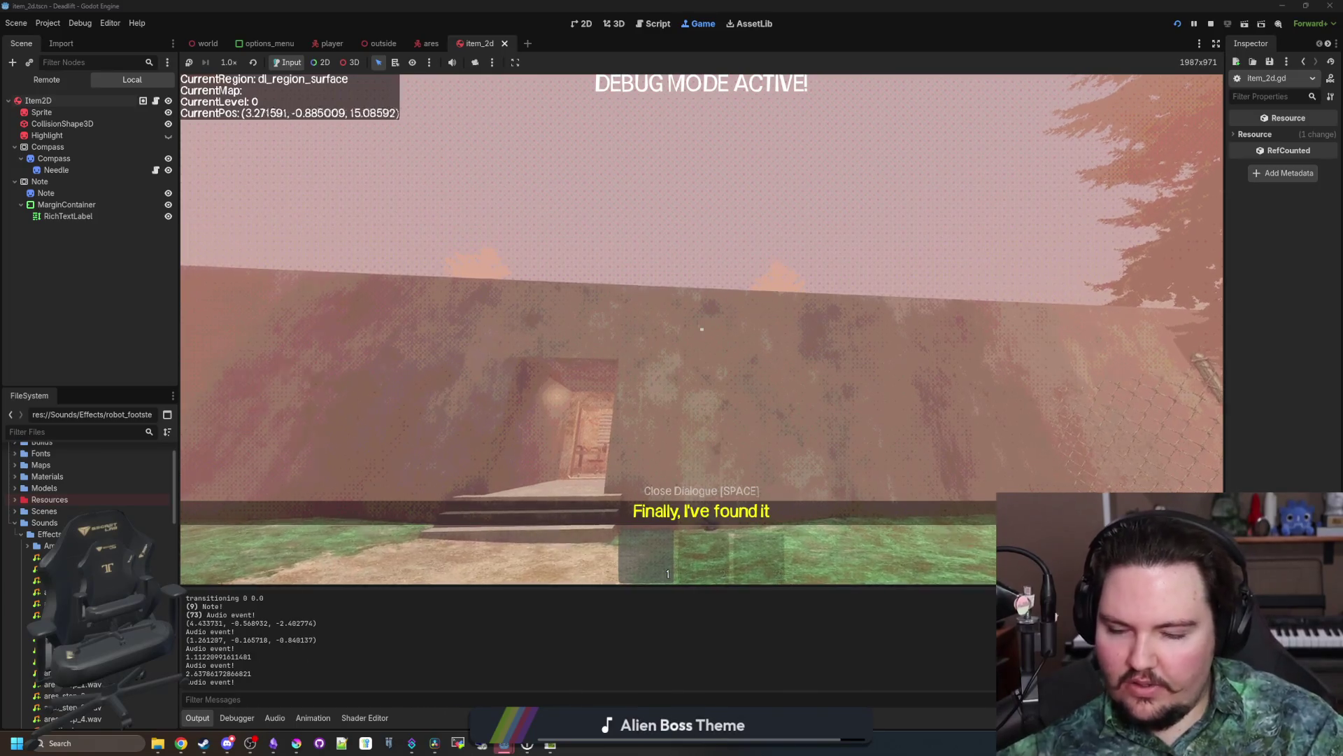
key("w")
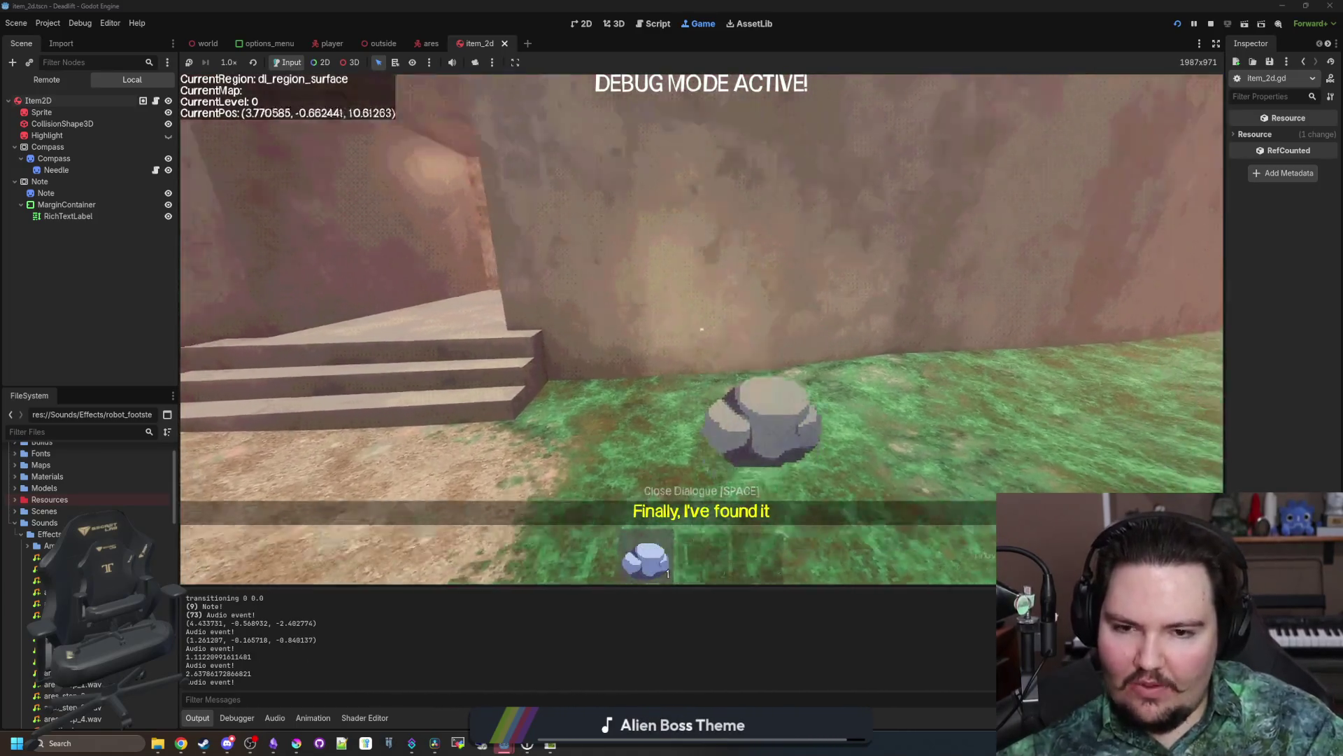
key("w")
left_click(702, 329)
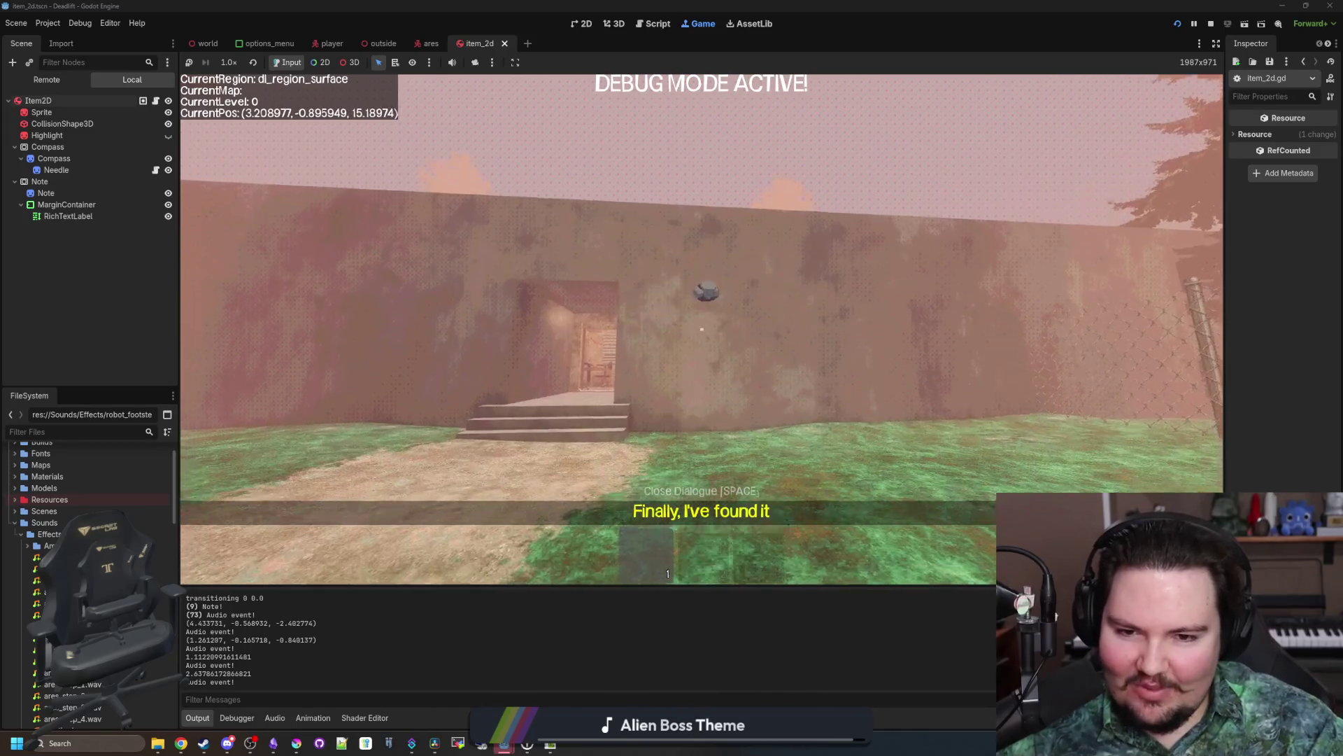
key("w")
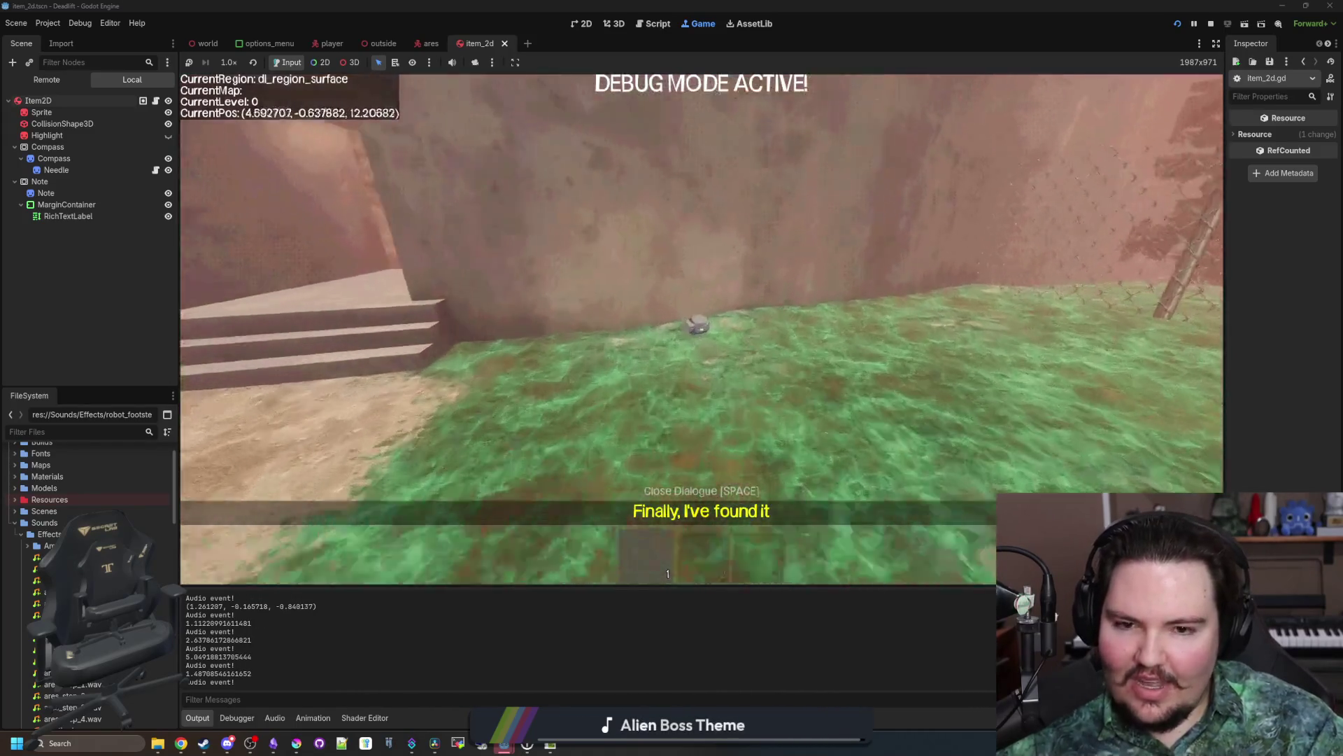
left_click(702, 329)
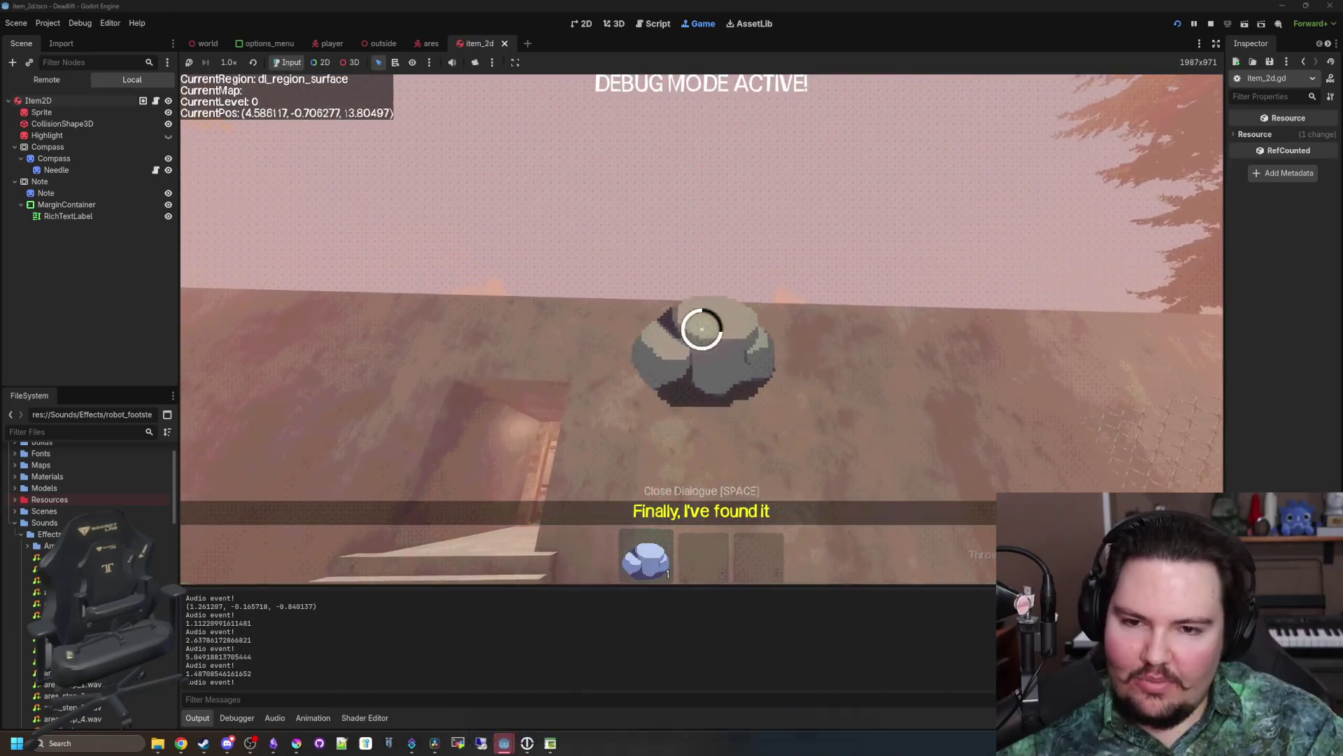
key("w")
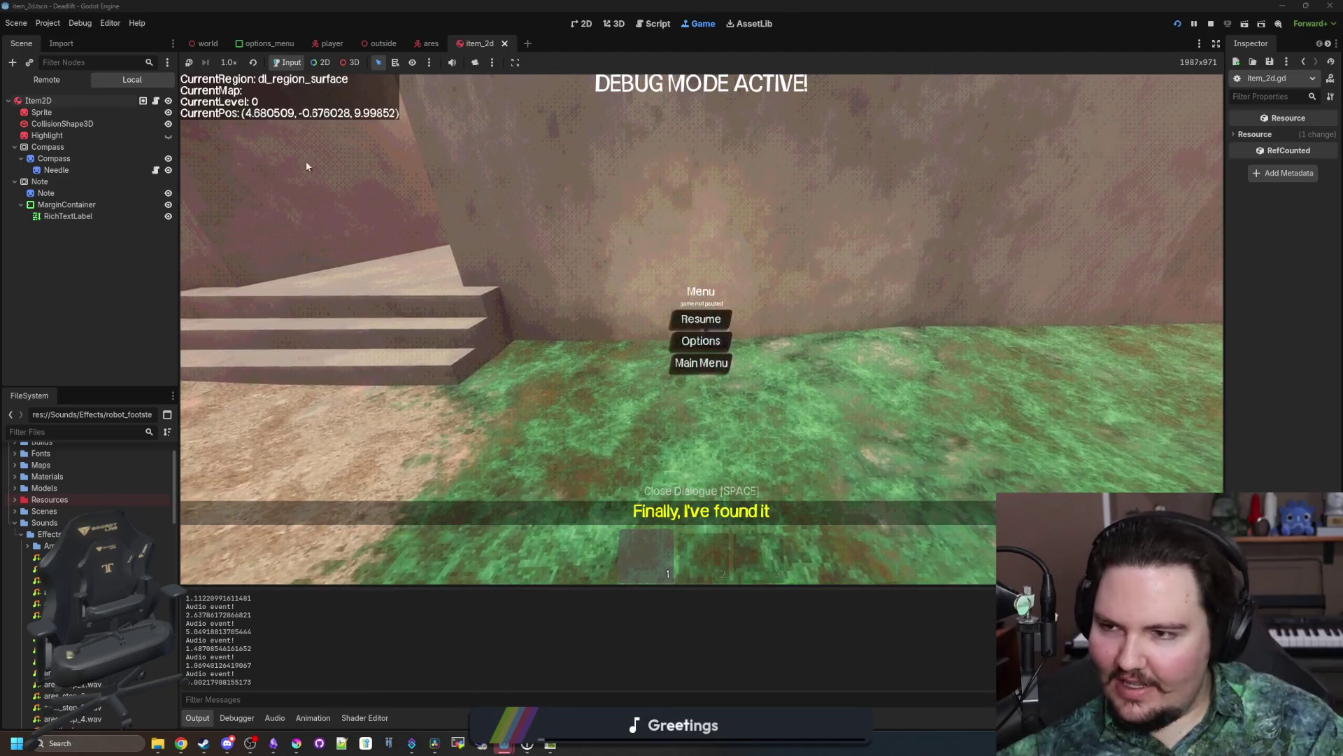
left_click(157, 101)
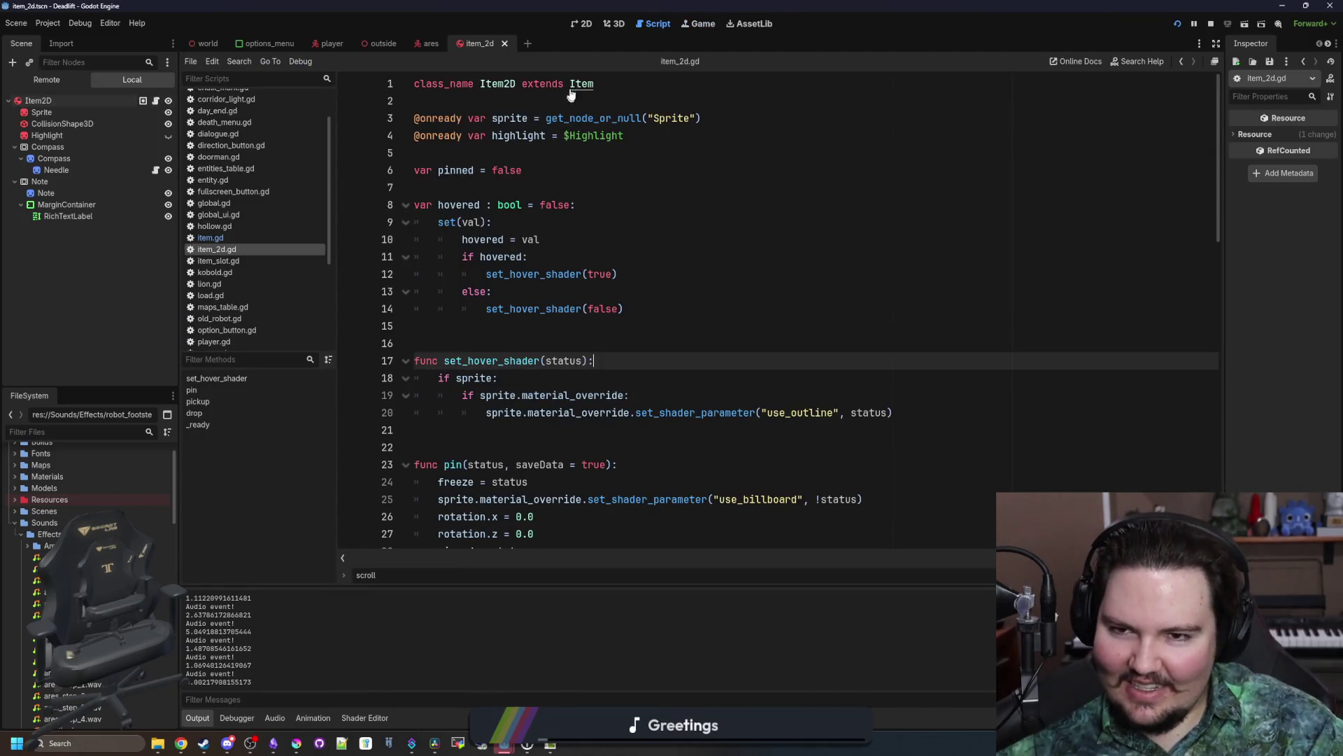
Step: Open item.gd and read the linear_velocity docs, noting the per-frame velocity warning and inertia explanation
left_click(581, 84, "ctrl")
left_click(544, 291)
left_click(536, 362, "ctrl")
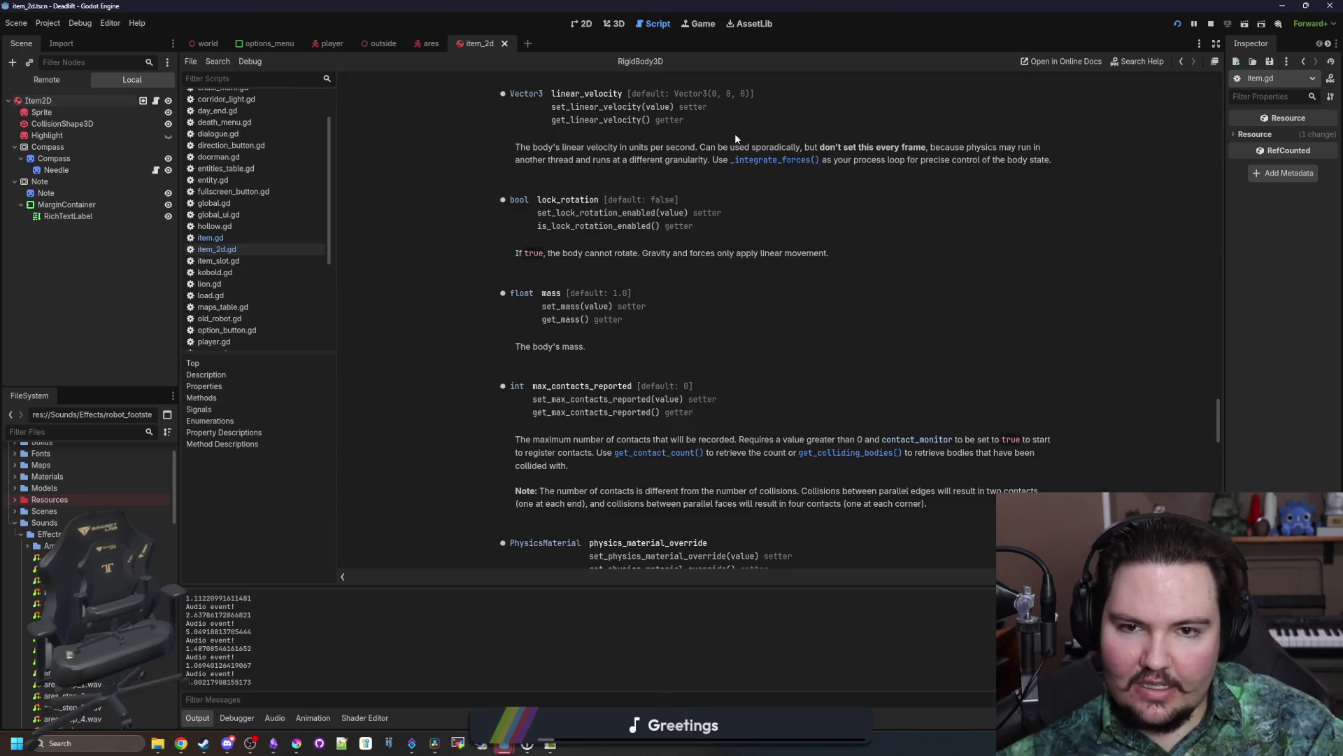
left_click_drag(852, 152, 1041, 153)
left_click(619, 176)
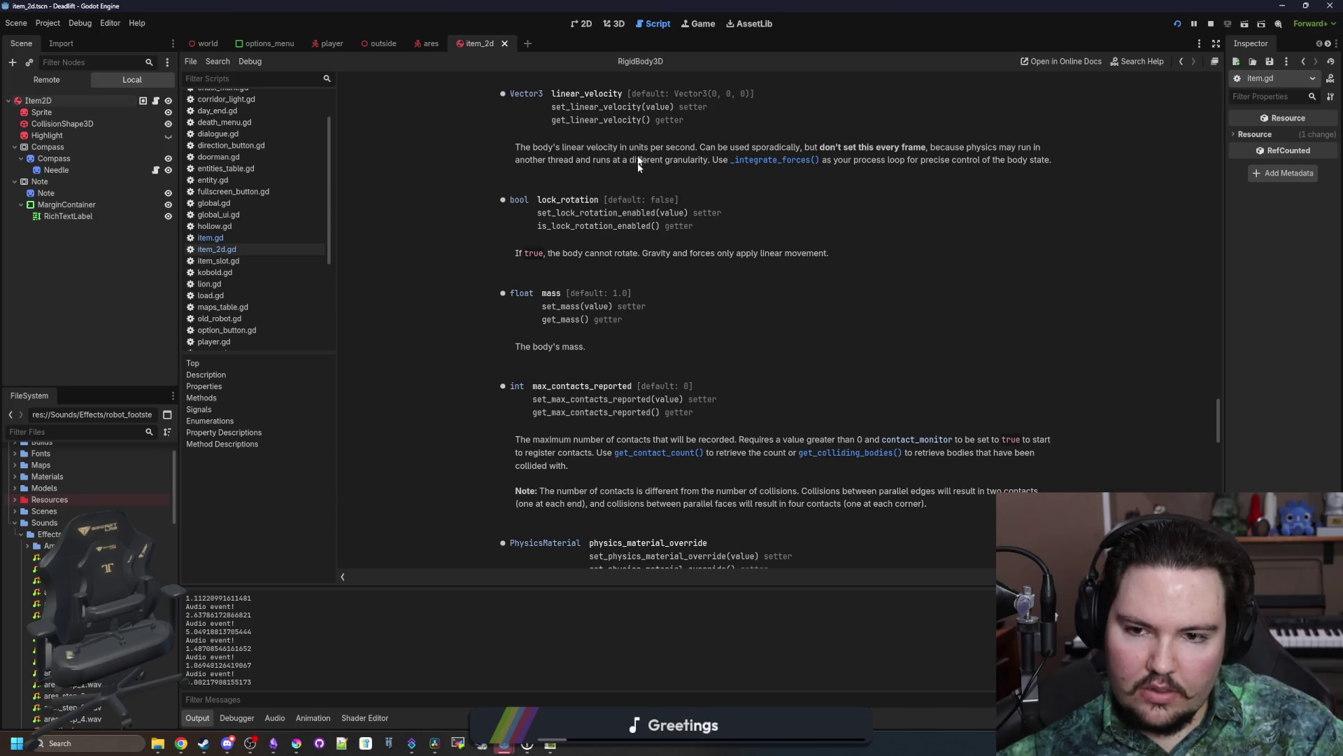
scroll(665, 247, "down", 1)
scroll(733, 316, "up", 5)
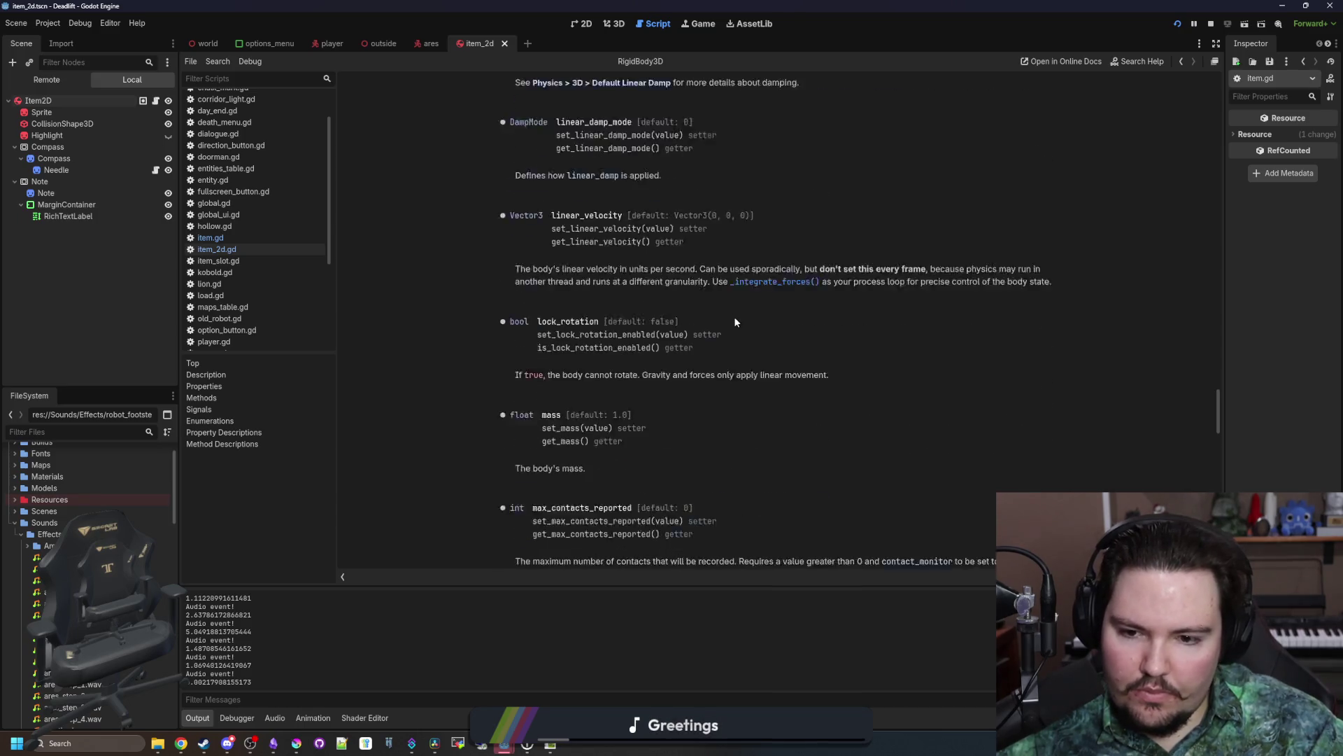
scroll(698, 339, "down", 15)
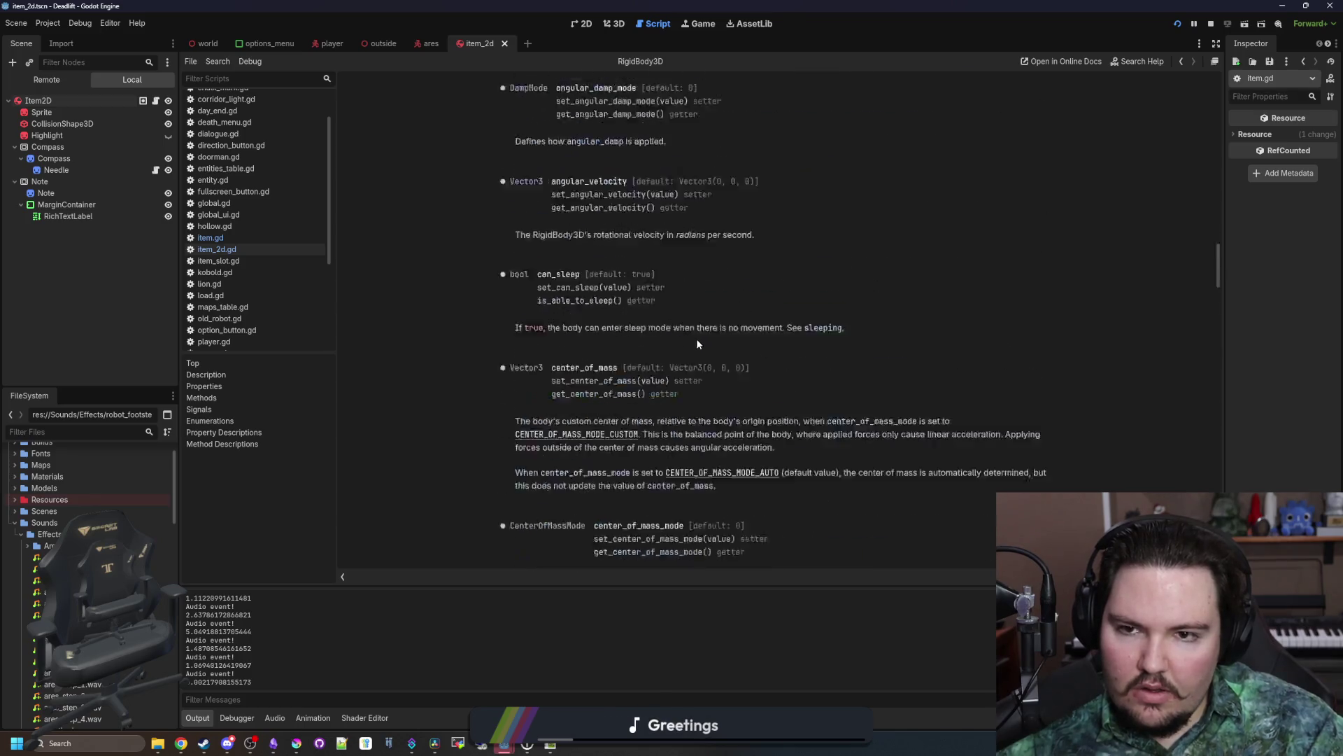
scroll(692, 339, "down", 15)
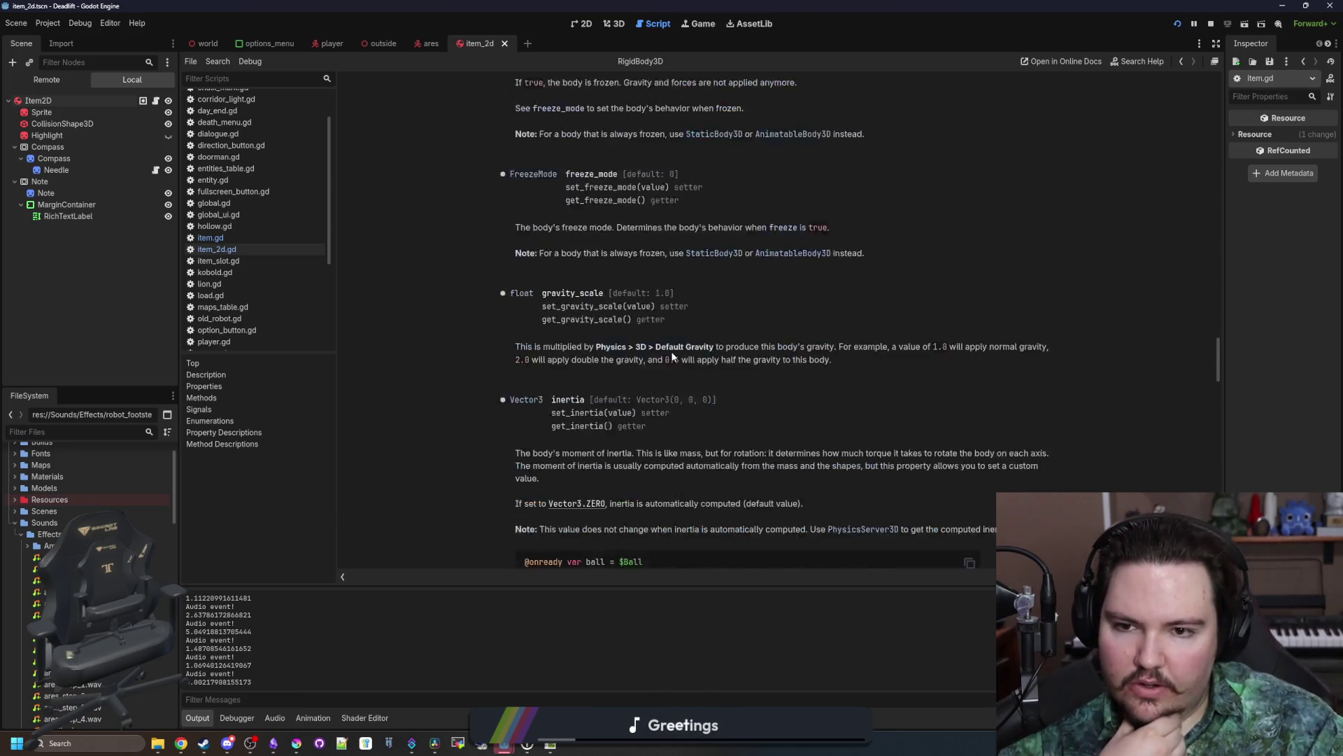
left_click_drag(593, 396, 818, 396)
left_click(818, 396)
Step: Look through the RigidBody3D docs up to continuous_cd, then revisit the linear_velocity description
scroll(634, 365, "up", 5)
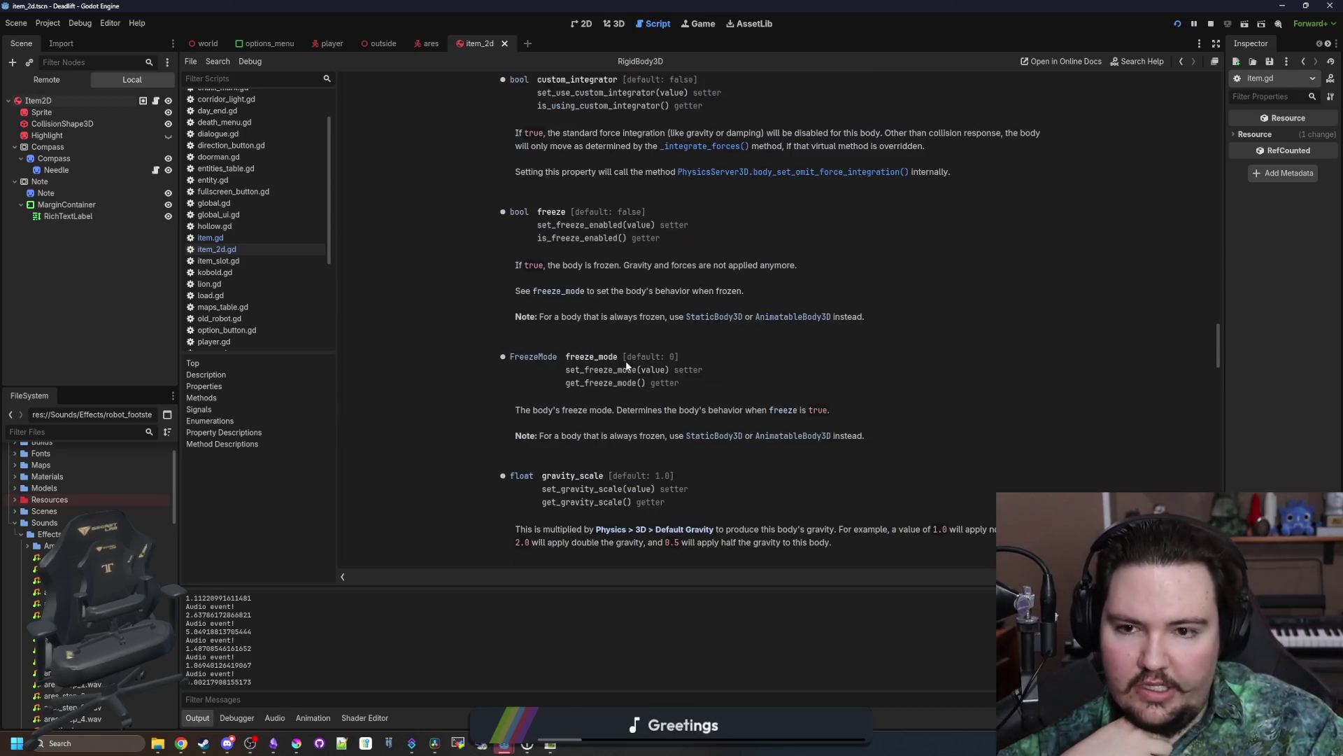
scroll(627, 362, "up", 10)
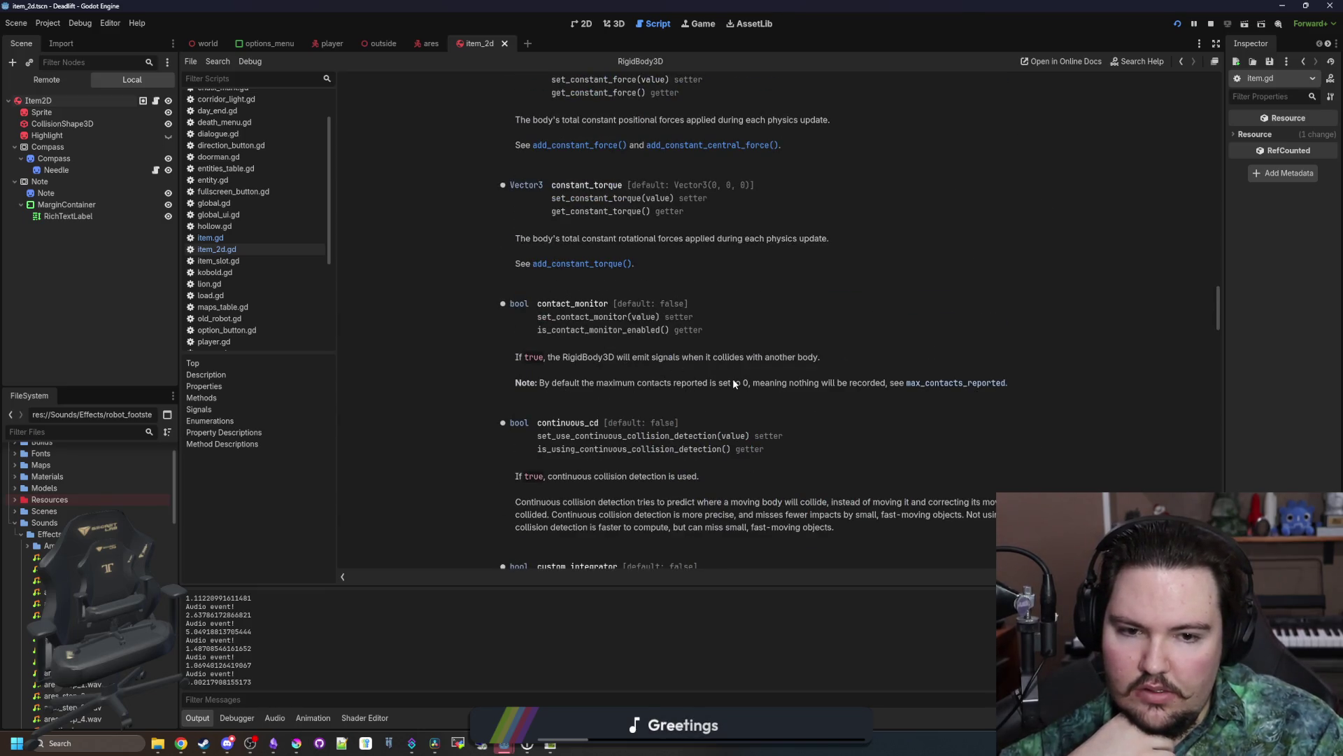
scroll(734, 384, "up", 8)
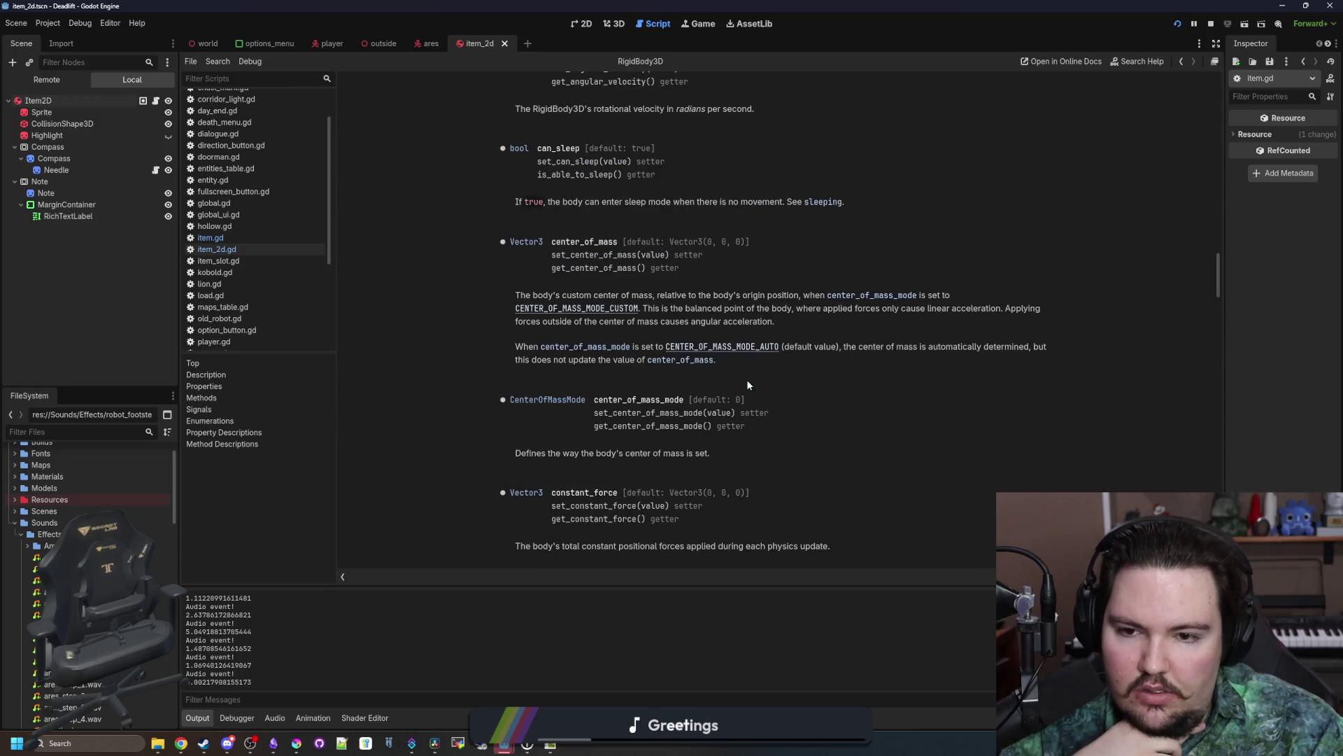
scroll(746, 384, "up", 8)
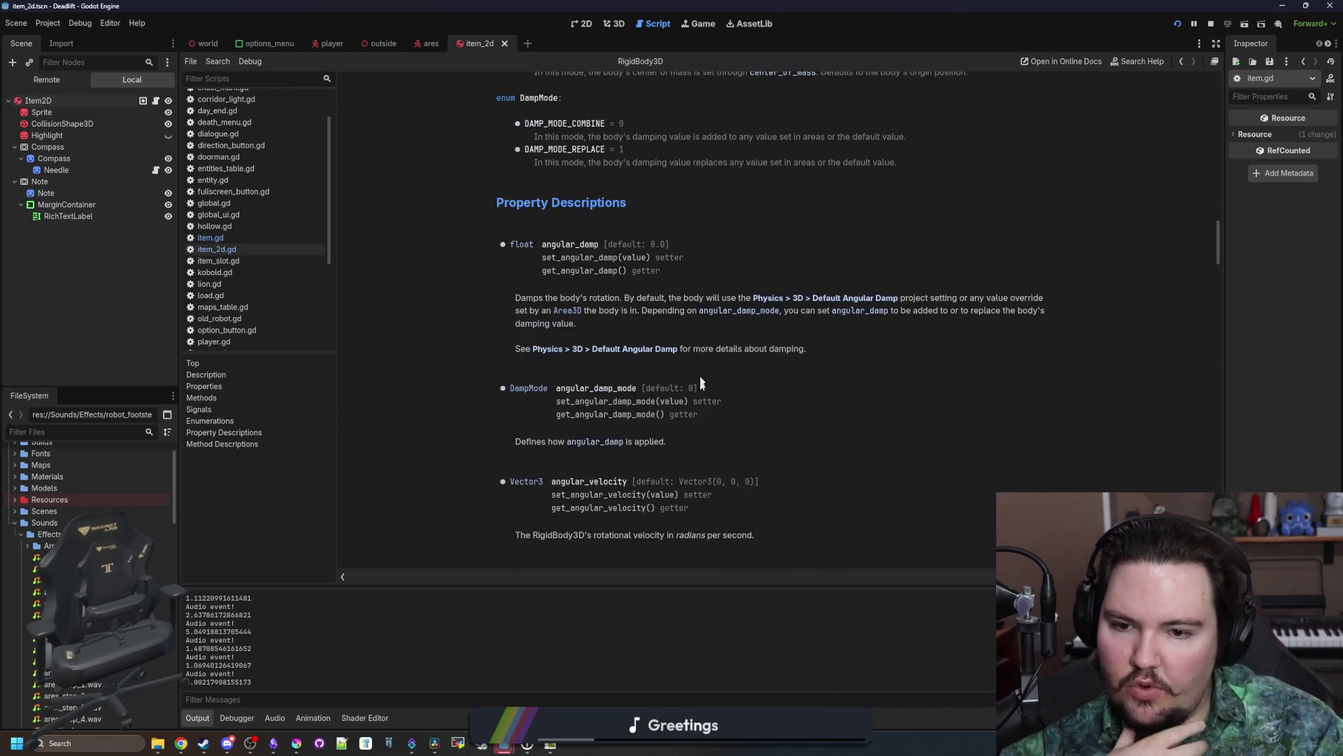
scroll(657, 397, "up", 15)
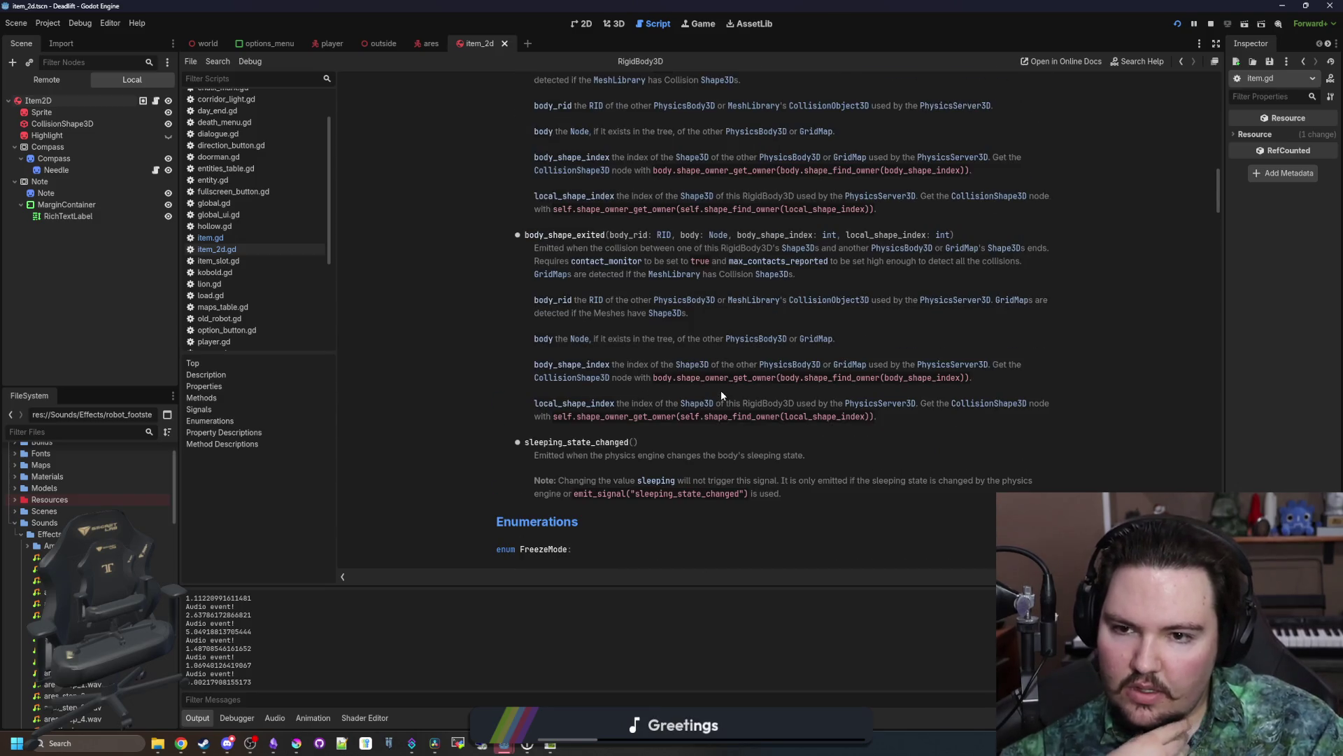
scroll(722, 394, "up", 7)
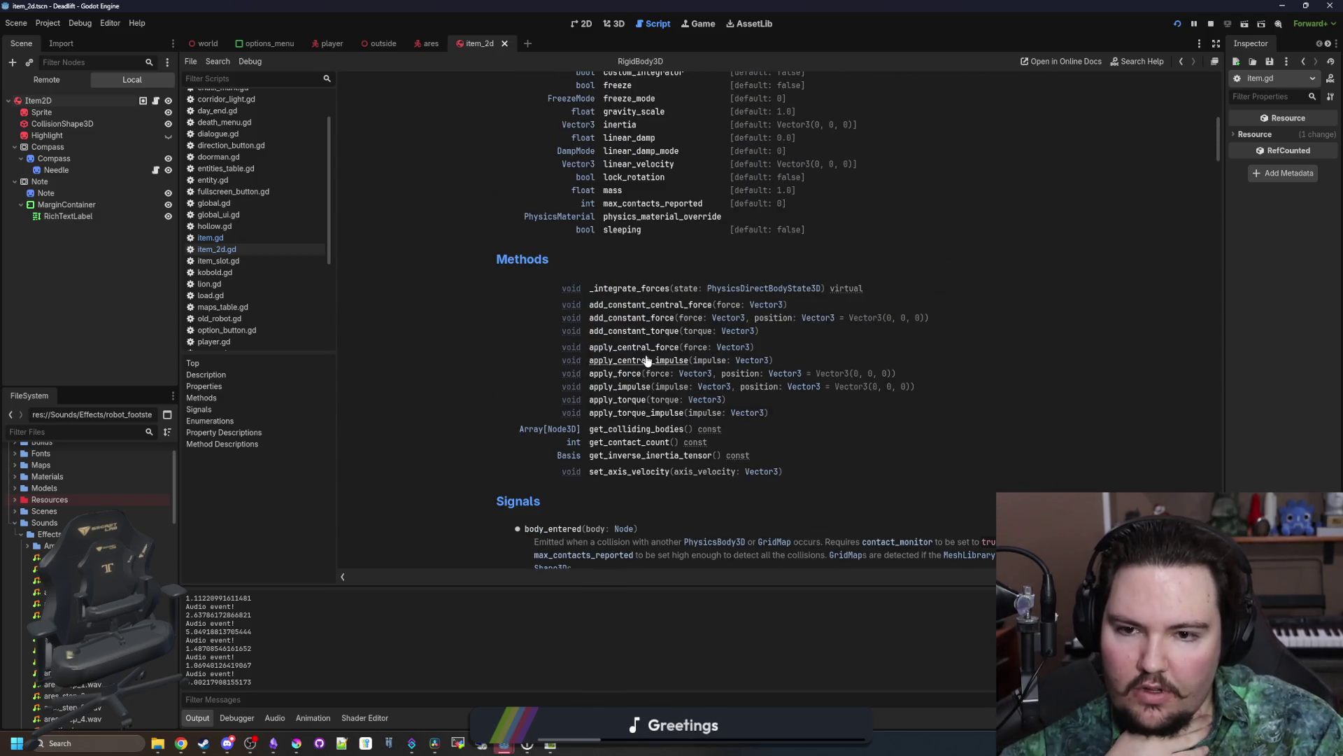
scroll(558, 299, "up", 3)
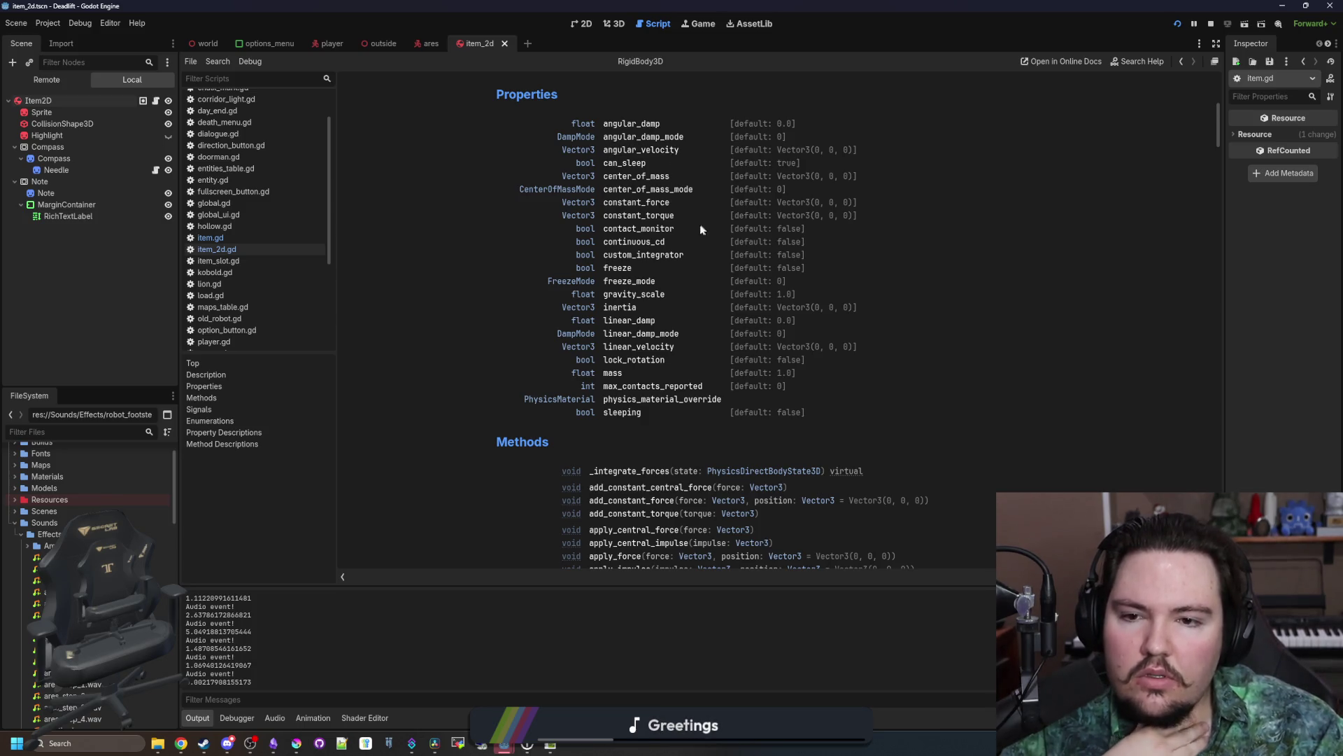
left_click(644, 244)
key("alt+Left")
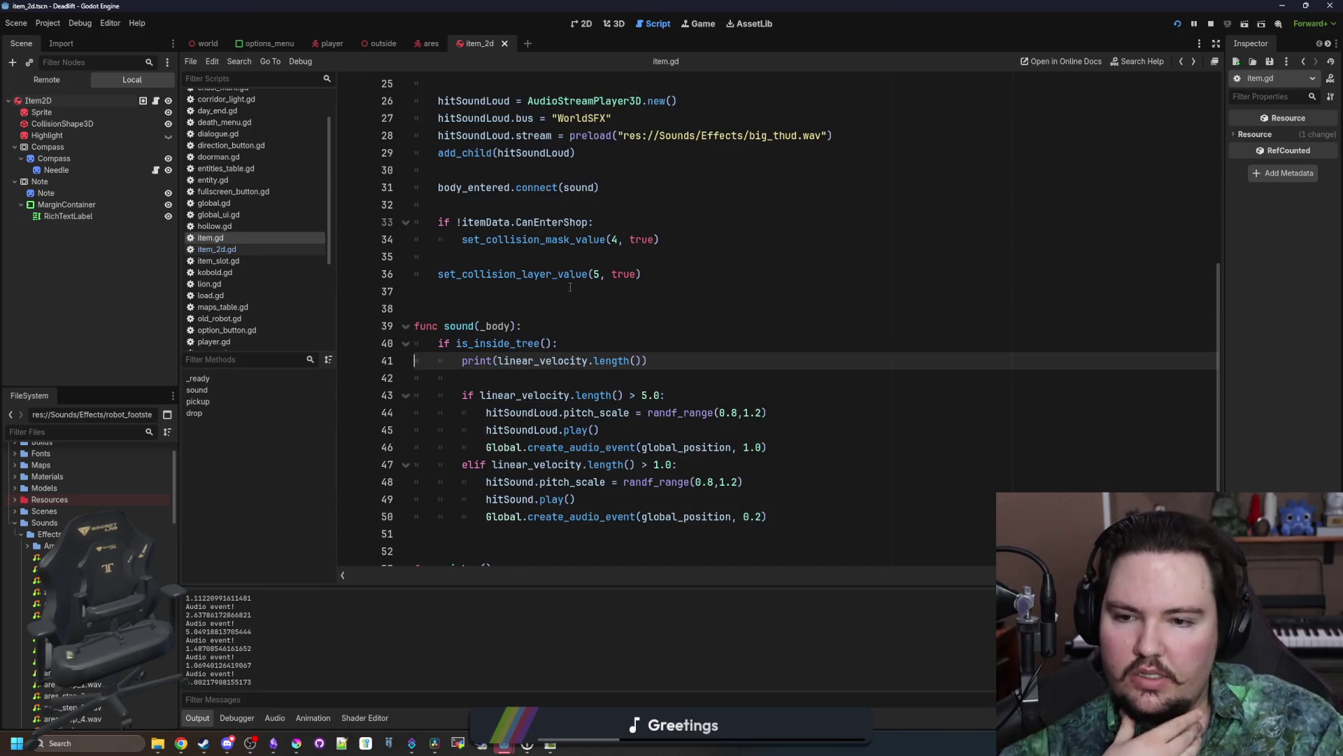
left_click(543, 360, "ctrl")
scroll(643, 263, "up", 15)
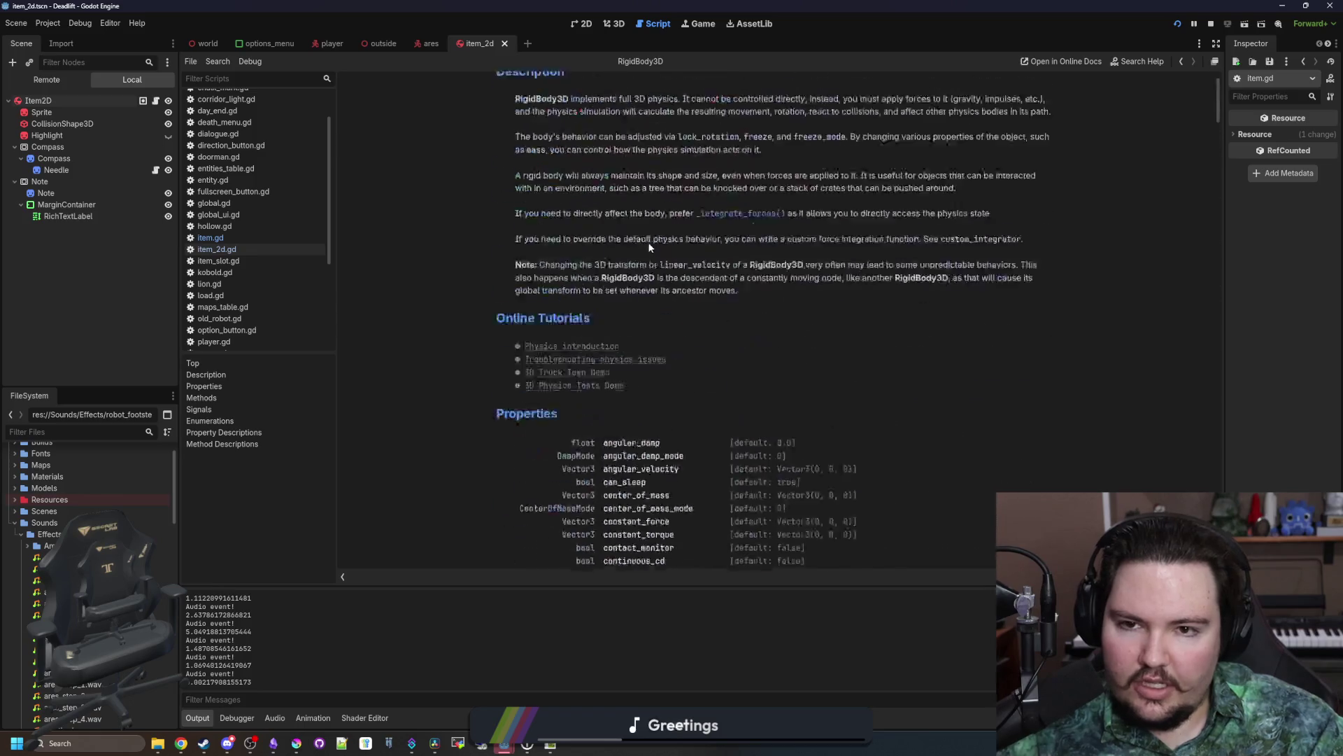
scroll(650, 246, "down", 3)
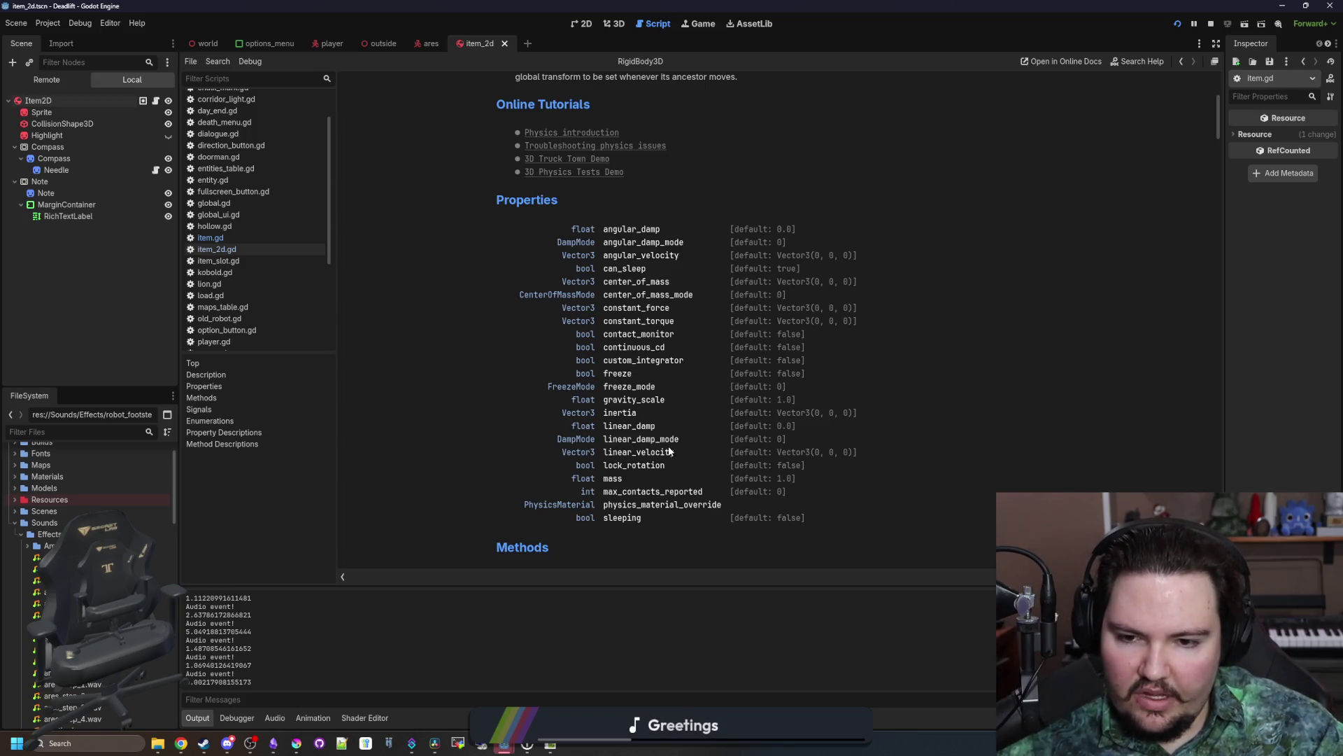
Step: Save the print(linear_velocity.length()) edit on line 41 and relaunch the game
key("alt+Left")
key("Up")
key("Up")
key("ctrl+s")
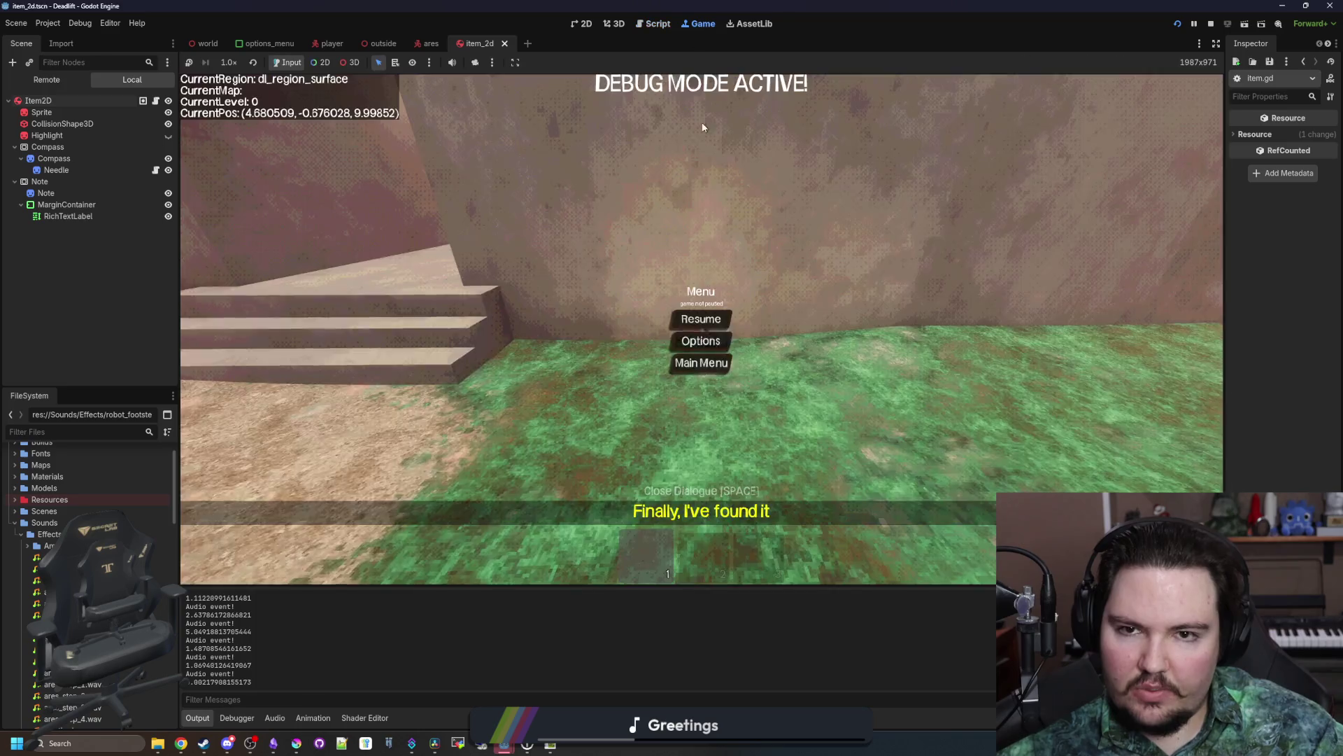
left_click(701, 312)
key("s")
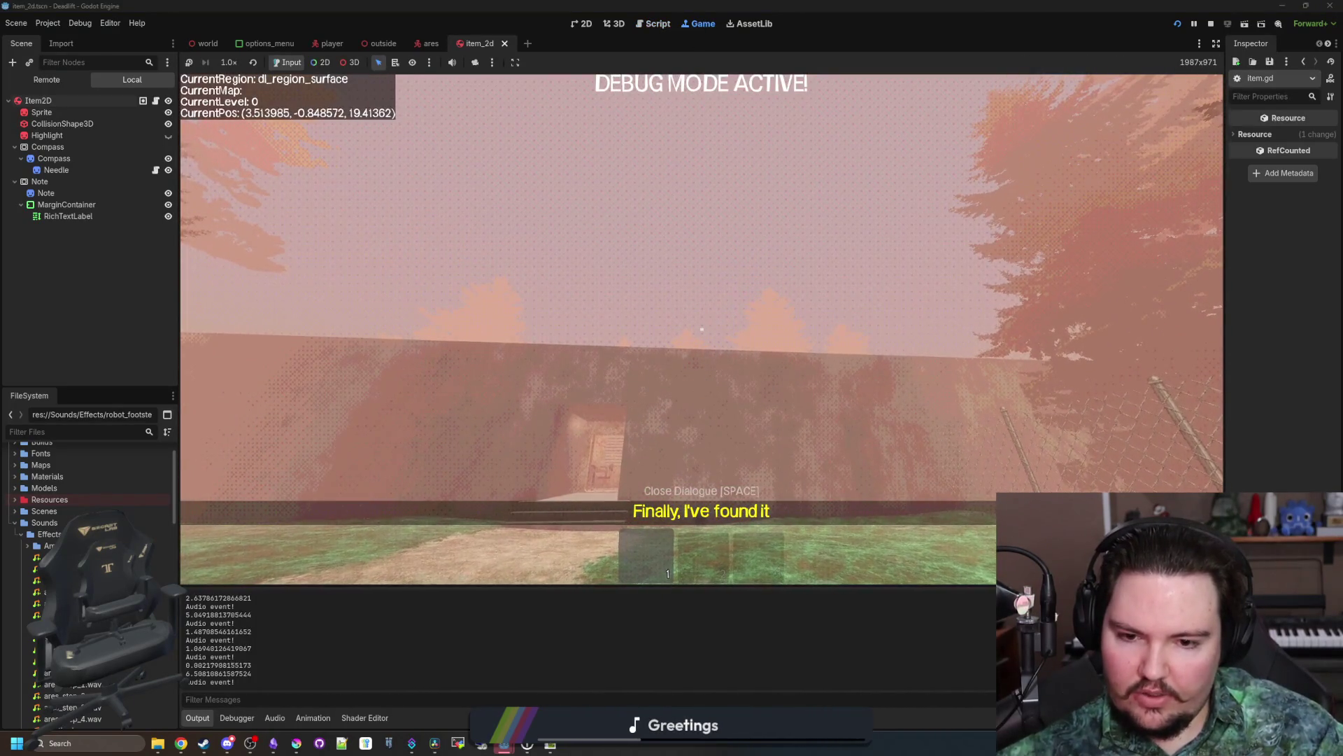
key("super")
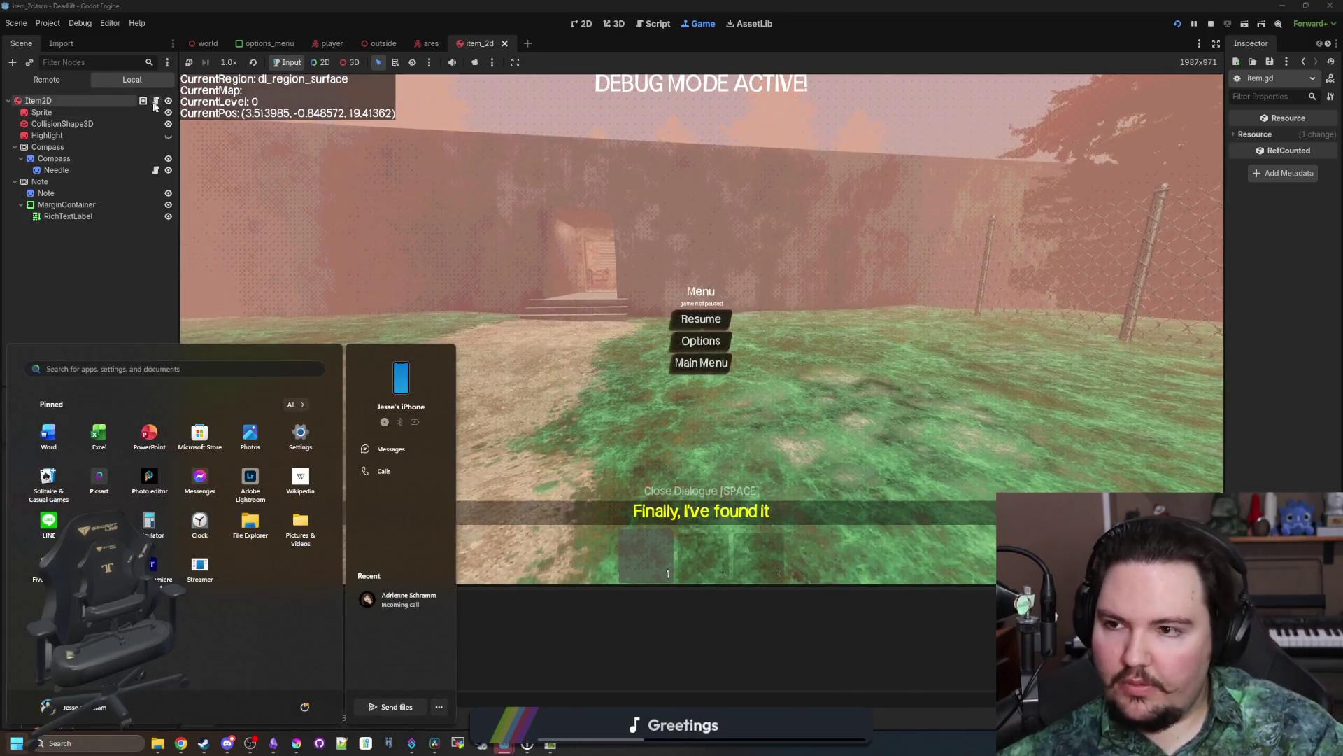
Step: In item.gd, add a new line after body_entered.connect in _ready
left_click(155, 100)
left_click(587, 81, "ctrl")
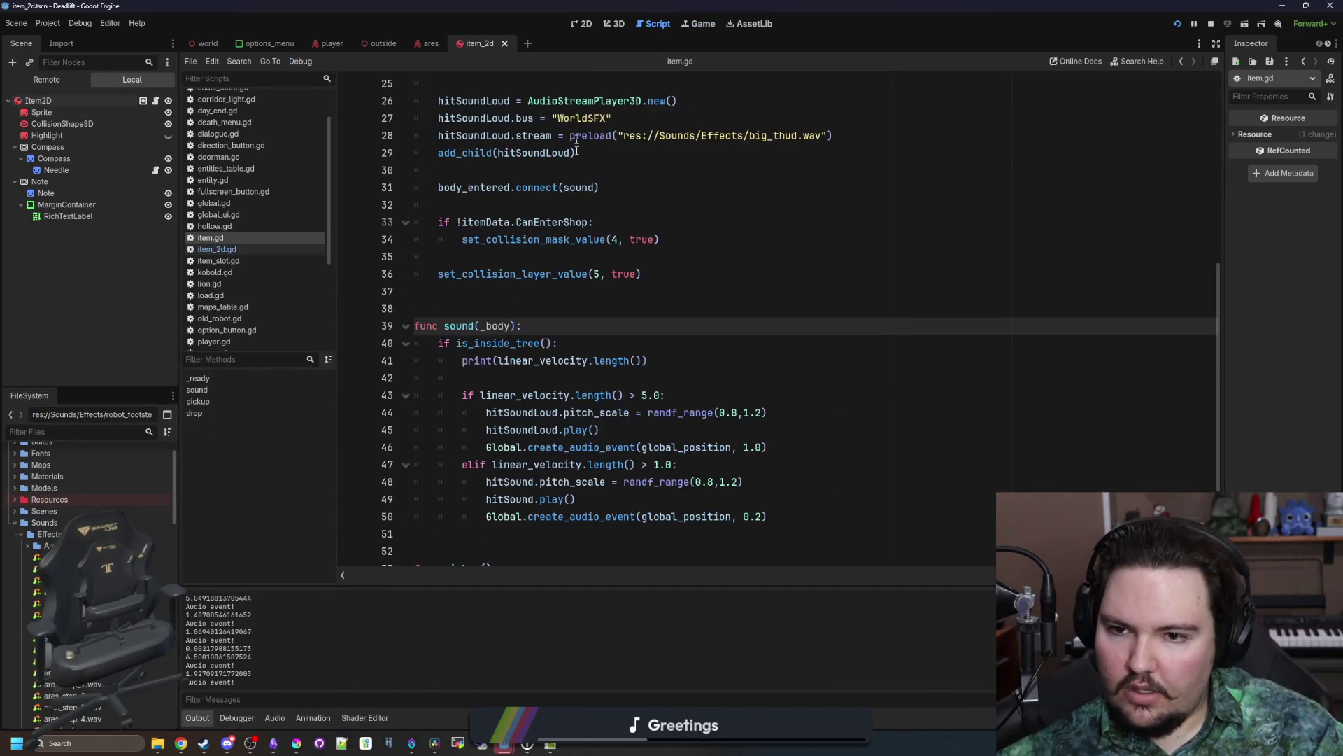
scroll(628, 331, "up", 8)
scroll(628, 331, "down", 4)
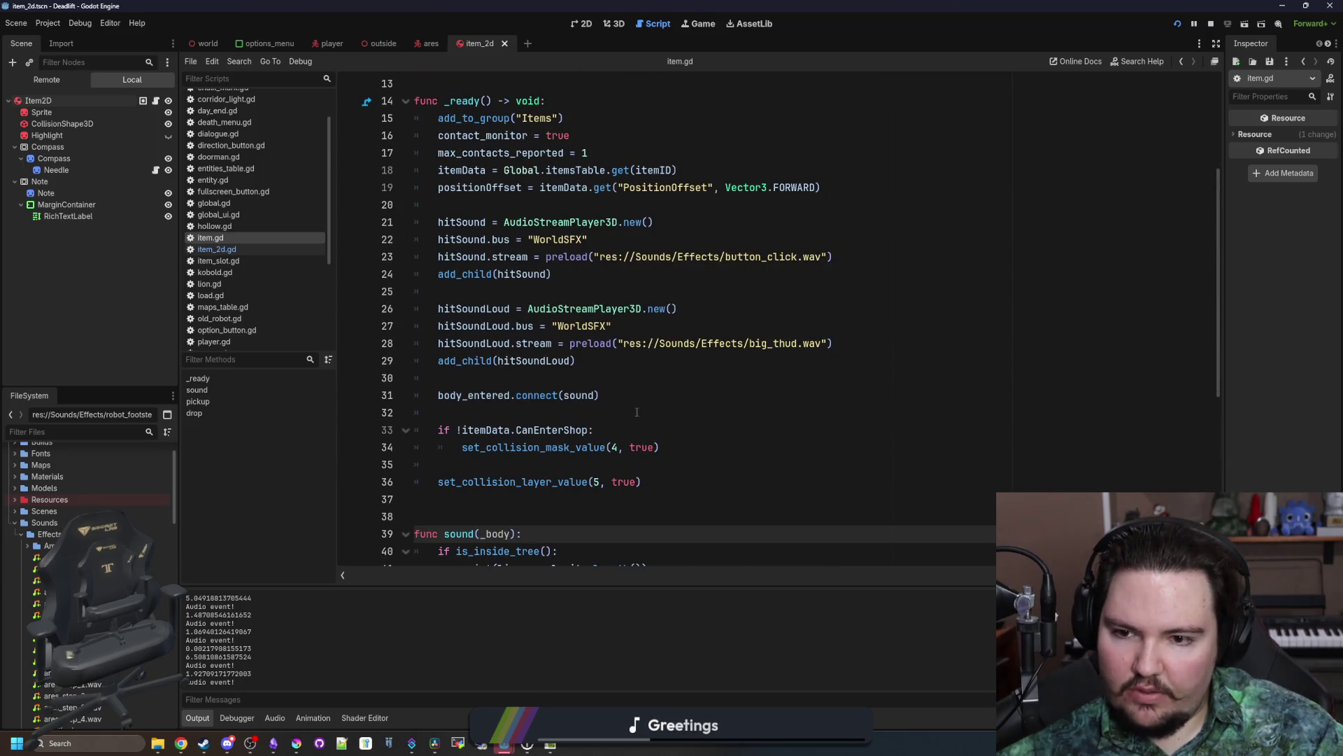
left_click(699, 451)
left_click(597, 412)
key("Return")
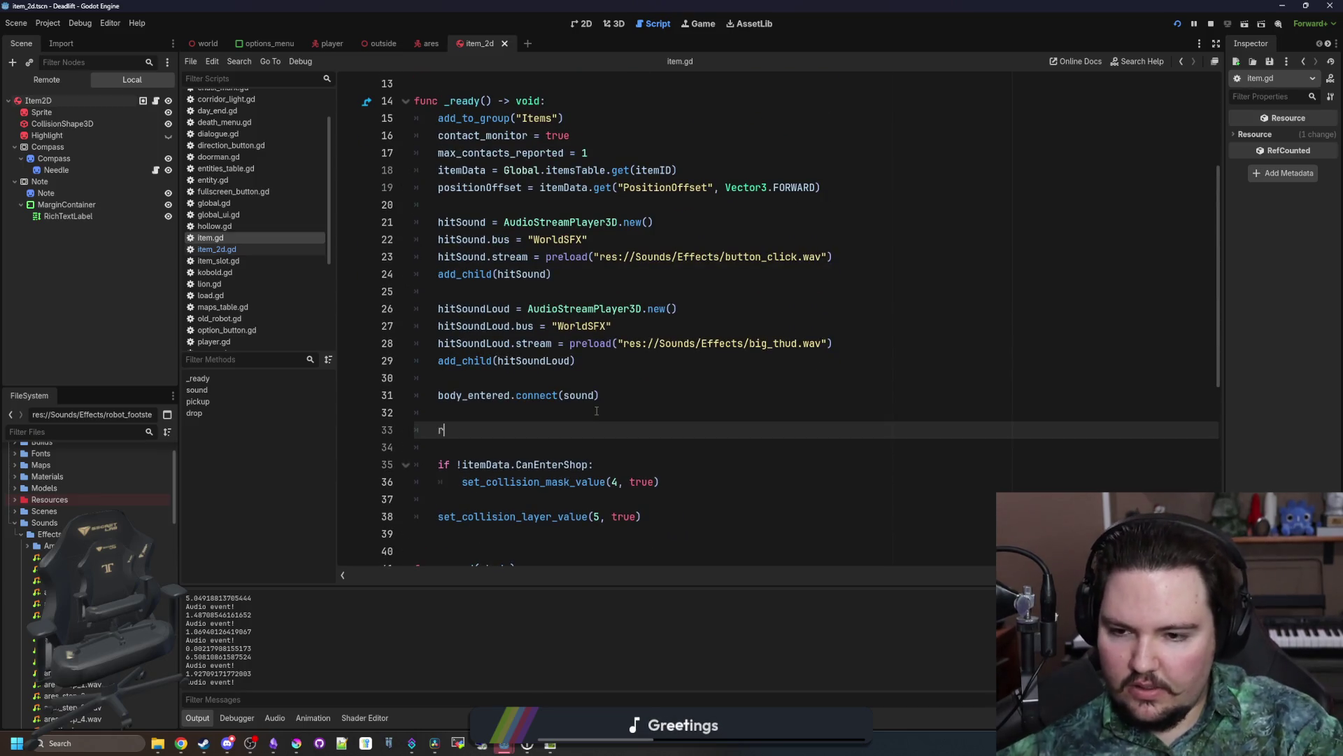
Step: Write lock_rotation = true there, checking its docs, then resume the running game
type("rotation")
key("BackSpace")
key("BackSpace")
key("BackSpace")
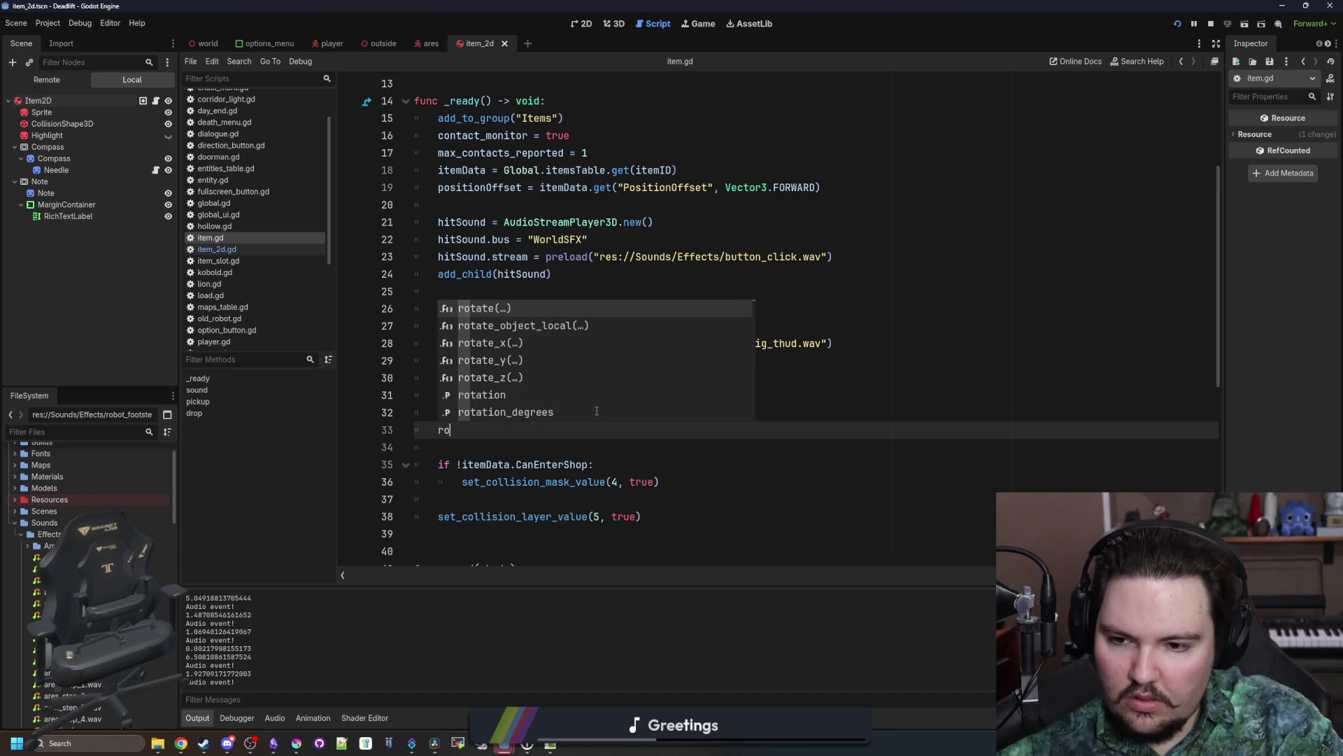
type("lock_")
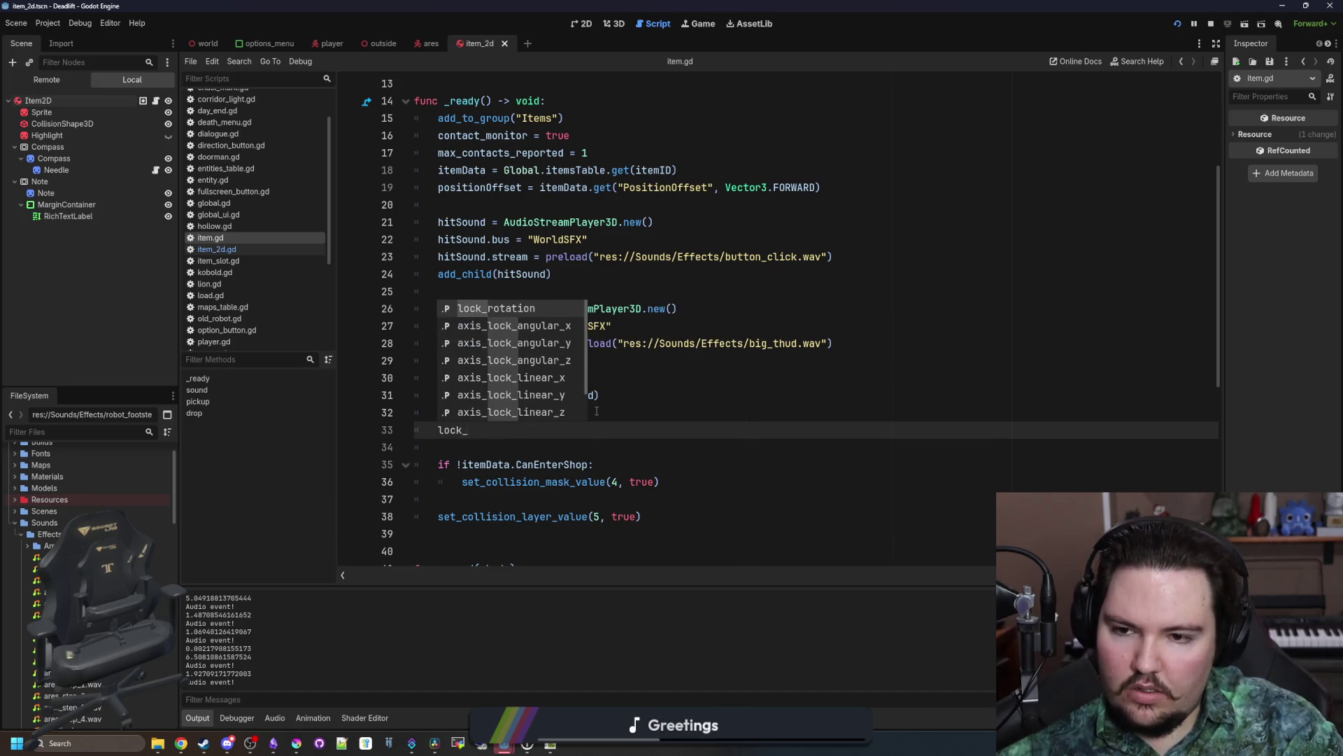
key("Return")
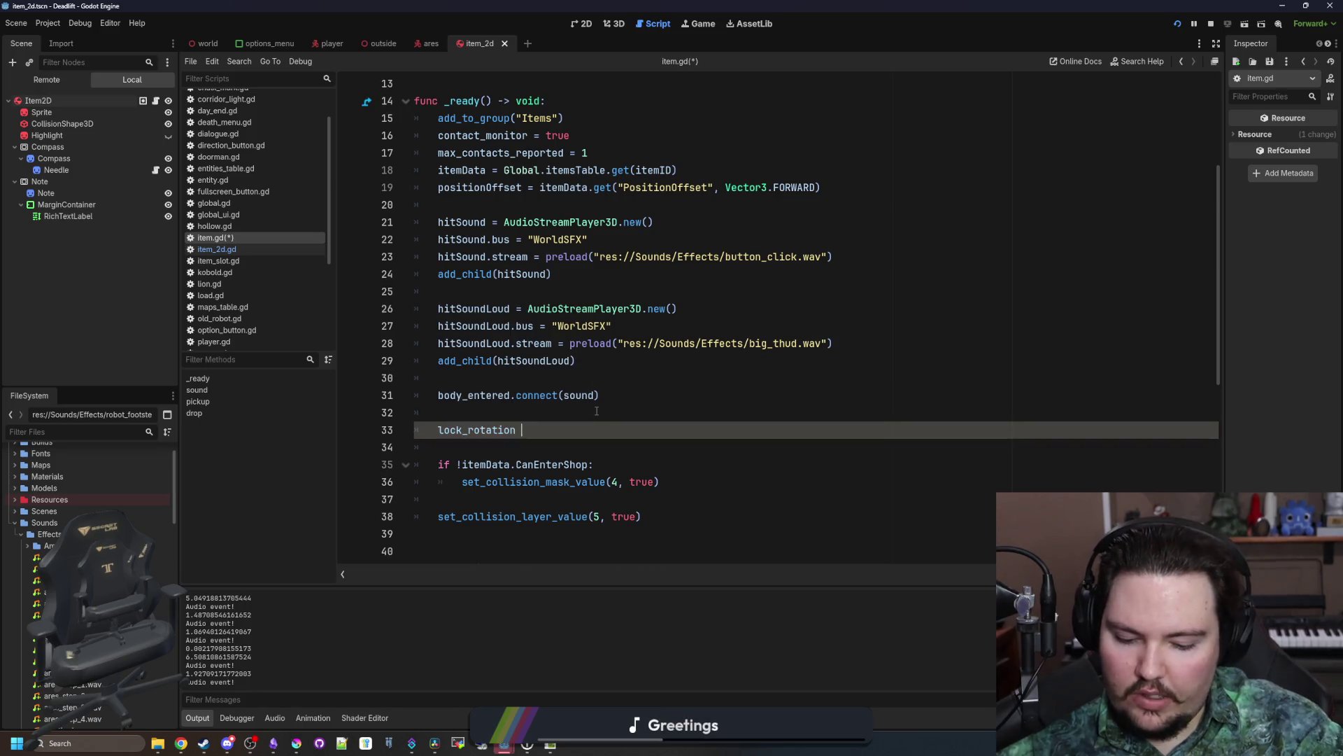
left_click(462, 431, "ctrl")
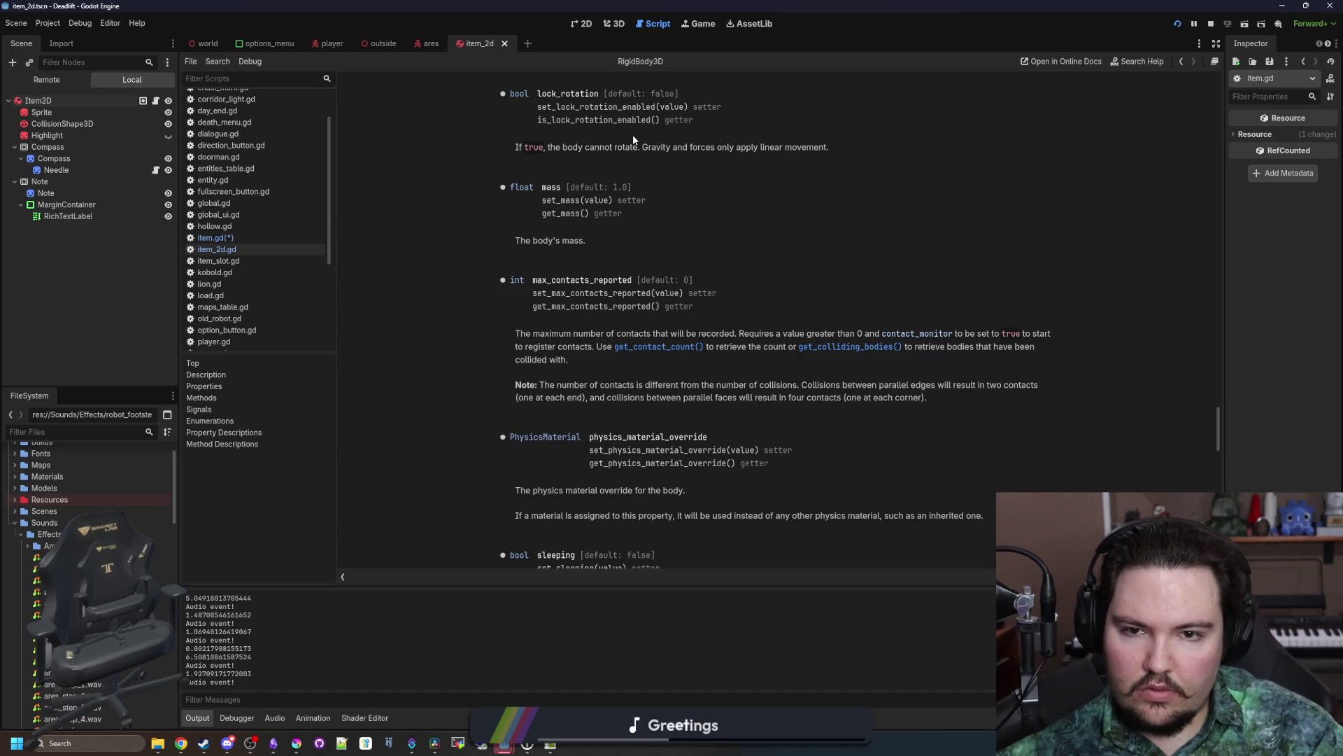
key("alt+Left")
type("= true")
key("Up")
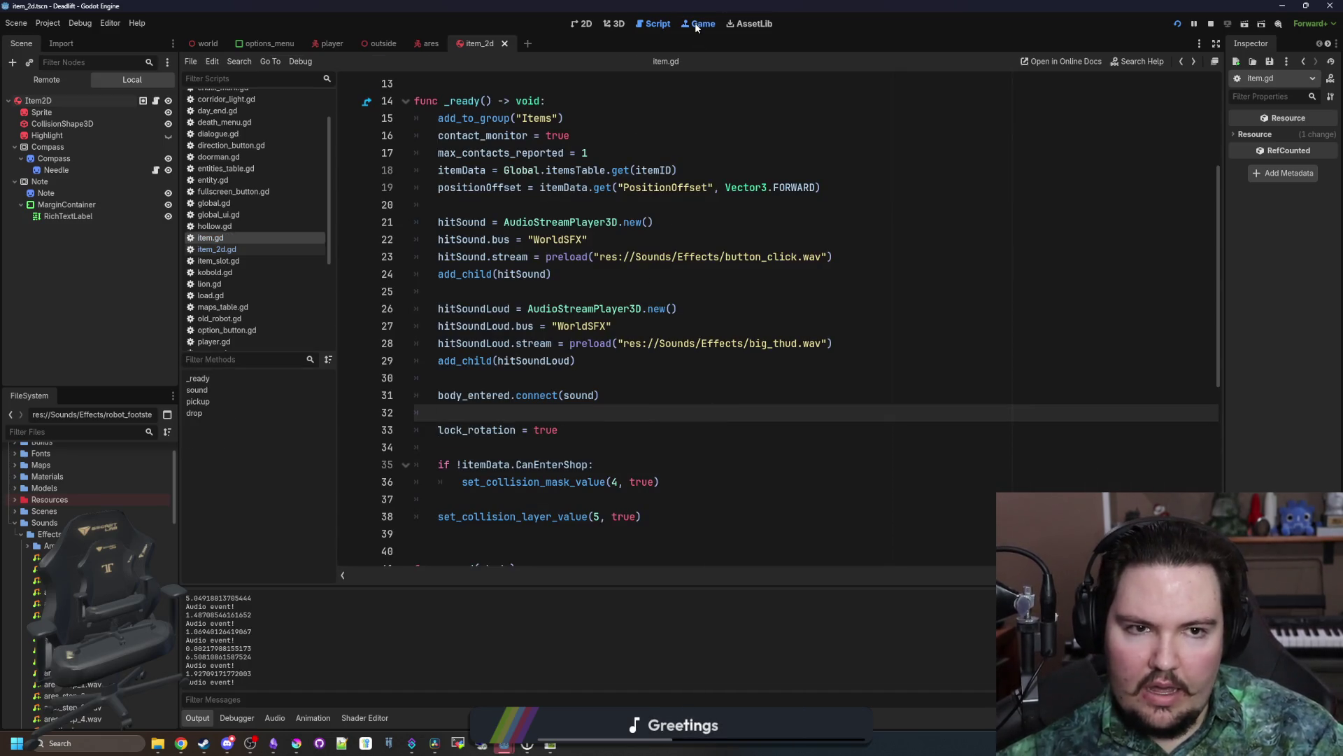
left_click(695, 23)
left_click(721, 316)
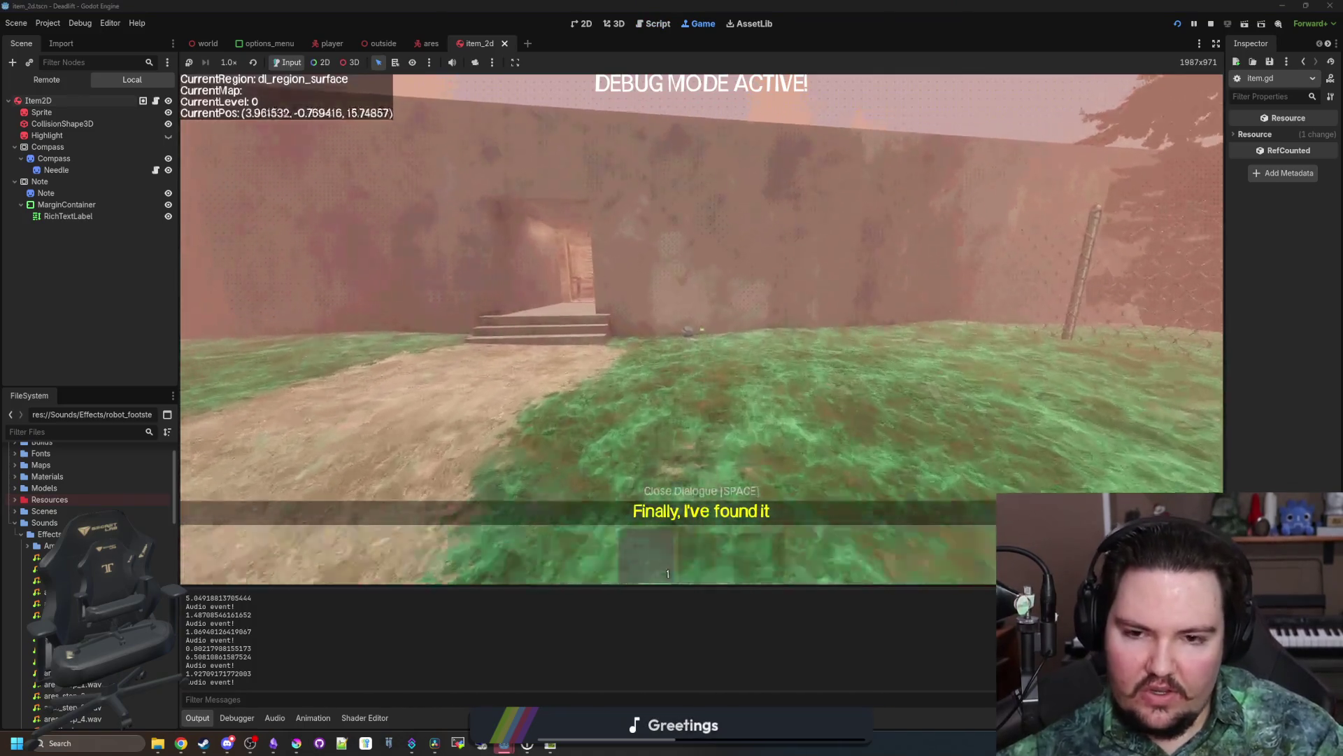
Step: Stop and relaunch Dead Lift, start playing, and turn on debug mode with F3
key("Escape")
key("F8")
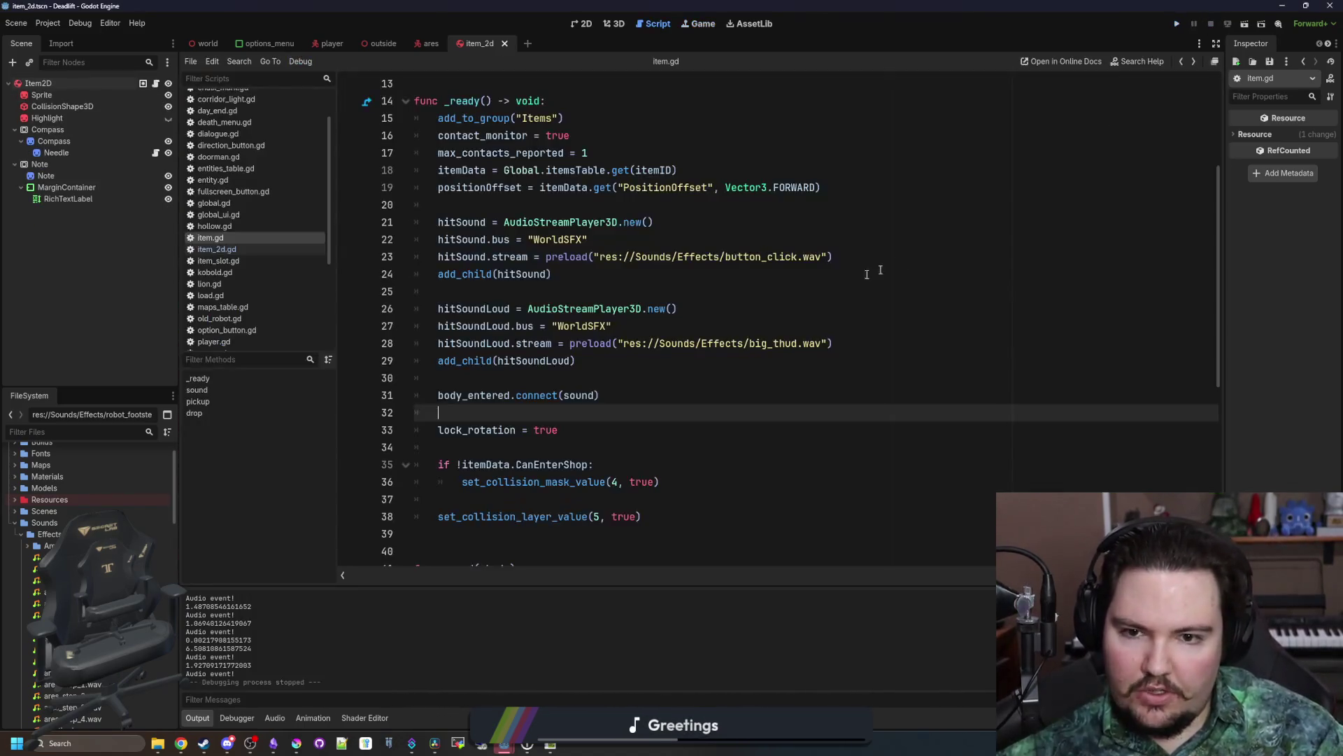
left_click(868, 291)
left_click(1178, 28)
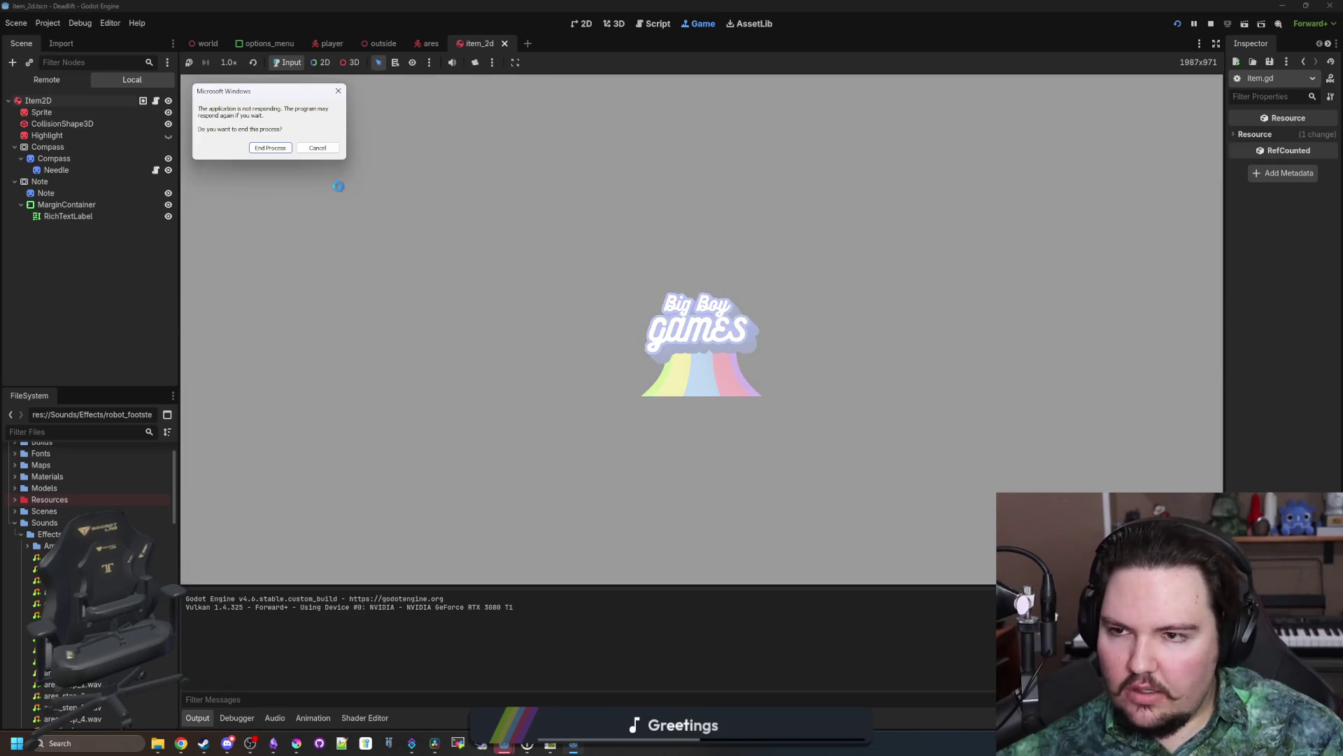
left_click(337, 148)
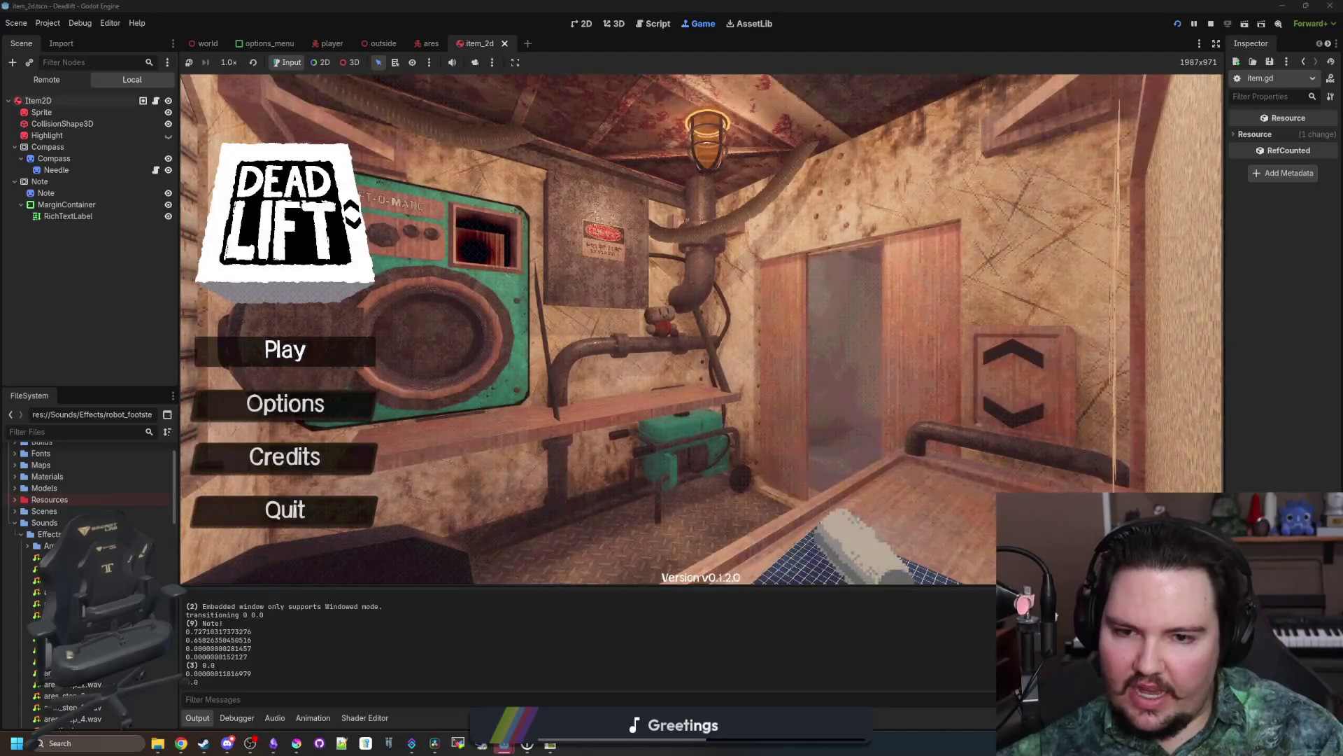
left_click(287, 356)
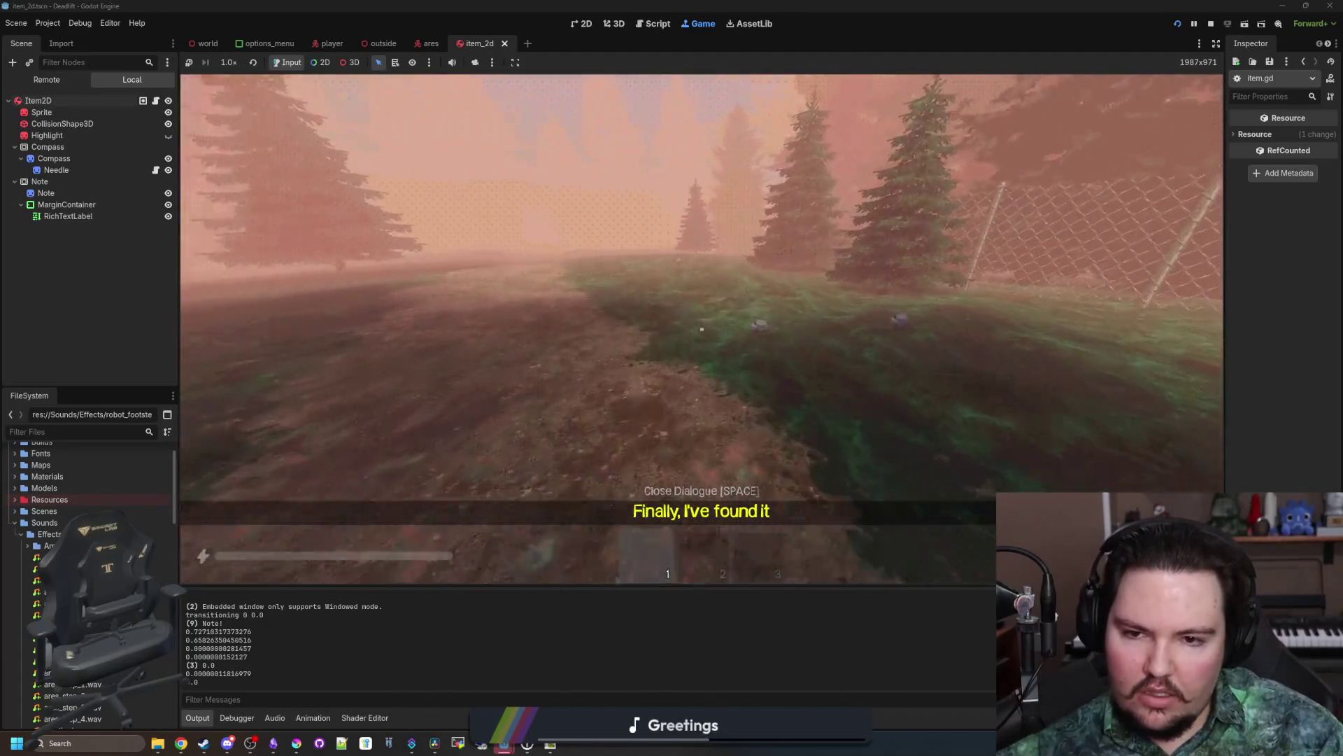
key("F3")
Step: Throw the rock at the wall twice, then pause and return to the scripts
key("w")
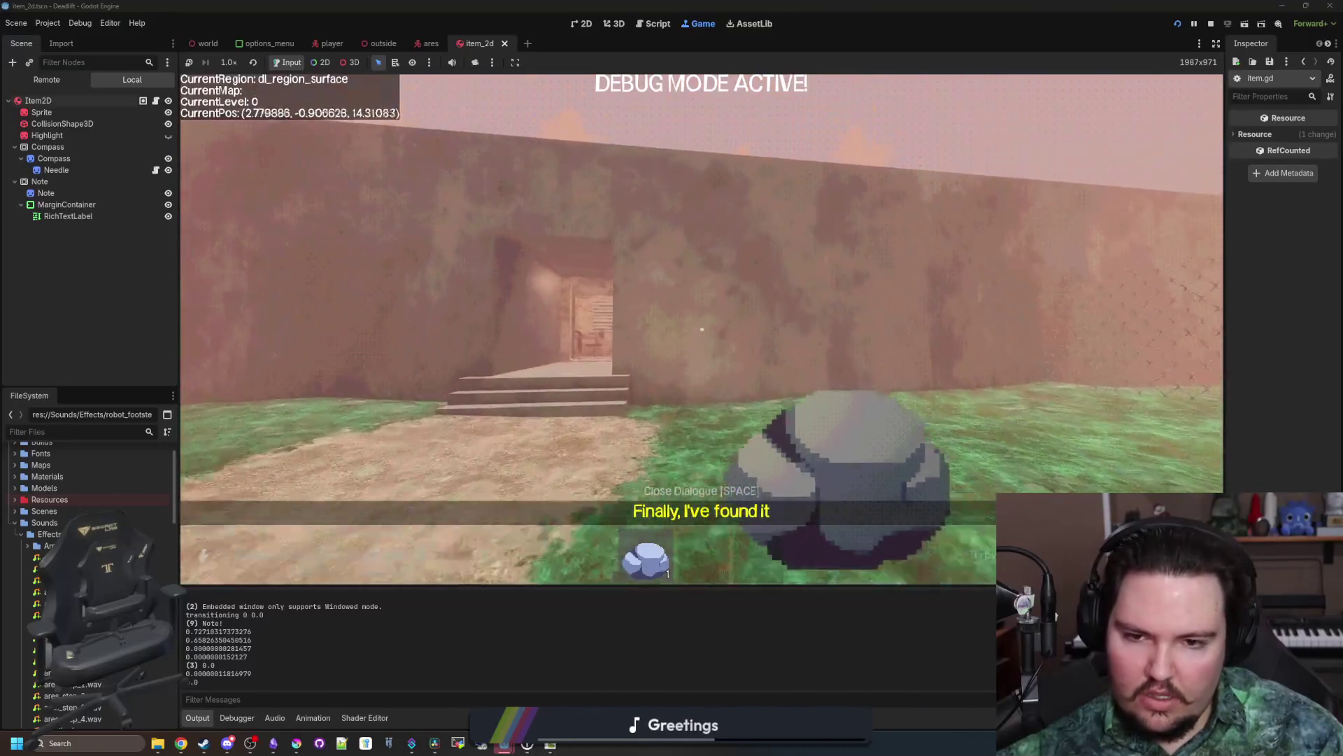
left_click(702, 329)
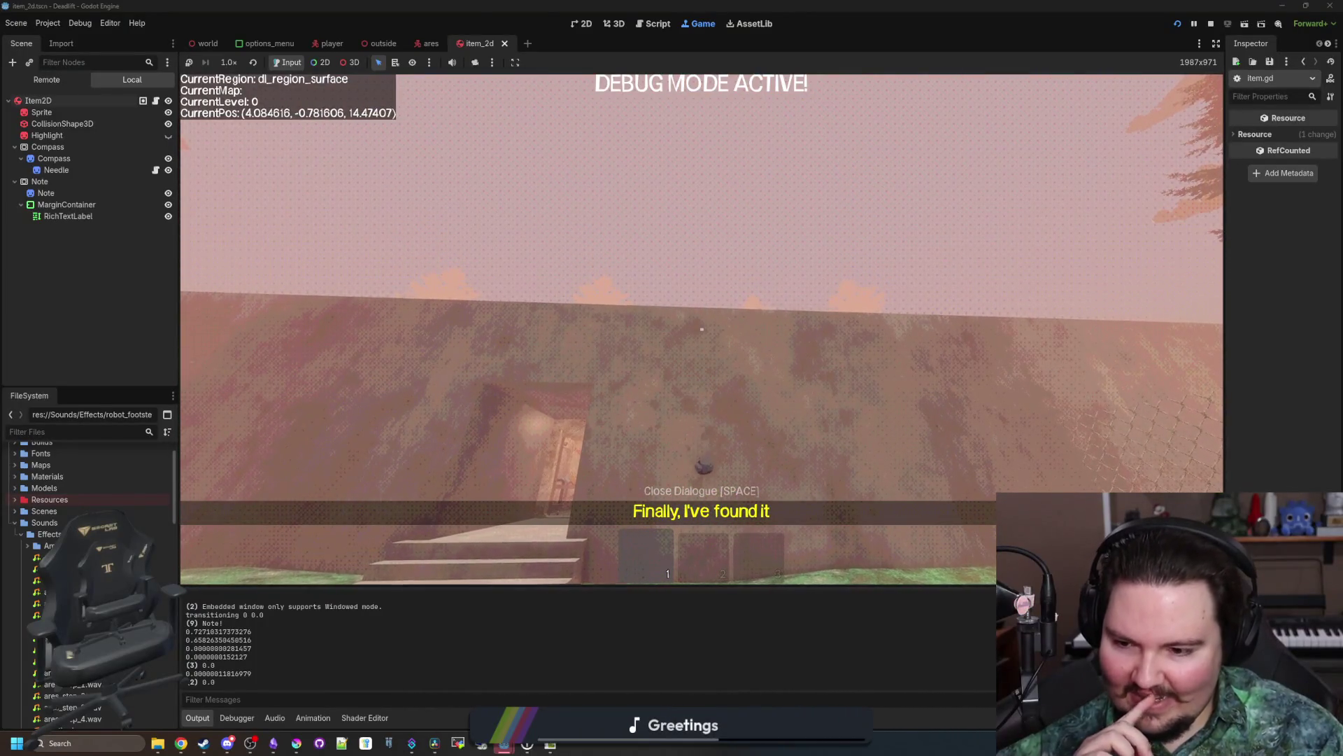
key("w")
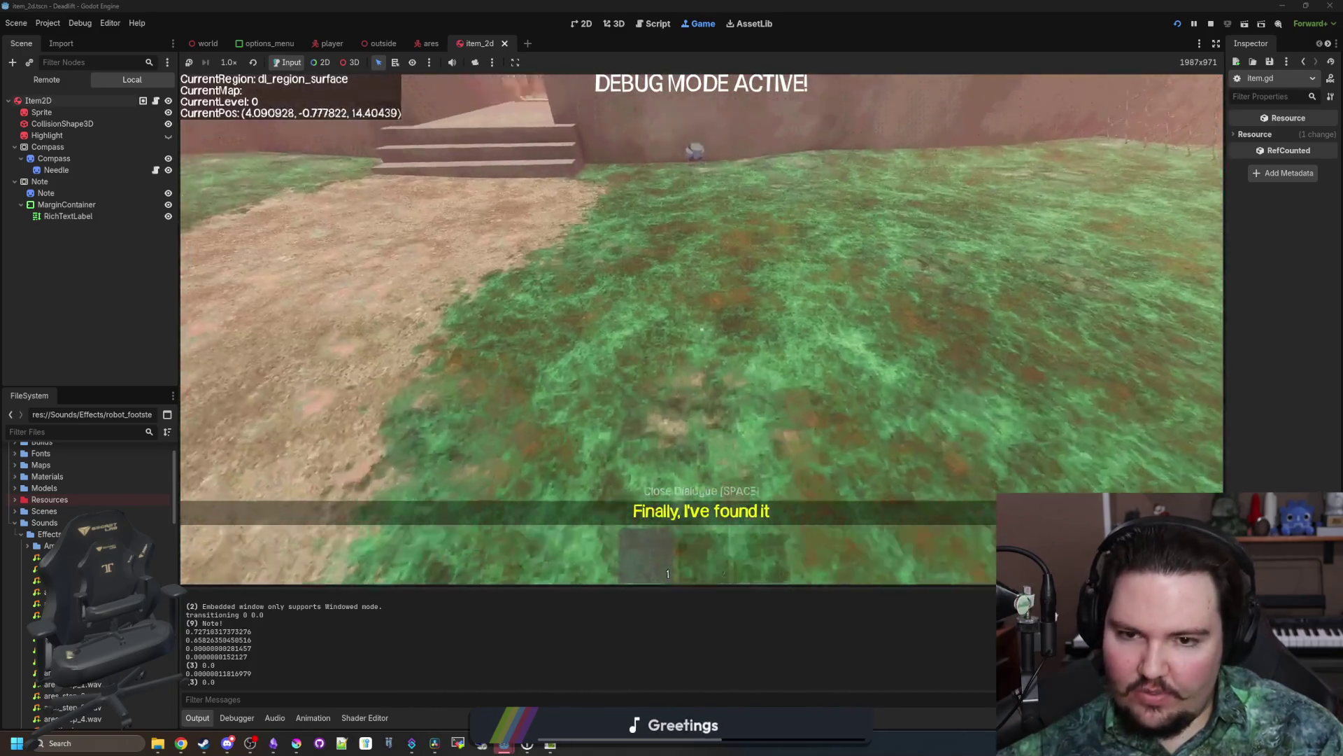
left_click(702, 329)
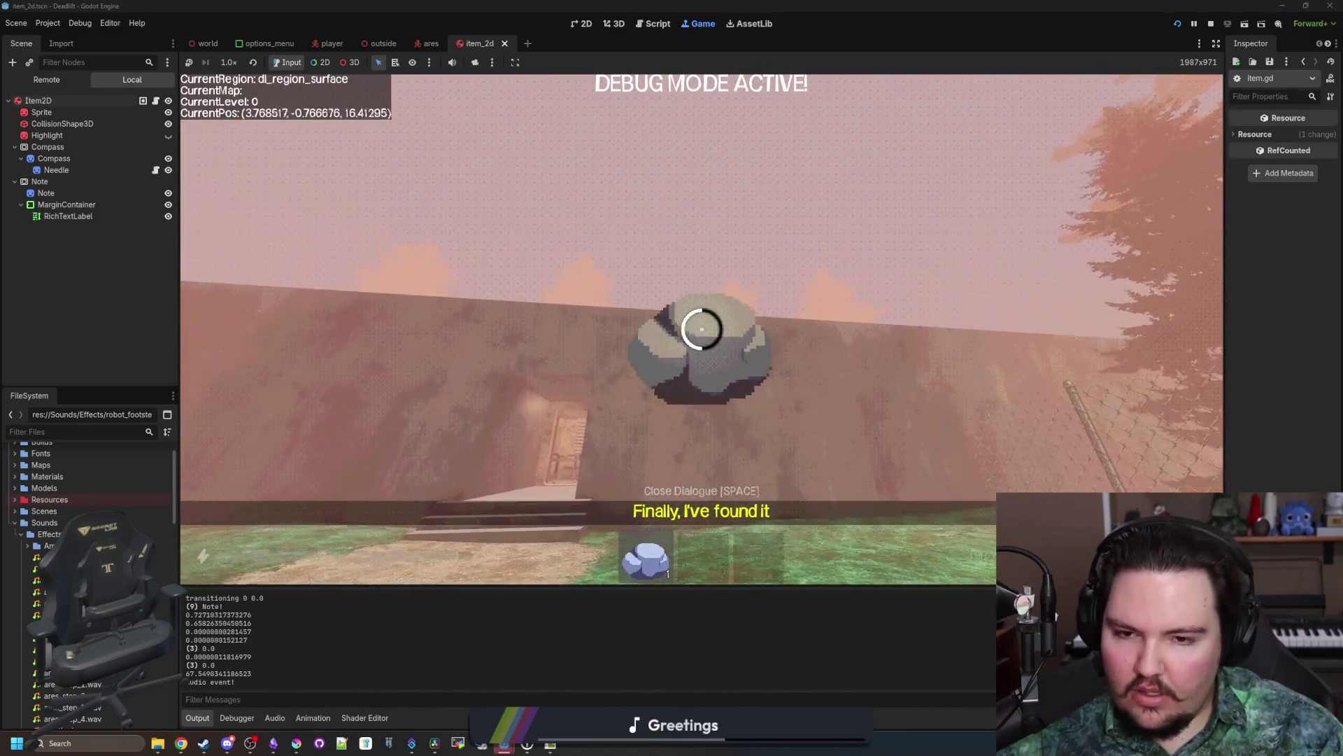
left_click(702, 329)
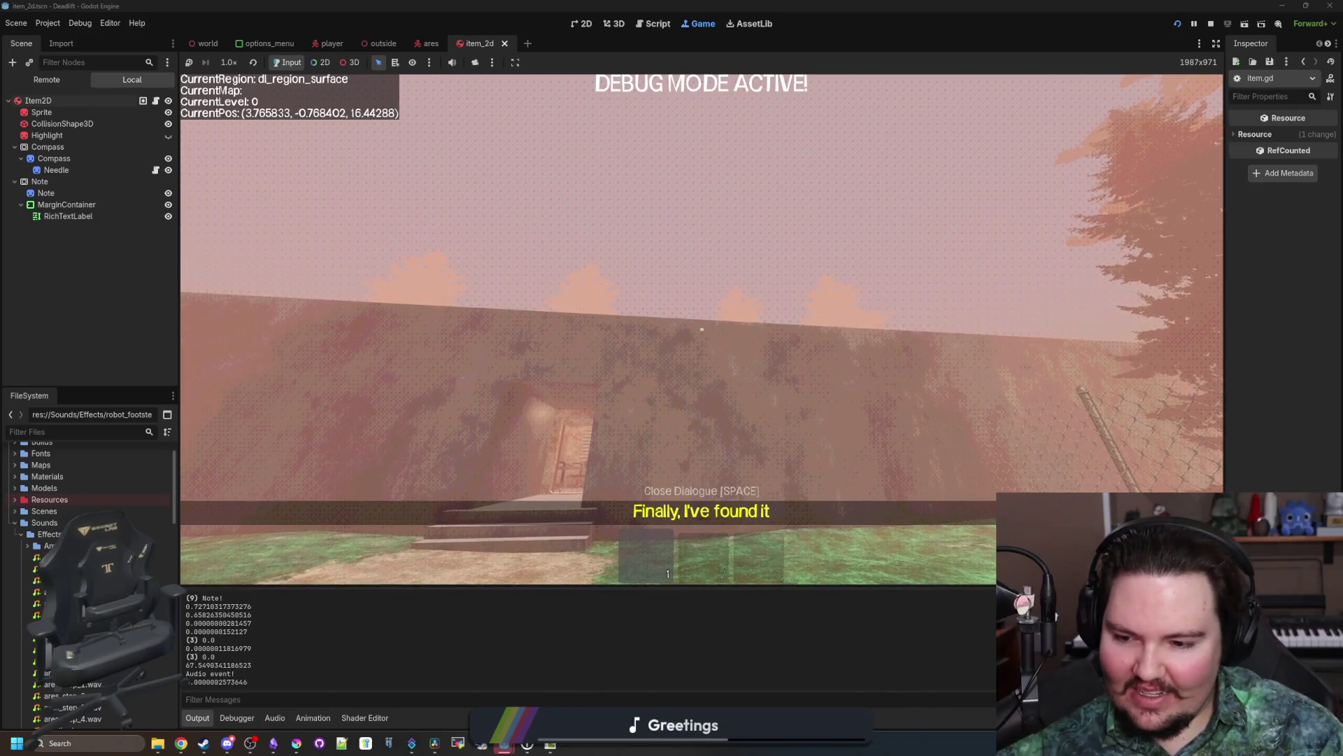
key("w")
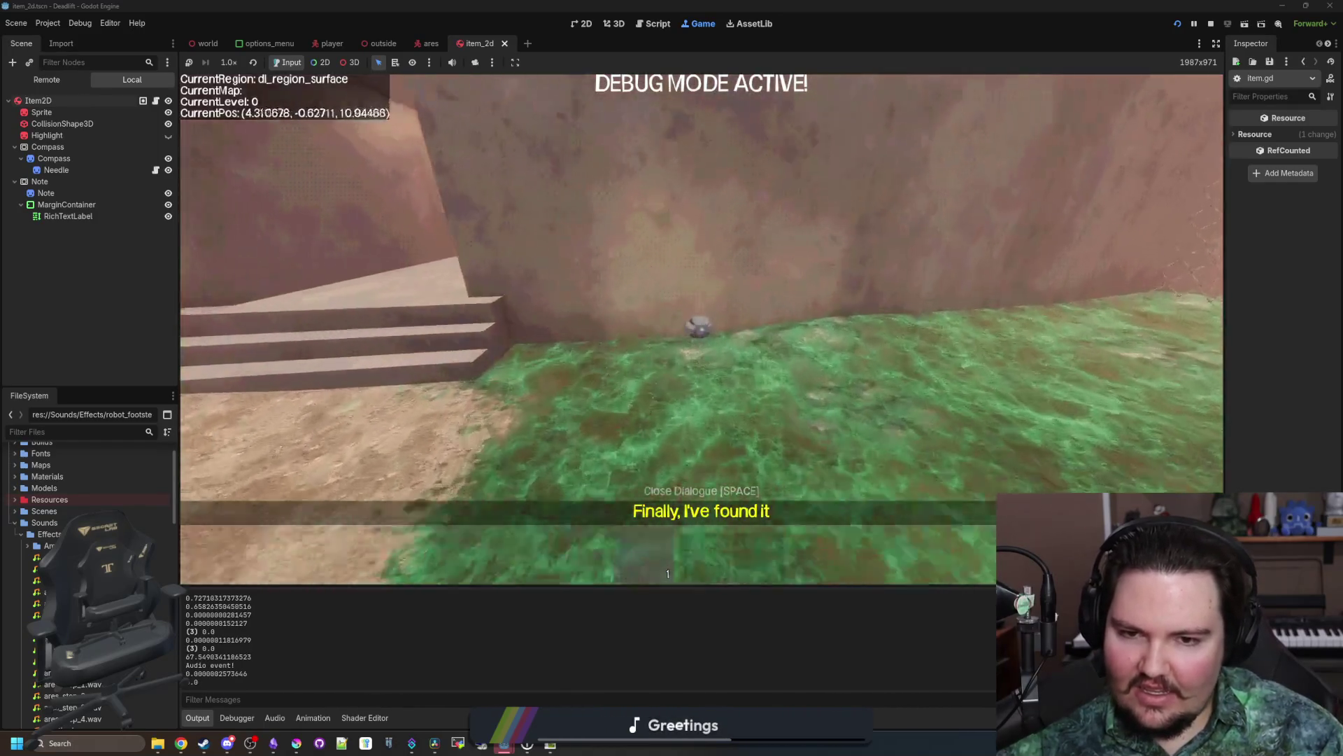
key("Escape")
key("ctrl+F3")
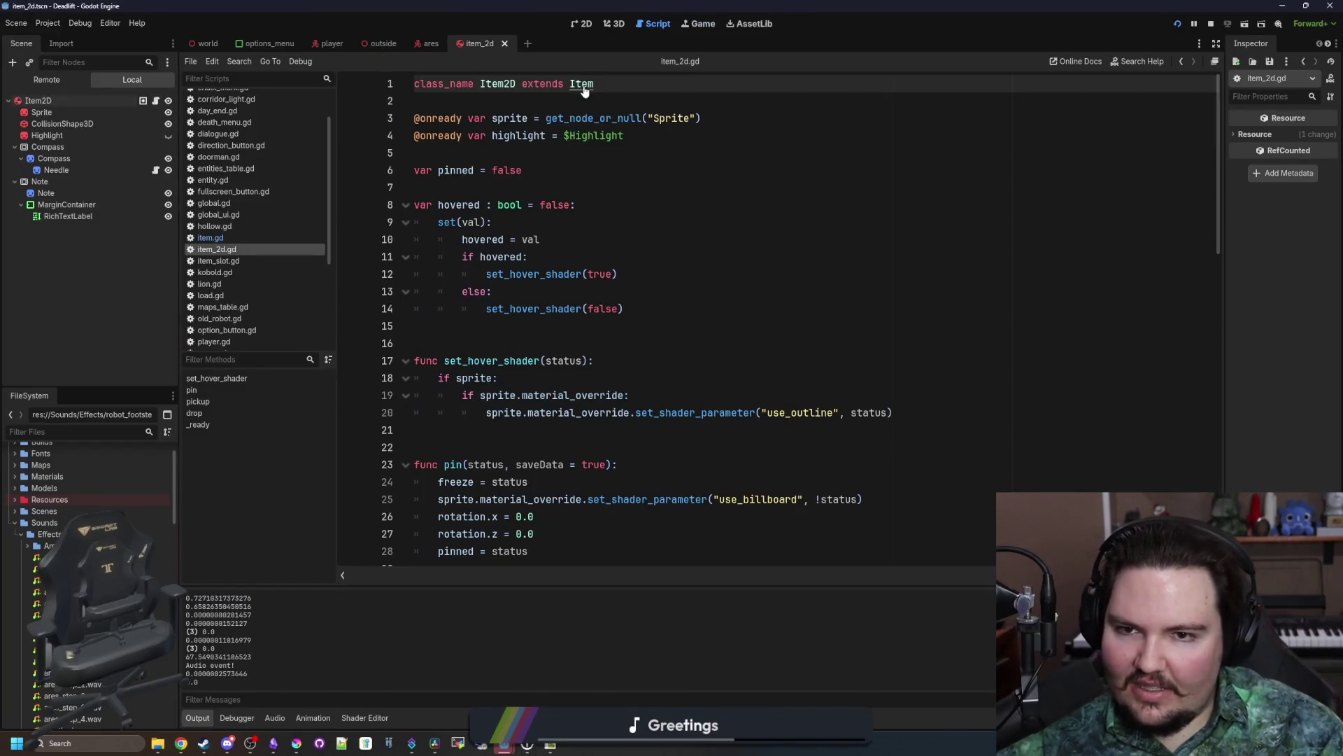
Step: Review item.gd, the body_entered signal docs and the Item2D node's physics properties
left_click(581, 83, "ctrl")
left_click(546, 413)
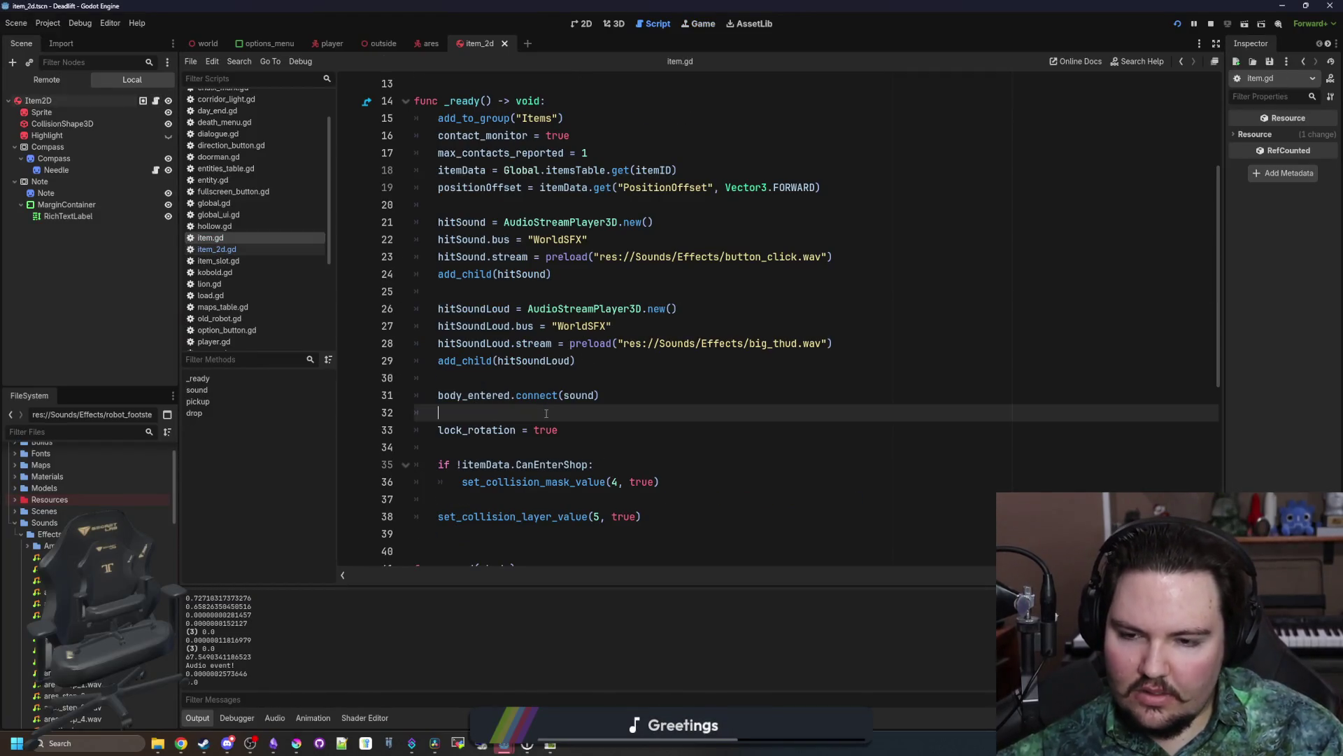
scroll(546, 413, "down", 3)
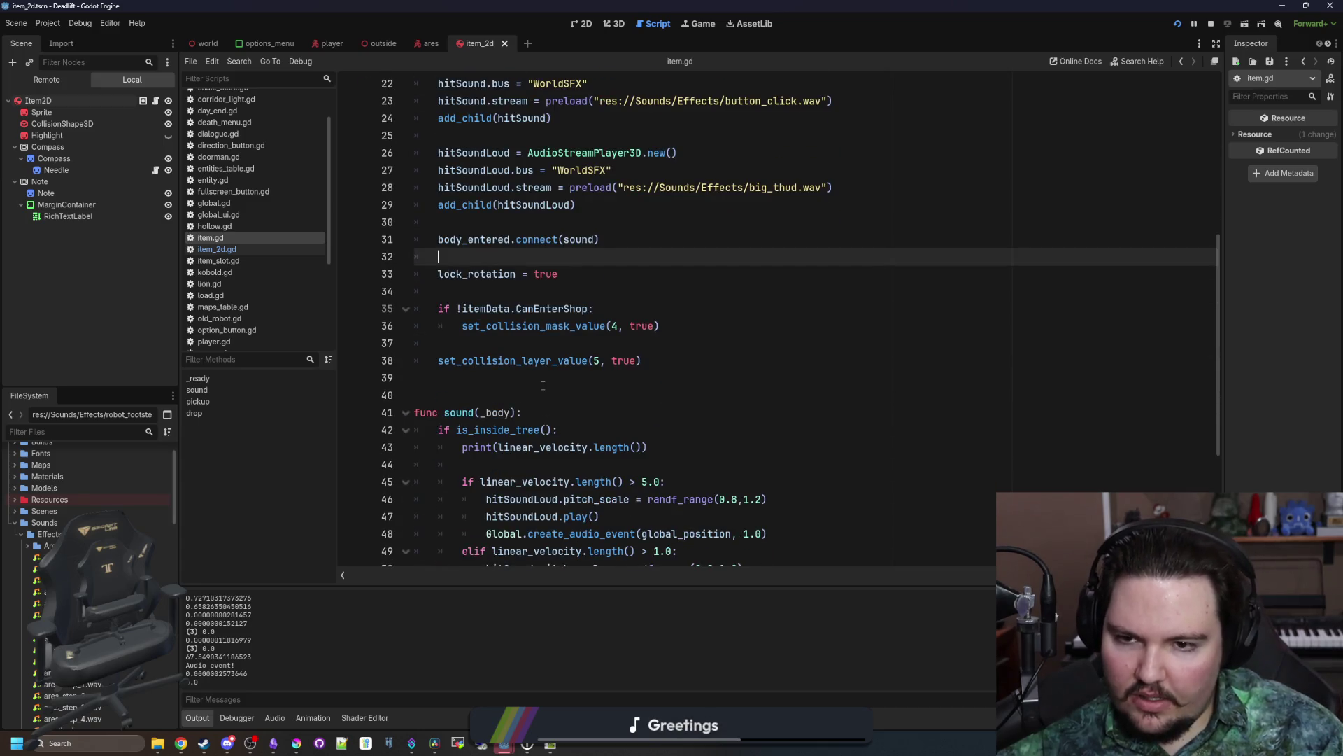
left_click(543, 385)
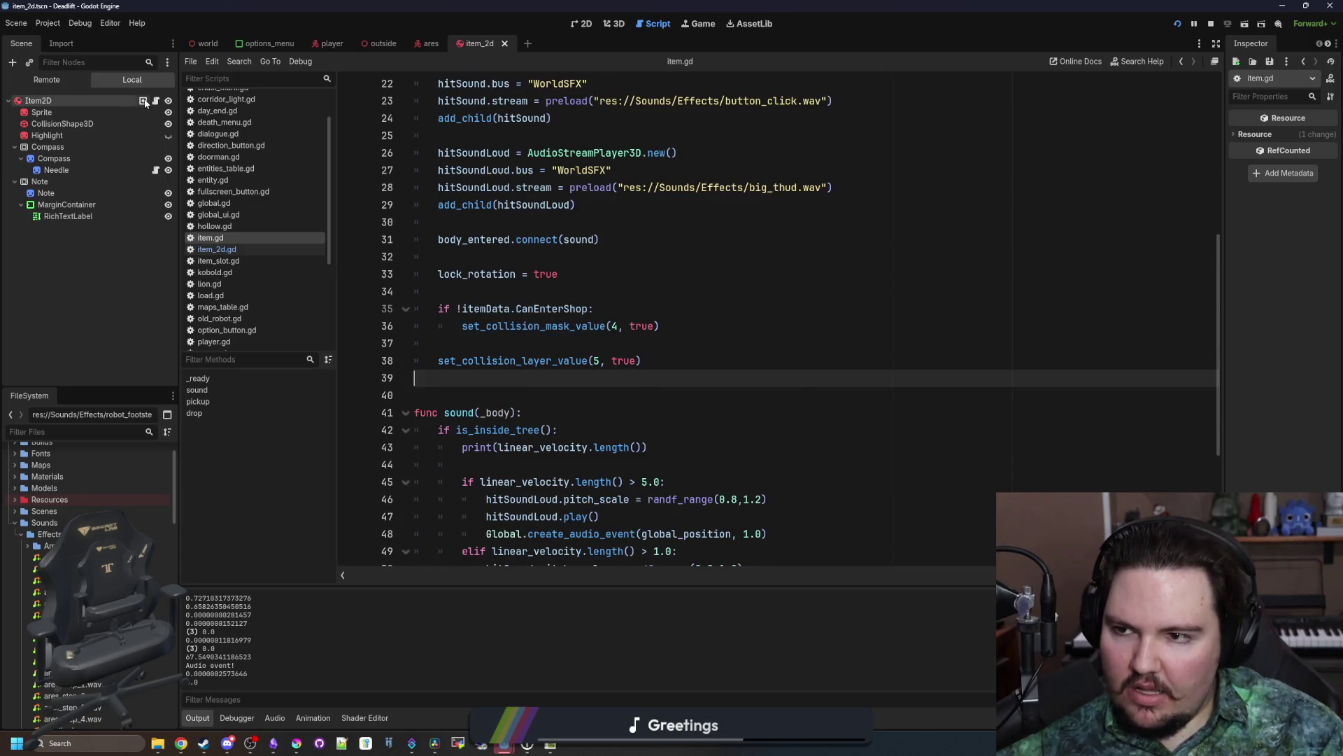
key("ctrl+Home")
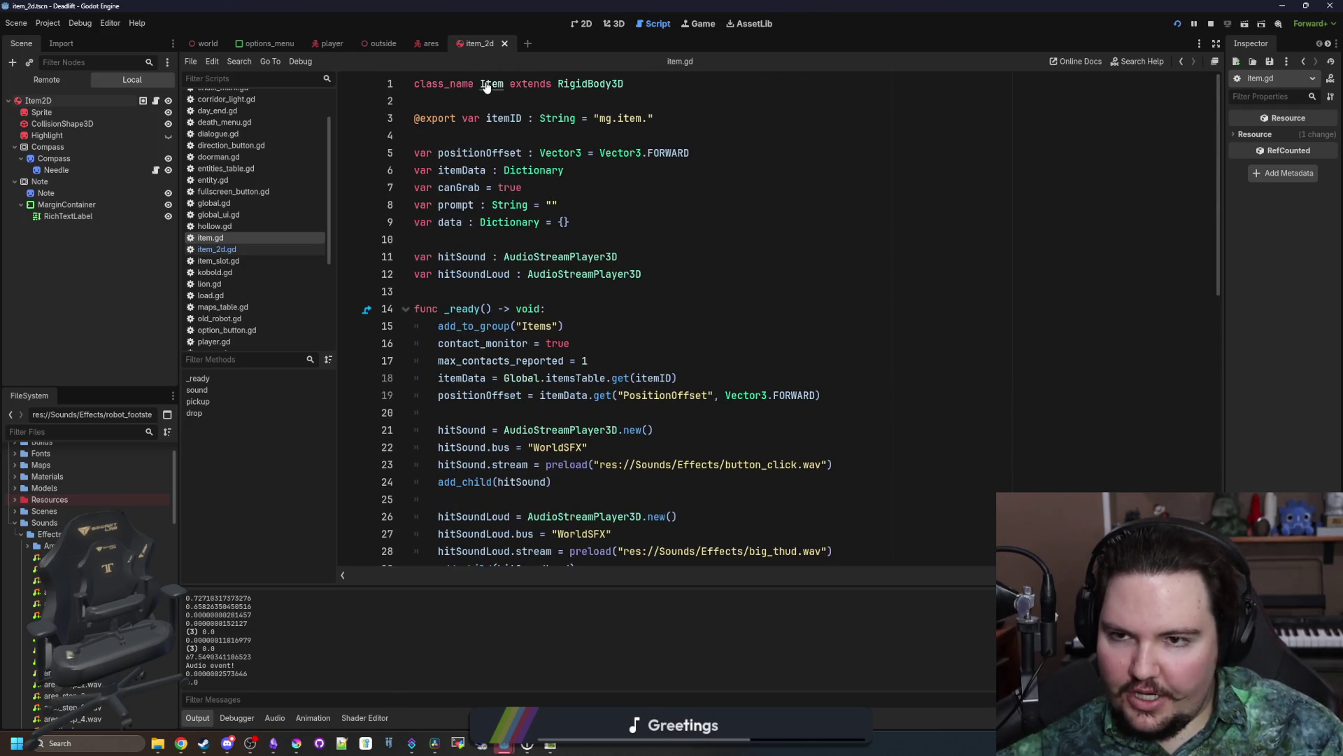
left_click(487, 84, "ctrl")
scroll(518, 224, "down", 5)
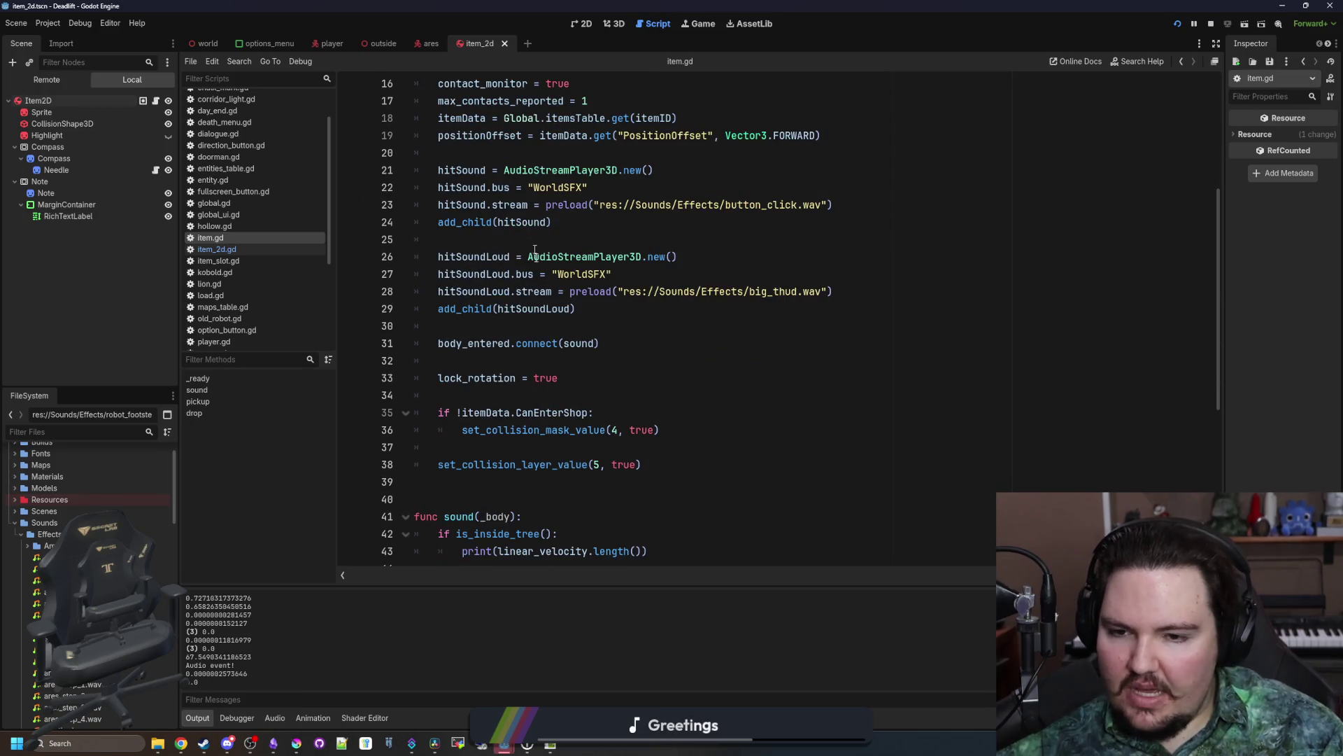
left_click(537, 361)
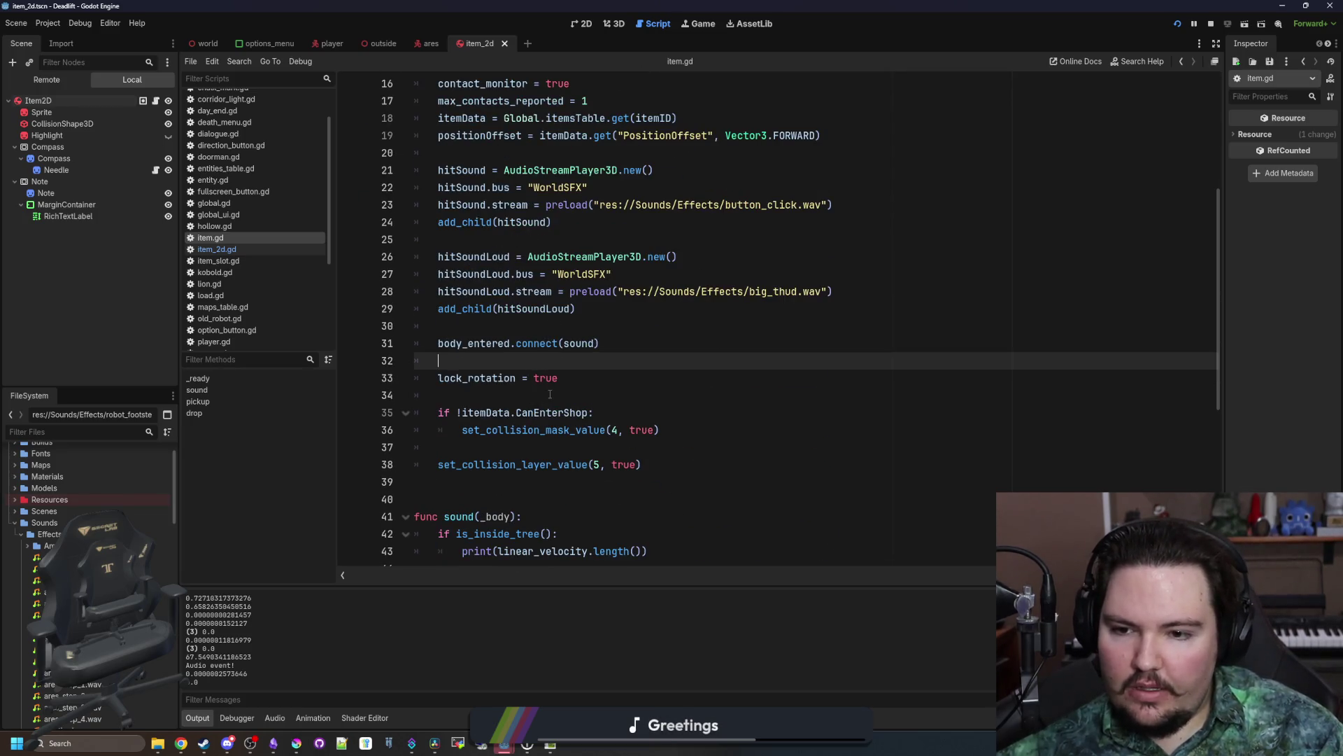
scroll(546, 380, "up", 4)
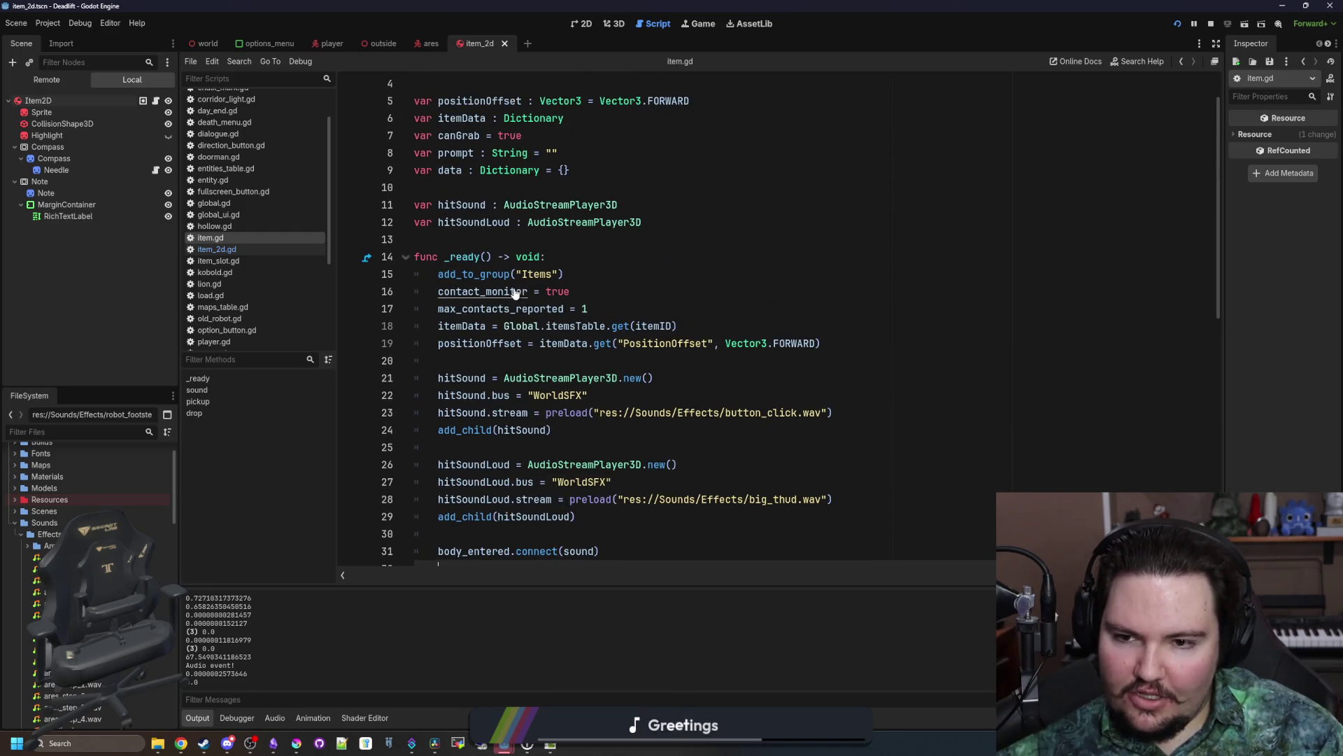
scroll(547, 384, "down", 2)
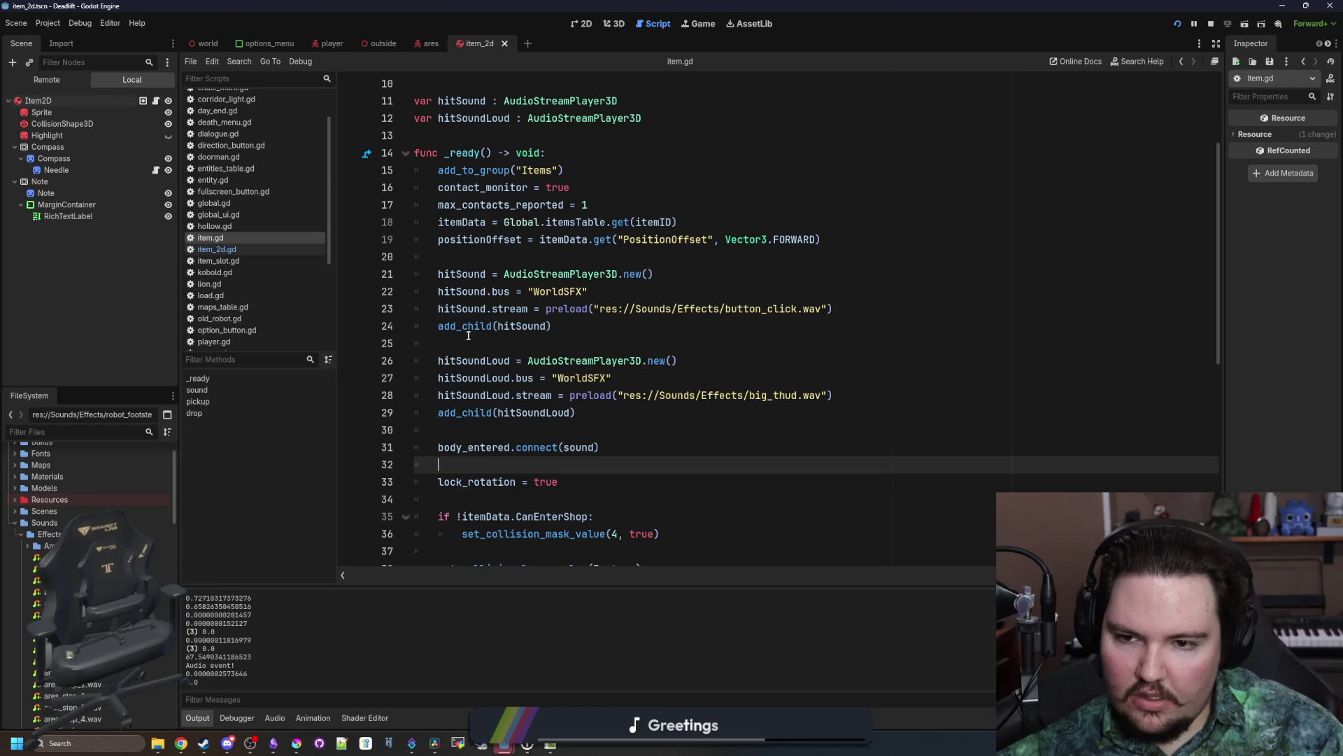
left_click(480, 451, "ctrl")
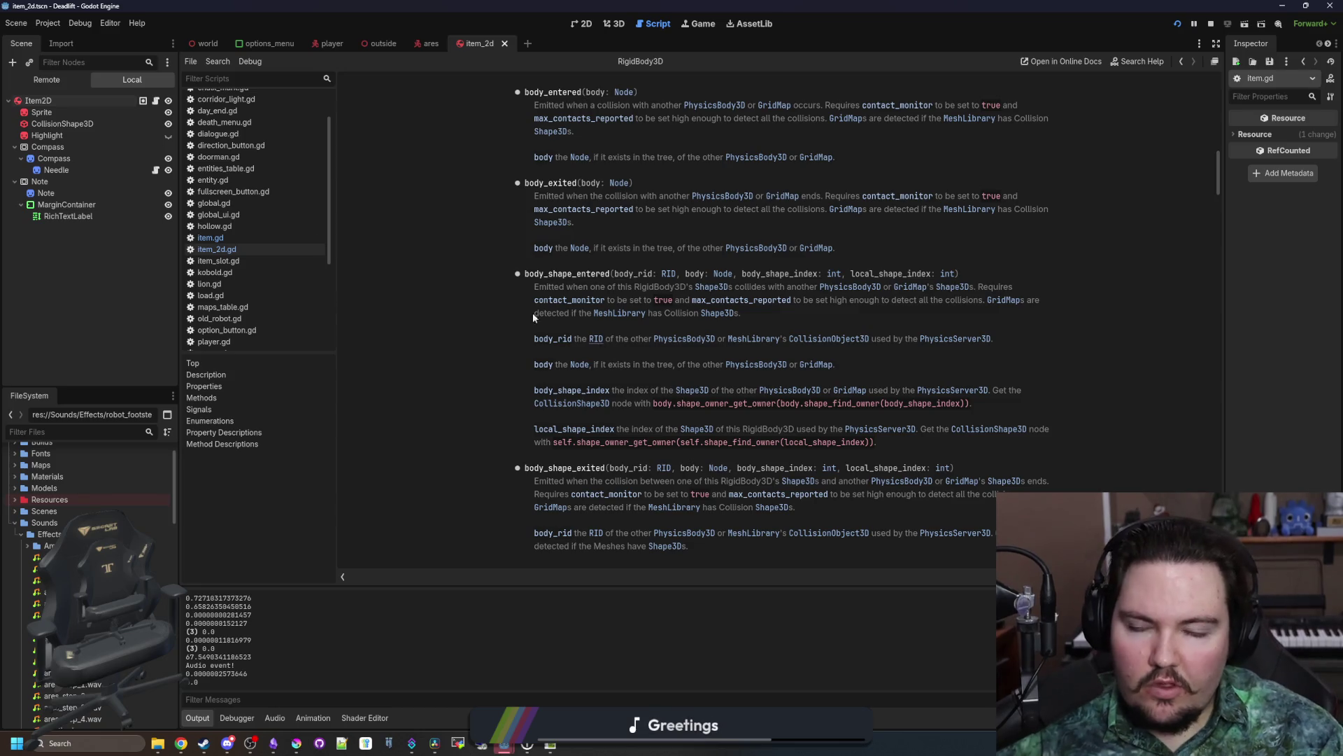
left_click(67, 100)
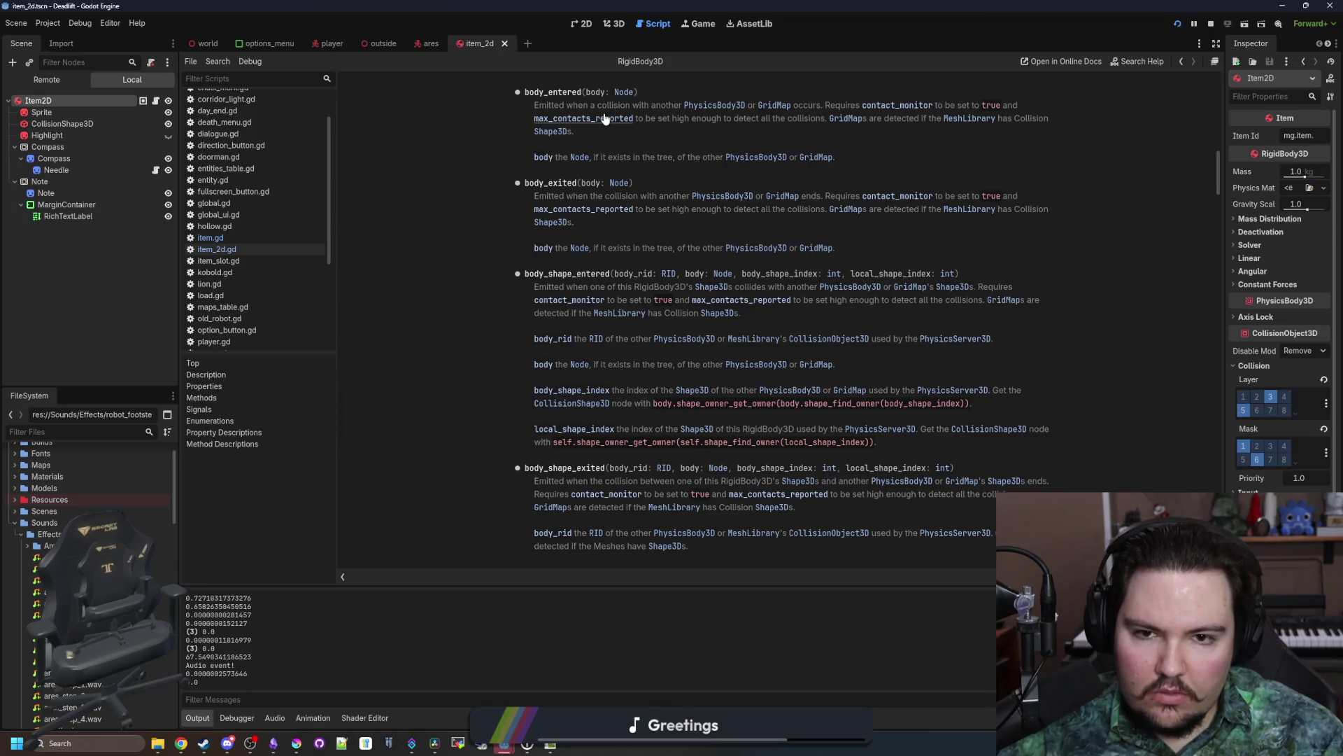
Step: Change max_contacts_reported to 10 in item.gd and launch the game with F5
key("alt+Left")
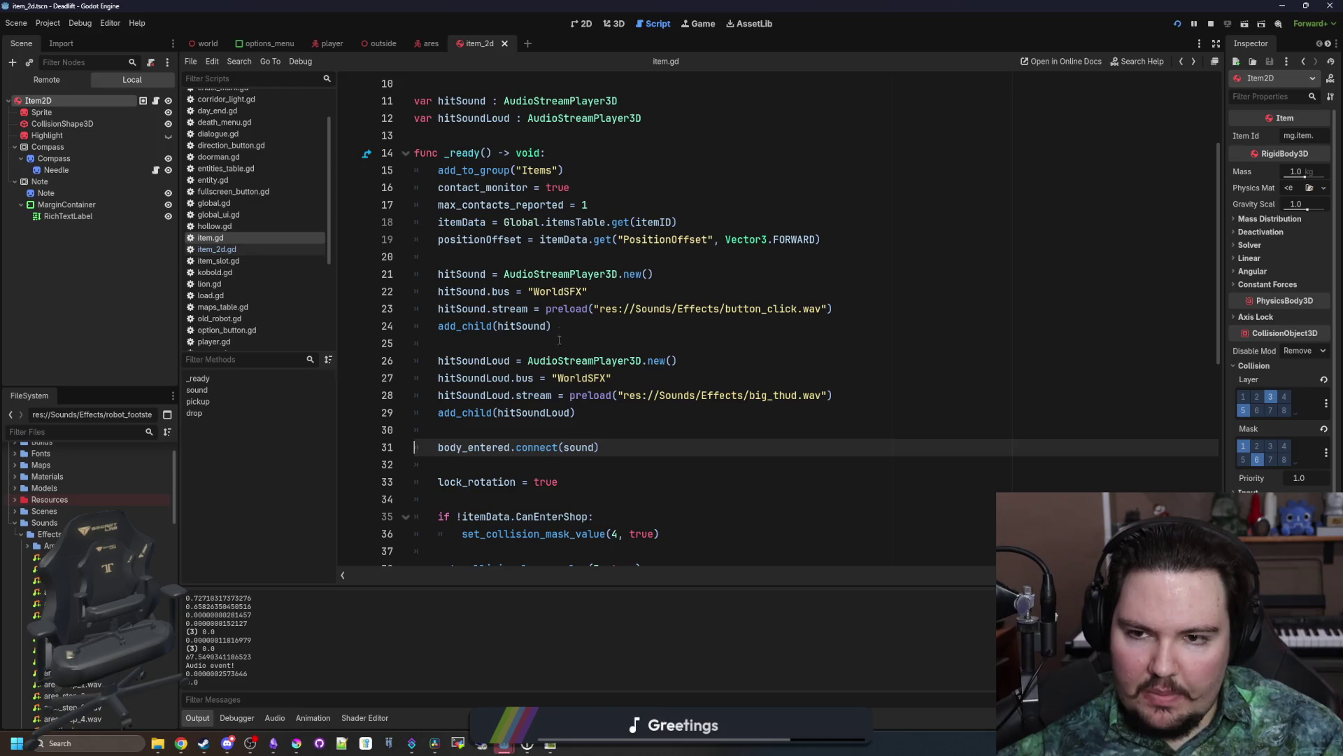
left_click(612, 209)
type("0")
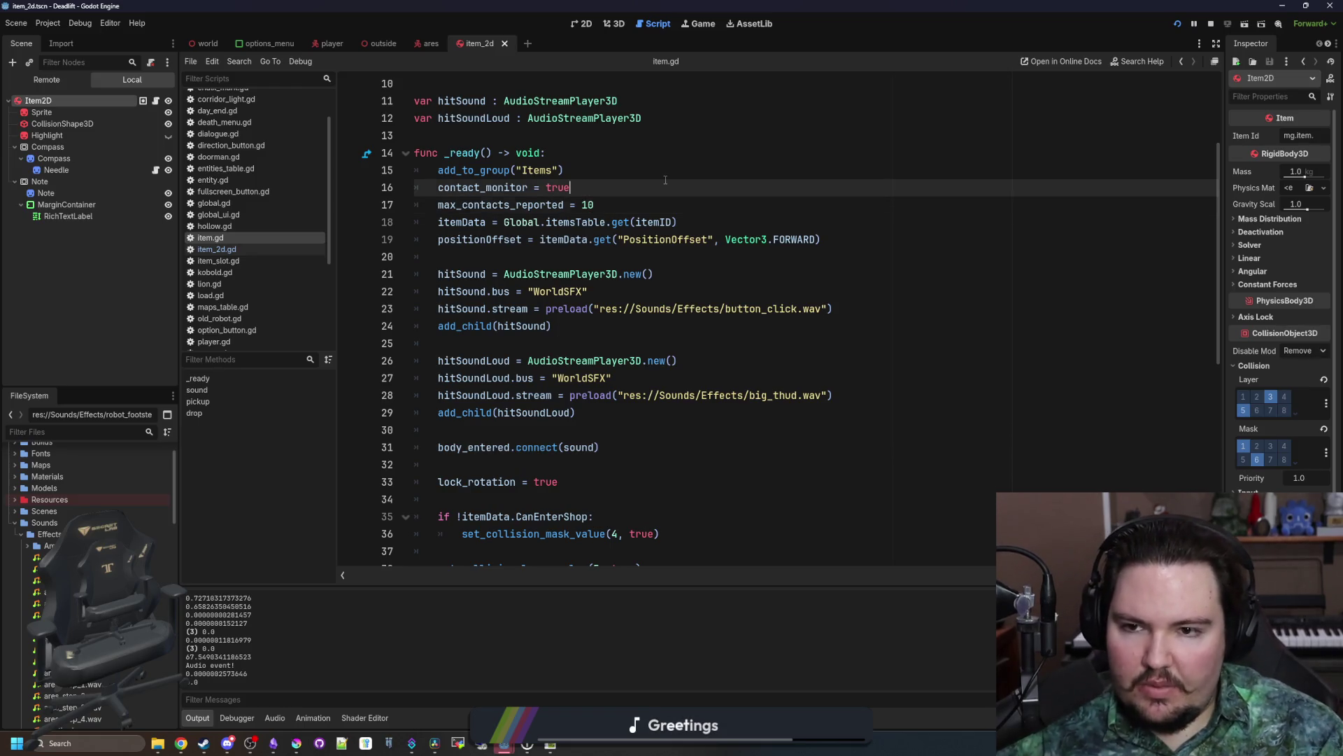
key("F5")
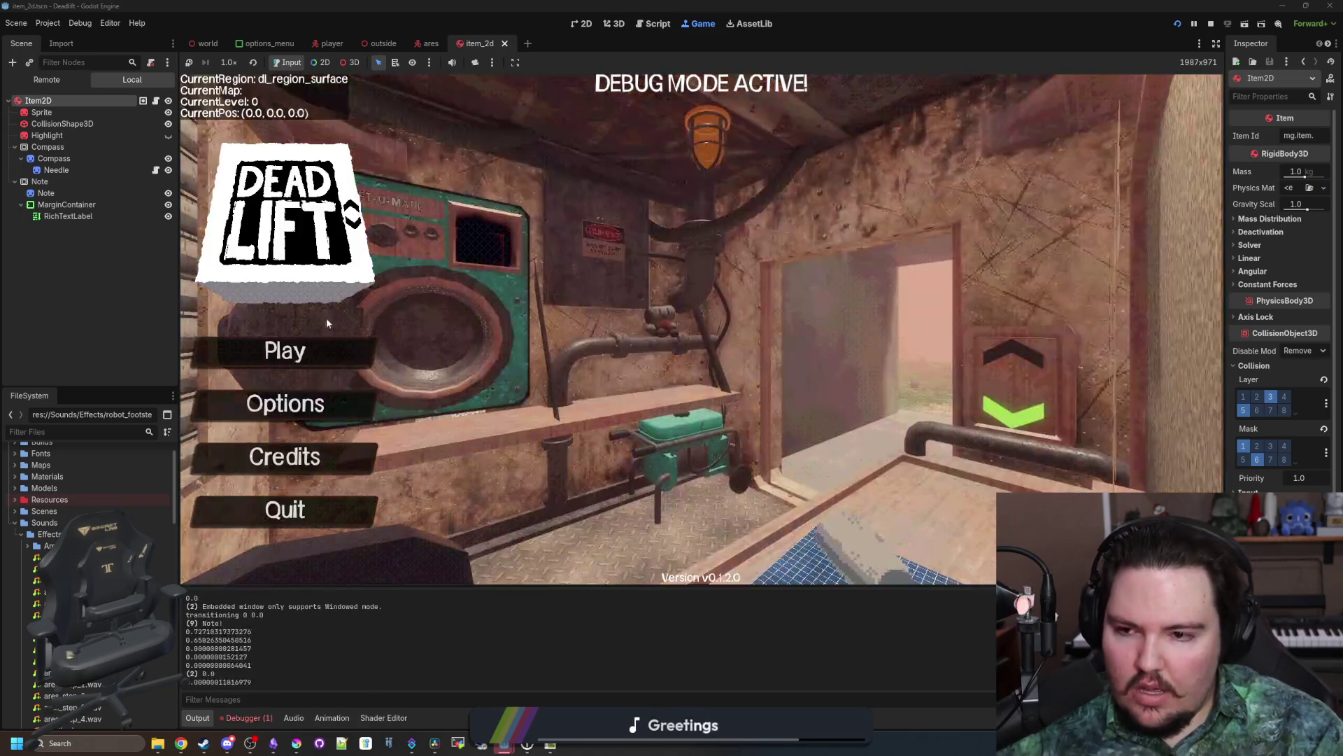
Step: Start playing, check the debug_overlay.gd error in the debugger, then resume
left_click(308, 351)
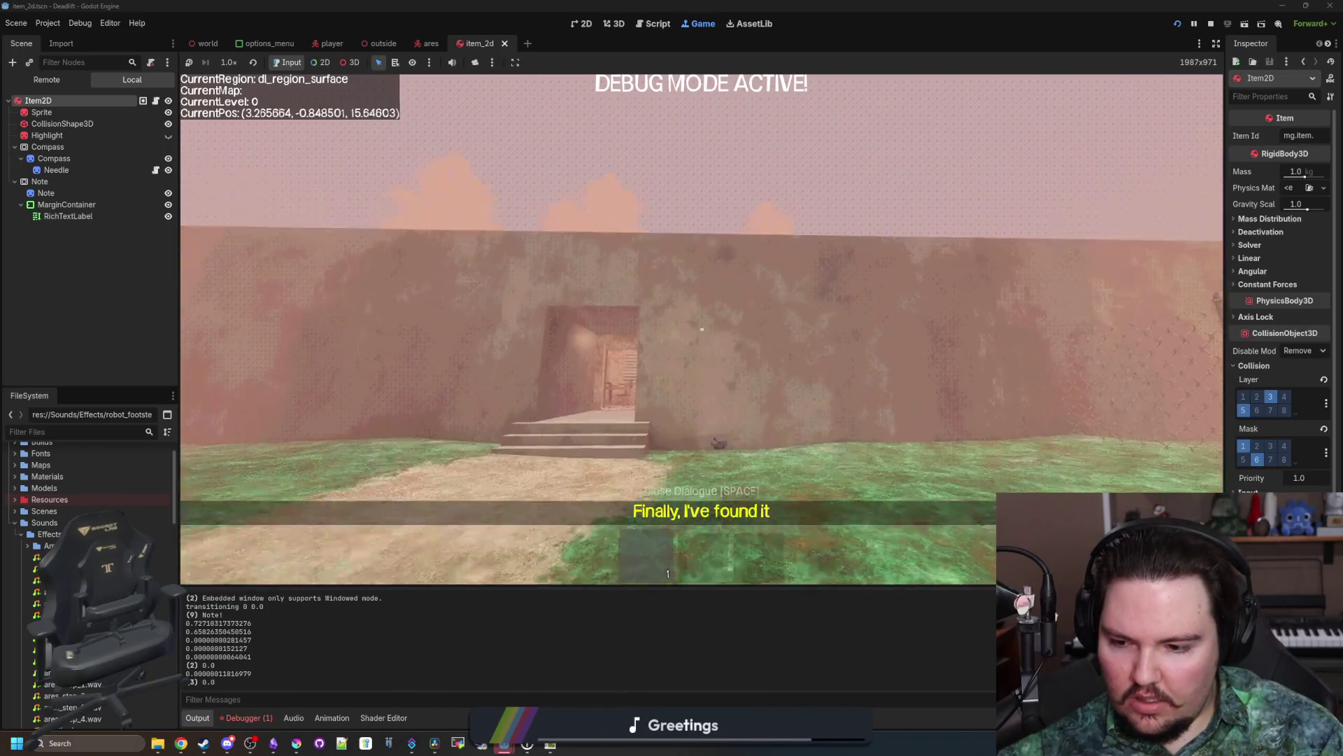
key("Escape")
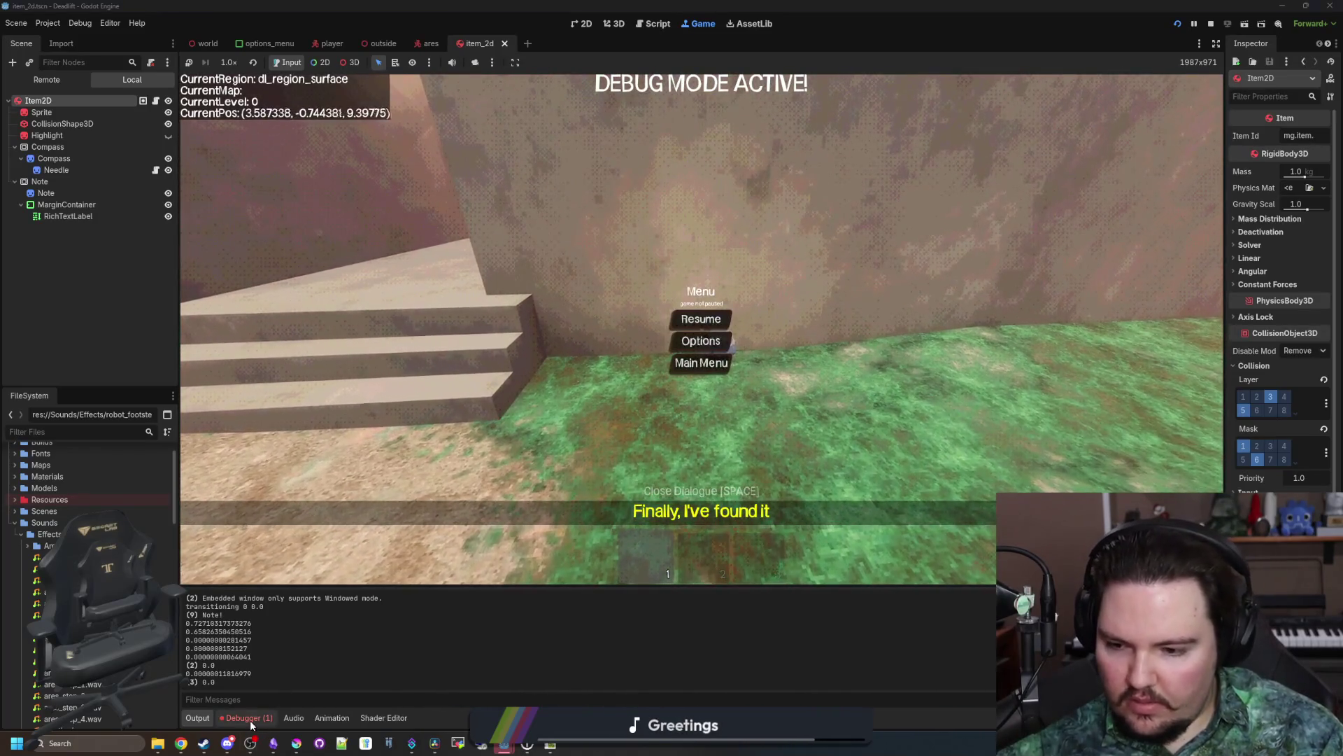
left_click(247, 718)
left_click(266, 587)
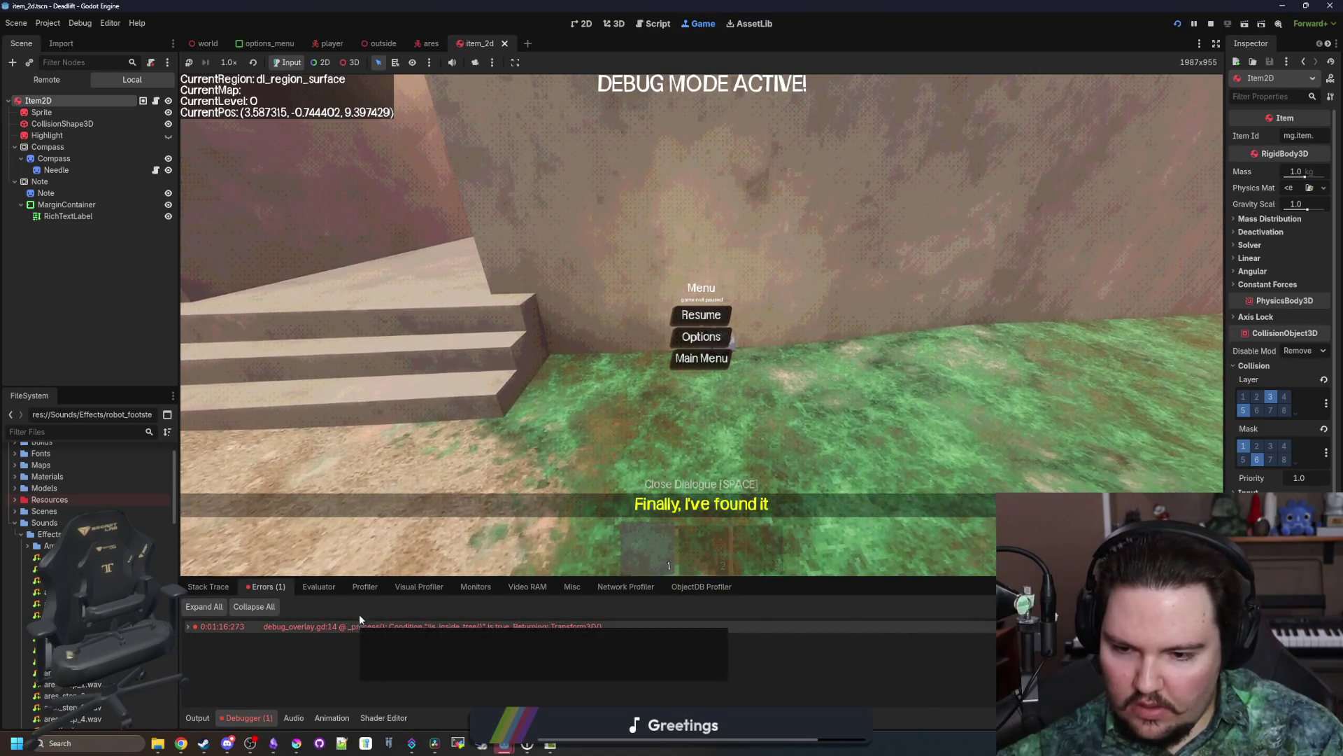
left_click(197, 718)
key("Escape")
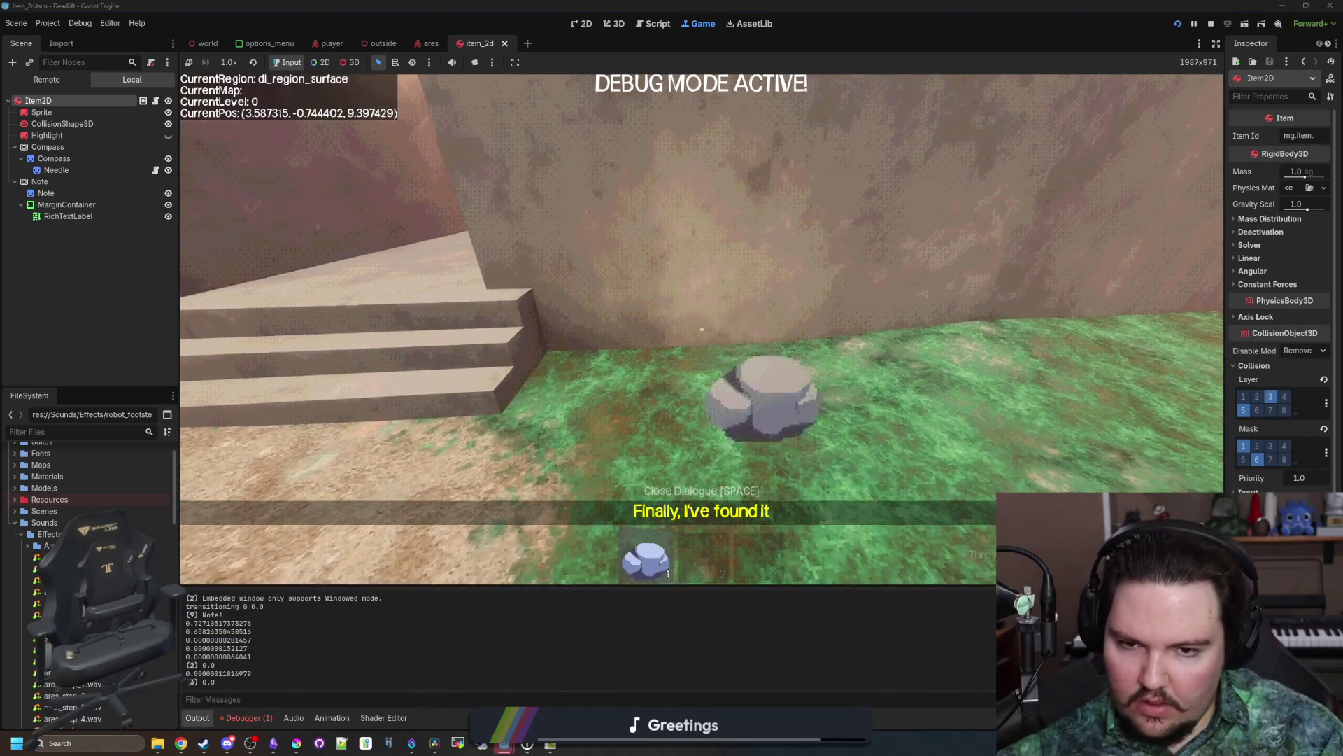
Step: Pick up and throw the rock twice, then pause and return to item_2d.gd
key("w")
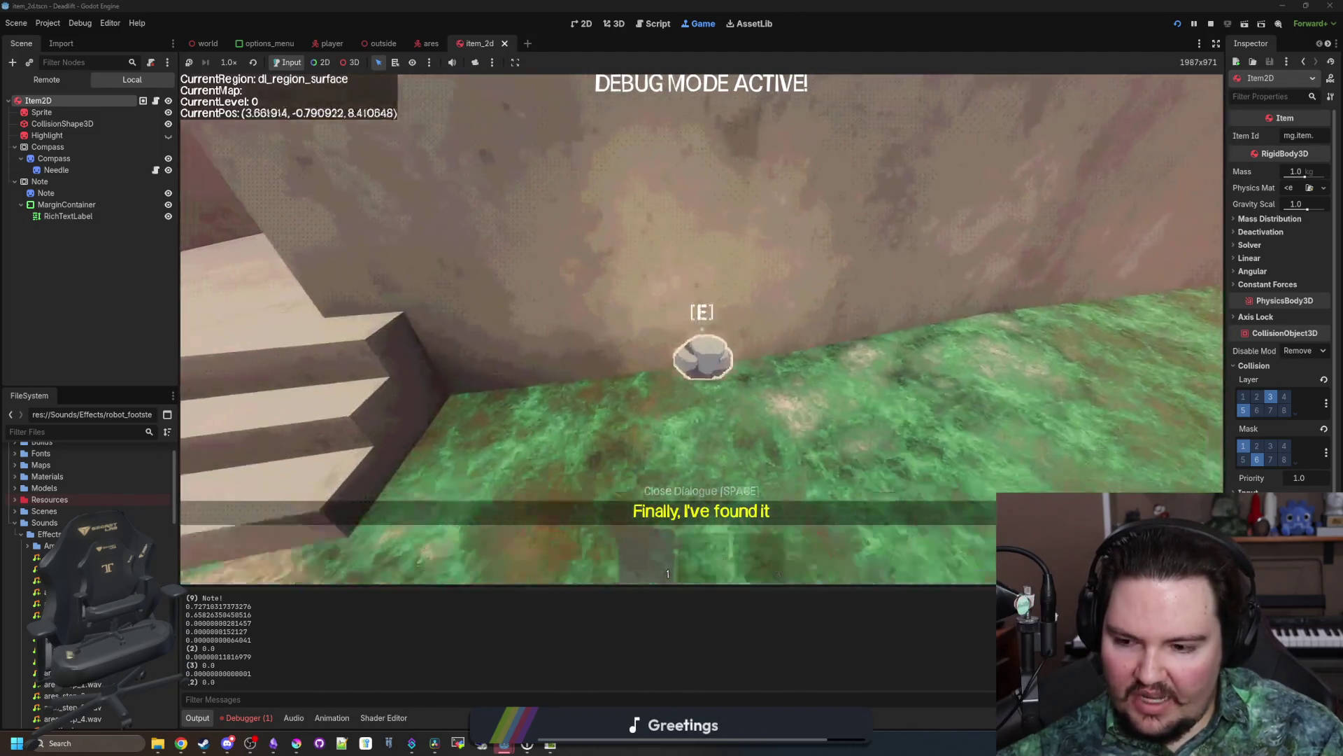
key("e")
left_click(702, 328)
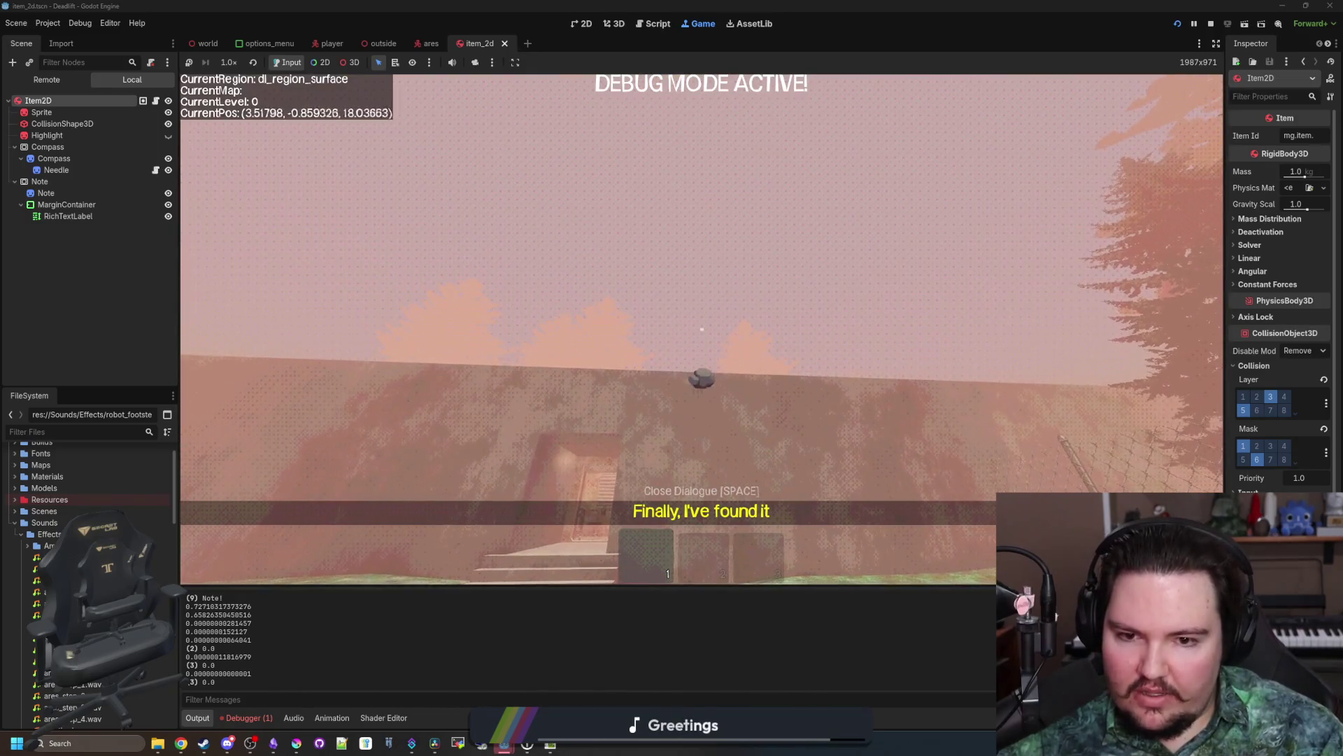
key("w")
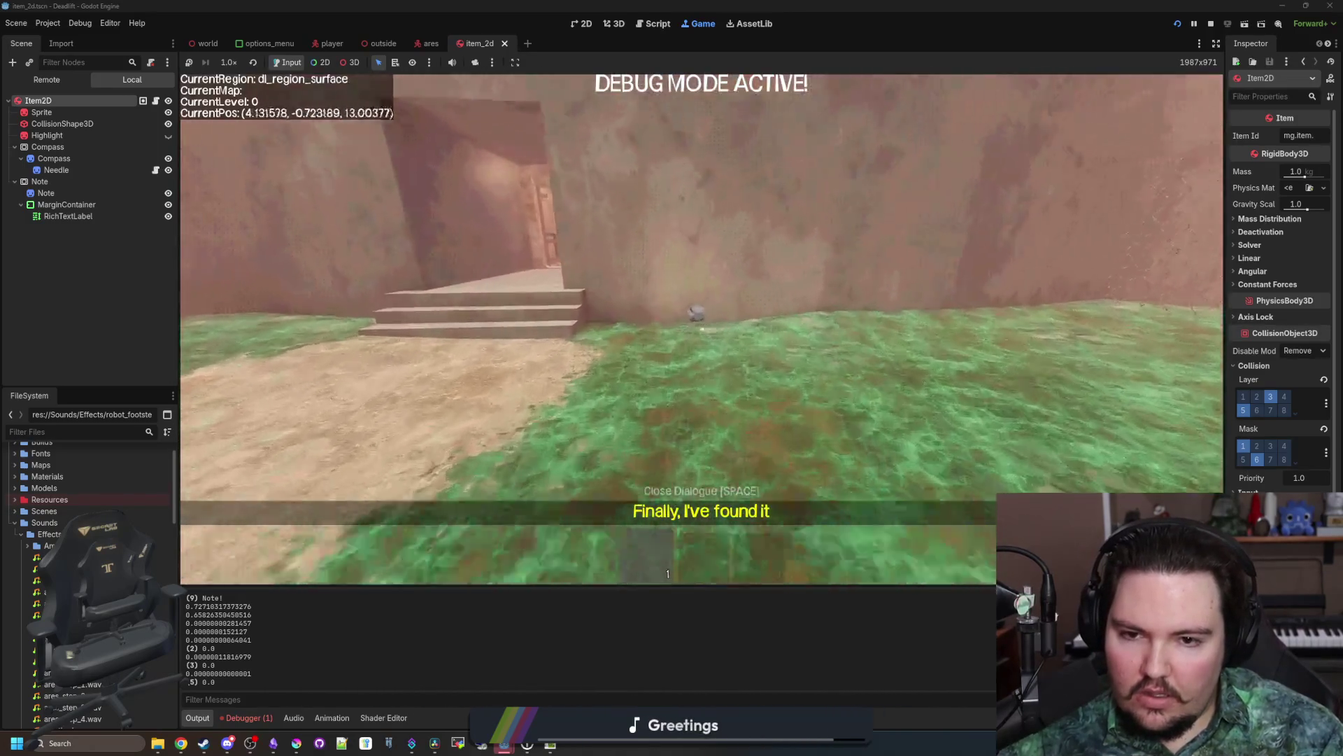
key("e")
left_click(702, 329)
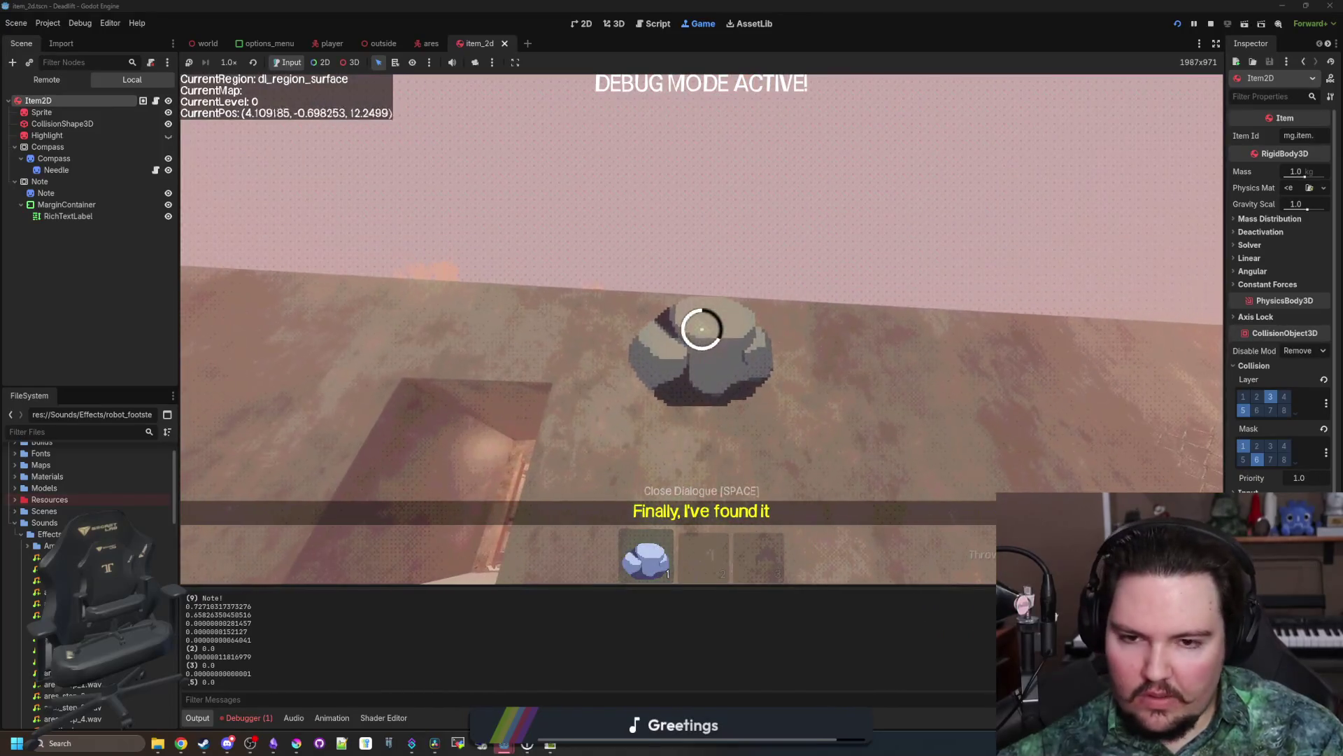
key("Escape")
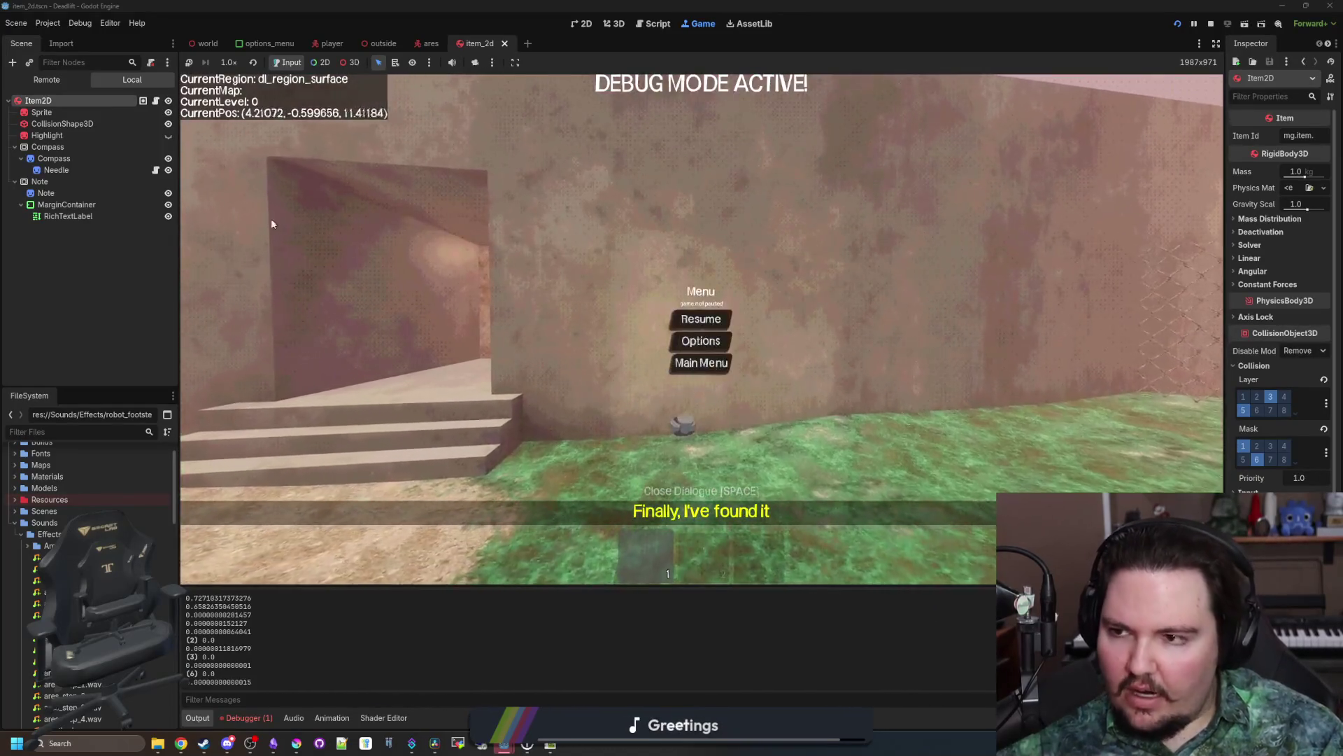
left_click(155, 101)
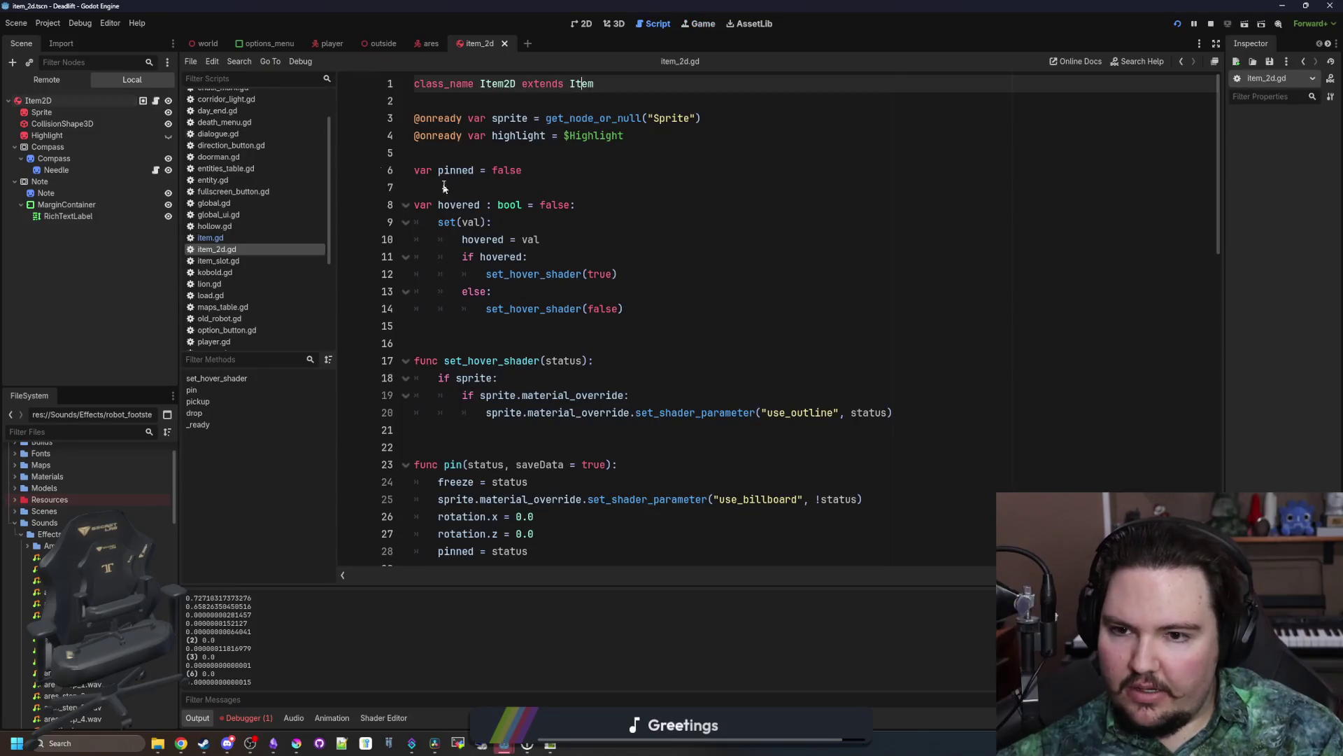
Step: Type velocity on empty line 16 of item_2d.gd and look over the script
left_click(527, 343)
type("velocity")
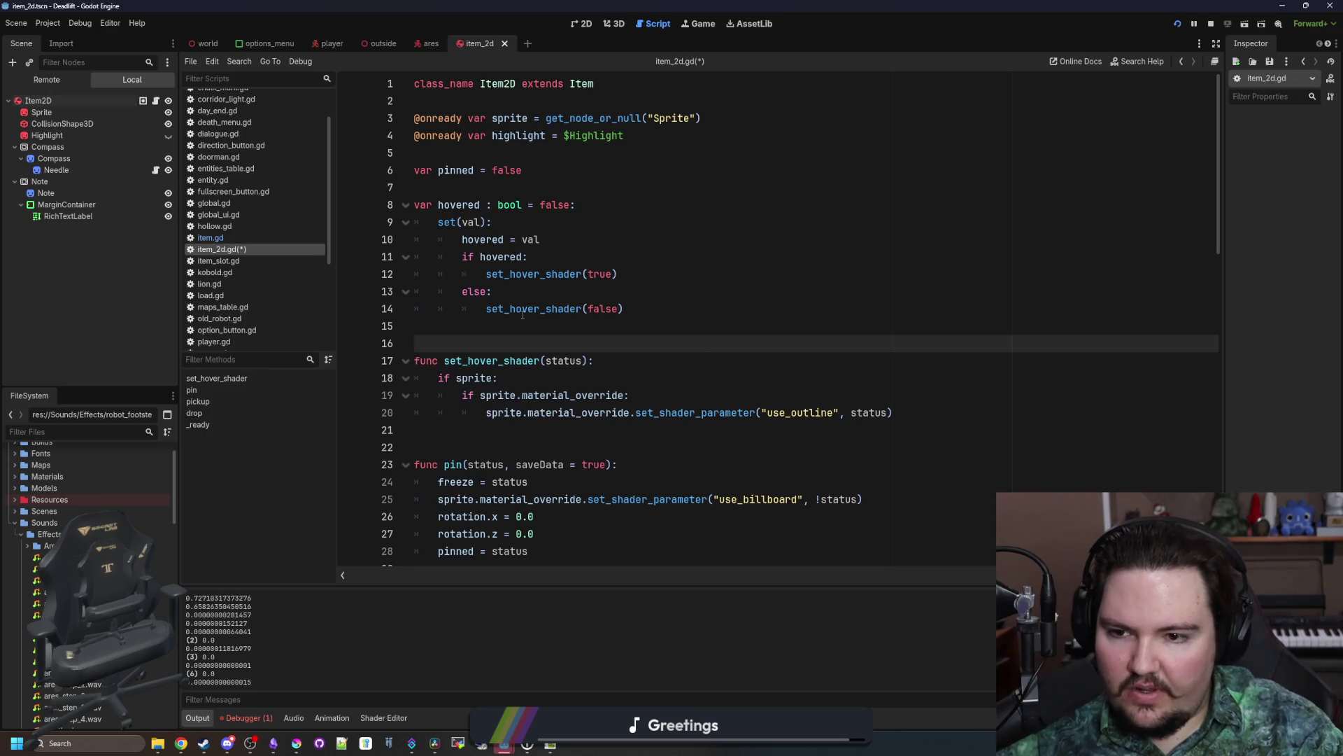
scroll(523, 315, "down", 15)
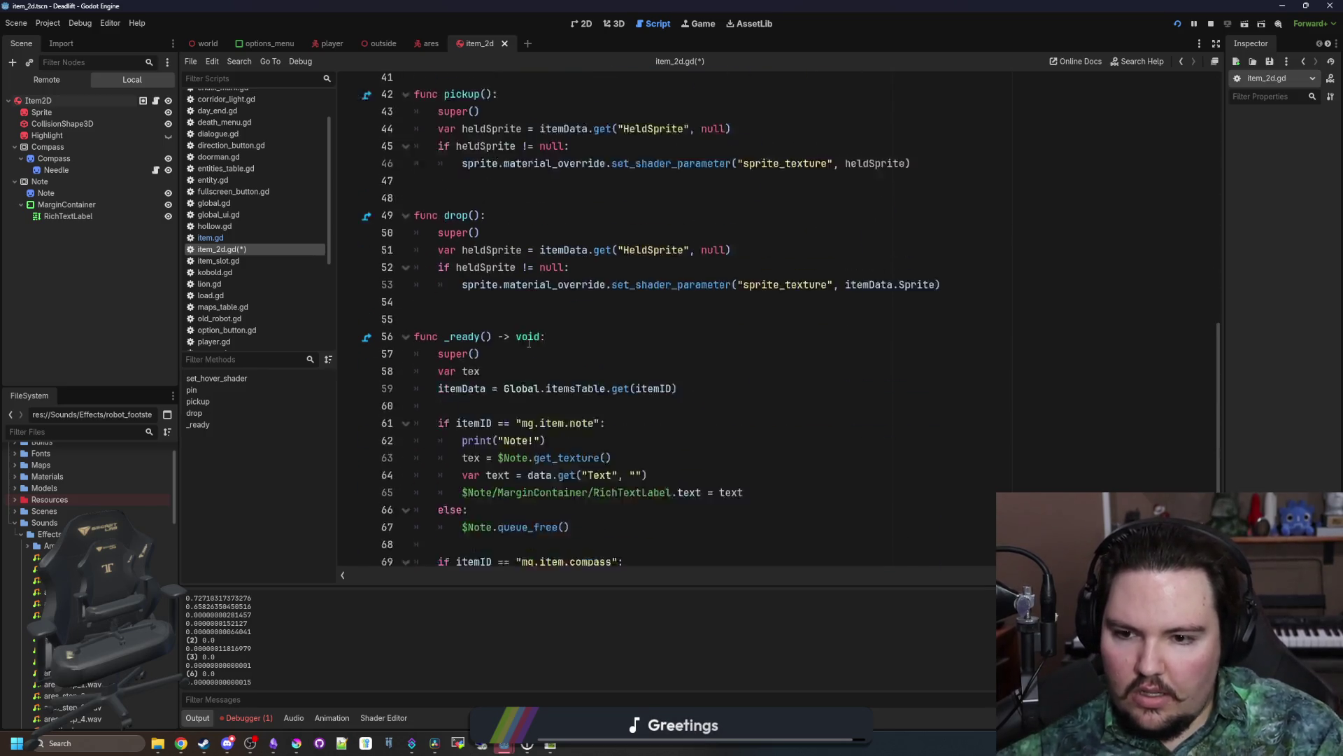
scroll(543, 343, "up", 15)
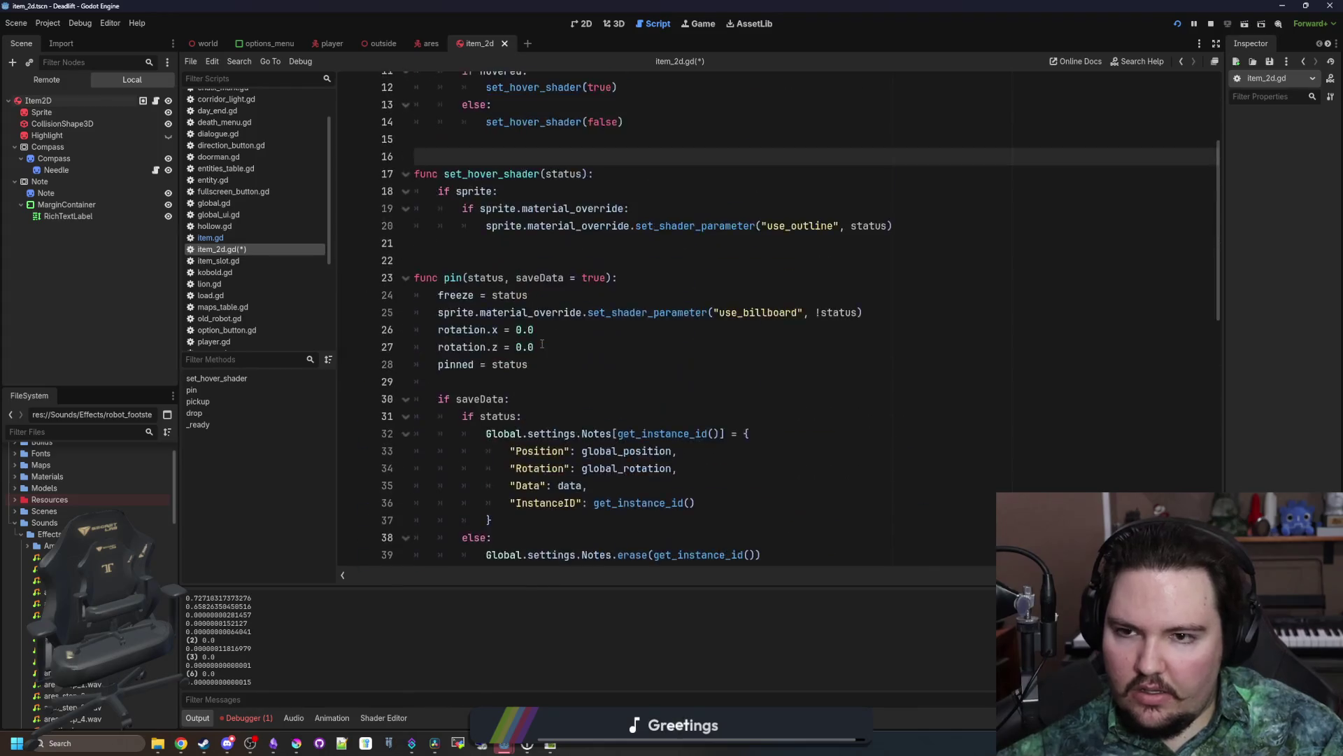
scroll(546, 343, "up", 1)
scroll(525, 357, "down", 3)
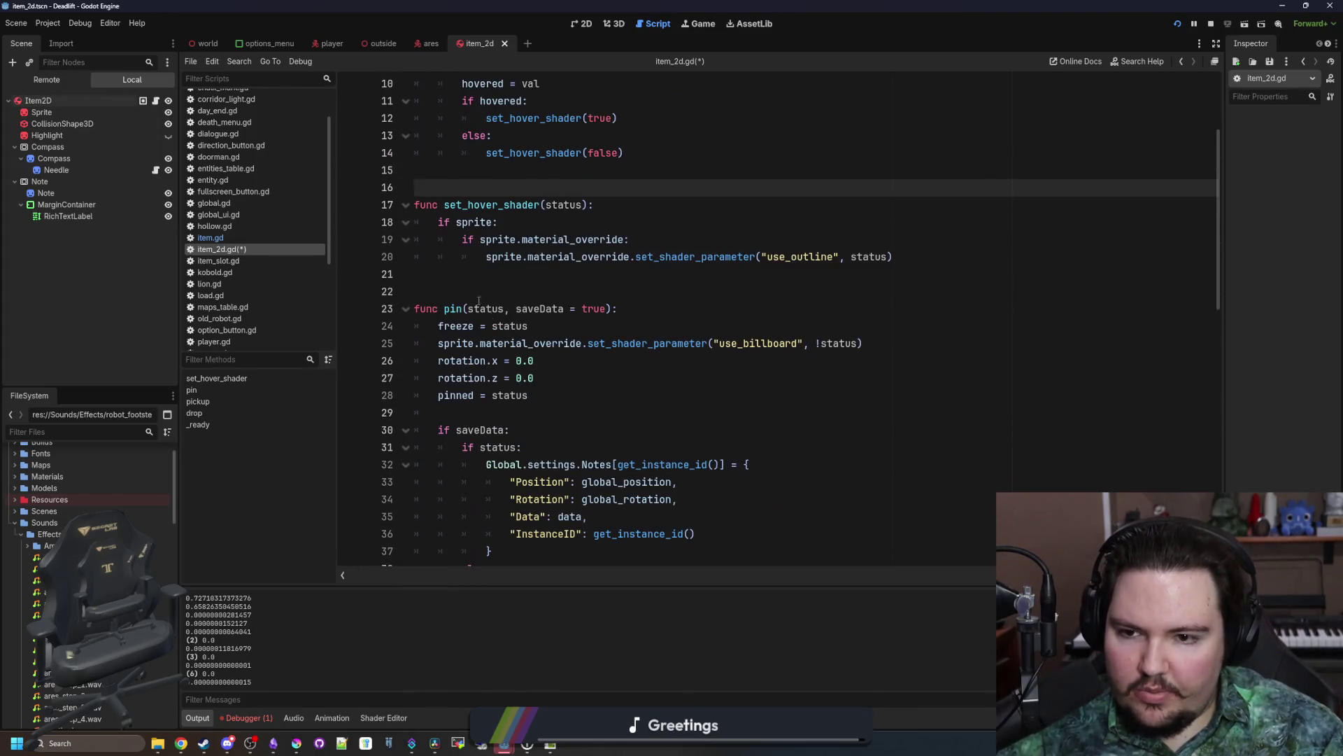
Step: Add func _physics_process with print(linear_velocity) above func pin and save
left_click(469, 285)
key("Return")
key("Return")
key("Return")
key("Up")
key("Up")
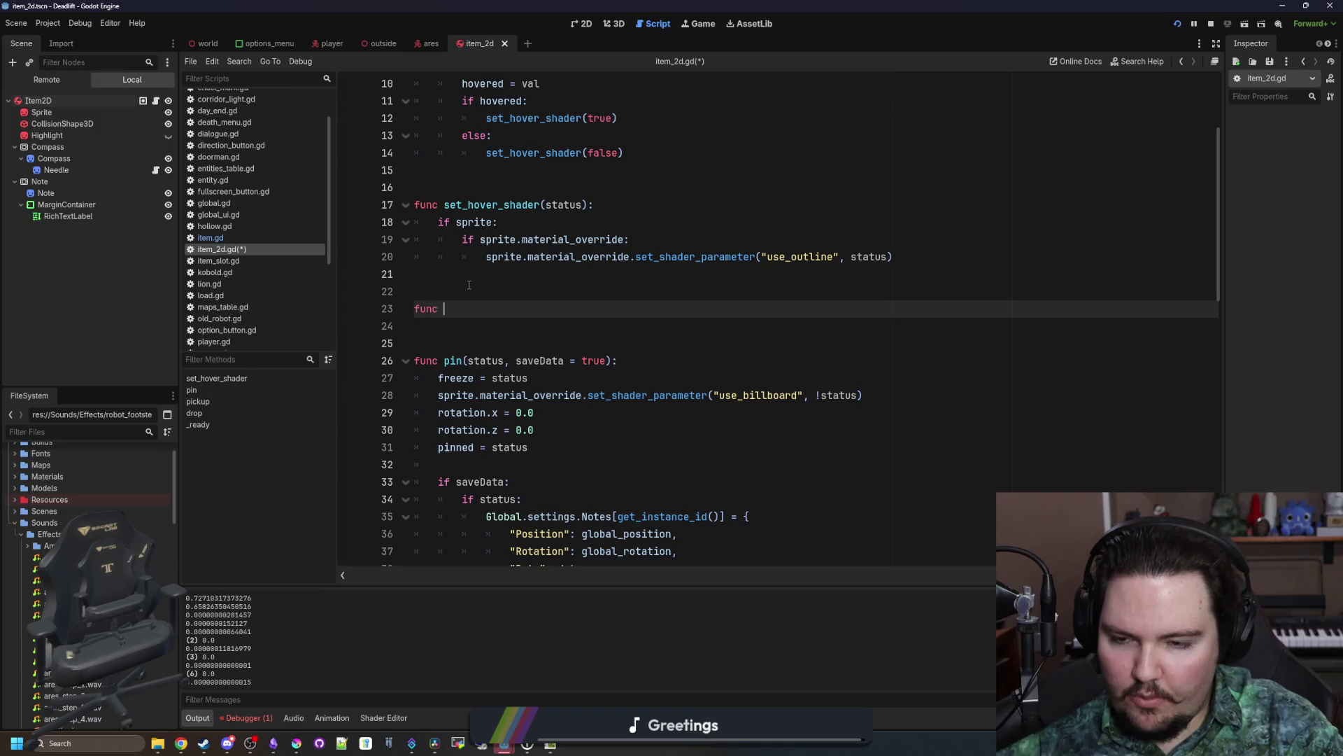
type("_ph")
key("Return")
key("Return")
type("print")
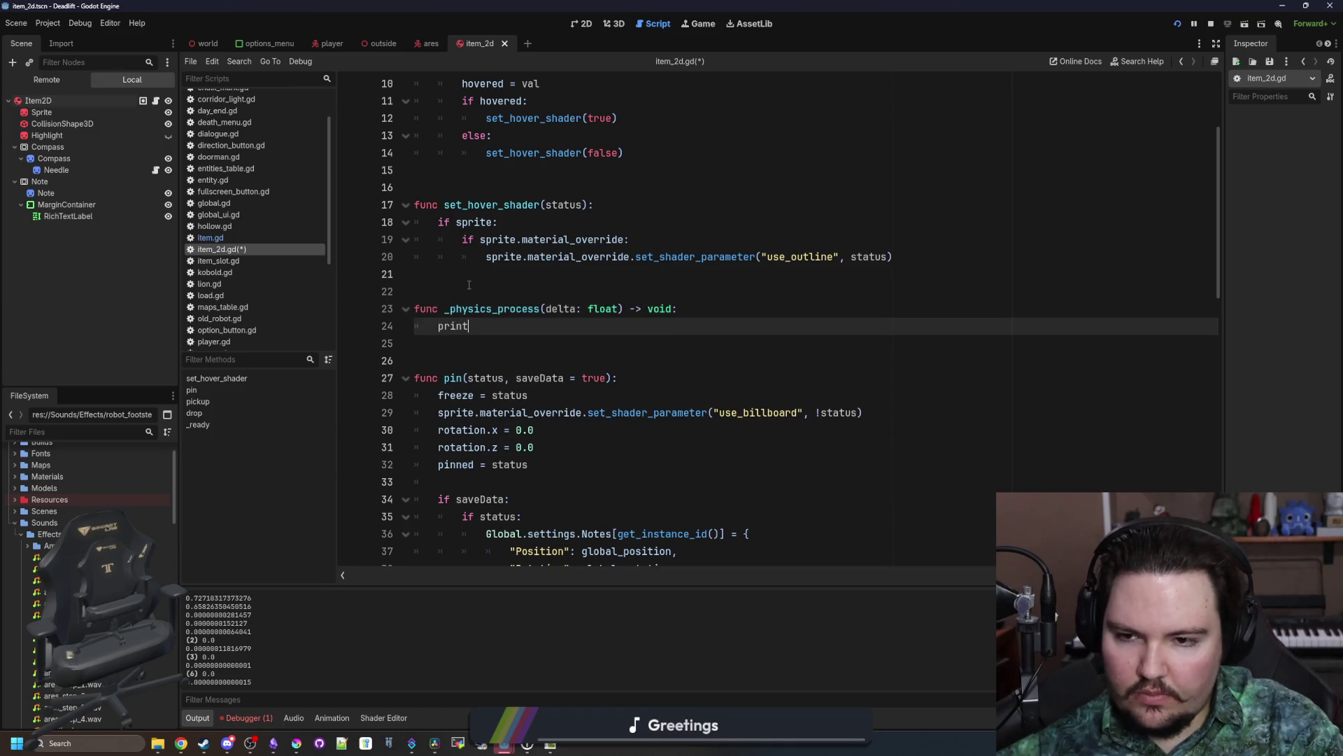
type("(linear_be")
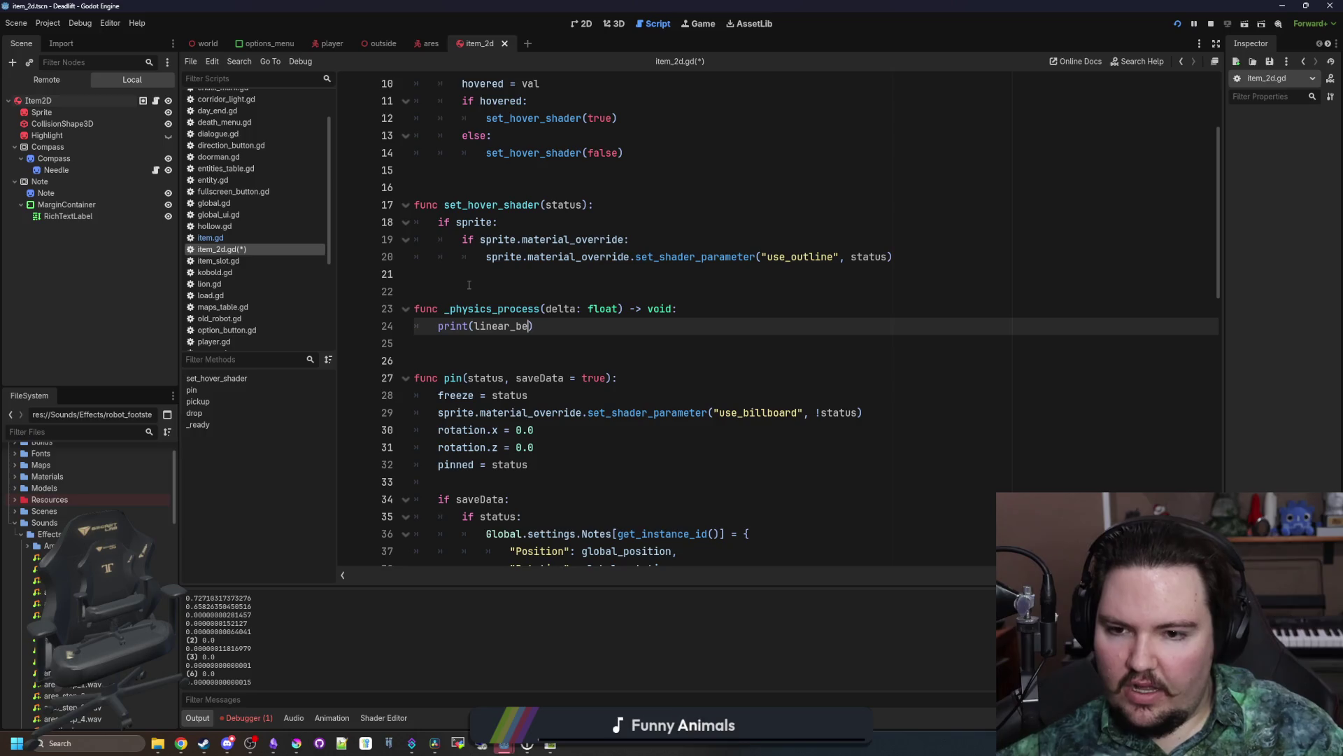
key("Return")
left_click(469, 285)
key("ctrl+s")
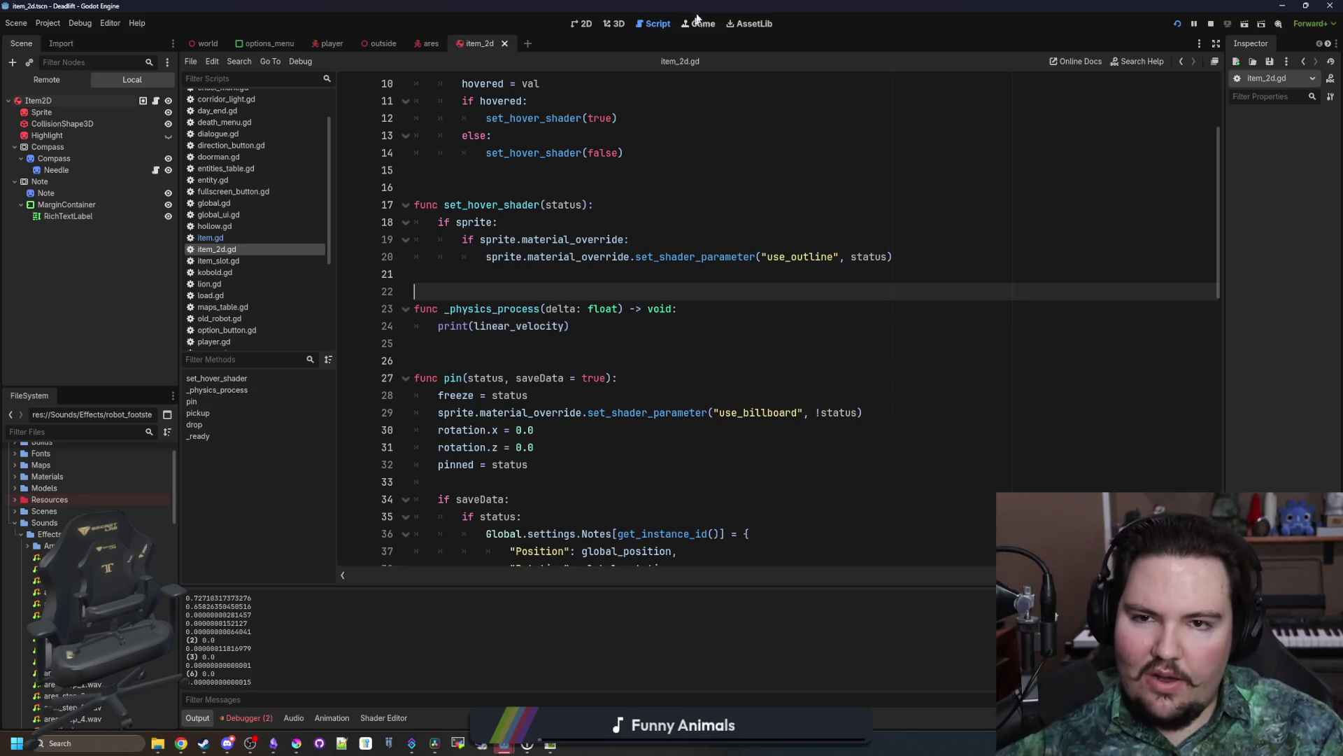
left_click(697, 21)
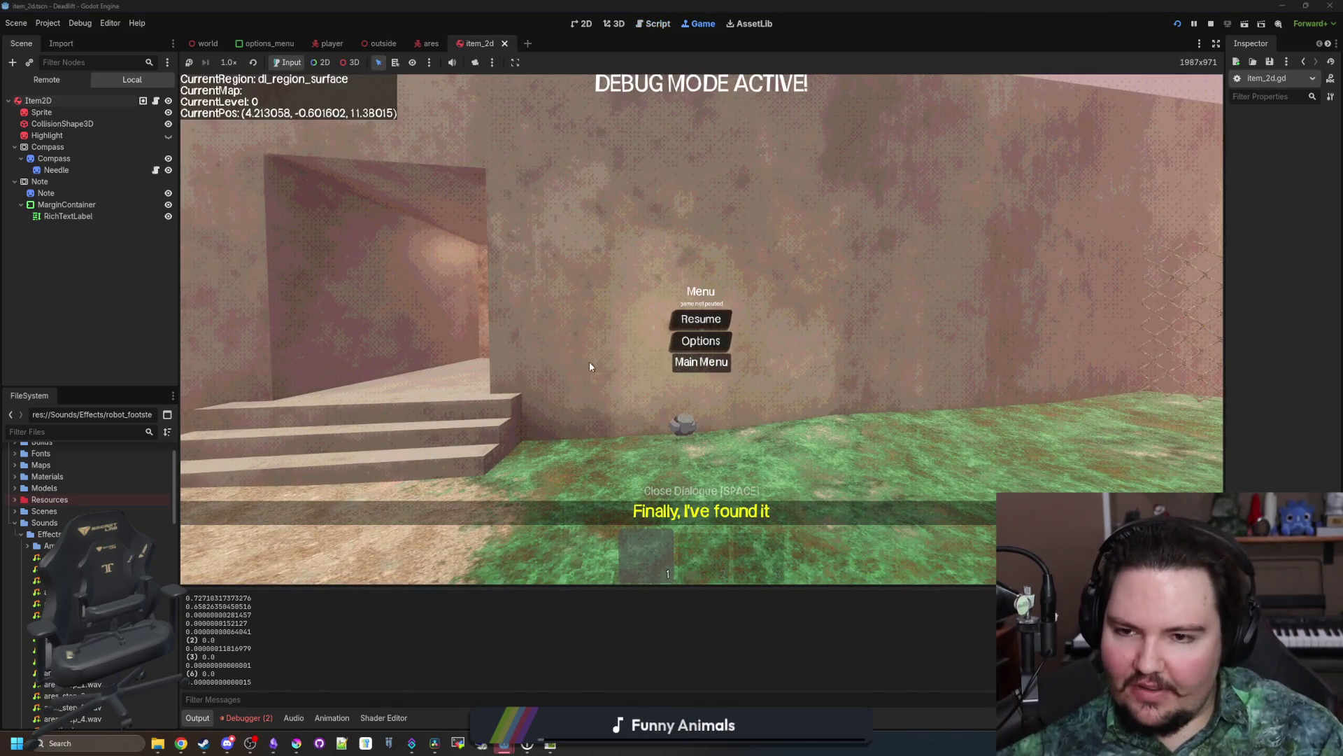
Step: Restart from the main menu, carry the rock across the field, throw it, and pause
key("F5")
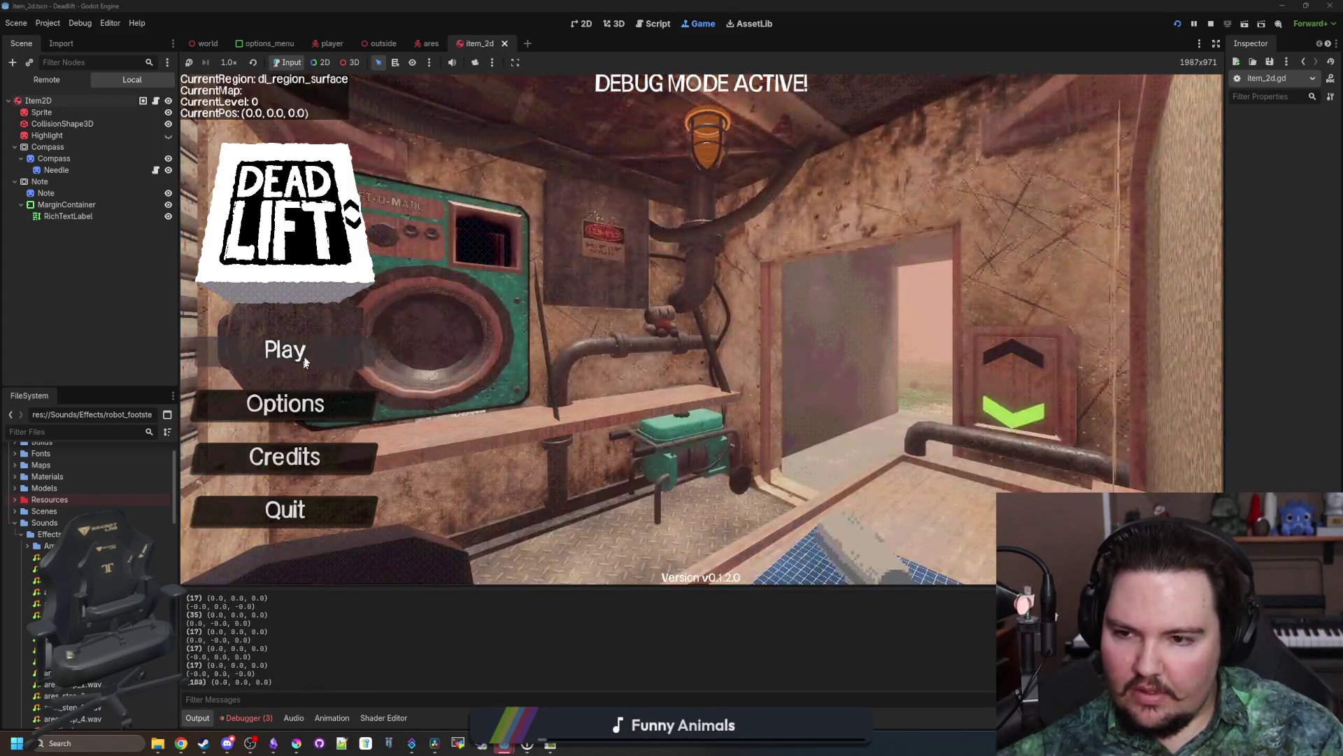
left_click(304, 360)
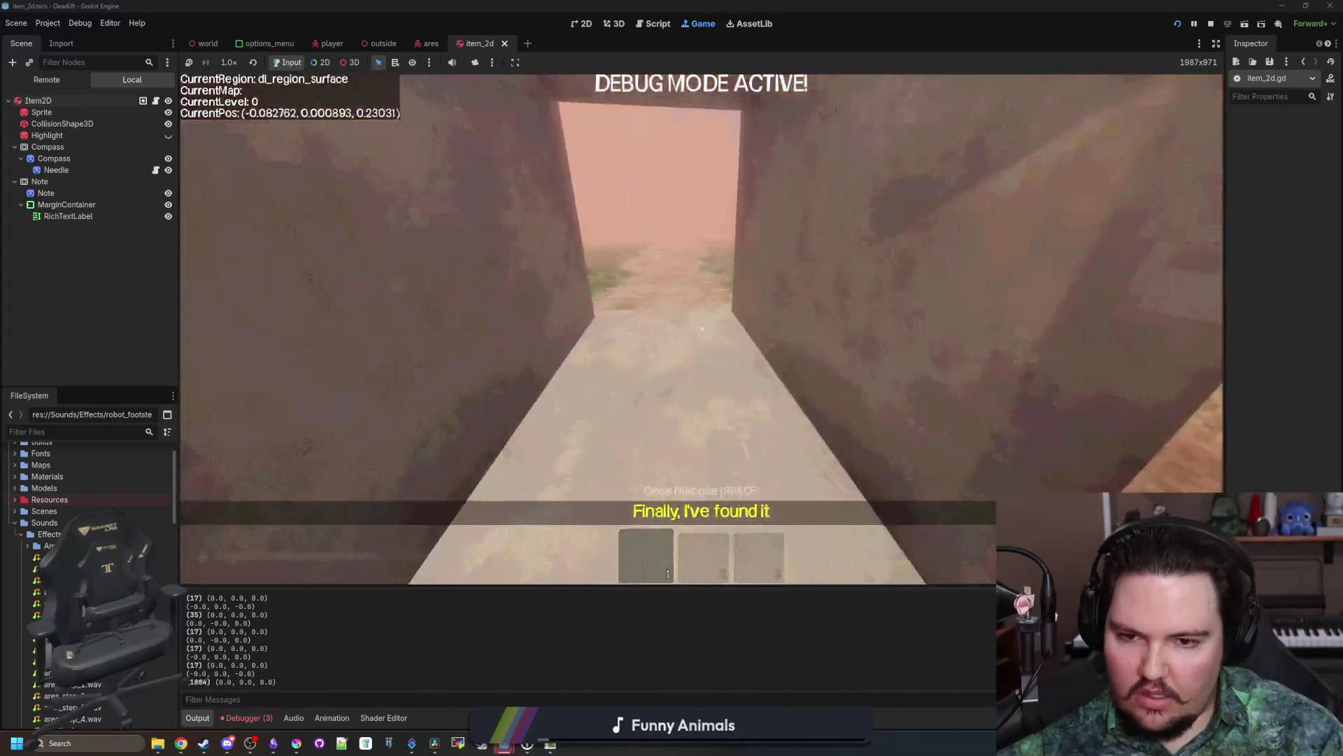
key("w")
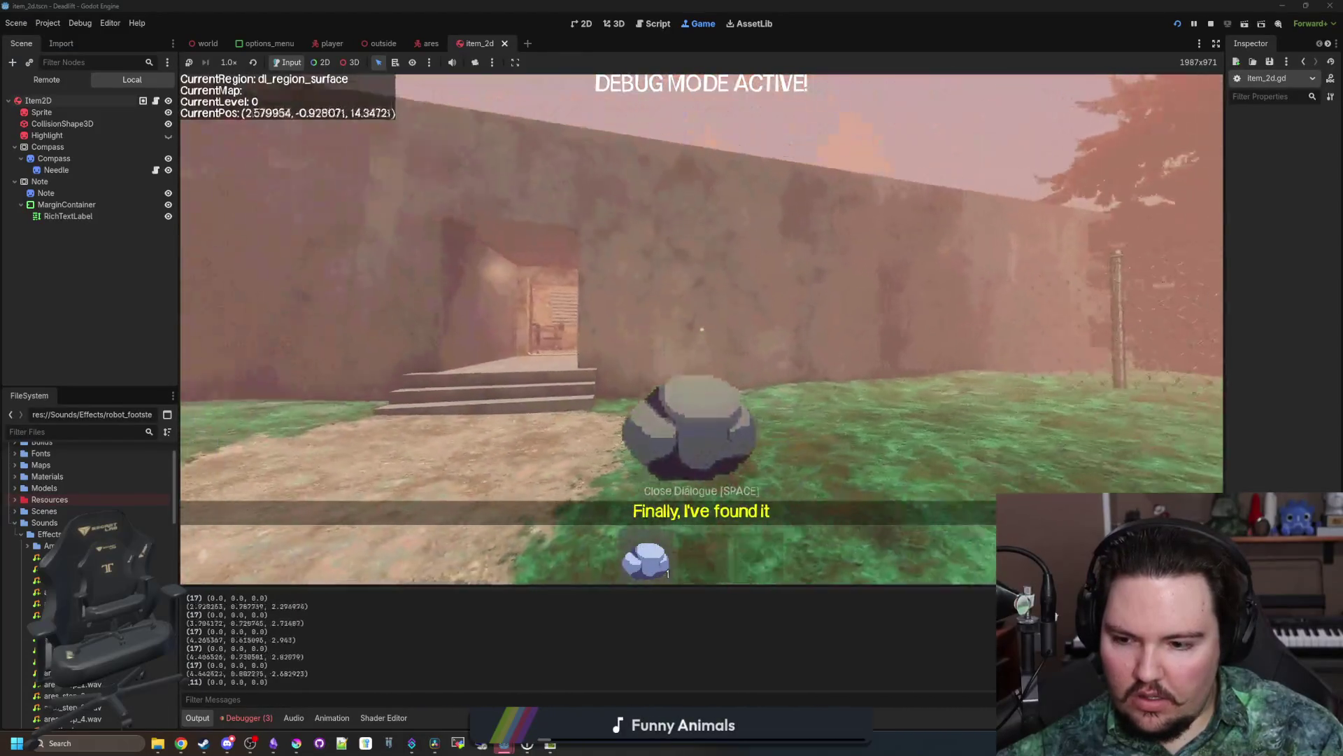
key("w")
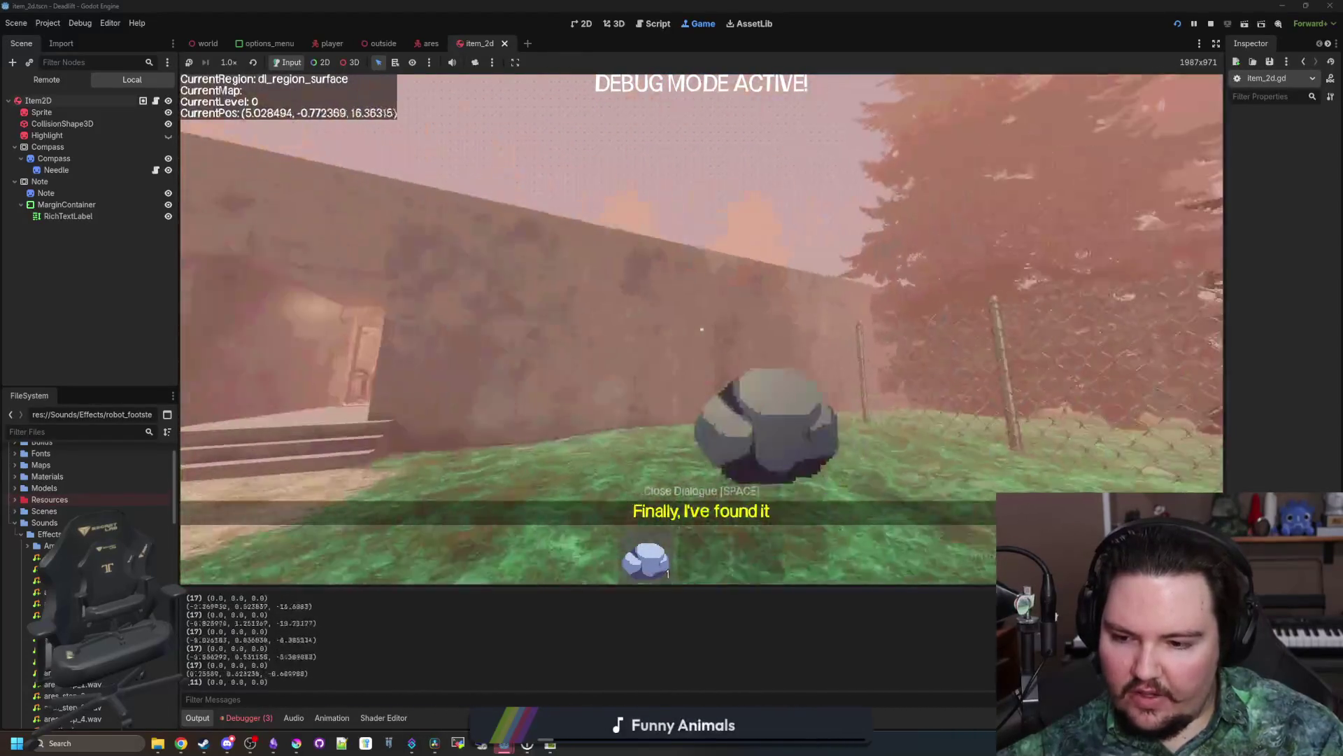
left_click(702, 329)
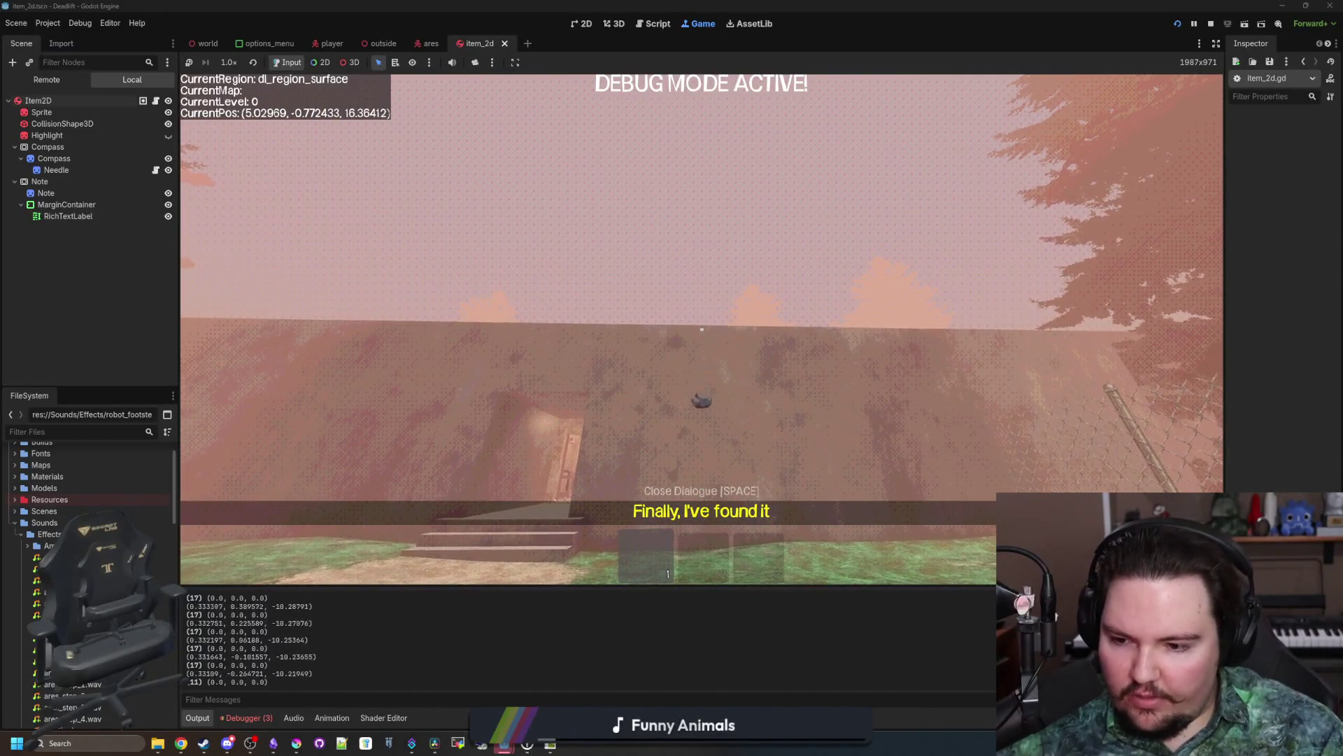
key("w")
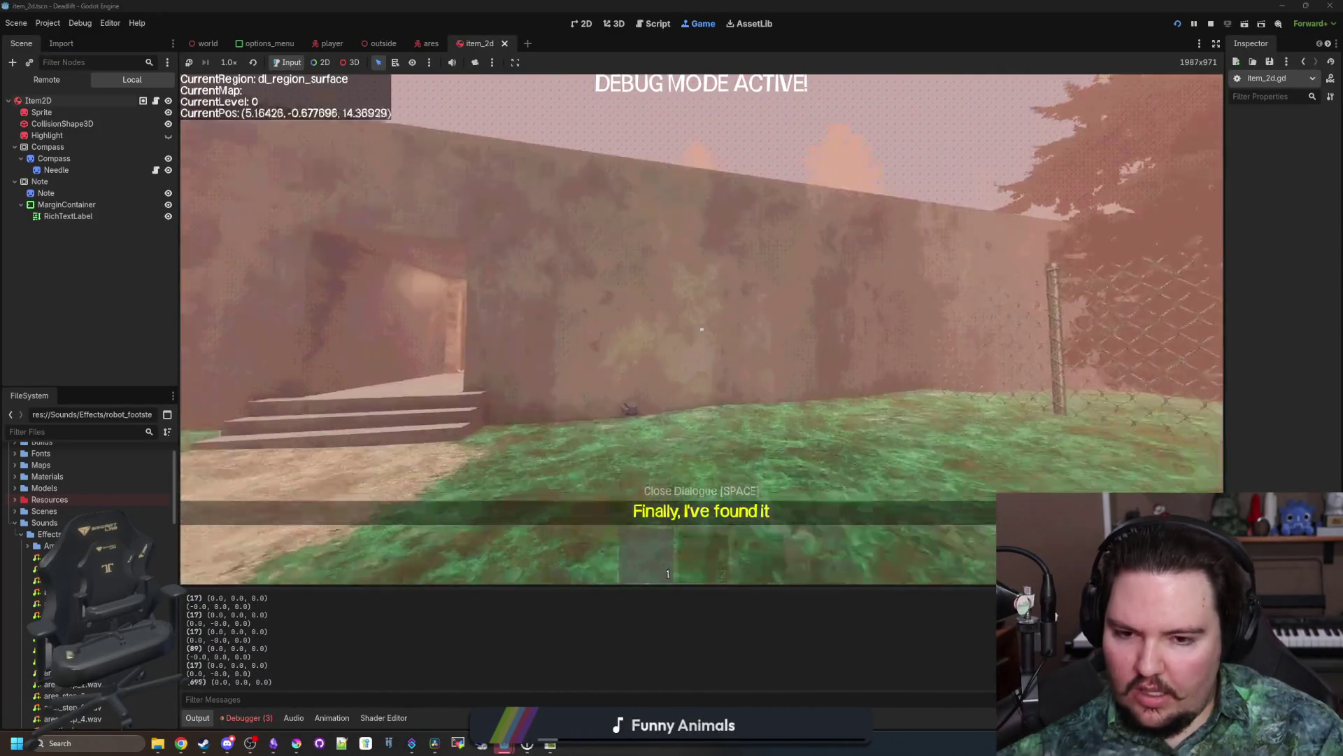
key("Escape")
Step: Return to the script editor, look over the parent item.gd script, and save the project
key("ctrl+F3")
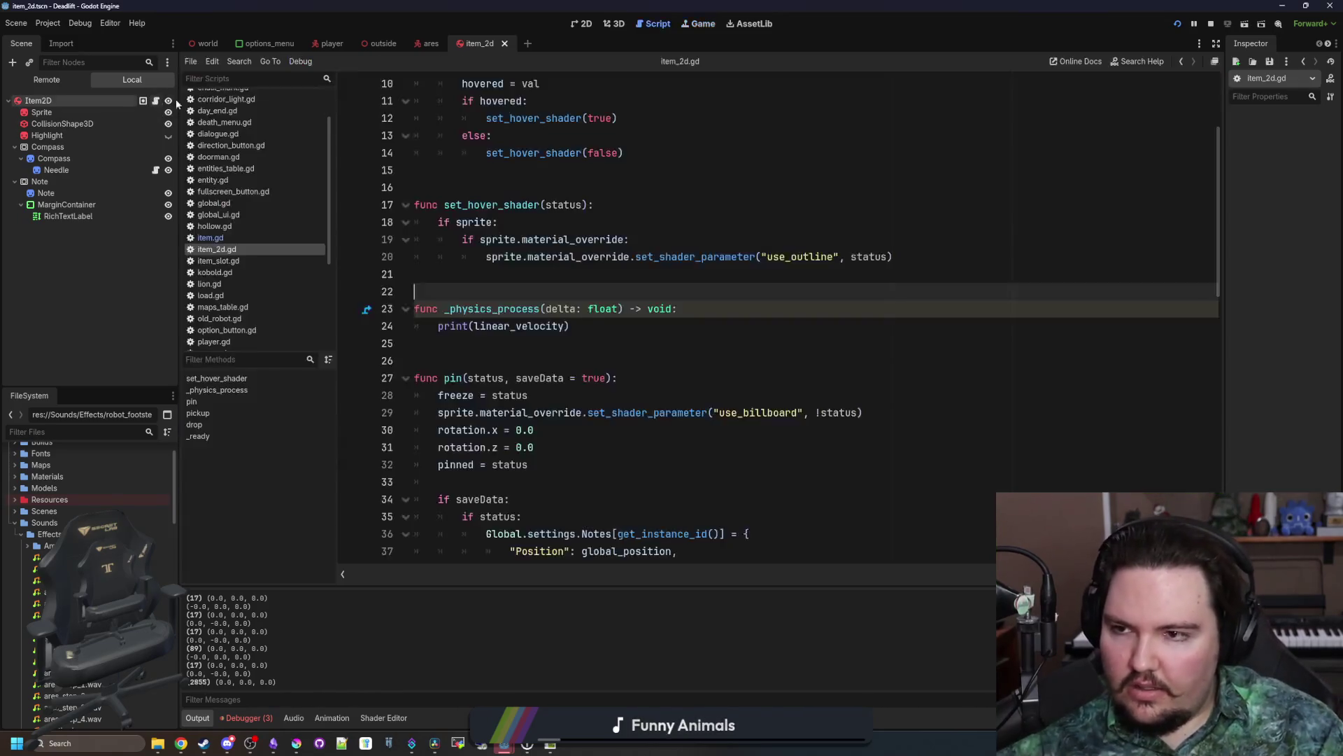
scroll(581, 210, "up", 3)
left_click(585, 84, "ctrl")
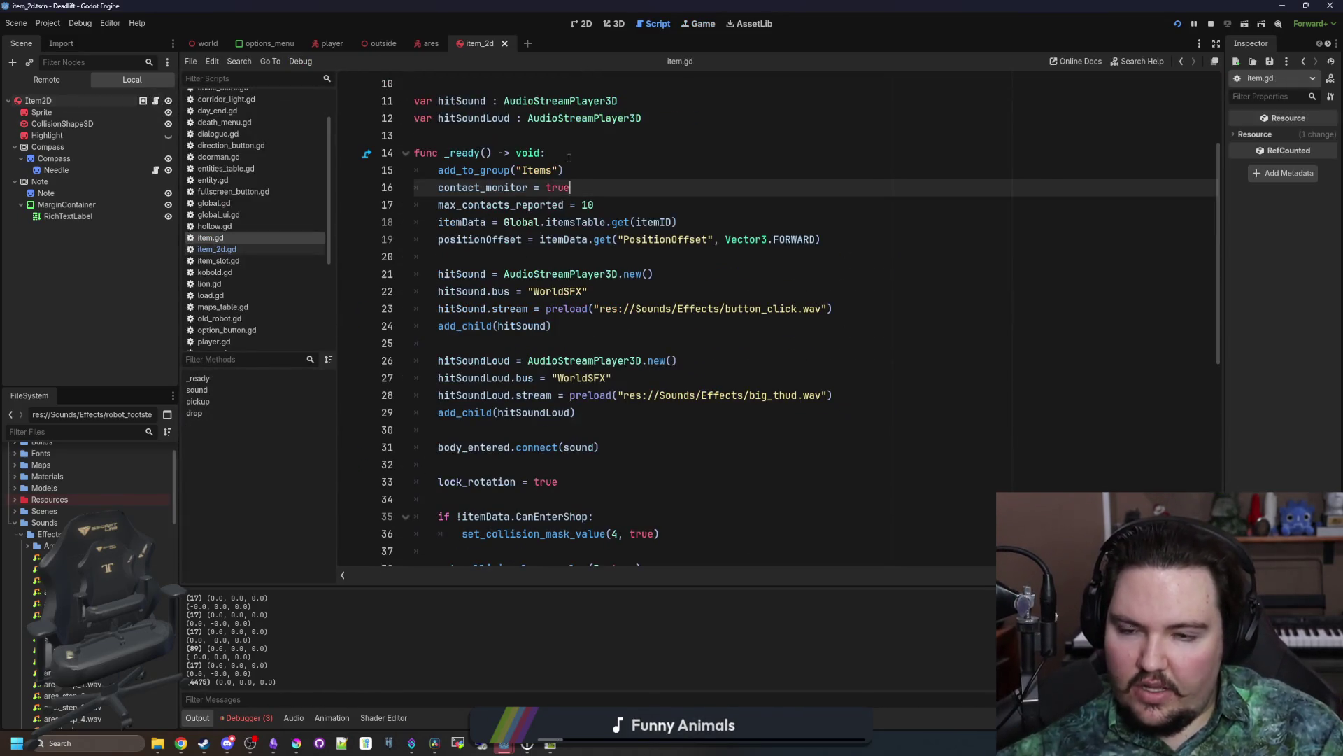
left_click(501, 244)
left_click(491, 138)
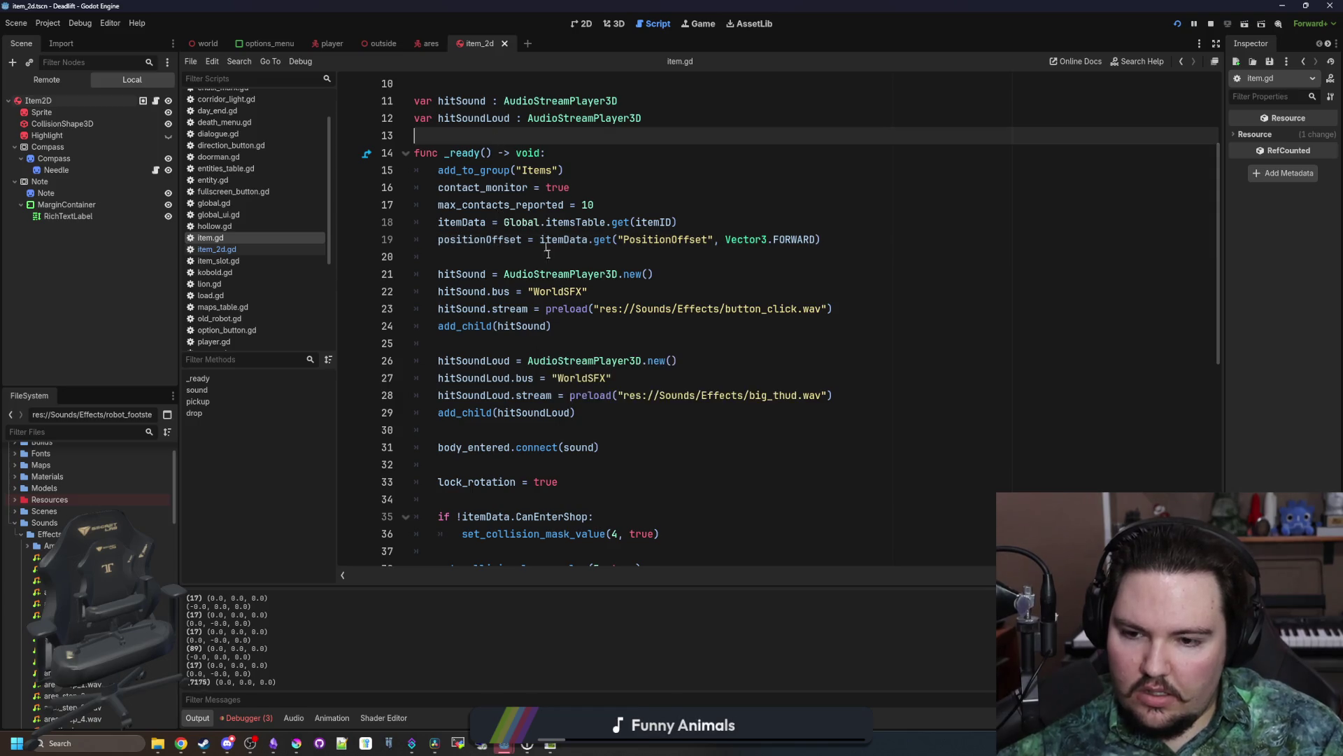
scroll(548, 251, "down", 8)
left_click(490, 382)
key("ctrl+s")
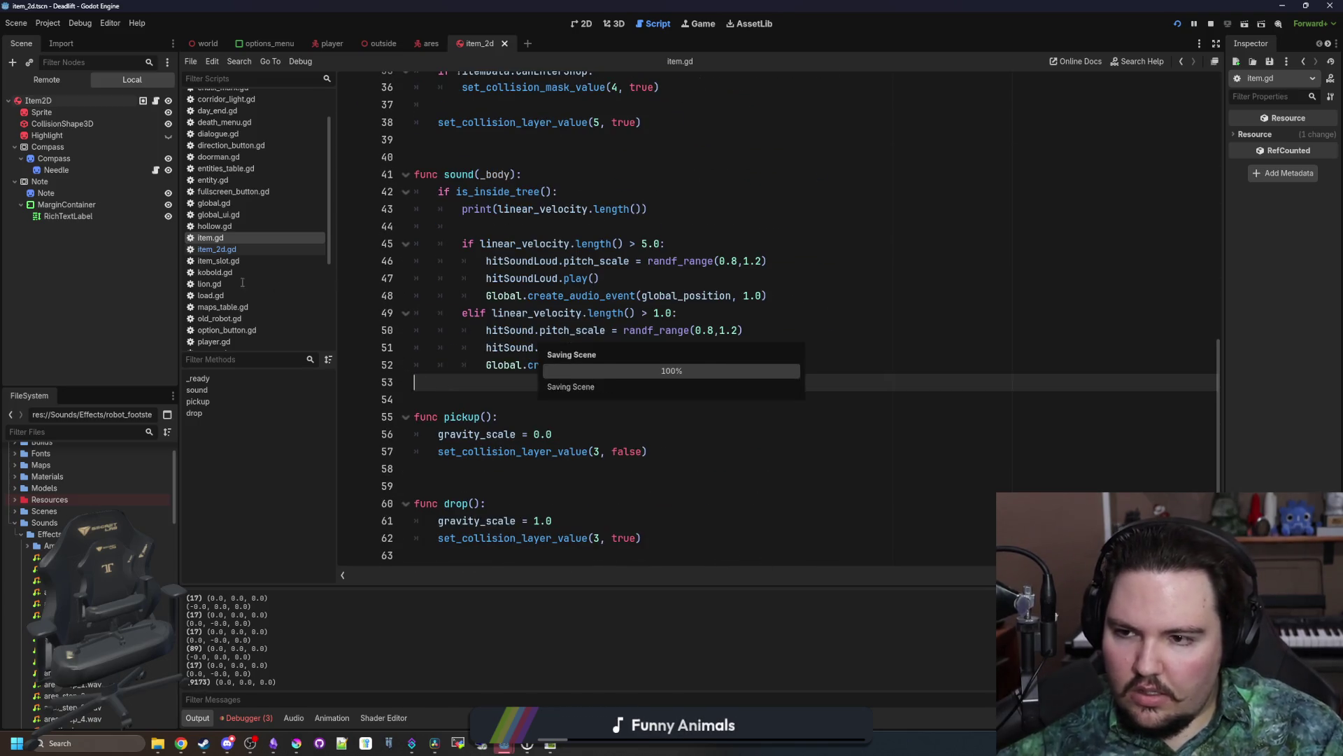
scroll(594, 343, "up", 10)
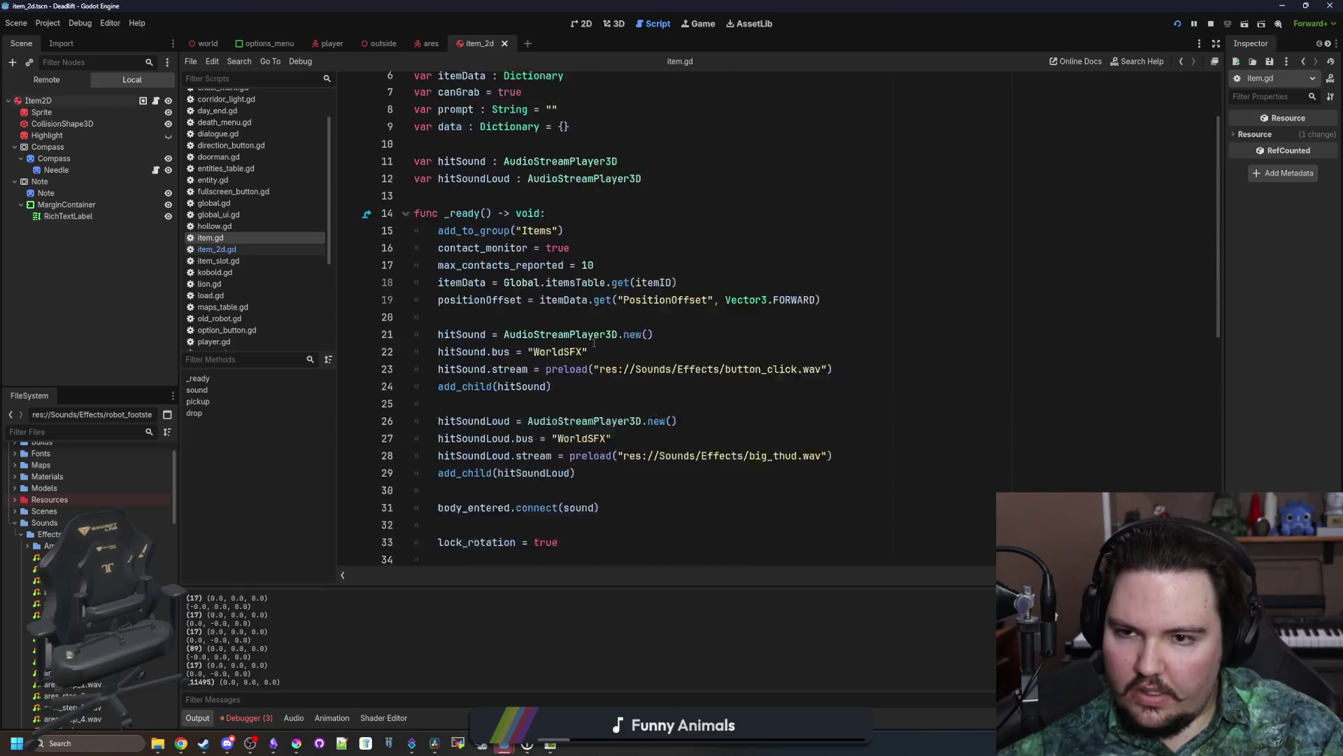
Step: Remove the _physics_process function from item_2d.gd
left_click(217, 249)
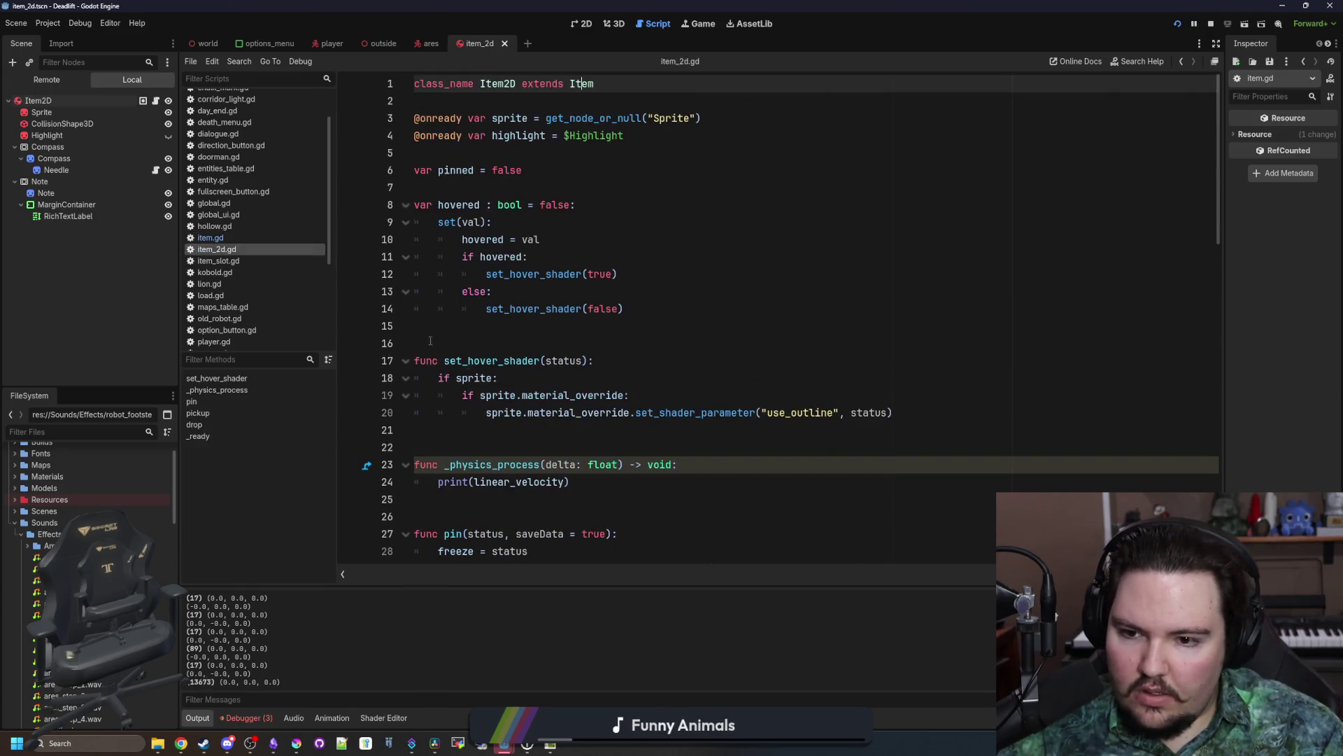
left_click_drag(608, 484, 414, 465)
key("BackSpace")
key("BackSpace")
key("BackSpace")
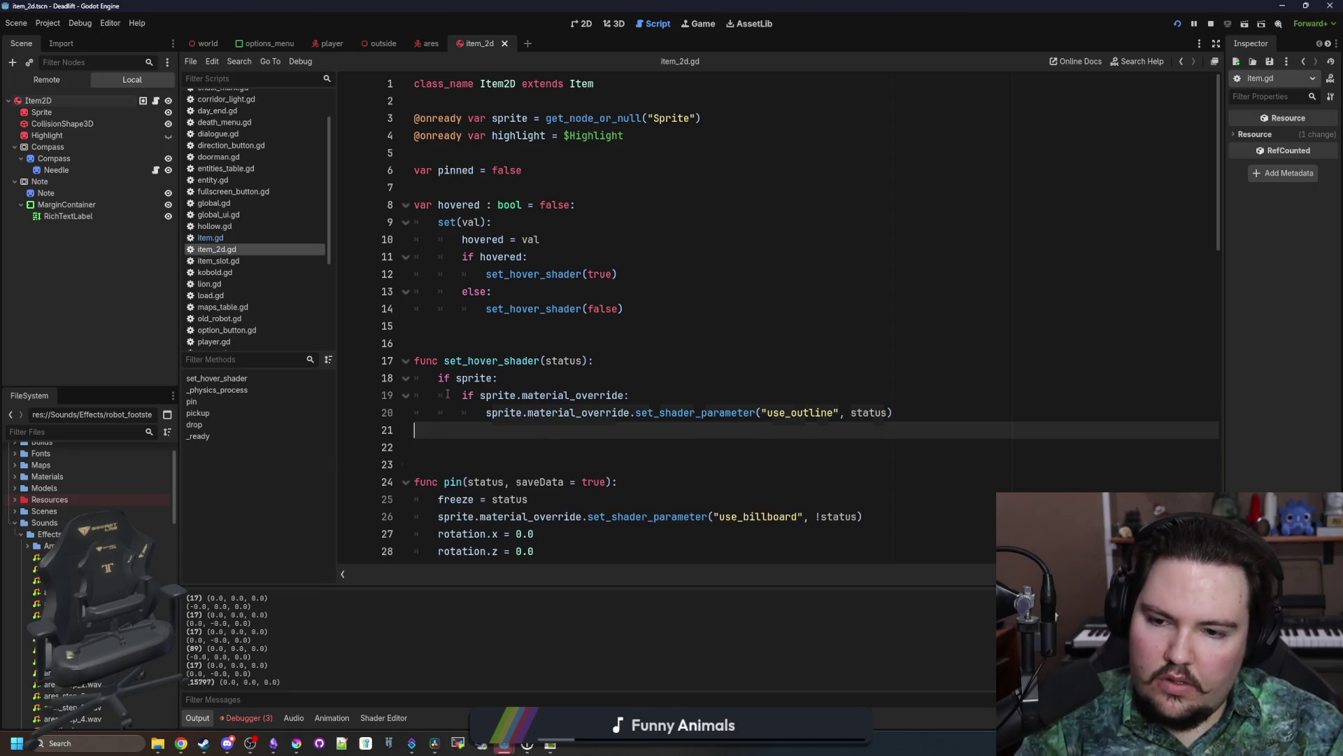
left_click(468, 341)
Step: Paste the _physics_process function into item.gd after the collision layer line
left_click(210, 238)
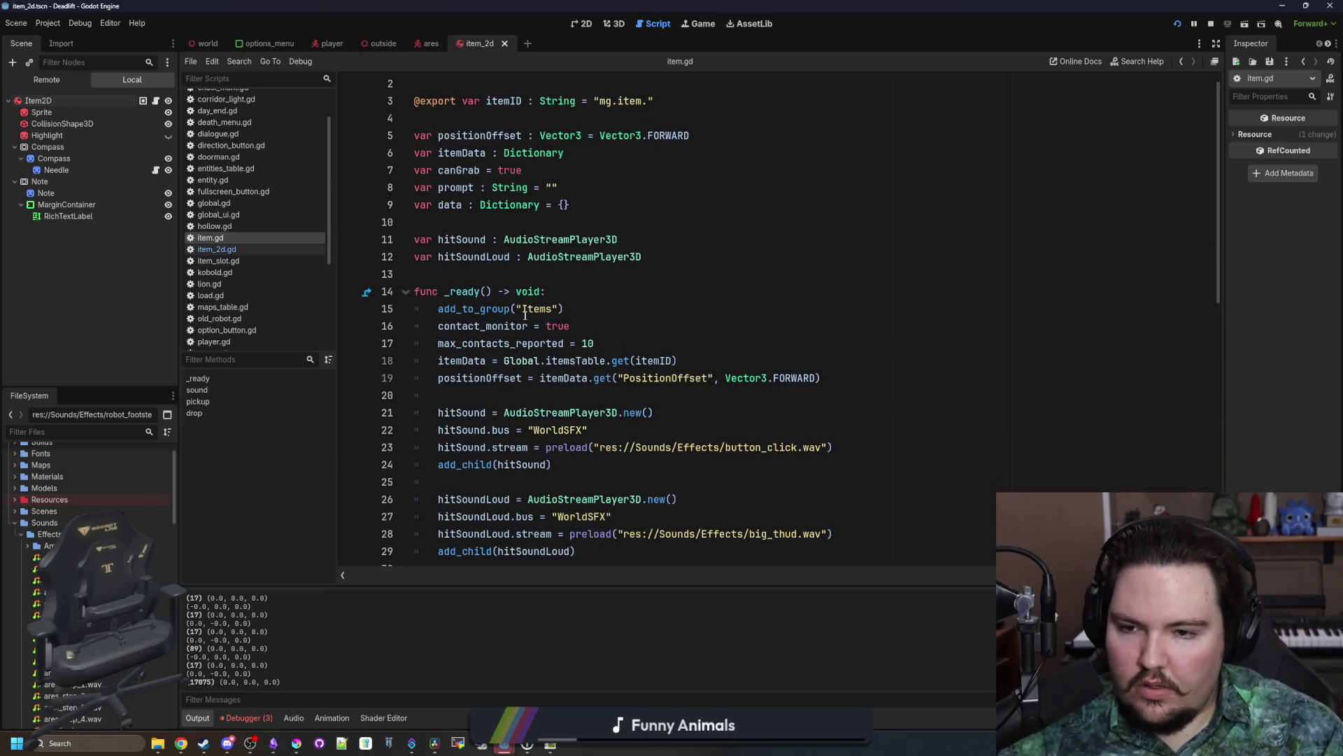
scroll(528, 315, "down", 6)
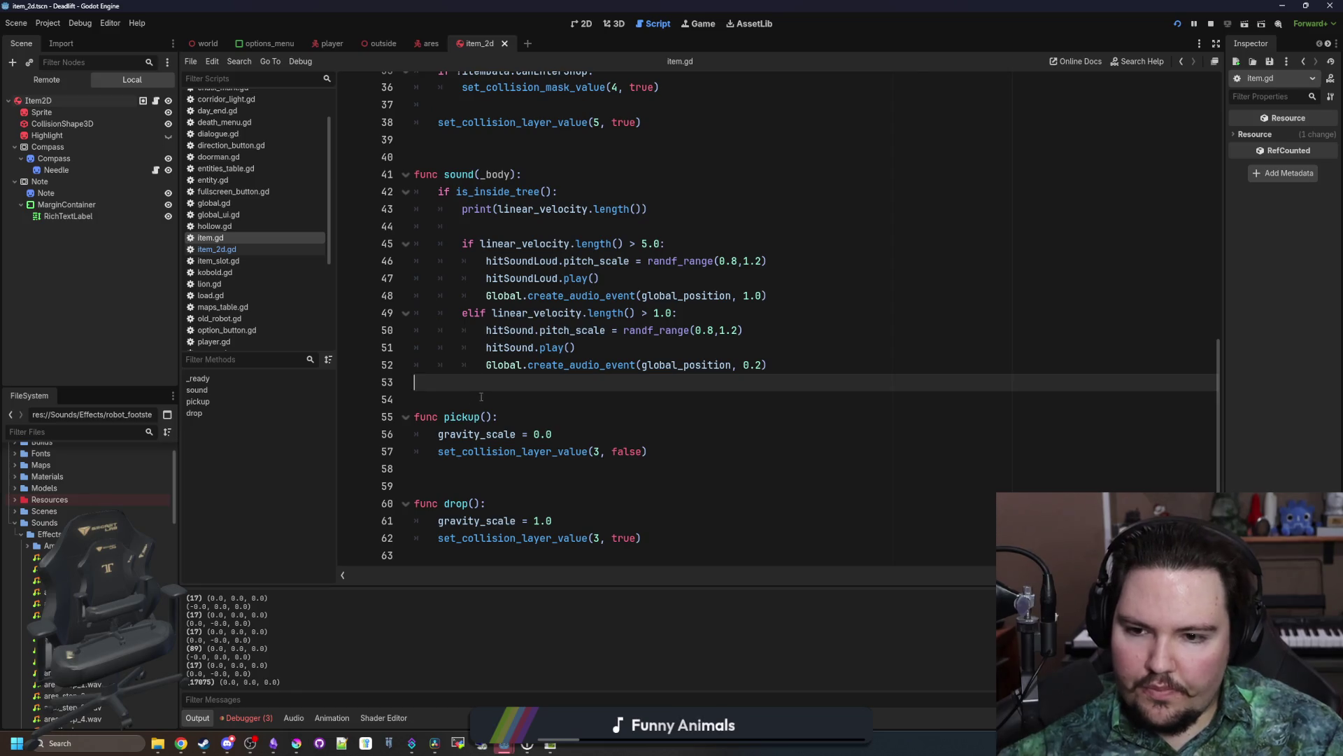
scroll(501, 382, "up", 3)
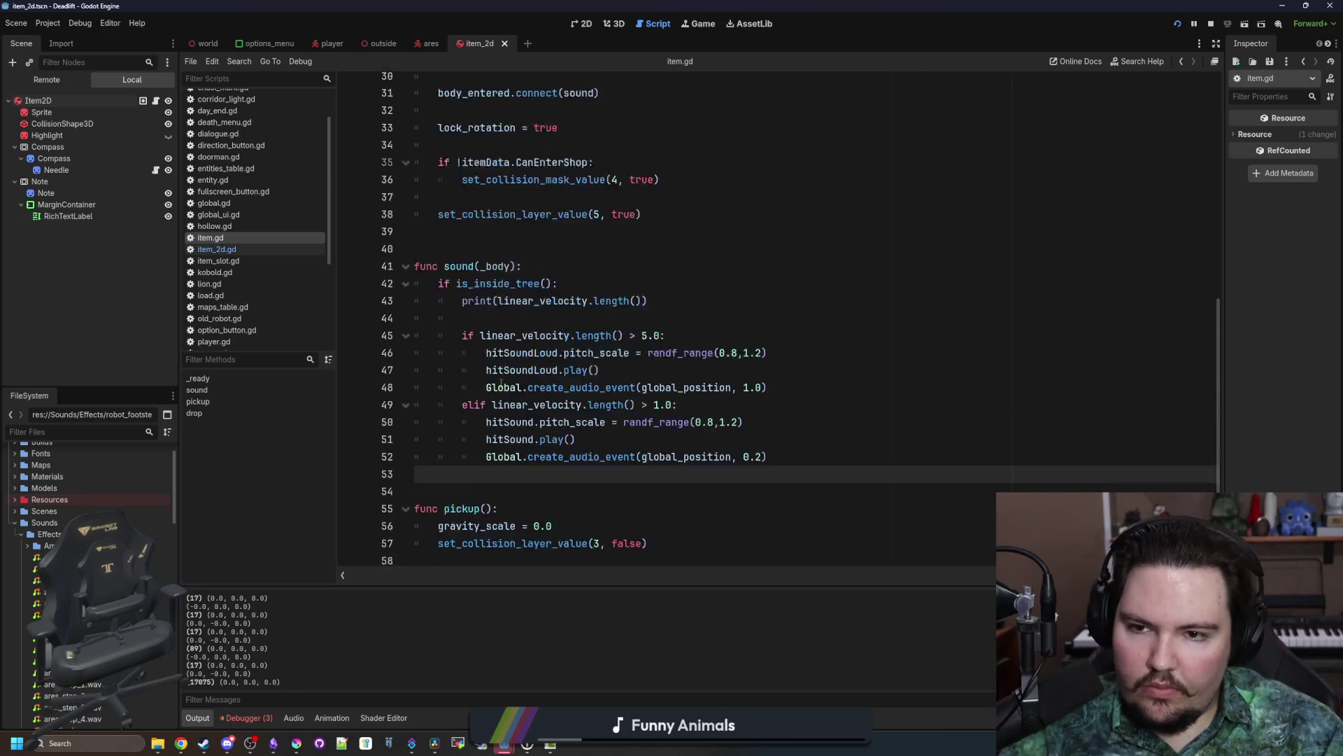
left_click(482, 300)
key("Return")
key("Return")
type("func _physics_process(delta: float) -> void: \tprint(linear_velocity)")
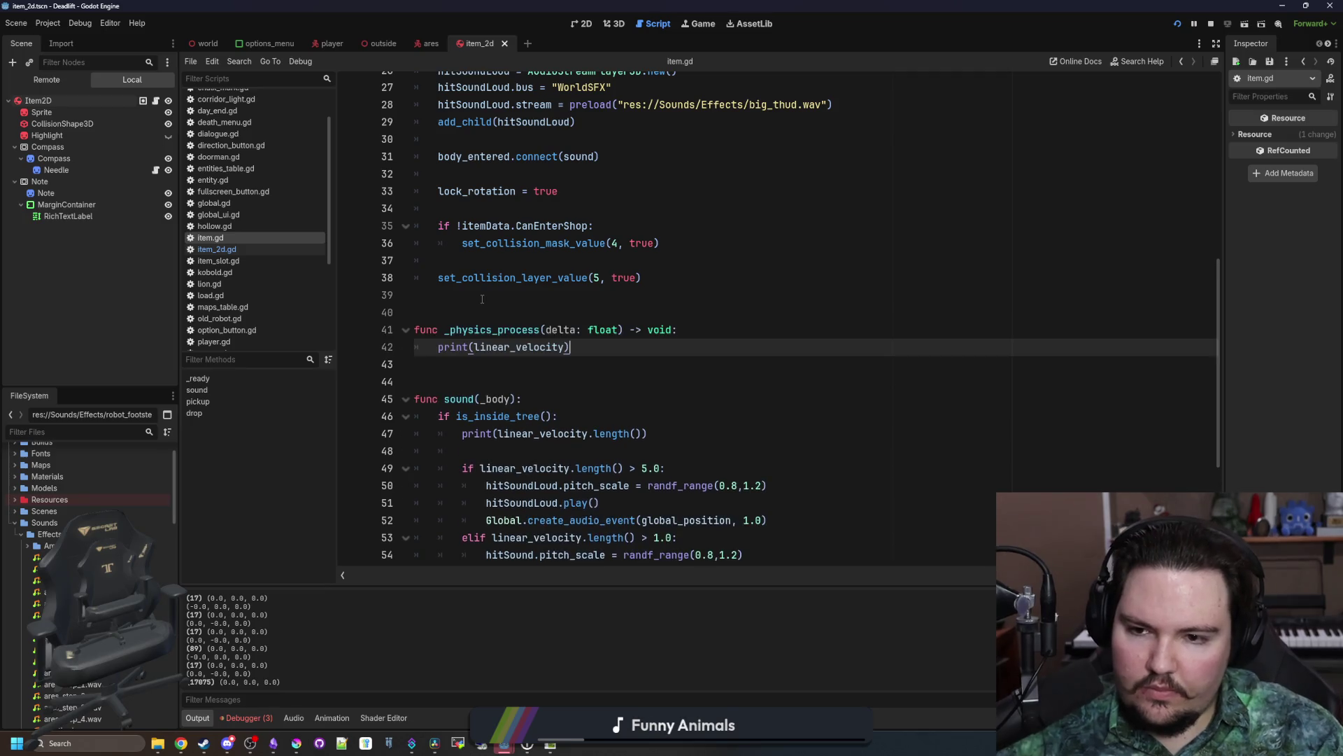
left_click(482, 299)
scroll(587, 307, "up", 1)
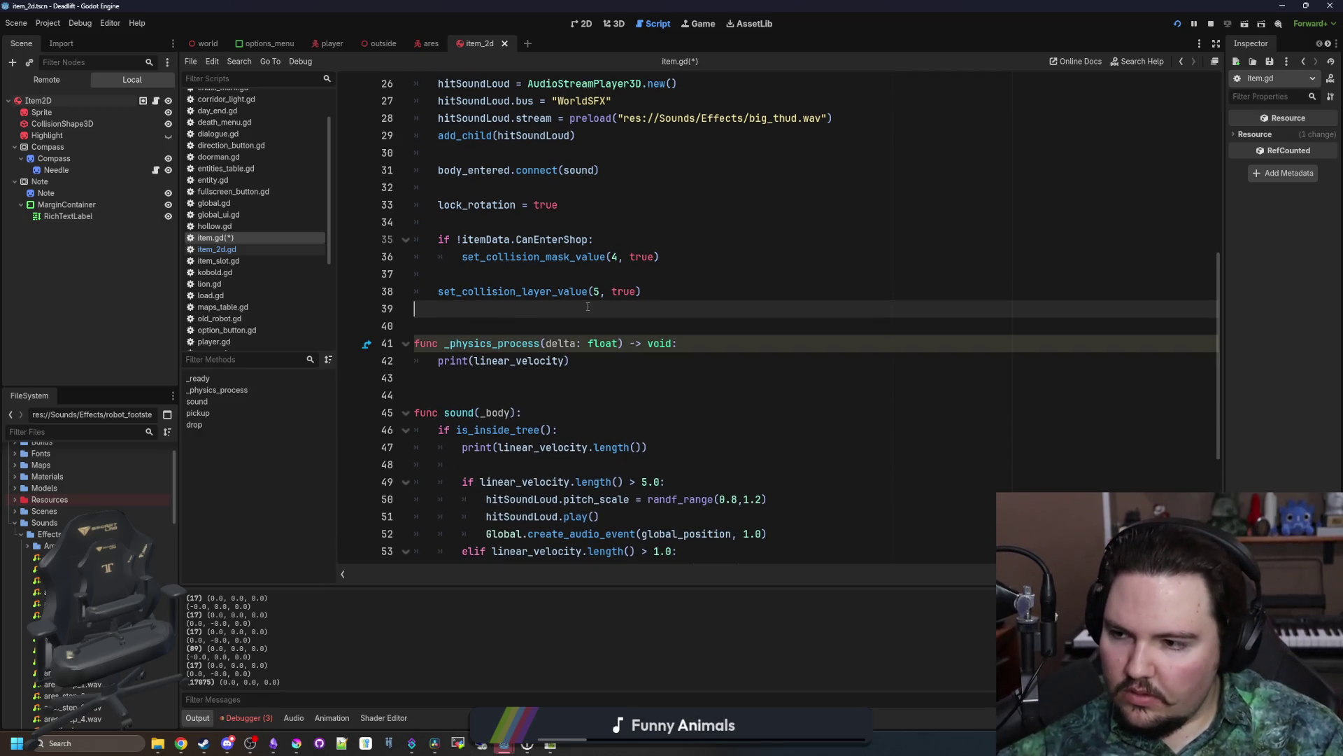
left_click(452, 329)
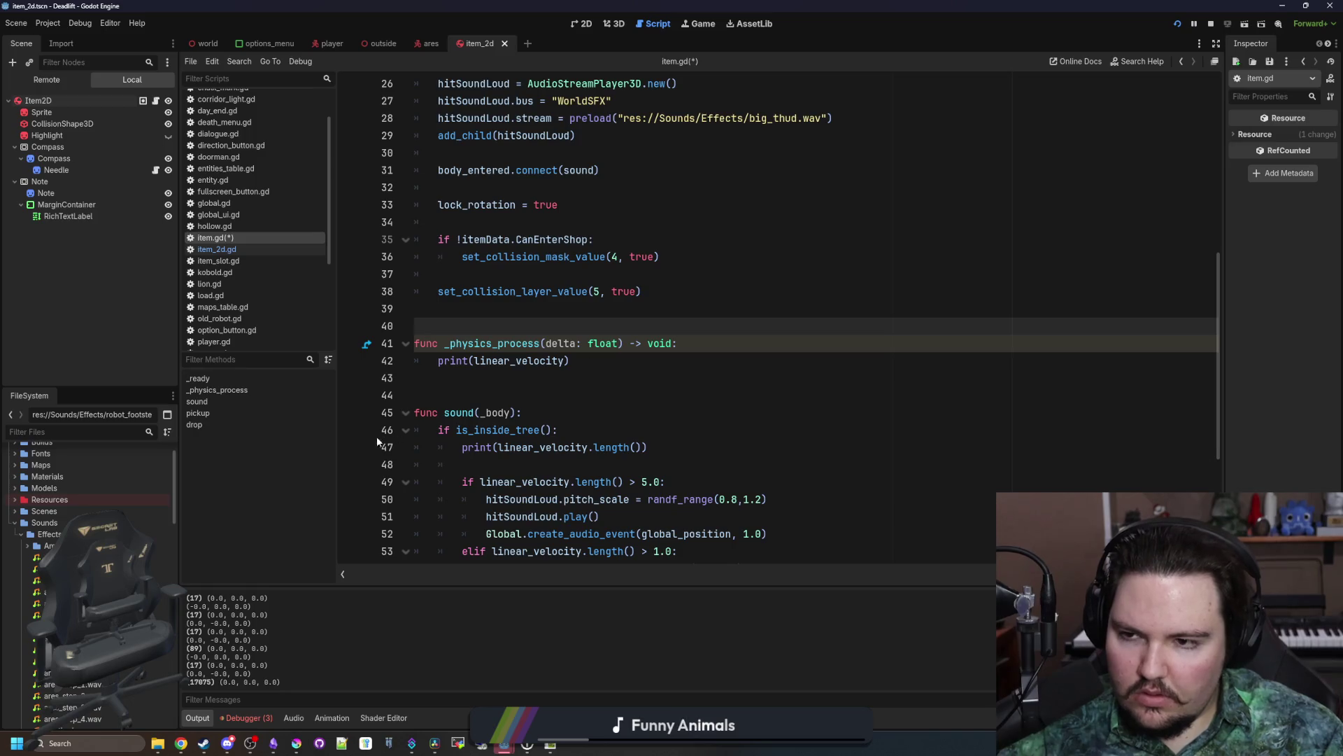
Step: Check that item_2d.gd no longer has it, then select item.gd's print(linear_velocity) line
left_click(250, 252)
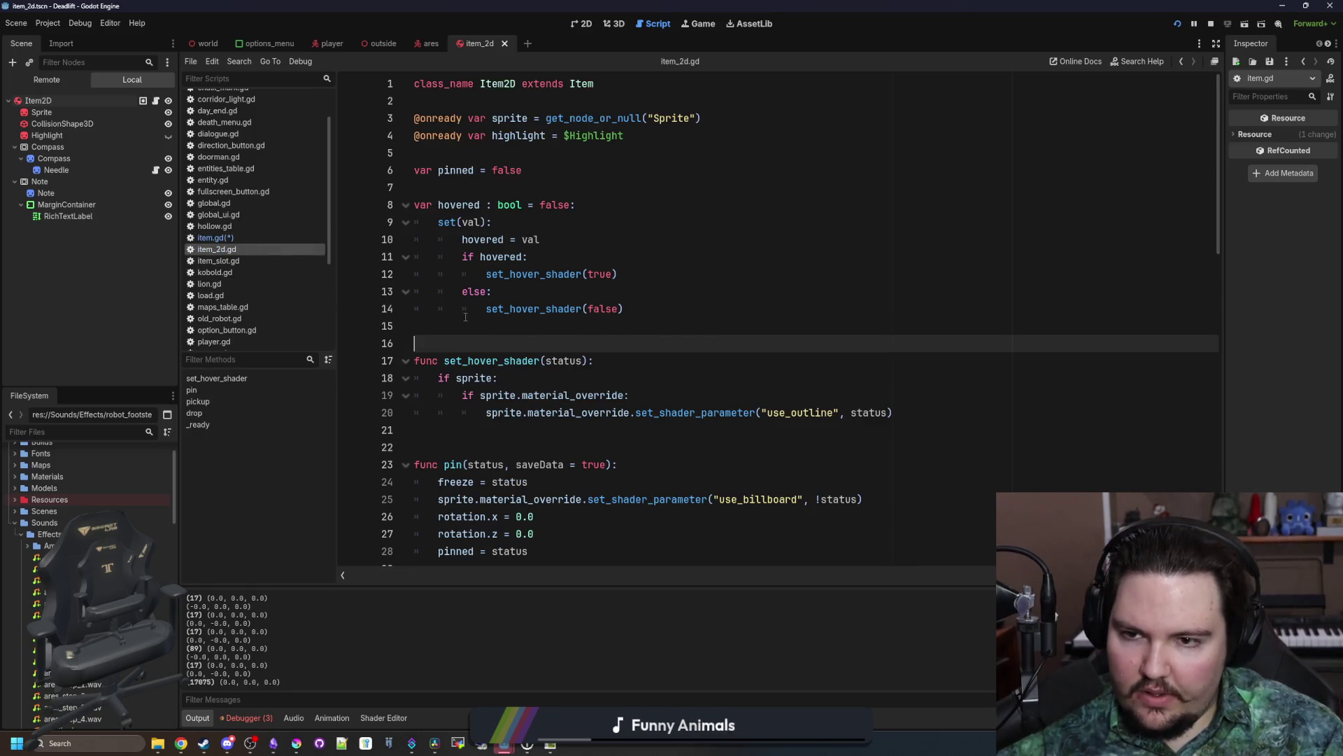
scroll(465, 317, "down", 15)
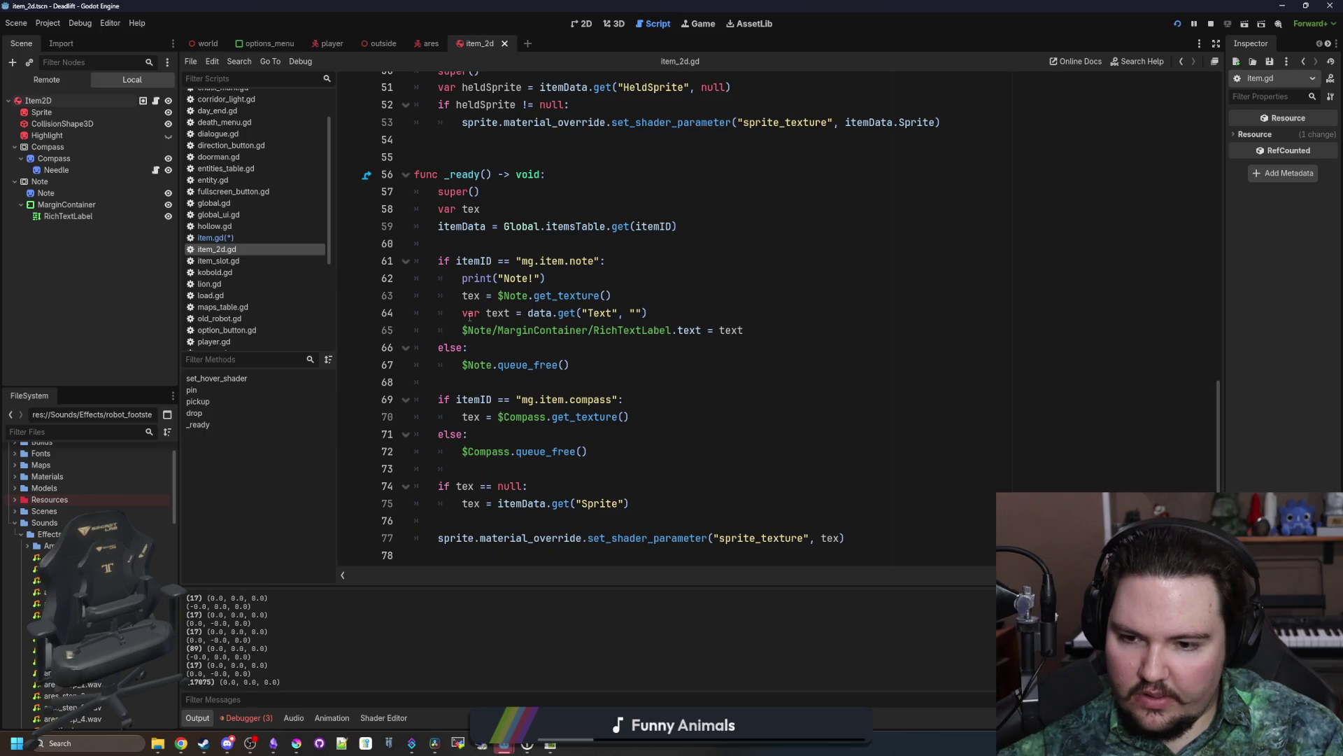
scroll(470, 316, "up", 15)
left_click(217, 282)
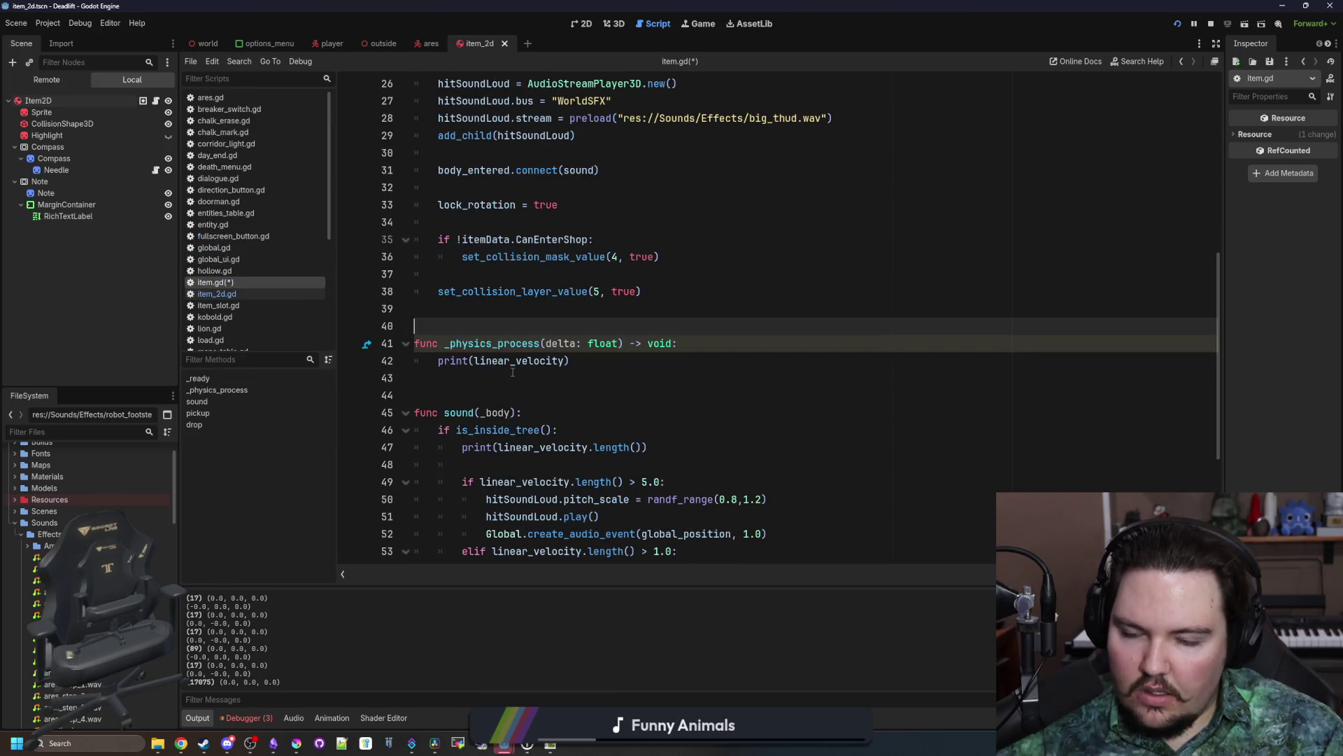
left_click_drag(570, 361, 439, 368)
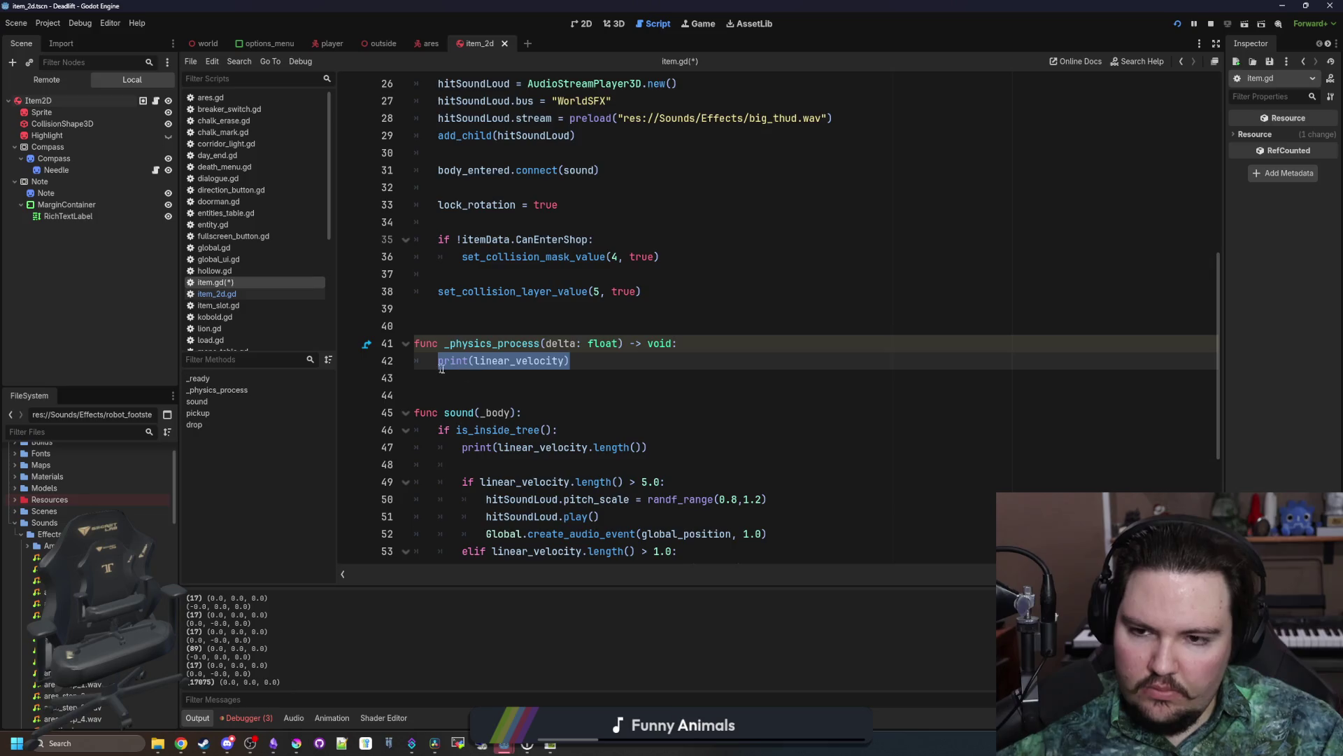
scroll(490, 350, "up", 8)
Step: Declare a new lastSpeed variable among item.gd's variables
left_click(497, 300)
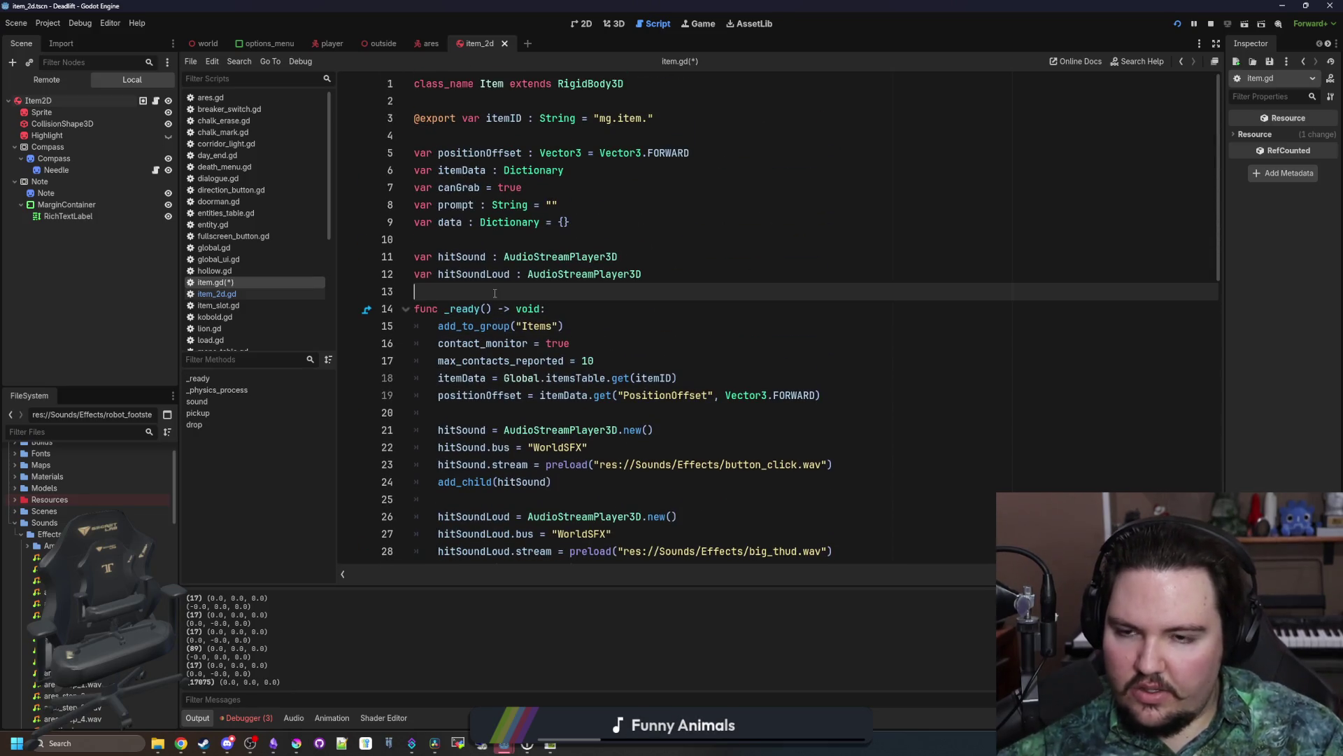
key("Return")
key("Up")
type("var last")
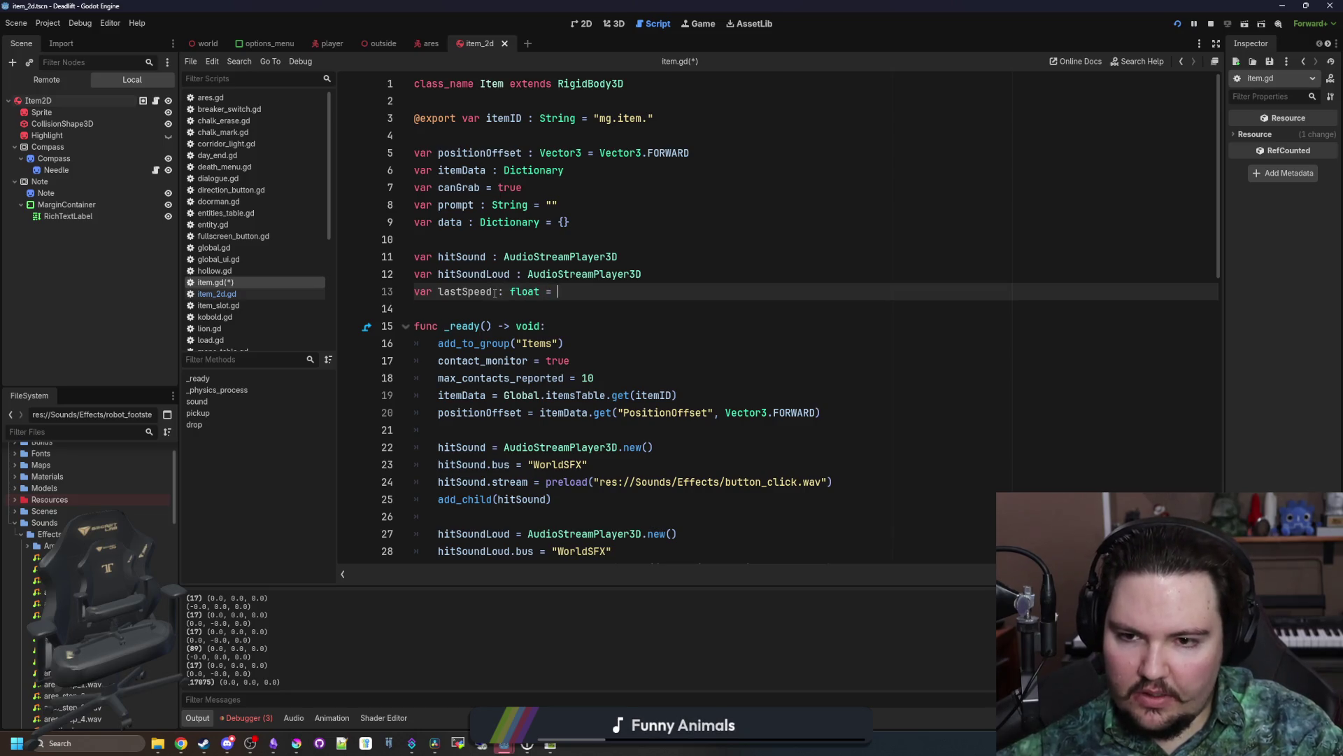
Step: Replace the print call in _physics_process with lastSpeed = linear_velocity.length()
double_click(489, 292)
key("ctrl+c")
scroll(490, 315, "down", 8)
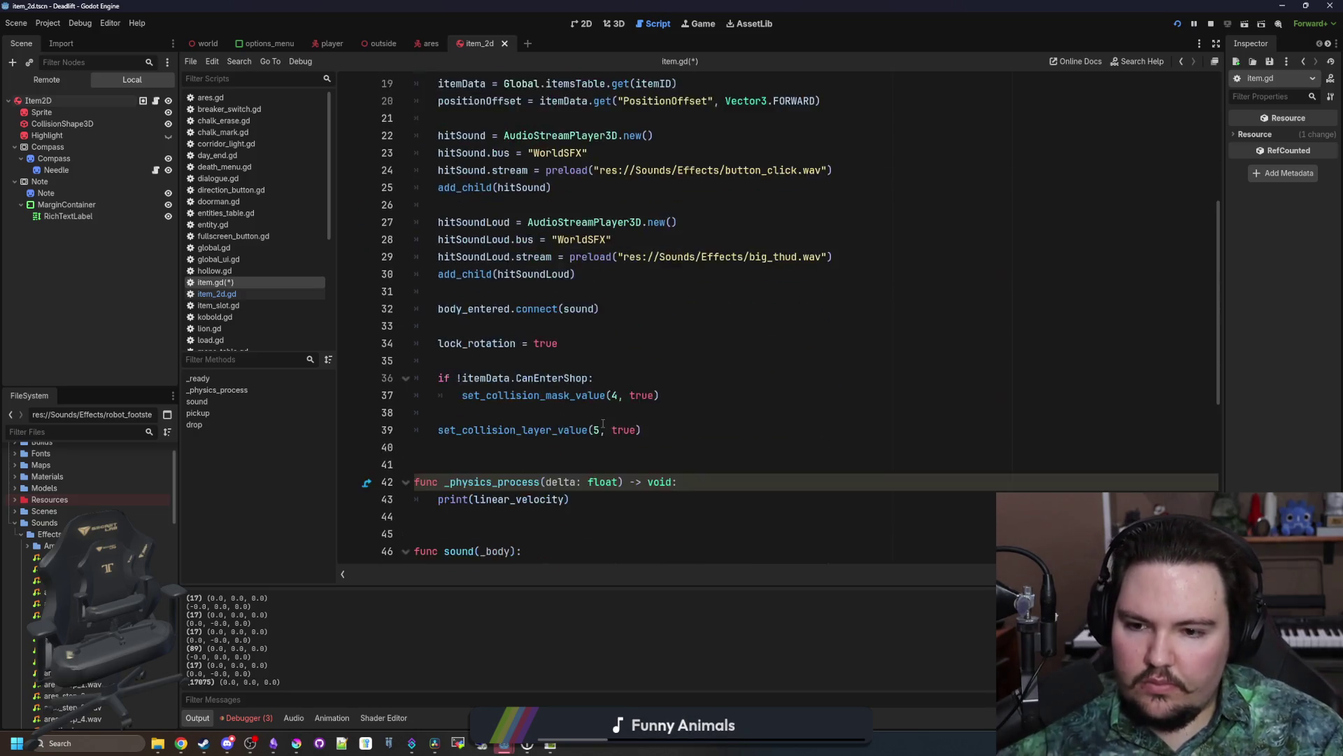
left_click_drag(570, 395, 437, 396)
key("ctrl+v")
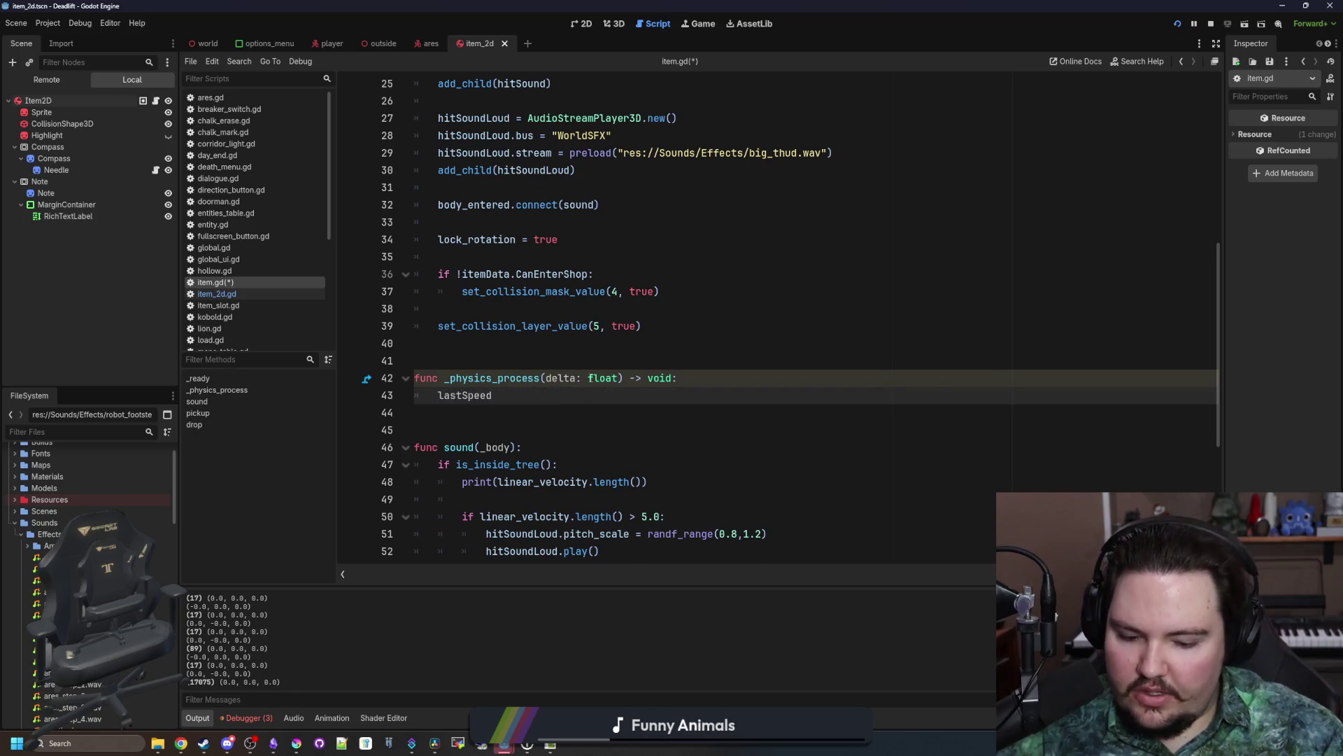
type(" = linear_ve")
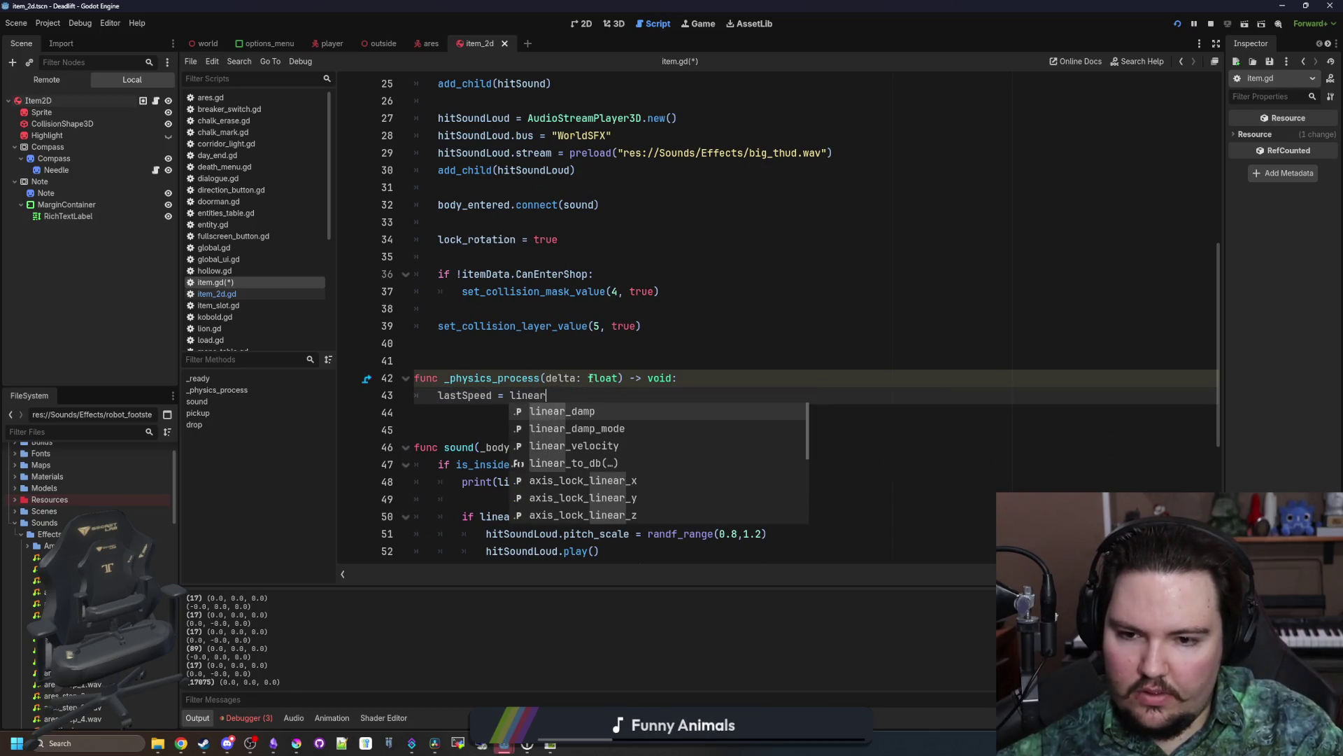
key("Return")
left_click(482, 369)
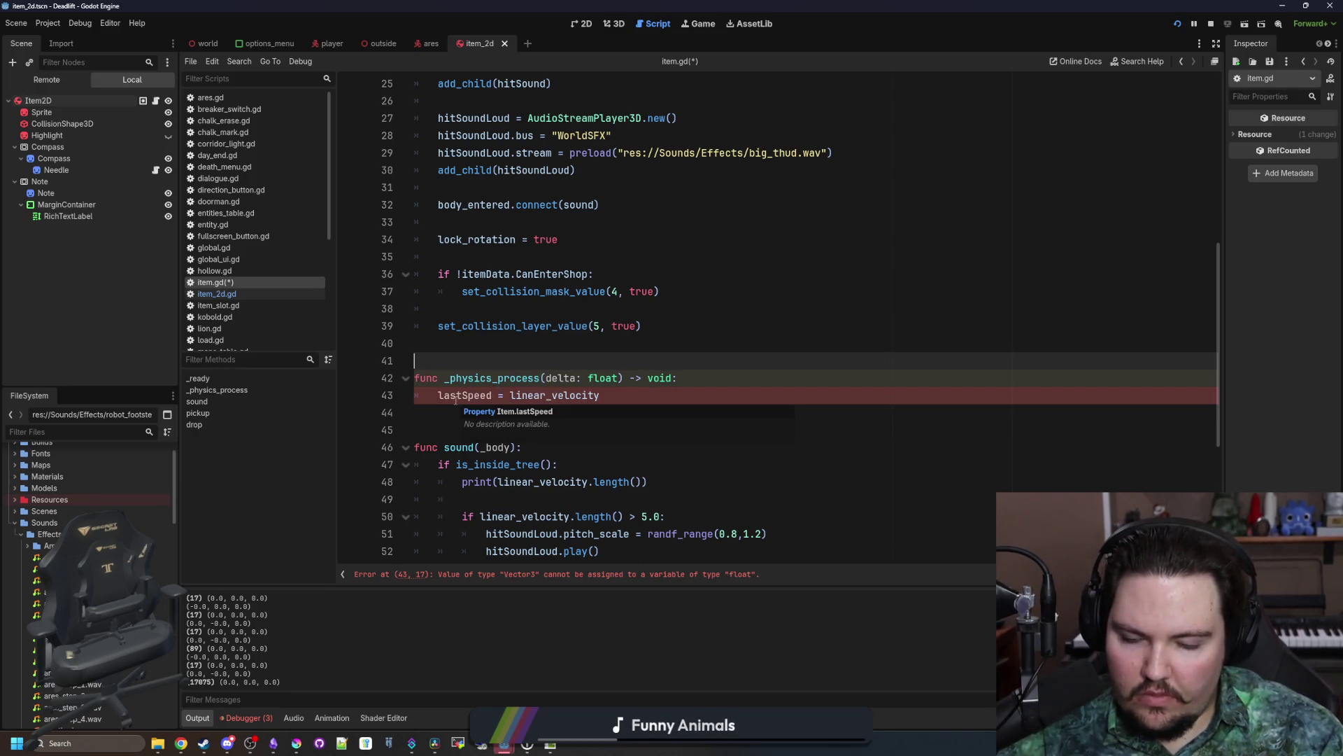
left_click(602, 396)
type(".length")
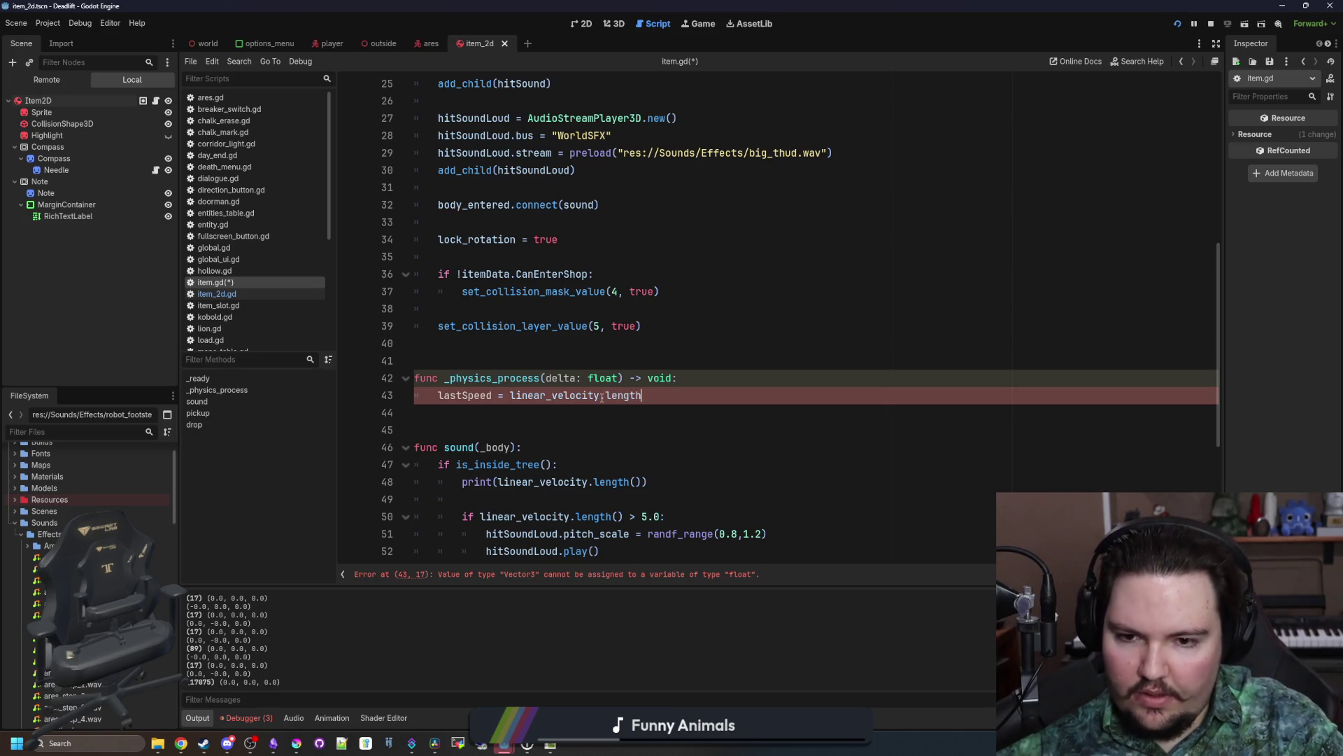
type("()")
Step: Stop the running game and locate where lastSpeed is used in item.gd
double_click(465, 395)
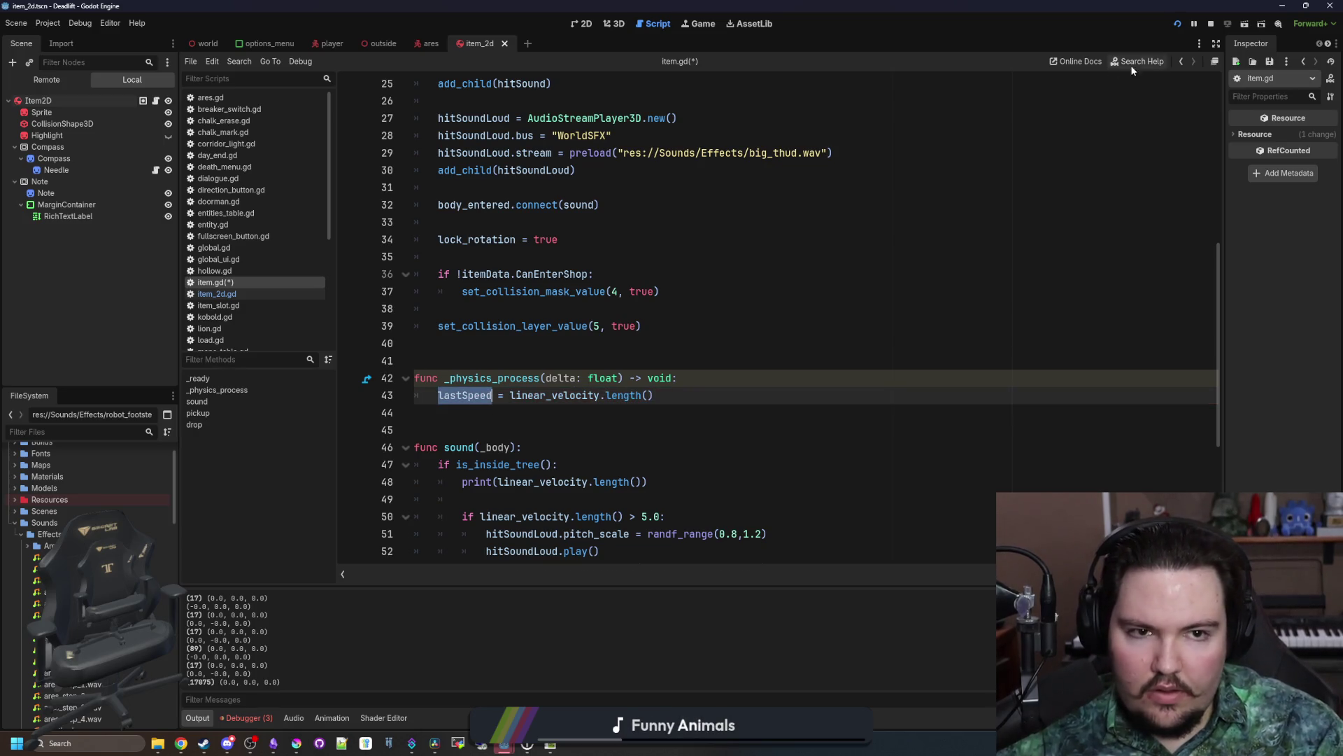
left_click(1210, 24)
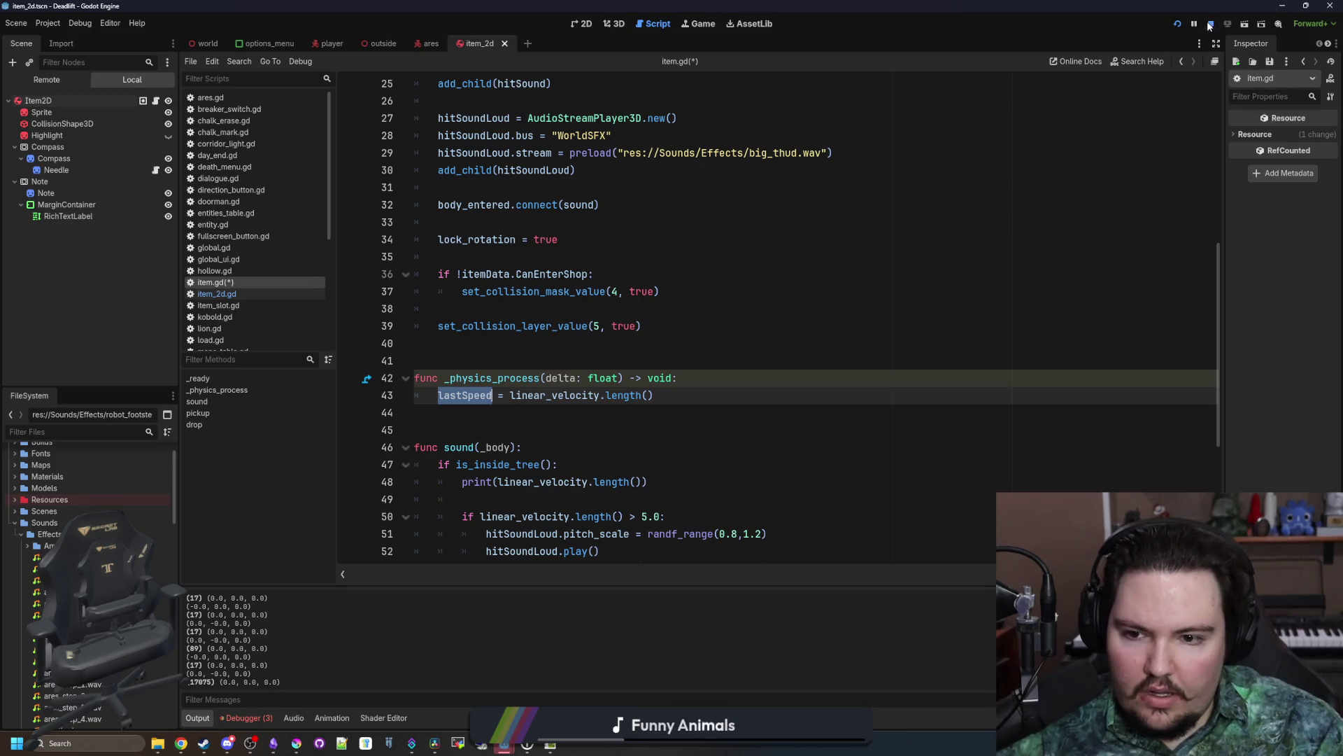
left_click(483, 396)
double_click(483, 396)
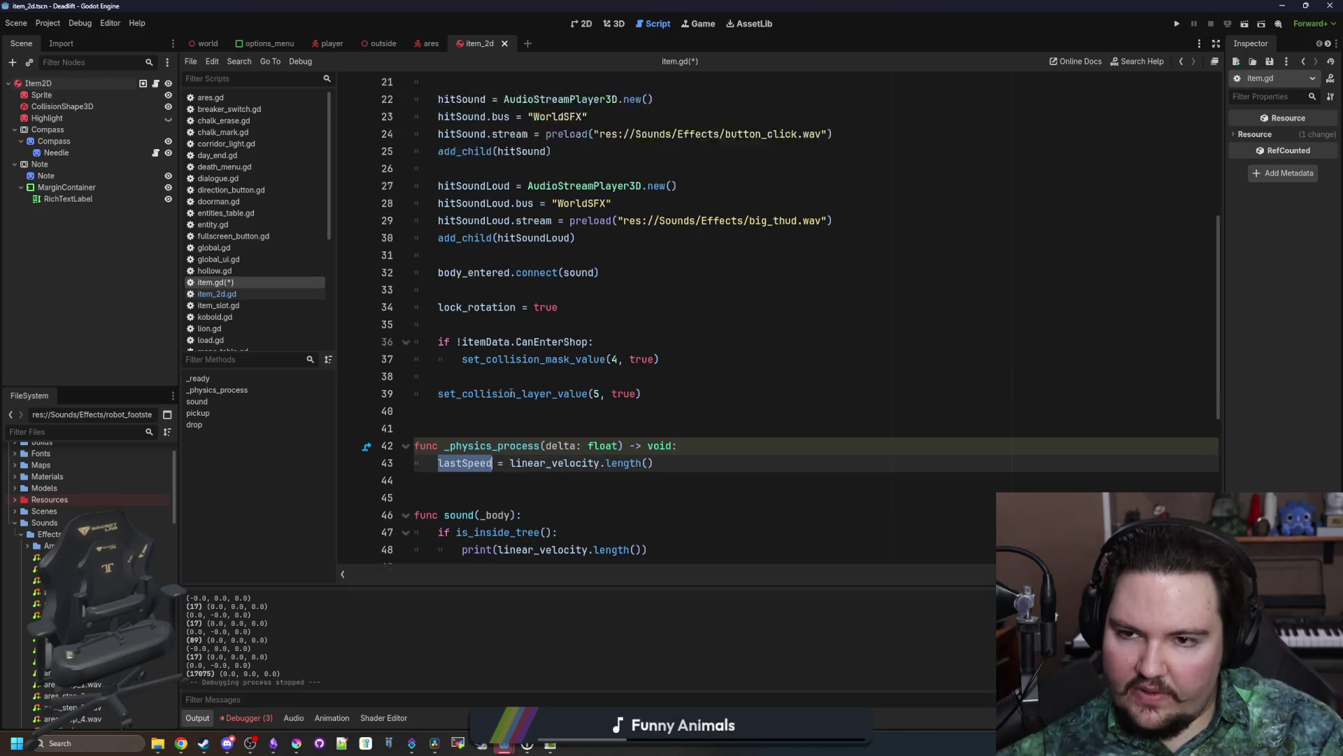
scroll(512, 384, "up", 5)
scroll(511, 385, "down", 6)
scroll(511, 384, "down", 2)
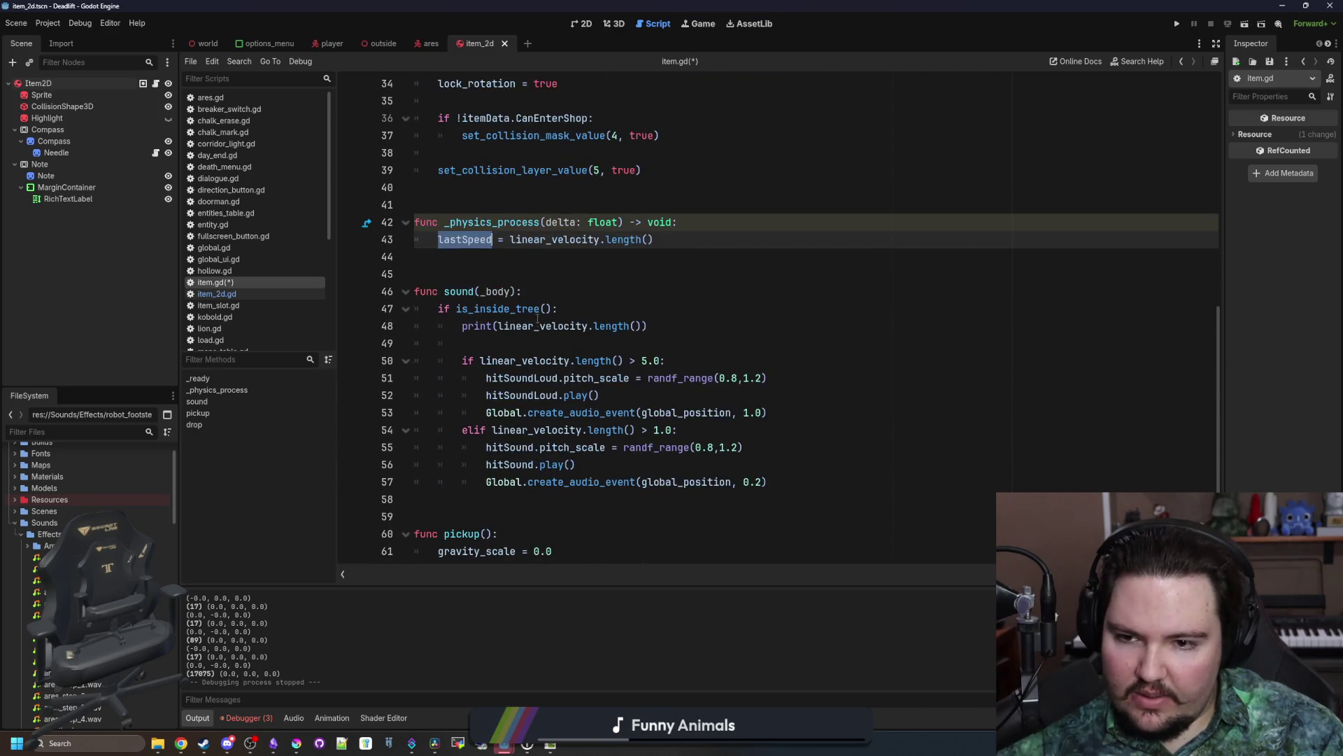
Step: Change print to prints in the sound handler on line 48
left_click(642, 326)
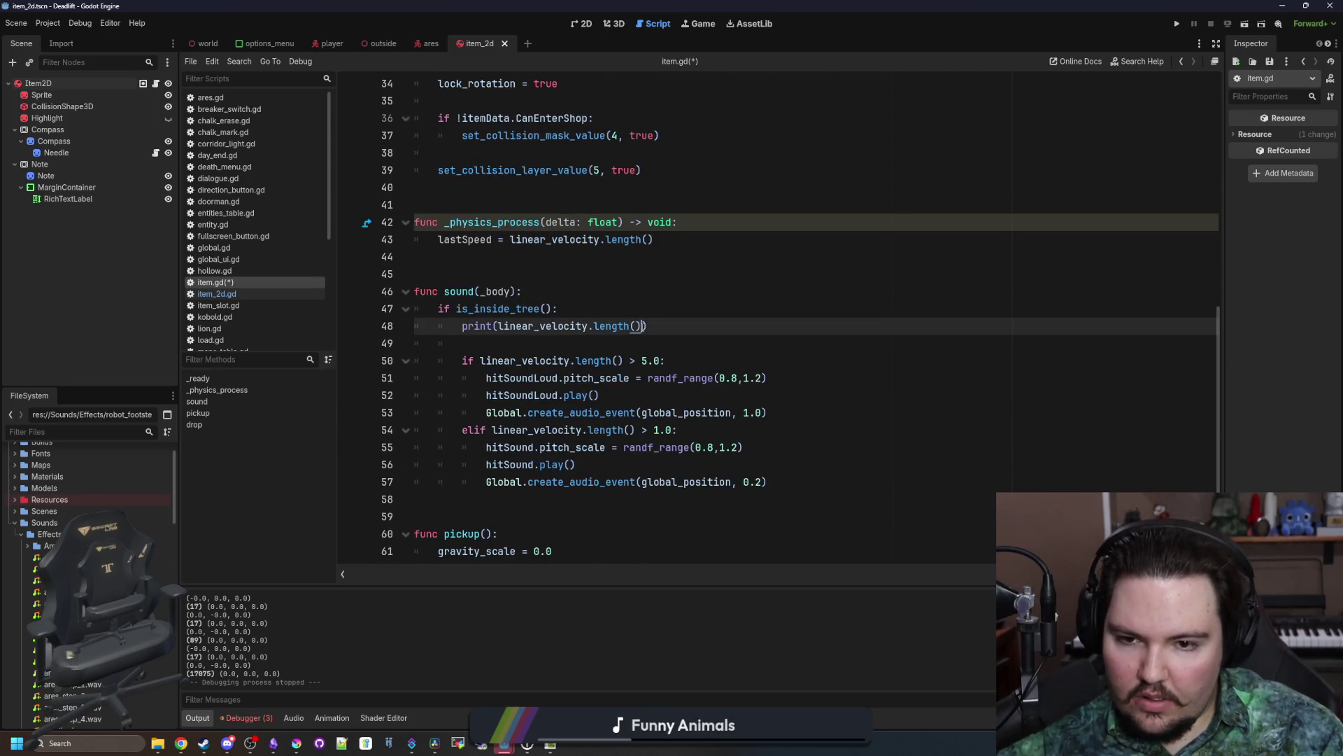
left_click(495, 326)
type("s")
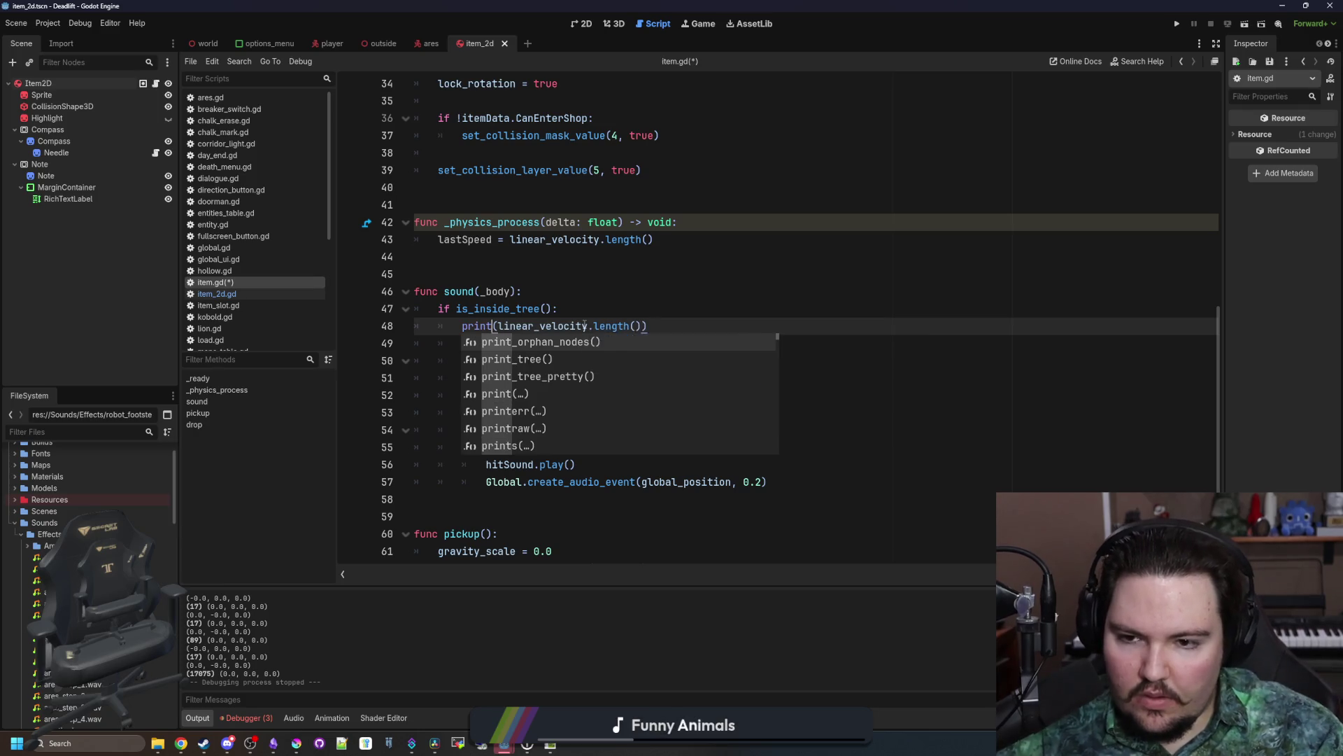
left_click(648, 326)
Step: Add lastSpeed to the prints call, then launch the game from the main menu
type(", lastSpeed")
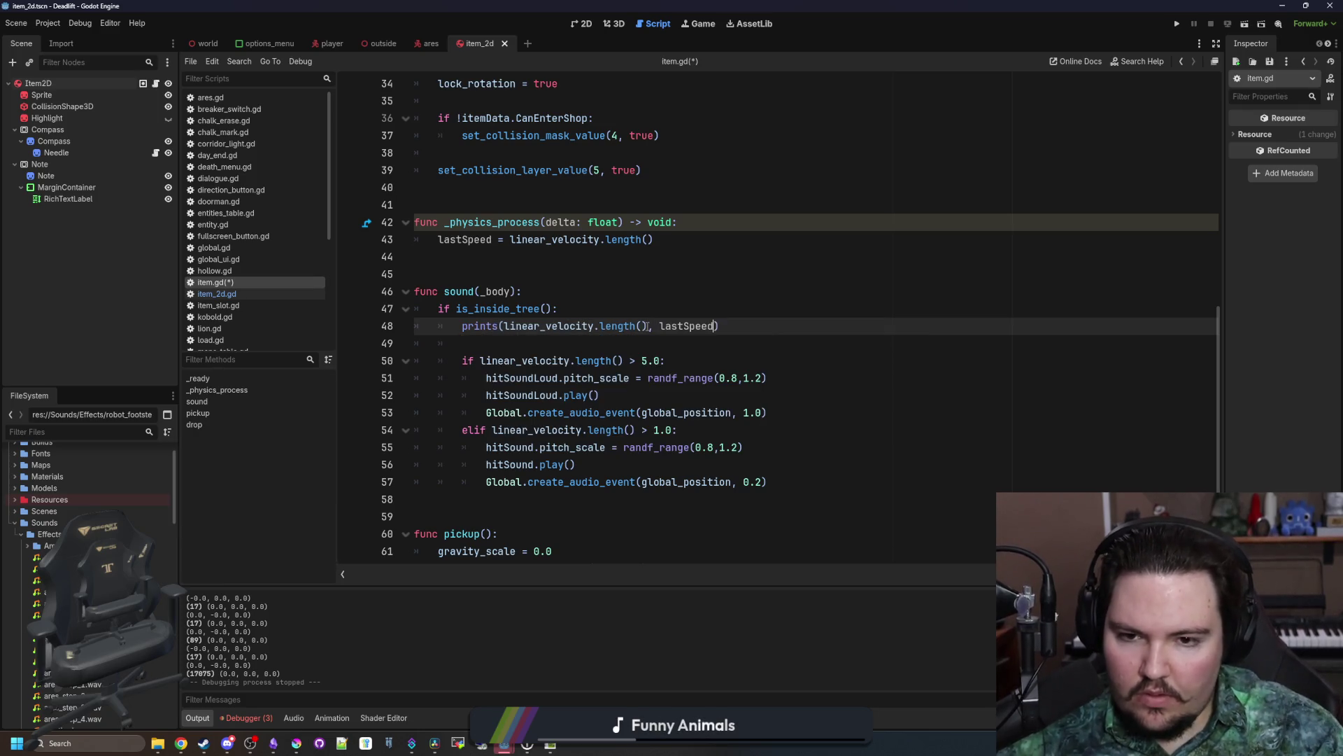
left_click(1170, 26)
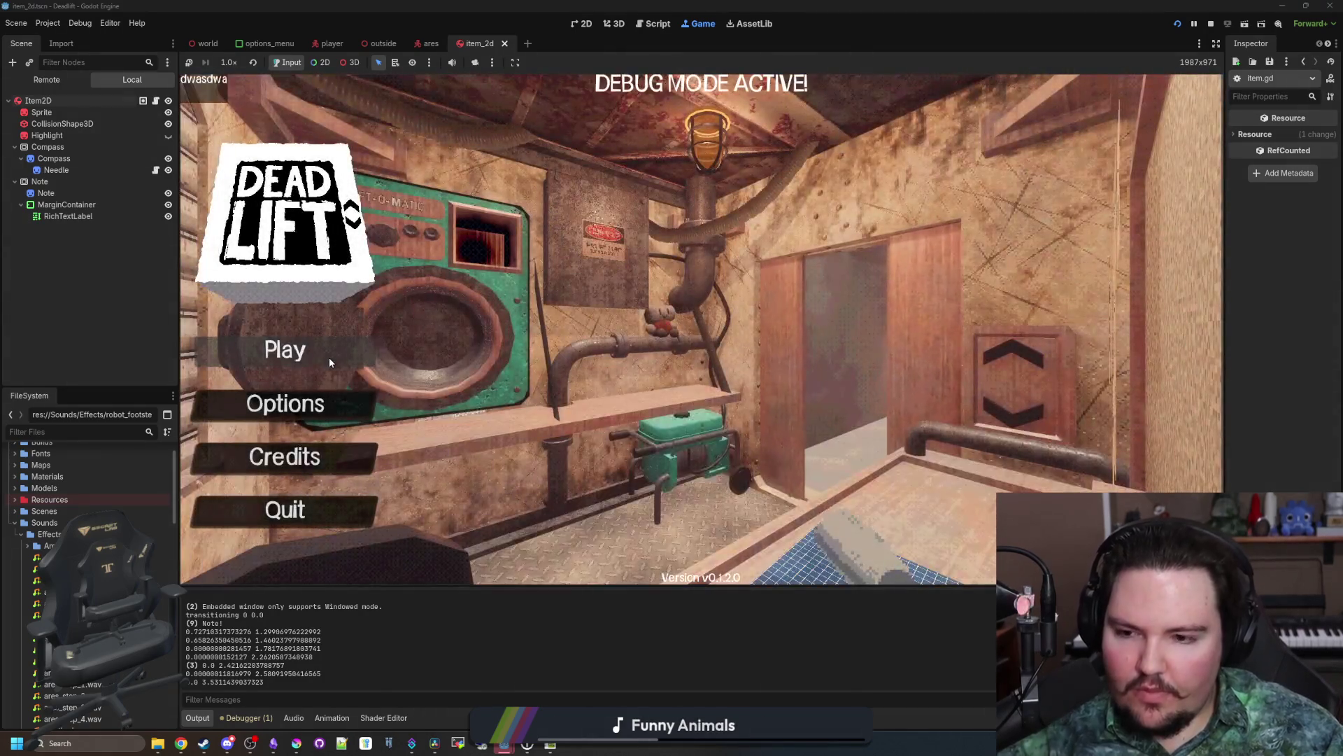
left_click(329, 361)
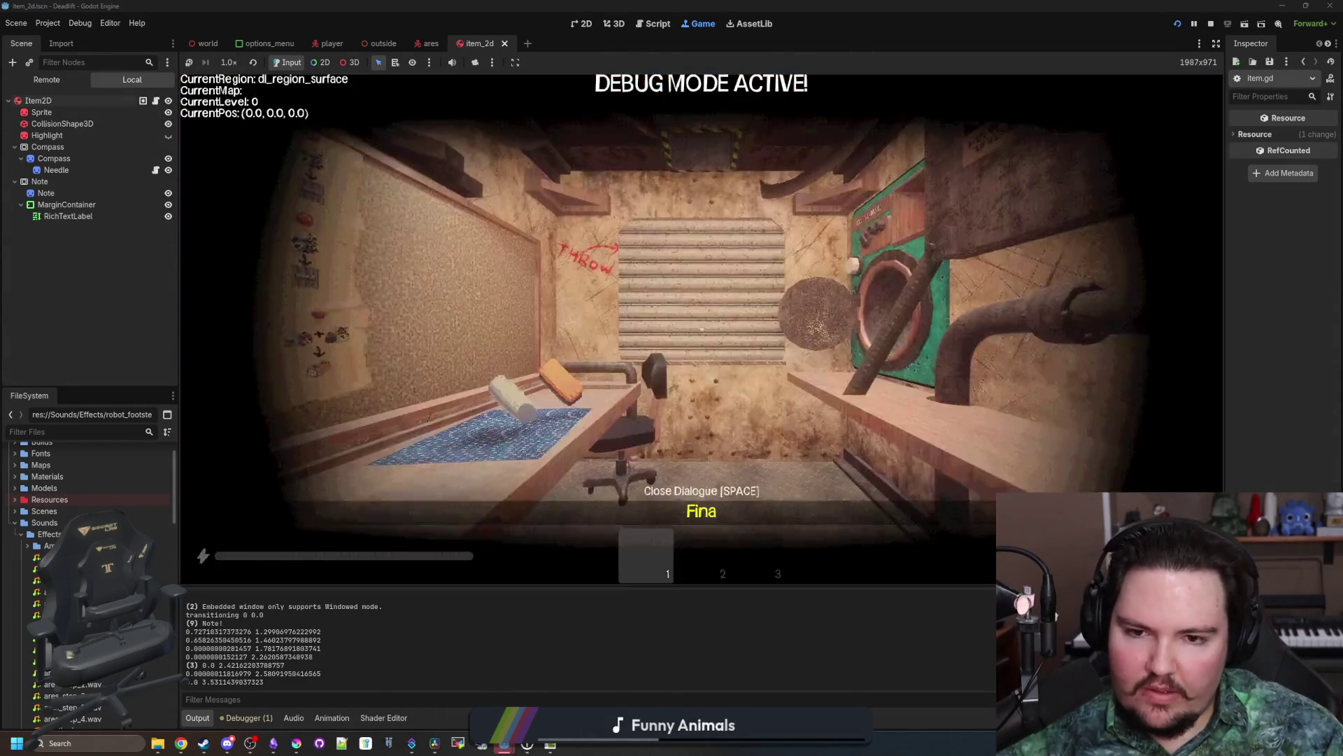
Step: Throw the held rock onto the grass, pick it back up, and throw it again
key("w")
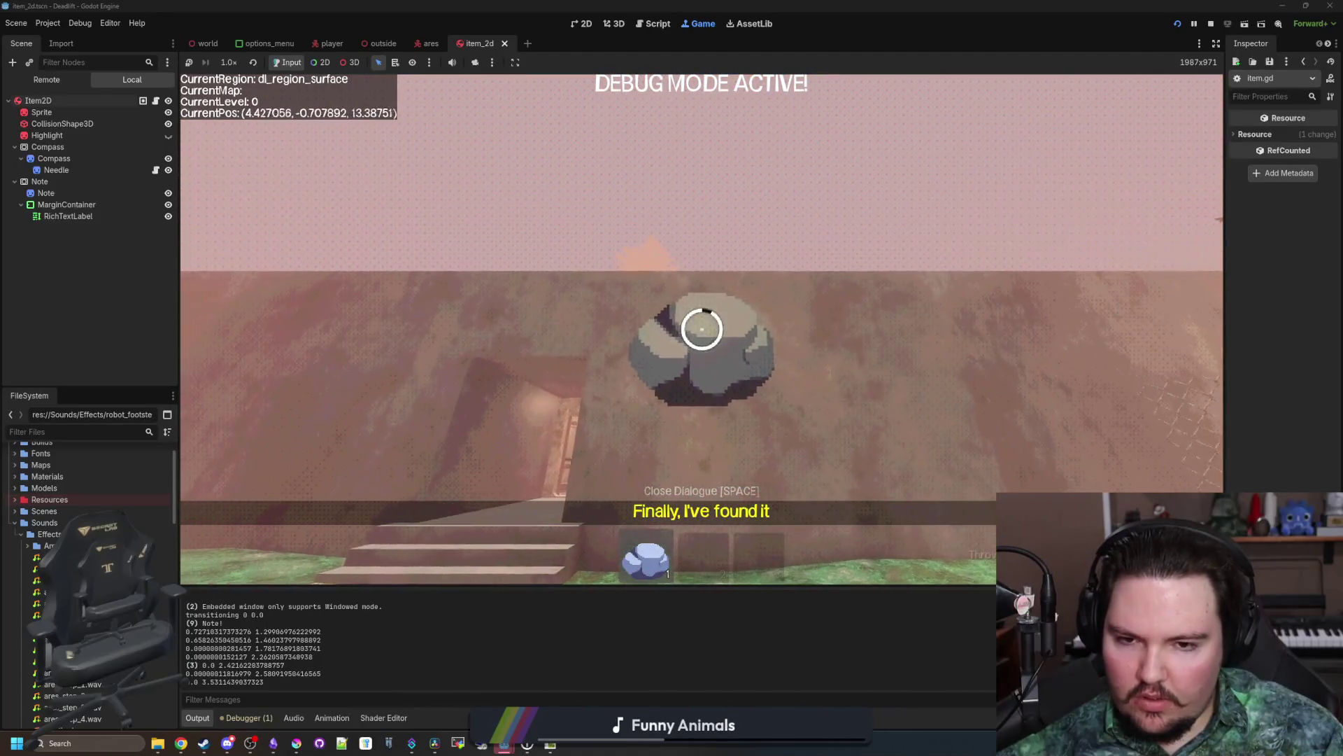
left_click(702, 329)
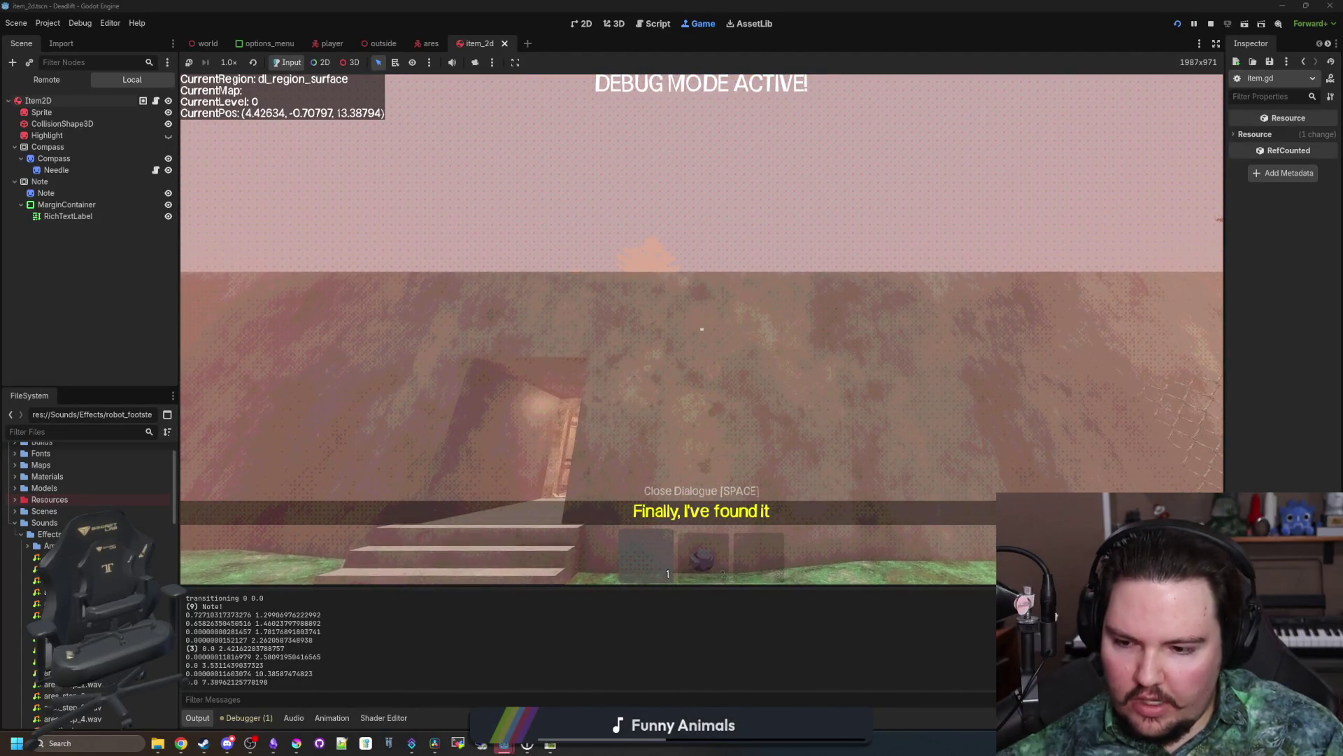
key("w")
left_click(702, 329)
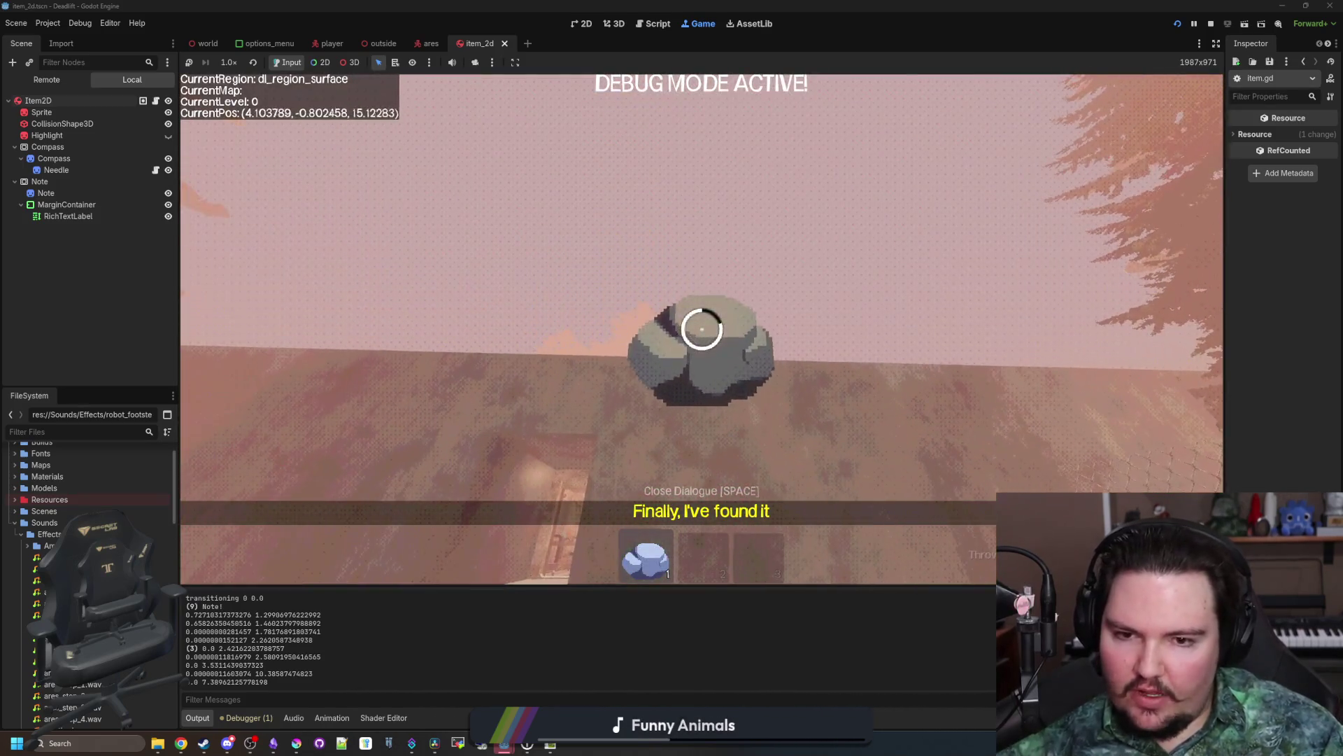
left_click(702, 329)
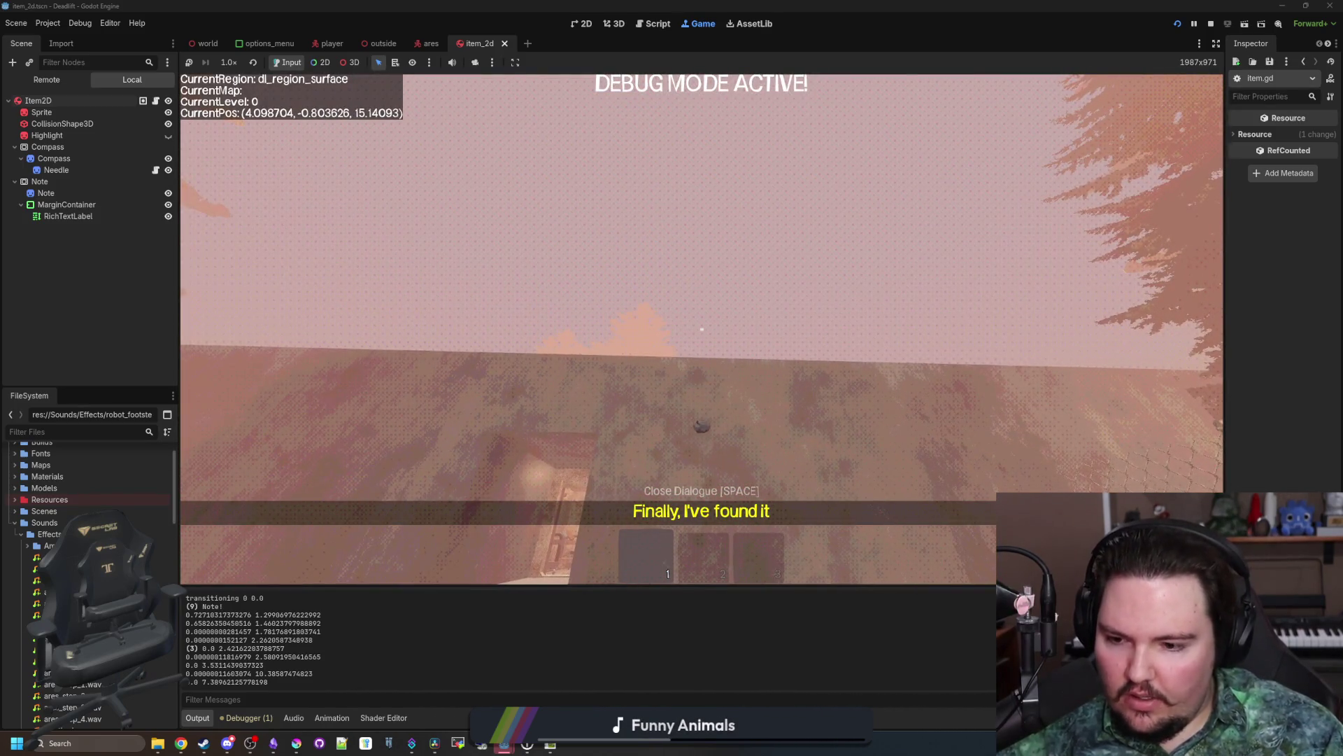
Step: Pick up the rock with E, throw it, pause the game, and open Item2D's script
key("w")
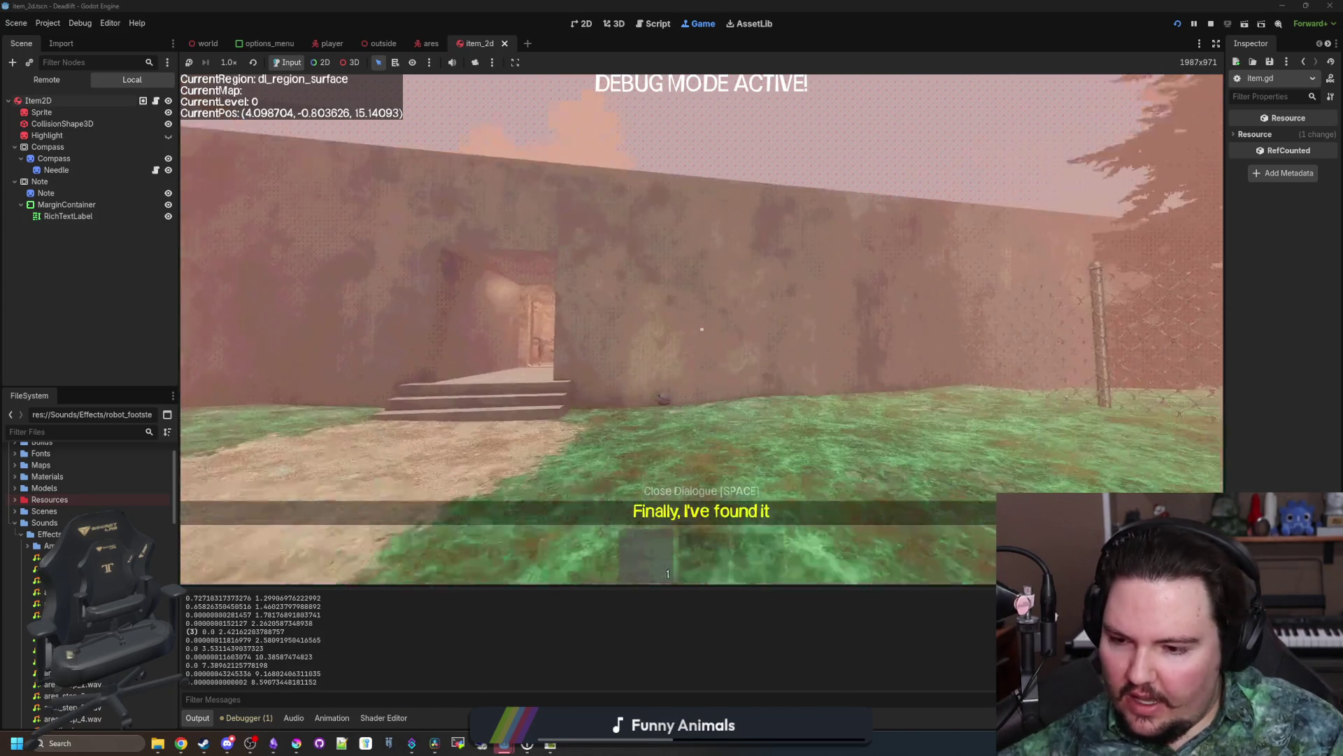
key("e")
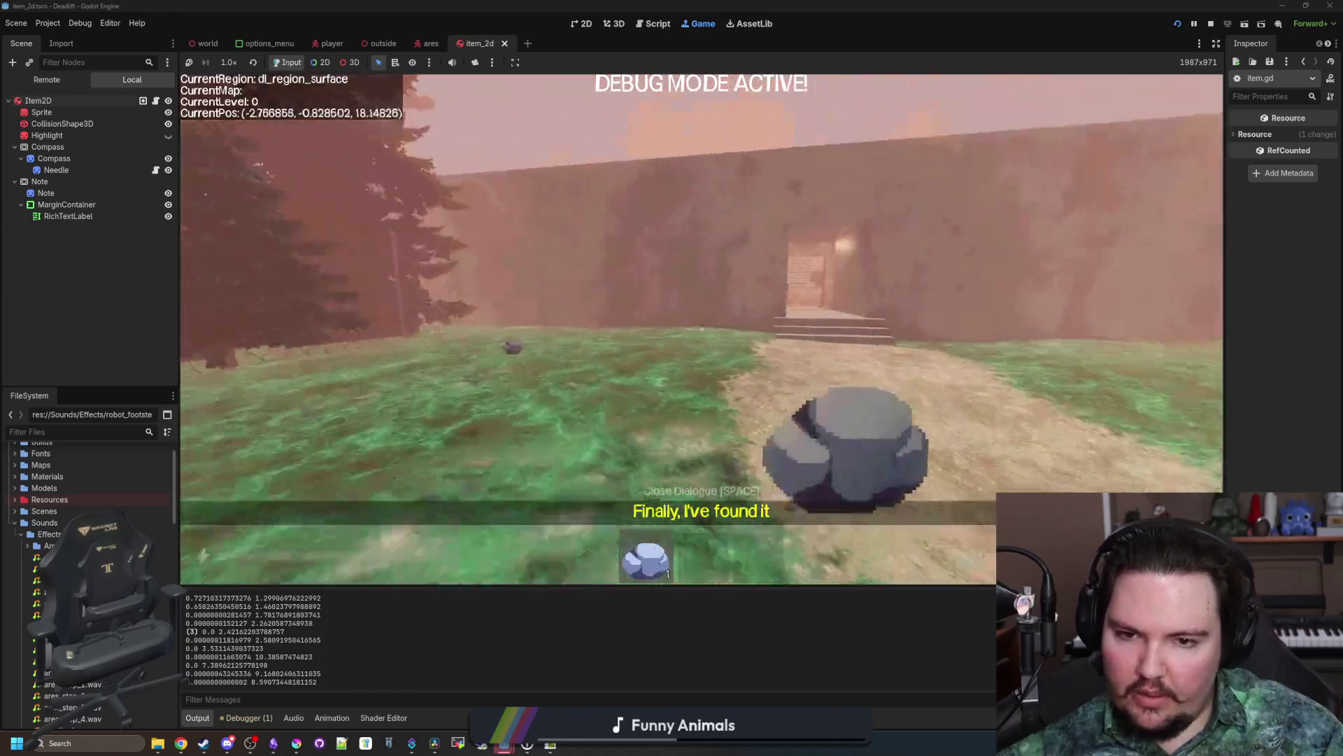
left_click(702, 329)
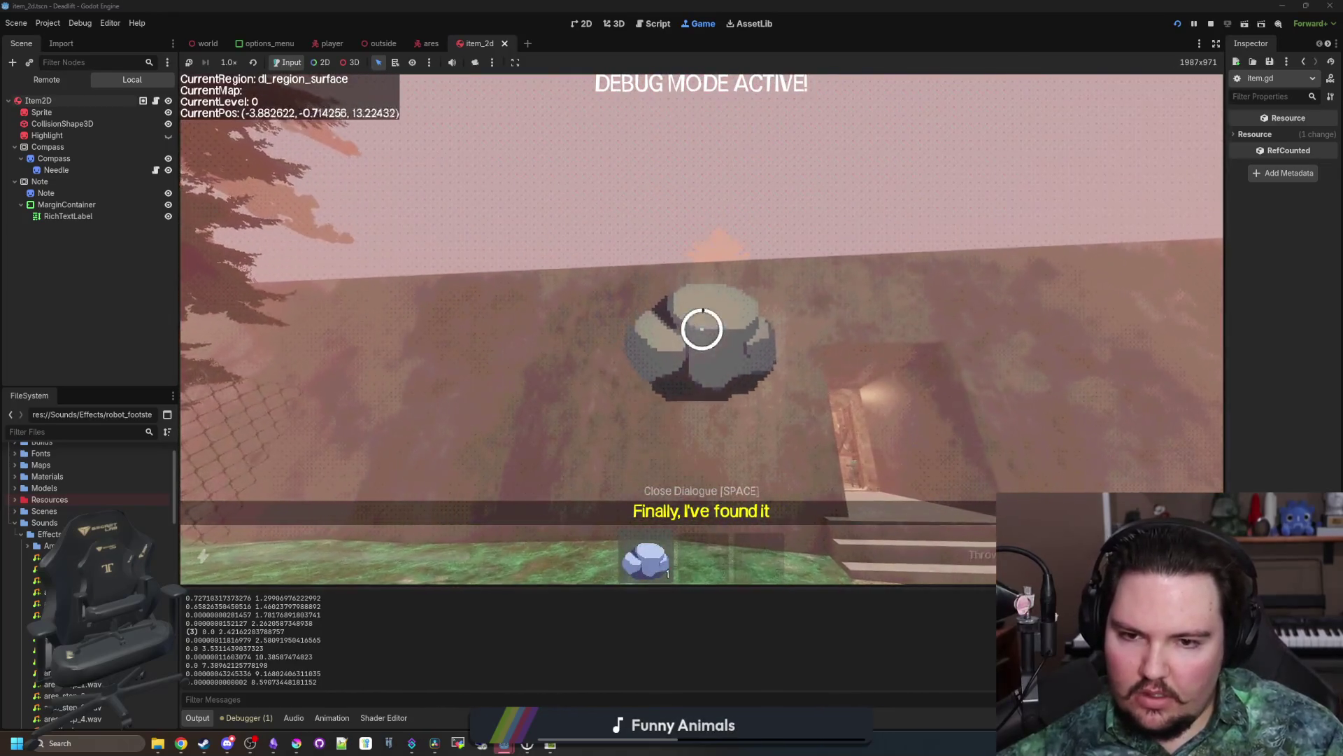
key("Escape")
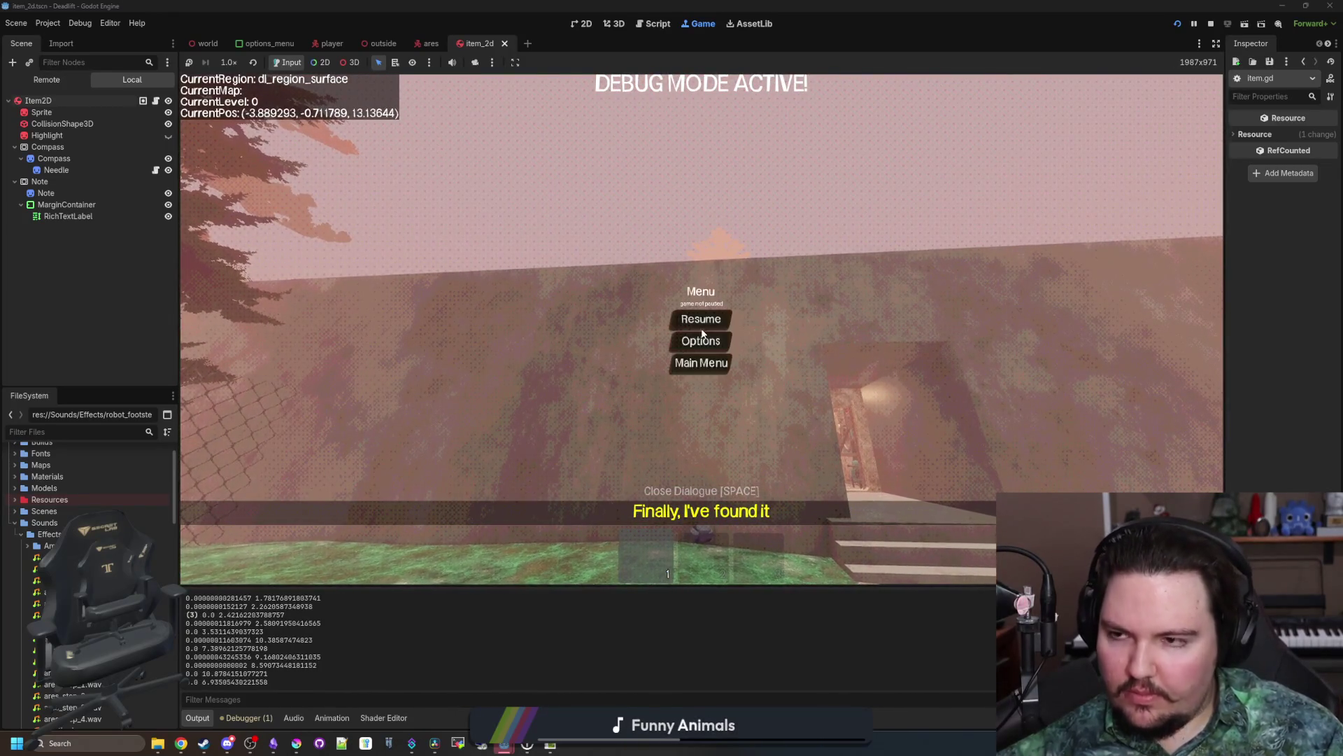
left_click(156, 102)
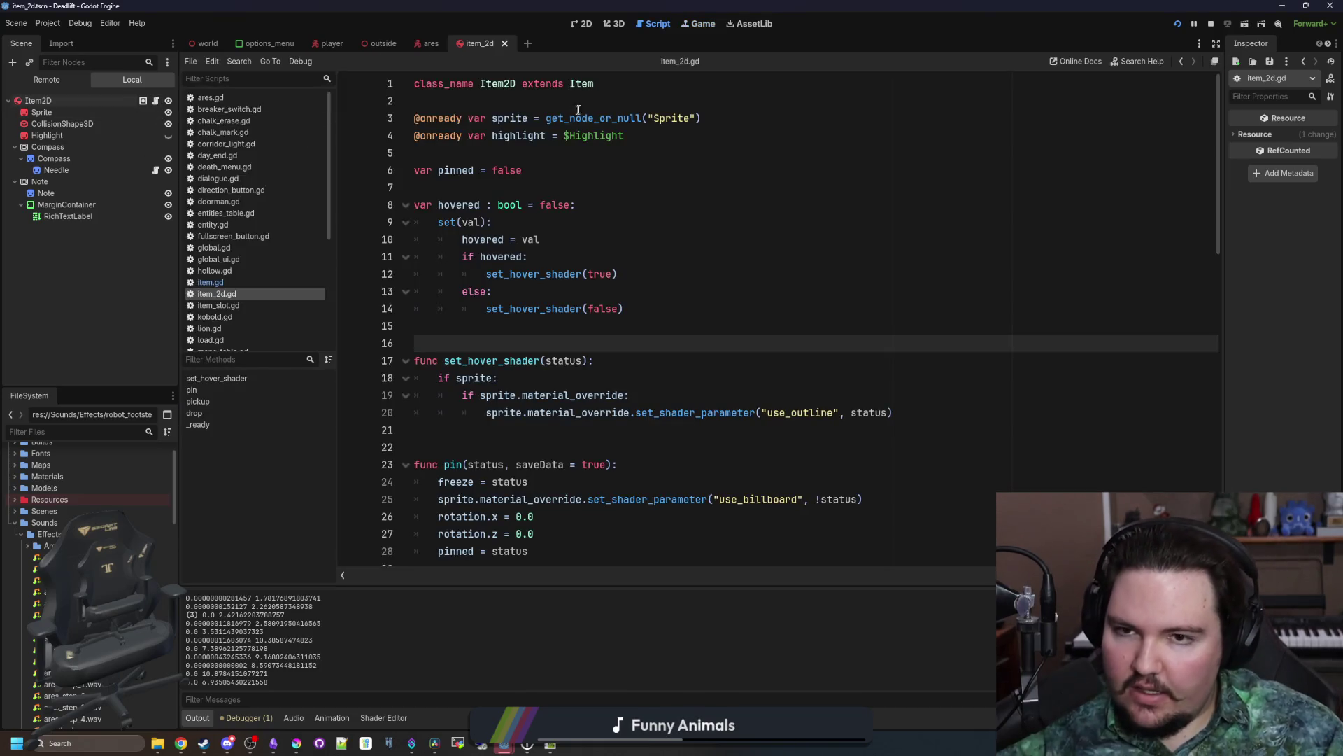
Step: Open item.gd, rename _physics_process's delta parameter to _delta, and save
left_click(575, 85, "ctrl")
scroll(553, 336, "up", 3)
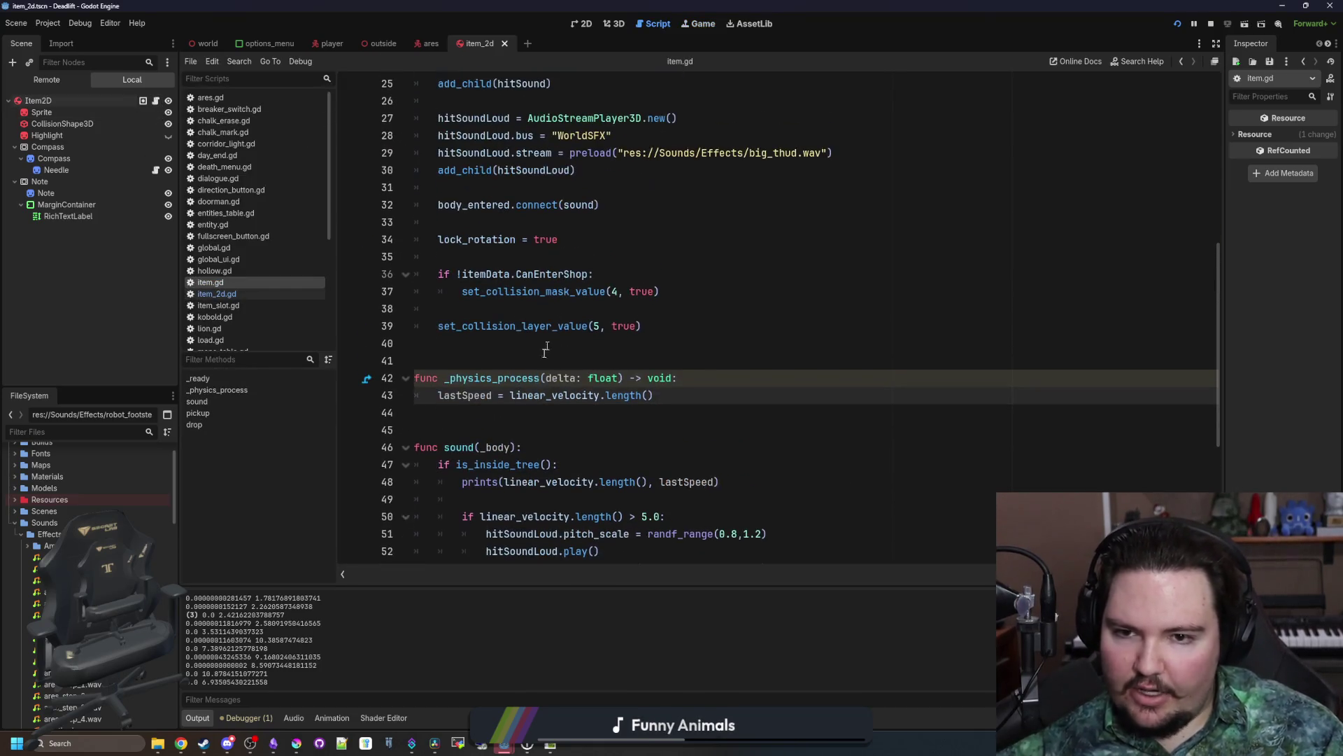
left_click(547, 378)
type("_")
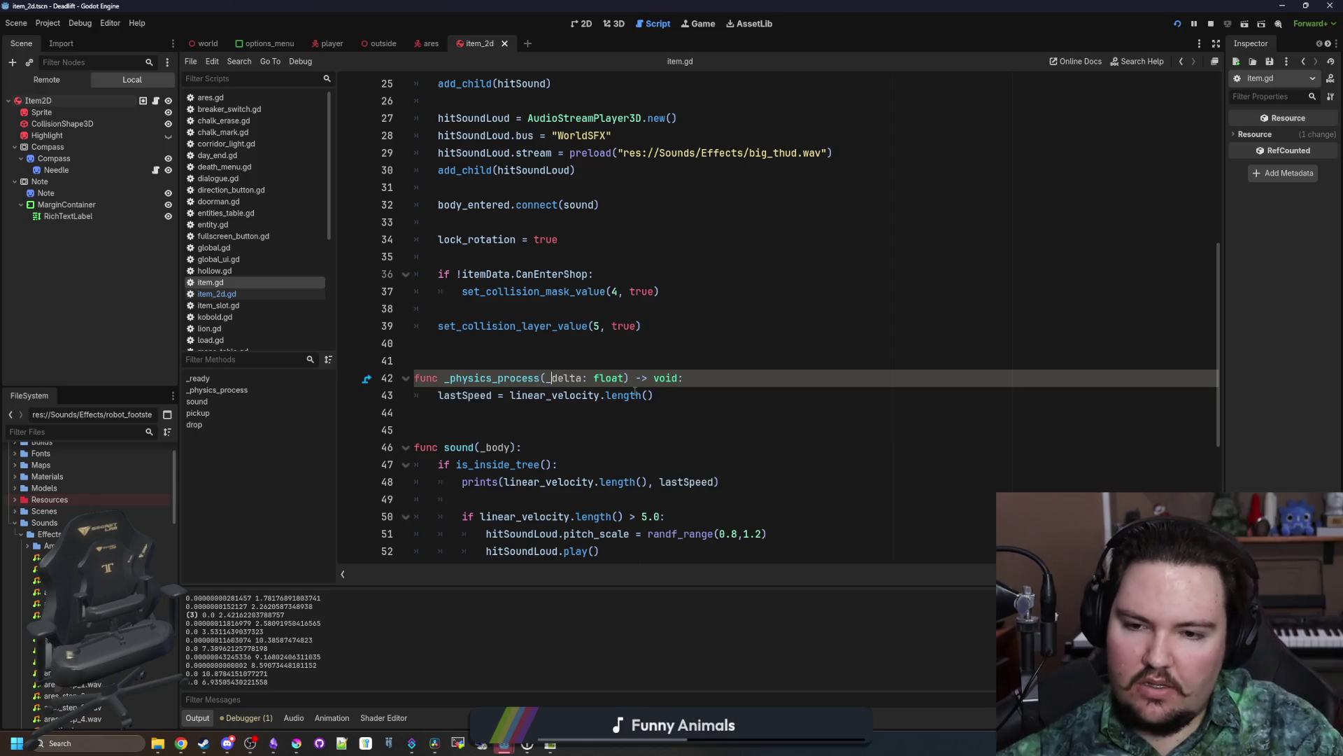
left_click(553, 361)
left_click(530, 373)
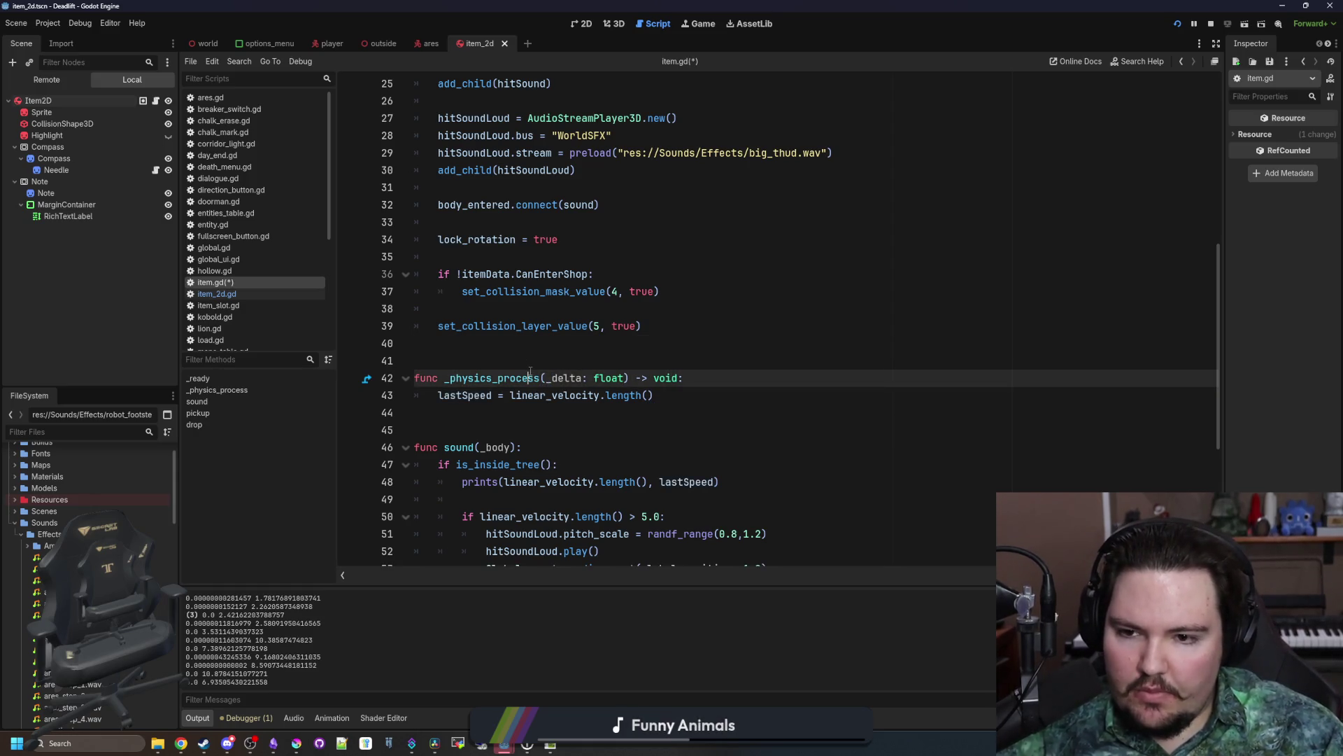
left_click(530, 367)
key("ctrl+s")
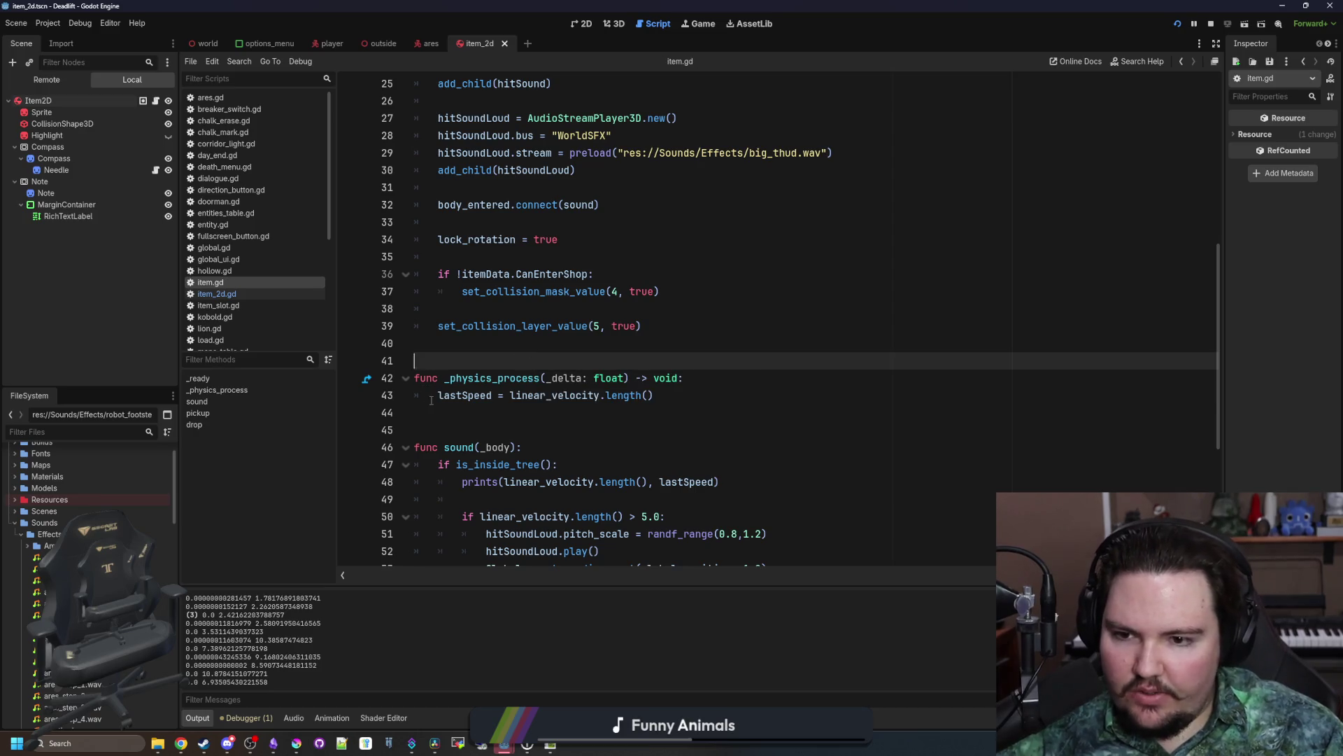
Step: Review the lastSpeed assignment on line 43 and save the scripts again
left_click_drag(437, 395, 653, 395)
left_click(653, 396)
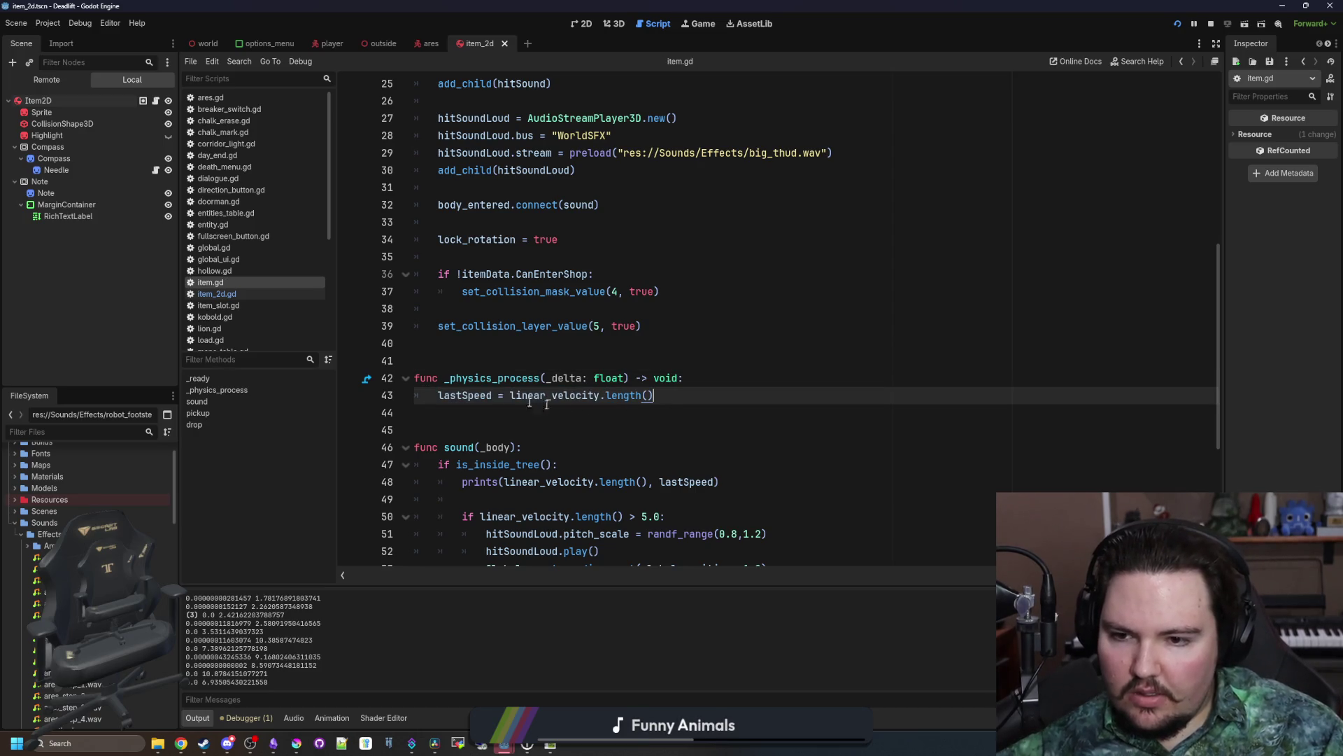
left_click(490, 360)
scroll(533, 372, "up", 8)
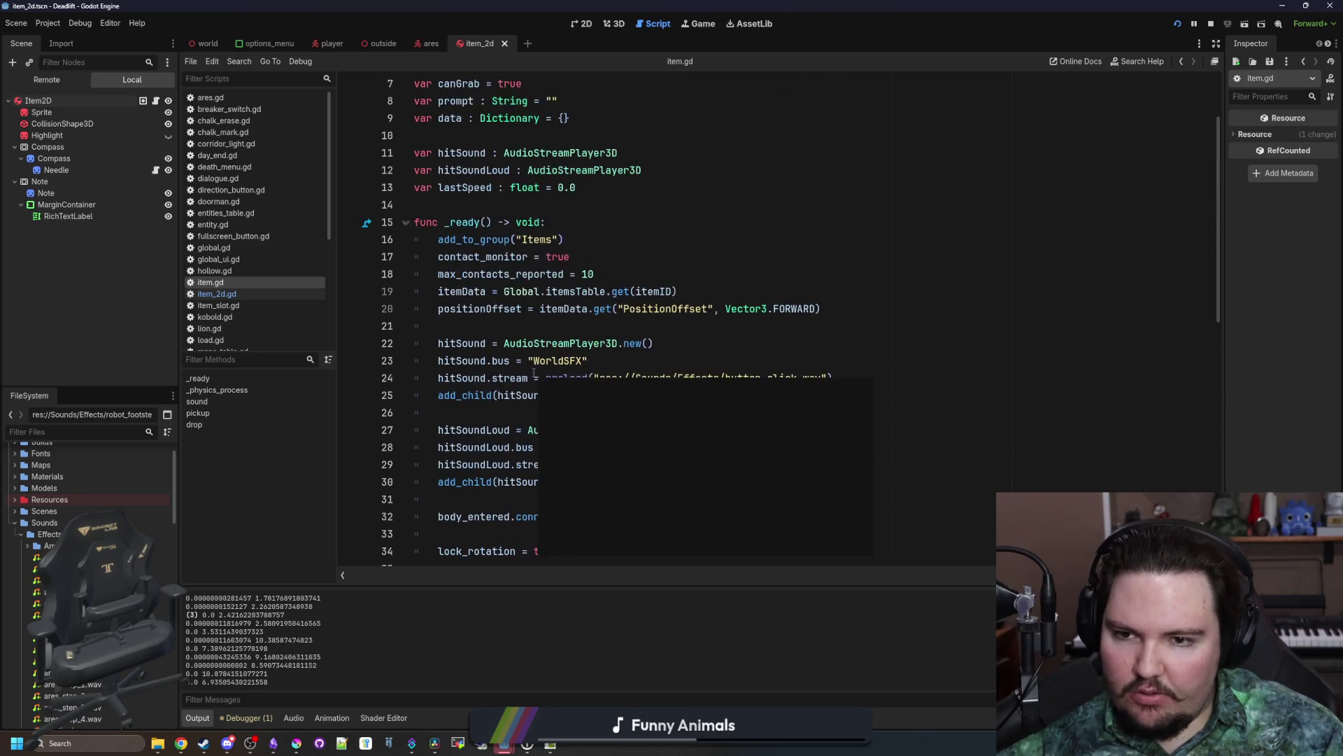
left_click(488, 310)
key("ctrl+s")
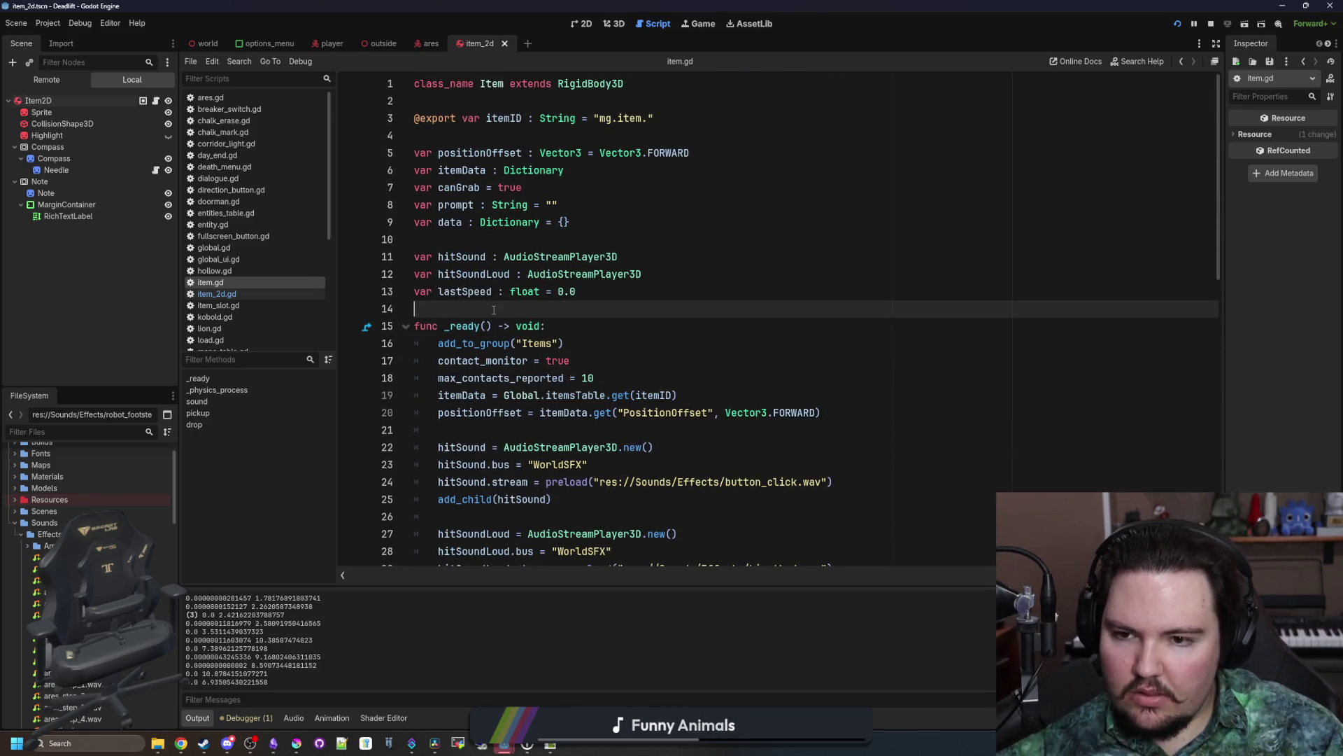
Step: Look over item.gd, then open the RigidBody3D documentation for the body_entered signal
left_click(489, 241)
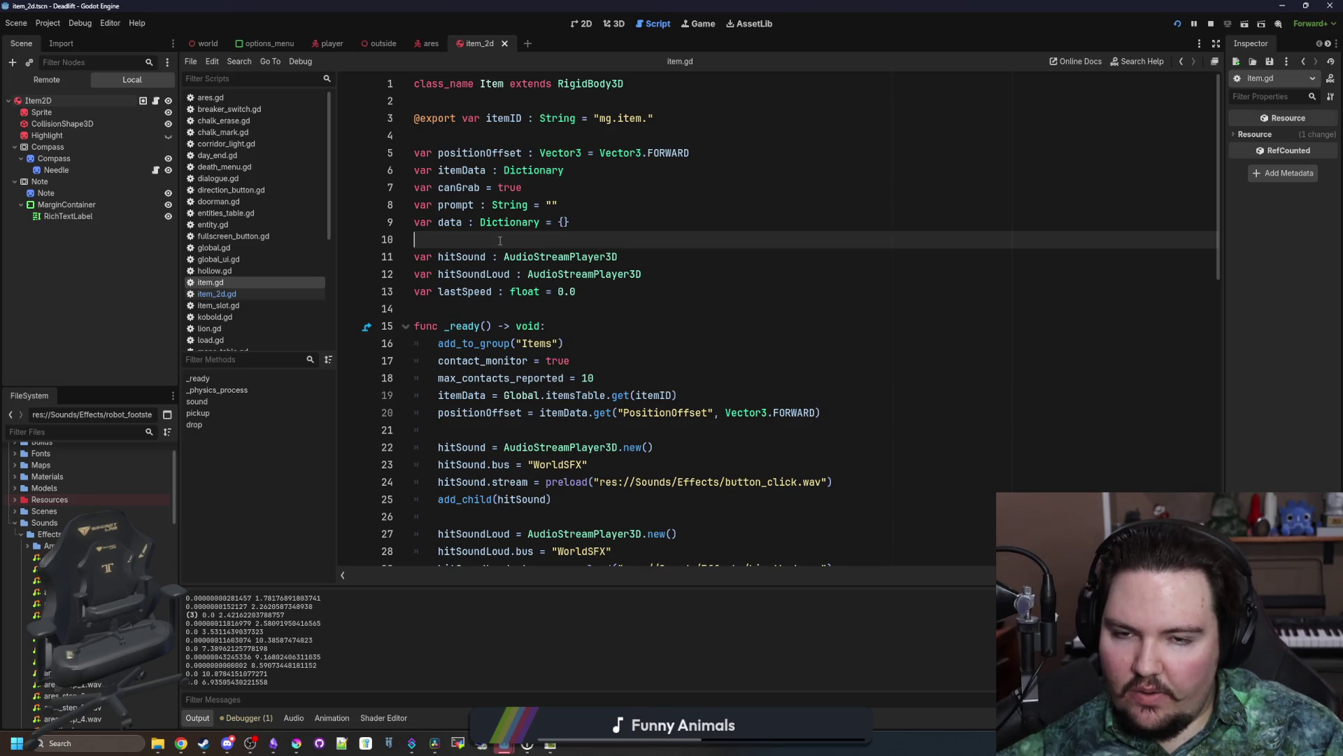
scroll(515, 277, "down", 5)
scroll(609, 360, "down", 2)
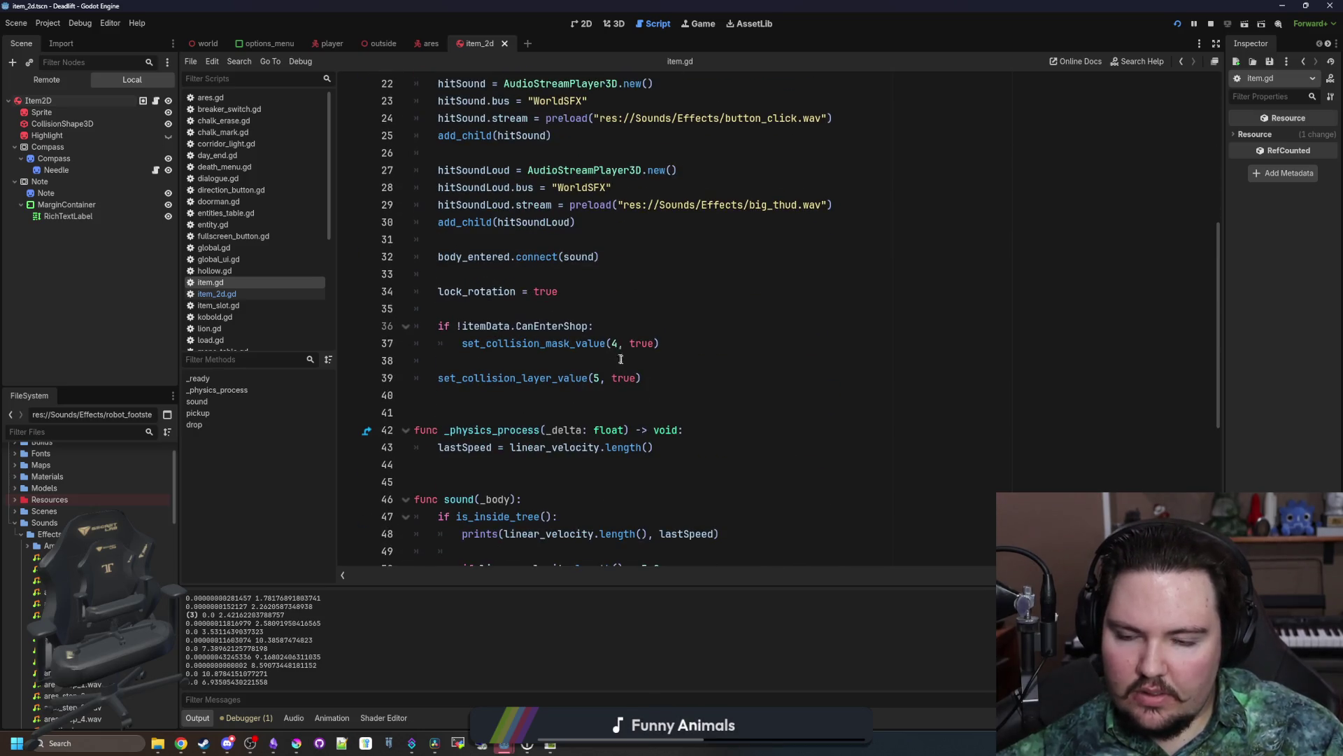
left_click(450, 411)
left_click(468, 402)
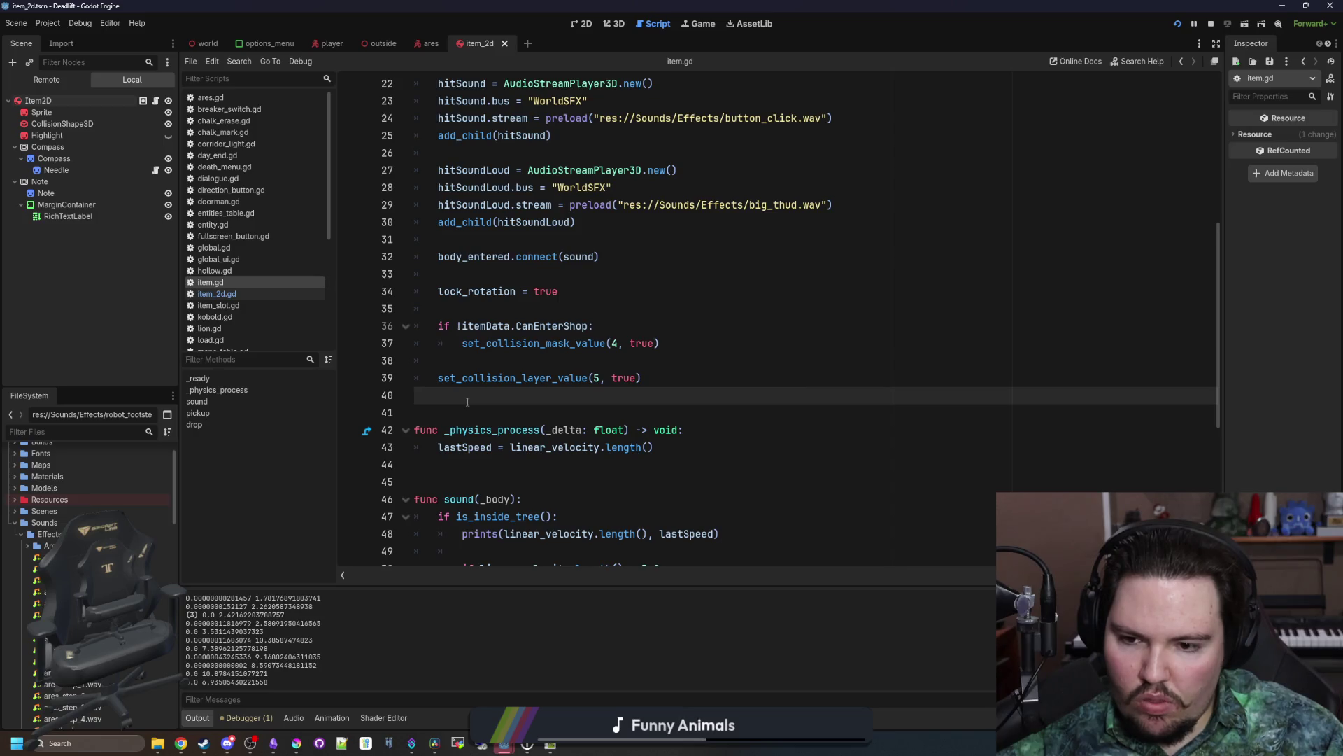
scroll(525, 245, "up", 7)
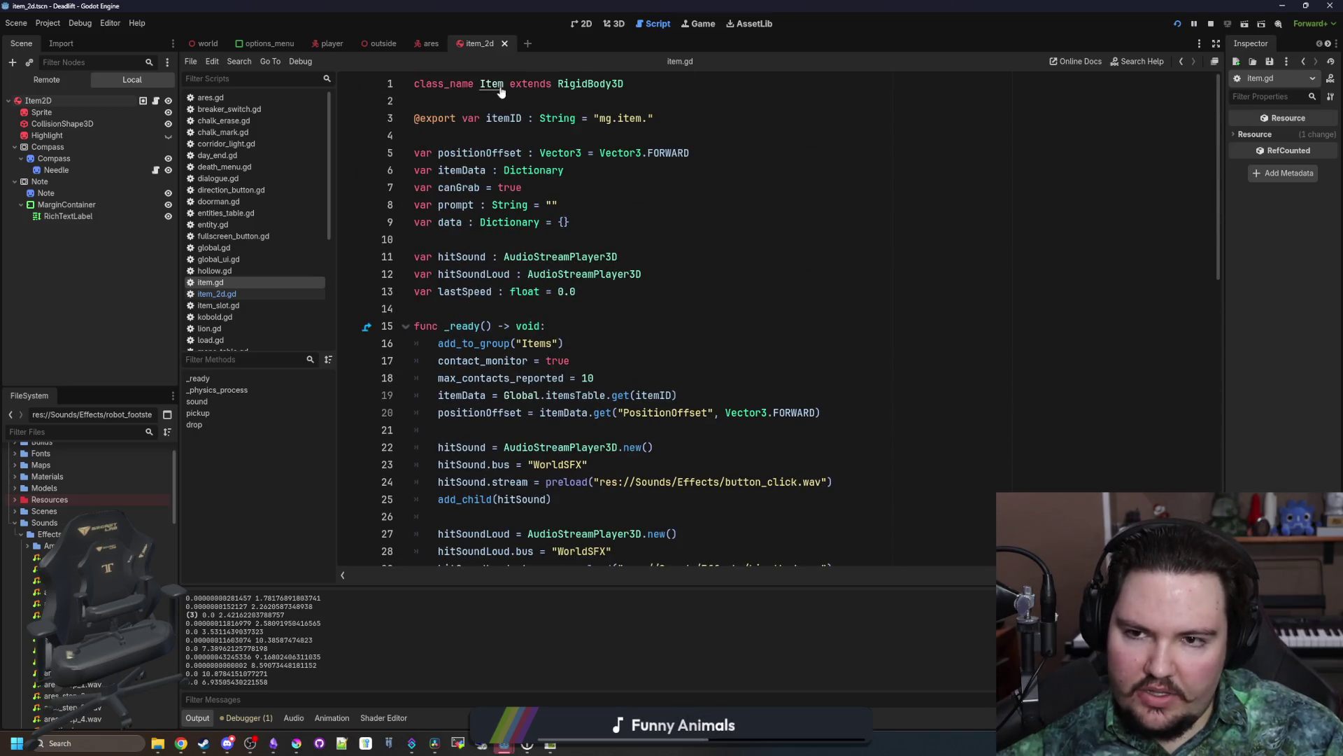
left_click(497, 87)
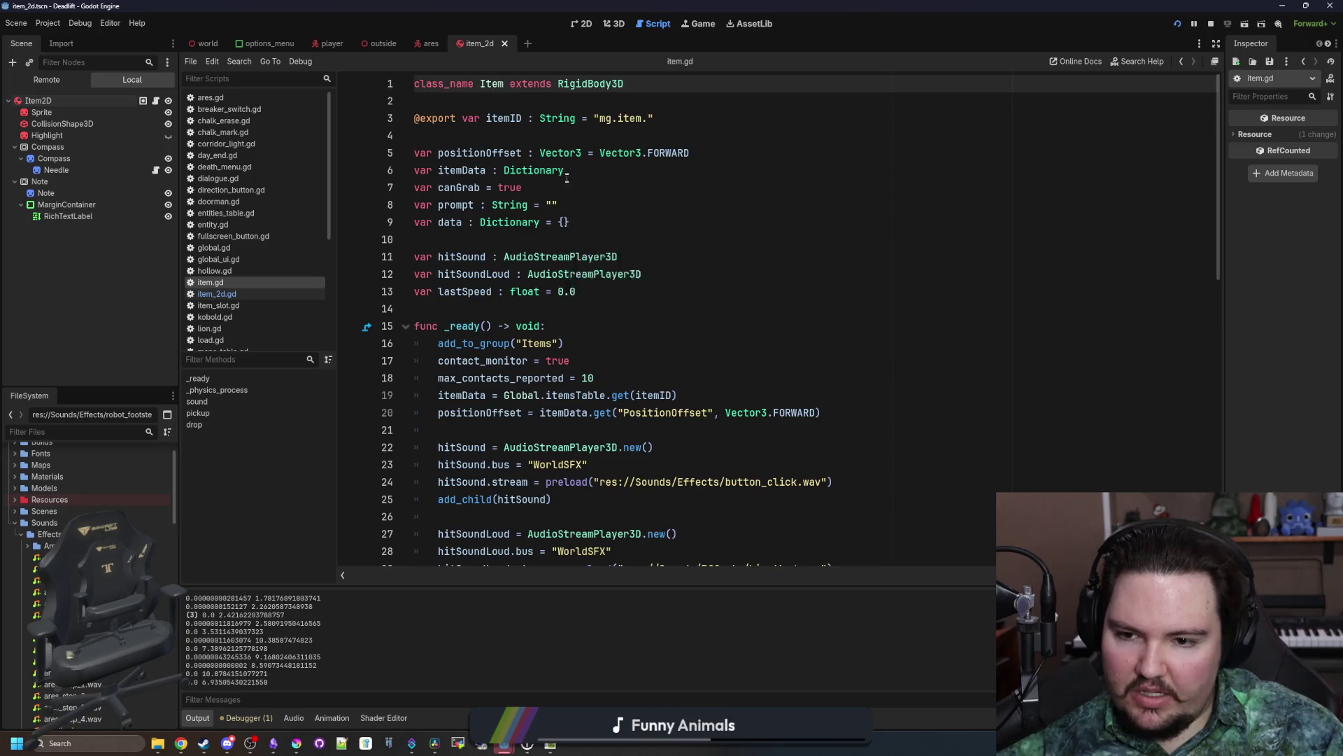
scroll(567, 210, "down", 4)
left_click(559, 395)
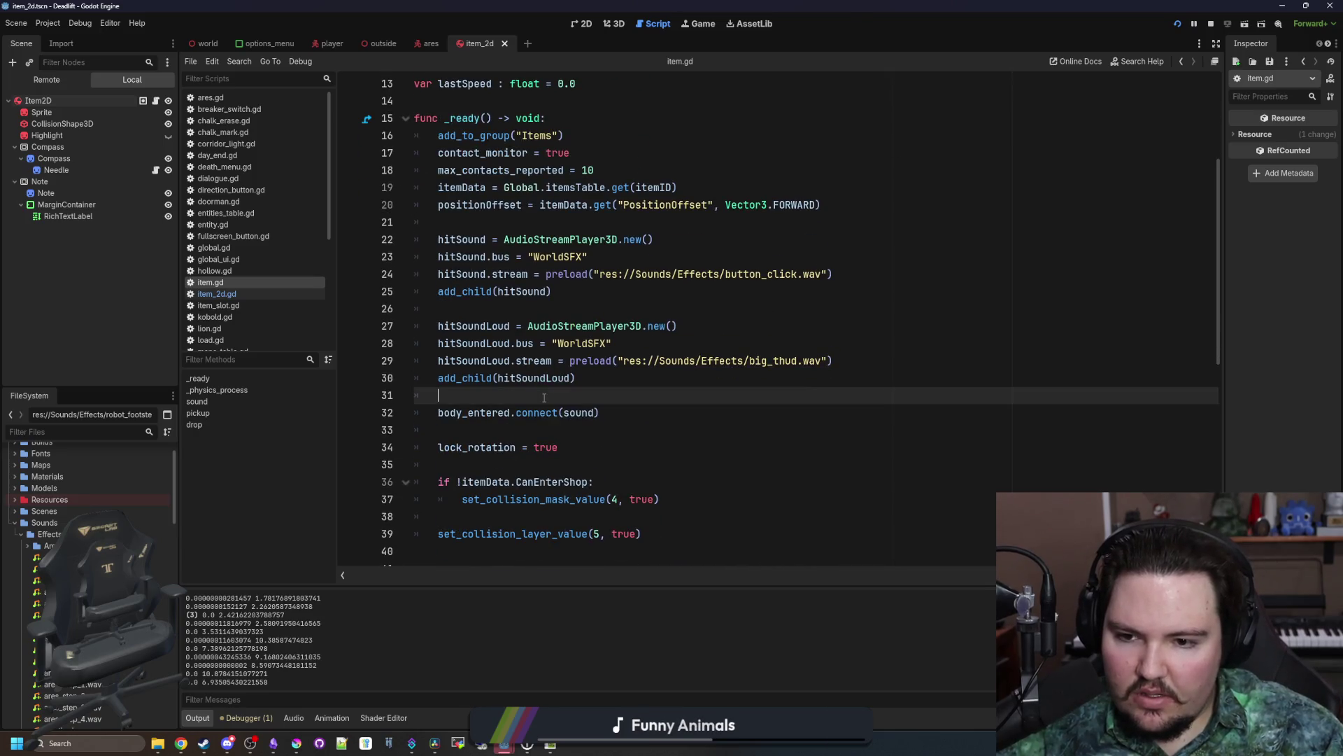
left_click(474, 416, "ctrl")
scroll(567, 203, "up", 2)
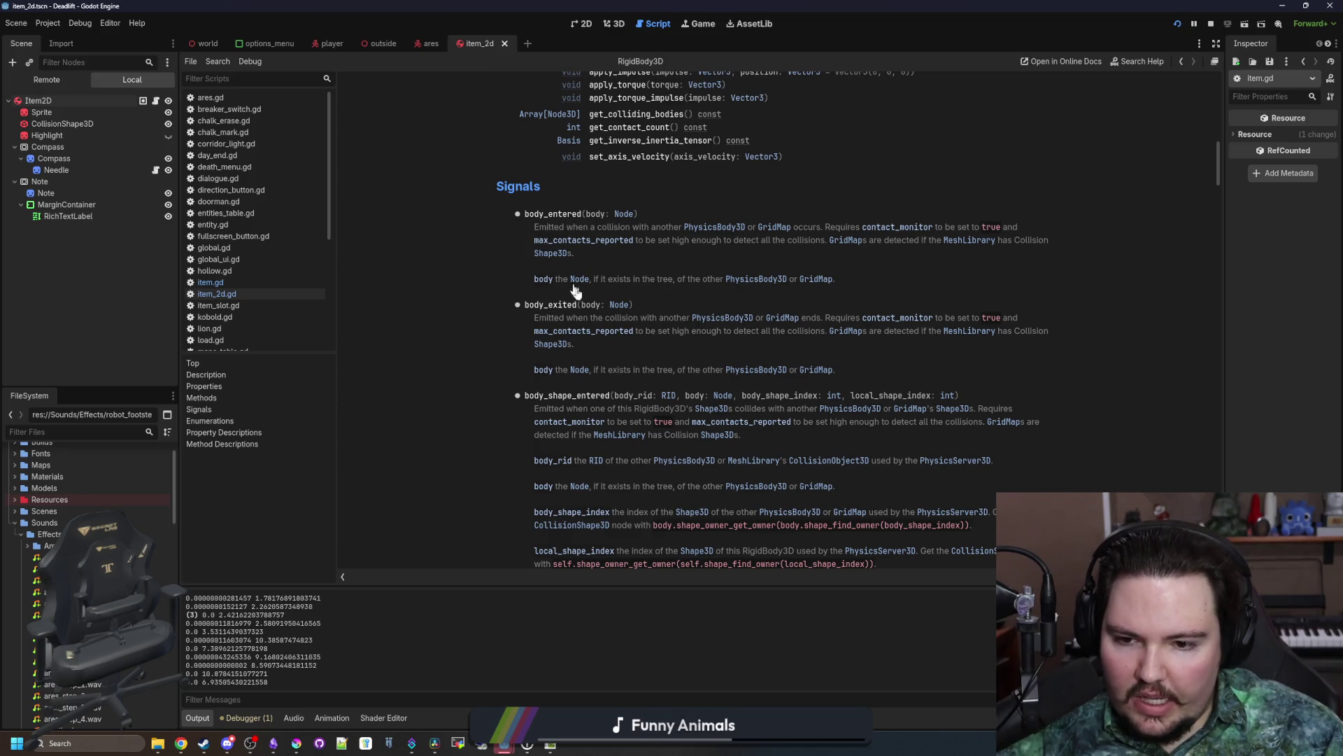
Step: Read the sleeping_state_changed signal and freeze mode enumerations, then select Item2D in the Scene dock
scroll(592, 295, "down", 5)
scroll(593, 300, "down", 5)
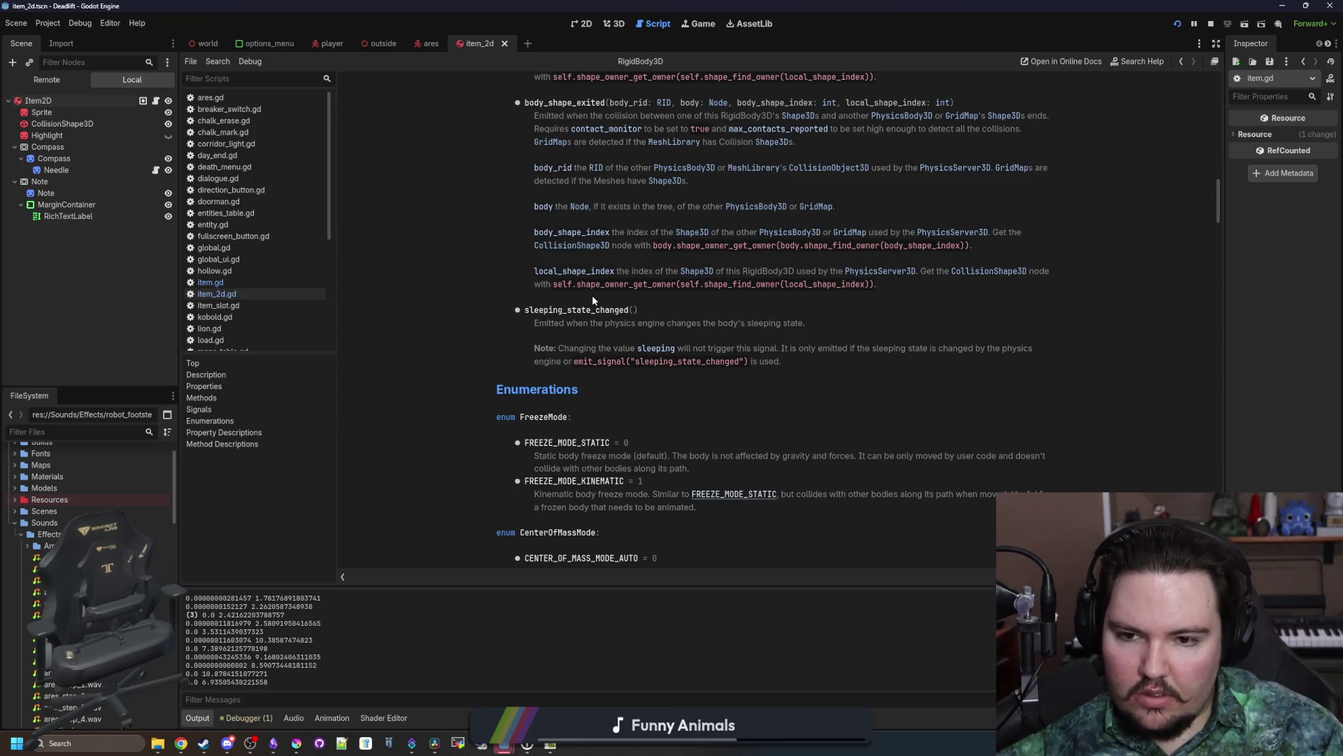
left_click_drag(781, 330, 810, 326)
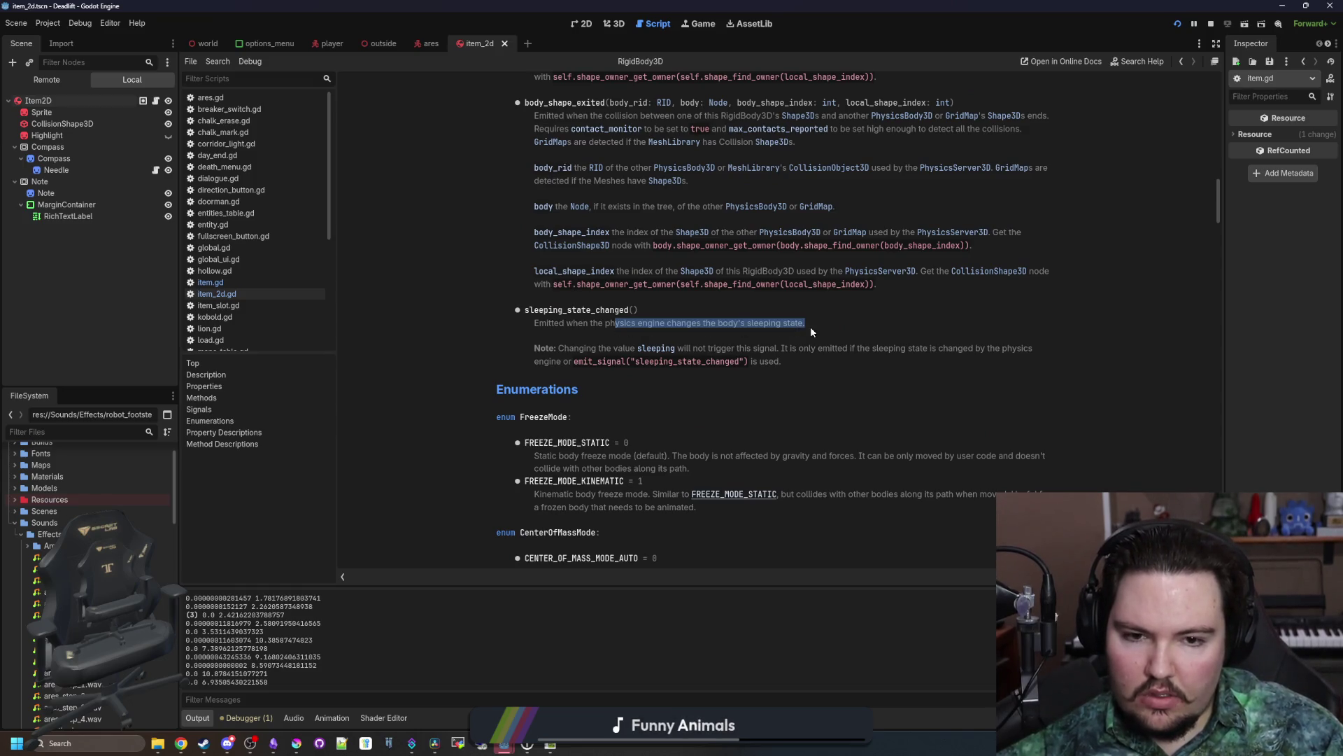
left_click(810, 327)
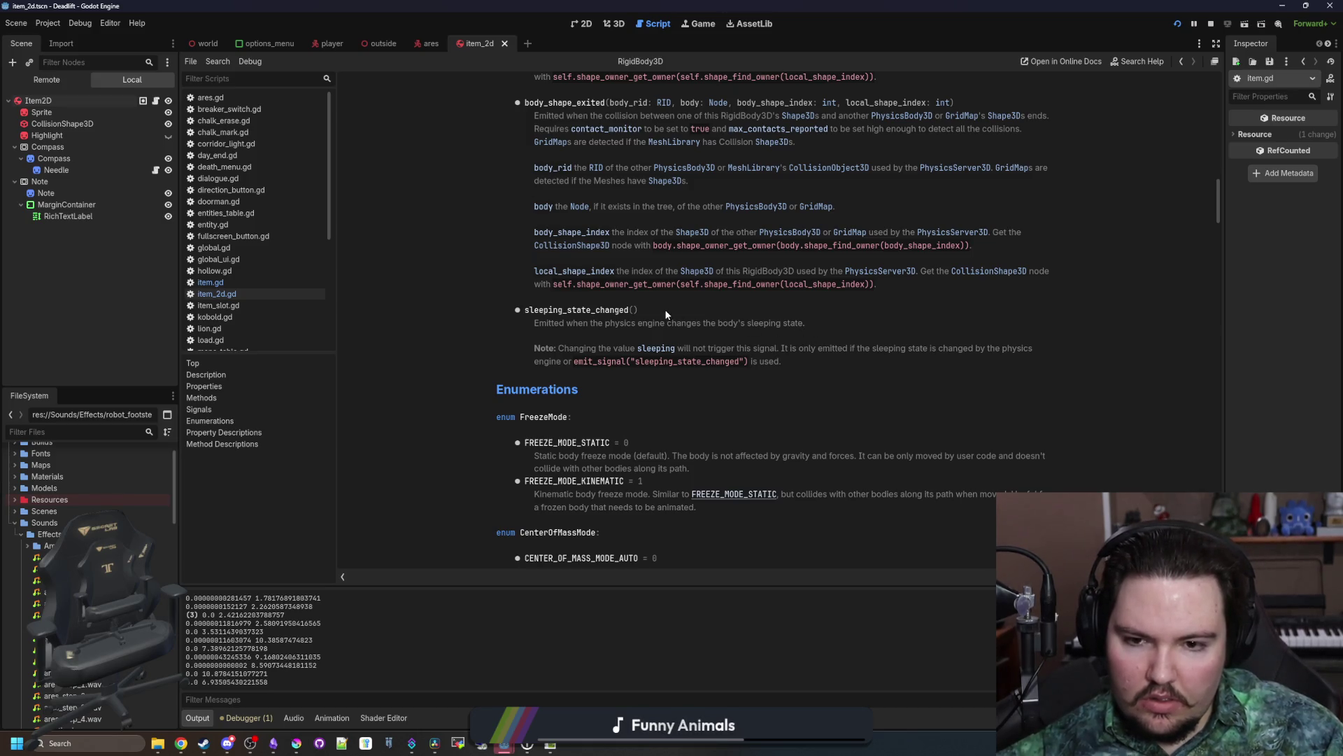
scroll(666, 315, "down", 3)
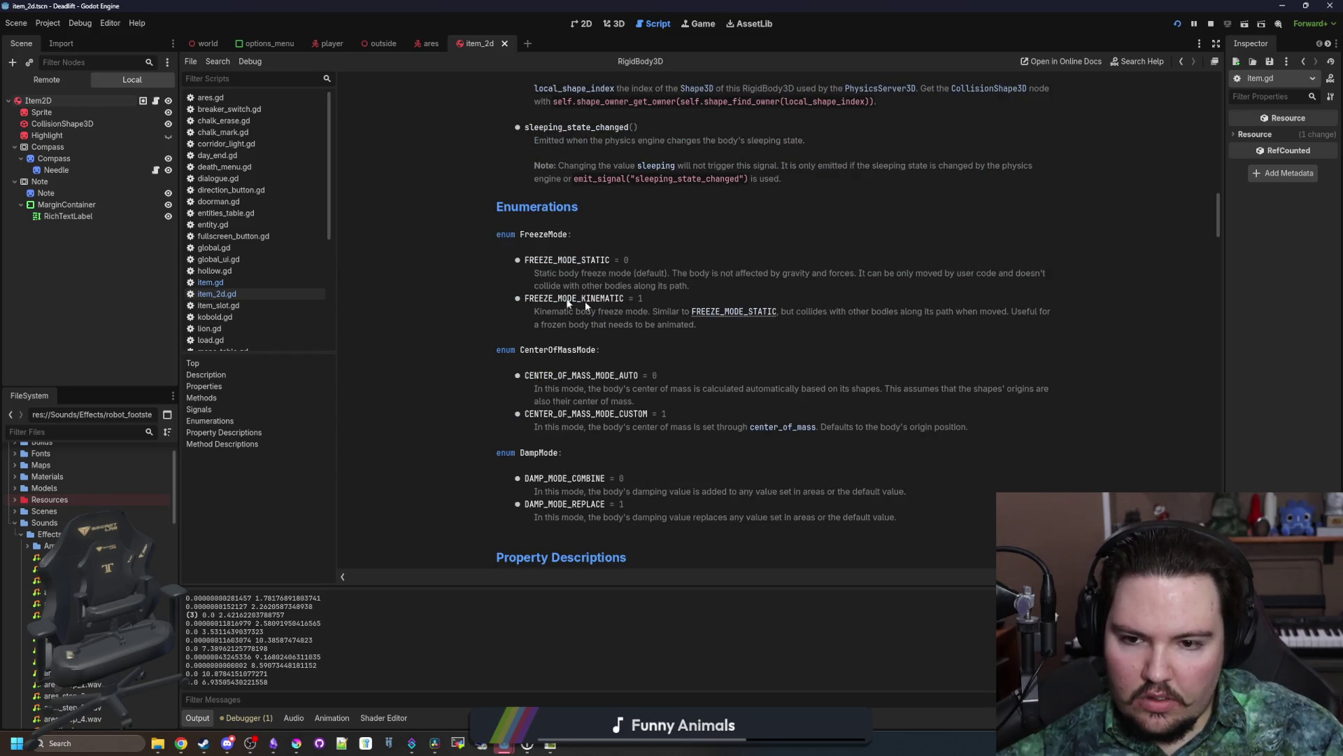
left_click(39, 101)
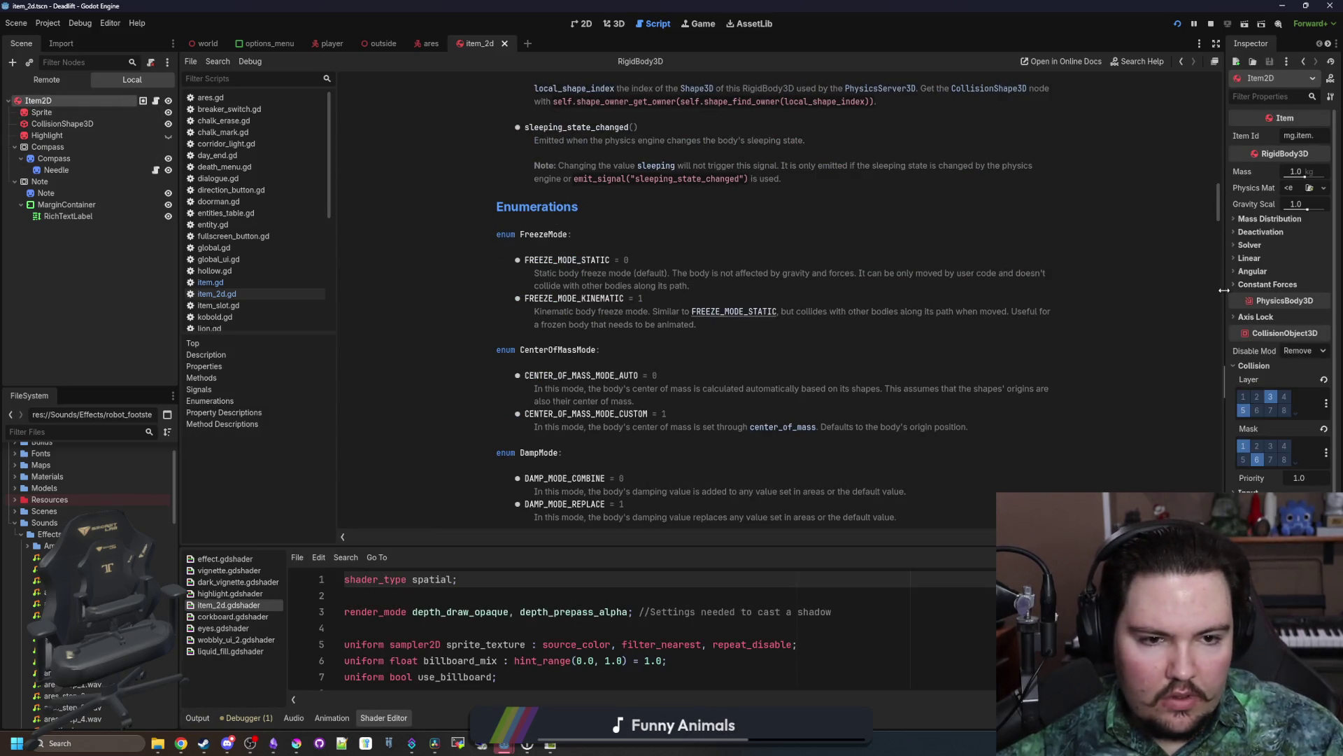
Step: Widen the Inspector and expand Deactivation and Linear to show Can Sleep, Freeze Mode Static, Damp Mode Combine
left_click_drag(1223, 290, 983, 289)
left_click(1032, 234)
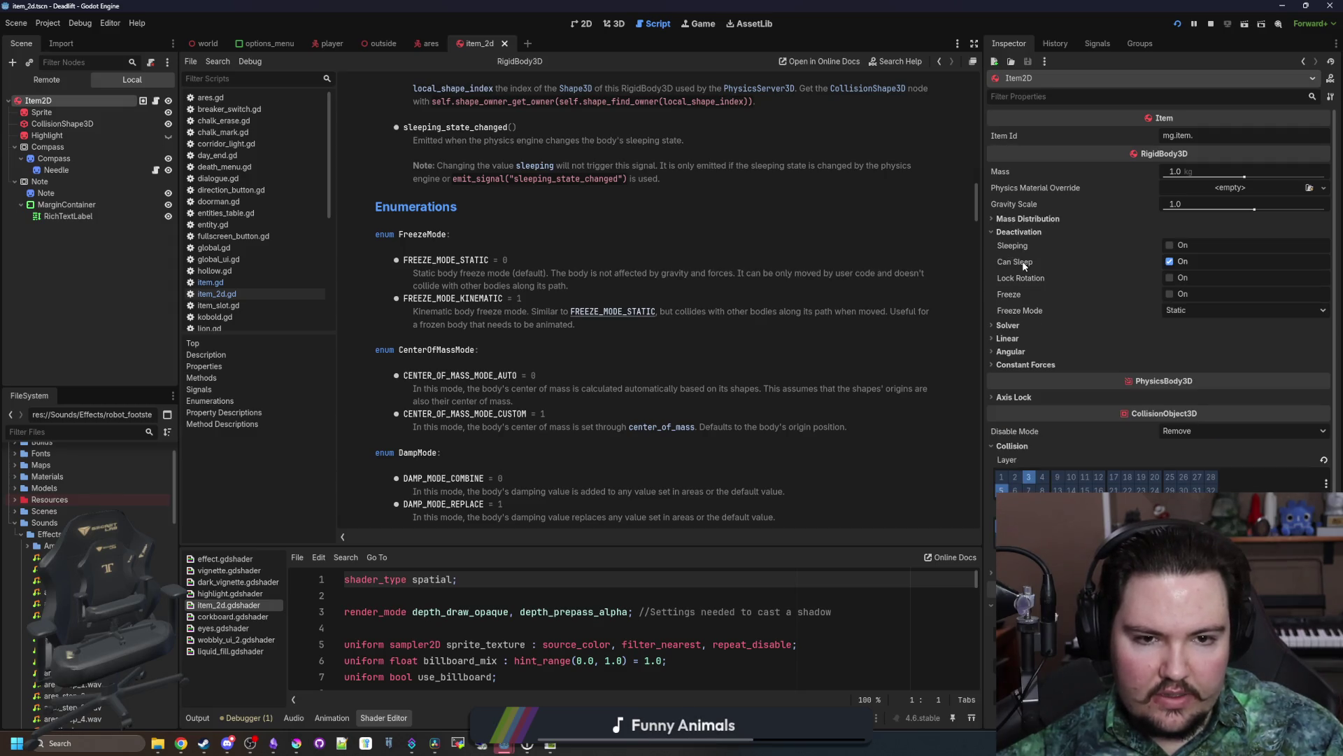
mouse_move(1023, 264)
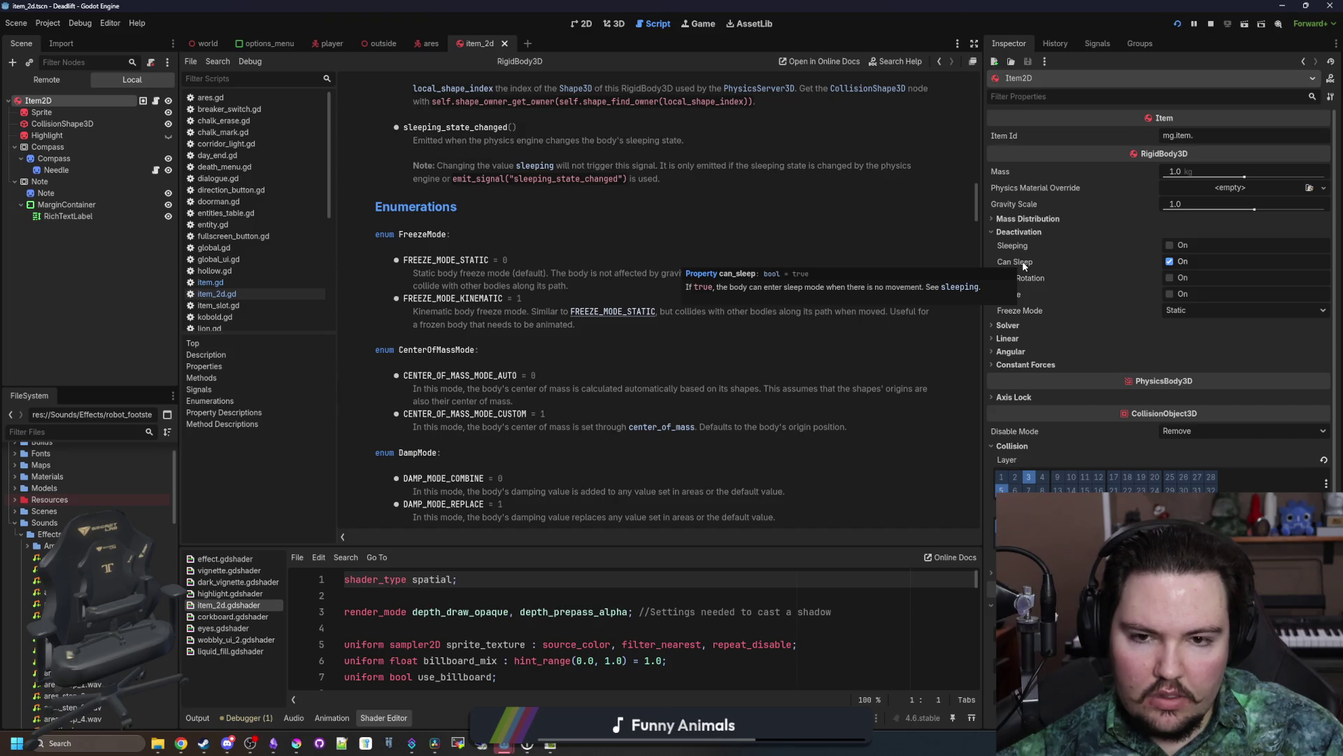
left_click_drag(984, 339, 1001, 339)
left_click(1013, 339)
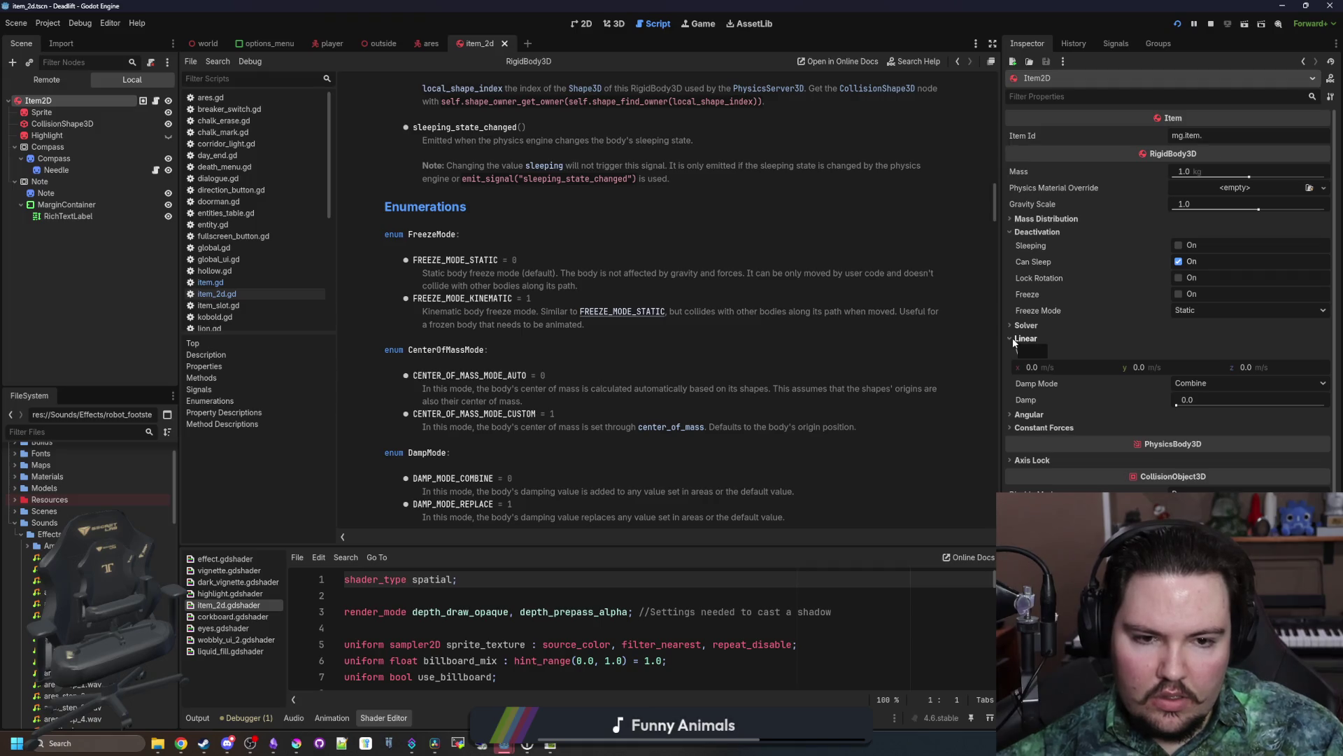
mouse_move(1016, 387)
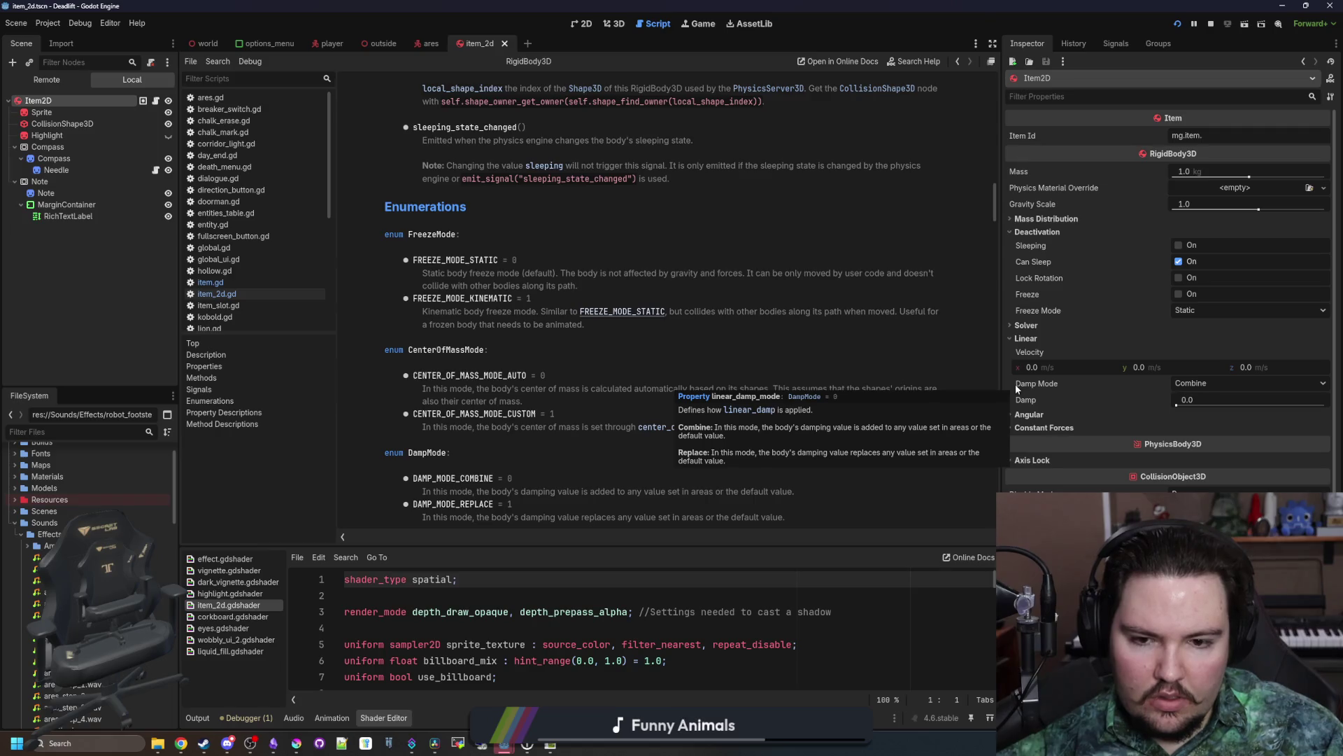
Step: Scroll the RigidBody3D reference through Methods, Signals and Enumerations, then return to item.gd
left_click_drag(1074, 367, 1132, 364)
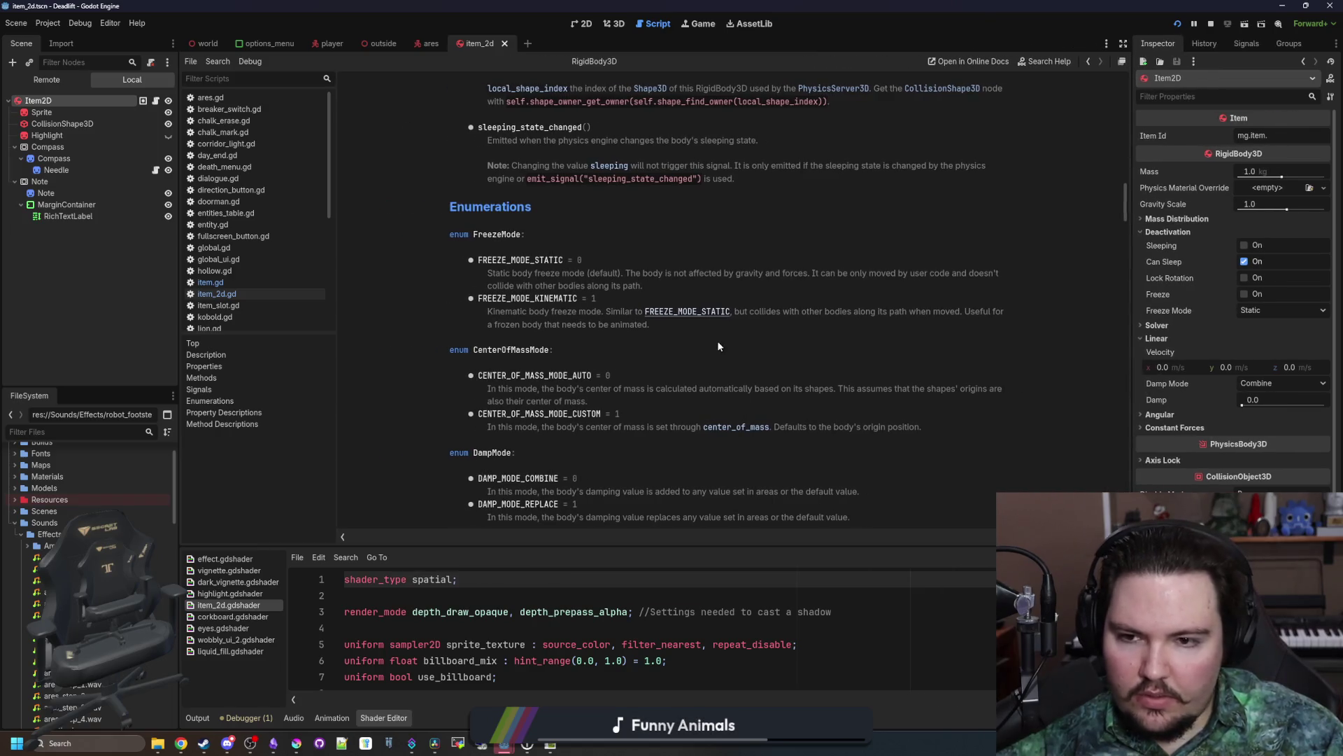
scroll(641, 343, "up", 15)
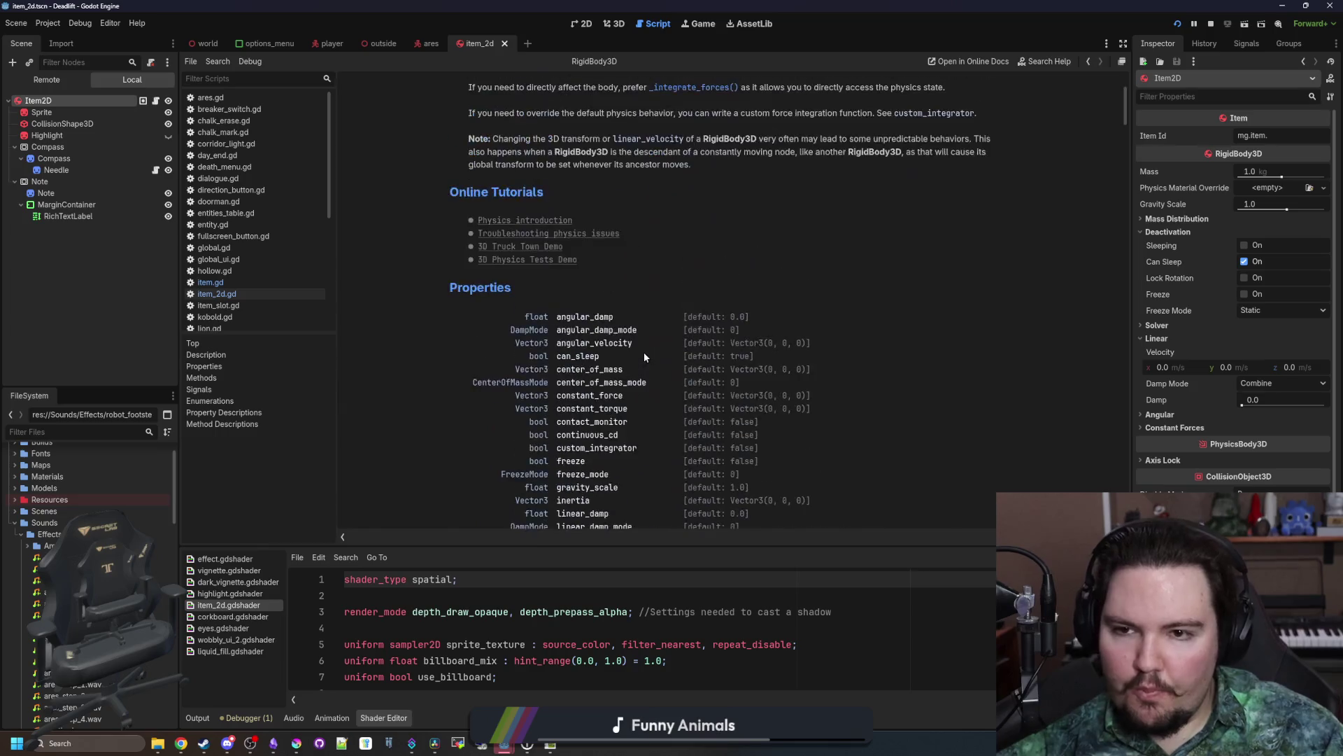
scroll(643, 351, "down", 3)
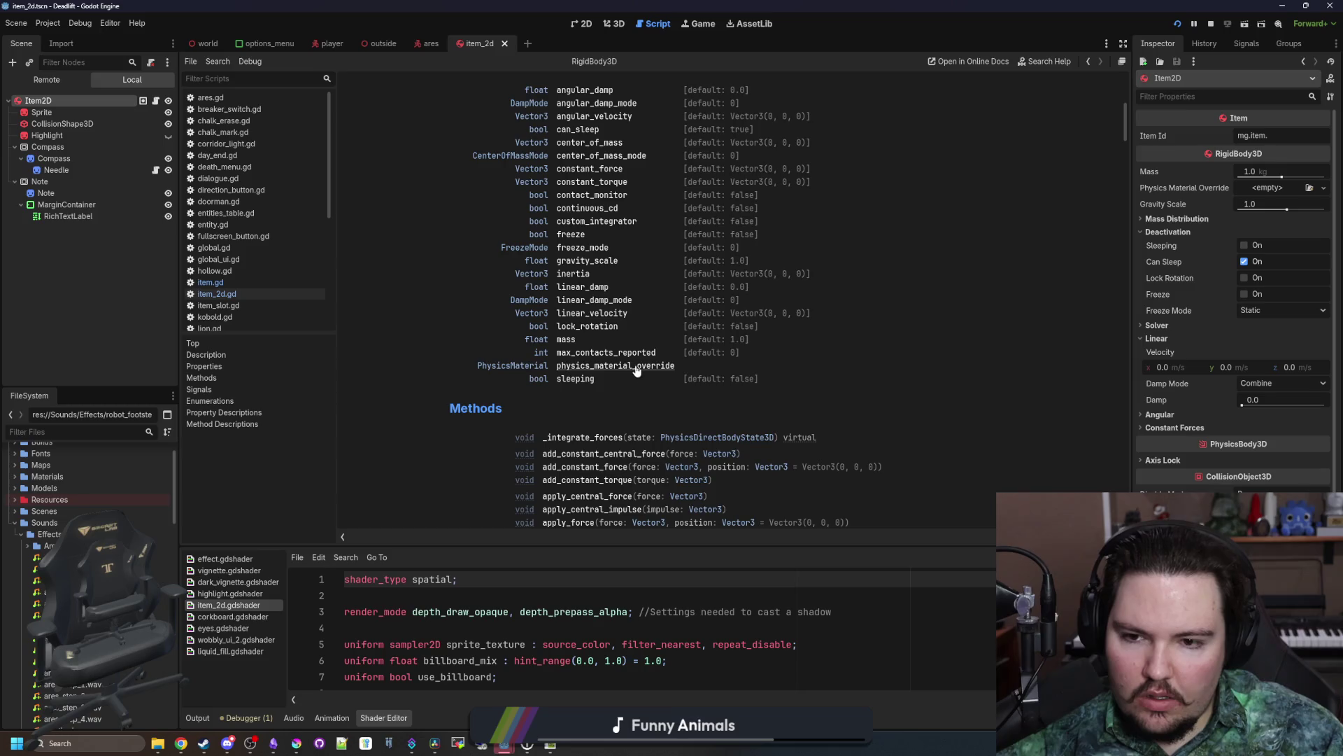
scroll(629, 370, "up", 1)
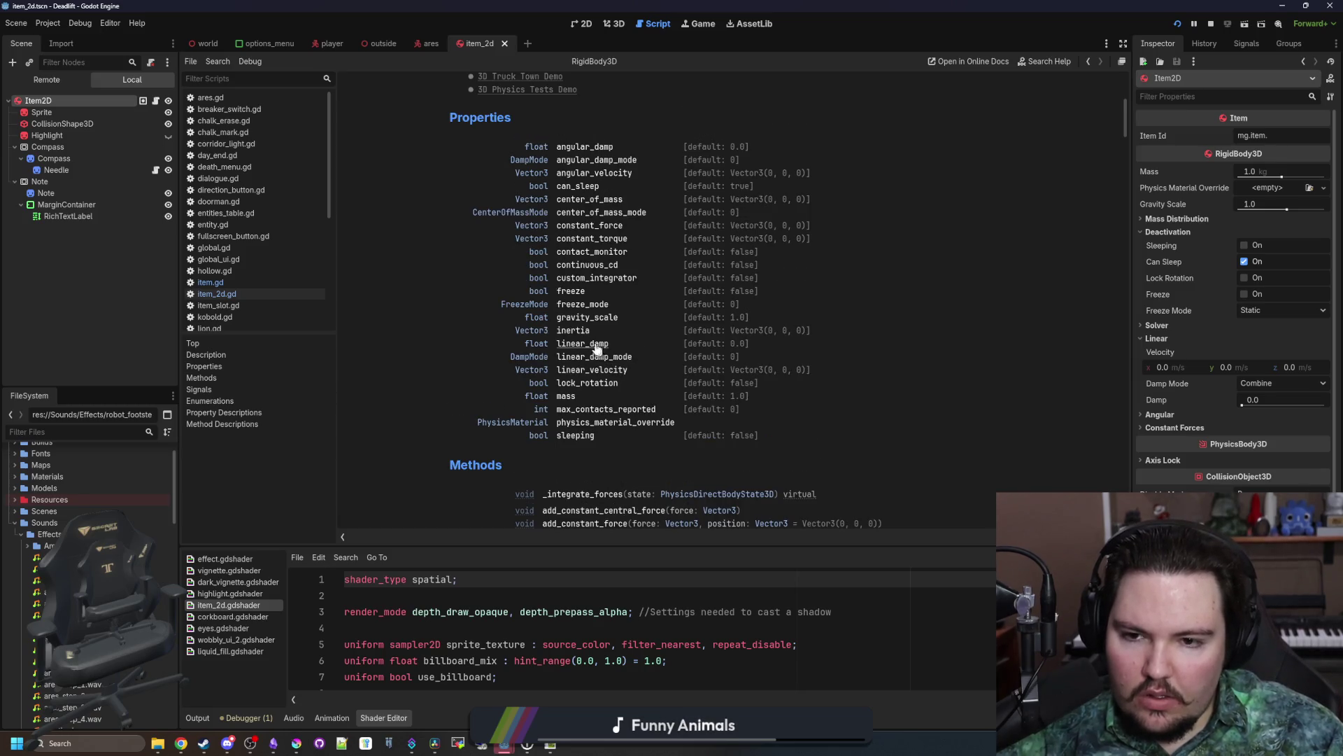
scroll(606, 329, "down", 6)
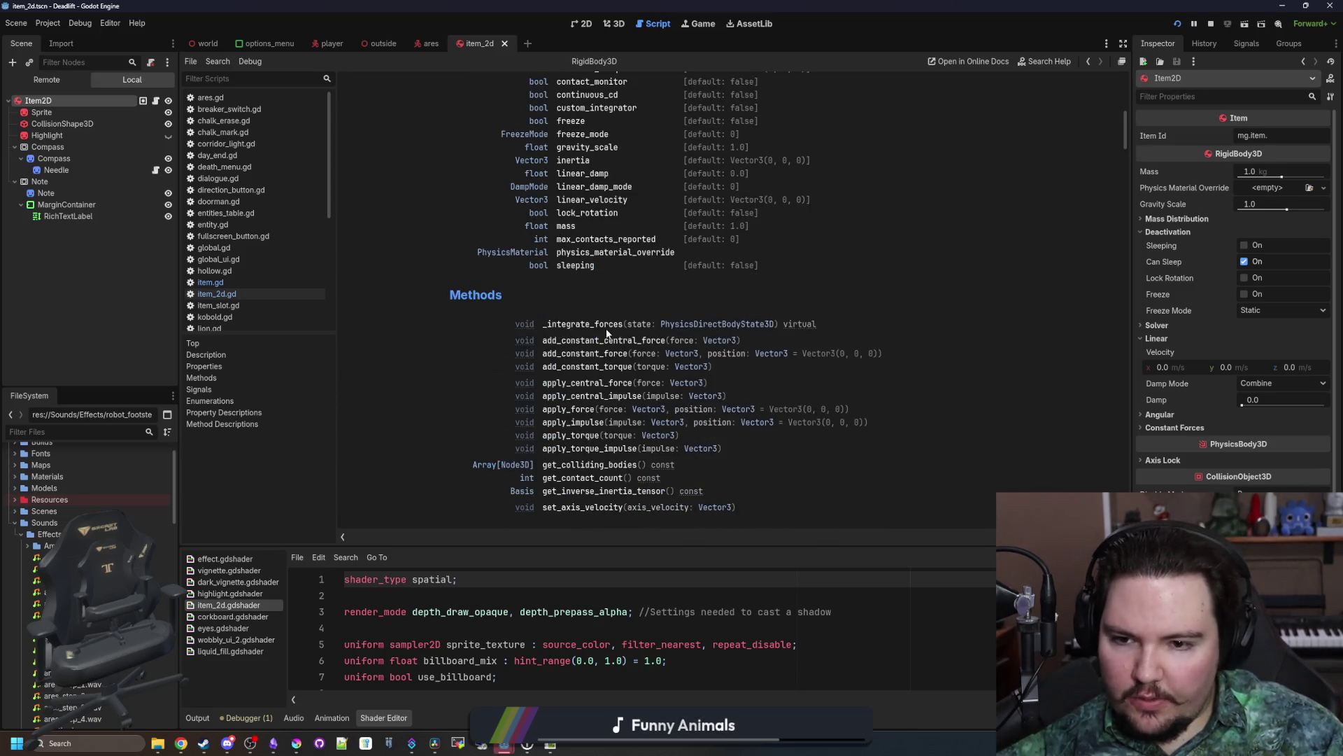
scroll(606, 333, "down", 9)
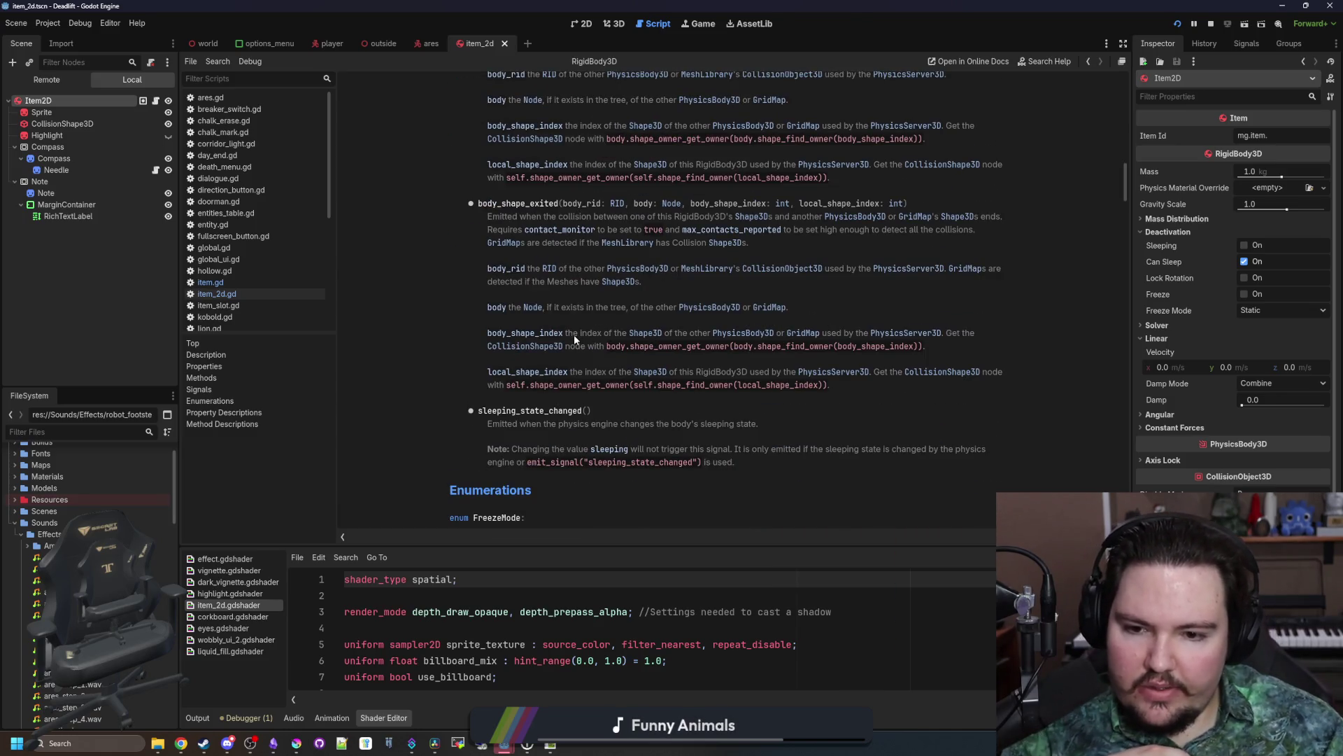
scroll(574, 334, "down", 7)
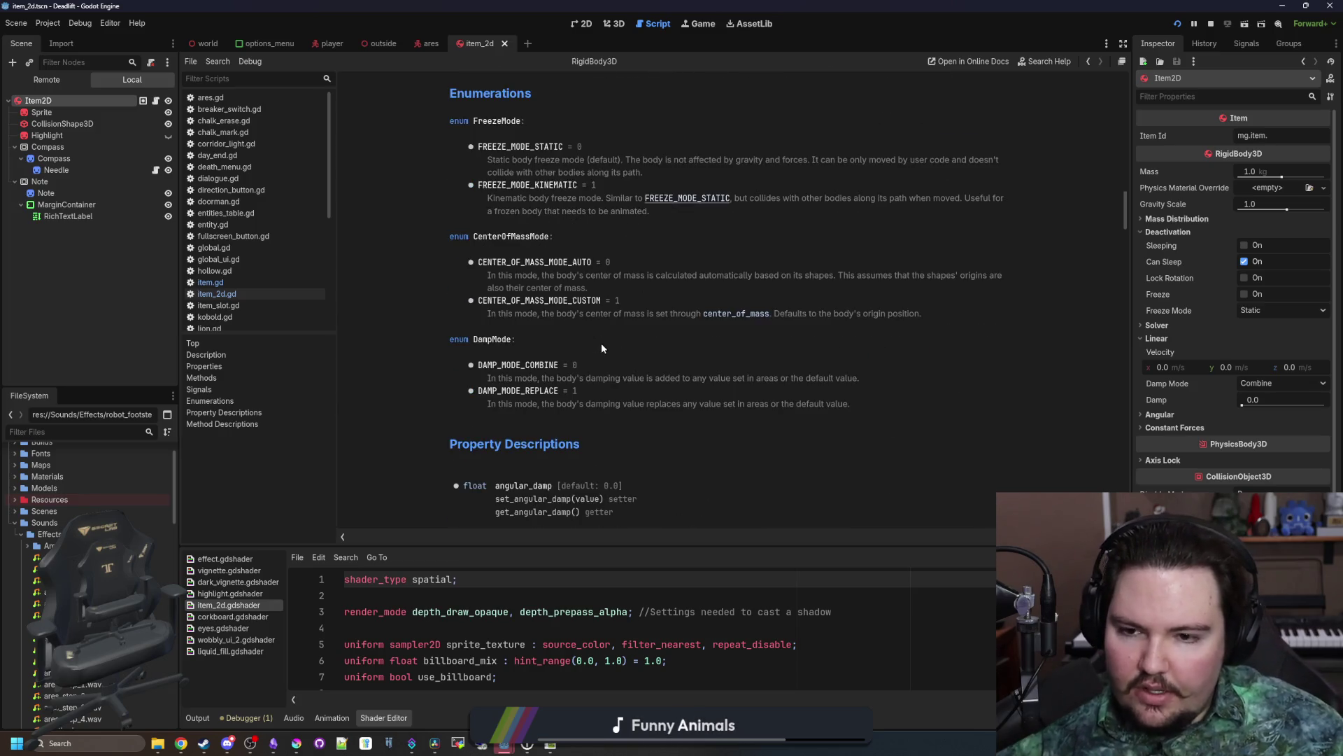
scroll(602, 348, "down", 3)
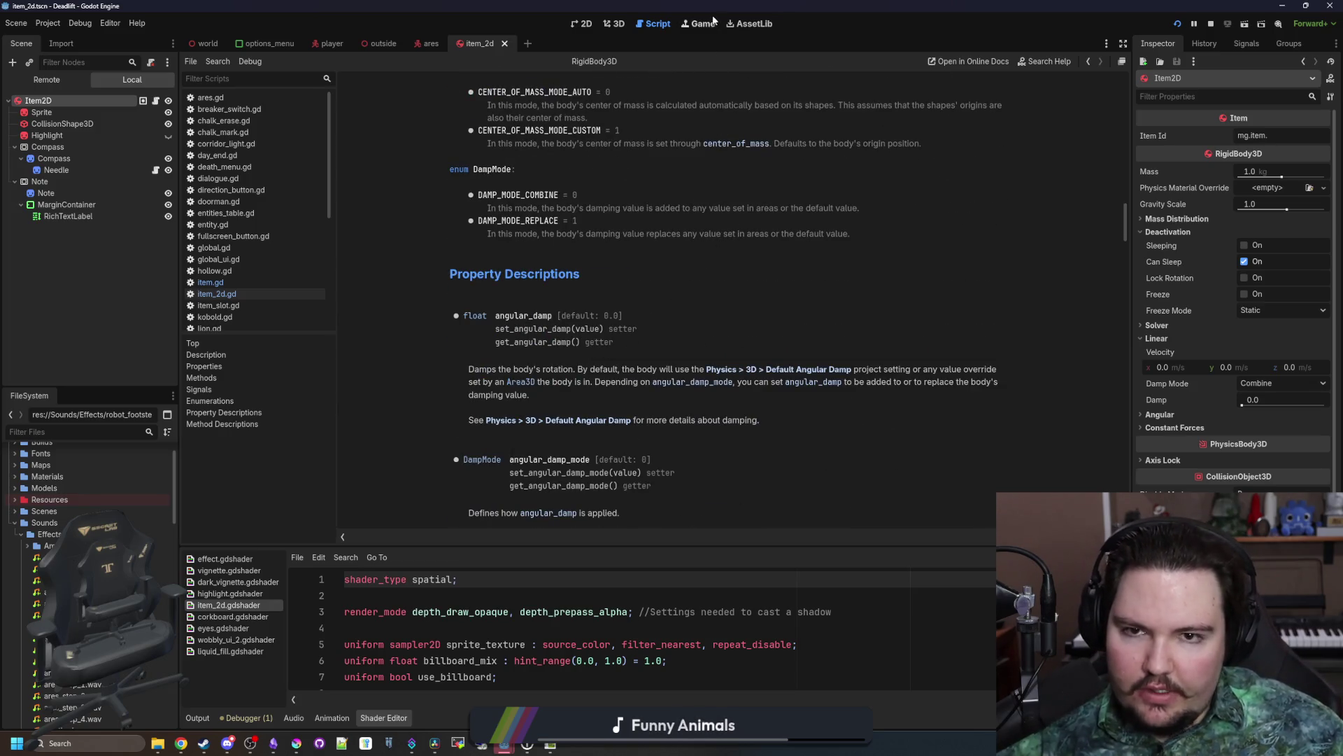
left_click(213, 282)
Step: Add a sleeping_state_changed line after the body_entered connection and check the signal's documentation
left_click(575, 378)
left_click(640, 412)
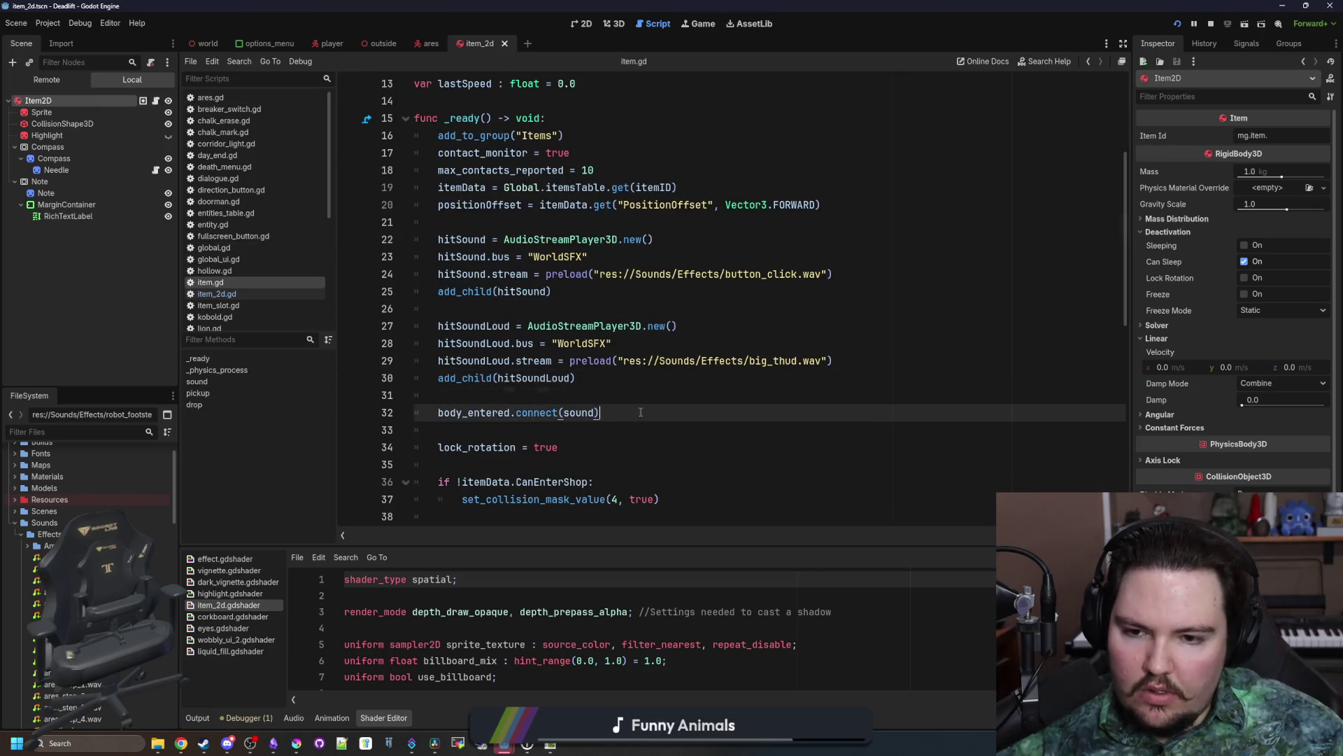
key("Return")
type("sleep")
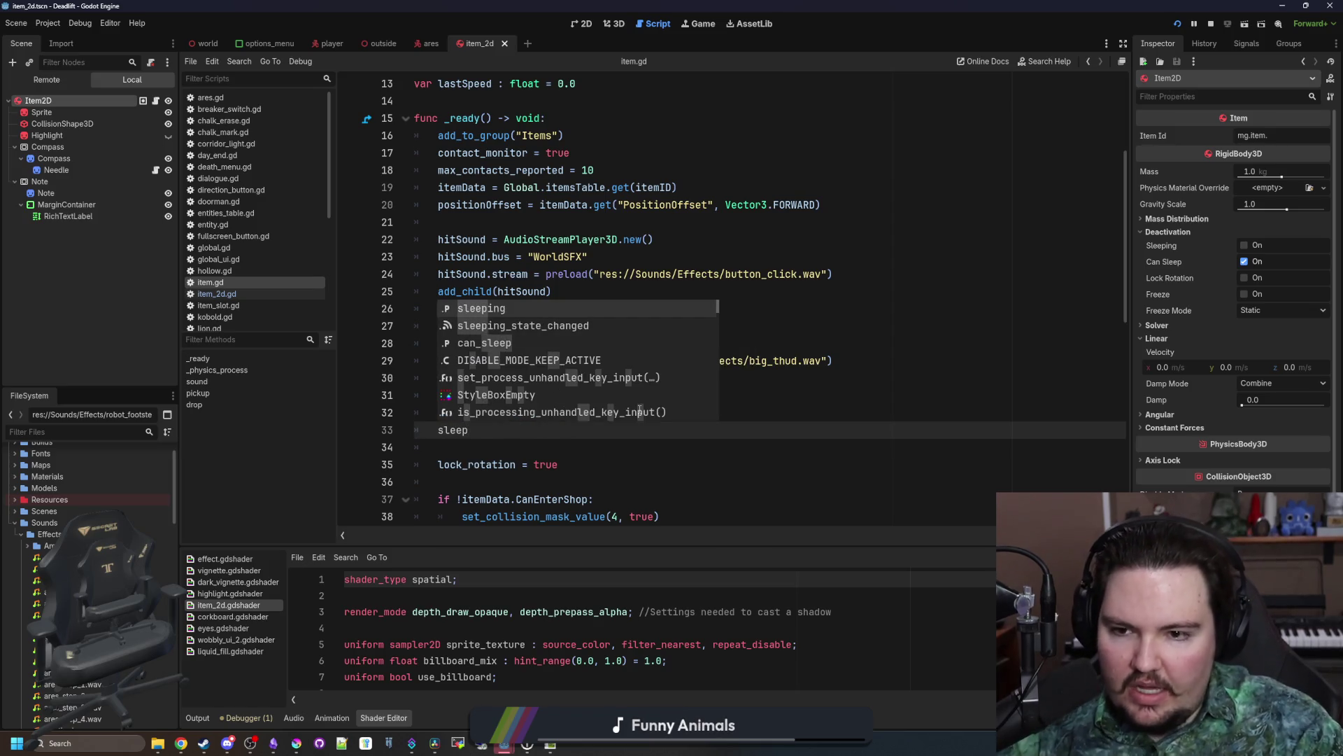
key("Down")
key("Return")
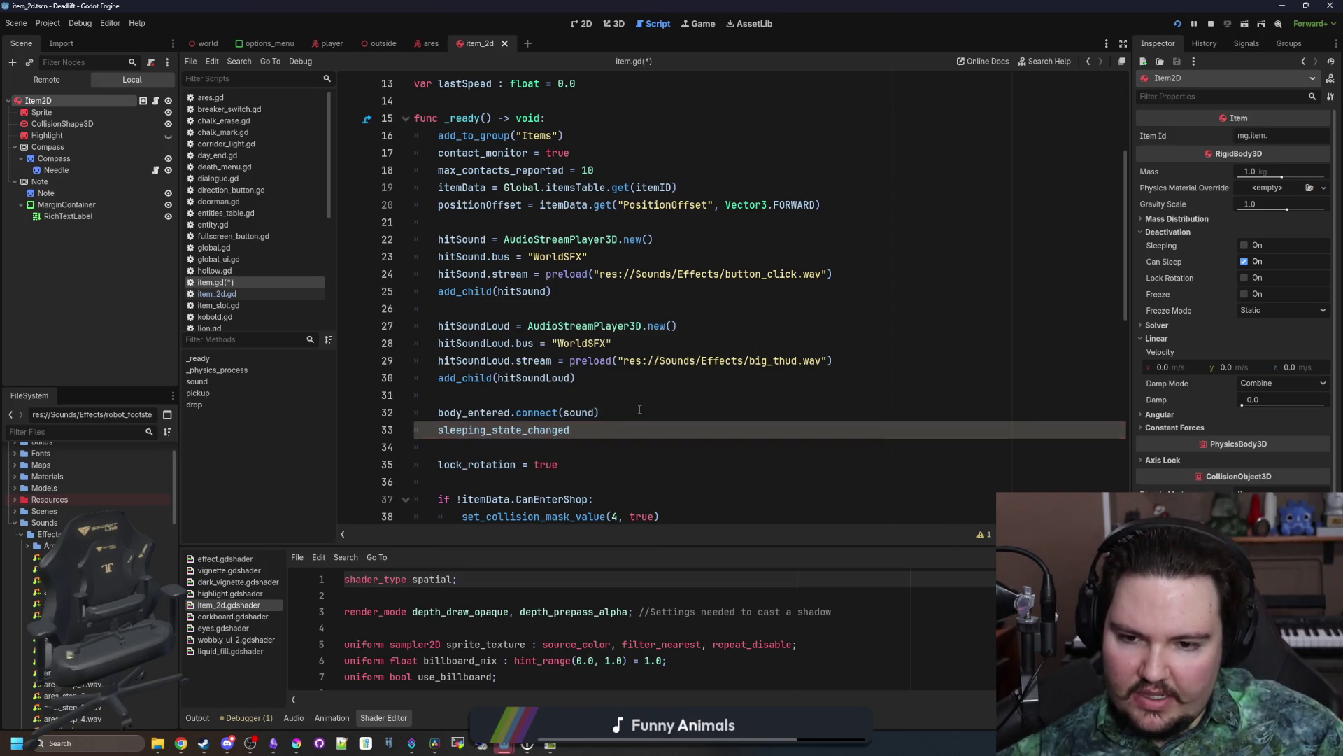
left_click(567, 429, "ctrl")
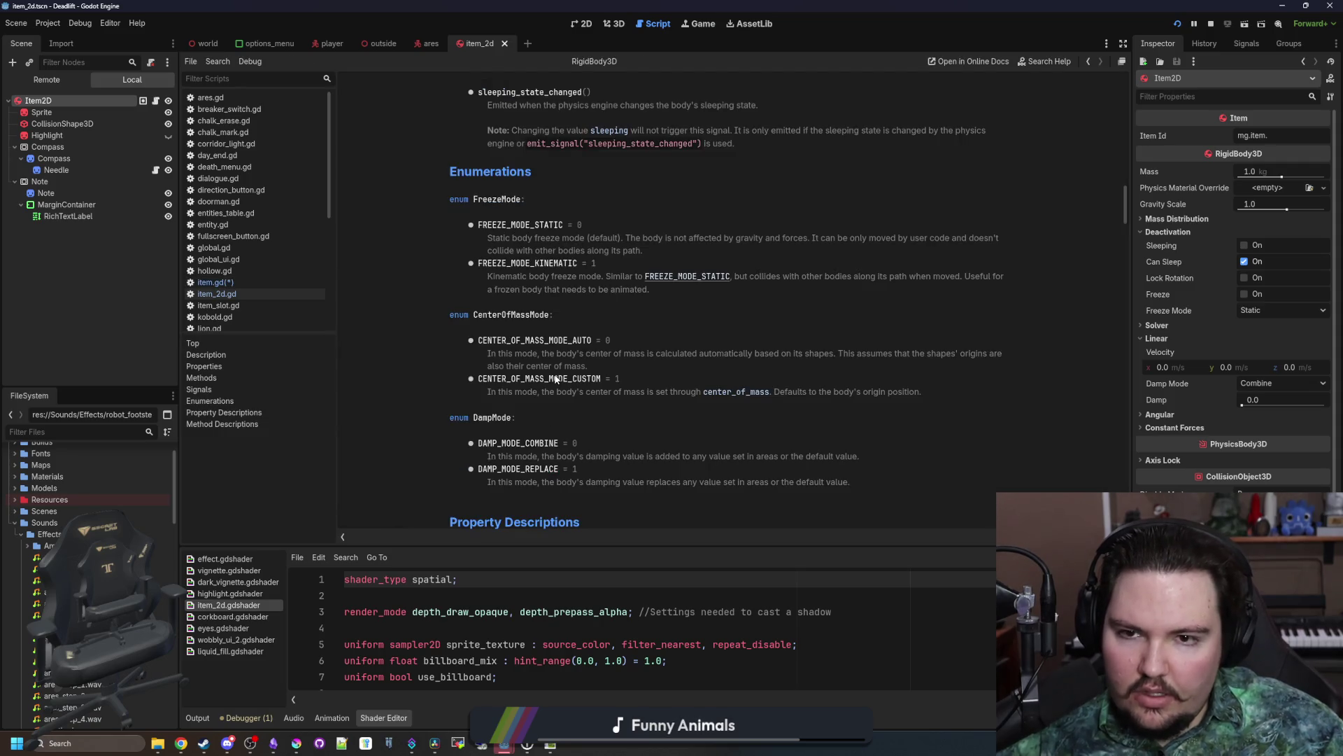
key("alt+Left")
Step: Add print("processing") inside _physics_process
scroll(612, 406, "down", 5)
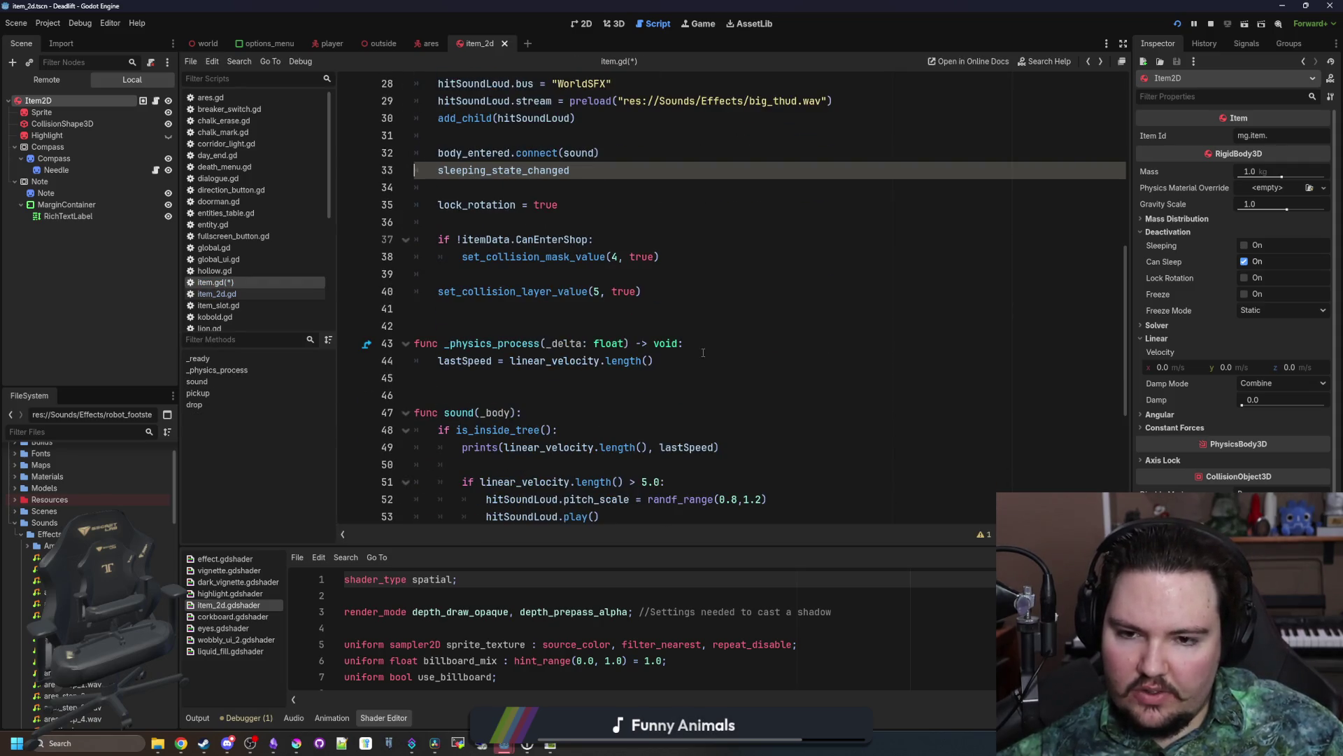
left_click(703, 353)
key("Return")
type("print(\"p")
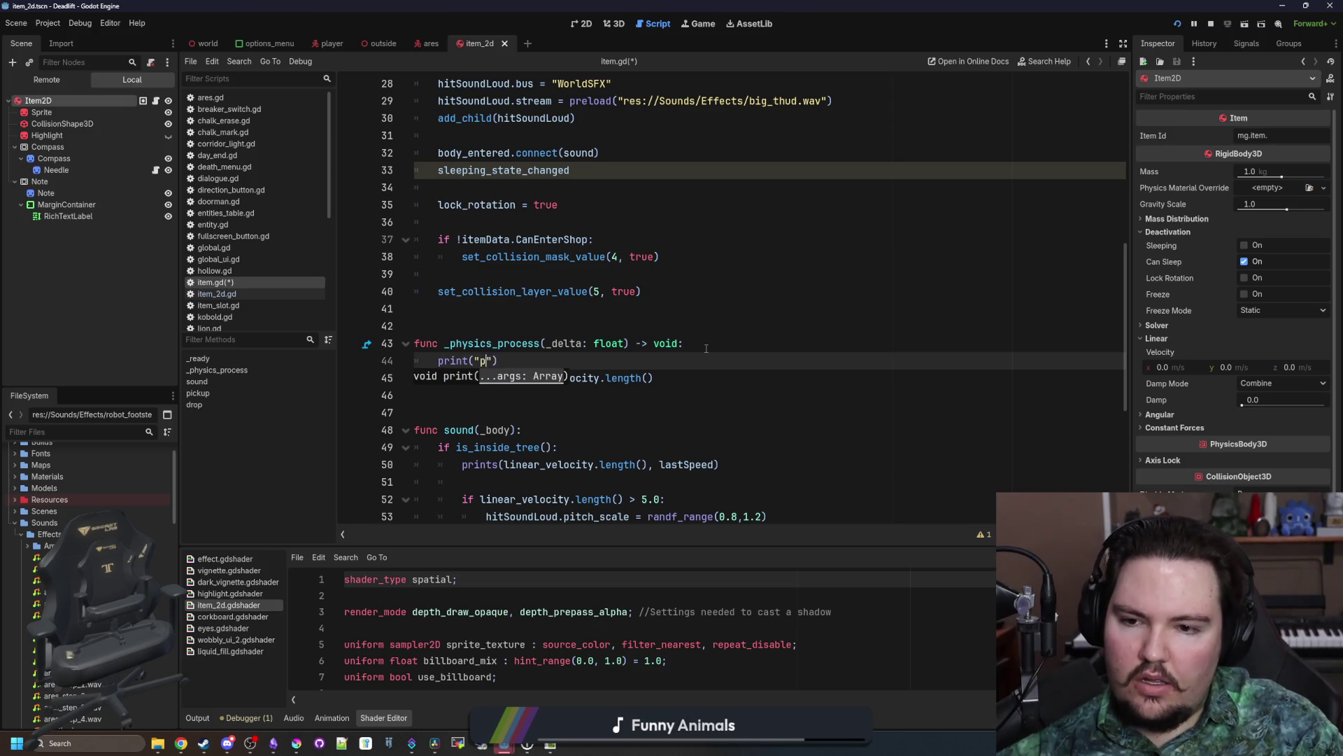
type("rocessing")
Step: Complete sleeping_state_changed.connect(func(): set_physics_process(sleeping)) in _ready and save the script
scroll(630, 315, "up", 2)
left_click(575, 309)
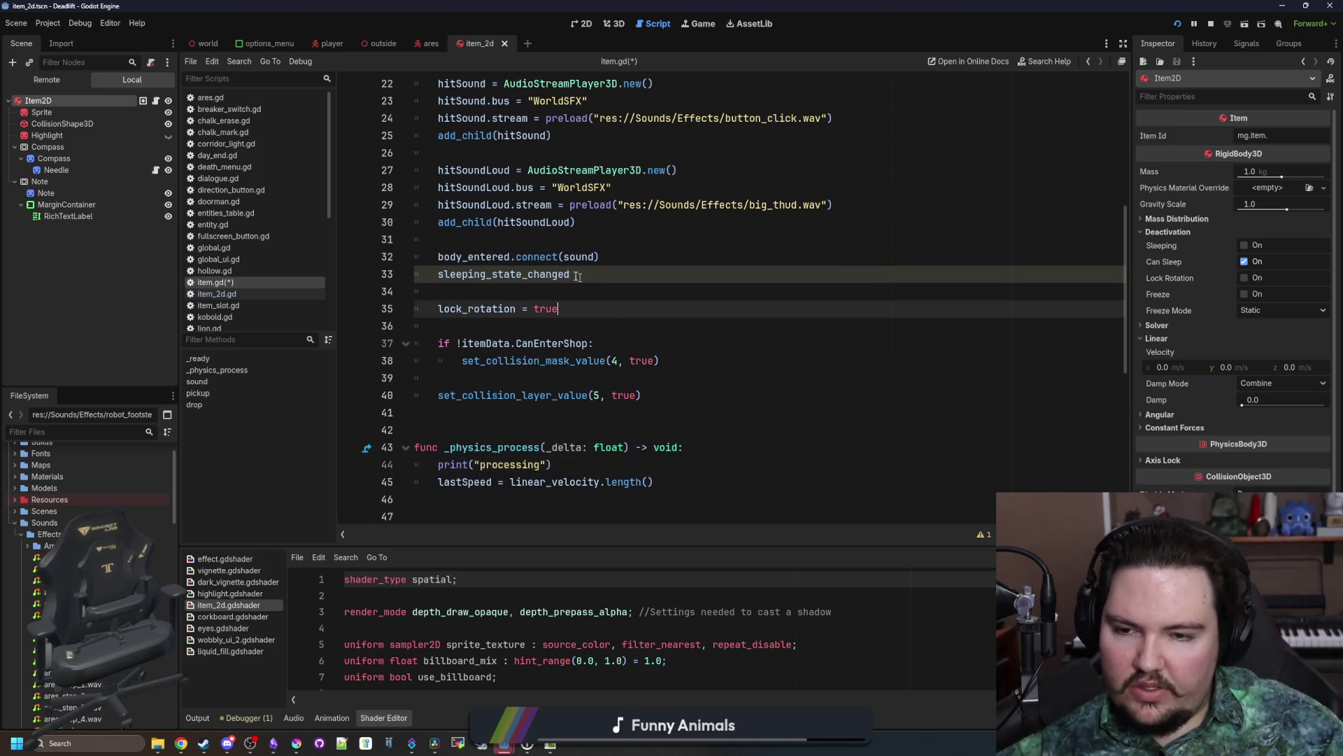
left_click(573, 274)
type(".connect")
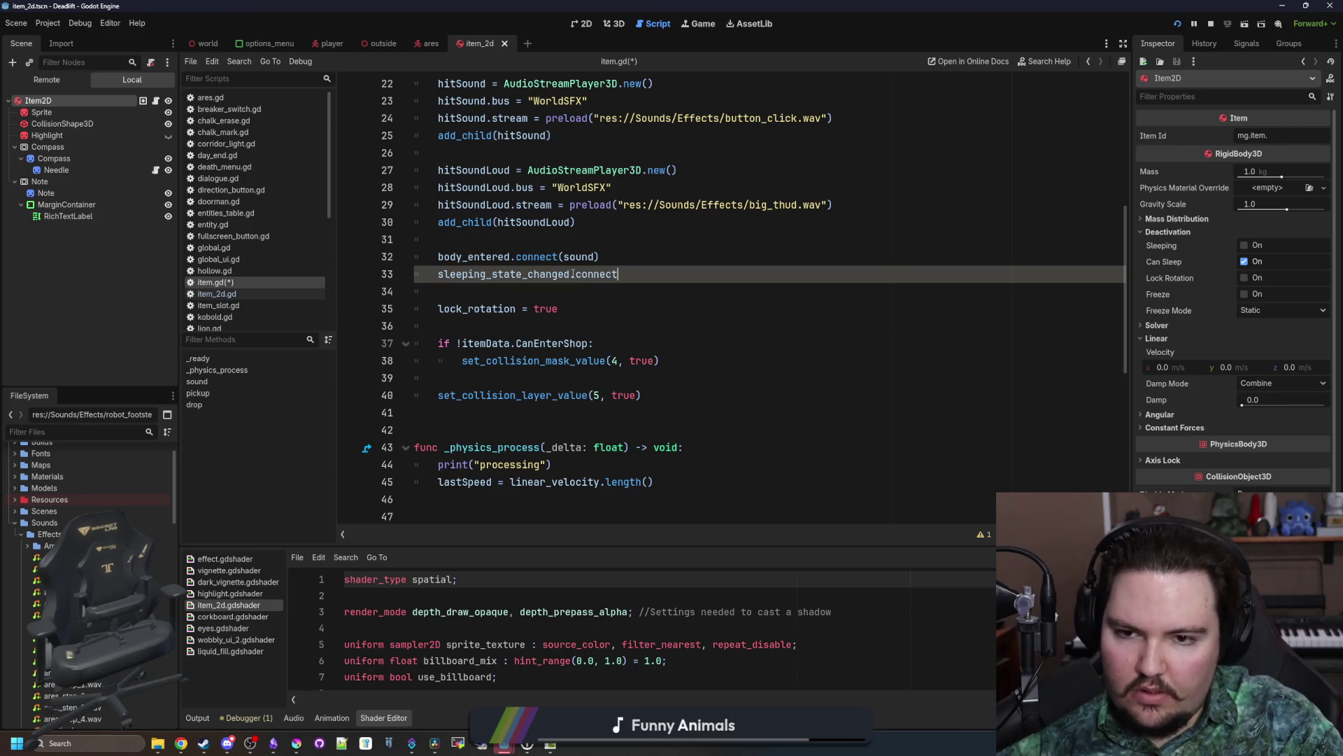
type("(func():\"")
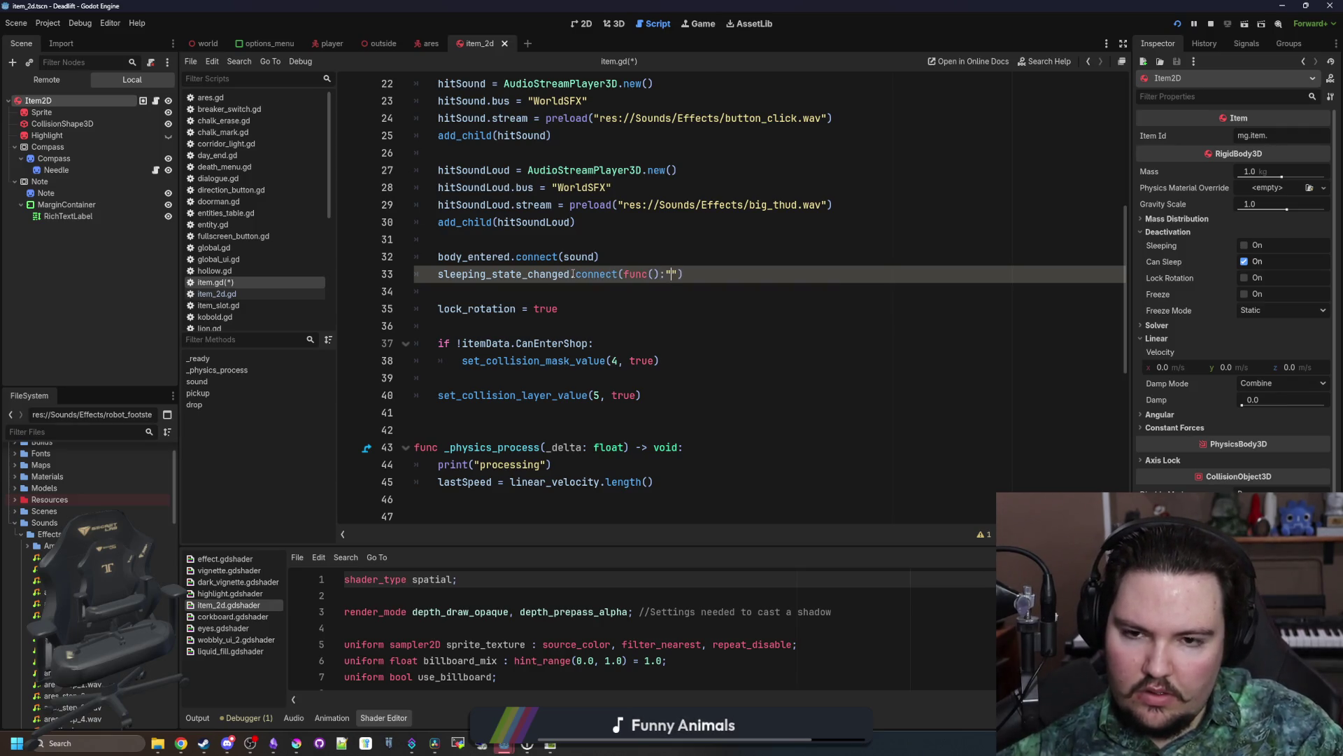
type(" set_phy")
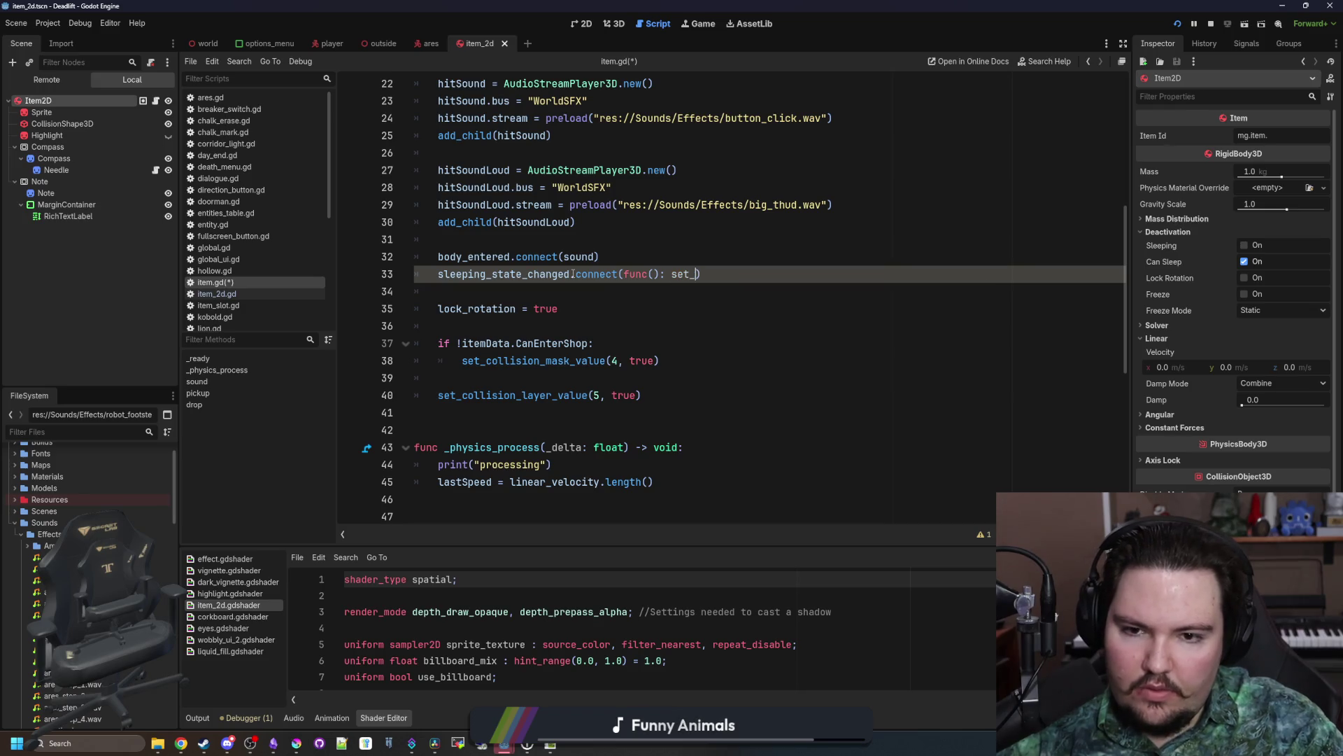
type("sic")
key("Return")
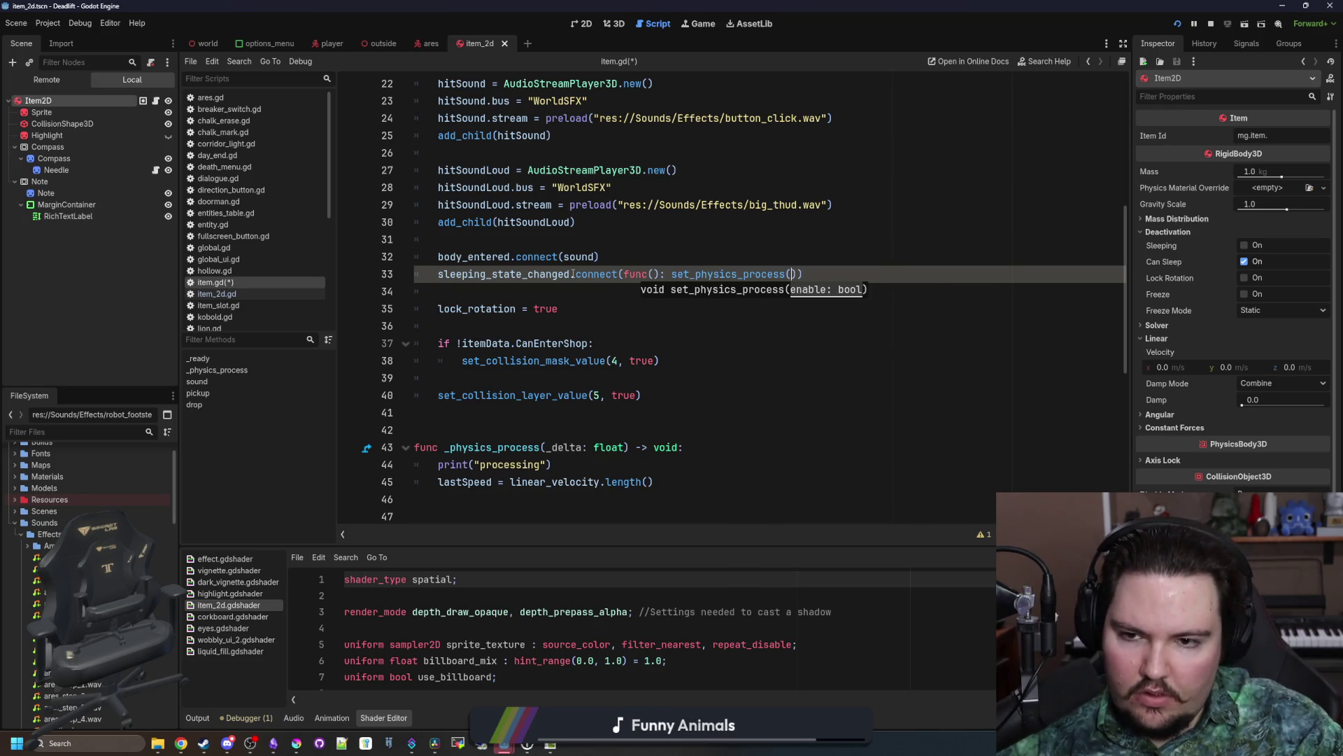
type("slee")
key("Return")
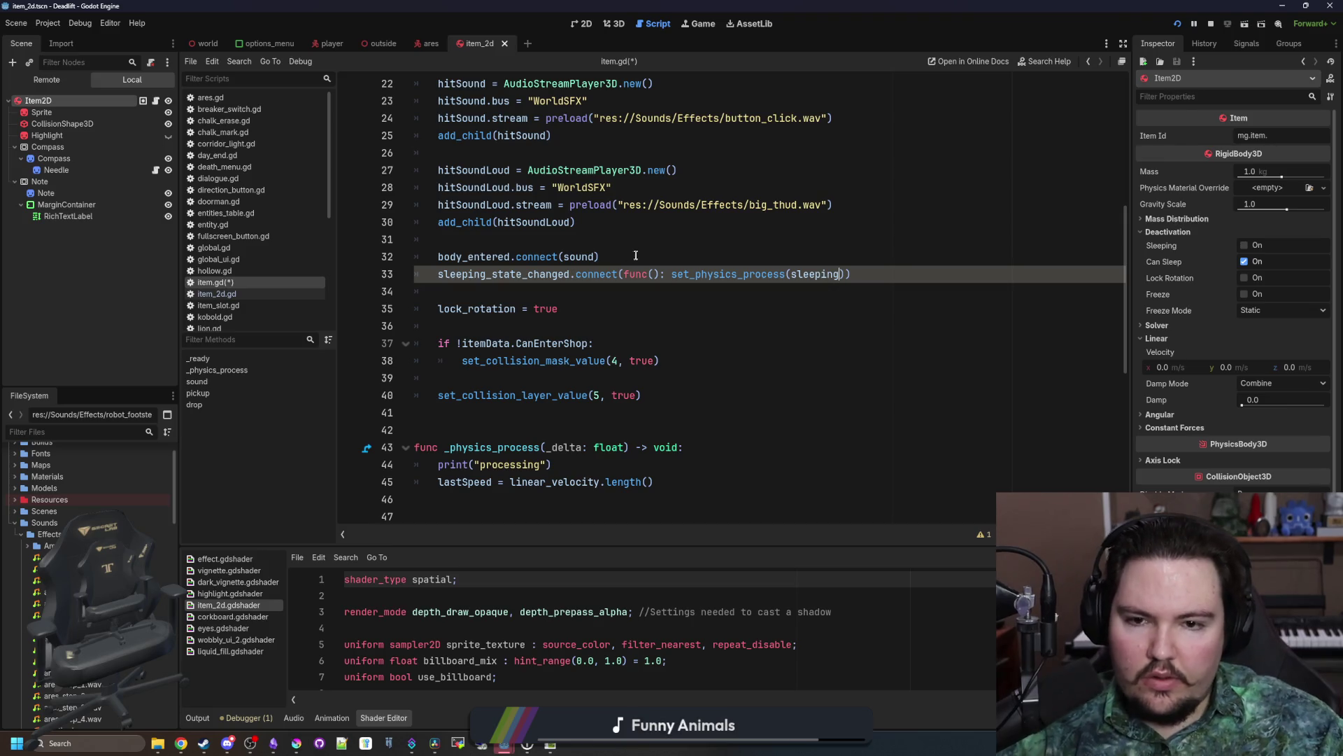
left_click(636, 256)
left_click(627, 246)
key("ctrl+s")
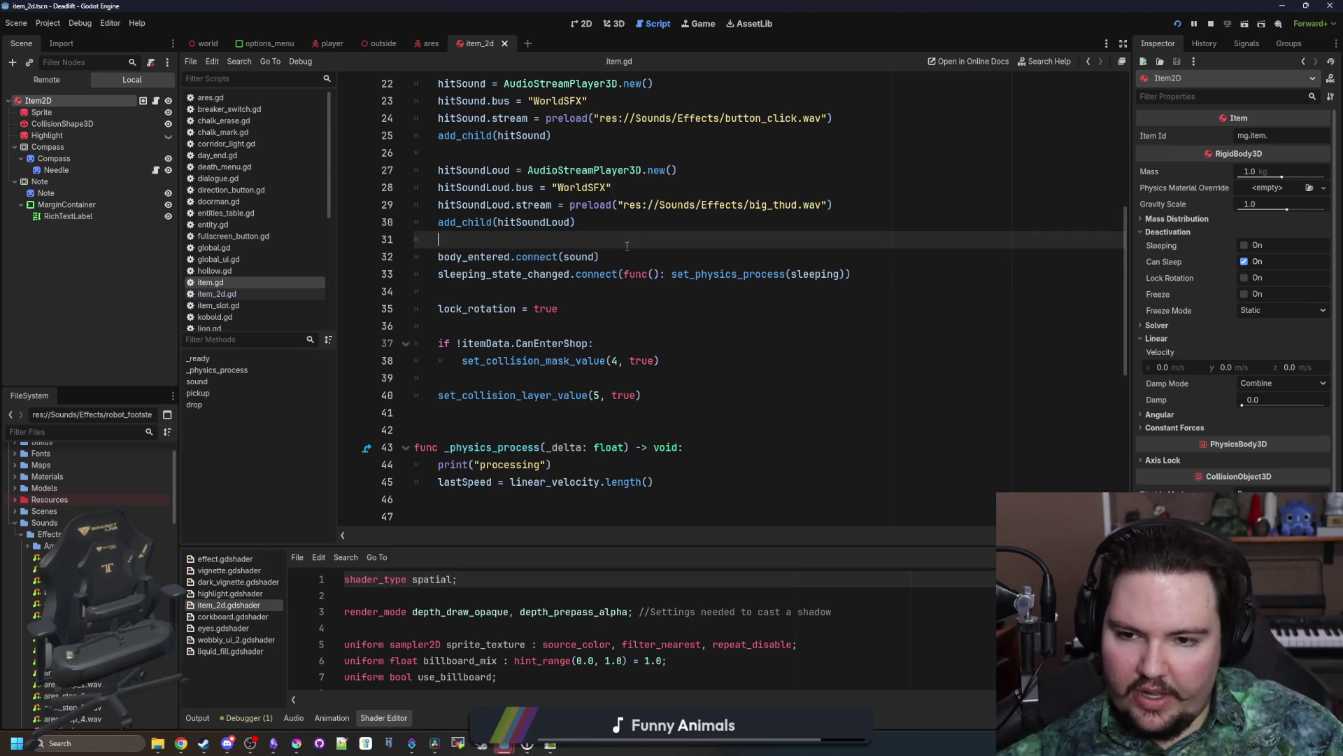
Step: Build a set_physics_process(false) line by reusing the copied set_physics_process( call
left_click(786, 303)
left_click_drag(792, 273, 671, 278)
key("ctrl+c")
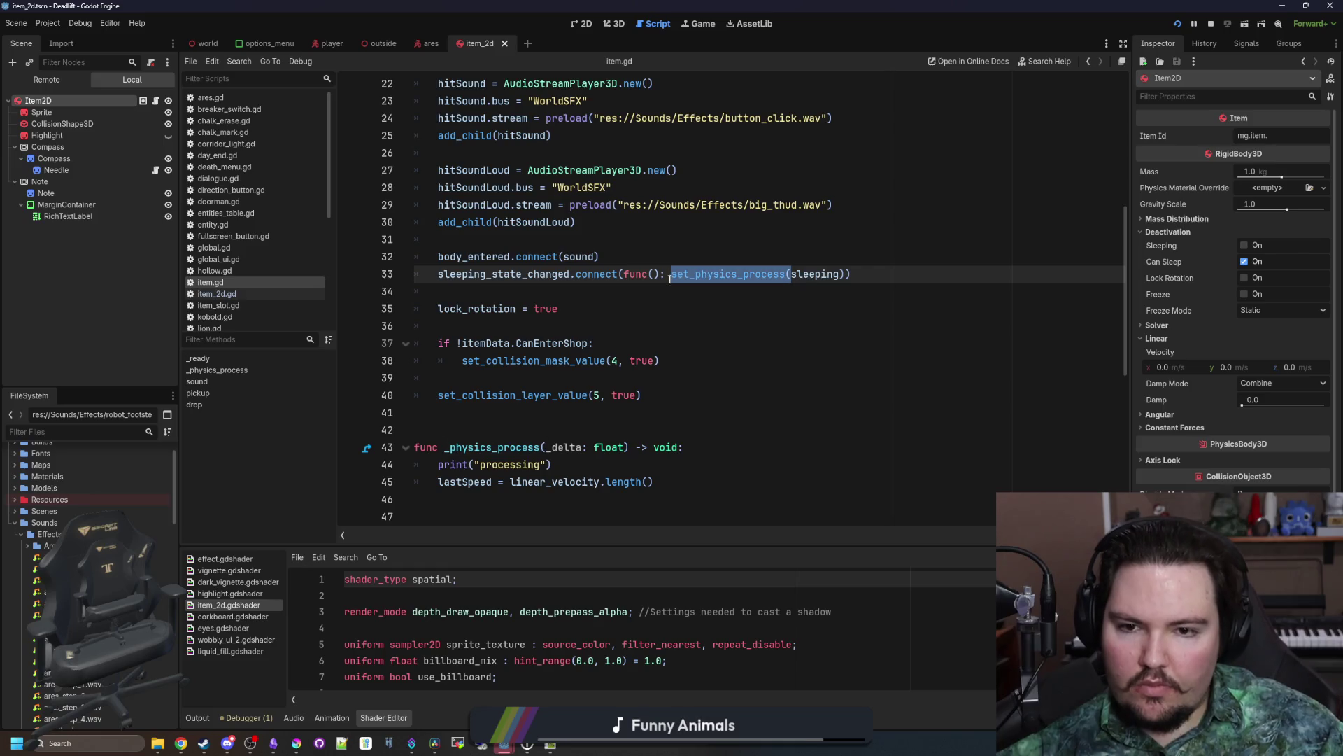
left_click(476, 291)
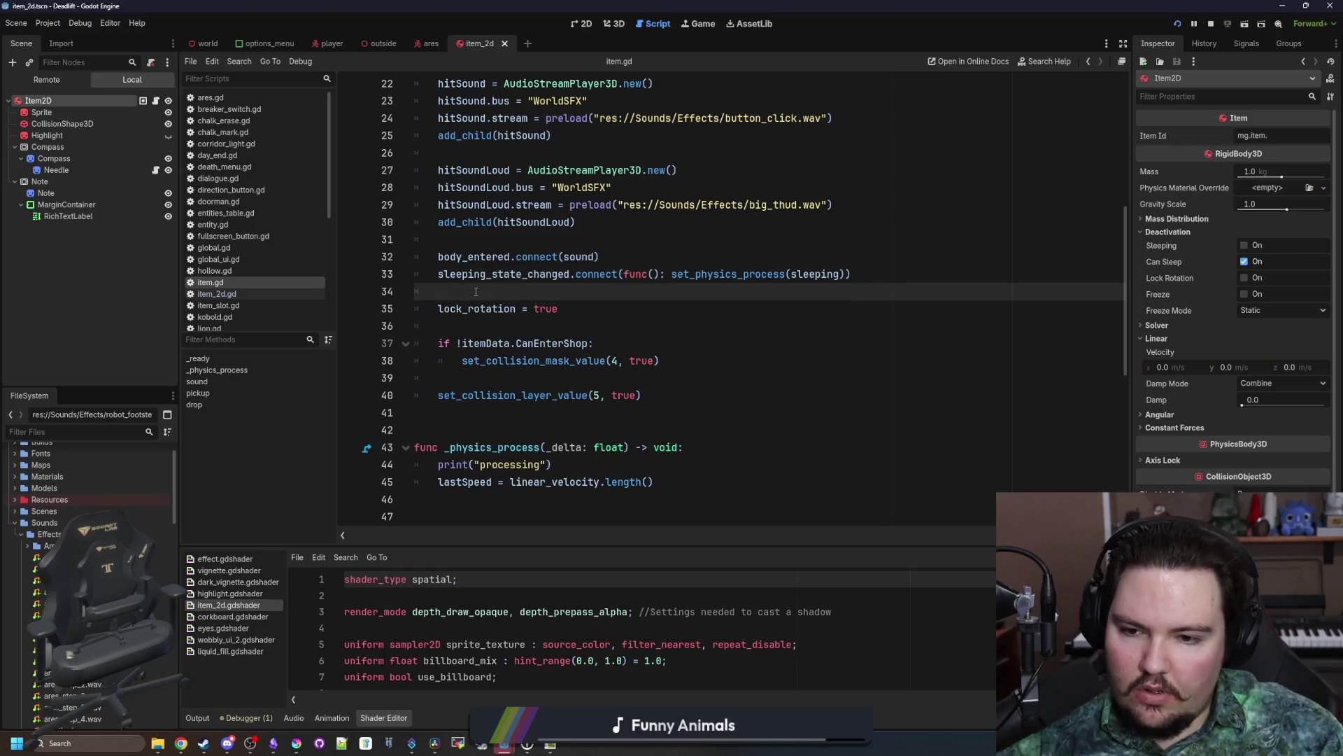
key("Return")
key("Return")
key("Up")
key("ctrl+v")
type("false)")
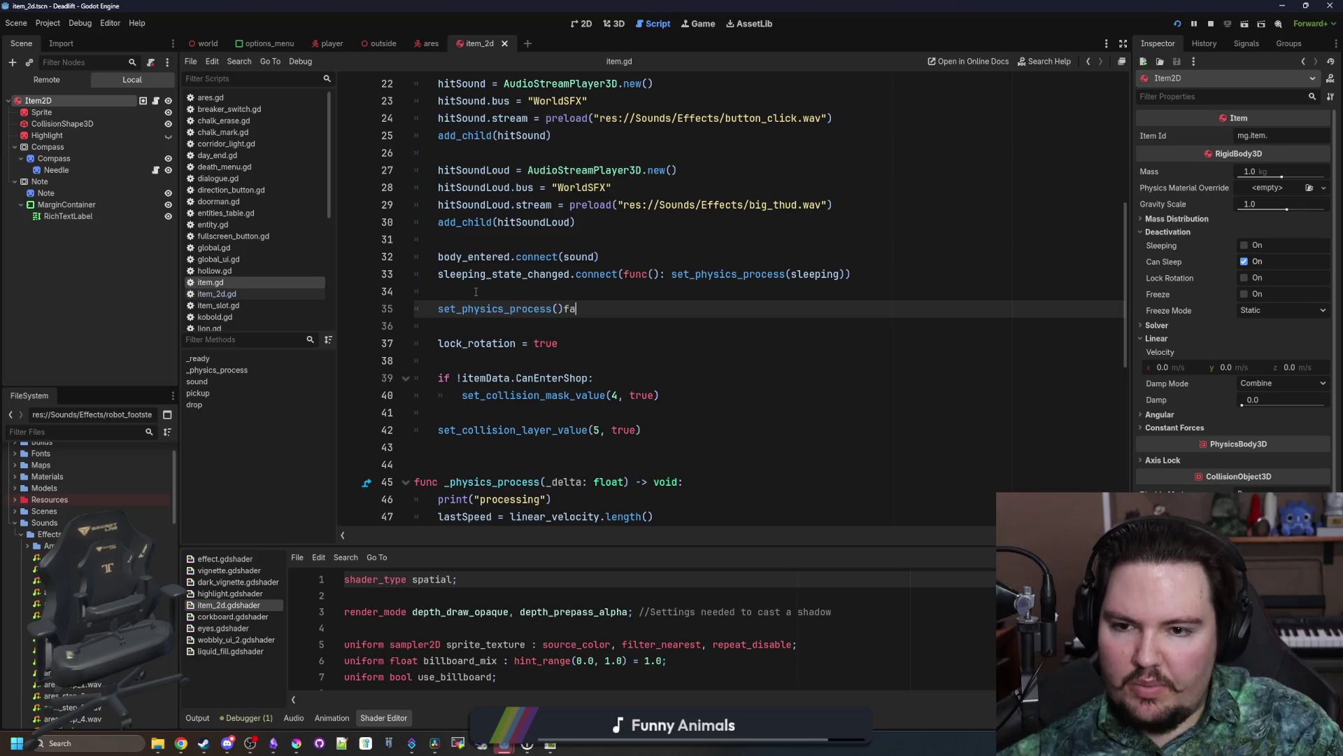
key("shift+Home")
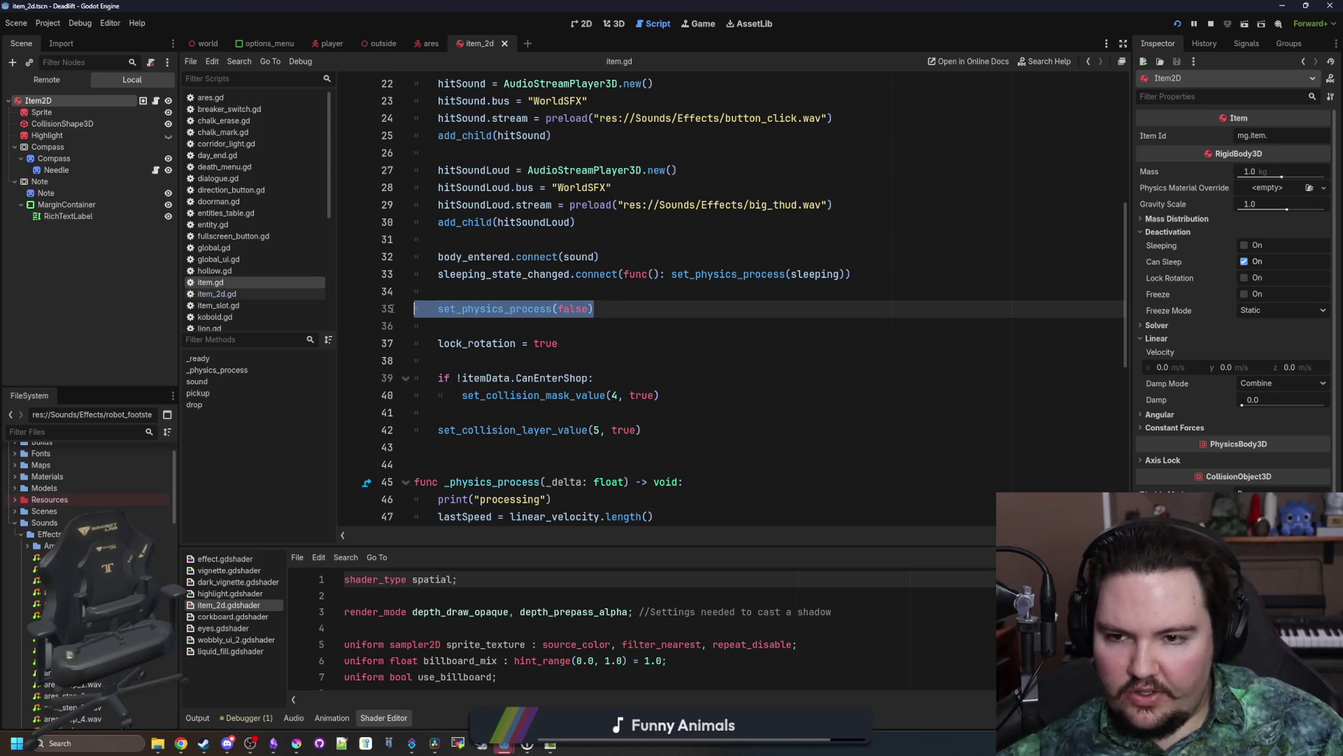
key("ctrl+x")
Step: Move set_physics_process(false) to line 33 after the body_entered connection, remove blank lines, and save
left_click(642, 255)
key("Return")
key("ctrl+v")
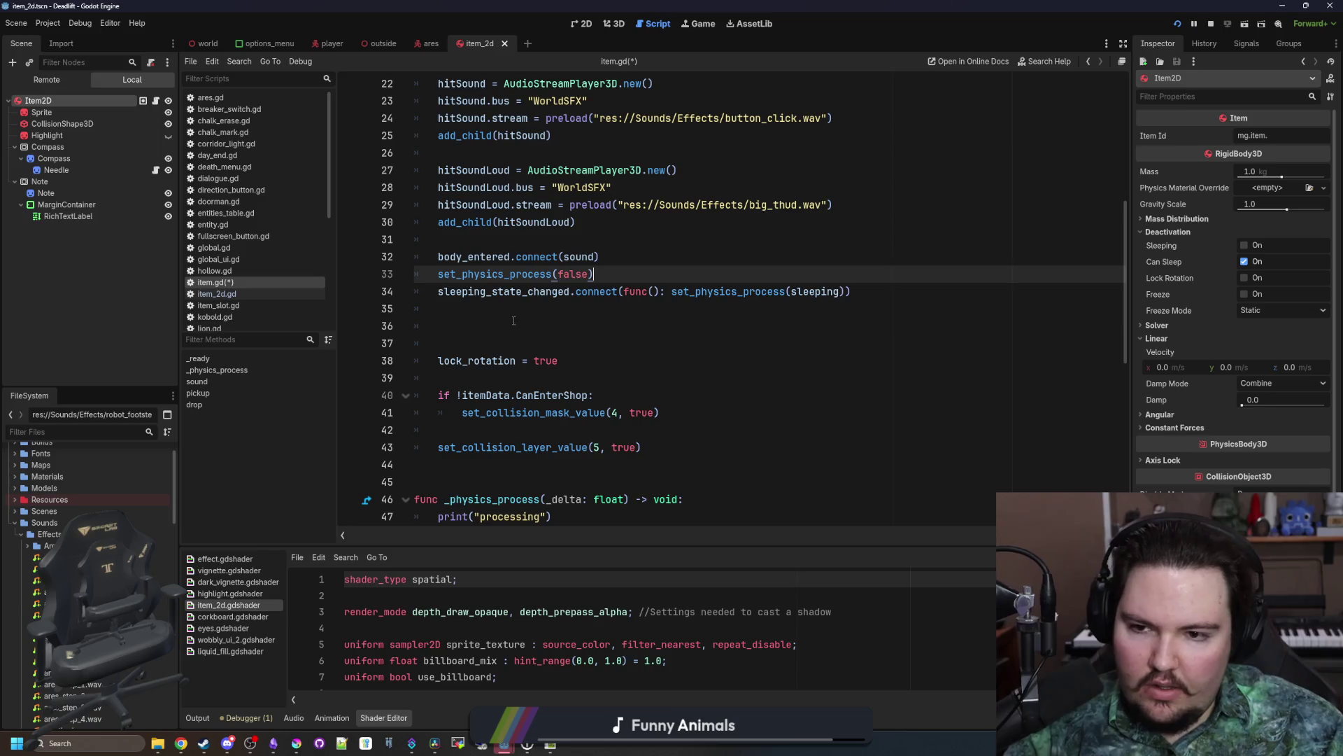
left_click(500, 339)
key("BackSpace")
key("BackSpace")
left_click(586, 241)
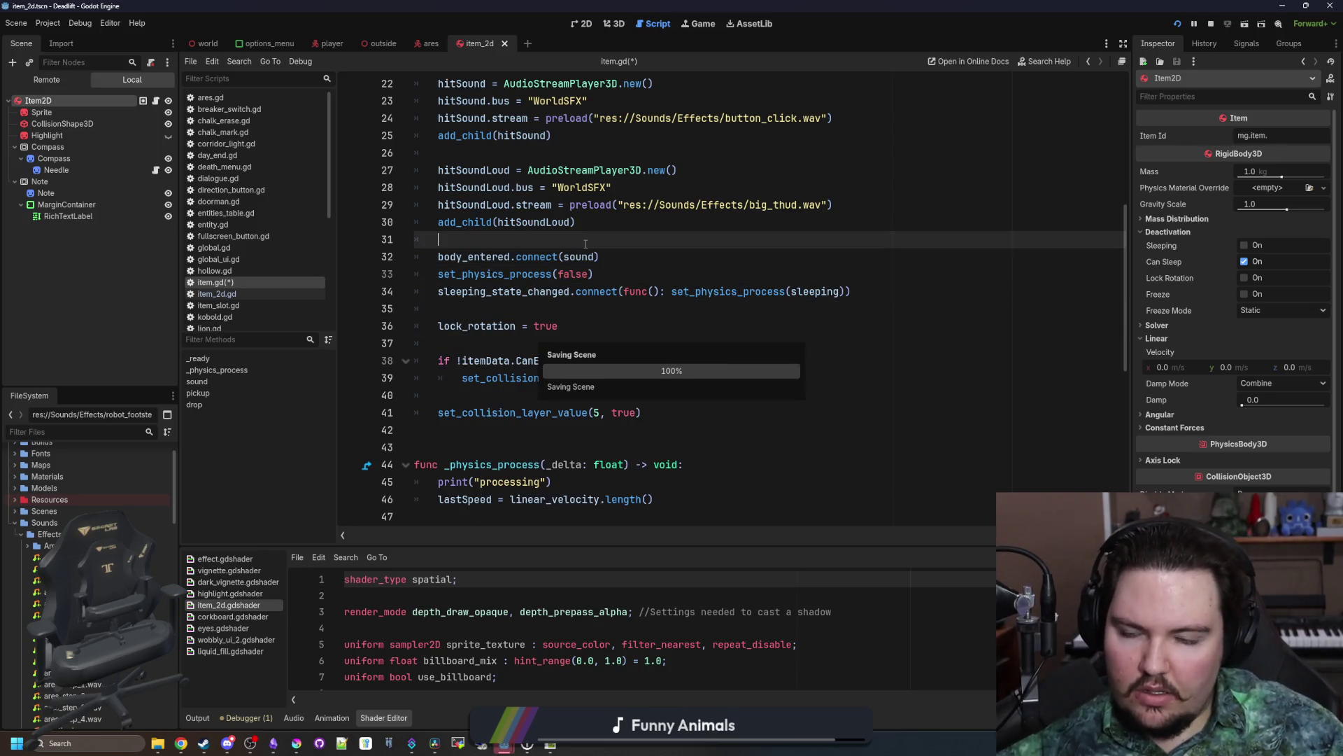
key("ctrl+s")
Step: Bring up the Output log to view the new log lines
left_click(574, 303)
scroll(574, 301, "down", 2)
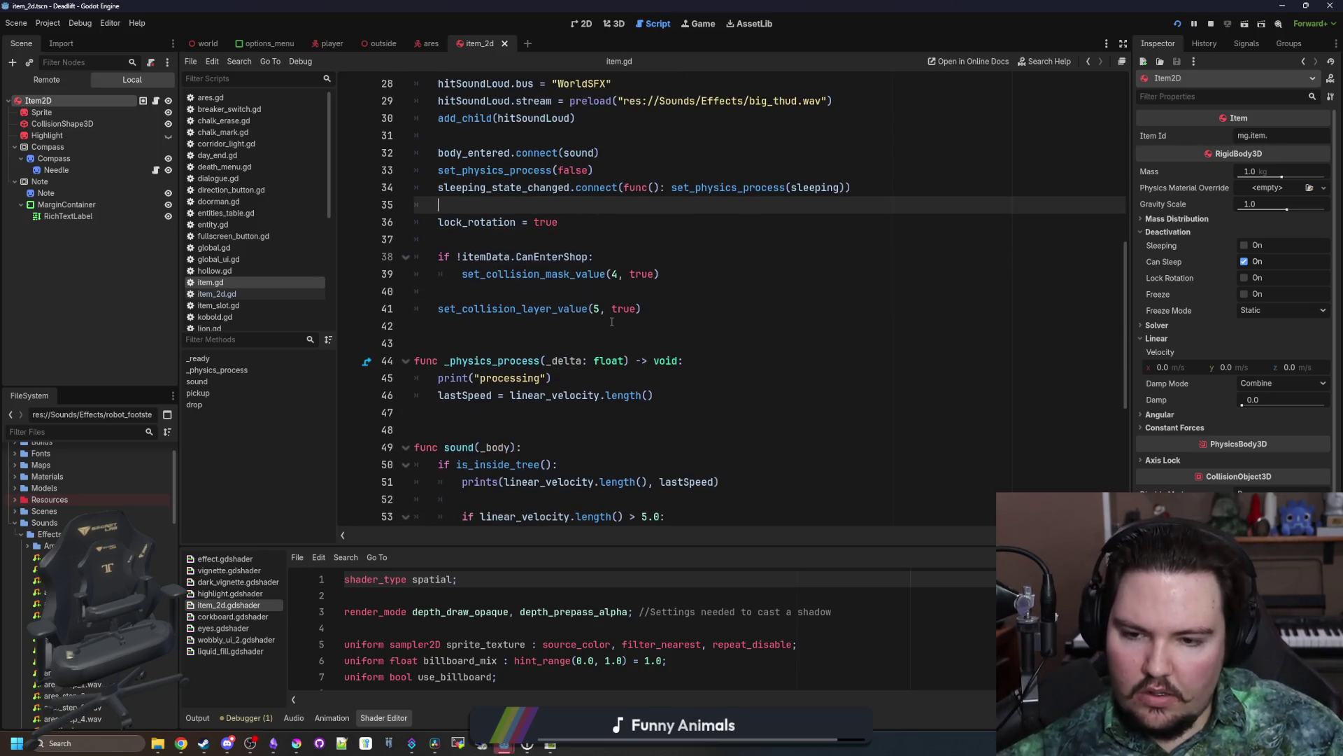
left_click(490, 413)
left_click(198, 718)
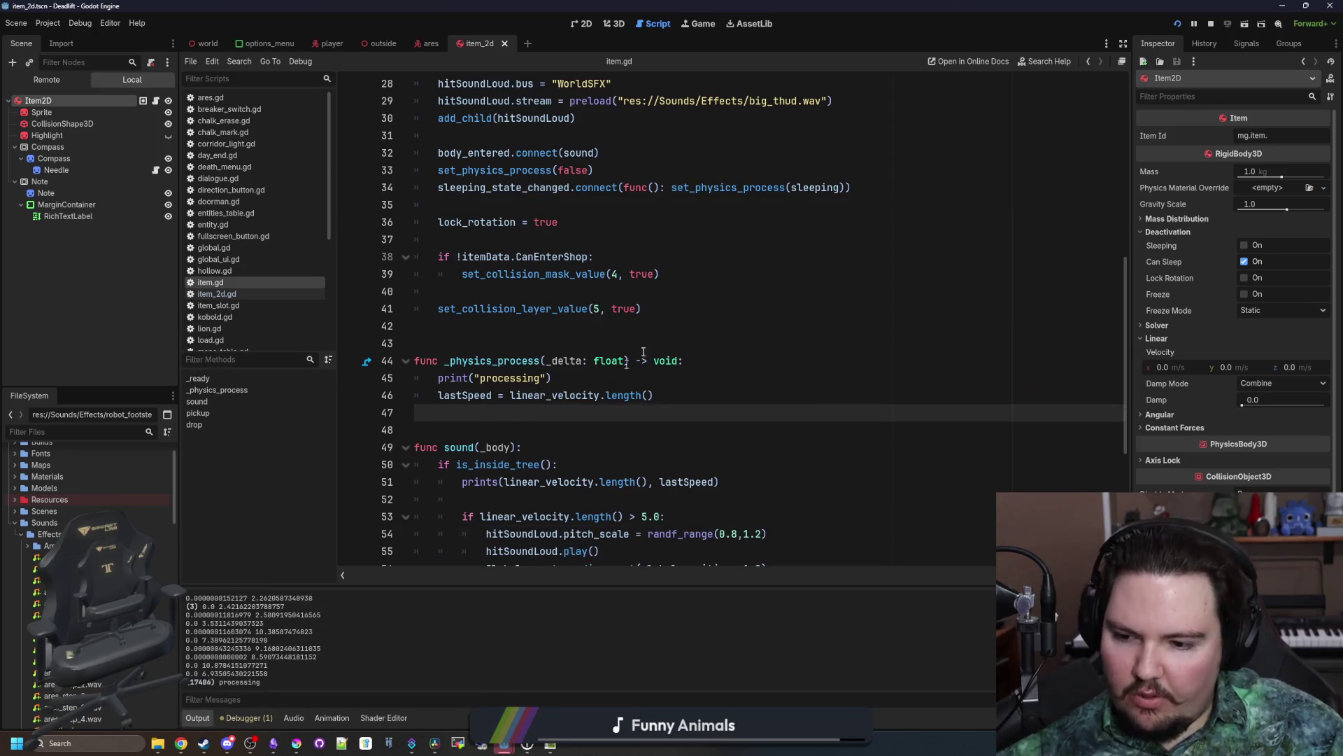
left_click(623, 326)
Step: Run Dead Lift, start playing, drop the rock from hotbar slot 1, then pause and return to the script
left_click(1212, 23)
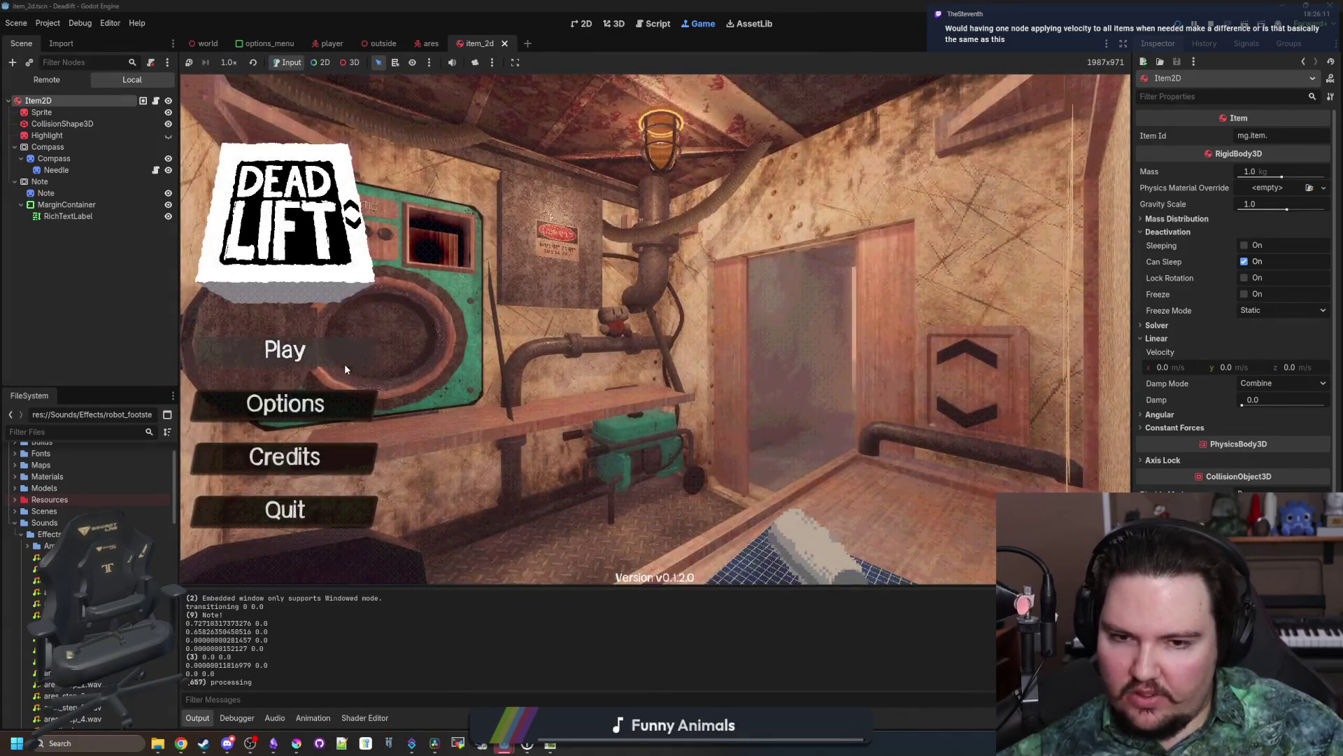
type("dwasdwa")
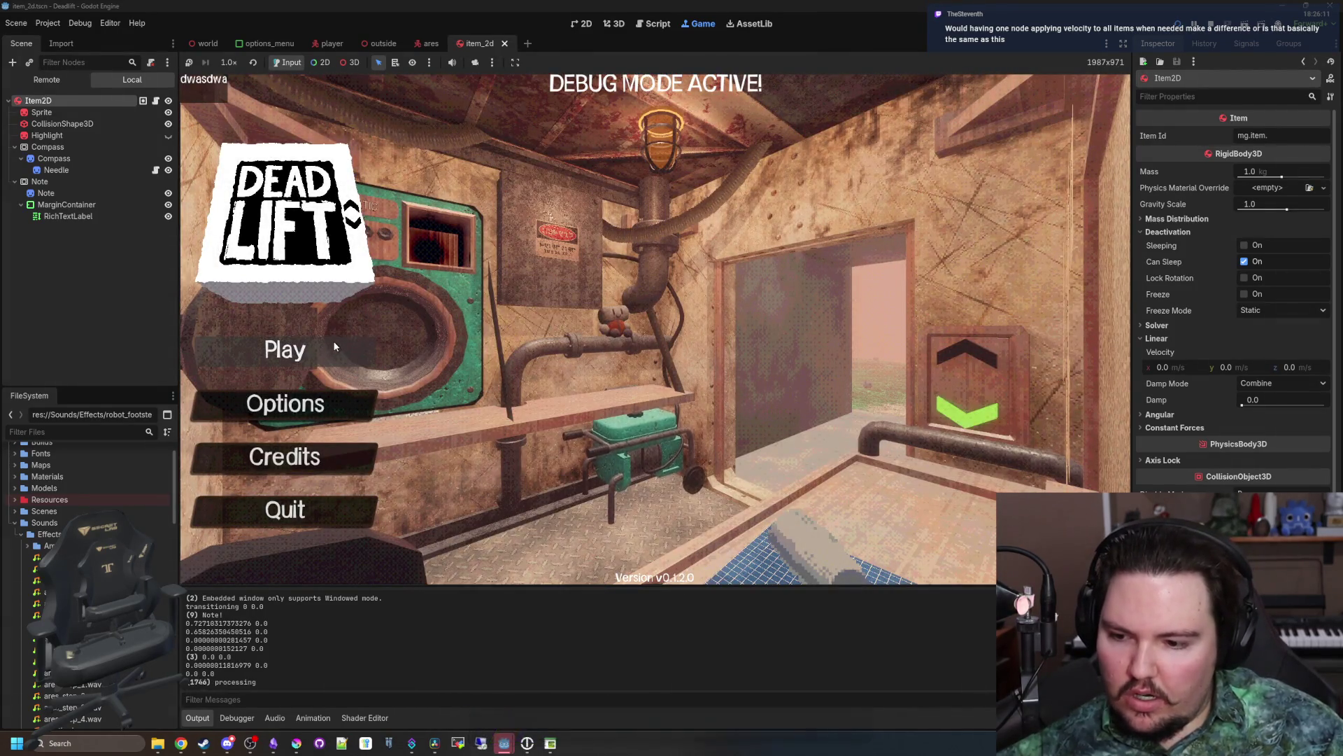
left_click(326, 354)
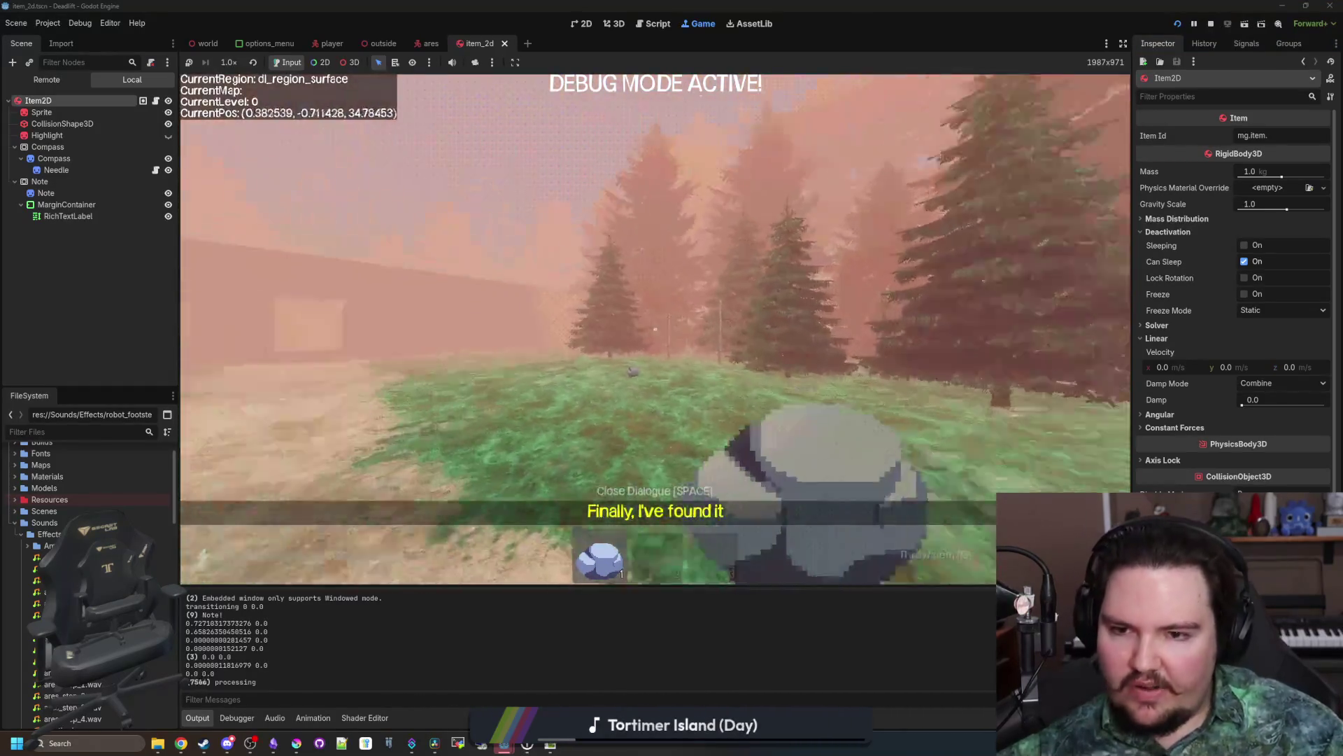
key("q")
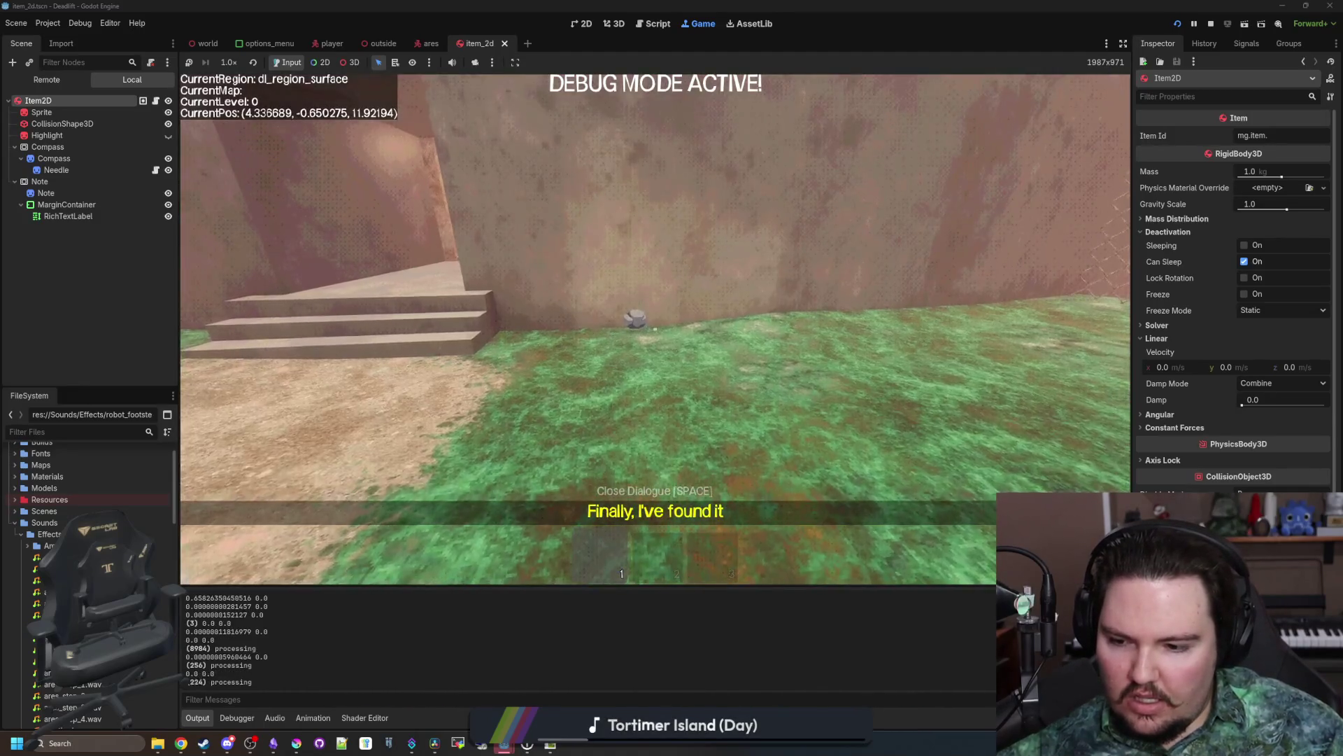
key("Escape")
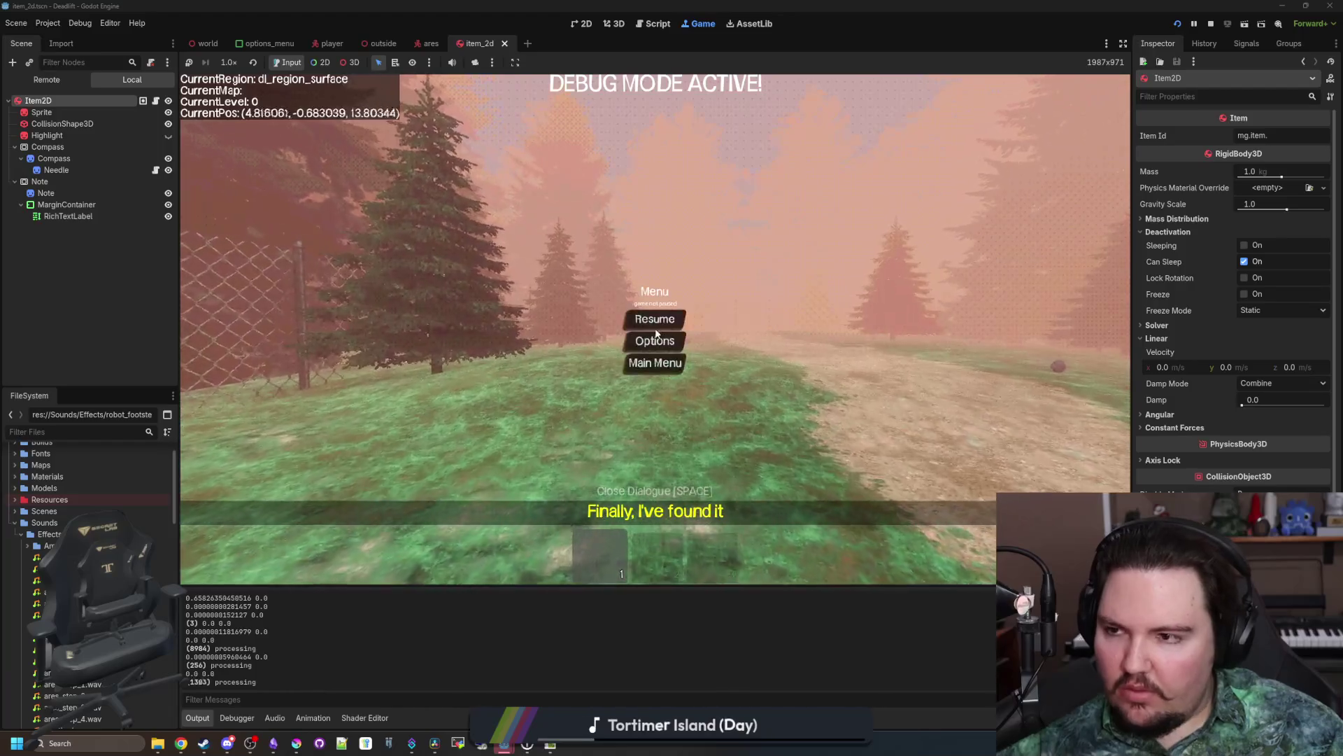
left_click(652, 23)
Step: Select Item2D to inspect its rigid-body properties, including Can Sleep, beside item.gd
left_click(581, 84, "ctrl")
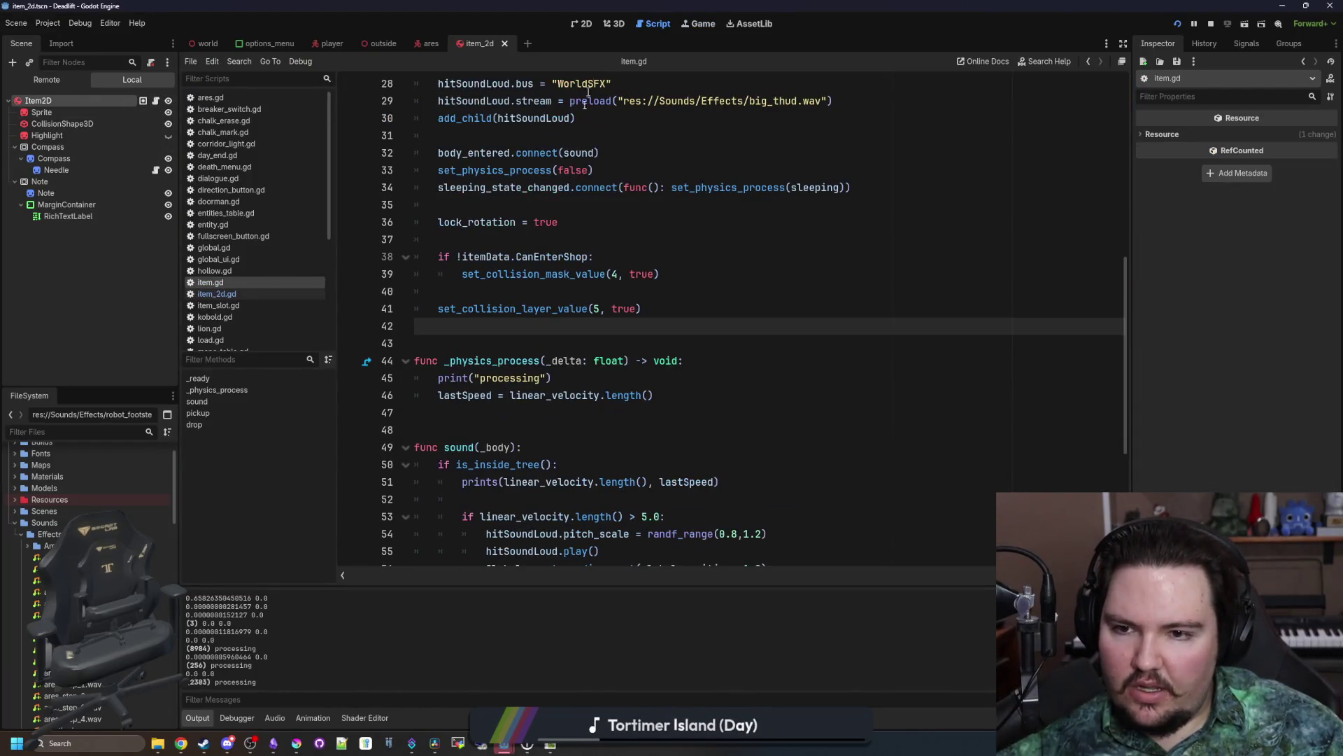
scroll(592, 295, "up", 3)
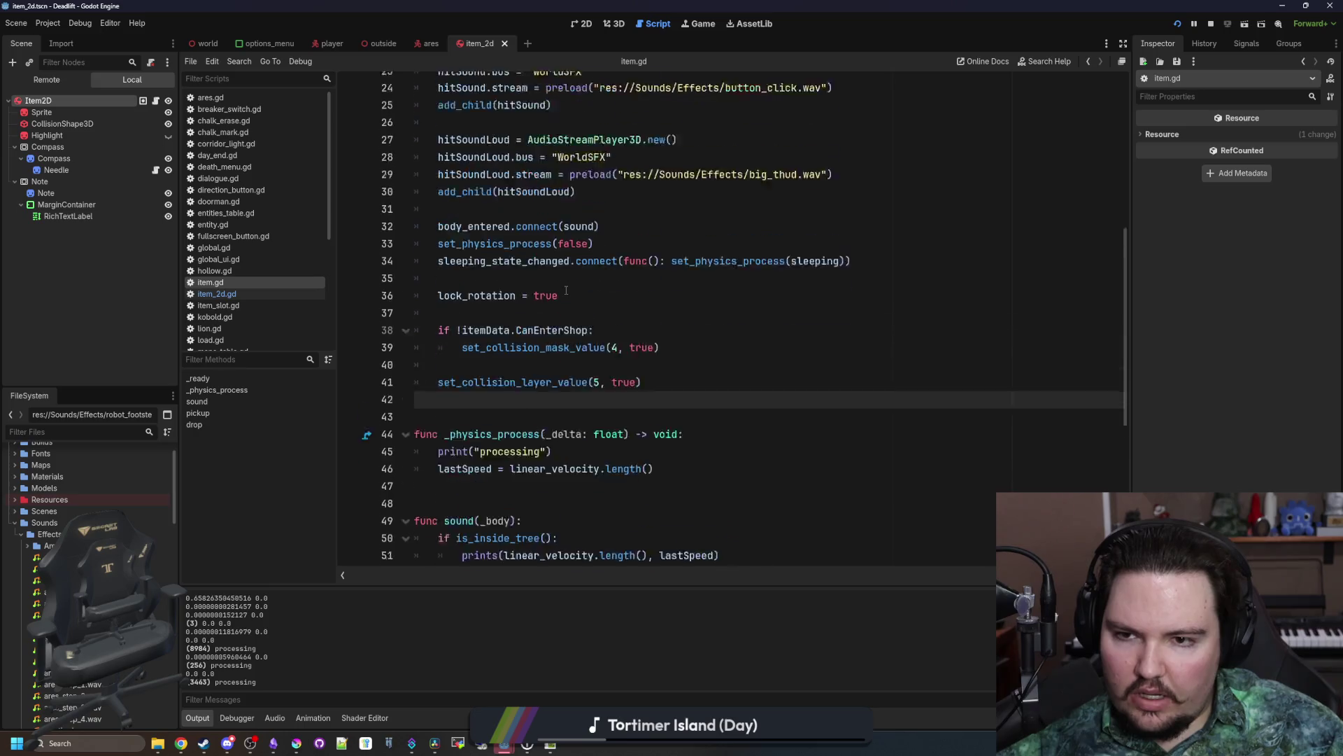
scroll(505, 324, "down", 2)
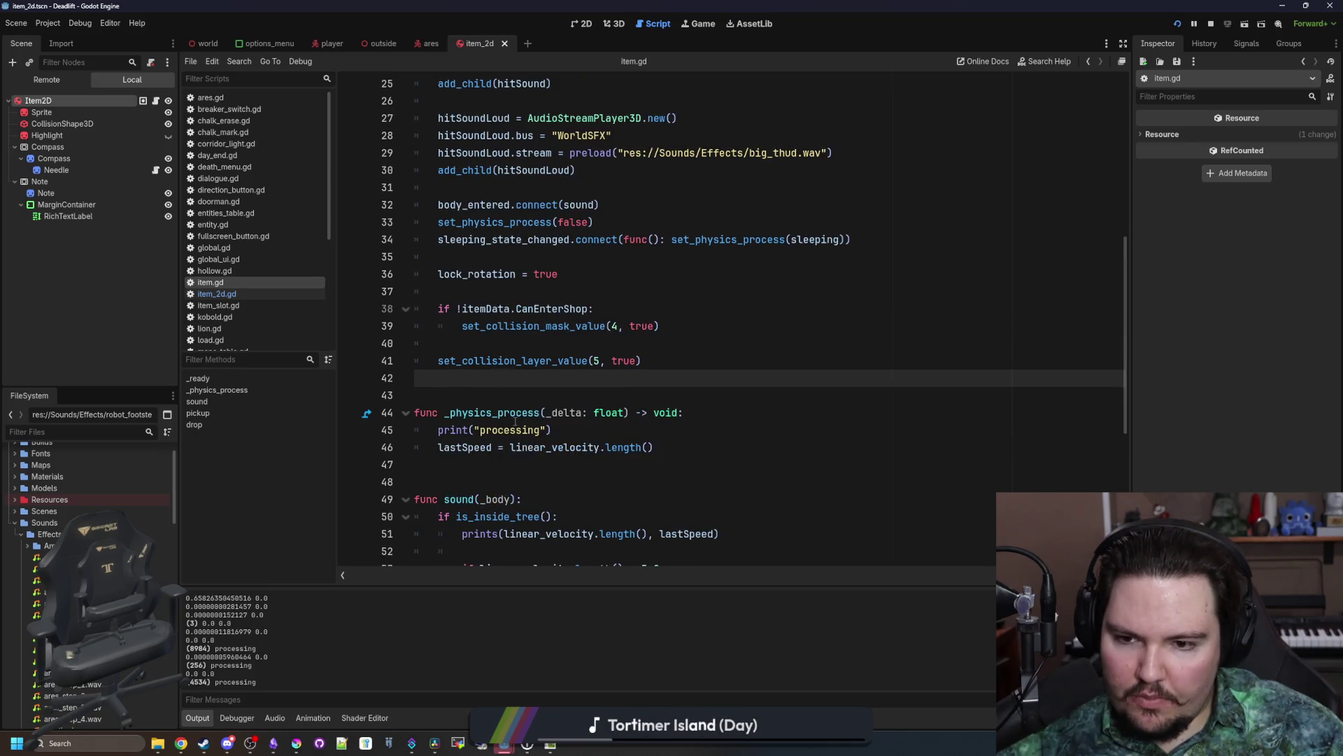
scroll(531, 420, "up", 1)
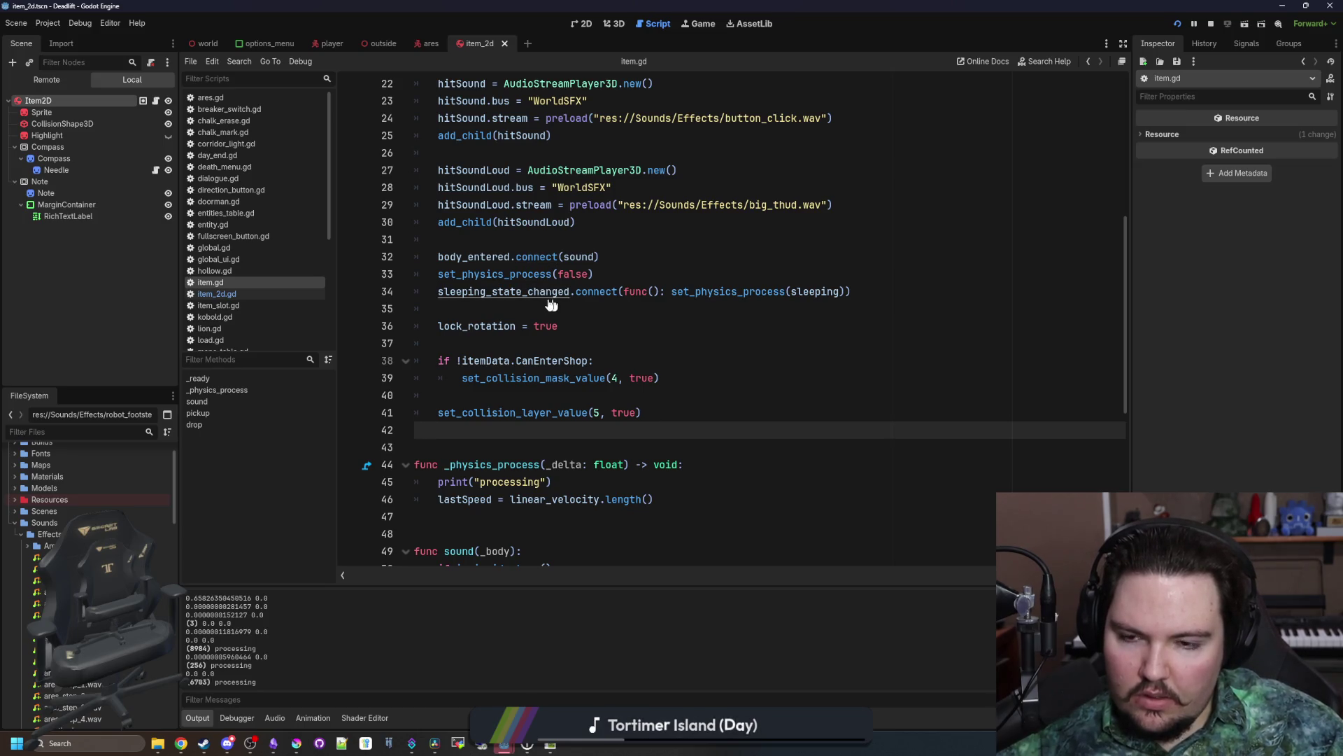
left_click(53, 101)
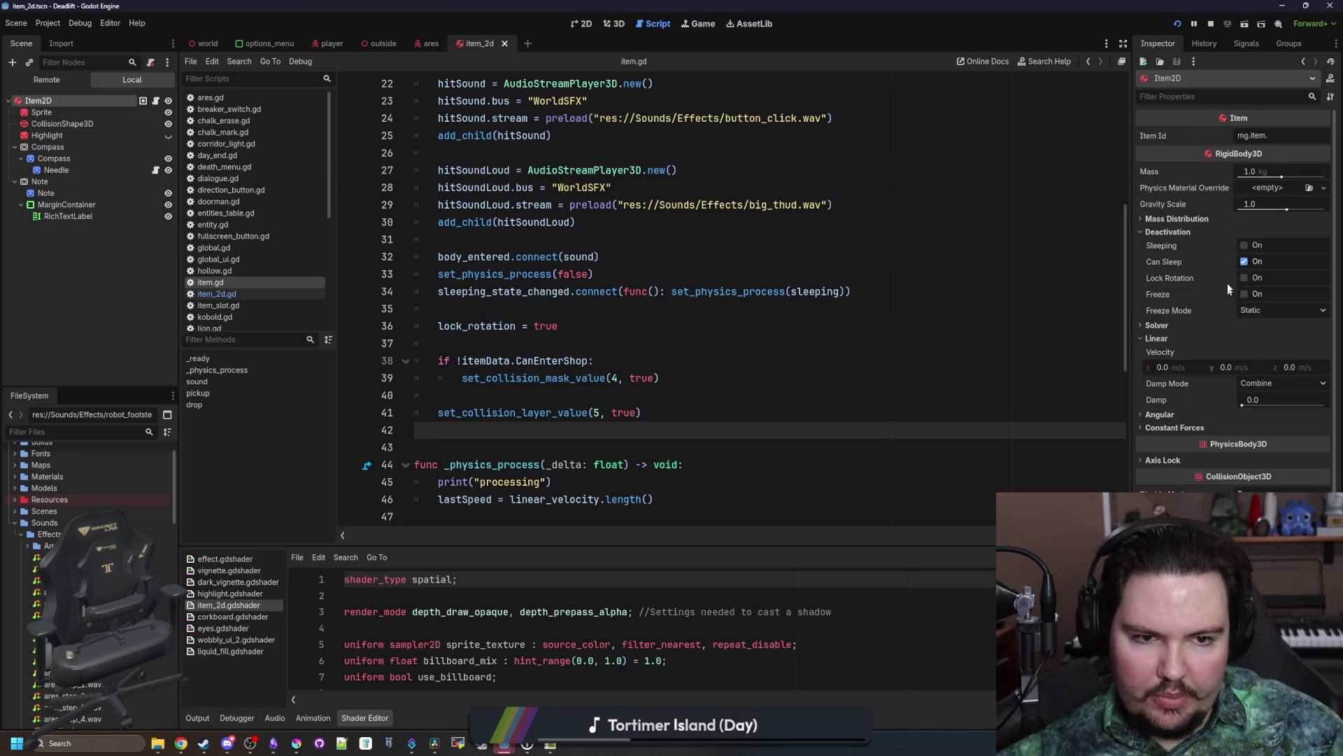
mouse_move(1177, 264)
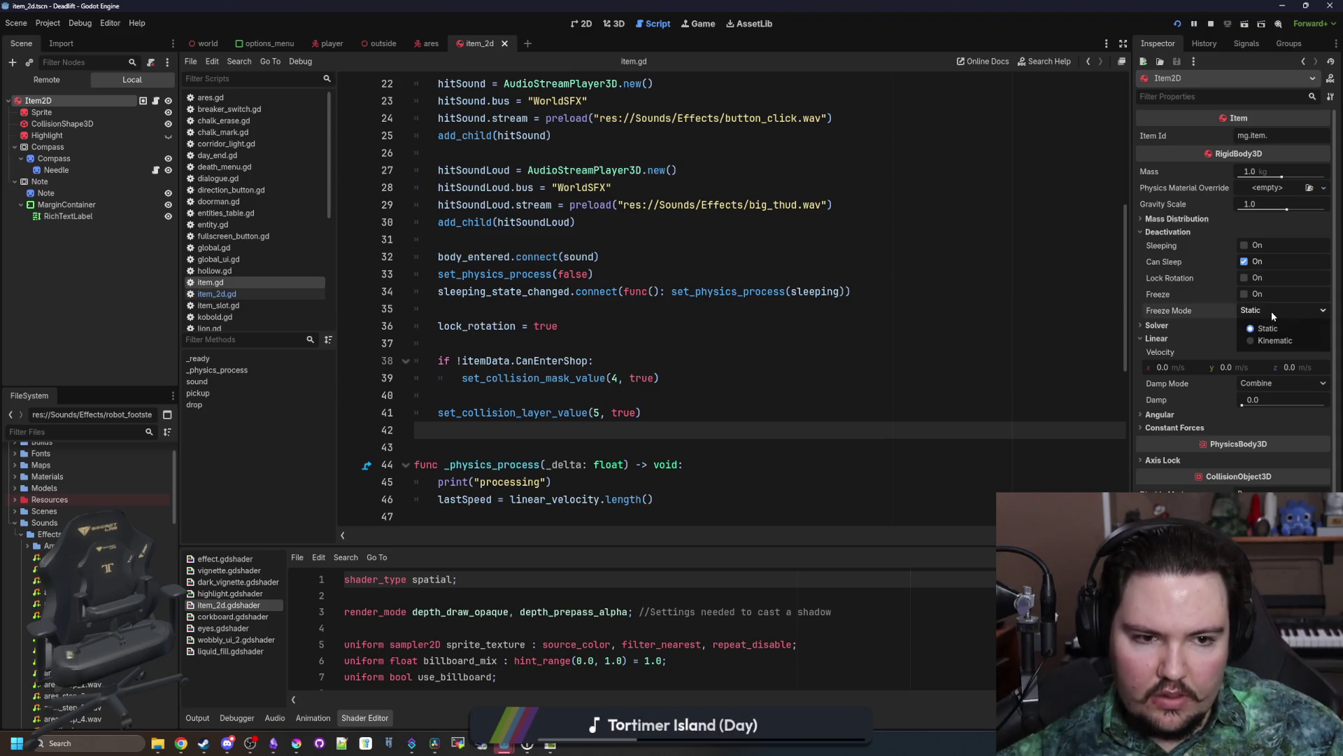
mouse_move(1158, 316)
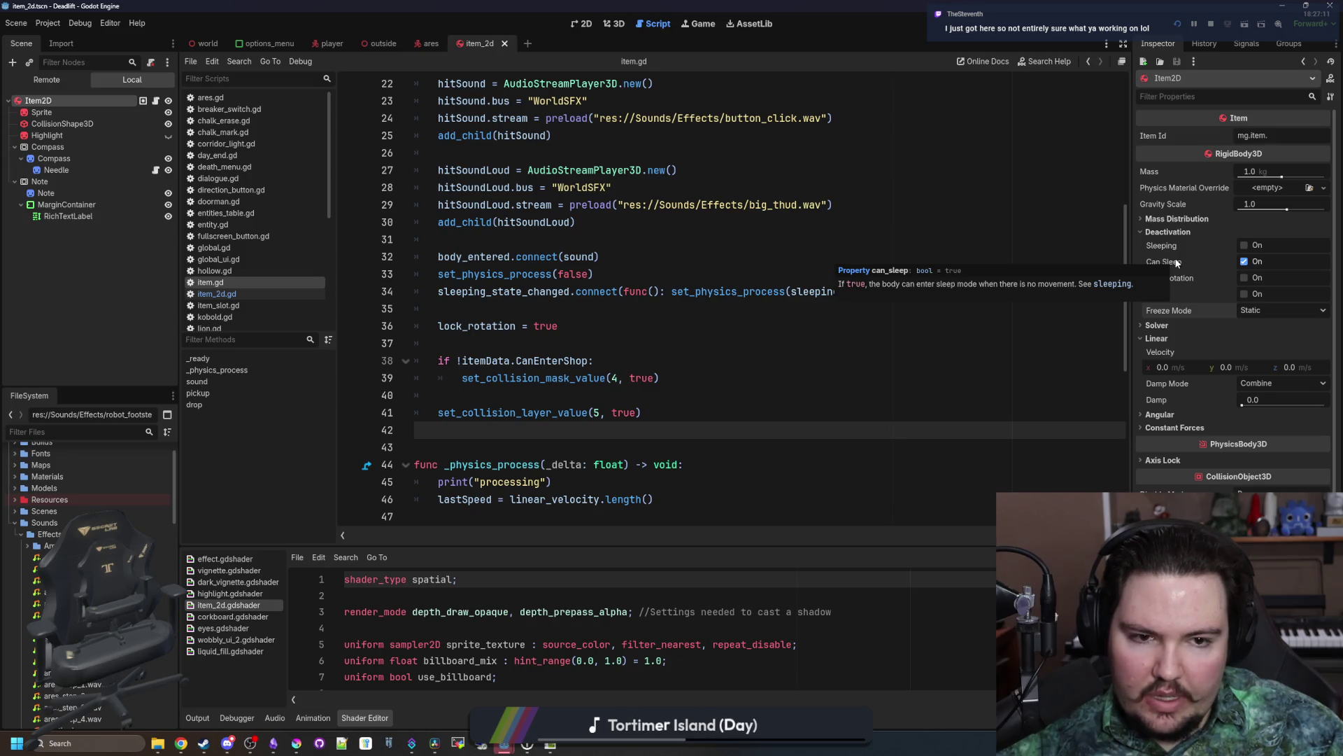
left_click(1205, 43)
left_click(1161, 43)
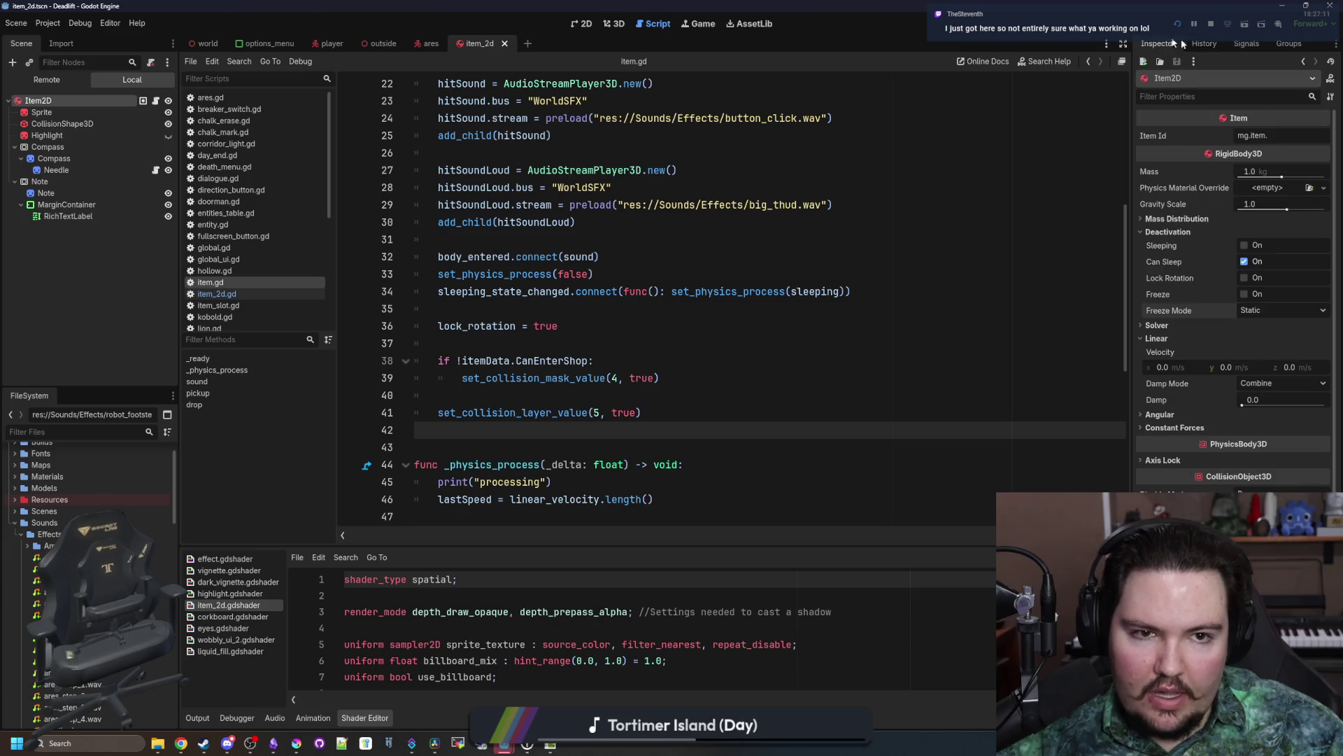
Step: Read the sleeping_state_changed signal in the RigidBody3D documentation, then go back to item.gd
left_click(1331, 79)
scroll(594, 325, "up", 5)
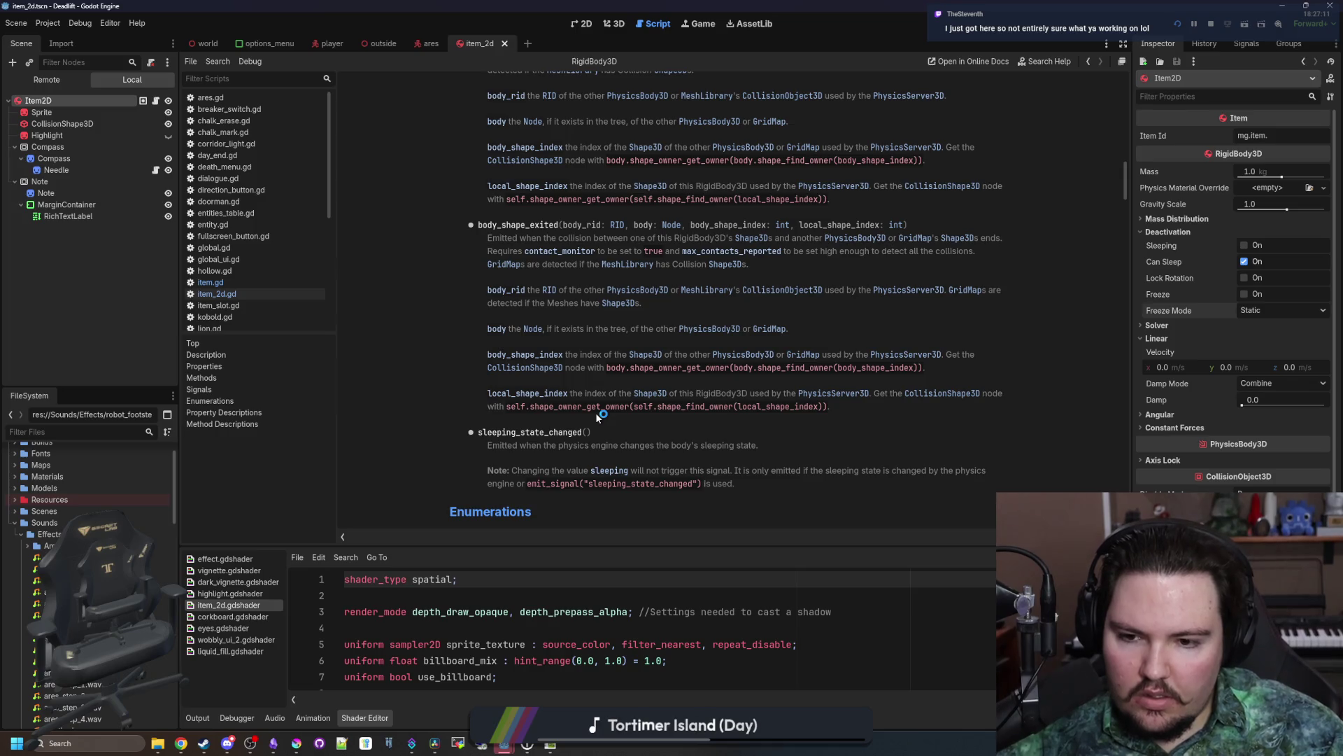
left_click_drag(558, 445, 761, 444)
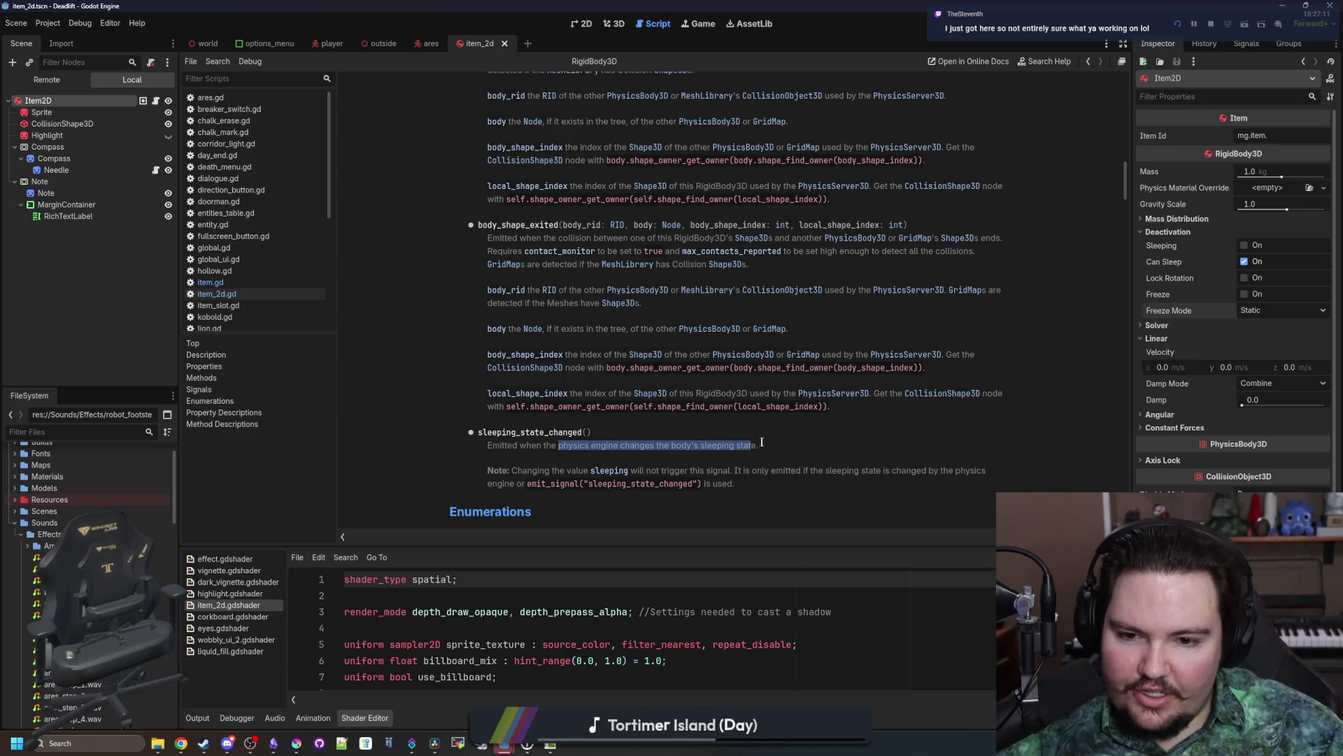
left_click(762, 442)
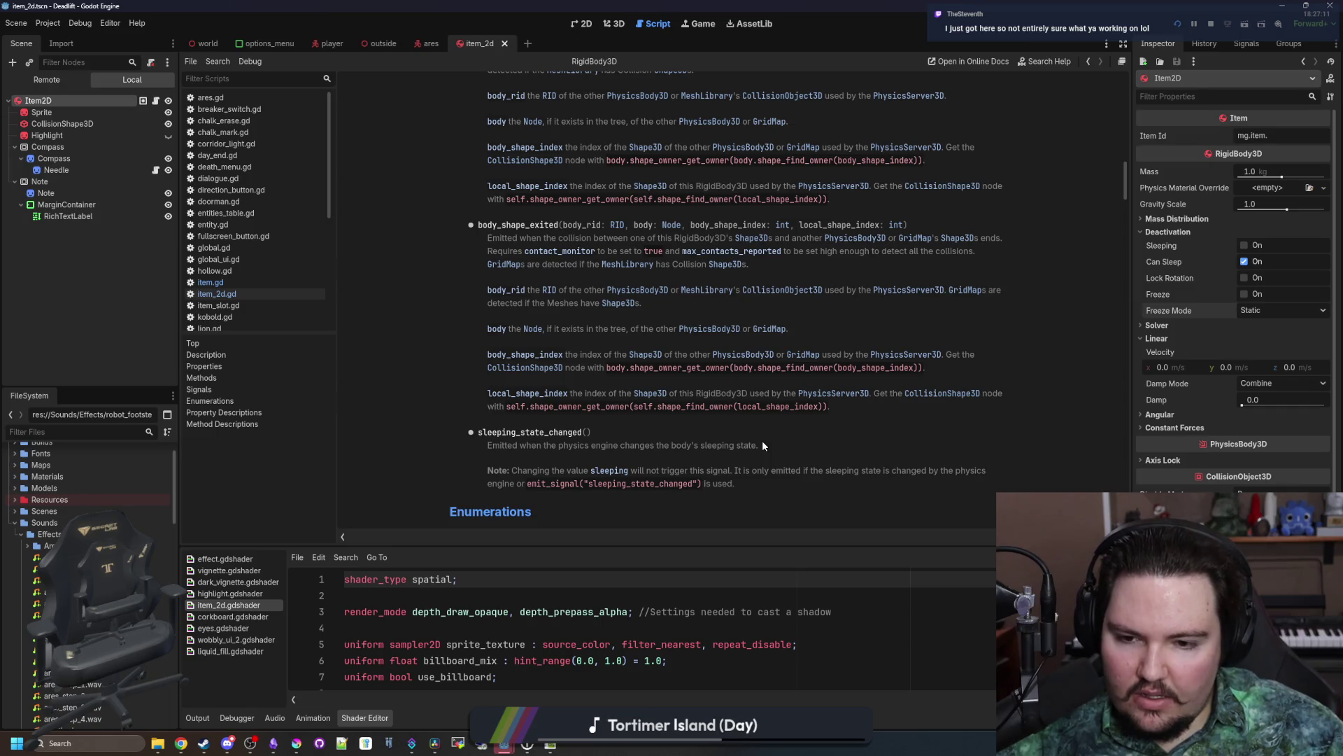
key("alt+Left")
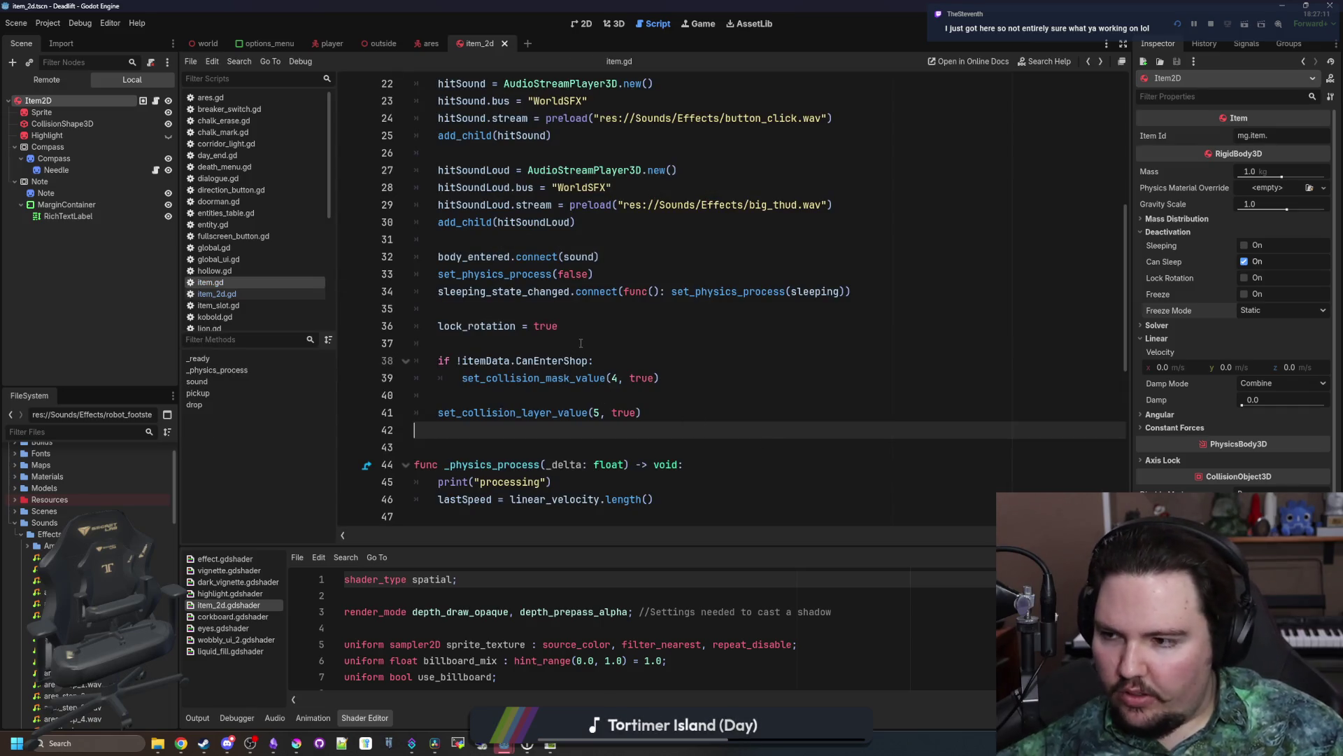
Step: Look up the set_physics_process documentation, return to item.gd, and show the Output log
left_click(508, 340)
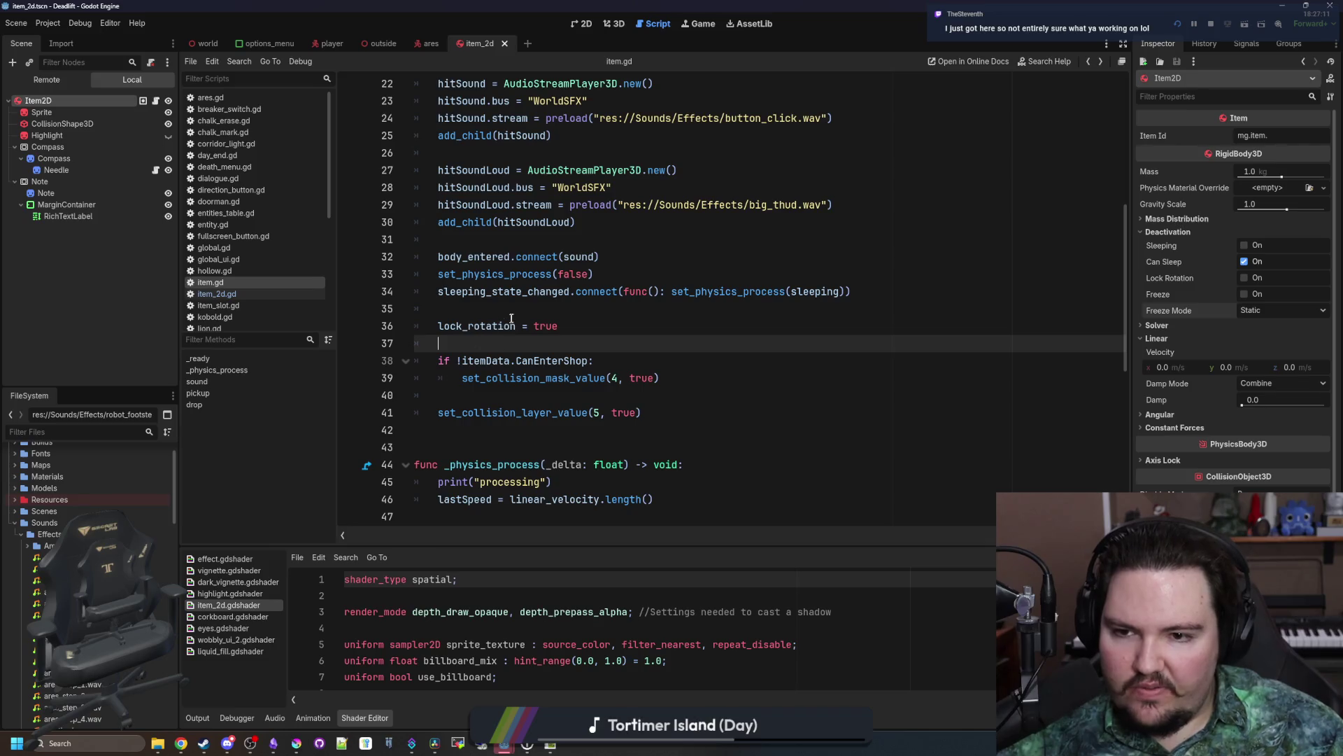
left_click(511, 315)
scroll(500, 325, "up", 1)
left_click(492, 330, "ctrl")
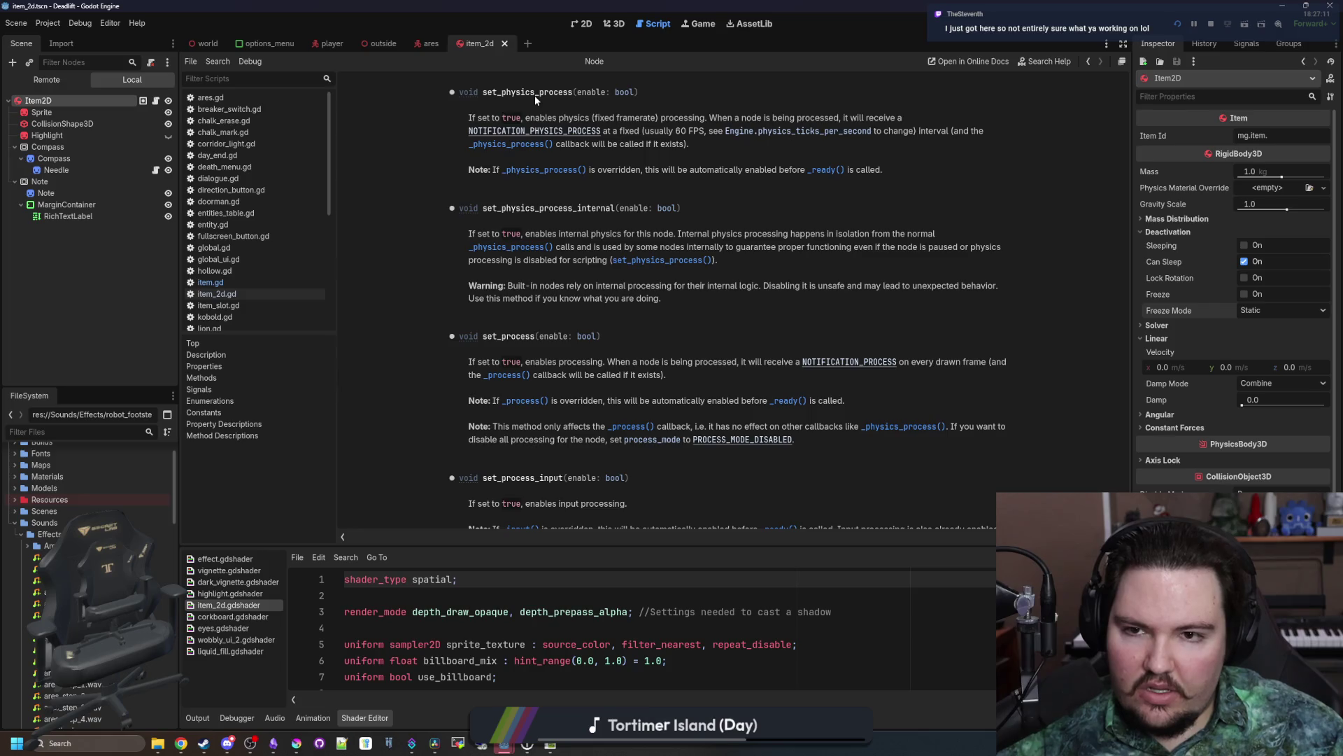
key("alt+Left")
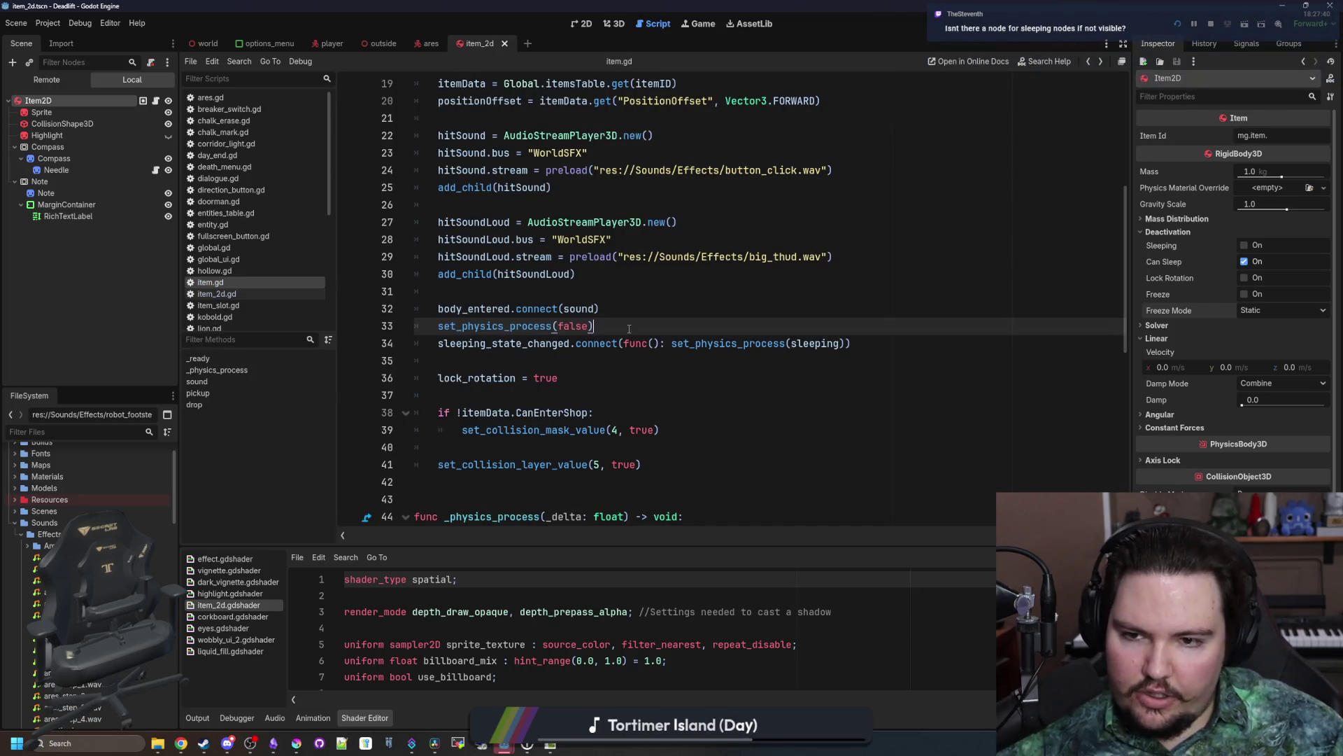
scroll(618, 324, "down", 3)
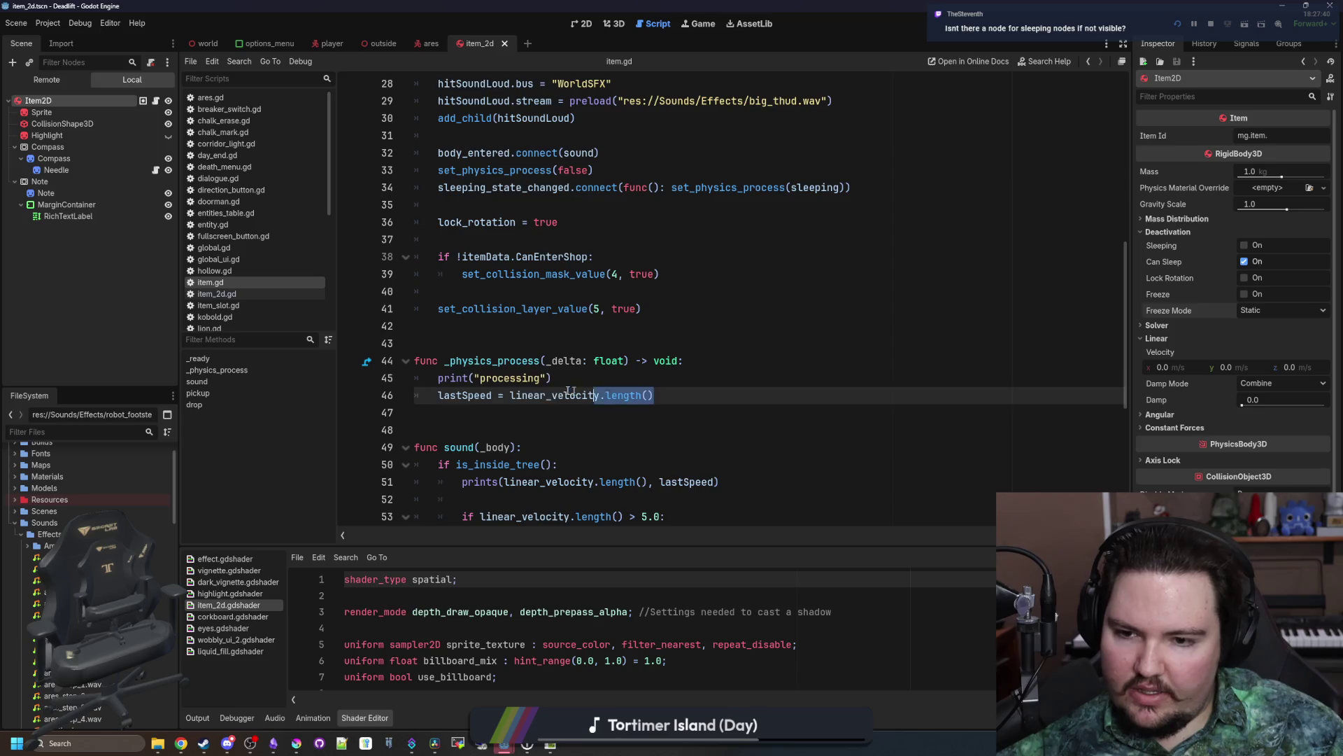
left_click(504, 329)
left_click(198, 718)
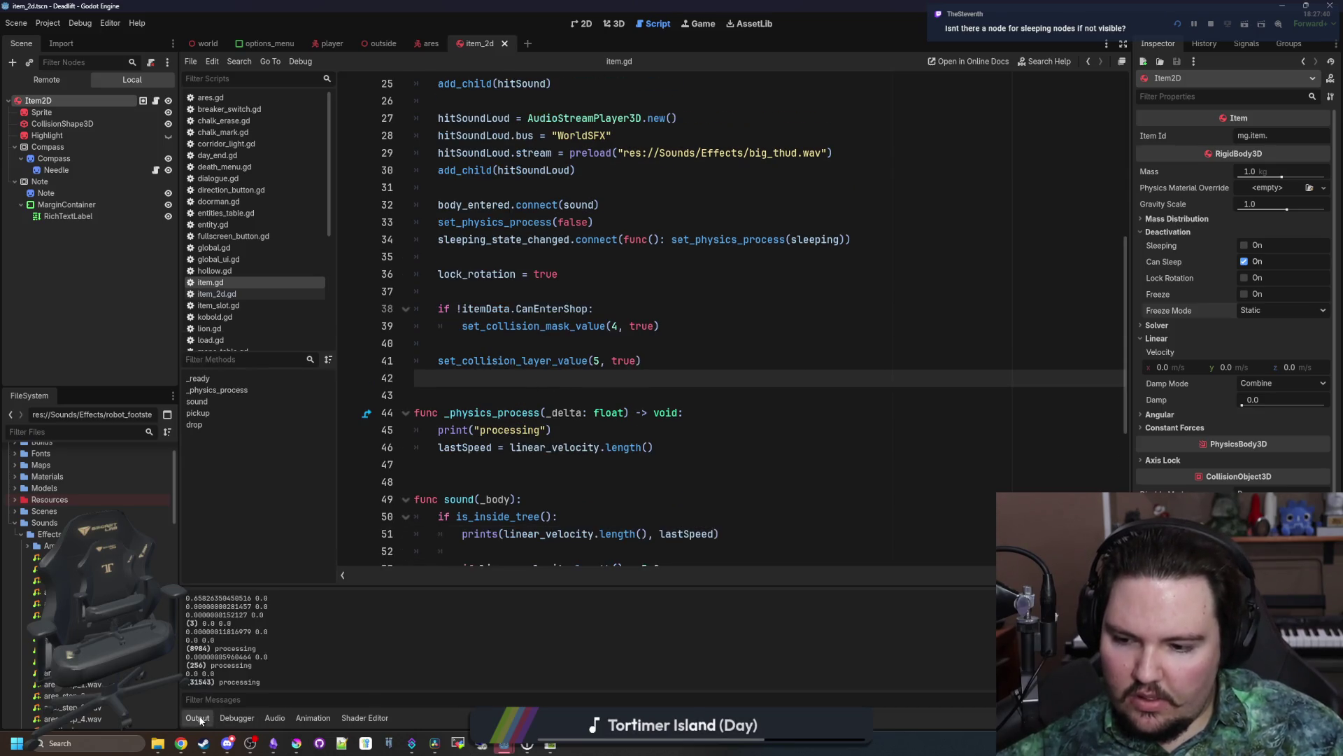
Step: Walk the player up to the rock in the running game, pause, and go back to the script
left_click(696, 27)
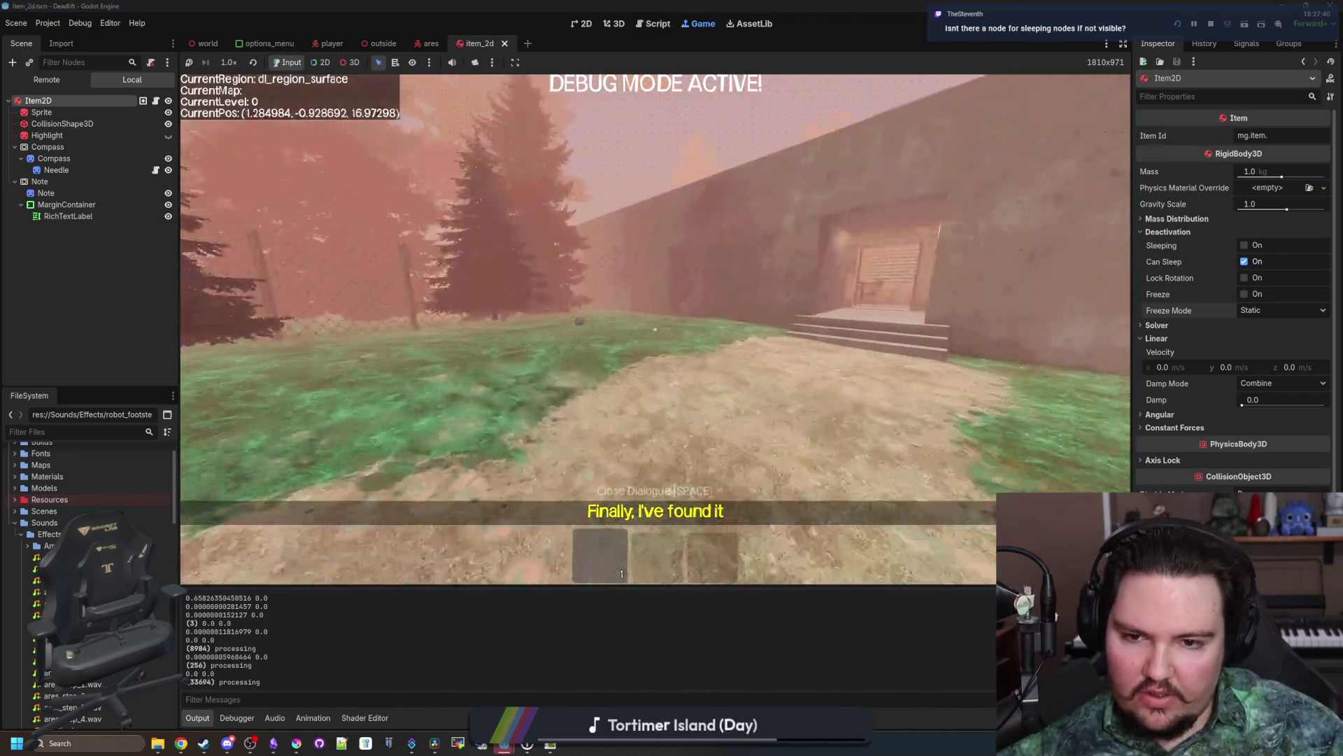
key("w")
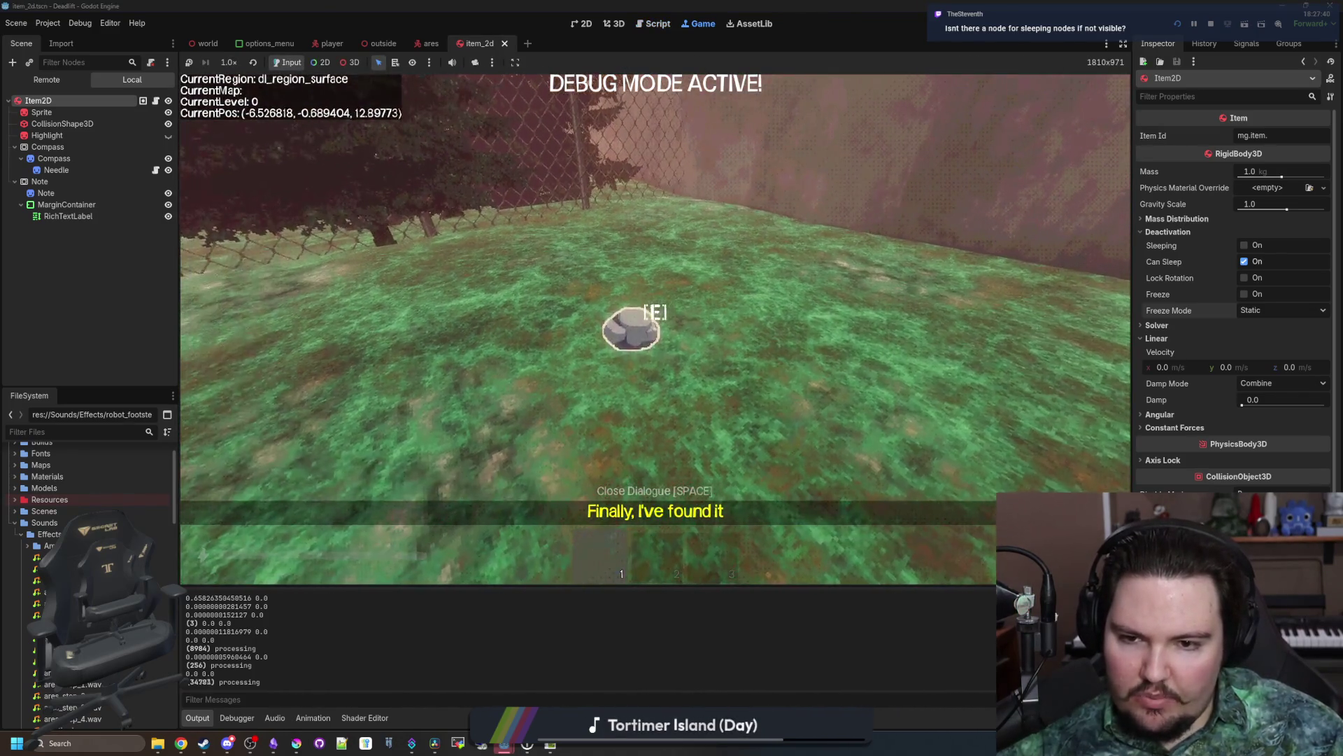
key("w")
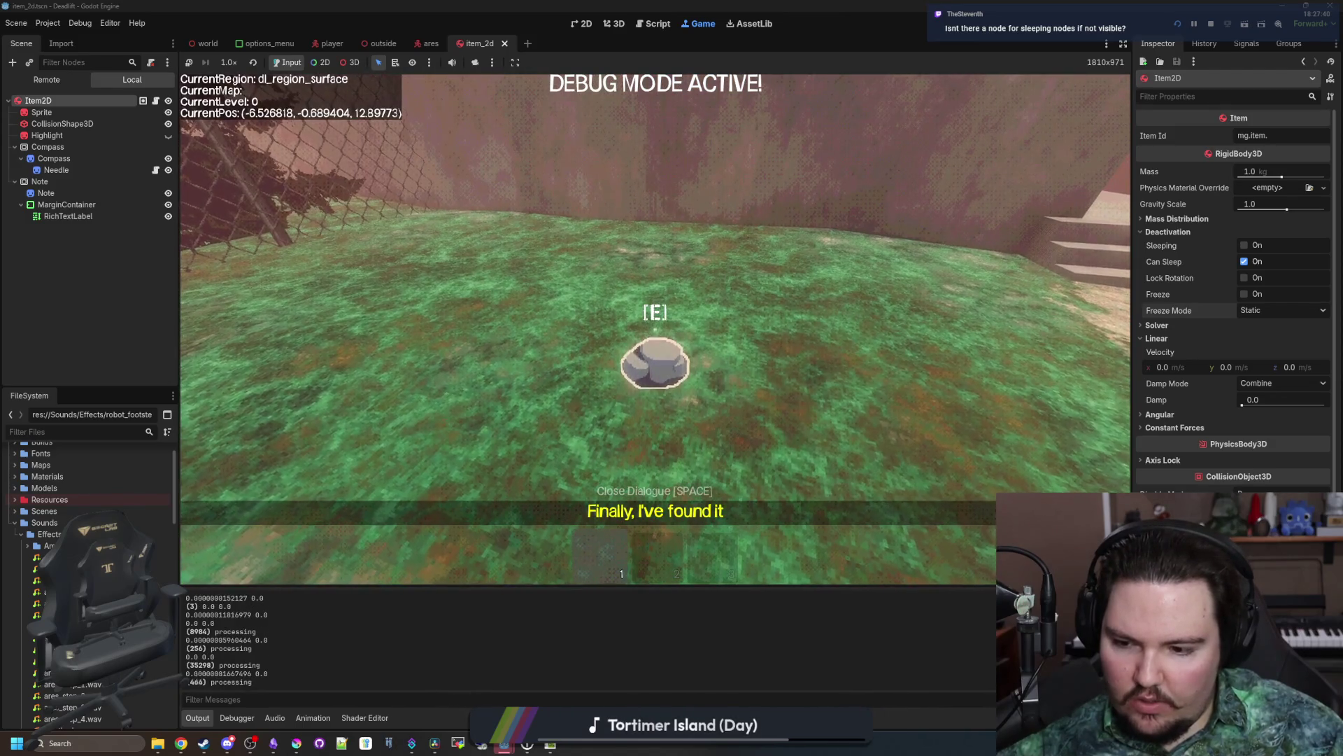
key("Escape")
key("ctrl+F3")
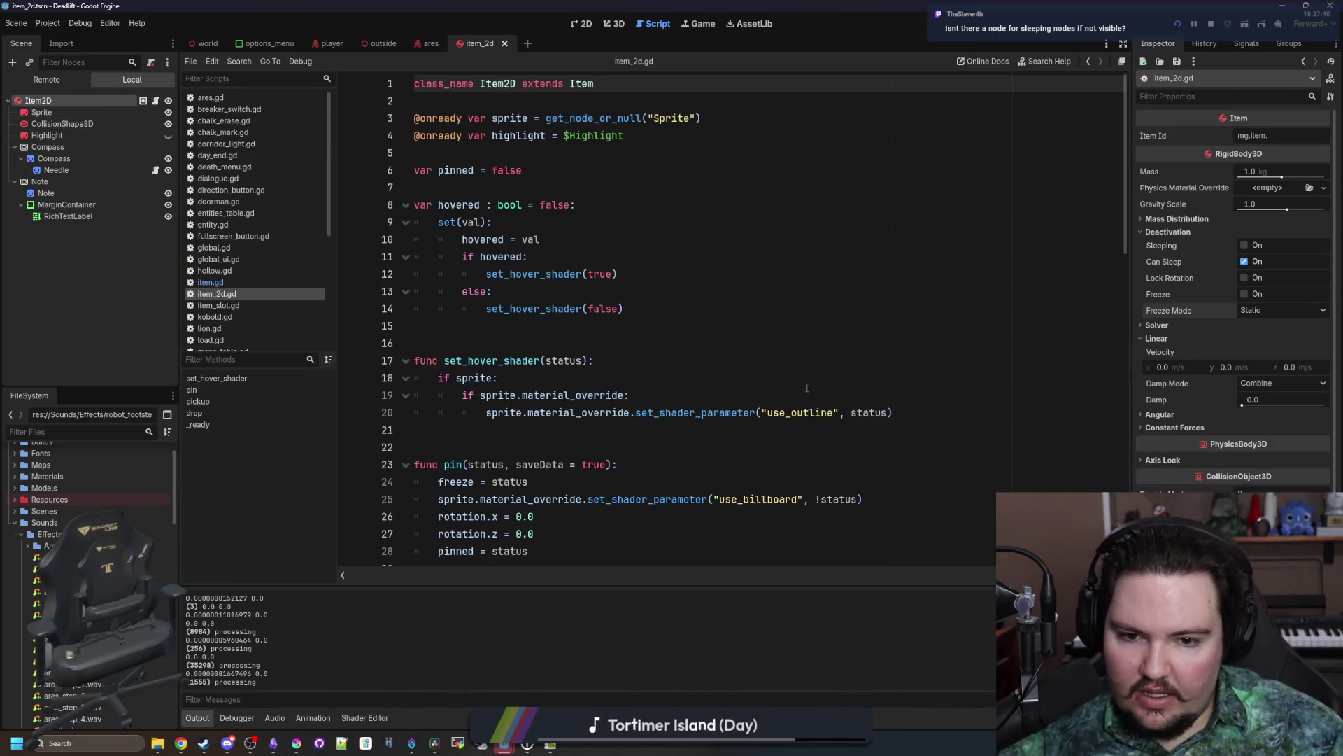
Step: Open Project Settings from the Project menu
left_click(532, 326)
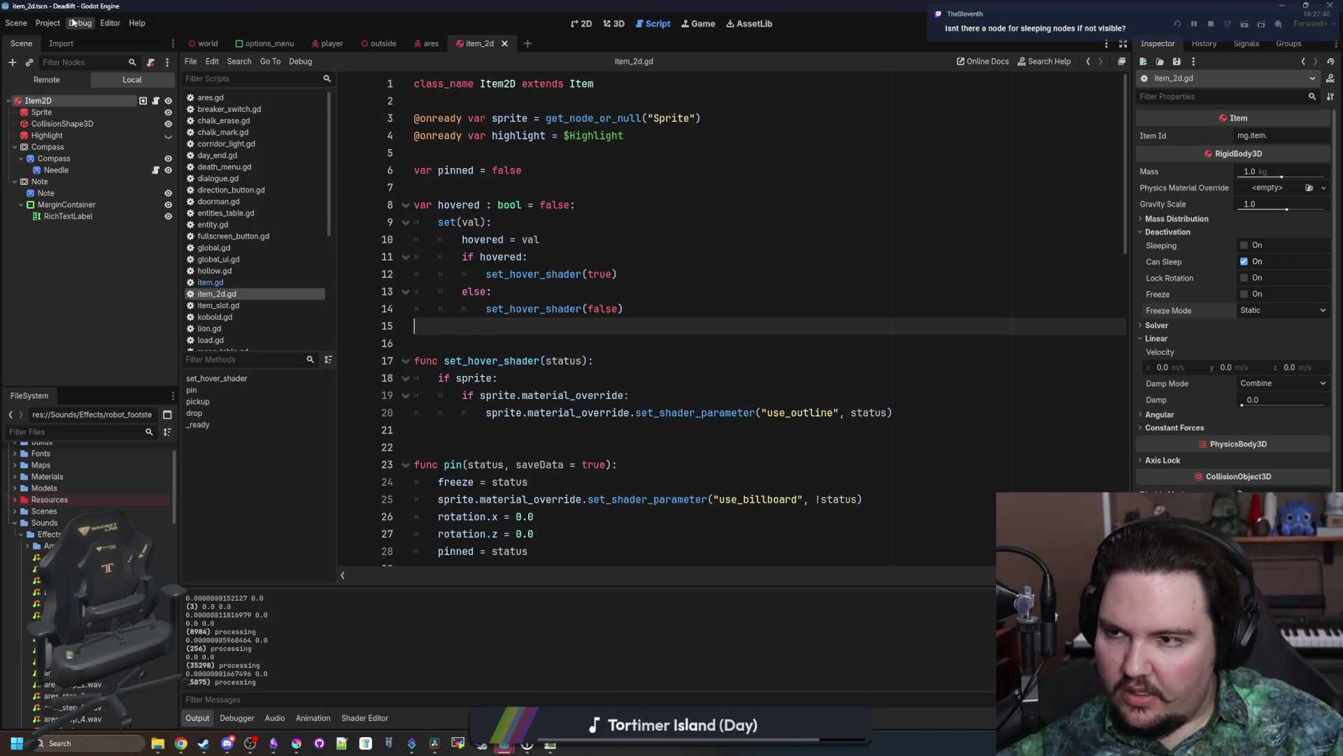
left_click(51, 24)
left_click(64, 39)
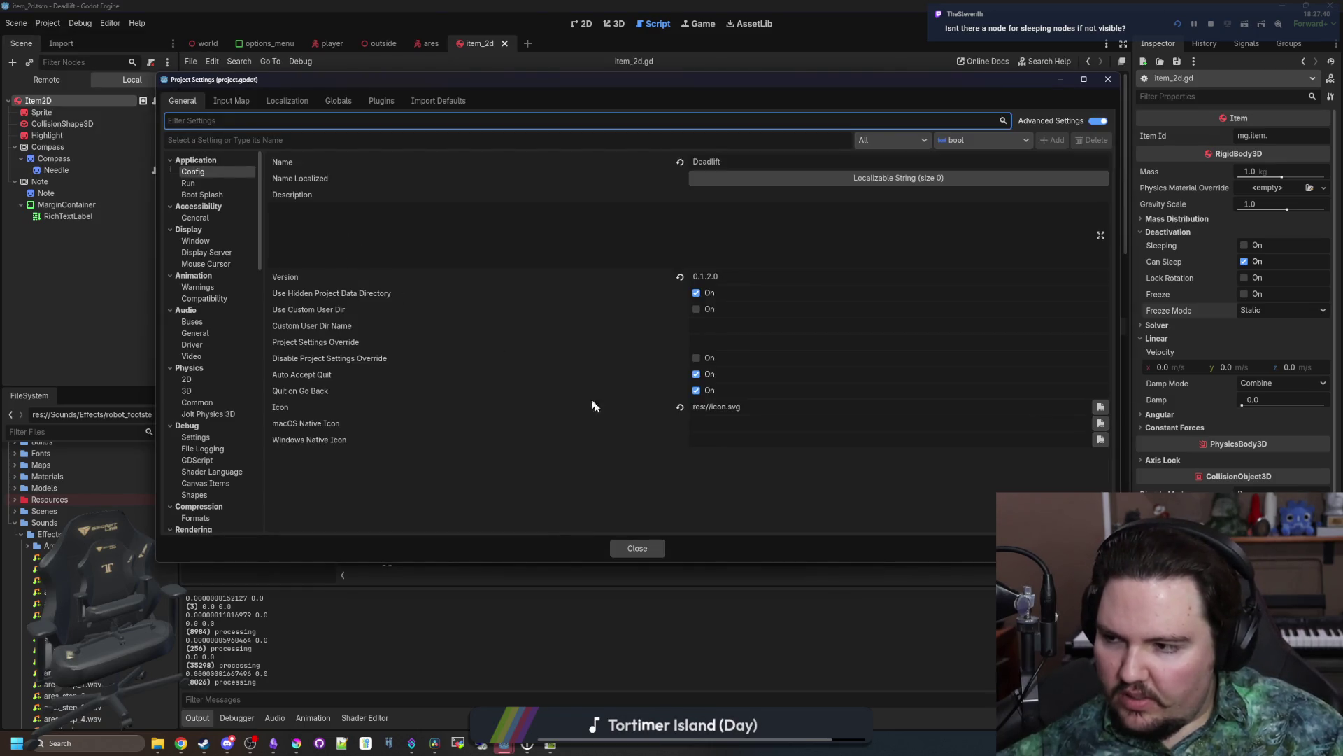
Step: Close settings and search 'visi' for a child node of Item2D, then cancel without adding
left_click(636, 547)
right_click(86, 105)
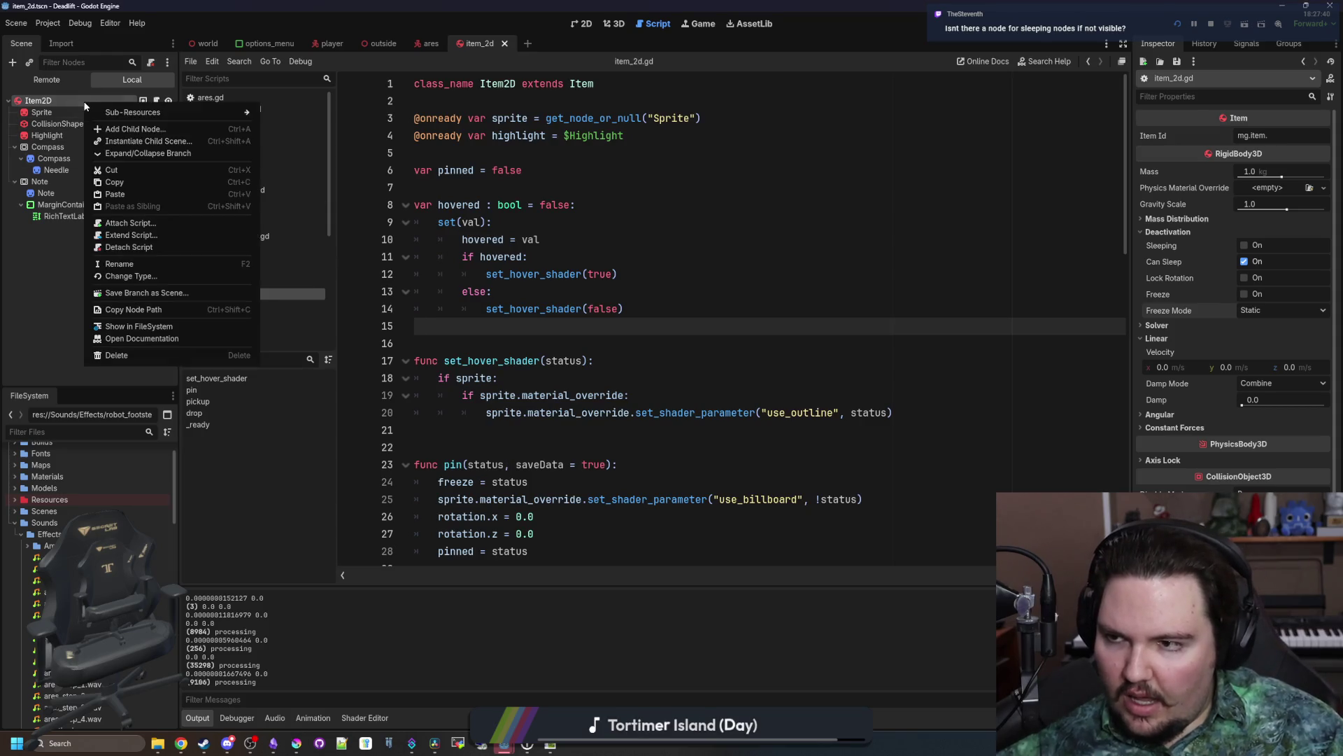
left_click(117, 129)
type("visib")
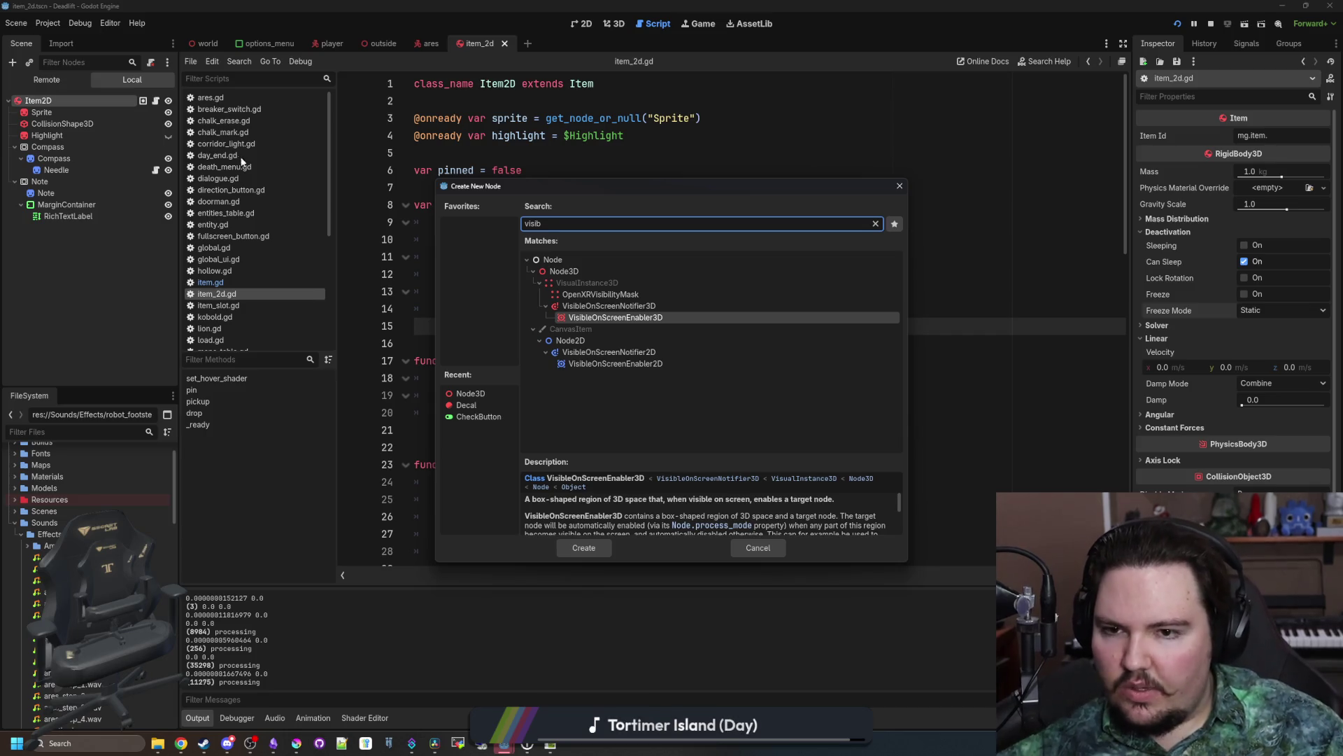
double_click(625, 218)
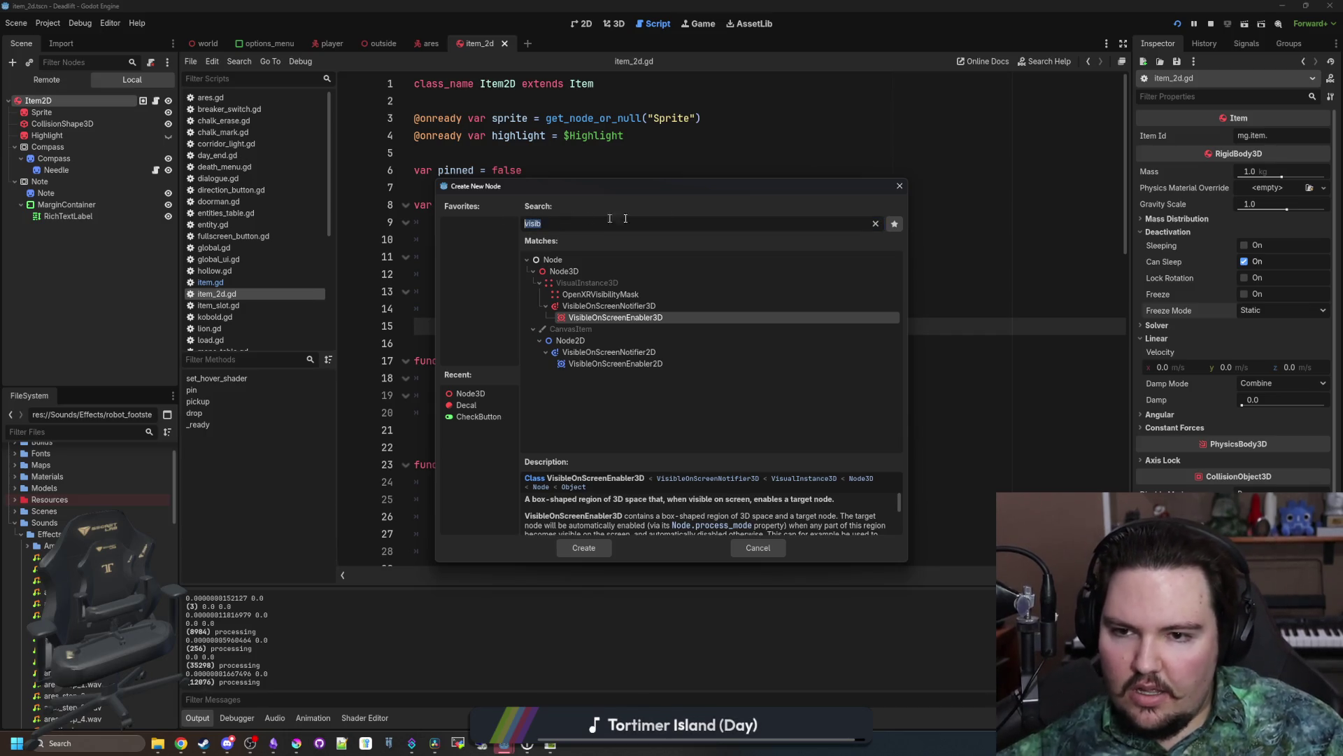
left_click(900, 185)
Step: Filter Project Settings by 'sleep' and show Jolt Physics 3D: Allow Sleep, 0.03 m/s, 0.5 s thresholds
left_click(49, 23)
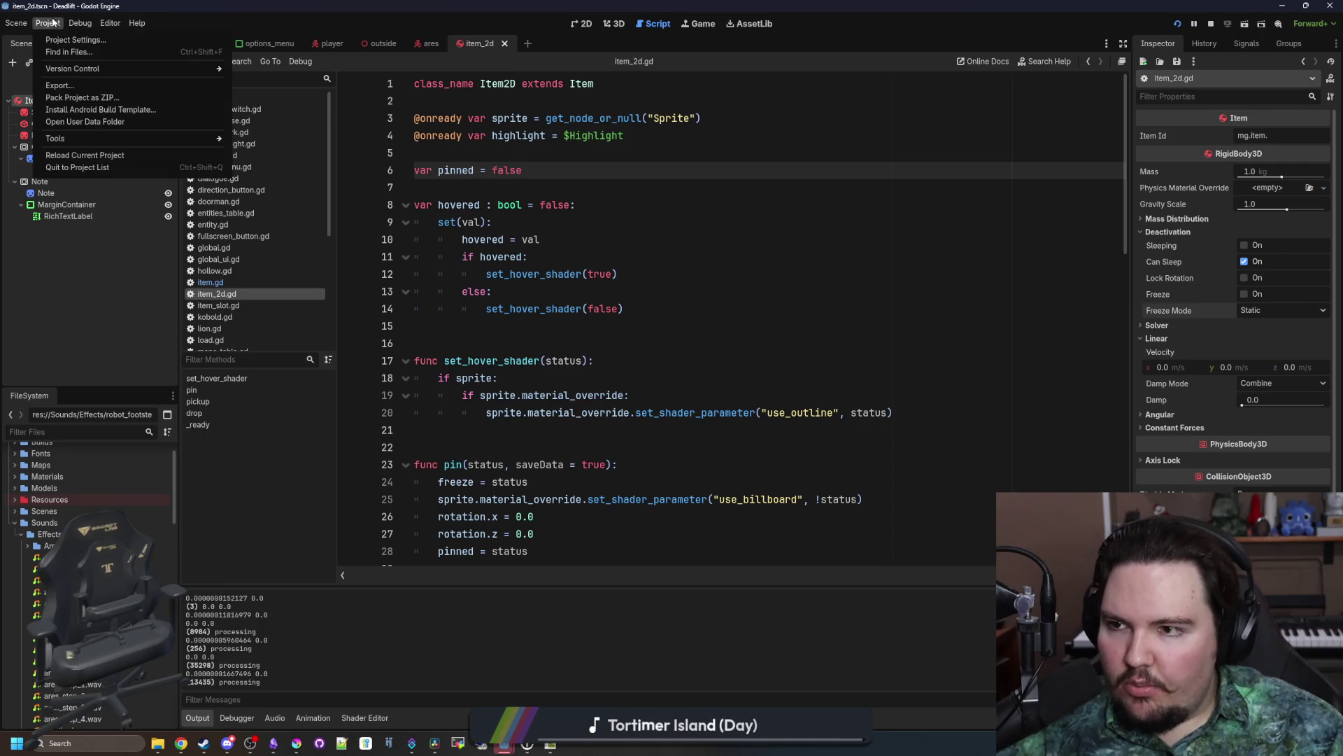
left_click(62, 39)
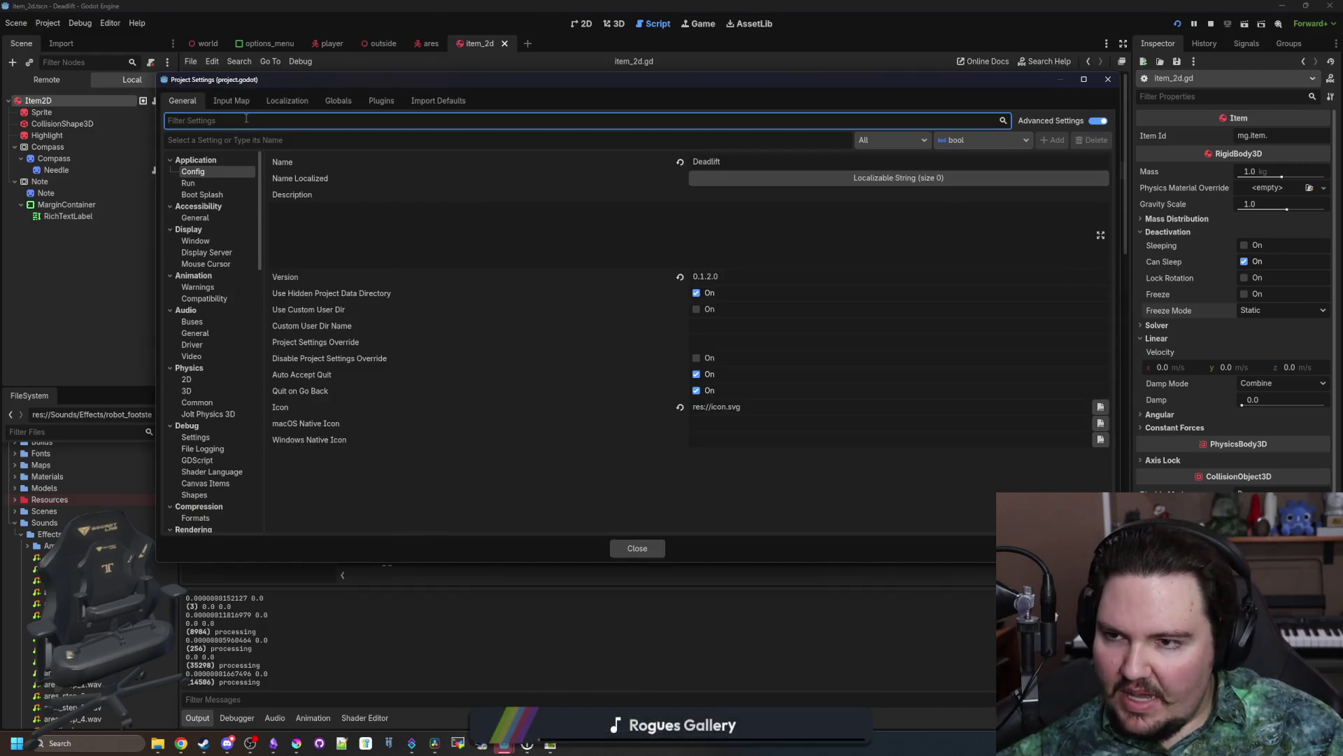
type("sleep")
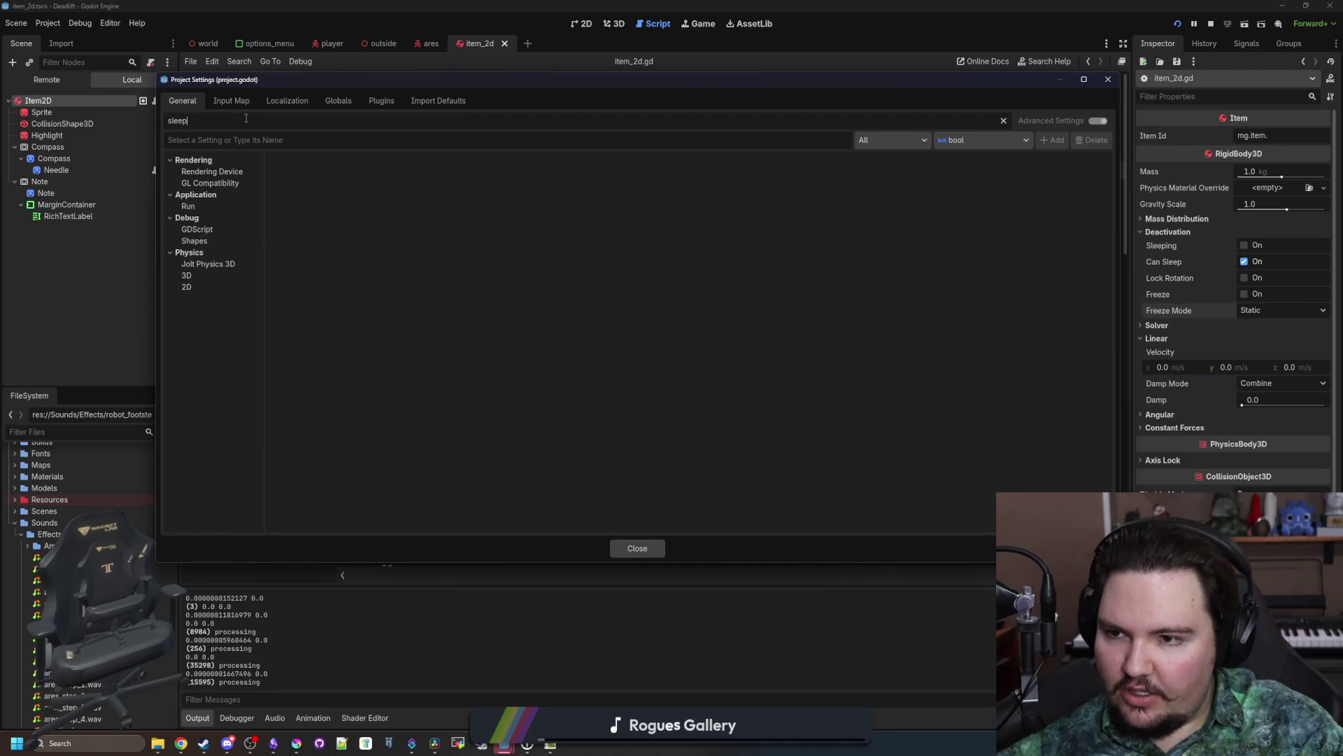
left_click(210, 277)
left_click(233, 265)
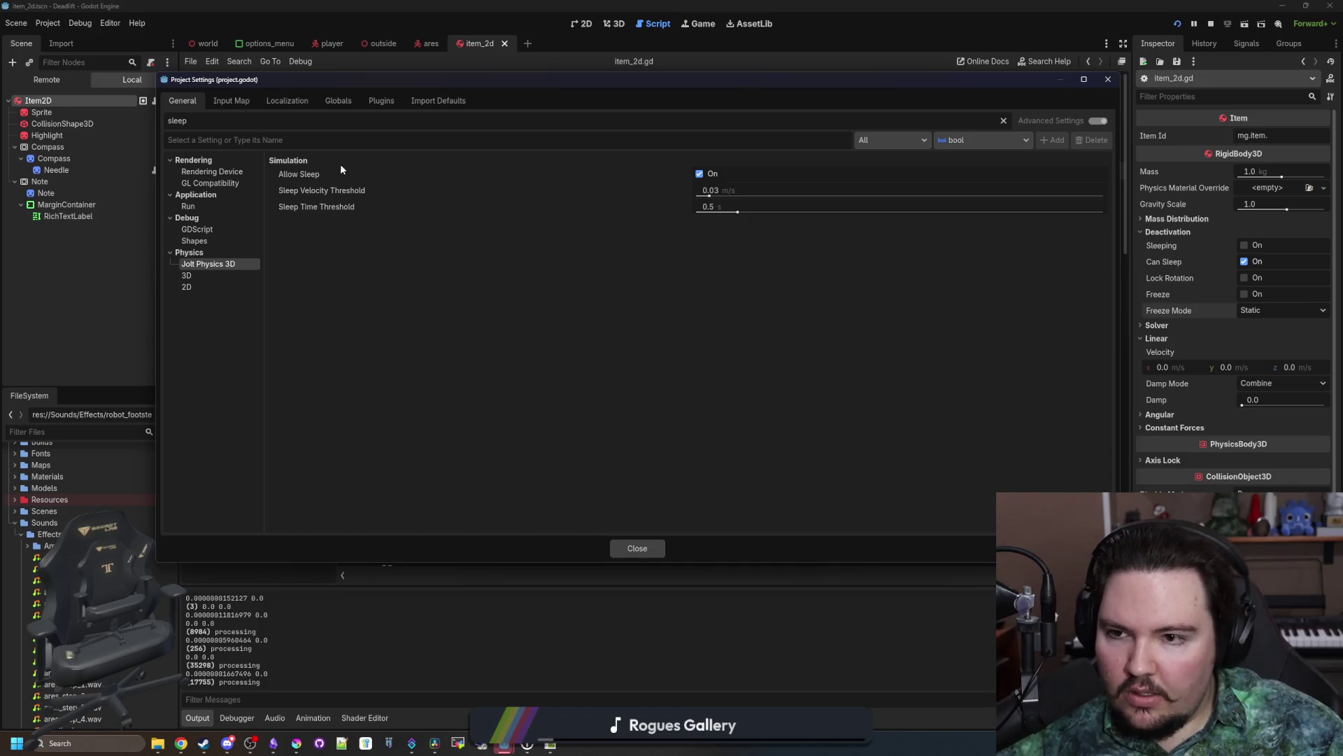
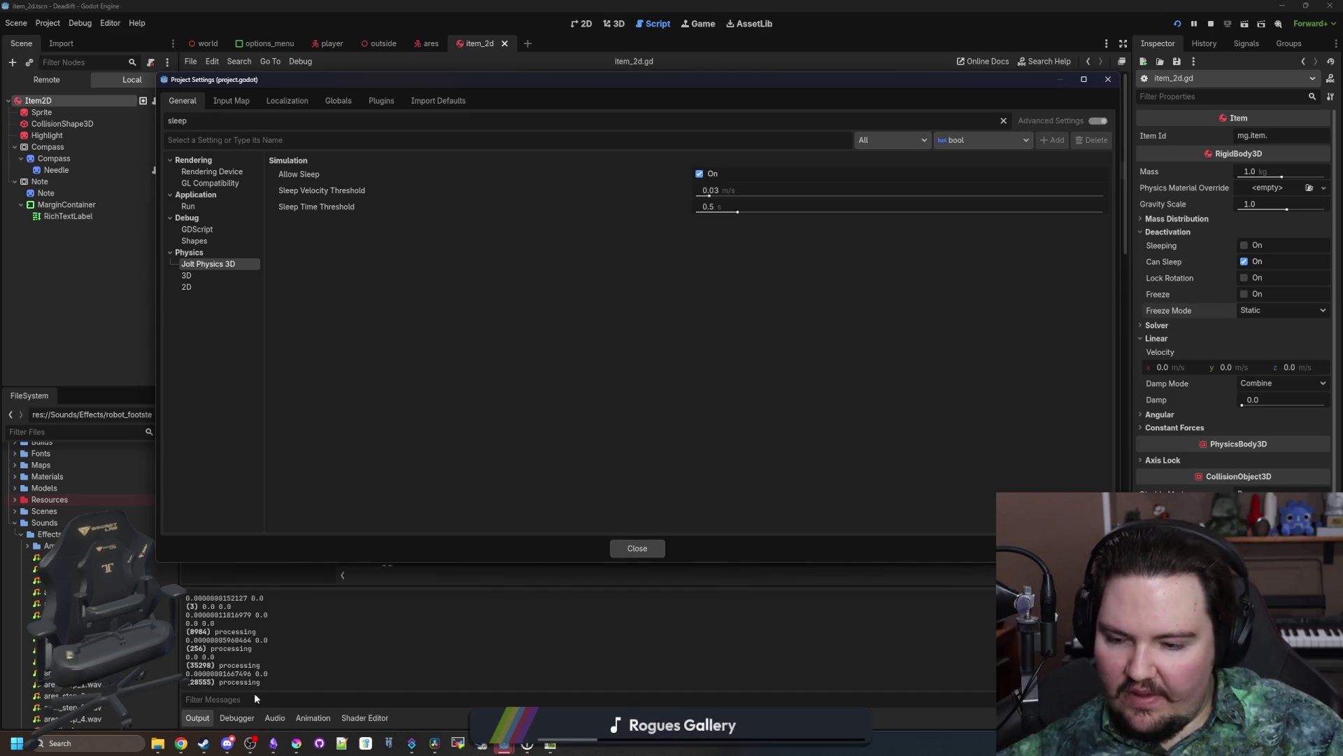
Step: Change the Jolt Physics sleep velocity threshold to 0.1 and launch Dead Lift
left_click(752, 185)
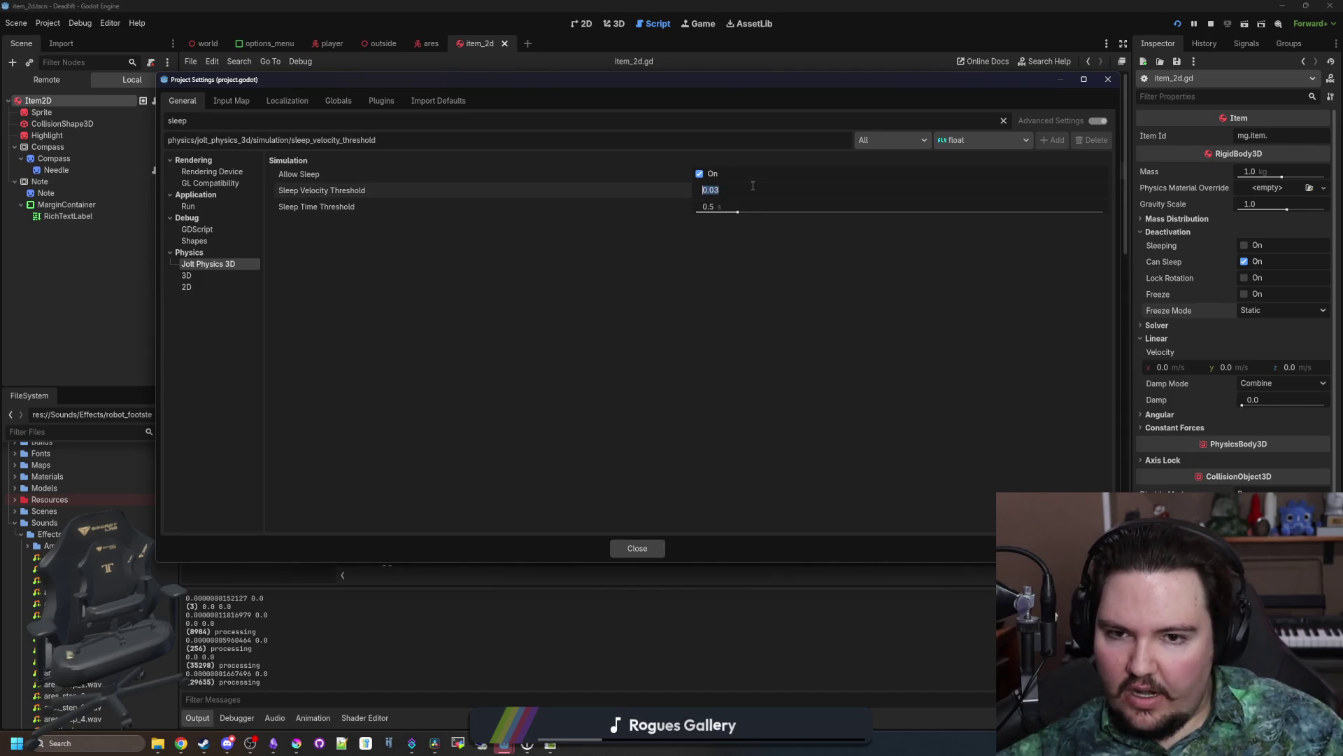
type("0.1")
key("Return")
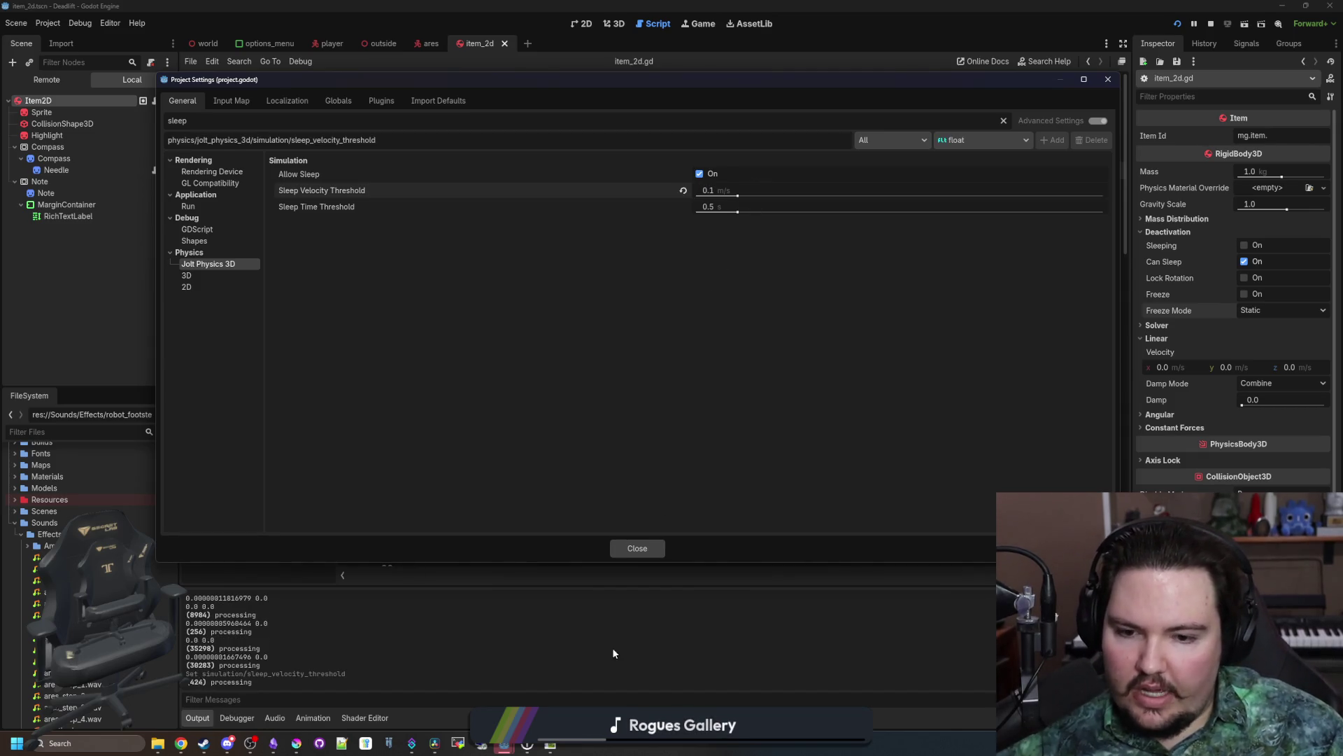
left_click(637, 548)
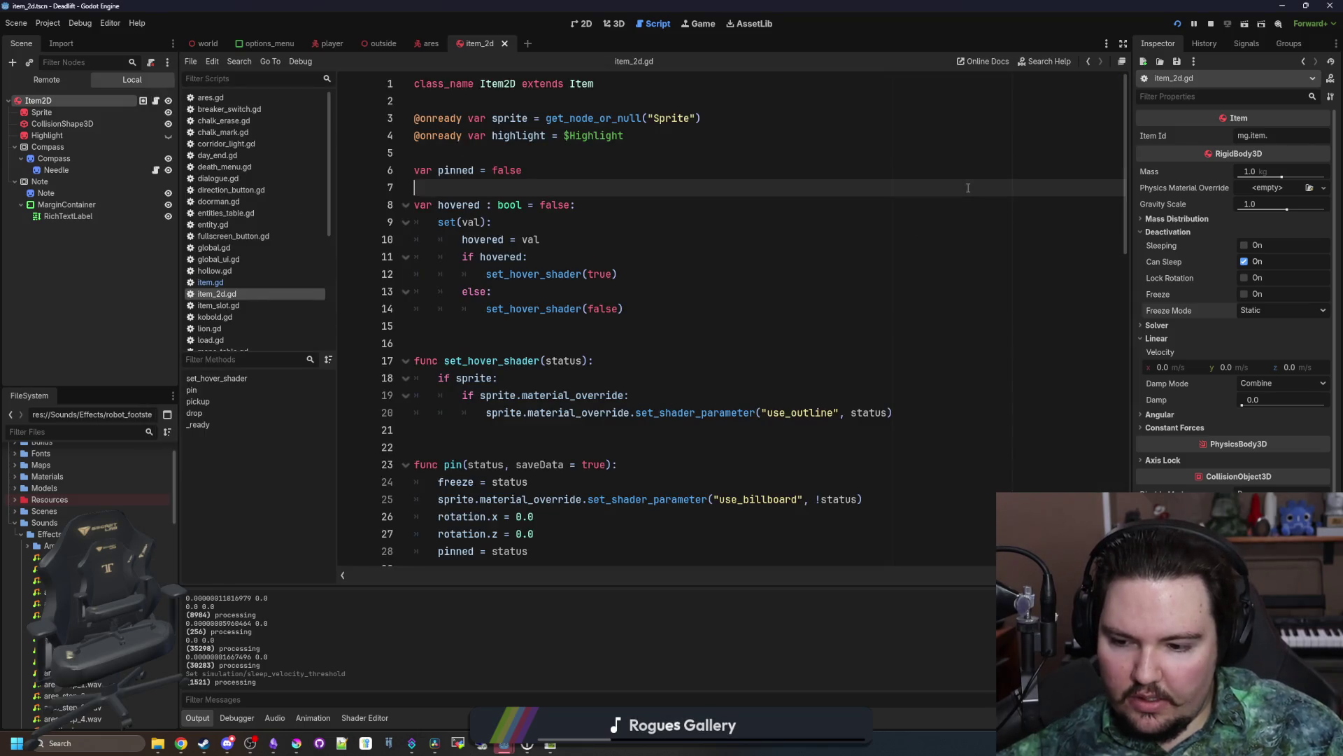
left_click(1179, 25)
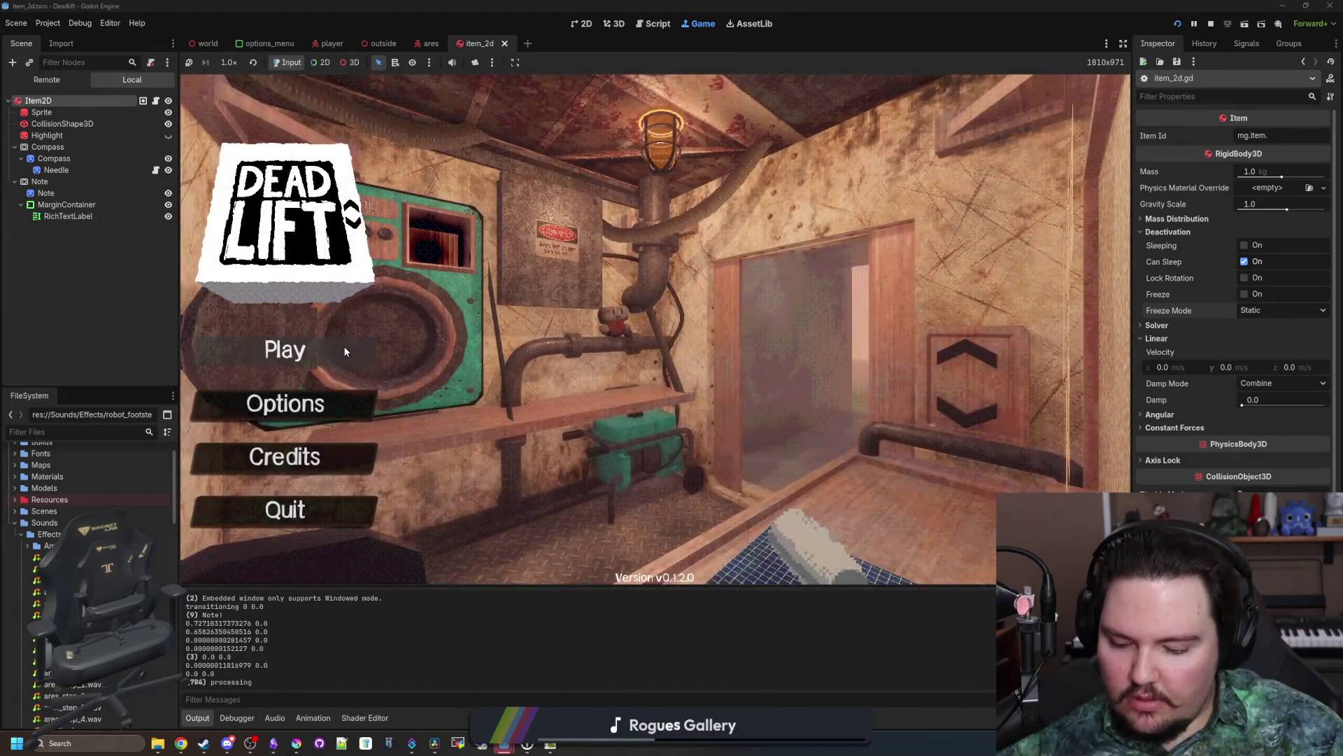
Step: Enter the dwasdwa debug code, start gameplay from the main menu, then stop the game
type("dwasdwa")
key("Return")
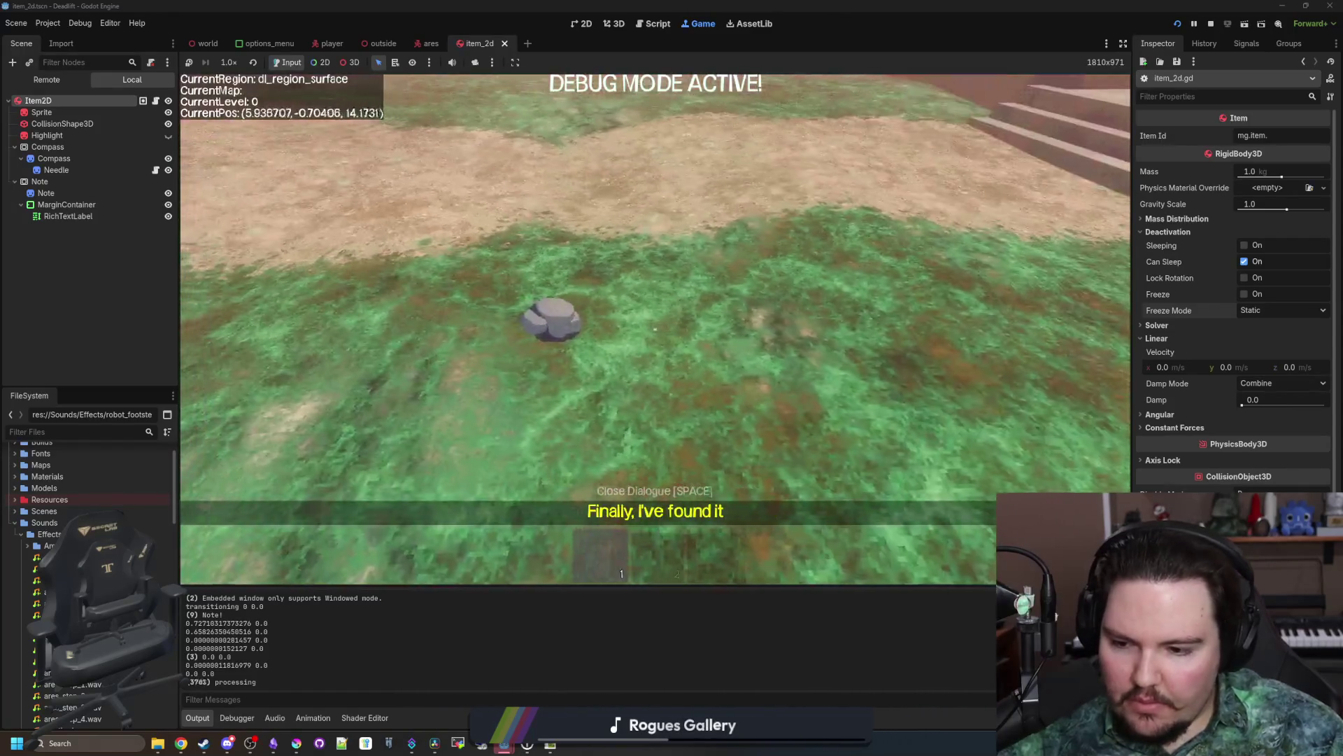
key("F8")
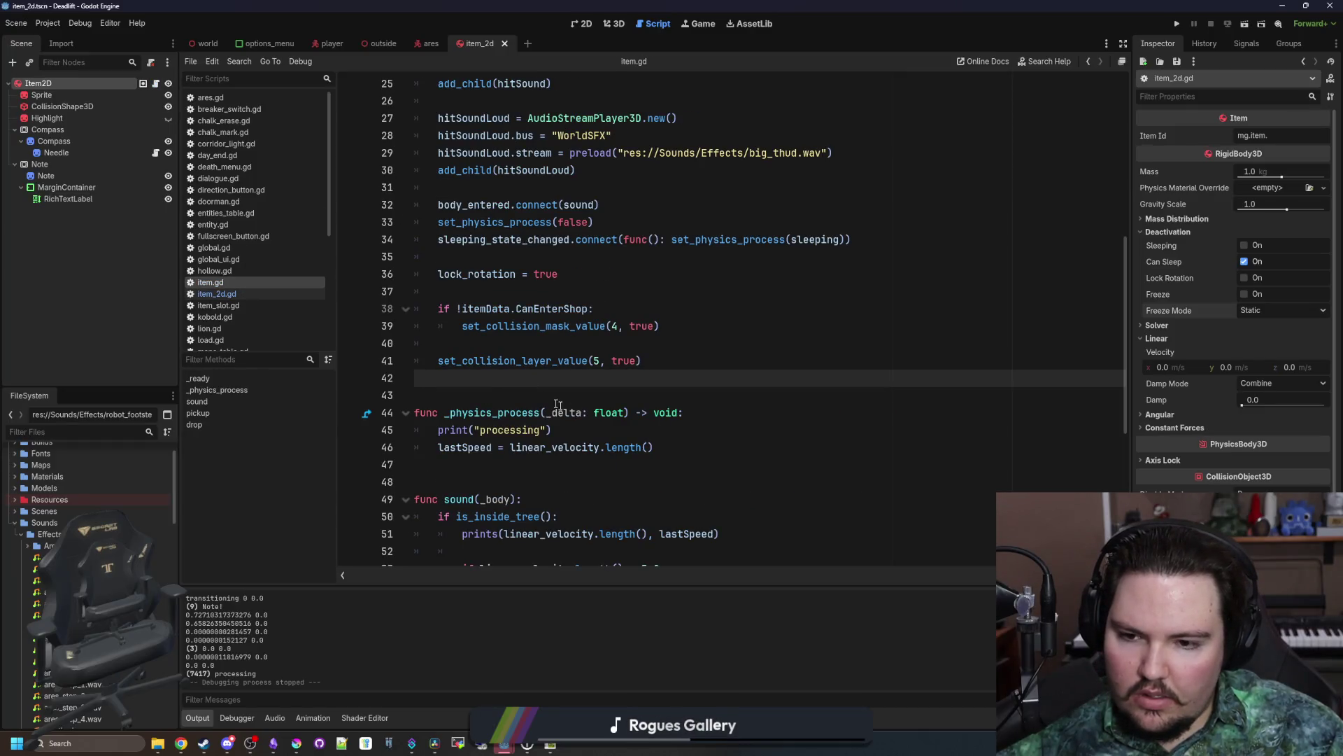
Step: Comment out line 34's sleeping_state_changed connection in item.gd, save, and relaunch the game
scroll(578, 420, "up", 2)
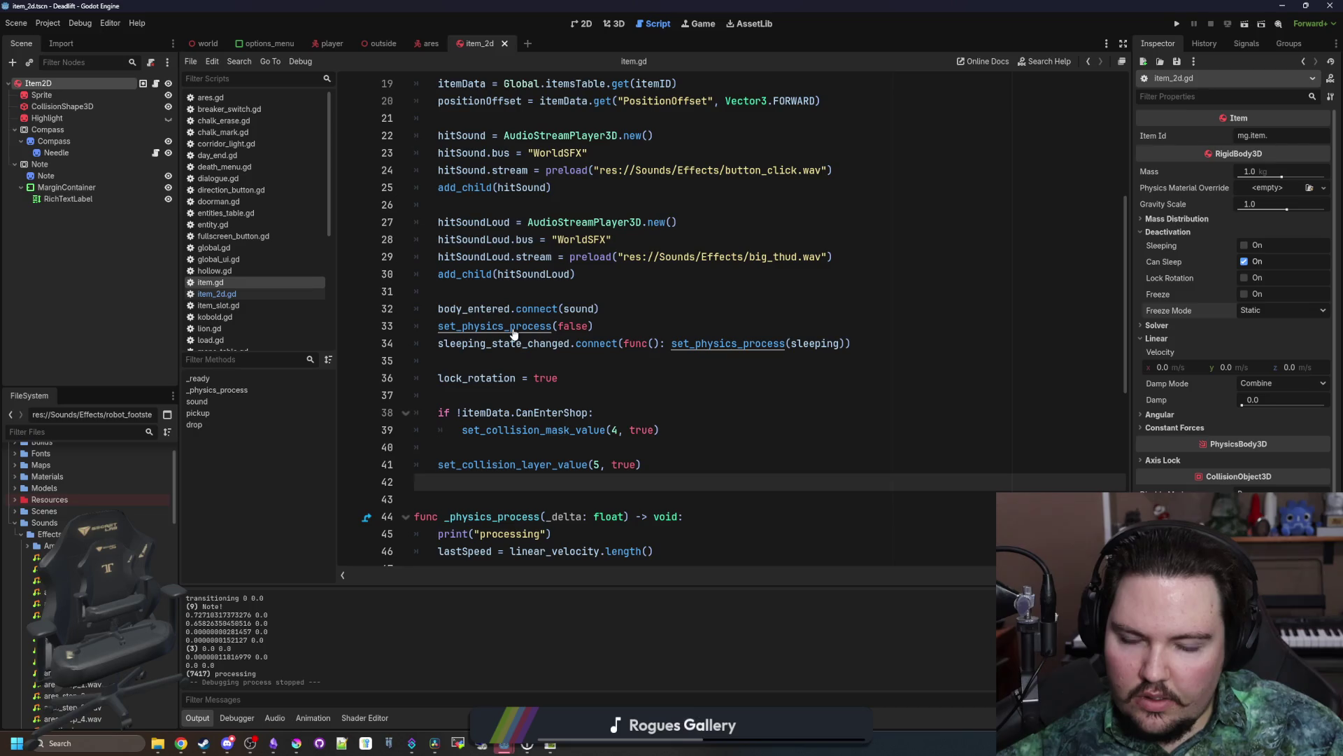
left_click(438, 343)
key("ctrl+k")
key("F5")
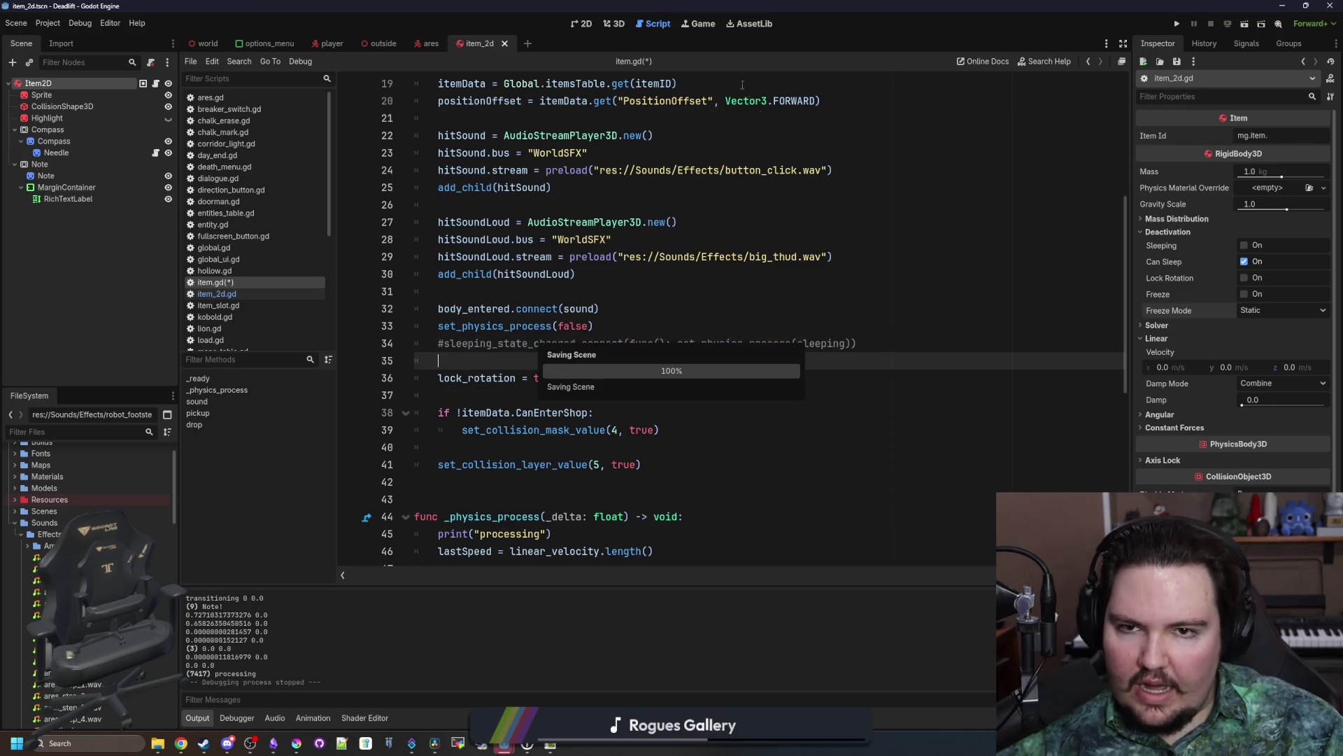
left_click(1179, 24)
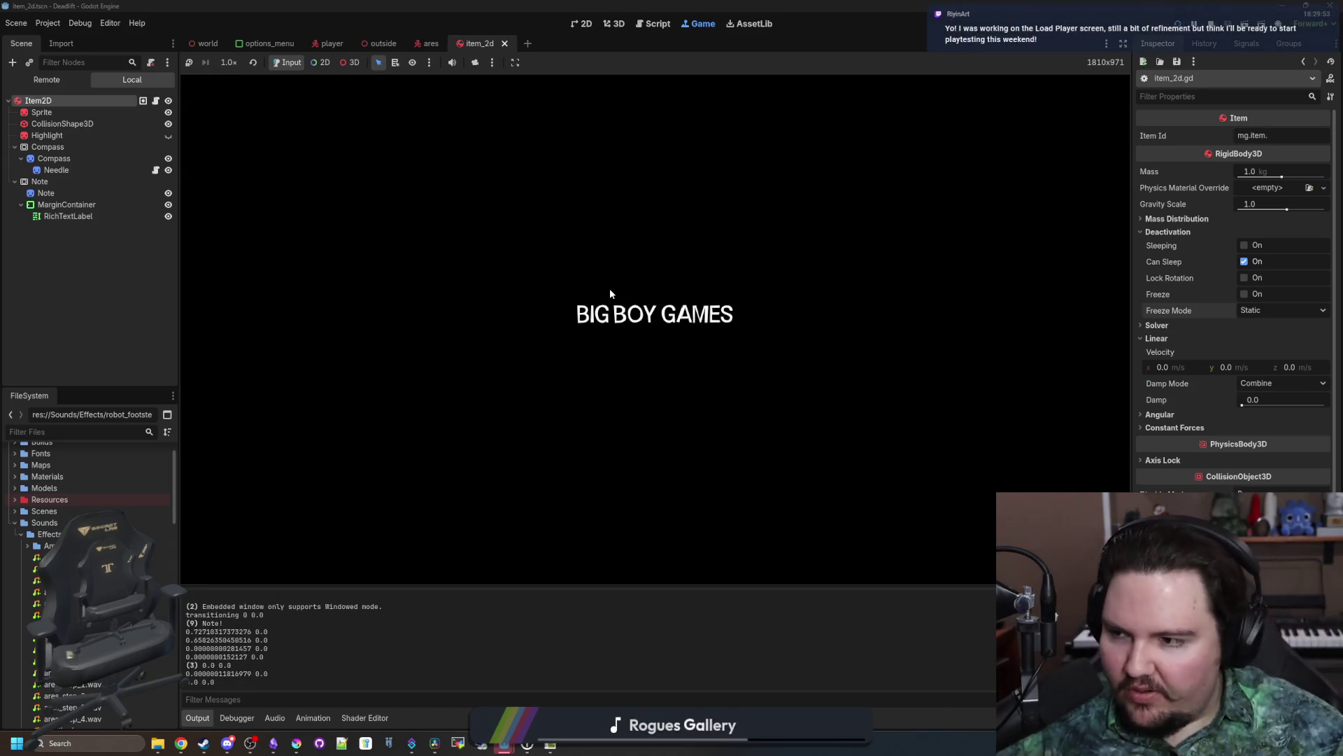
Step: Skip the splash, close the options panel, and start gameplay
key("Return")
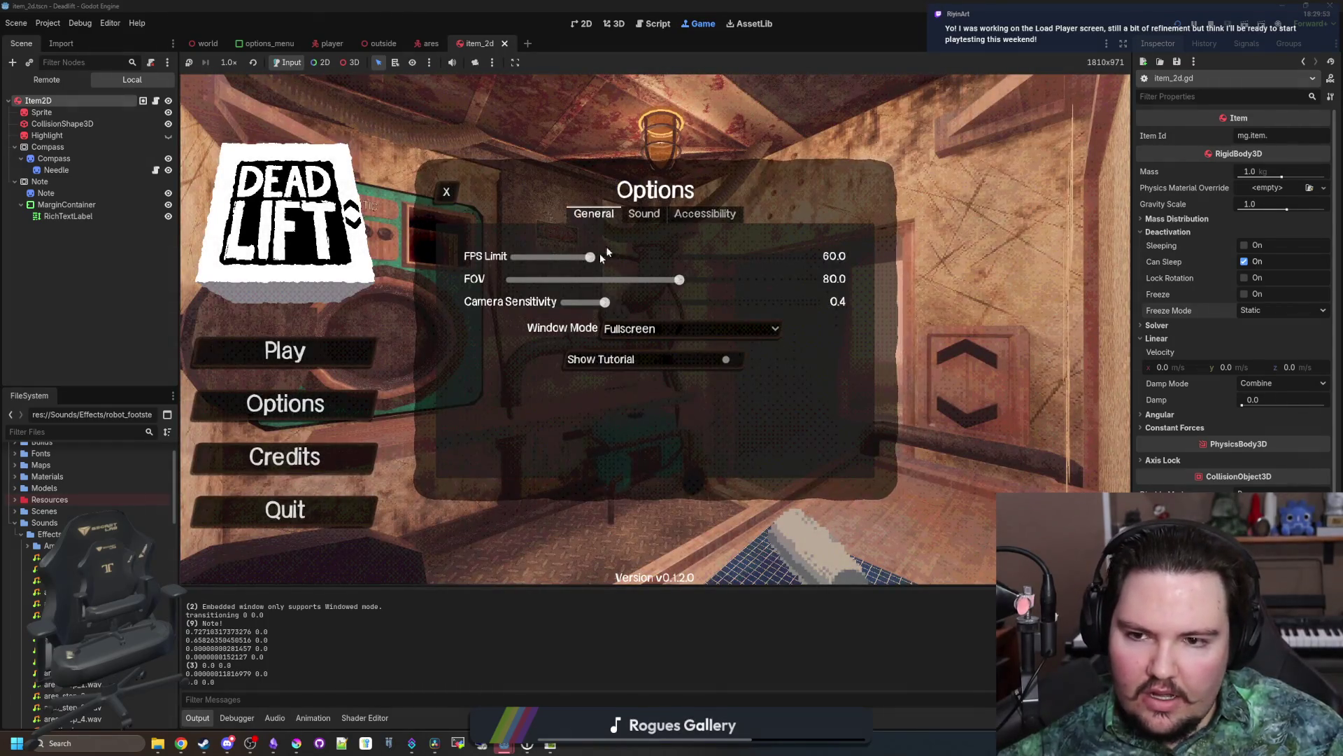
left_click(447, 192)
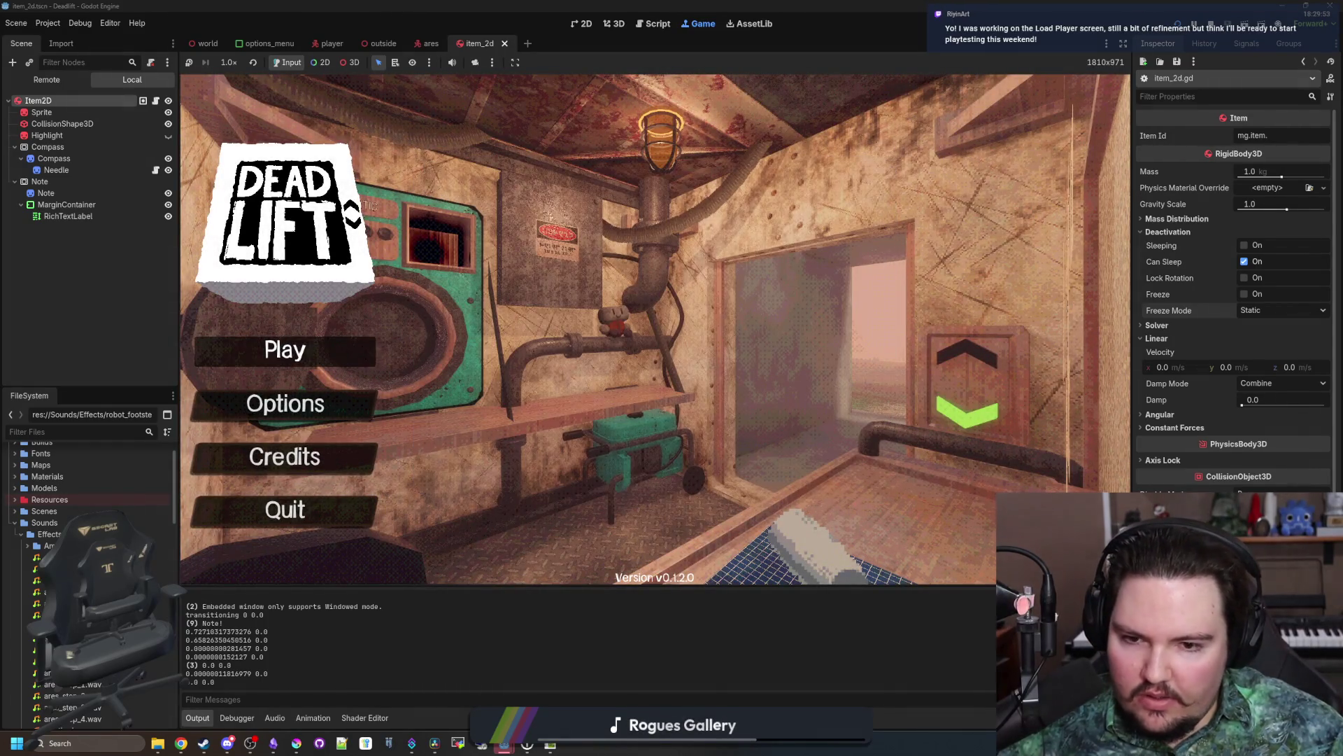
key("Return")
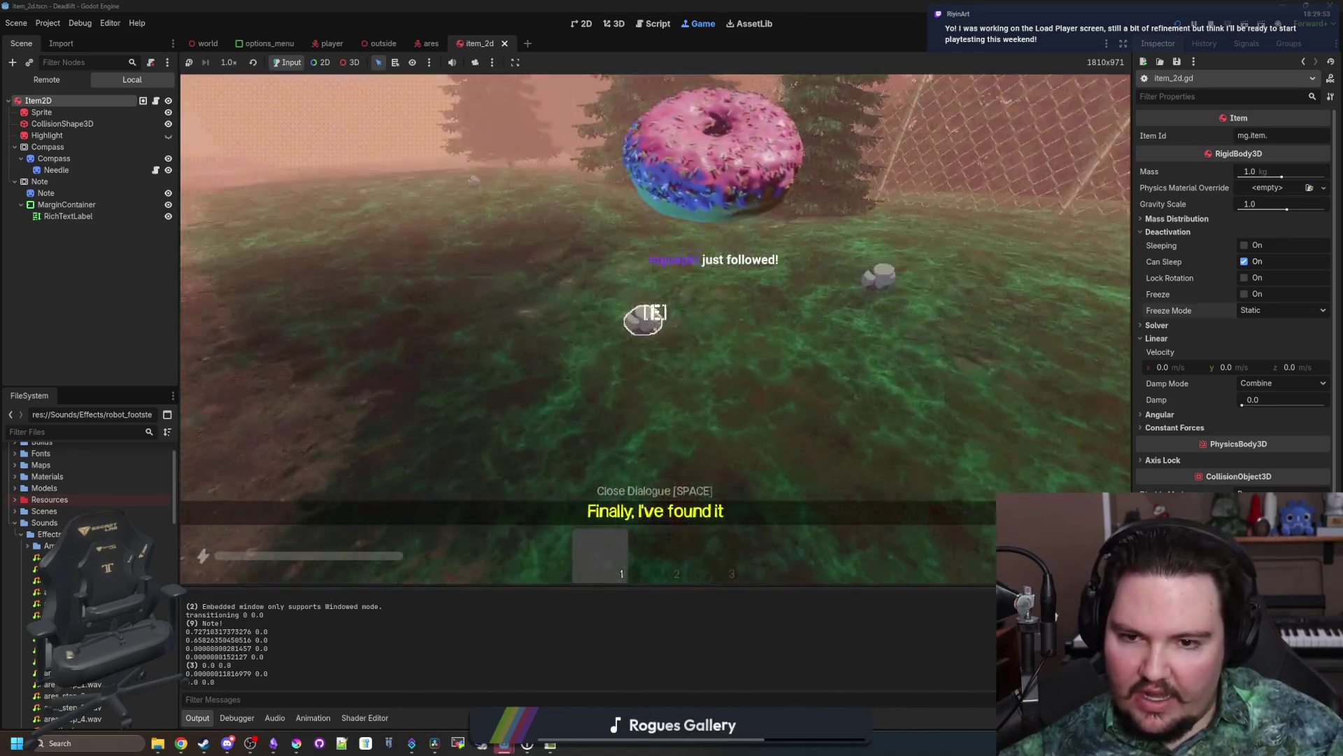
Step: Pick up the rock and throw it with Q three times, then pause the game
left_click(655, 329)
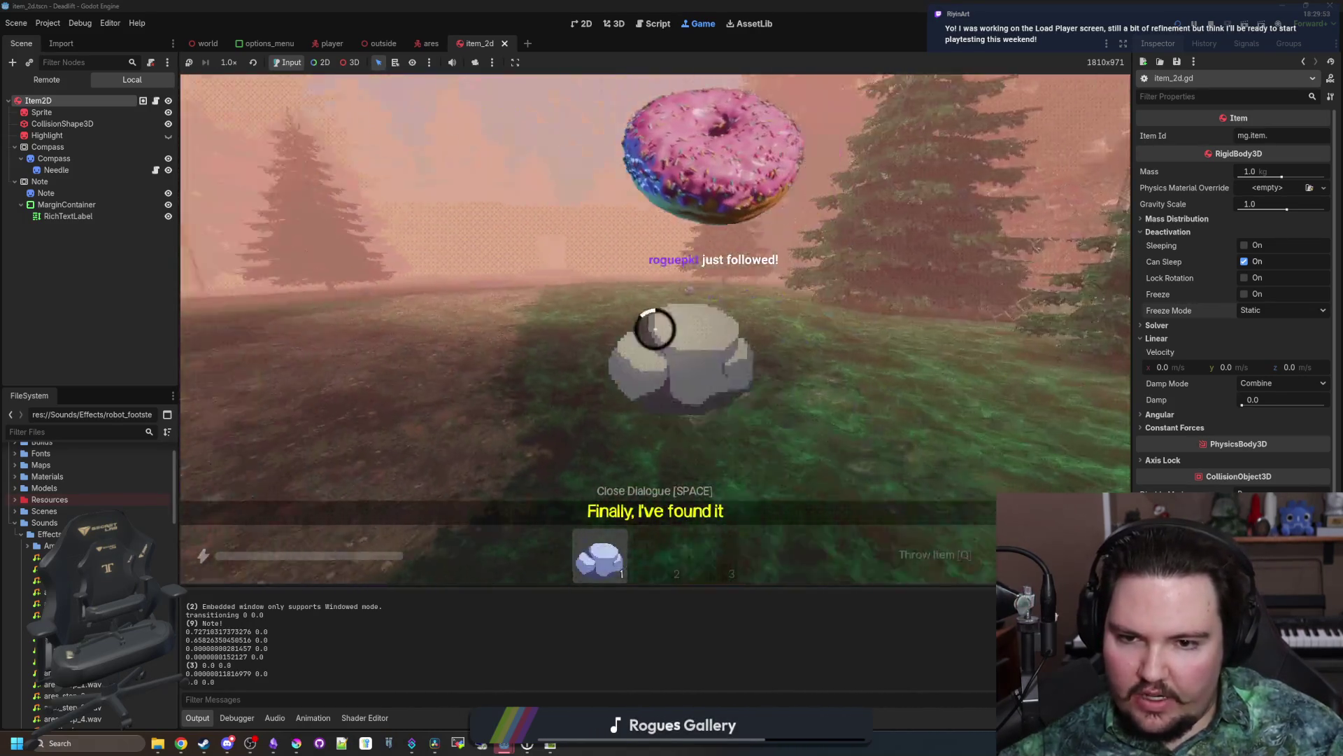
key("q")
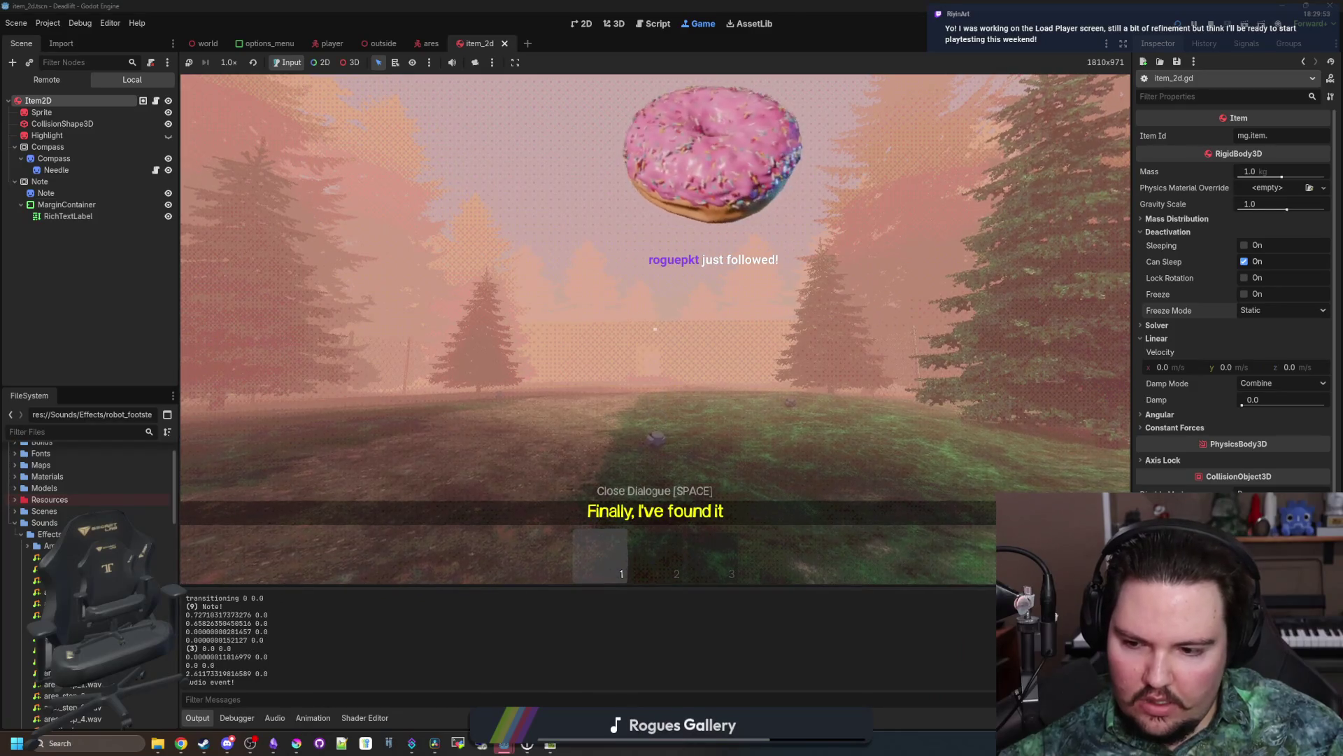
left_click(655, 329)
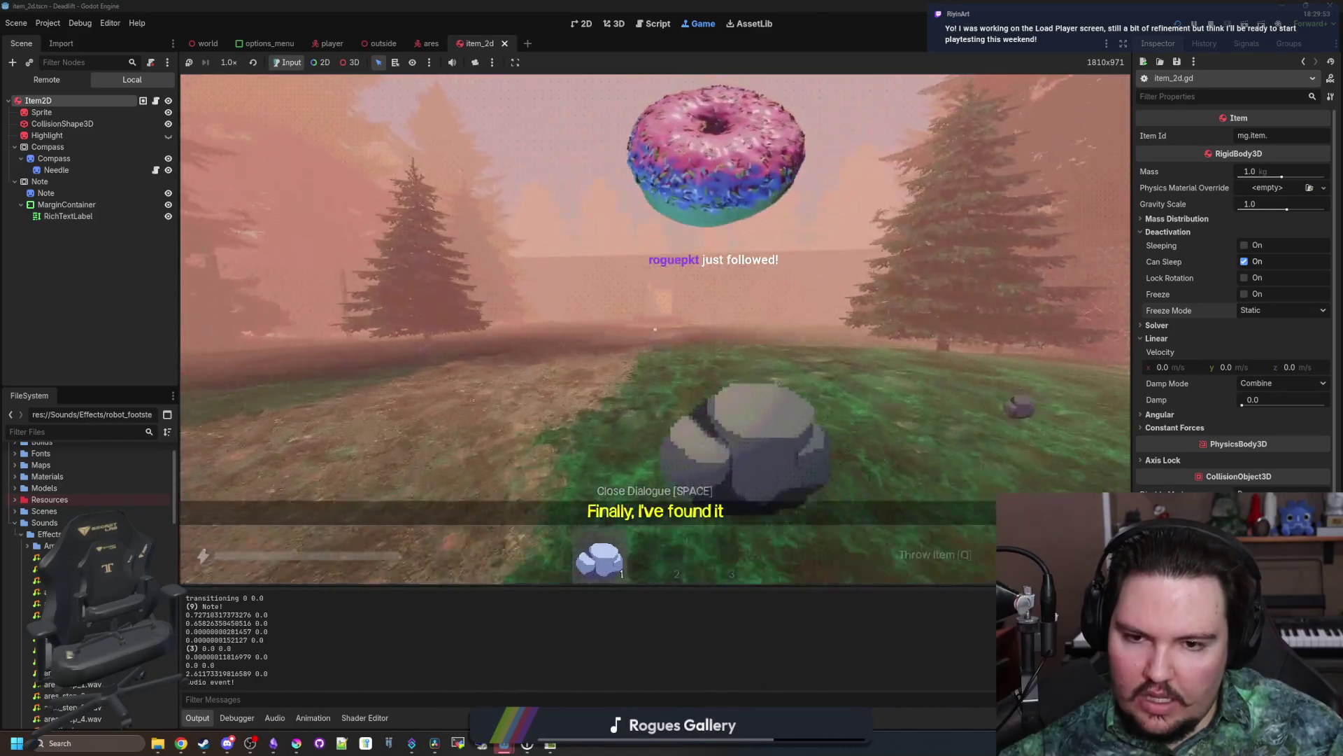
key("q")
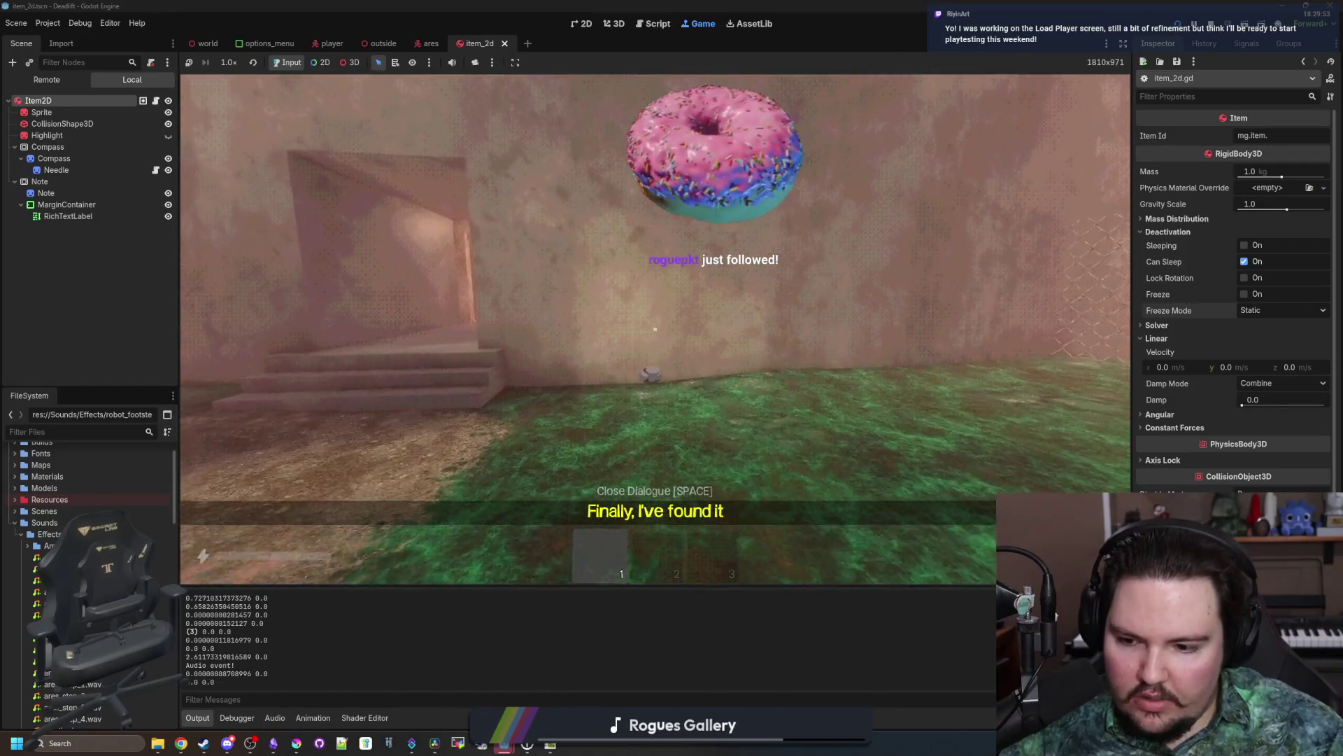
left_click(655, 328)
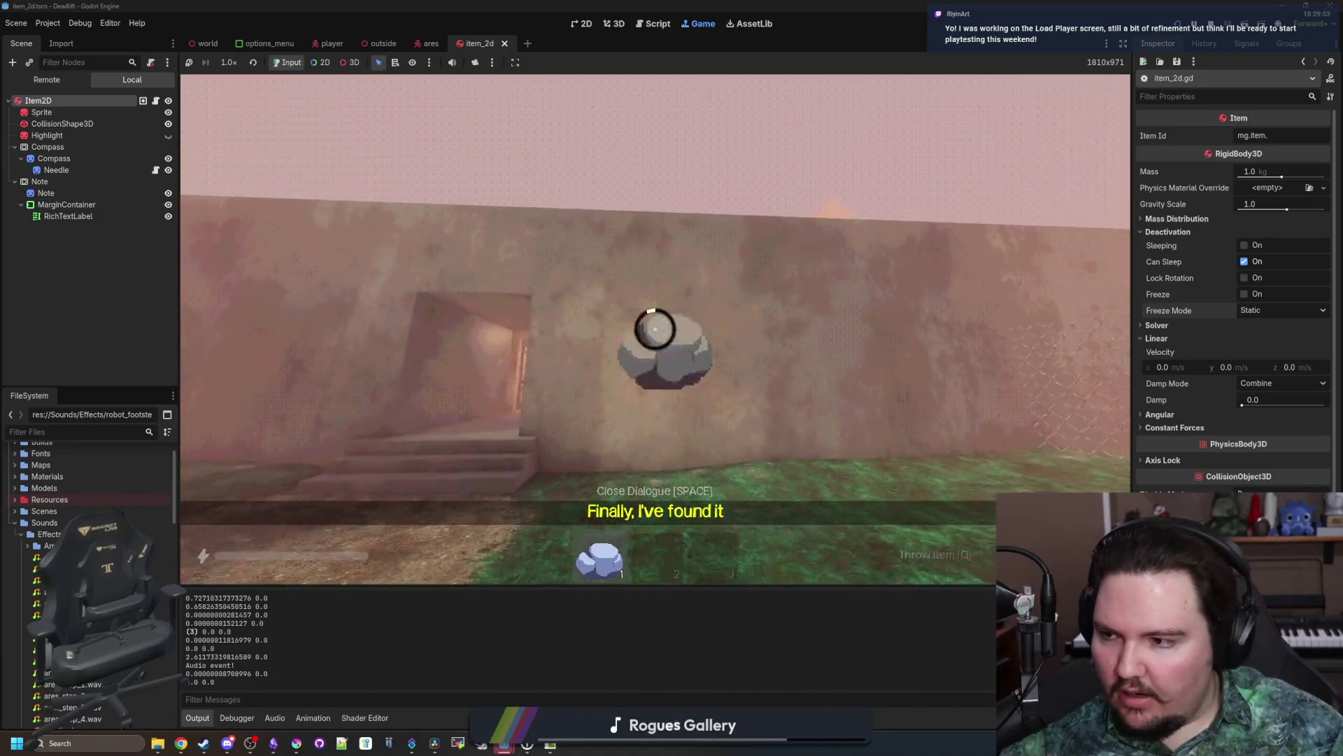
key("q")
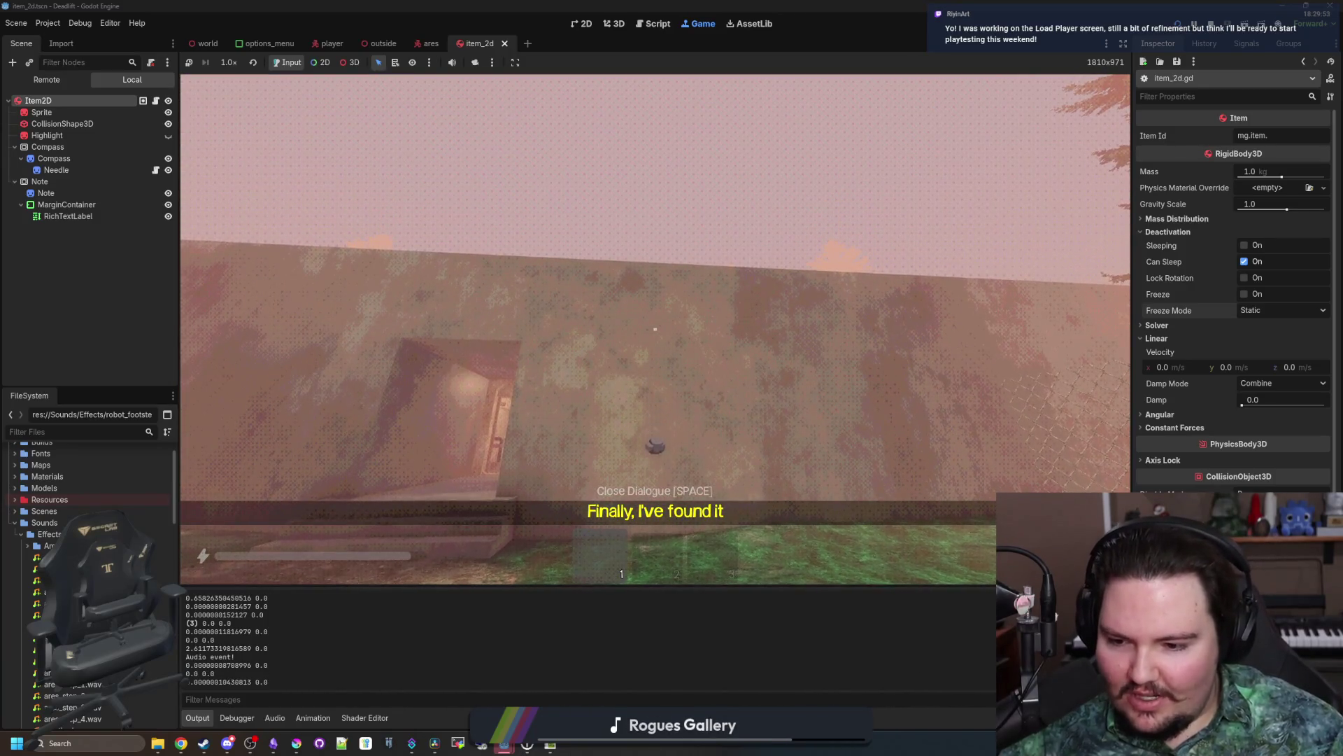
key("Escape")
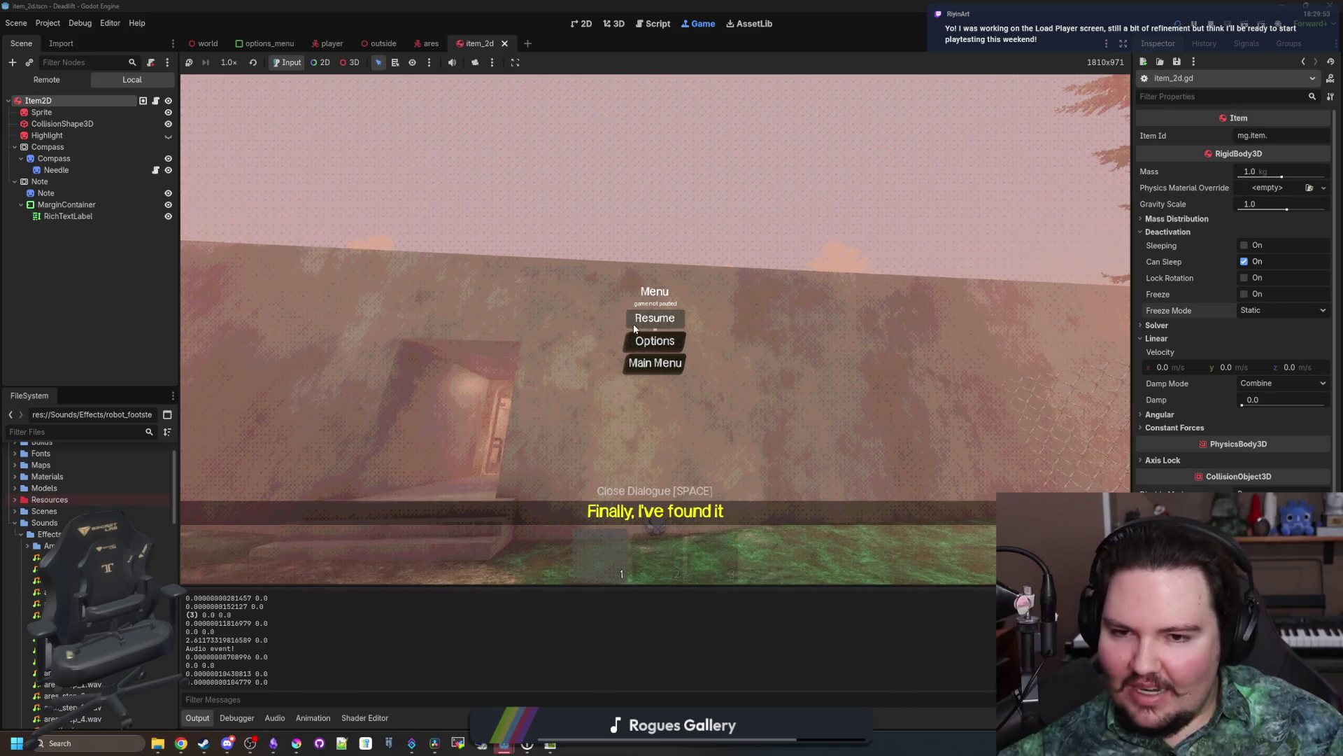
left_click(655, 319)
key("Escape")
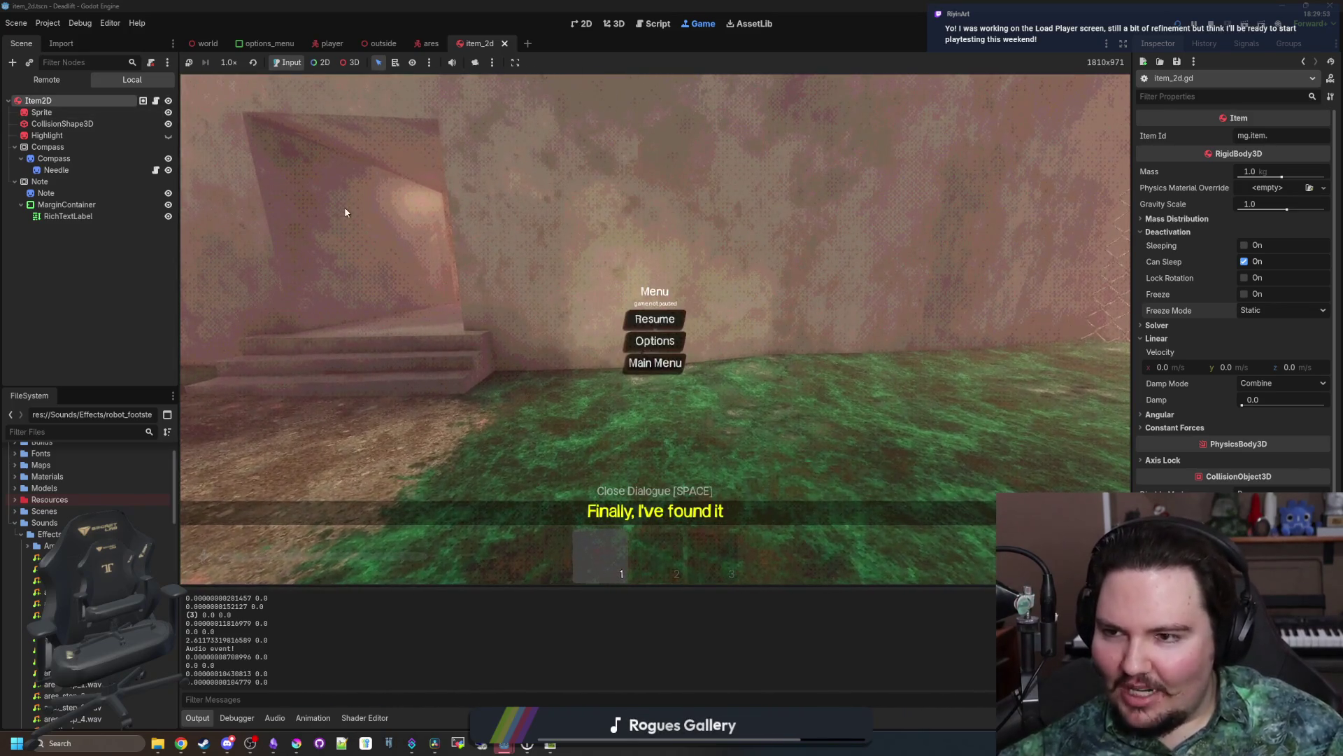
Step: Open item.gd and set the sleep velocity threshold back to 0.03 in Project Settings
left_click(155, 101)
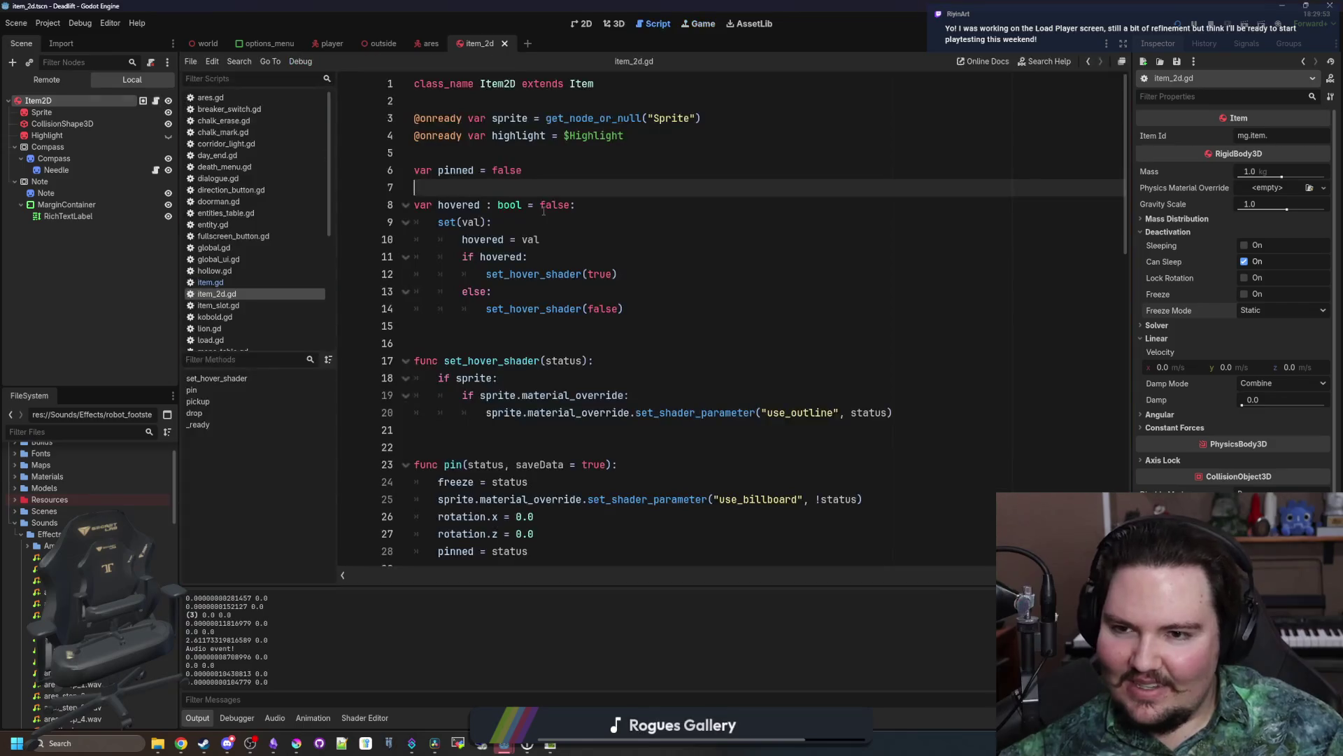
left_click(645, 85, "ctrl")
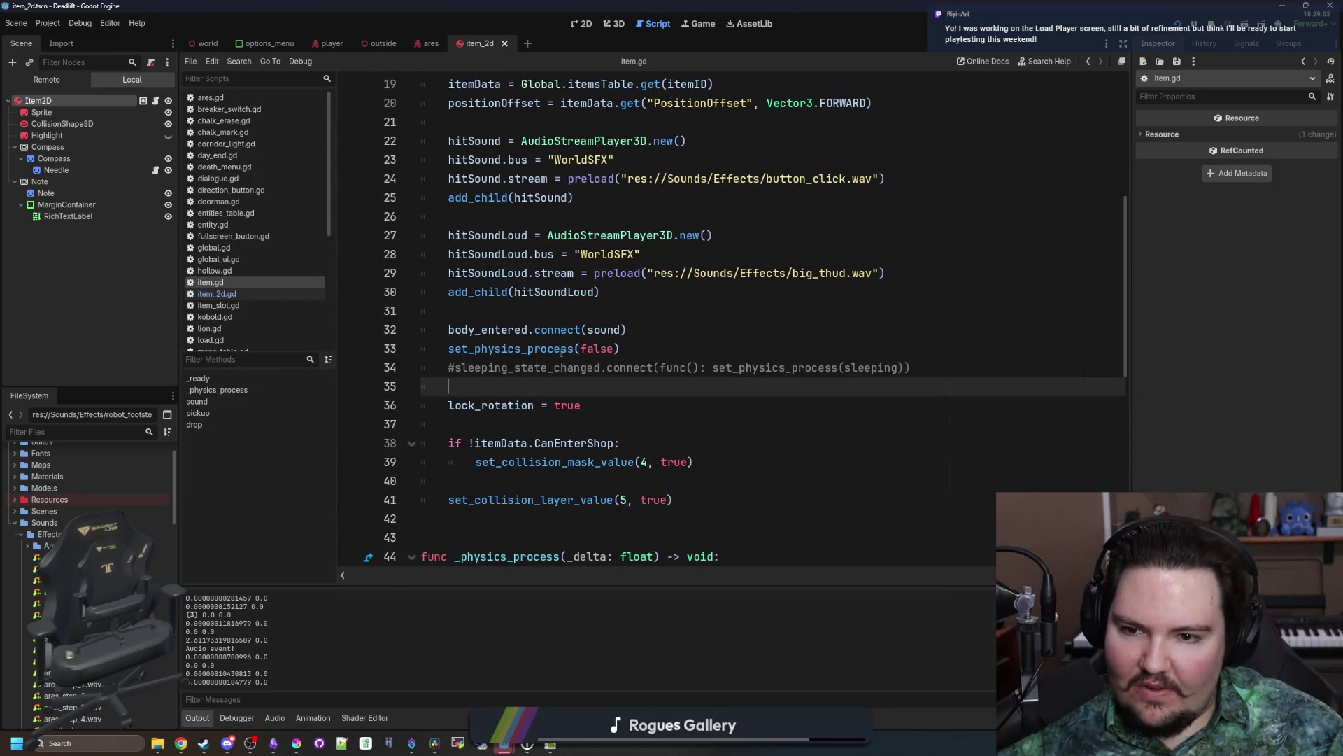
left_click(48, 22)
left_click(67, 39)
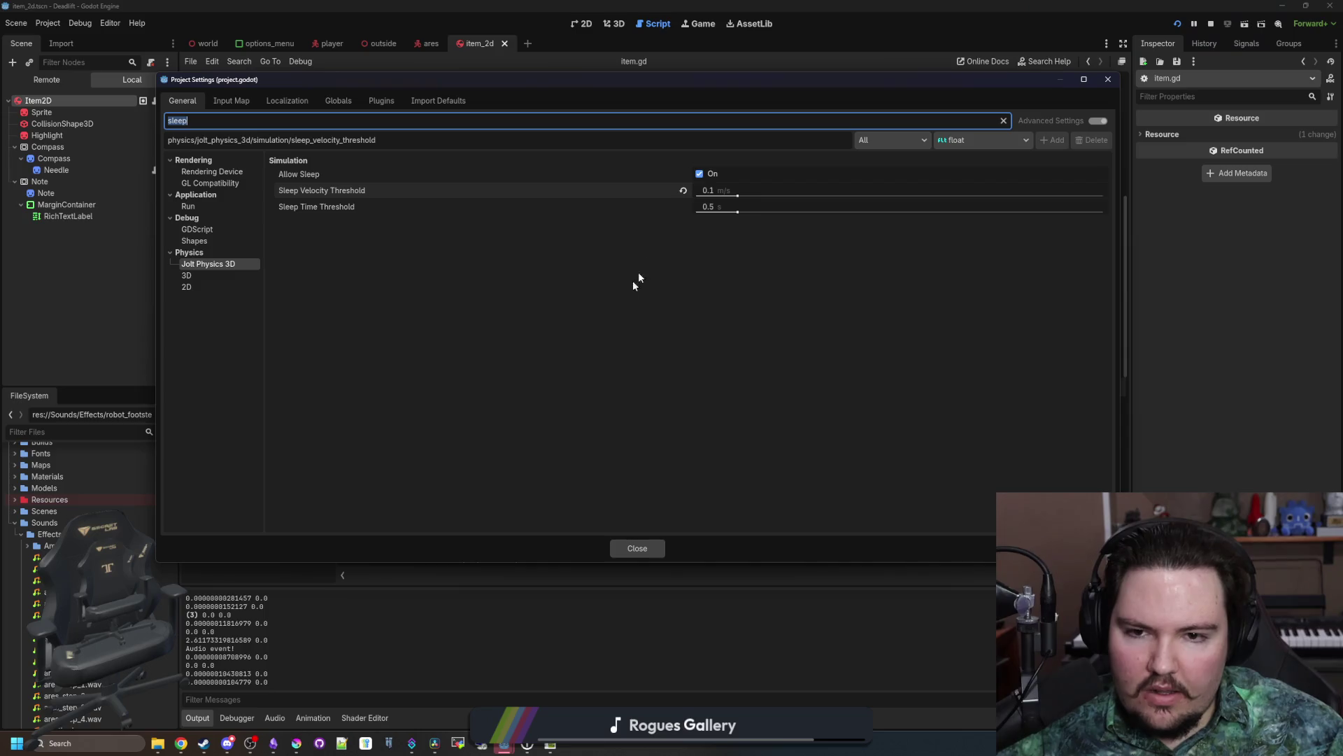
left_click(718, 188)
type("0.03")
key("Return")
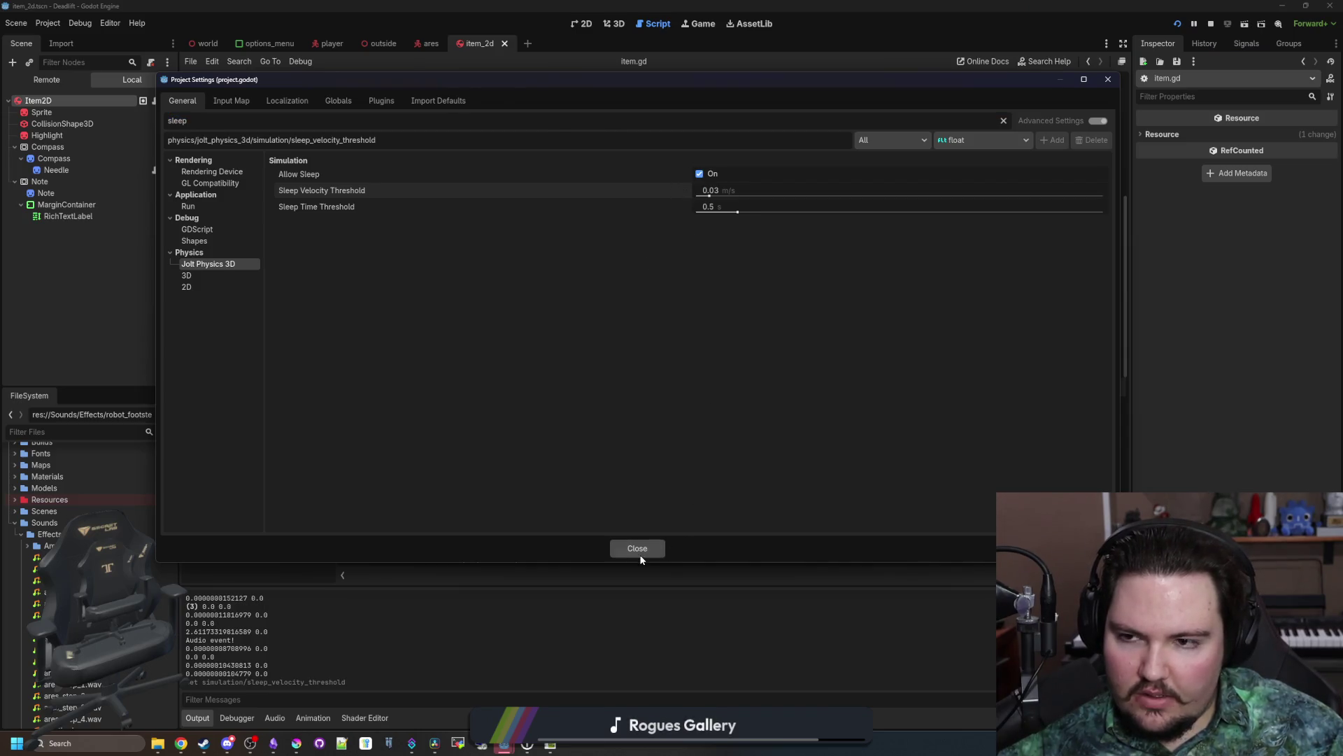
left_click(639, 552)
Step: Change line 34 to set_physics_process(!sleeping), save, and restart the game
left_click(451, 369)
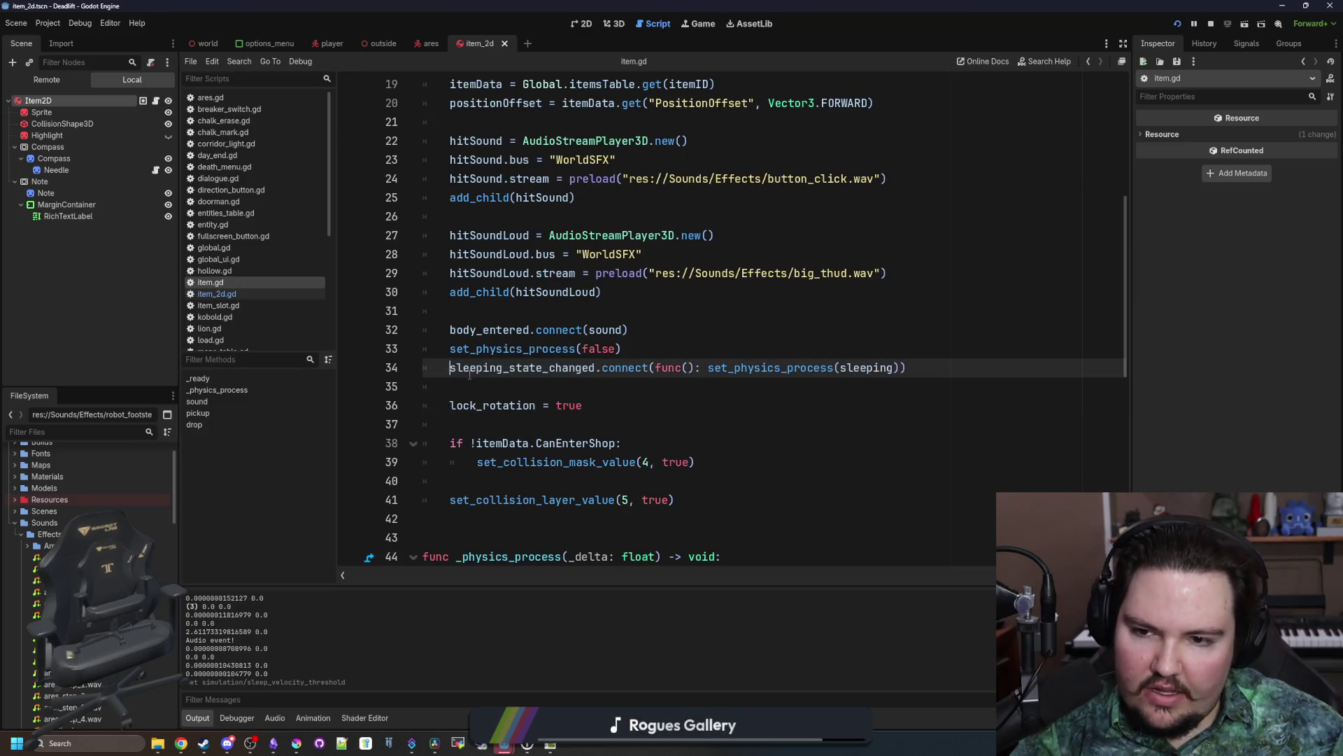
left_click(499, 377)
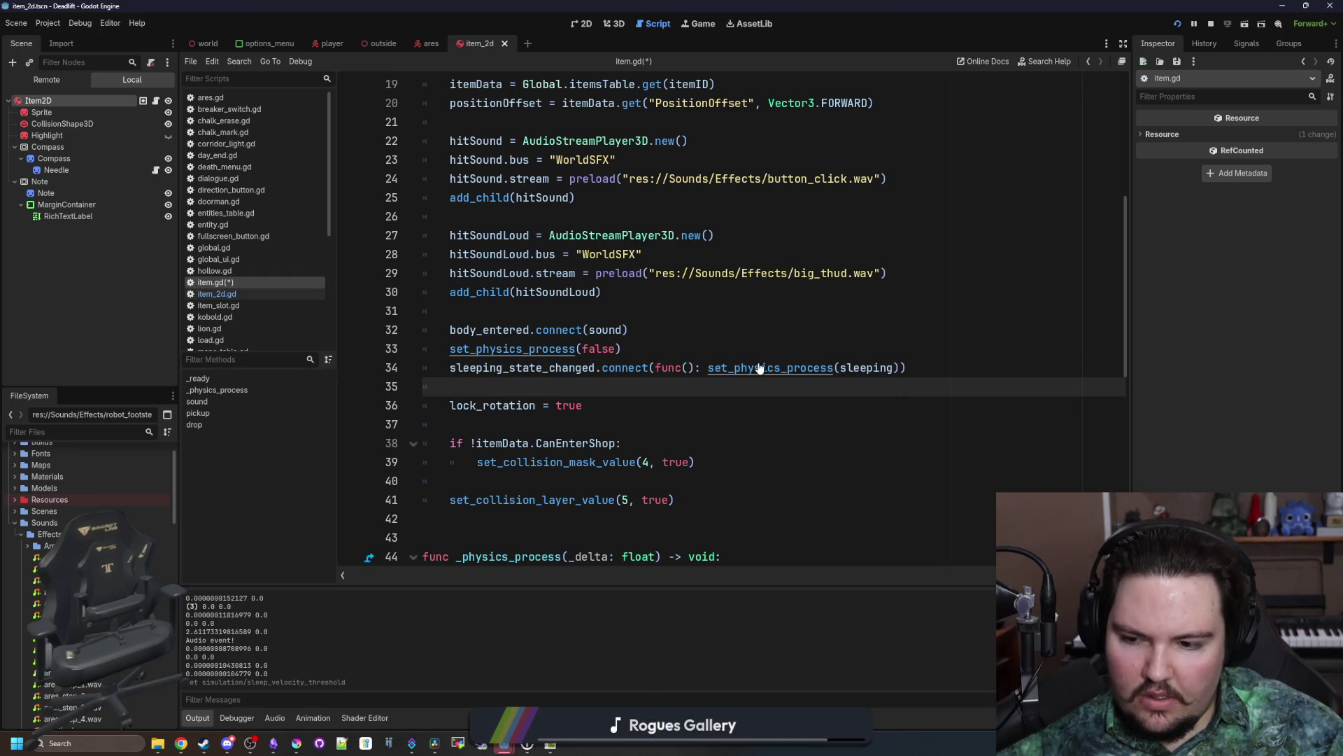
left_click(840, 367)
type("!")
key("ctrl+s")
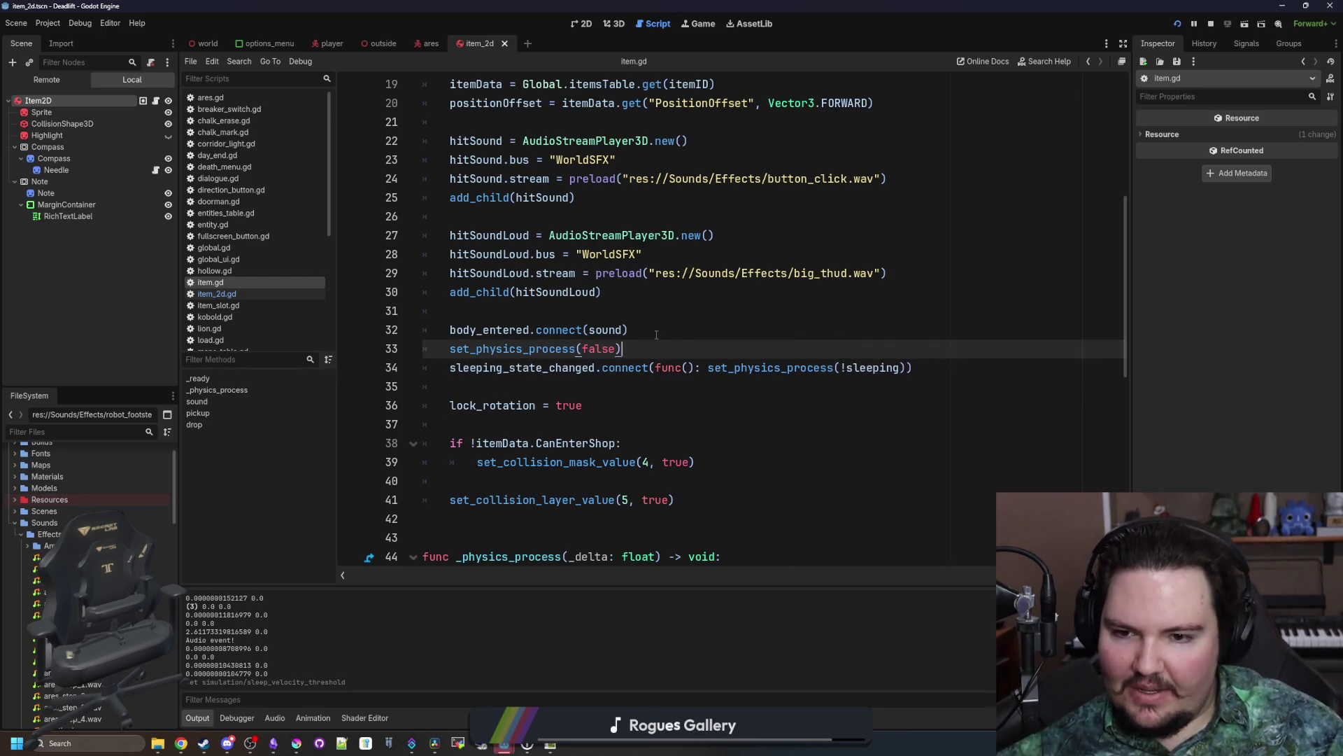
left_click(664, 312)
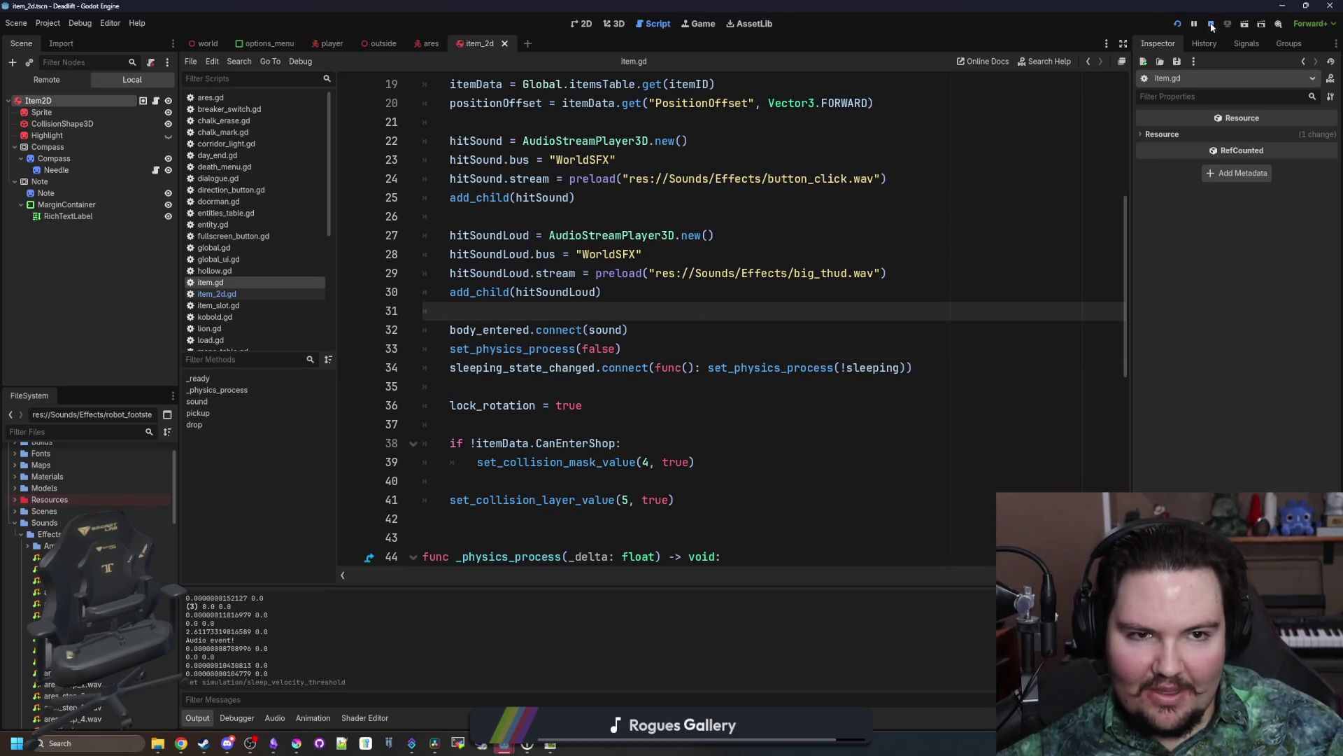
left_click(1176, 26)
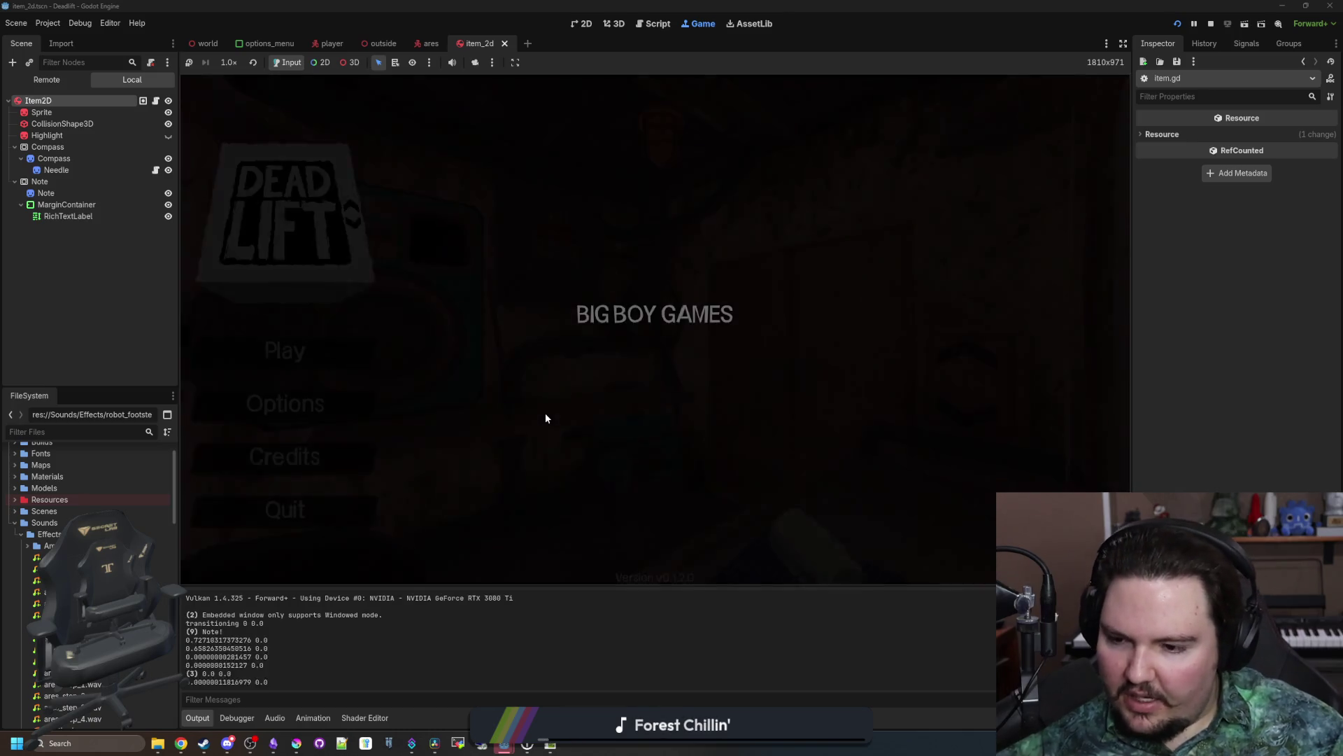
Step: Enter the debug code, start the game, pick up the rock, and throw it at a wall
type("dwasdwa")
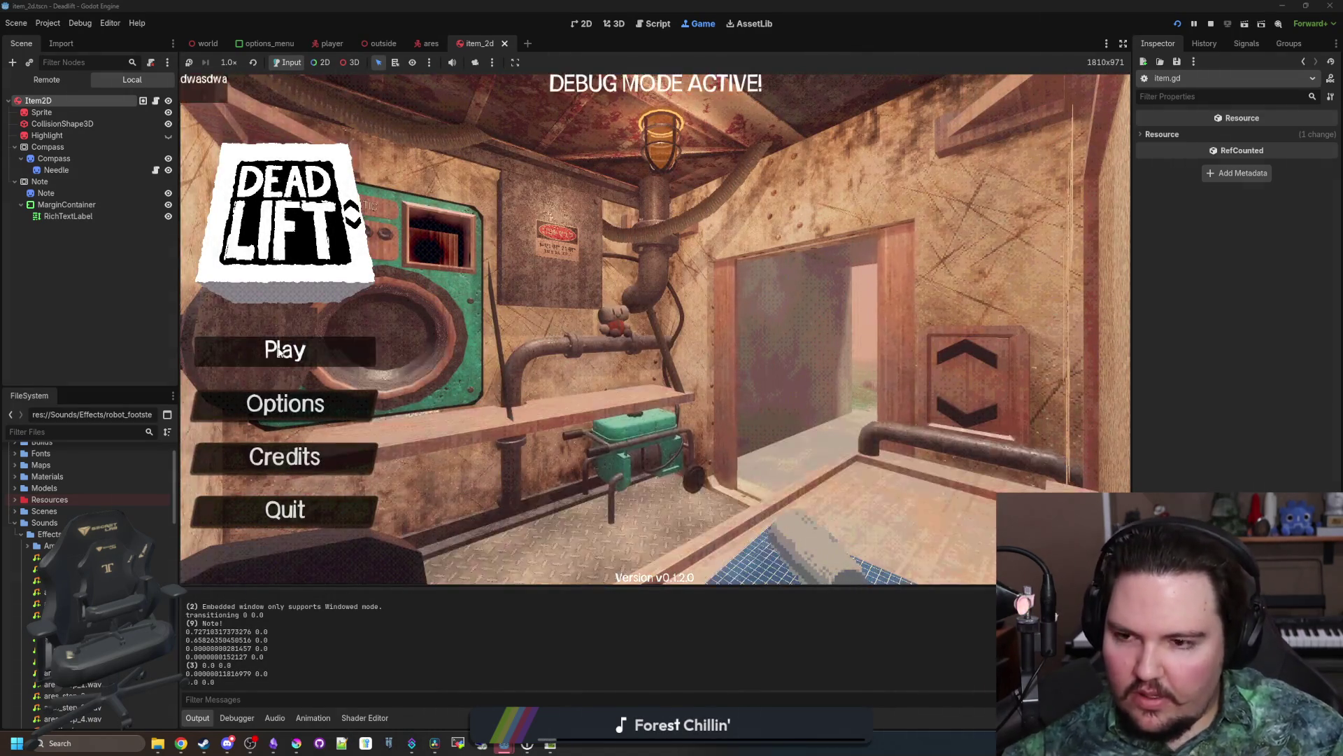
left_click(285, 350)
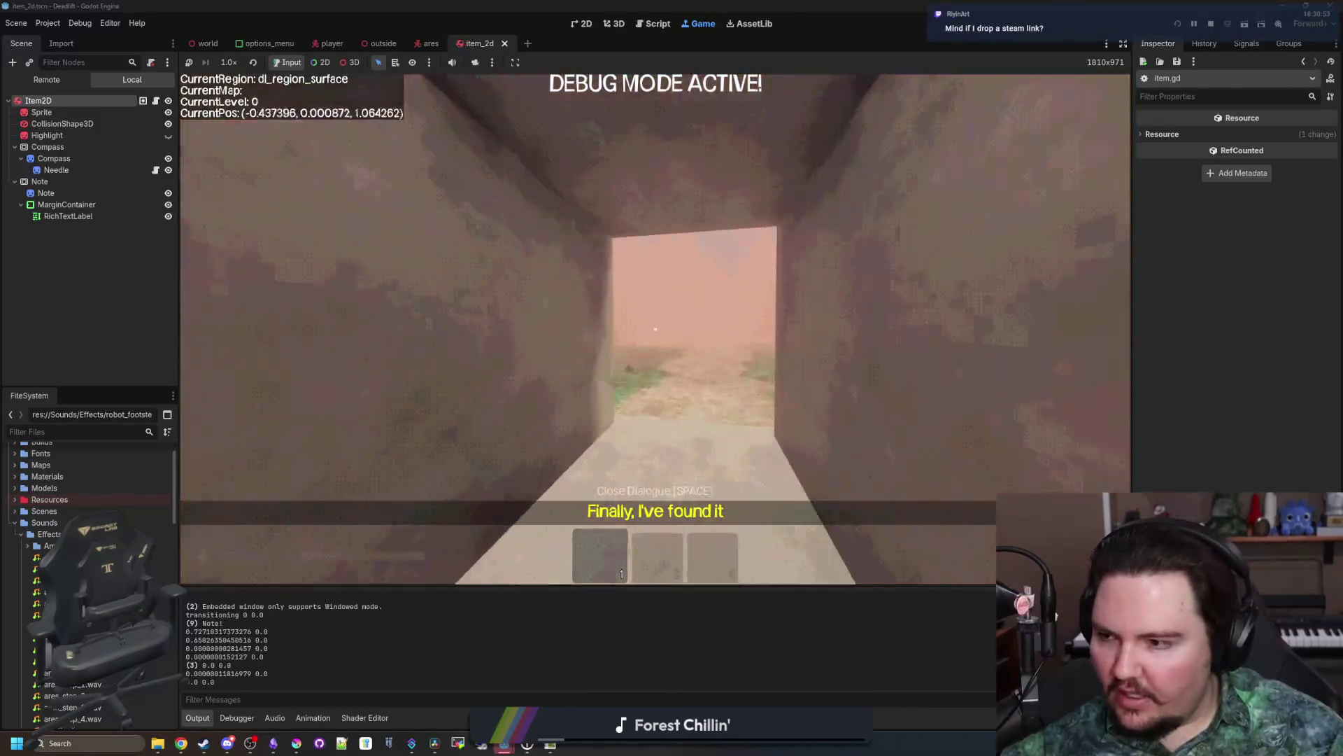
key("w")
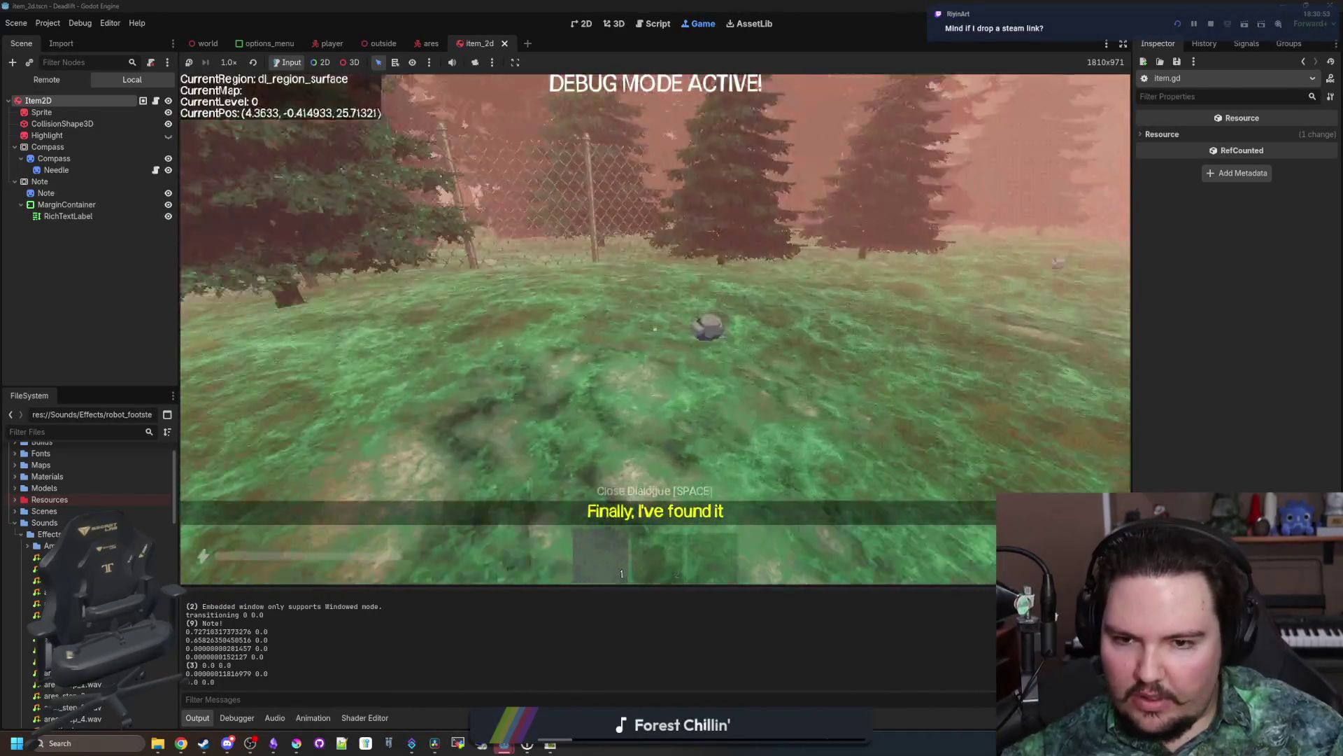
key("e")
key("w")
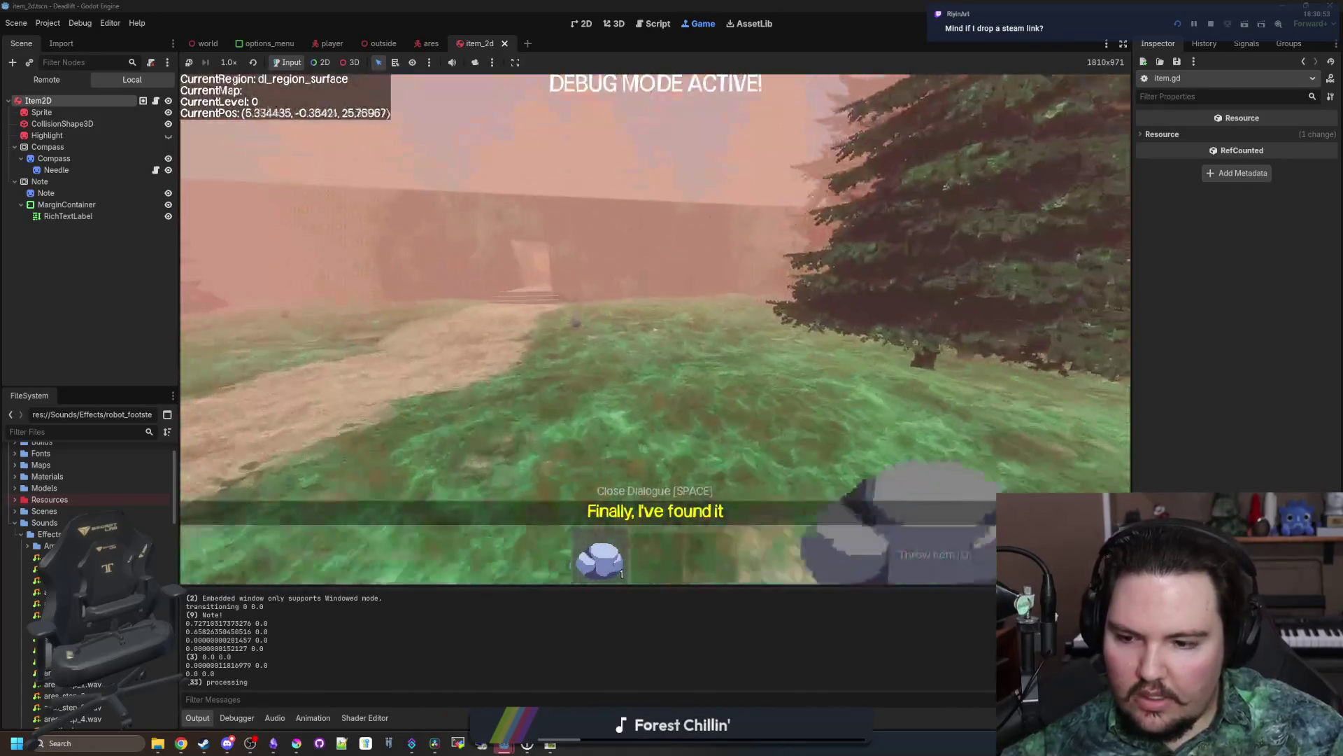
left_click(655, 328)
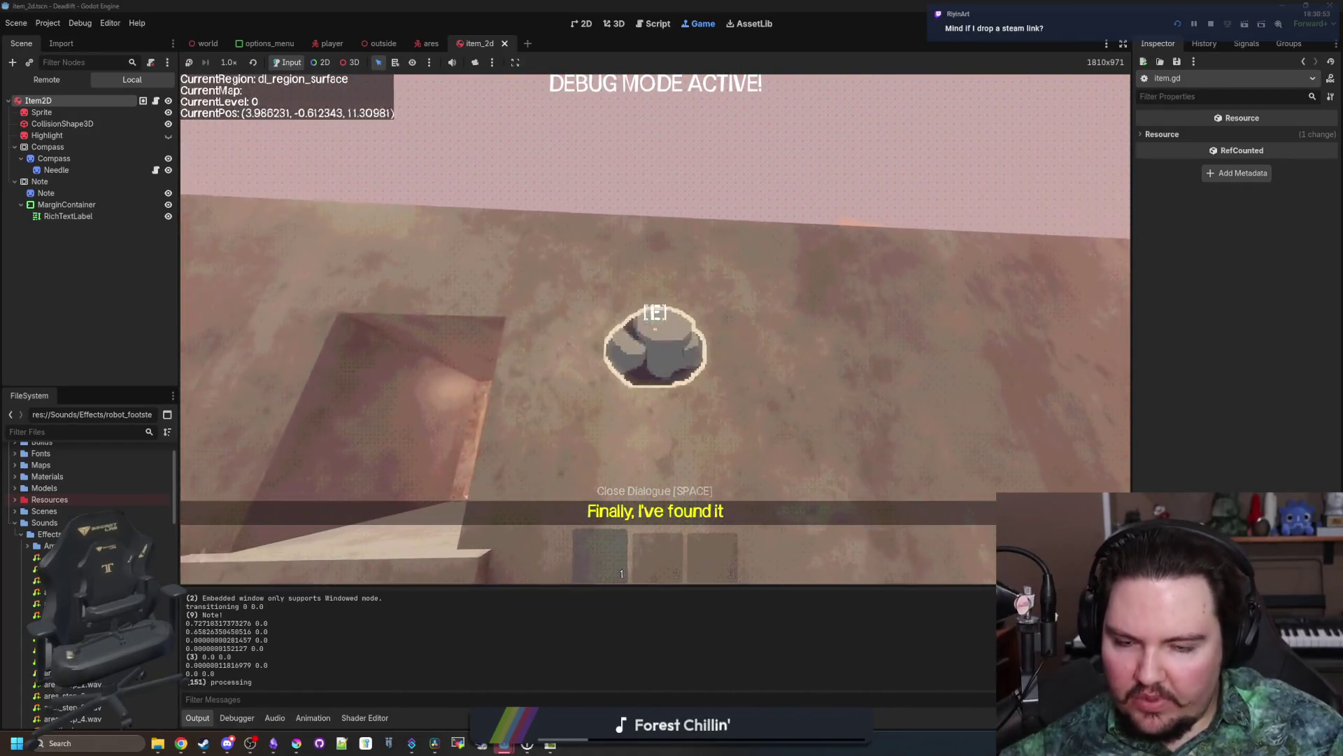
Step: Retrieve the rock, throw it against the other wall, then pause and return to the scripts
key("w")
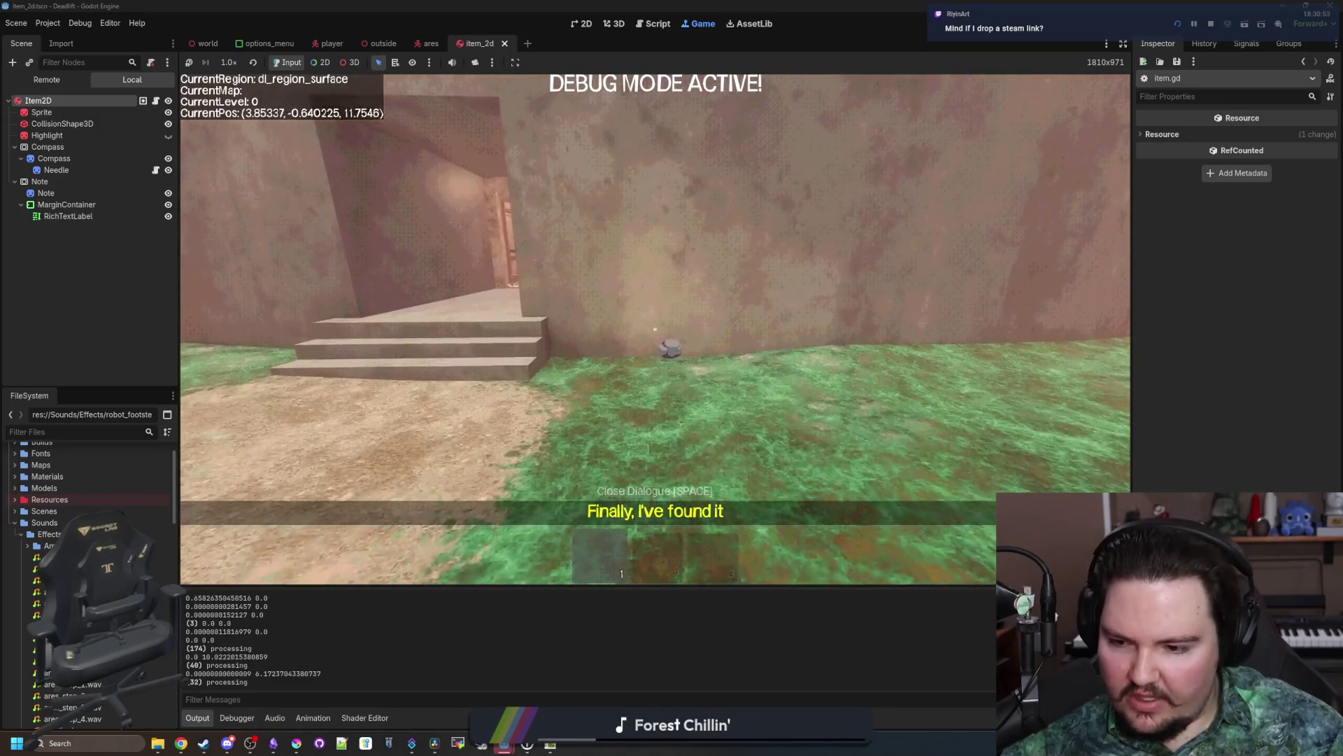
key("w")
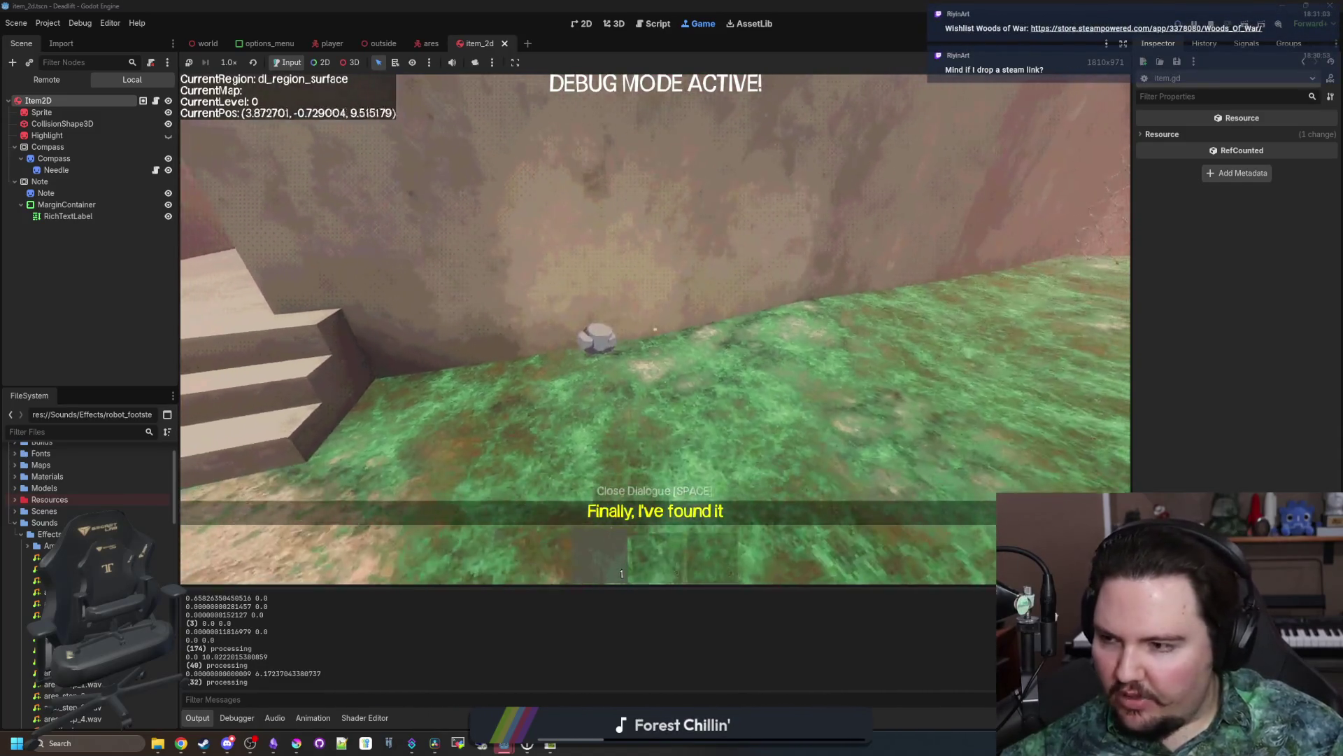
key("e")
key("w")
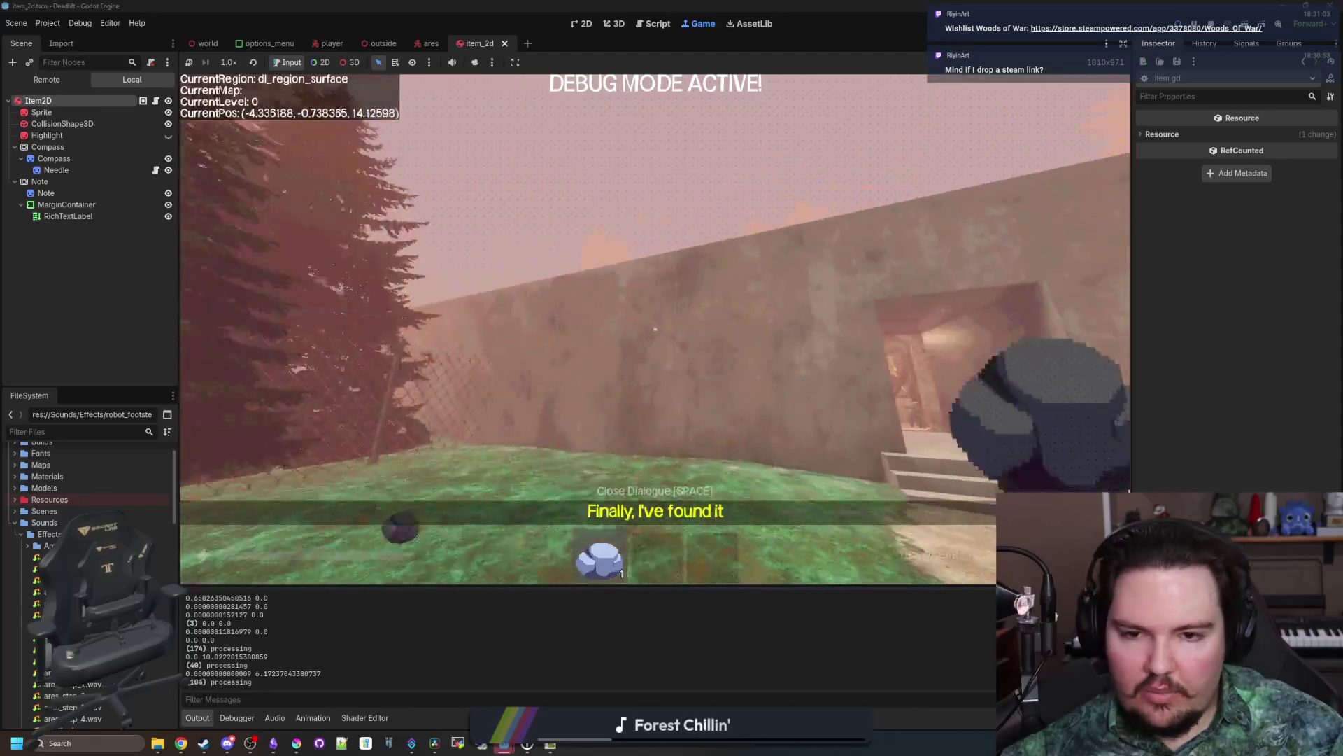
left_click(655, 329)
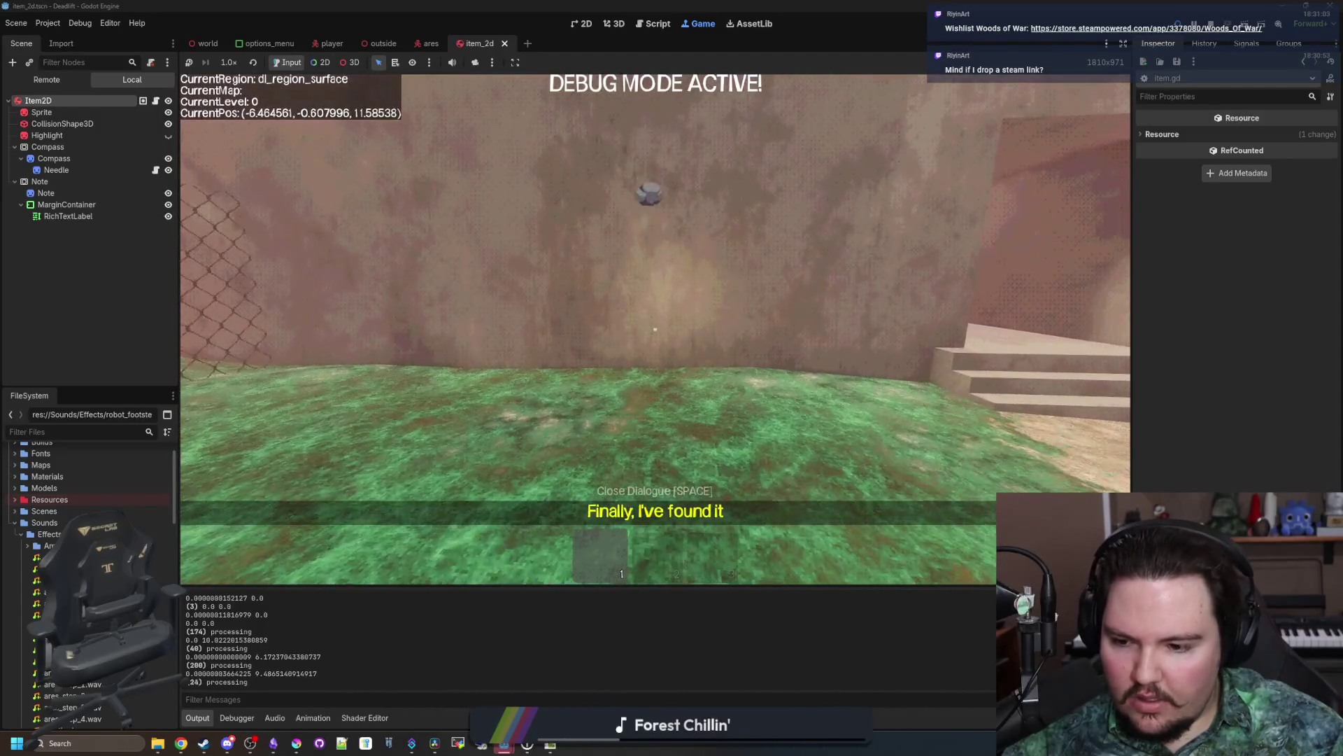
key("w")
key("Escape")
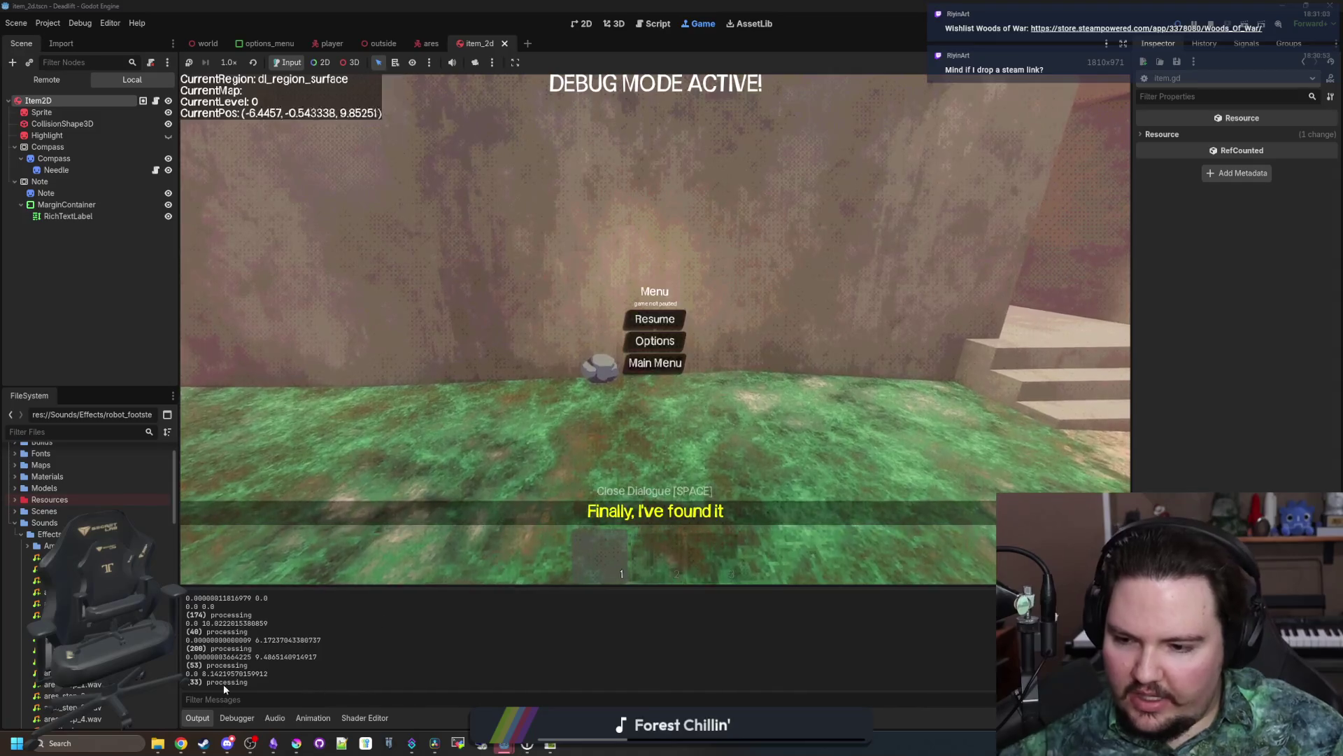
left_click(155, 101)
Step: Delete the print("processing") line from _physics_process in item.gd and save the script
left_click(623, 84, "ctrl")
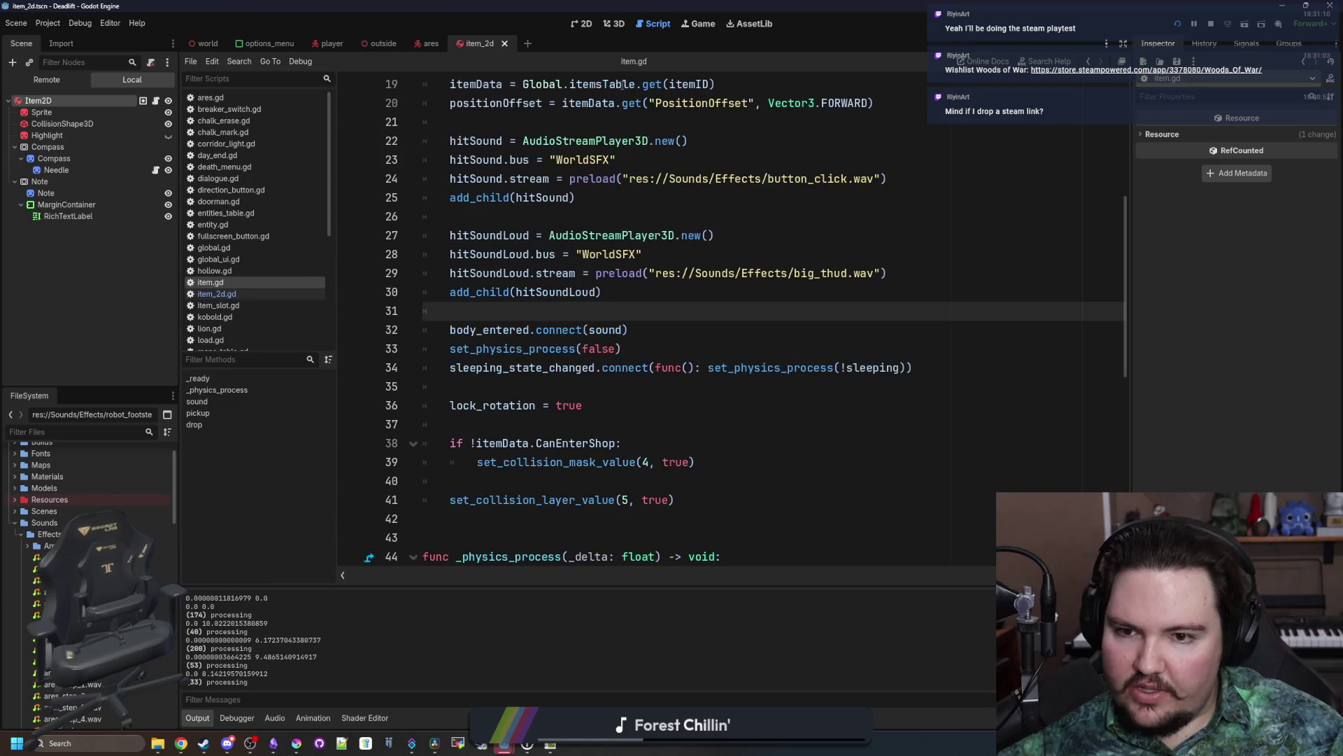
scroll(621, 301, "down", 5)
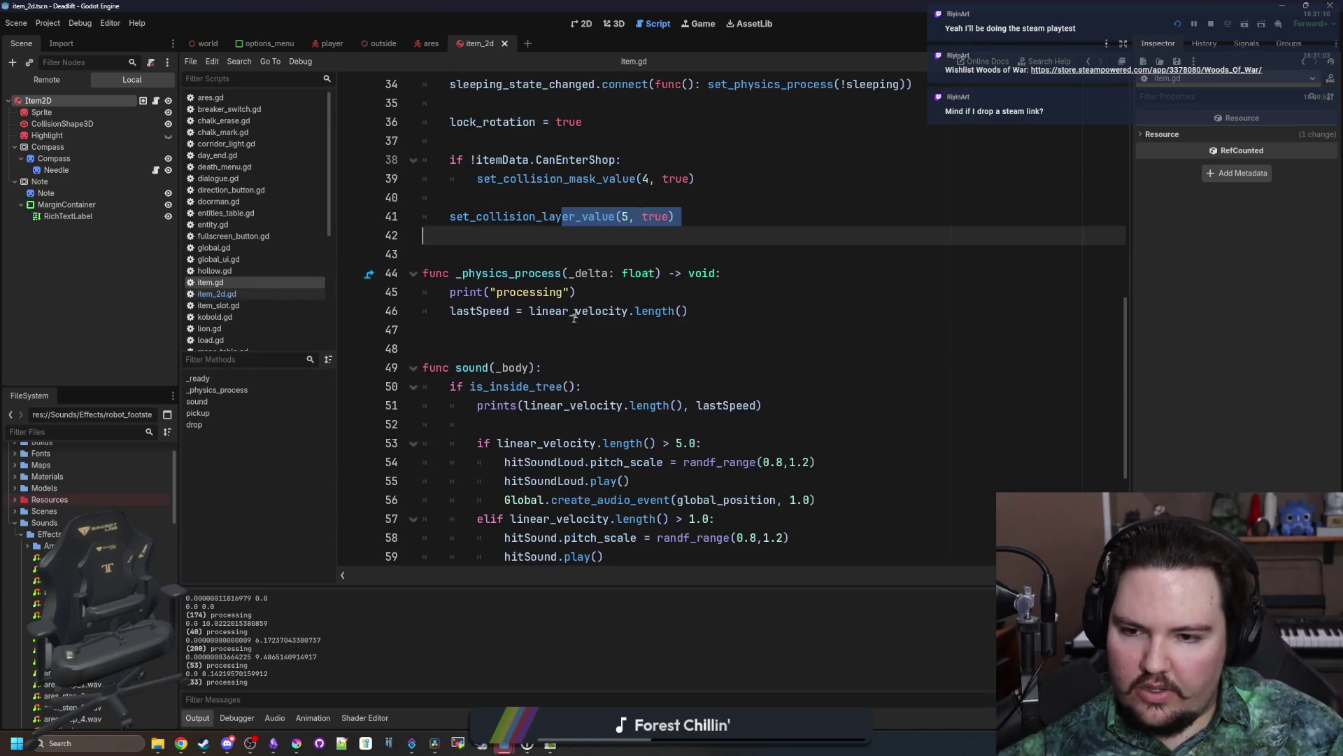
left_click(568, 246)
triple_click(610, 288)
key("BackSpace")
key("BackSpace")
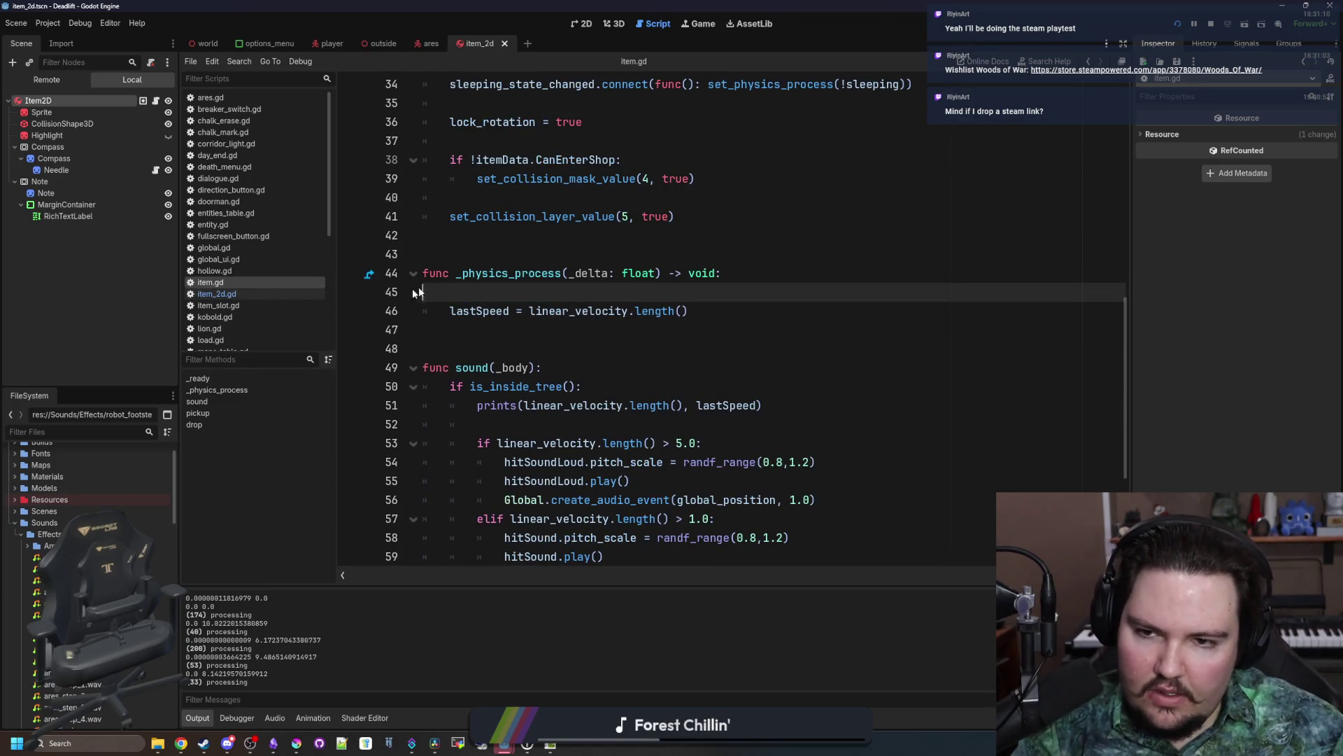
scroll(555, 360, "up", 2)
left_click(556, 354)
key("ctrl+s")
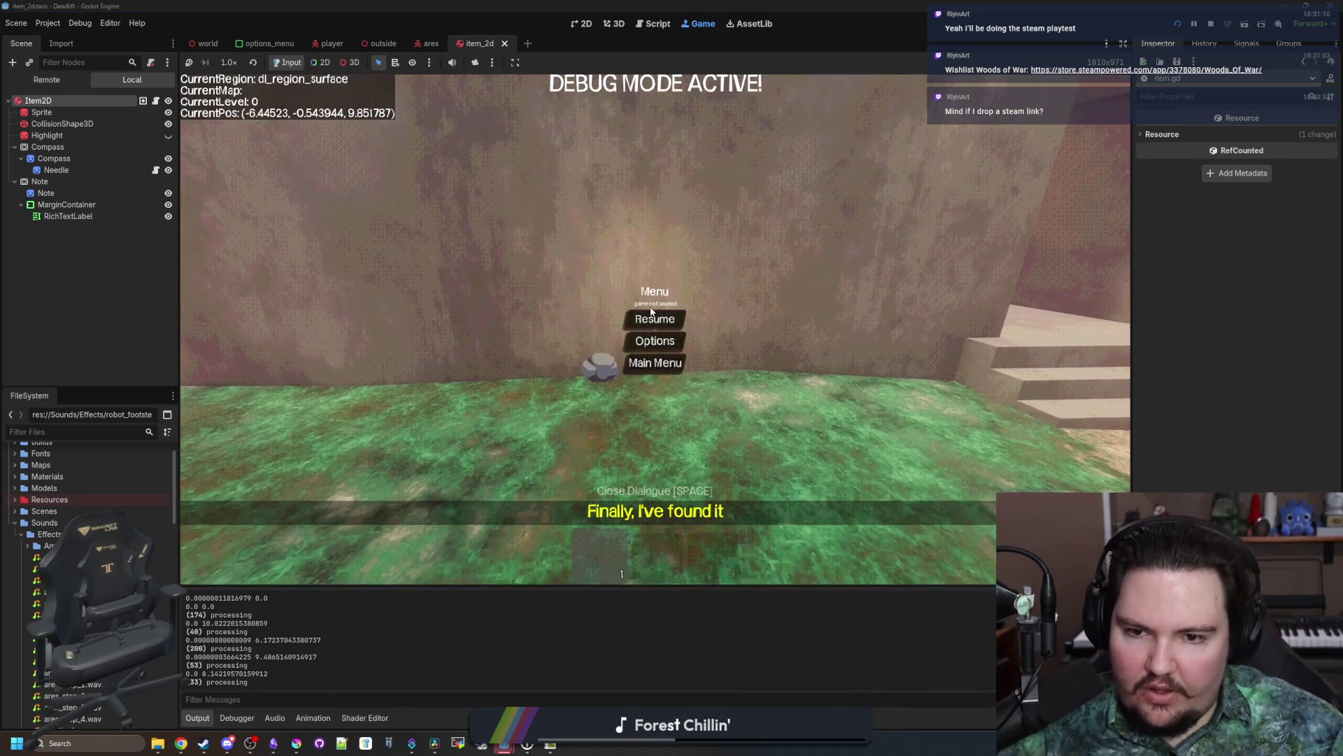
Step: Resume the game, pick up and drop the rock in the corridor, then pause and open item_2d.gd
left_click(654, 316)
key("w")
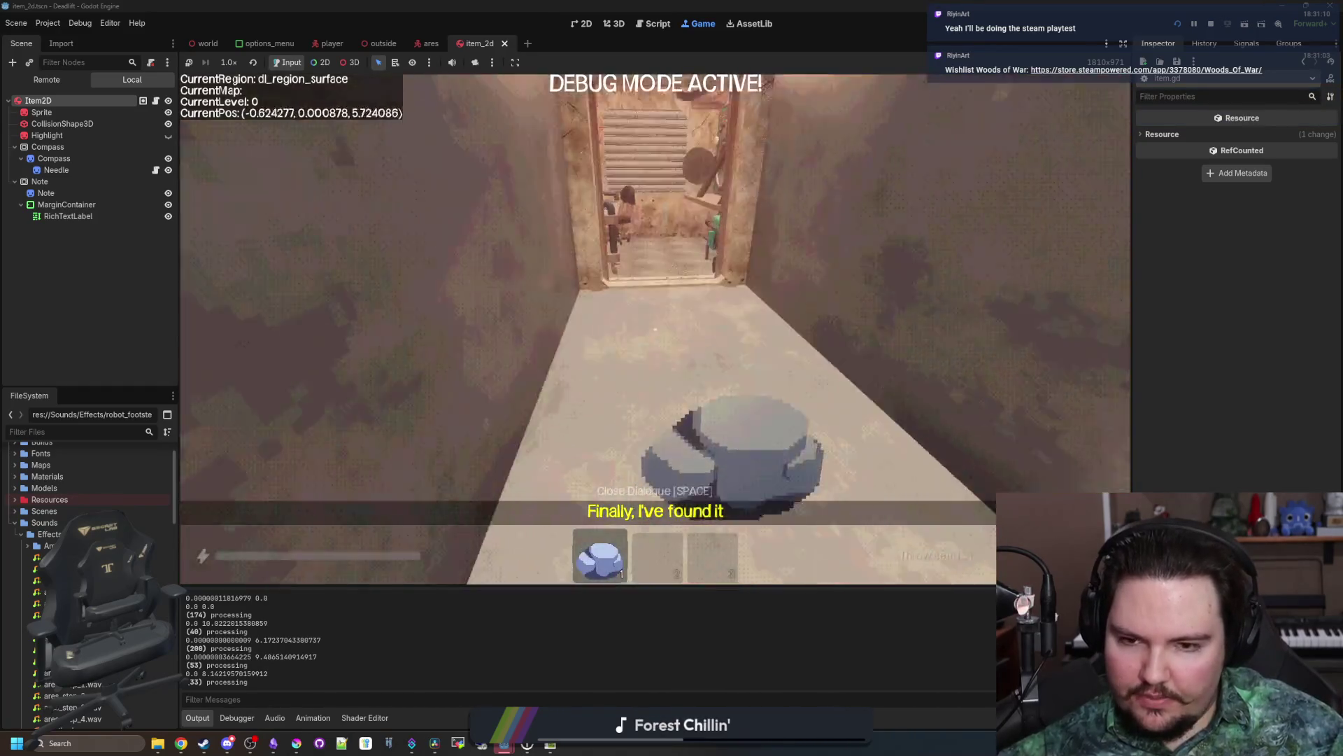
key("w")
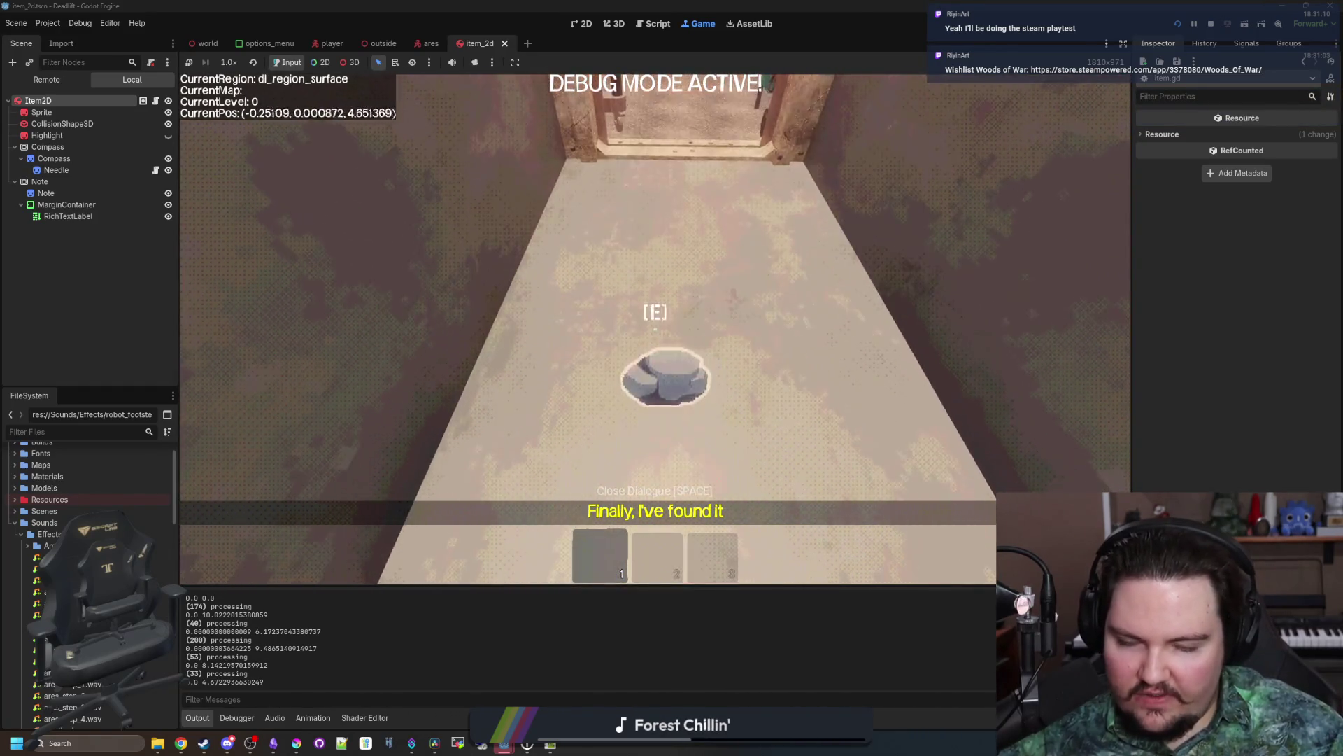
key("w")
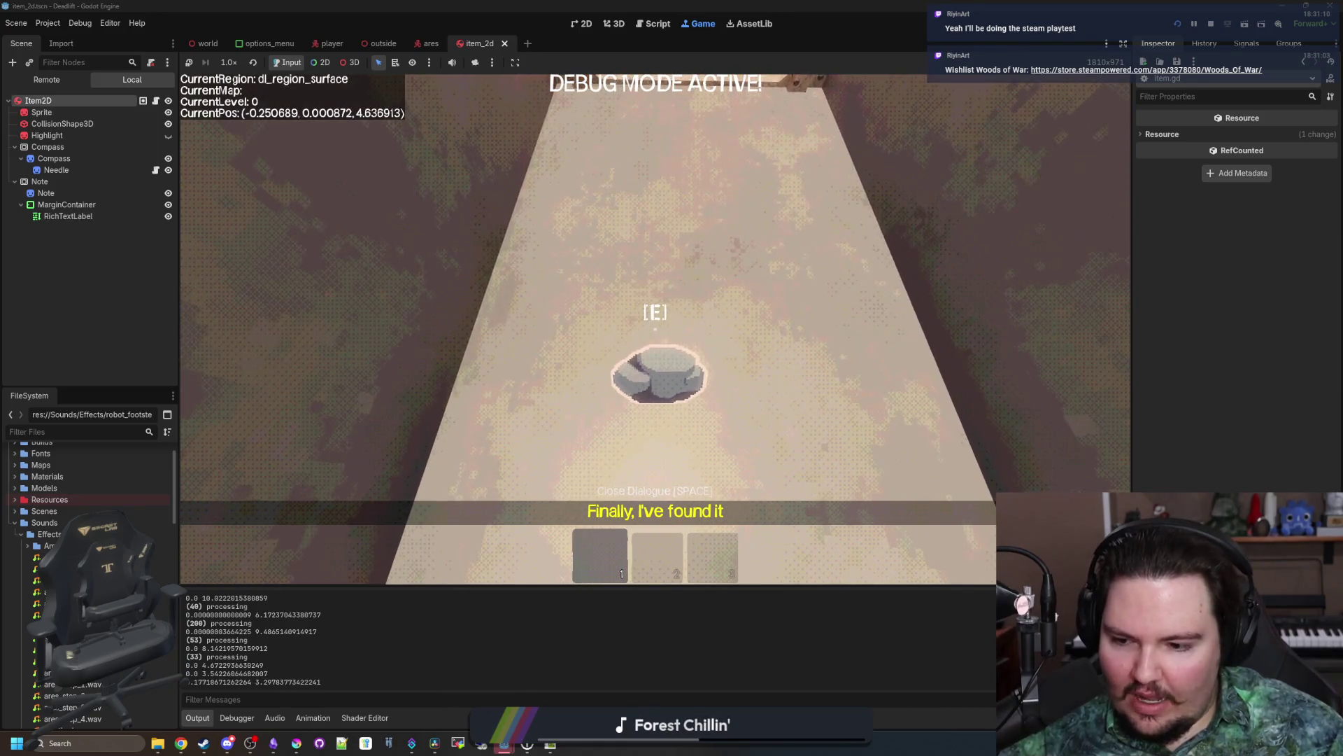
key("e")
key("s")
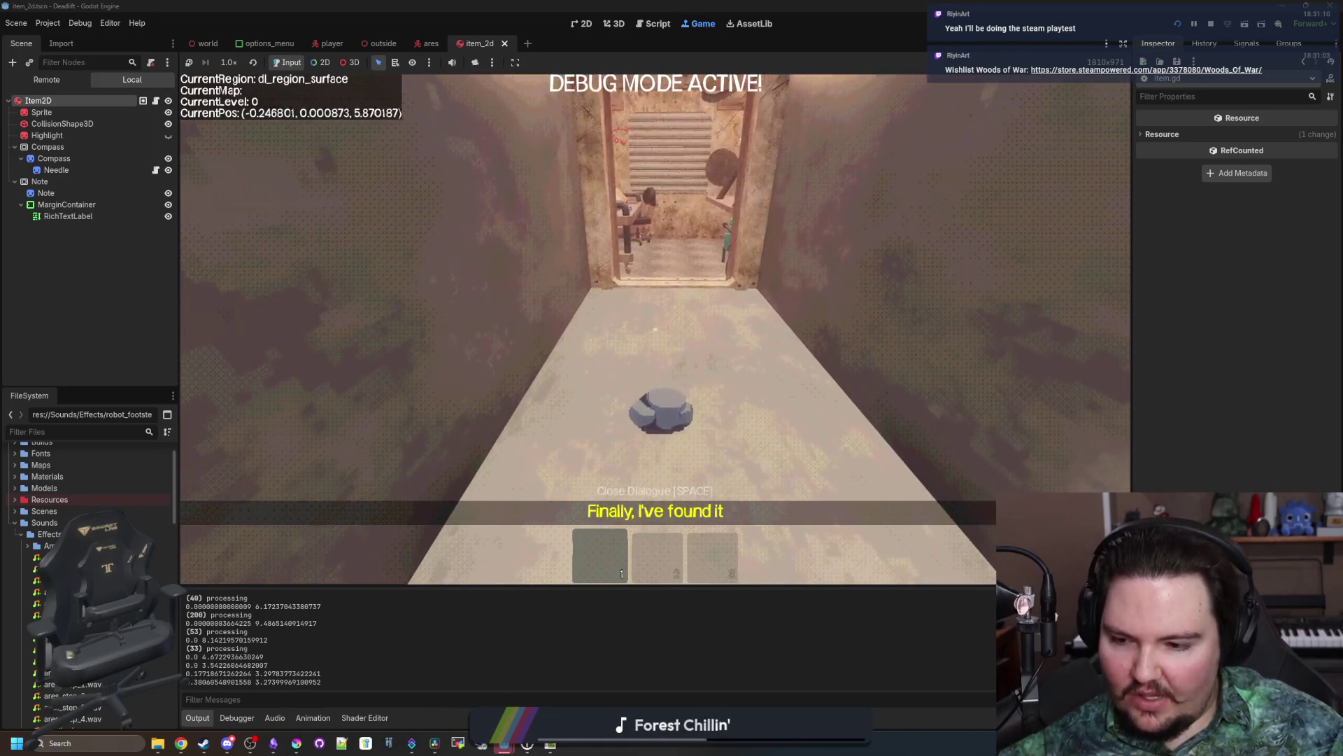
key("Escape")
left_click(155, 101)
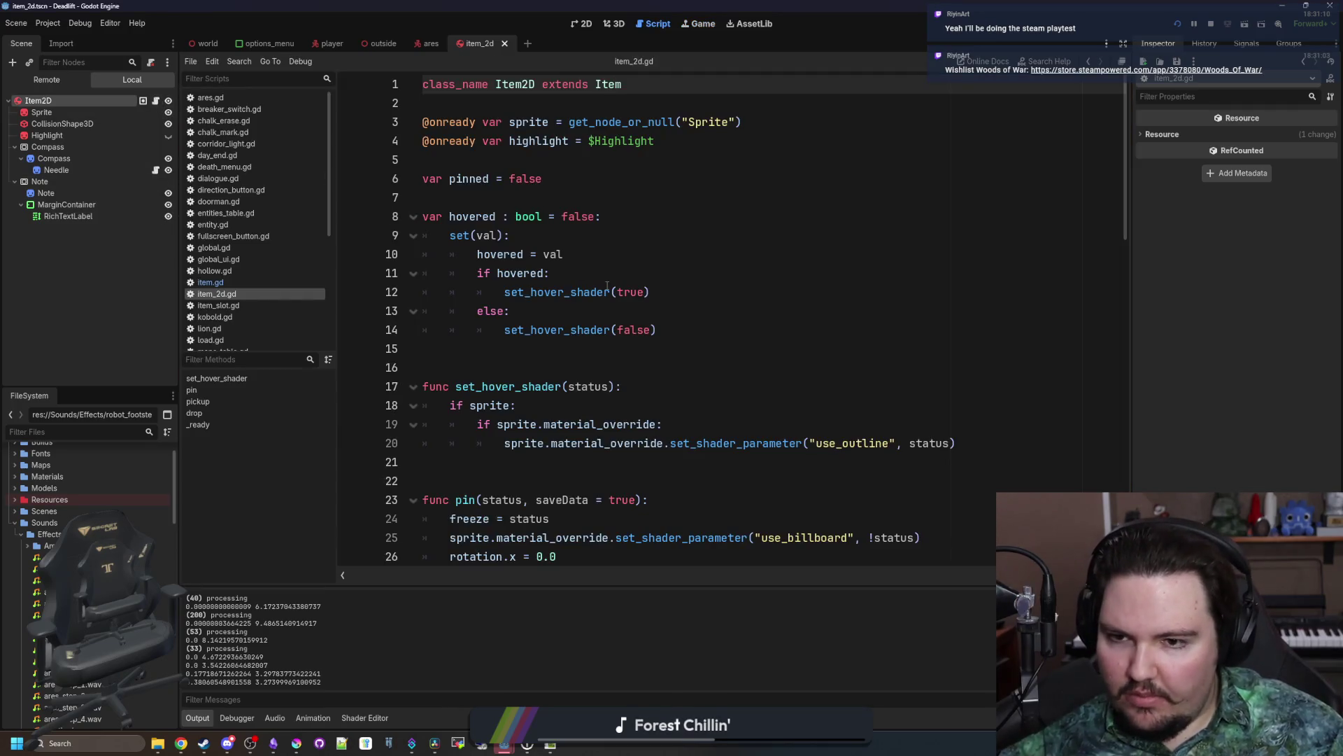
Step: Find item.gd in the script list and open its sound function code
scroll(587, 277, "down", 5)
scroll(587, 277, "down", 10)
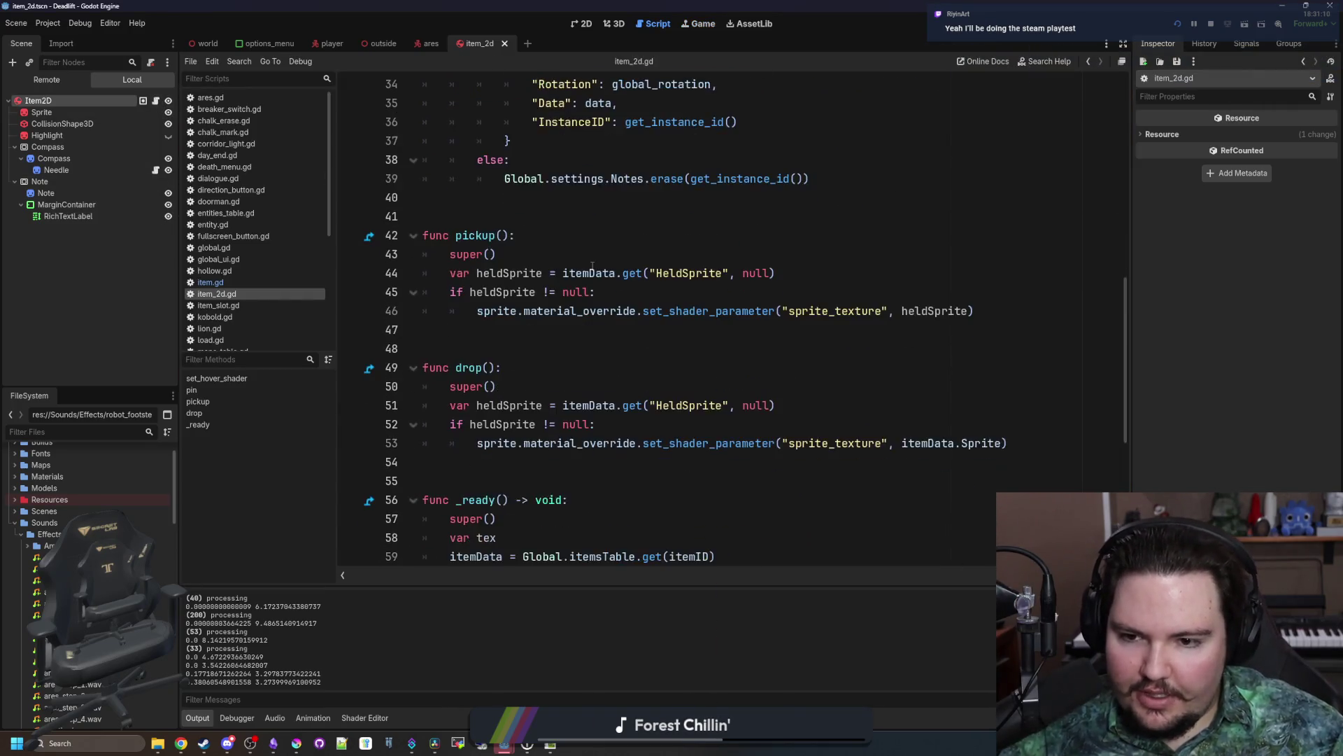
scroll(573, 359, "down", 2)
scroll(574, 360, "up", 6)
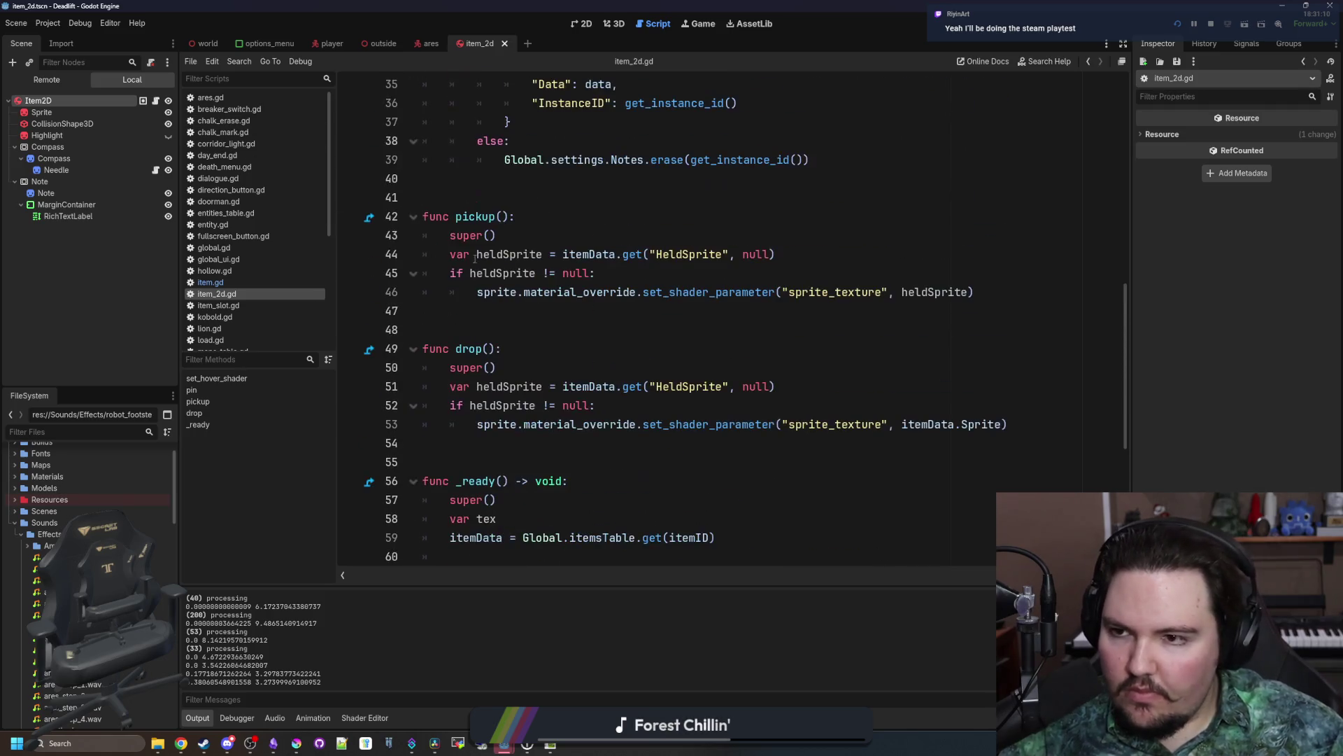
left_click(257, 281)
left_click(584, 359)
scroll(584, 359, "down", 3)
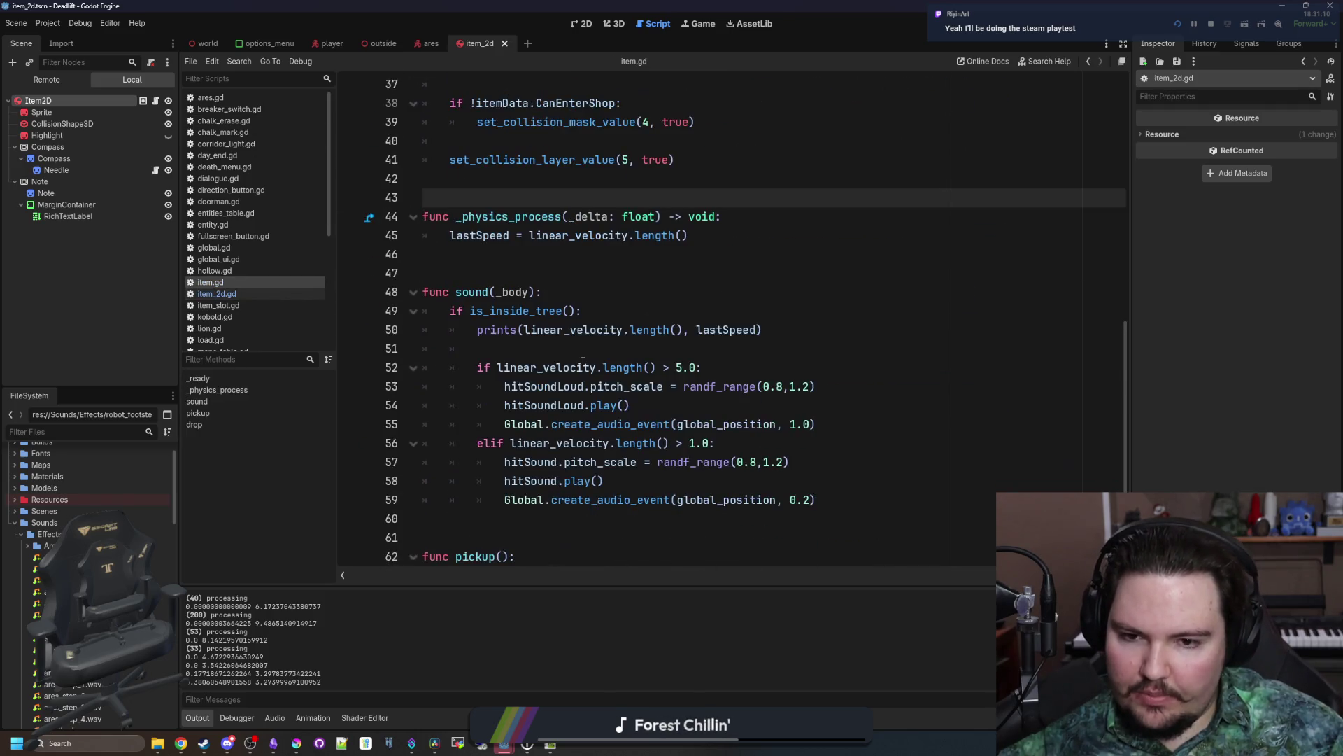
Step: Change line 56's quiet-hit speed threshold from 1.0 to 5.0 and save item.gd
left_click(696, 444)
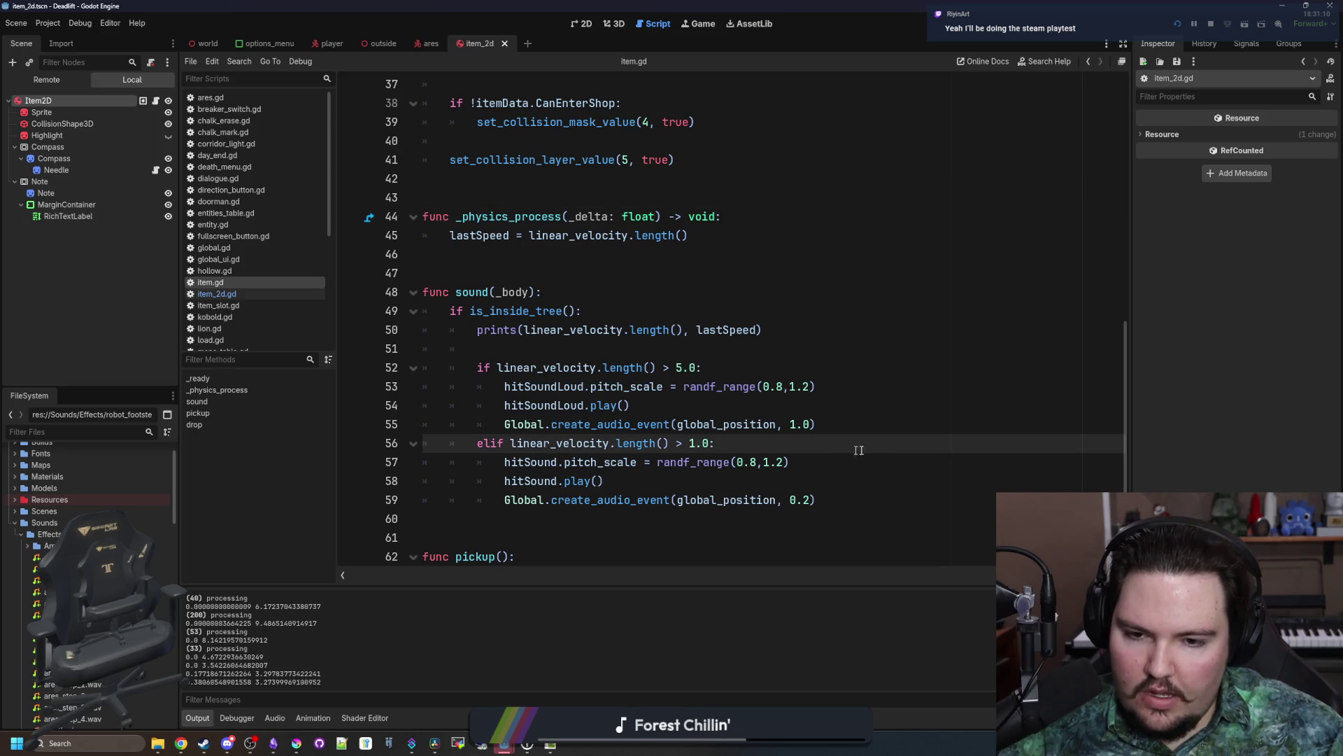
key("BackSpace")
type("5")
left_click(679, 367)
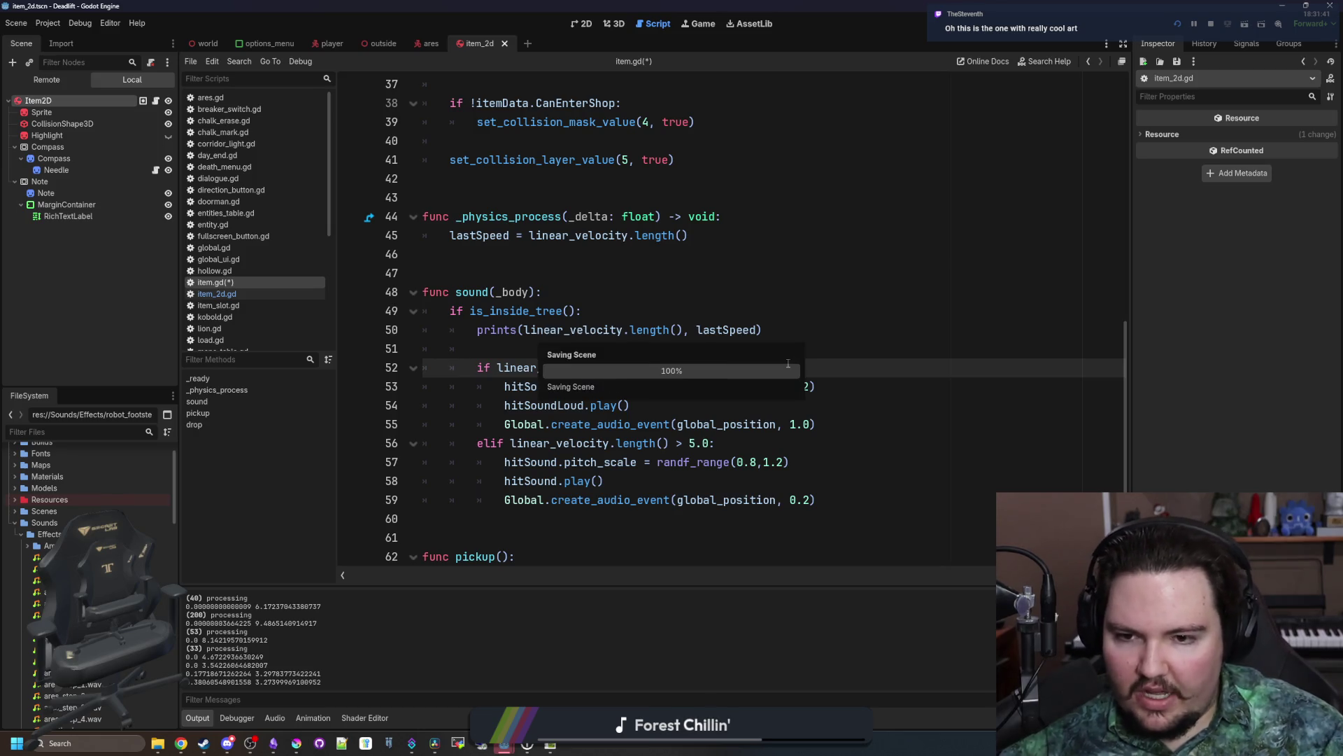
left_click(788, 363)
key("ctrl+s")
left_click(757, 302)
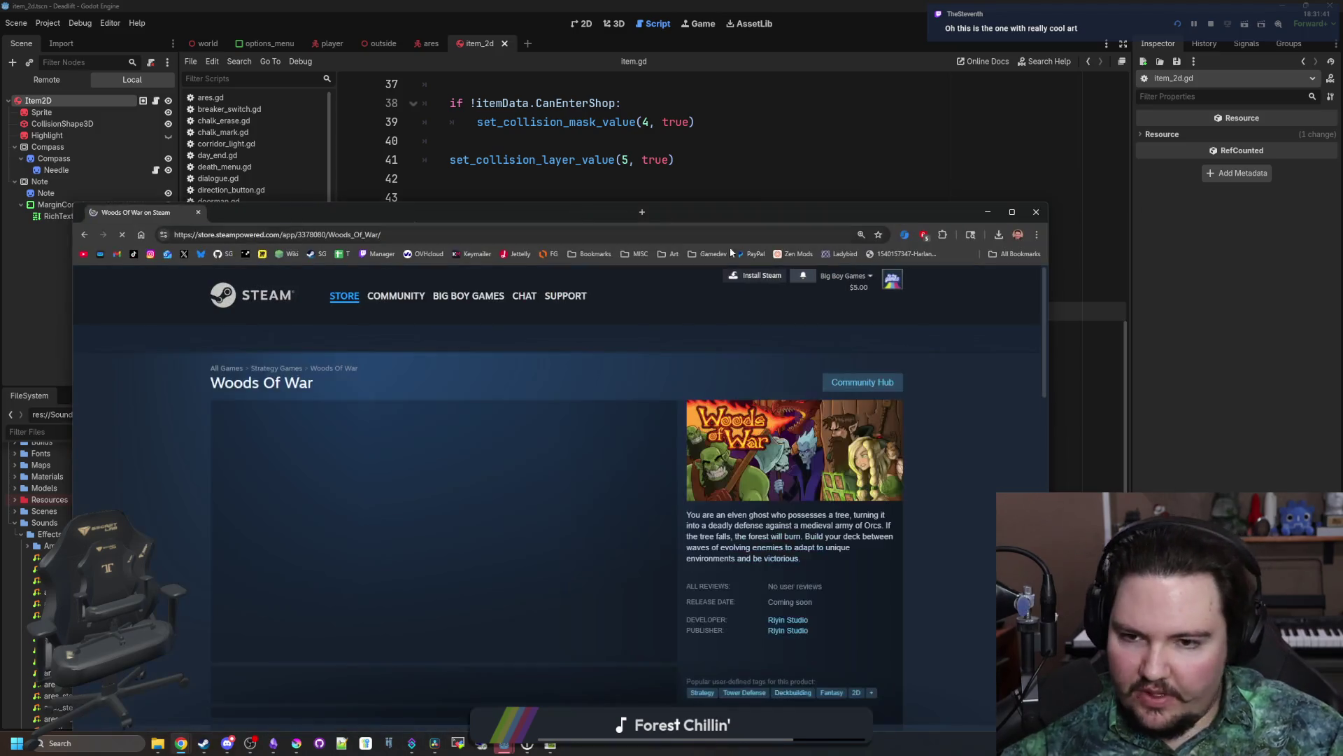
Step: Open the Woods Of War Steam page and page through its screenshots full screen
double_click(700, 208)
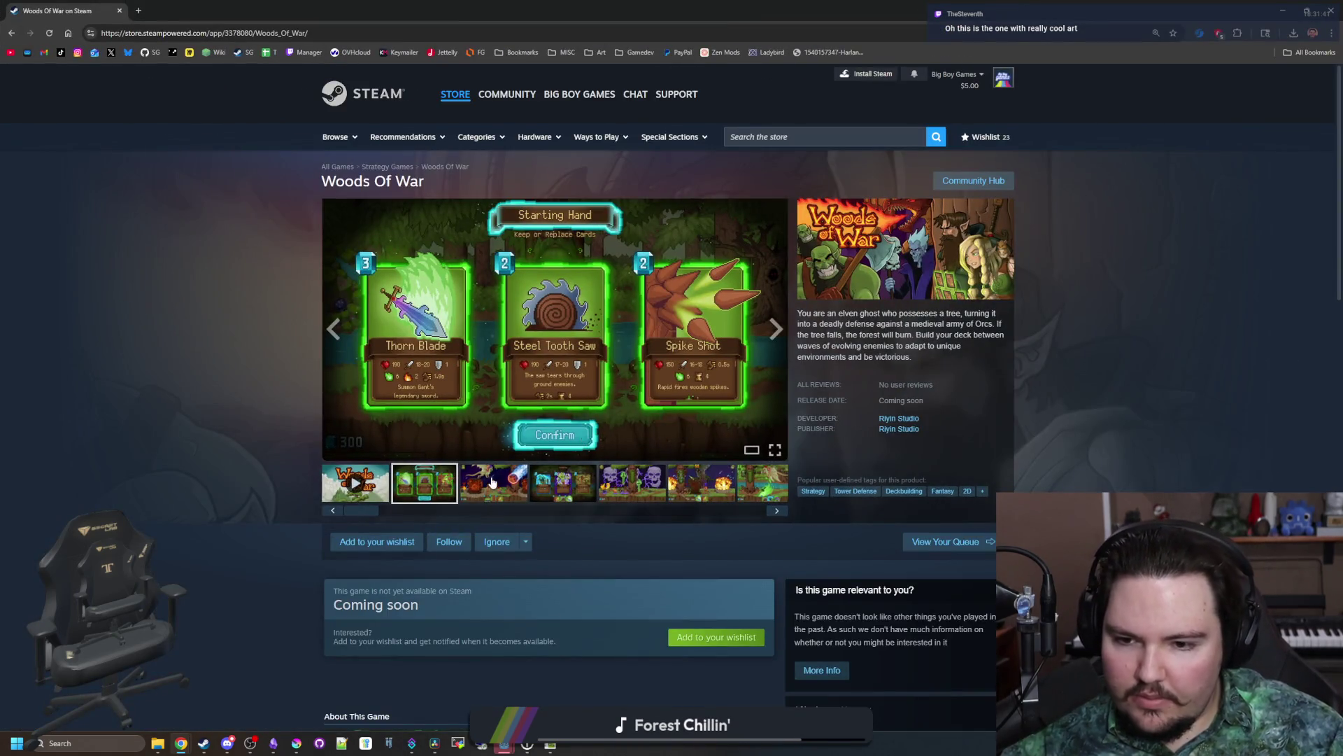
left_click(493, 482)
left_click(741, 427)
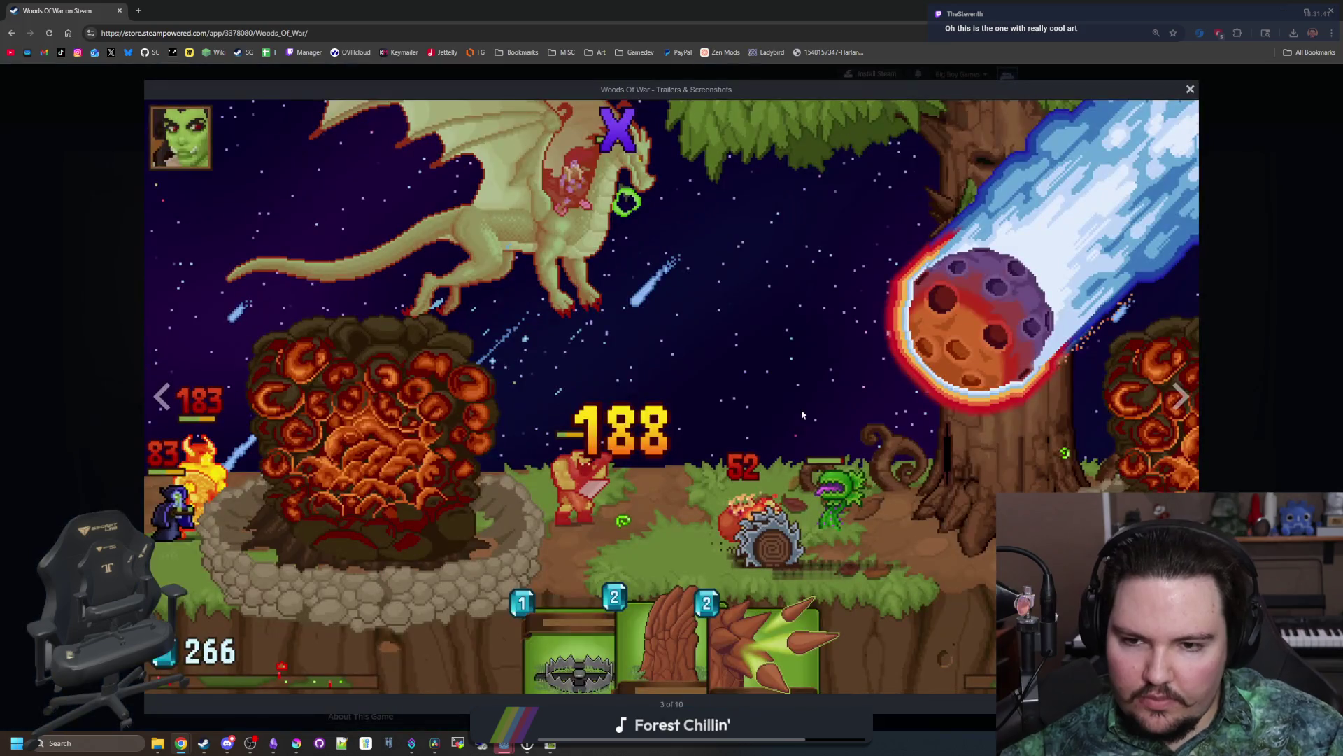
left_click(1181, 397)
left_click(1181, 397)
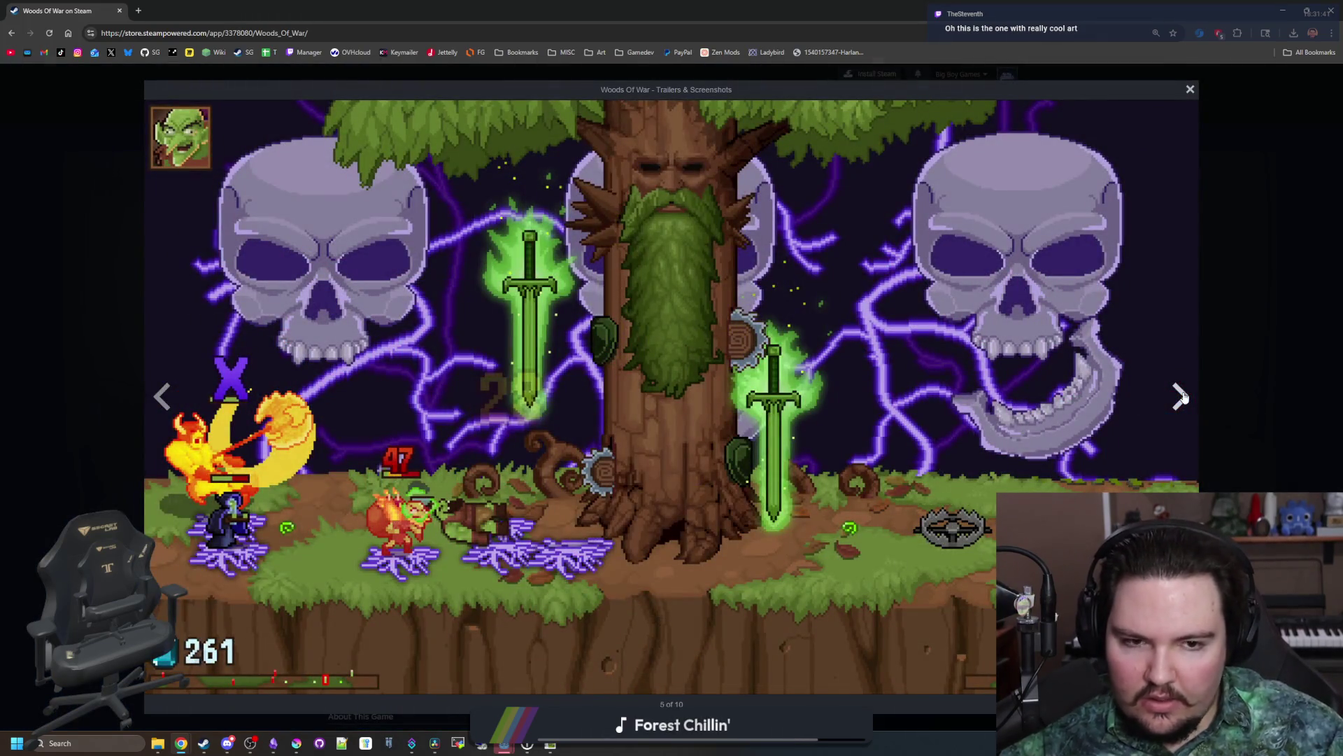
left_click(1180, 397)
left_click(1181, 397)
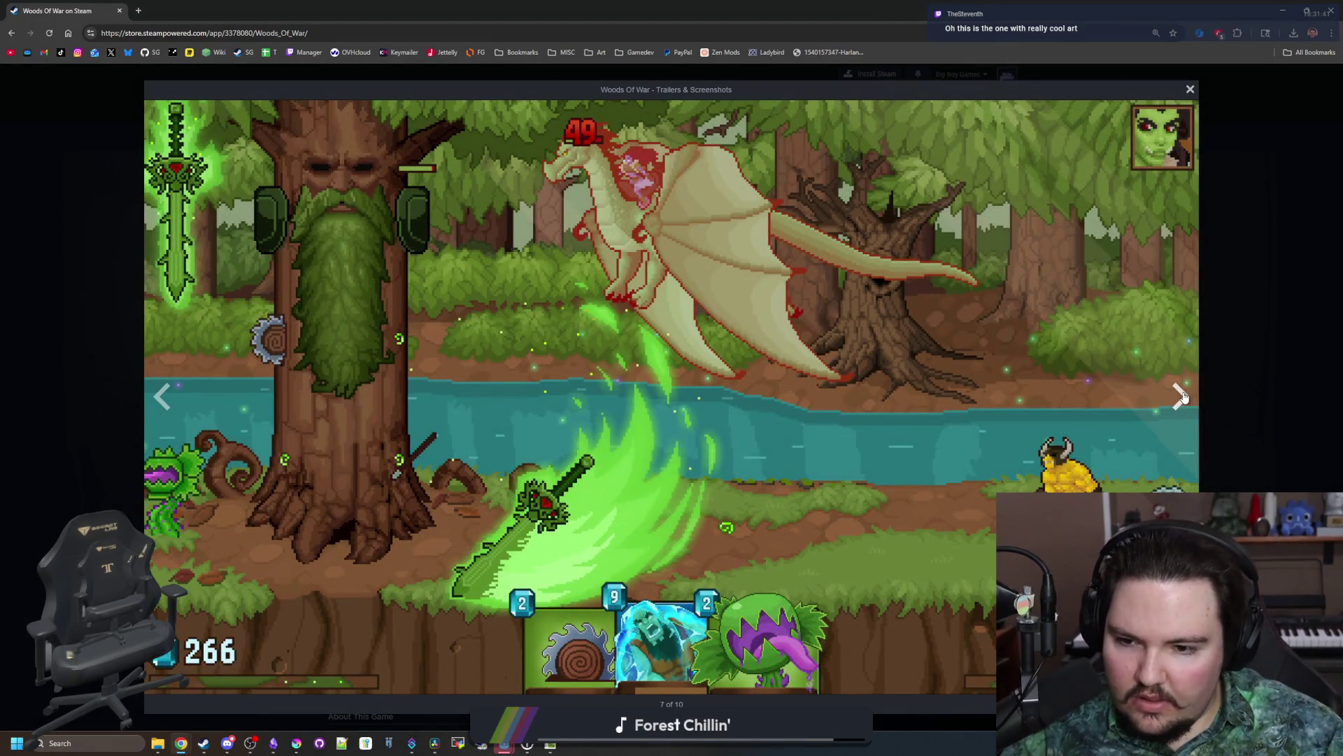
left_click(1181, 397)
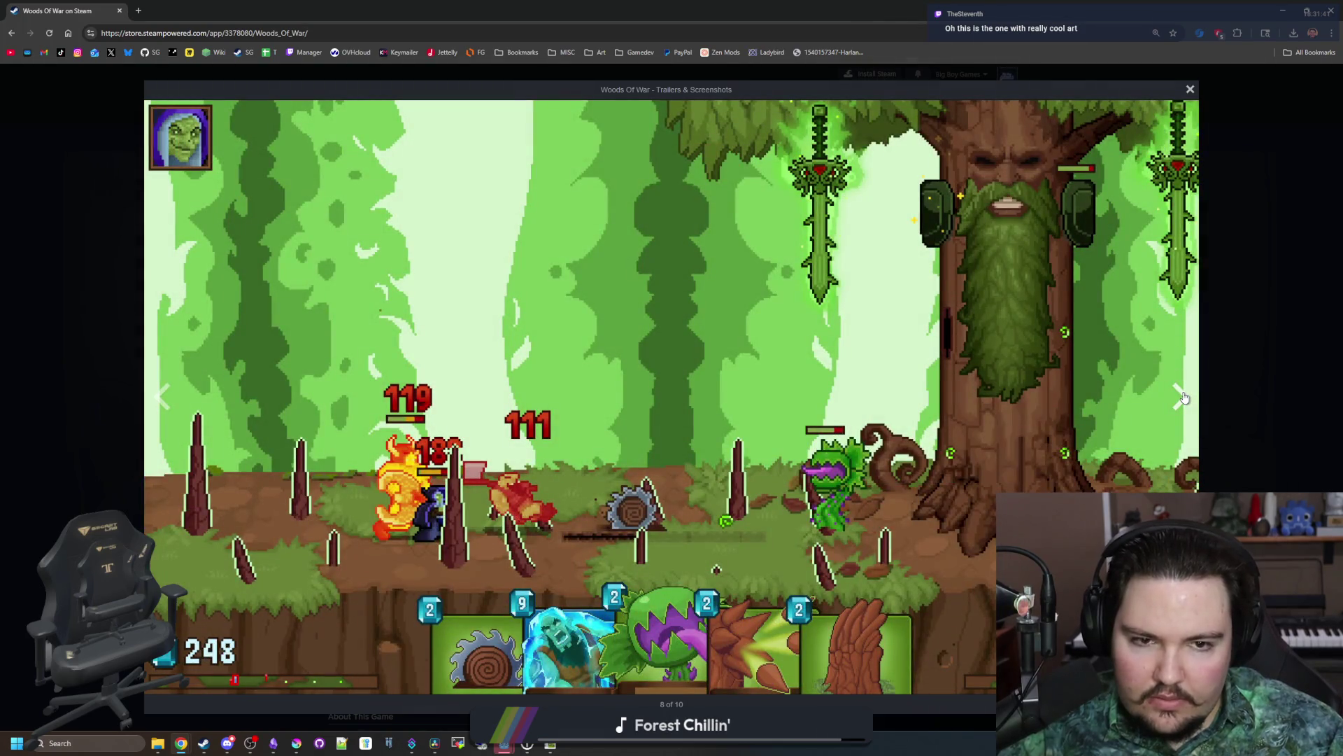
left_click(1181, 397)
left_click(1181, 397)
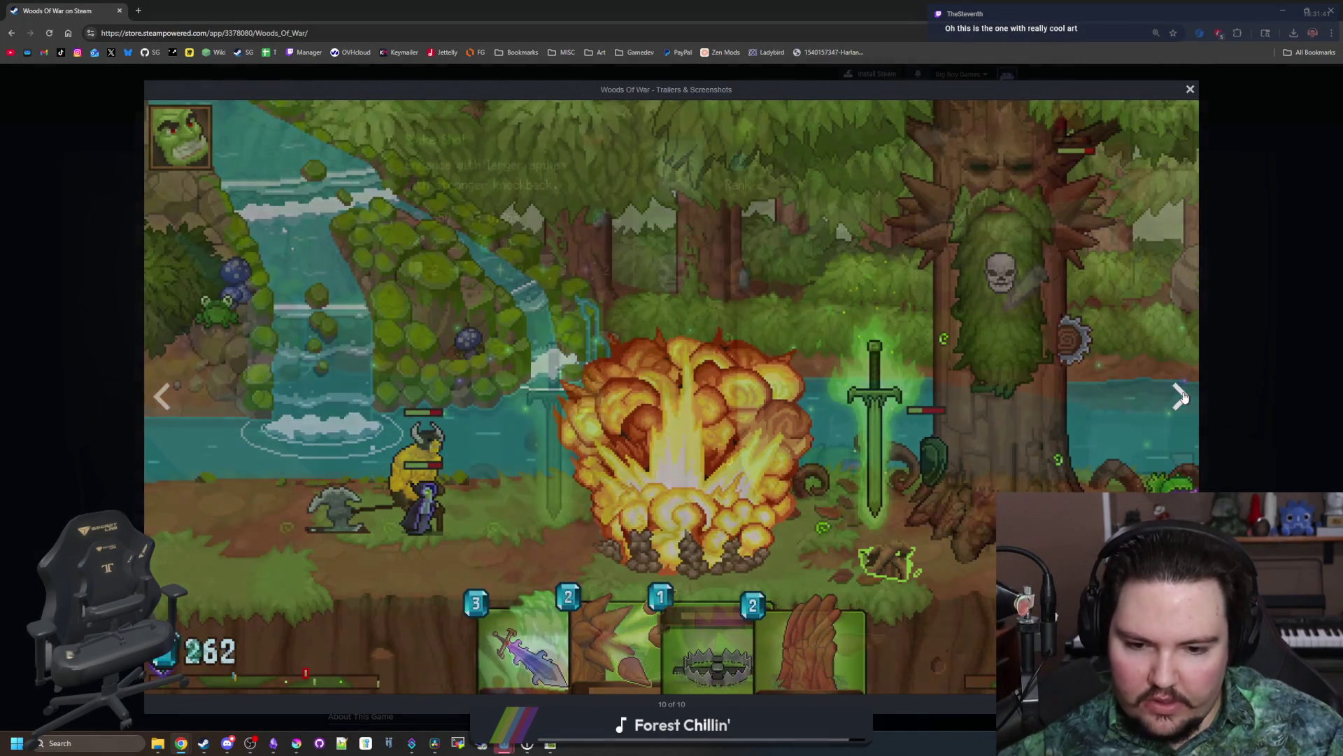
left_click(1181, 397)
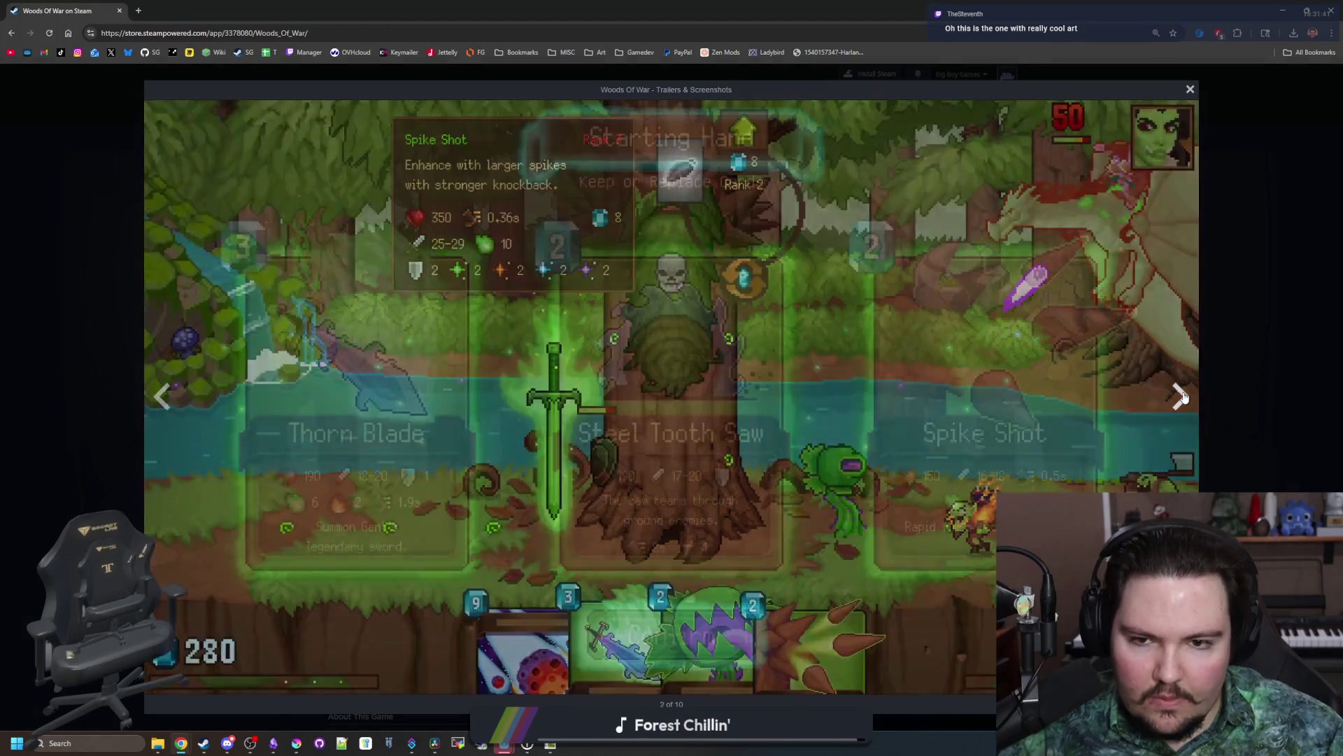
left_click(1181, 397)
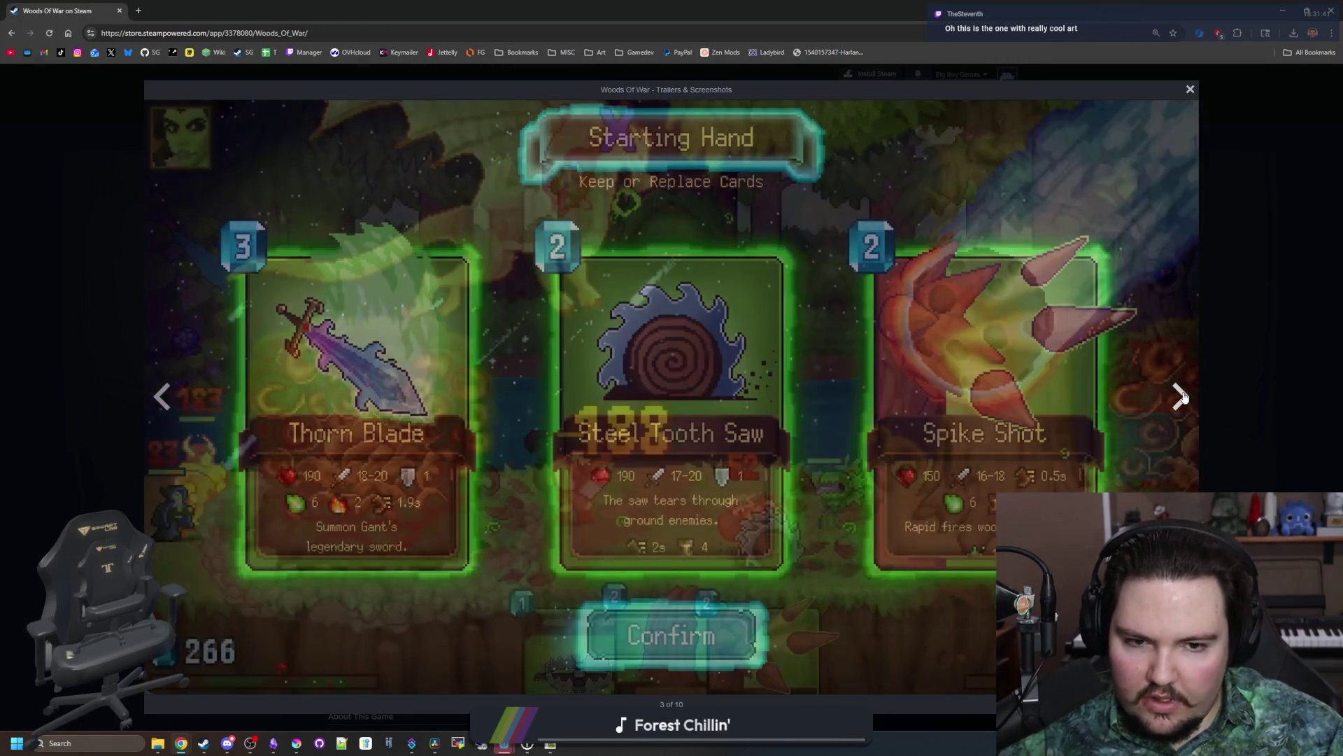
Step: Flip between the Choose One card screenshots, then close the viewer
left_click(174, 408)
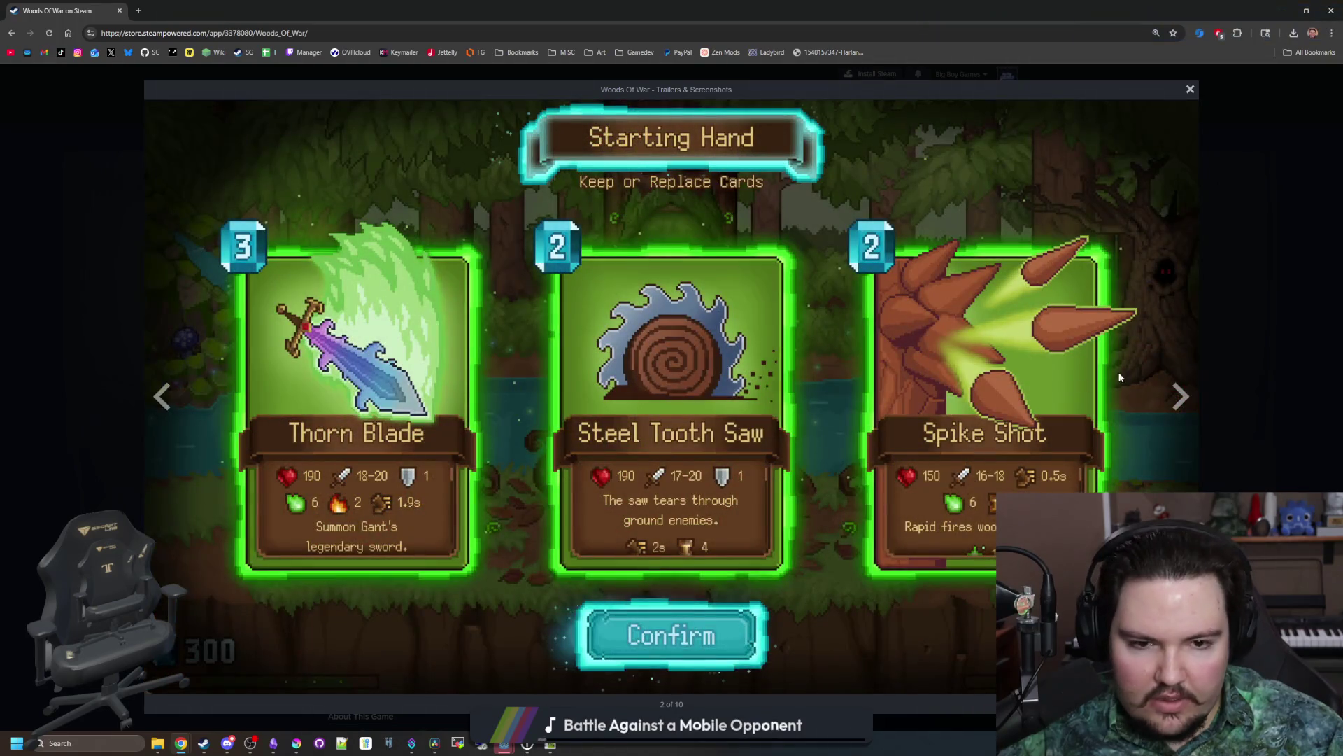
left_click(1175, 396)
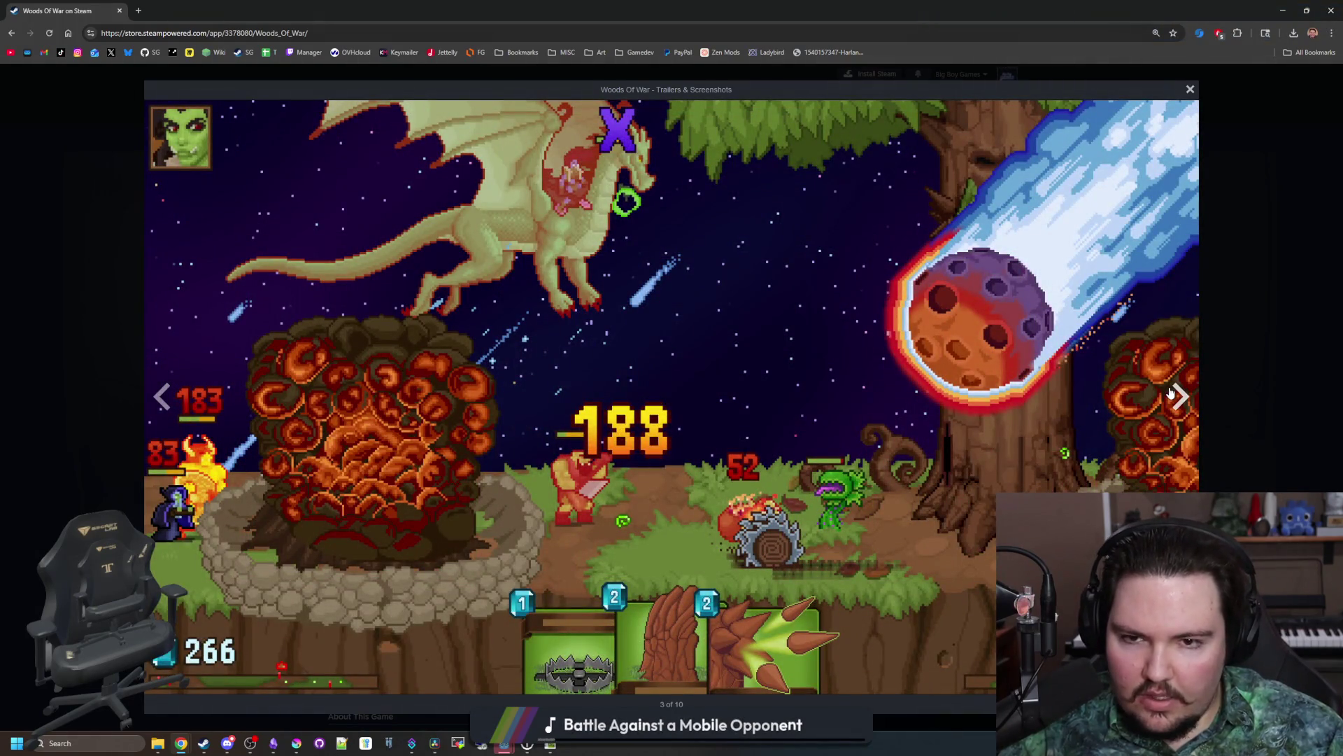
left_click(1172, 393)
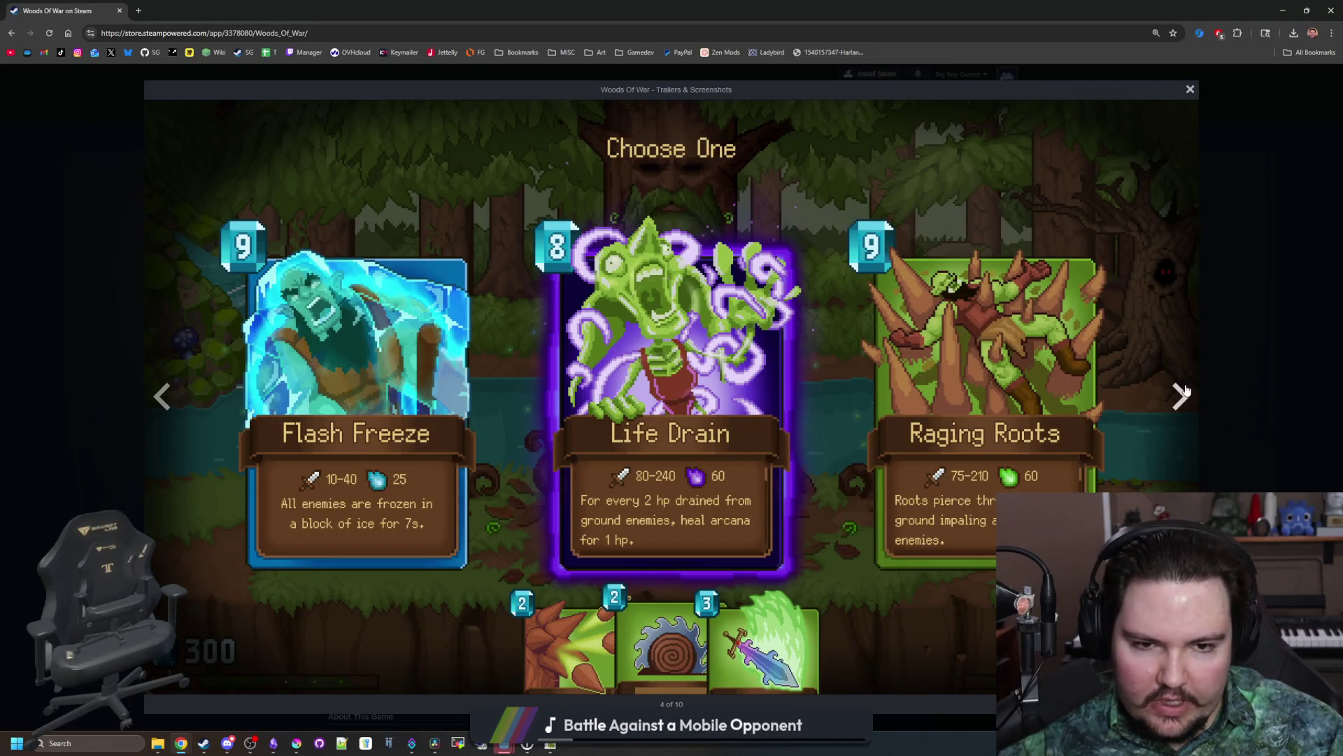
left_click(1184, 393)
left_click(152, 394)
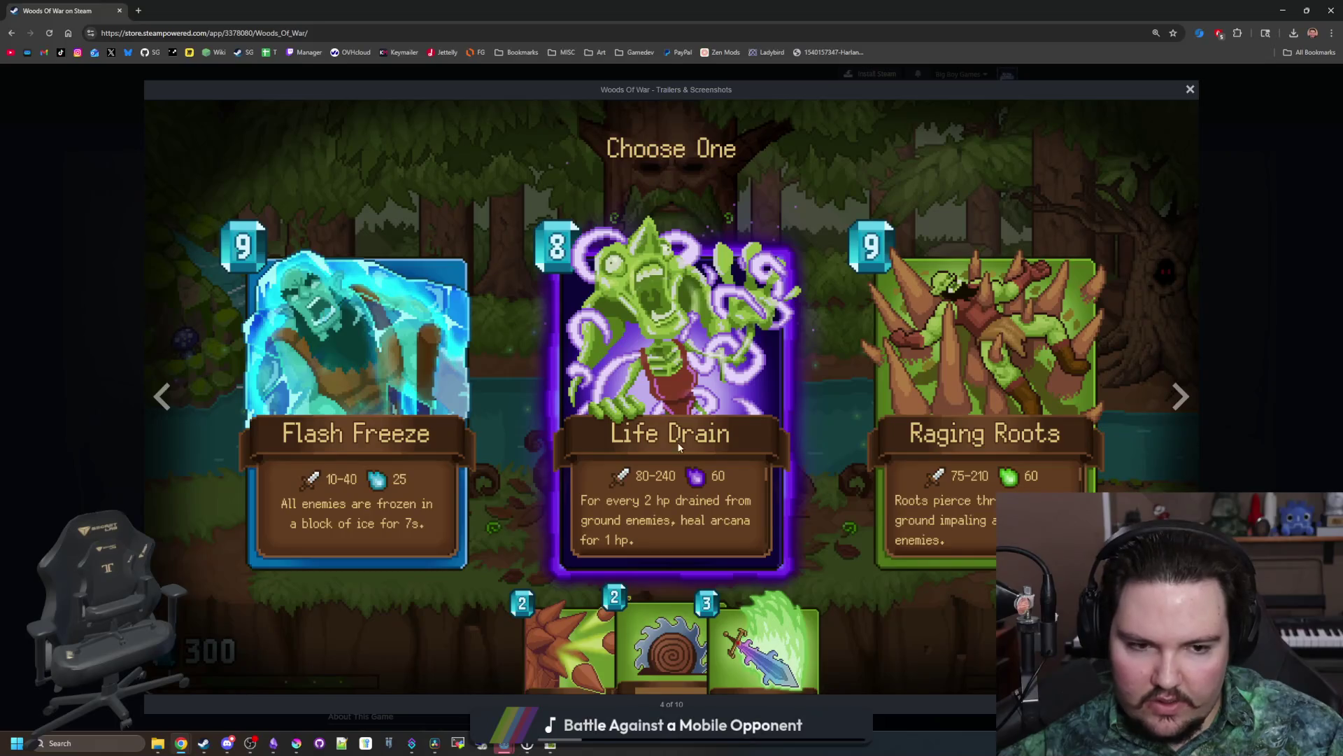
left_click(130, 397)
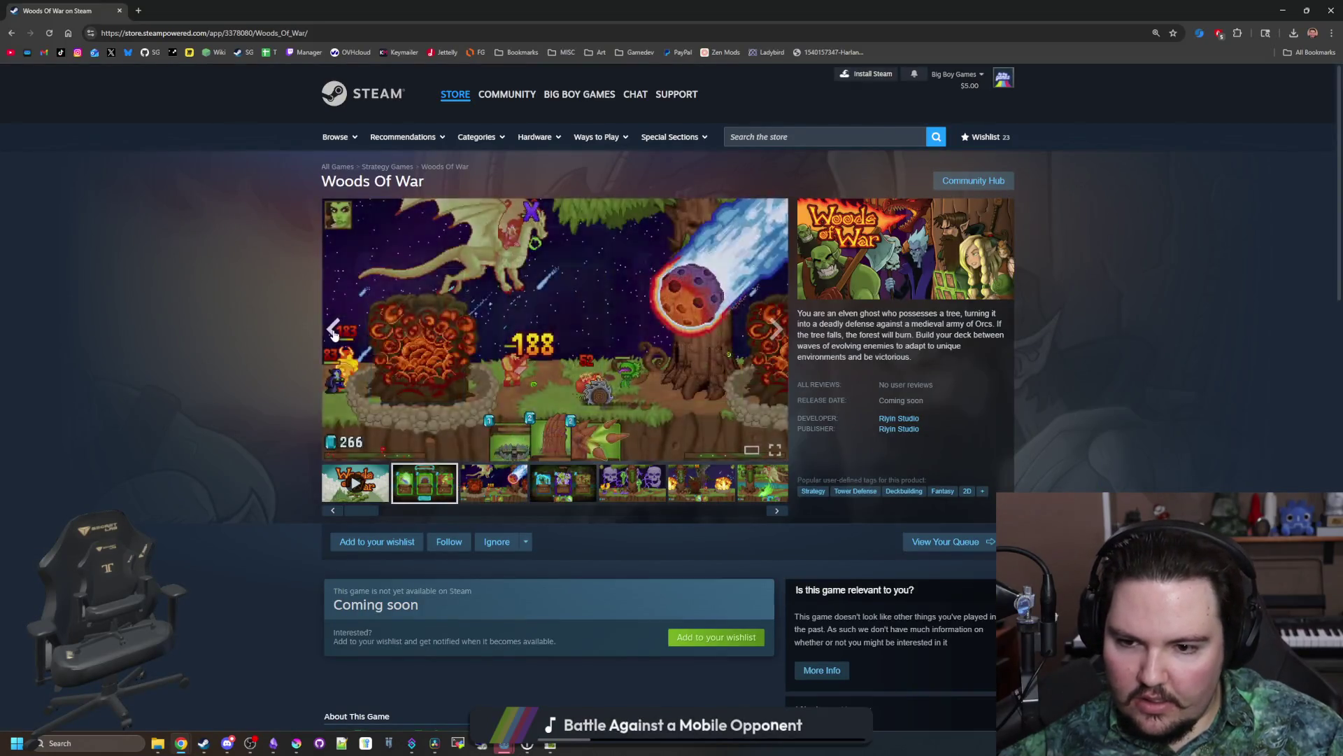
Step: Reopen the screenshots, advance through four more, close the viewer, and return to Godot
left_click(444, 292)
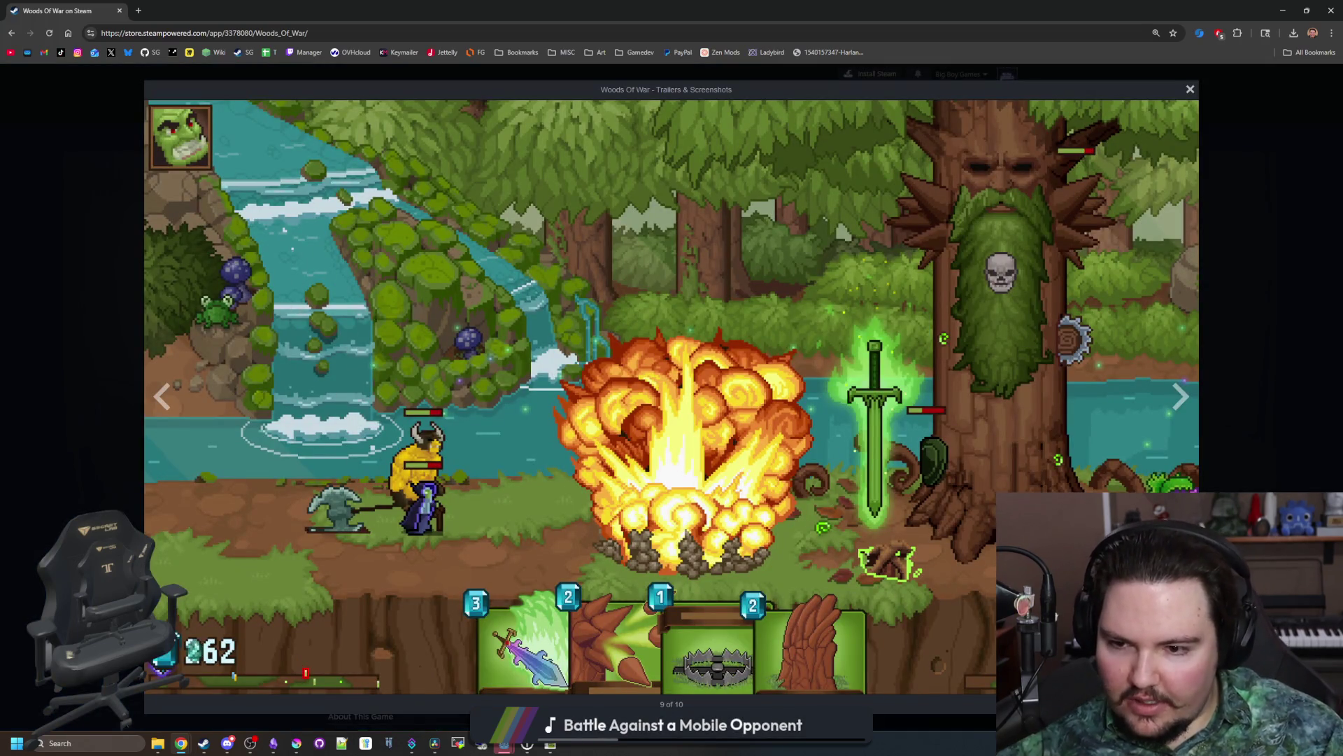
left_click(1184, 396)
left_click(1184, 396)
left_click(1184, 396)
left_click(1184, 396)
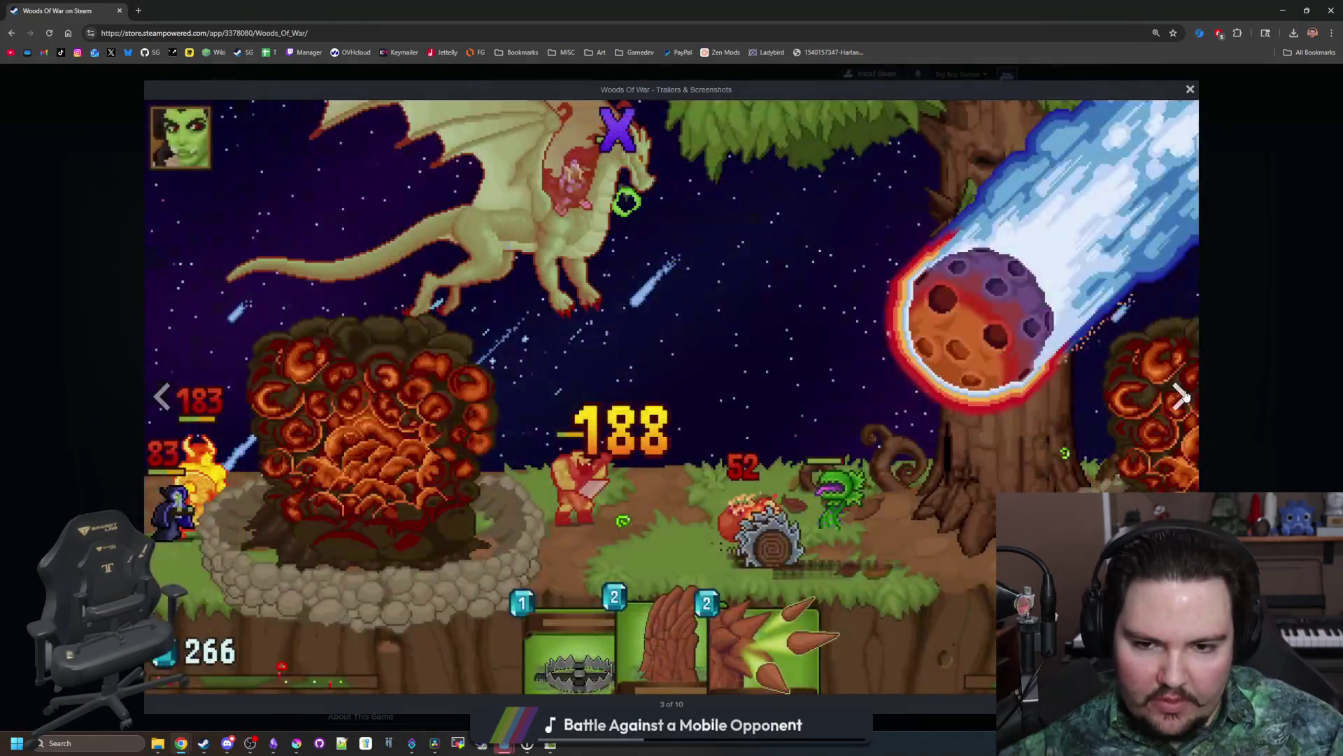
left_click(1183, 397)
left_click(1240, 392)
key("alt+Tab")
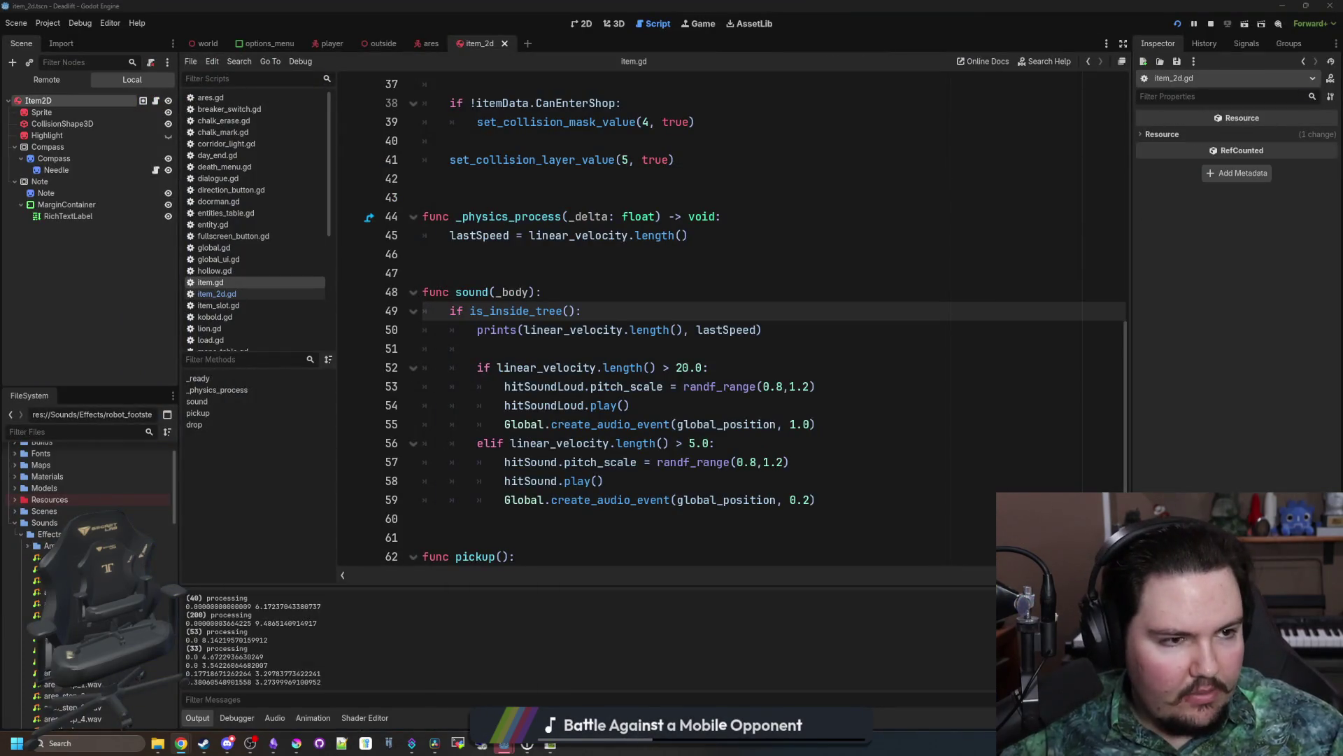
Step: Save the scene from item.gd's sound function before testing
left_click(686, 401)
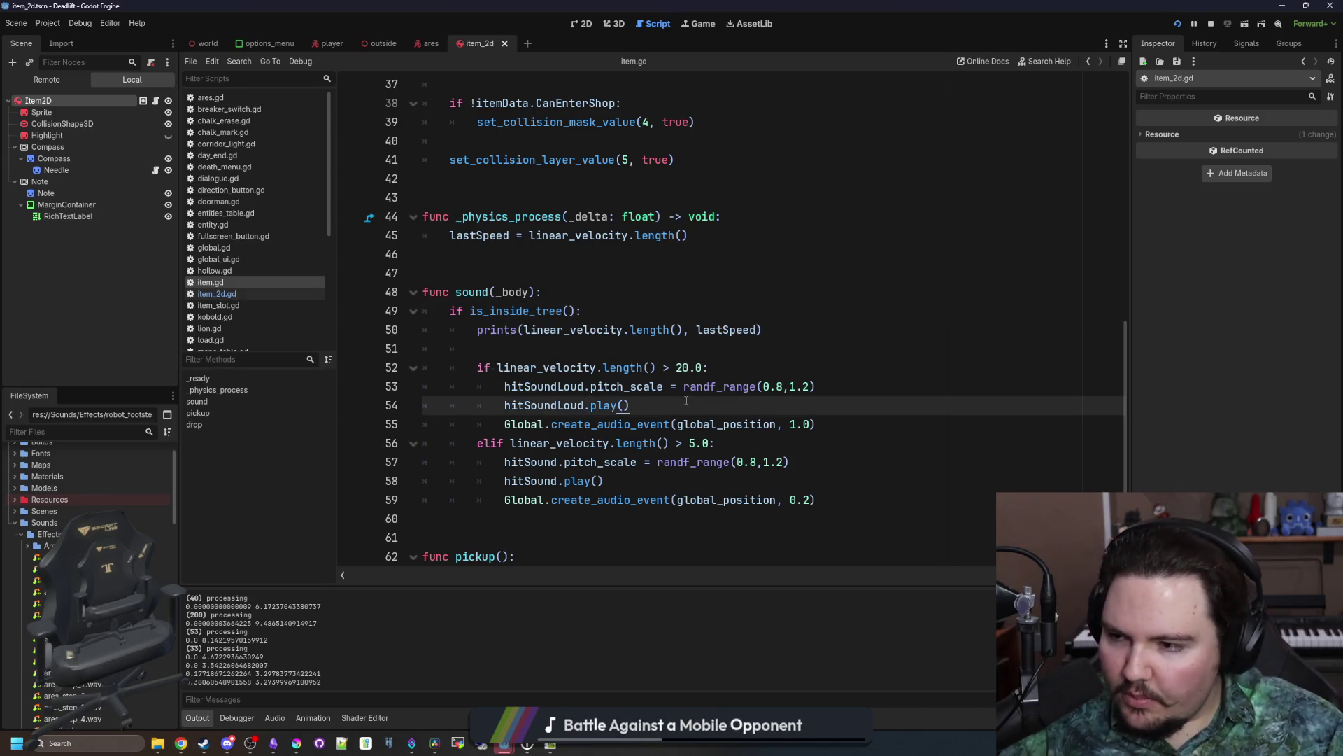
left_click(768, 349)
key("ctrl+s")
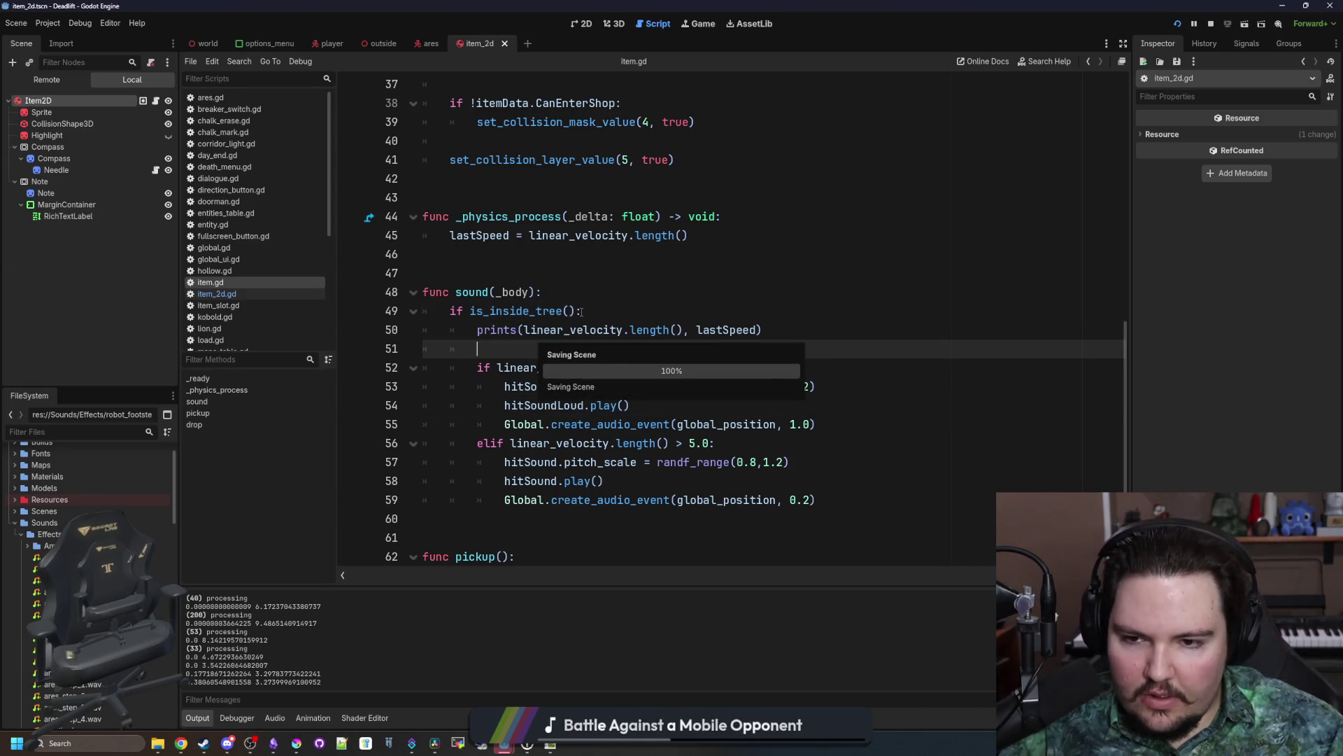
left_click(520, 260)
Step: Resume the game, drop and pick up the rock repeatedly, throw it toward the doorway, and pause
left_click(684, 24)
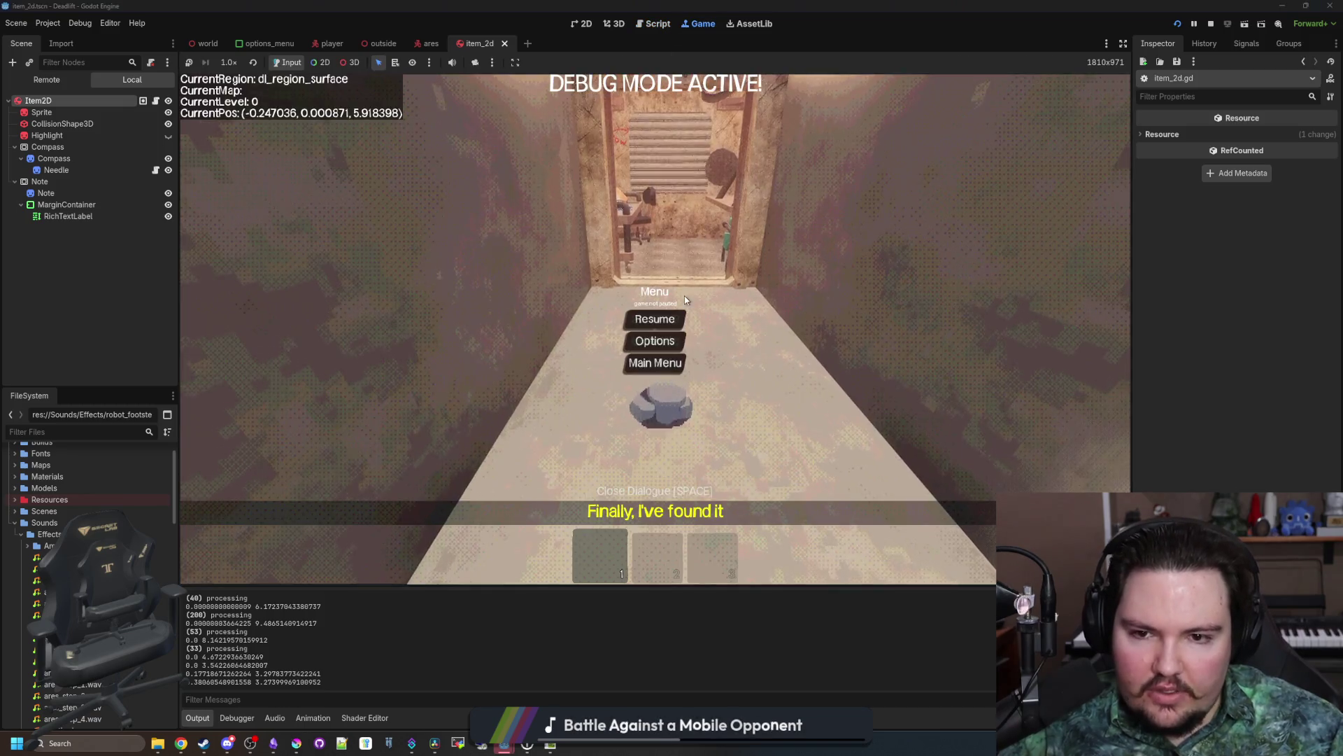
left_click(658, 318)
key("q")
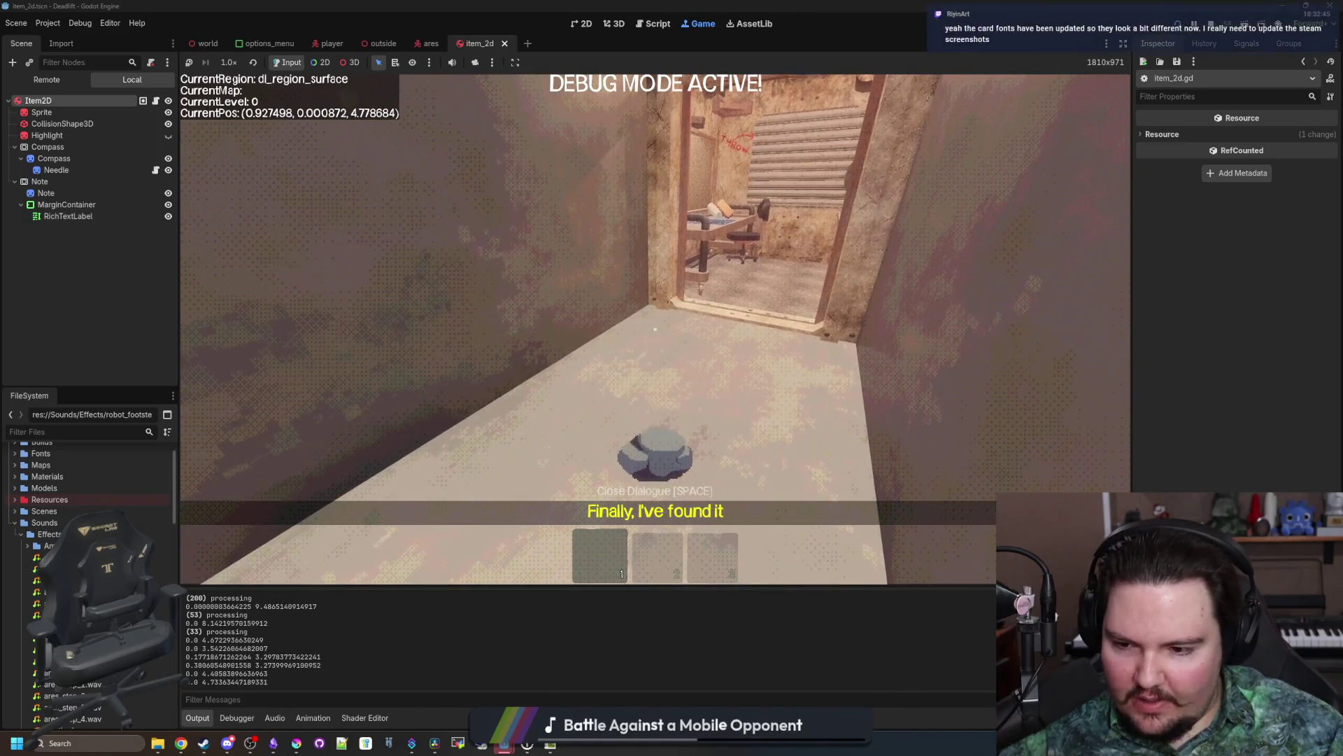
key("e")
key("q")
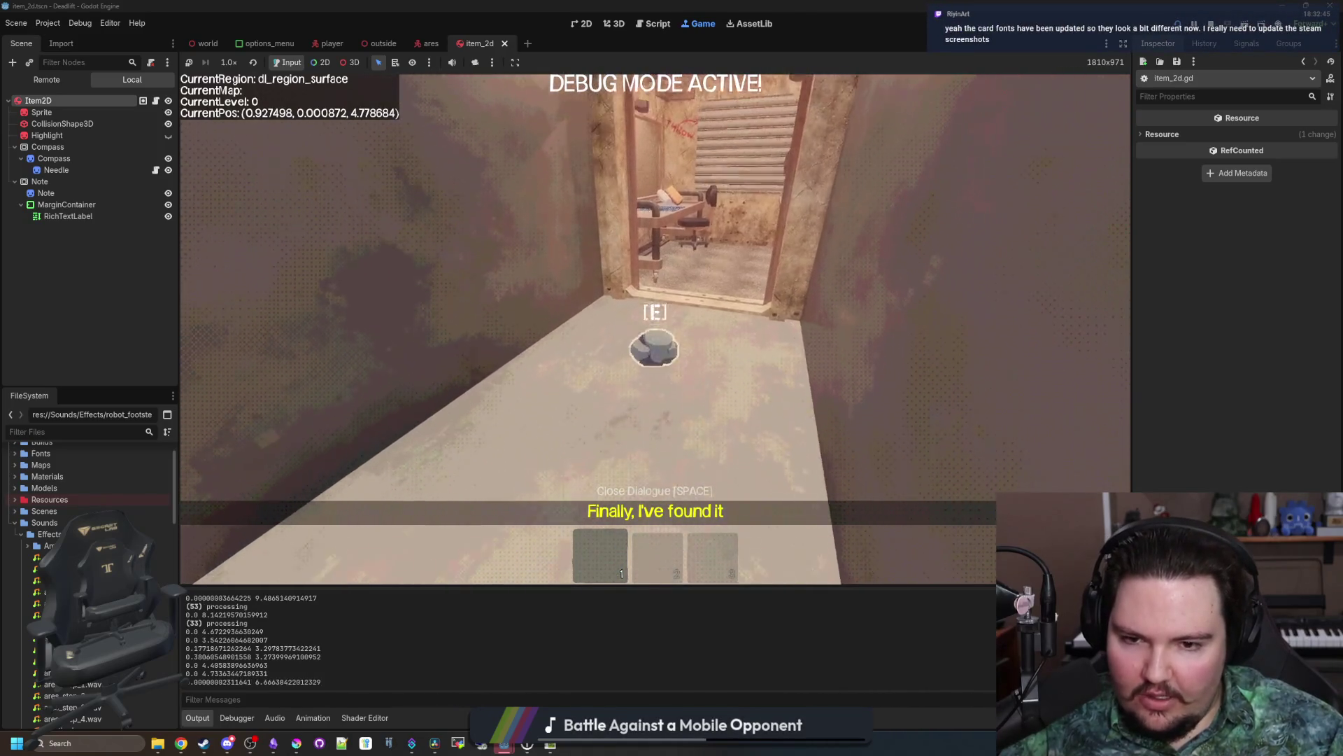
key("e")
key("q")
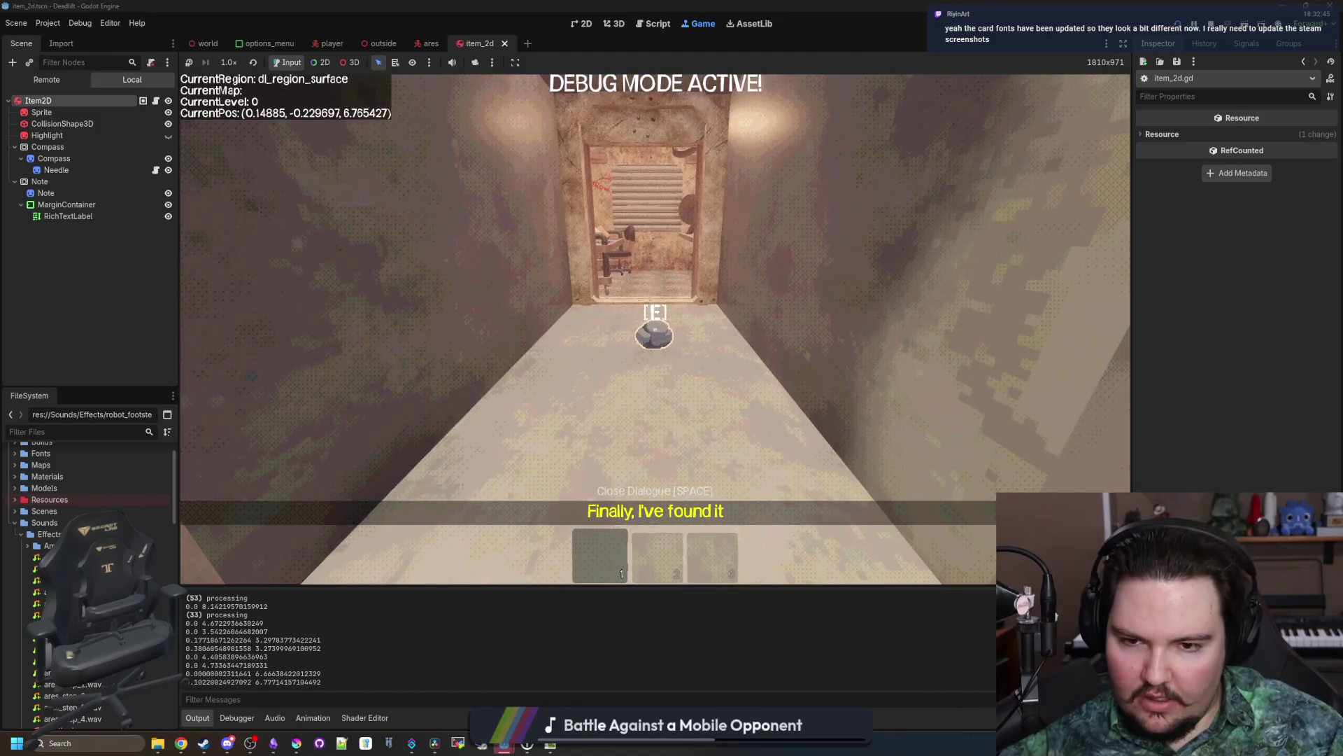
key("Escape")
Step: Delete the debug print line from item.gd's sound function
left_click(156, 102)
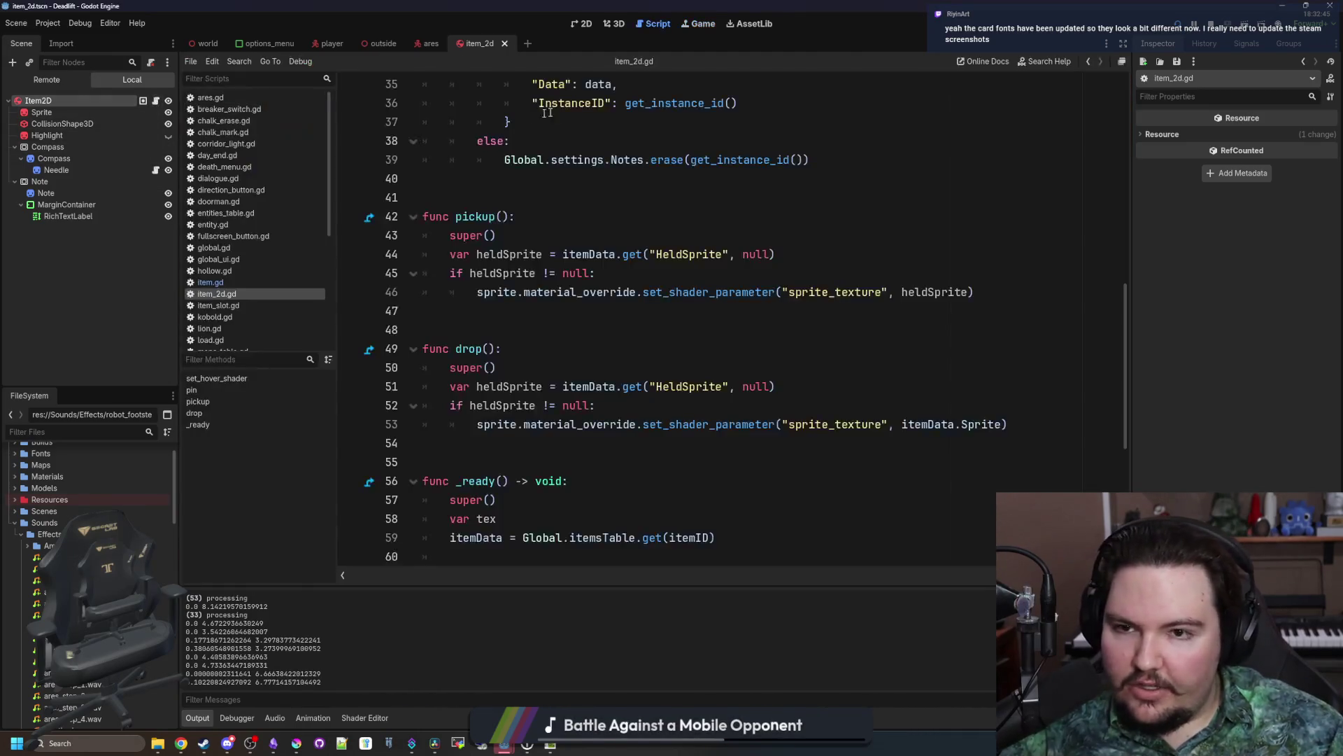
scroll(601, 287, "up", 10)
left_click(607, 88, "ctrl")
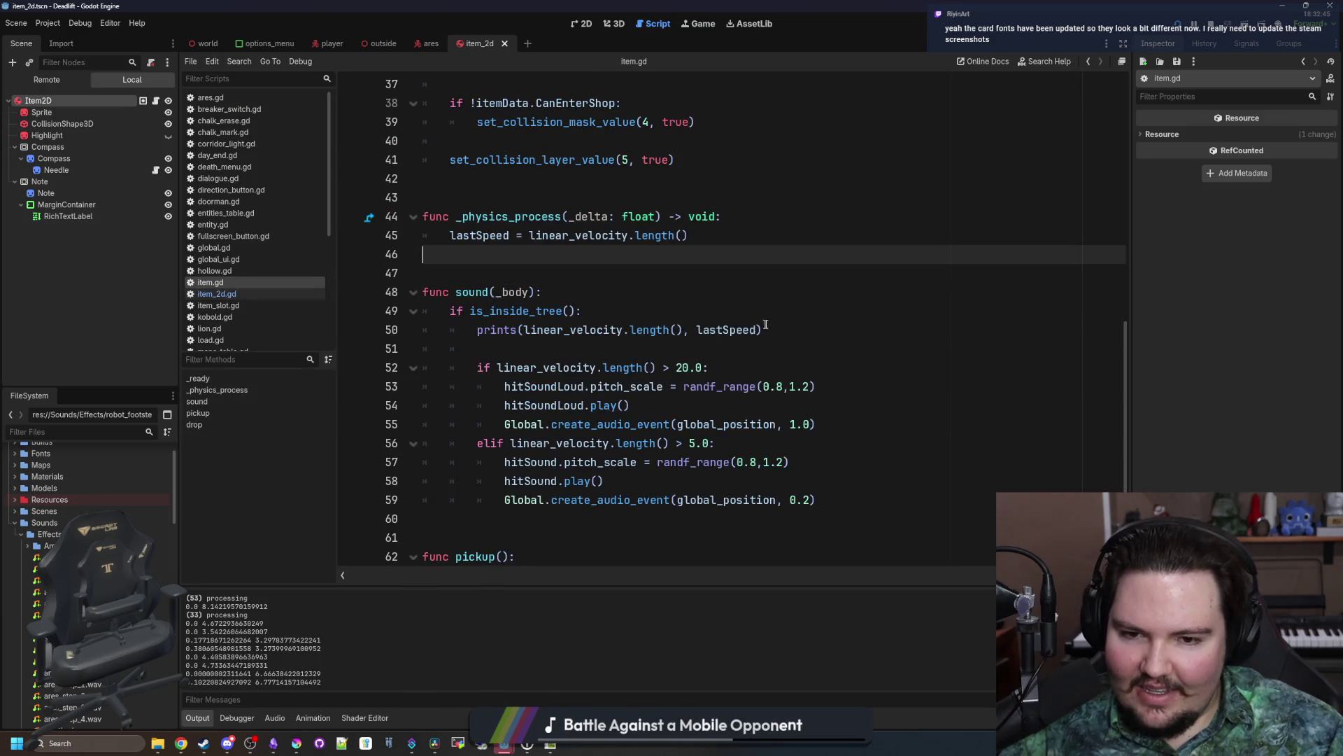
left_click_drag(766, 325, 367, 333)
key("ctrl+shift+k")
key("ctrl+shift+k")
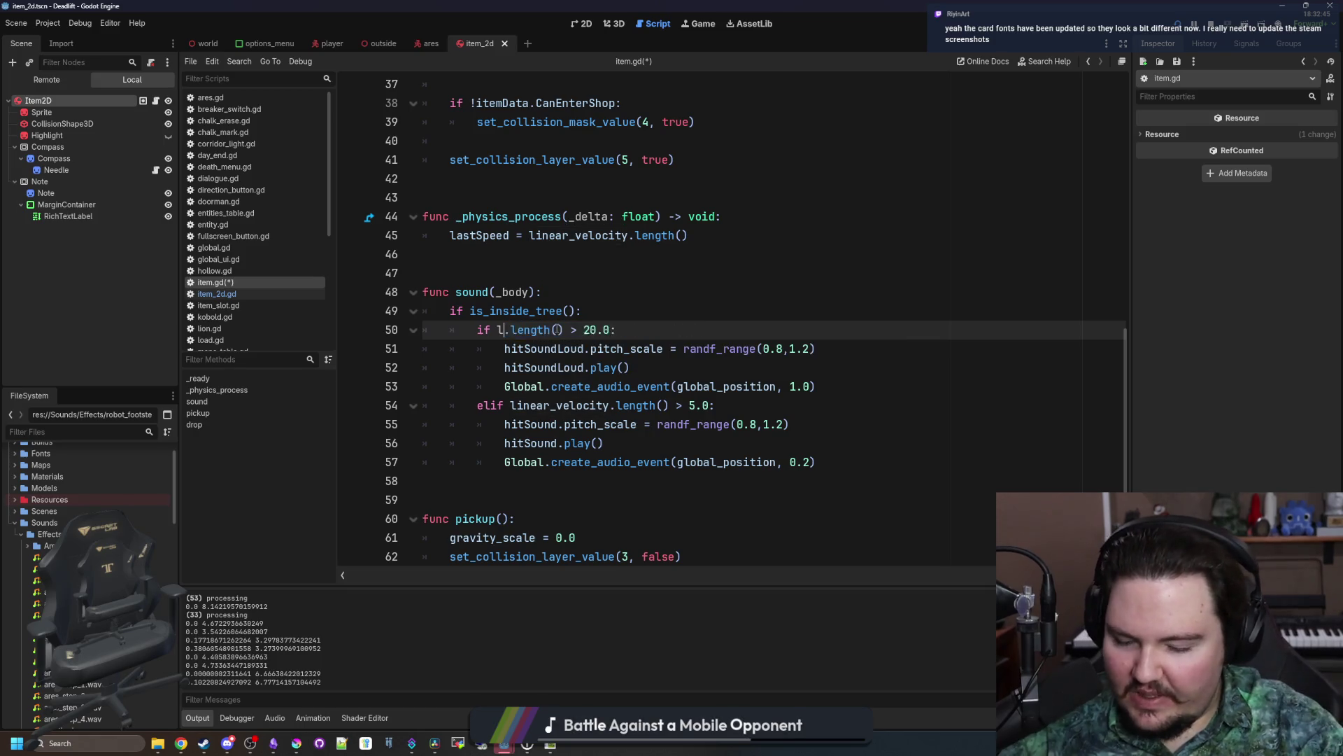
Step: Use lastSpeed instead of linear_velocity.length() on lines 50 and 54 of item.gd, then save
type("ast")
key("Return")
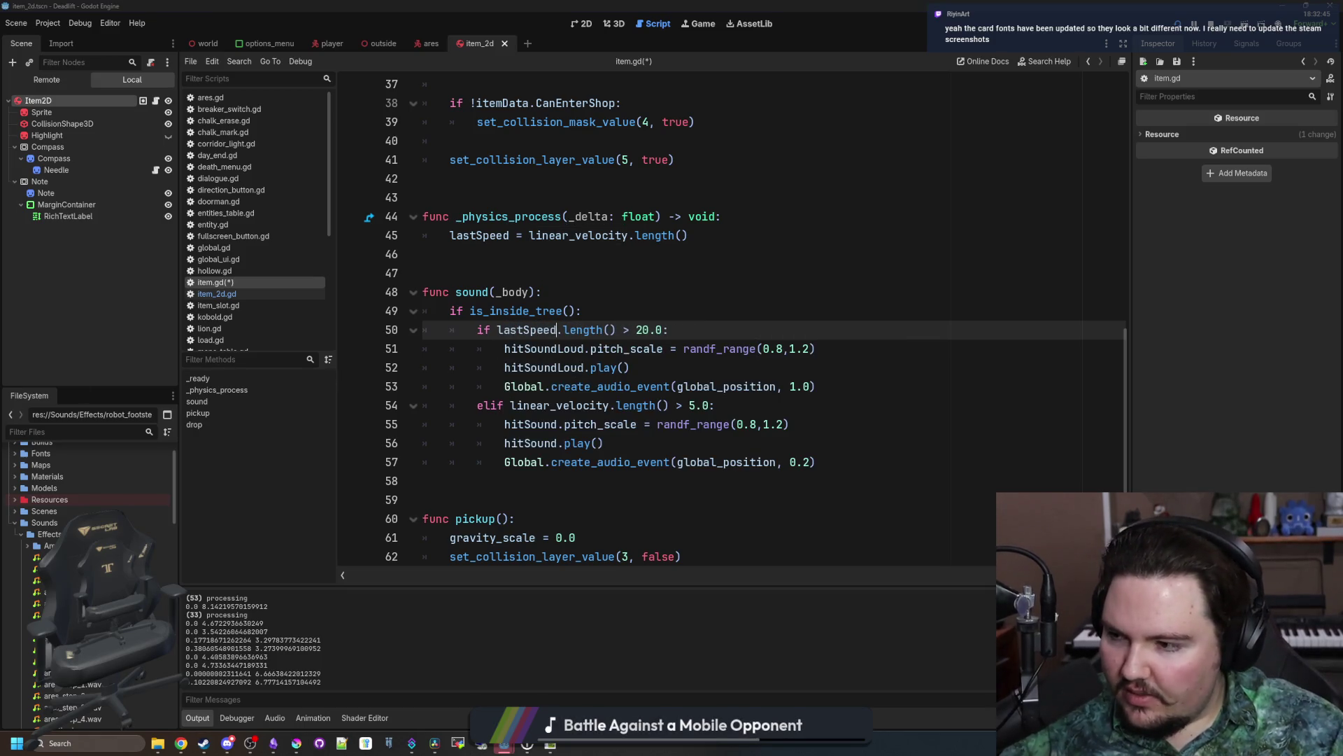
double_click(519, 331)
key("ctrl+c")
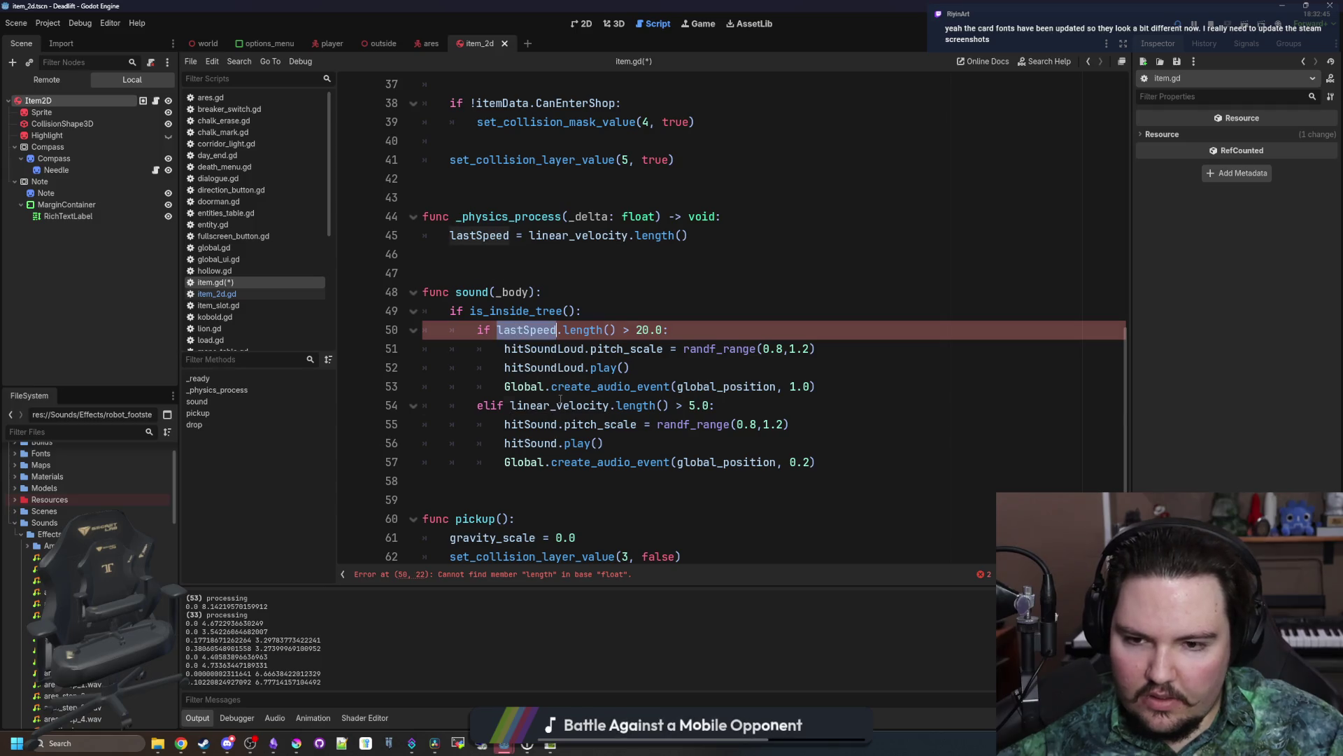
double_click(560, 405)
key("ctrl+v")
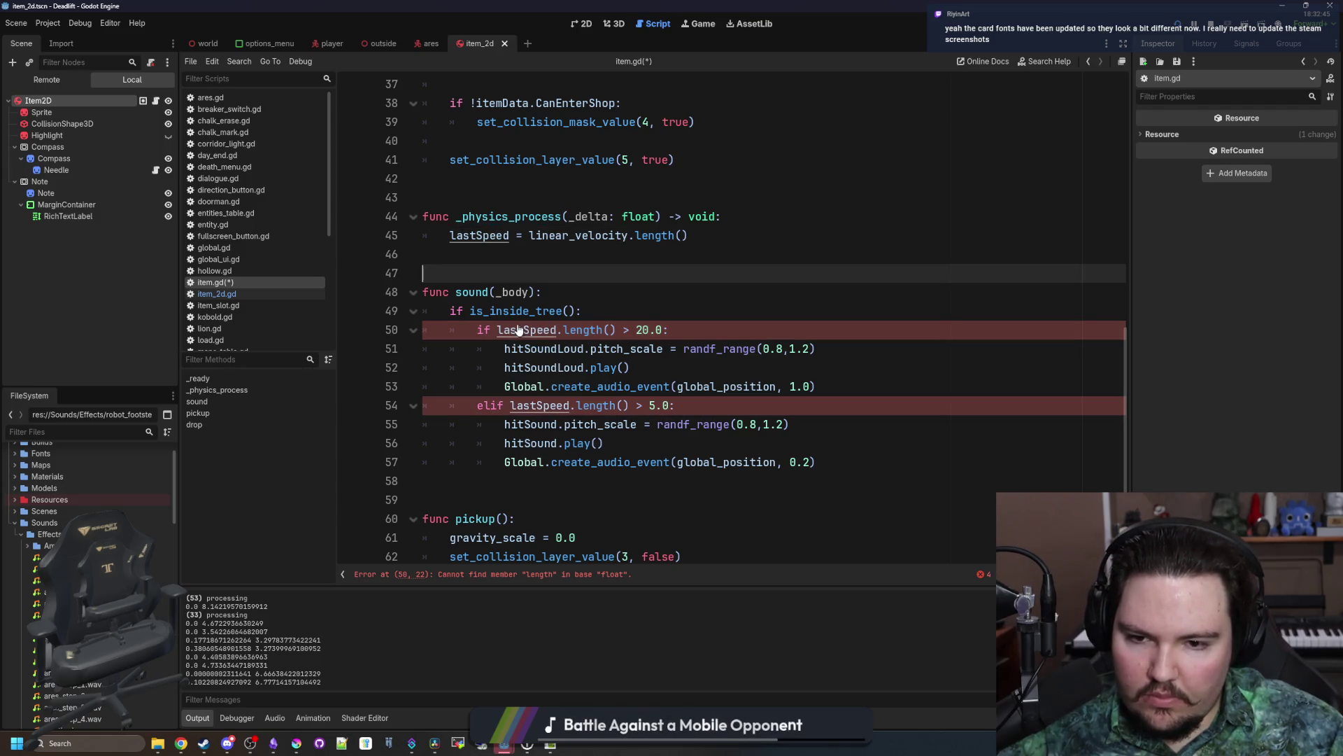
left_click_drag(629, 407, 572, 407)
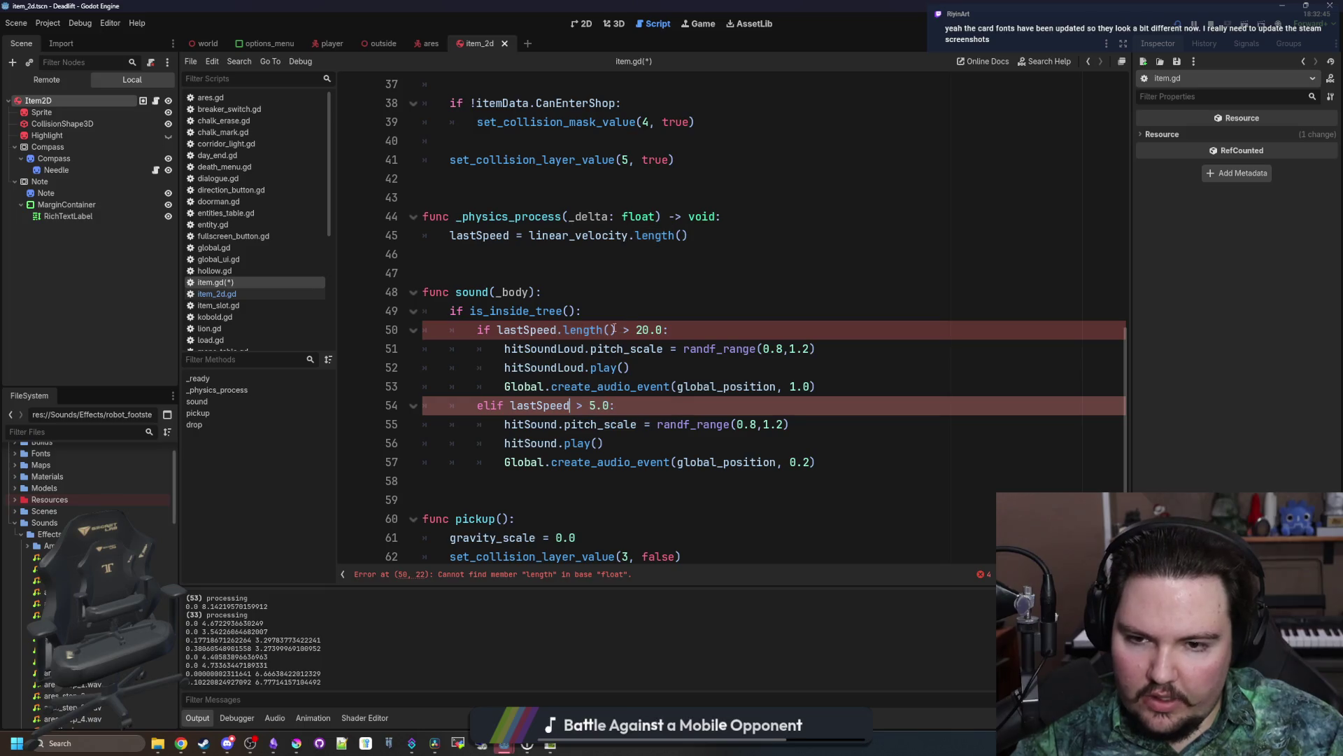
left_click_drag(615, 330, 555, 330)
key("BackSpace")
key("Up")
key("Up")
key("Up")
key("ctrl+s")
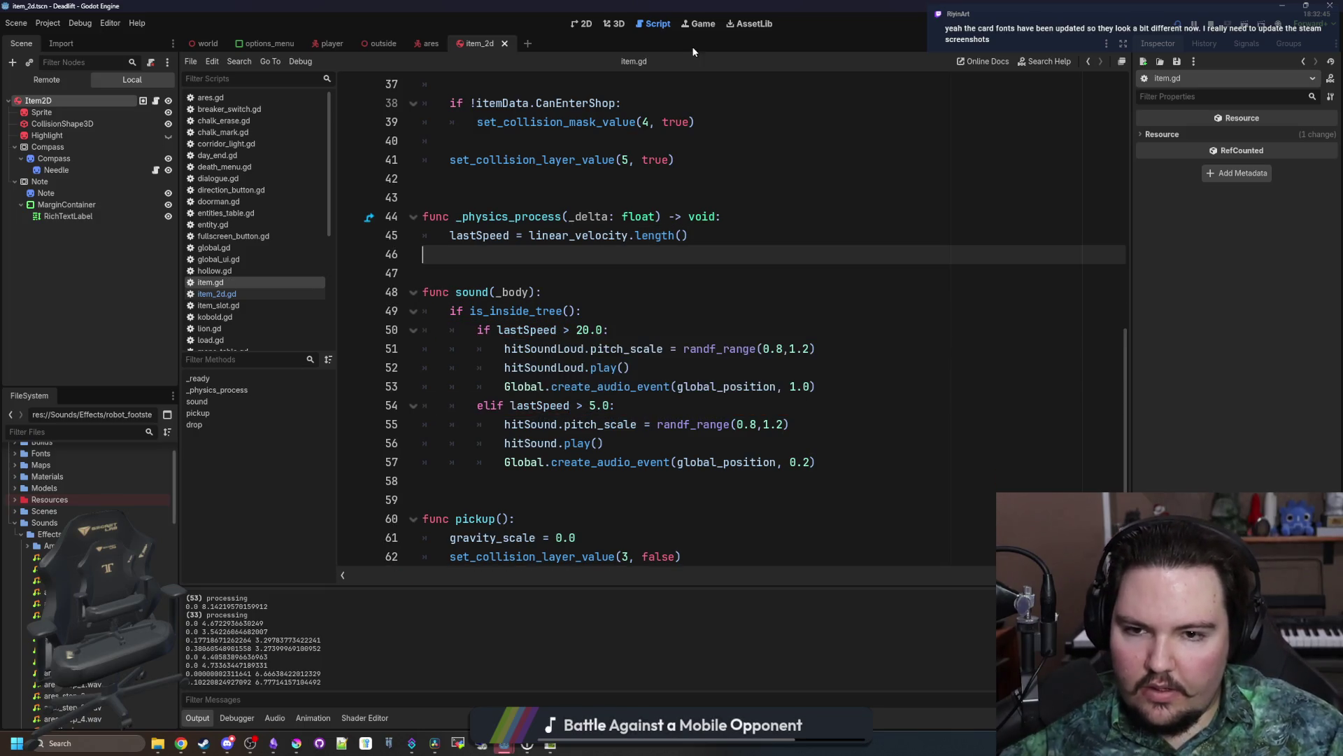
Step: Resume the DeadLift test game, pause it again, and switch to the browser
left_click(690, 27)
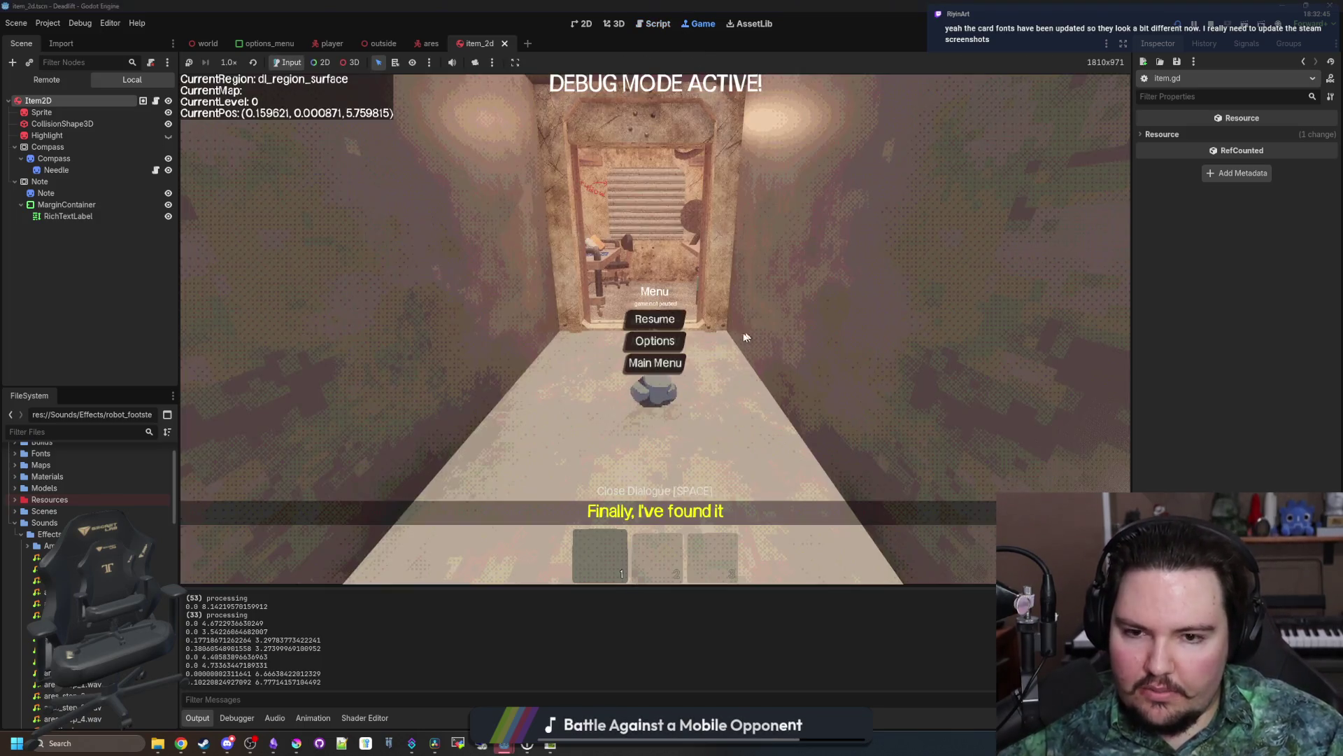
left_click(655, 320)
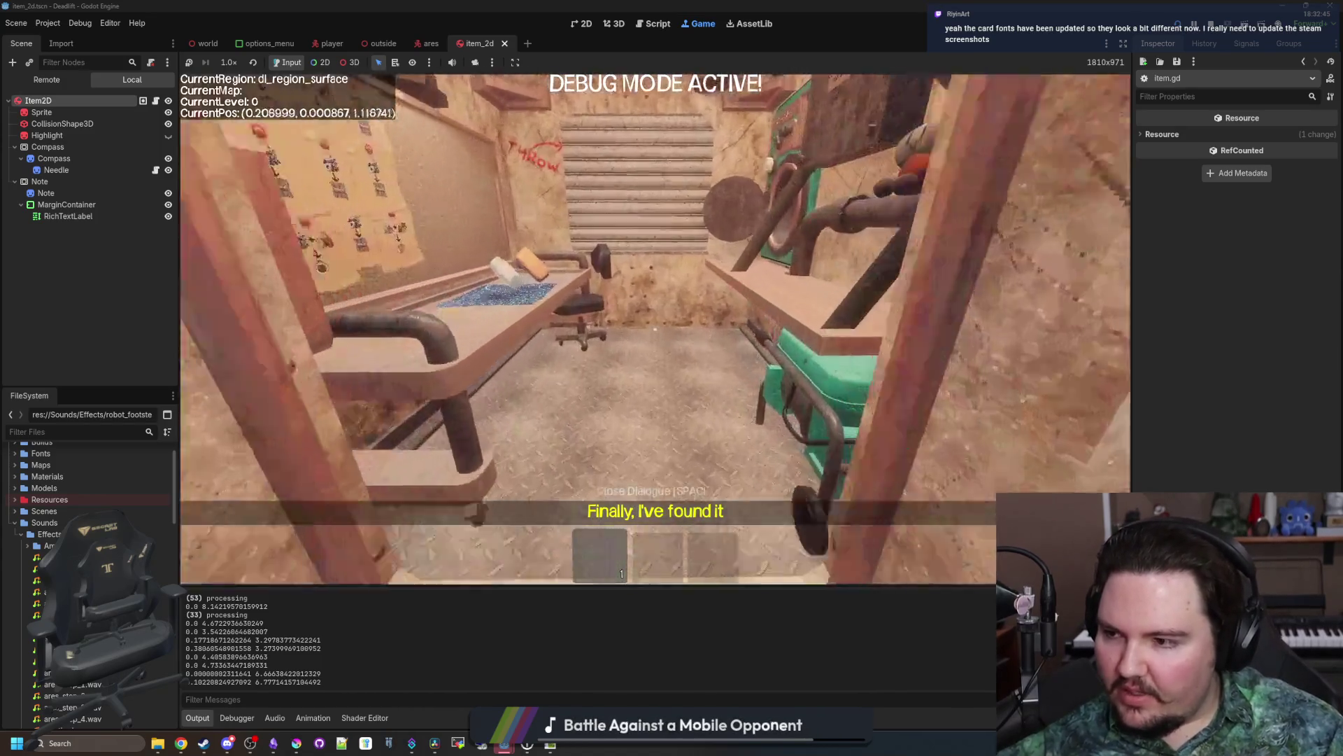
key("Escape")
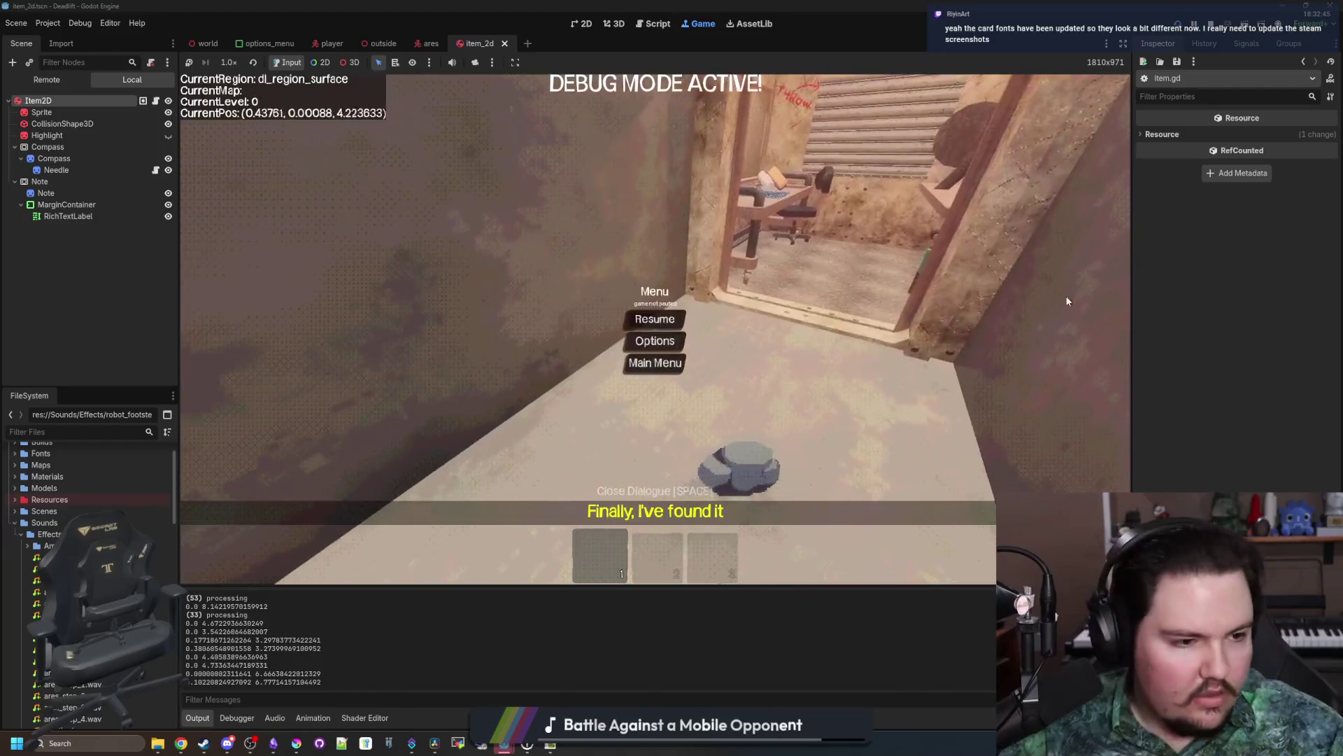
key("alt+Tab")
Step: Page through Woods Of War screenshots full-size, then load Starground's store page in a new tab
left_click(432, 470)
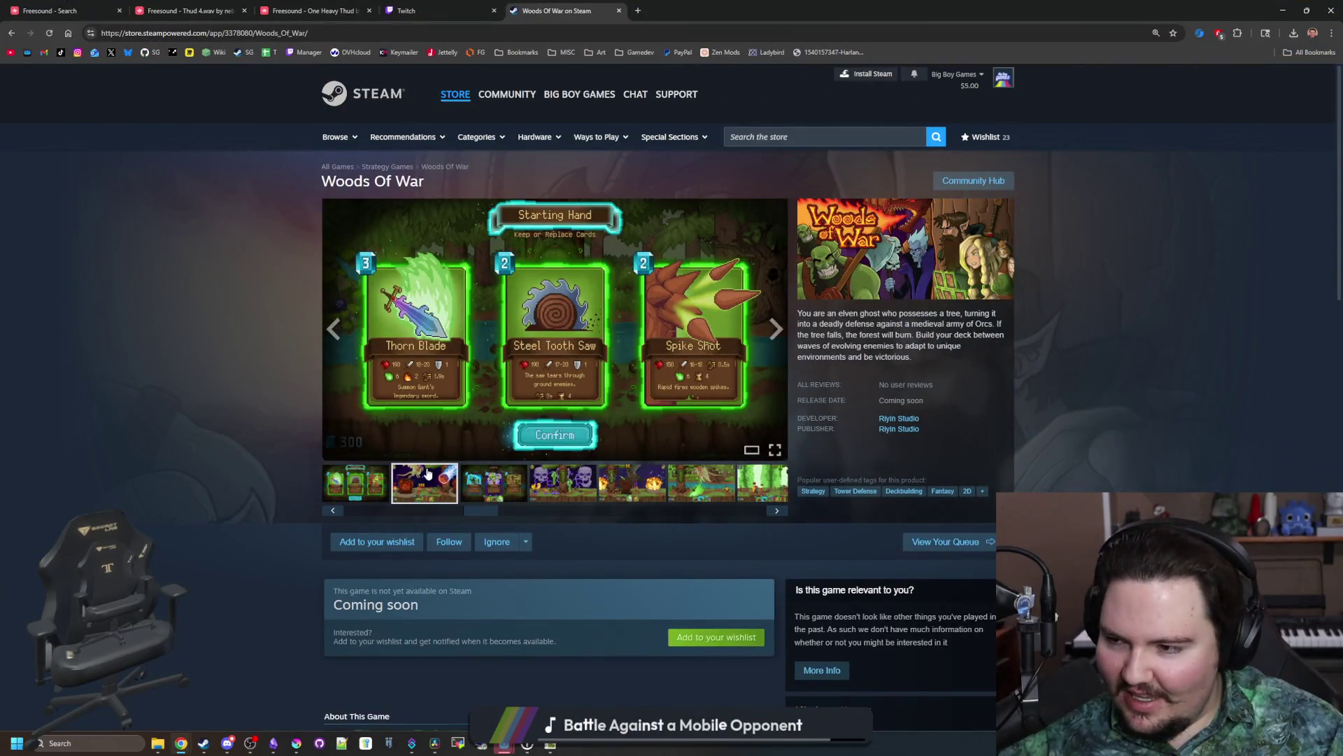
left_click(480, 362)
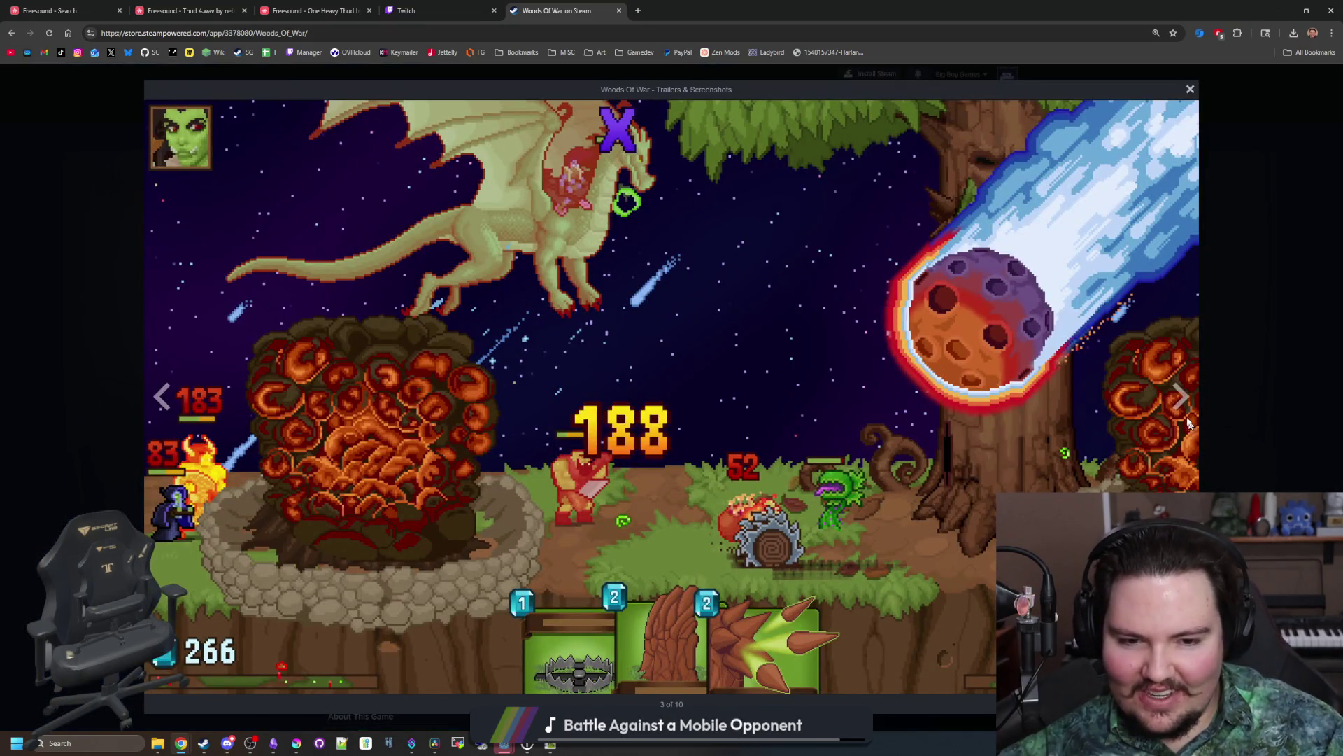
left_click(1169, 406)
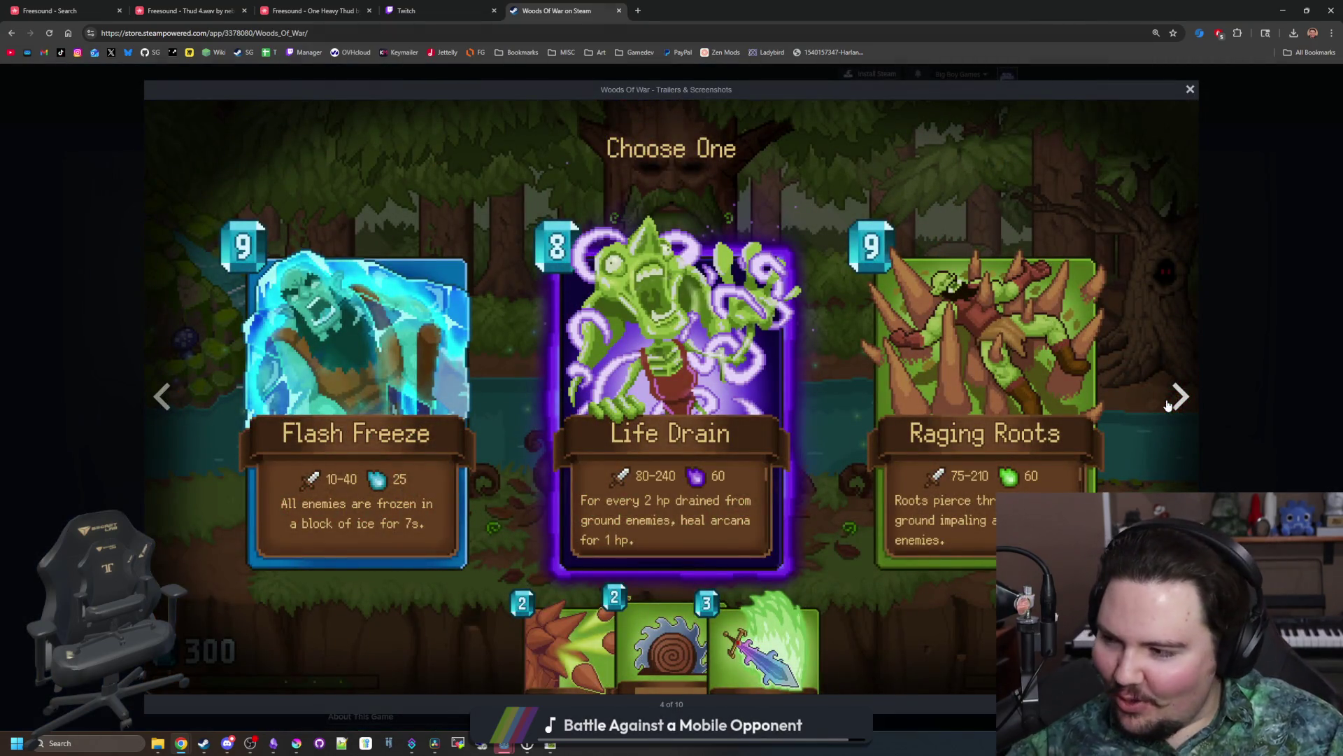
left_click(1169, 405)
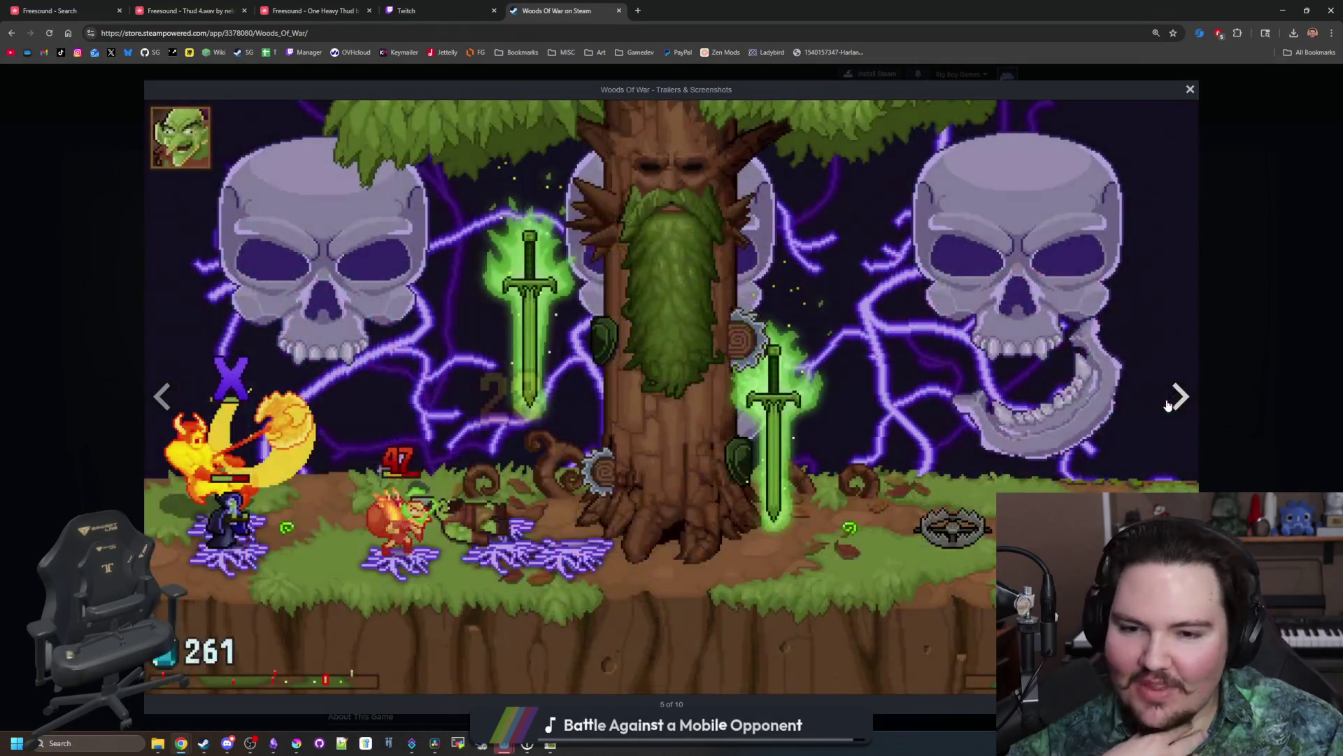
left_click(637, 10)
left_click(246, 53)
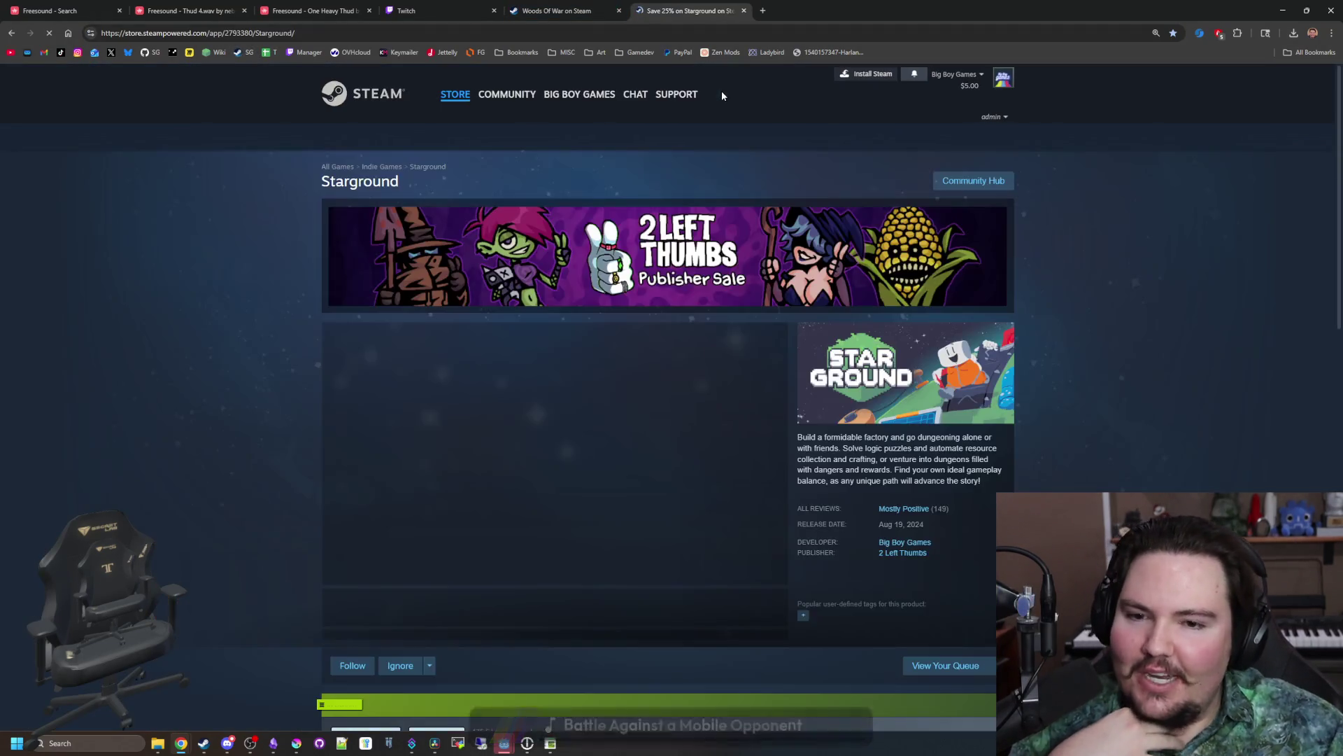
Step: Open the Starground screenshots full-size, step forward six, then back four
scroll(567, 399, "down", 2)
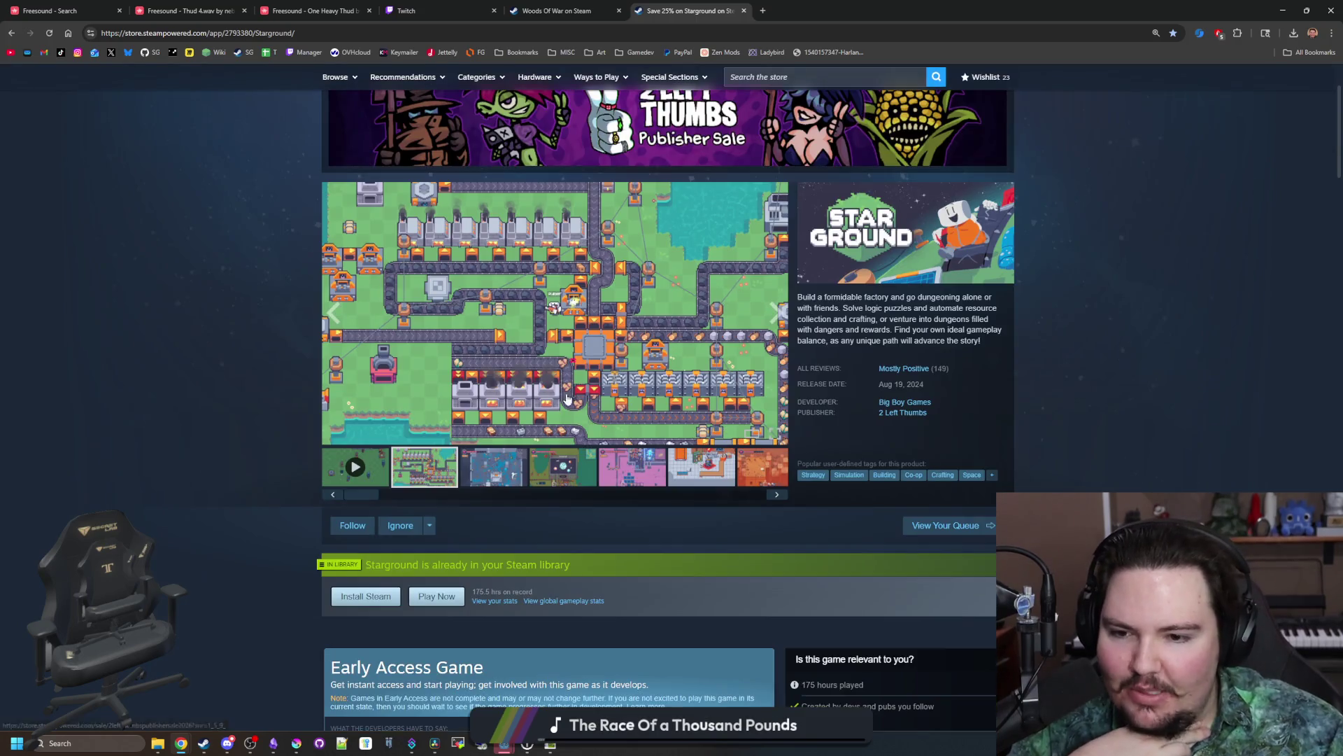
left_click(496, 459)
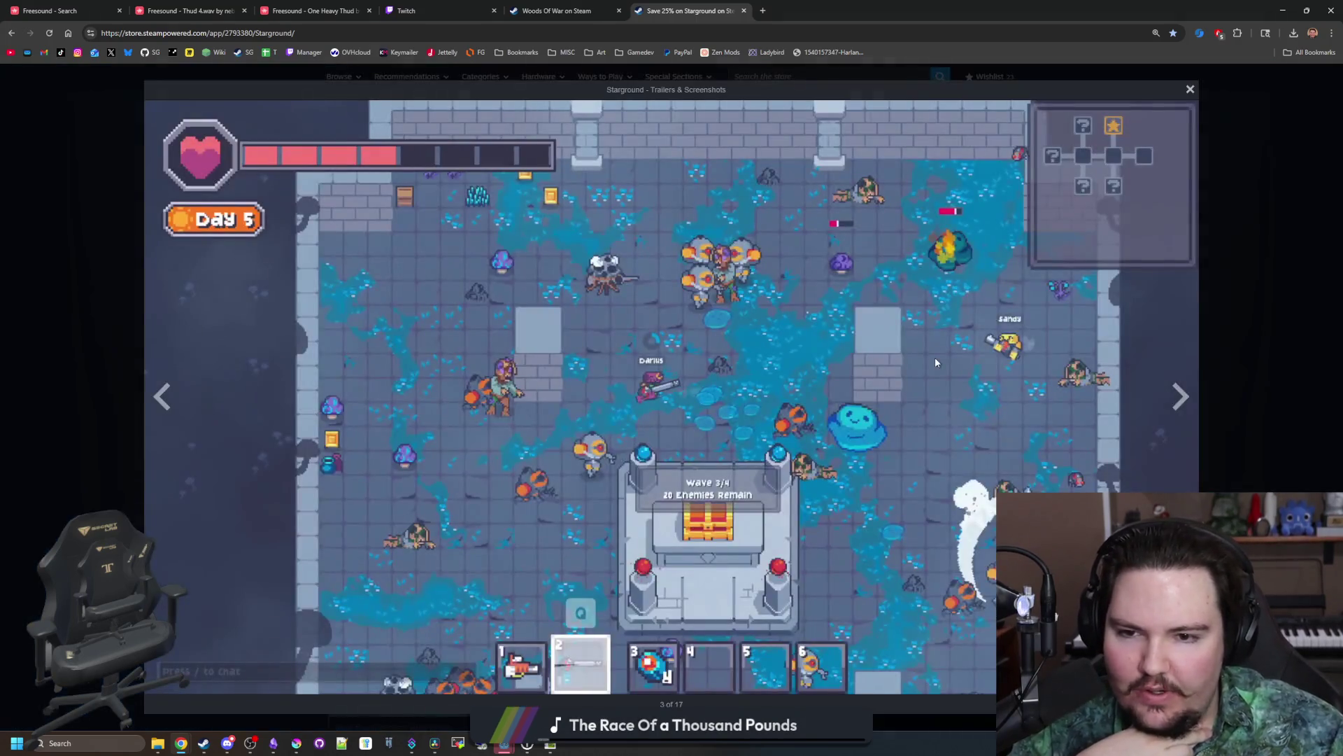
left_click(1189, 409)
left_click(1181, 411)
left_click(1176, 412)
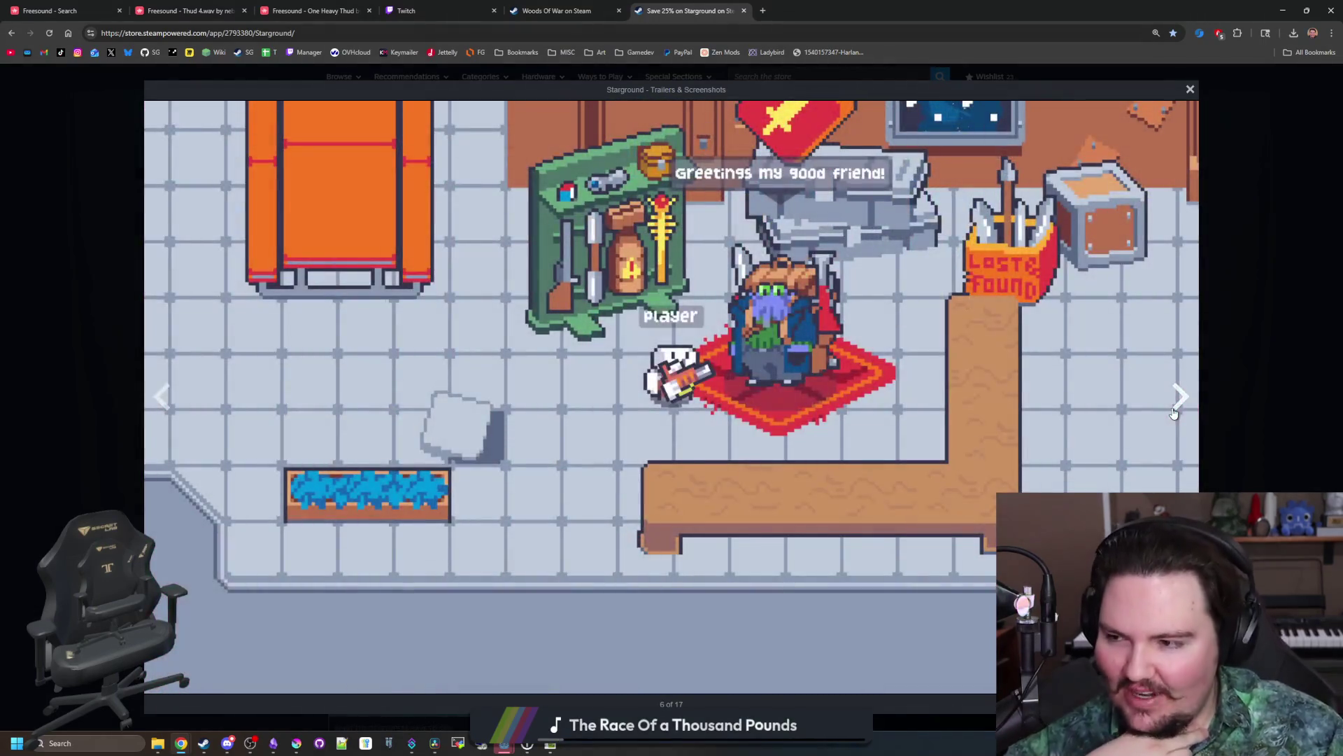
left_click(1175, 413)
left_click(1175, 413)
left_click(1174, 412)
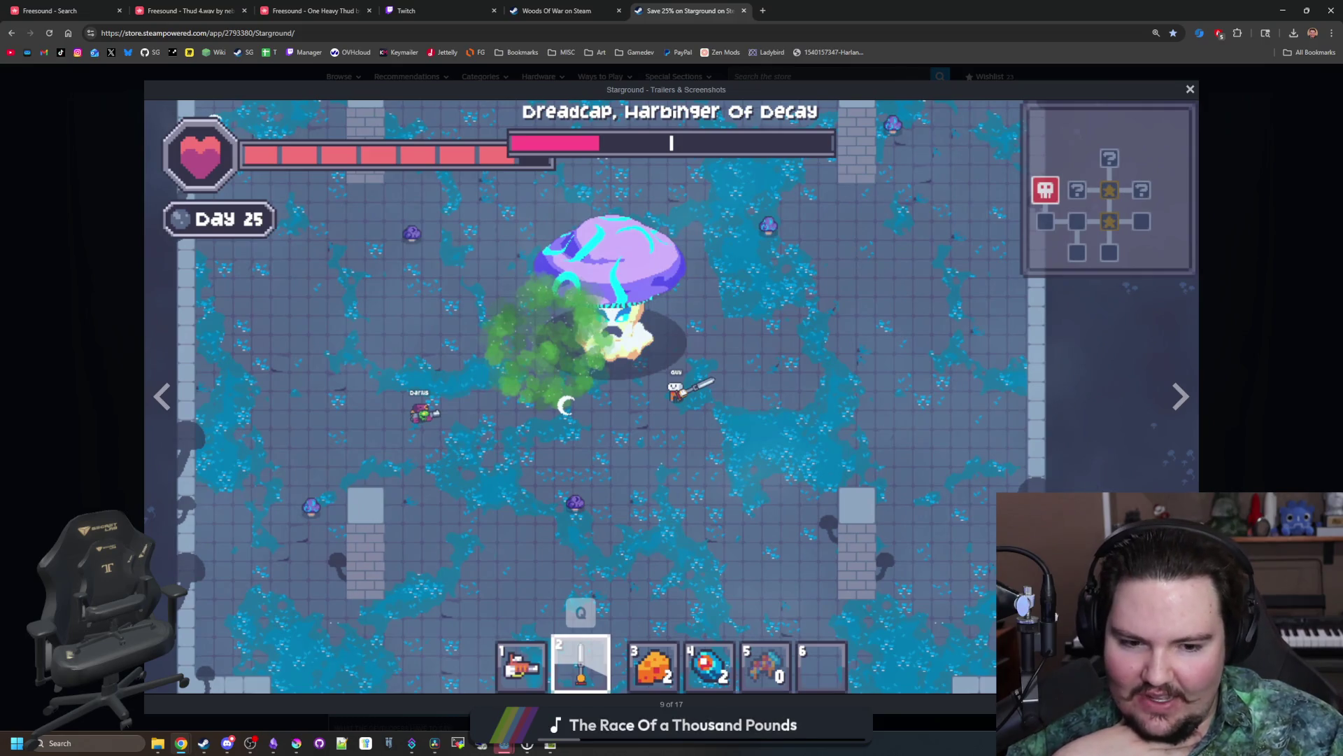
left_click(162, 396)
left_click(163, 397)
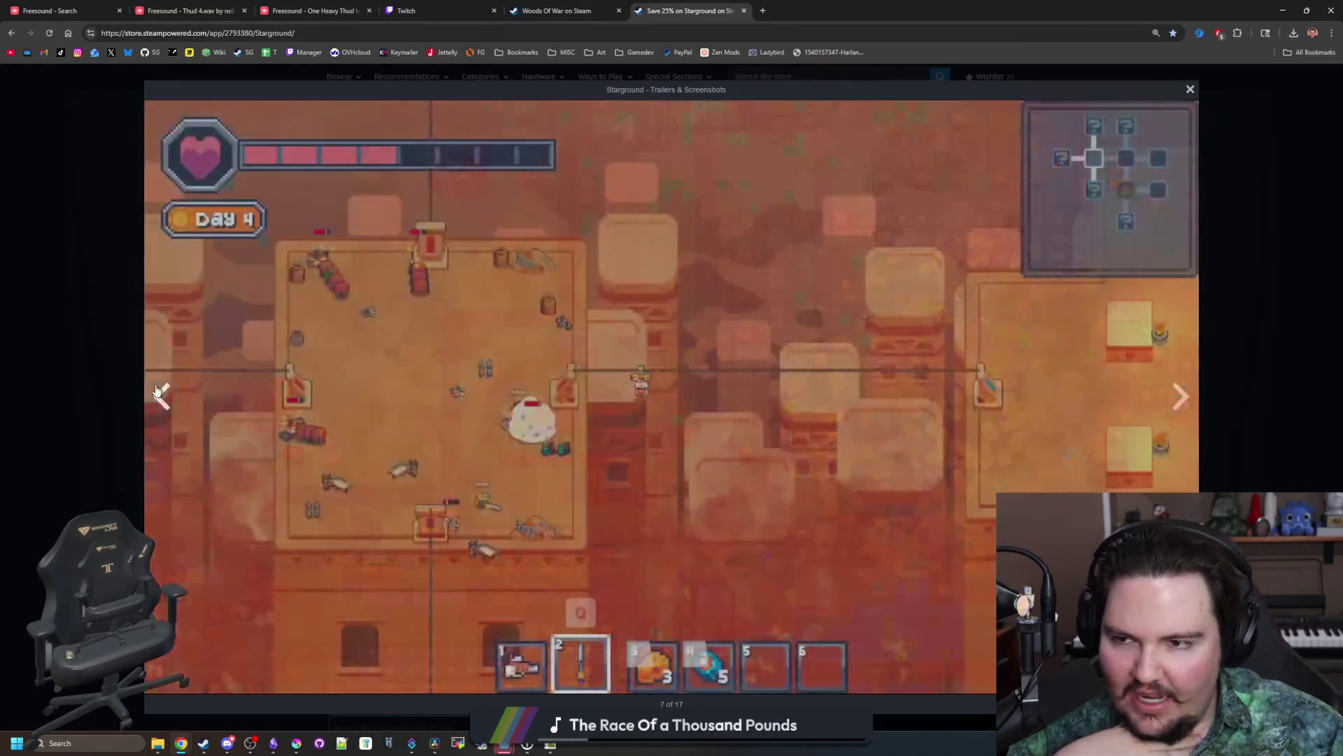
left_click(162, 397)
left_click(163, 397)
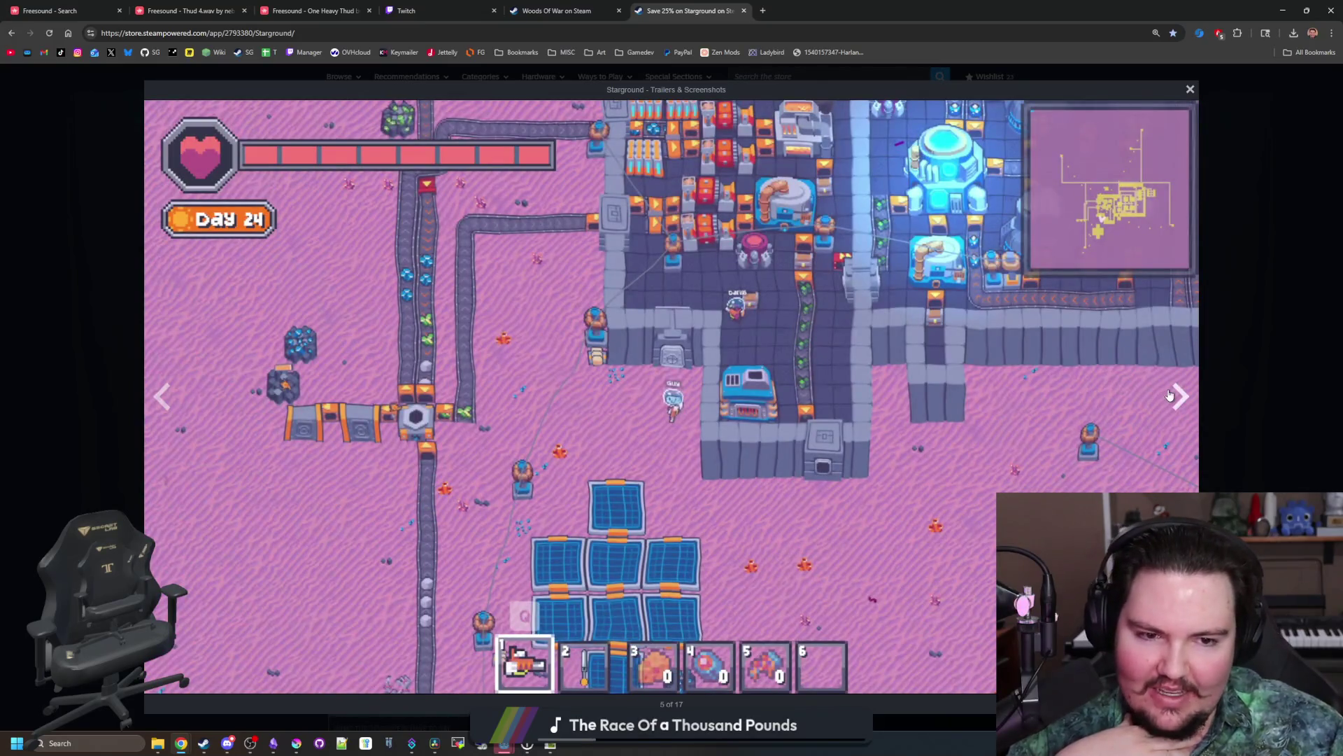
Step: Advance eleven more Starground screenshots, then go back three
left_click(1168, 395)
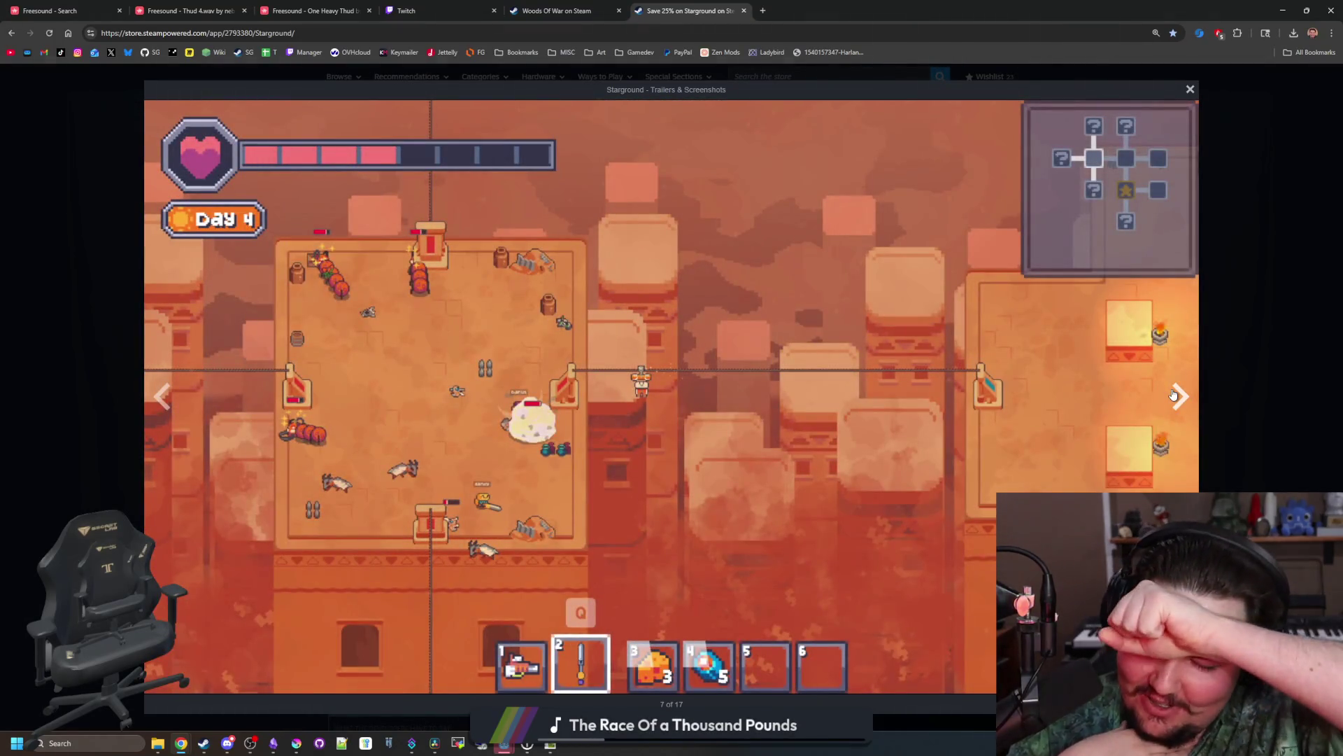
left_click(1174, 395)
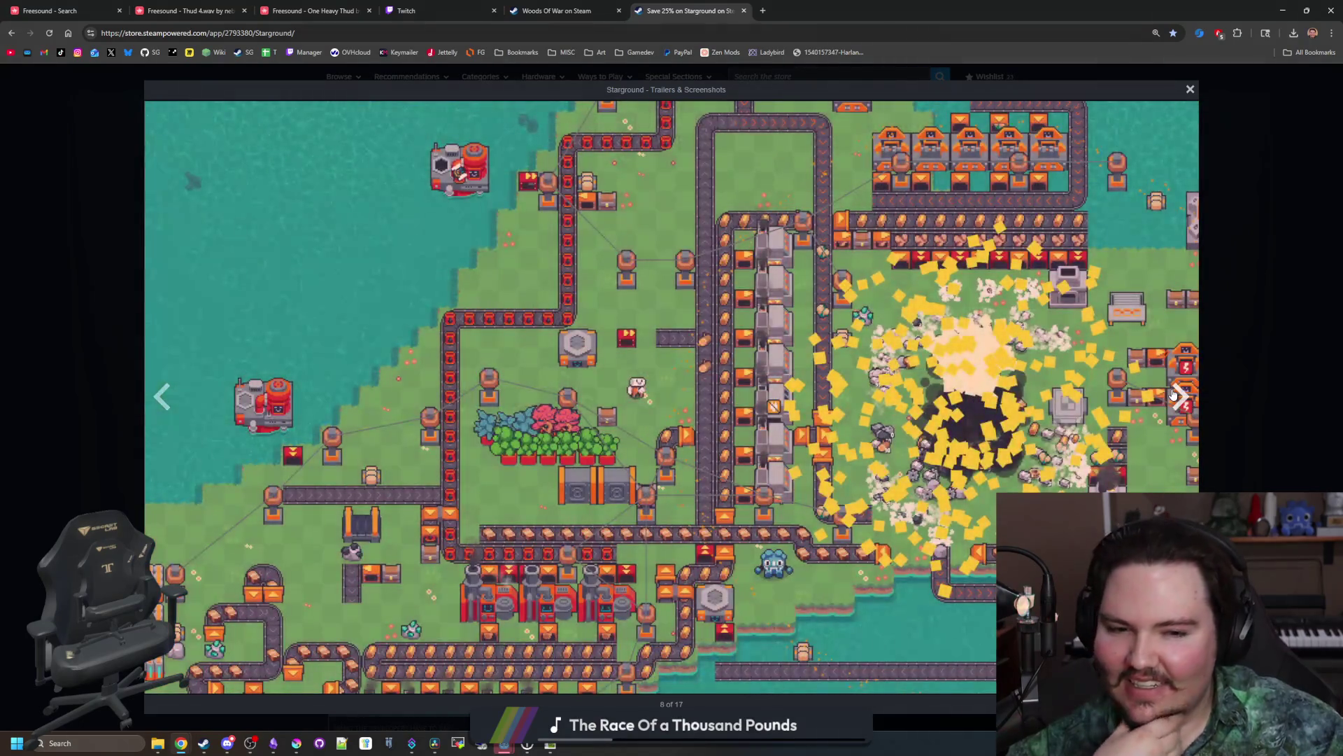
left_click(1173, 396)
left_click(1174, 395)
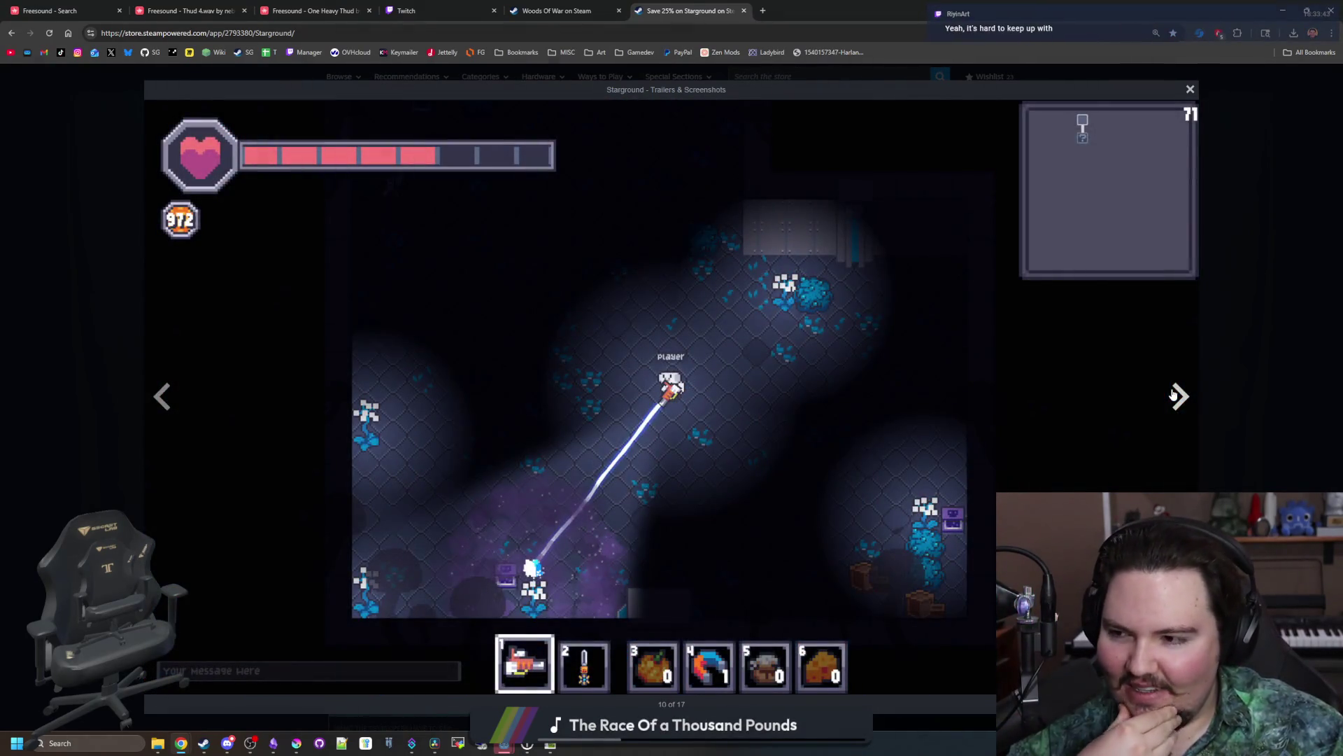
left_click(1174, 396)
left_click(1174, 395)
left_click(1174, 395)
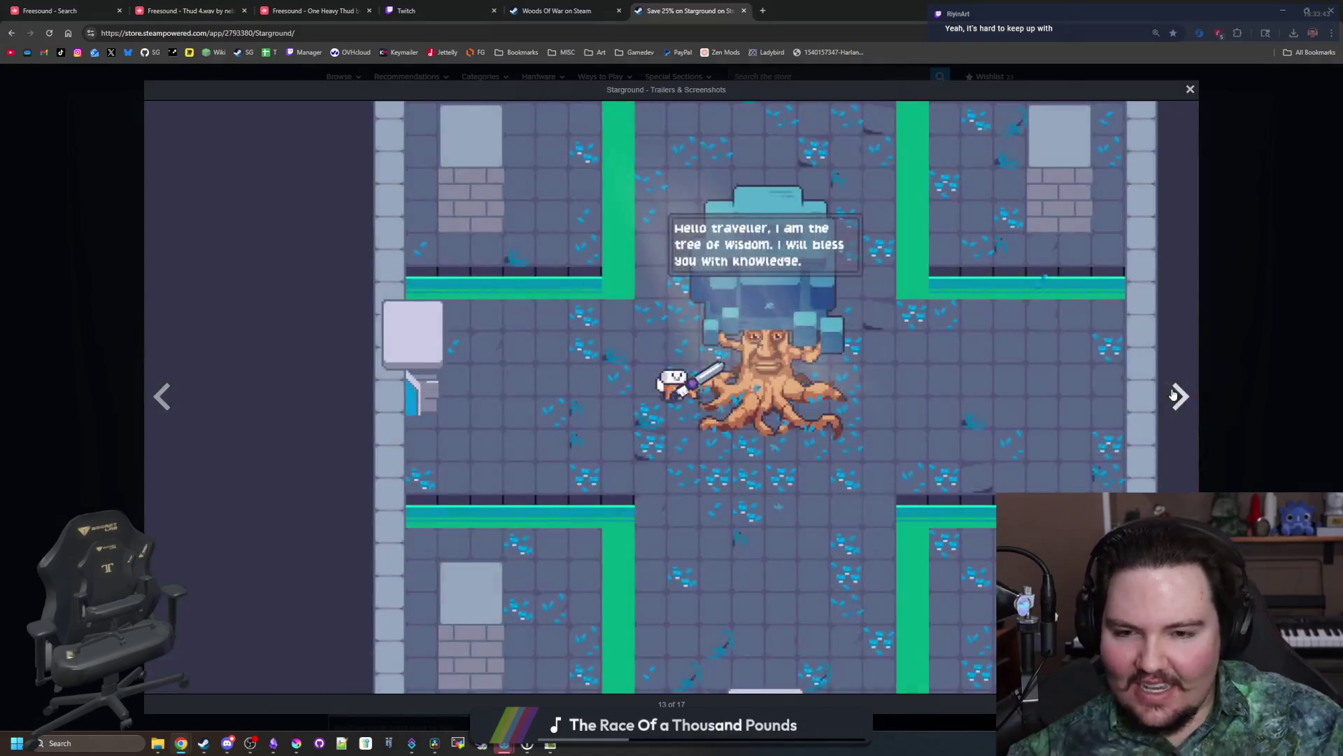
left_click(1173, 395)
left_click(1173, 395)
left_click(1173, 395)
left_click(1174, 395)
left_click(1174, 395)
left_click(1174, 396)
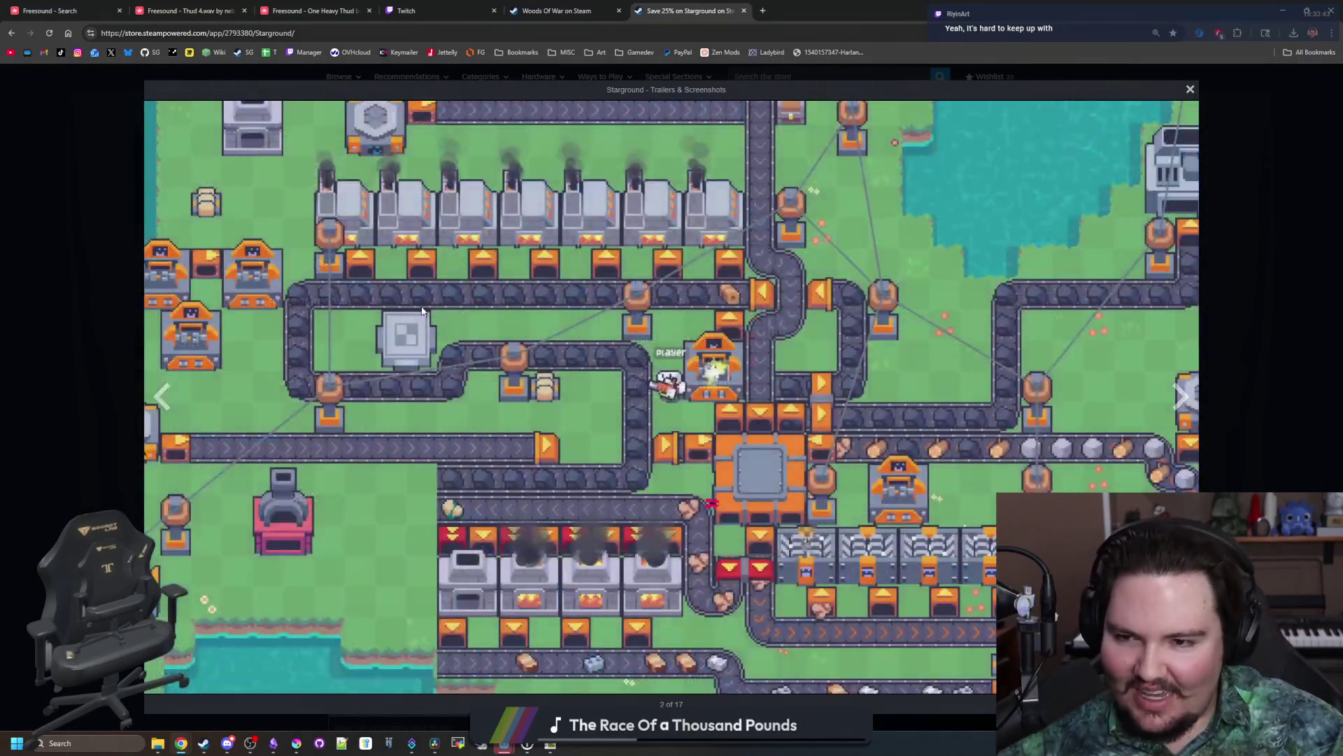
left_click(163, 403)
left_click(163, 403)
left_click(163, 402)
left_click(163, 403)
left_click(163, 402)
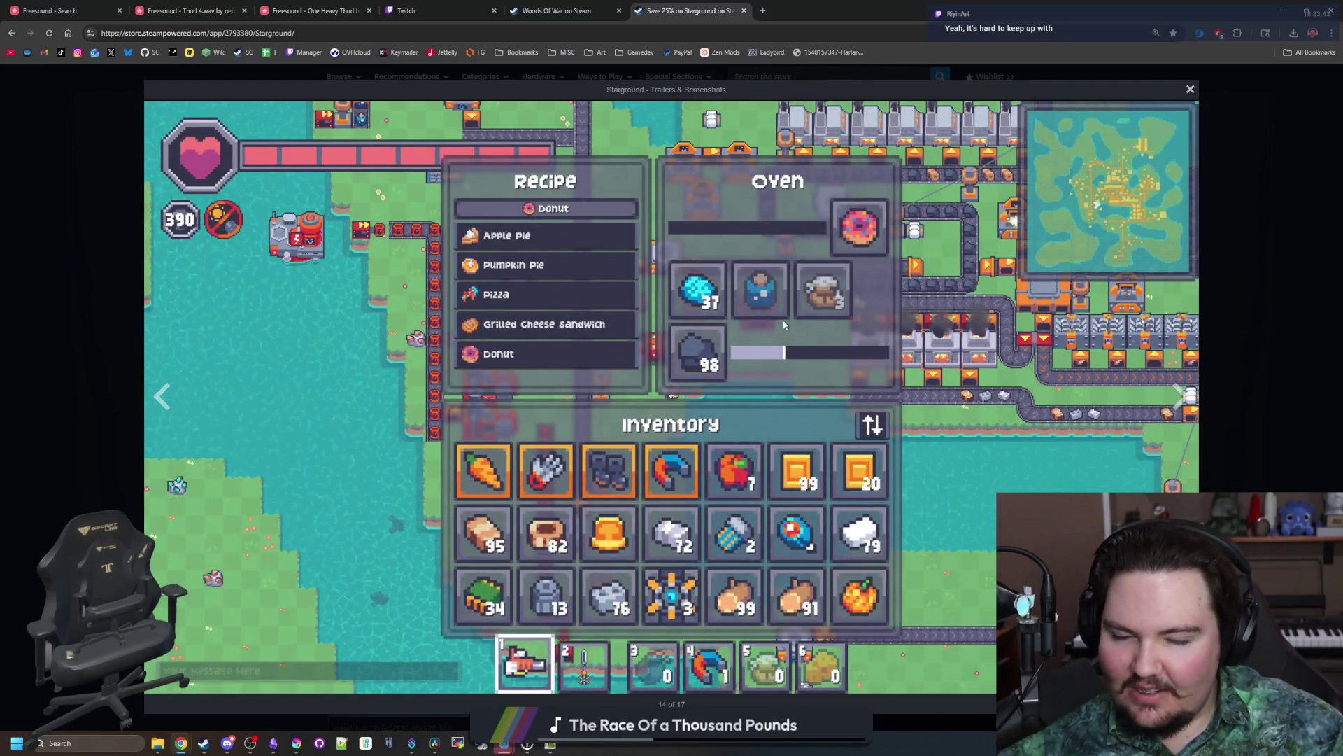
Step: Browse past the mods menu screenshot, close the viewer, and play the gameplay trailer
left_click(1190, 410)
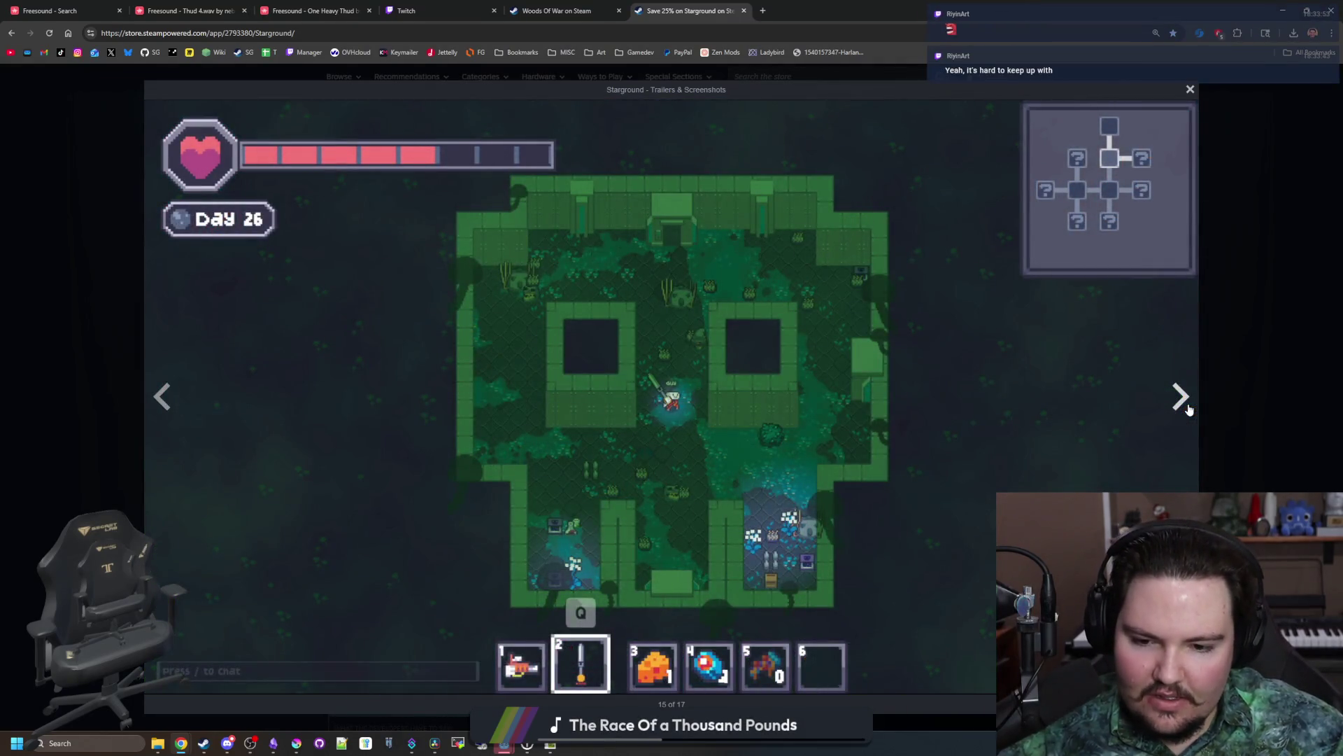
left_click(1189, 411)
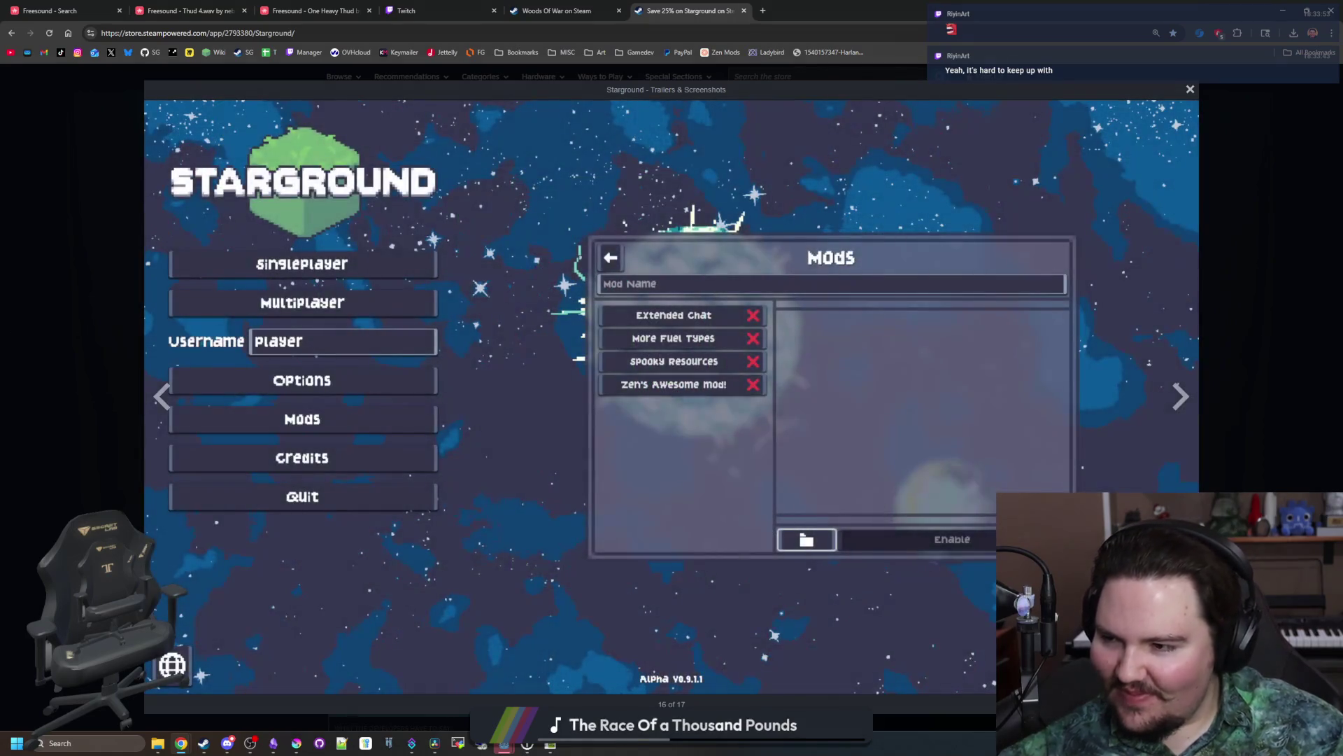
left_click(1189, 399)
left_click(1189, 399)
left_click(1189, 399)
left_click(1190, 399)
left_click(1190, 399)
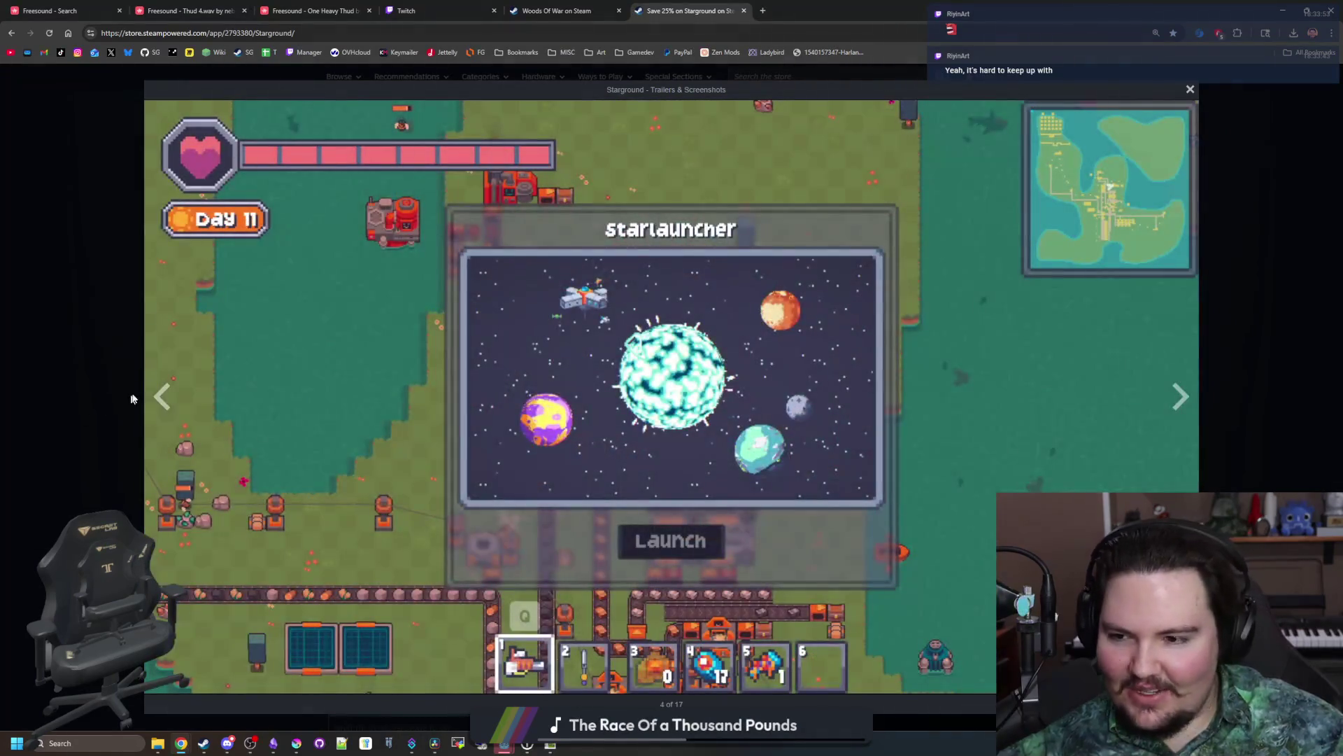
left_click(163, 397)
left_click(1261, 247)
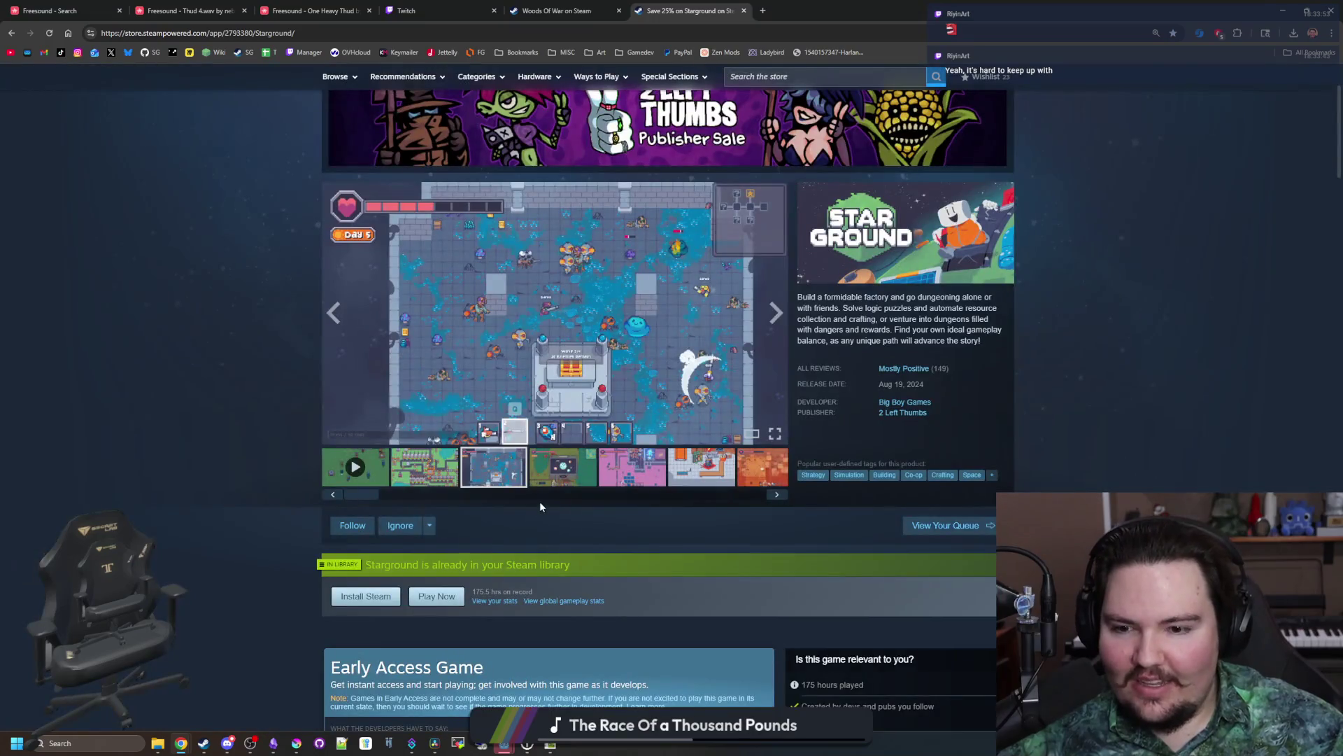
left_click(338, 483)
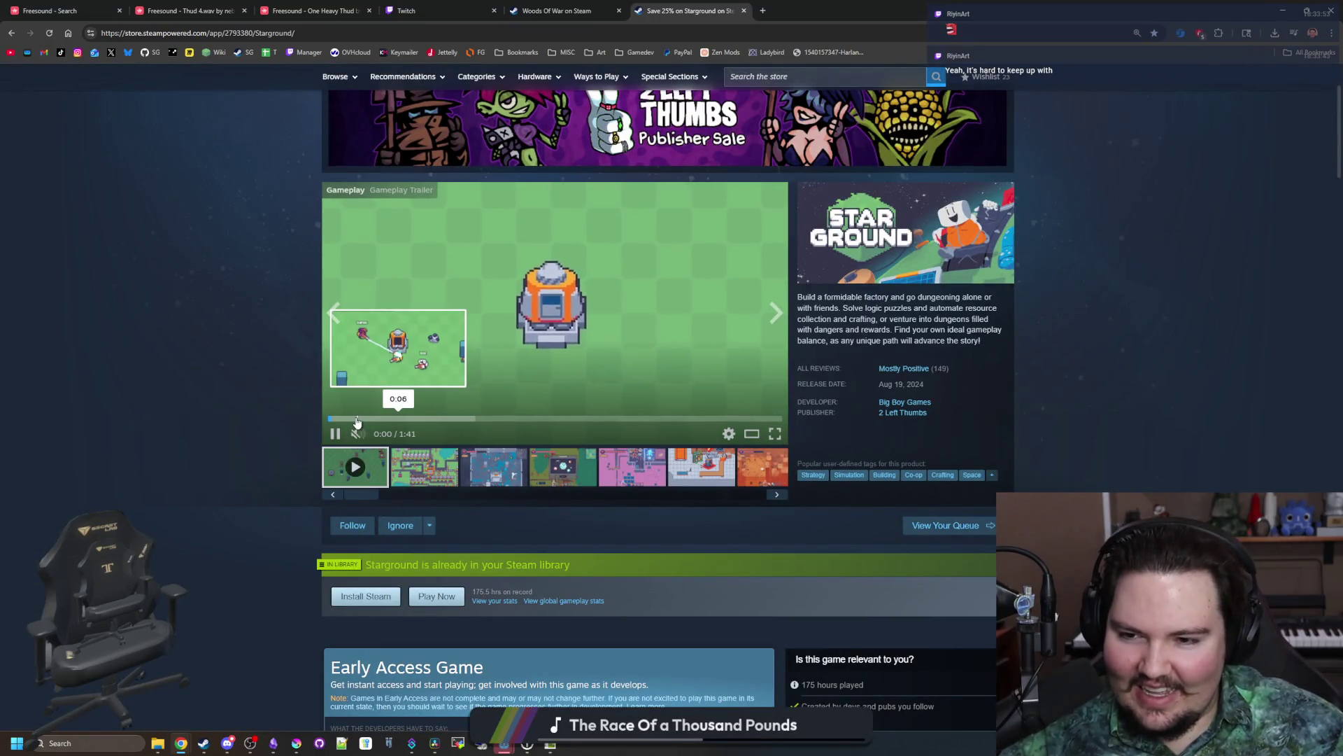
Step: Watch the Starground trailer fullscreen, skipping ahead from 0:12 past 1:20
left_click(774, 433)
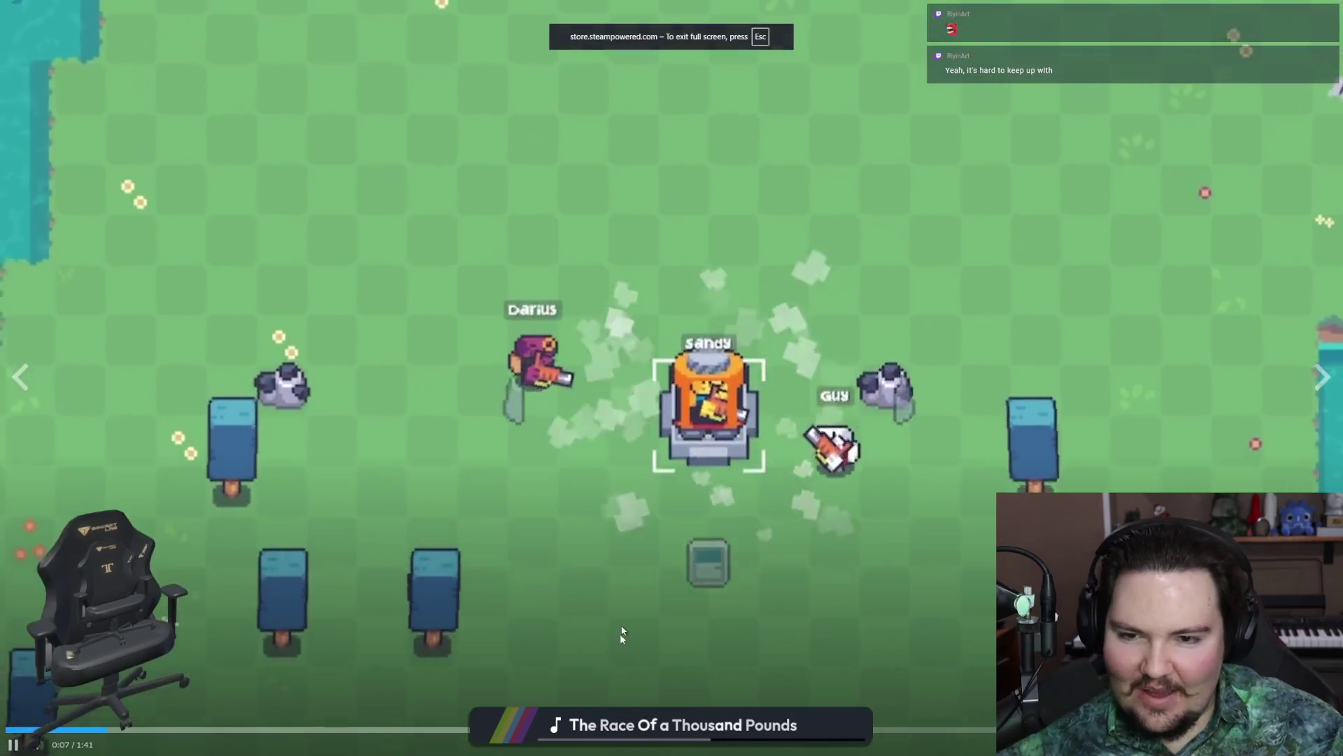
left_click(190, 731)
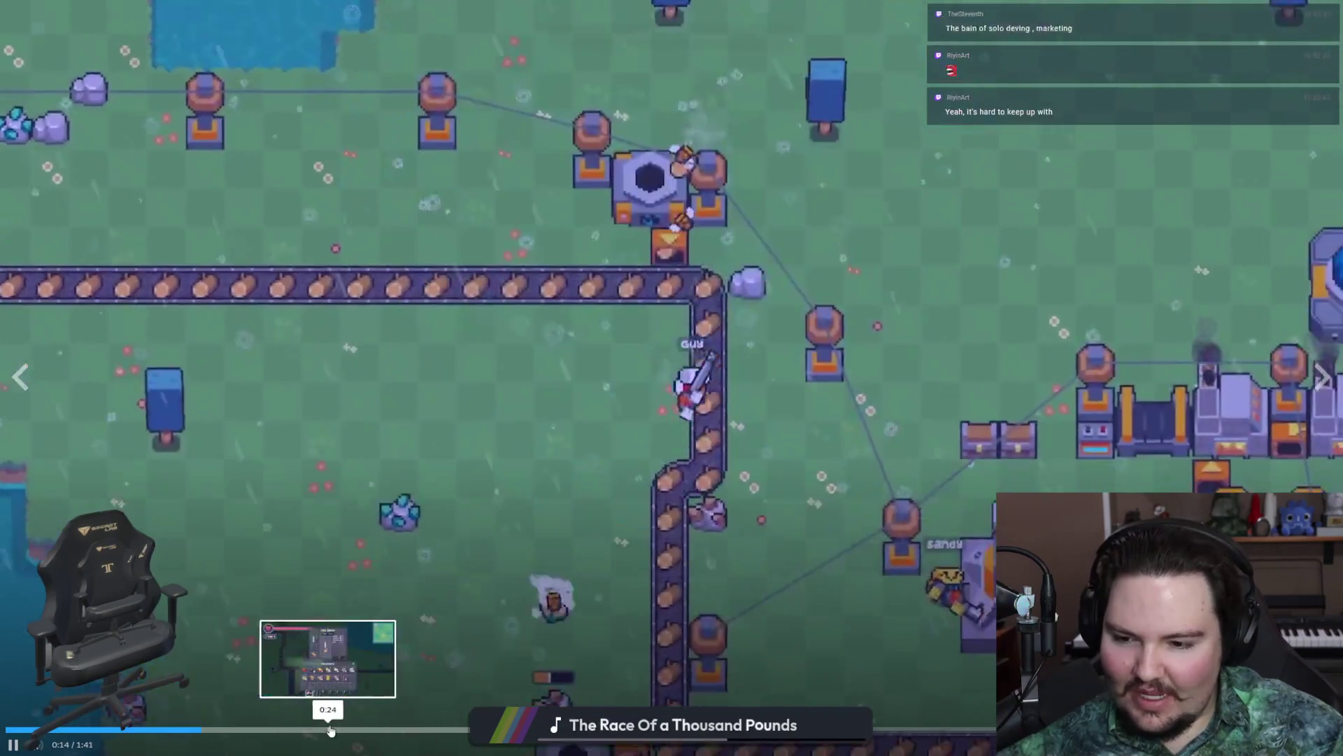
left_click(331, 731)
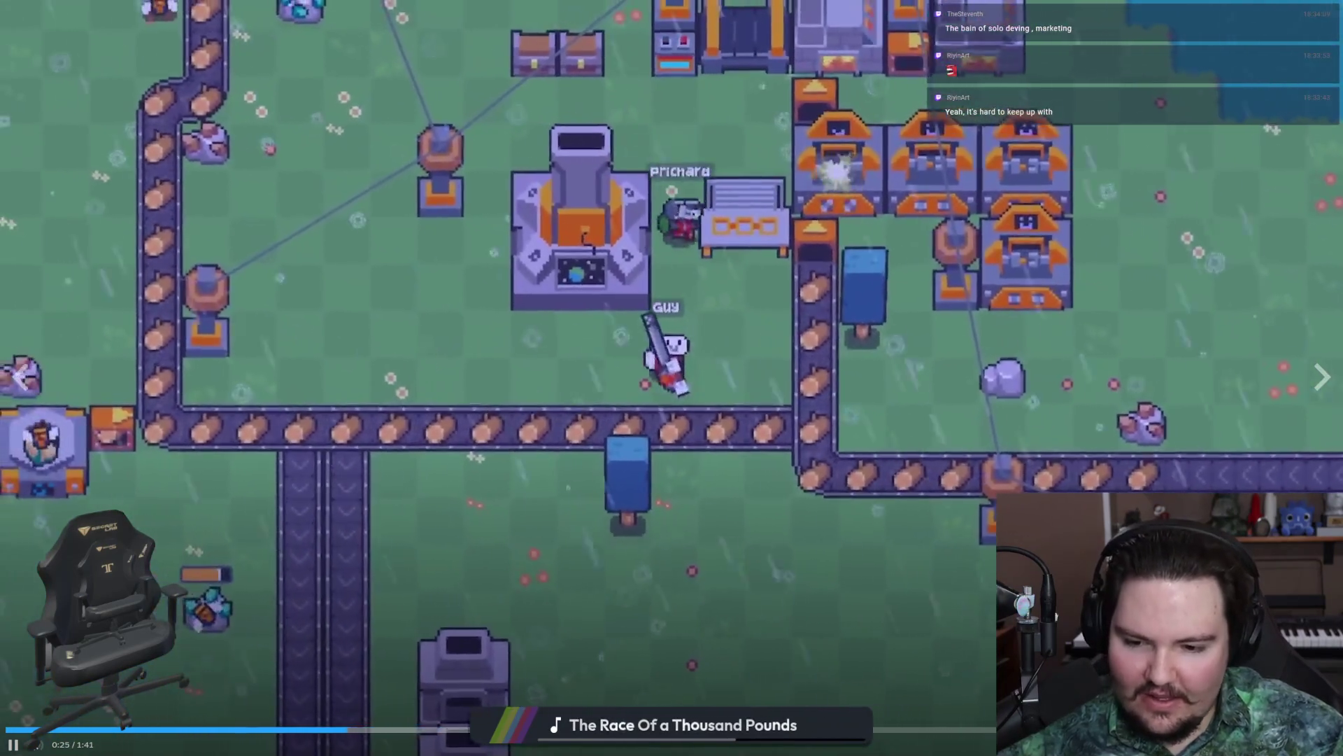
left_click(472, 731)
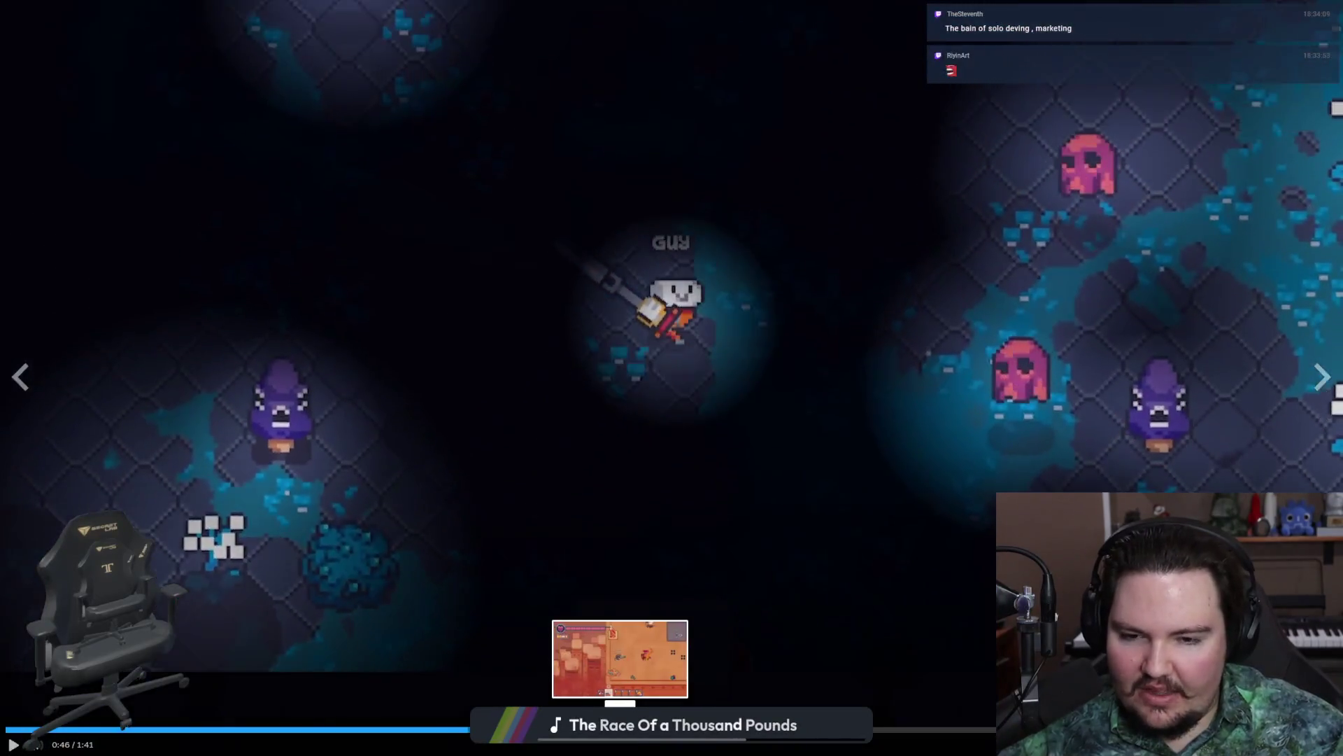
left_click(626, 730)
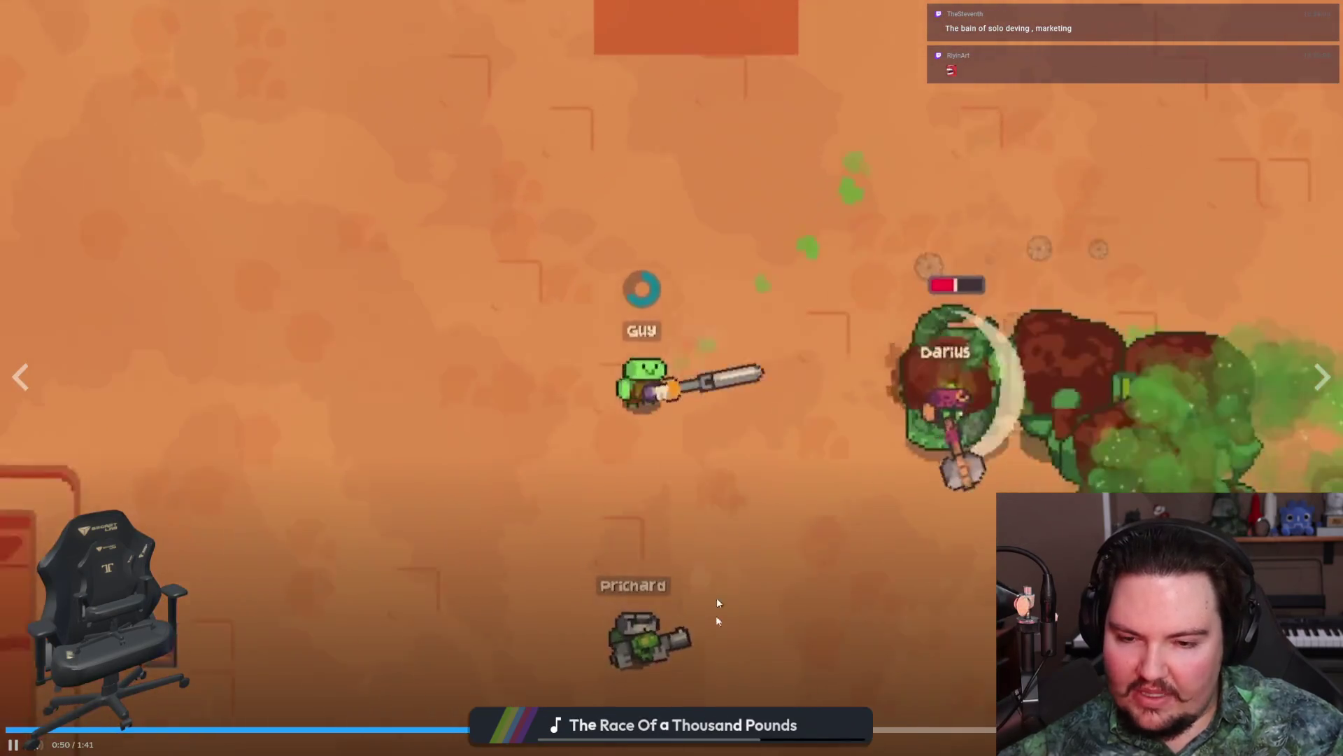
left_click(739, 731)
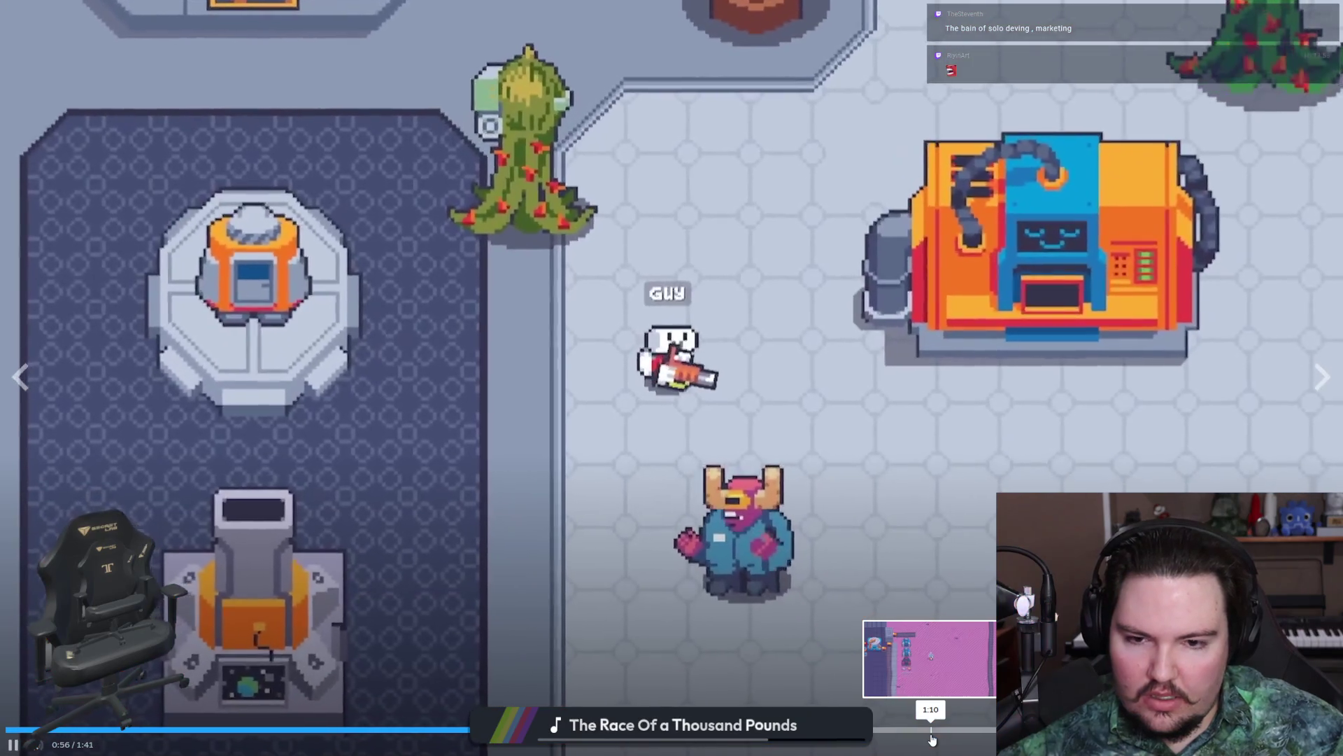
left_click(931, 733)
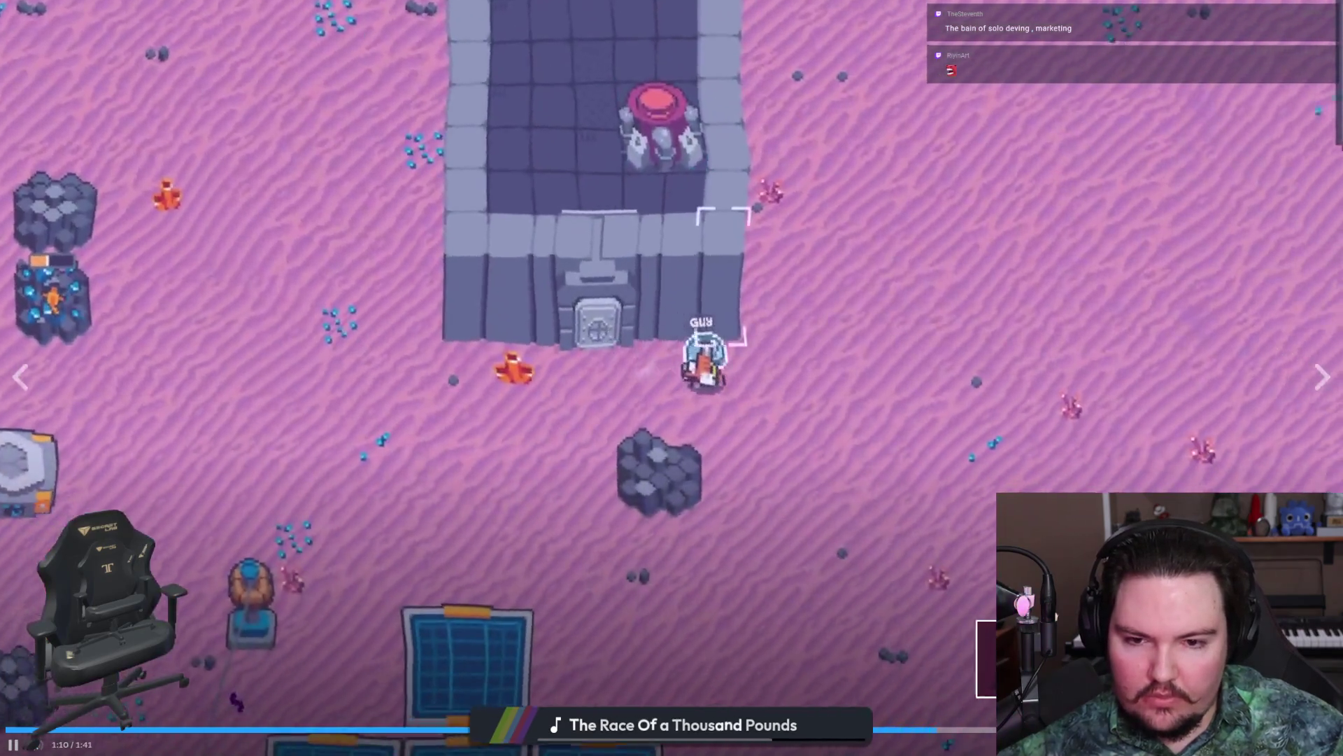
left_click(1049, 732)
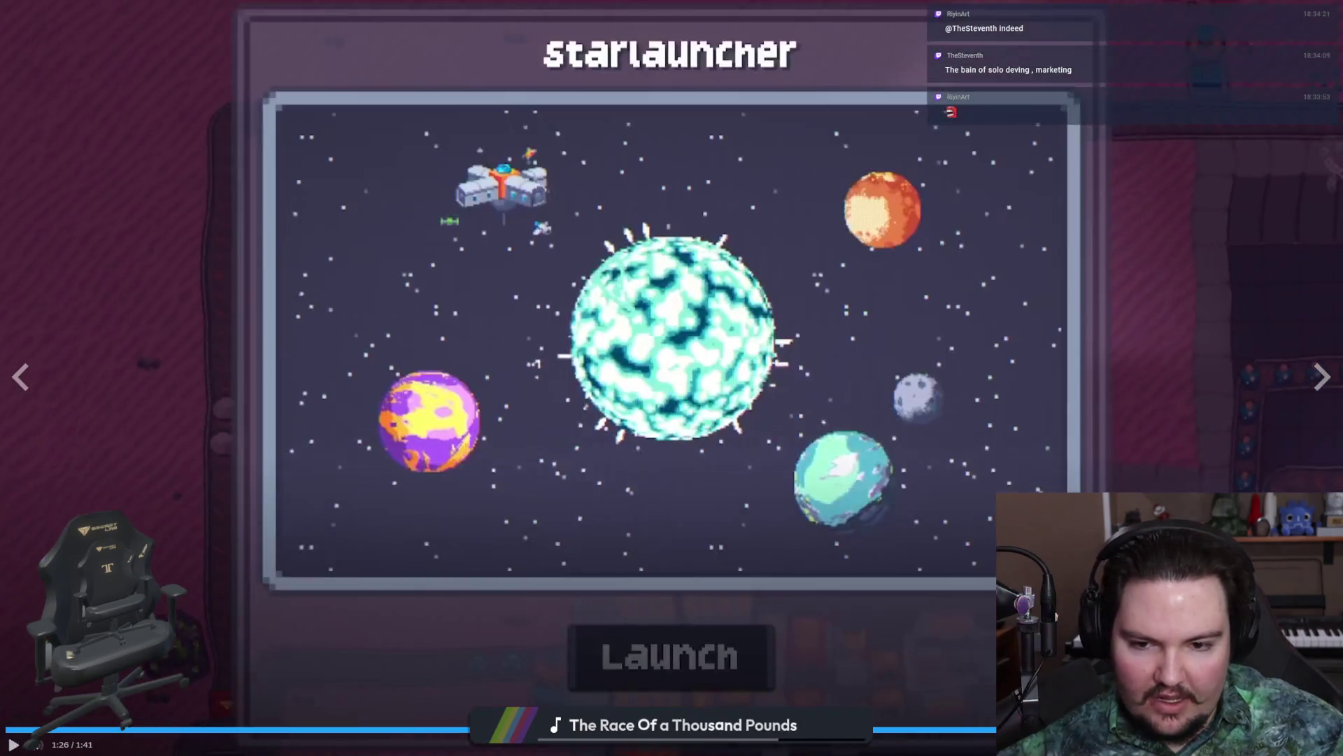
left_click(1148, 732)
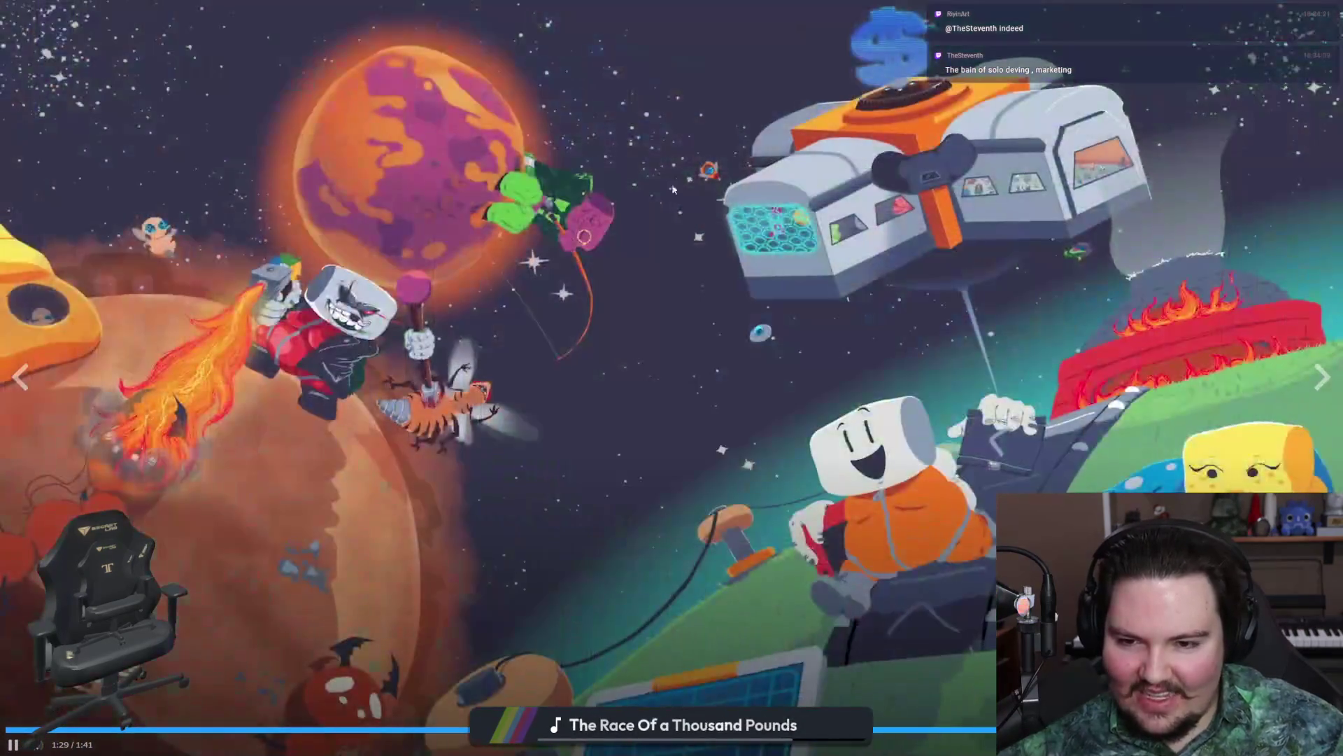
Step: Pause the trailer, exit fullscreen, and minimize Chrome to reveal Godot
left_click(858, 406)
key("Escape")
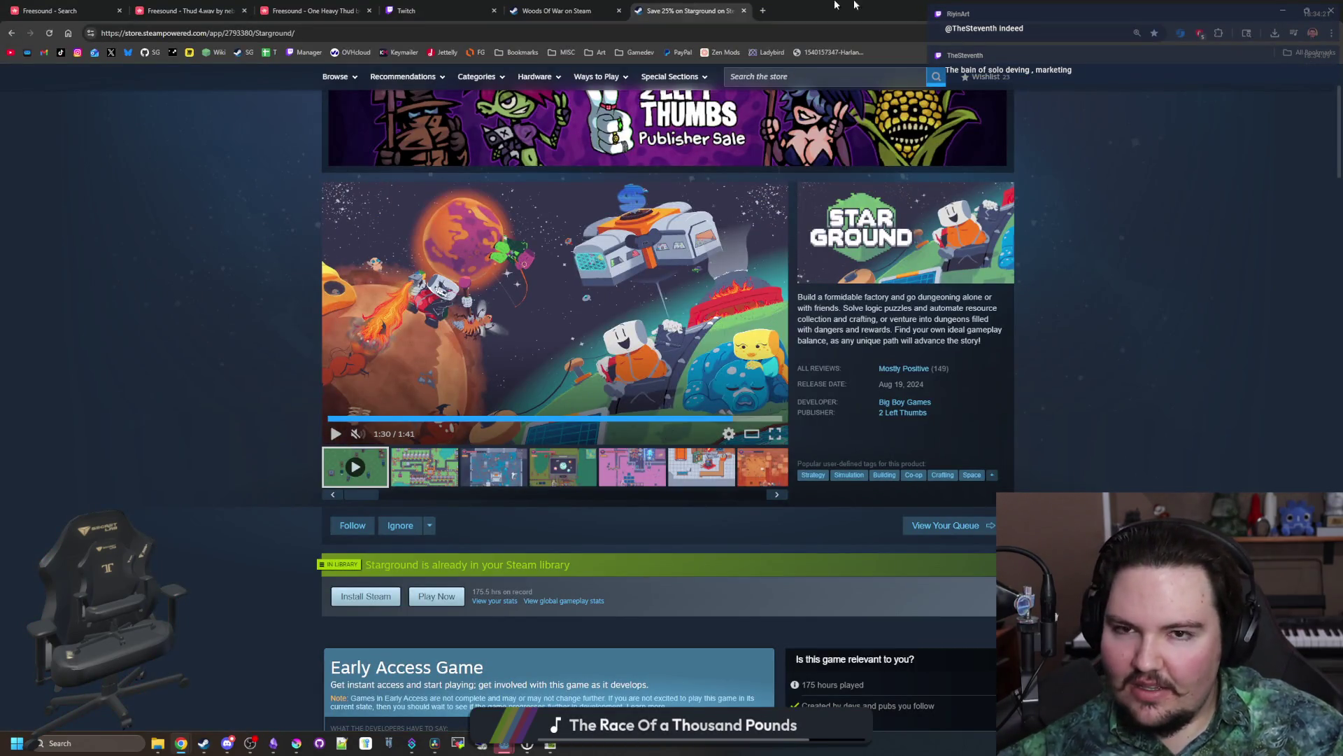
left_click(1283, 10)
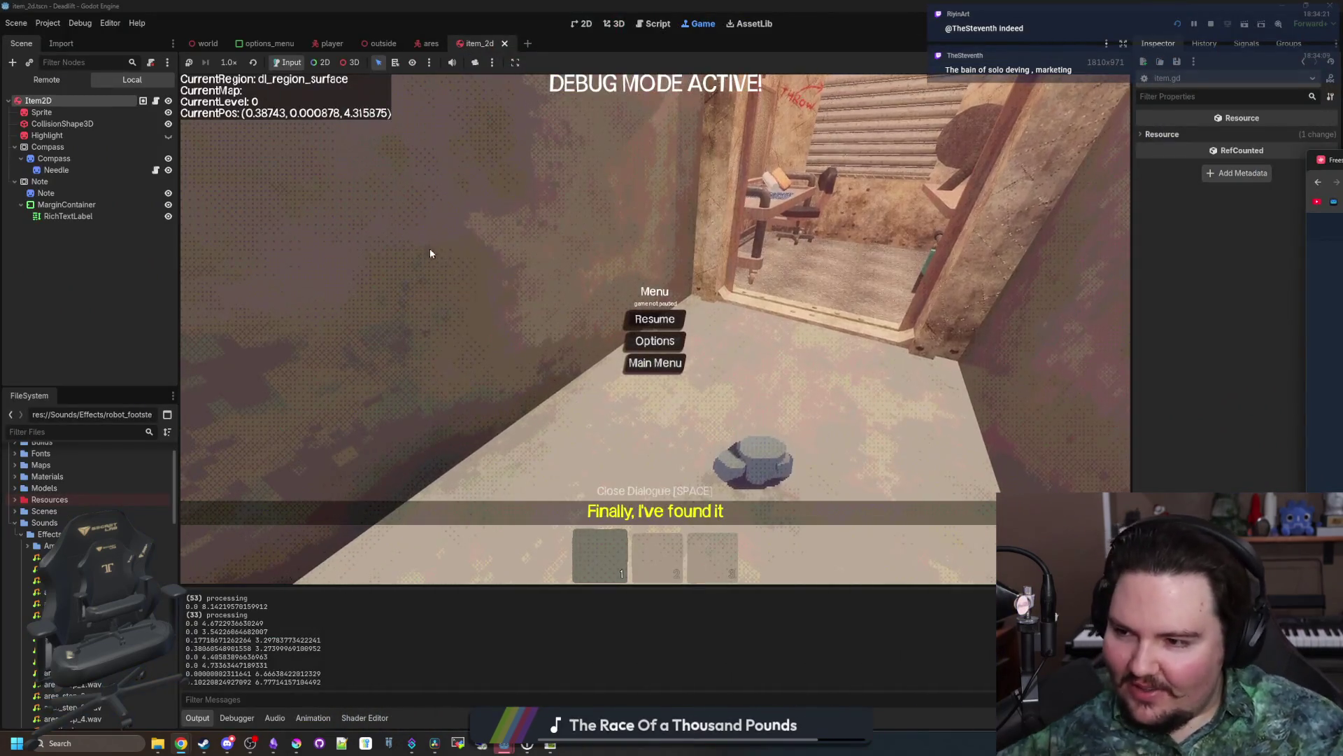
Step: Resume the game, repeatedly pick up and throw the rock indoors and on the path, then return to scripts
left_click(655, 319)
key("e")
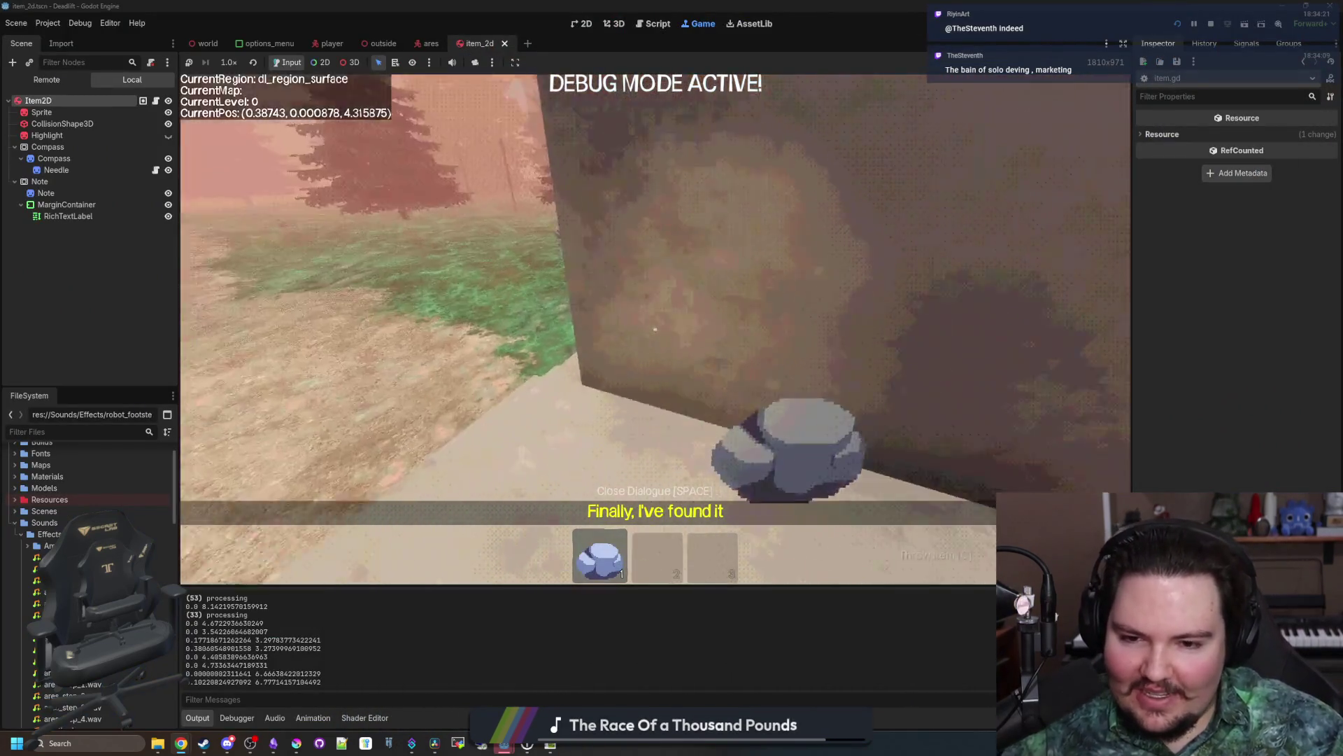
key("g")
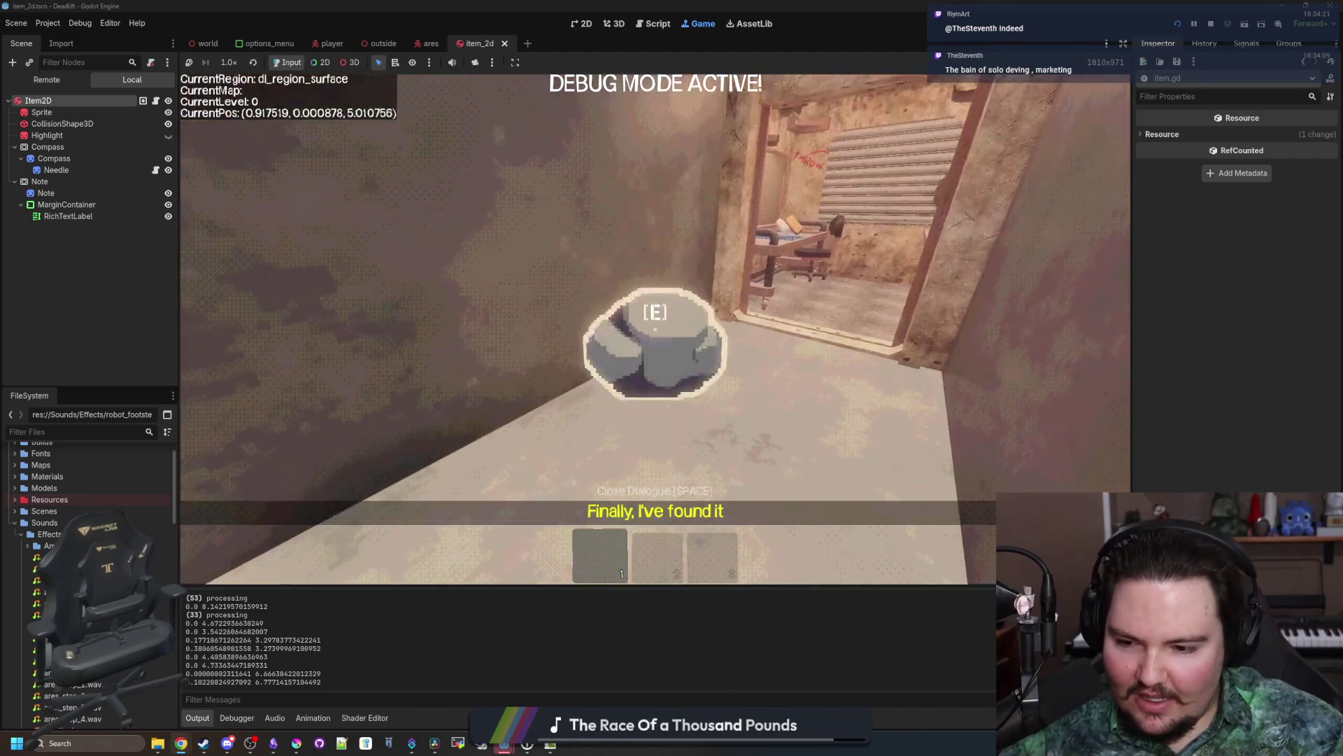
key("e")
key("g")
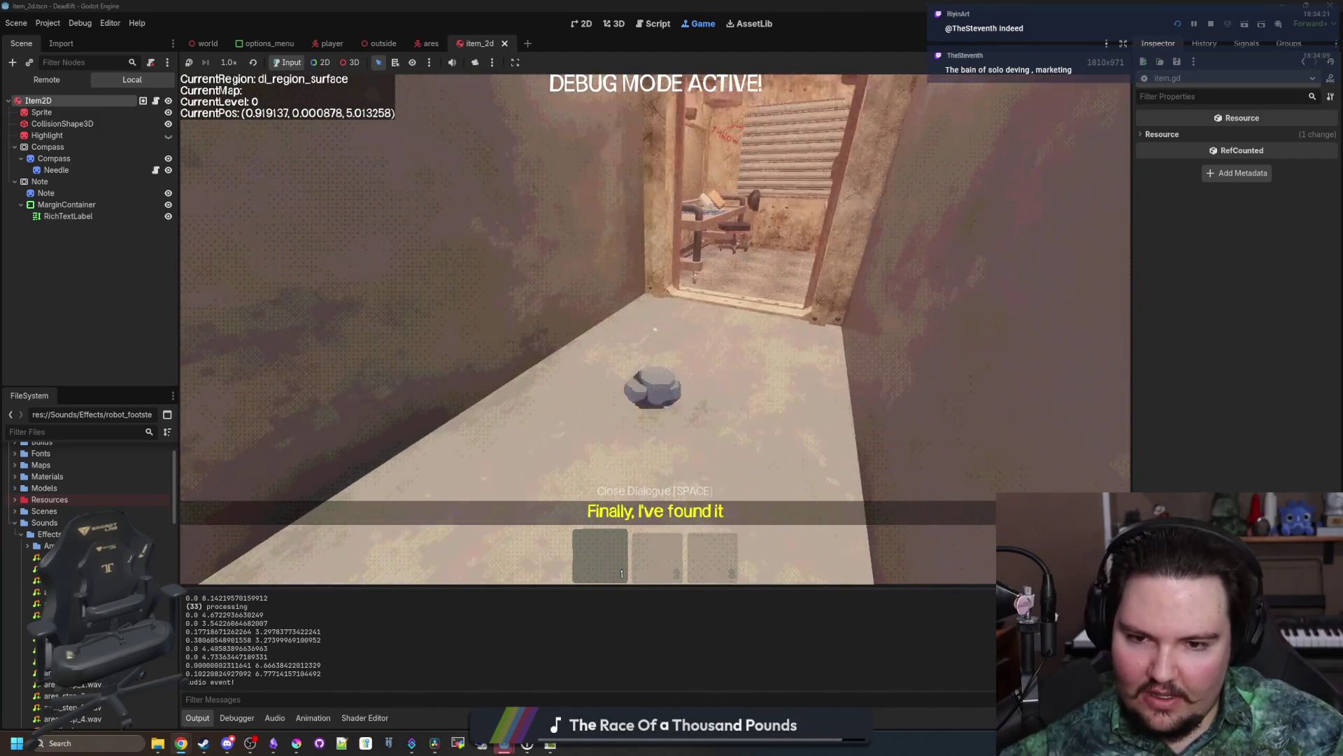
key("e")
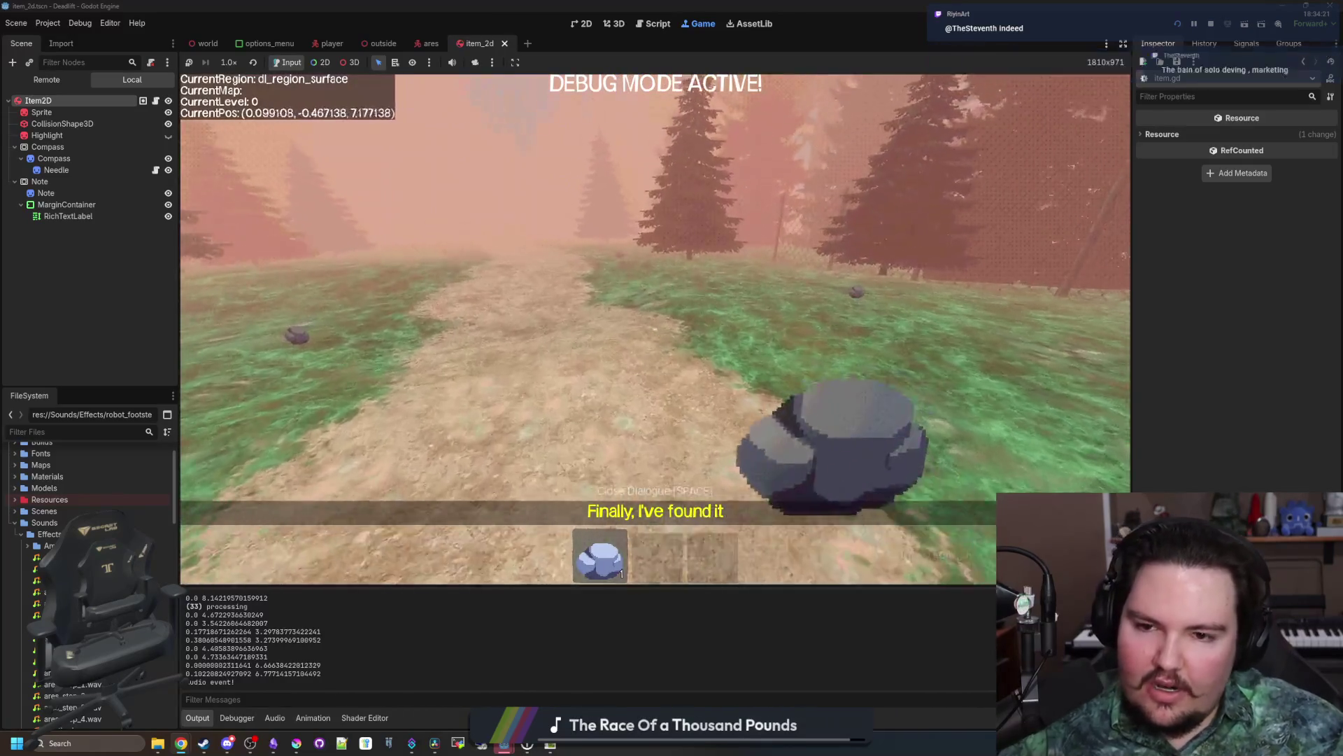
key("w")
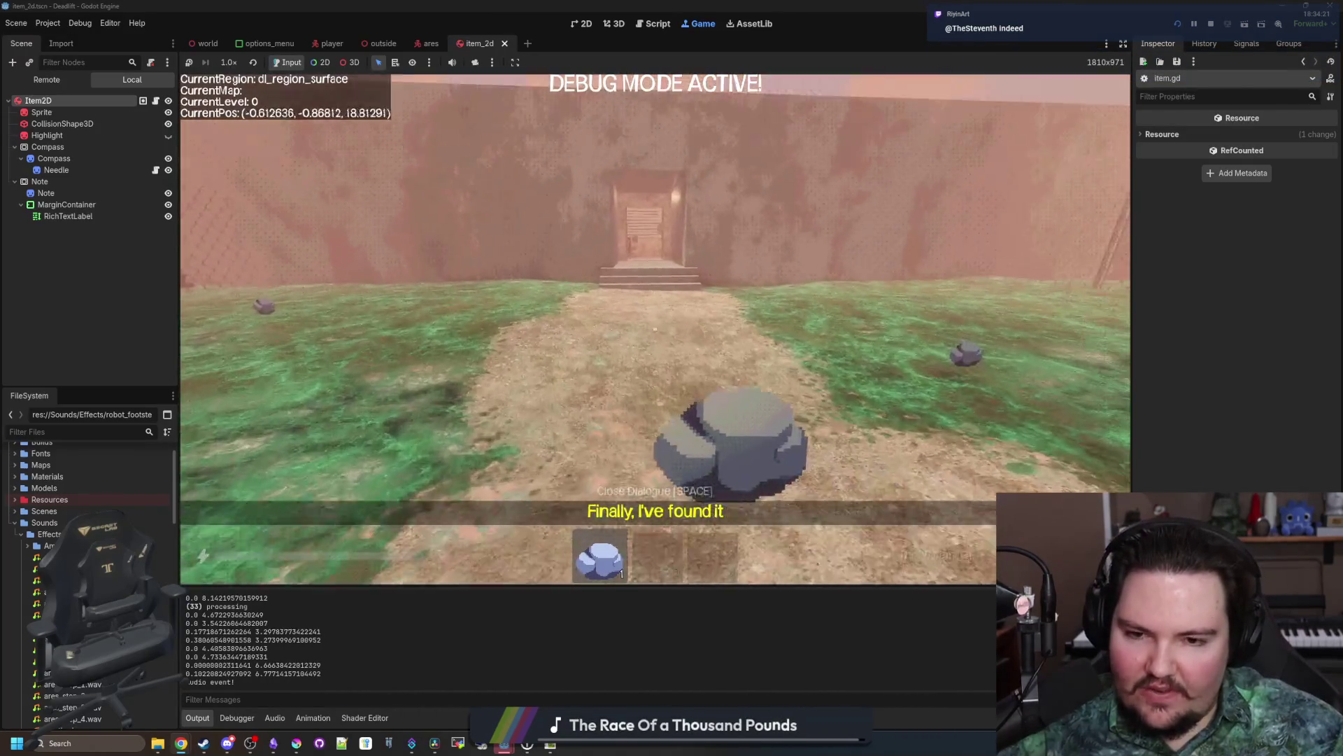
key("g")
key("e")
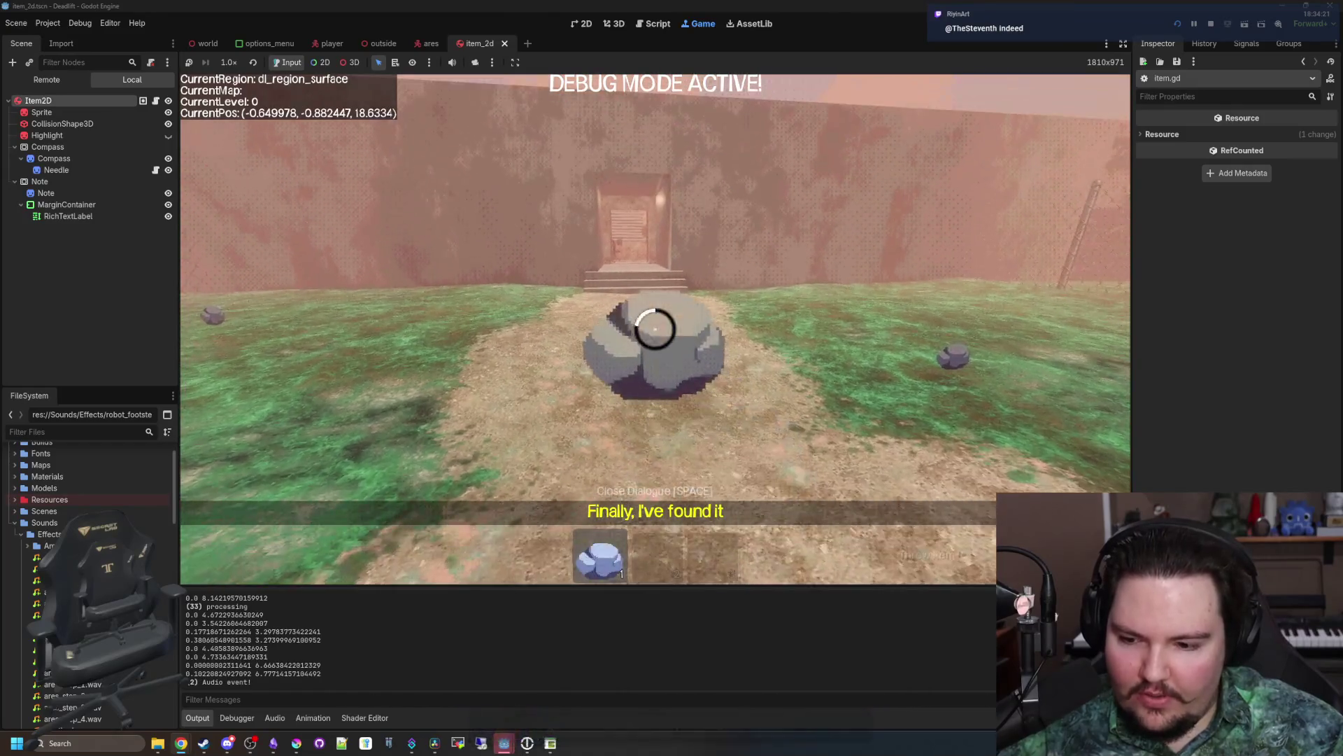
key("g")
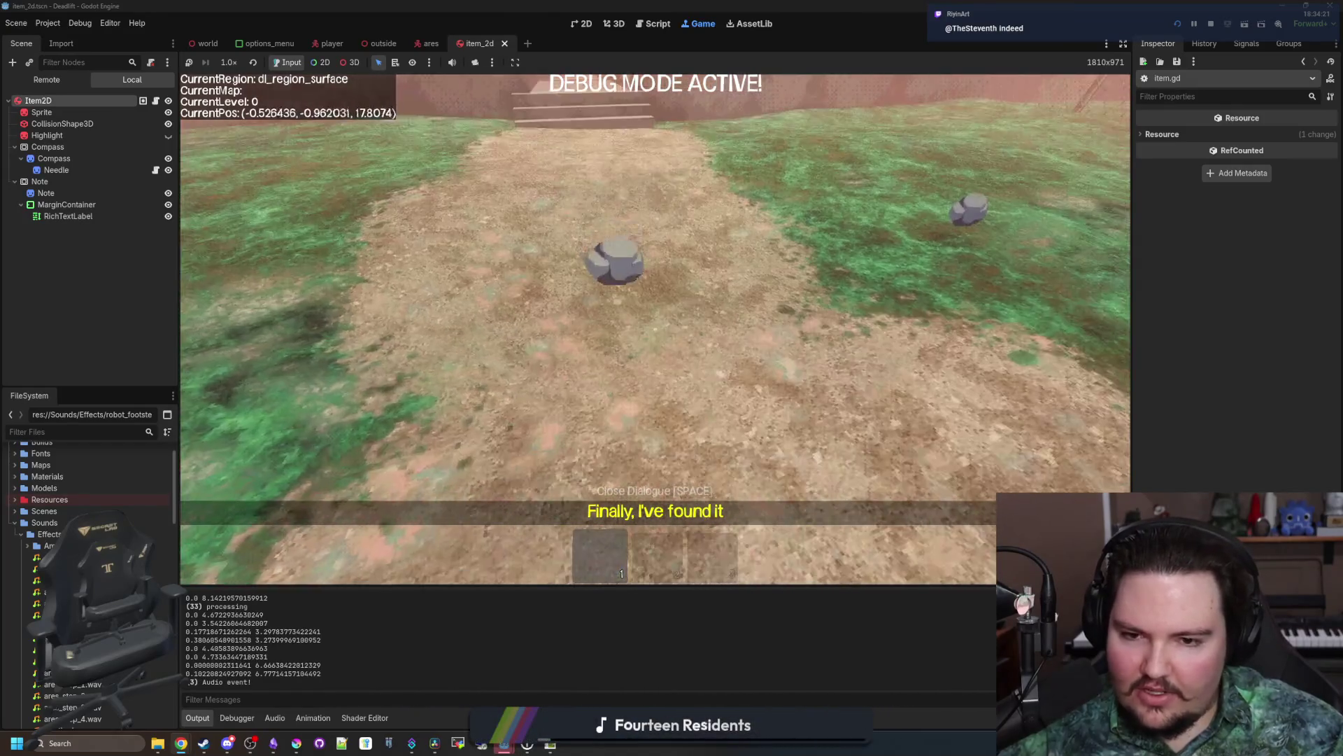
key("ctrl+F3")
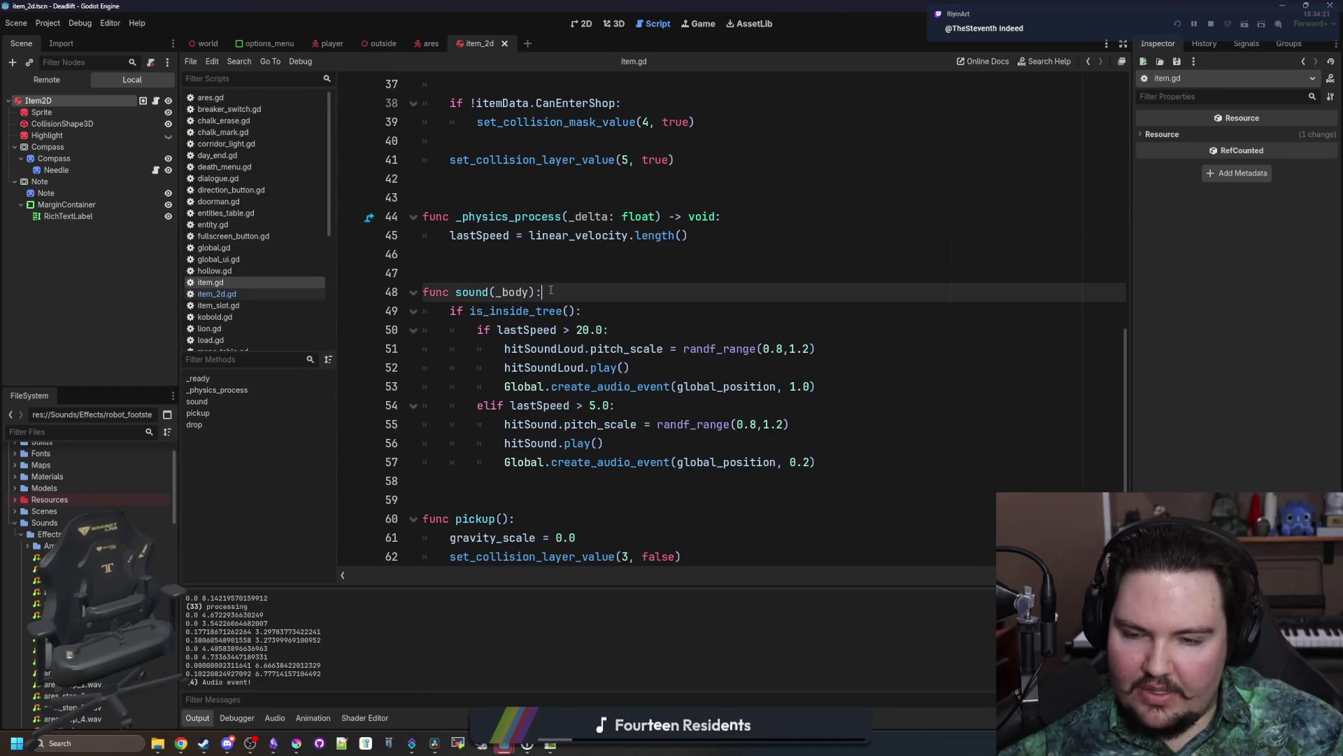
Step: Start a new line in the sound function, then test picking up and throwing the rock in-game
key("Return")
type("op")
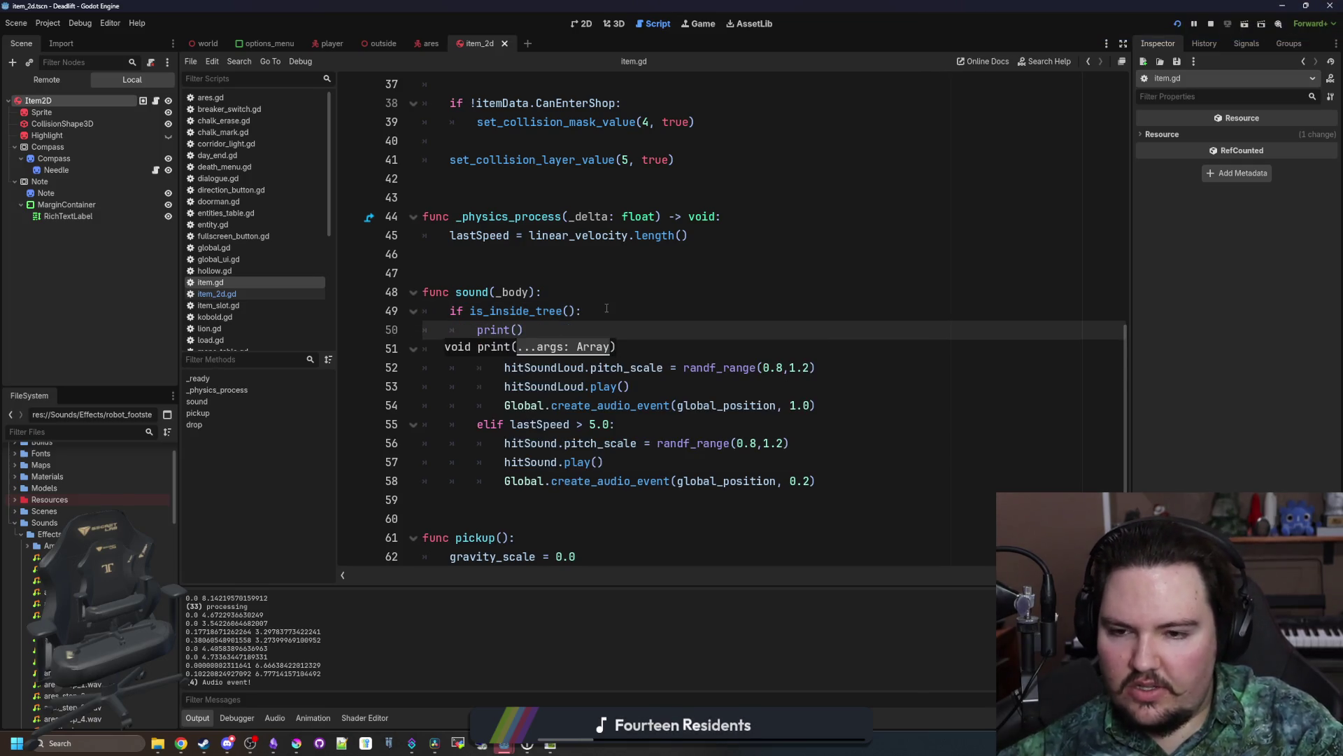
left_click(711, 24)
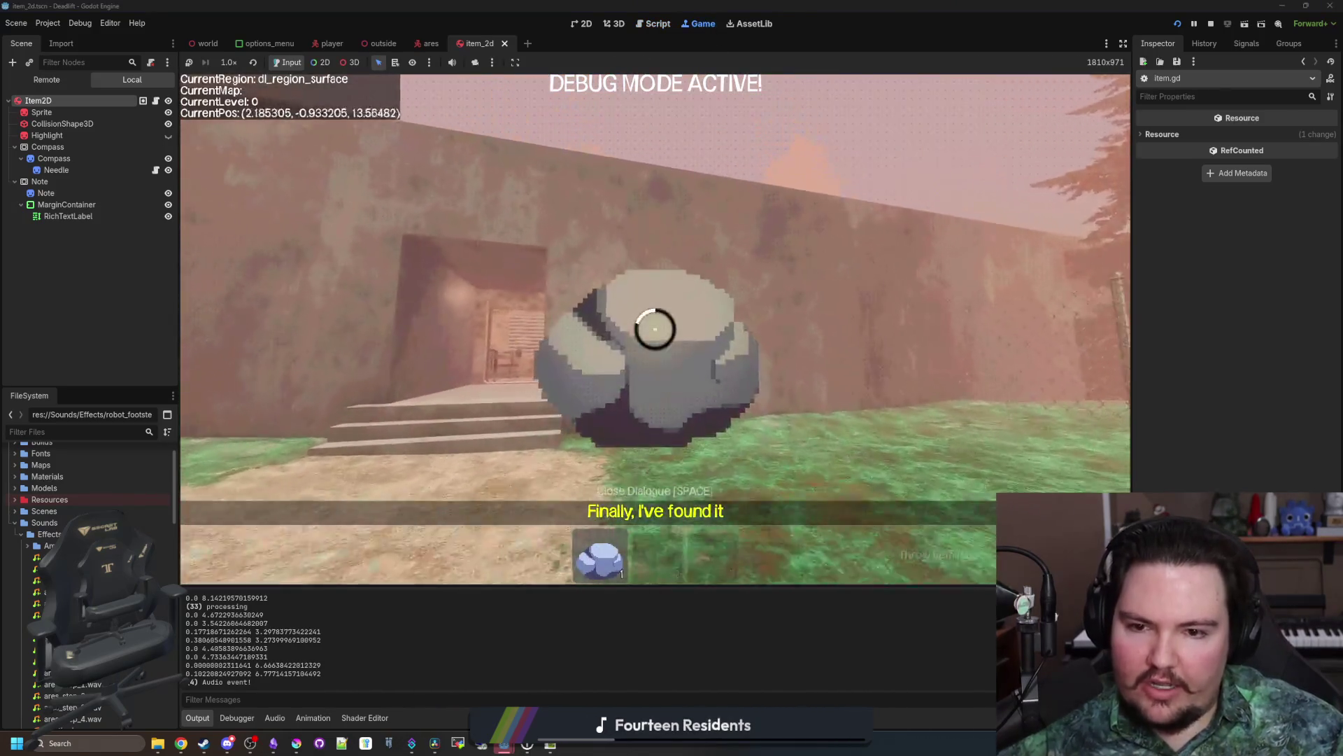
key("w")
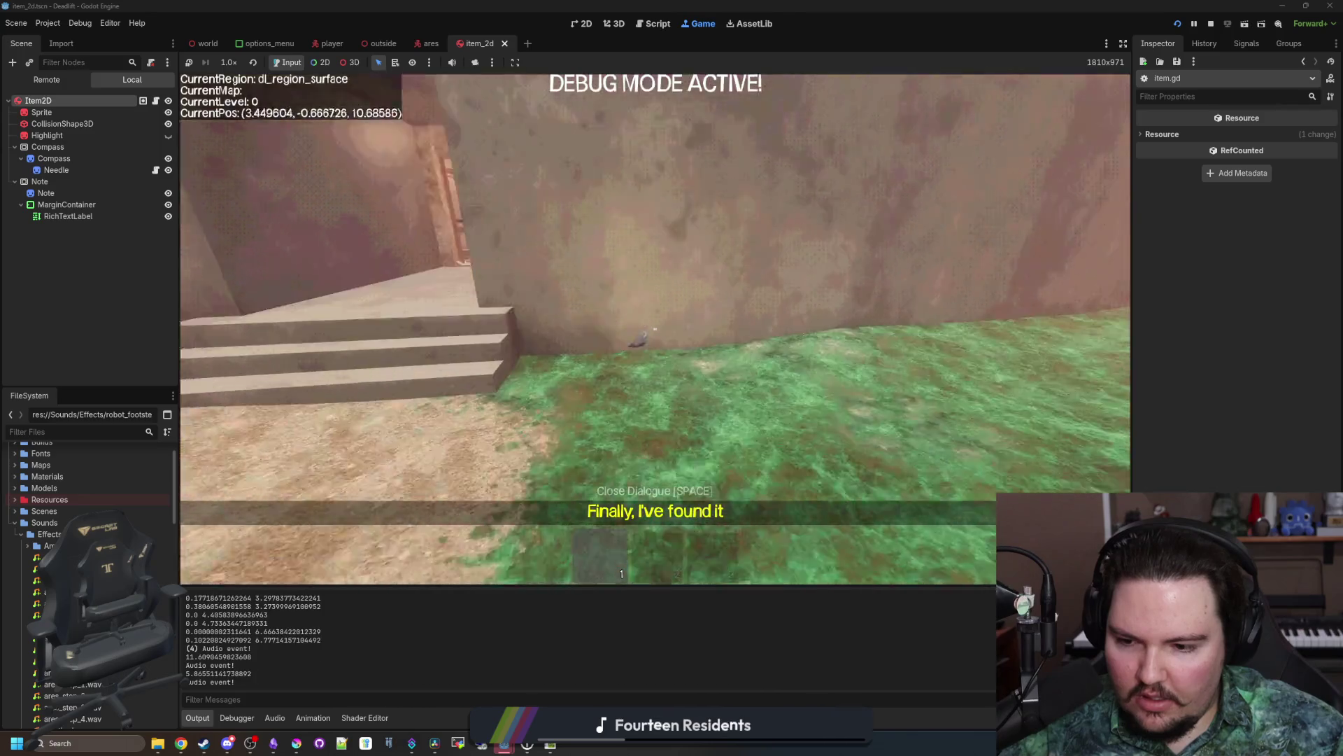
key("e")
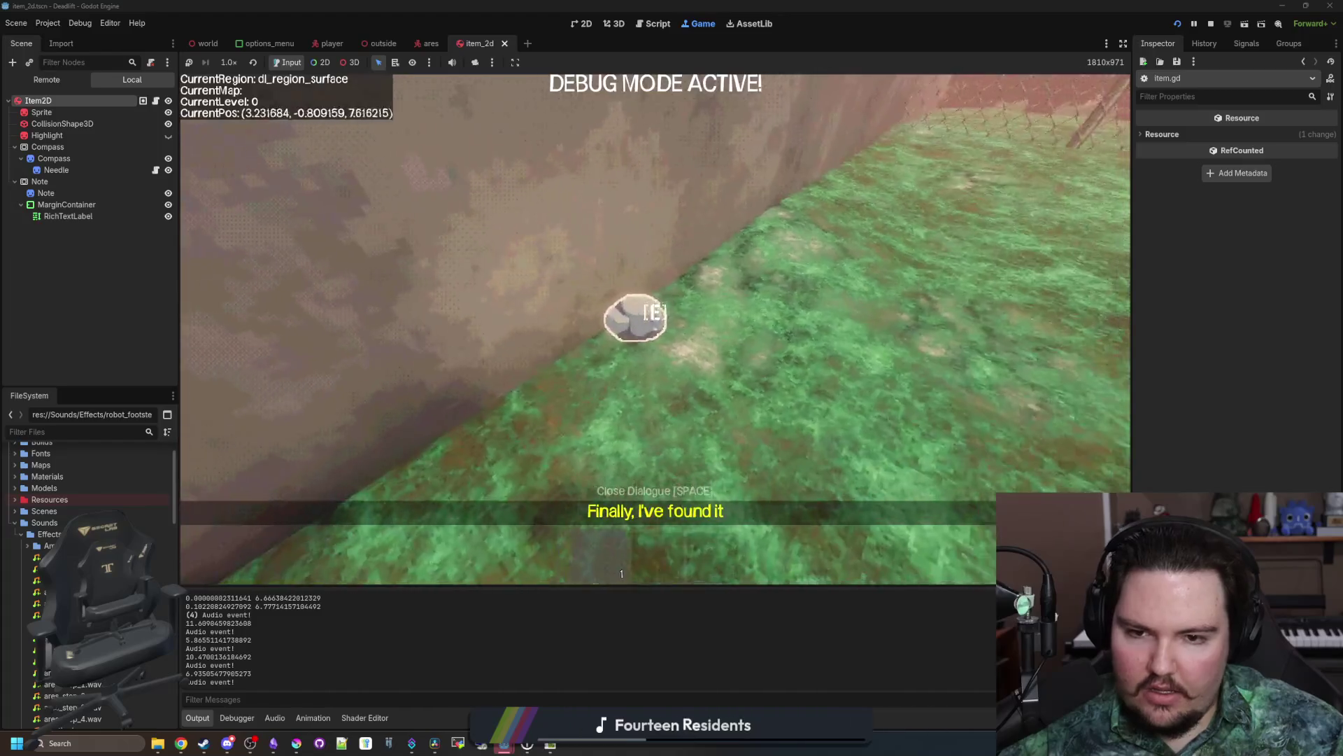
key("e")
key("q")
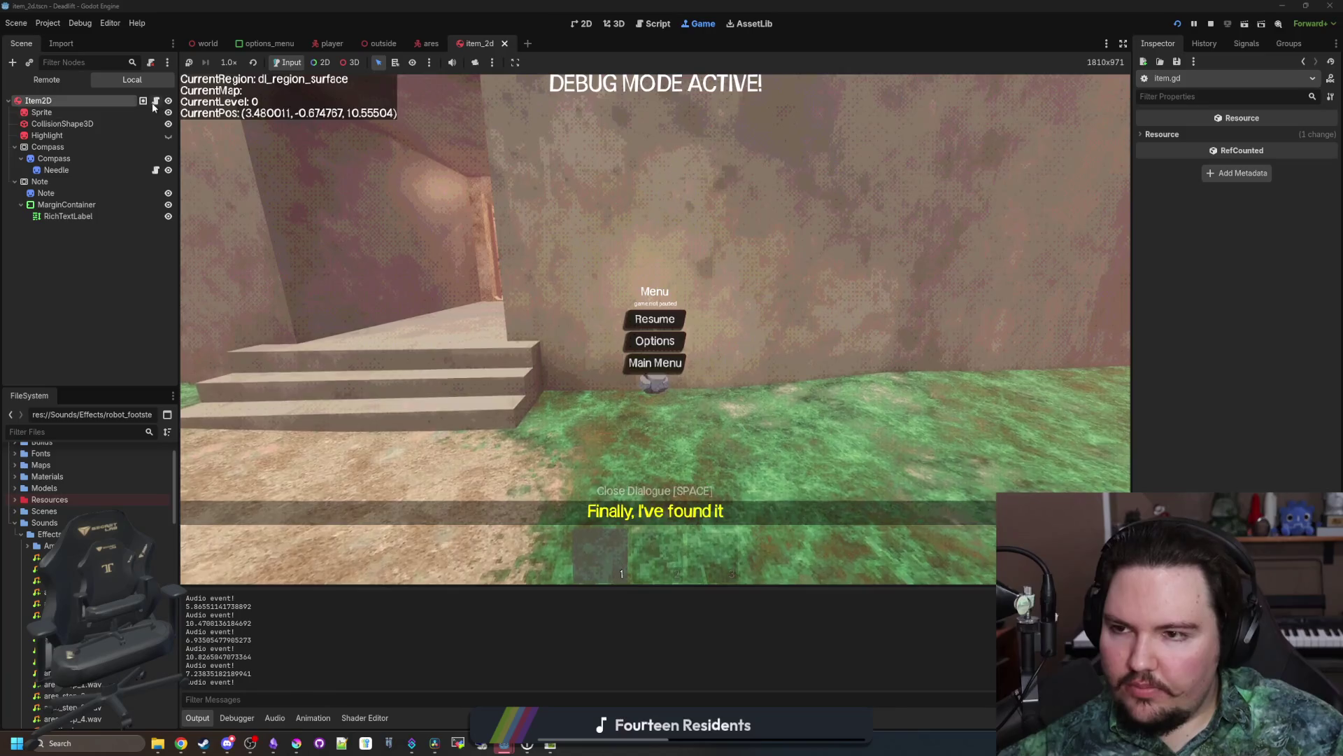
Step: Lower item.gd's loud-hit speed threshold to 10.0
left_click(155, 101)
scroll(652, 348, "down", 10)
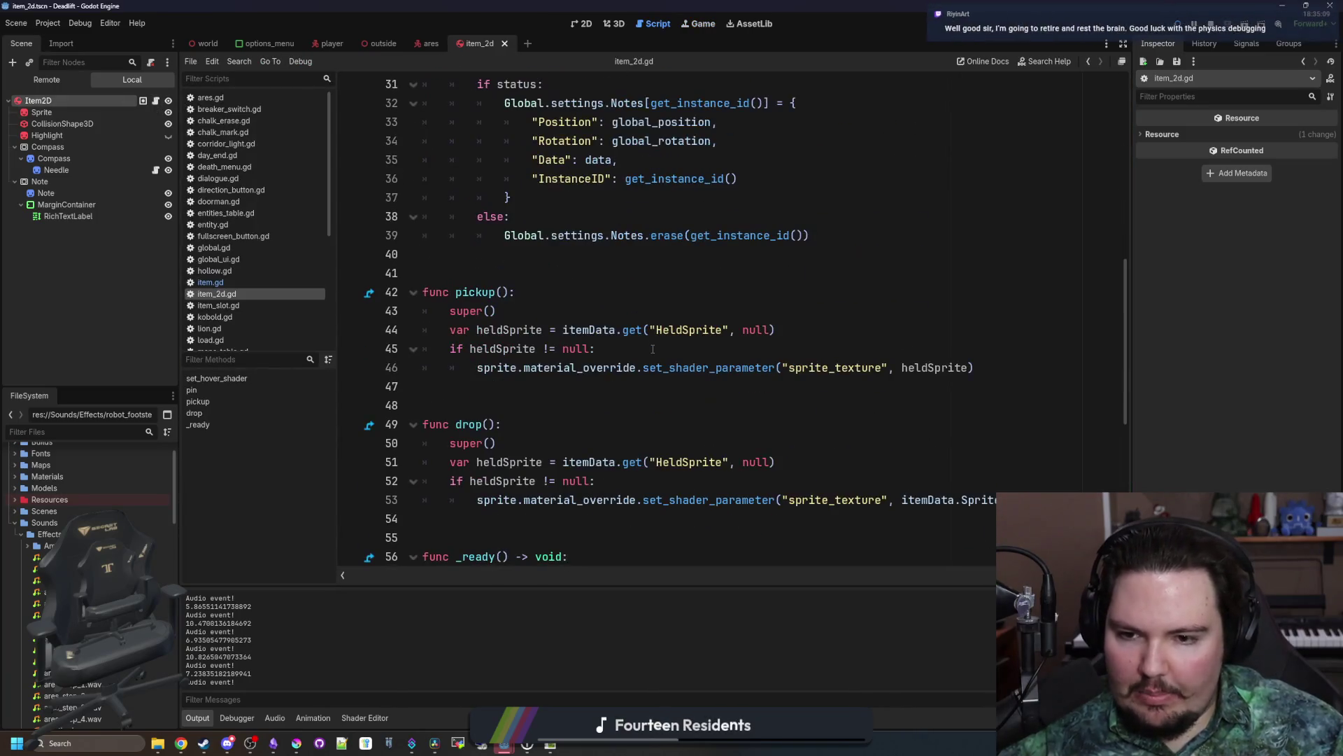
scroll(523, 382, "down", 3)
scroll(521, 257, "up", 7)
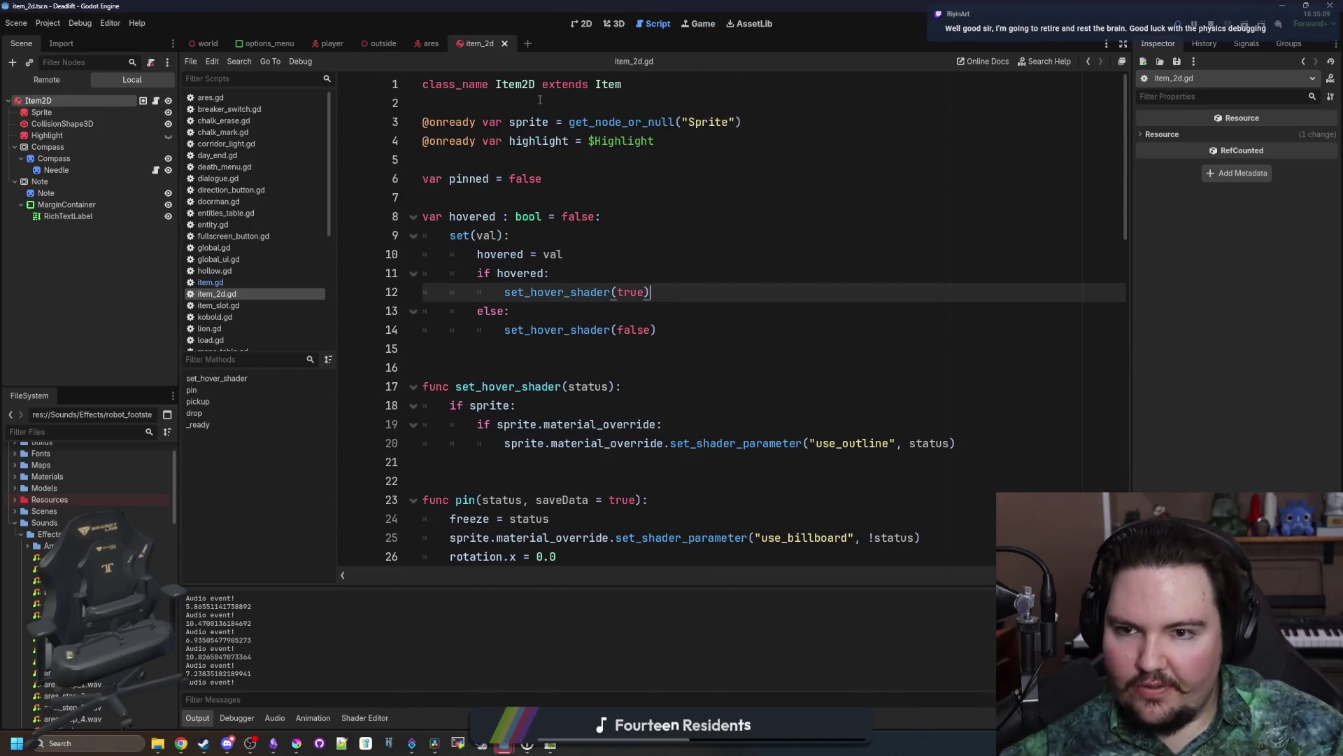
left_click(621, 91, "ctrl")
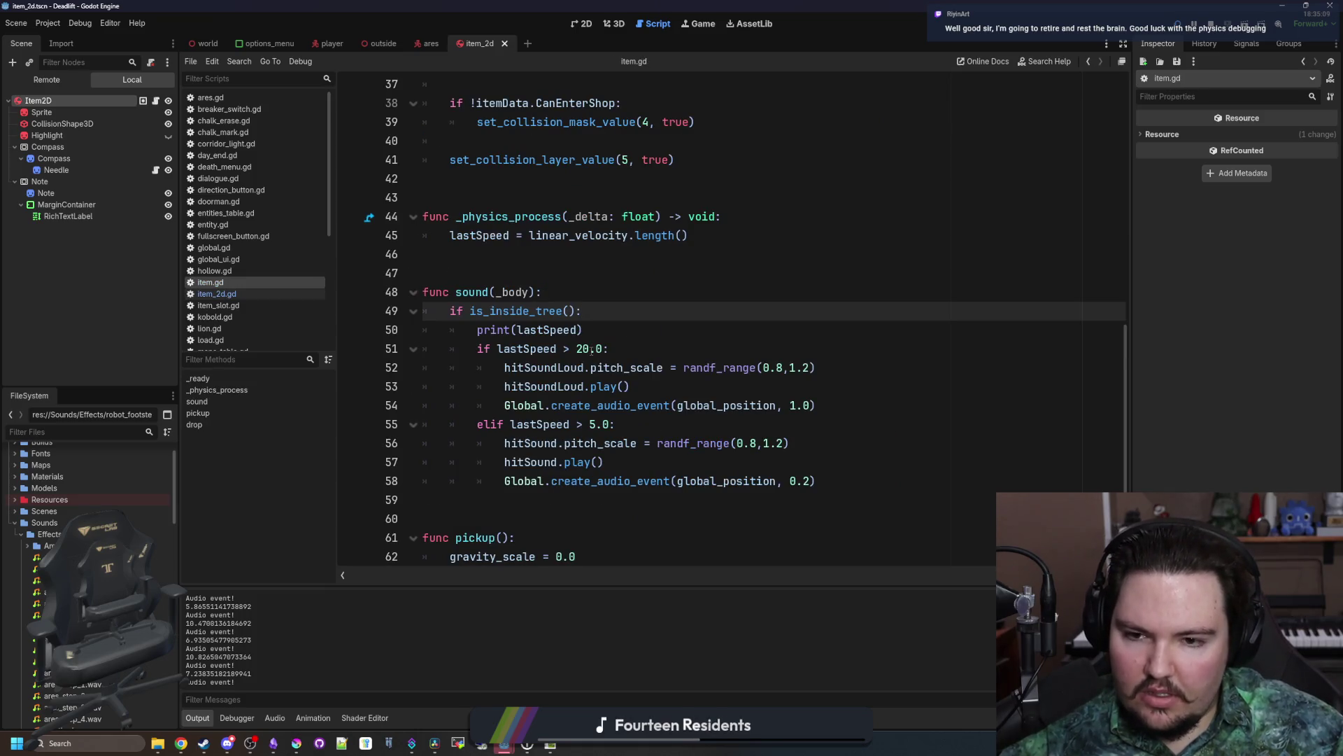
key("BackSpace")
key("BackSpace")
type("10")
left_click(613, 335)
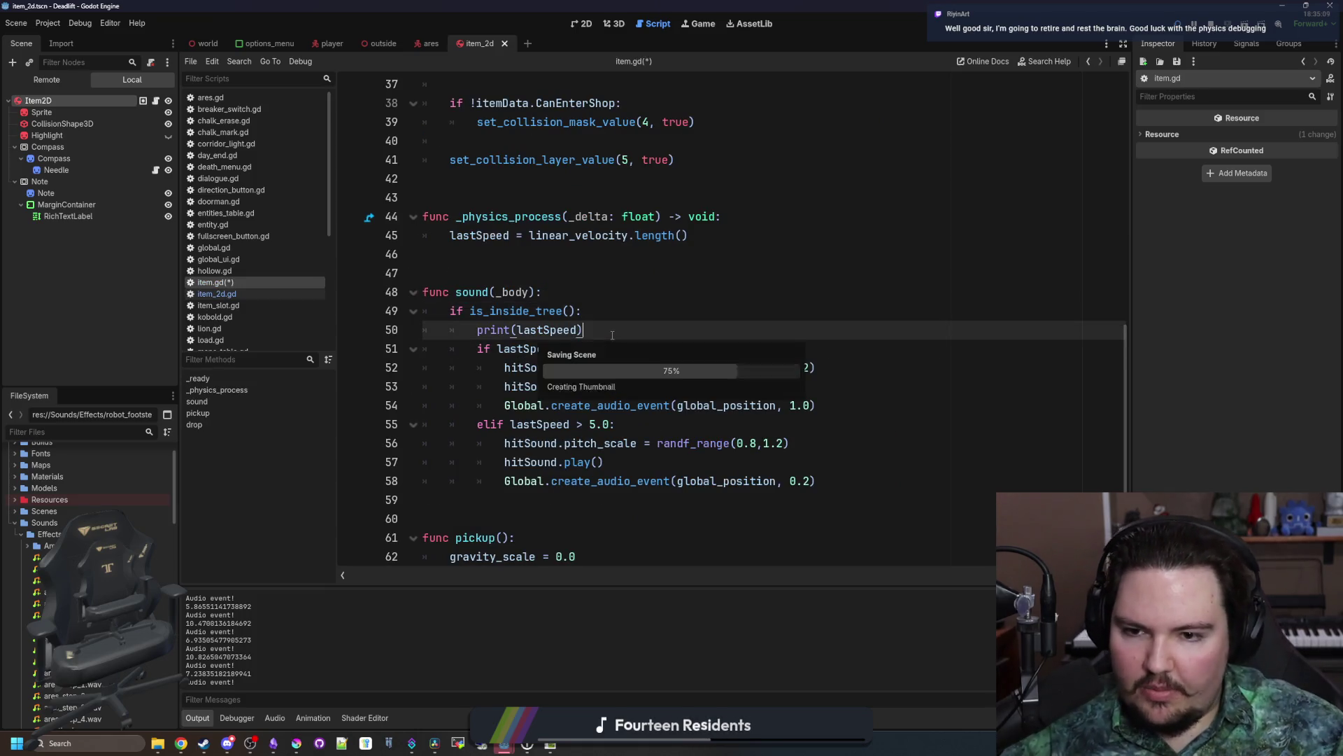
Step: Back in the game, toss the rock, carry it to the wall, drop it on the grass, and enter the doorway
left_click(700, 28)
key("Escape")
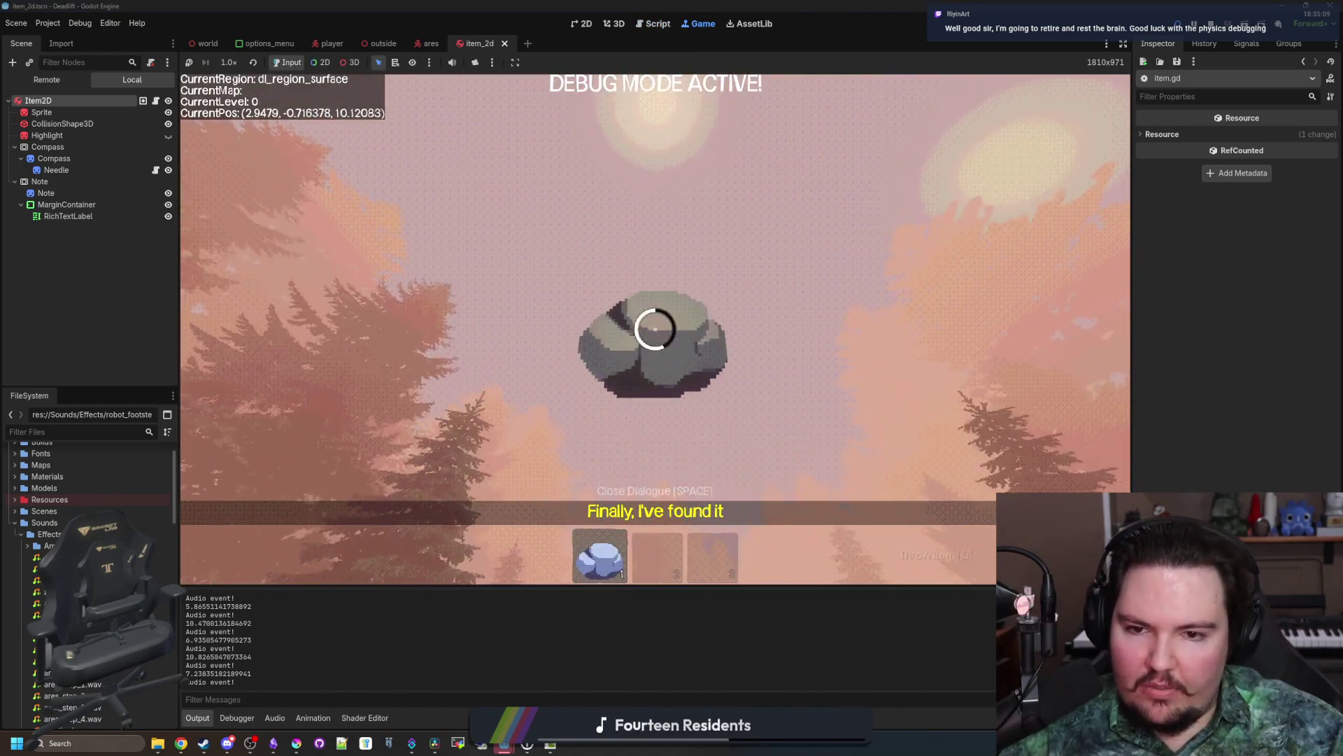
left_click(655, 329)
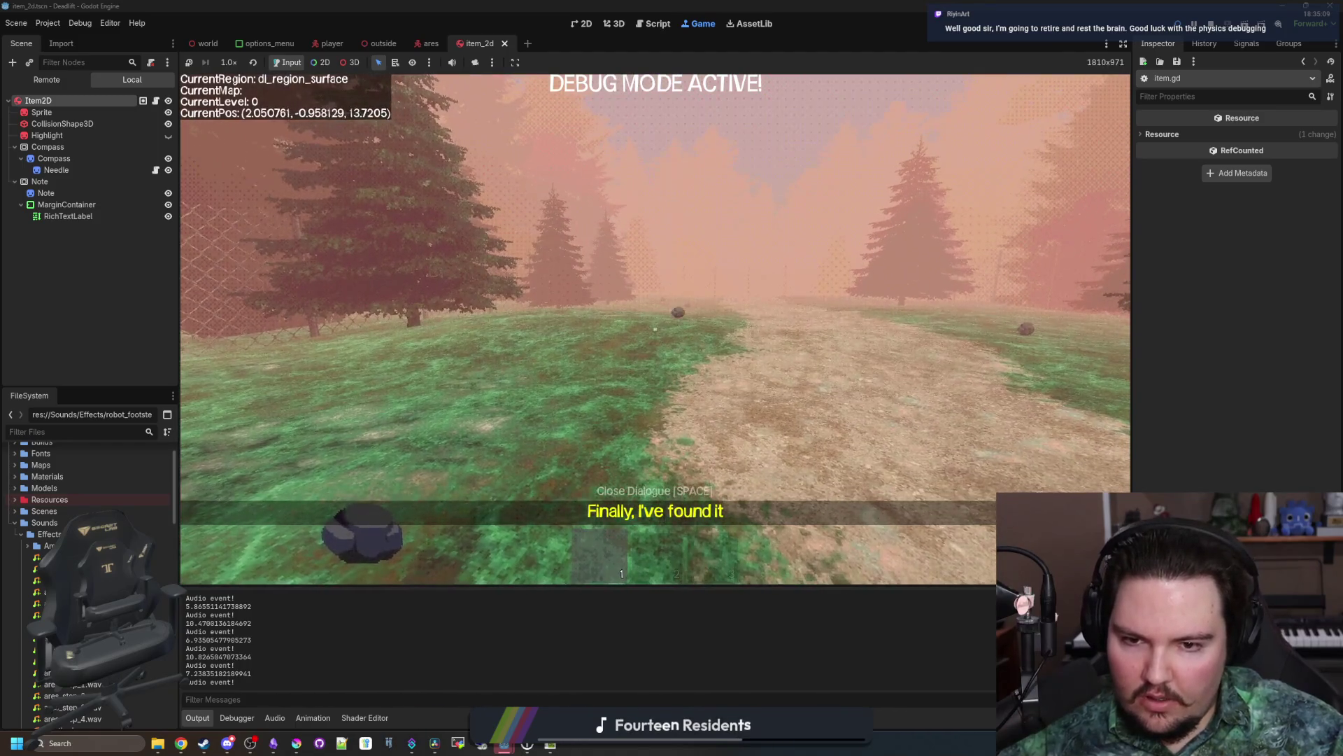
key("w")
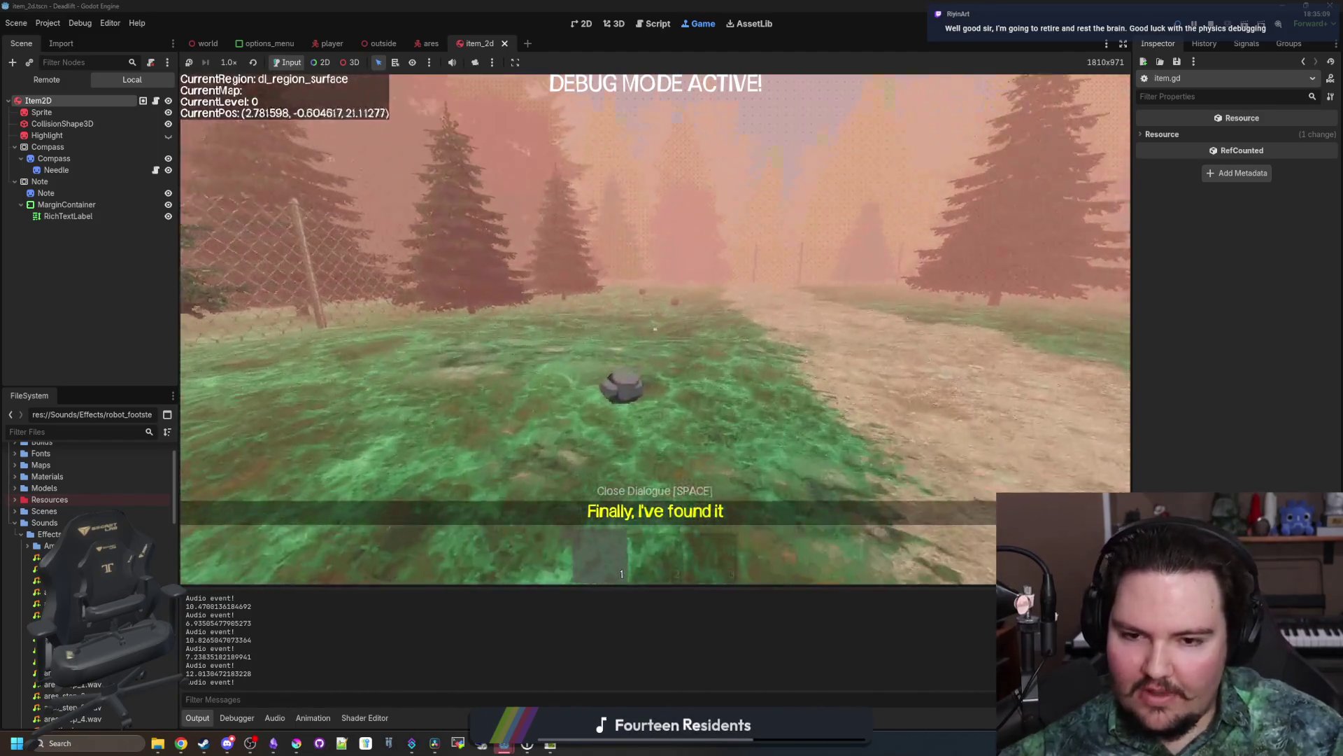
left_click(655, 329)
key("w")
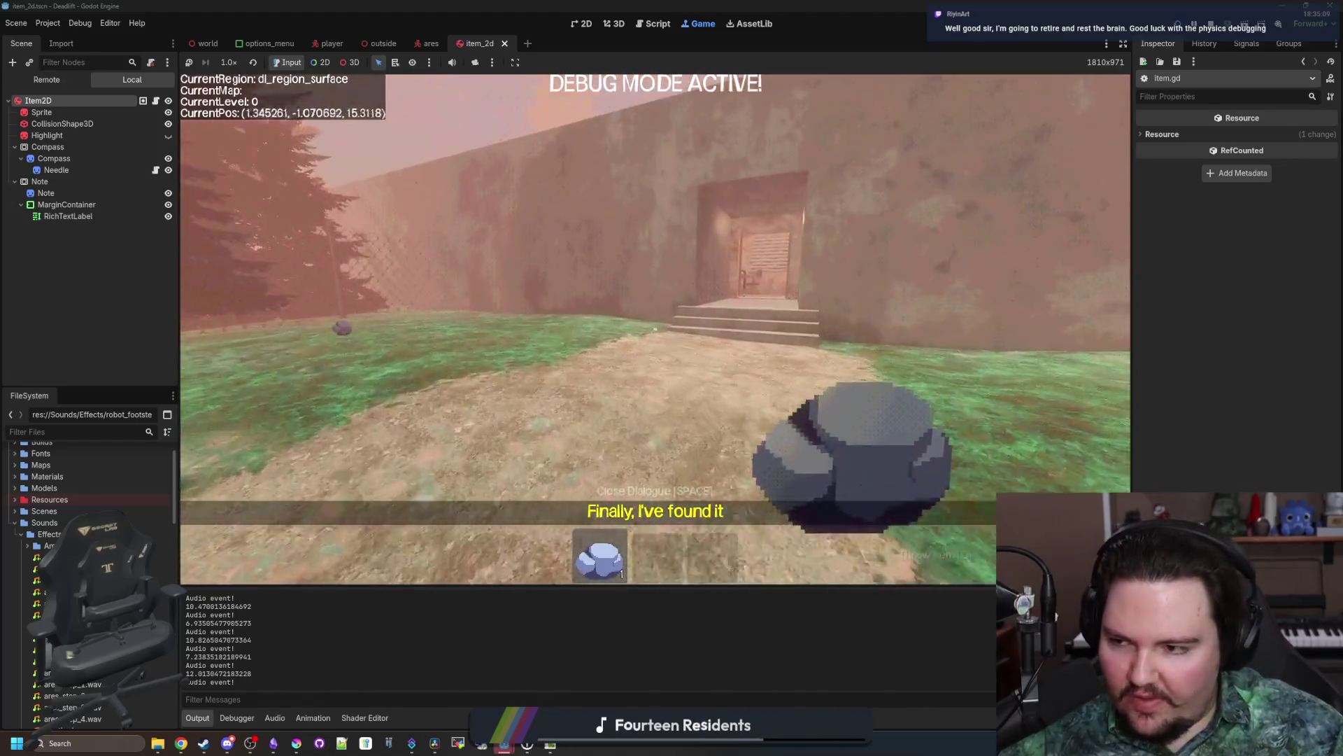
key("w")
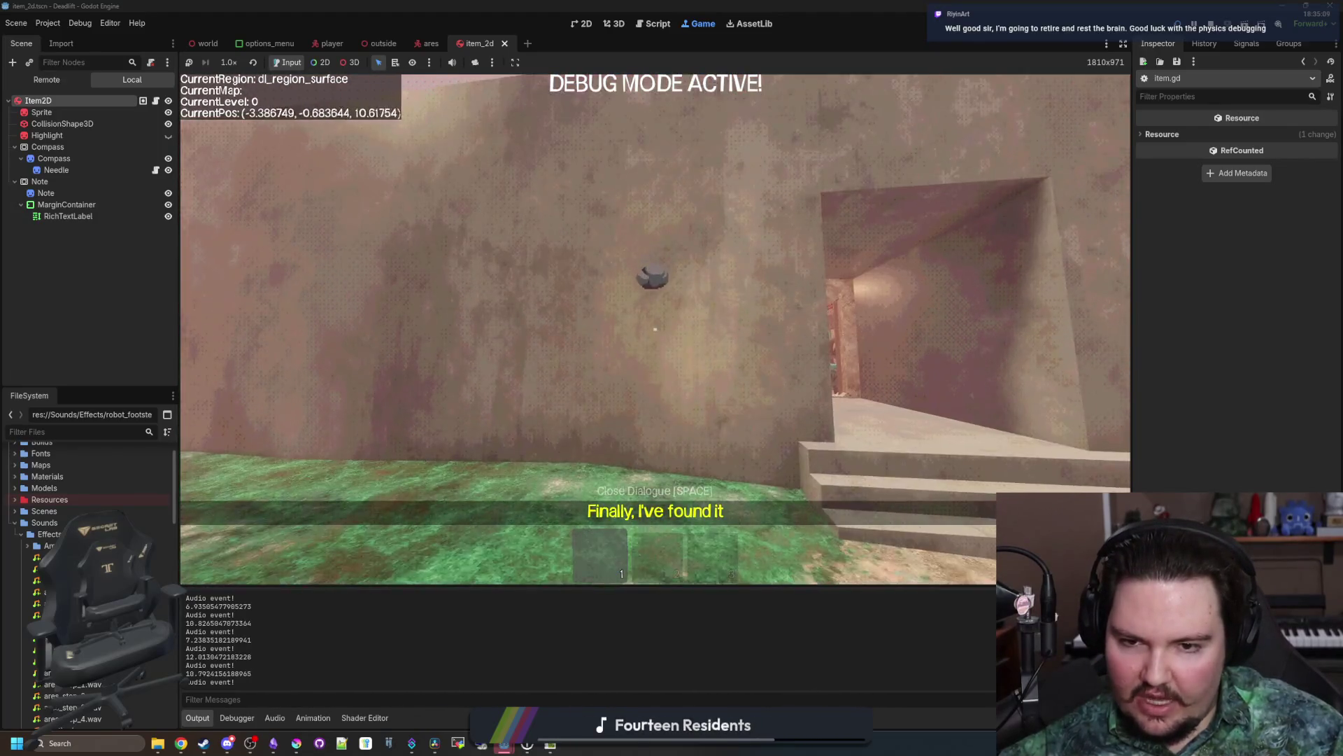
key("w")
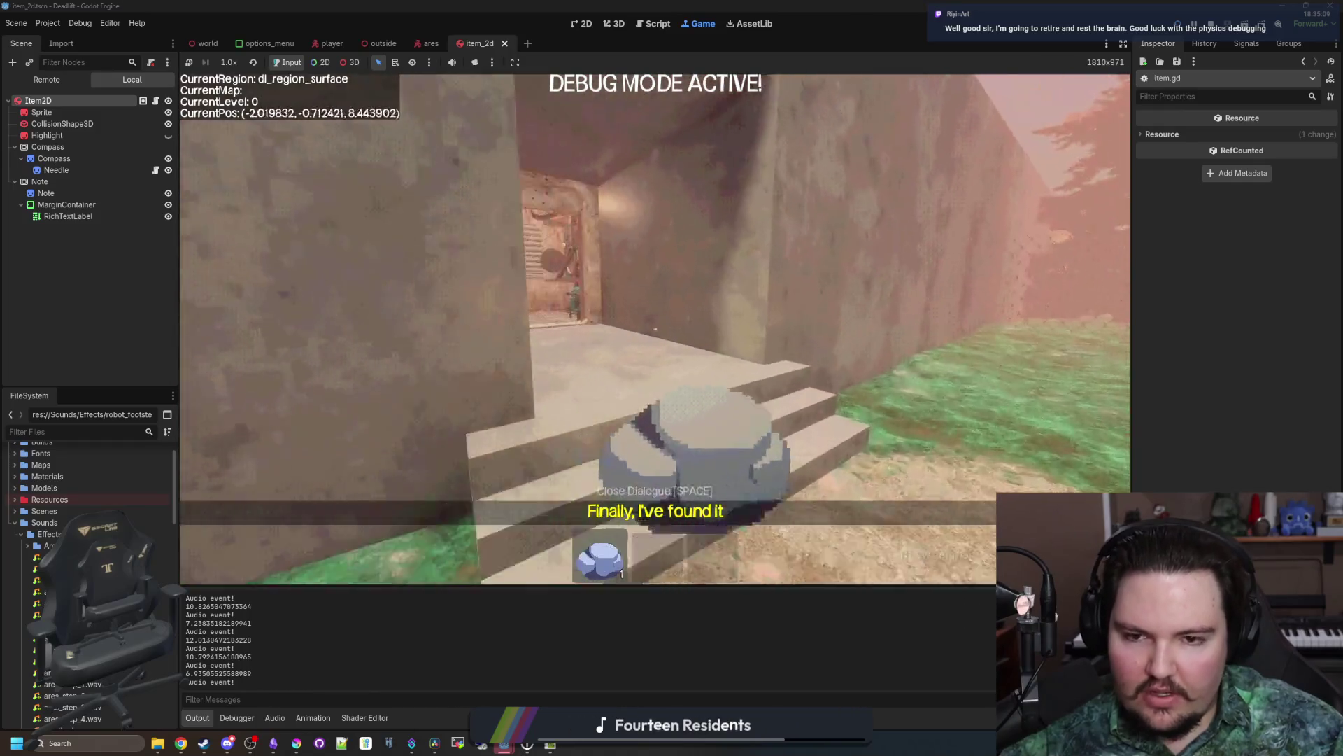
Step: Pick the rock back up and set it down on the workbench table
key("w")
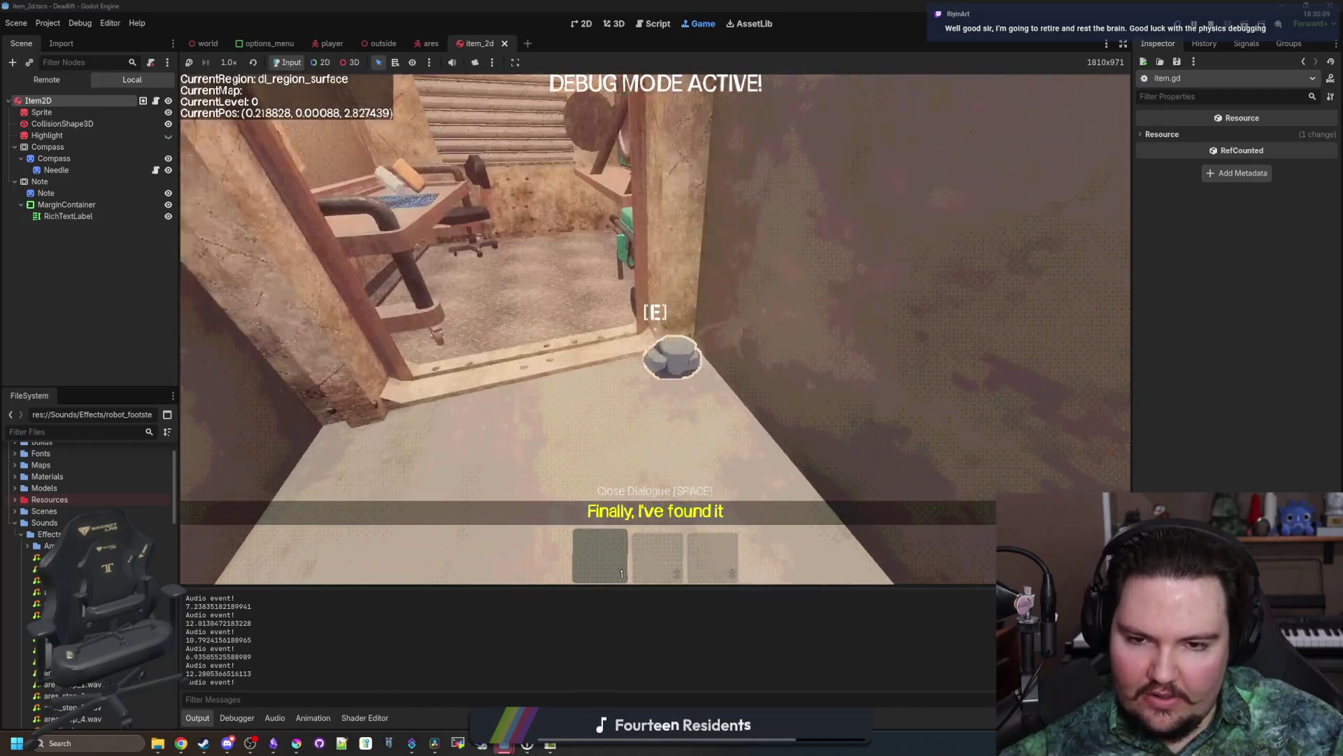
key("e")
key("w")
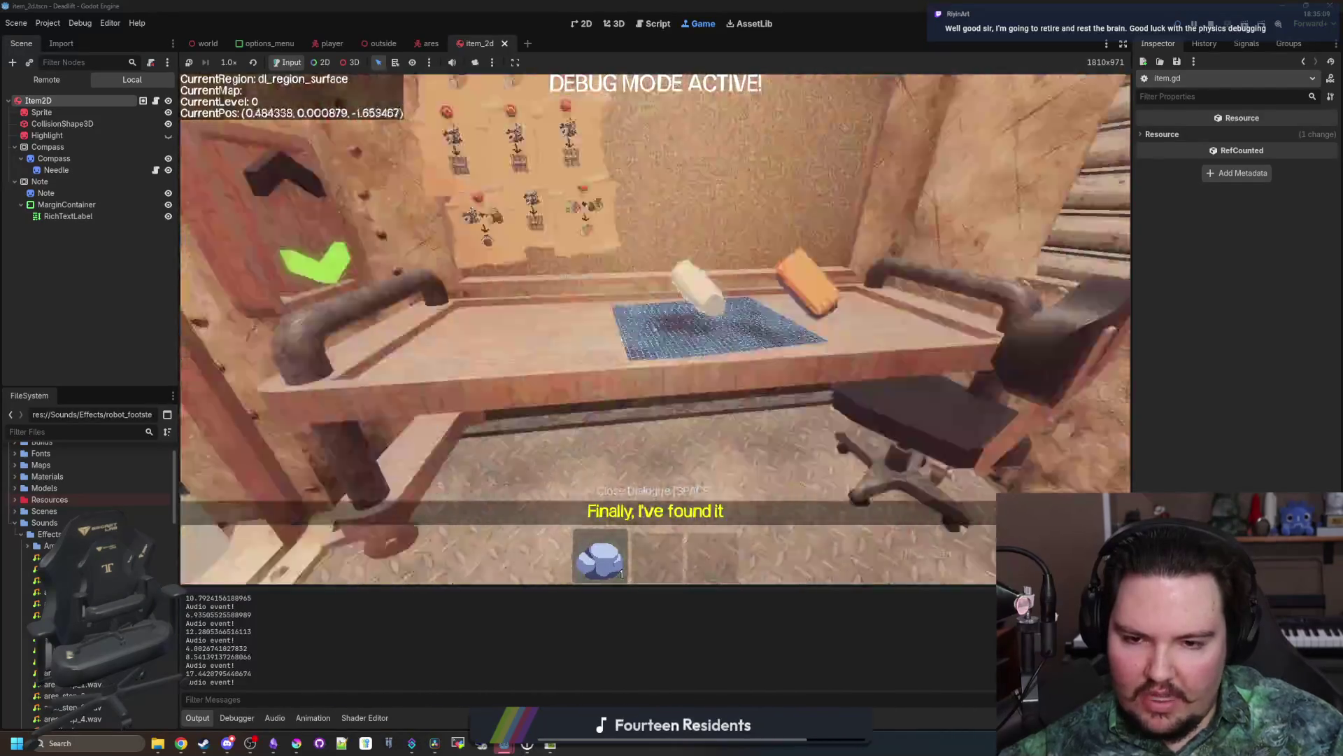
key("w")
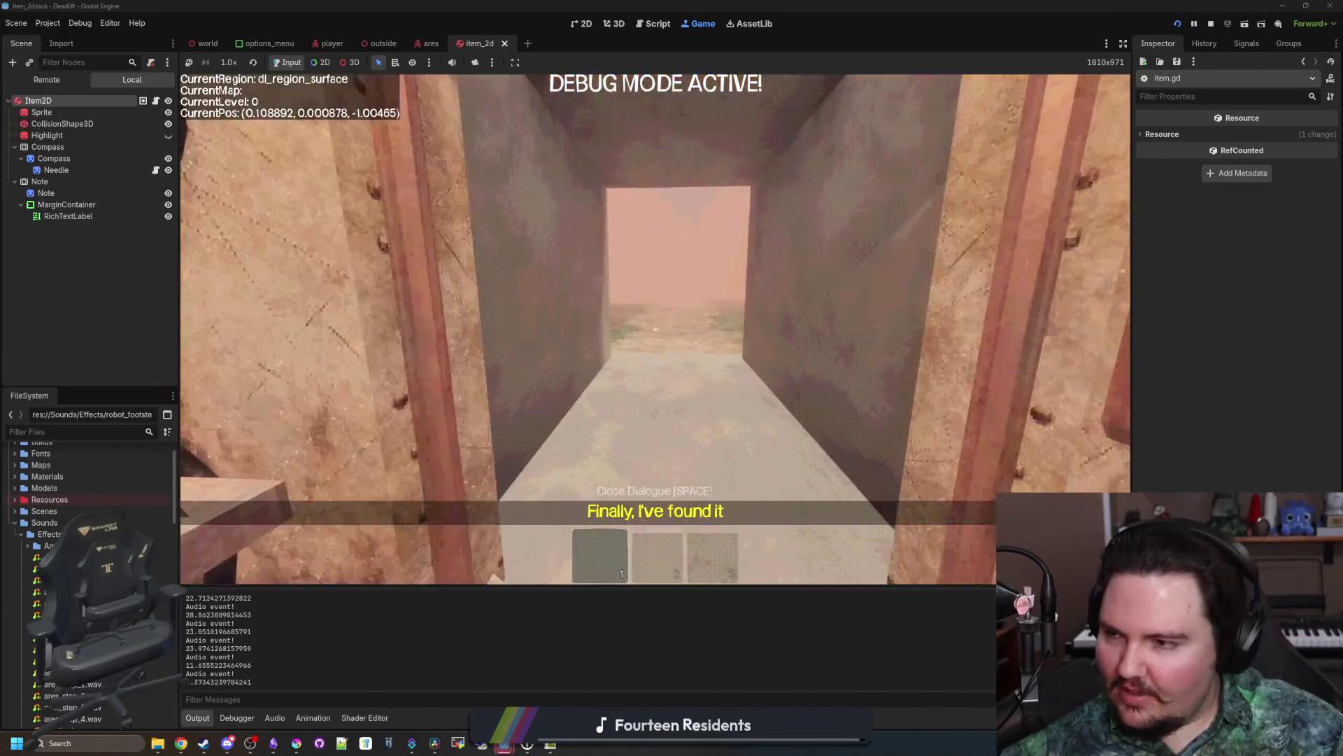
key("w")
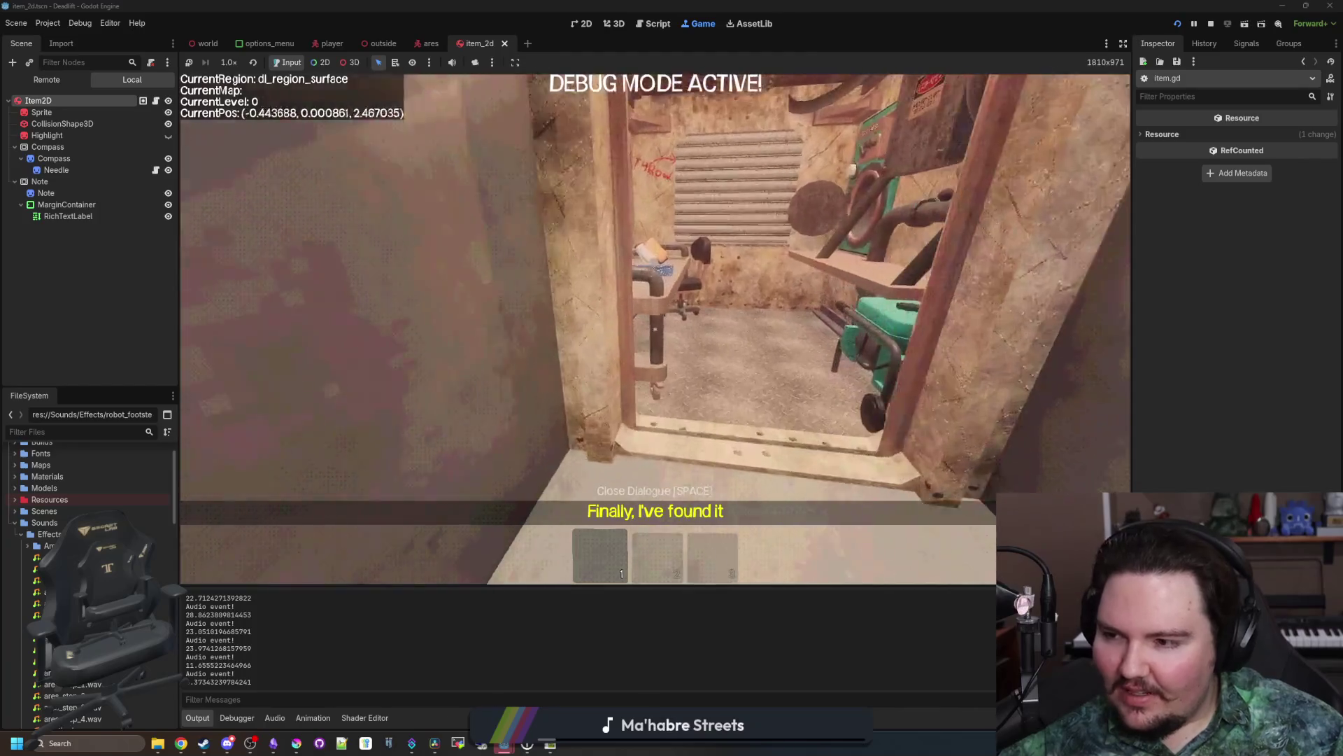
key("e")
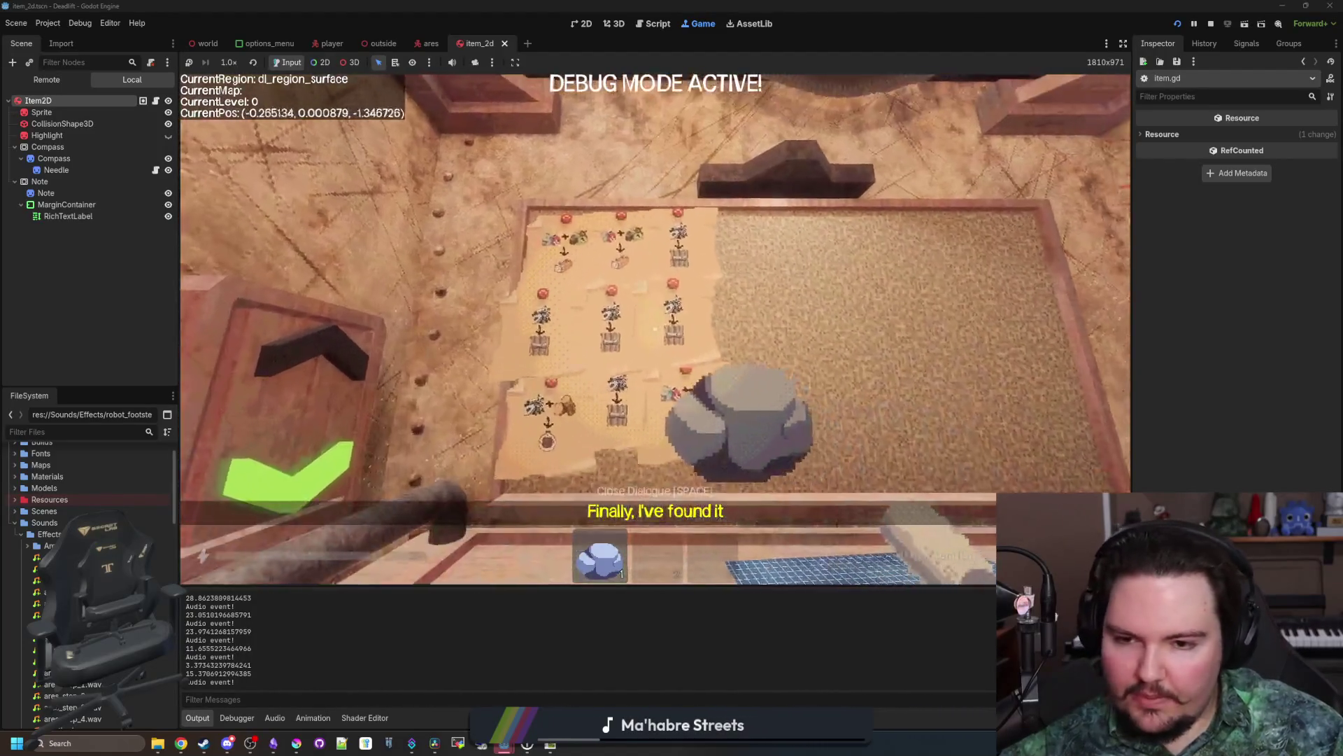
key("q")
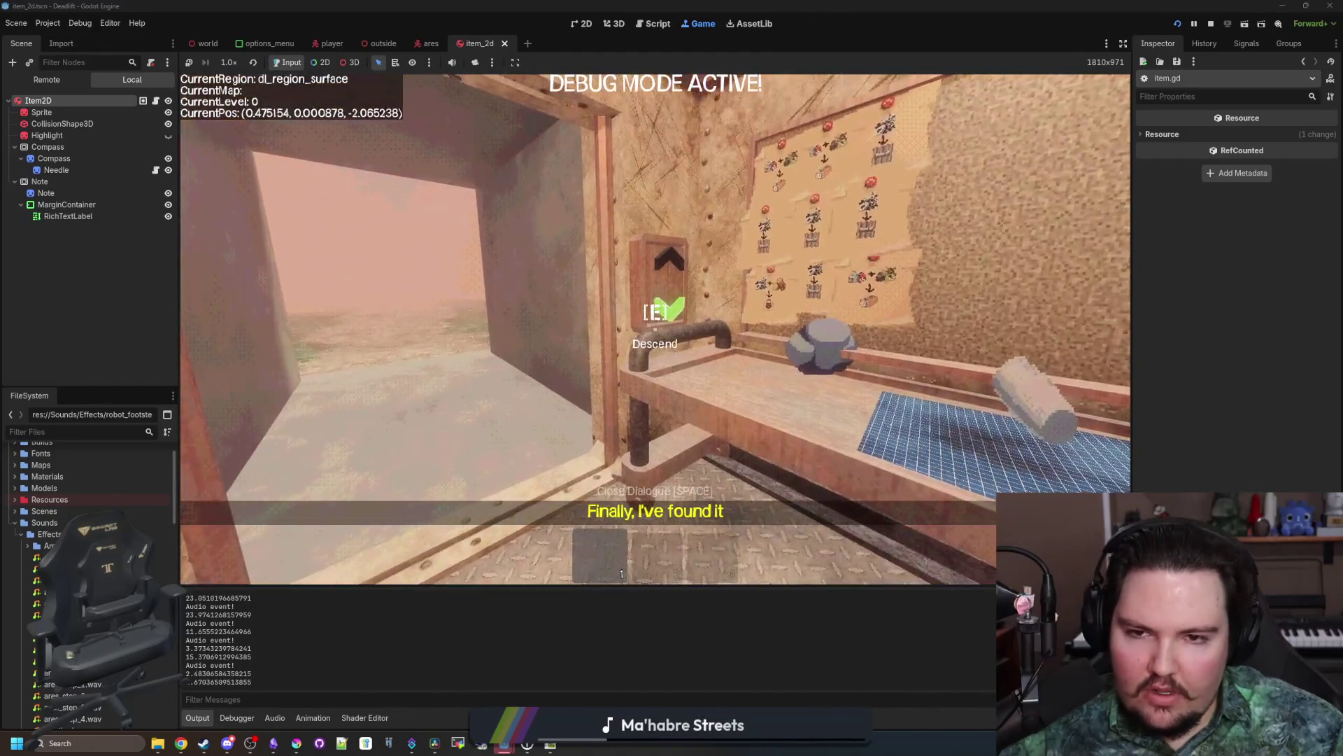
Step: Descend to level 1 and walk through the breakroom corridors toward a rock
key("e")
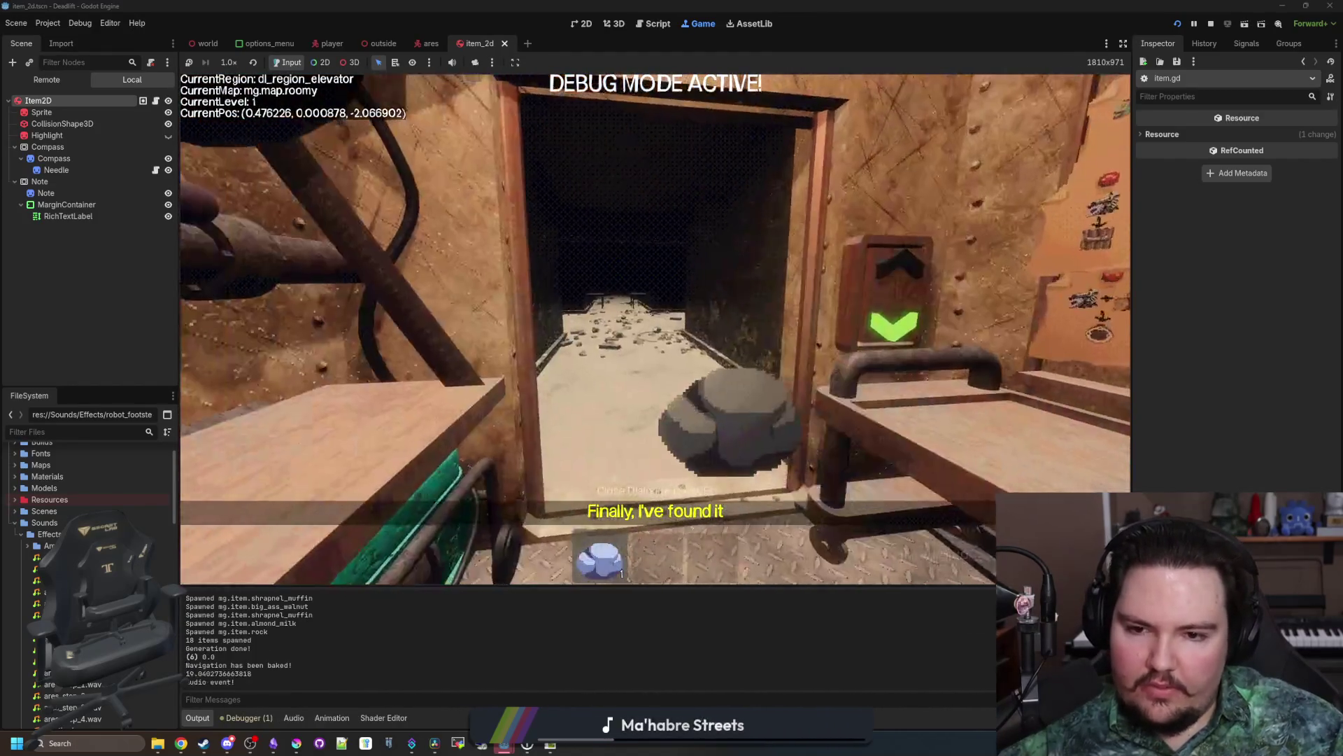
key("w")
key("2")
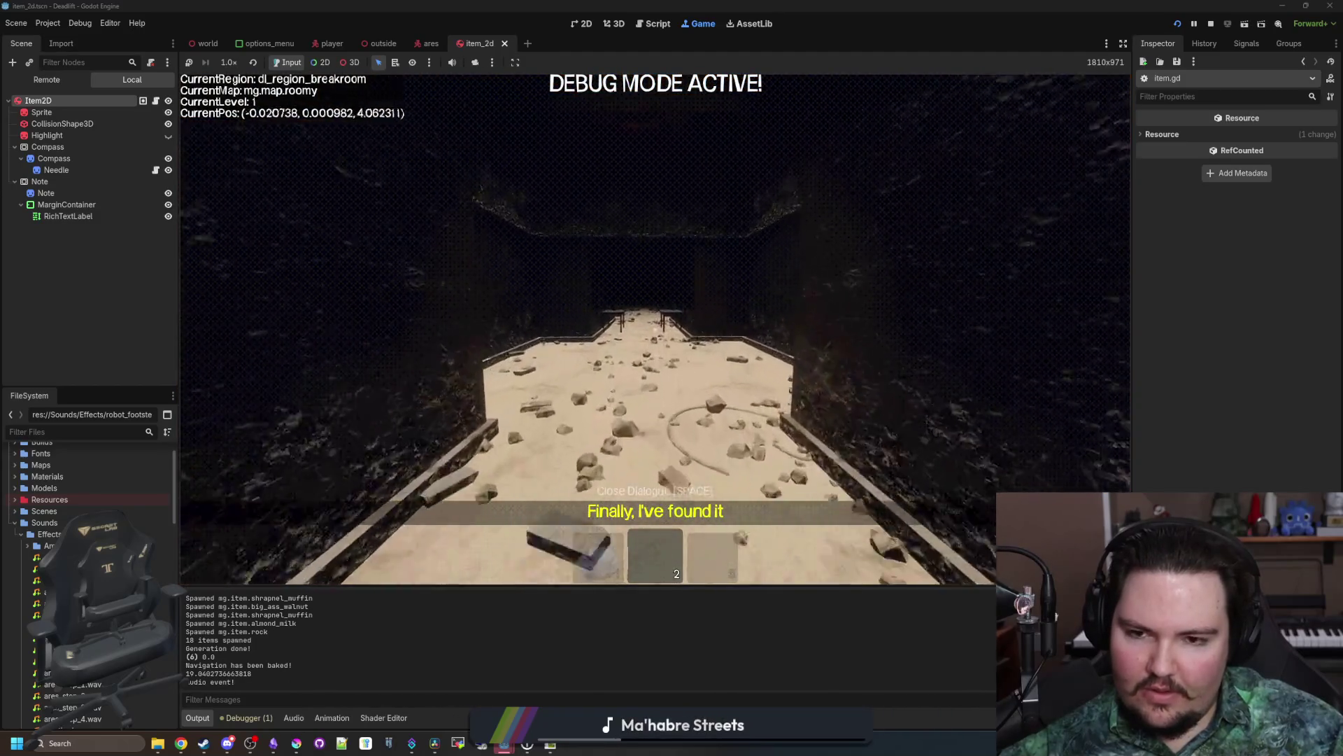
key("w")
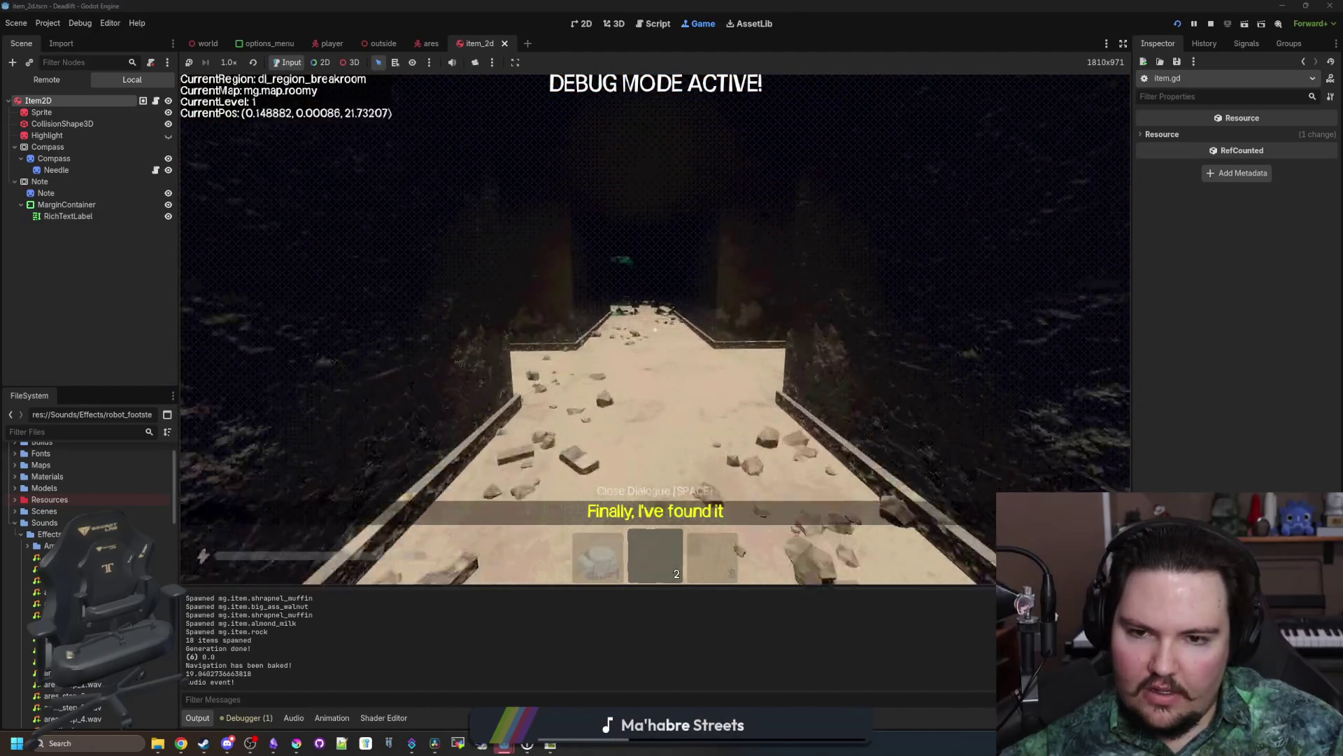
key("w")
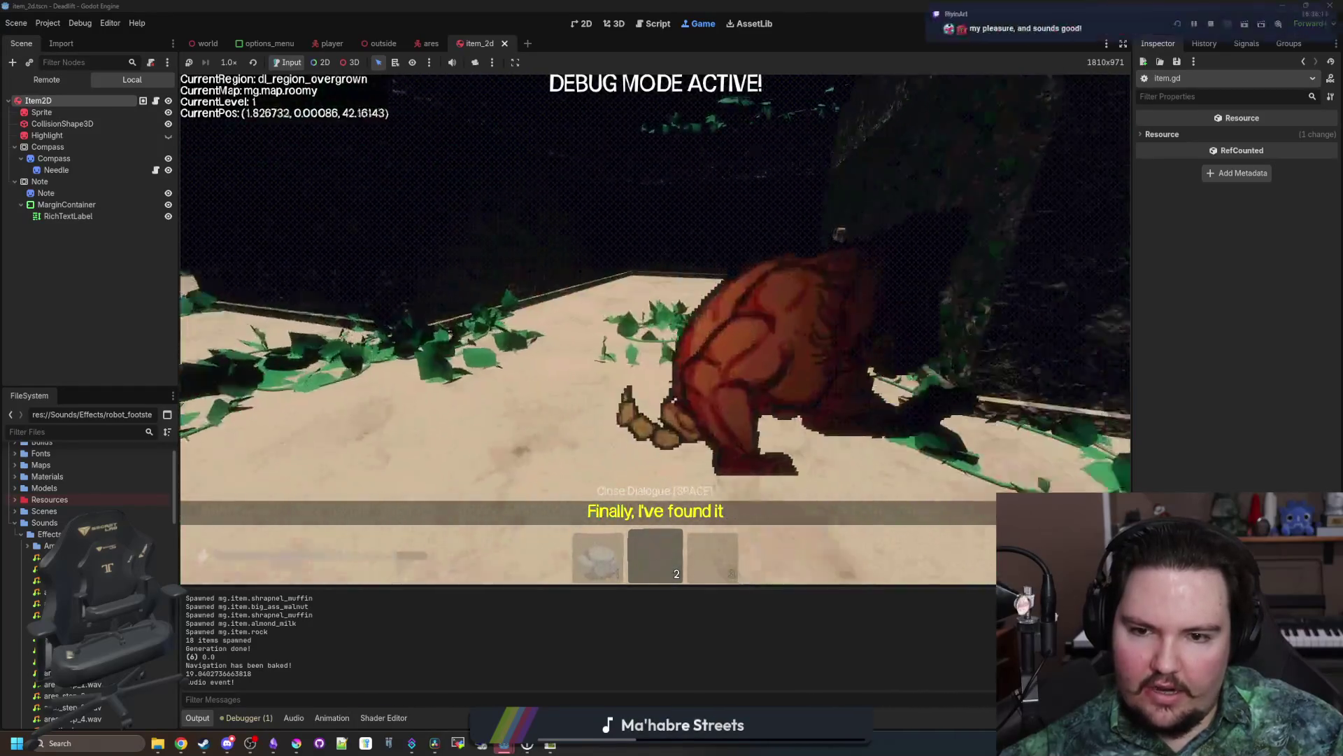
key("s")
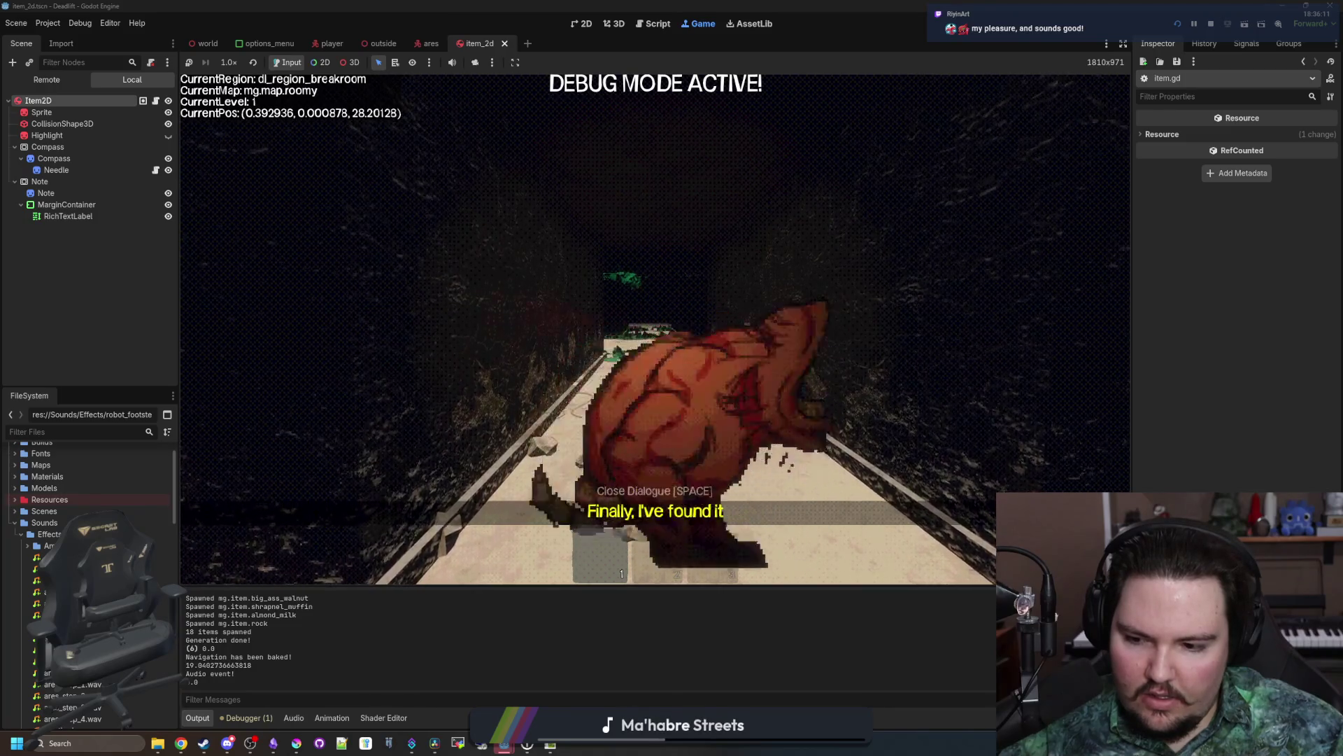
key("w")
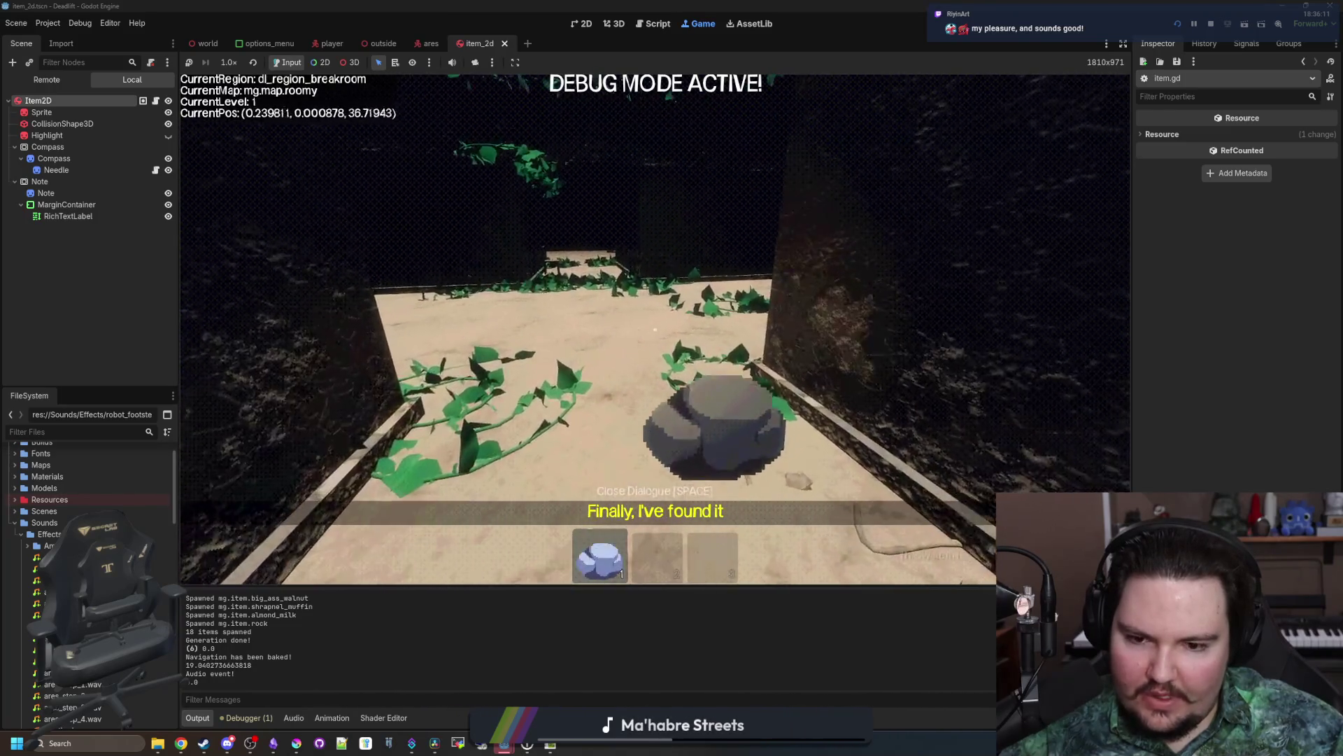
key("2")
key("w")
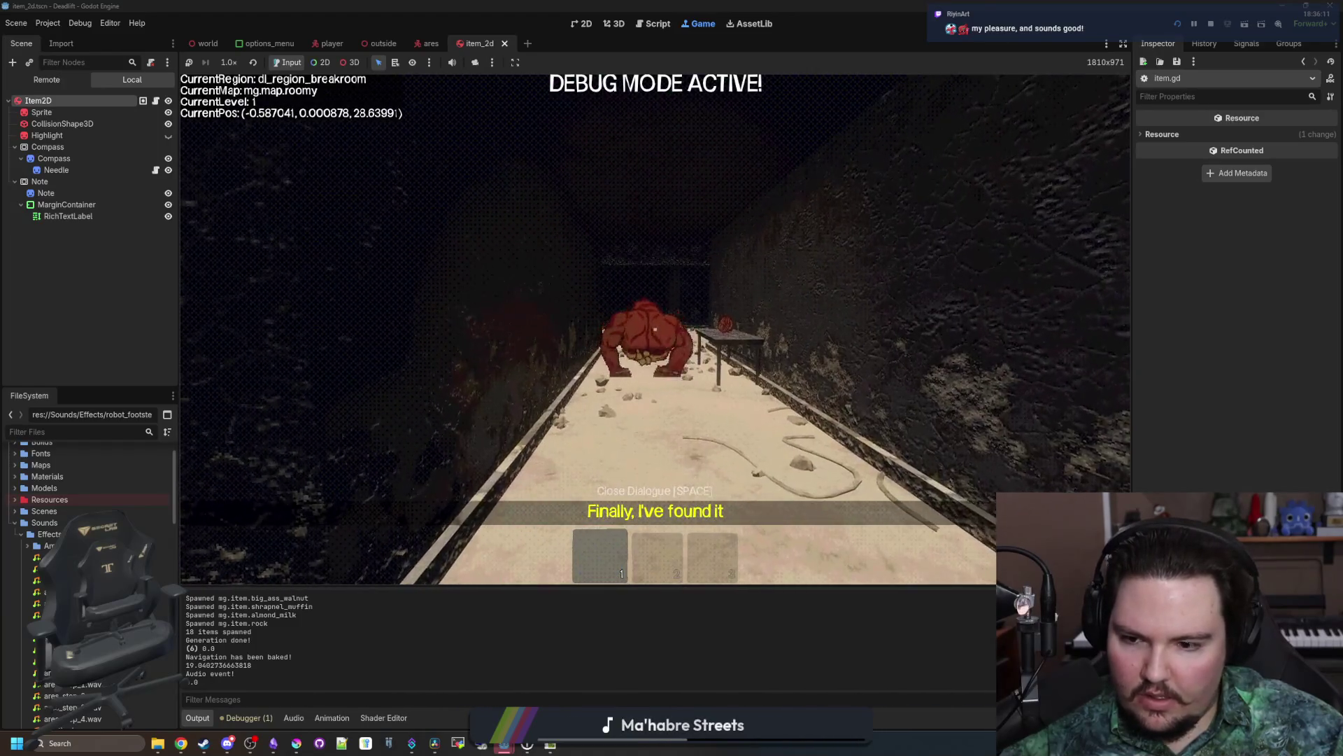
key("w")
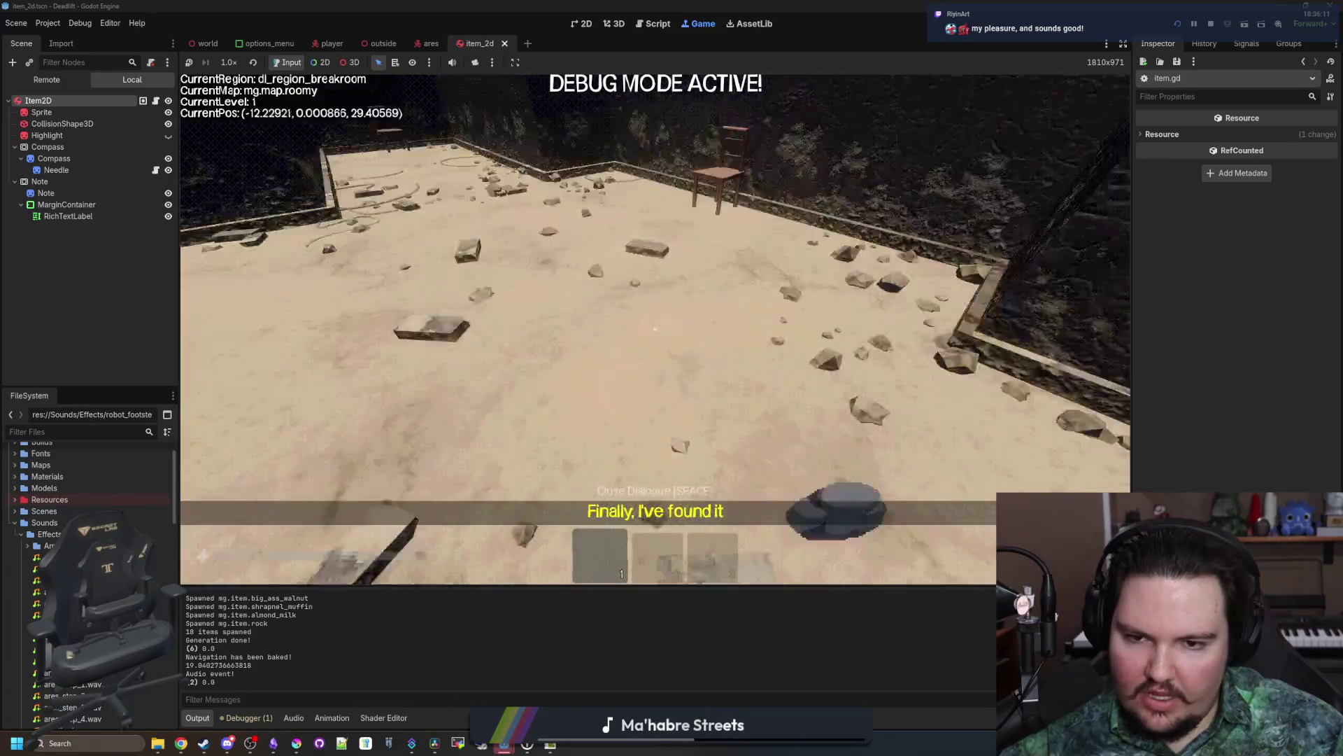
Step: Pick up the rock, throw it against the wall, approach the red monster, then throw it forward
key("e")
key("w")
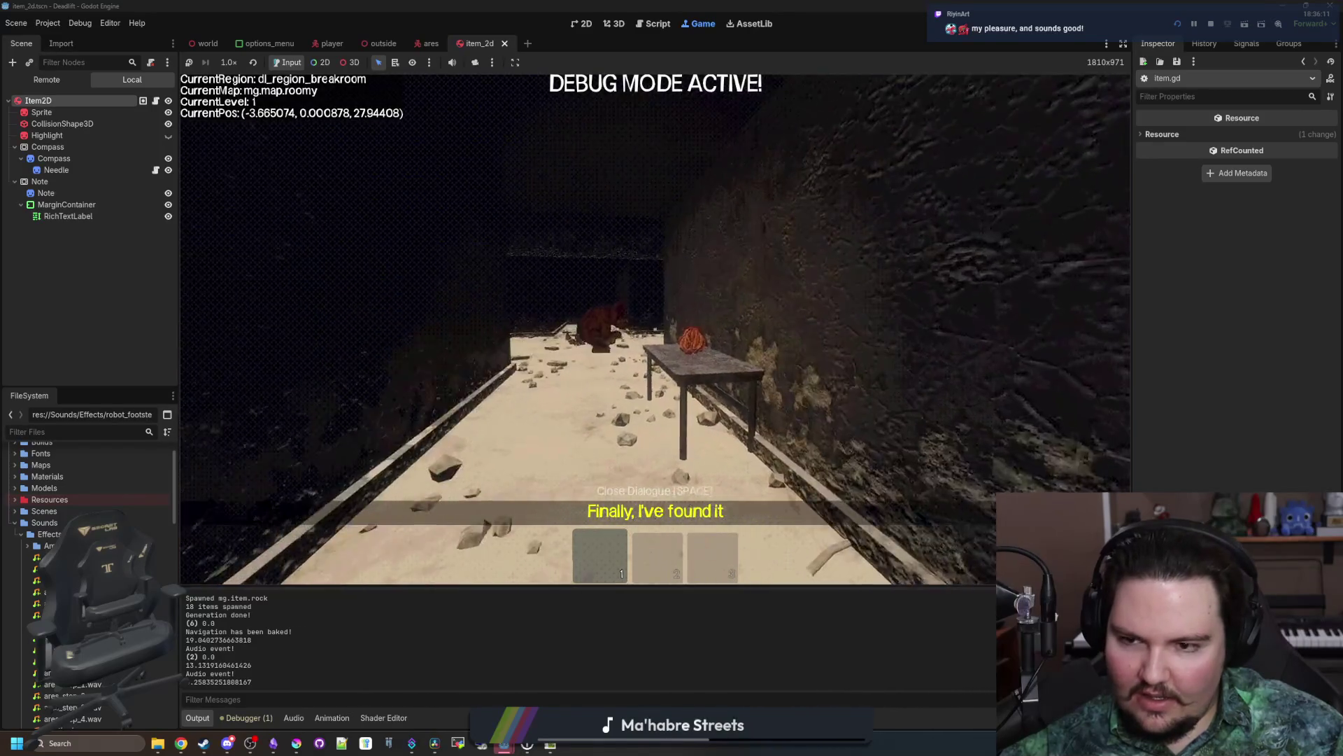
key("w")
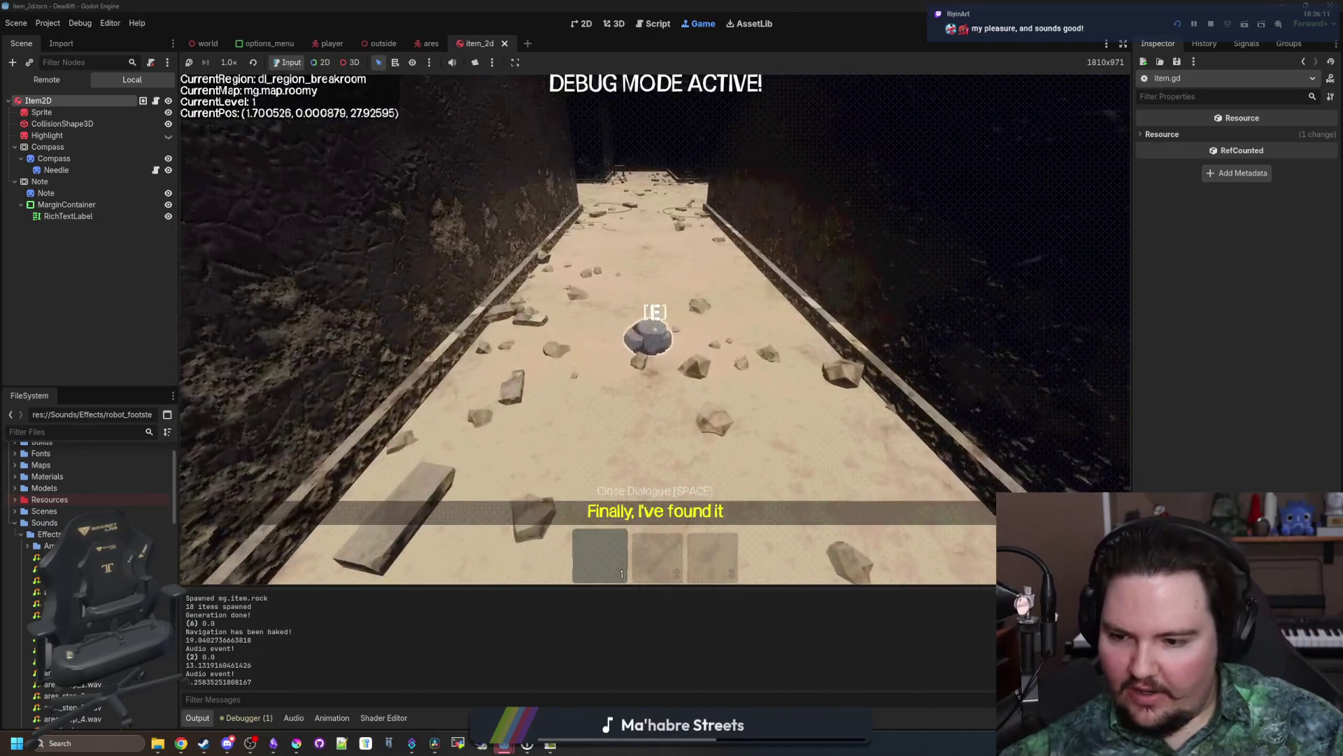
key("e")
key("q")
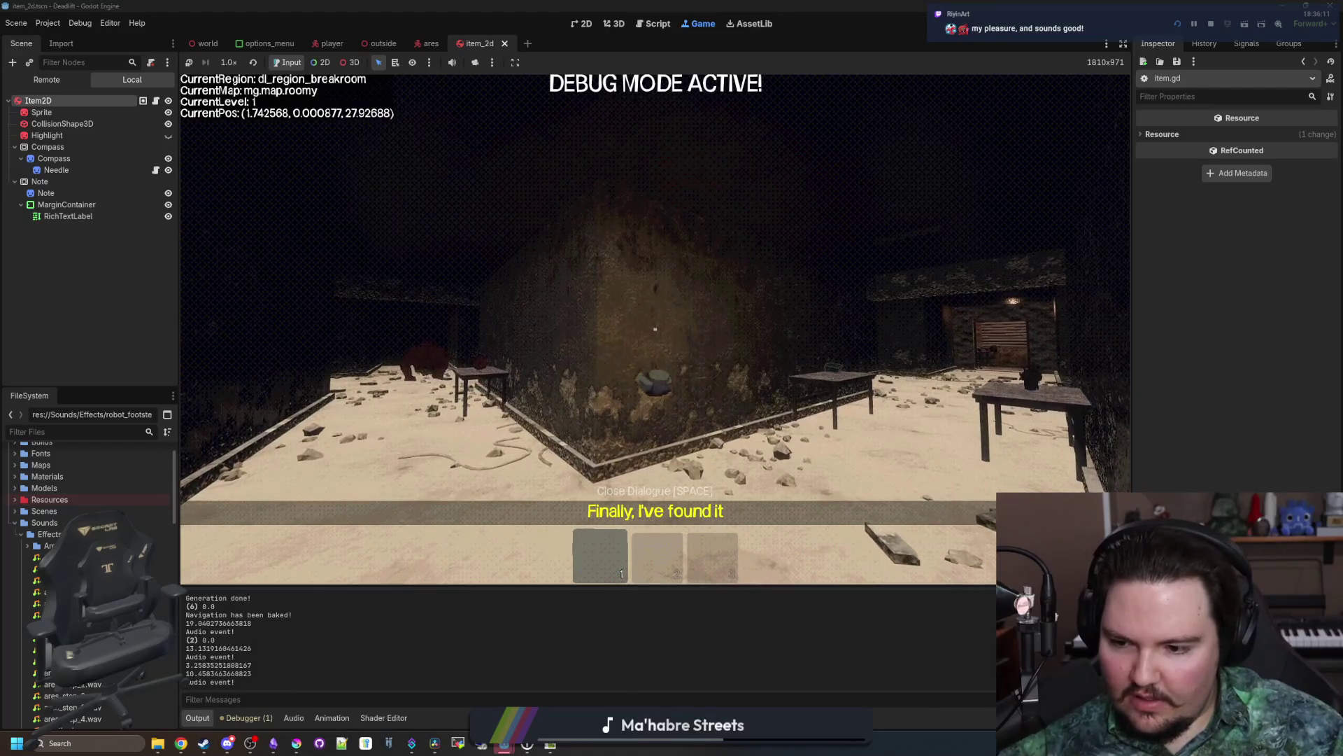
key("e")
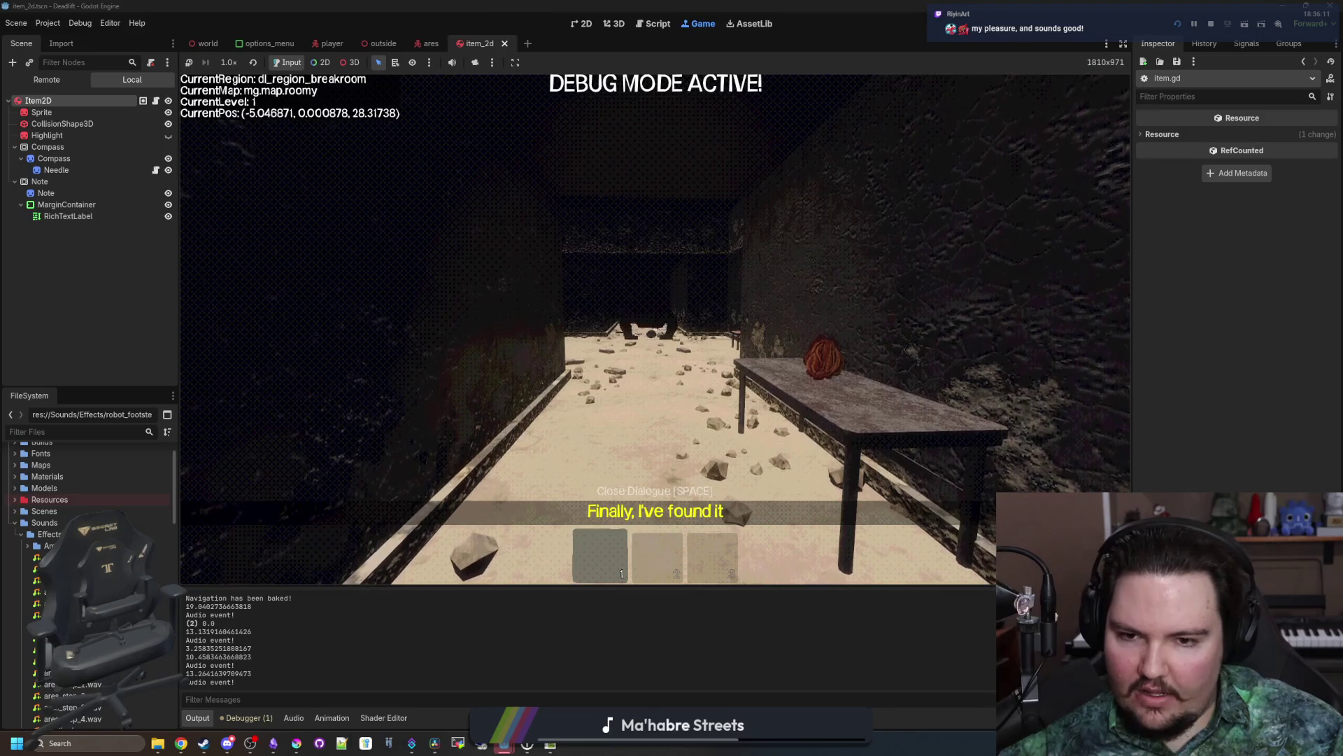
key("w")
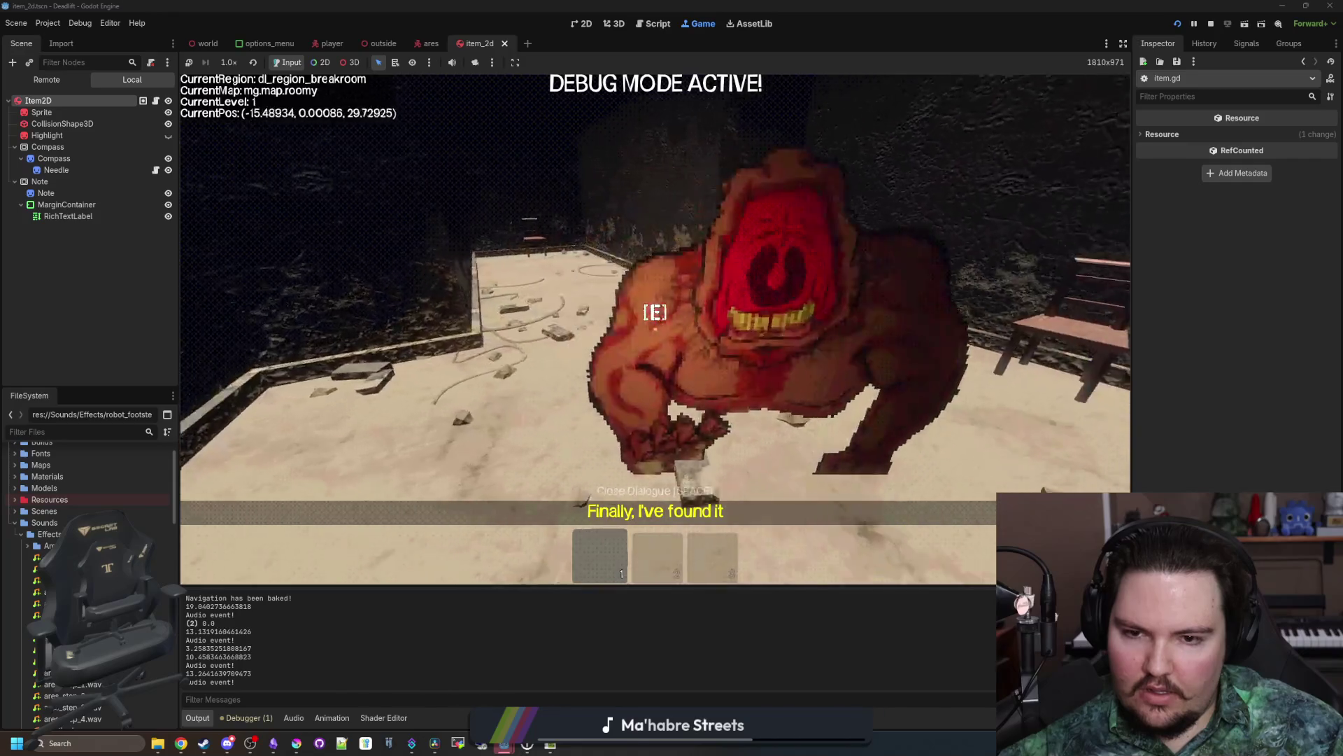
key("s")
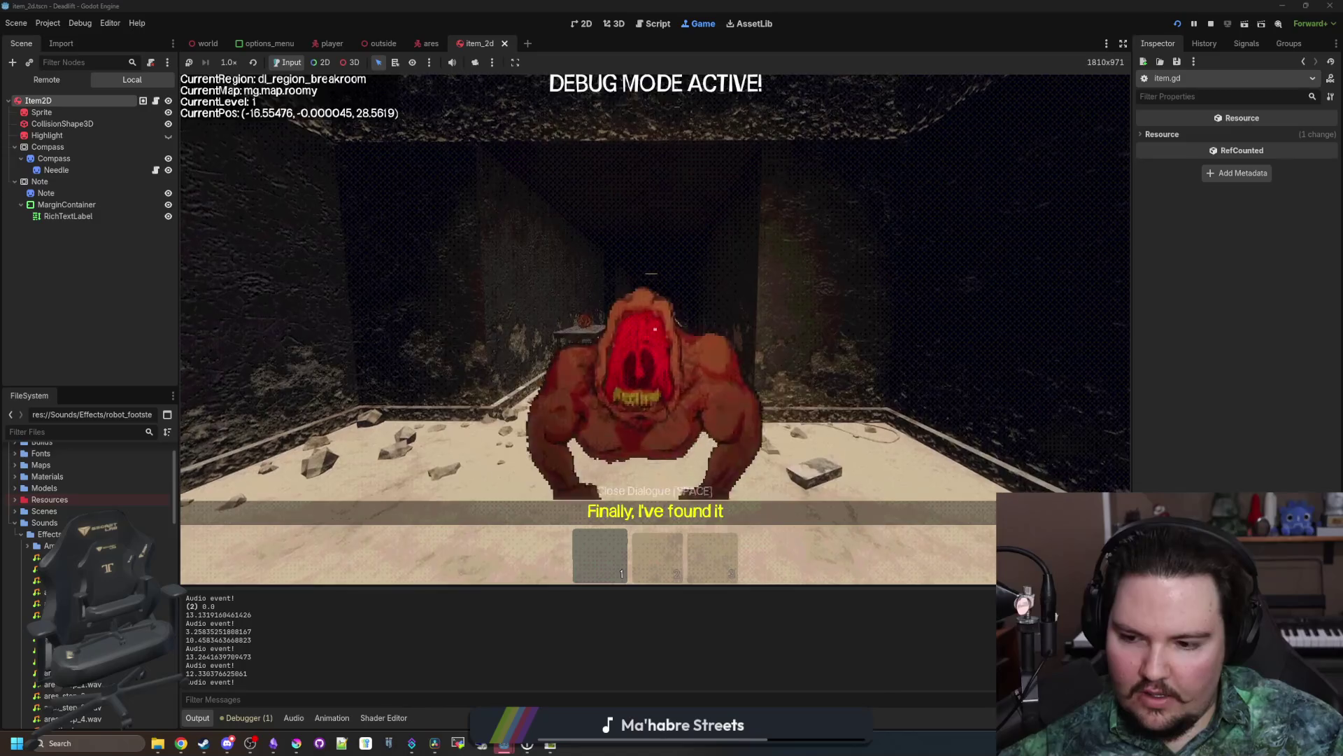
key("w")
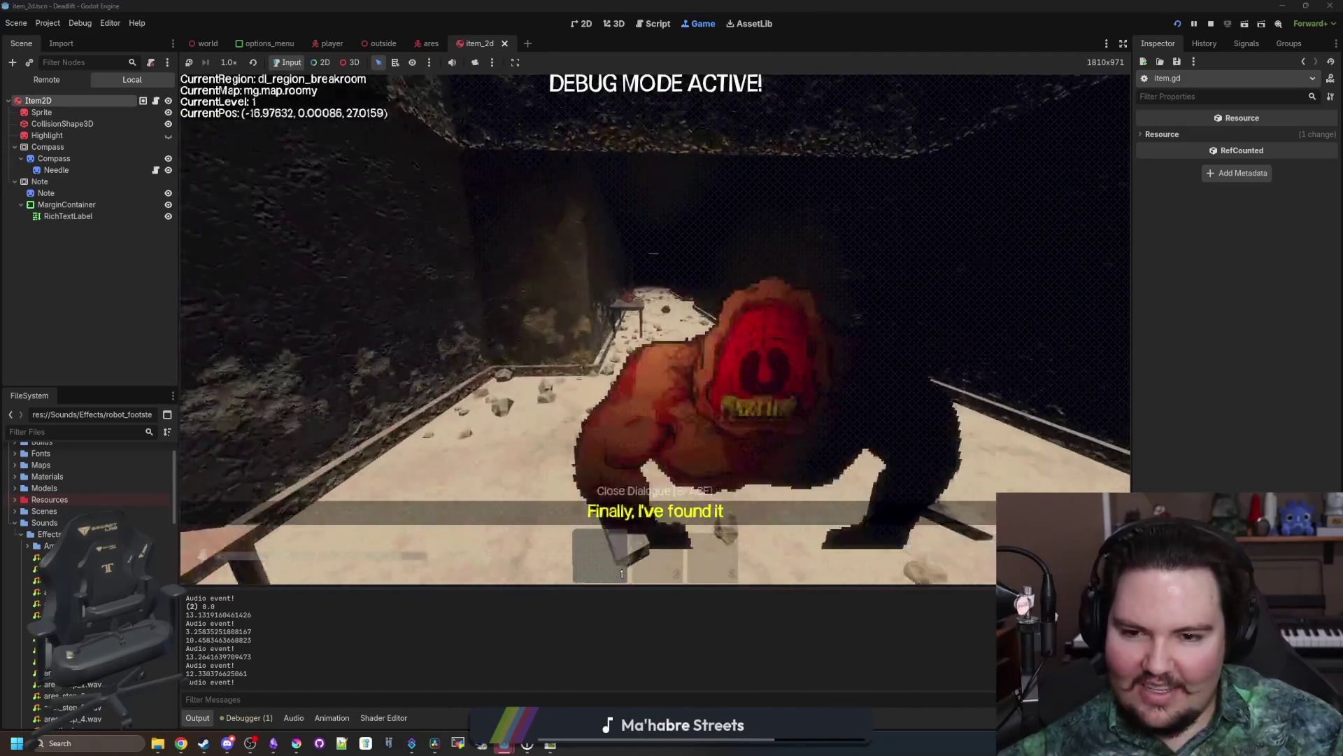
key("w")
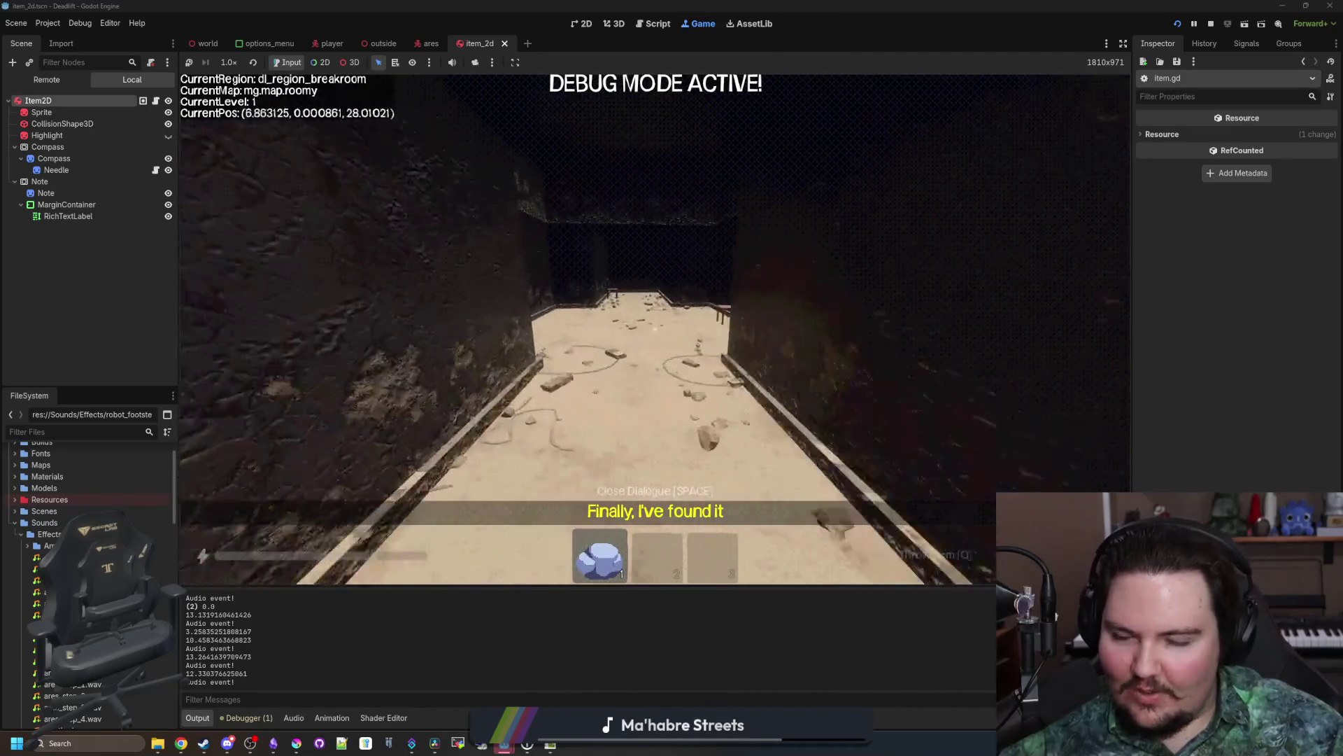
key("w")
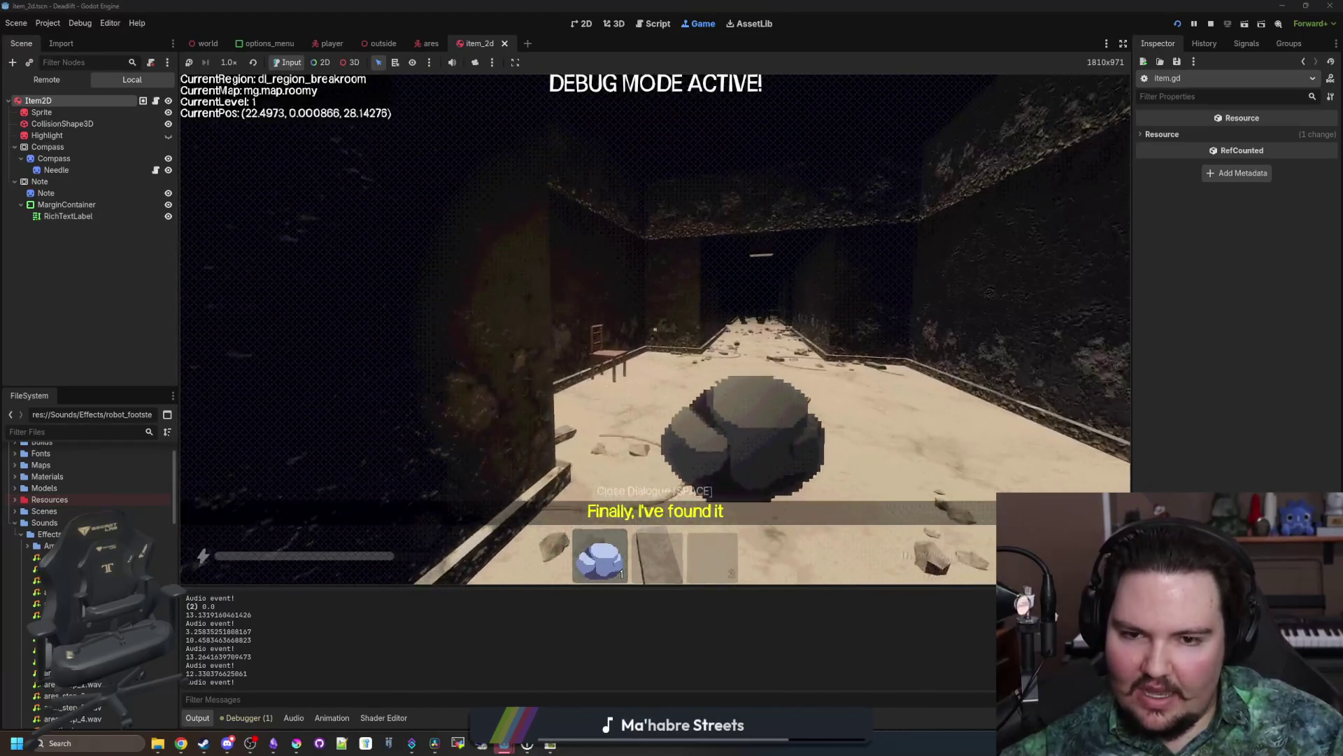
left_click(655, 329)
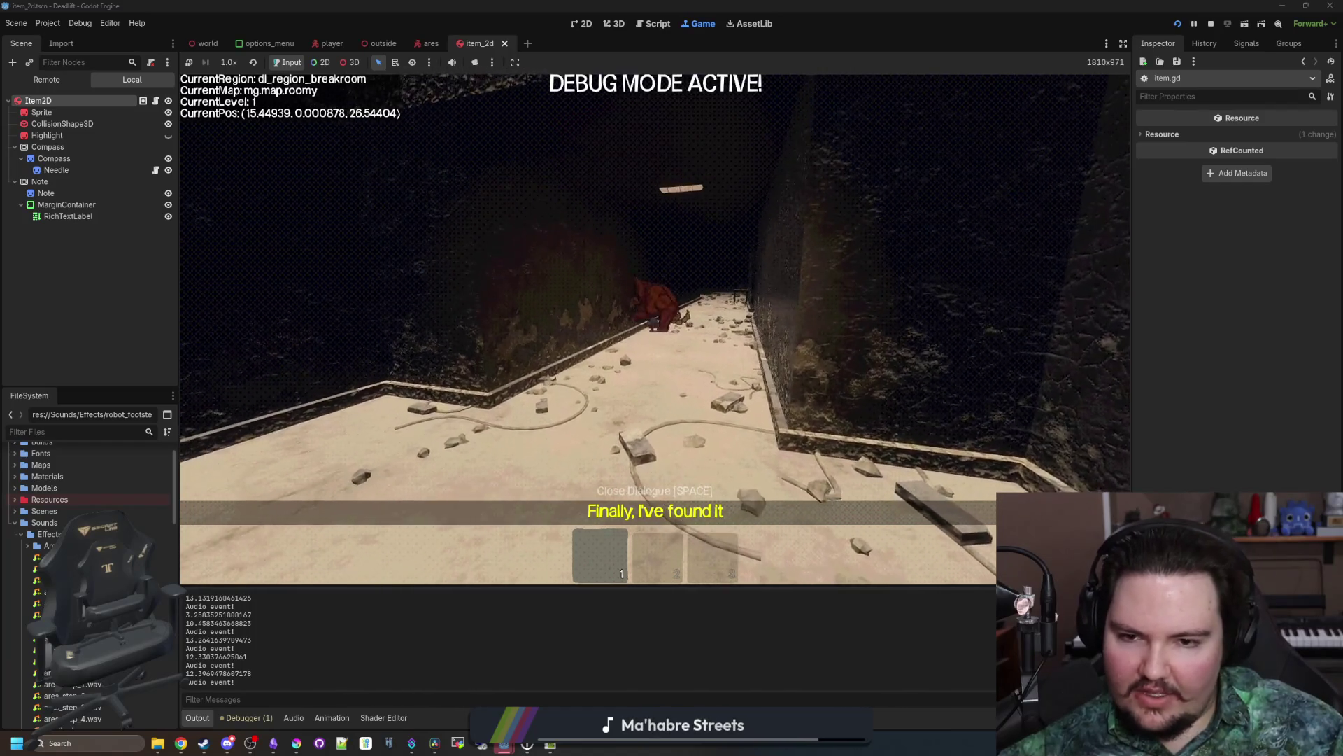
Step: In-game, pick up the rock in the corridor and throw it near the red creature
key("w")
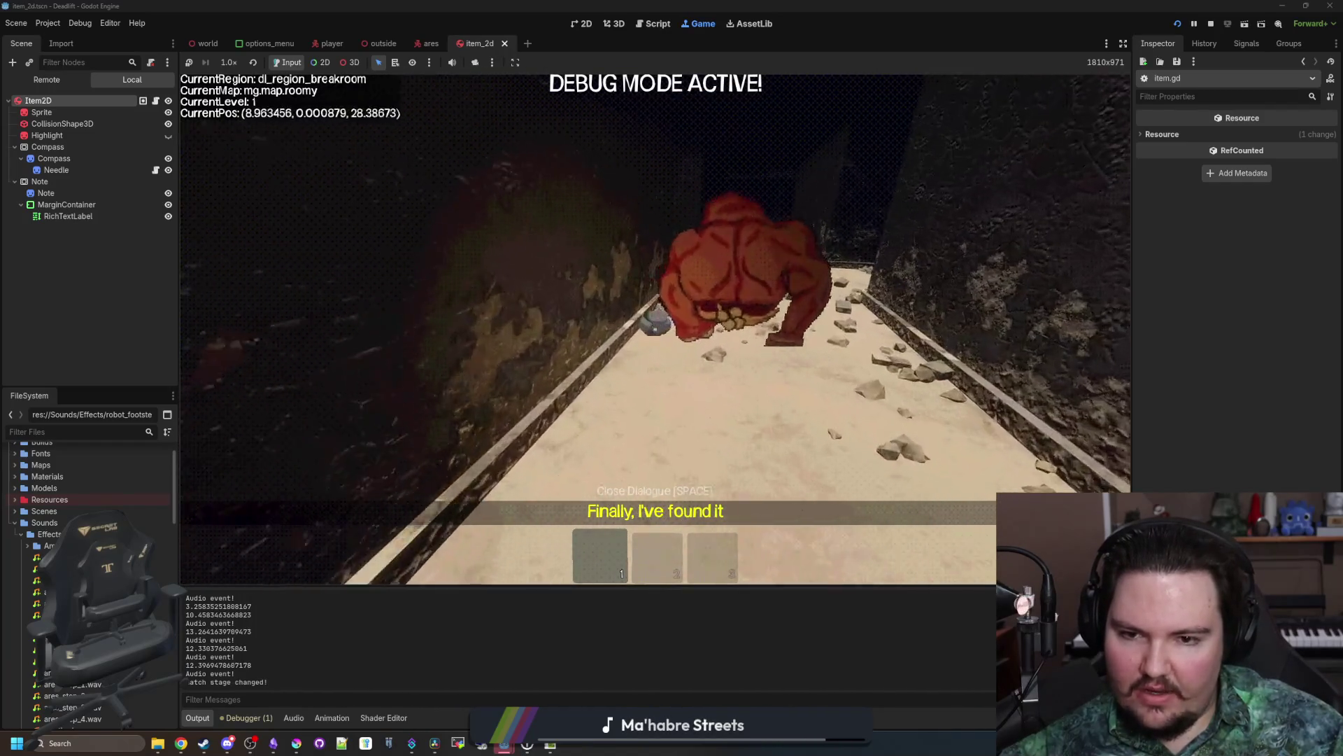
left_click(655, 329)
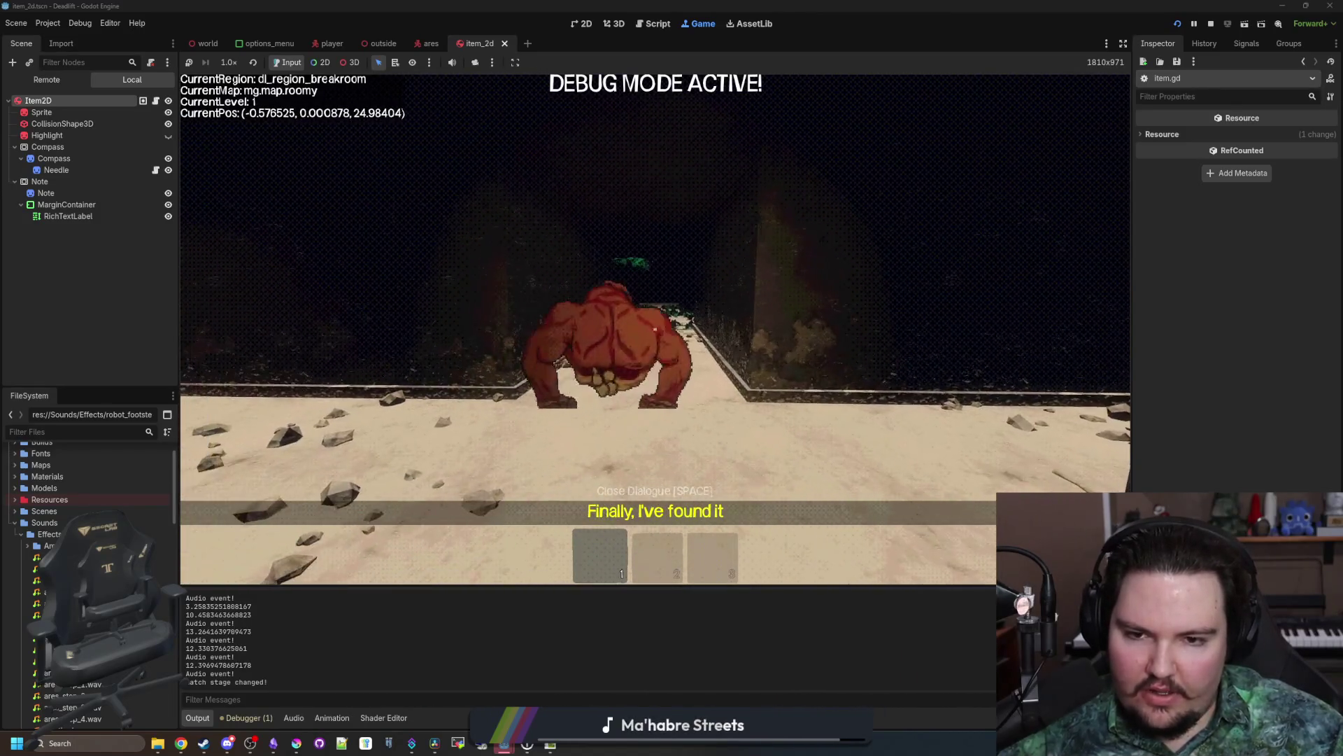
key("w")
left_click(655, 329)
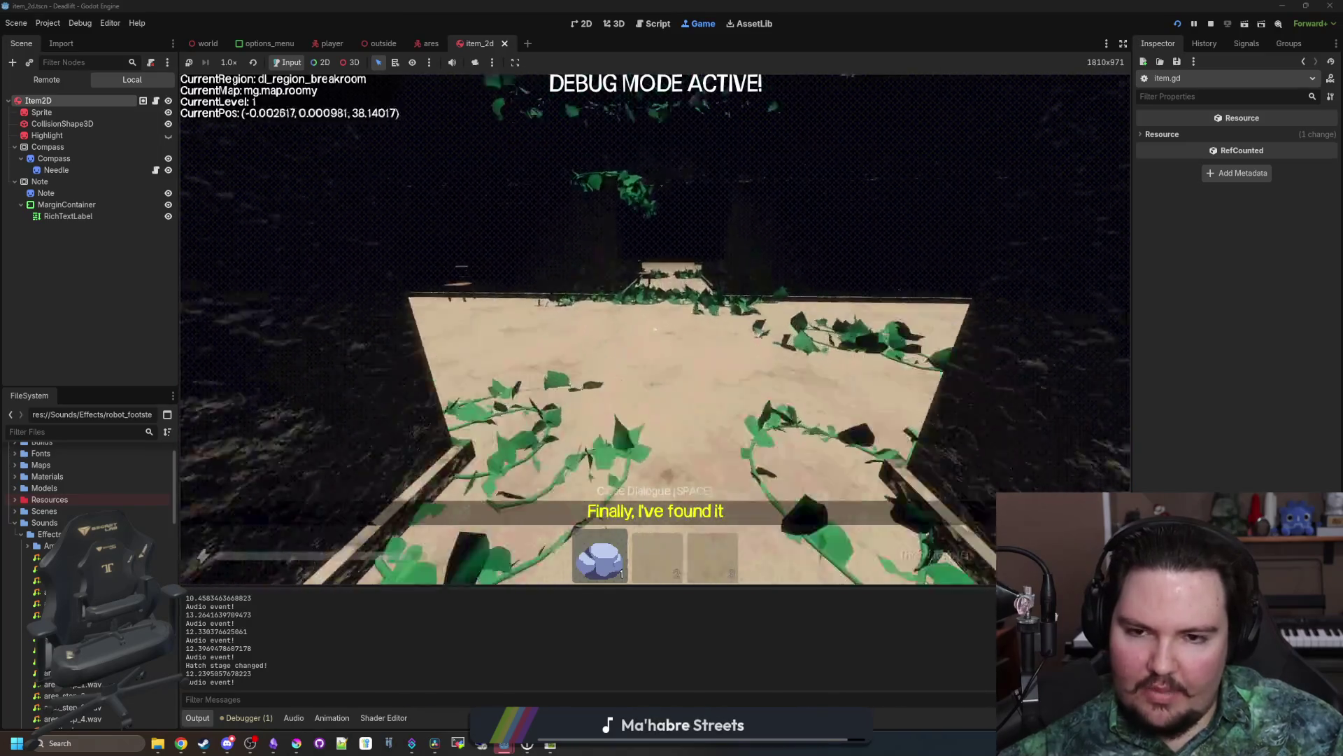
key("w")
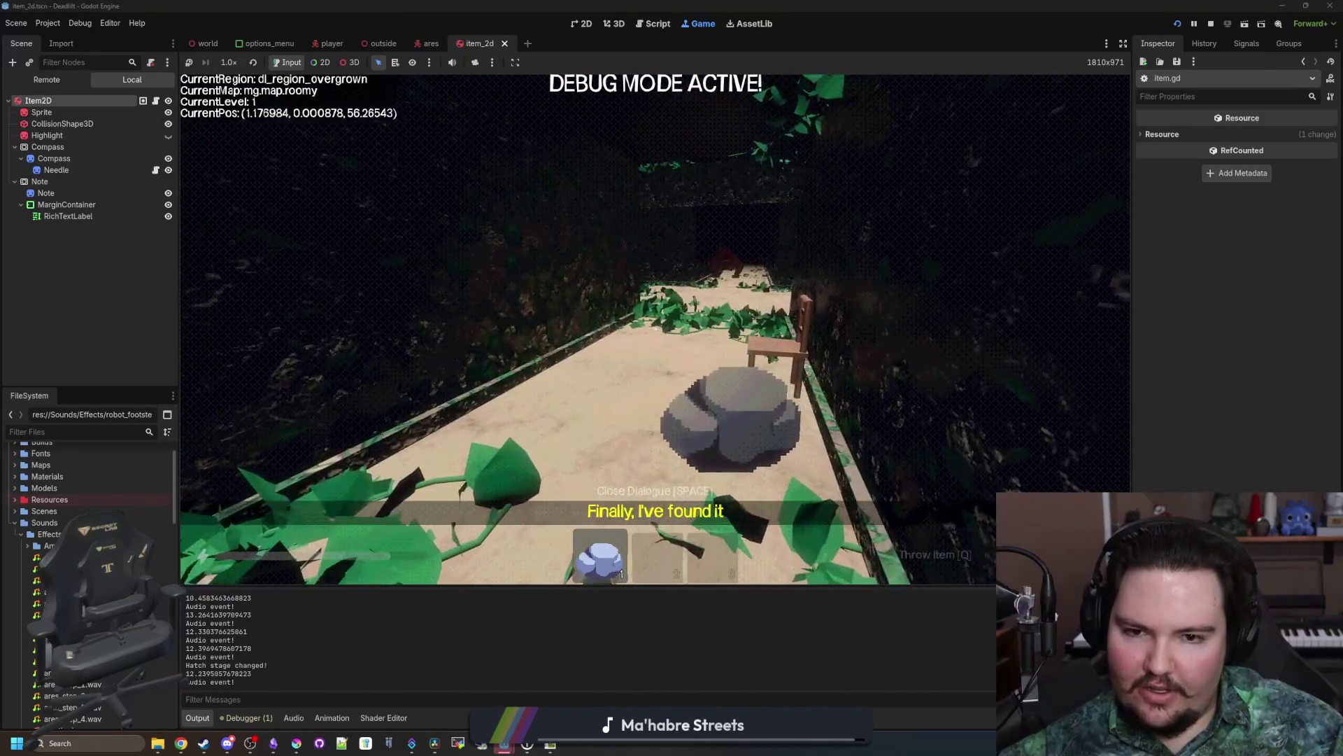
key("w")
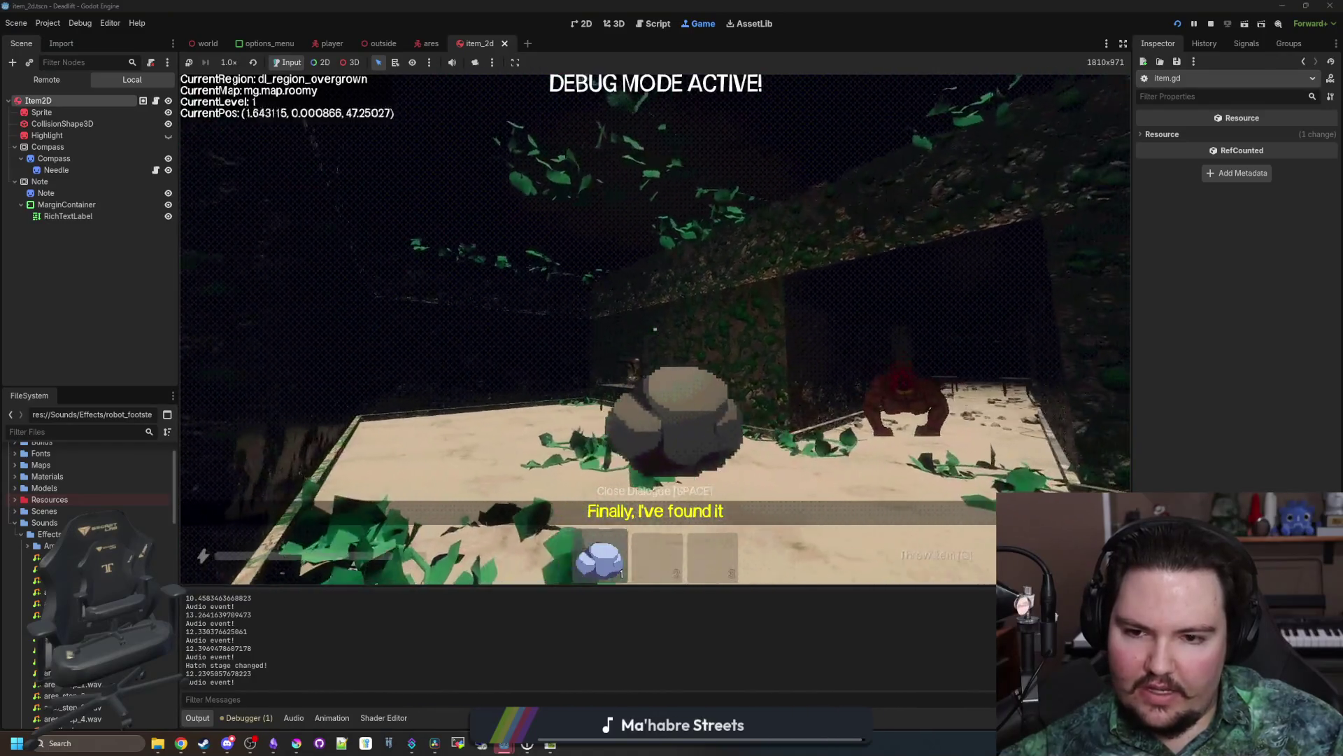
key("w")
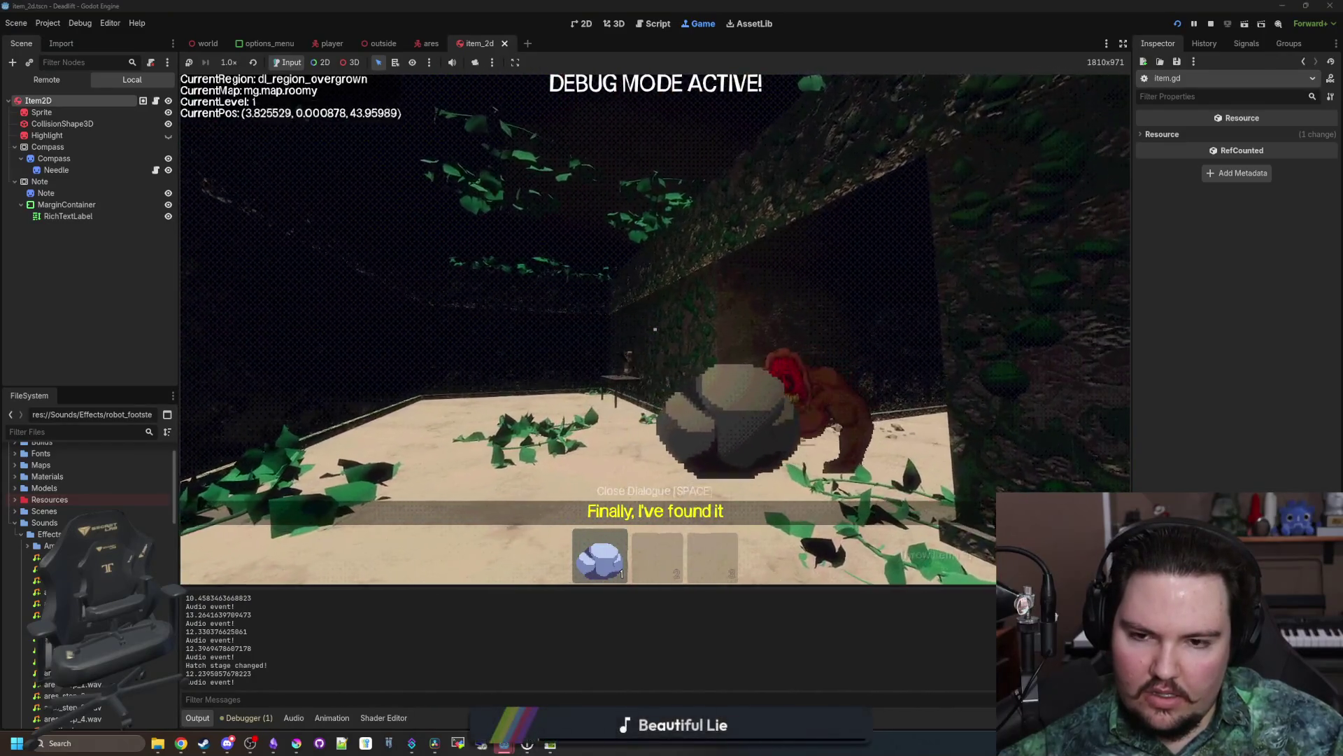
key("q")
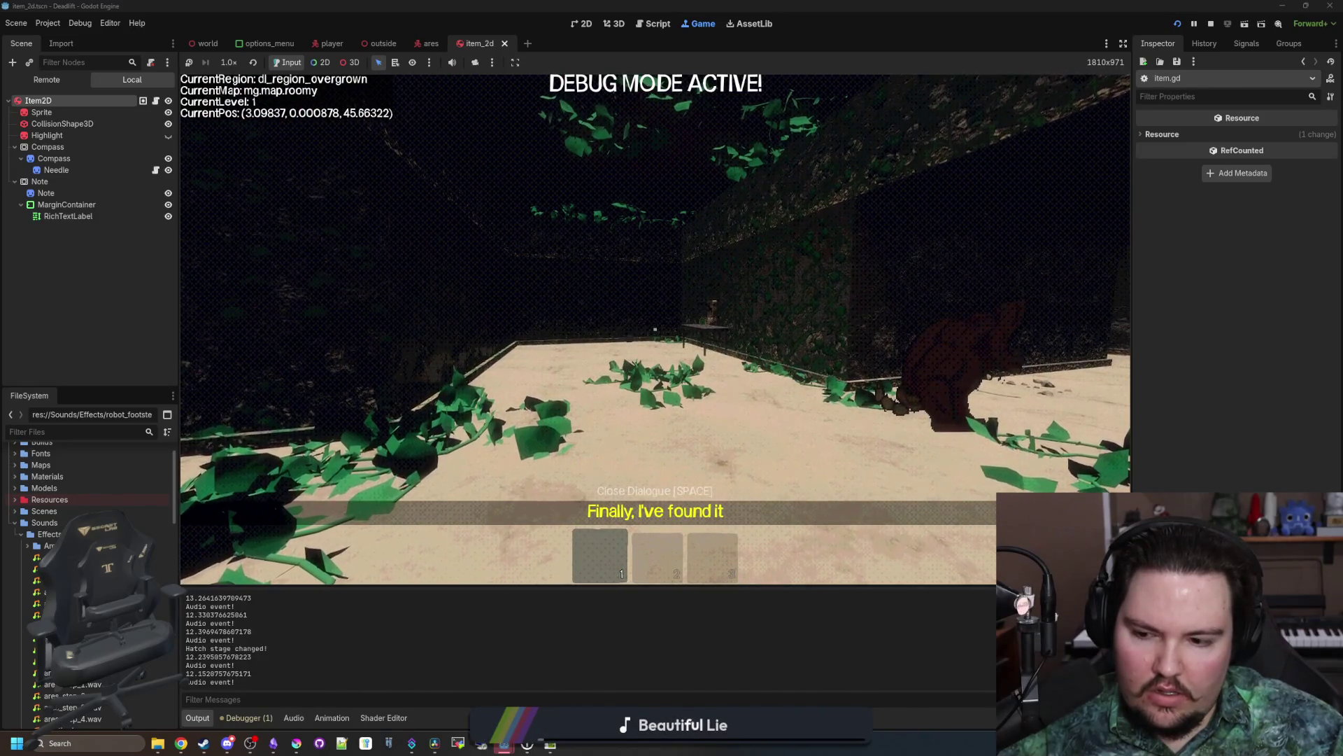
Step: Walk toward the red monster, then pause the game and open item_2d.gd
key("w")
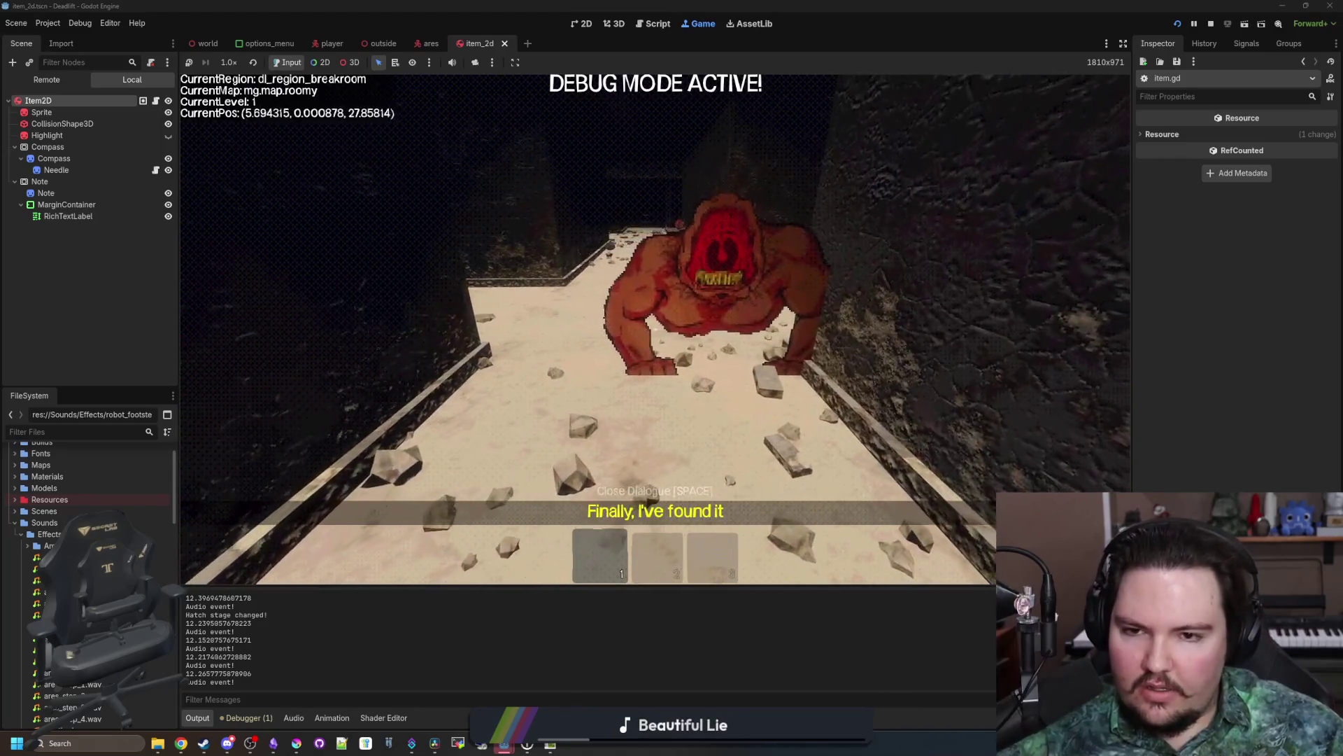
key("Escape")
left_click(156, 102)
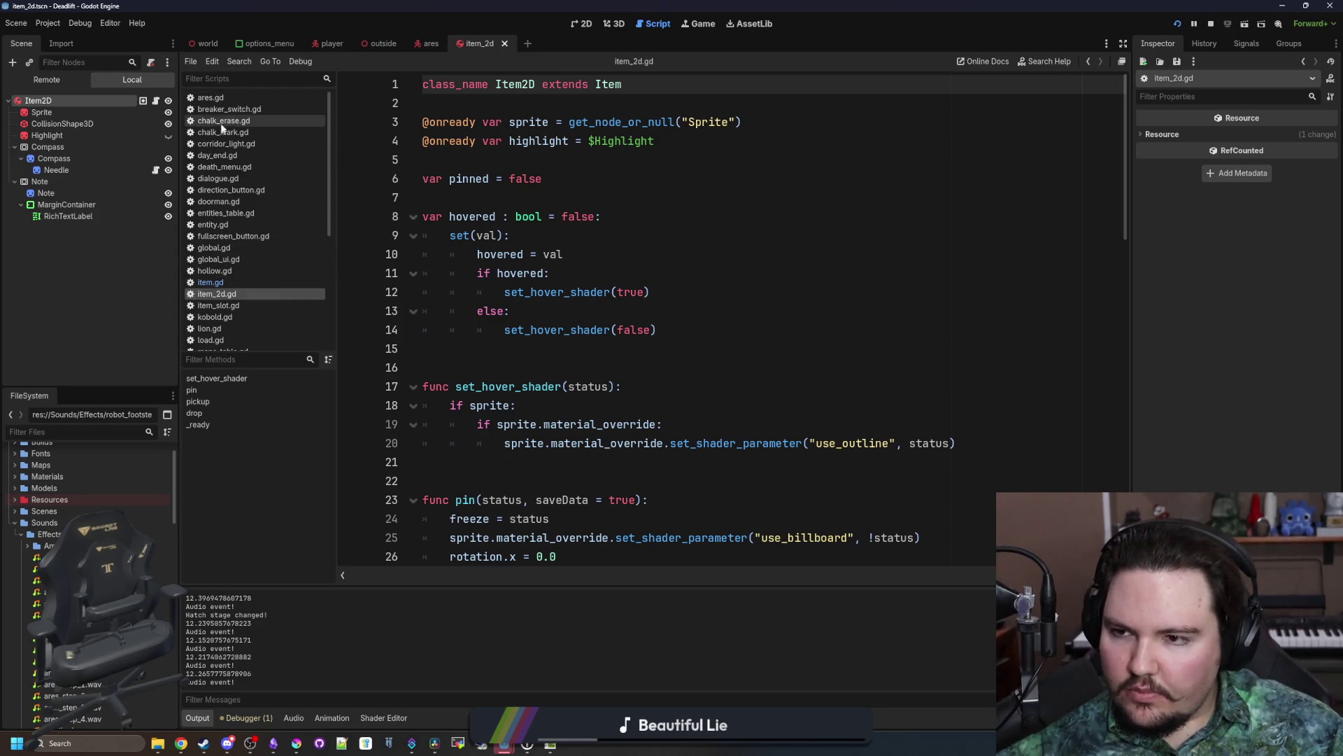
Step: Open entity.gd and widen the code area for more room
left_click(225, 224)
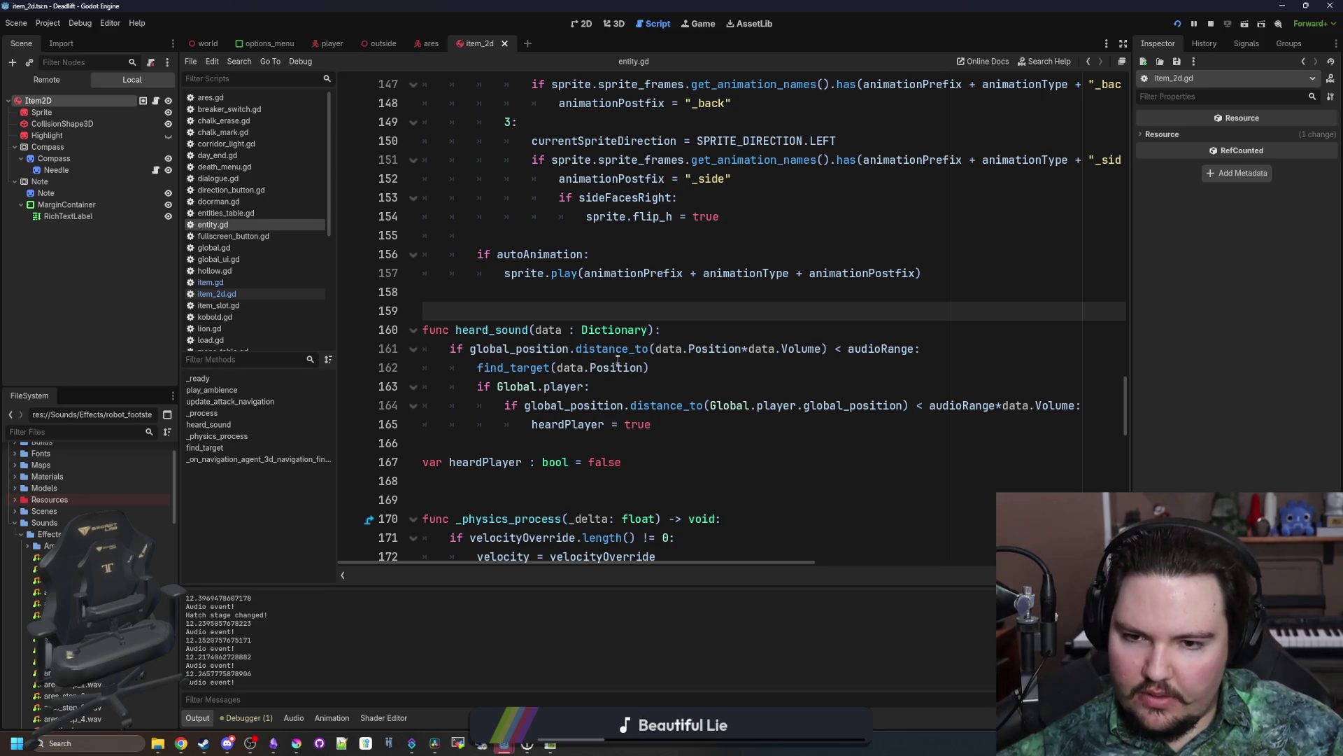
left_click(555, 301)
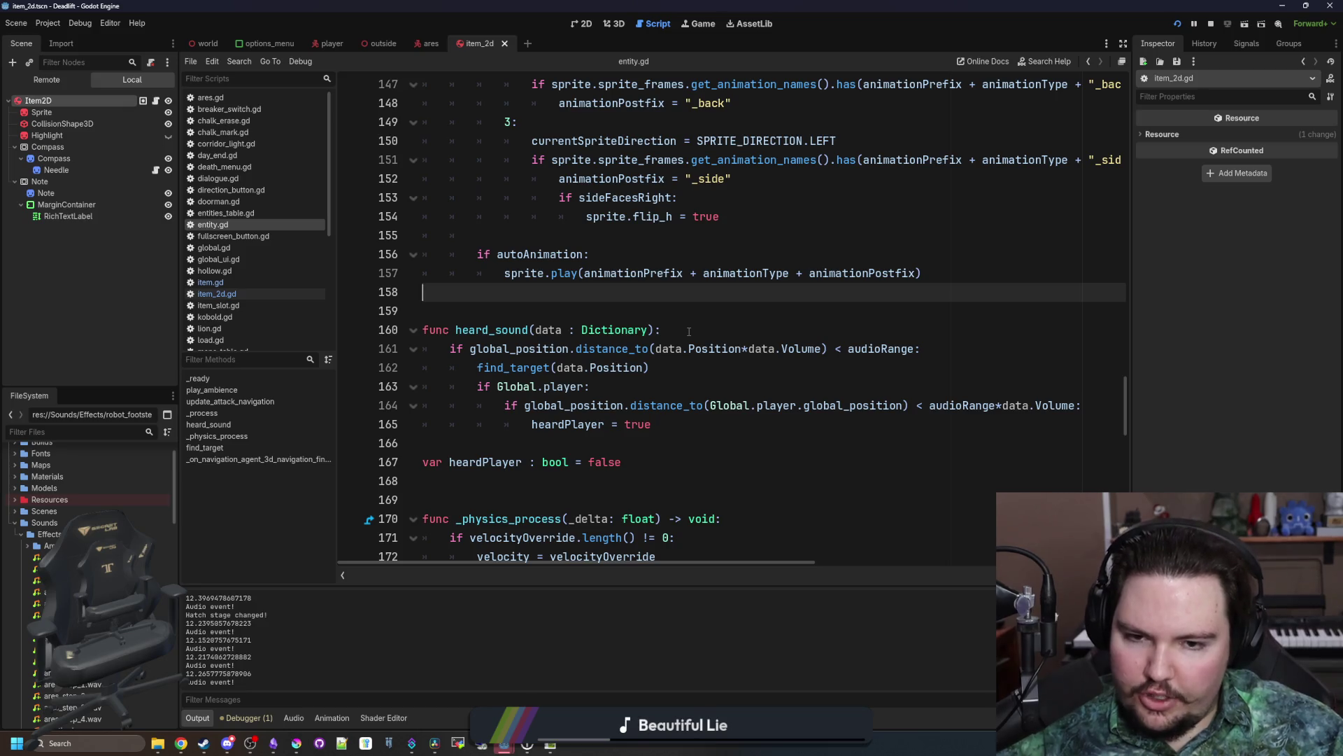
left_click(687, 308)
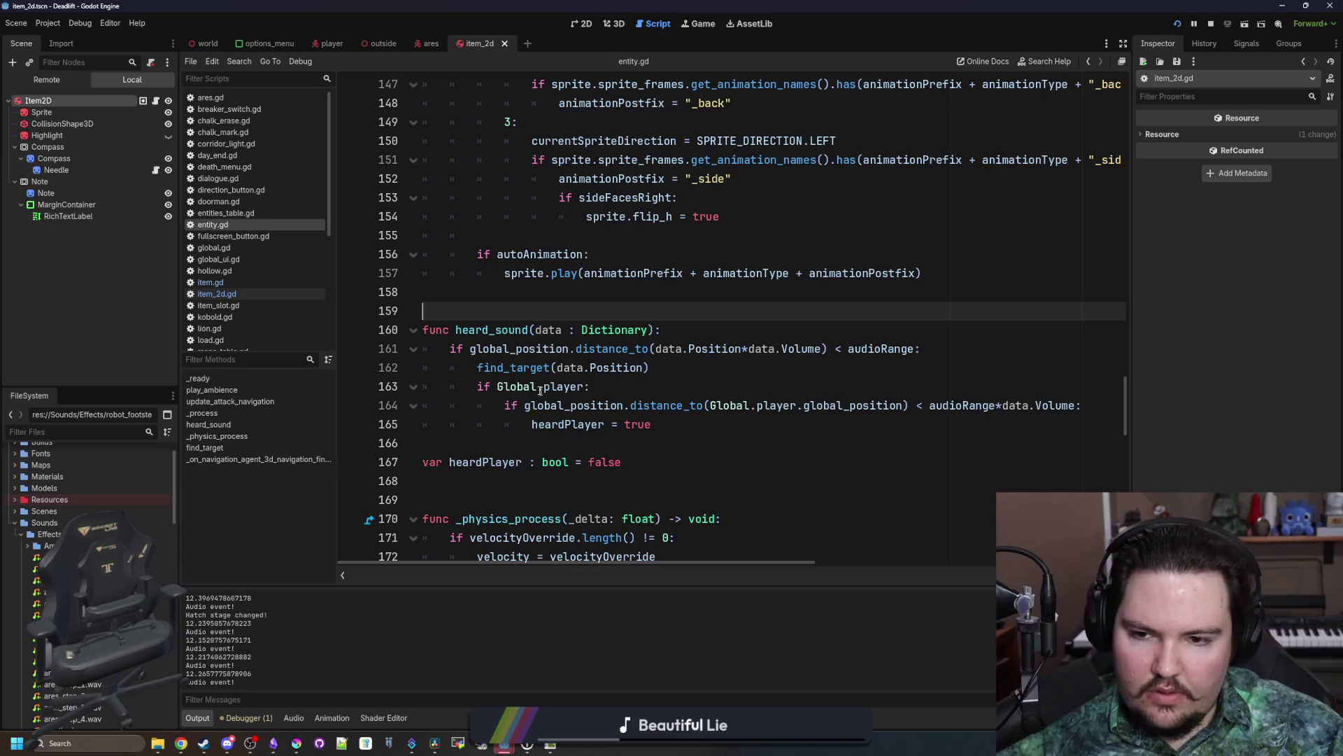
left_click_drag(1135, 416, 1214, 416)
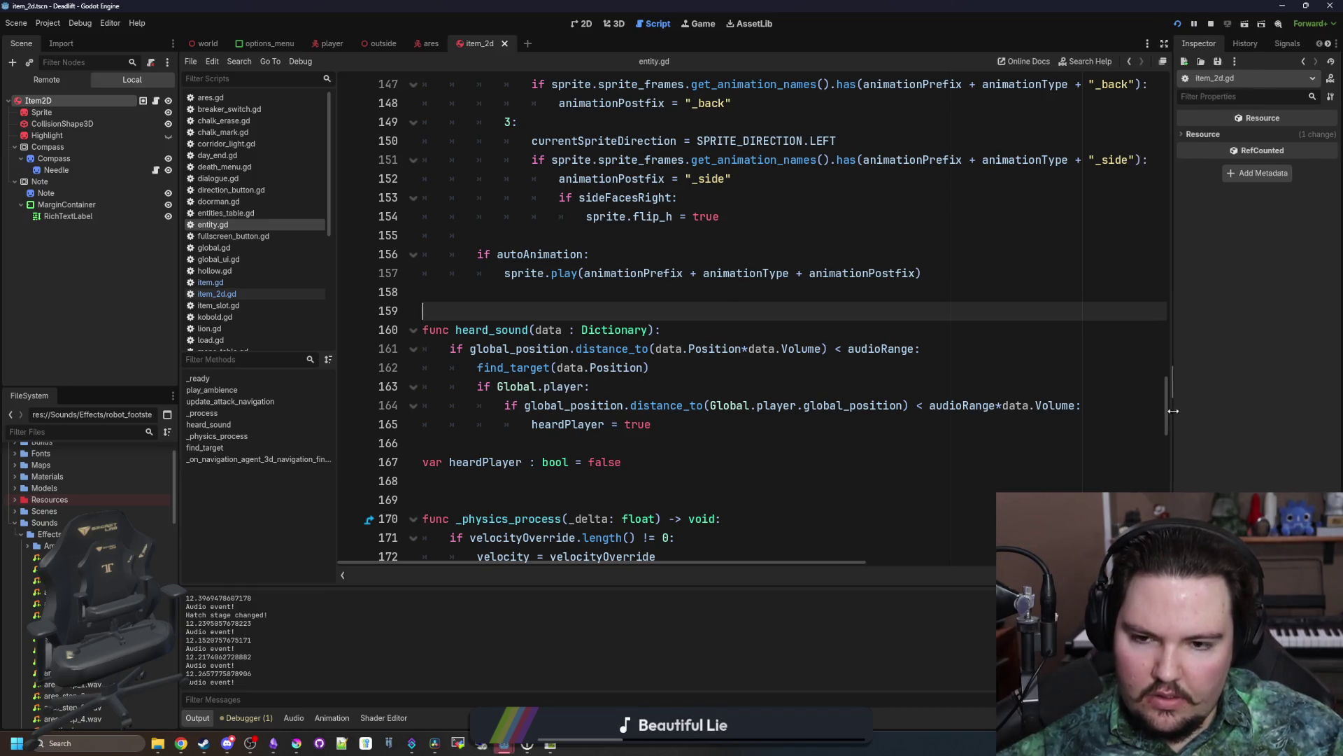
left_click_drag(180, 383, 165, 379)
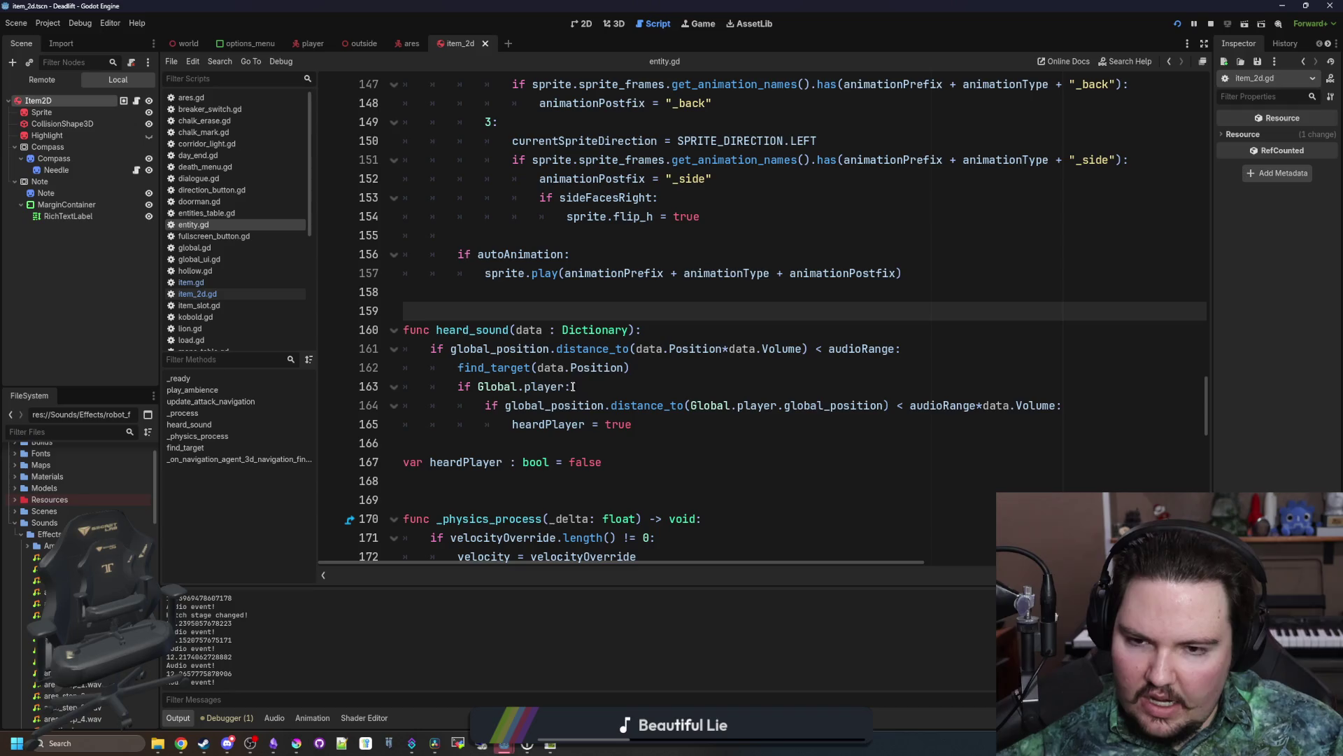
Step: Delete the old player-distance check on line 164 and start a new condition under if Global.player:
left_click(659, 415)
left_click_drag(1067, 406, 394, 406)
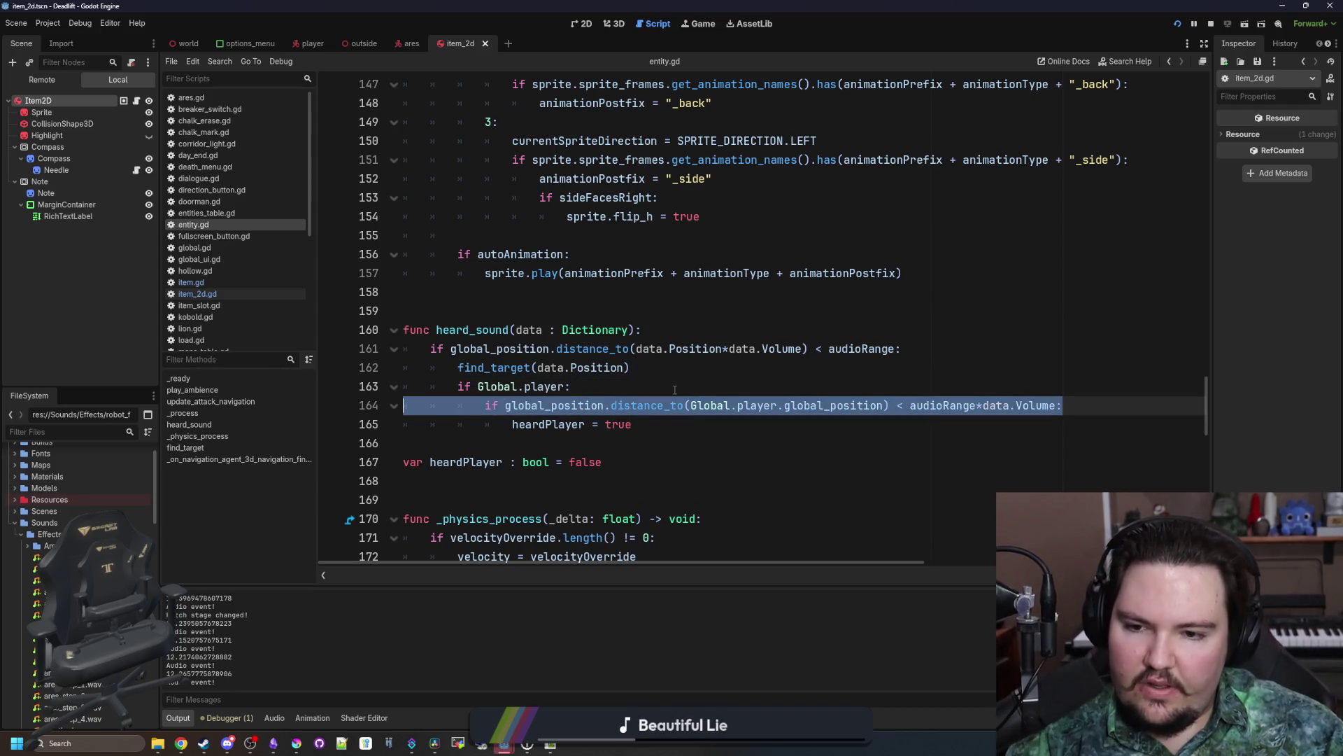
key("BackSpace")
key("BackSpace")
left_click(512, 405)
key("BackSpace")
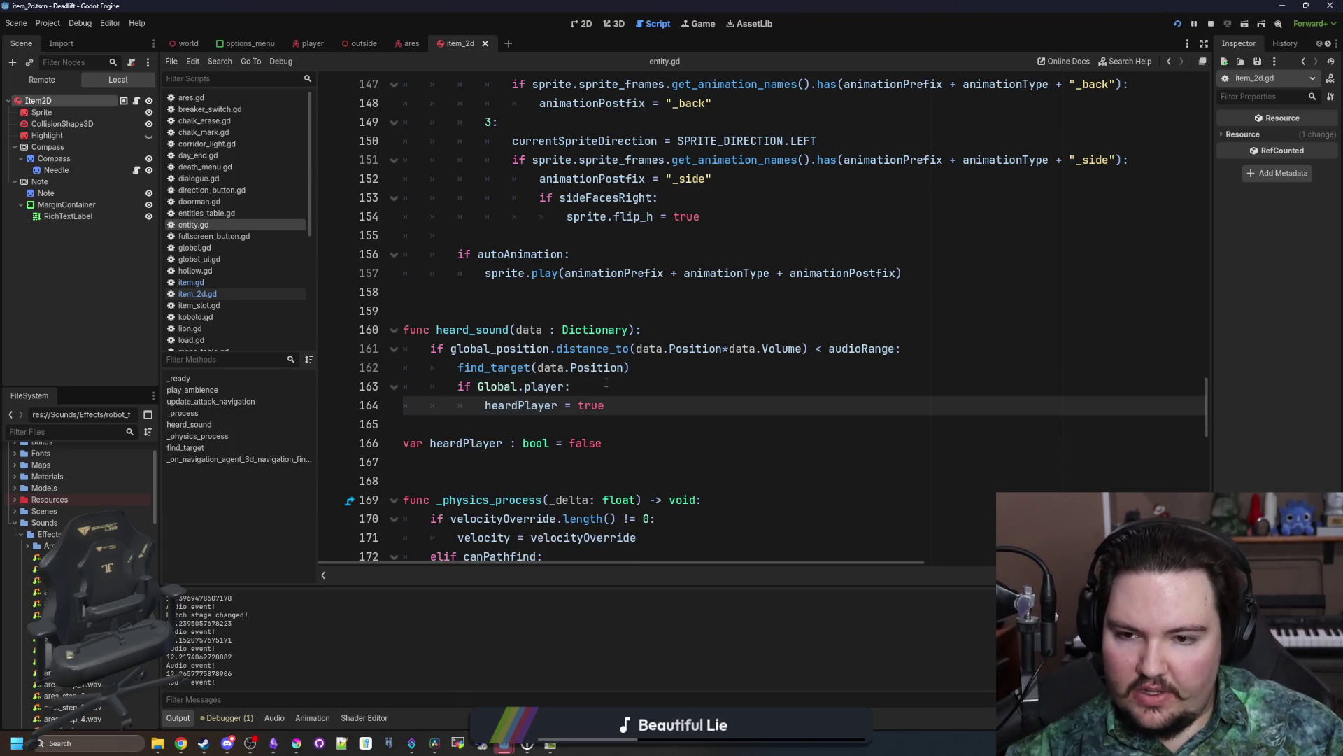
left_click(606, 386)
key("Return")
type("f global_")
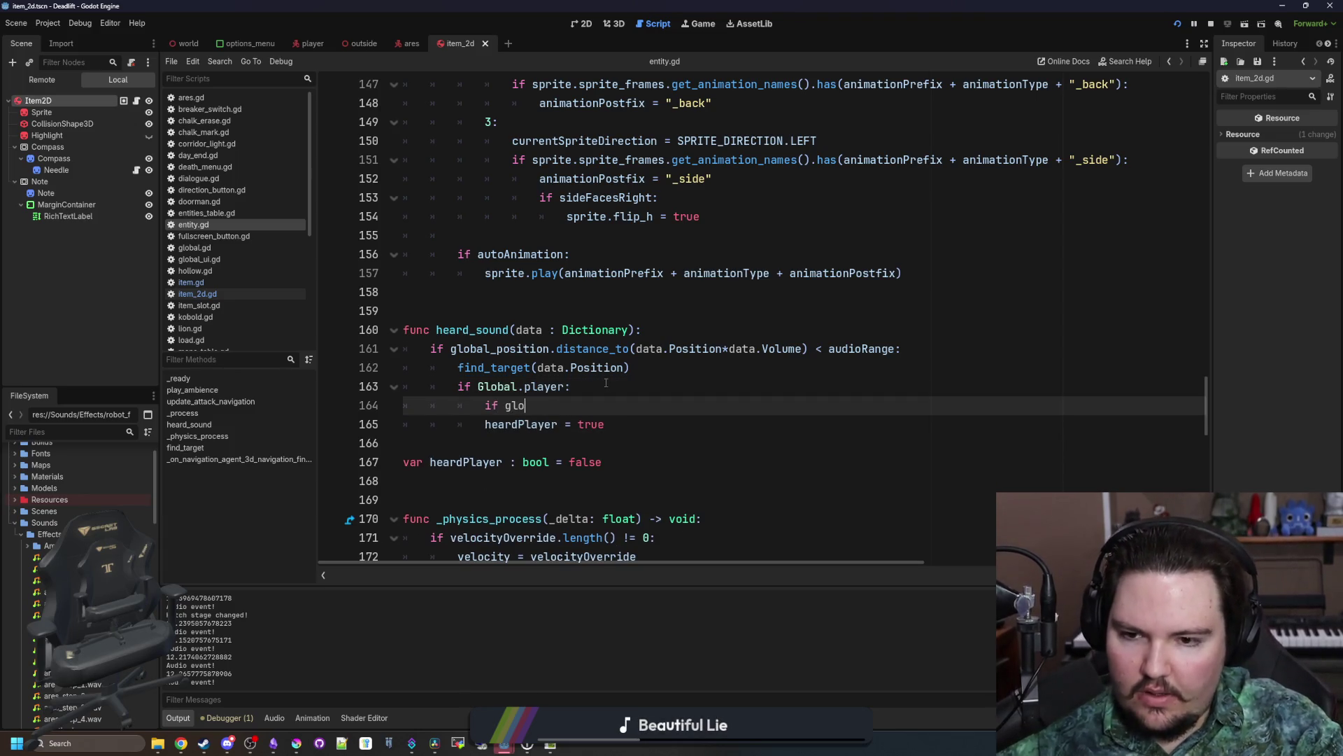
left_click(819, 293)
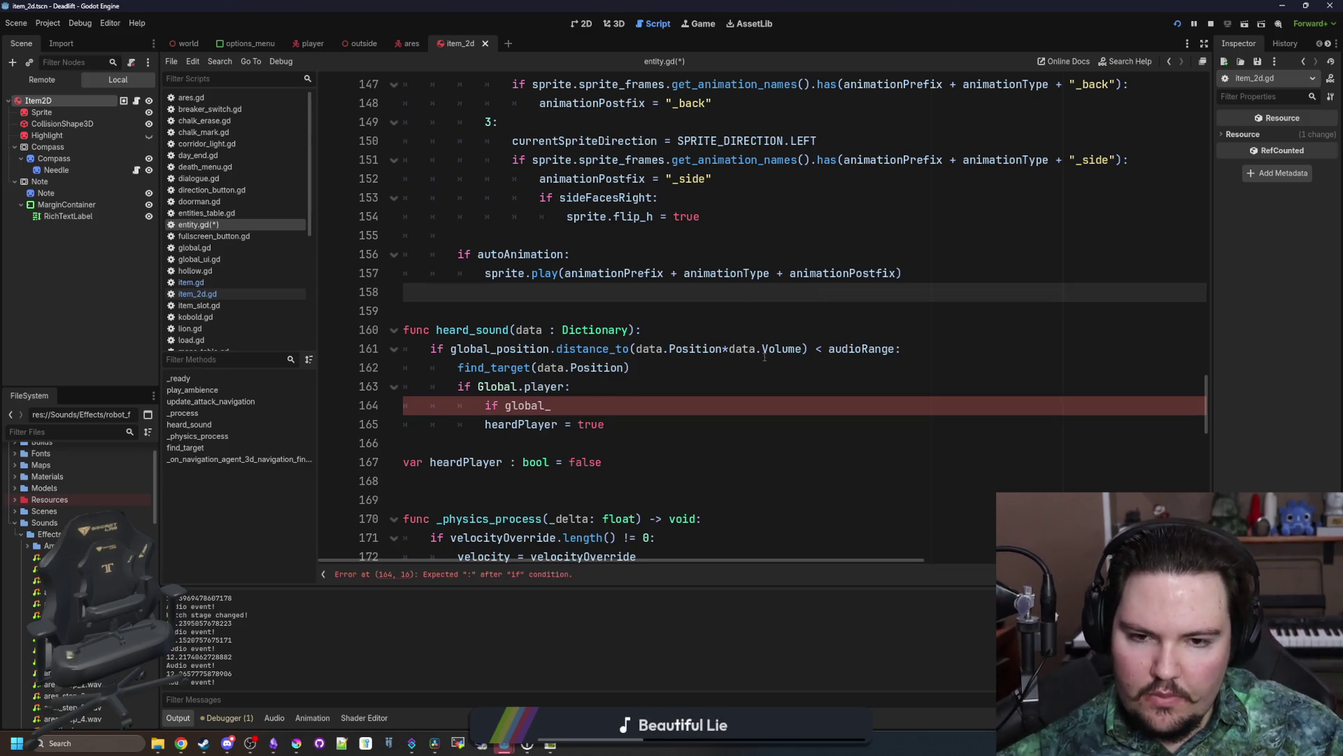
Step: Move the volume-scaled distance expression into a new 'var audioDist =' line and compare against audioDist
left_click_drag(810, 349, 457, 348)
key("ctrl+x")
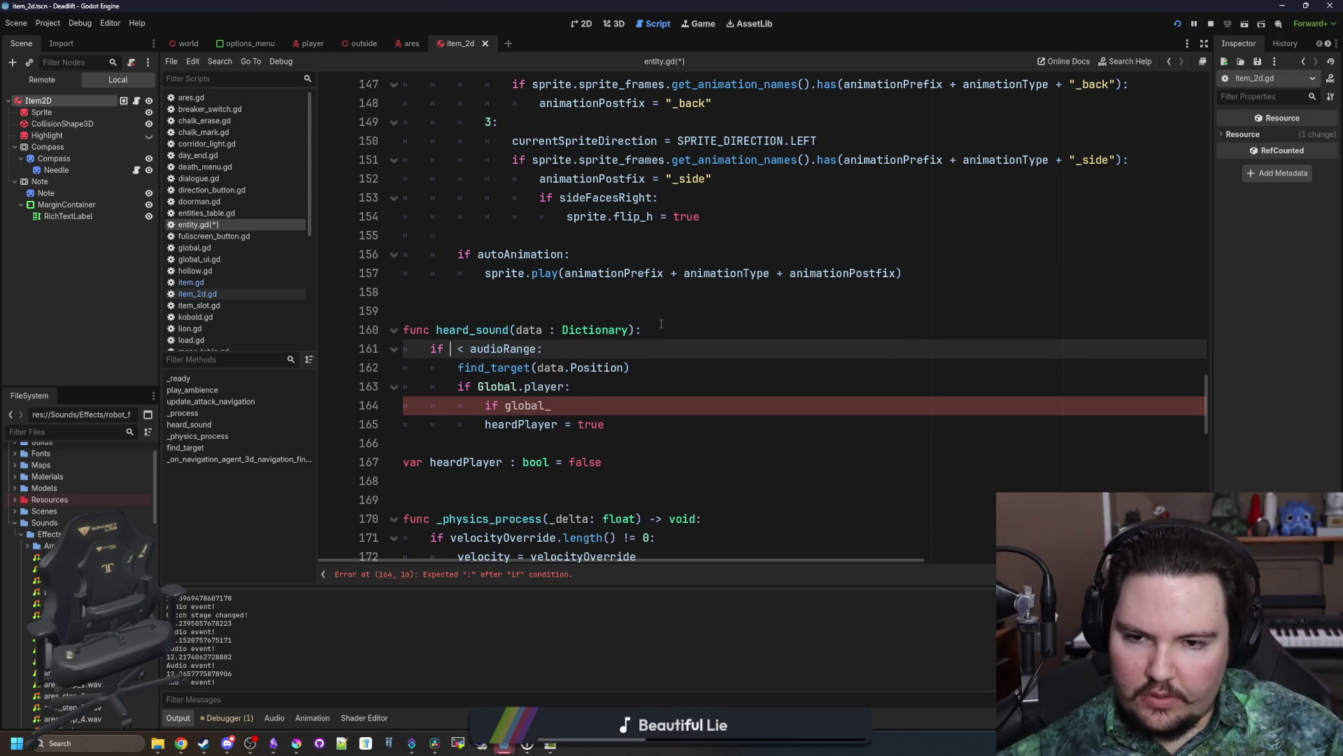
left_click(662, 323)
key("Return")
type("var audioDist =")
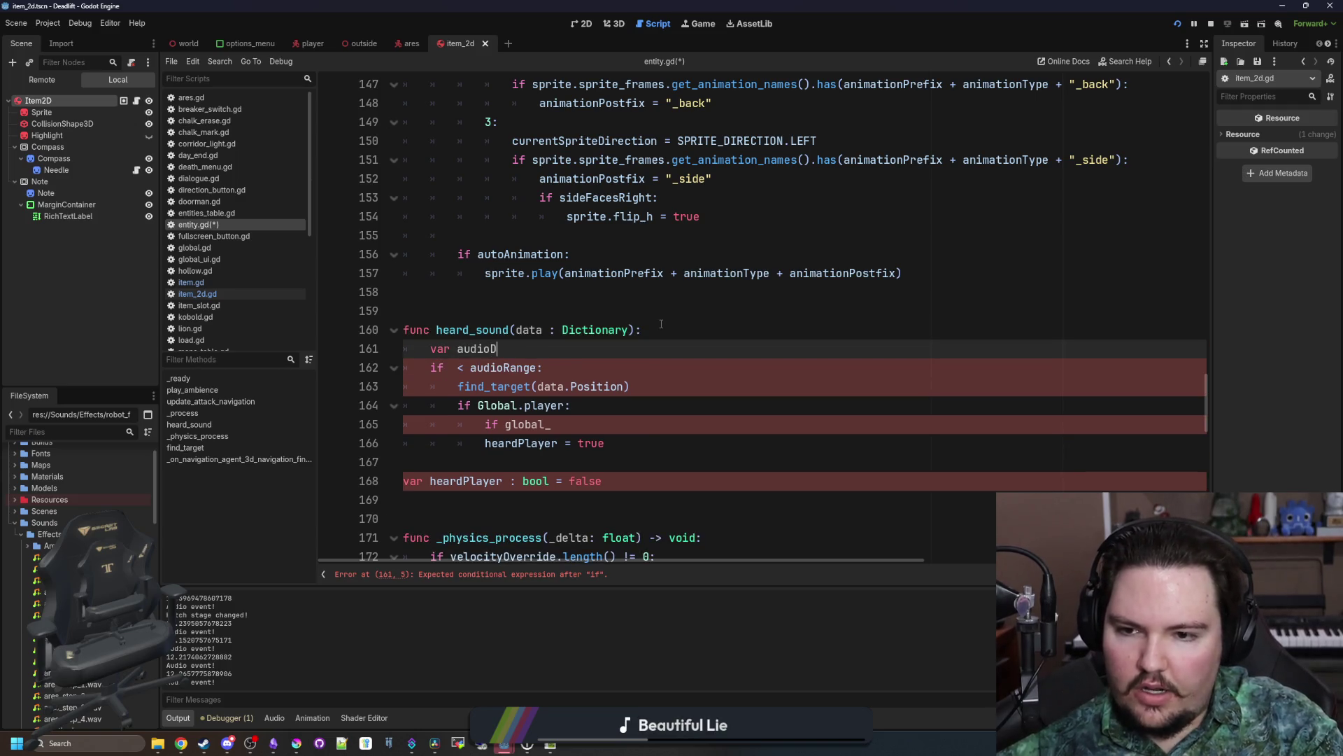
key("ctrl+v")
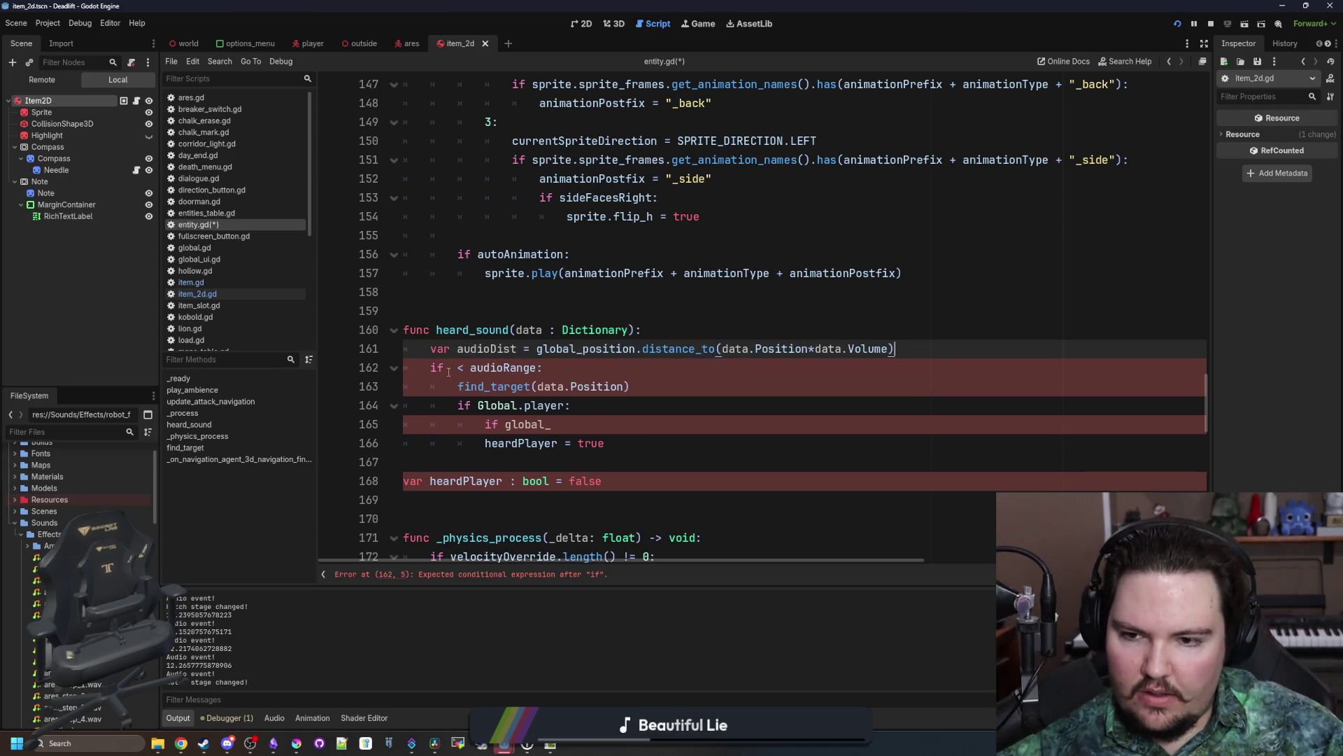
left_click(450, 367)
type("audioDist")
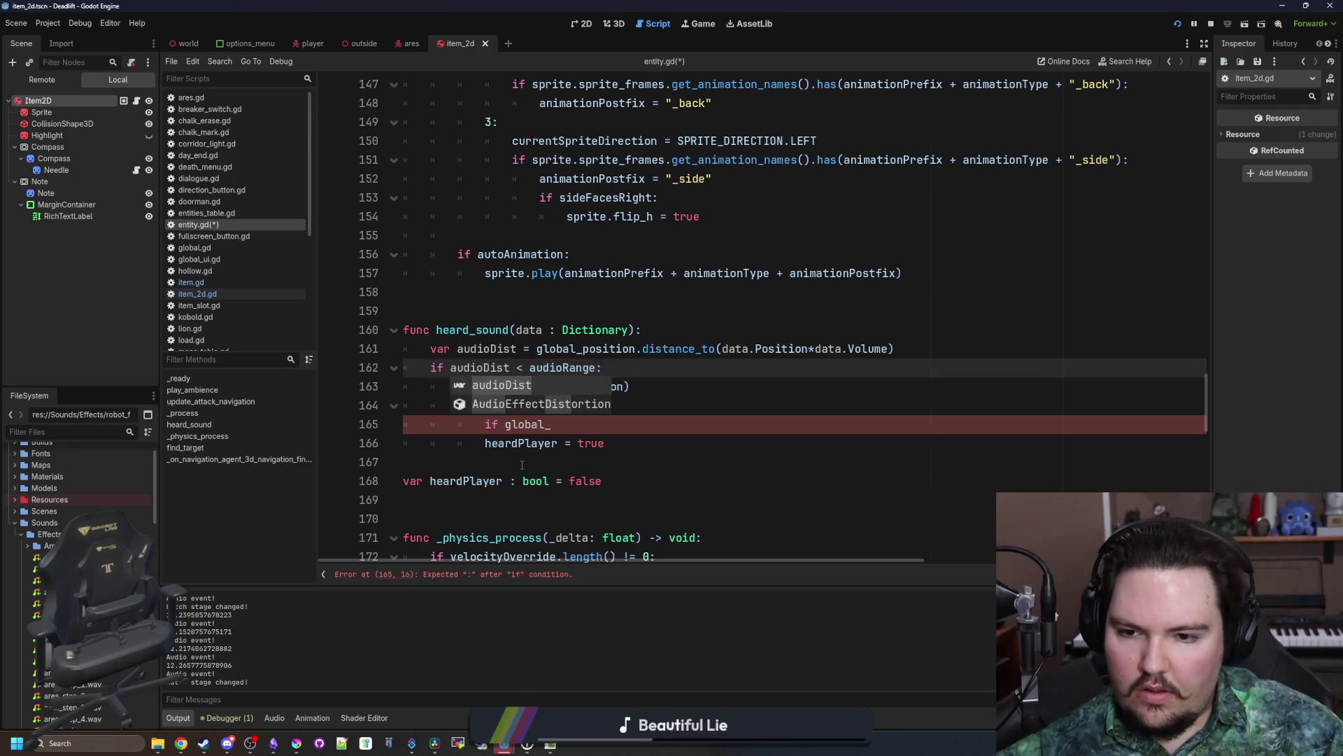
Step: Finish the player check as global_position.distance_to(Global.player.global_position) < audioDist:
left_click(572, 422)
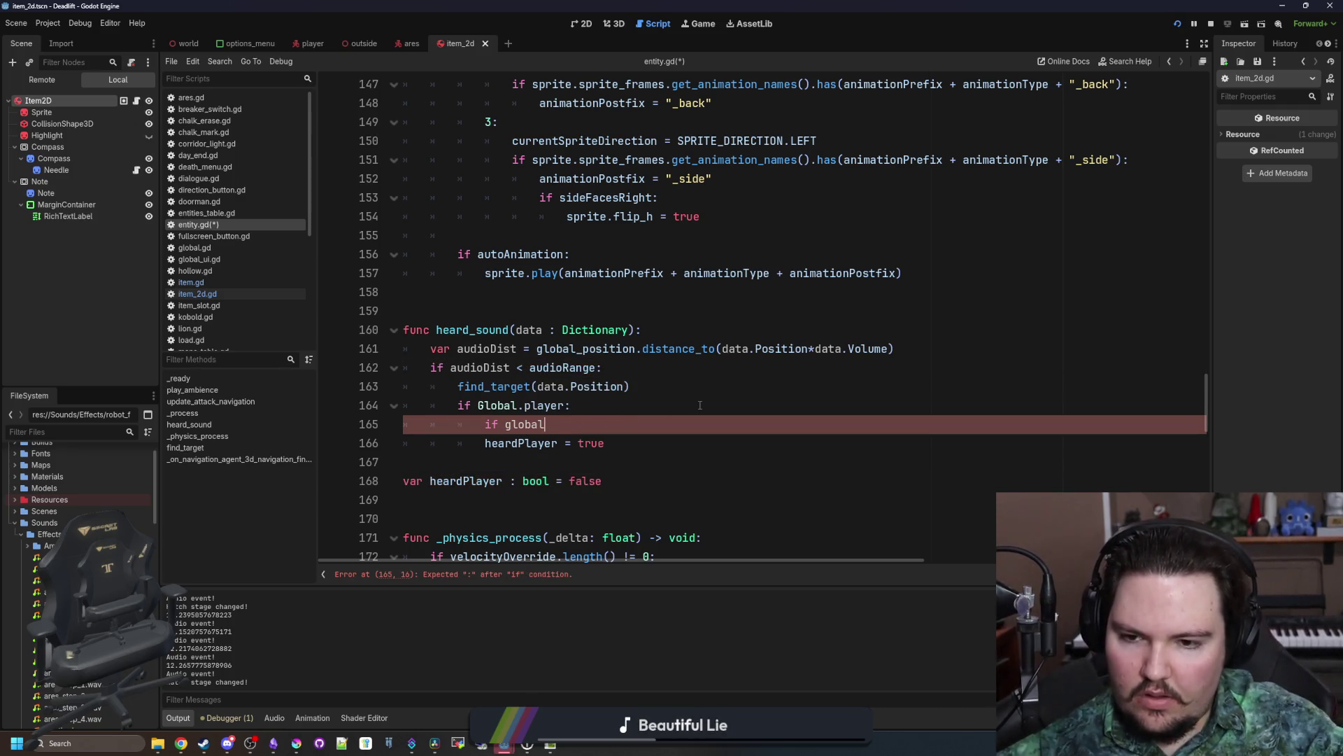
key("BackSpace")
key("BackSpace")
key("BackSpace")
type("globa")
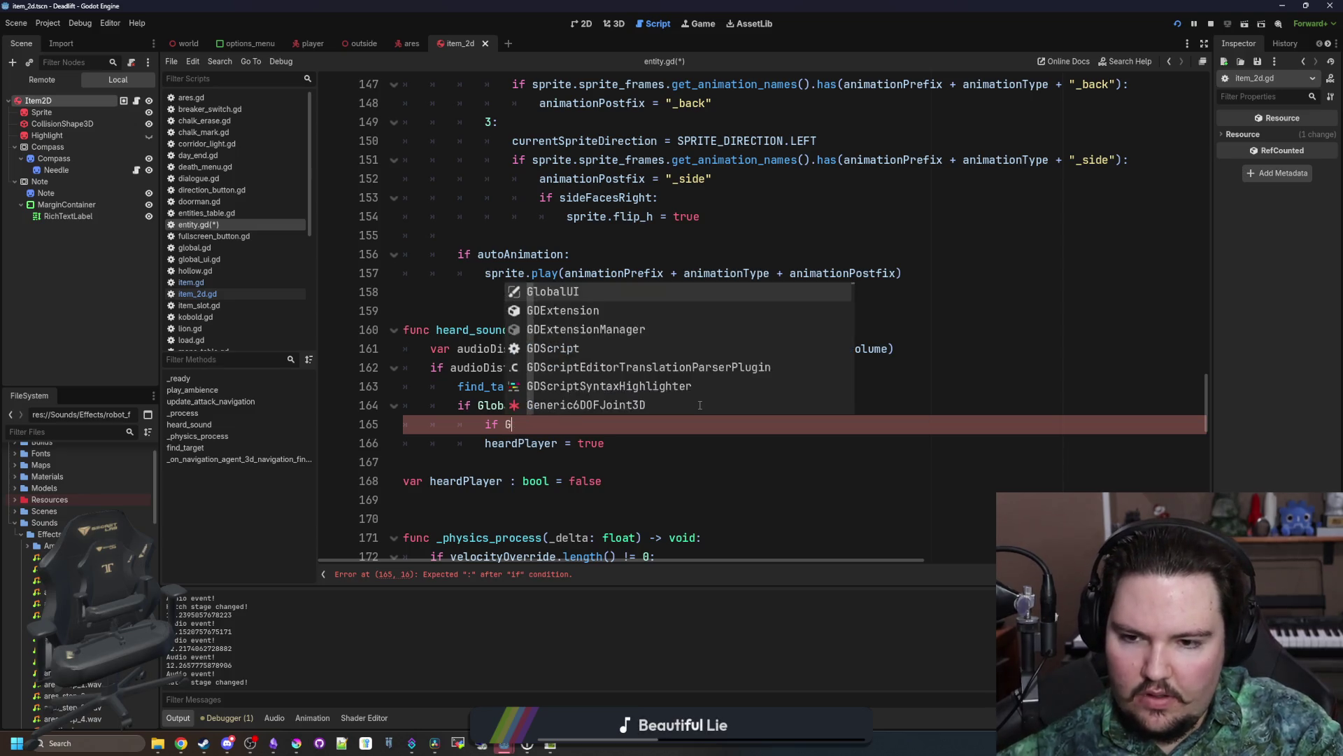
type("l_posit")
key("Return")
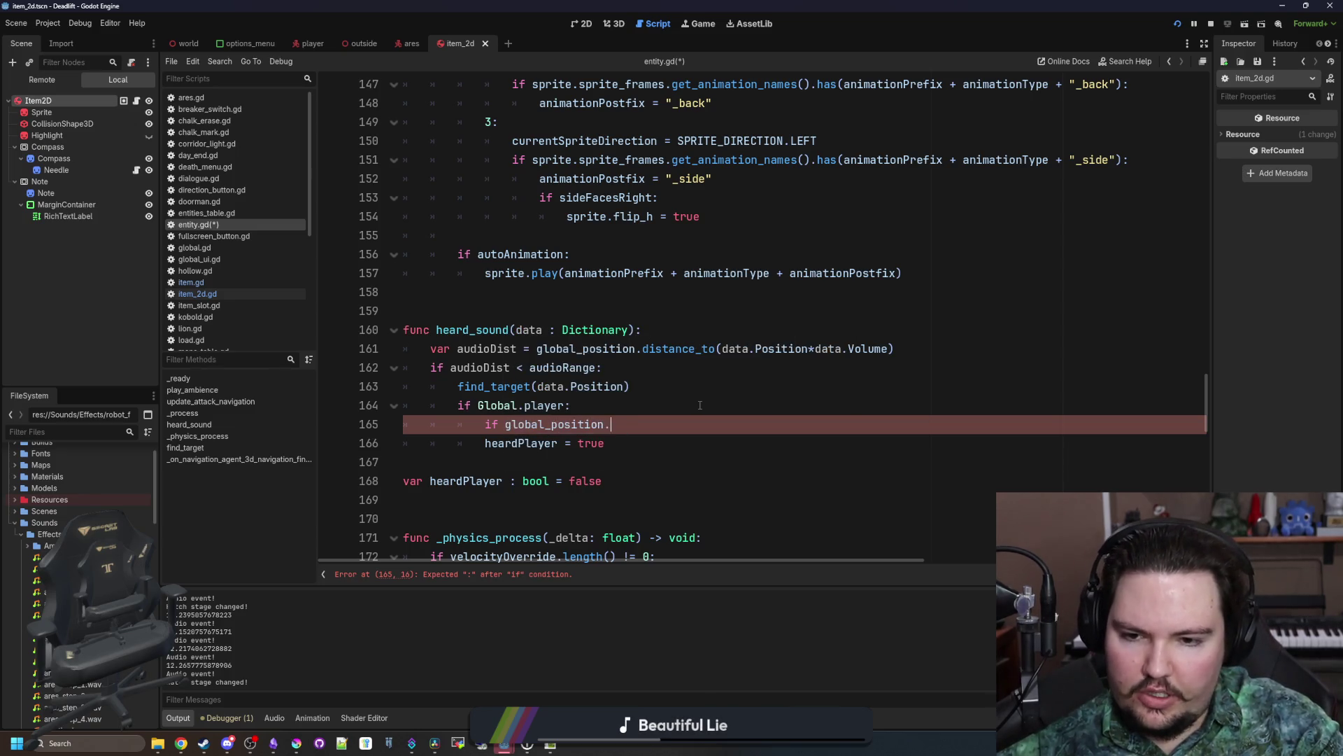
type(".ddi")
key("BackSpace")
key("BackSpace")
type("istance")
key("Return")
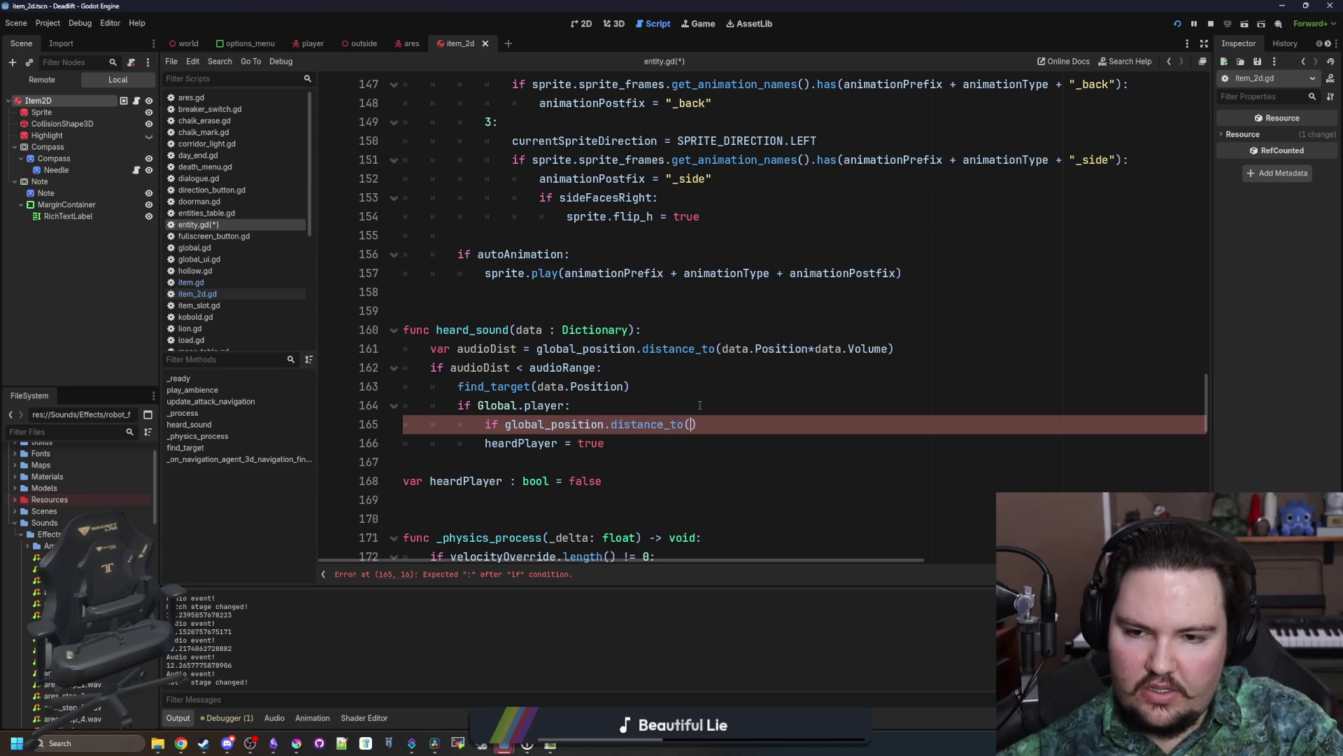
type("Global.player.global")
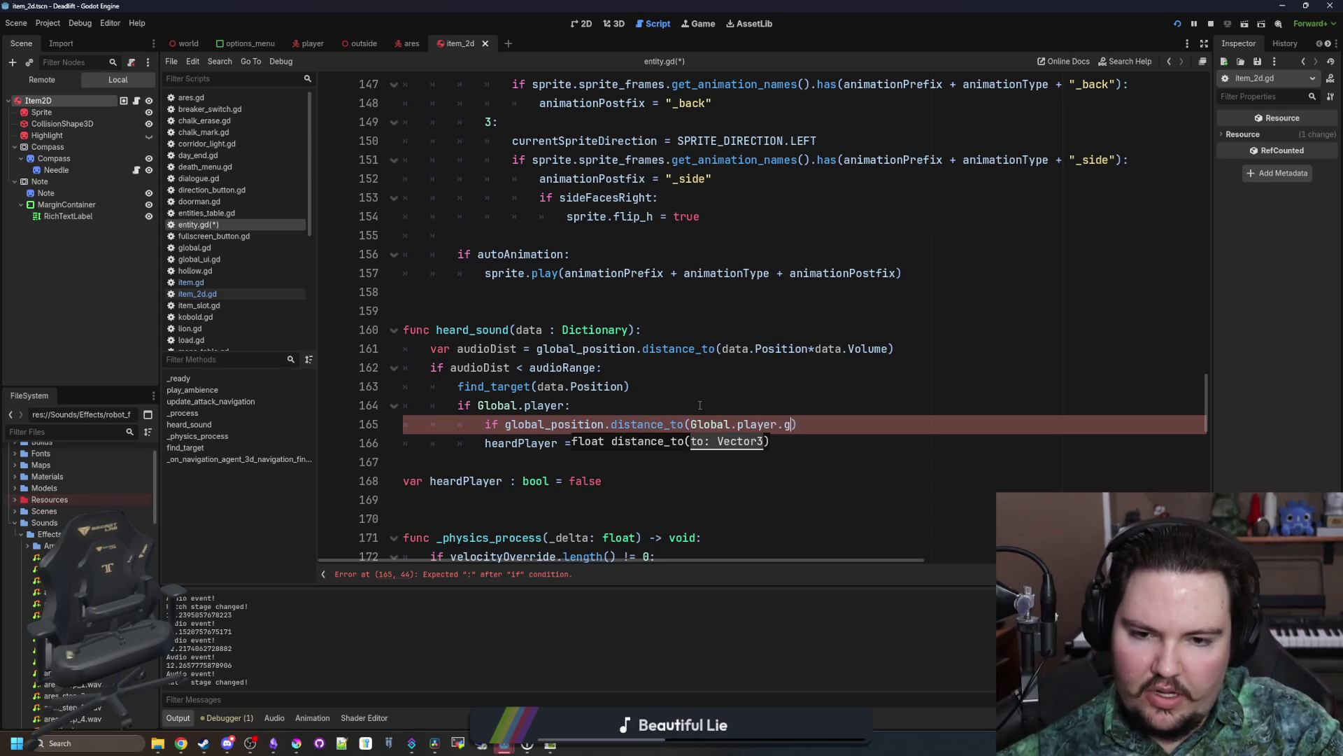
type("_position) ")
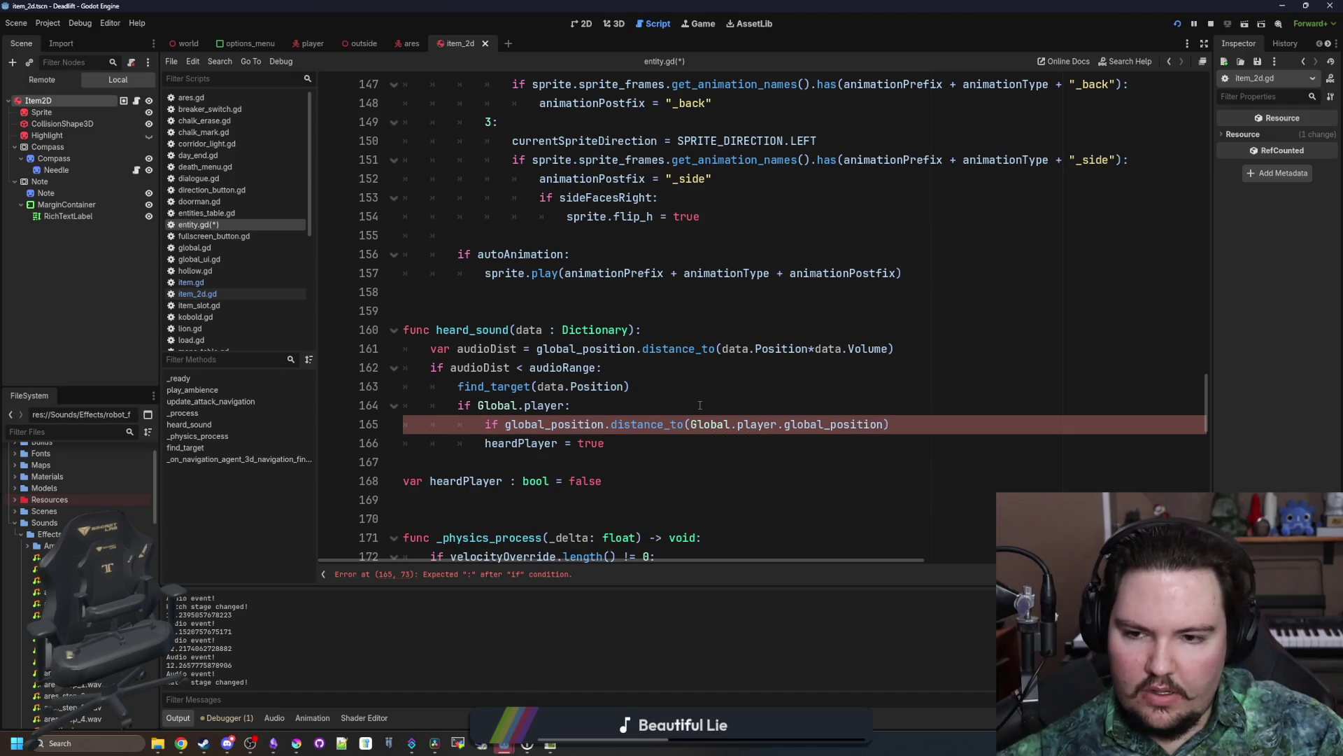
type("< audioDist")
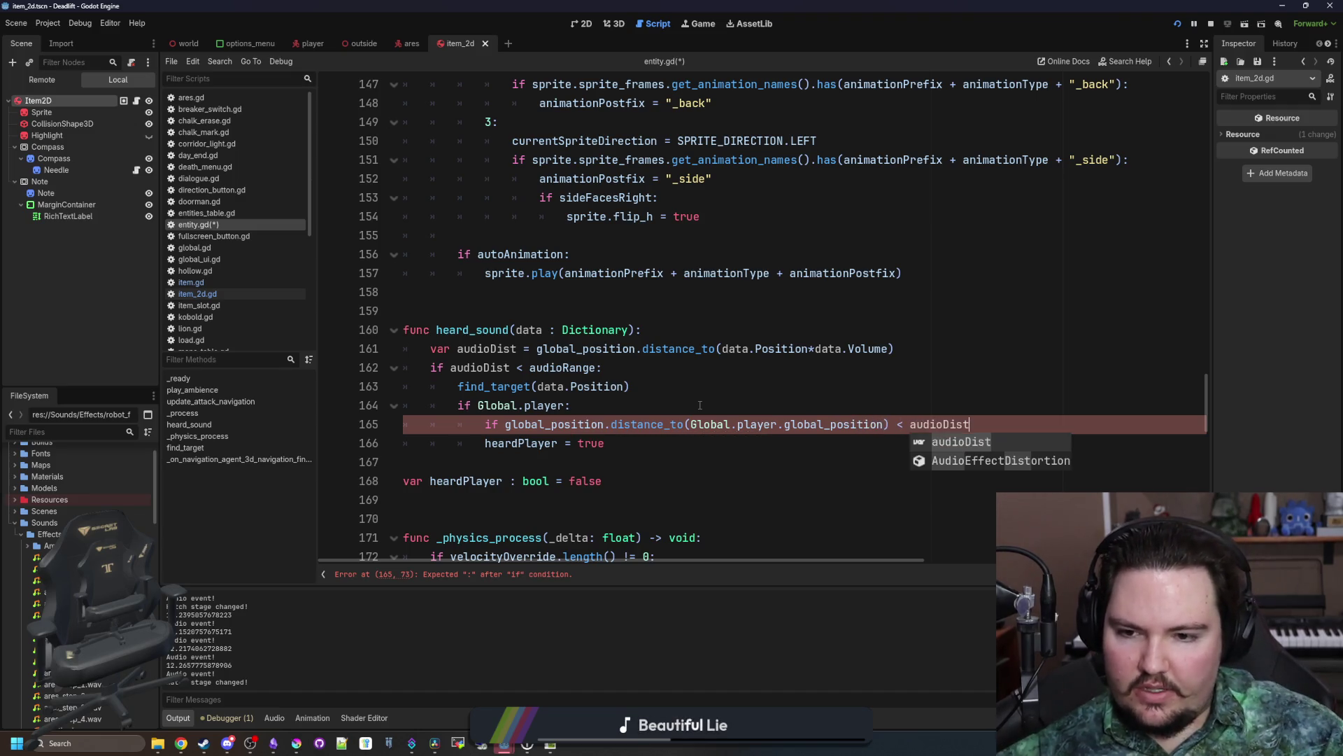
type(":")
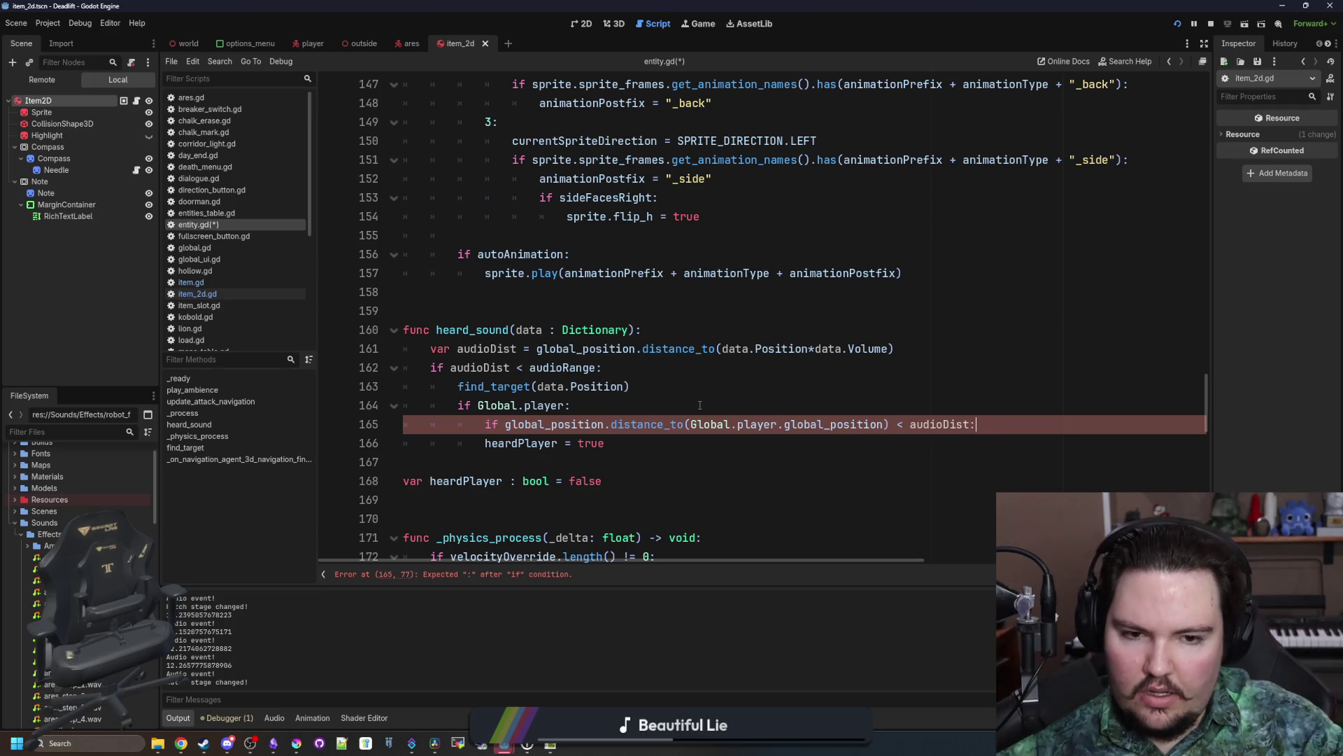
Step: Indent heardPlayer under the new distance condition
left_click(475, 449)
key("Tab")
left_click(640, 401)
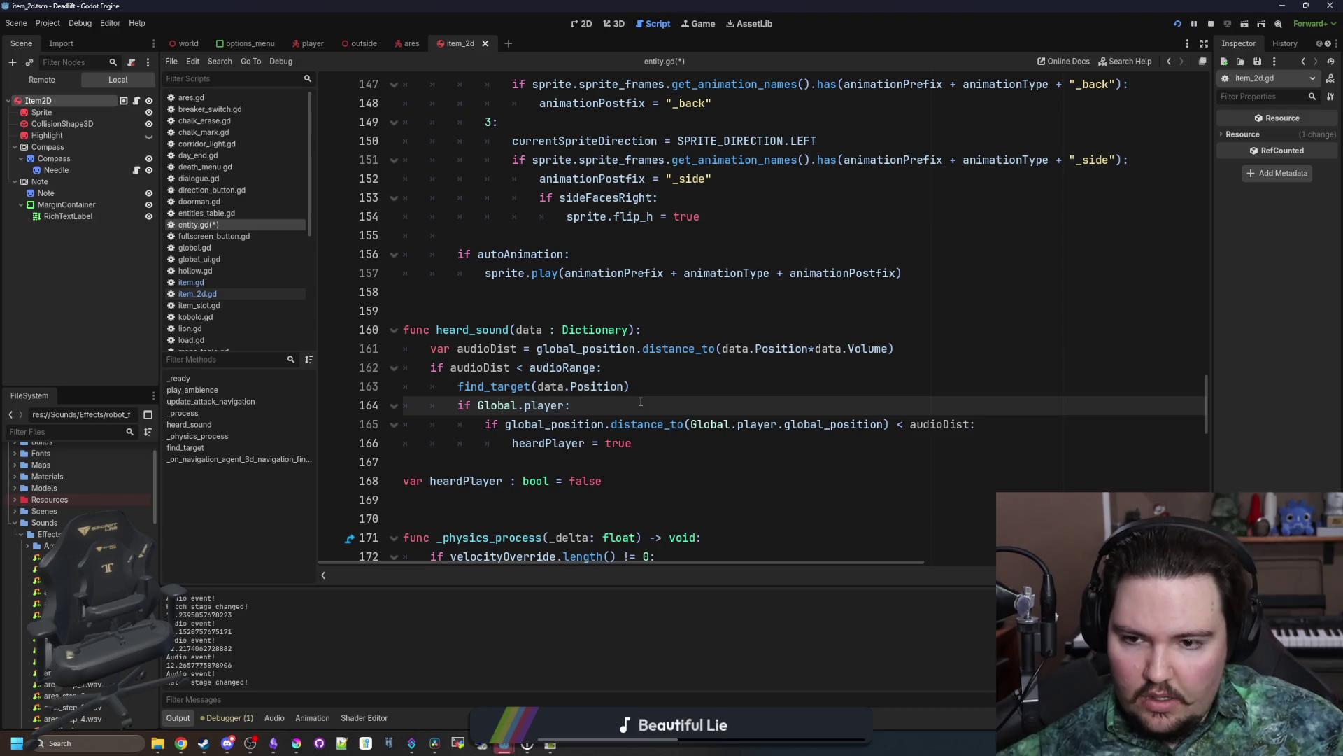
left_click(804, 367)
Step: Move the *data.Volume factor outside the distance_to call on line 161
left_click(849, 386)
mouse_move(890, 348)
left_mouse_down()
mouse_move(483, 349)
mouse_move(722, 348)
left_mouse_up()
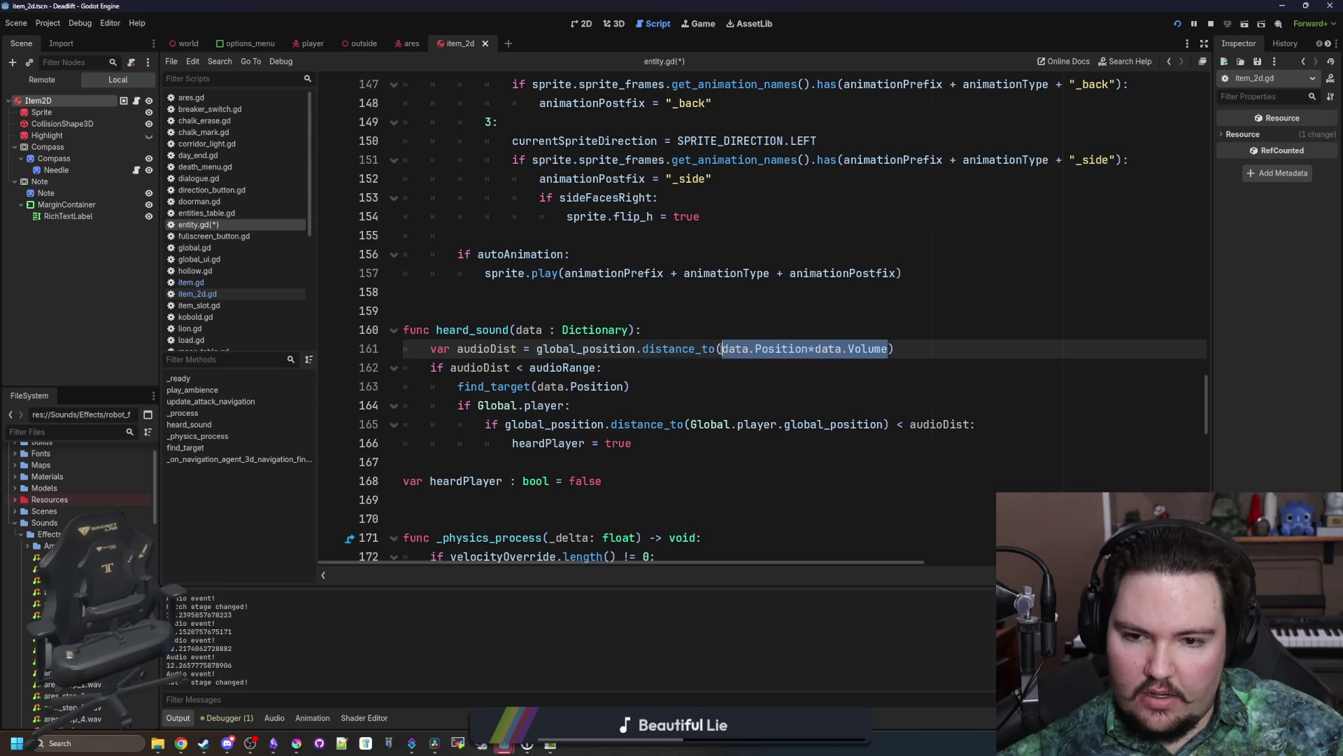
key("ctrl+s")
left_click(559, 368)
left_click(638, 404)
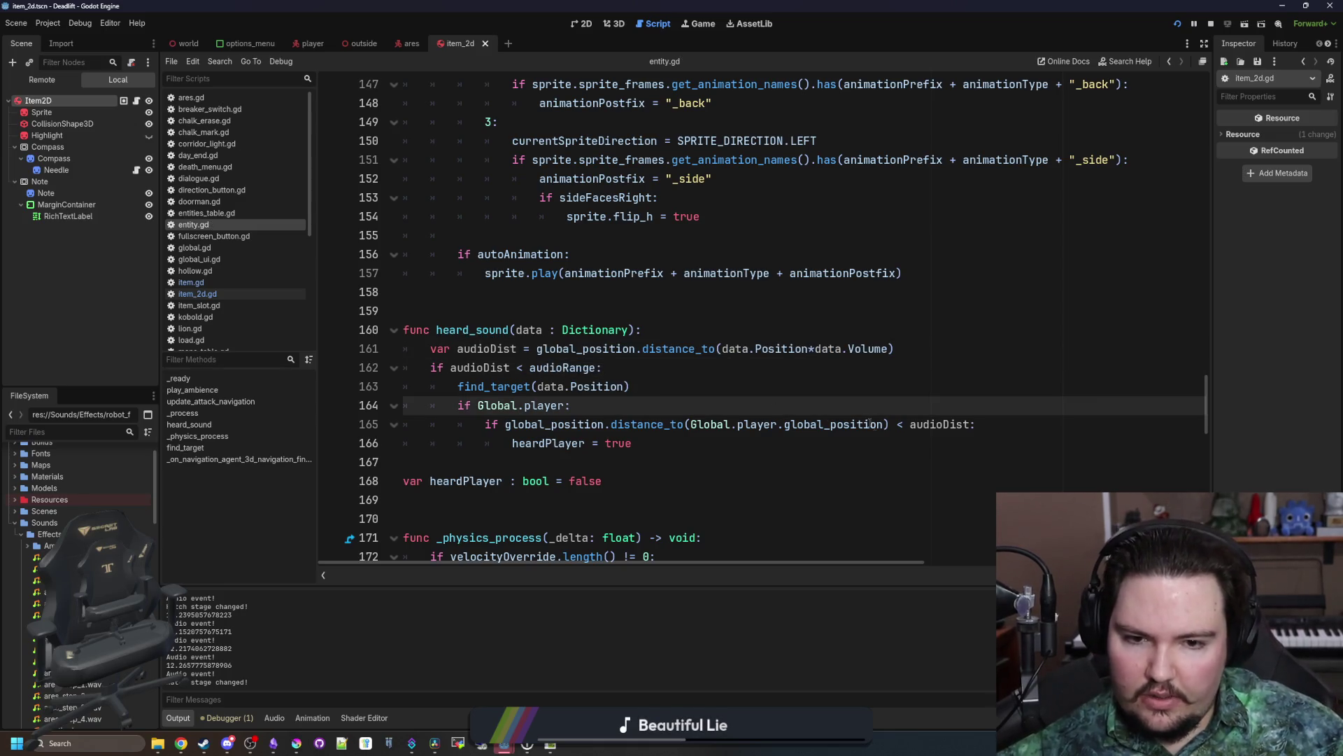
left_click(872, 359)
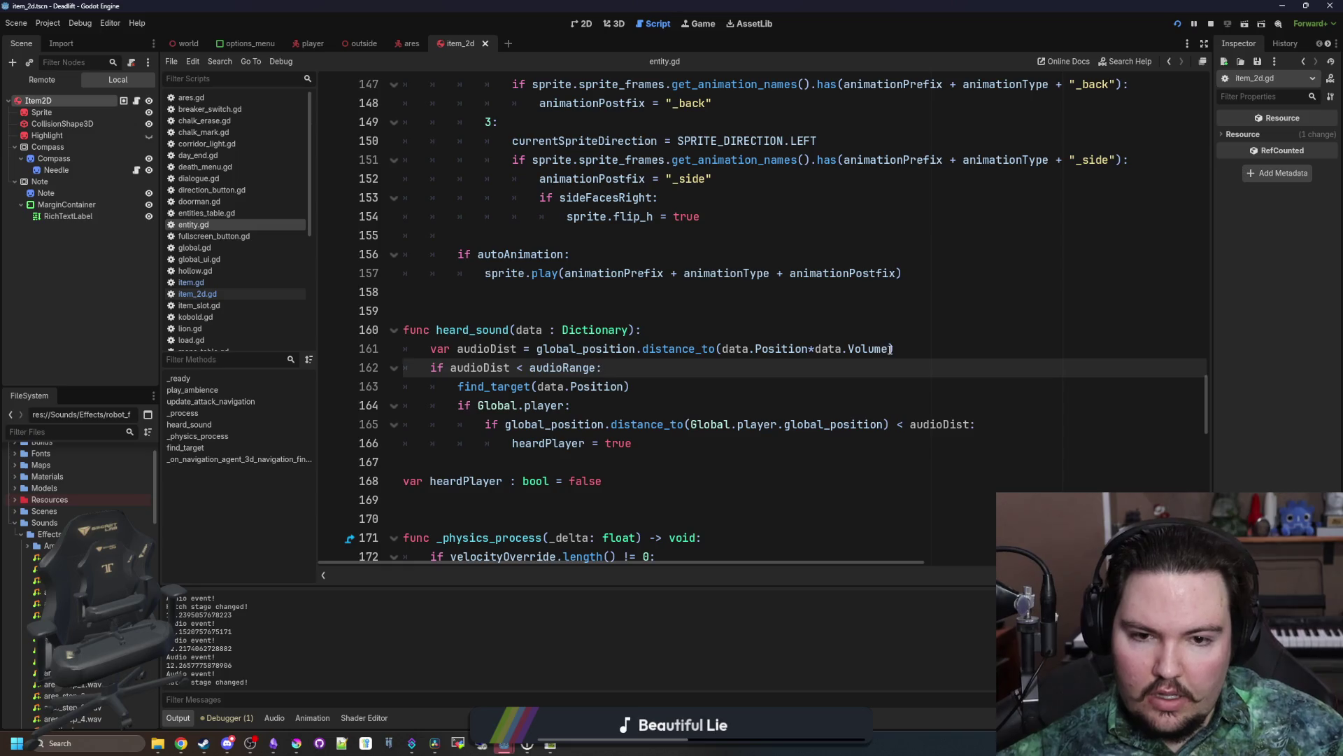
left_click_drag(891, 349, 810, 349)
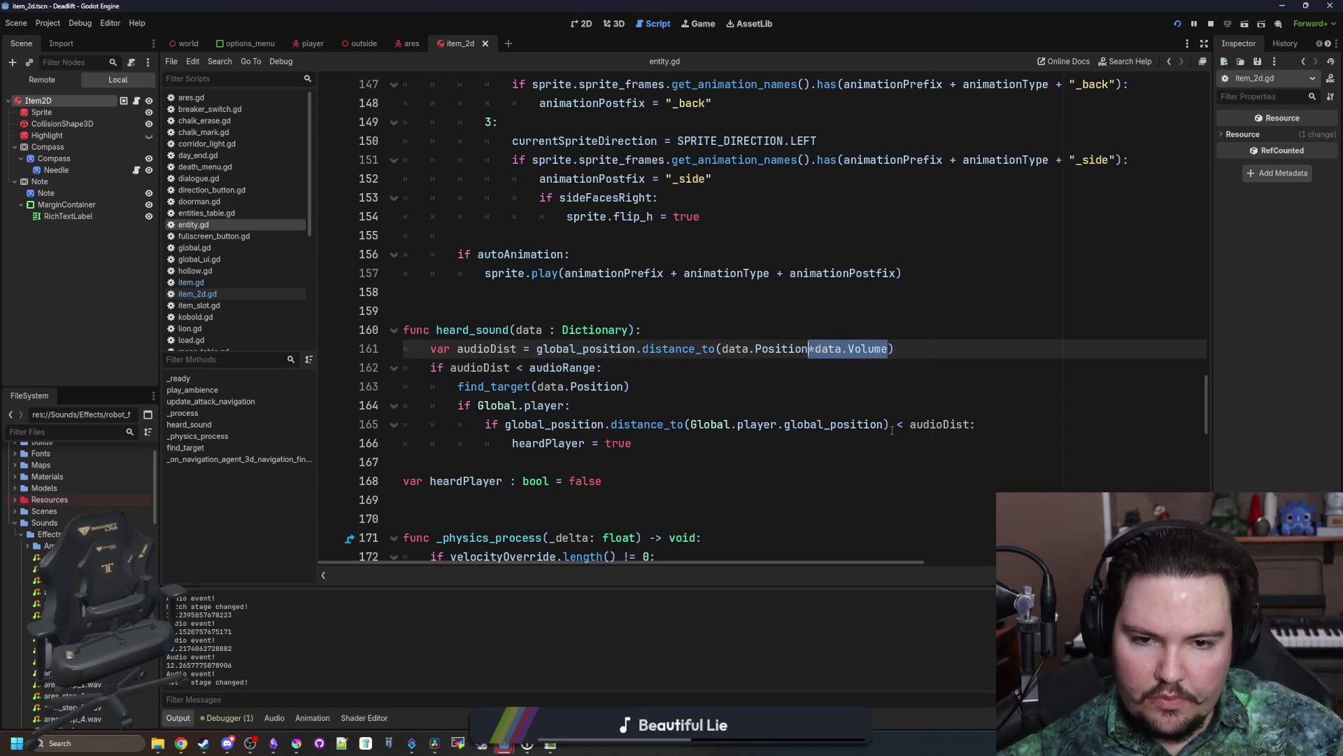
left_click(880, 378)
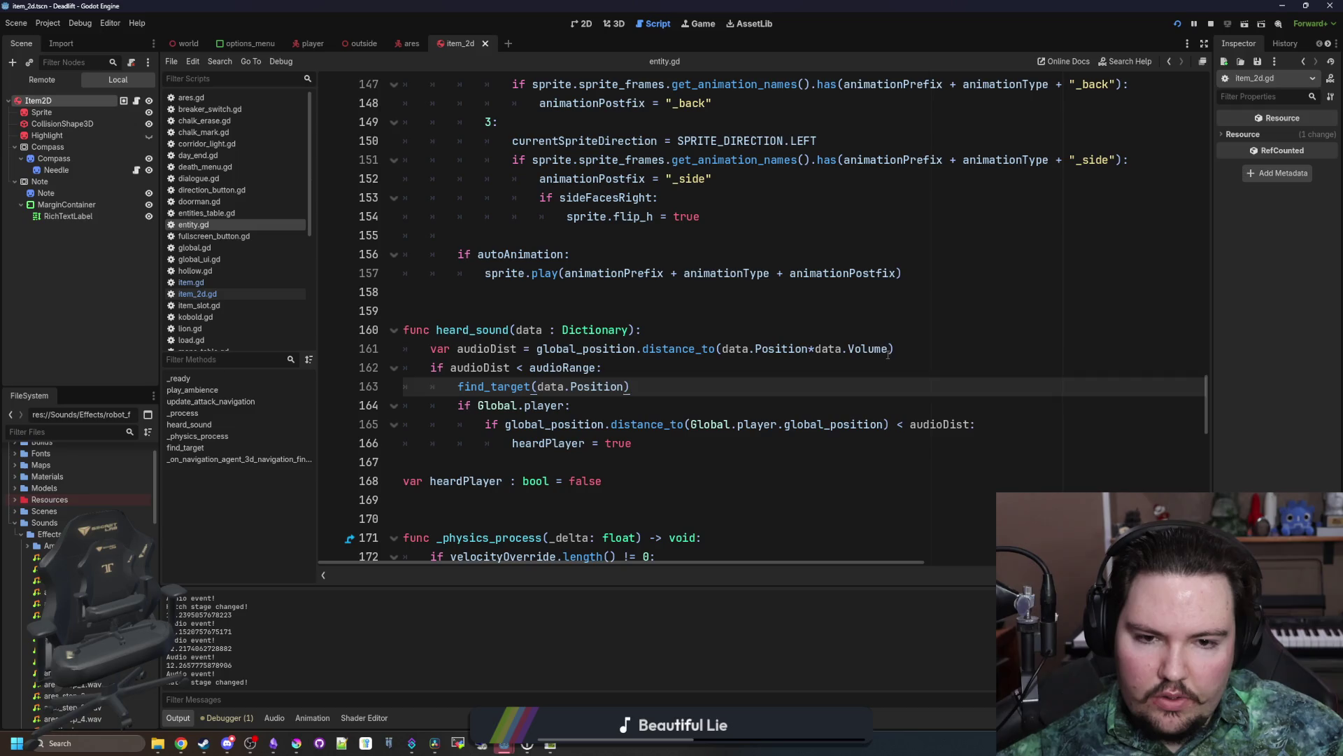
left_click_drag(889, 355, 812, 356)
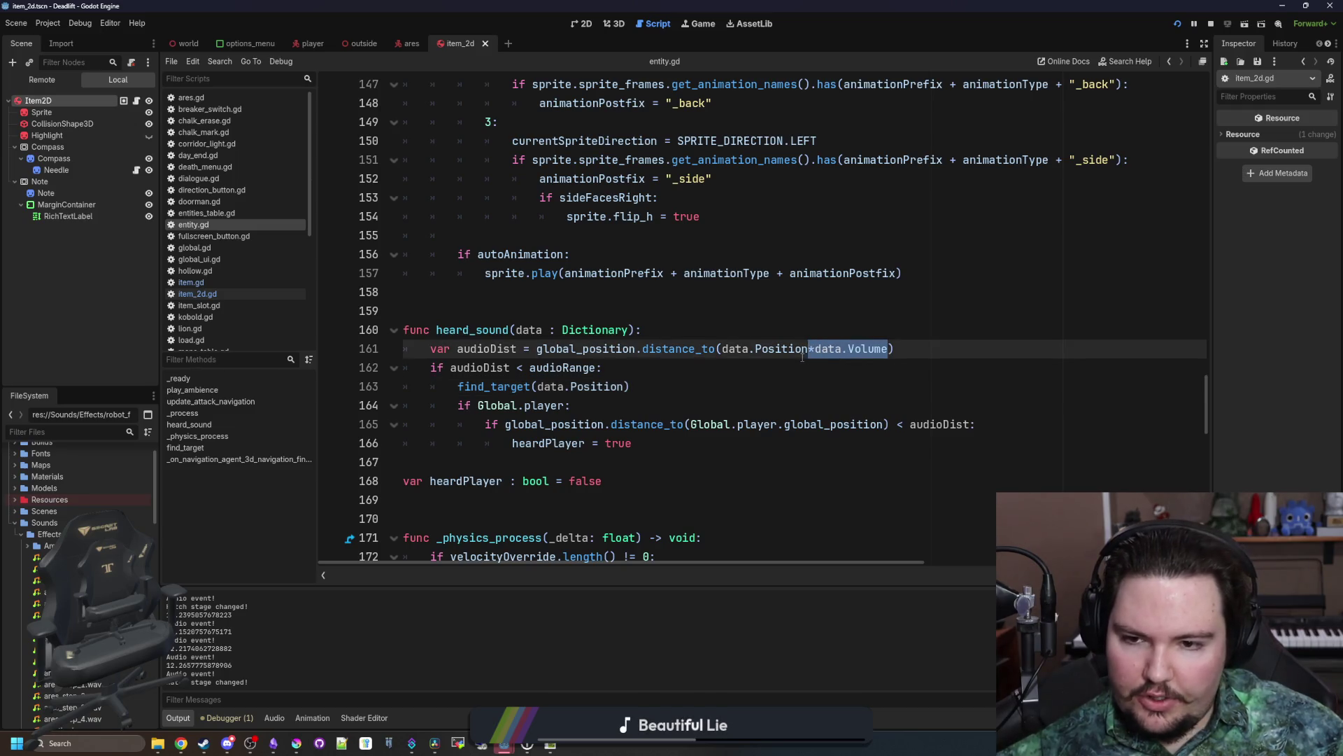
key("ctrl+x")
key("Right")
key("ctrl+v")
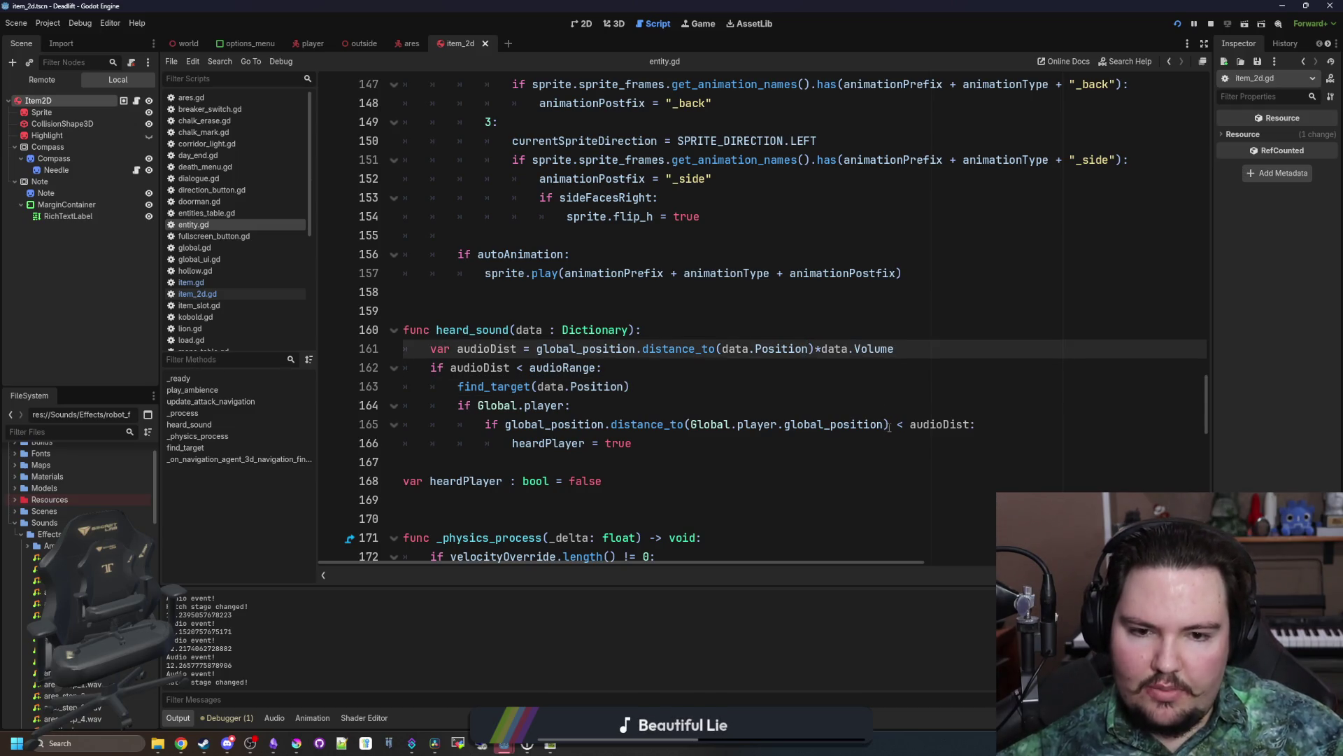
Step: Append *data.Volume to the player distance on line 165 and save entity.gd
left_click(889, 425)
key("ctrl+v")
left_click(884, 378)
left_click(733, 326)
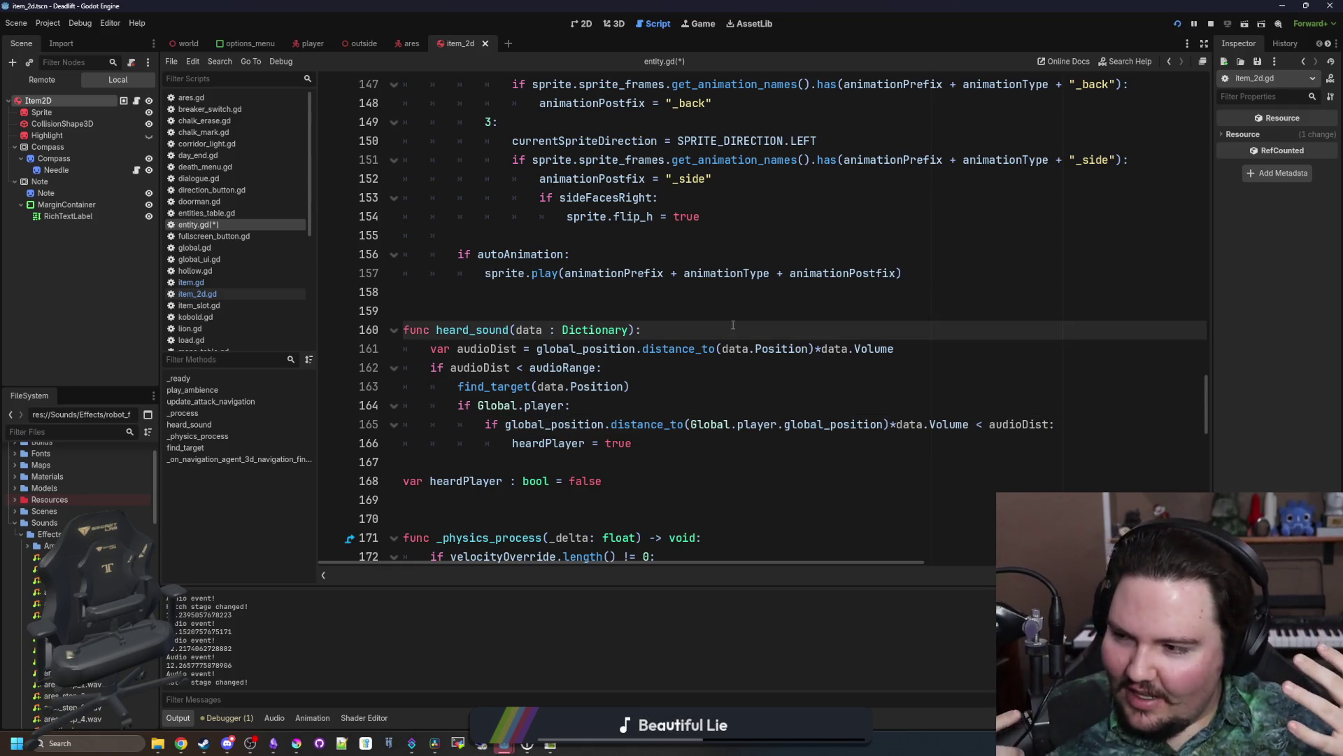
left_click(677, 385)
left_click(679, 319)
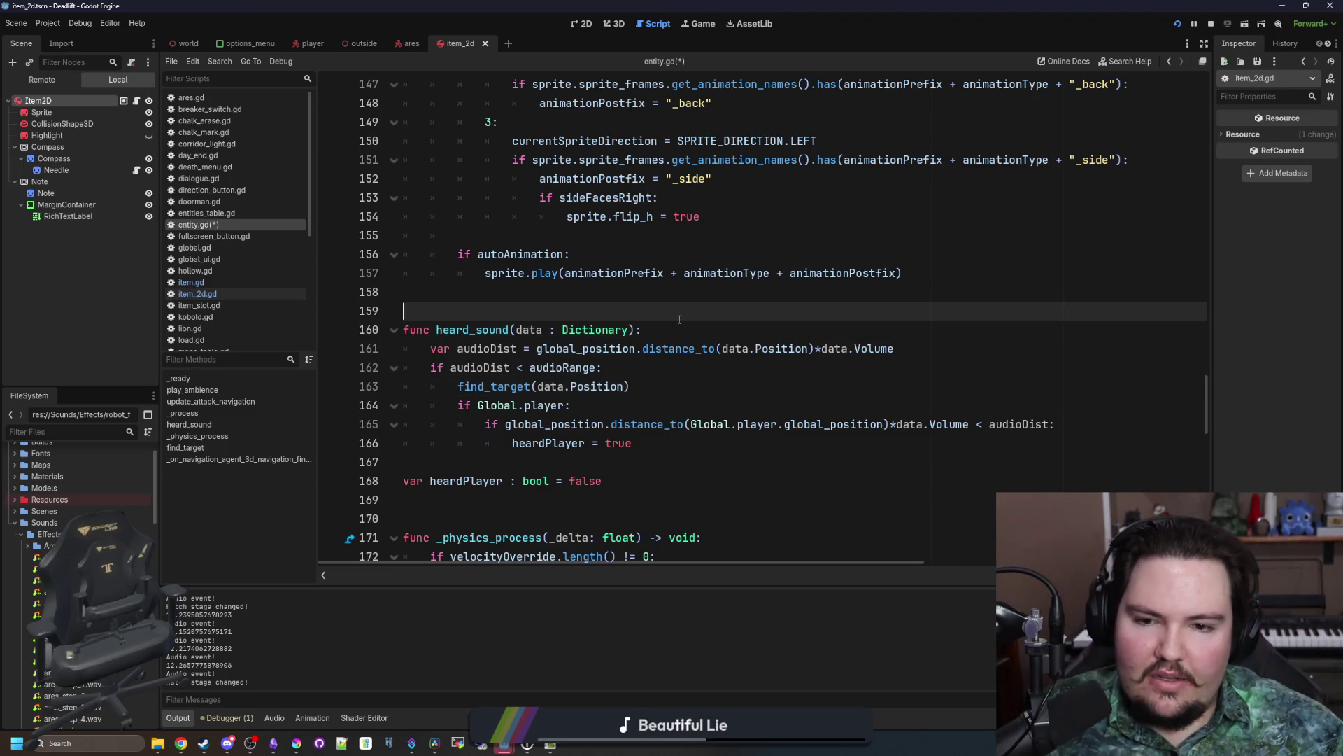
left_click(726, 373)
left_click(765, 320)
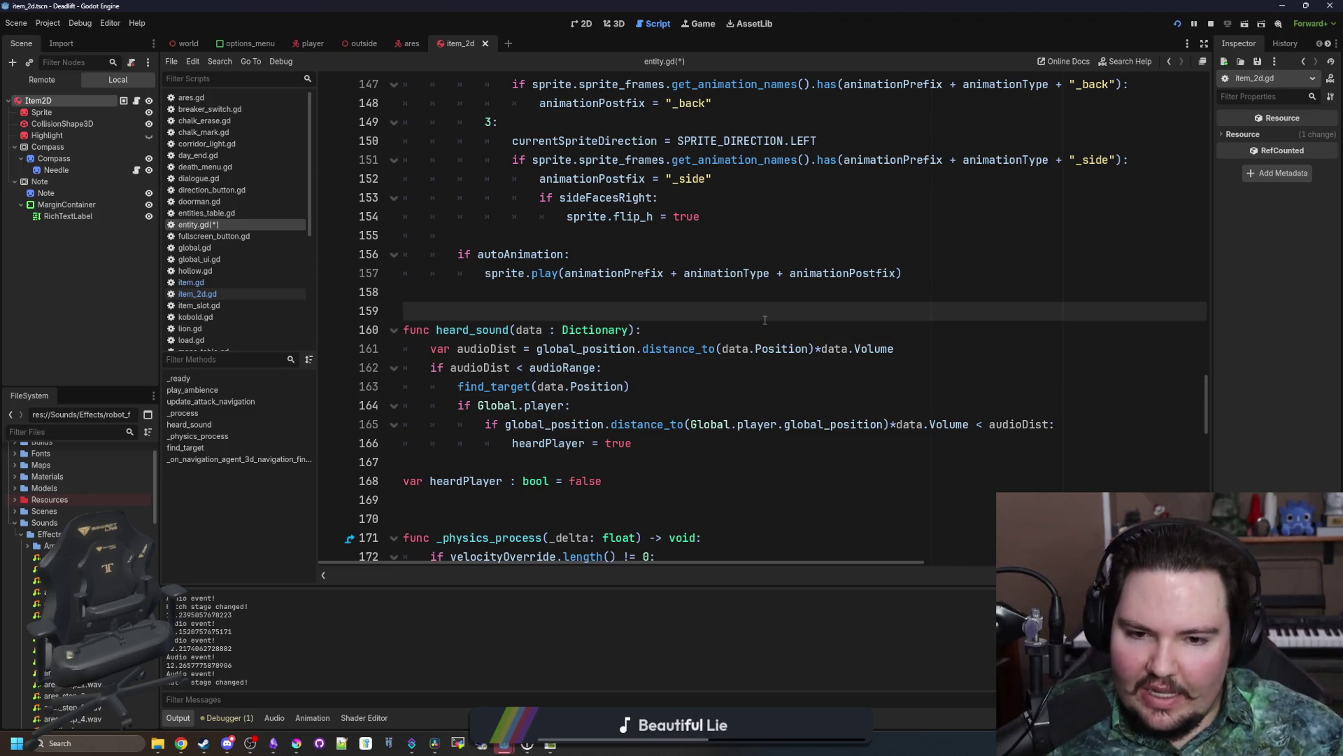
left_click(757, 372)
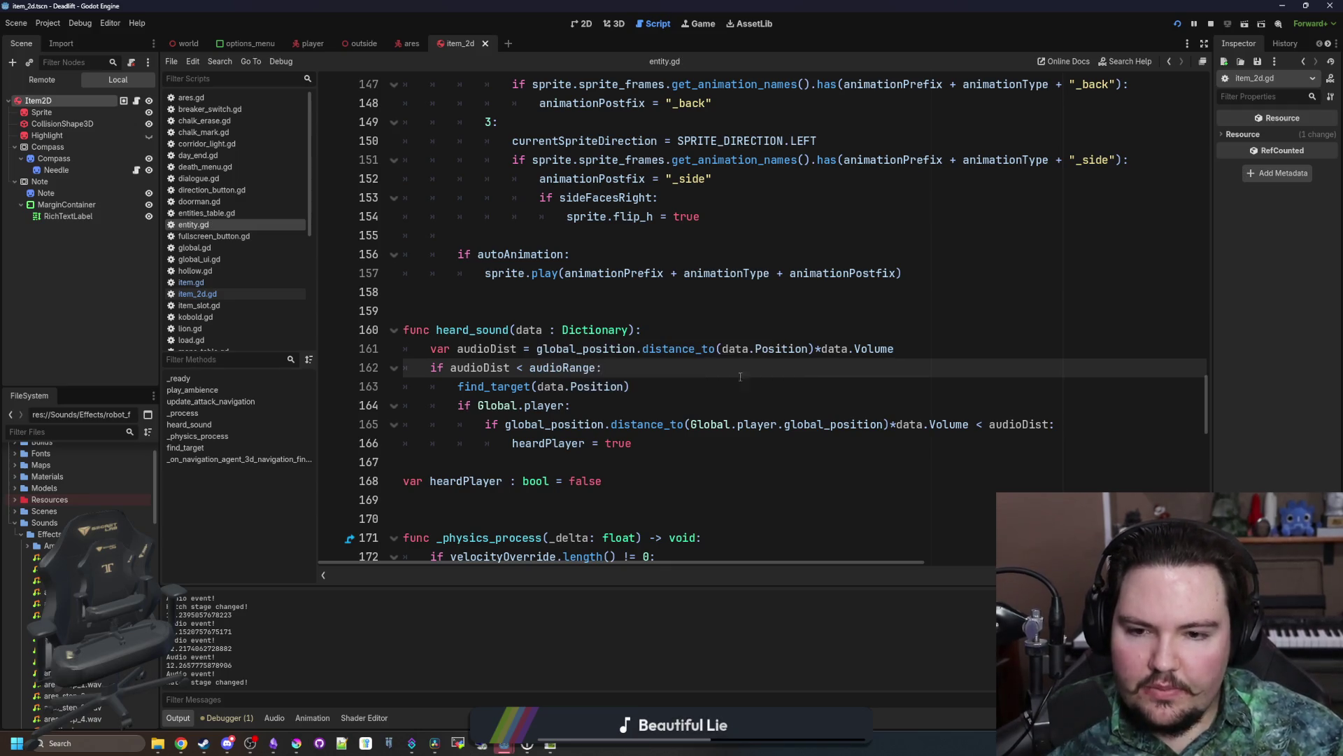
left_click(671, 387)
key("ctrl+s")
Step: In the running game, pick up the corridor rock with E and throw it with Q
left_click(703, 24)
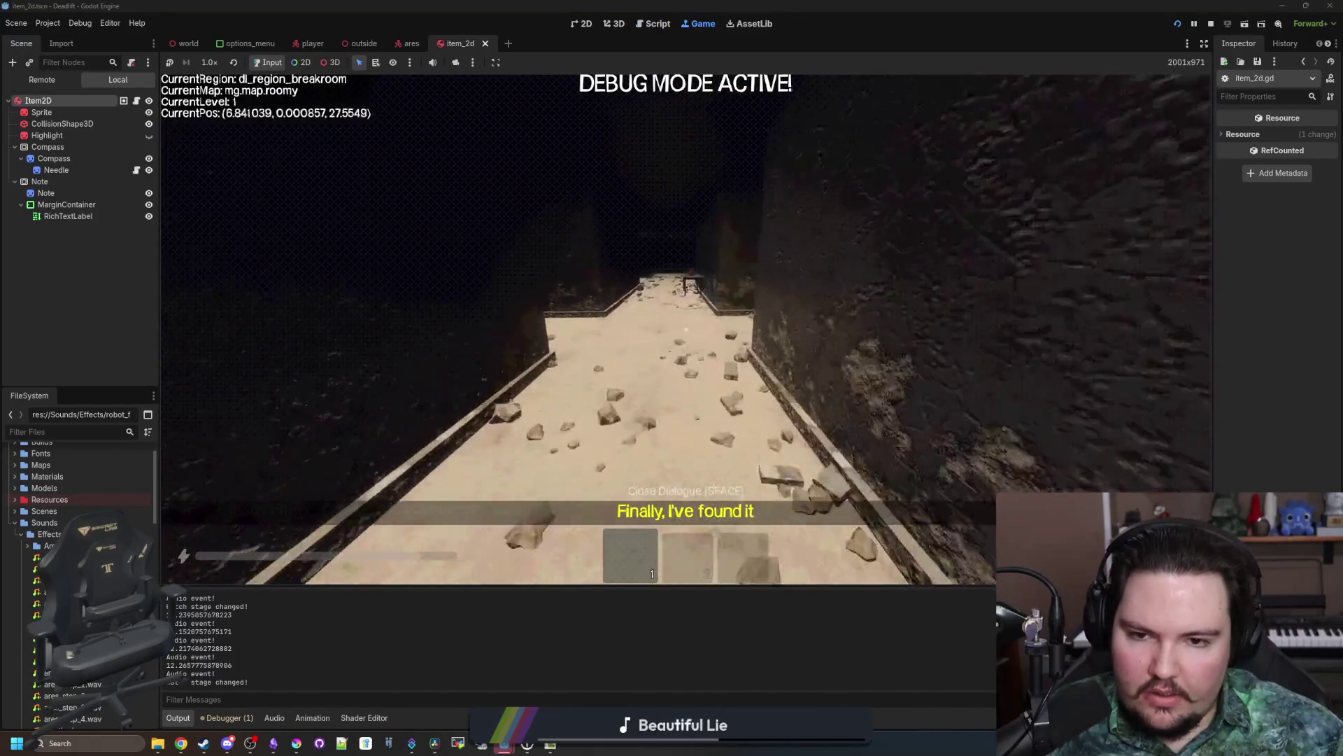
key("e")
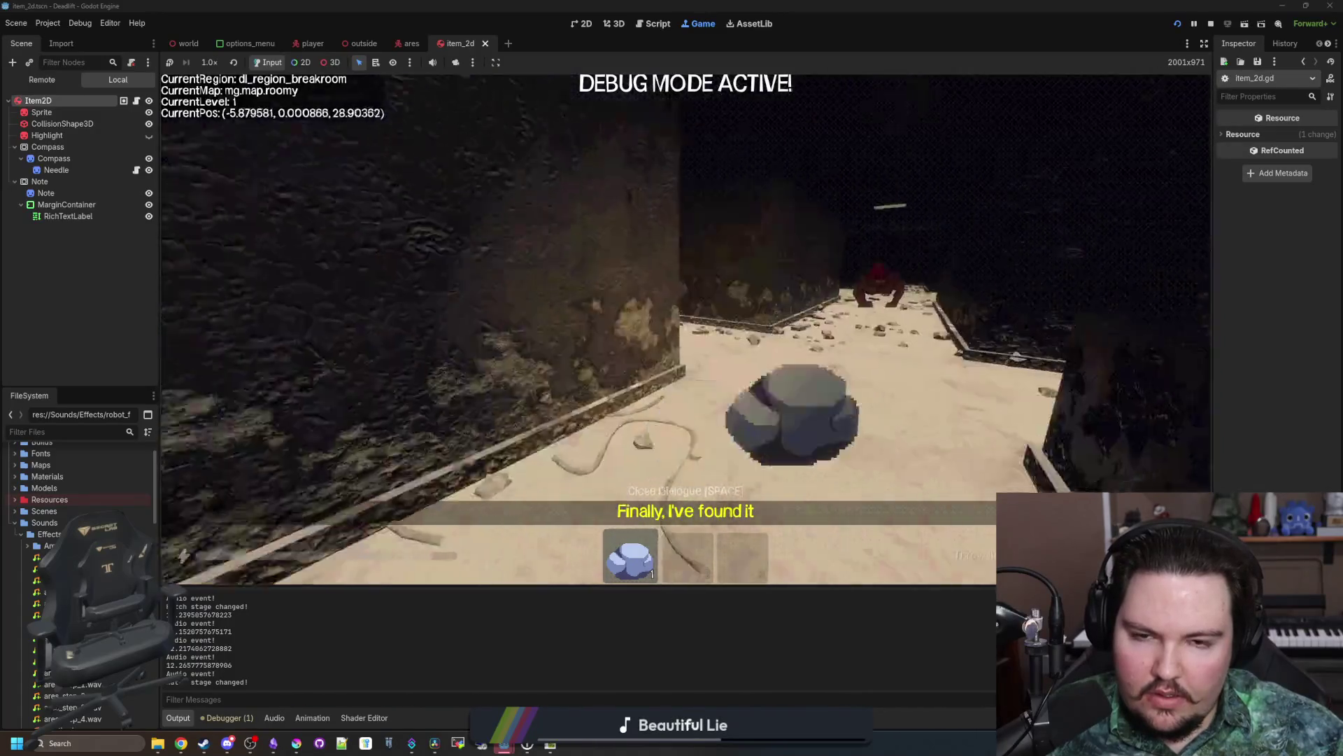
key("q")
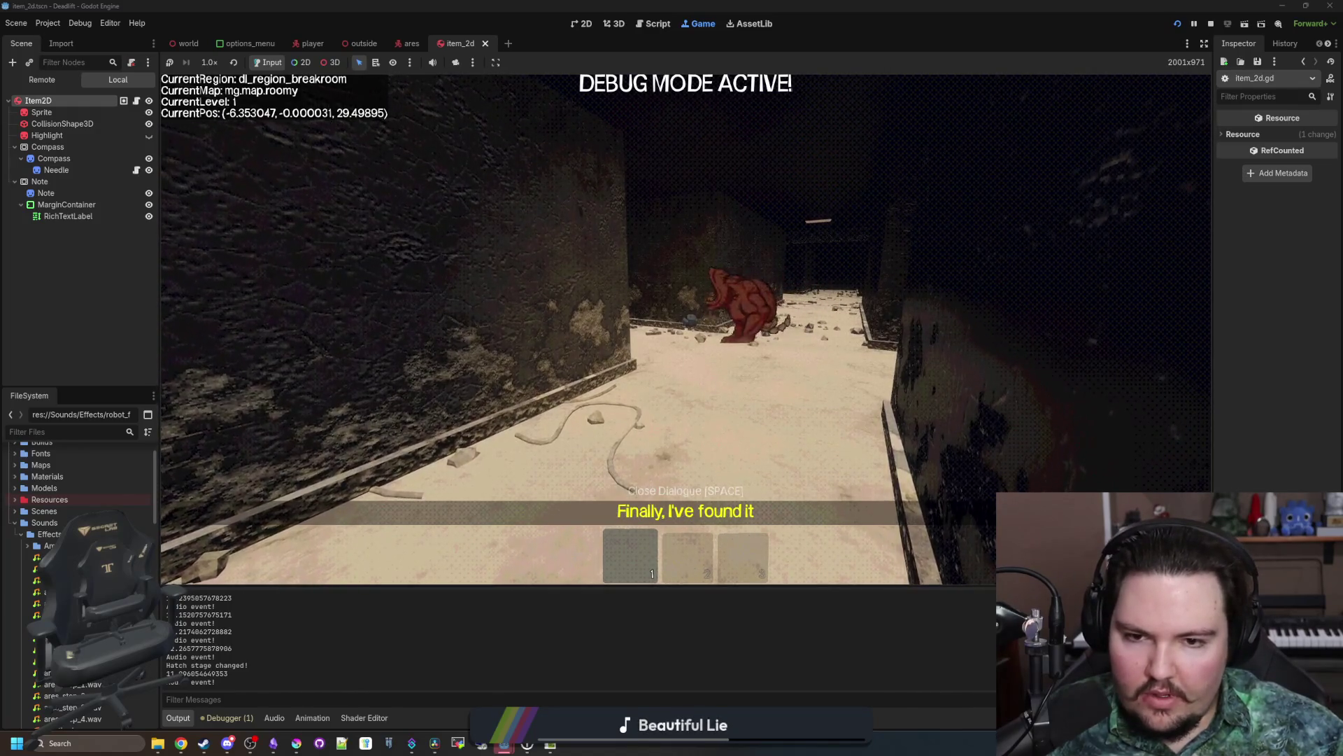
Step: Start line 162's playerDist from data. and remove the stray trailing colon
key("ctrl+F3")
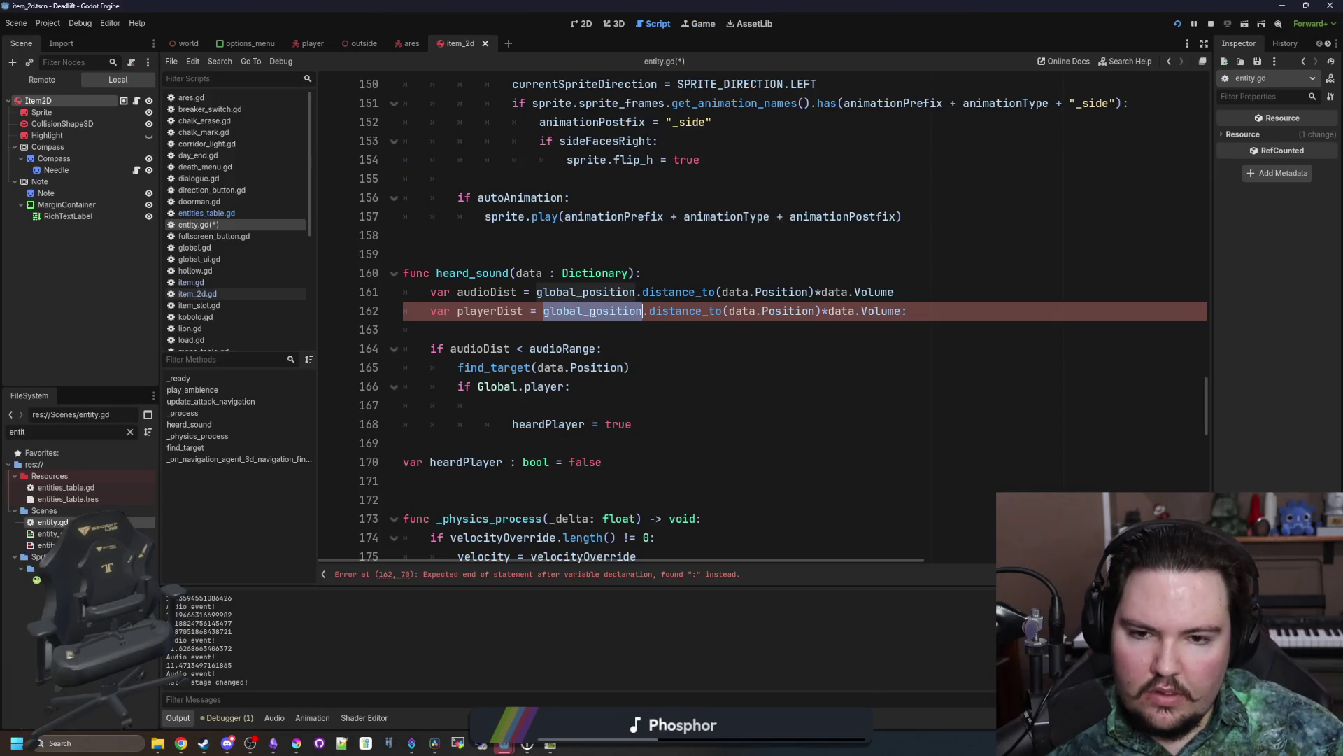
type("data.P")
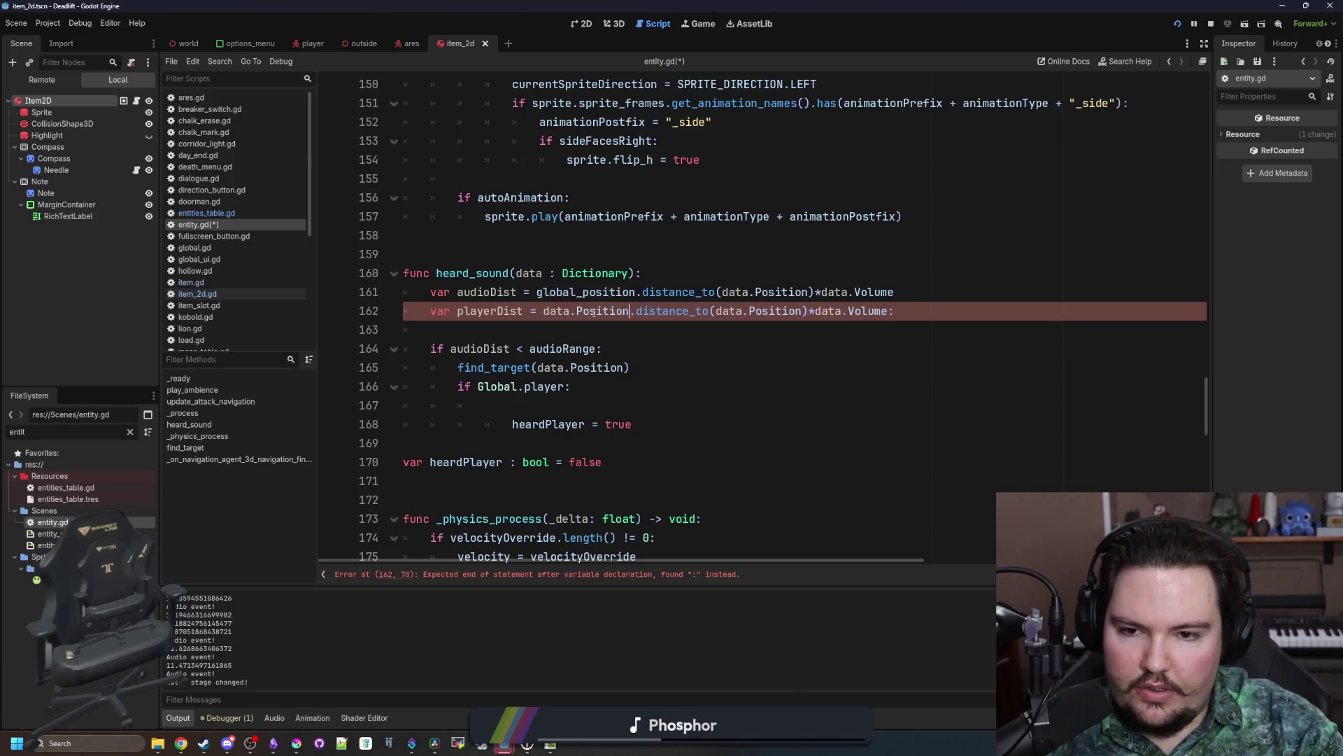
left_click(653, 327)
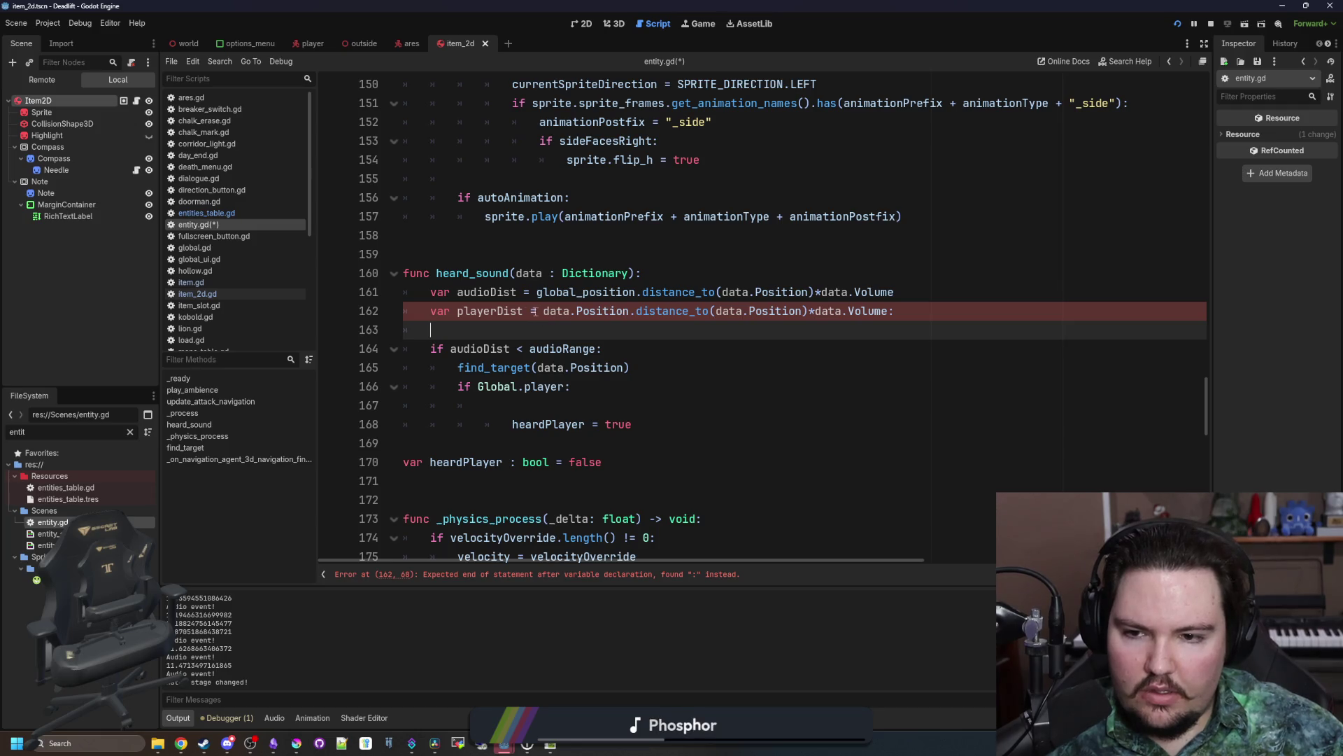
key("Up")
key("End")
key("BackSpace")
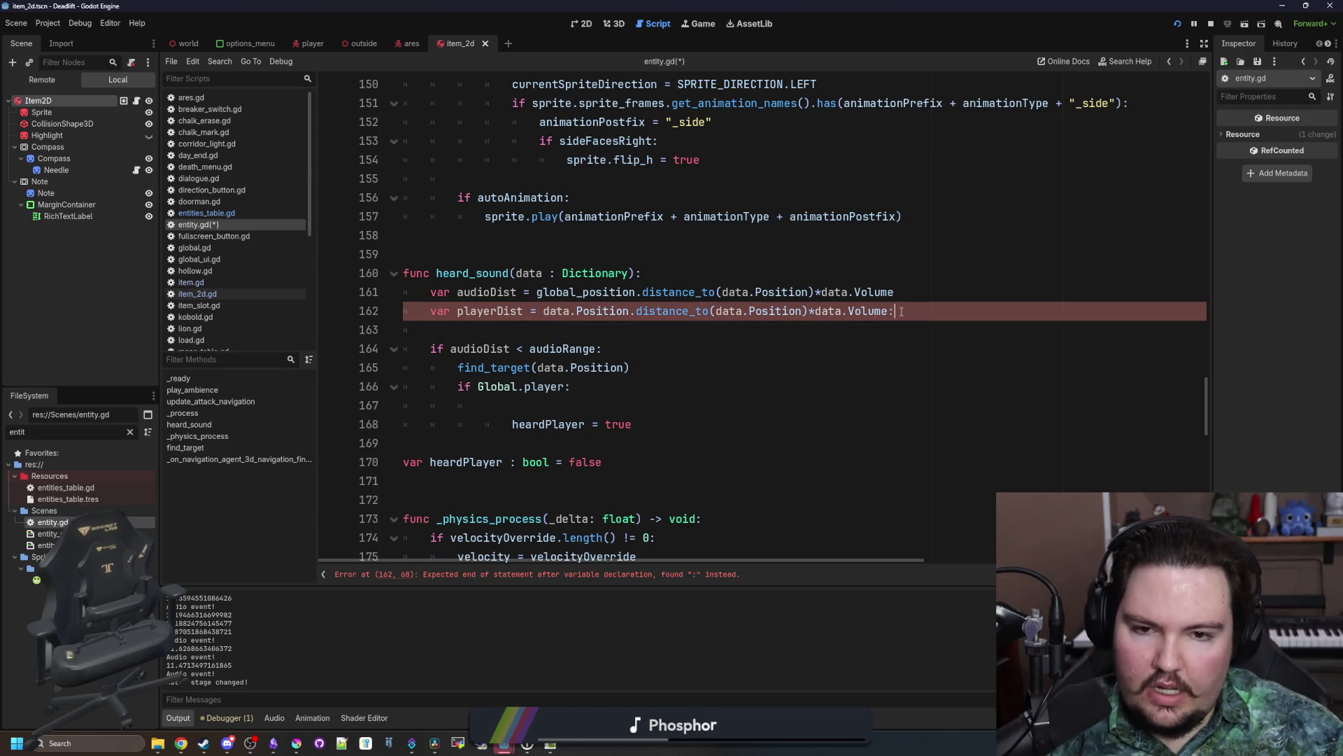
key("Down")
Step: Replace the distance_to argument on line 162 with Global.player.global_position
double_click(772, 311)
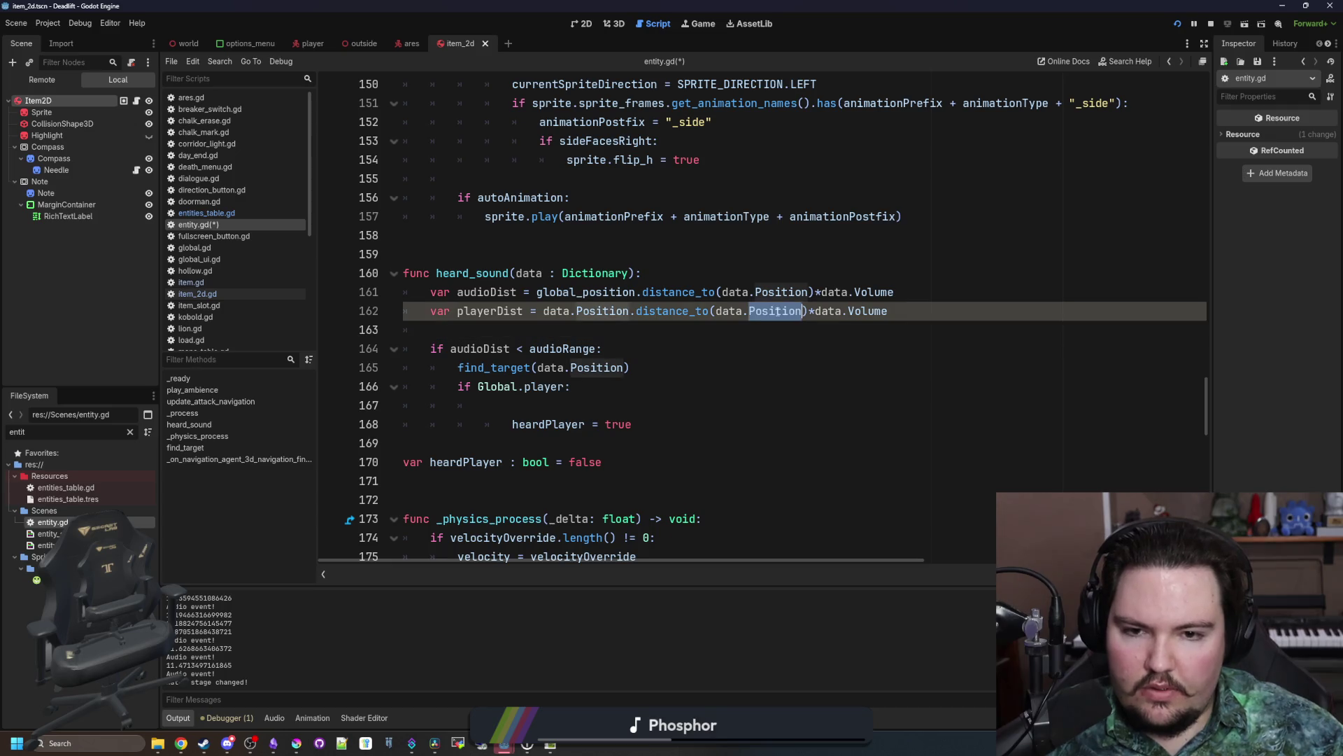
key("BackSpace")
key("BackSpace")
key("BackSpace")
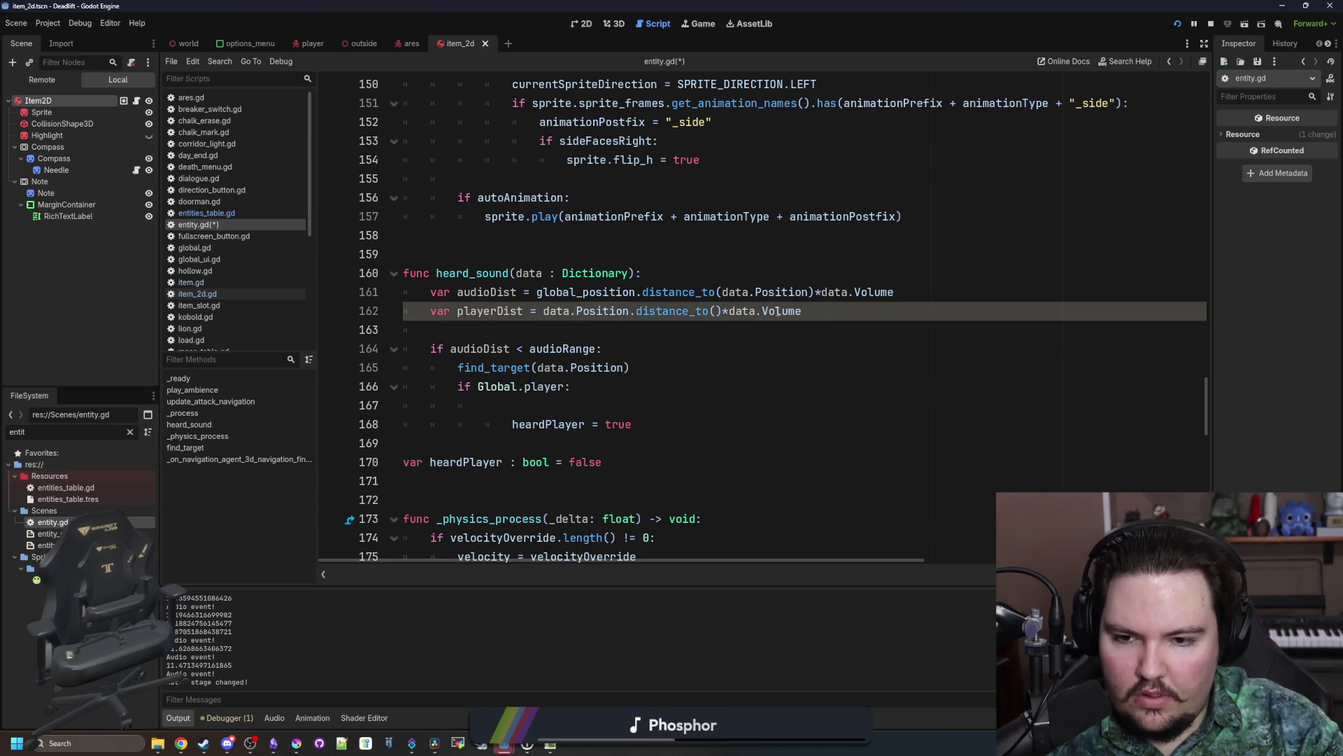
type("Global.player.globa")
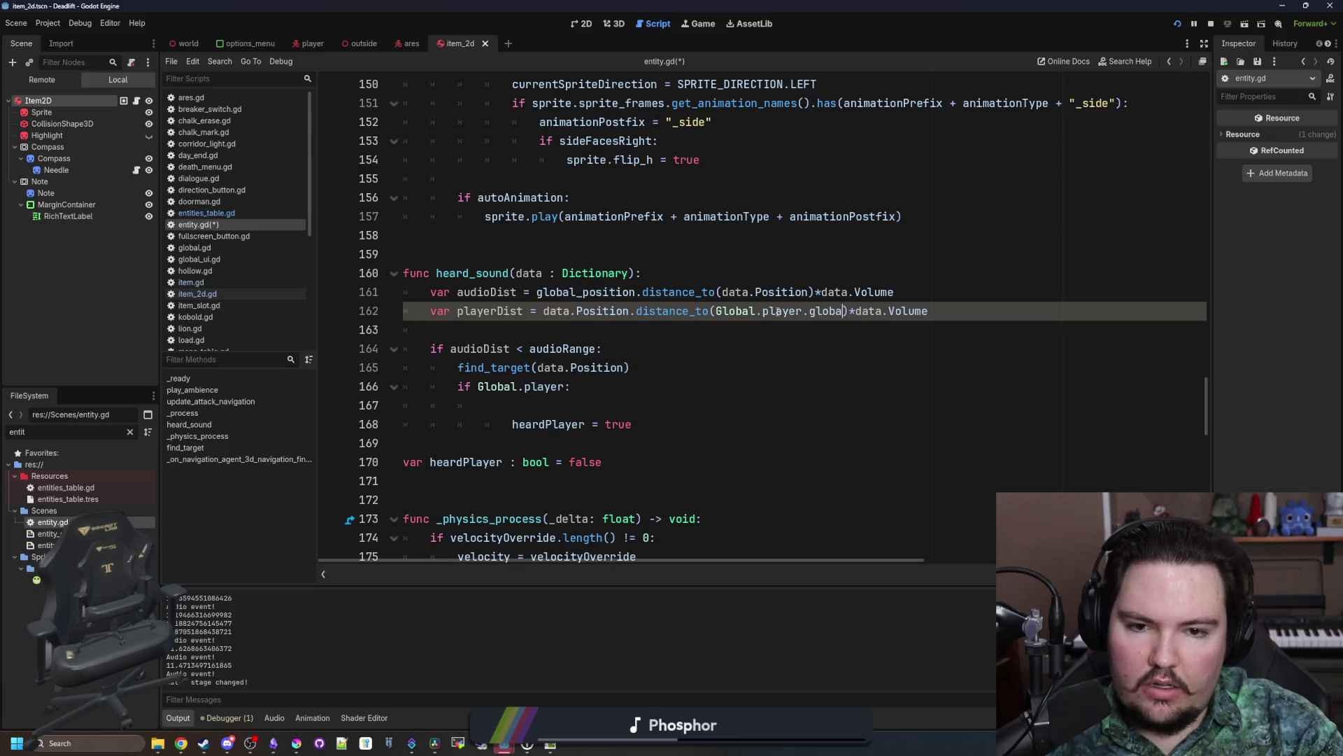
type("l_position")
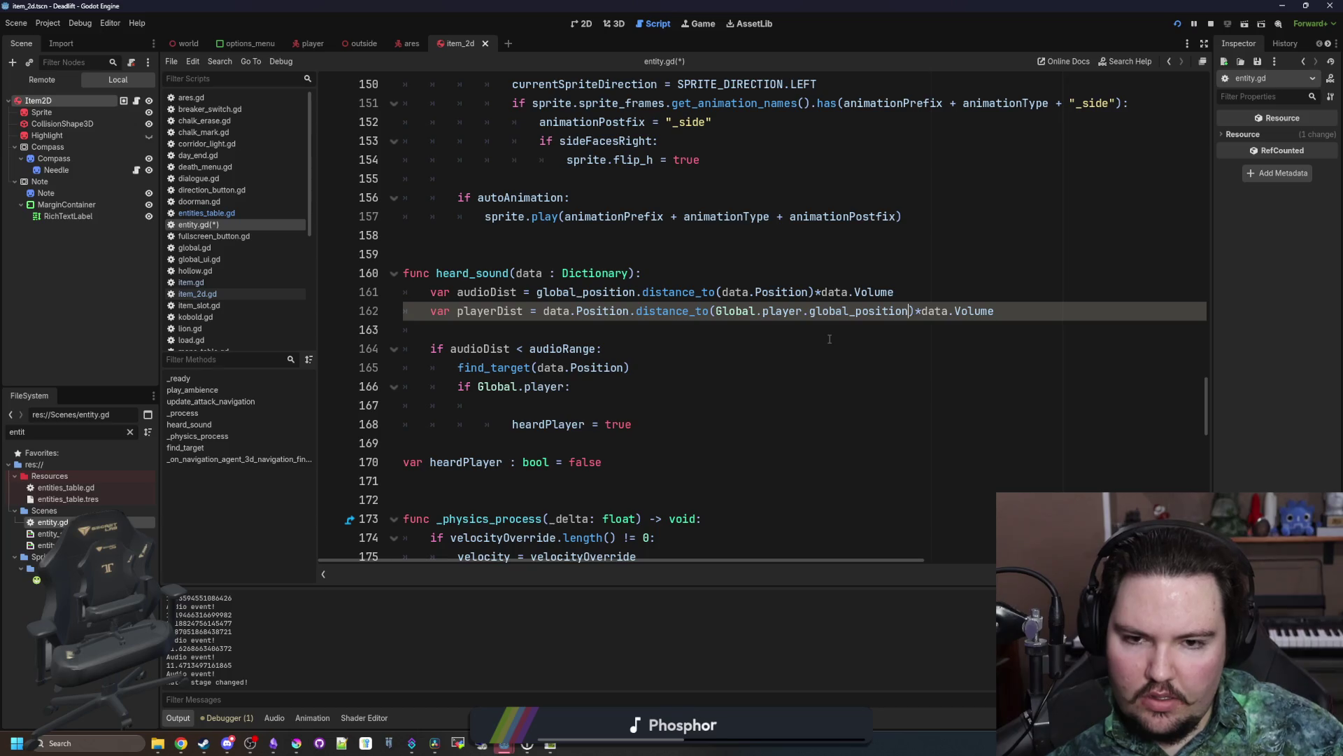
left_click(916, 310)
key("shift+End")
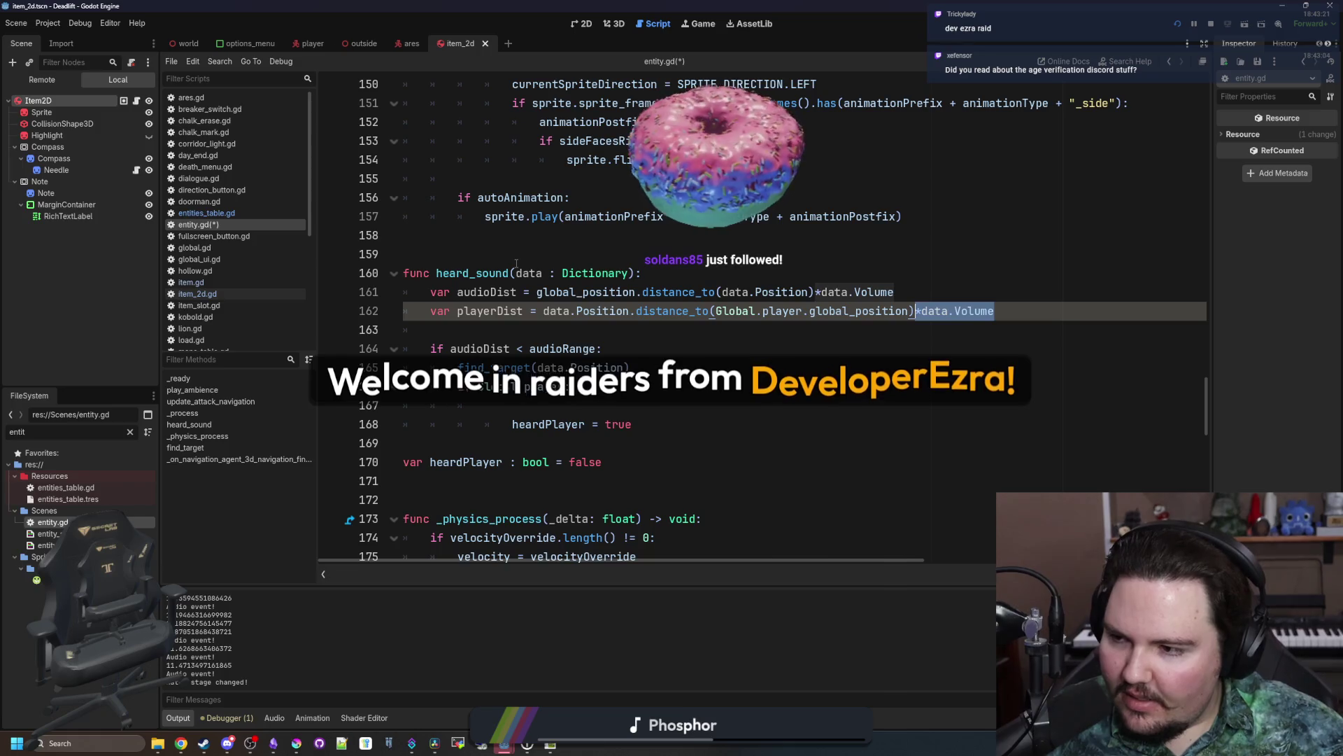
Step: Remove the blank line above heardPlayer = true and fix its indentation under if Global.player:
left_click(541, 328)
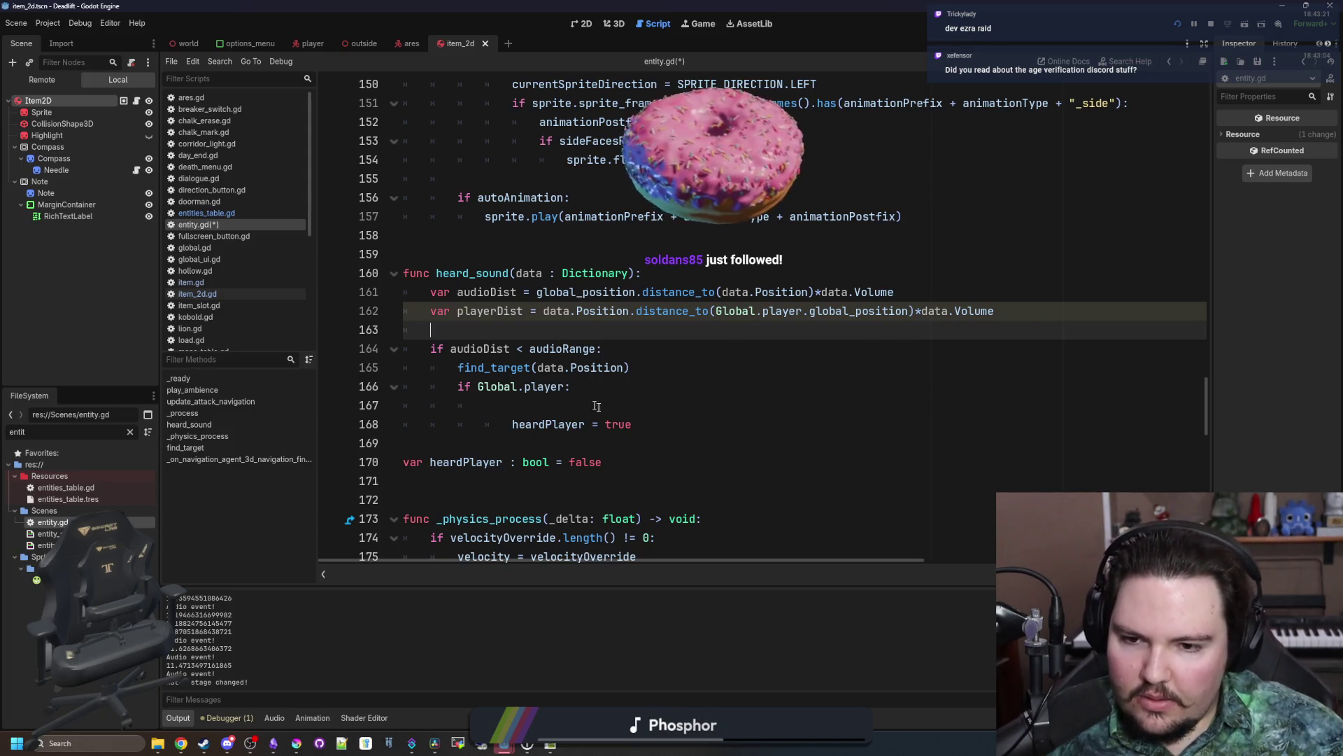
left_click(568, 409)
key("BackSpace")
key("BackSpace")
key("BackSpace")
key("Down")
key("shift+Tab")
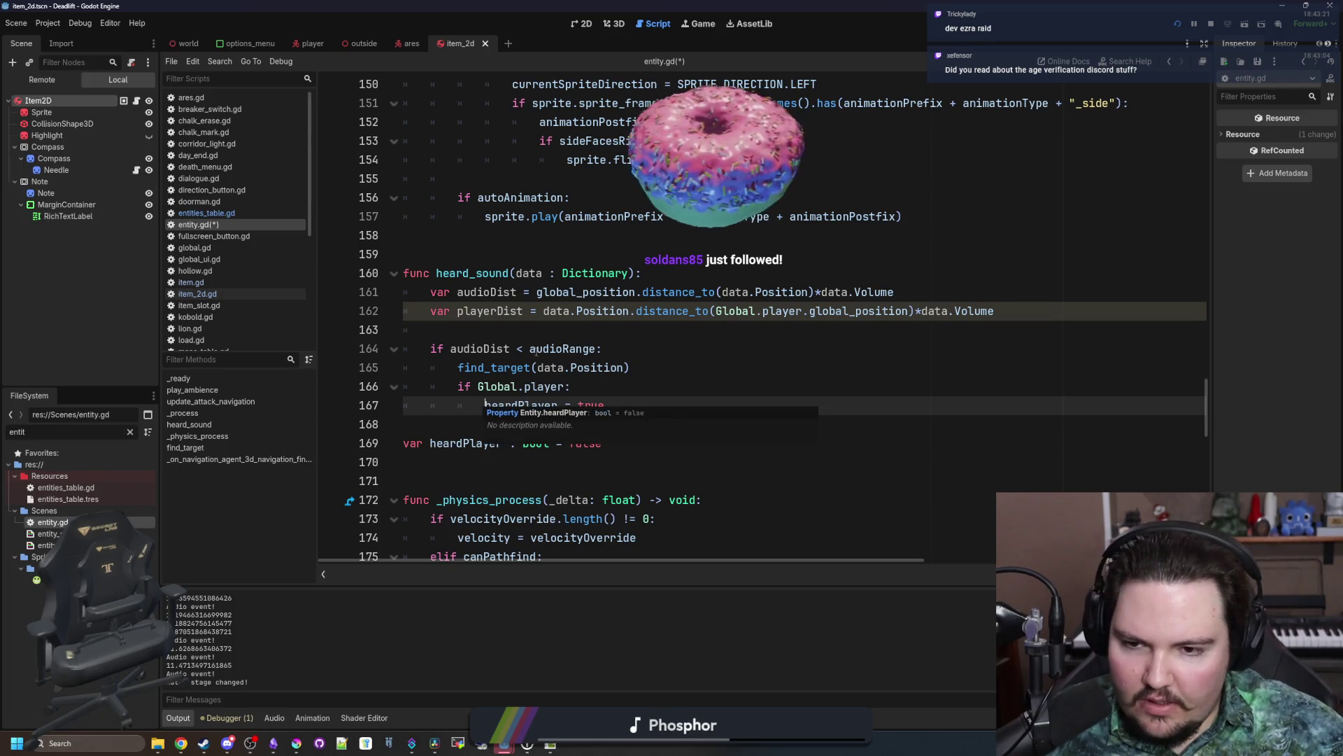
left_click(587, 330)
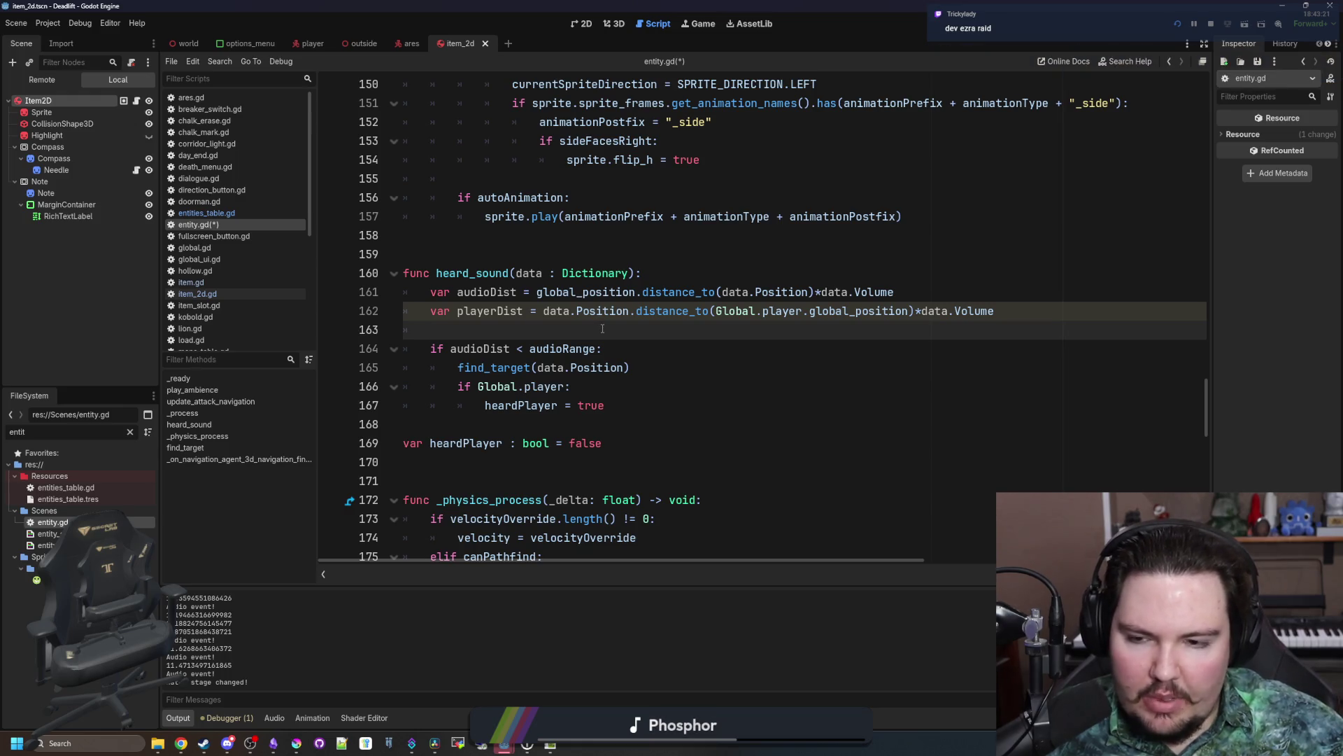
left_click(1078, 317)
left_click(953, 348)
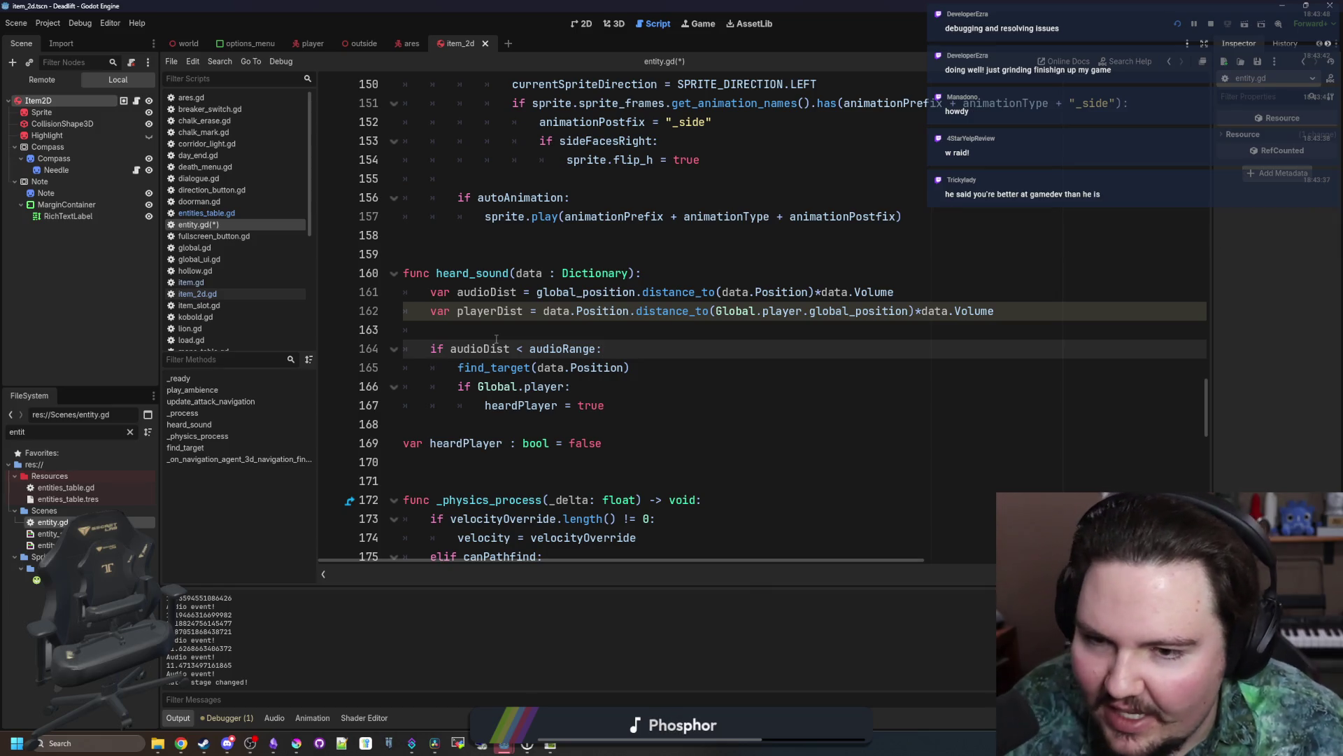
left_click(510, 336)
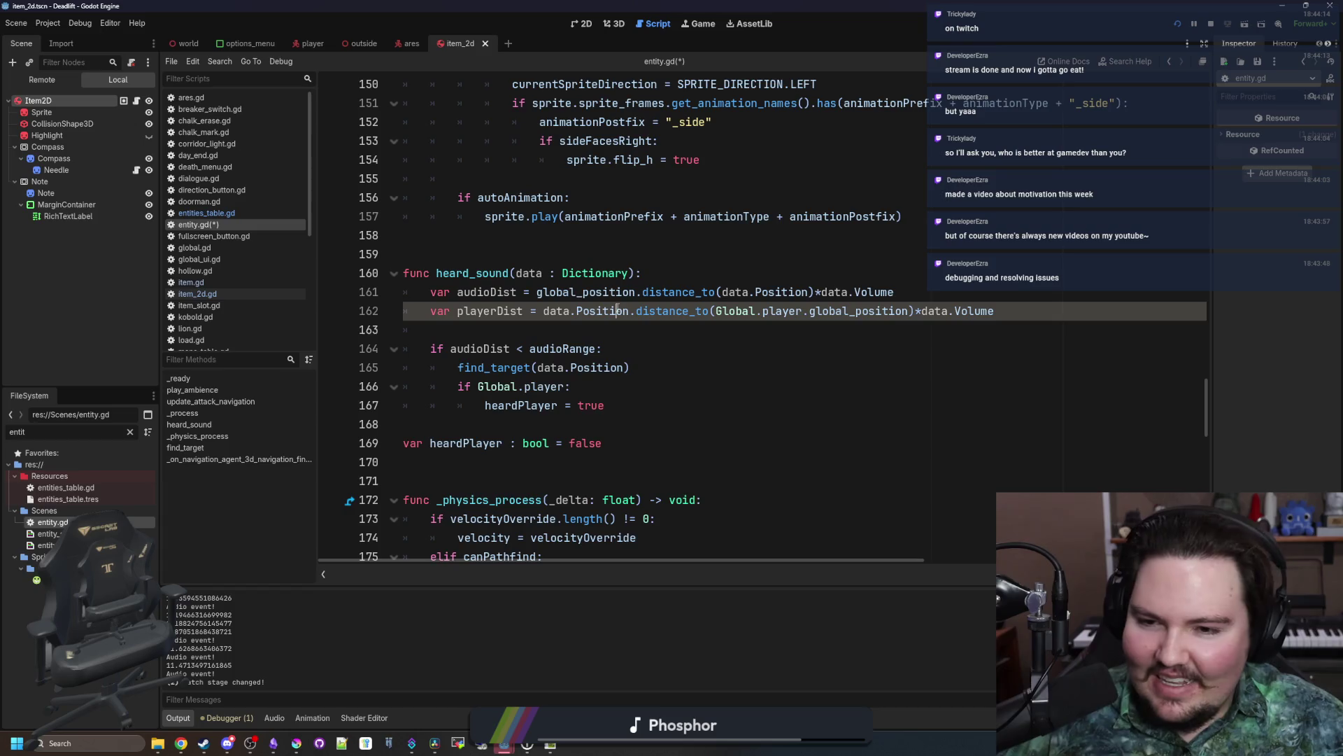
left_click(510, 256)
left_click(453, 310)
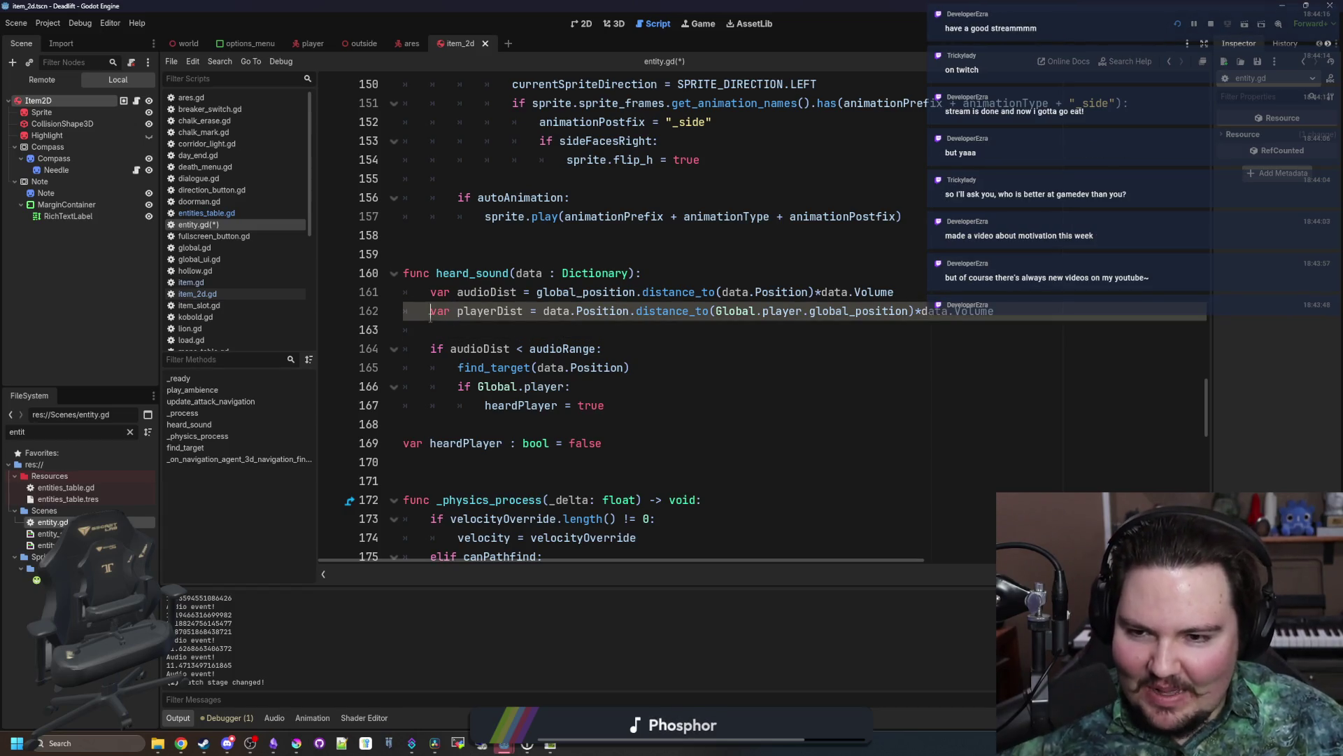
left_click(510, 258)
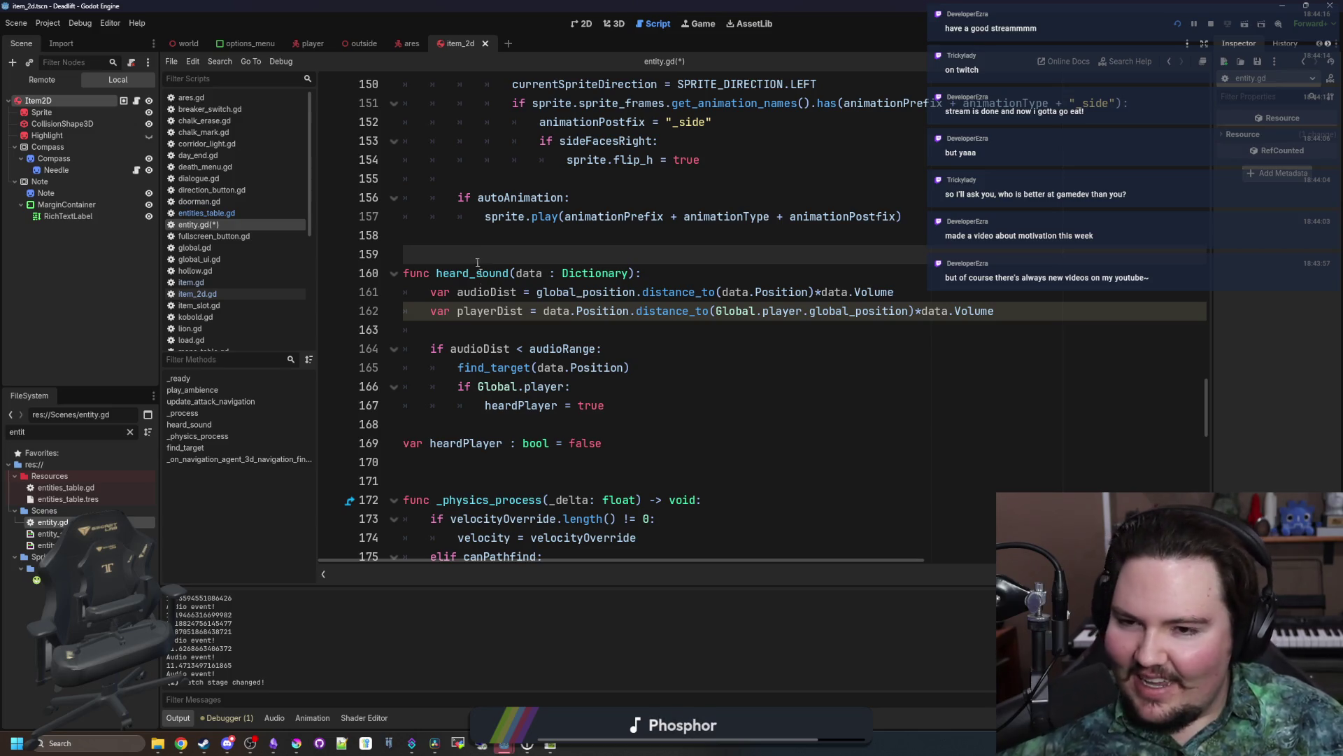
left_click(483, 329)
left_click(486, 249)
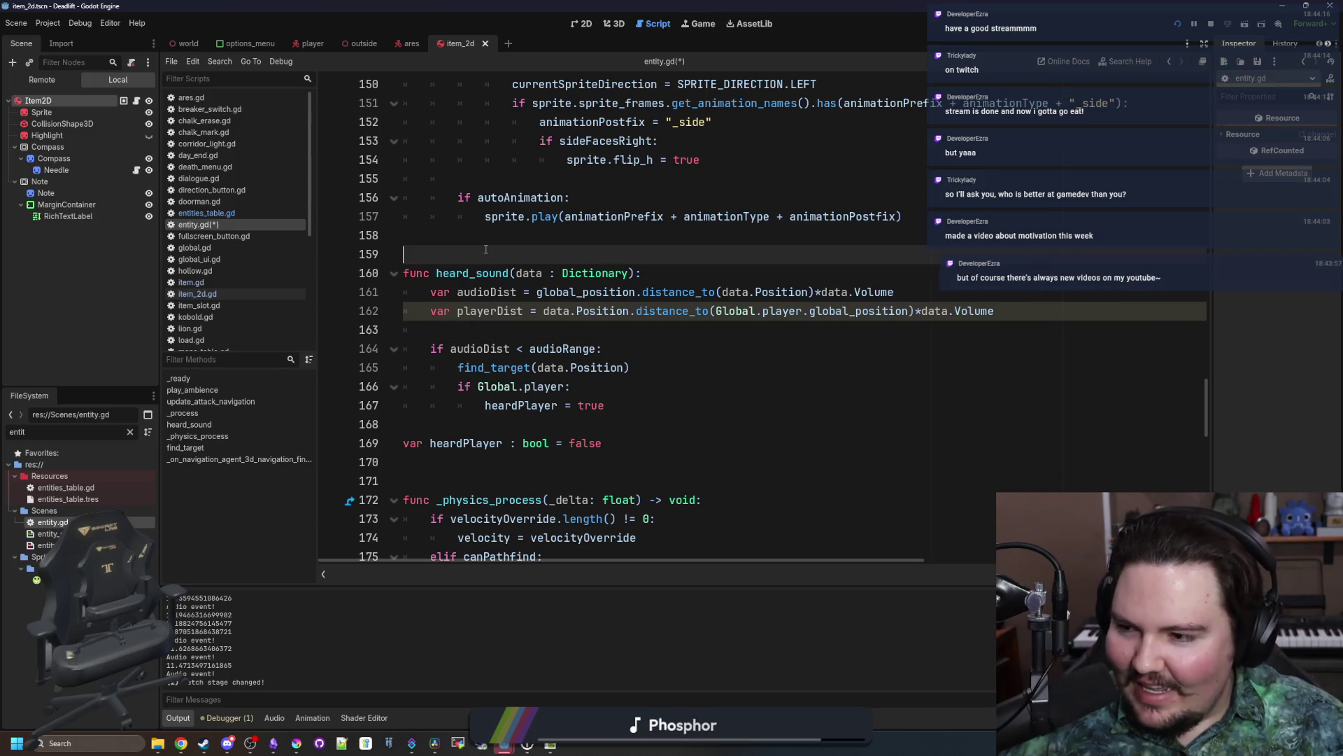